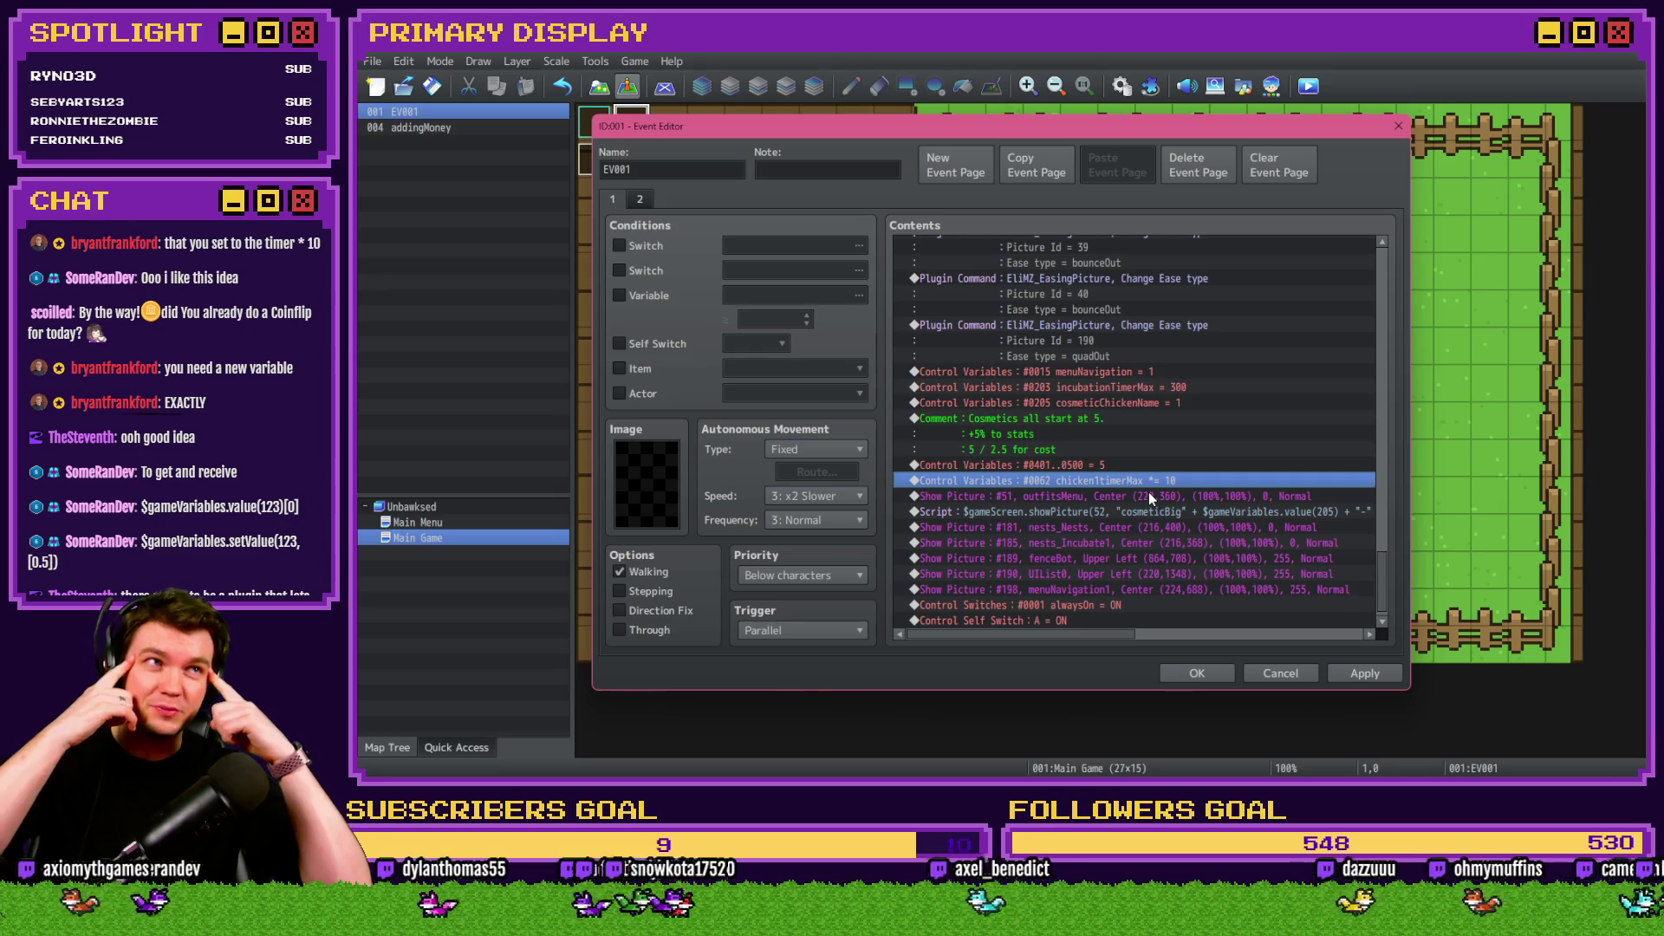
Launch the calculator and inspect the chicken1timerMax = 300 command without changing it.
mouse_move(1380, 584)
left_mouse_down()
mouse_move(1389, 274)
mouse_move(1399, 621)
mouse_move(1371, 360)
mouse_move(1381, 263)
left_mouse_up()
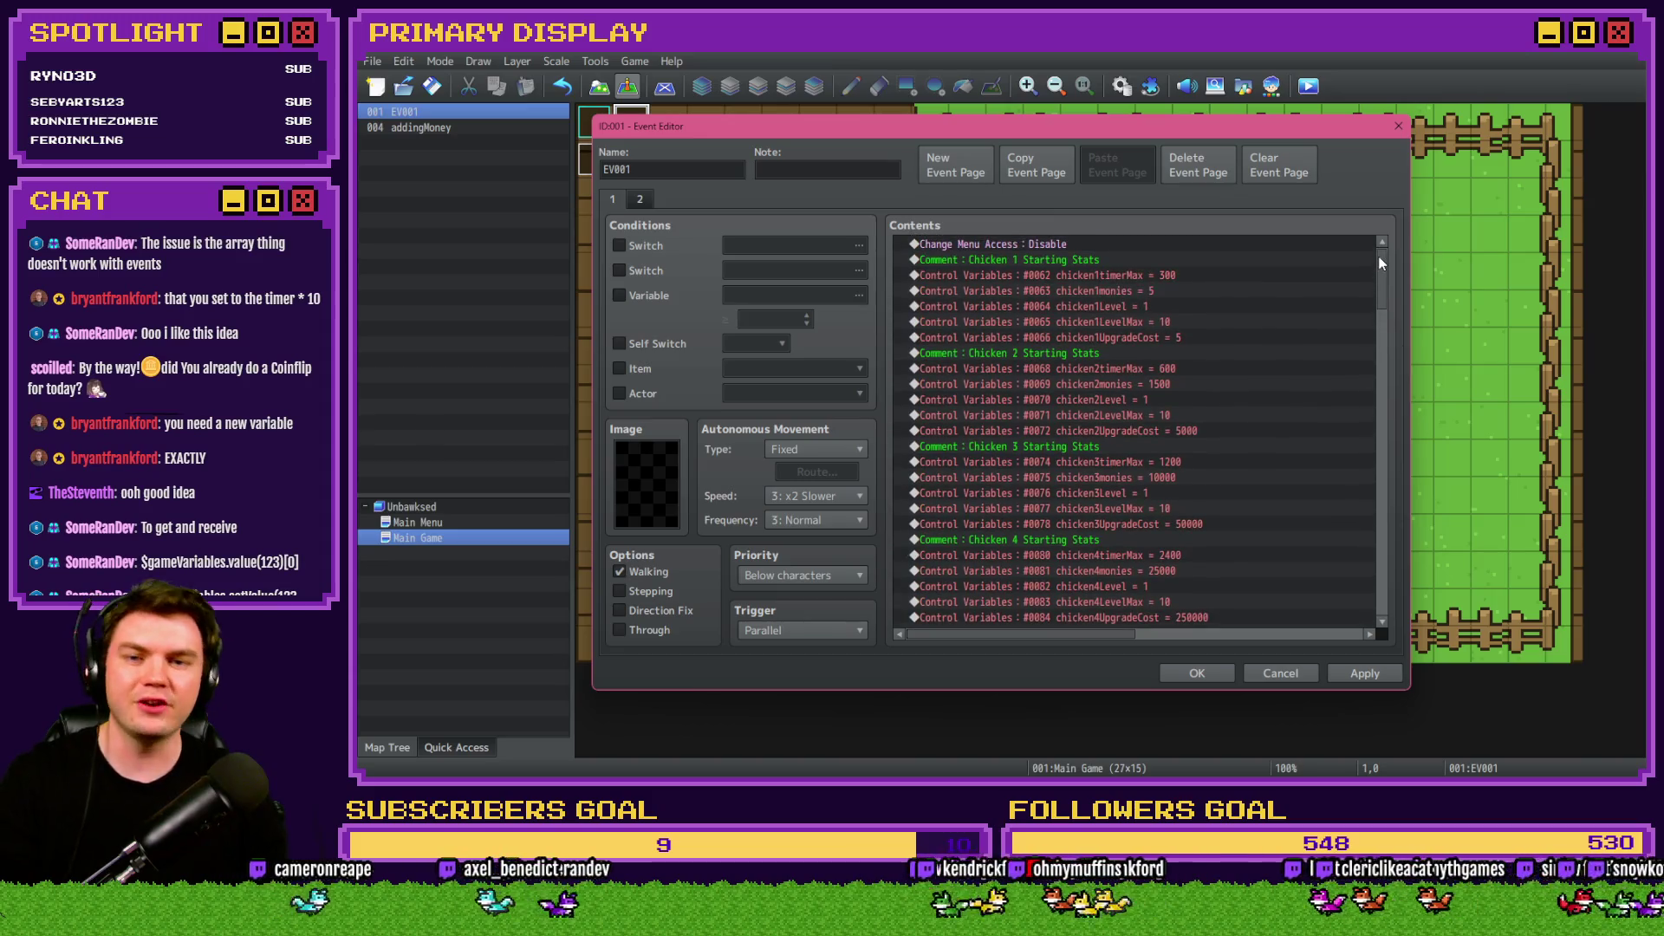
left_click(1158, 273)
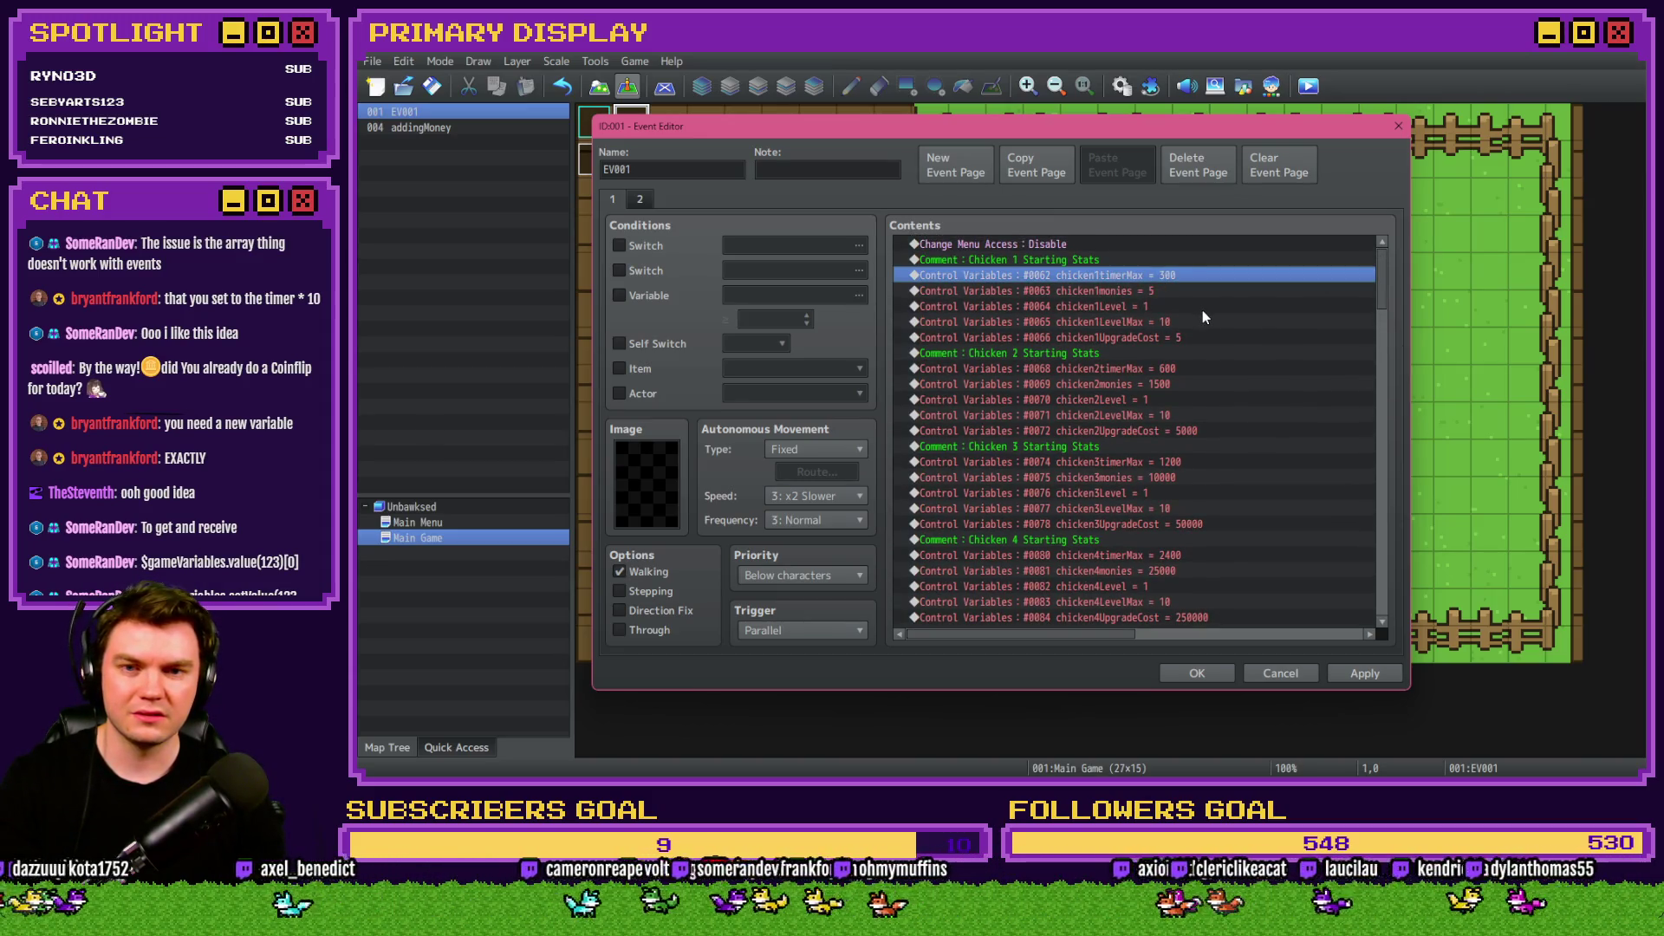
key("super")
type("calc")
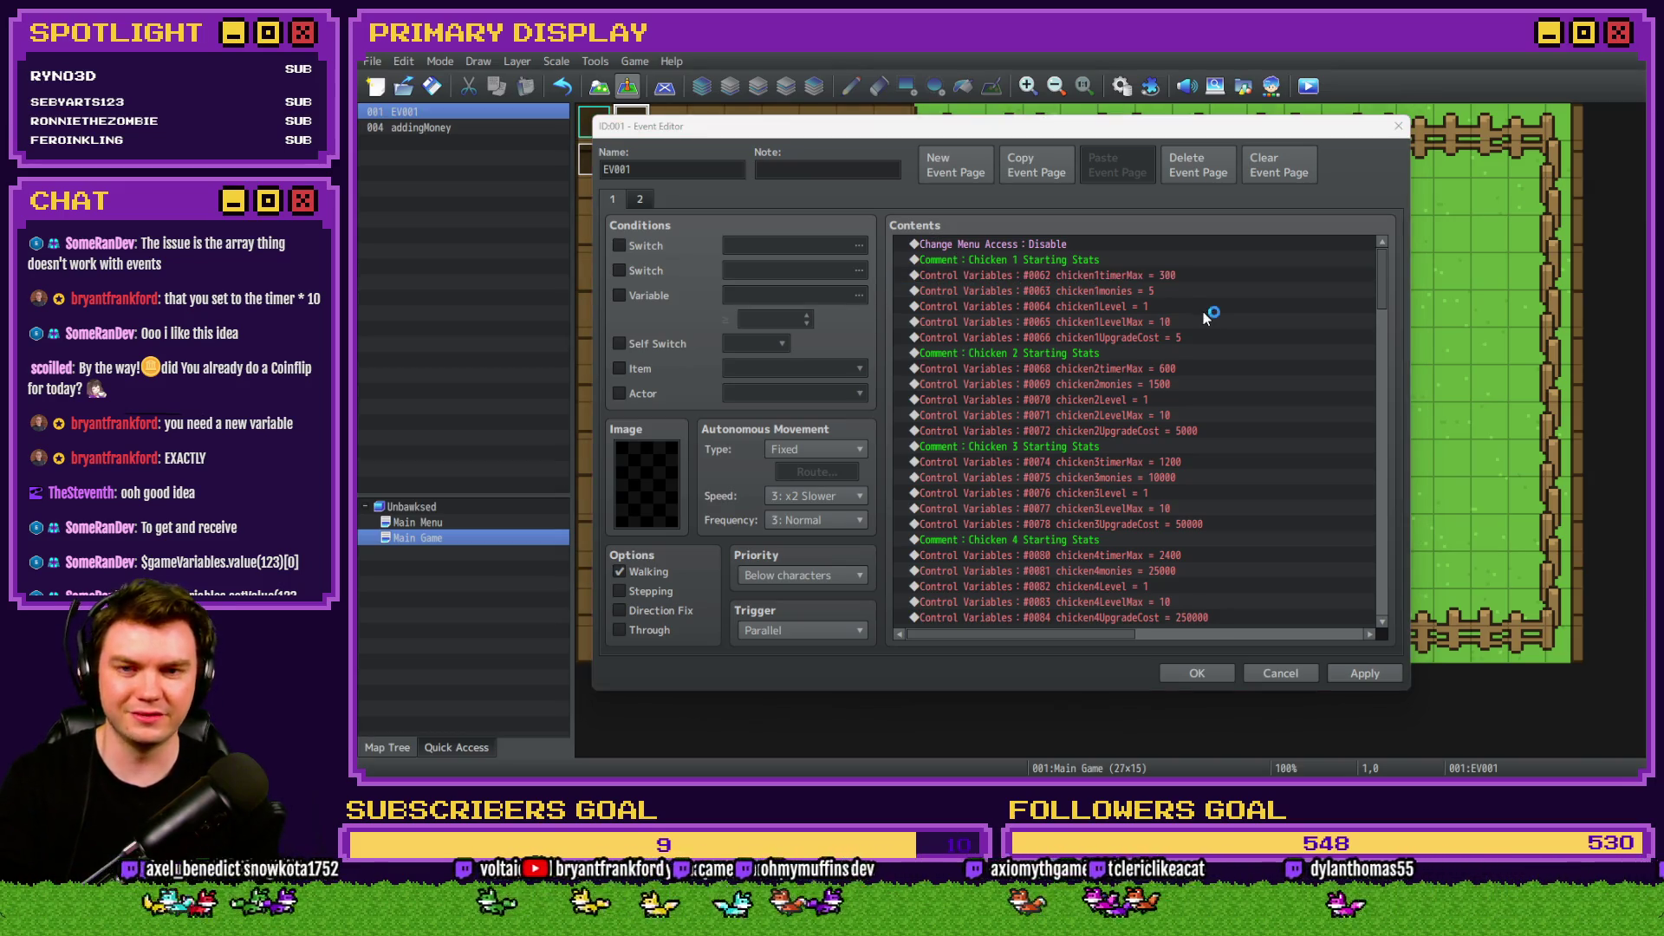
key("Return")
key("alt+Tab")
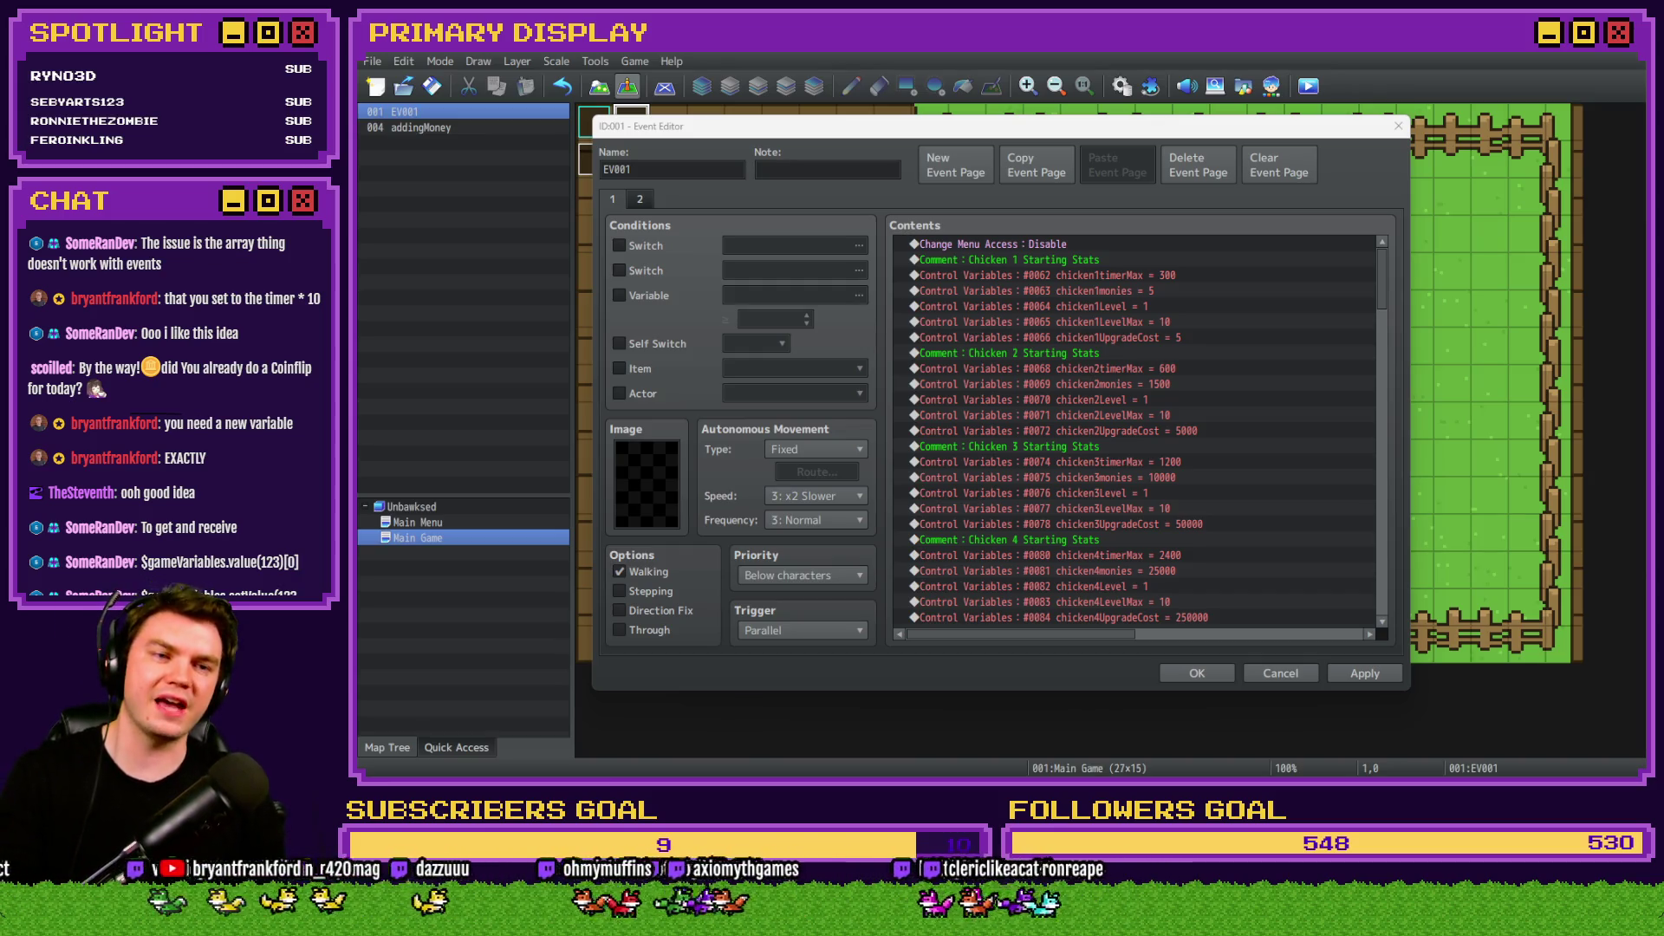
left_click(1513, 296)
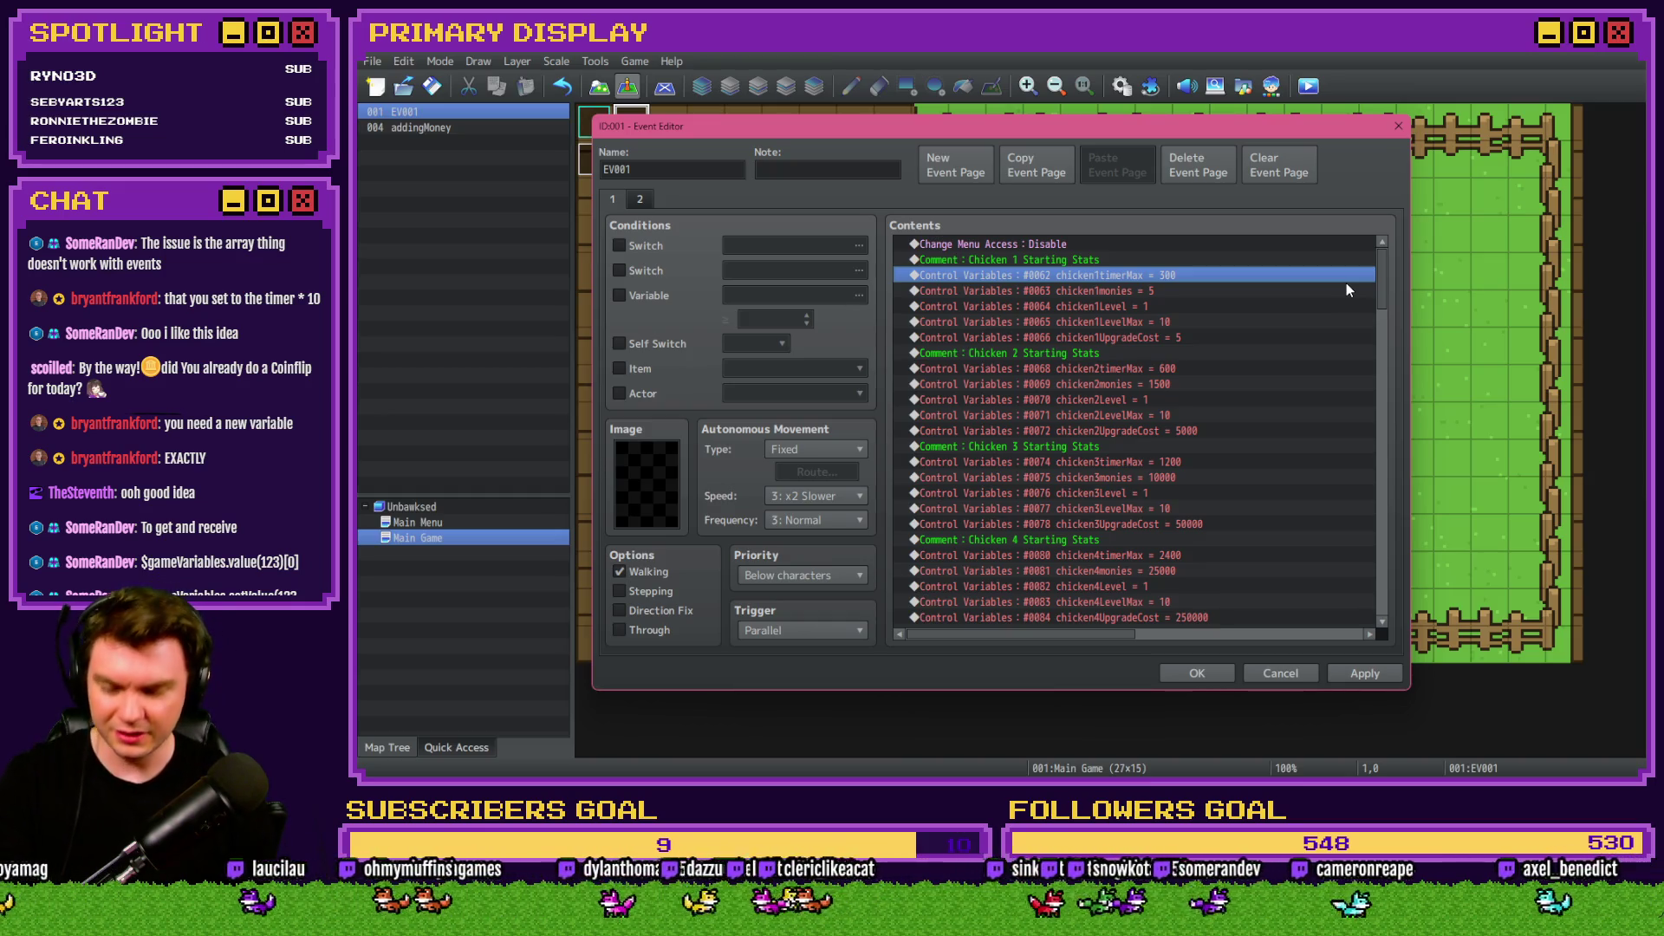
double_click(1161, 274)
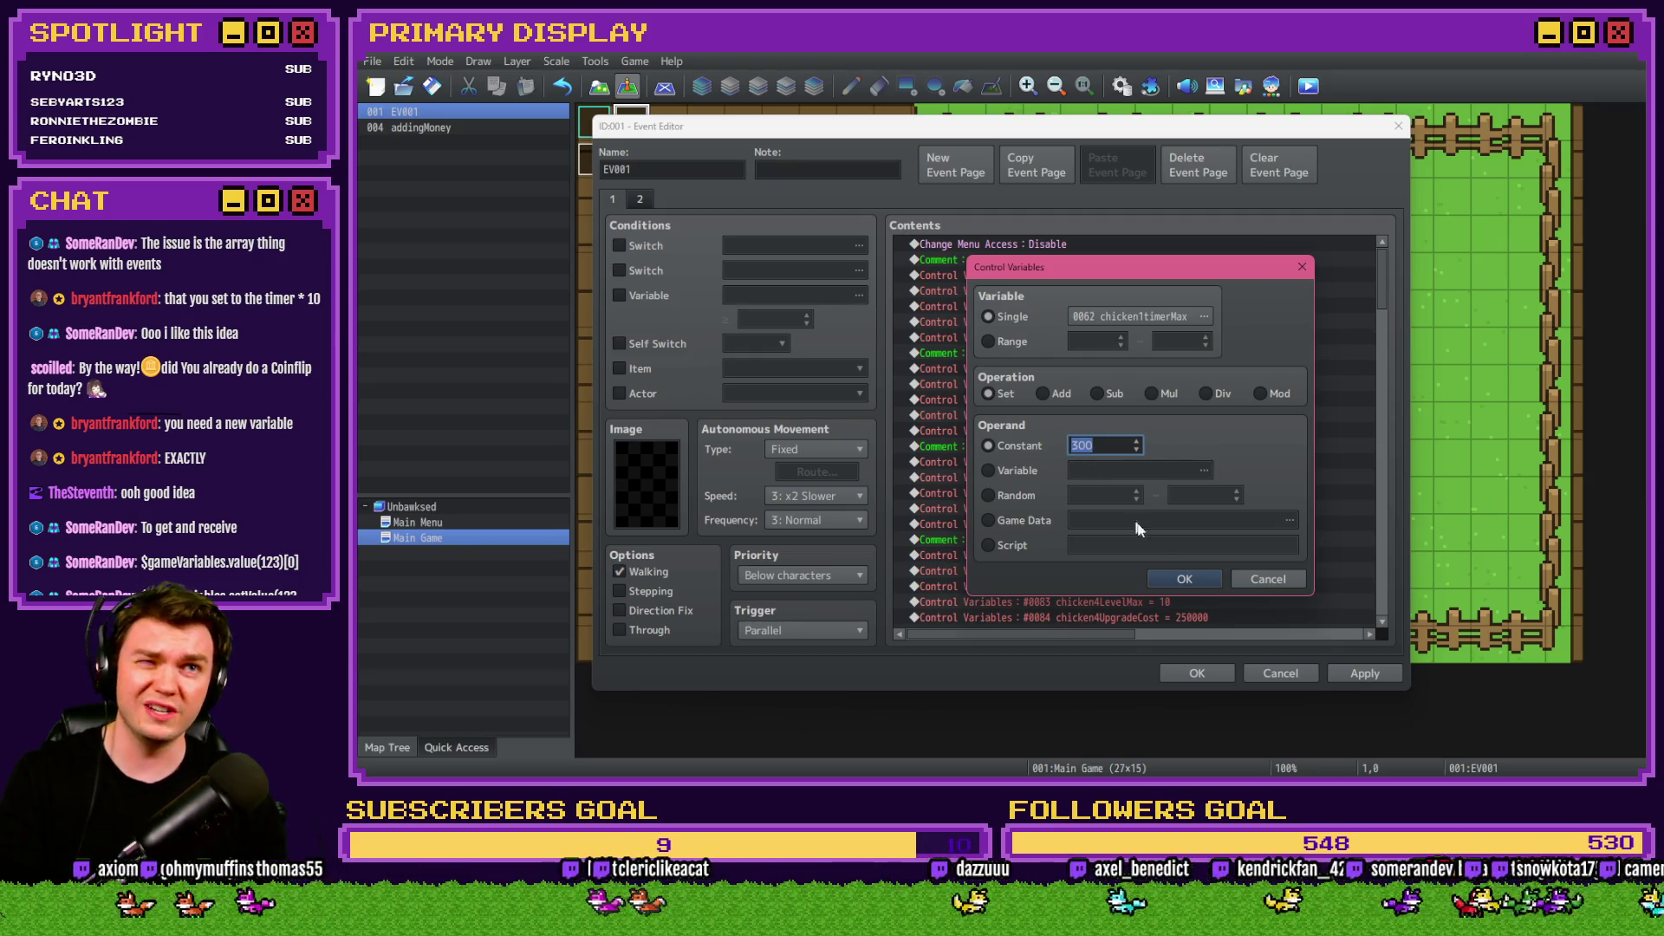
left_click(1267, 579)
Change the #0116 chicken10timerMax constant from 153600 to 1536000.
mouse_move(1381, 281)
left_mouse_down()
mouse_move(1375, 416)
mouse_move(1374, 398)
left_mouse_up()
left_click(1194, 405)
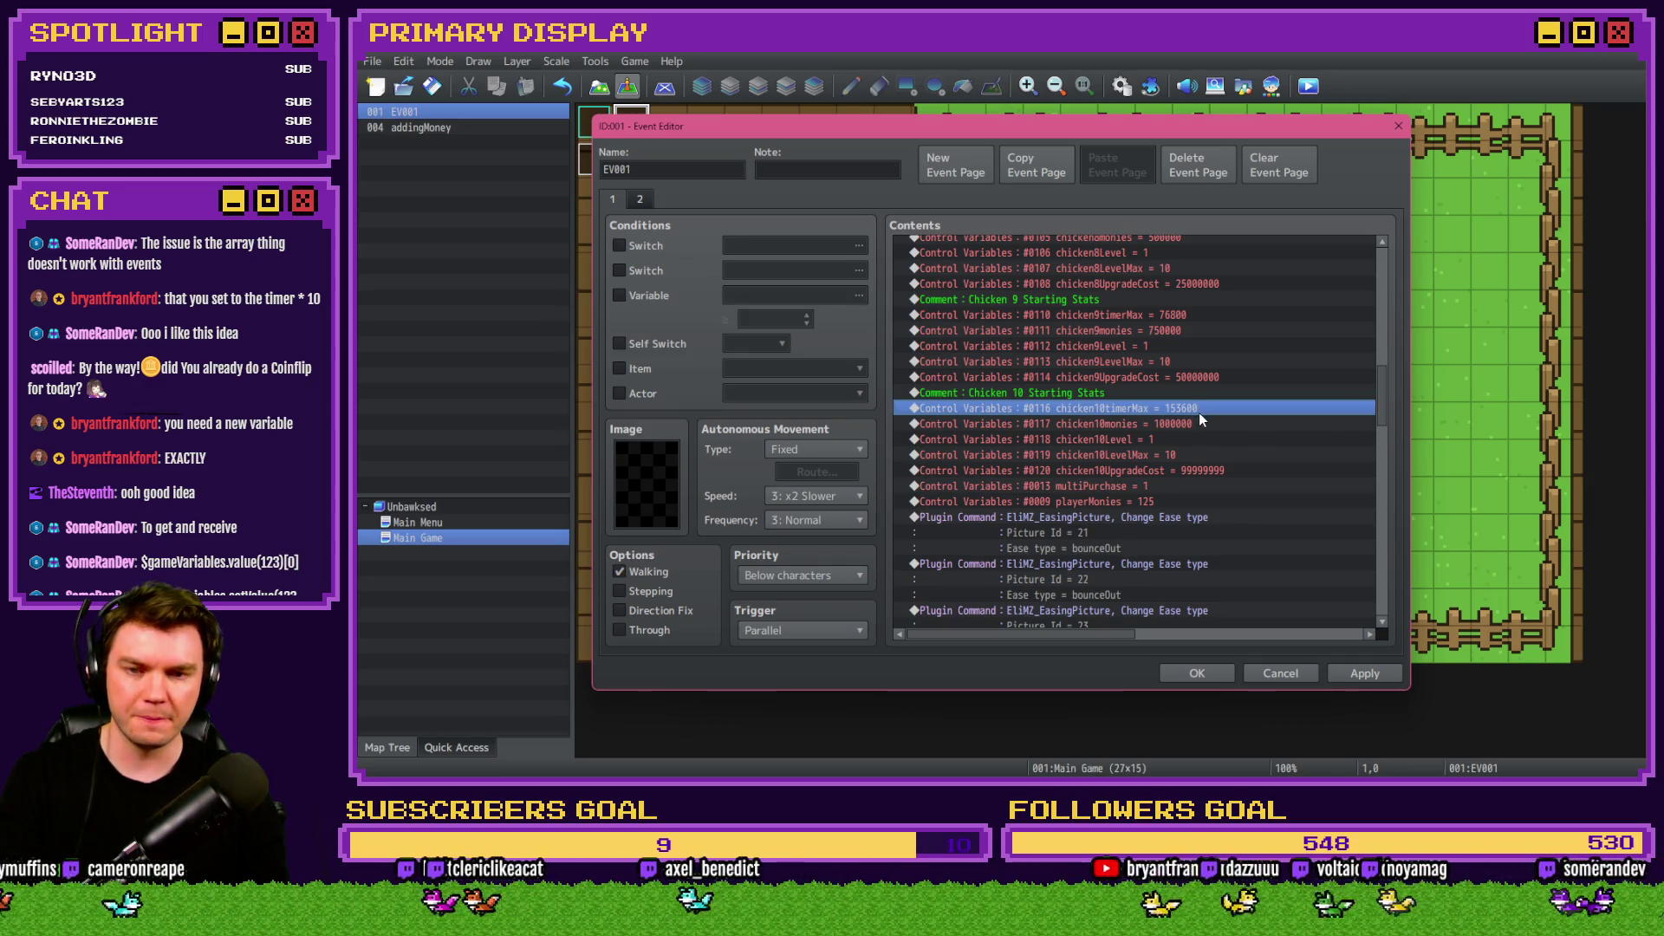
double_click(1199, 412)
double_click(1091, 446)
left_click(1127, 444)
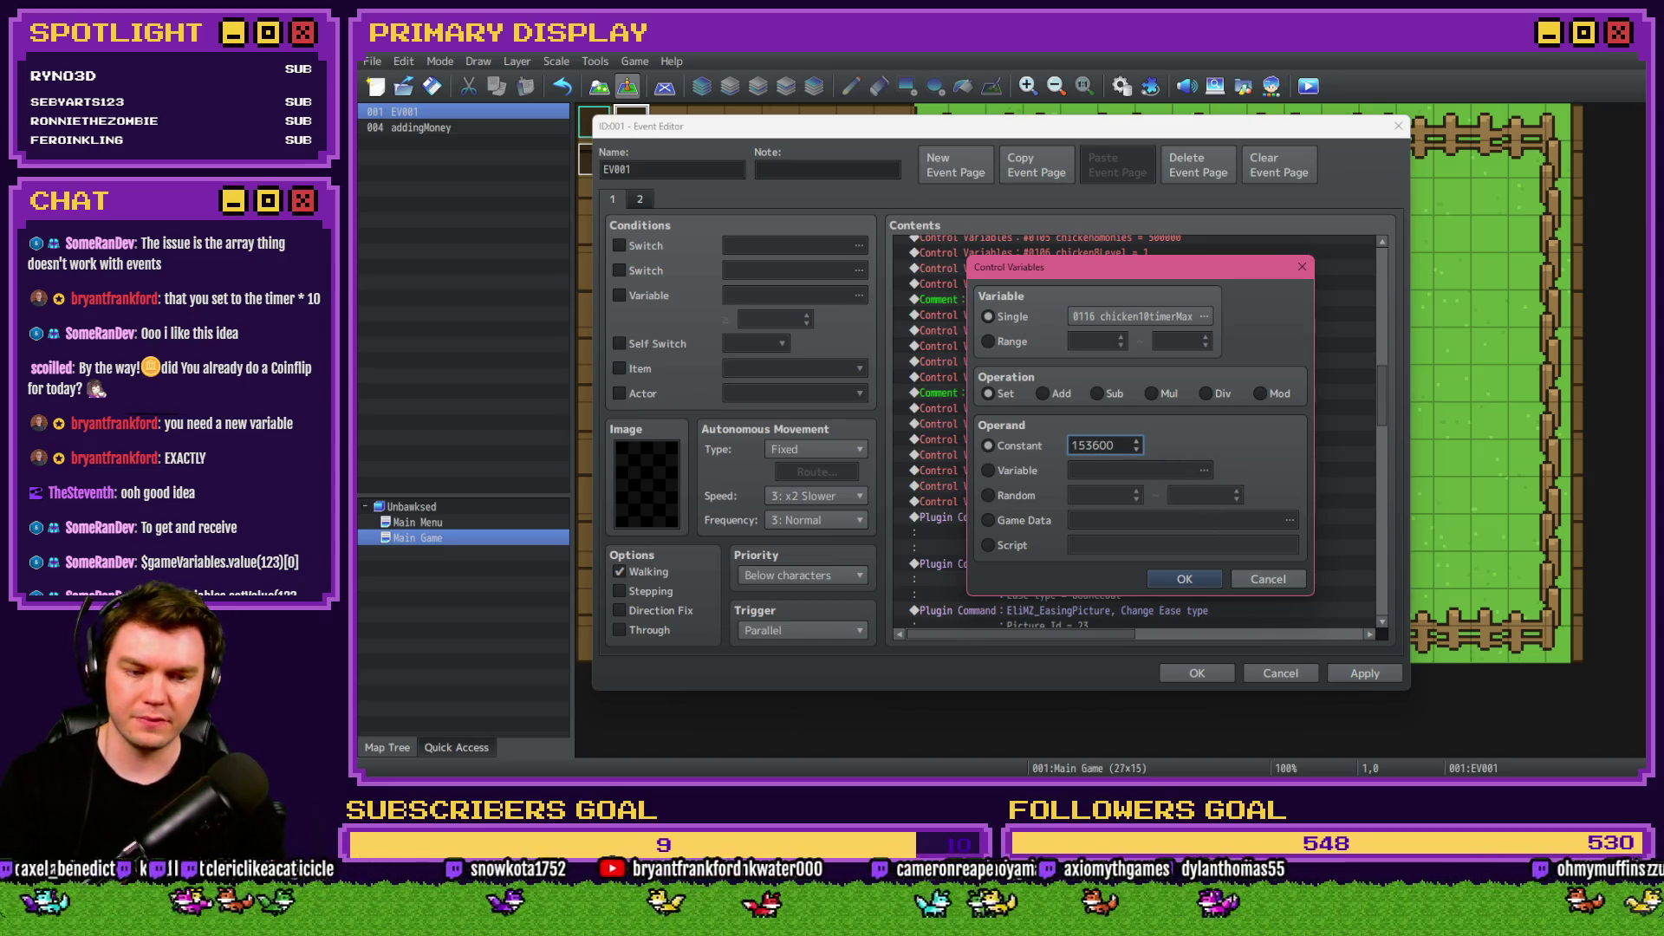
key("alt+Tab")
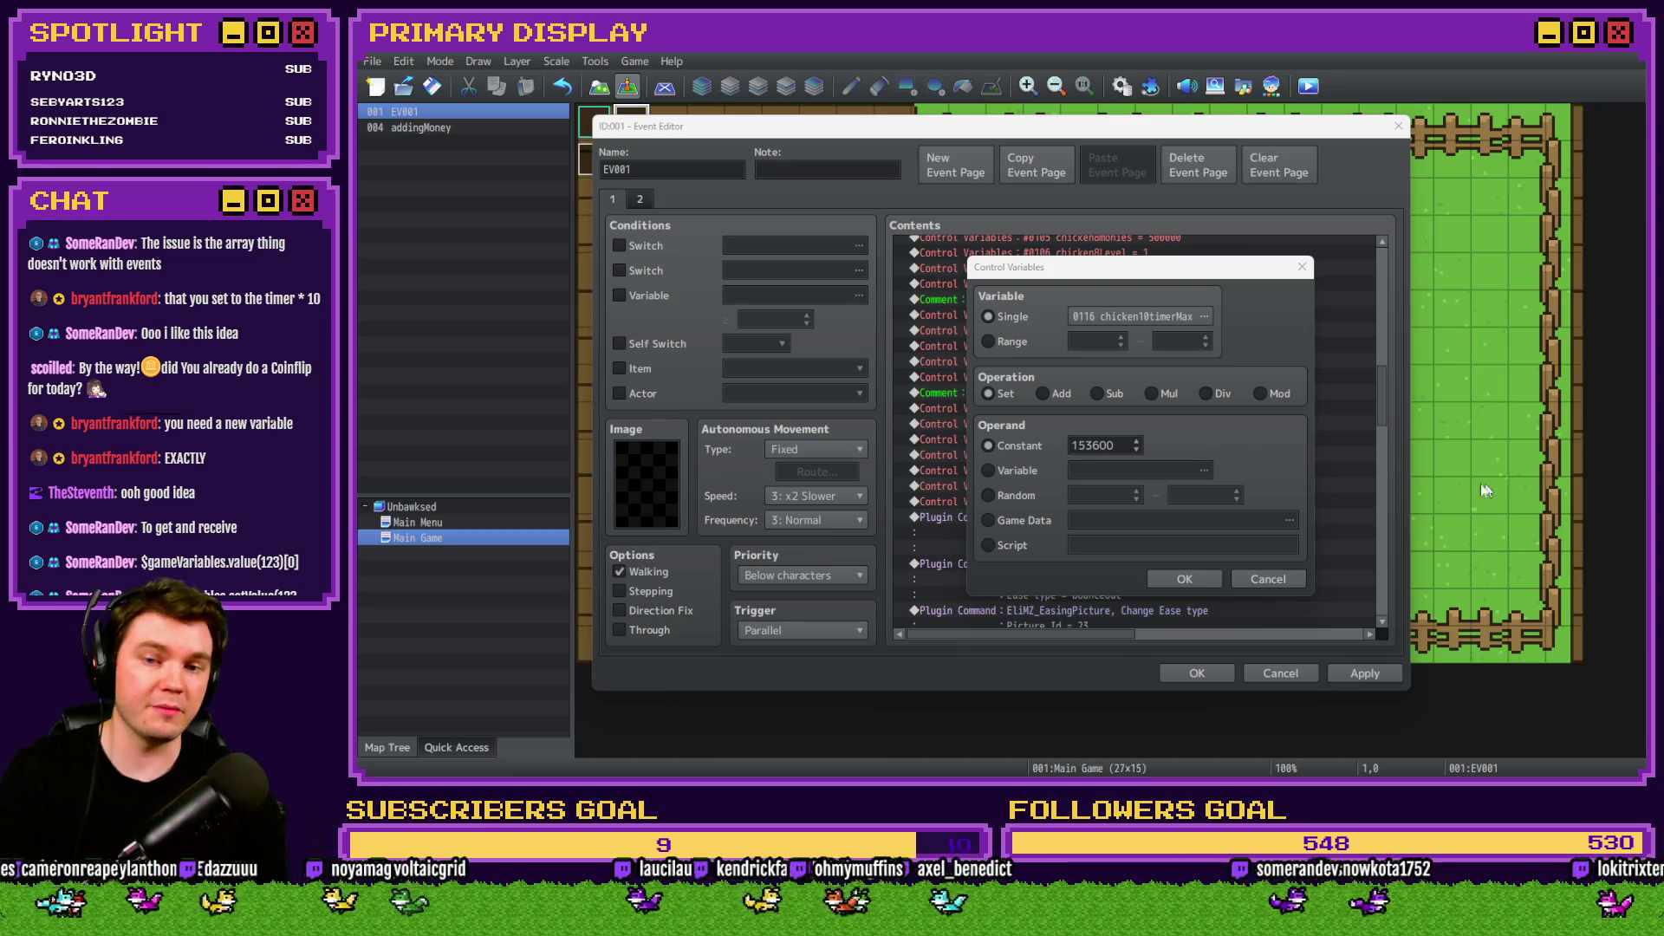
left_click(1118, 447)
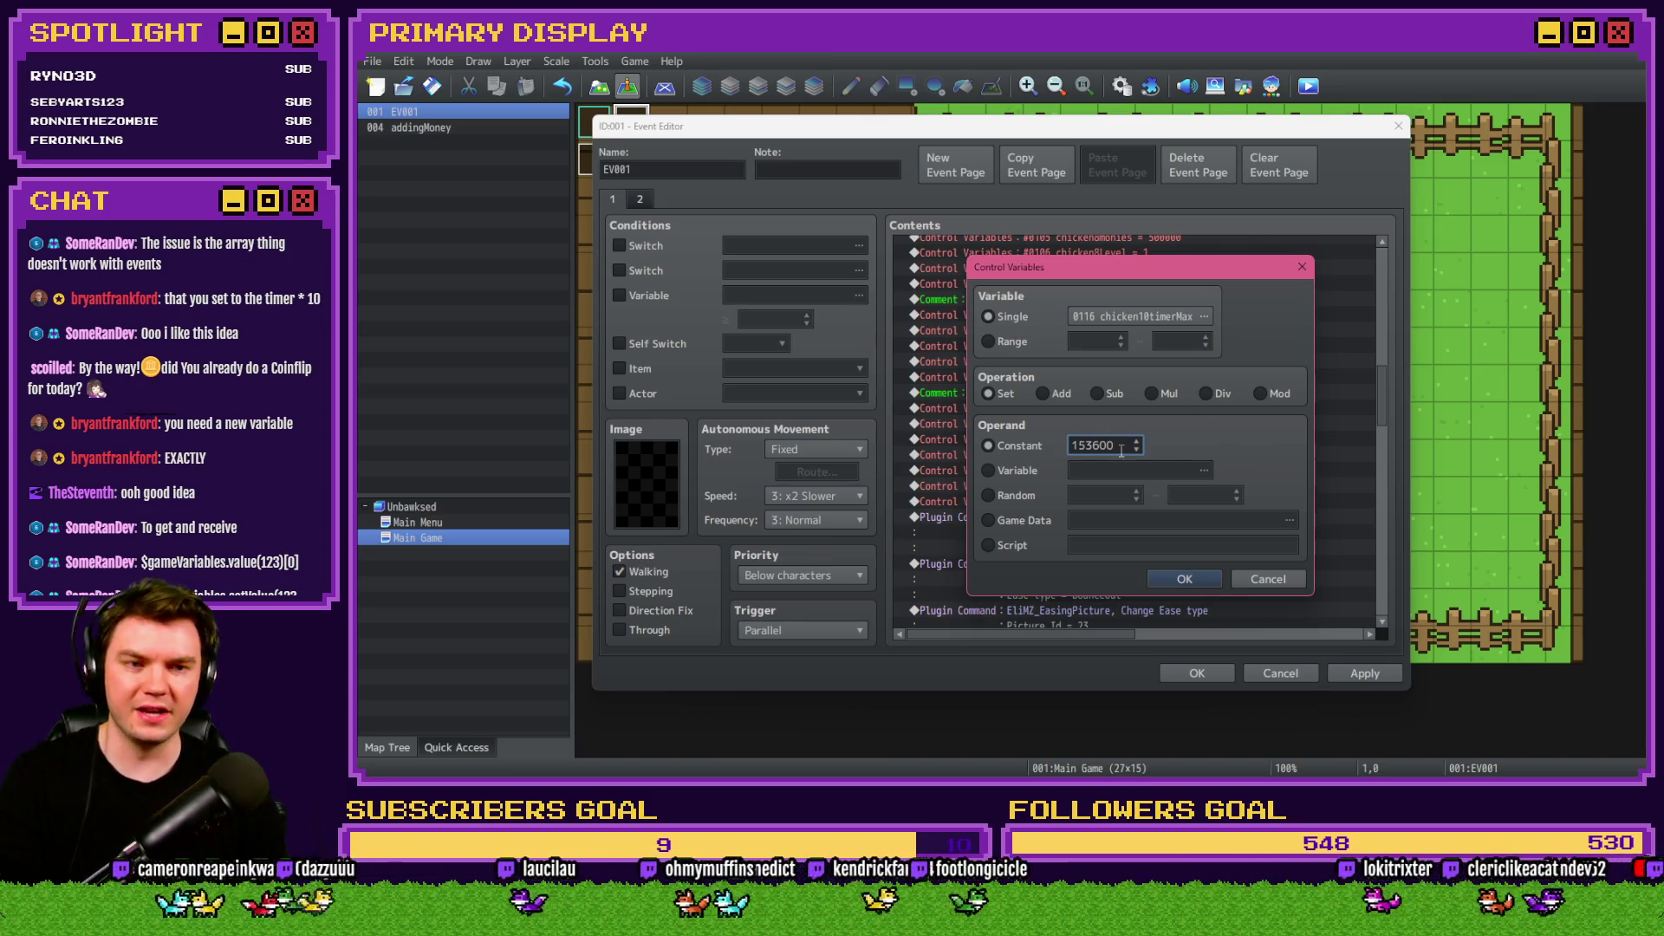
type("0")
left_click(1182, 578)
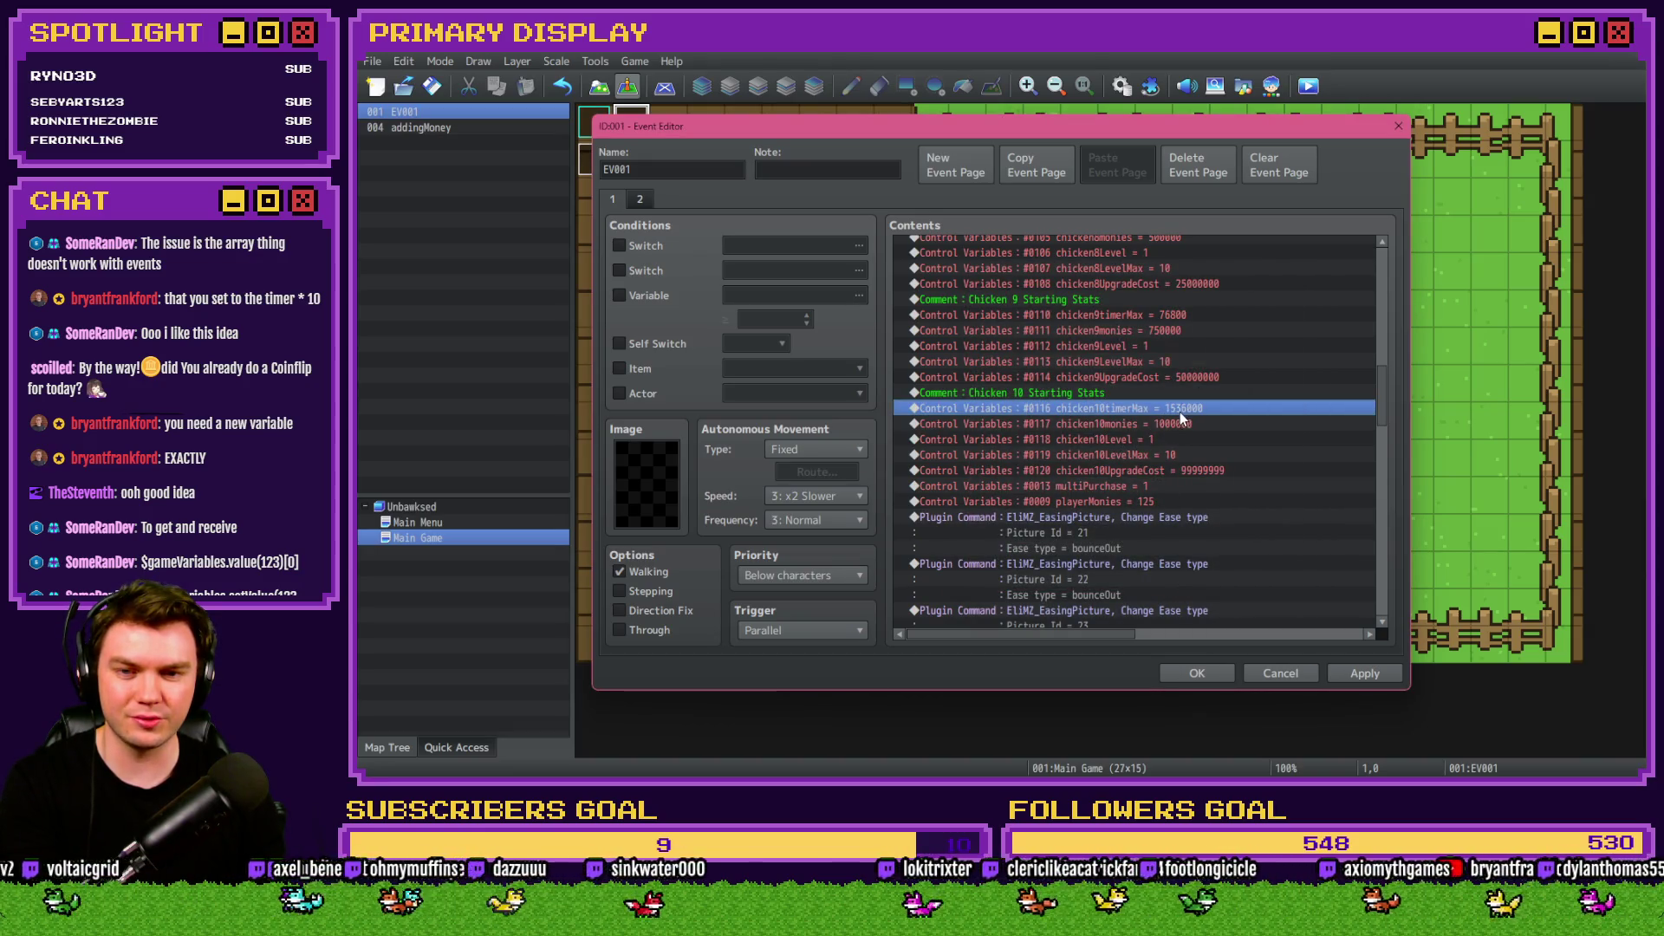
scroll(1187, 424, "up", 2)
Set timer maxes for chickens 9–6 to 768000, 384000, 192000 and 96000.
double_click(1177, 378)
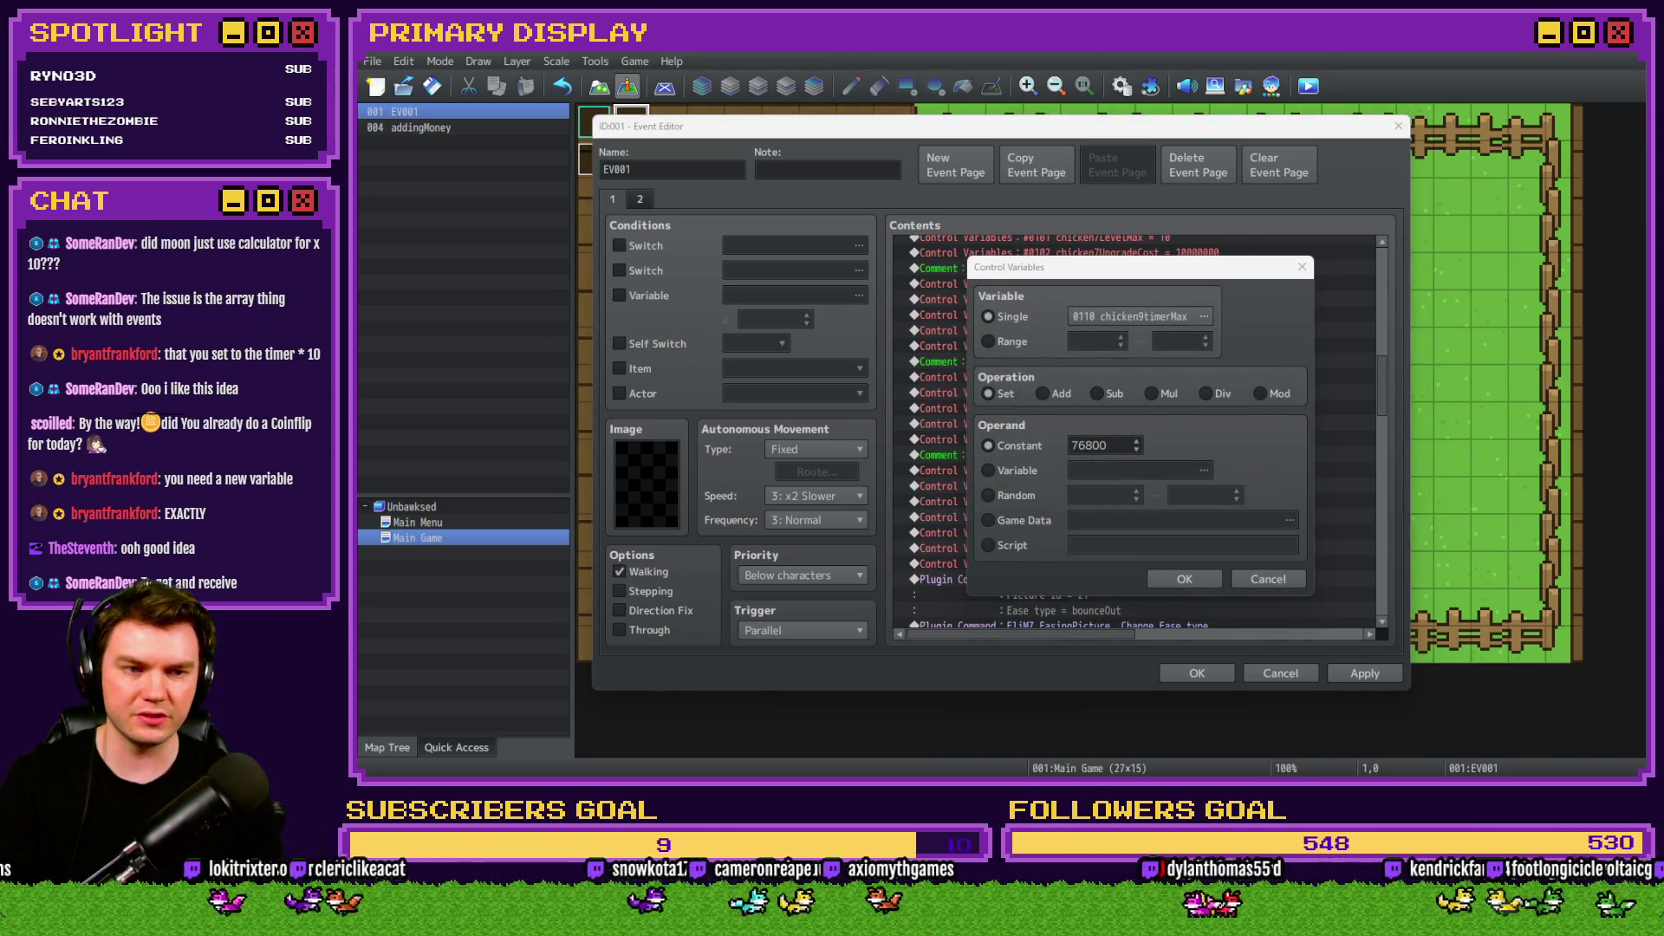
left_click(1126, 478)
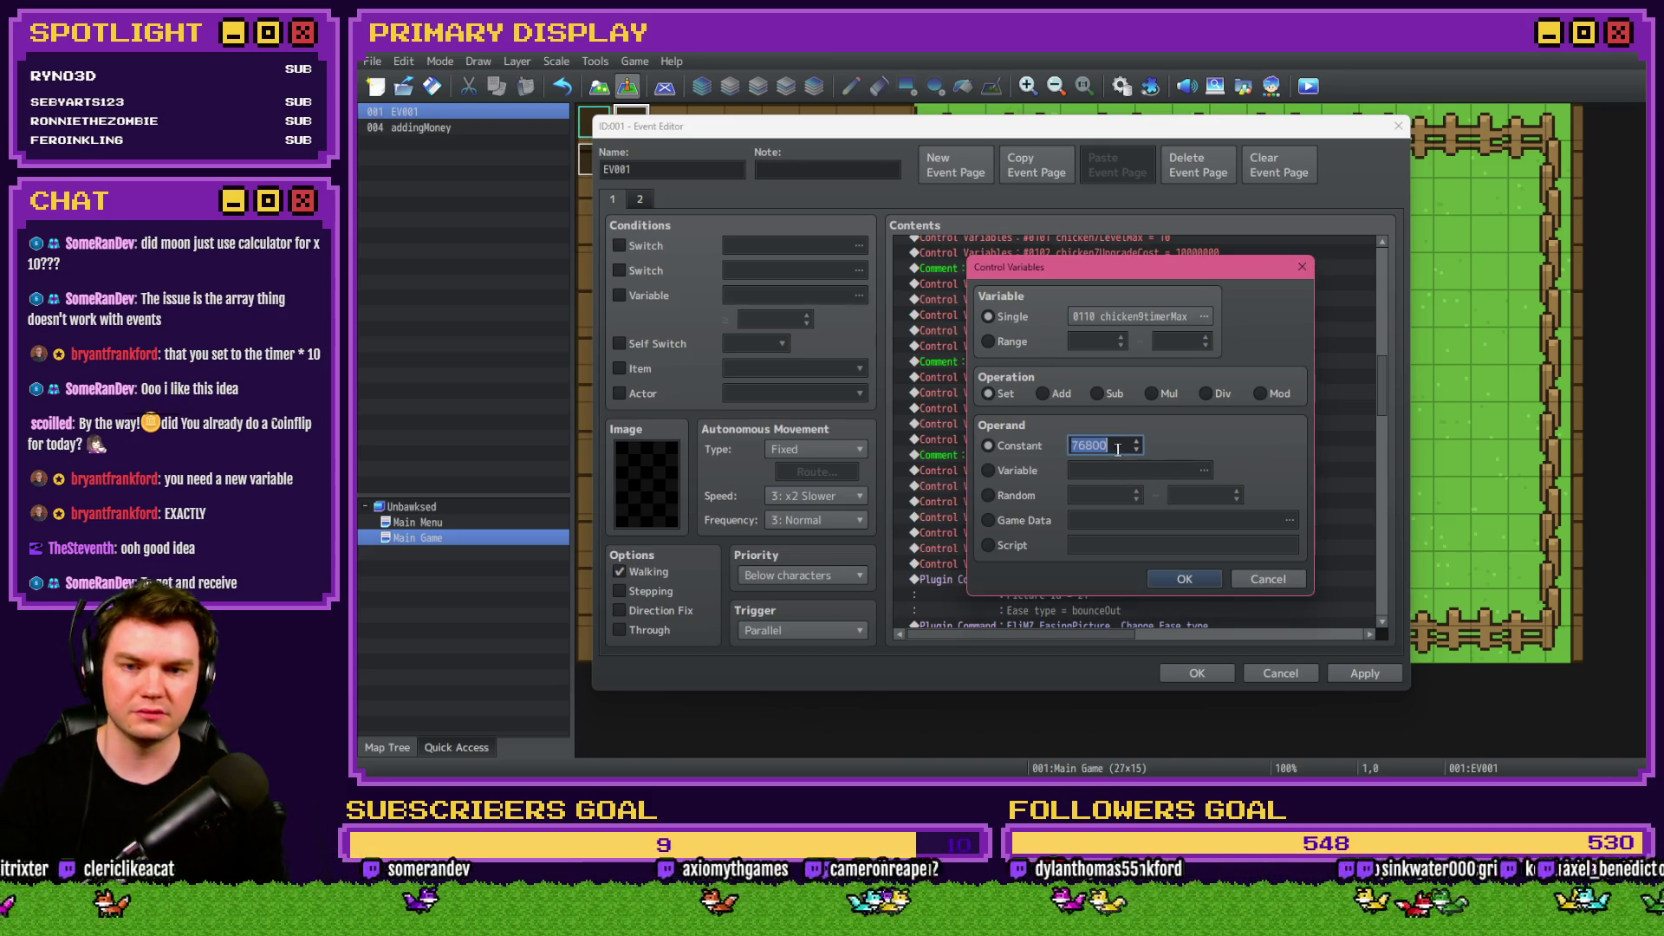
type("0")
left_click(1184, 579)
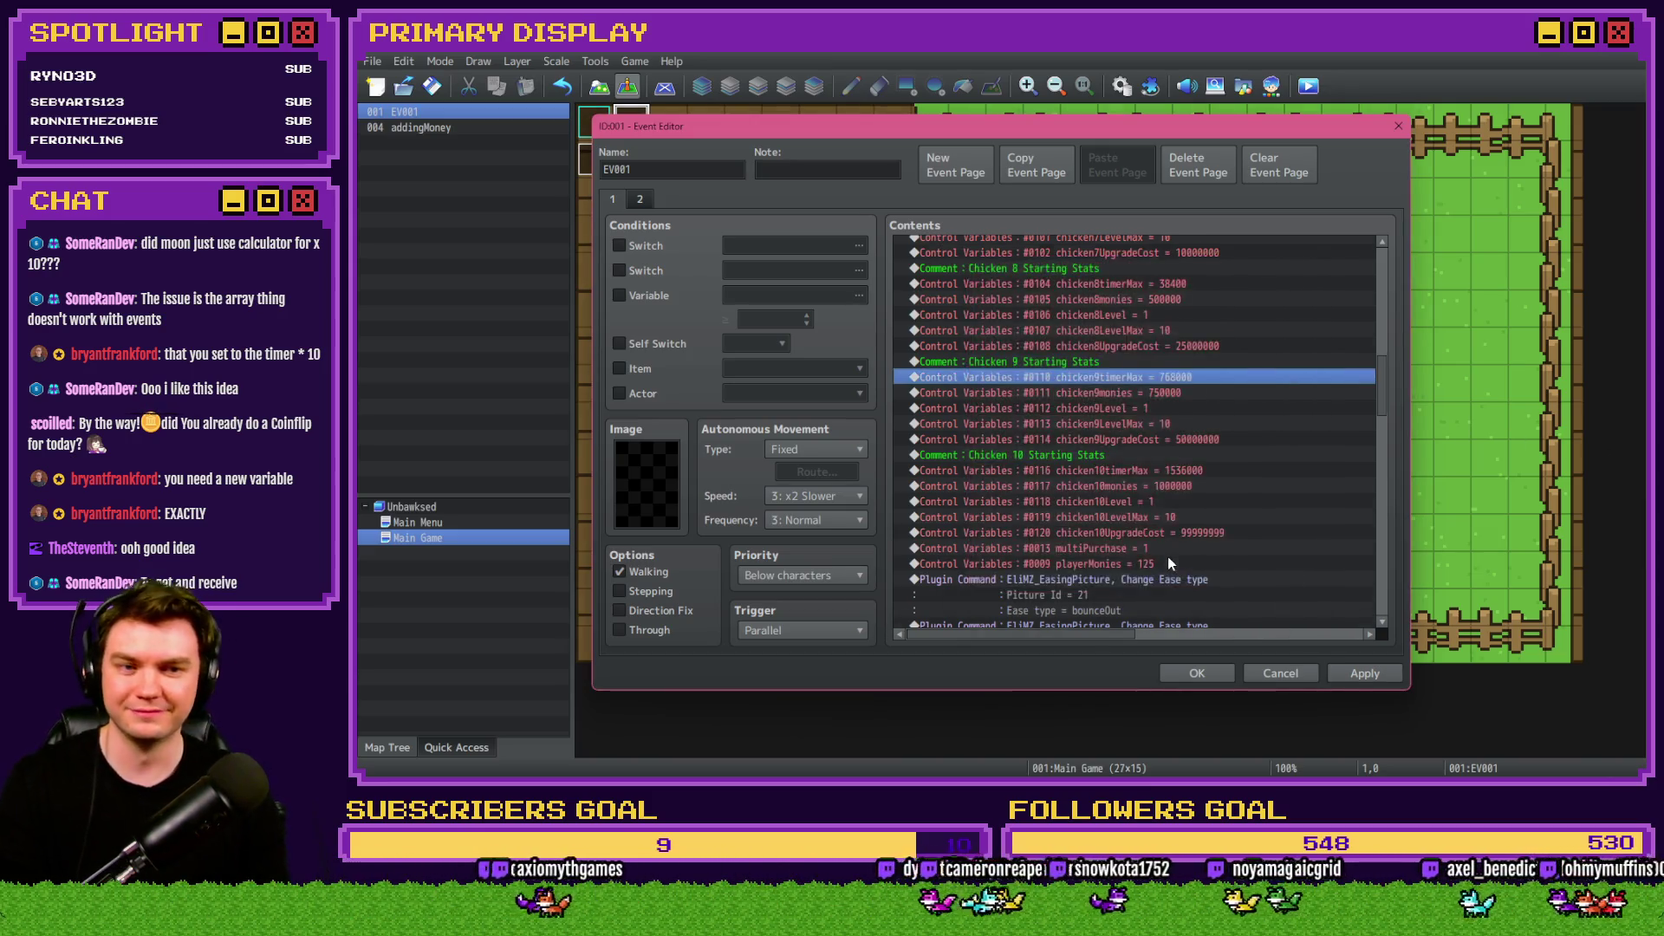
scroll(1168, 556, "up", 1)
double_click(1178, 409)
left_click(1126, 445)
type("0")
left_click(1183, 579)
scroll(1141, 491, "up", 1)
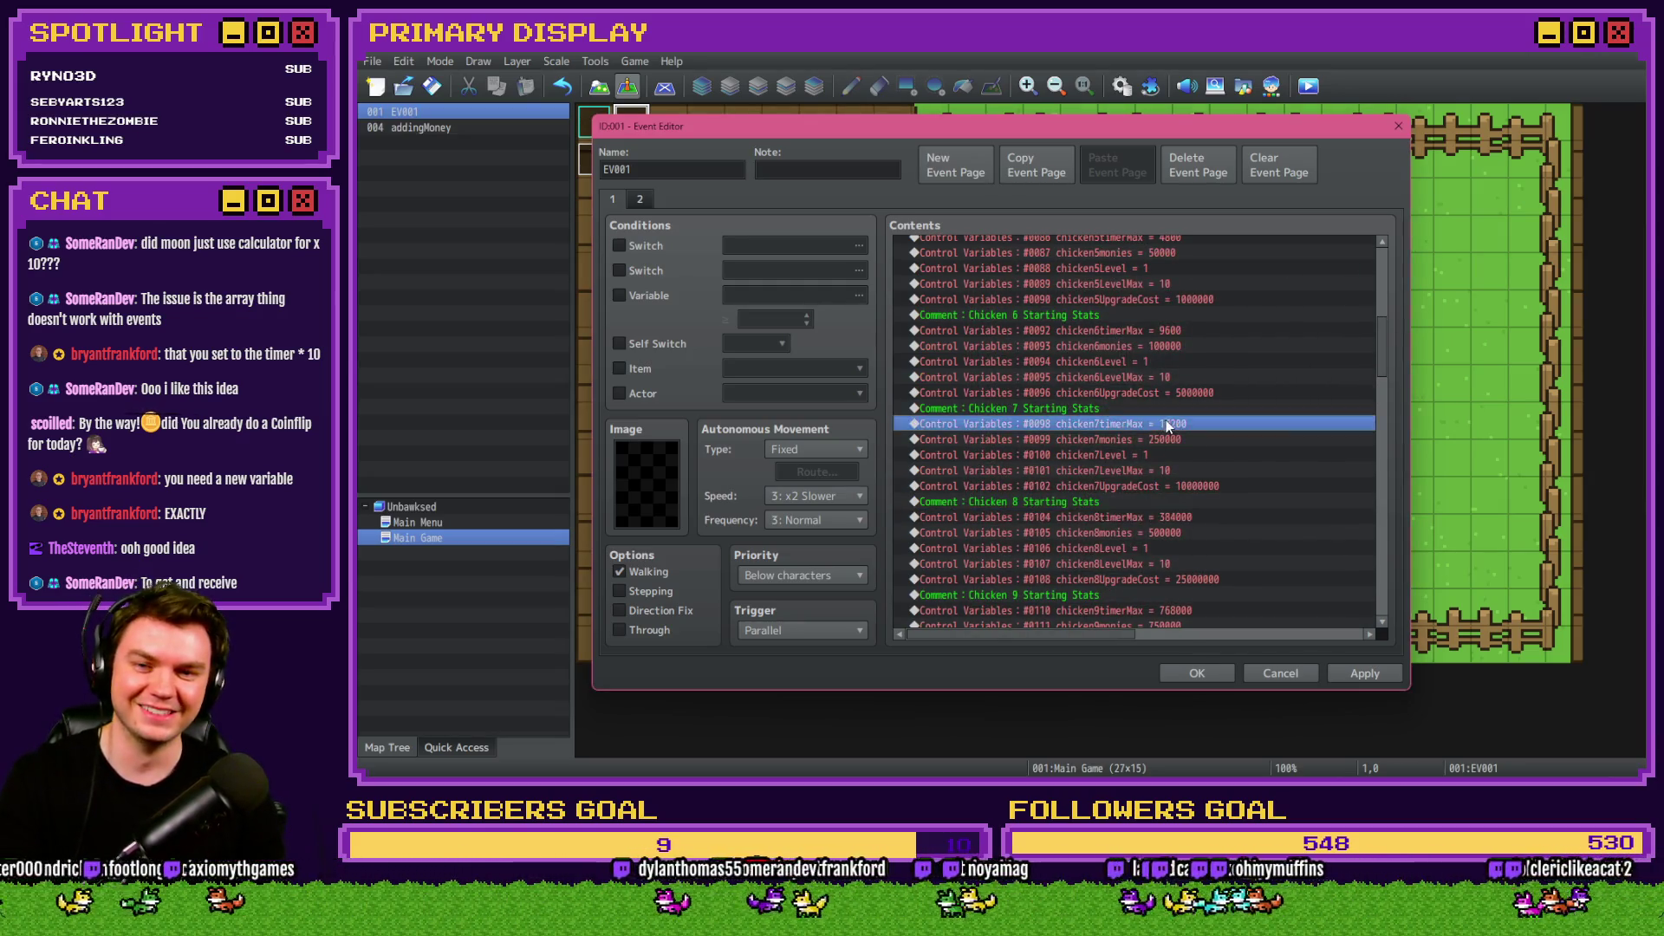
double_click(1143, 422)
left_click(1126, 445)
type("0")
left_click(1189, 576)
scroll(1168, 451, "up", 1)
double_click(1166, 422)
left_click(1120, 445)
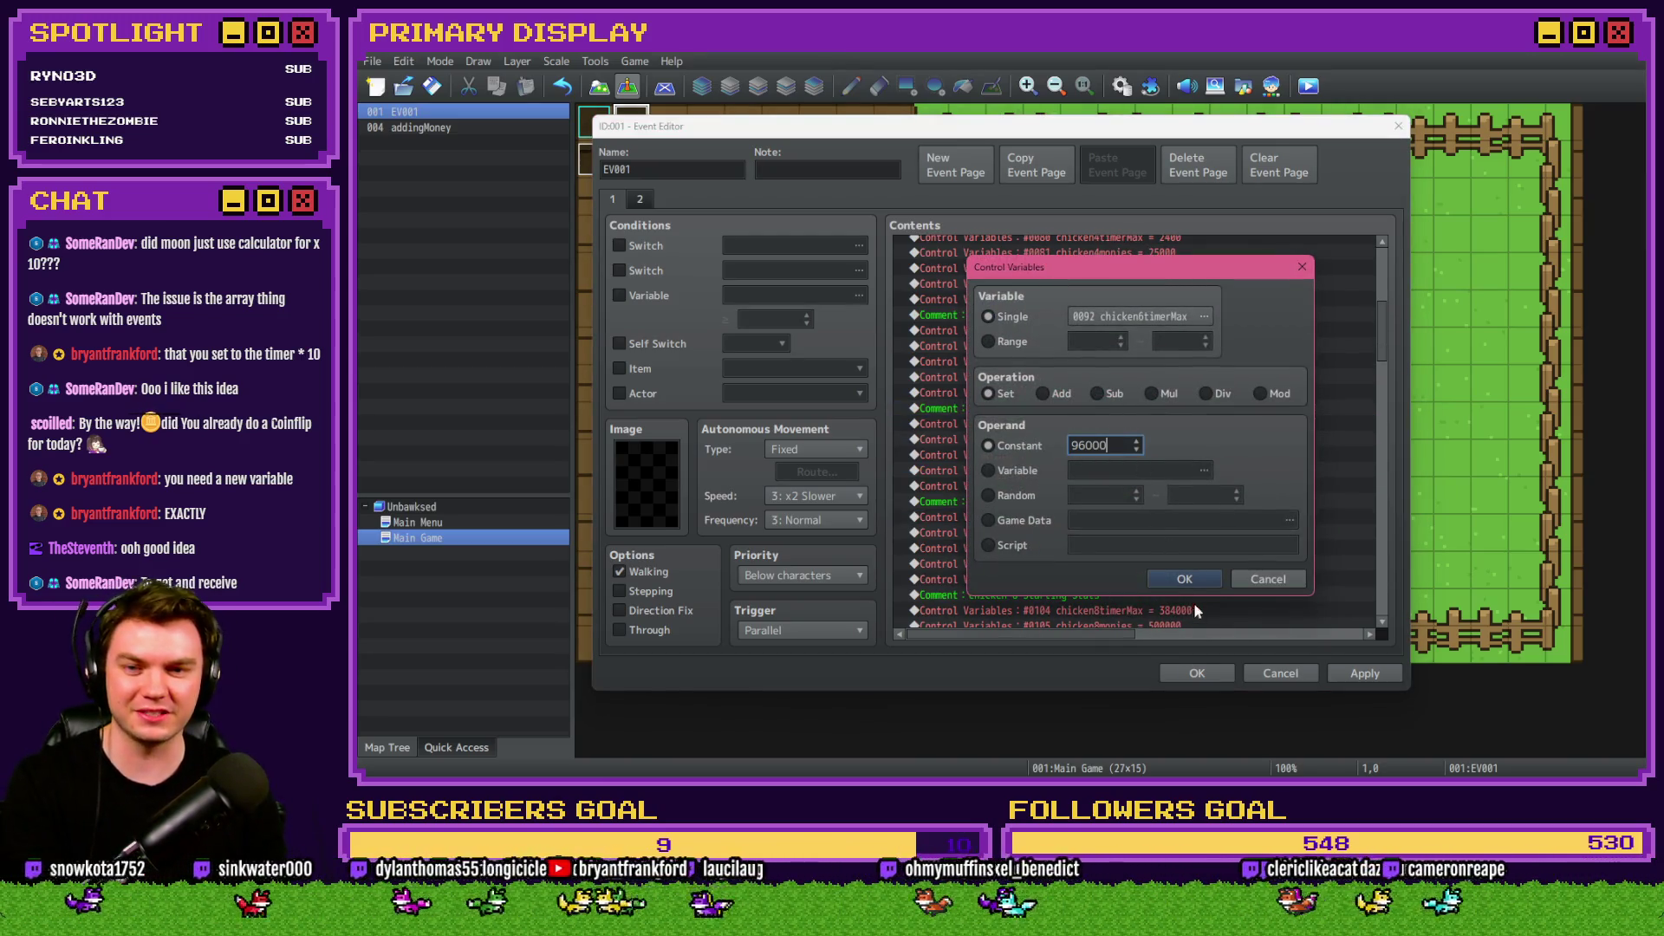
left_click(1200, 578)
scroll(1199, 554, "up", 2)
Set timer maxes for chickens 5, 4 and 3 to 48000, 24000 and 12000.
left_click(1194, 423)
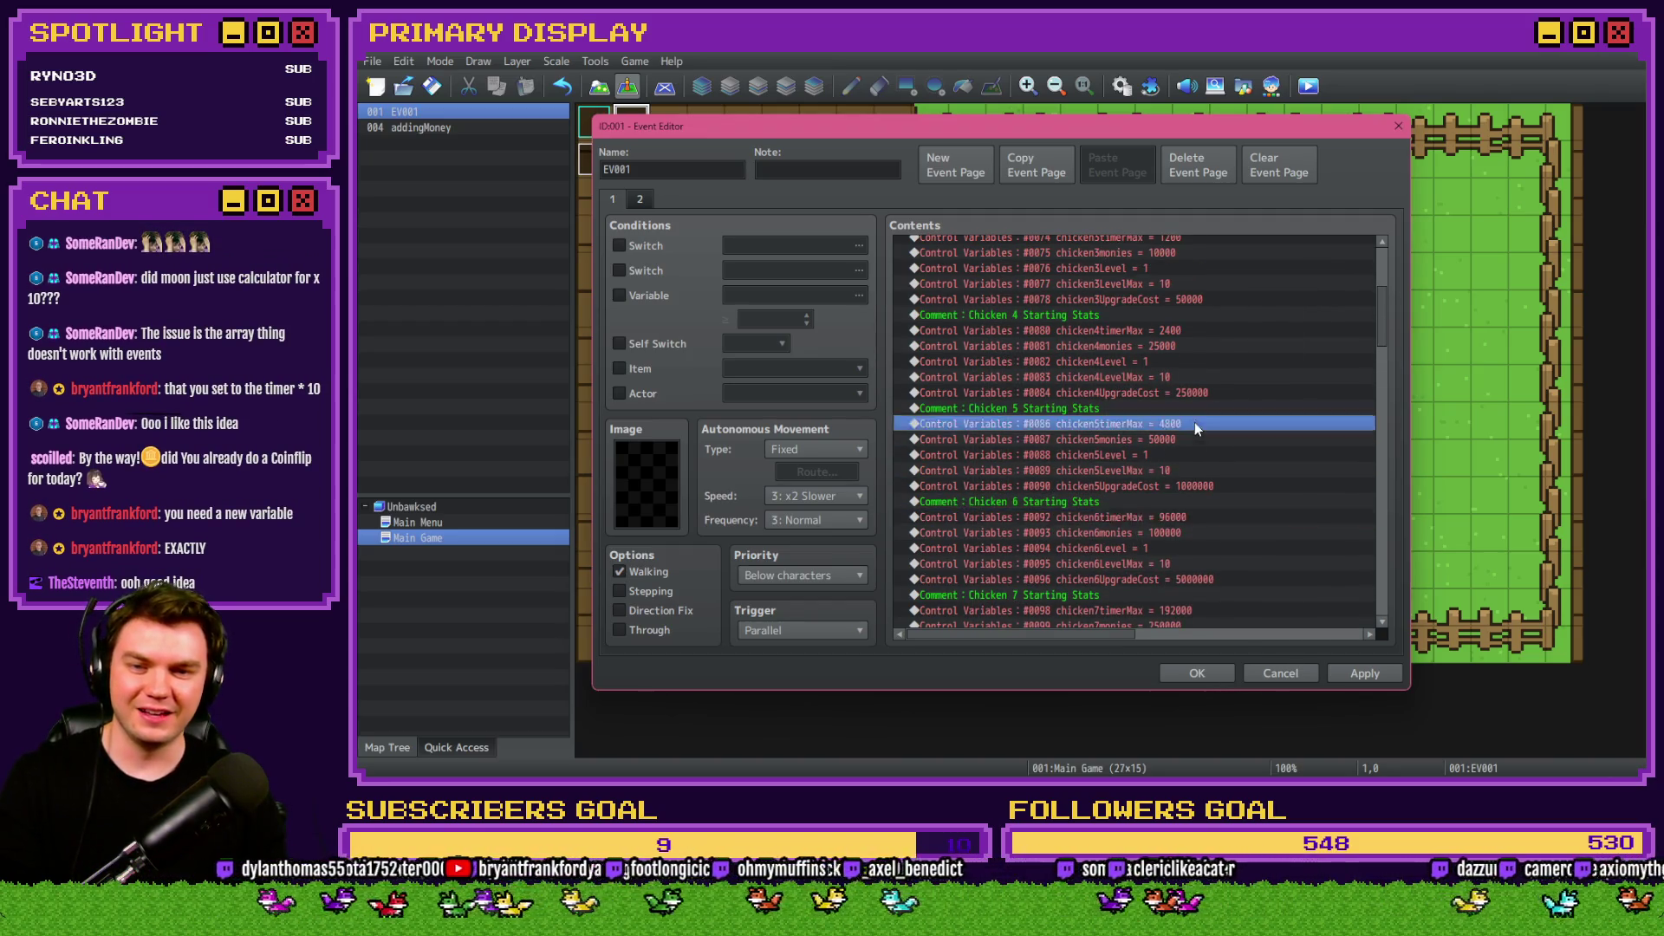
double_click(1194, 423)
left_click(1118, 445)
type("000")
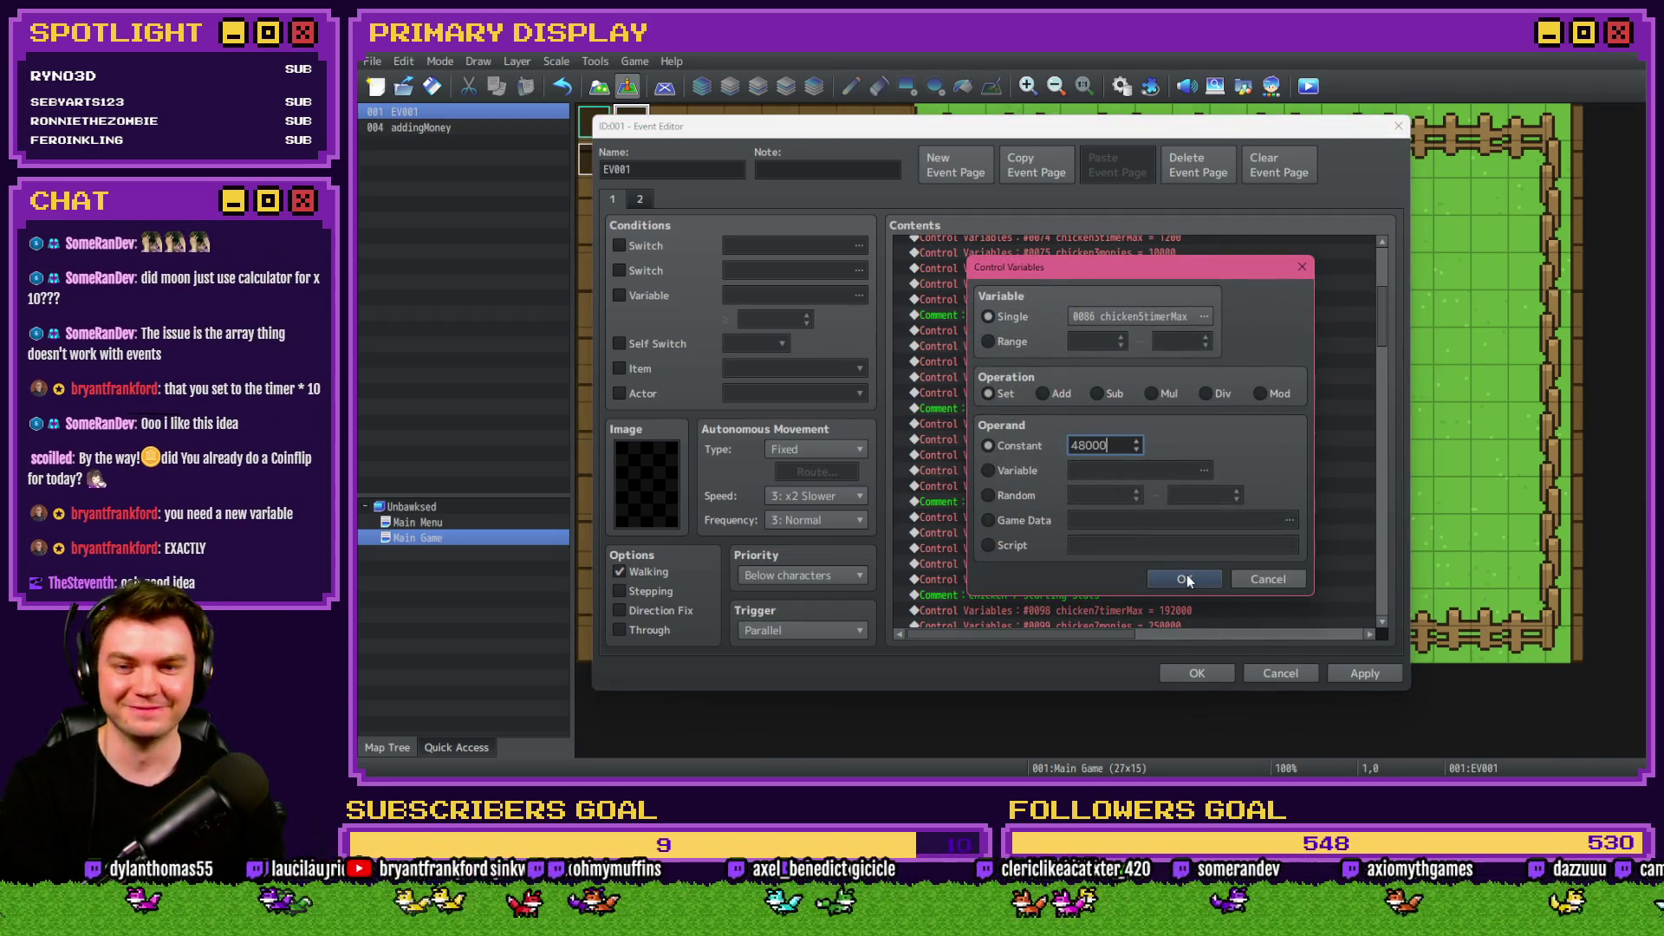
left_click(1185, 579)
scroll(1149, 433, "up", 2)
left_click(1150, 423)
double_click(1149, 423)
left_click(1118, 446)
type("0")
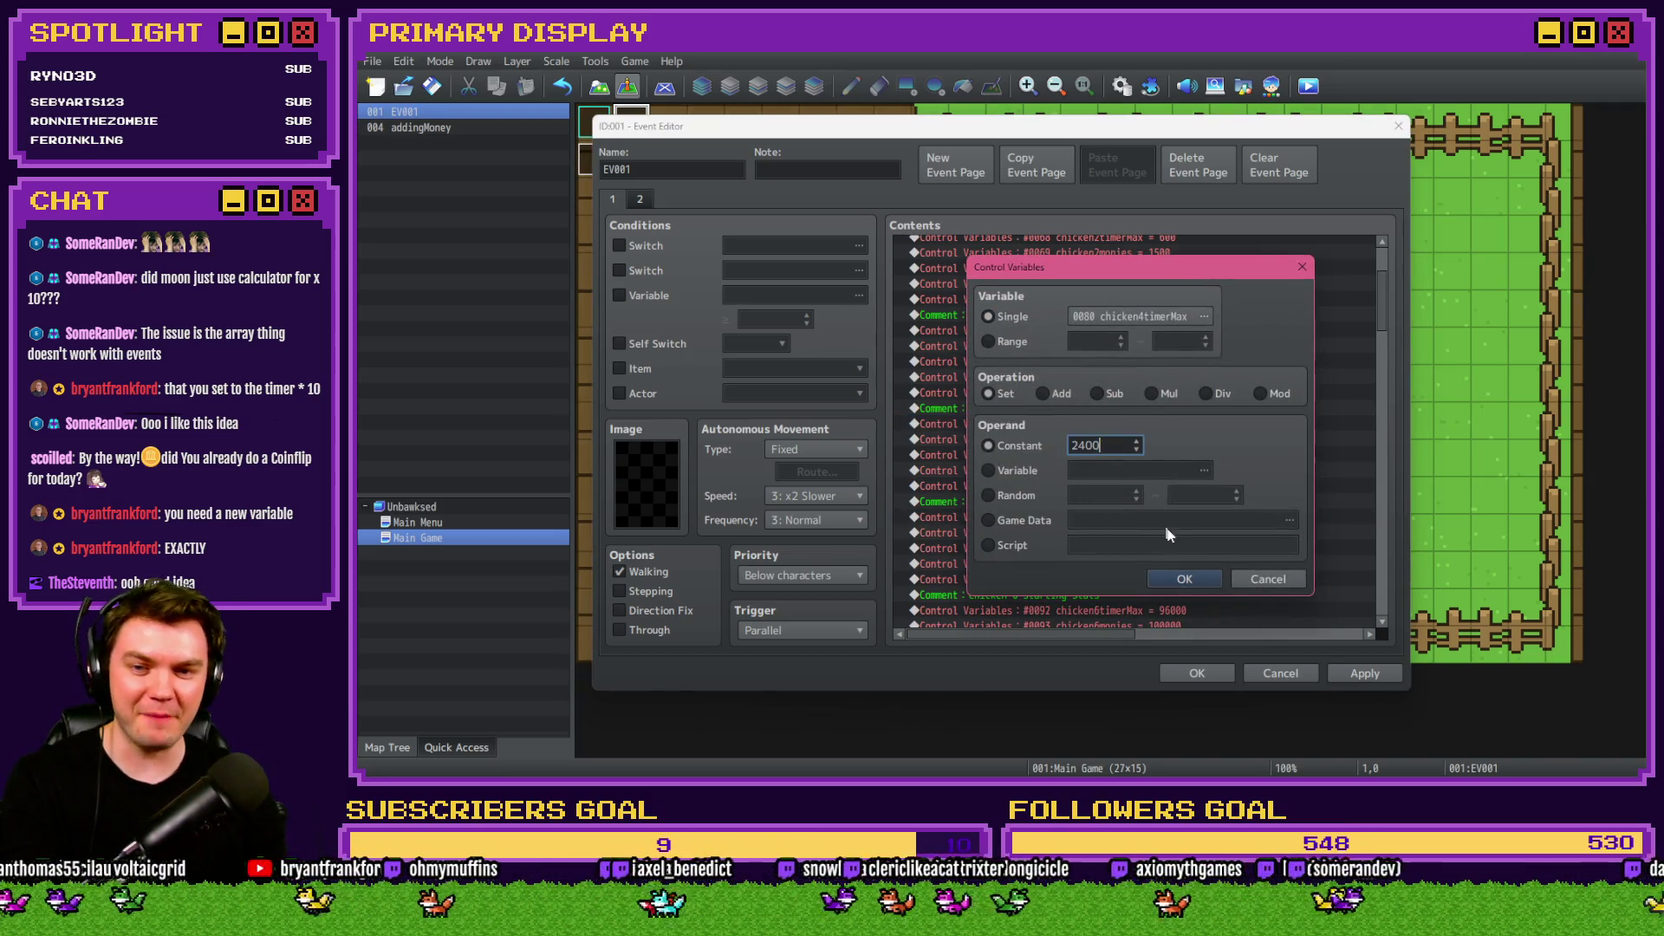
left_click(1185, 579)
scroll(1153, 485, "up", 2)
double_click(1152, 442)
double_click(1108, 444)
left_click(1118, 446)
type("0")
left_click(1199, 582)
scroll(1159, 486, "up", 2)
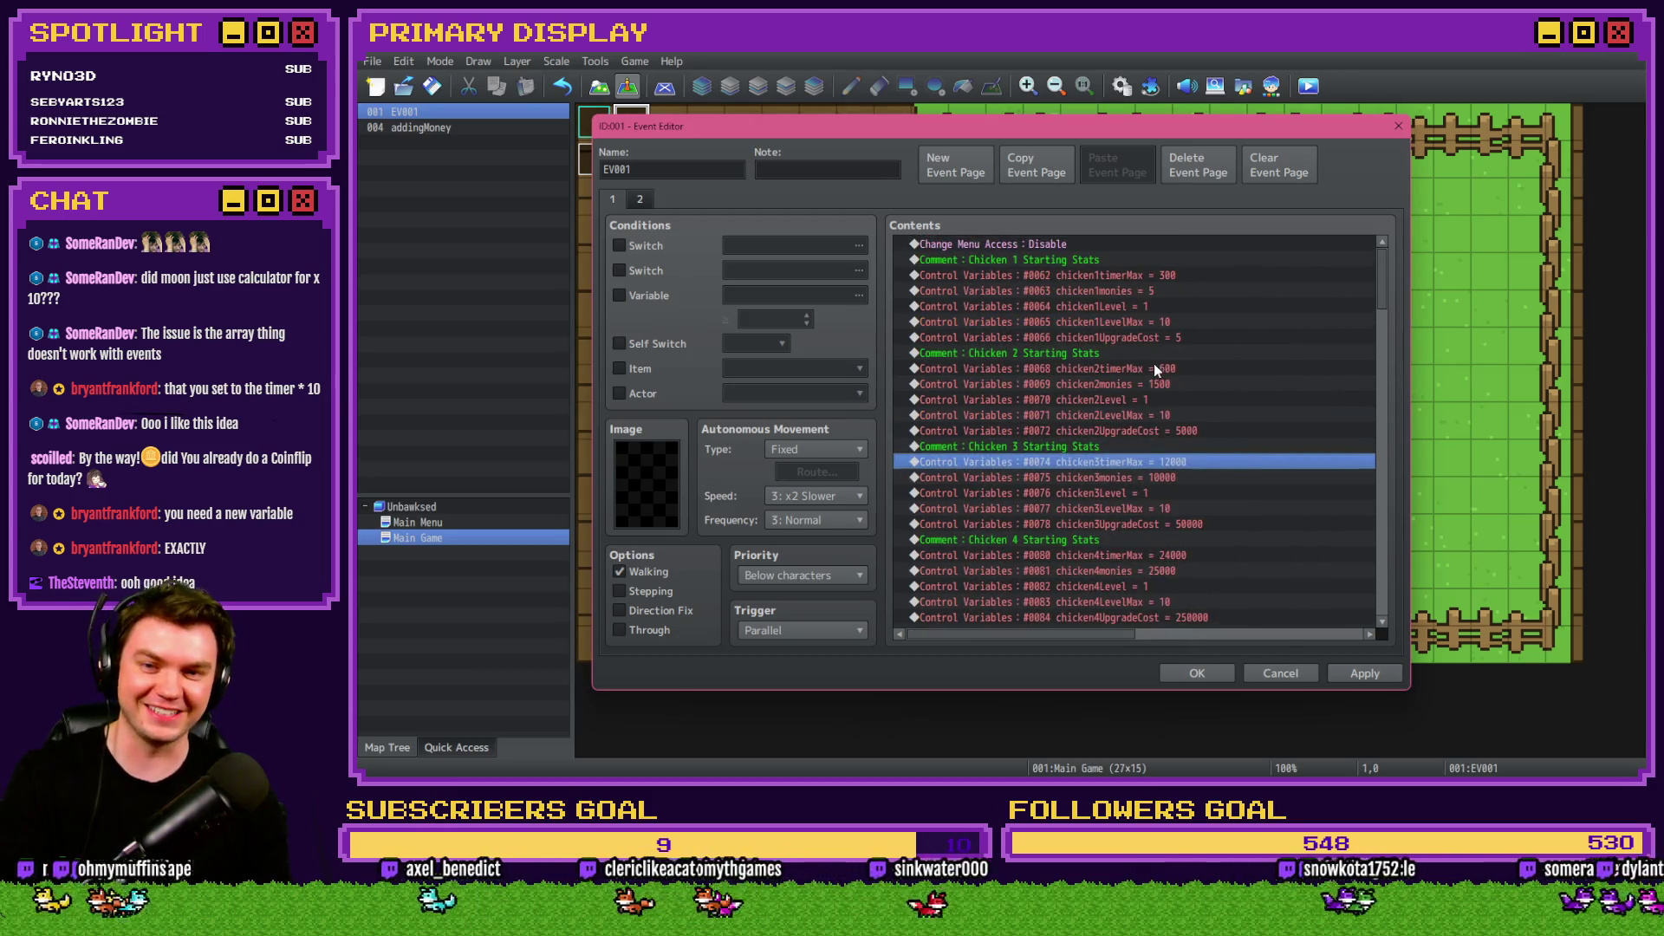
Set chicken2timerMax to 6000 and chicken1timerMax to 3000.
double_click(1153, 368)
left_click(1117, 446)
type("0")
left_click(1188, 579)
double_click(1122, 275)
left_click(1118, 445)
type("00")
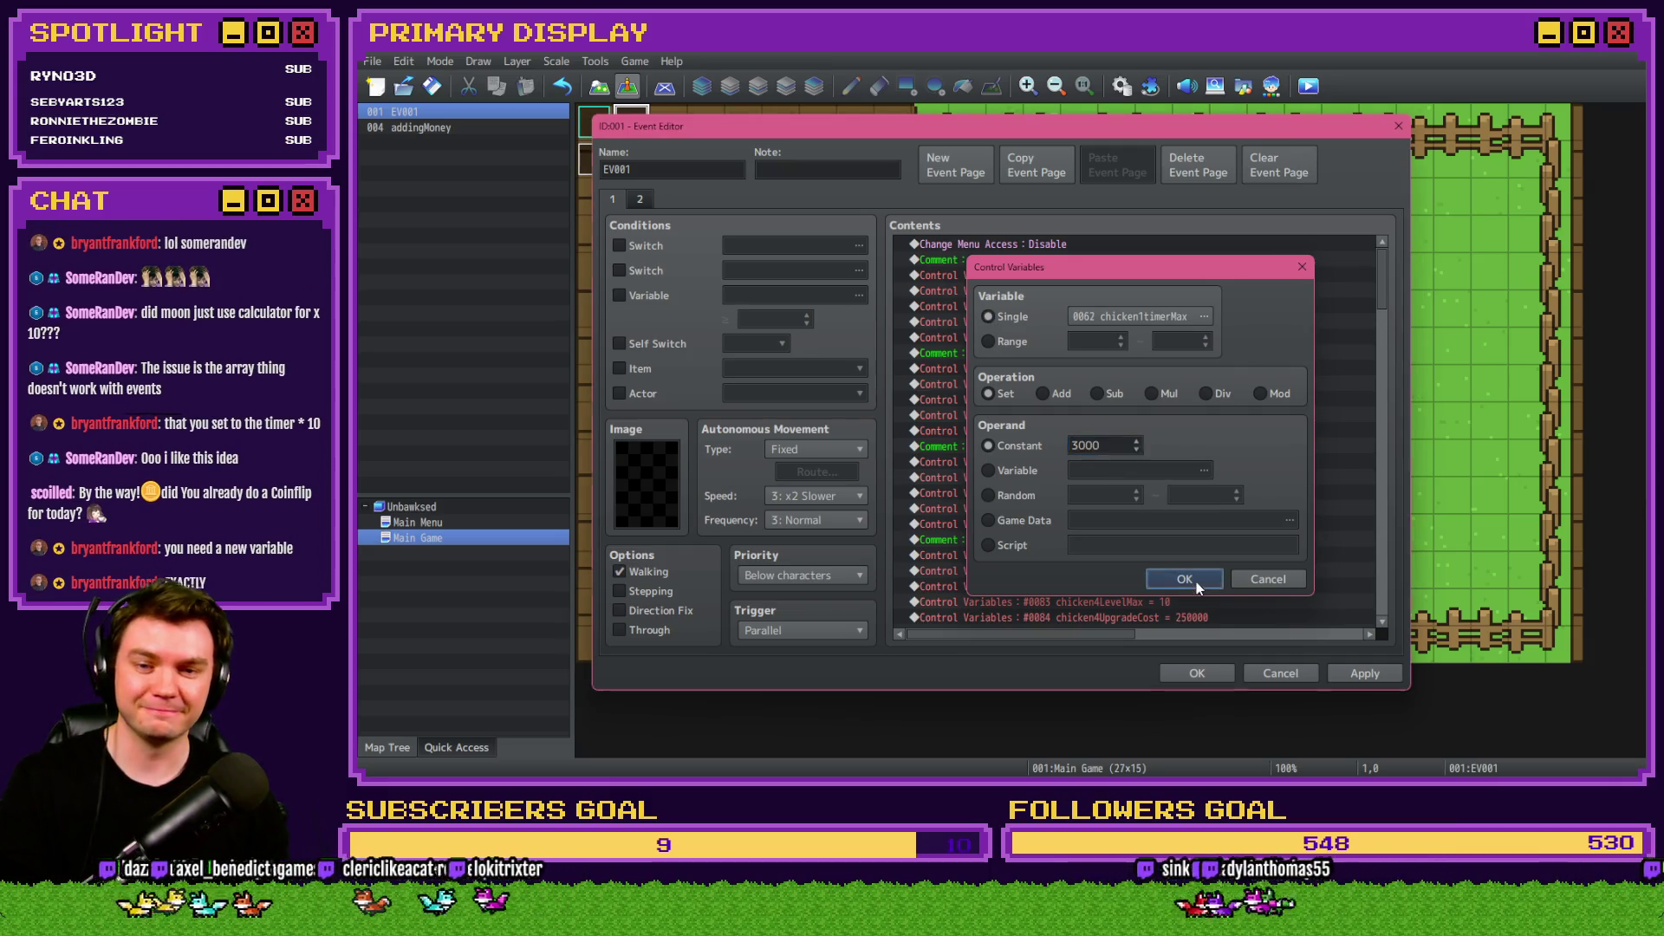
left_click(1196, 582)
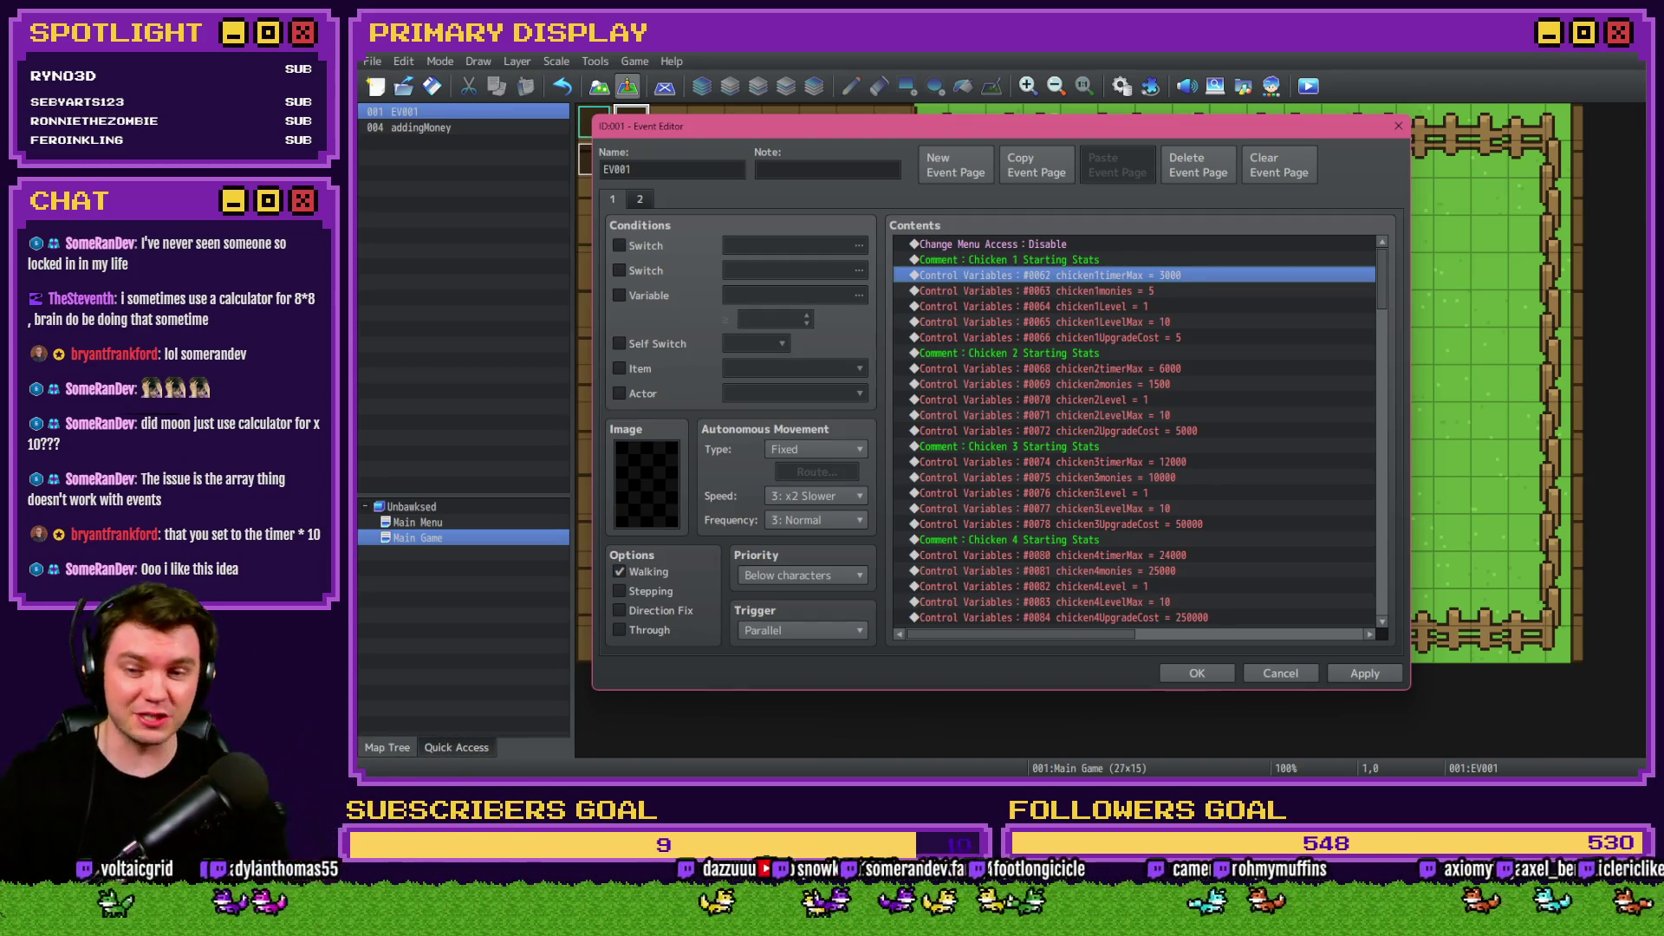
Delete the 'chicken1timerMax *= 10' line at the end of EV001 and confirm the event edits.
left_click(1377, 479)
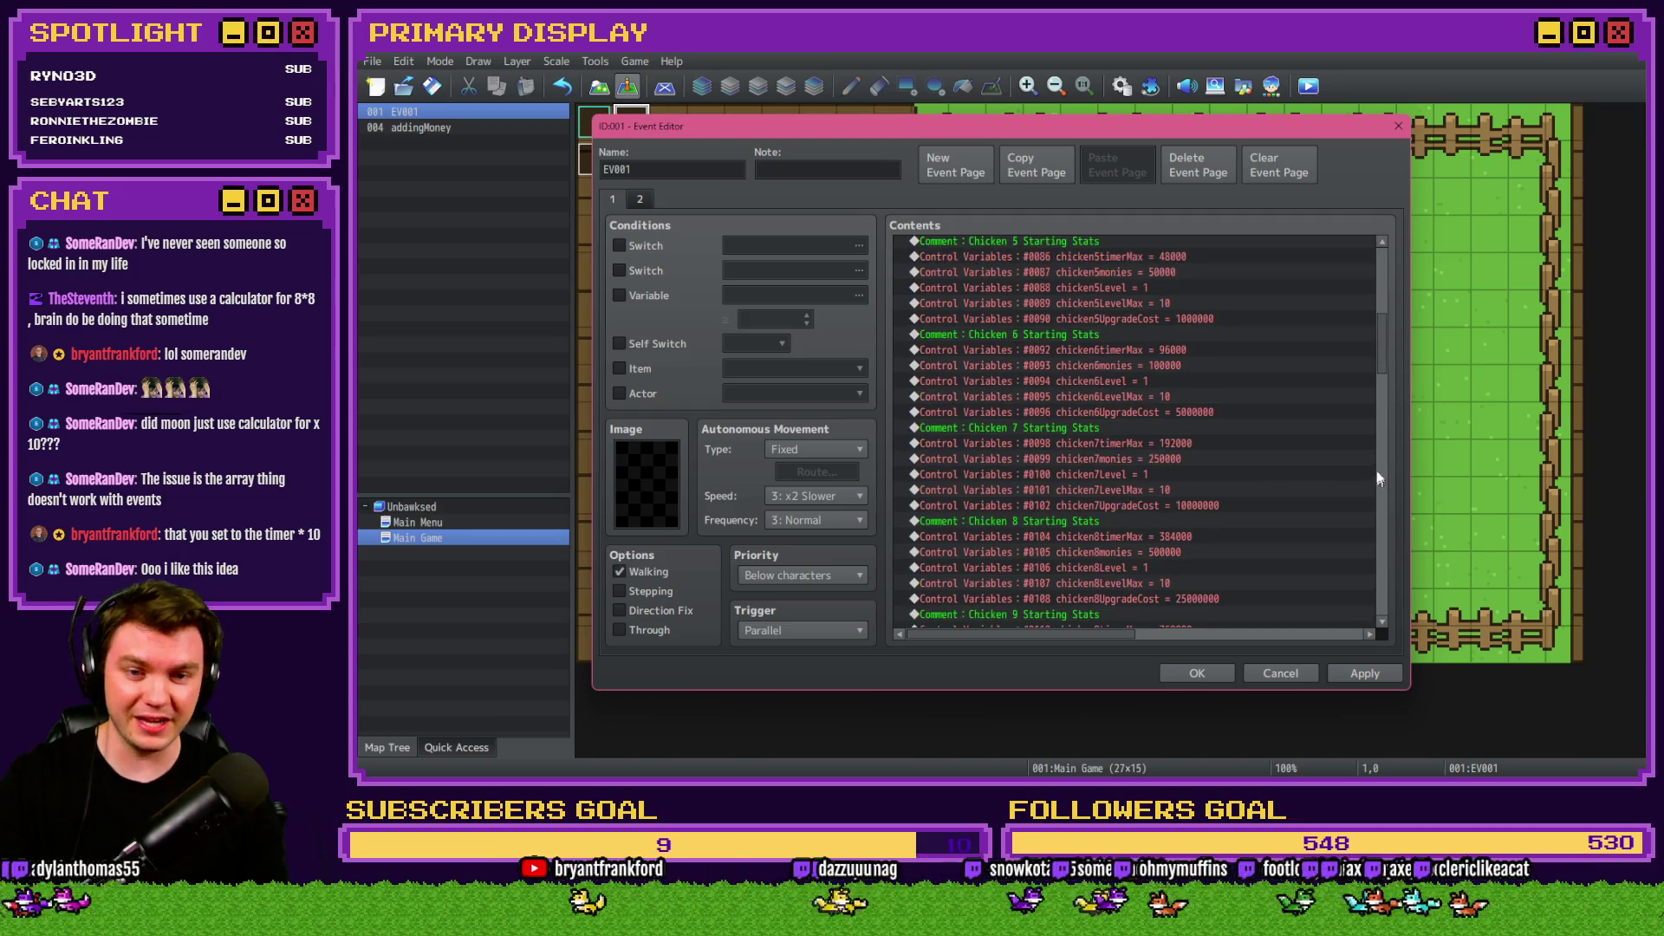
left_click_drag(1380, 351, 1383, 608)
left_click(1088, 465)
key("Delete")
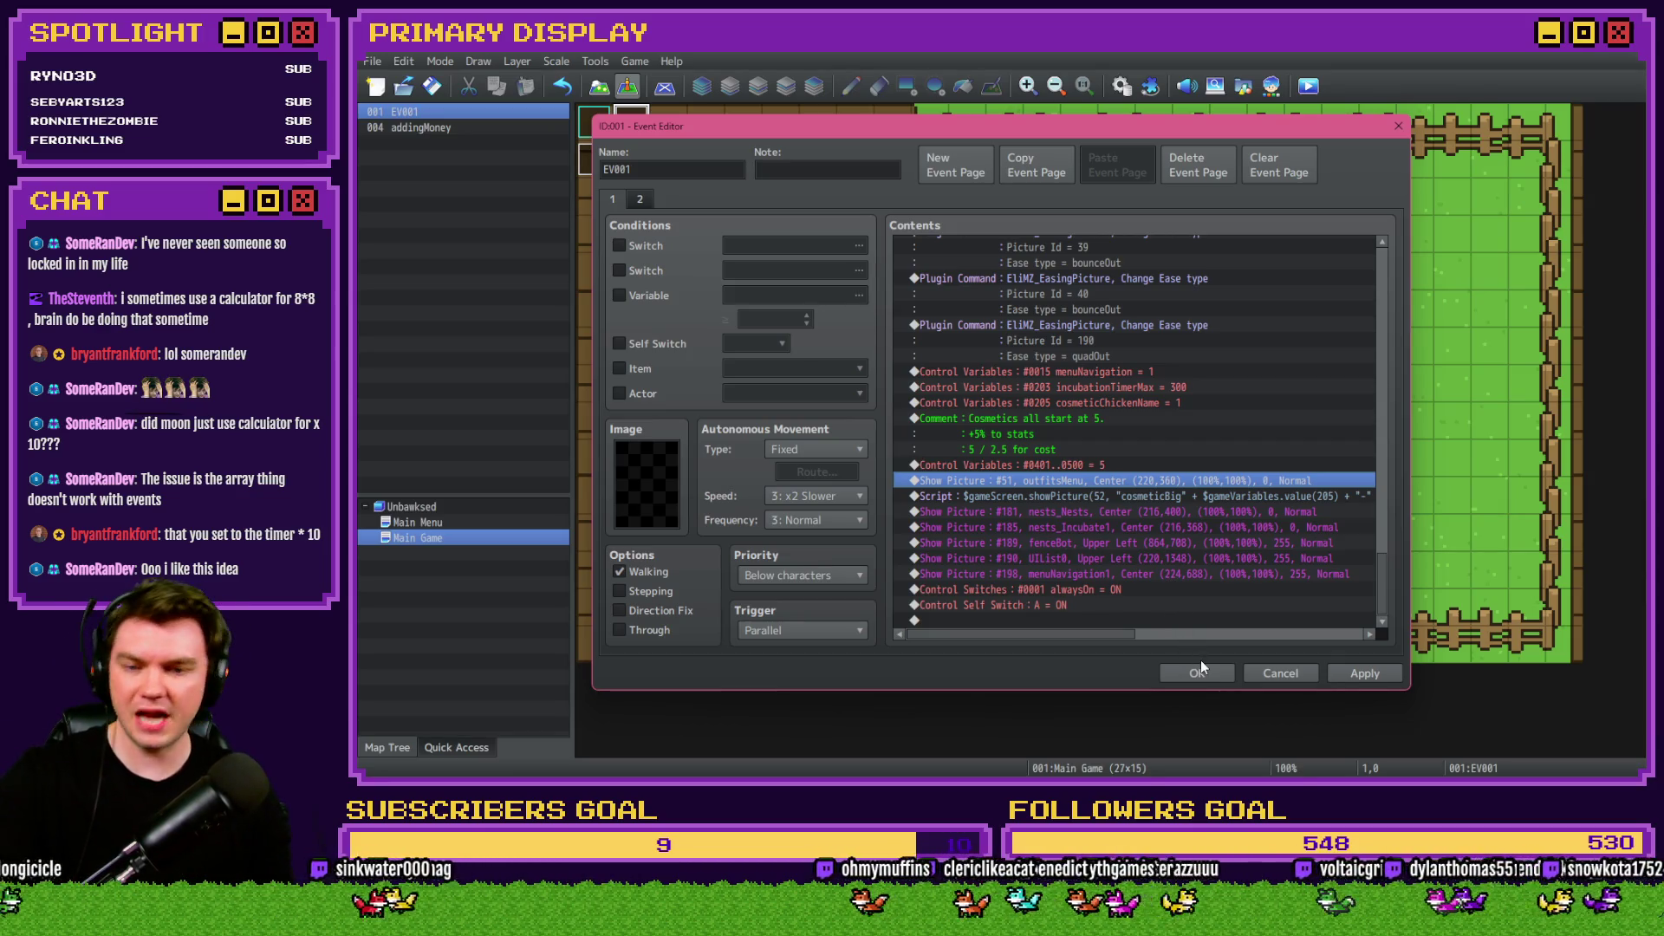
left_click(1217, 675)
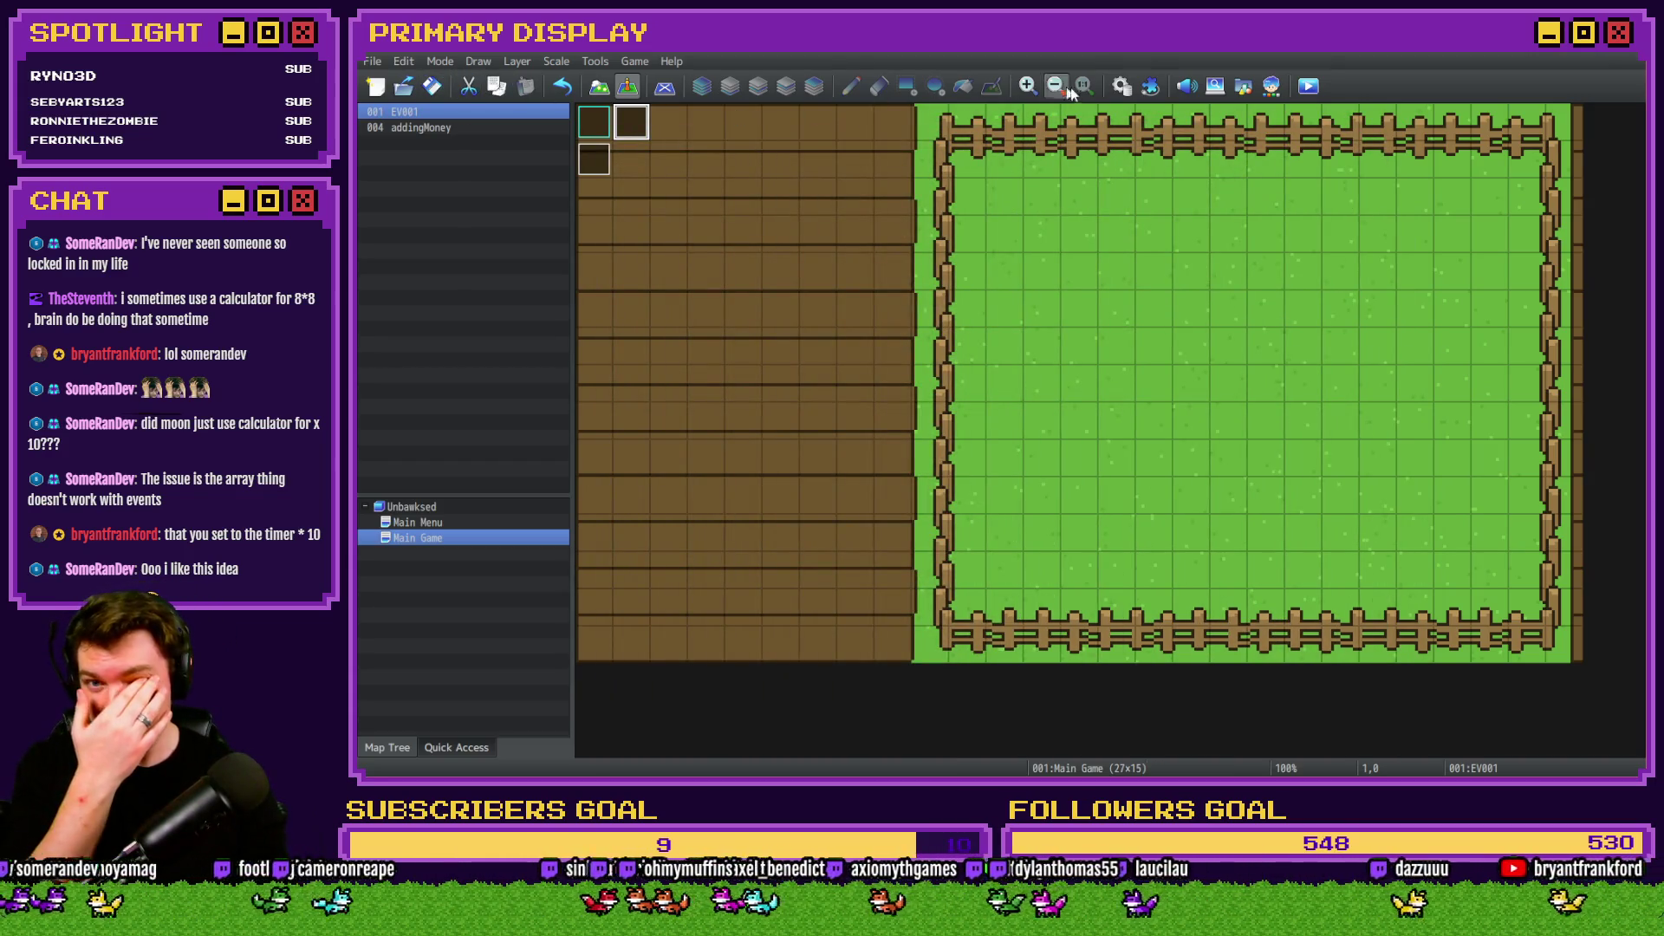
key("F9")
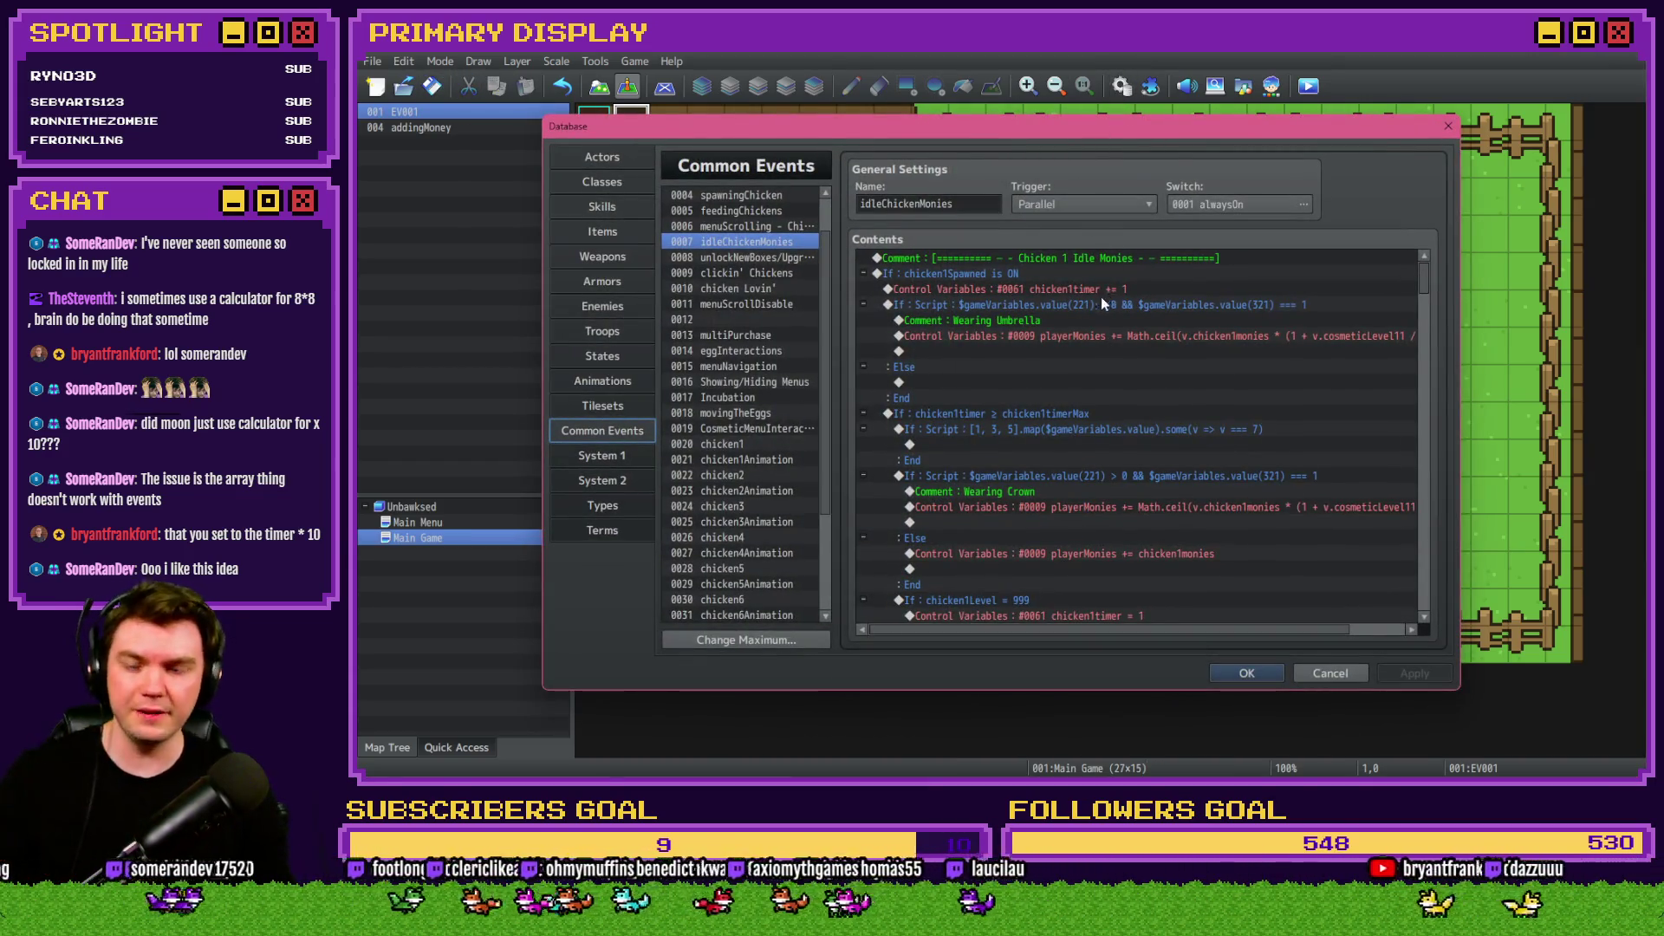
Change the chicken1timer increment from += 1 to += 10.
left_click(1100, 290)
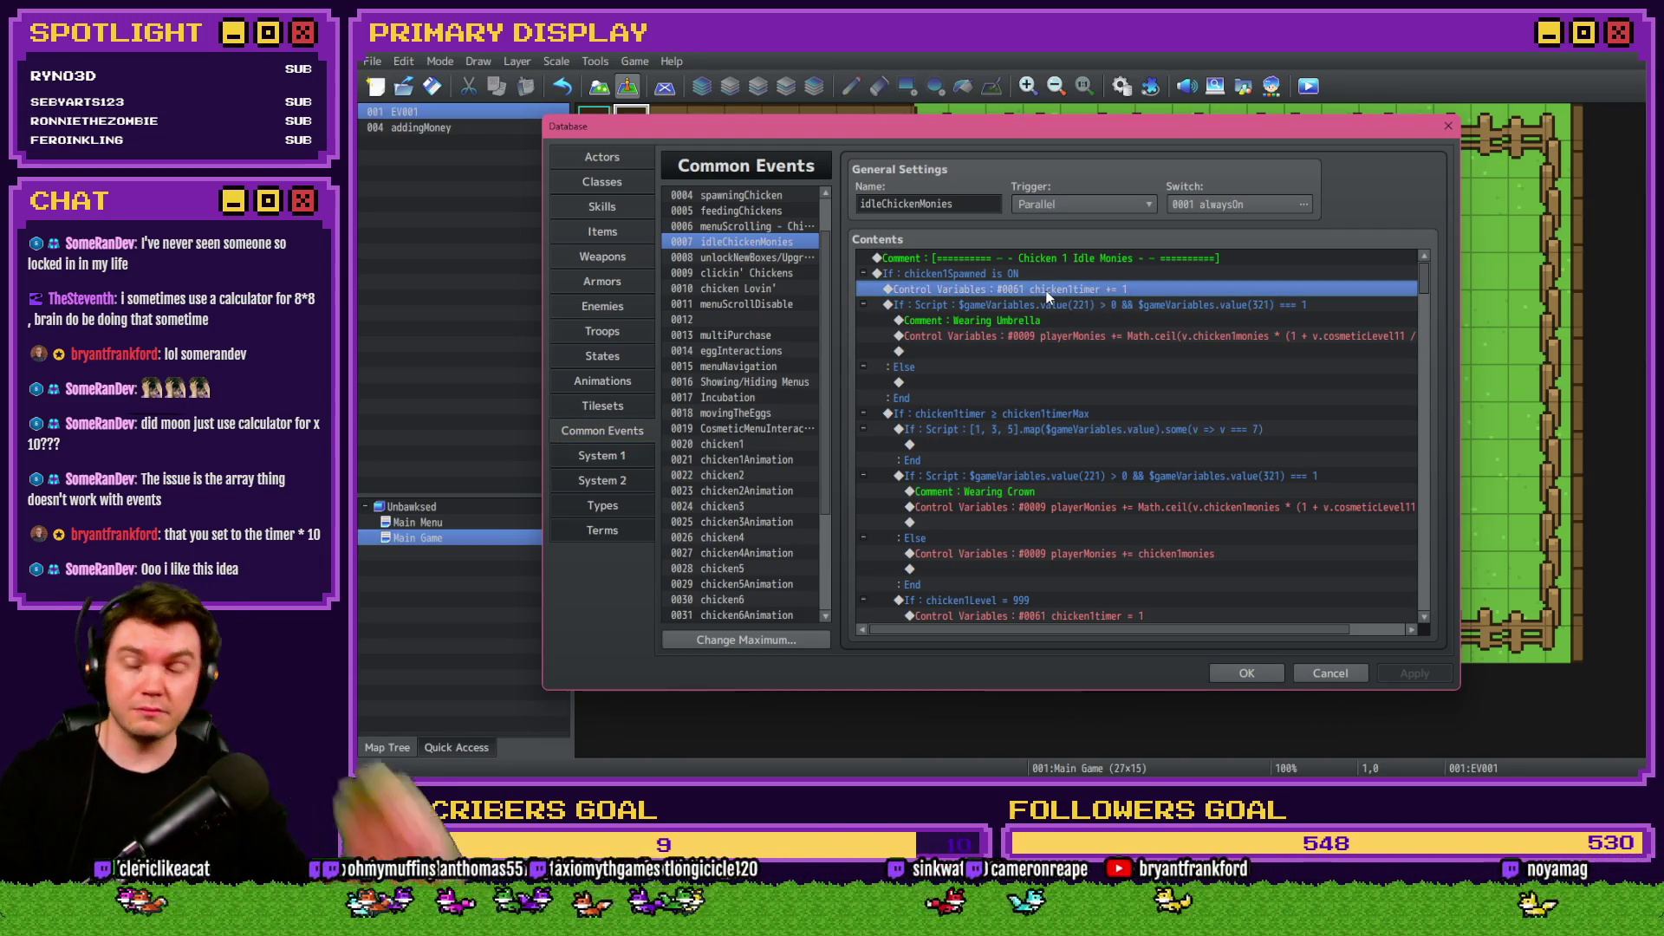
double_click(1047, 291)
type("10")
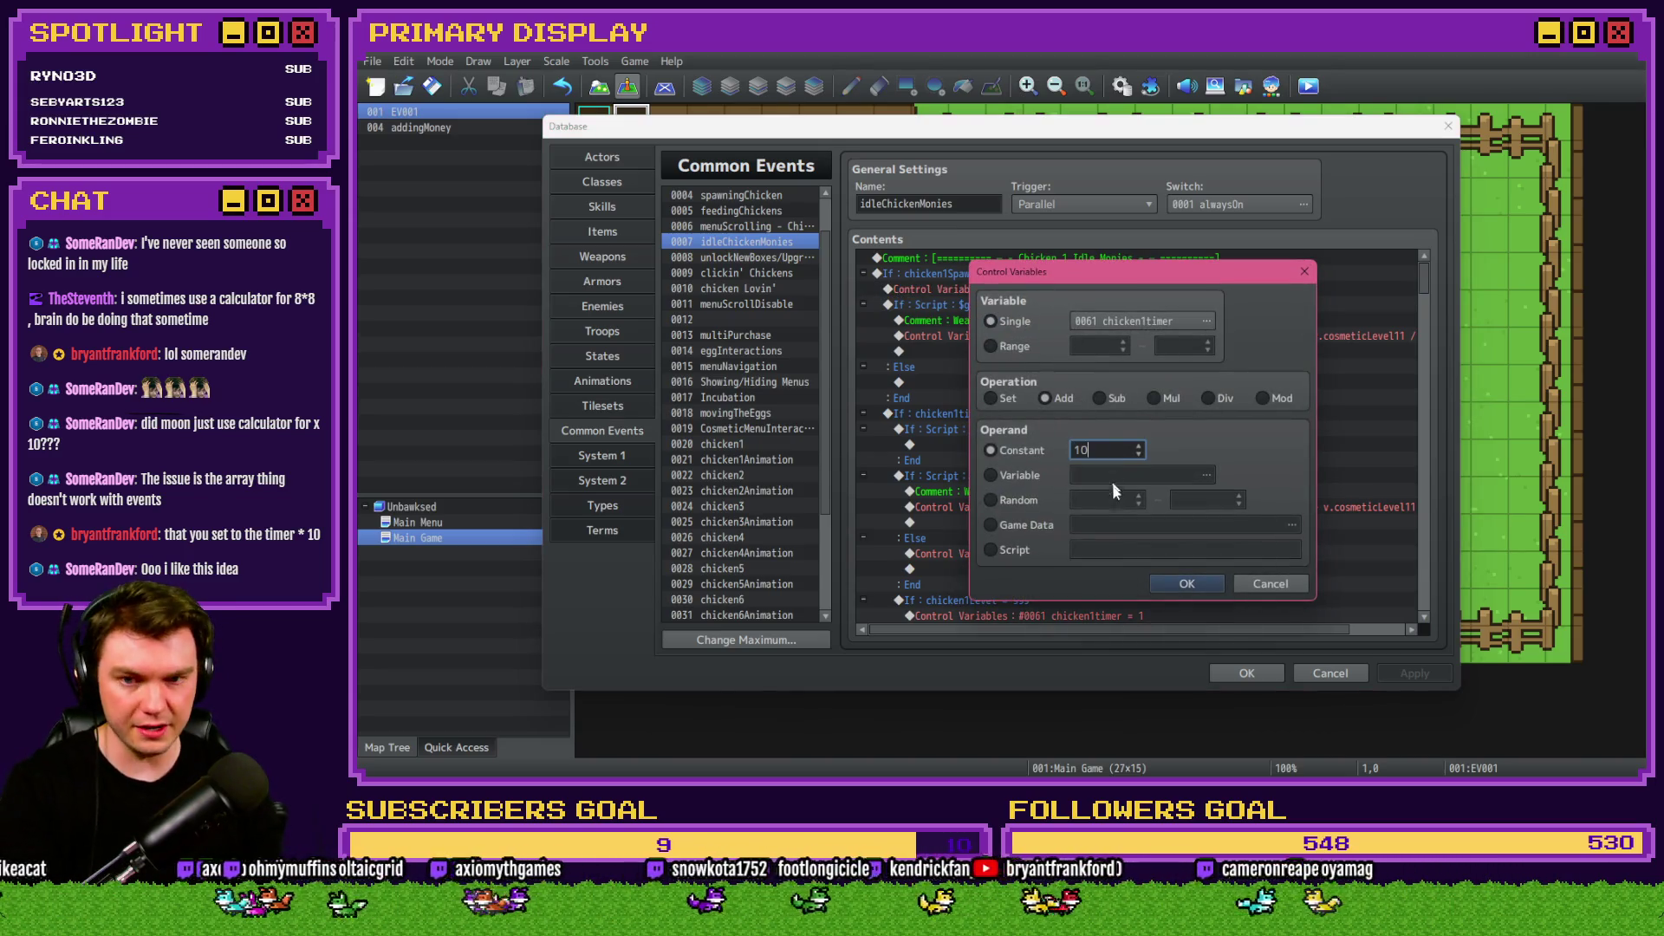
left_click(1196, 586)
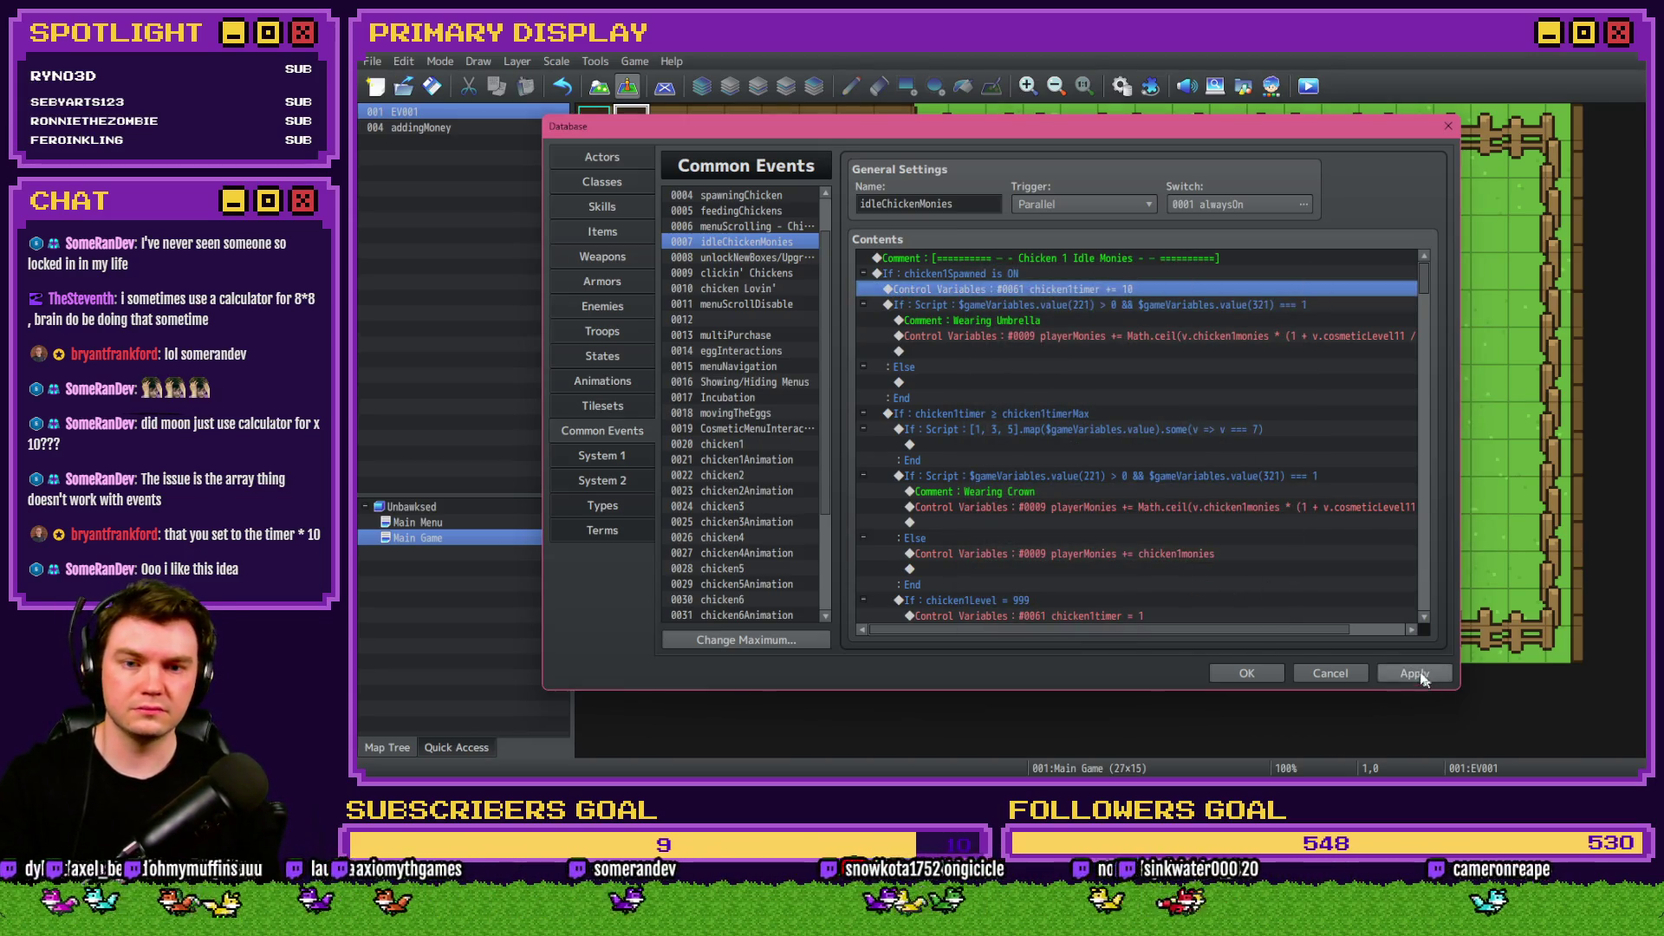
Move the chicken1timer += 10 line just above the chicken1timerMax check.
left_click(1037, 303)
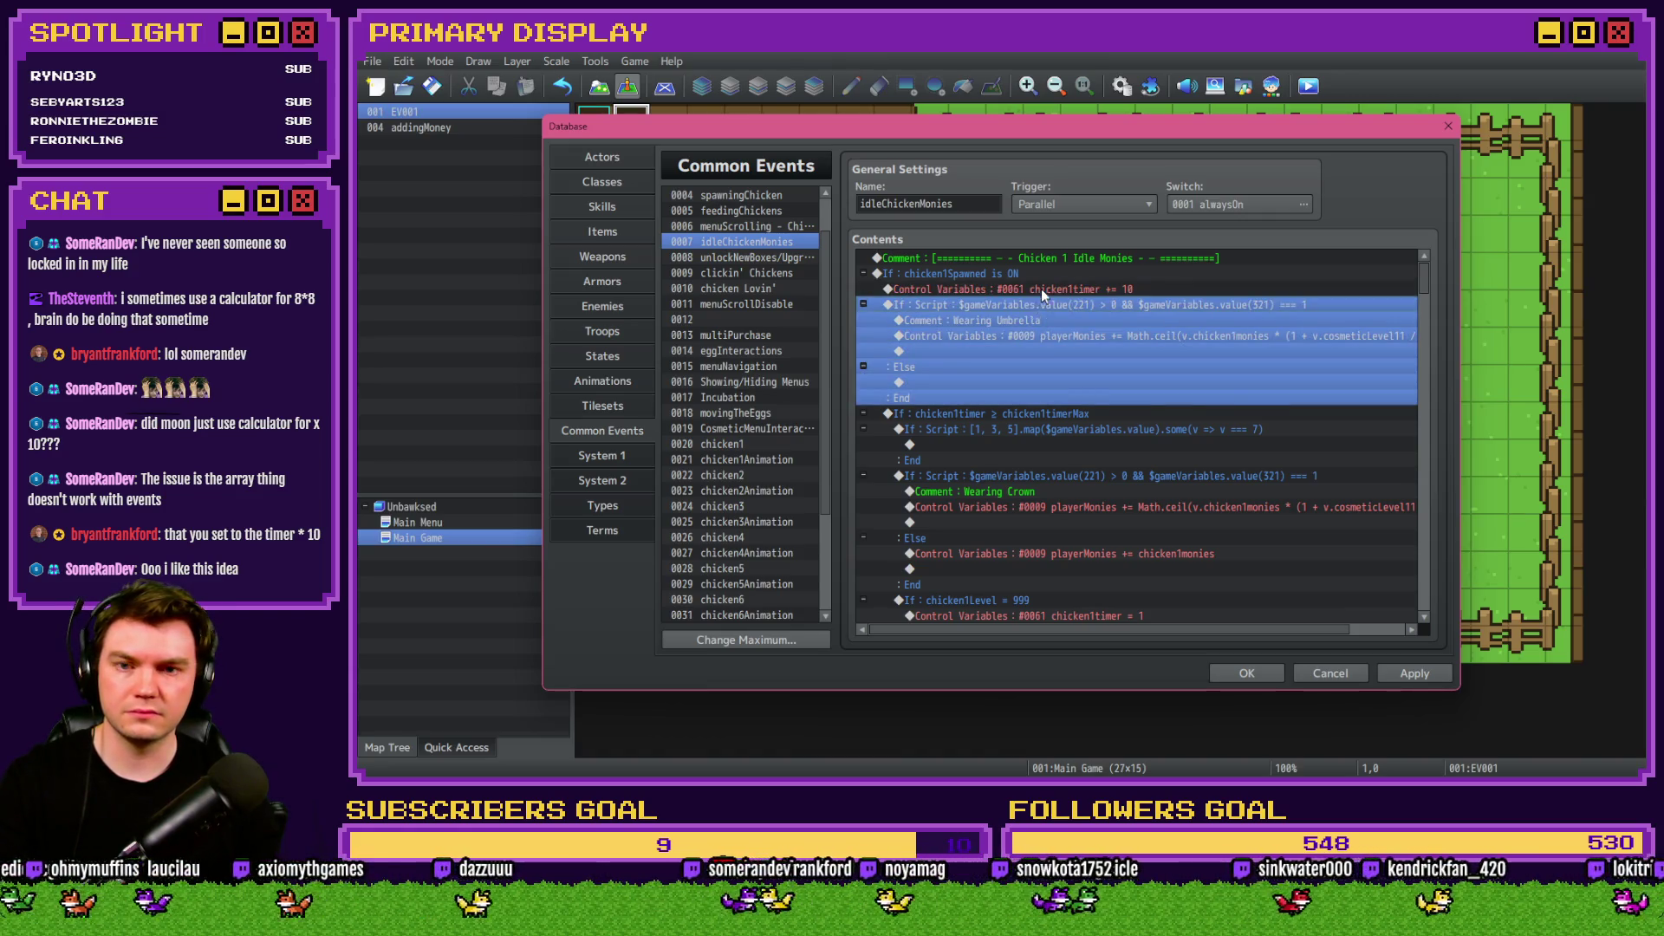
key("Up")
key("ctrl+x")
left_click(958, 364)
key("ctrl+v")
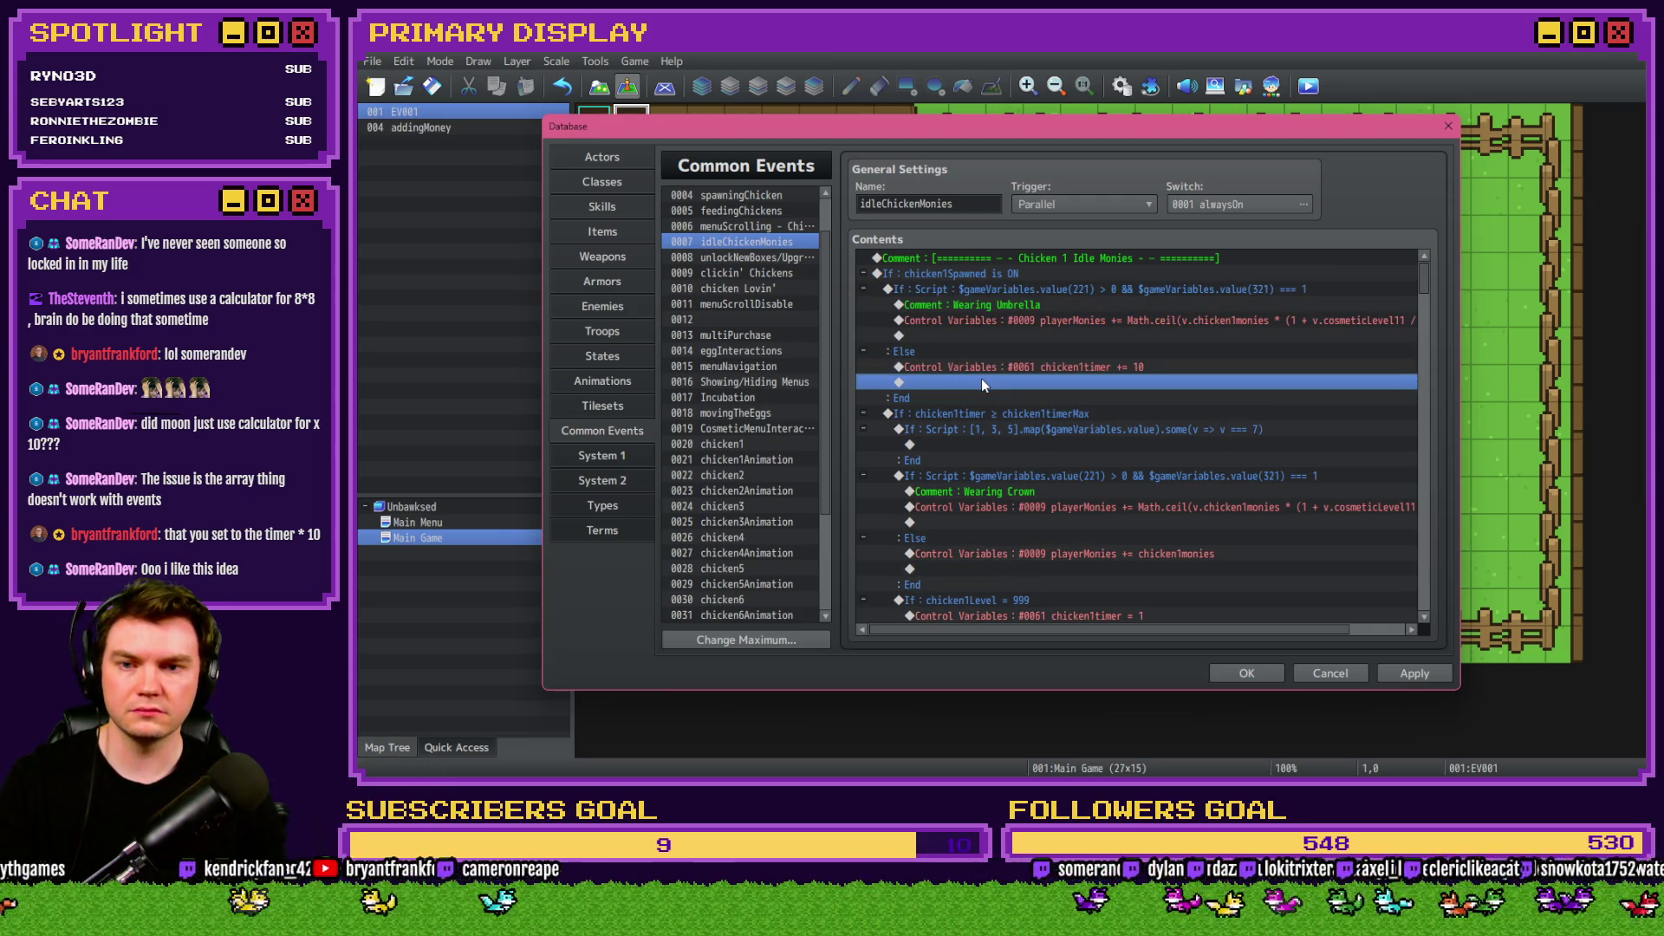
left_click(1019, 317)
left_click(1023, 371)
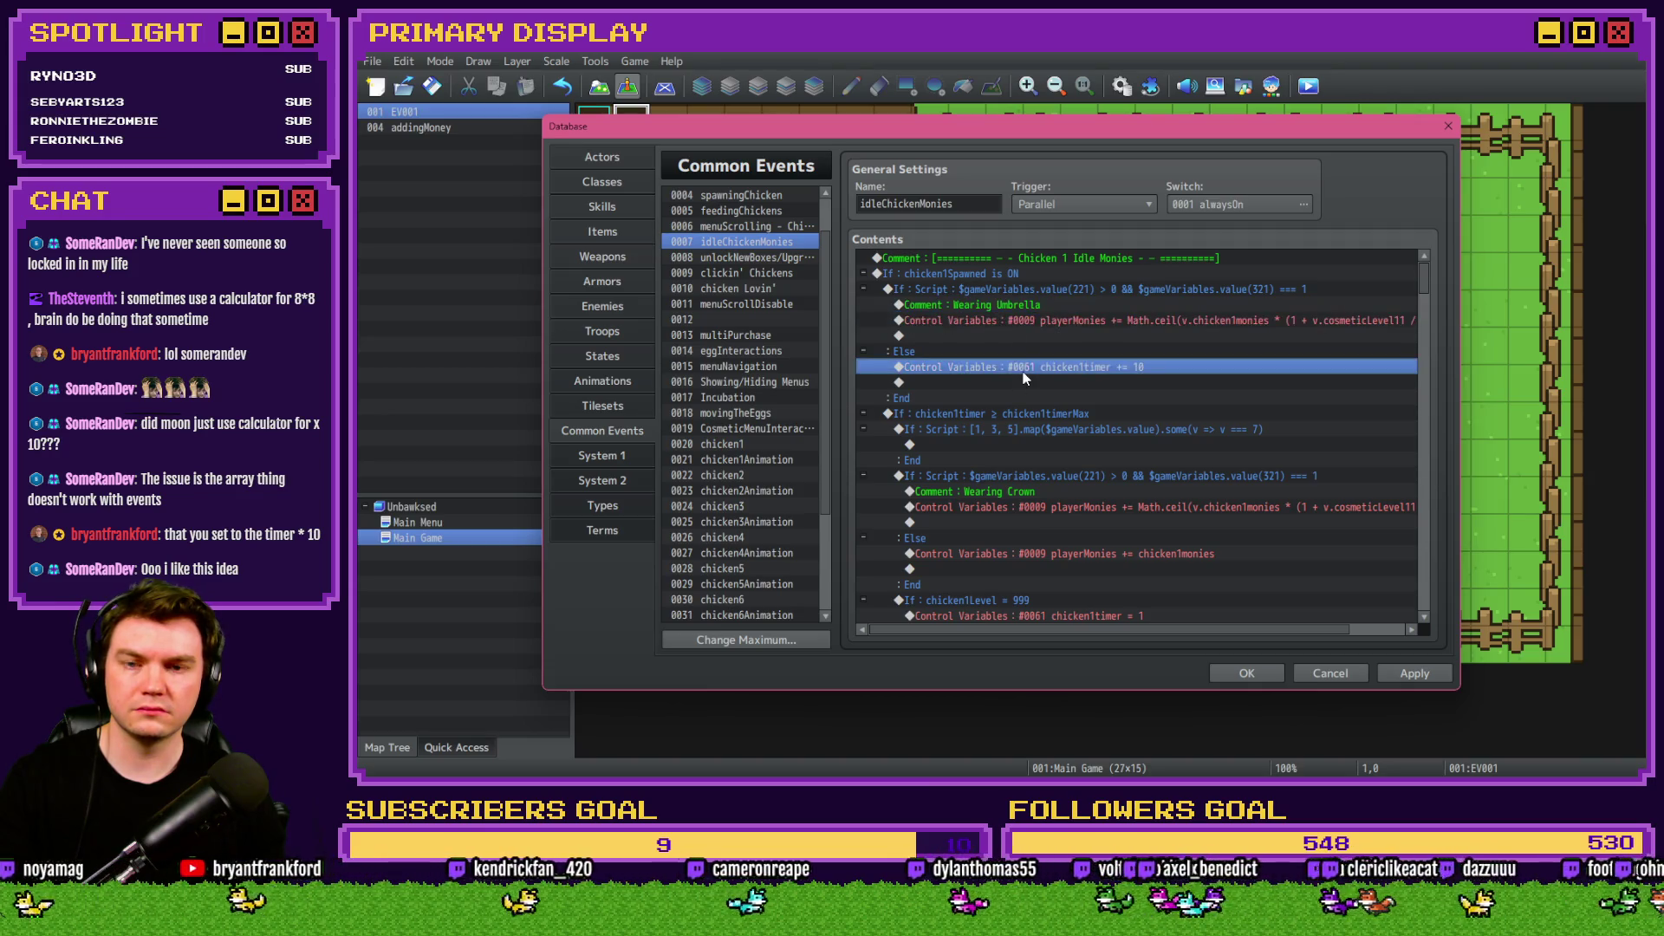
key("Delete")
left_click(993, 398)
key("ctrl+v")
left_click(993, 396)
Inspect the umbrella If: Script block and its playerMonies command.
left_click(1017, 293)
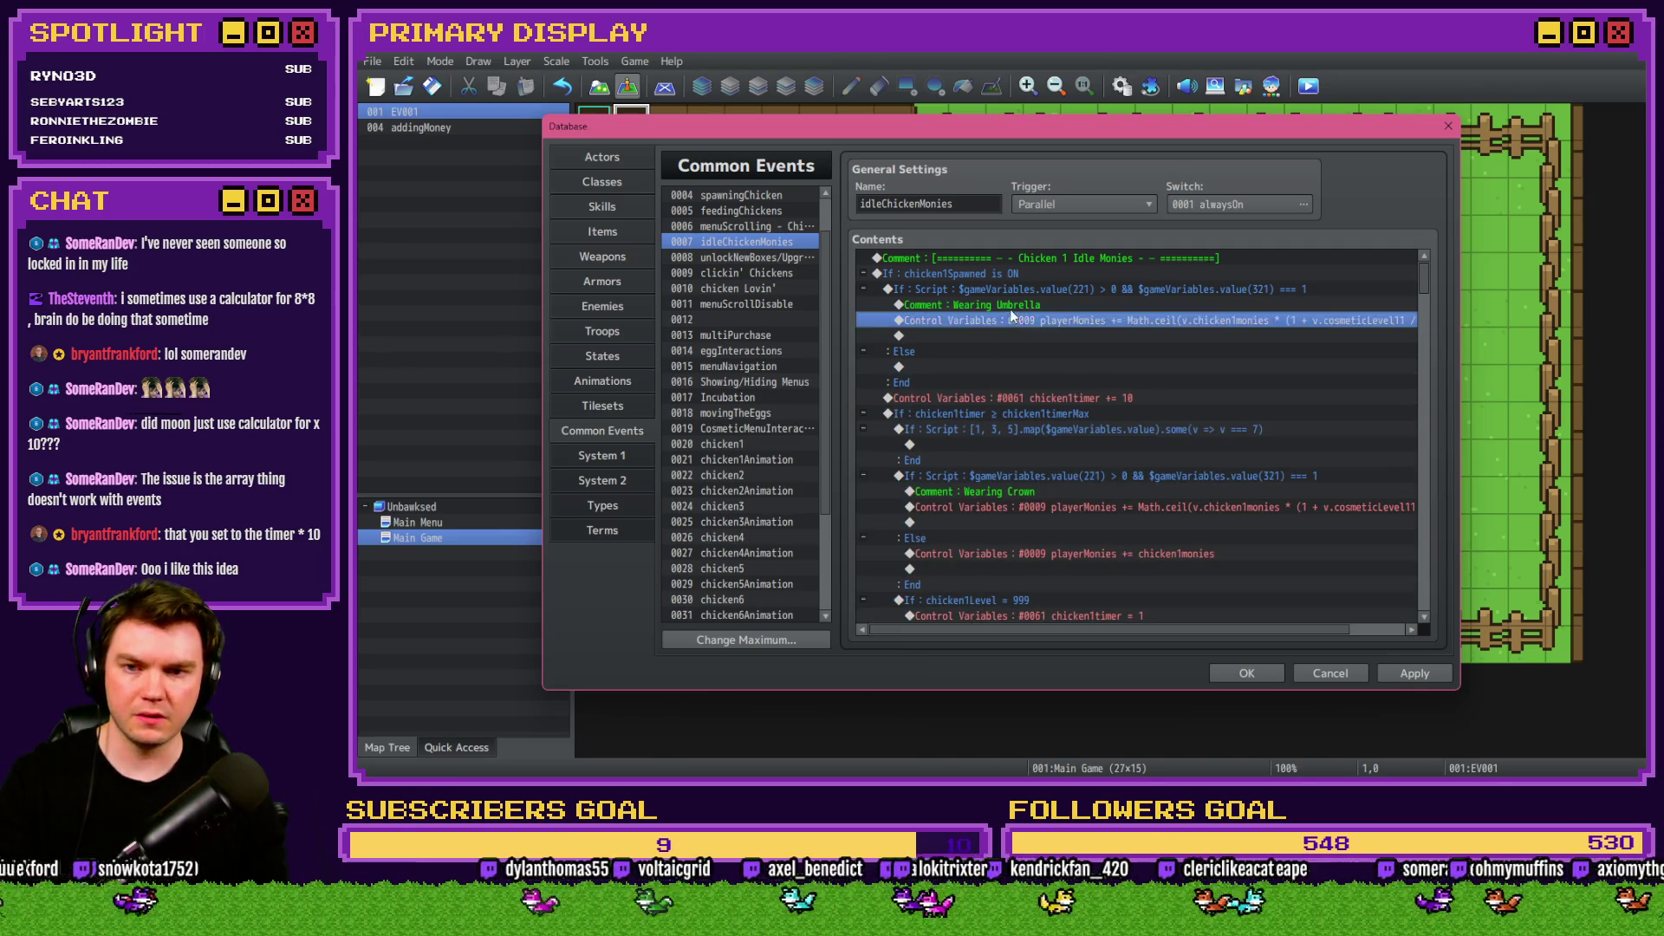
key("Insert")
key("Escape")
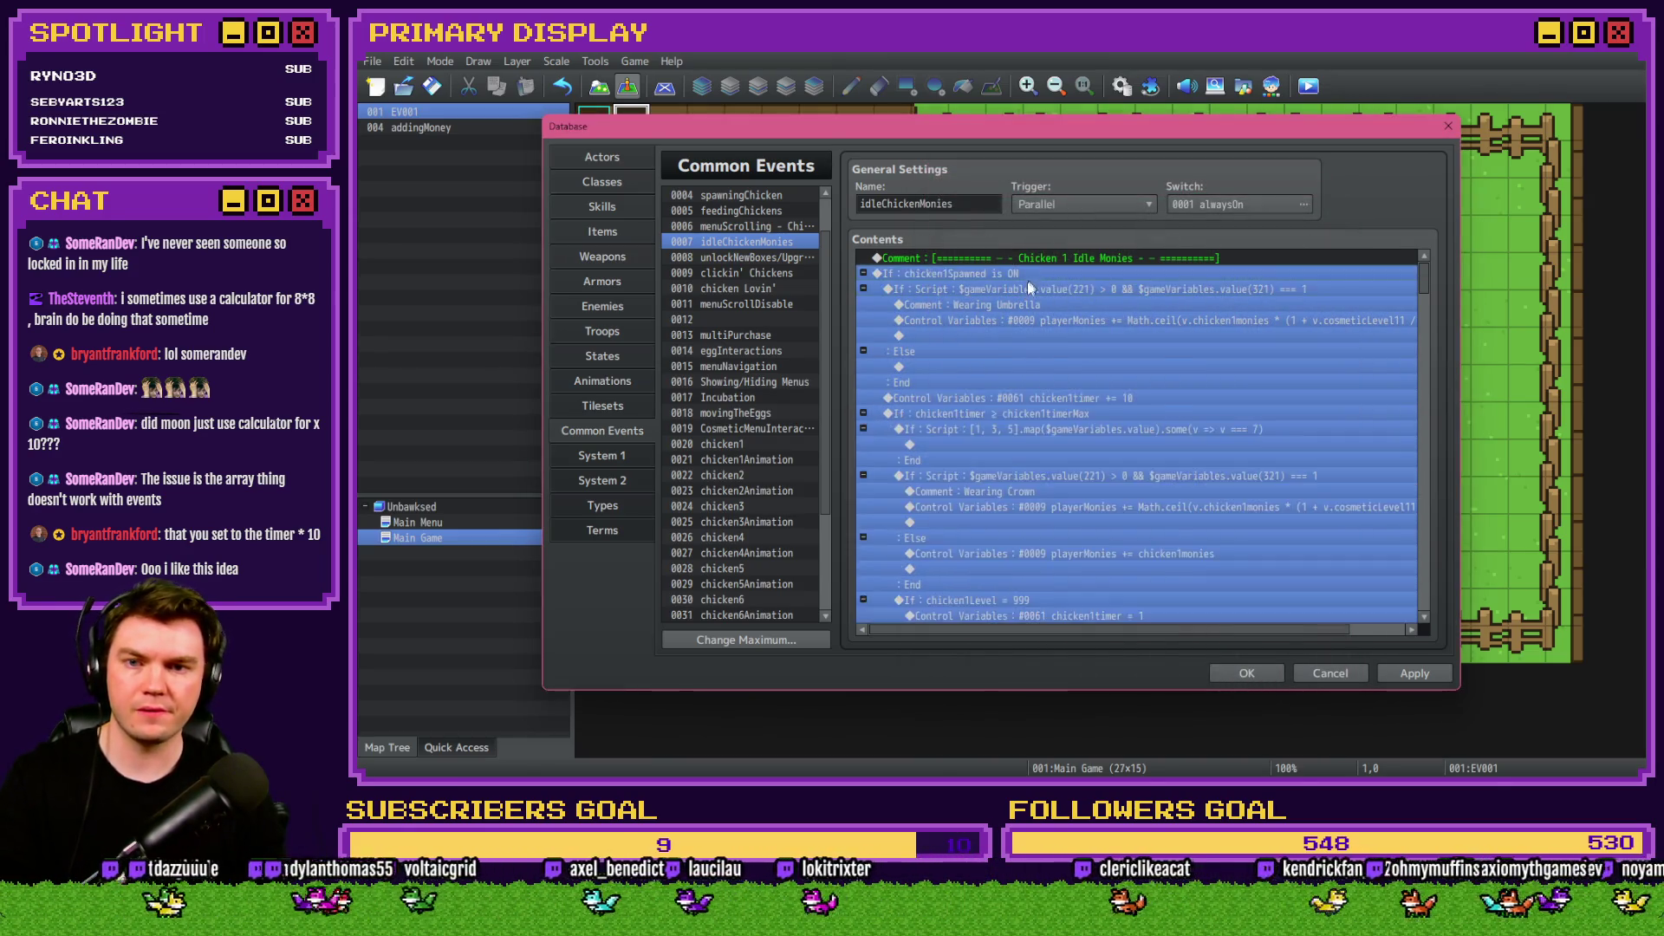
left_click(1021, 321)
left_click(1026, 292)
left_click(1017, 322)
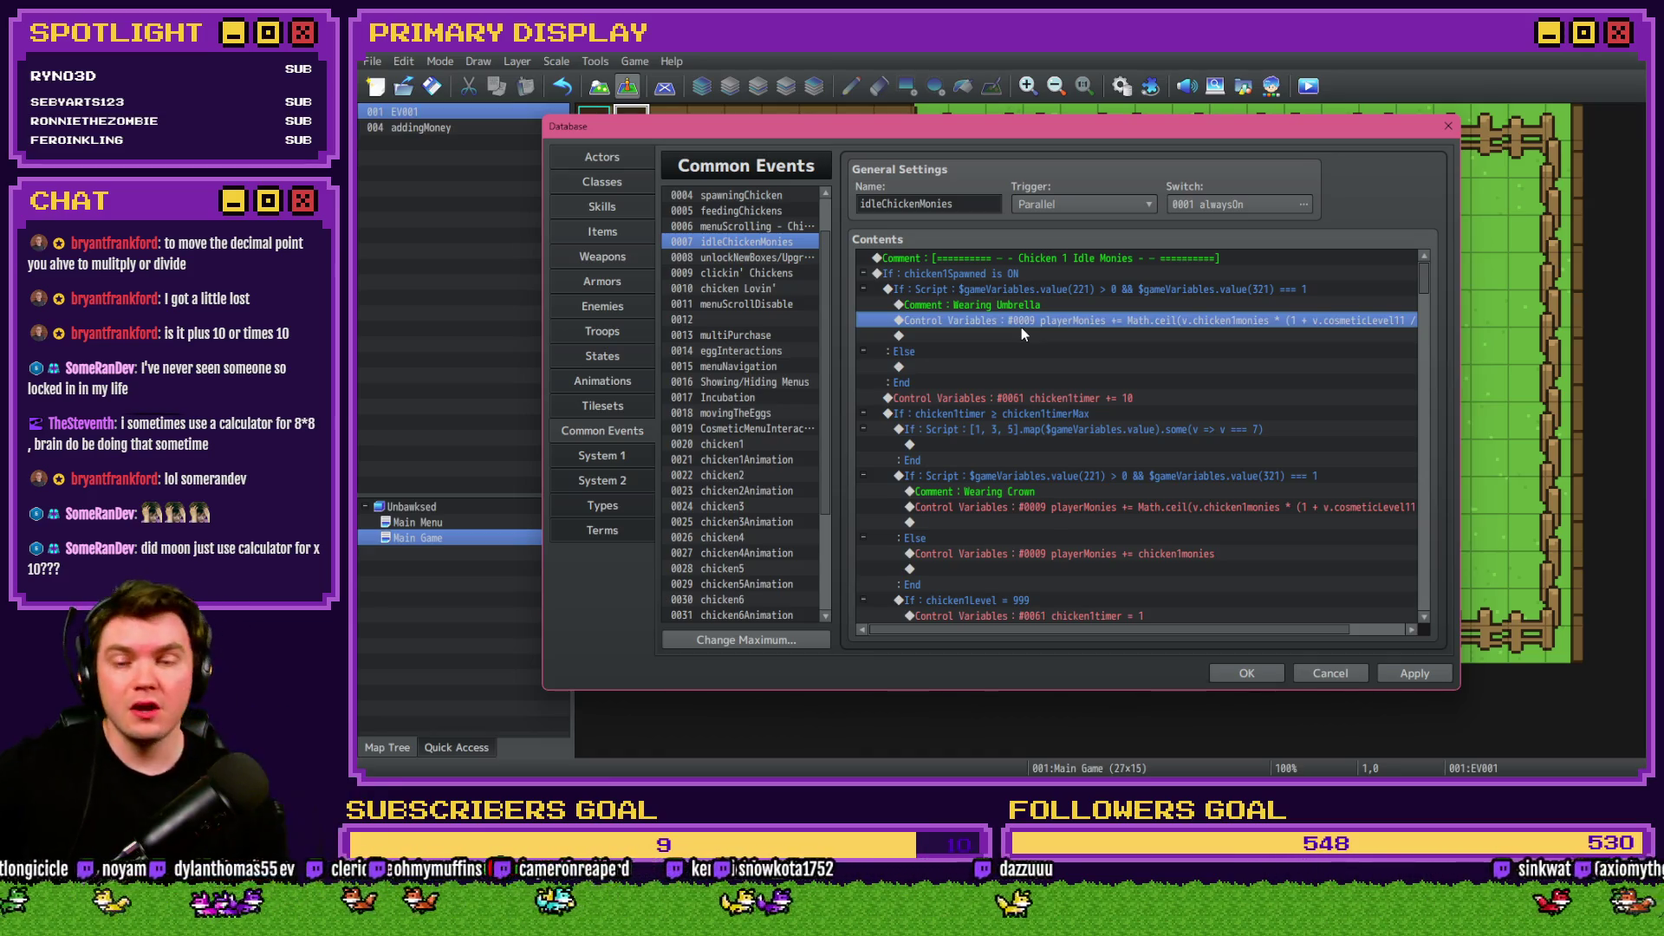
left_click(1040, 397)
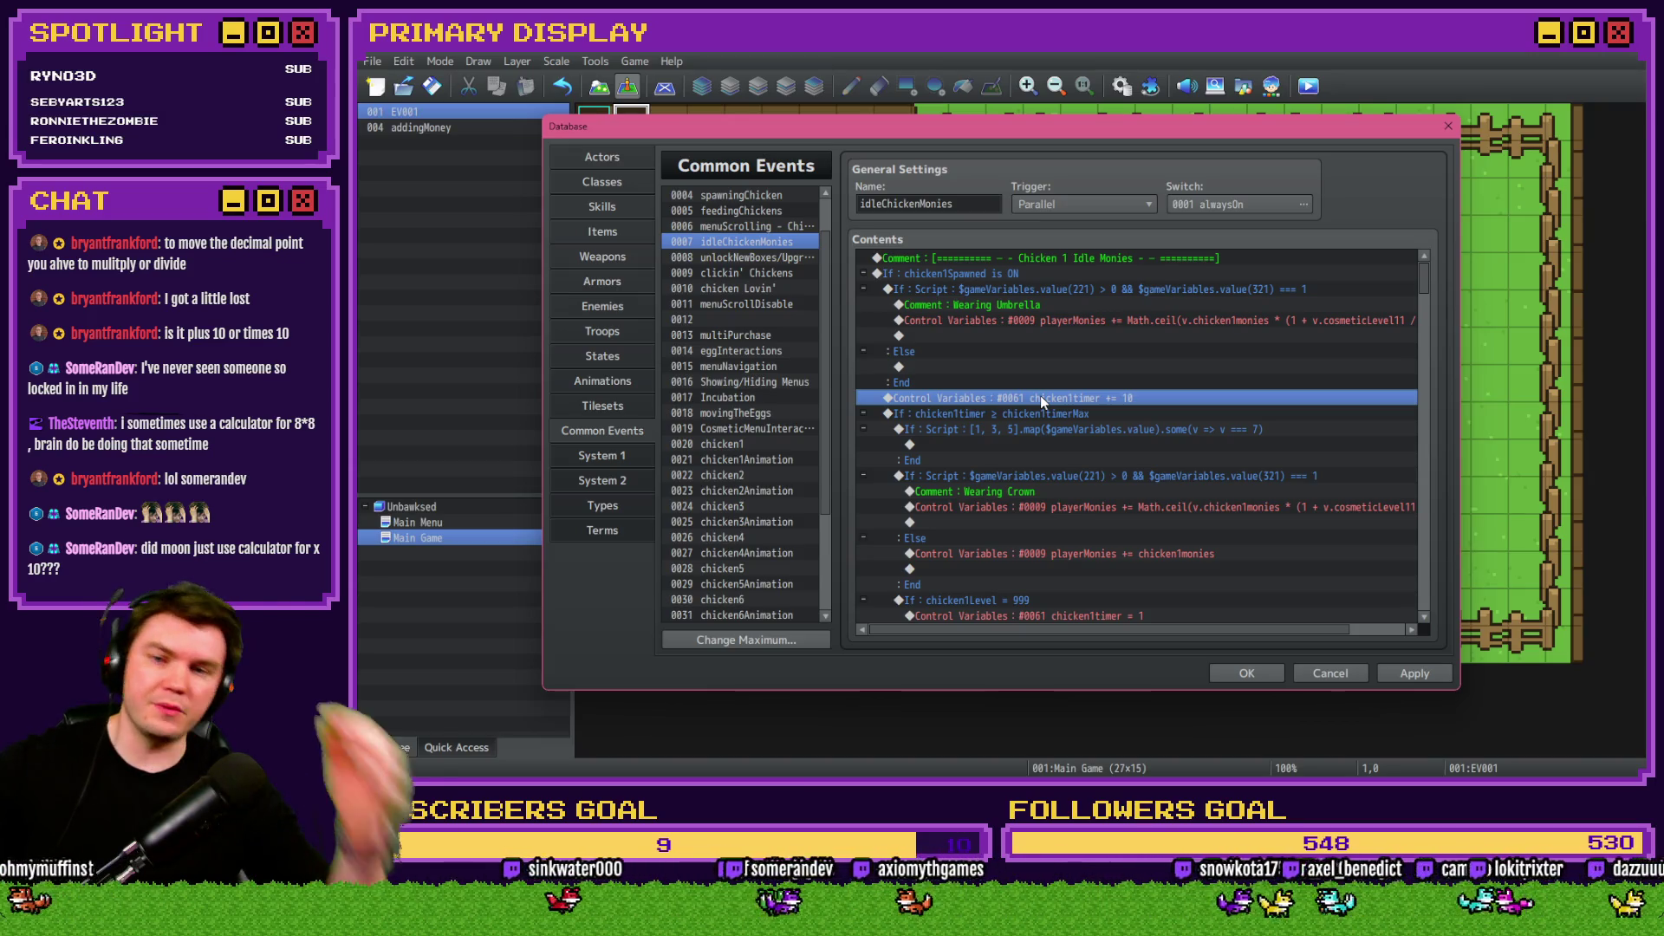
left_click(1054, 299)
left_click(1041, 319)
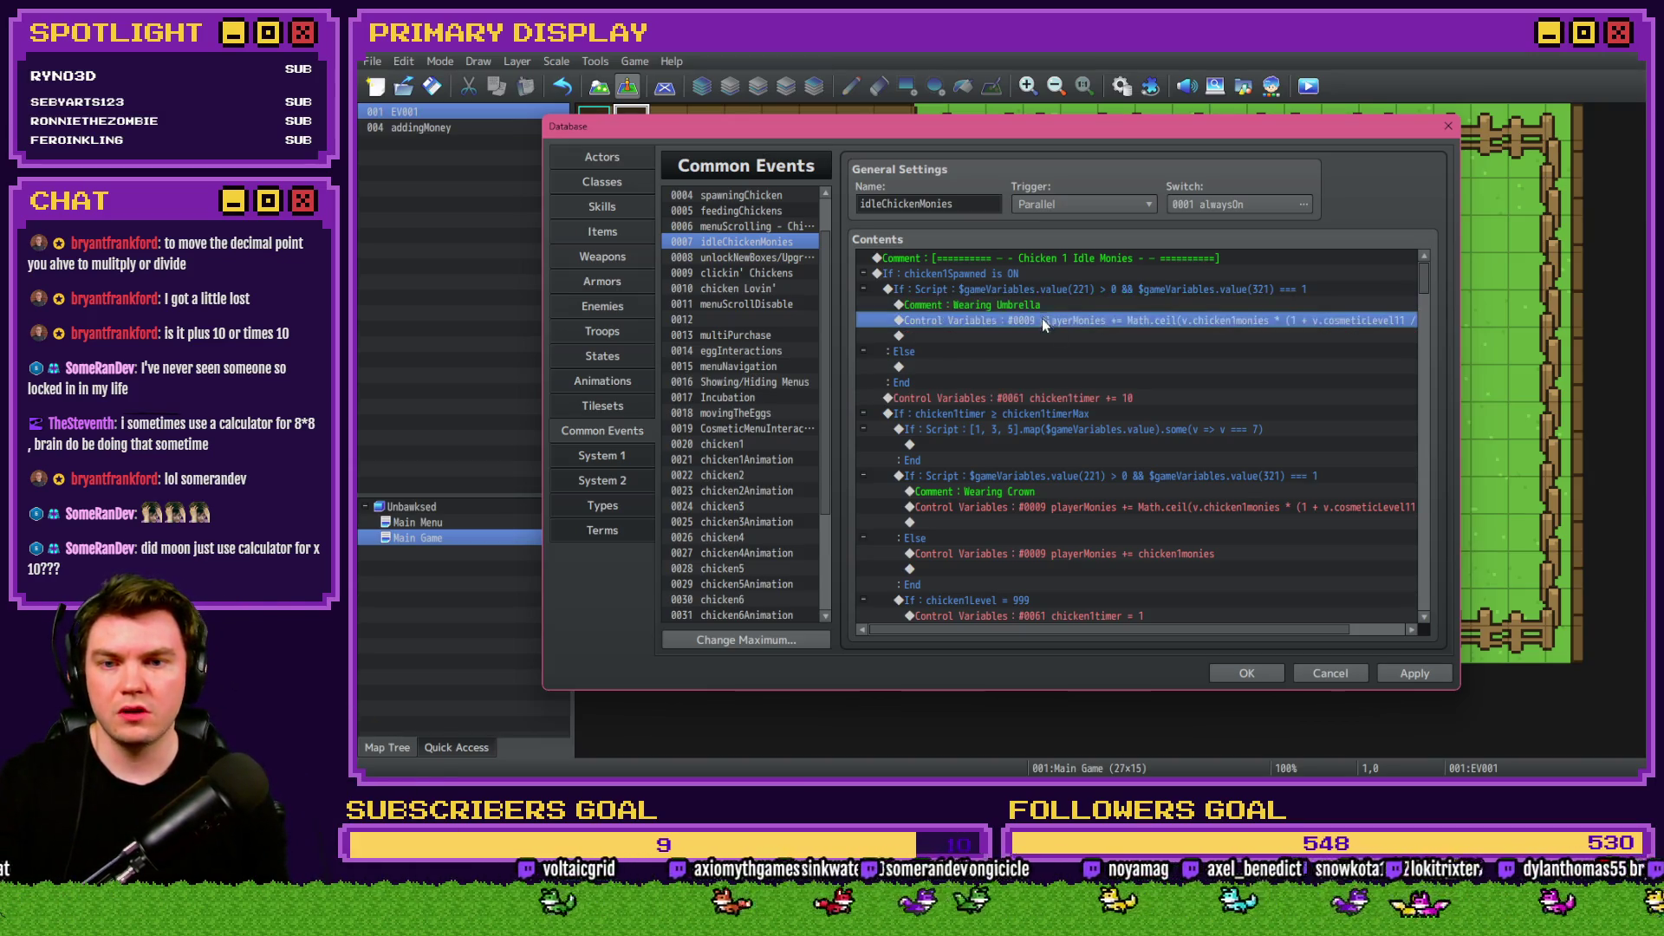
left_click(1050, 290)
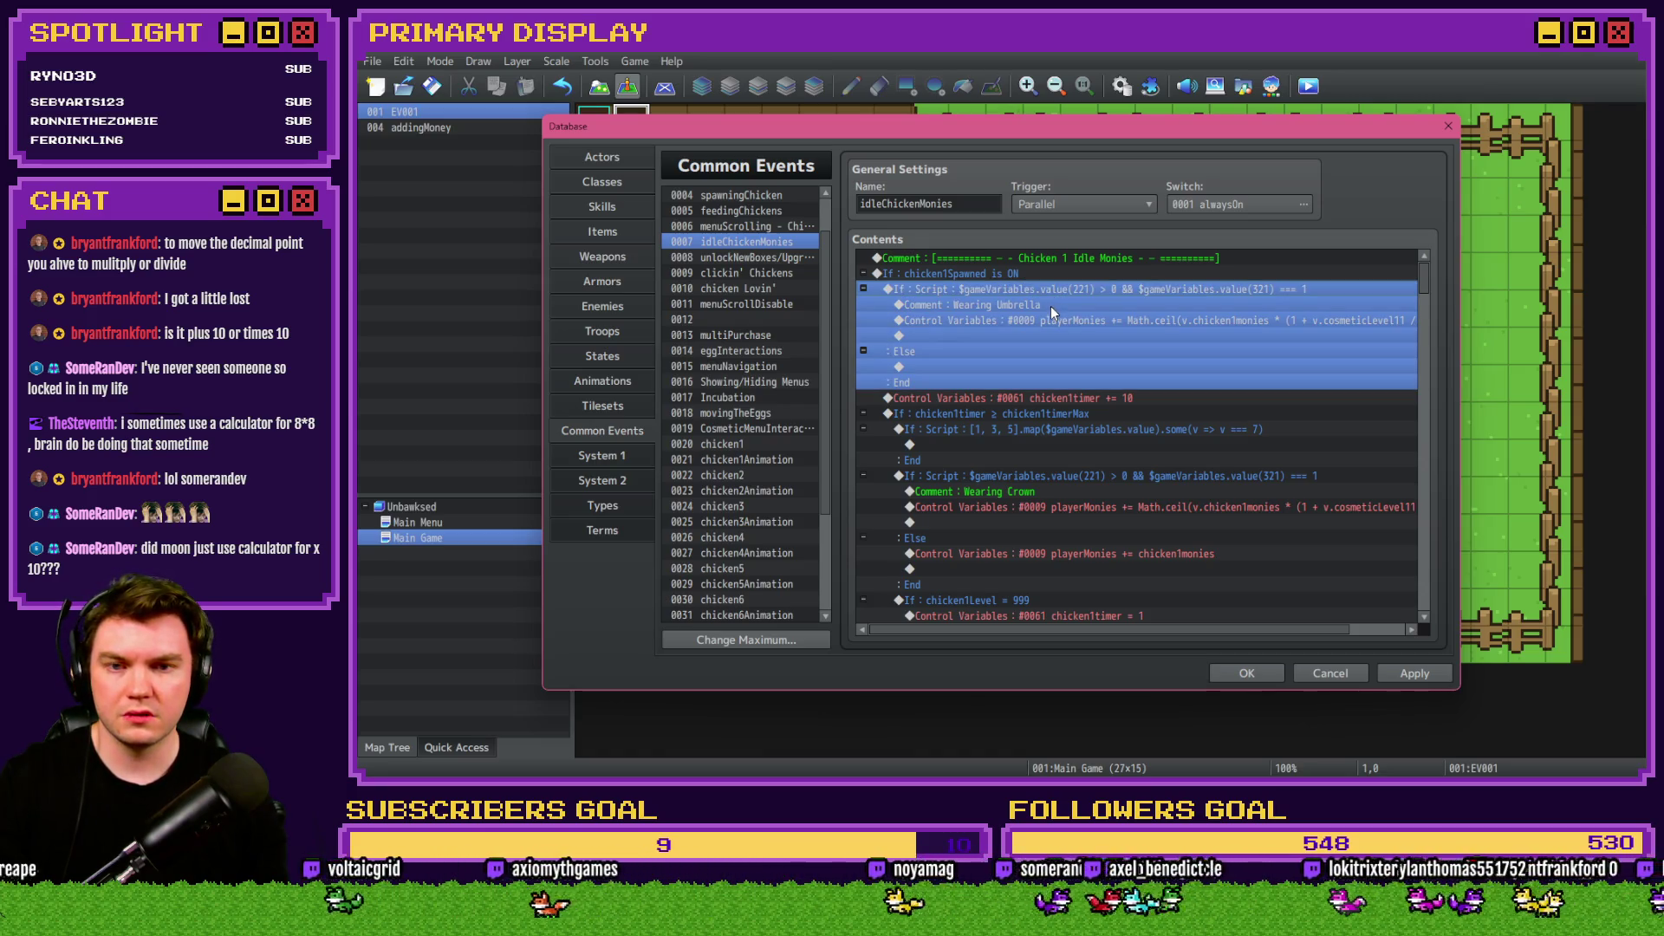
Change the umbrella condition's comparison from === 1 to === 2.
key("Return")
left_click_drag(1222, 510, 1298, 511)
left_click(1305, 510)
key("BackSpace")
type("2")
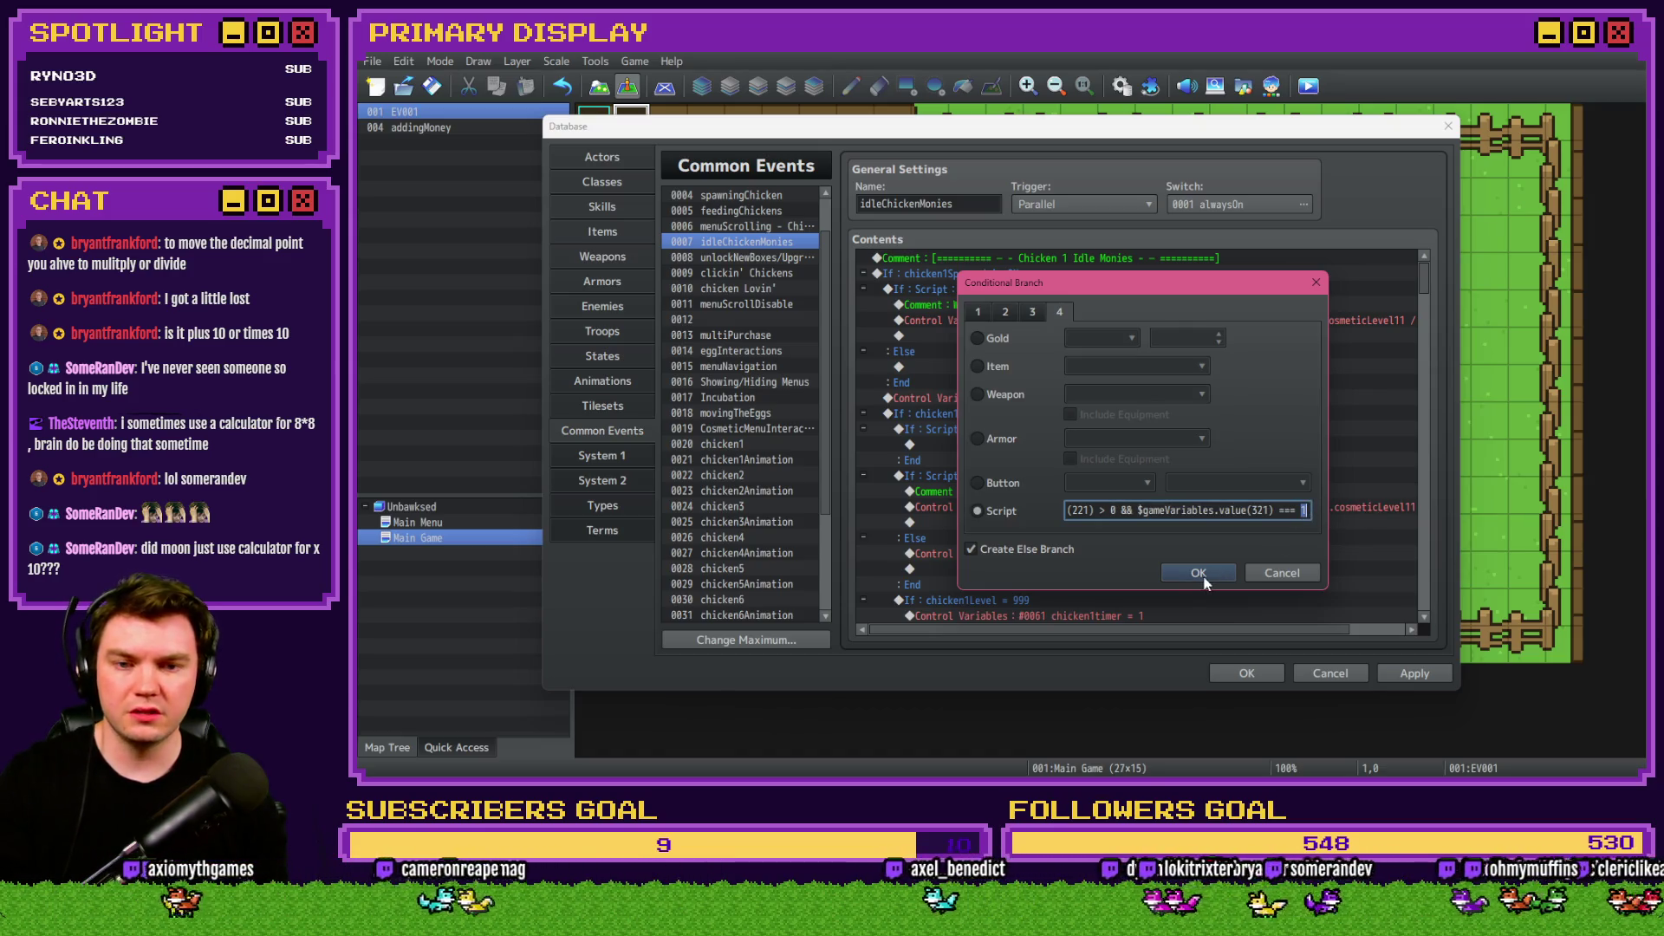
left_click(1189, 574)
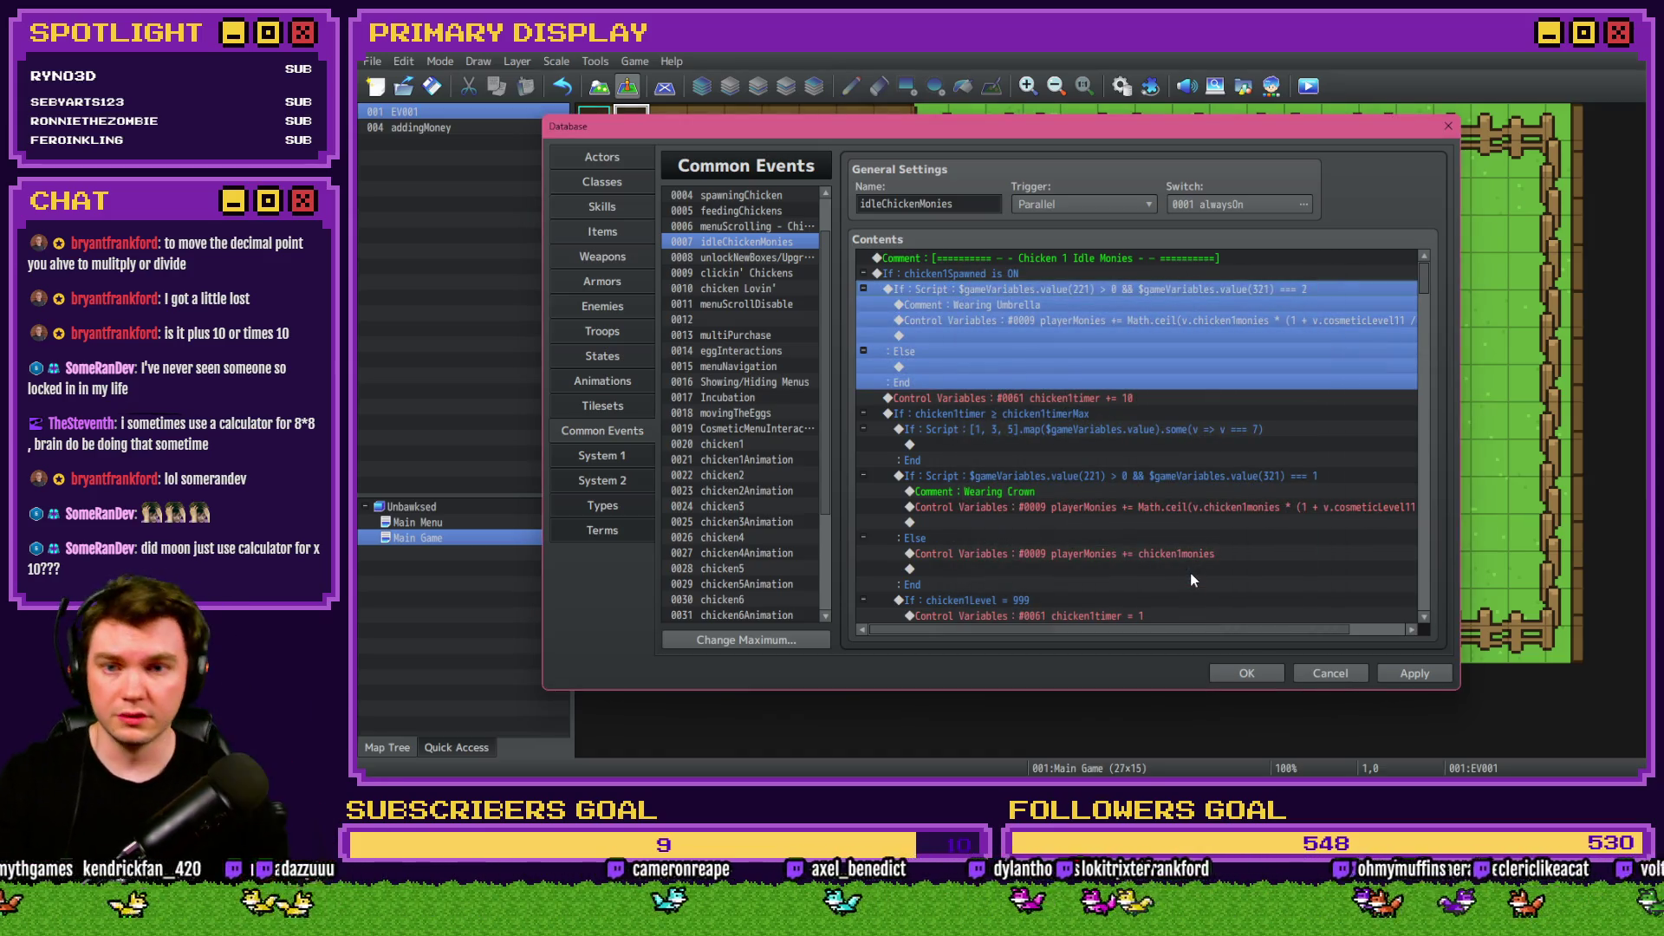
Open the playerMonies Control Variables command and its variable selector.
left_click(1057, 320)
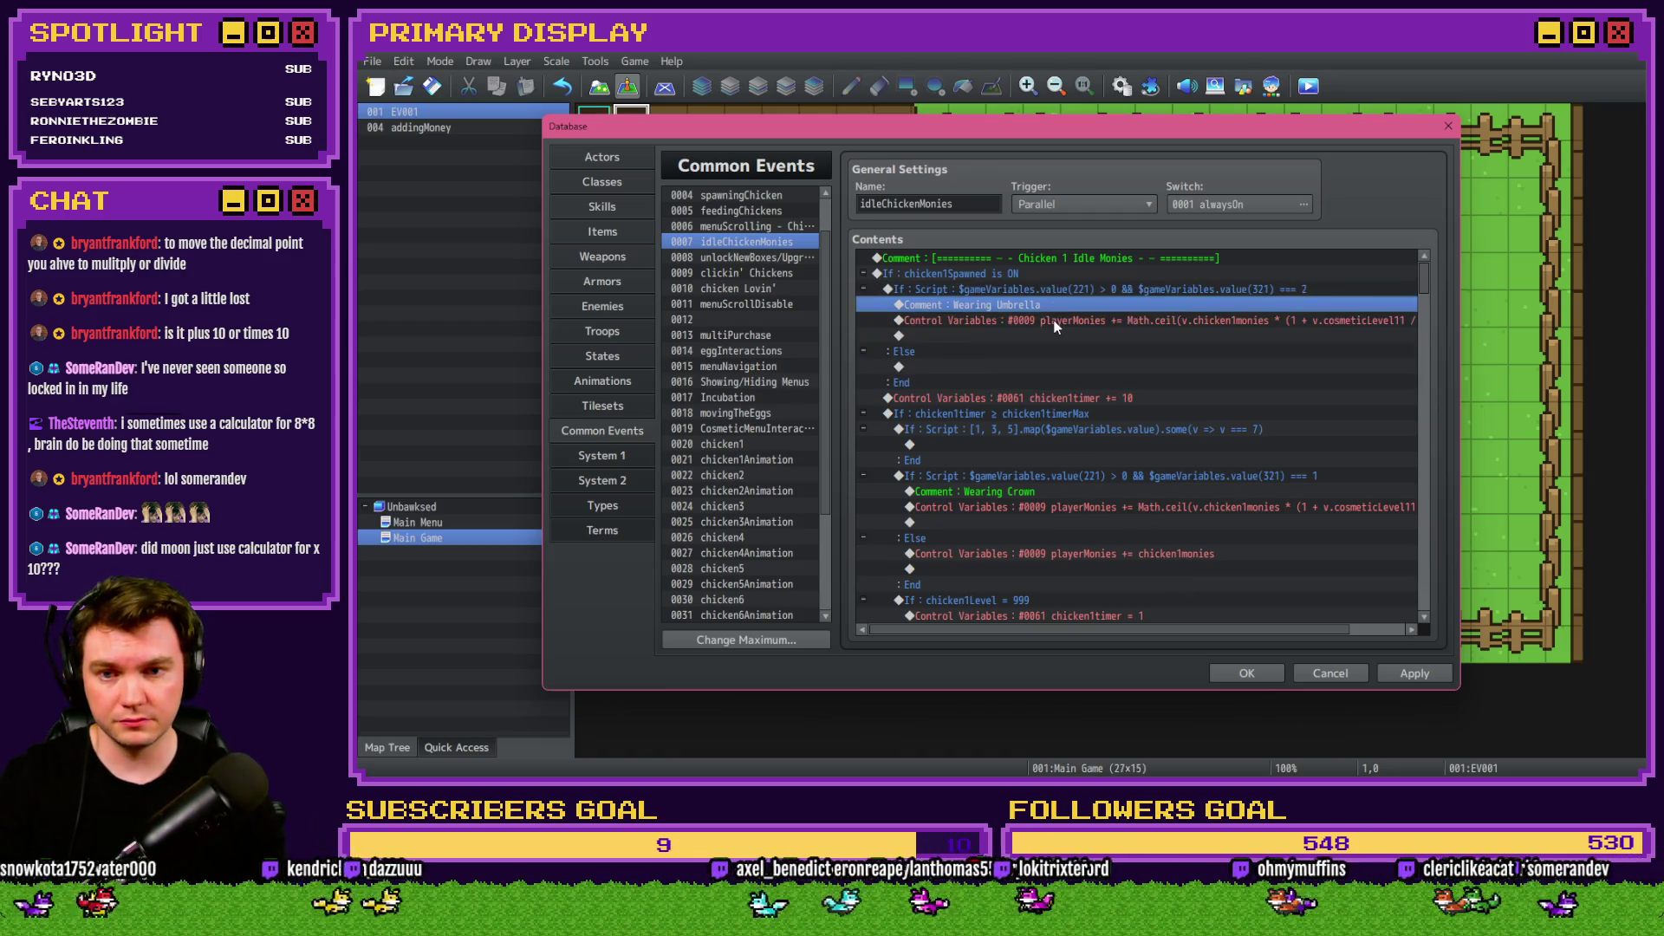
left_click(1056, 397)
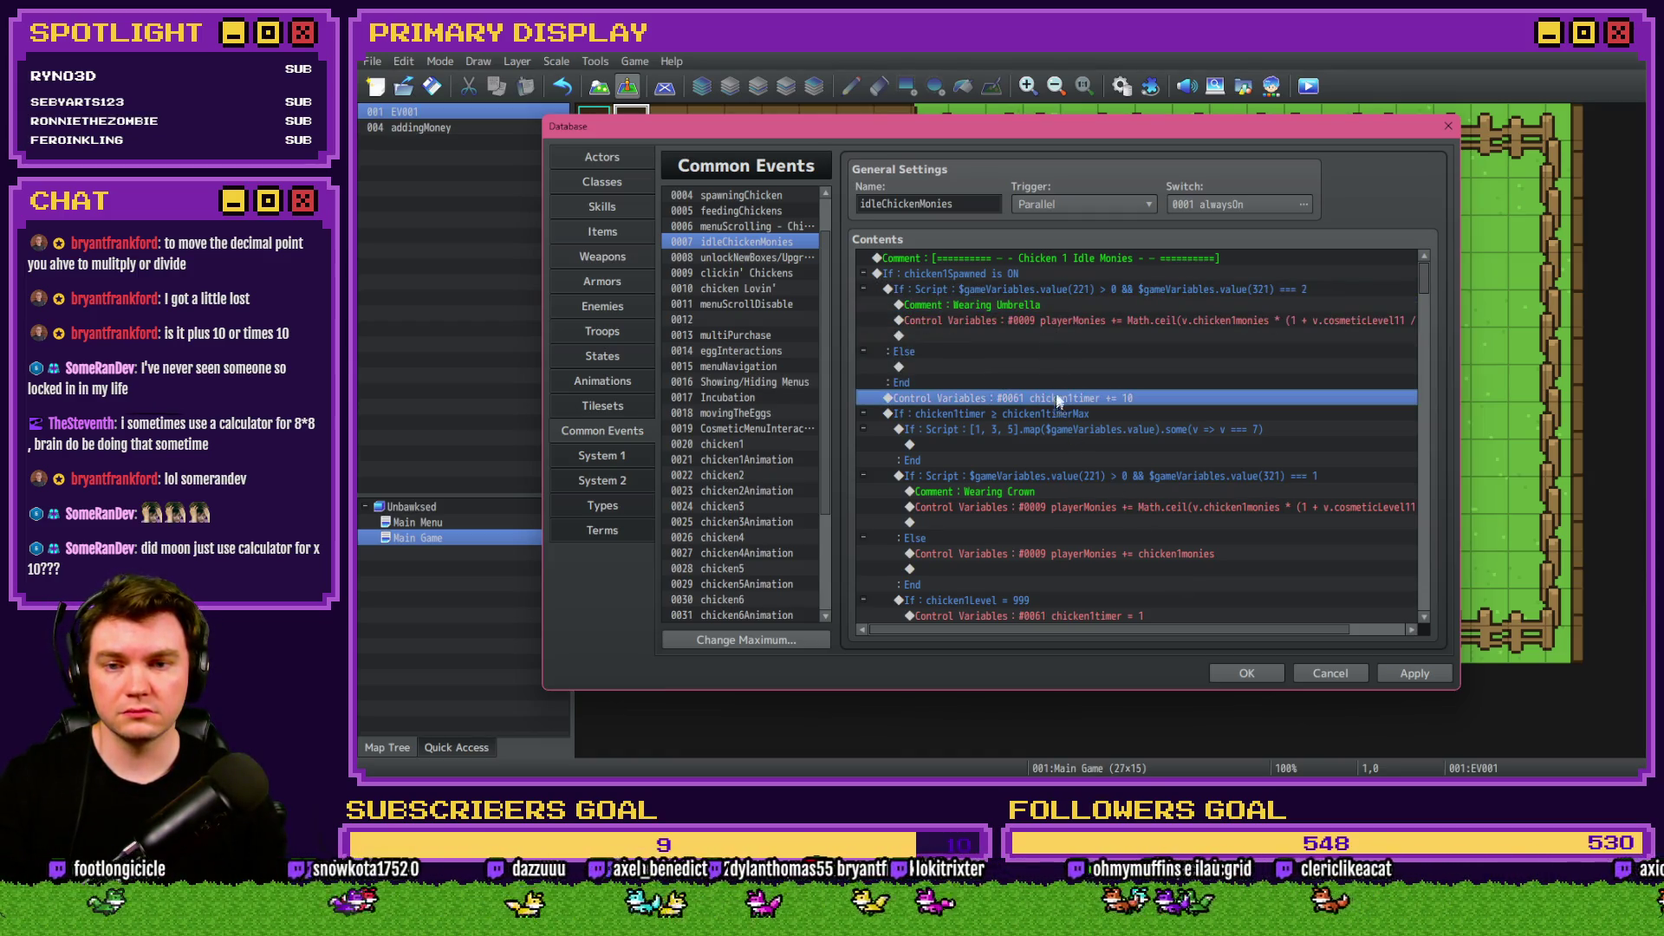
left_click(1038, 320)
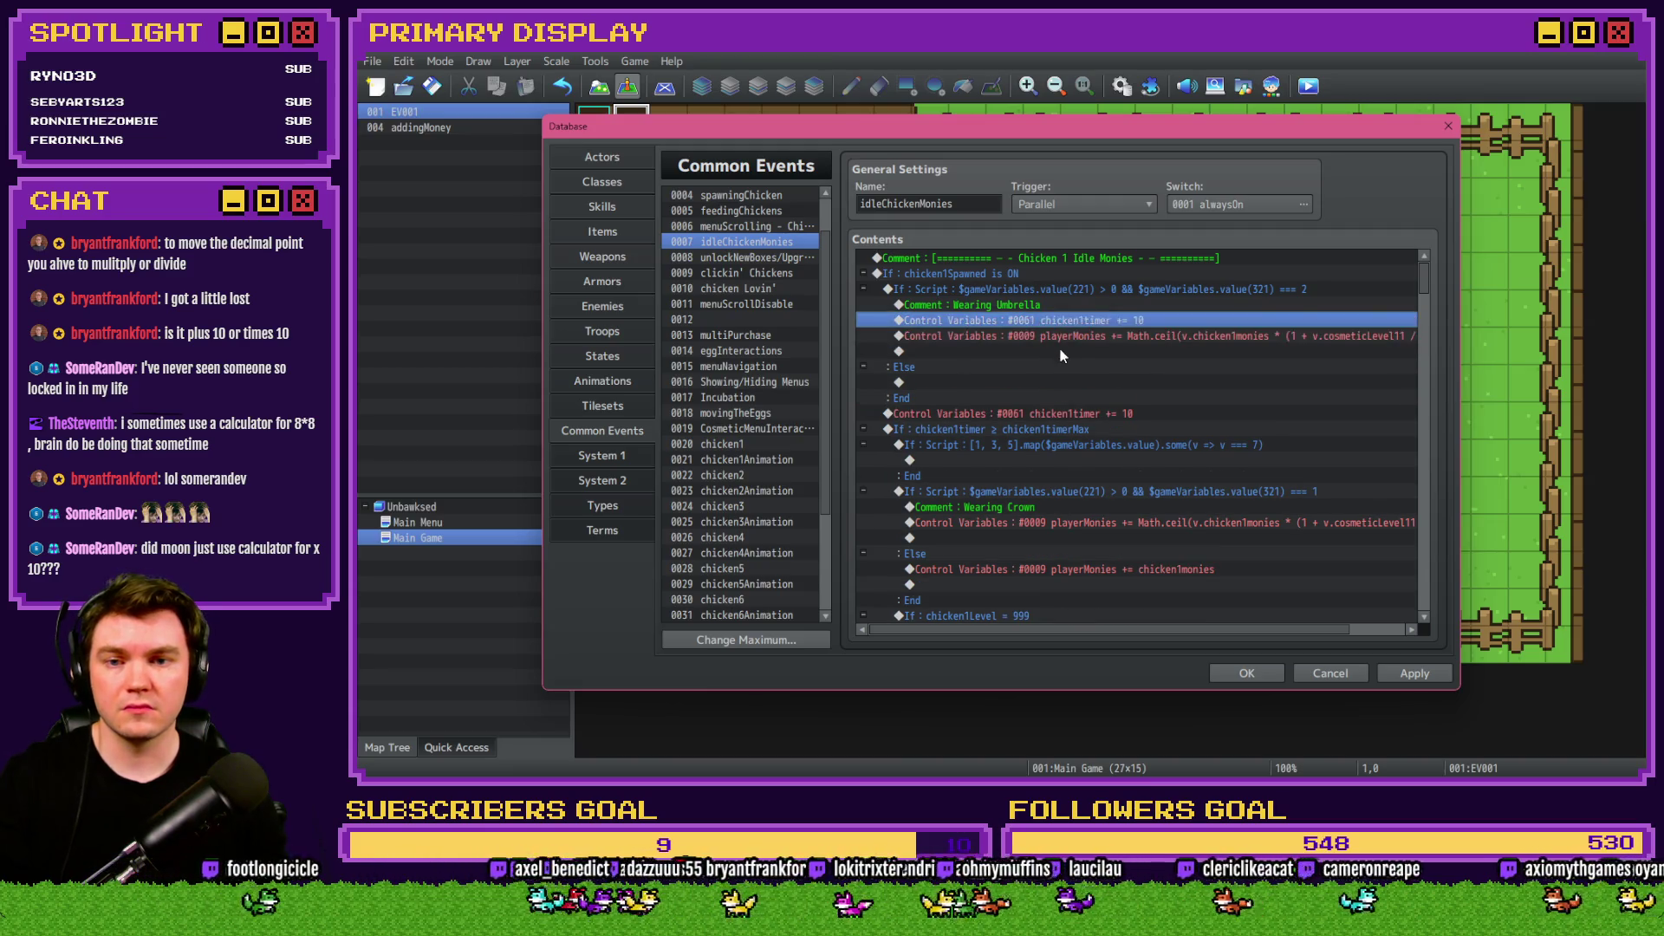
double_click(1072, 327)
left_click(1110, 320)
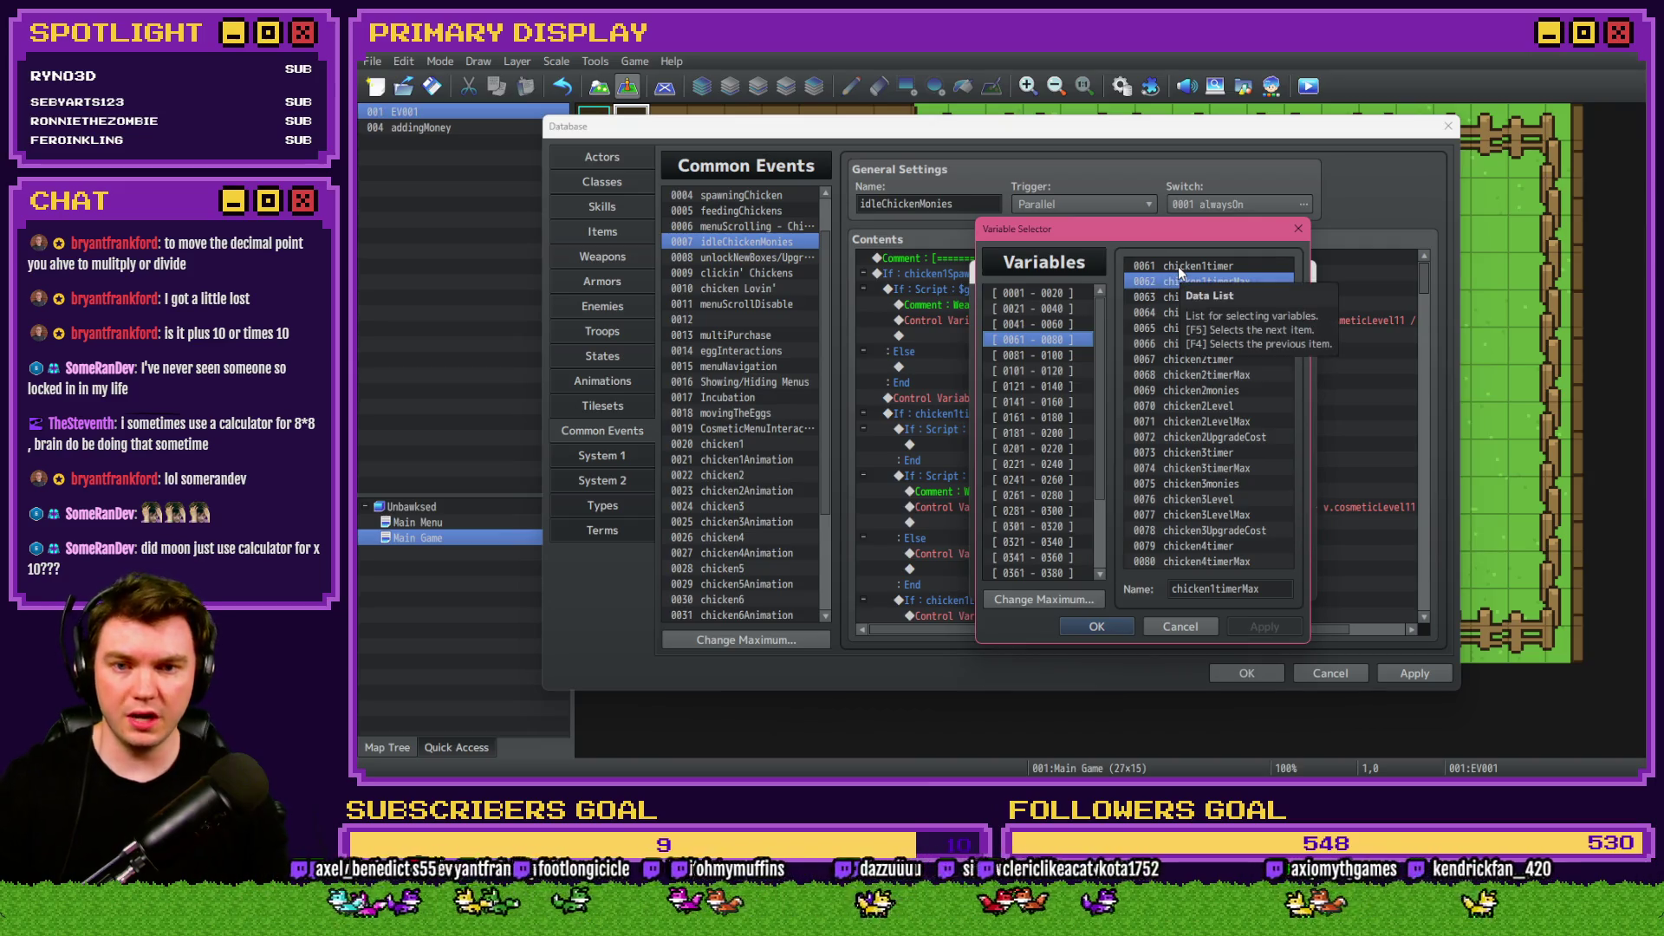
Retarget the umbrella branch's Control Variables from playerMonies to 0061 chicken1timer.
double_click(1178, 266)
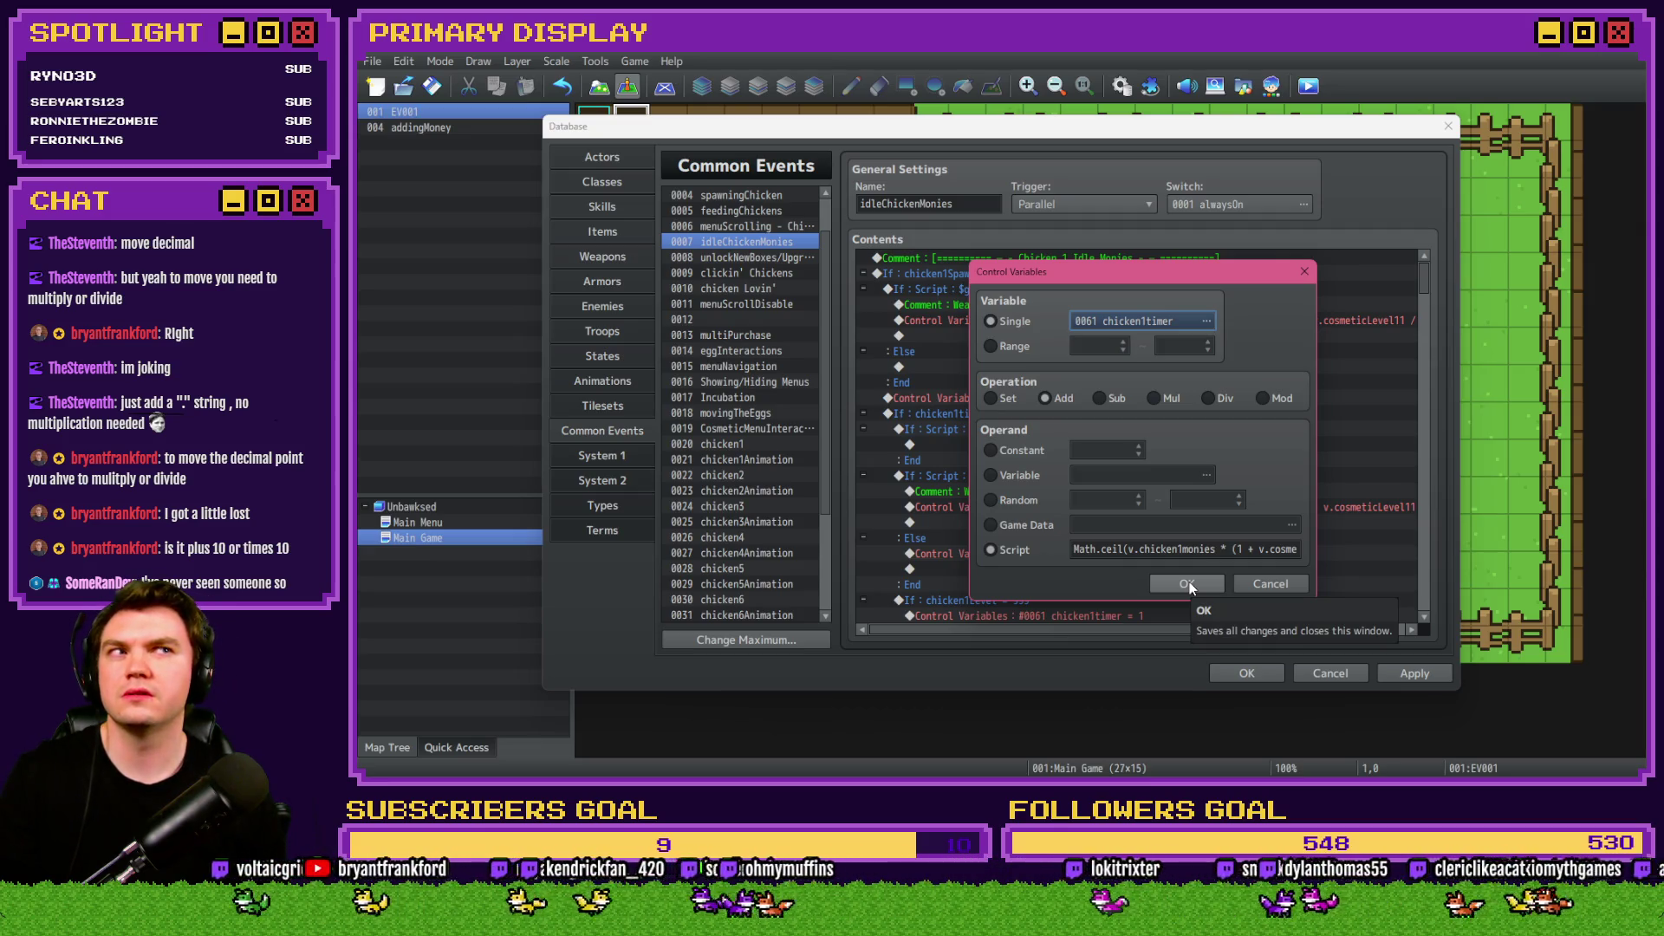
left_click(1189, 587)
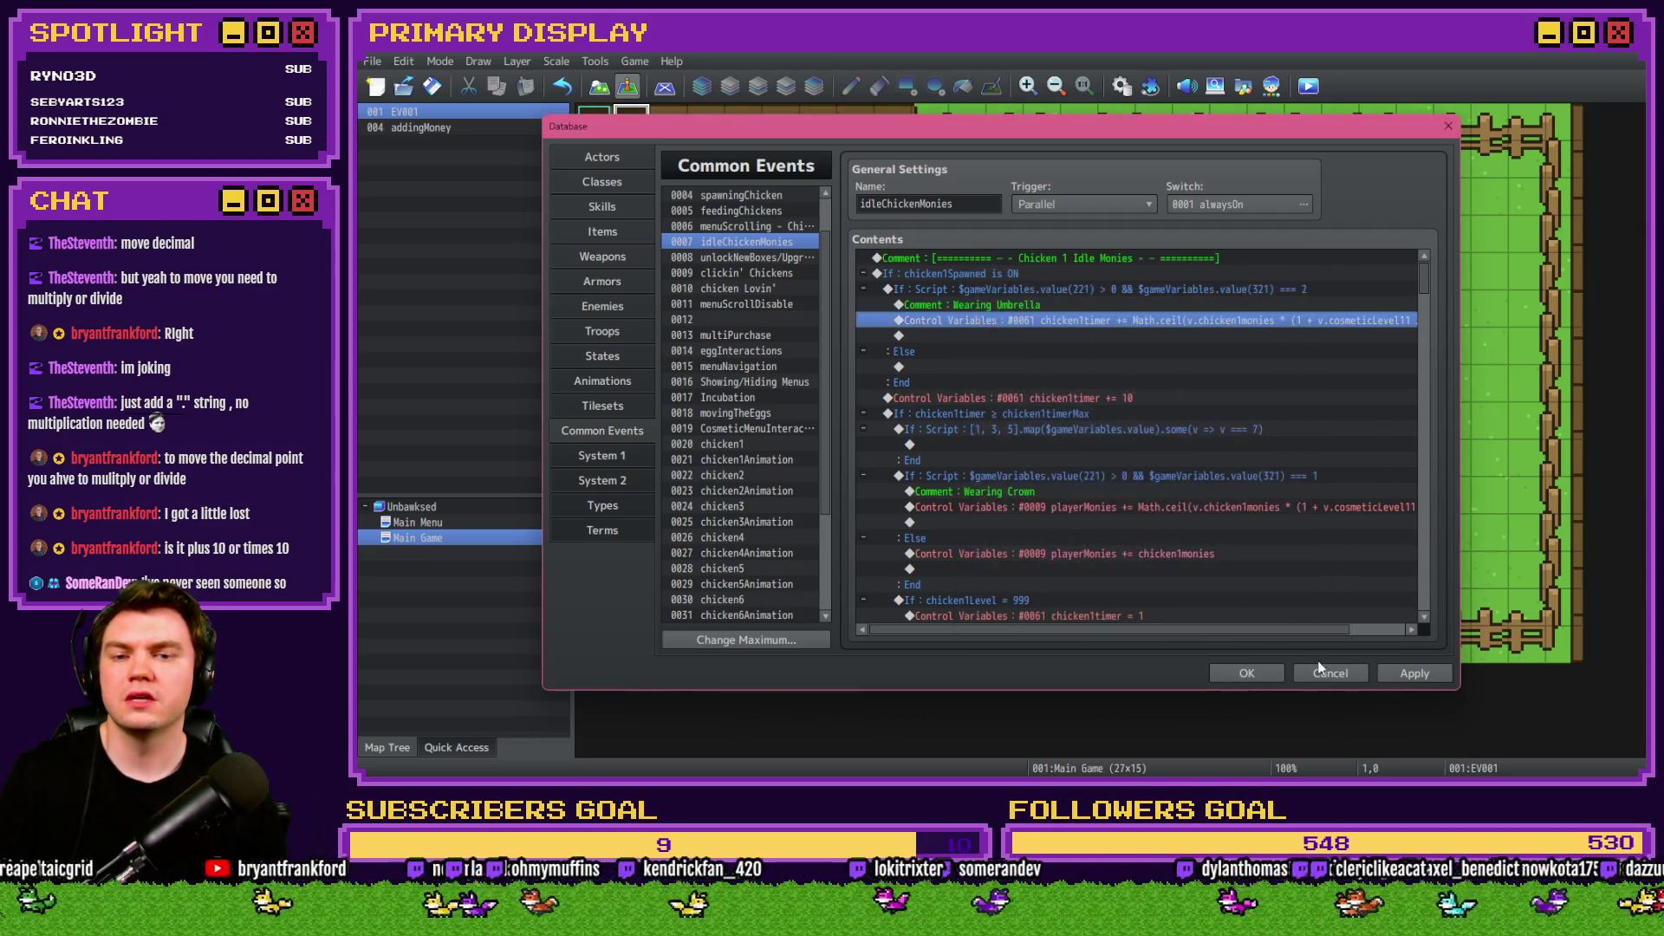
Apply and save the Database changes, start a playtest, and open DevTools with F12.
left_click(1414, 674)
left_click(1248, 673)
left_click(1309, 86)
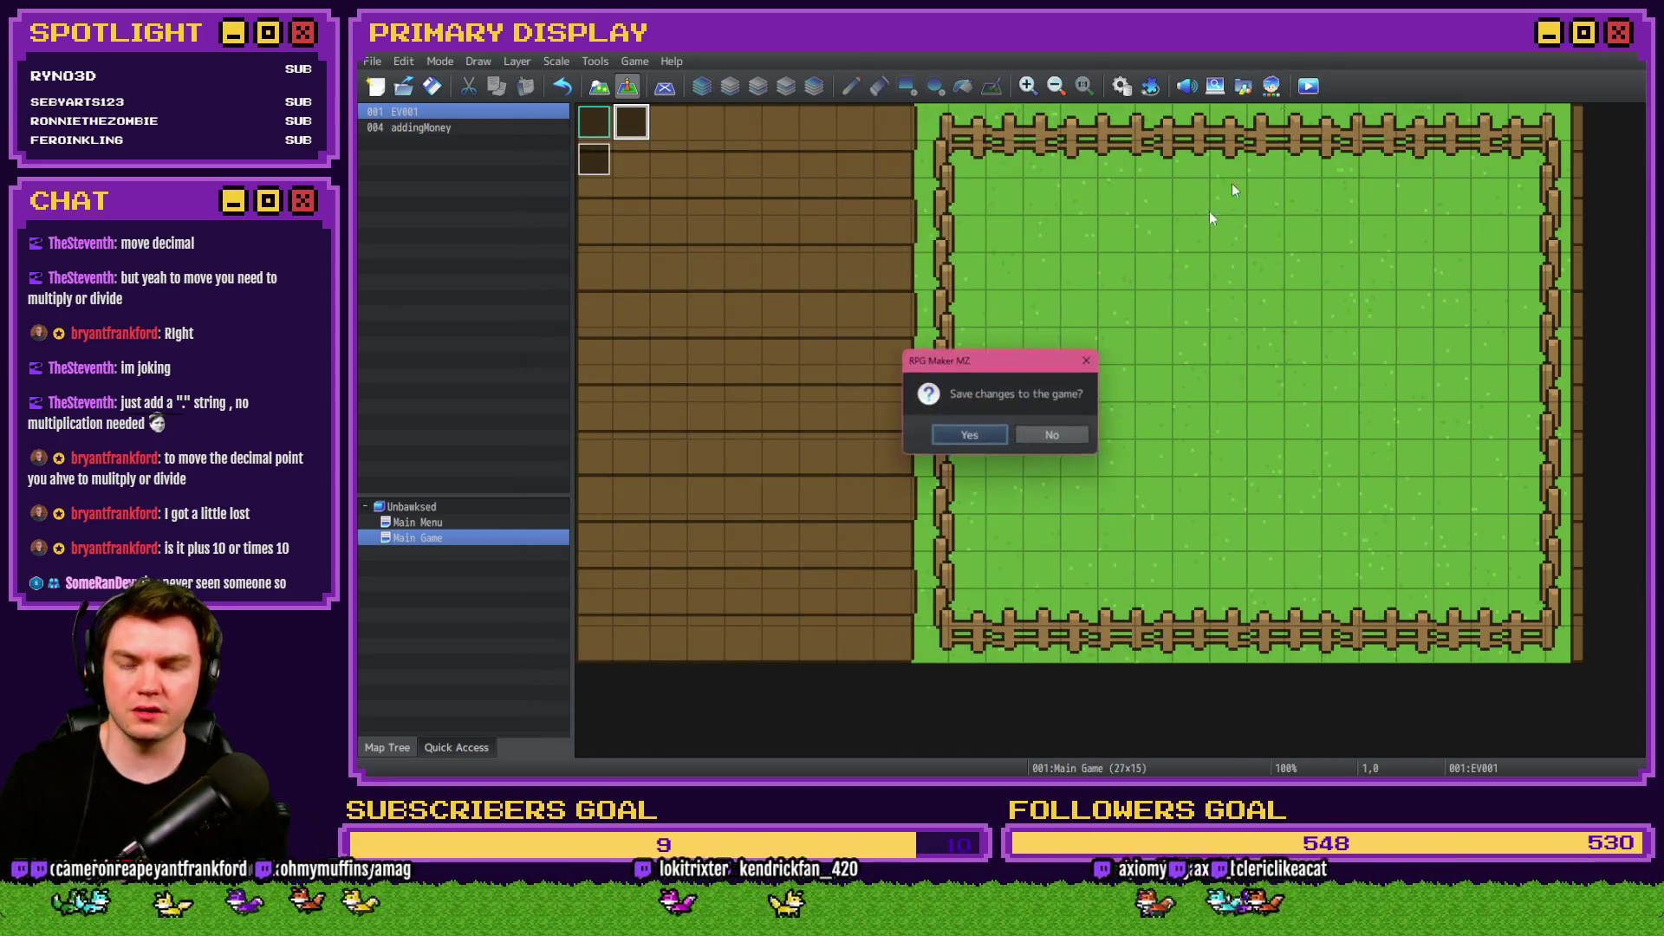
left_click(984, 442)
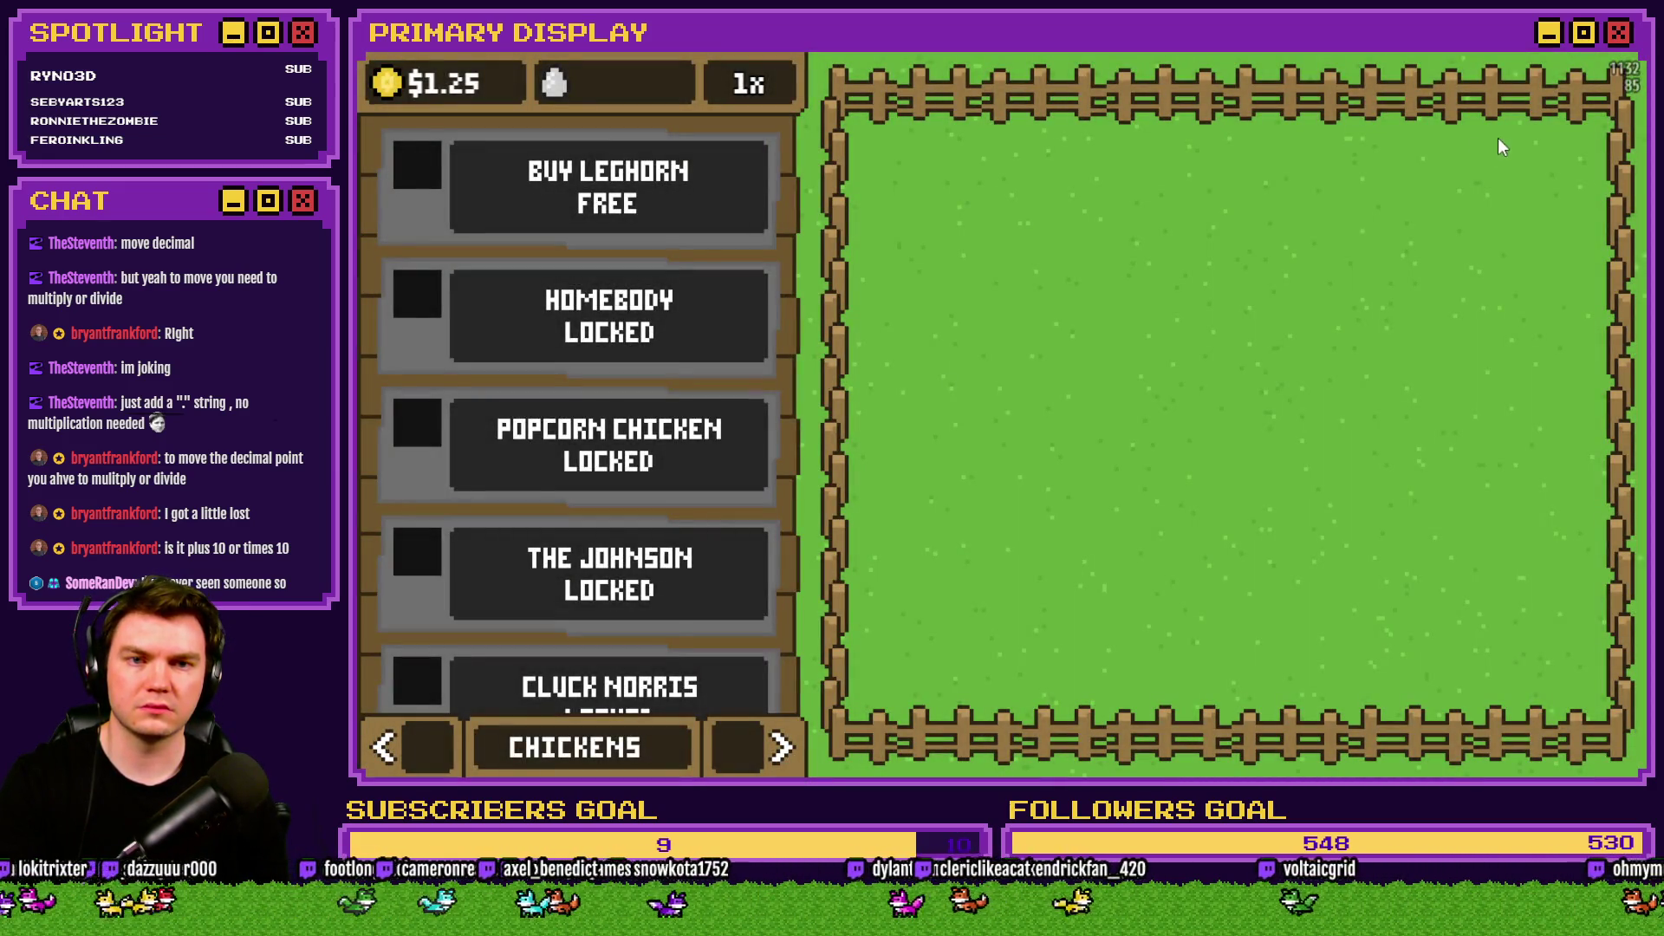
key("F12")
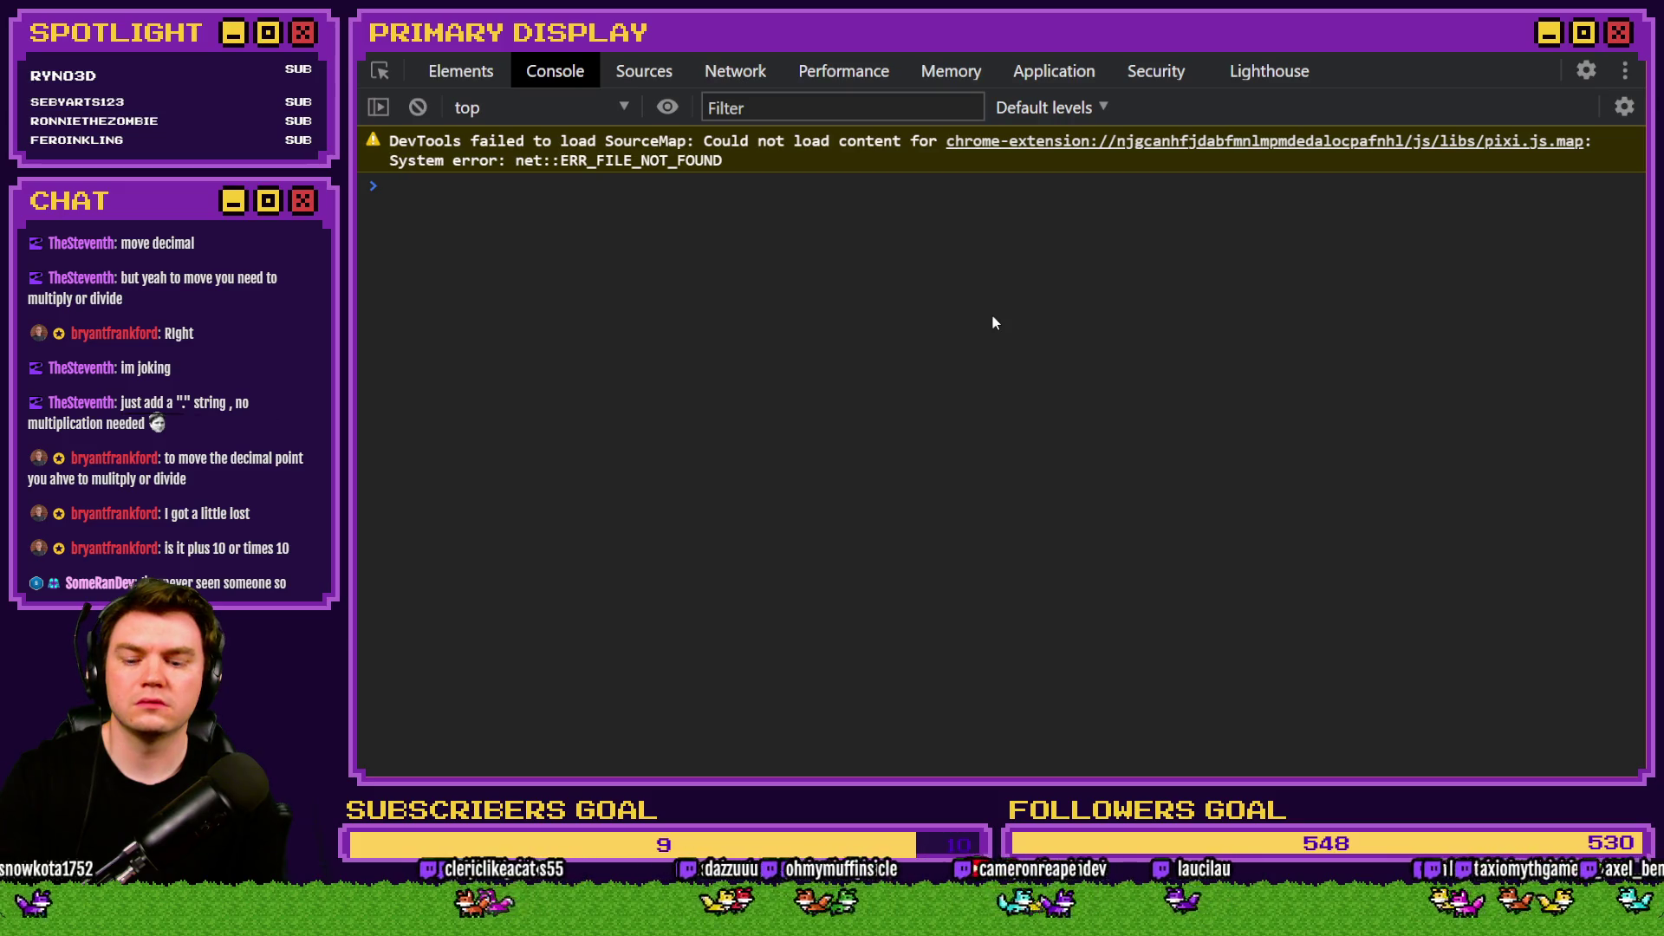
Run $gameVariables.setValue(480, 5) in the console.
type("$gameVariables.se")
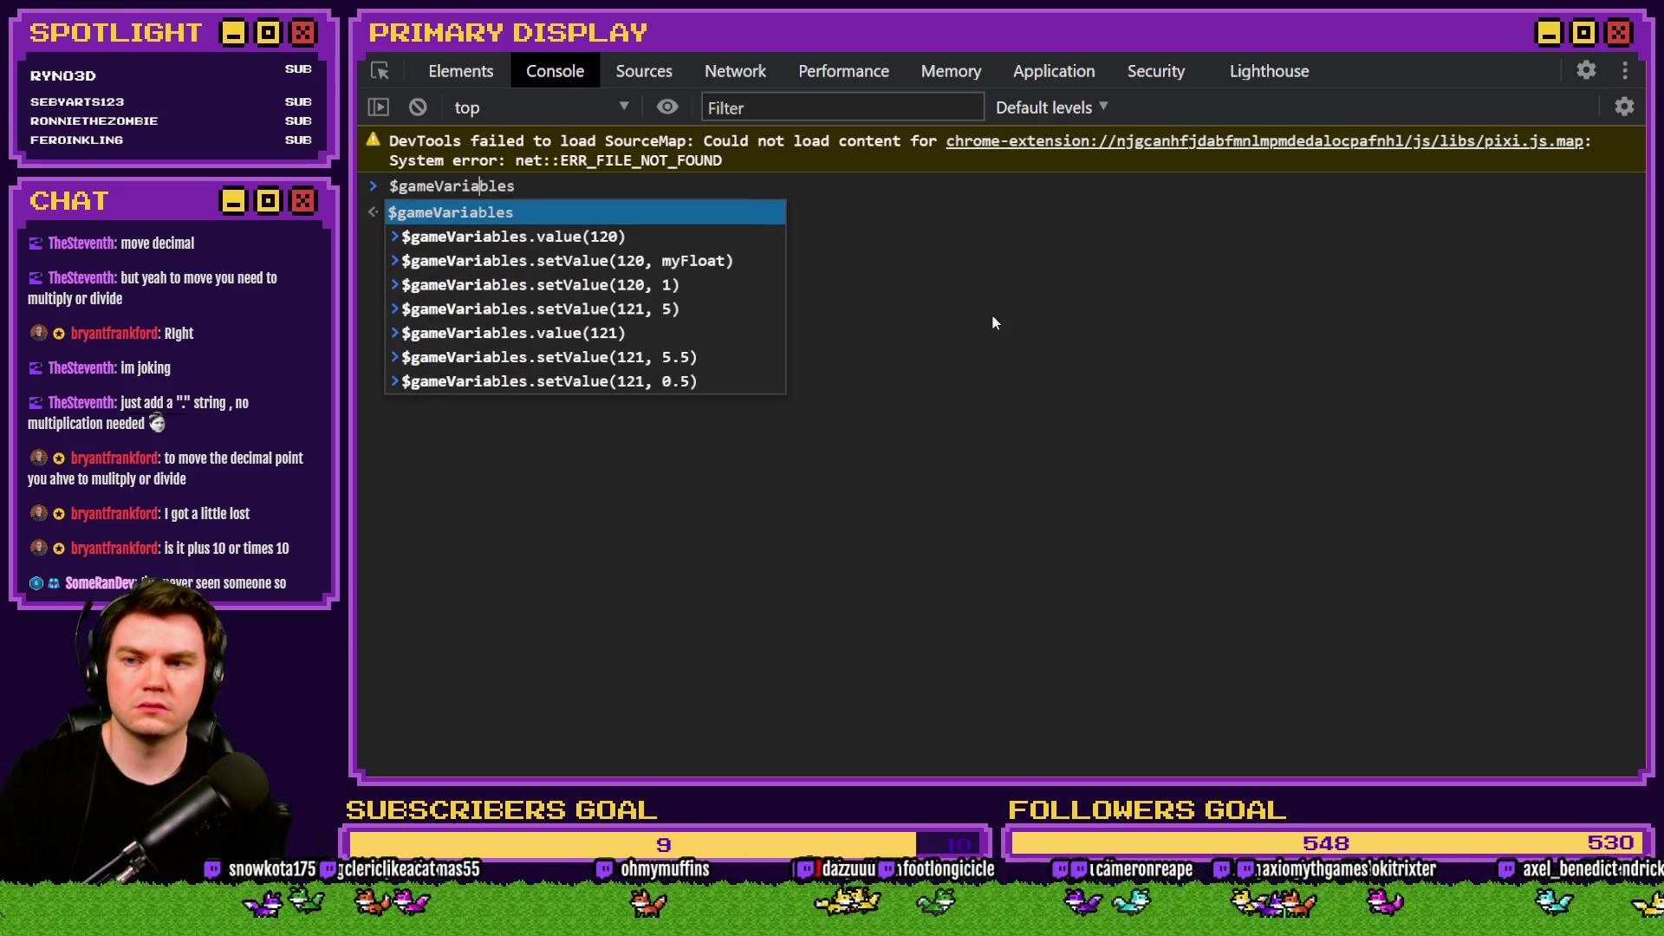
type("tValue(")
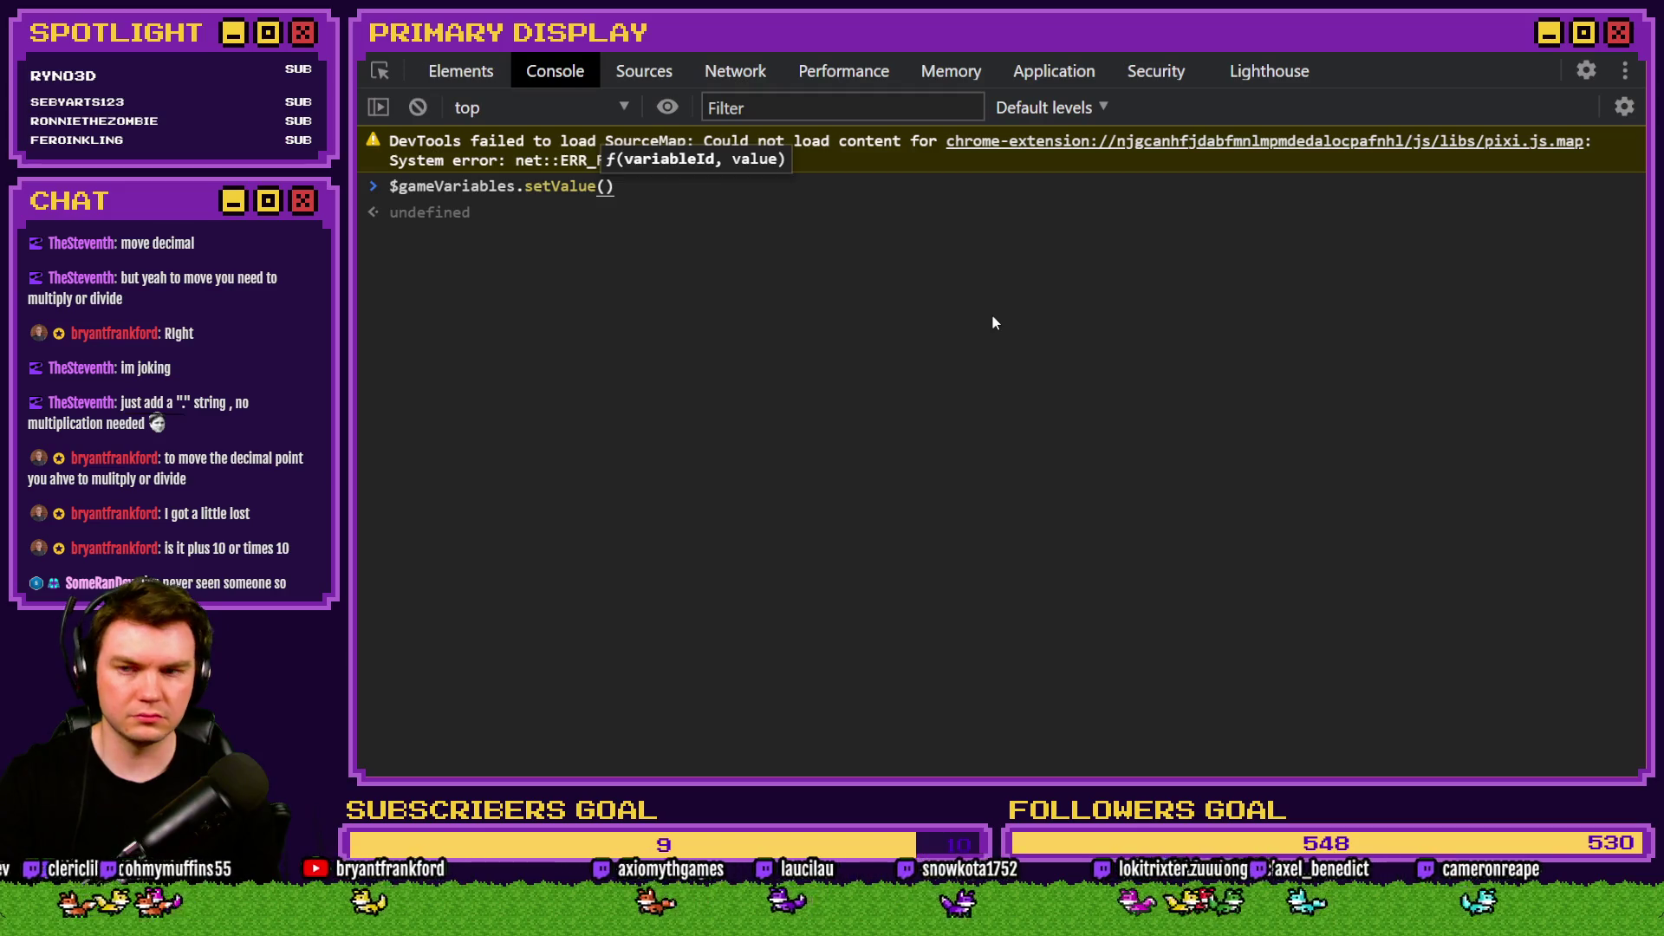
type("480")
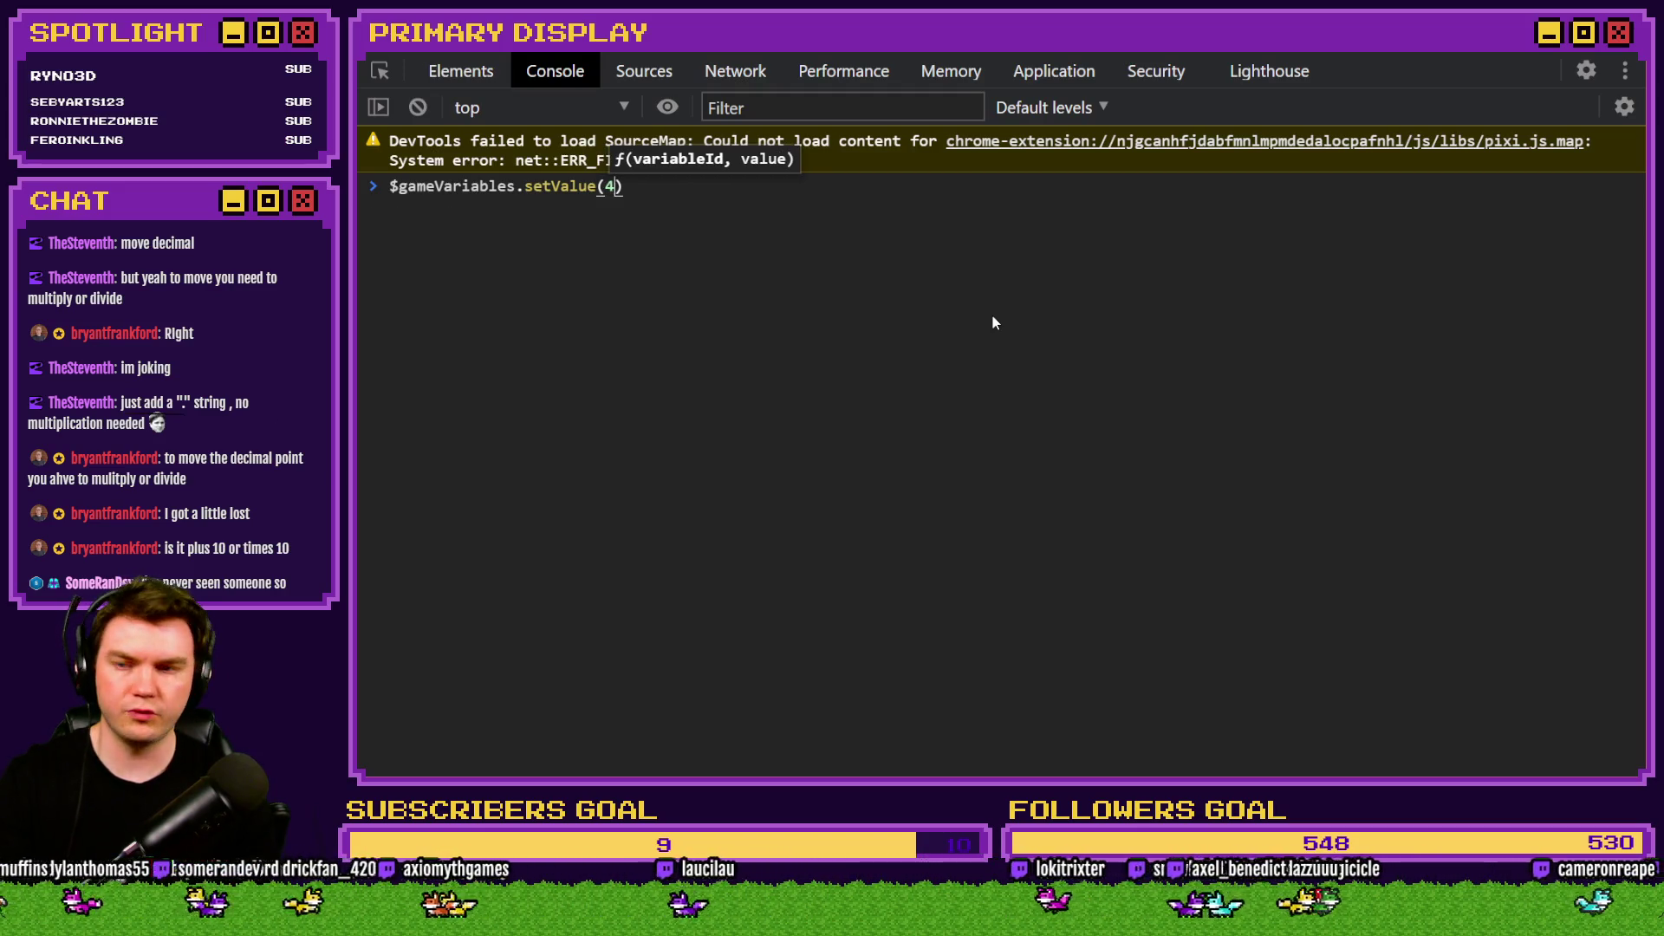
type(", 5")
key("Return")
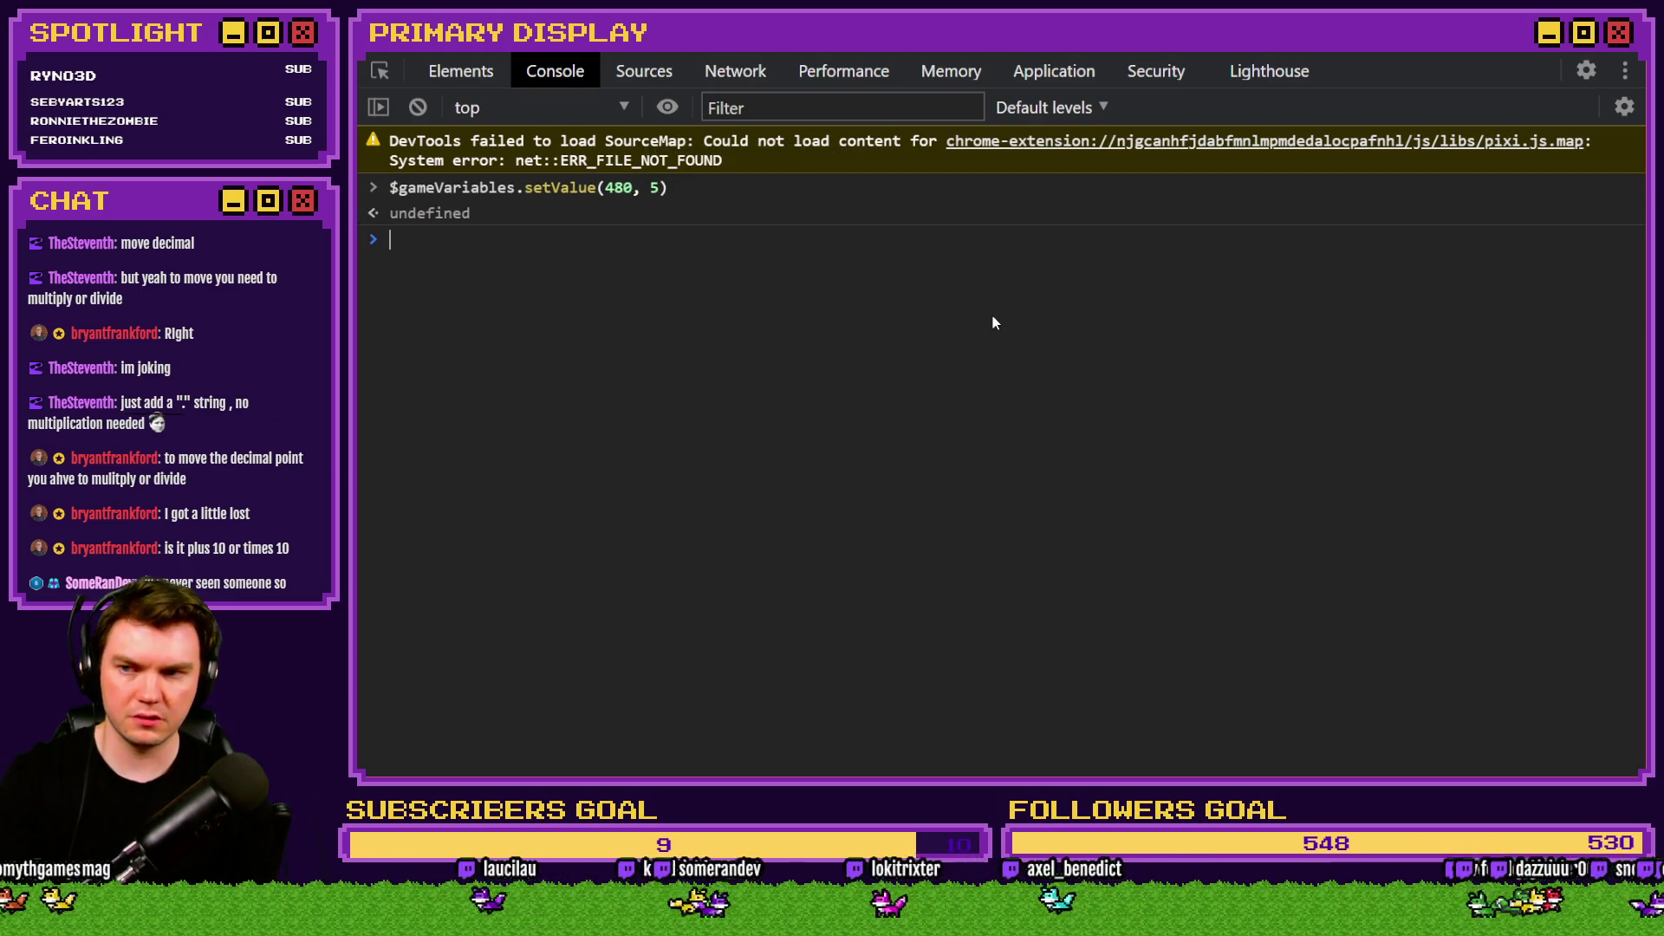
Turn the recalled command into $gameVariables.value(480) to read the value back.
key("Up")
key("Left")
key("Left")
key("Left")
key("Left")
key("Left")
key("Delete")
key("BackSpace")
key("BackSpace")
key("BackSpace")
type("v")
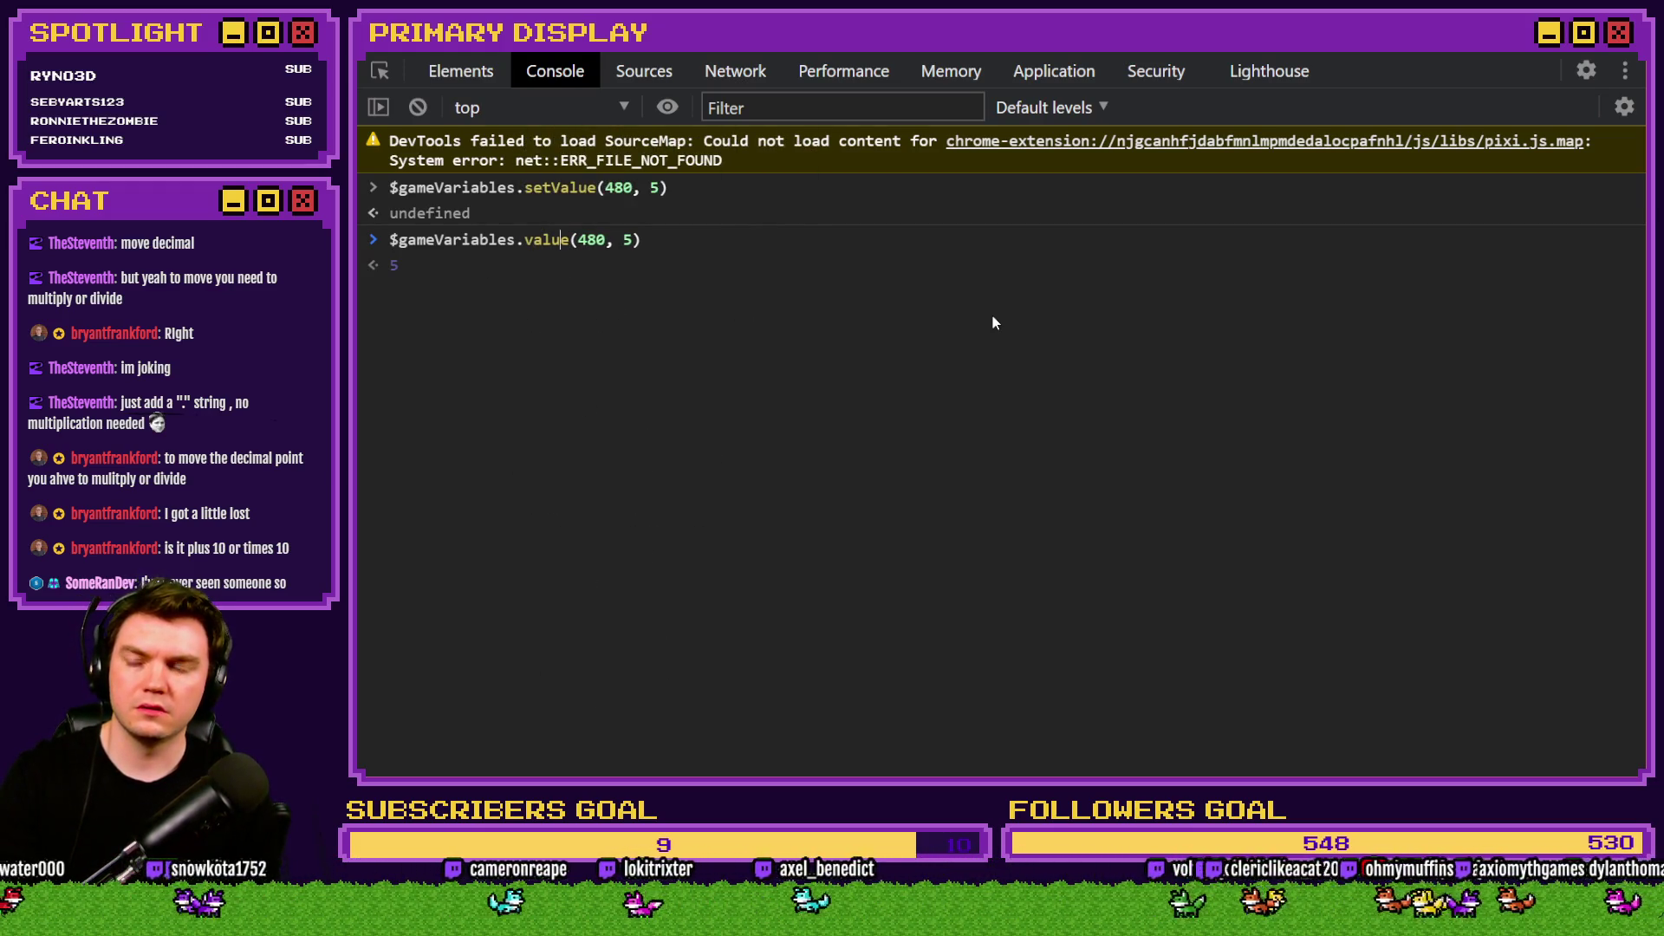
key("Right")
key("Right")
key("Right")
key("BackSpace")
key("BackSpace")
key("BackSpace")
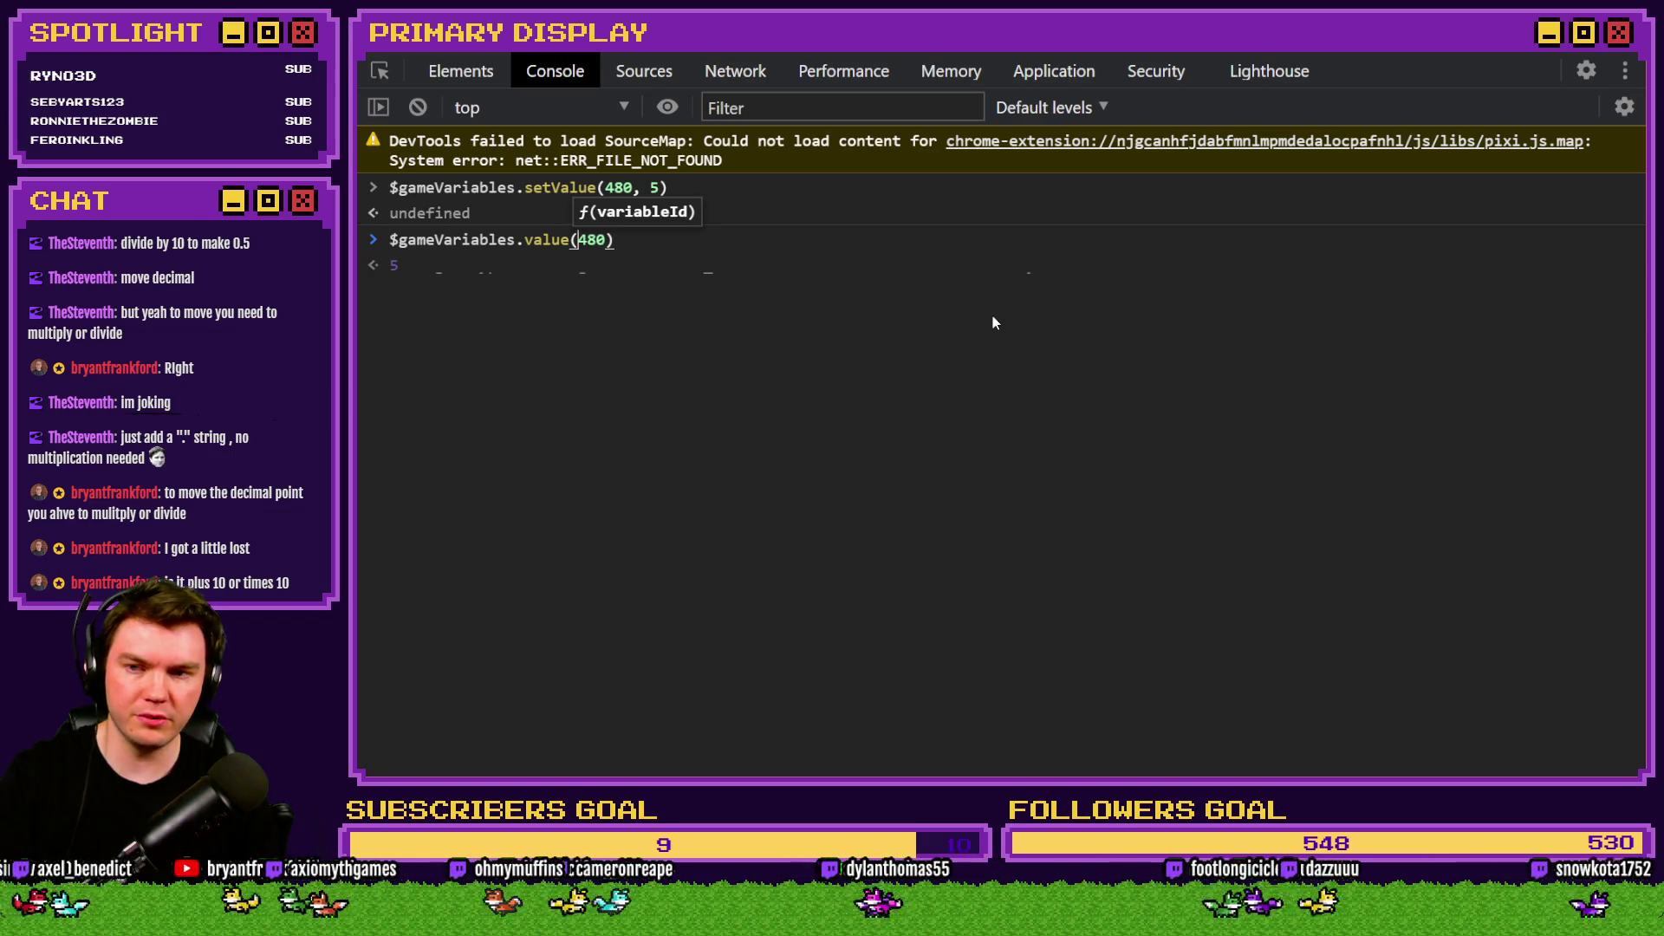
Edit the recalled command into $gameVariables.setValue(480, $gameVariables.value(480)).
key("Left")
key("Left")
key("Left")
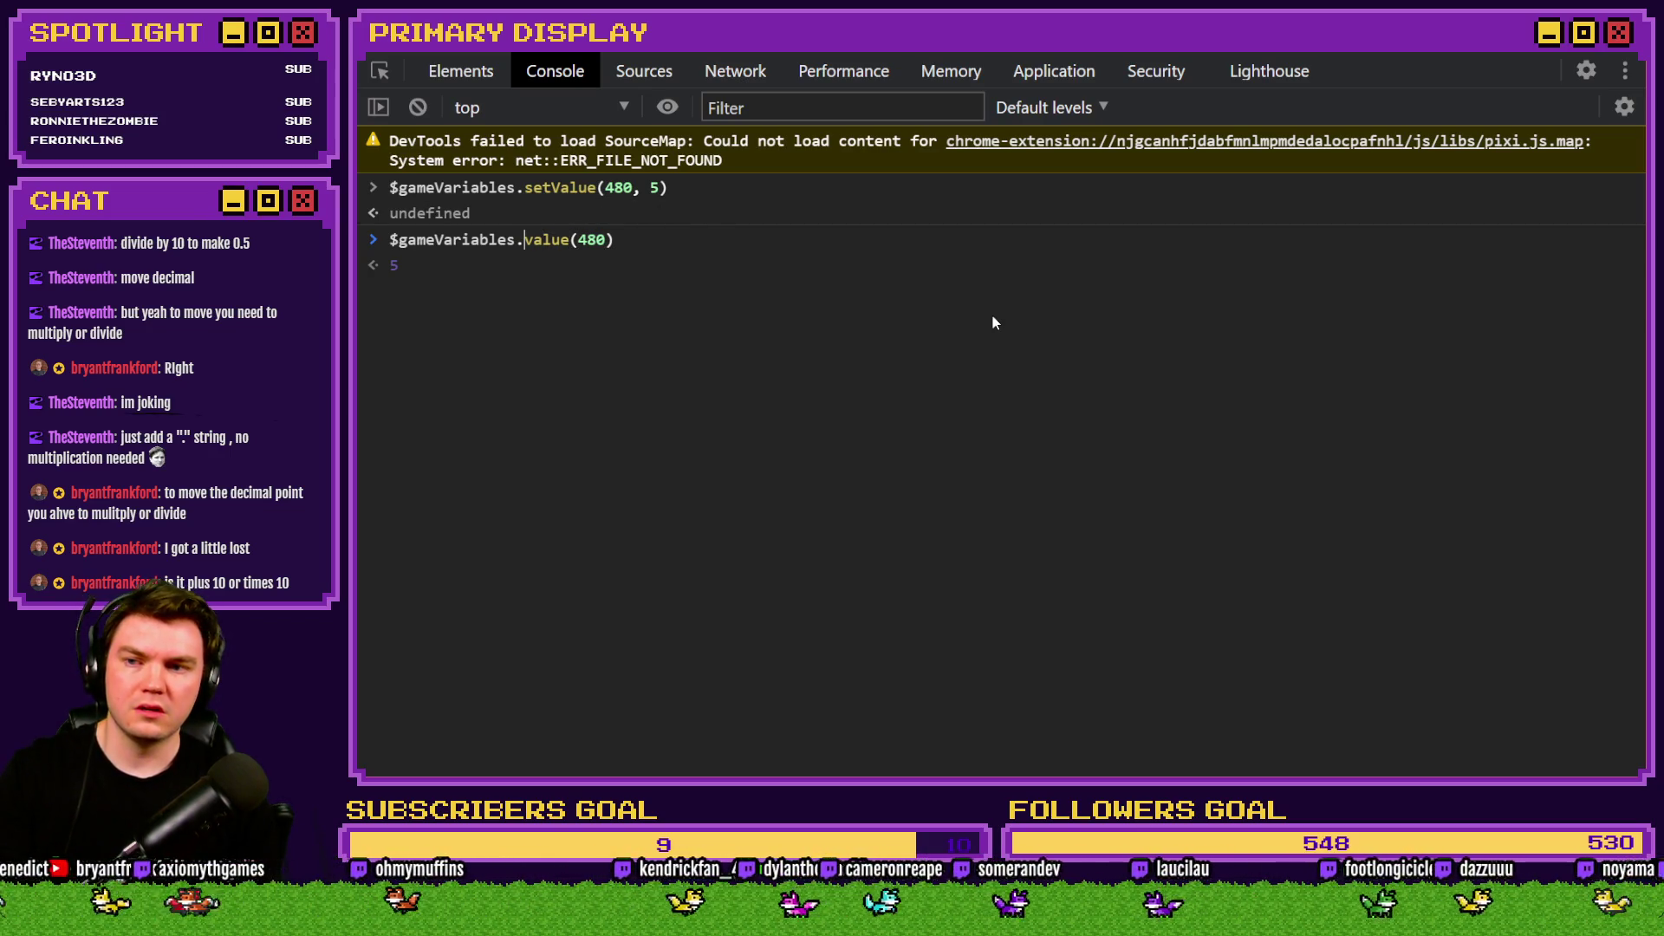
type("setV")
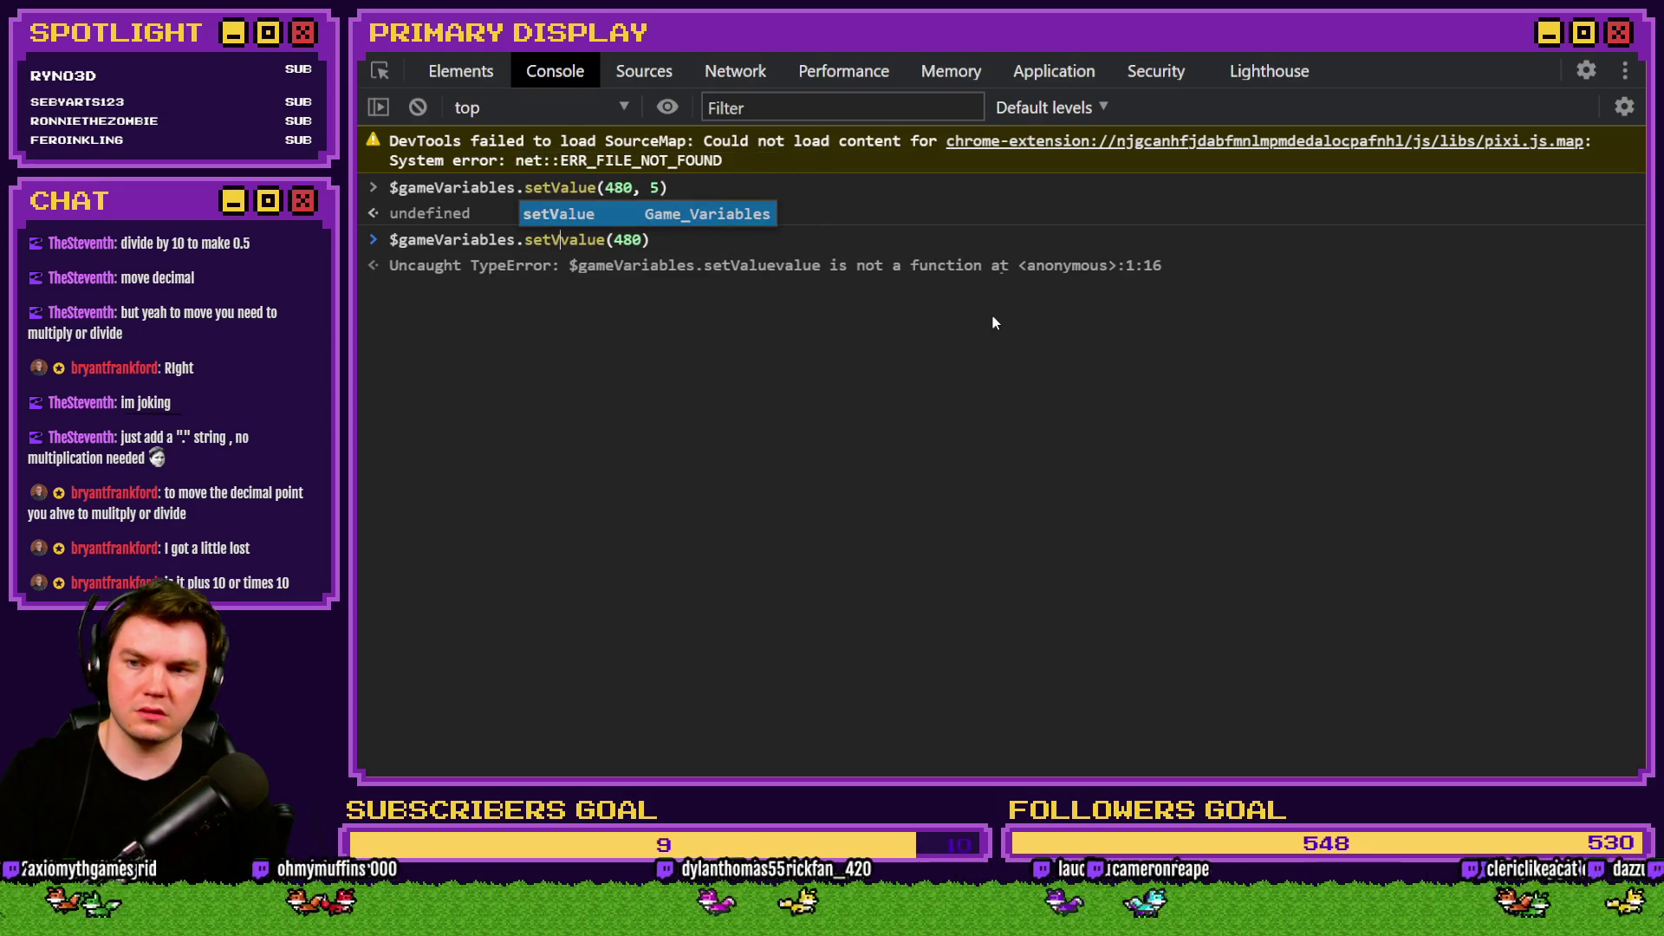
key("Delete")
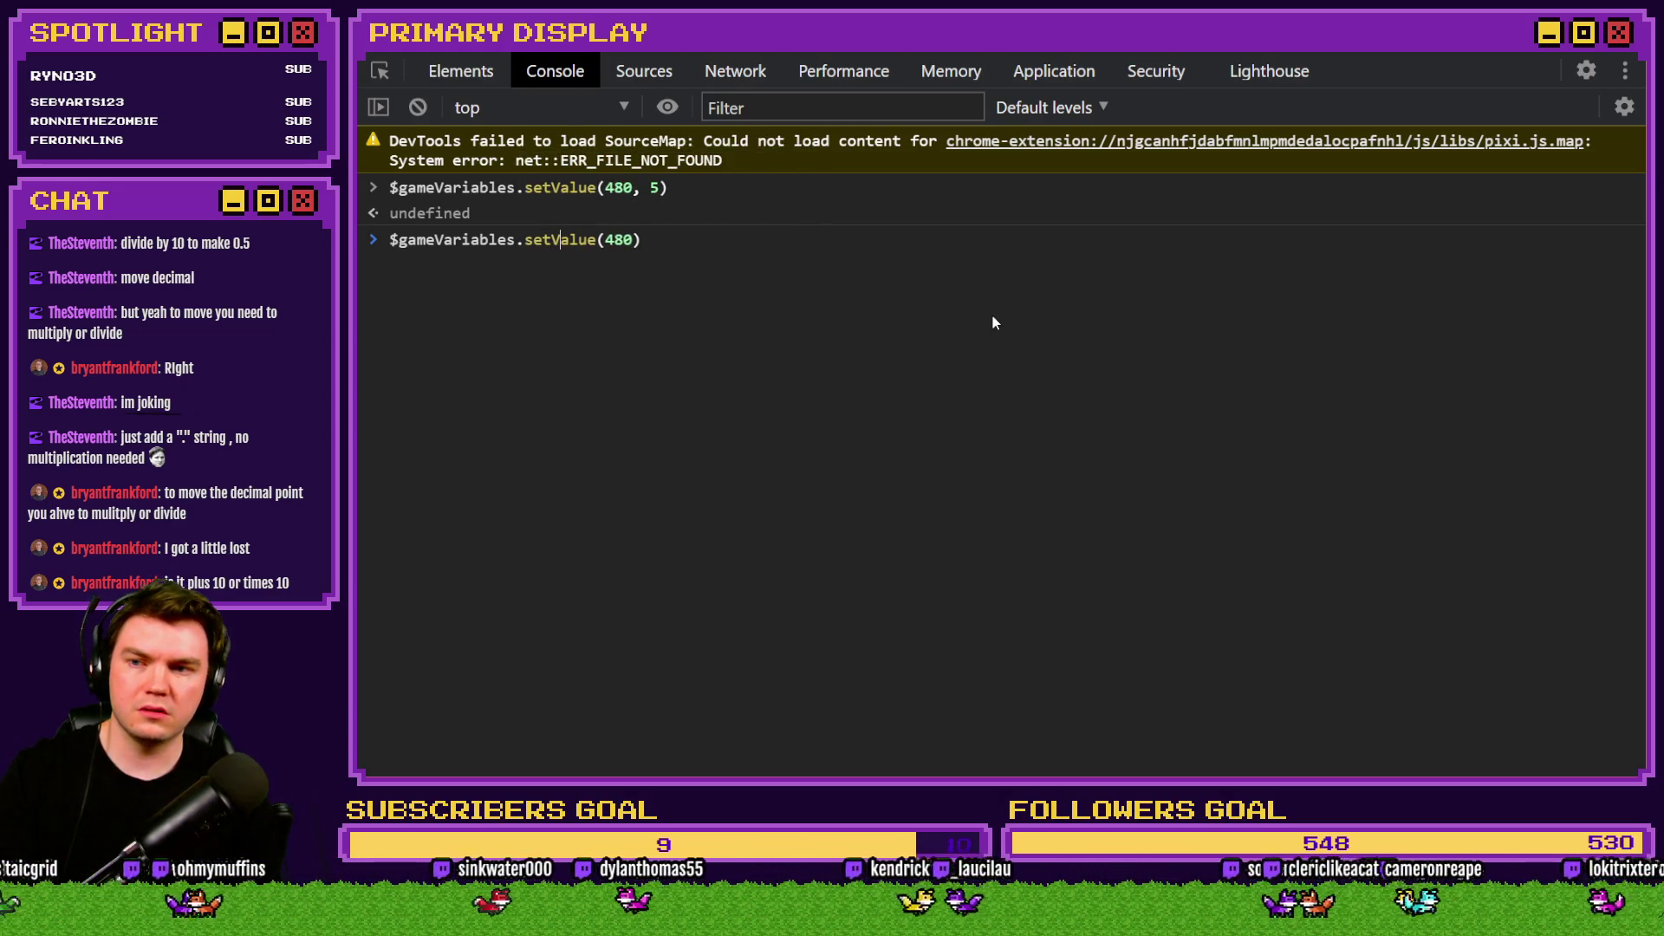
key("Right")
key("Right")
key("Right")
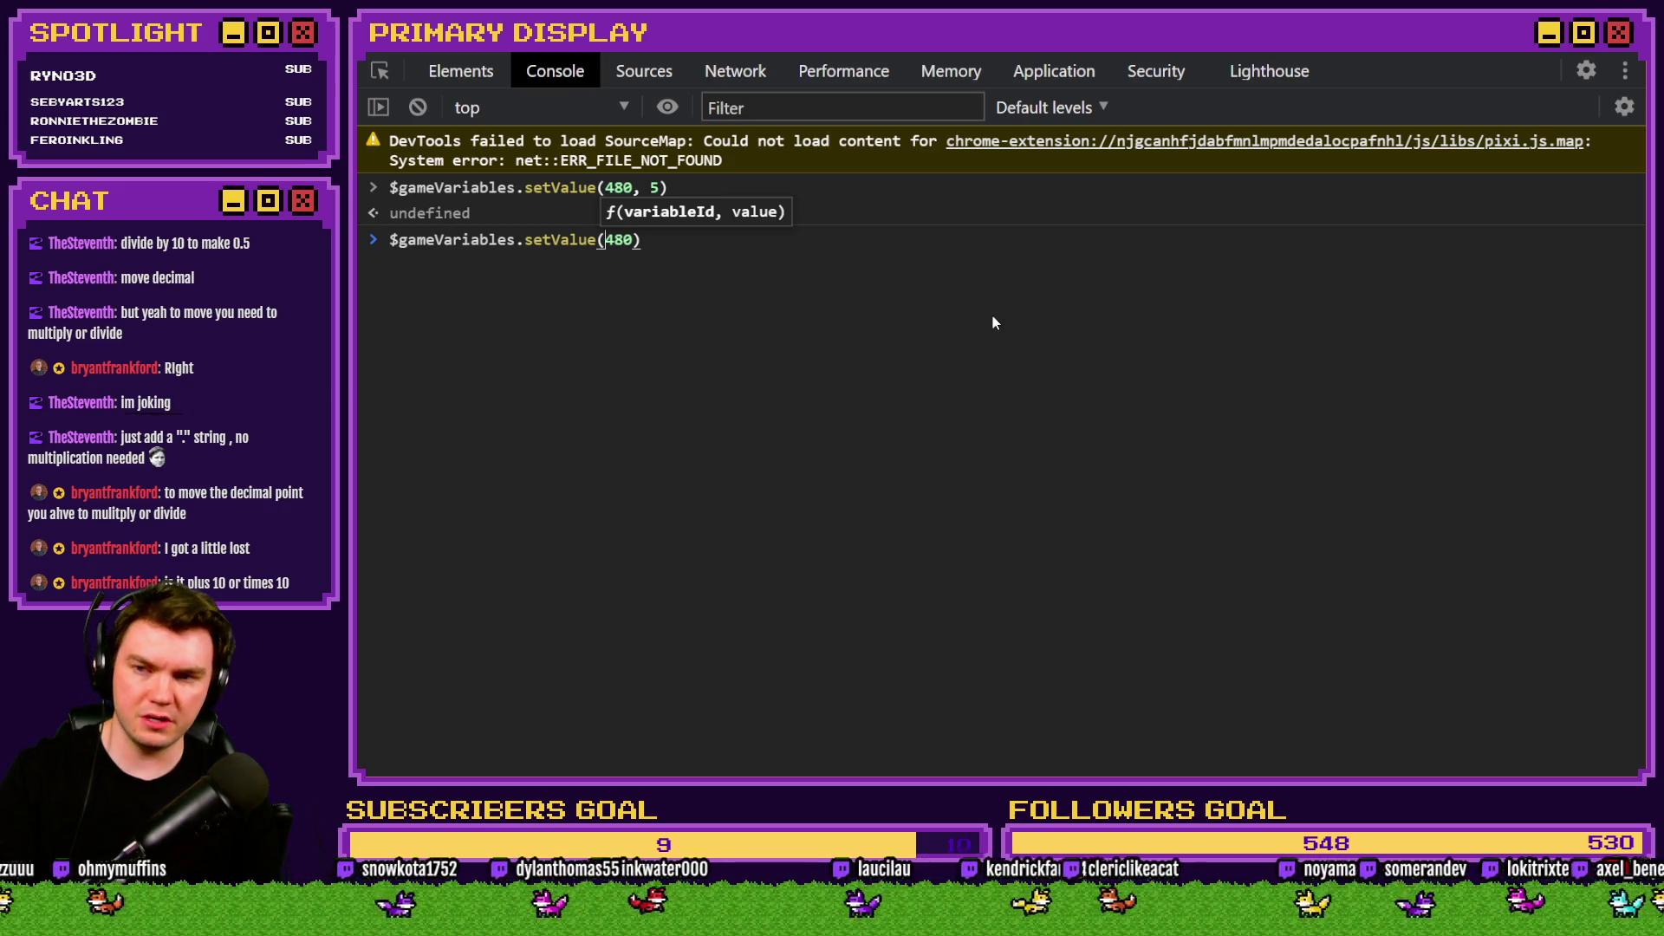
key("Right")
key("Right")
key("Right")
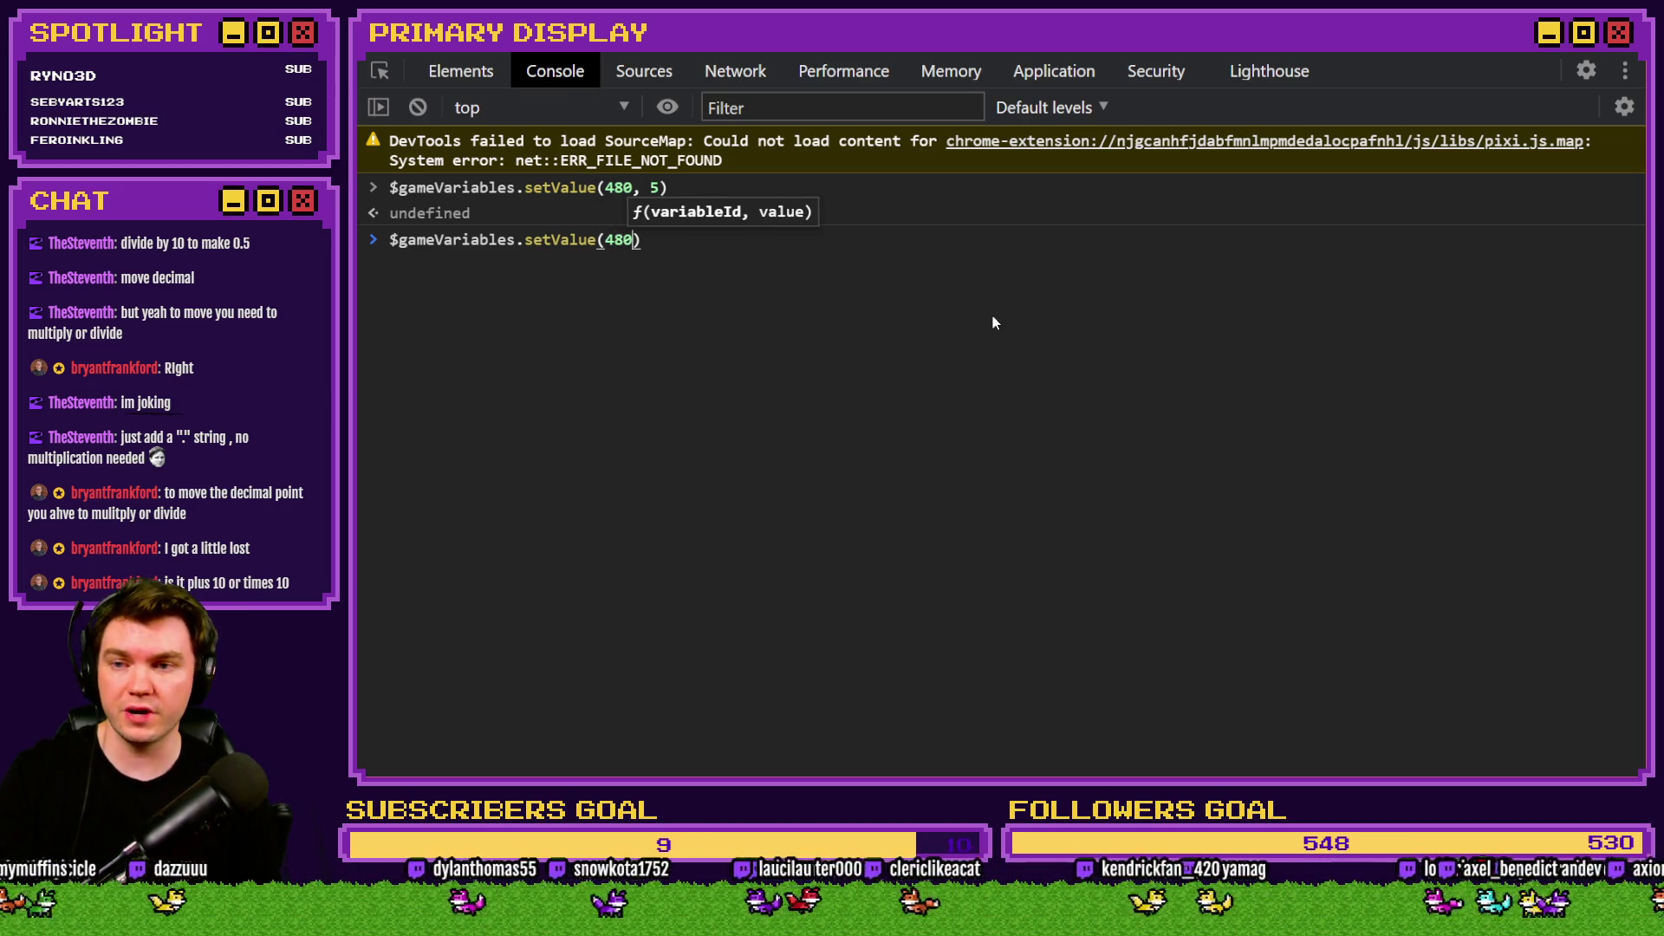
type(",")
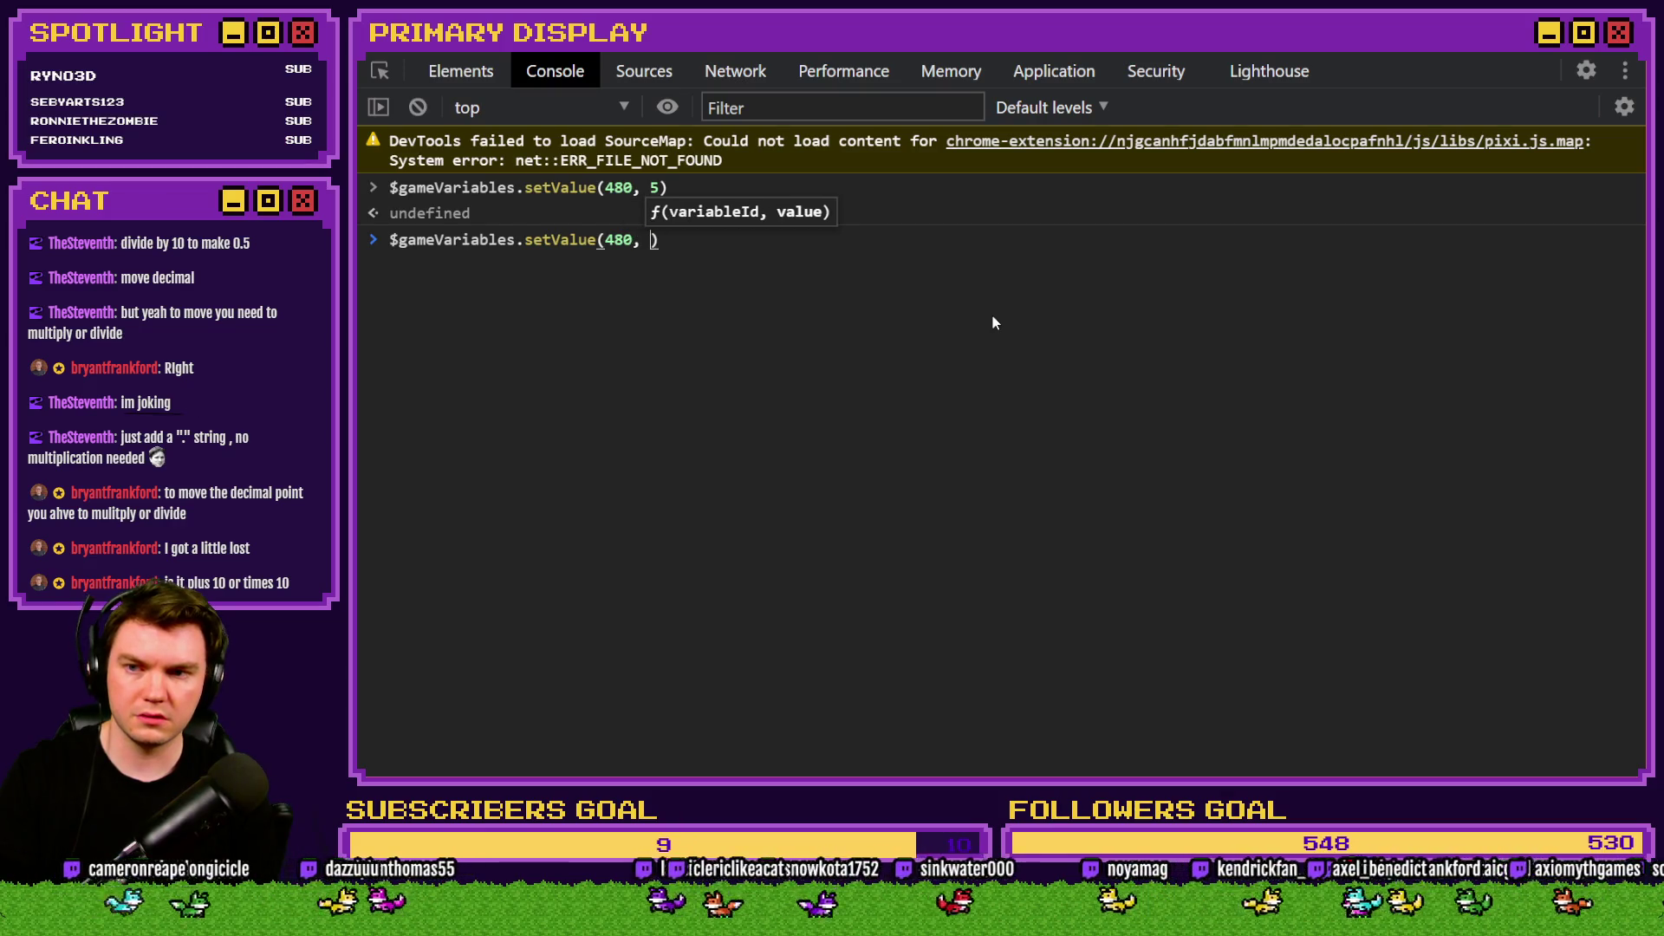
left_click_drag(633, 240, 389, 240)
type("$gameVariables.setValue(480")
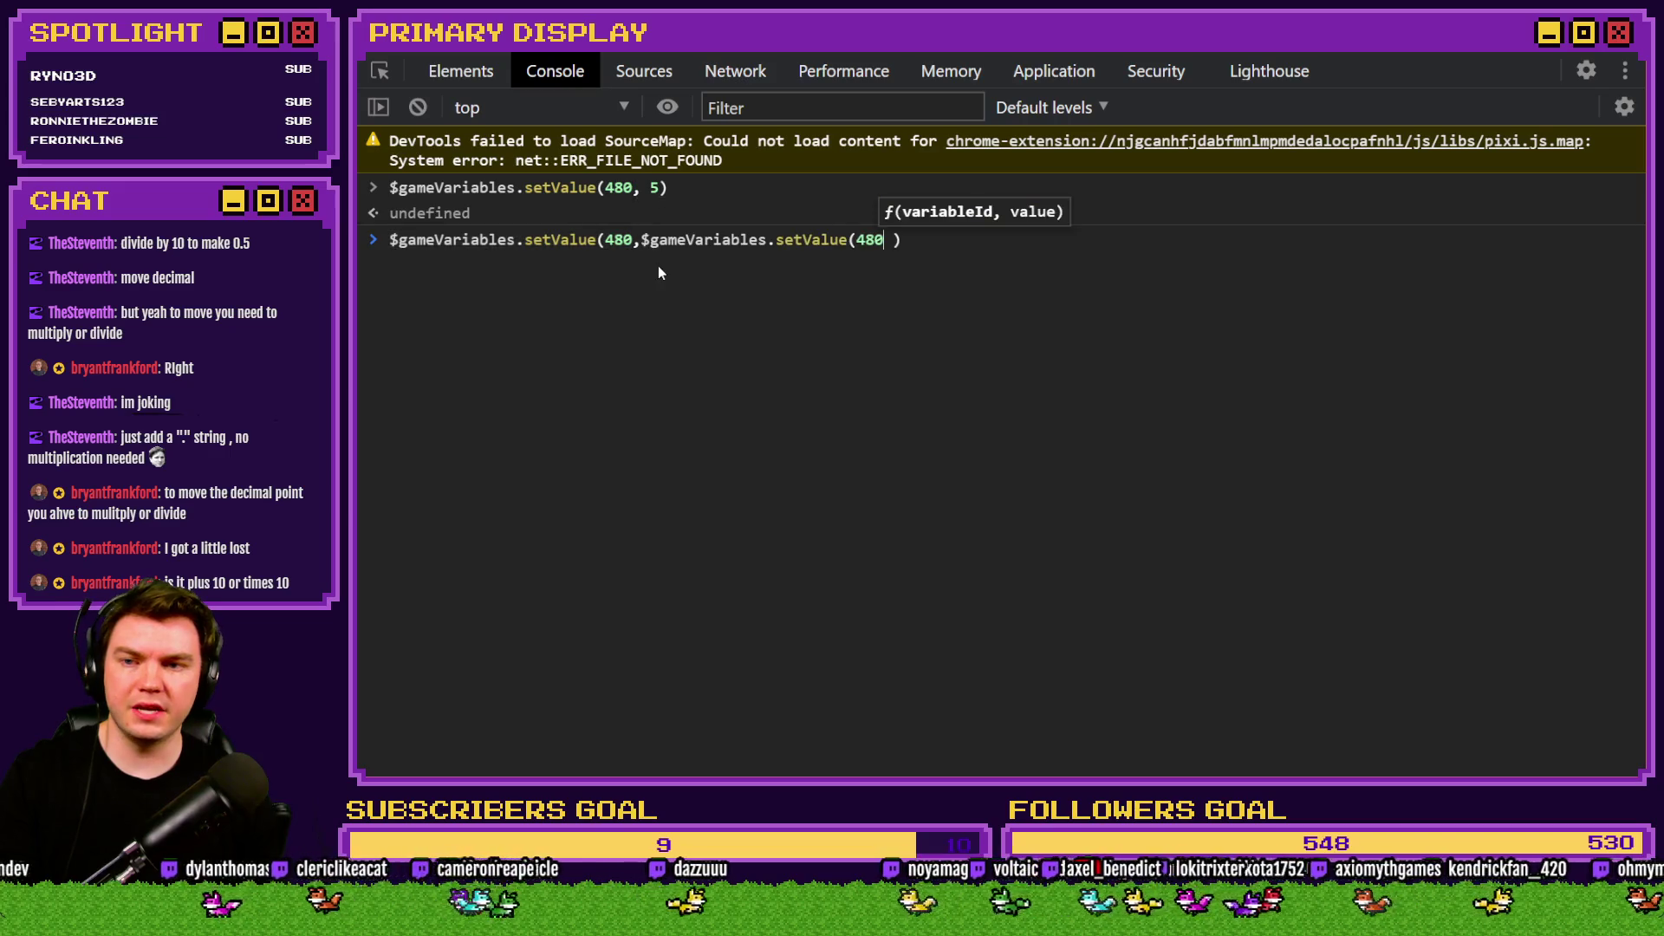
left_click(820, 242)
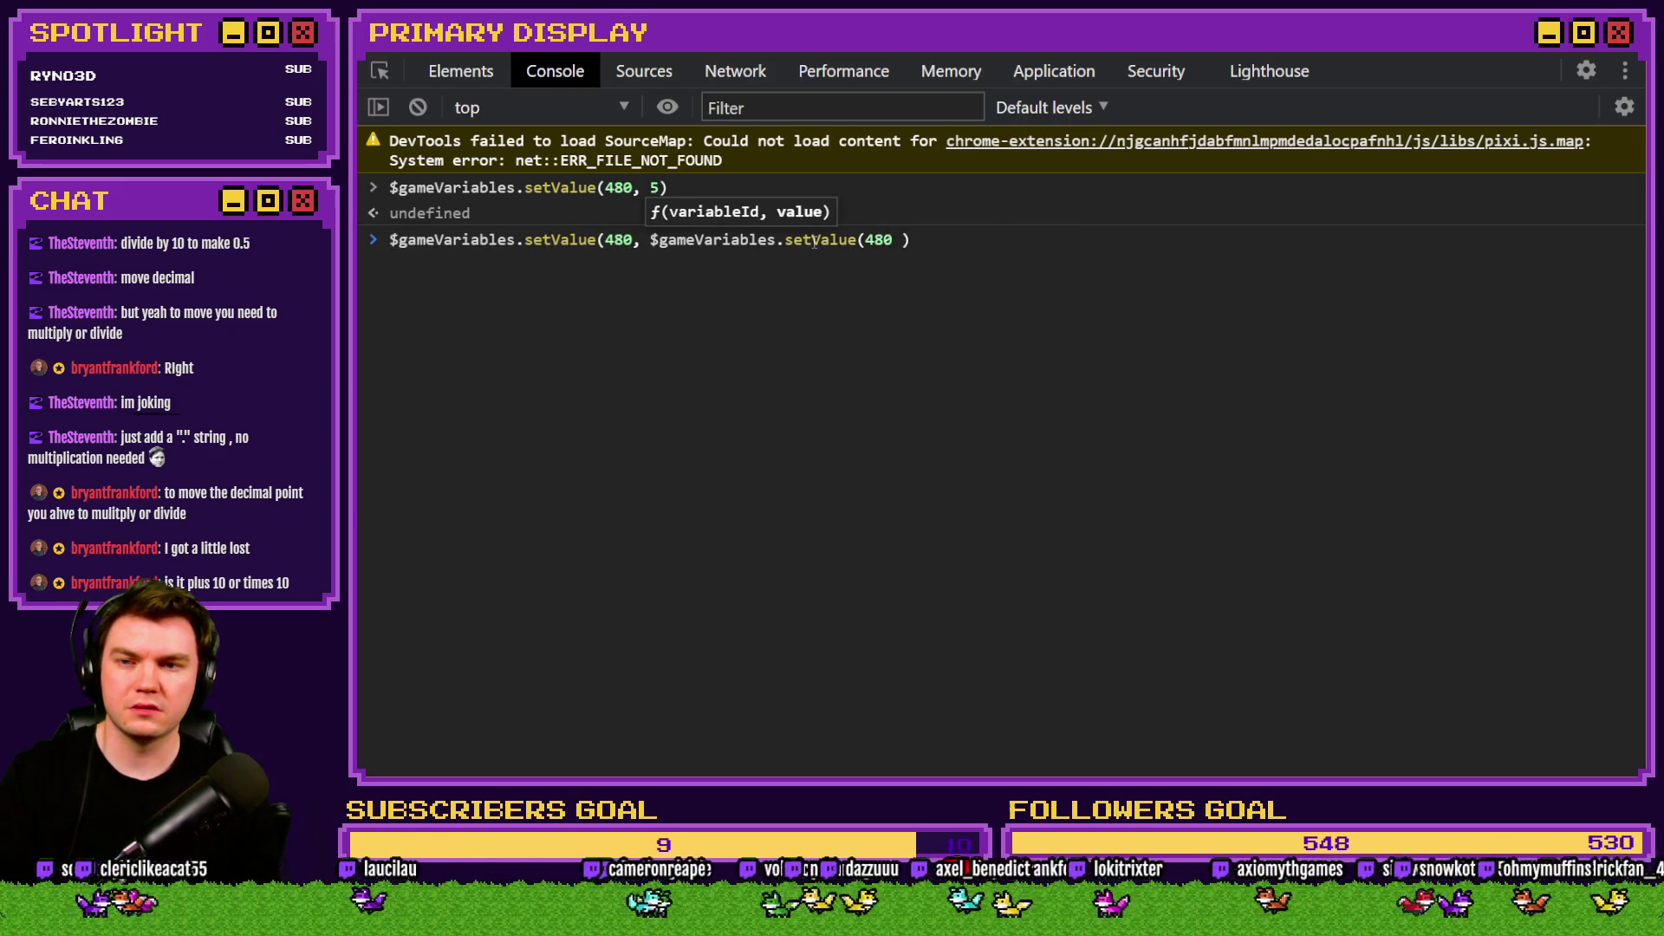
key("BackSpace")
key("BackSpace")
key("BackSpace")
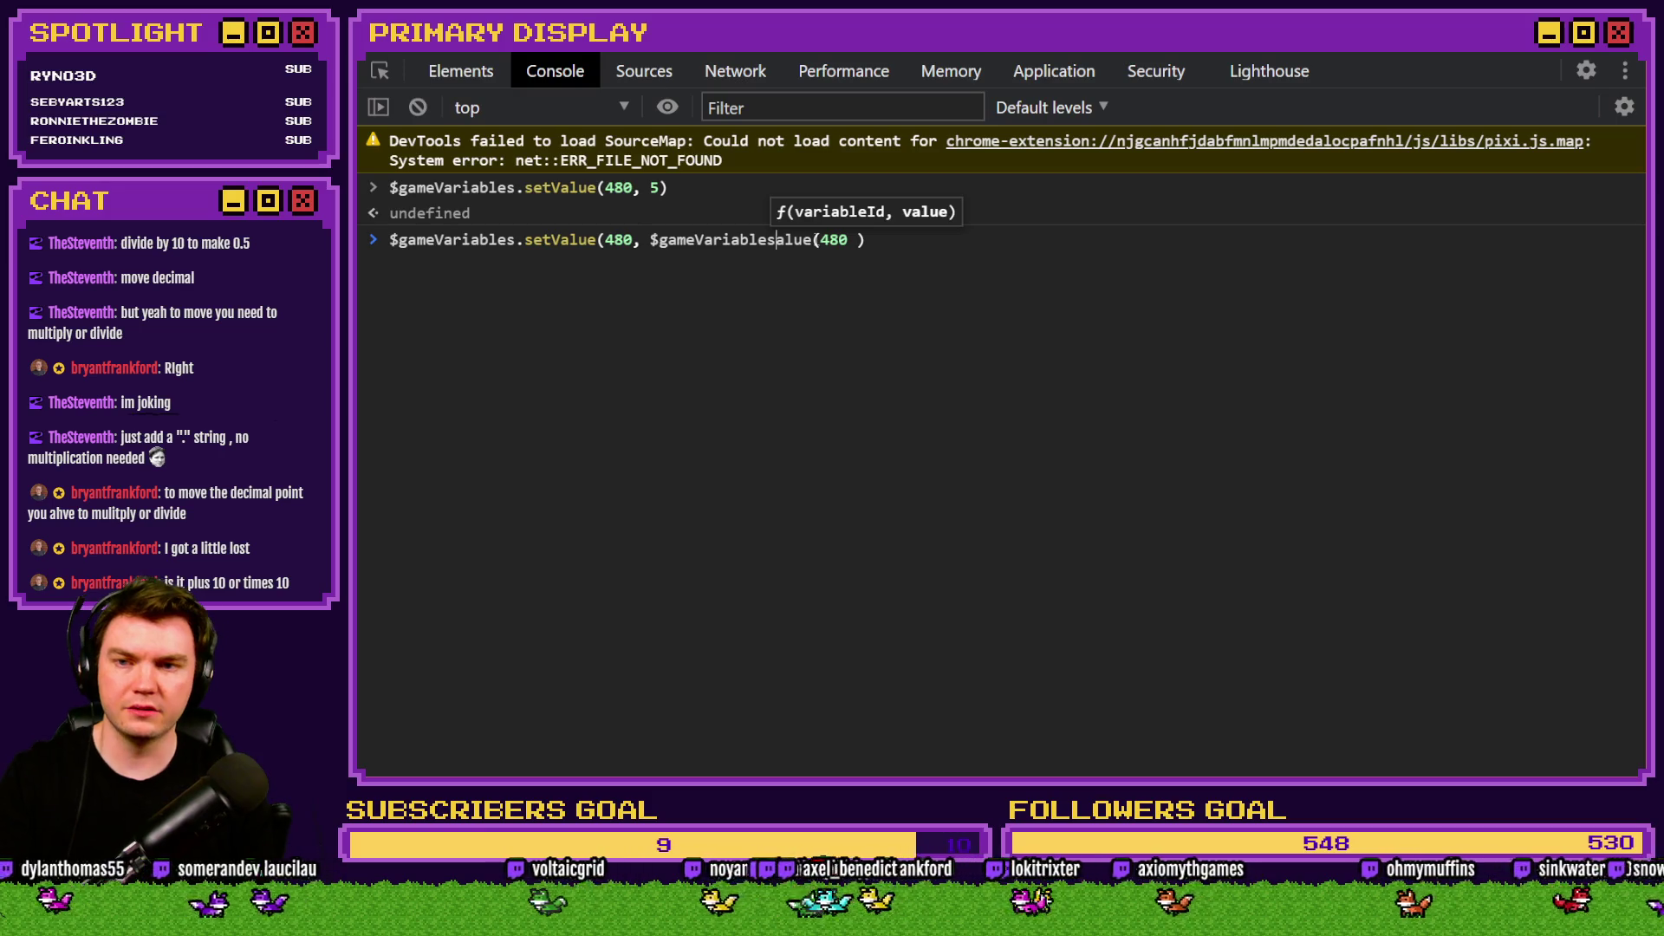
type(".v")
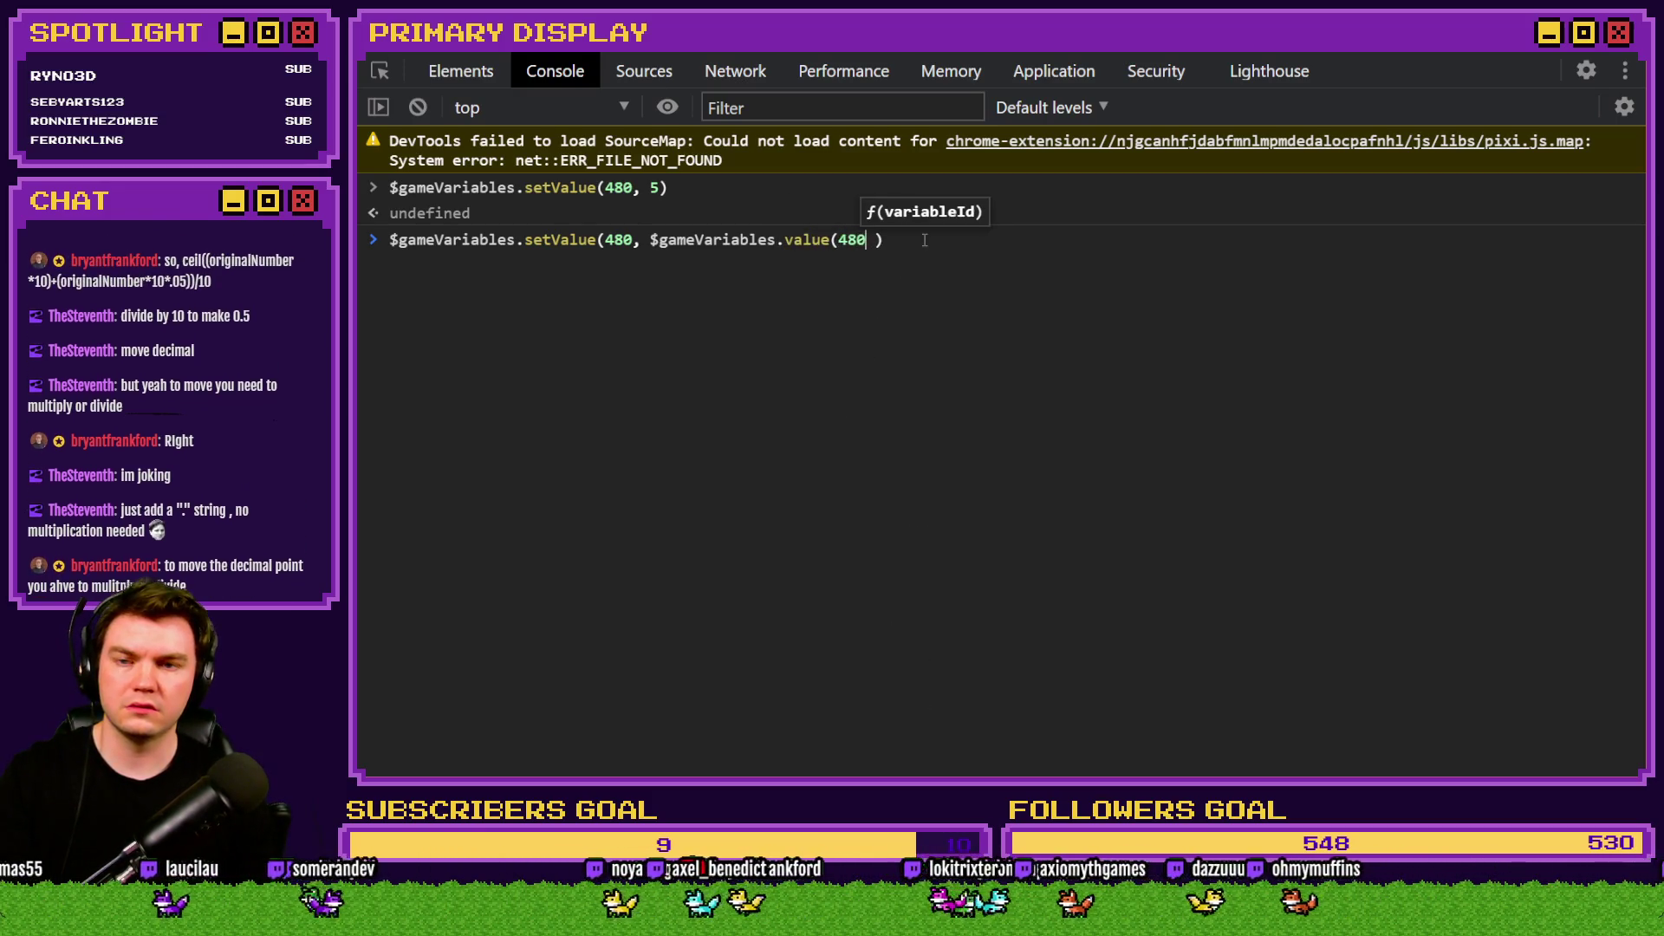
left_click(924, 240)
key("Left")
key("BackSpace")
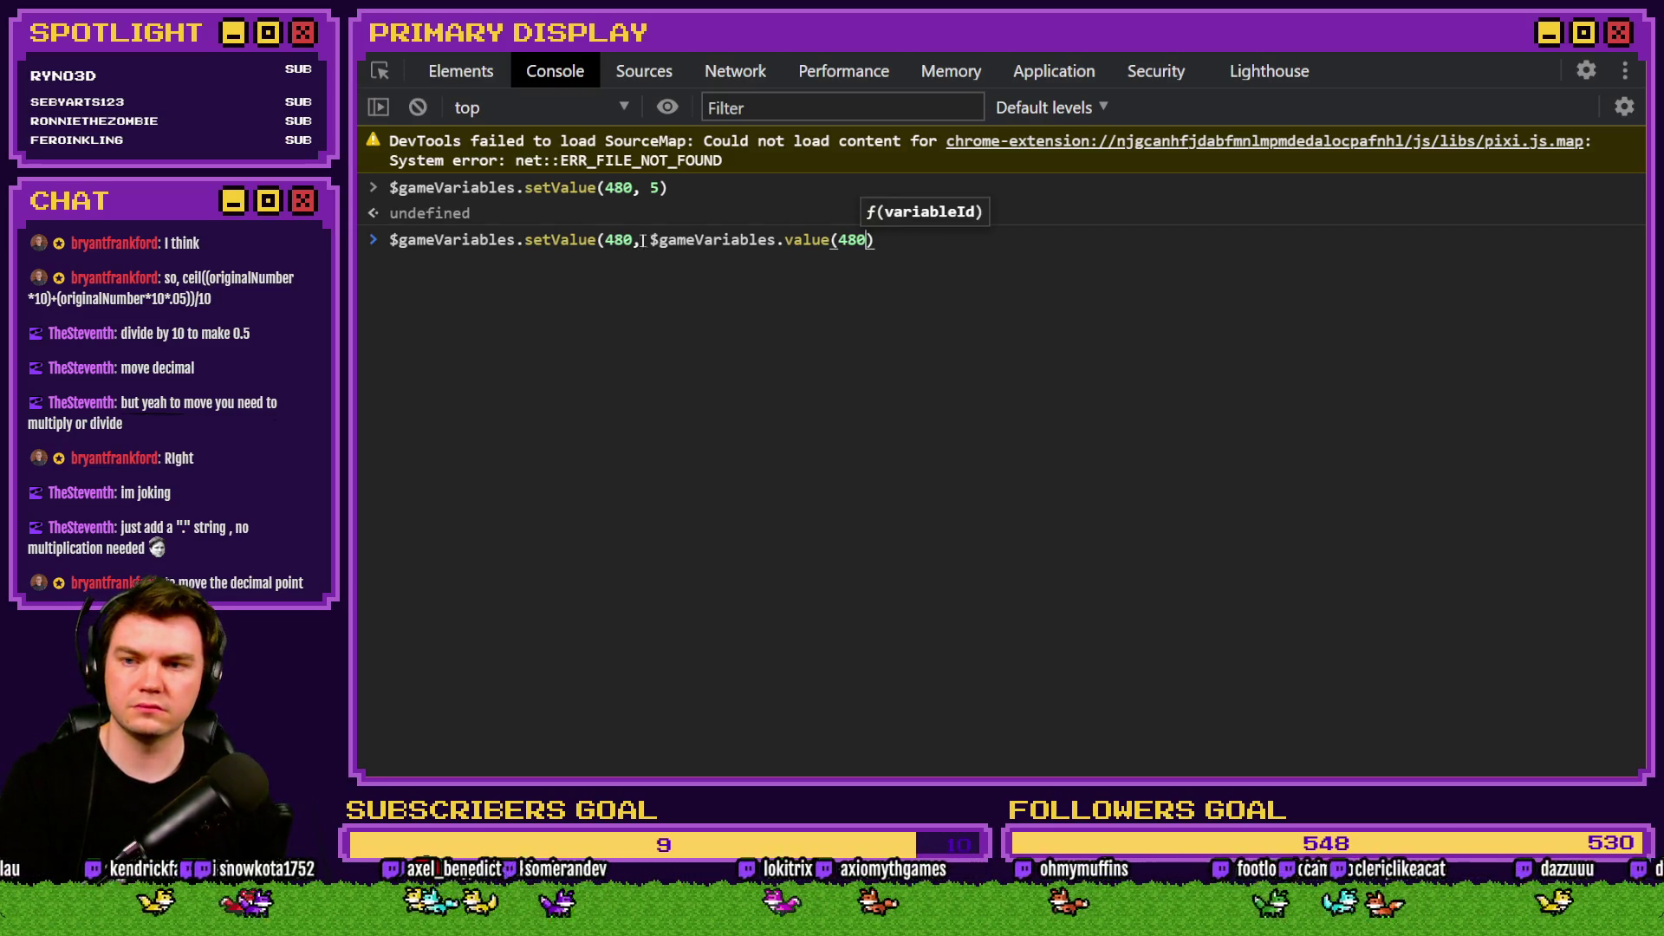
Add brackets and a division by 5, then run the corrected variable 480 command.
left_click(651, 240)
type("(")
left_click(895, 240)
type(")")
left_click(885, 240)
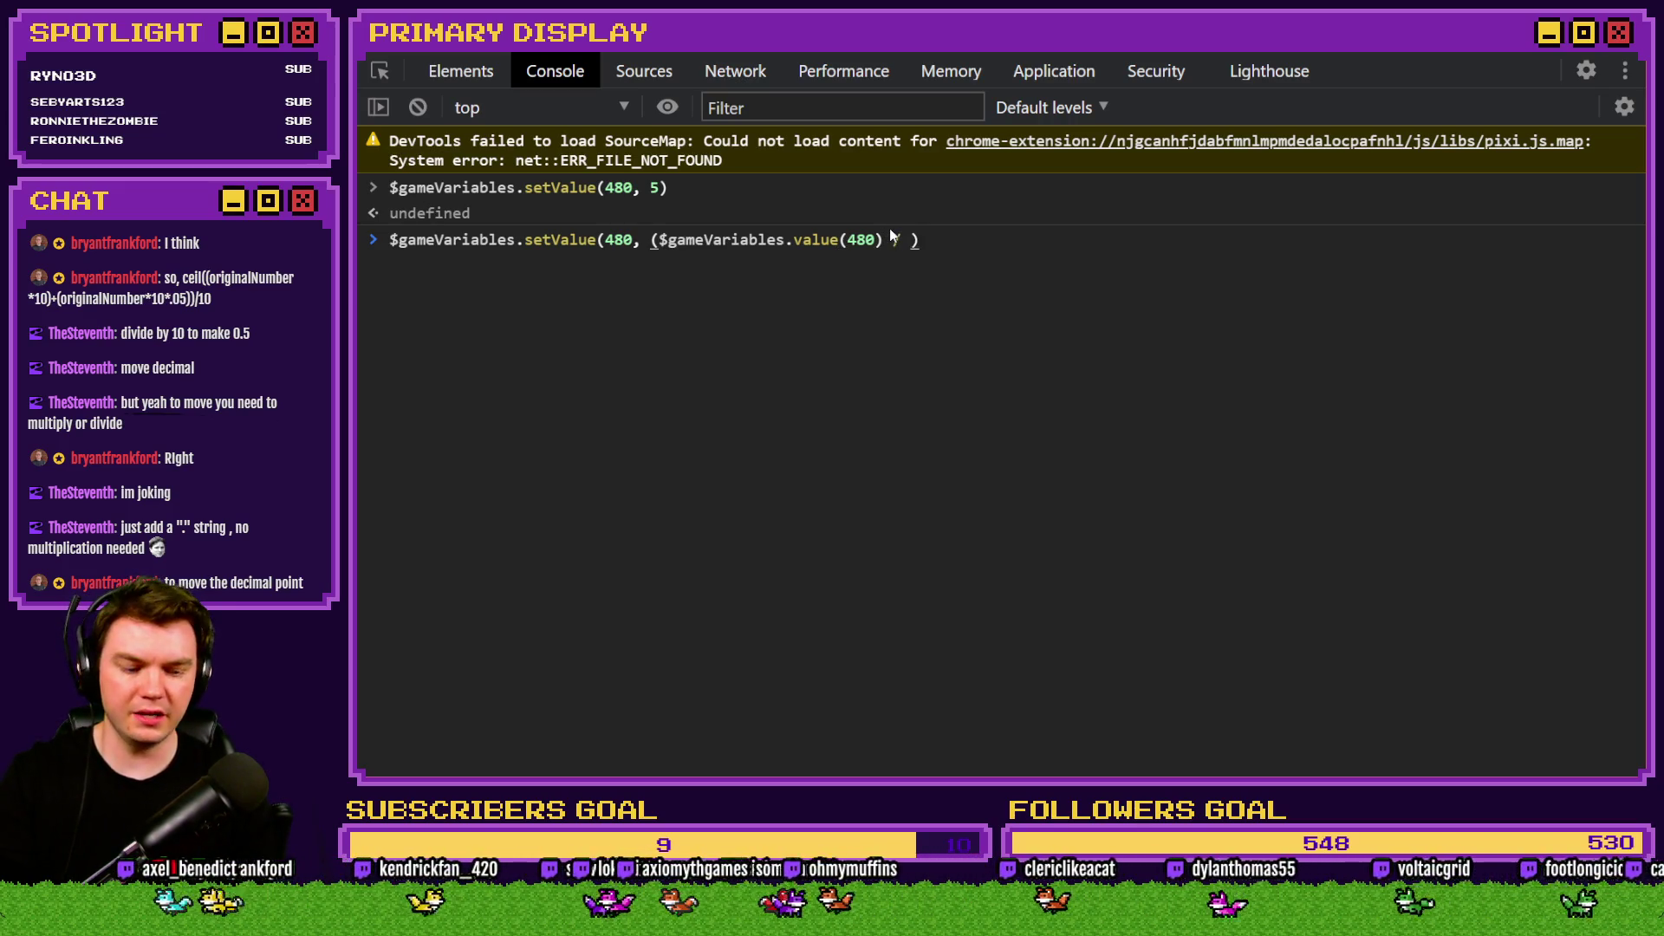
type("5")
left_click(949, 239)
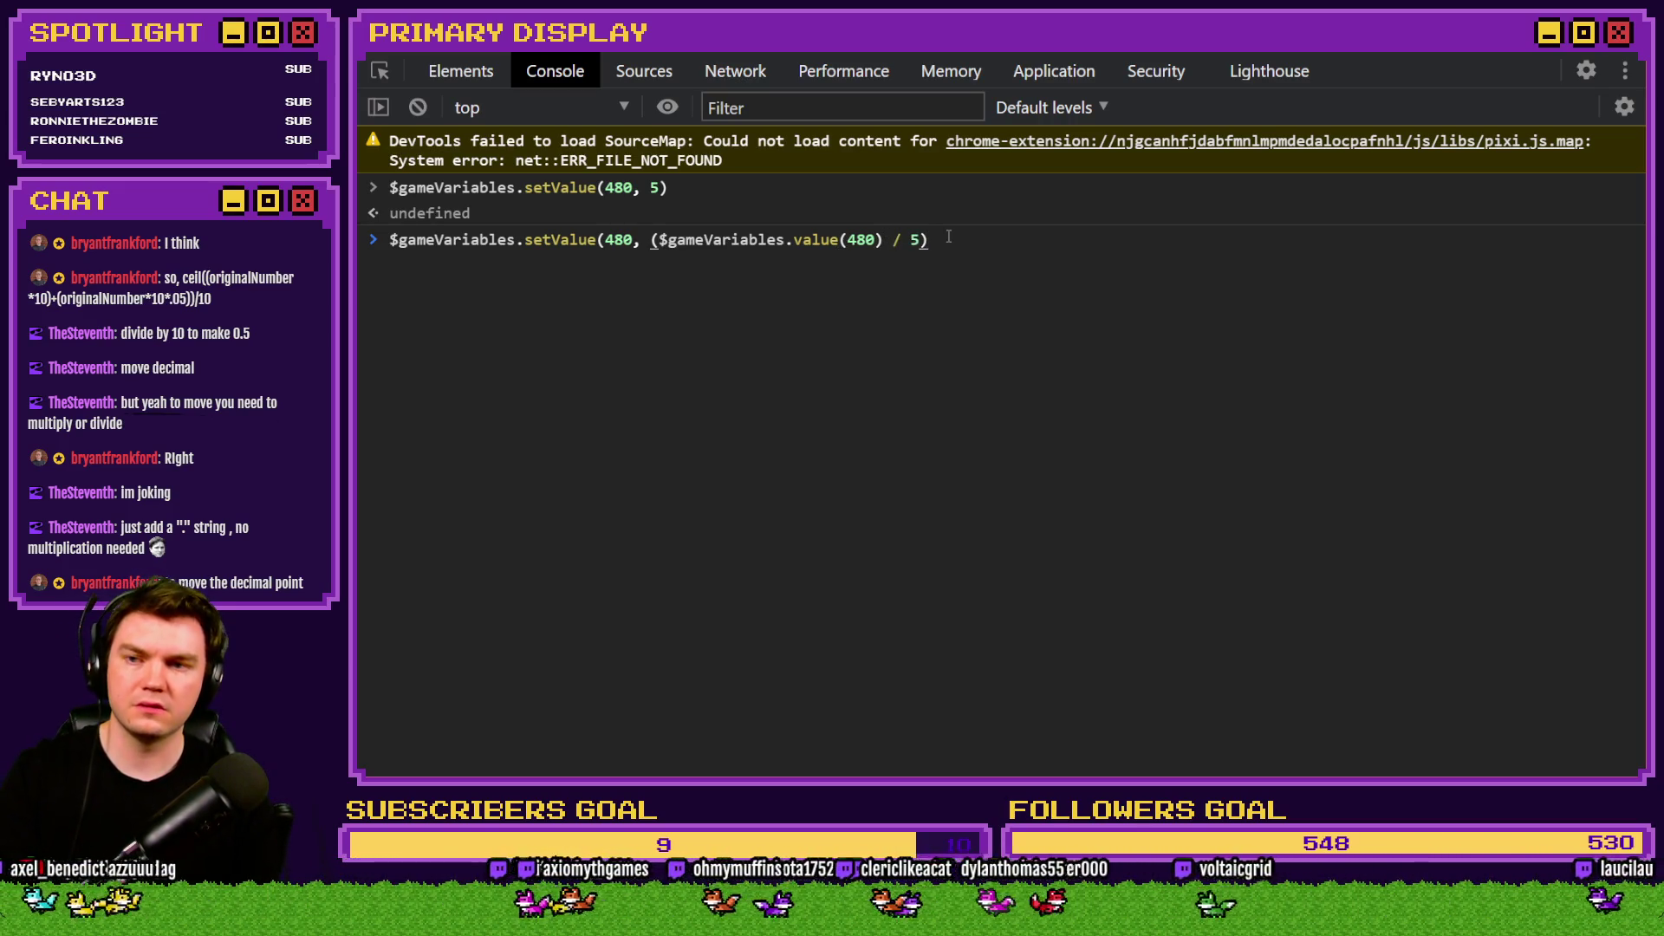
key("Return")
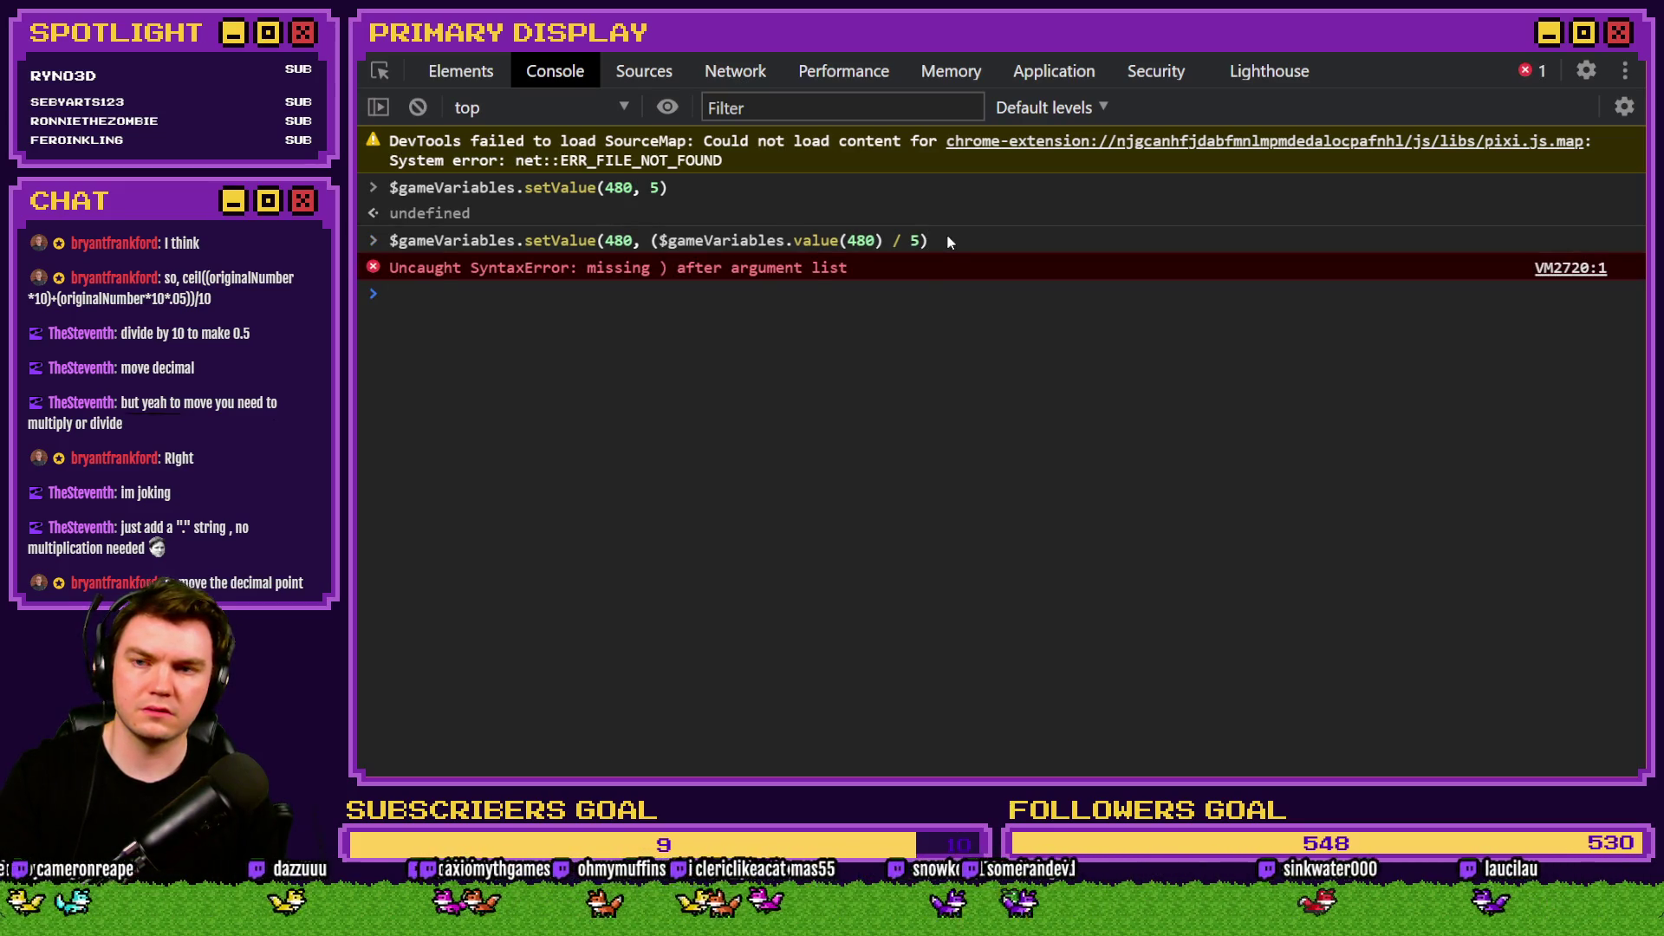
key("Up")
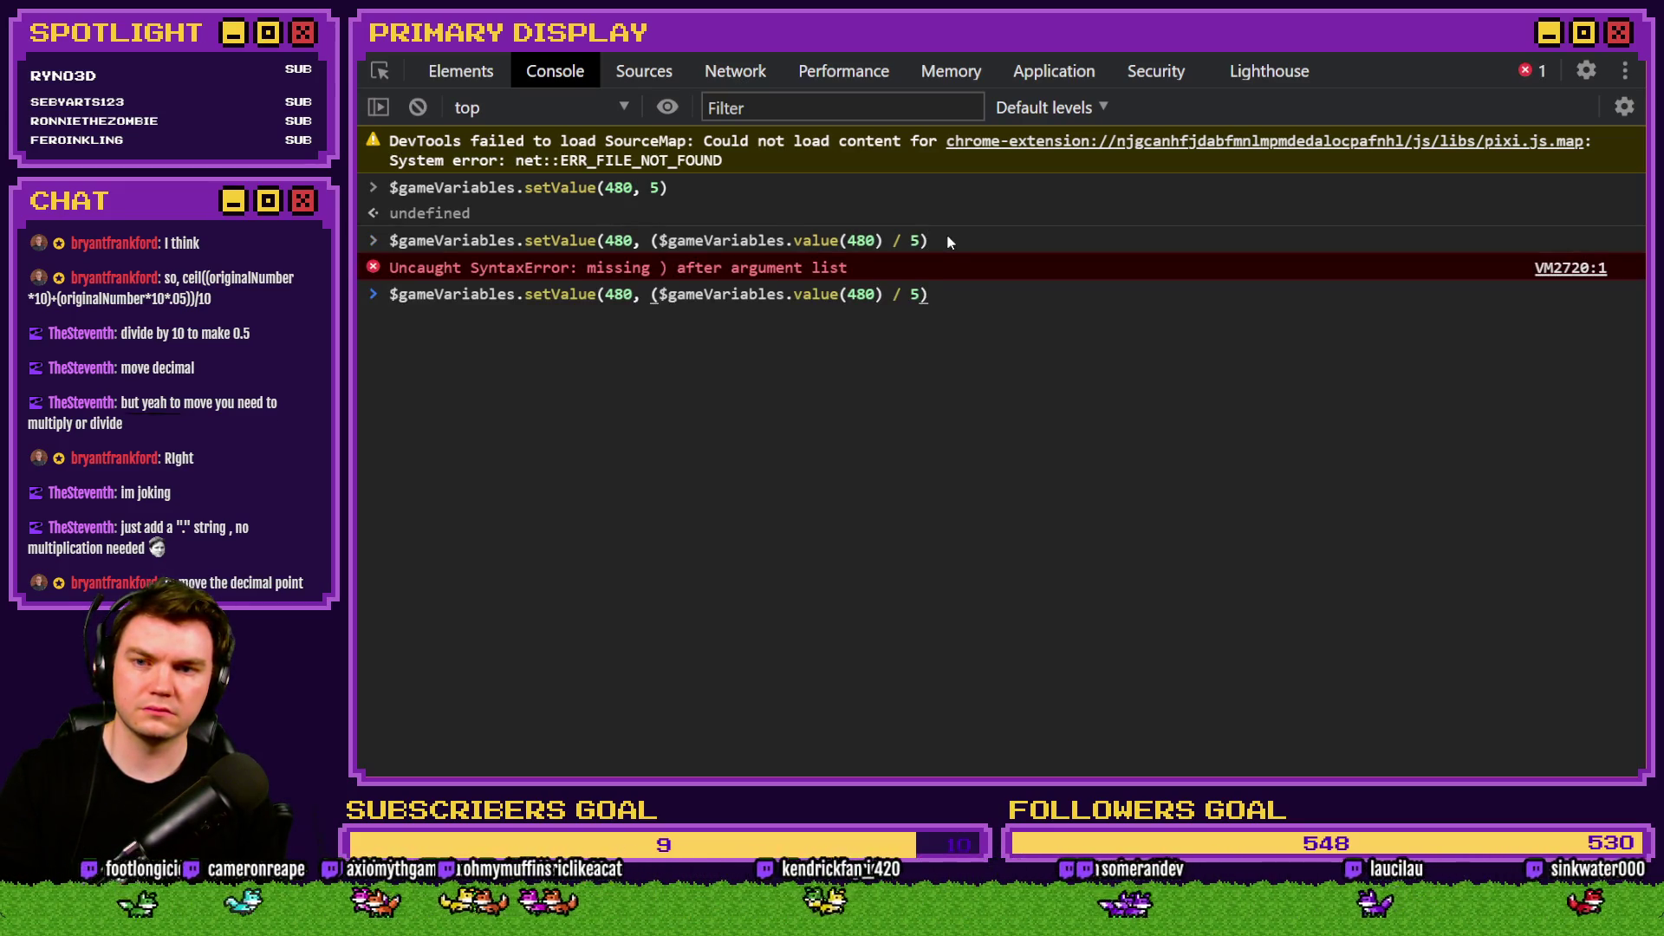
type(")")
key("Return")
Read back variable 480's value with $gameVariables.value(480).
key("Up")
key("Up")
key("Up")
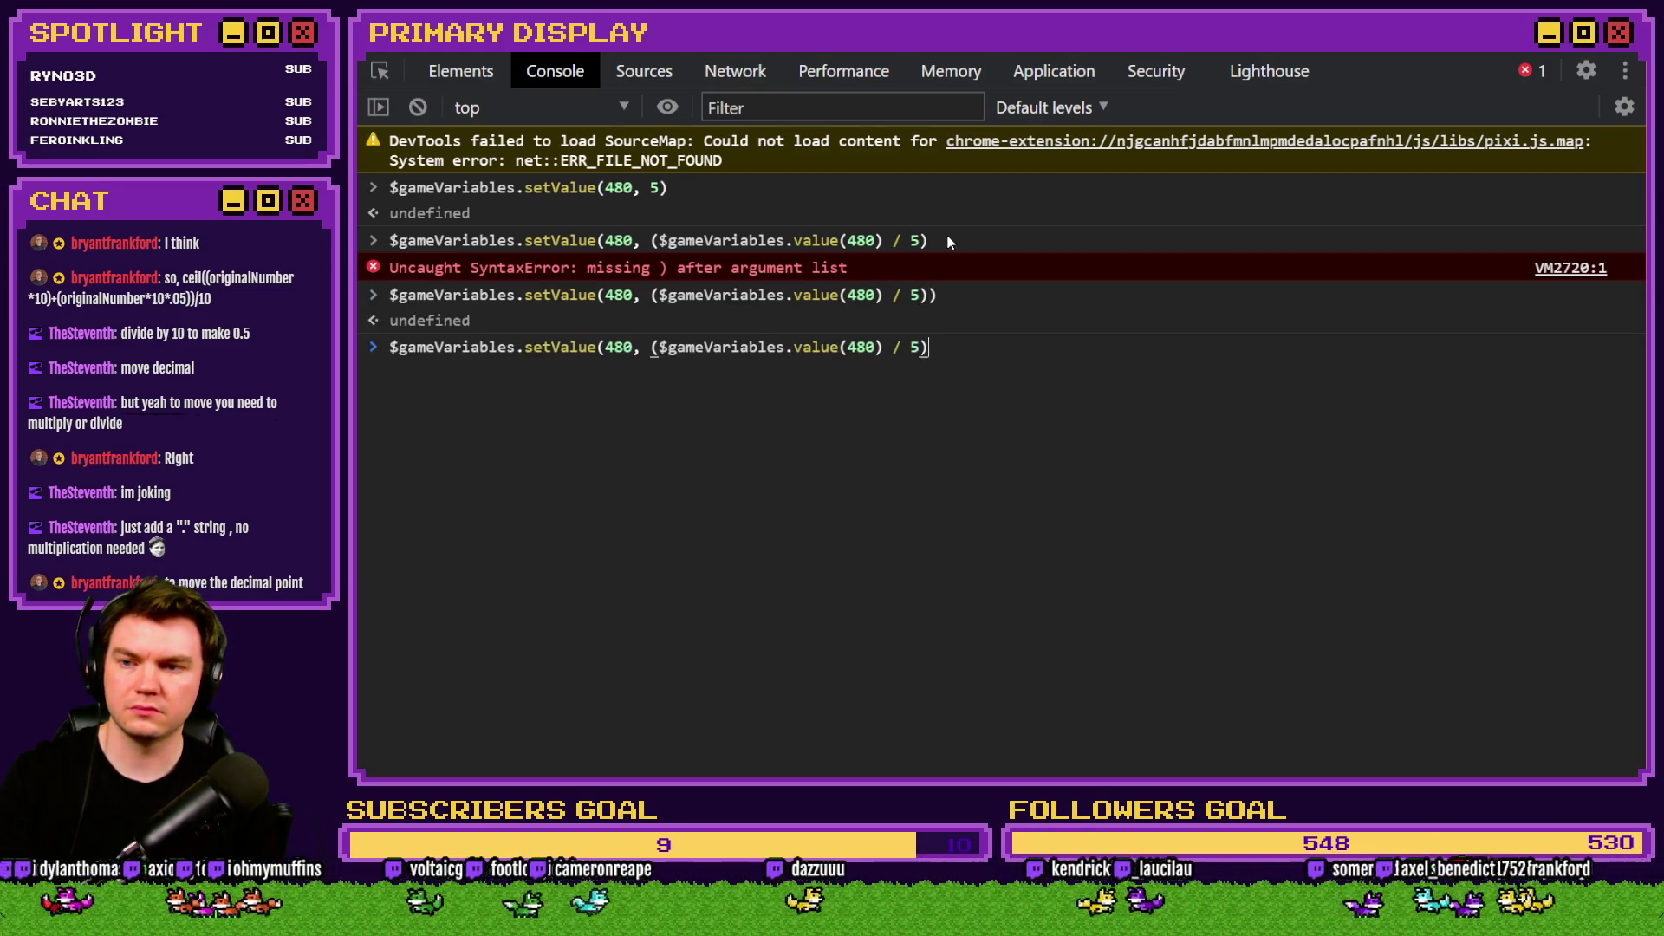
key("Up")
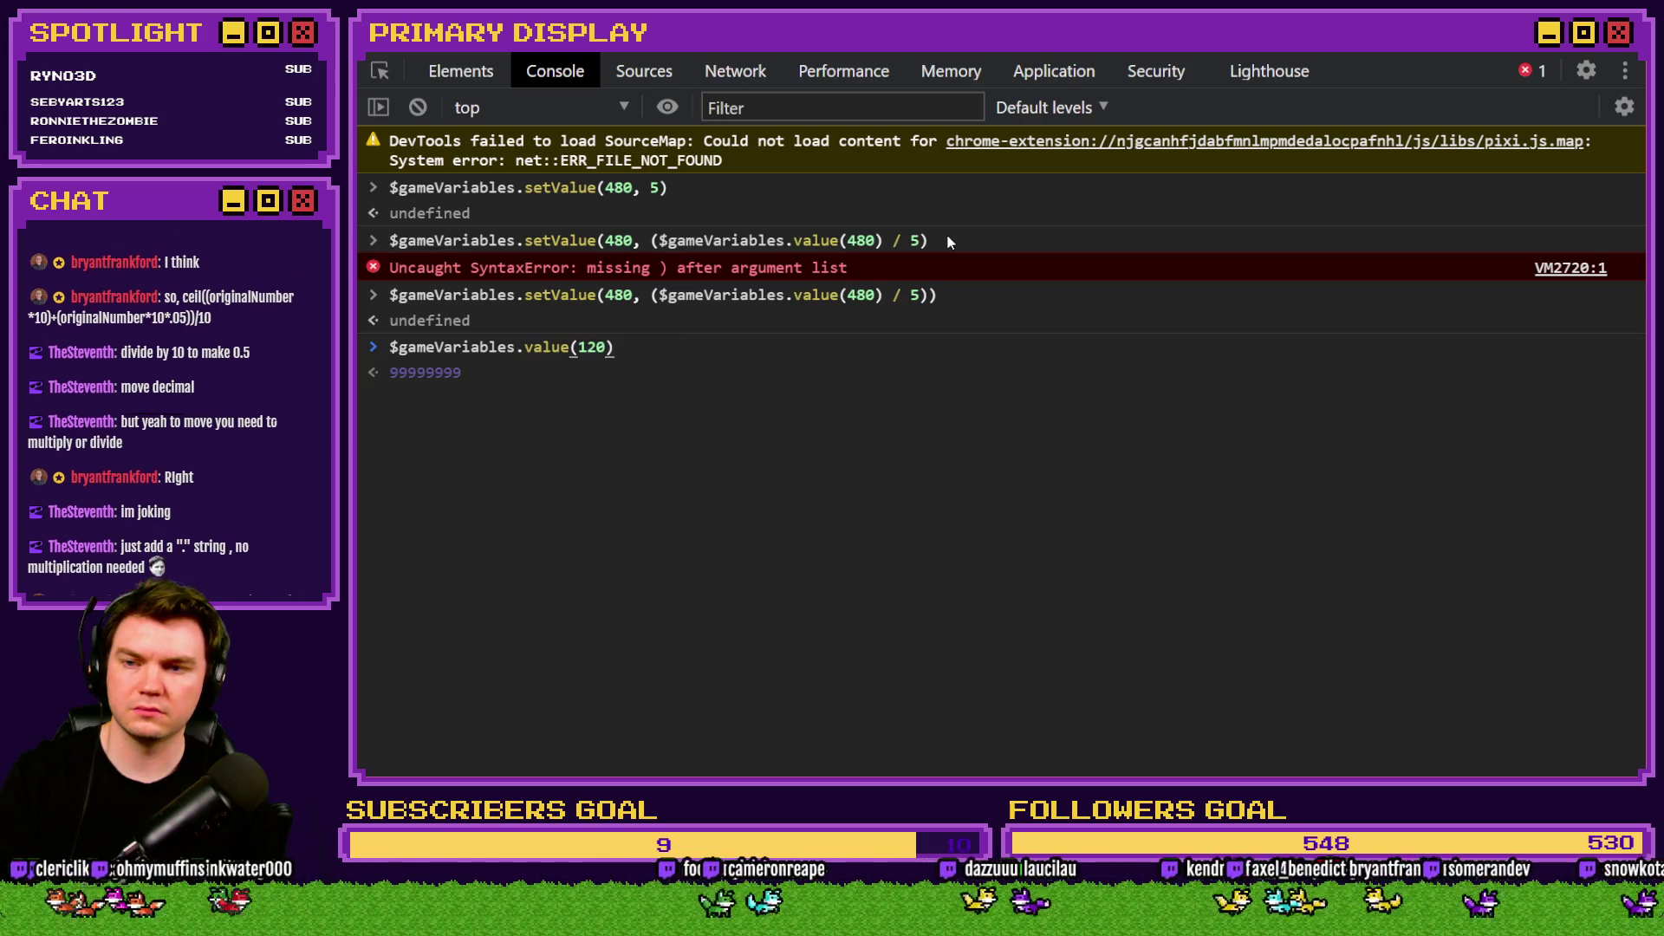
key("BackSpace")
key("BackSpace")
key("BackSpace")
type("480")
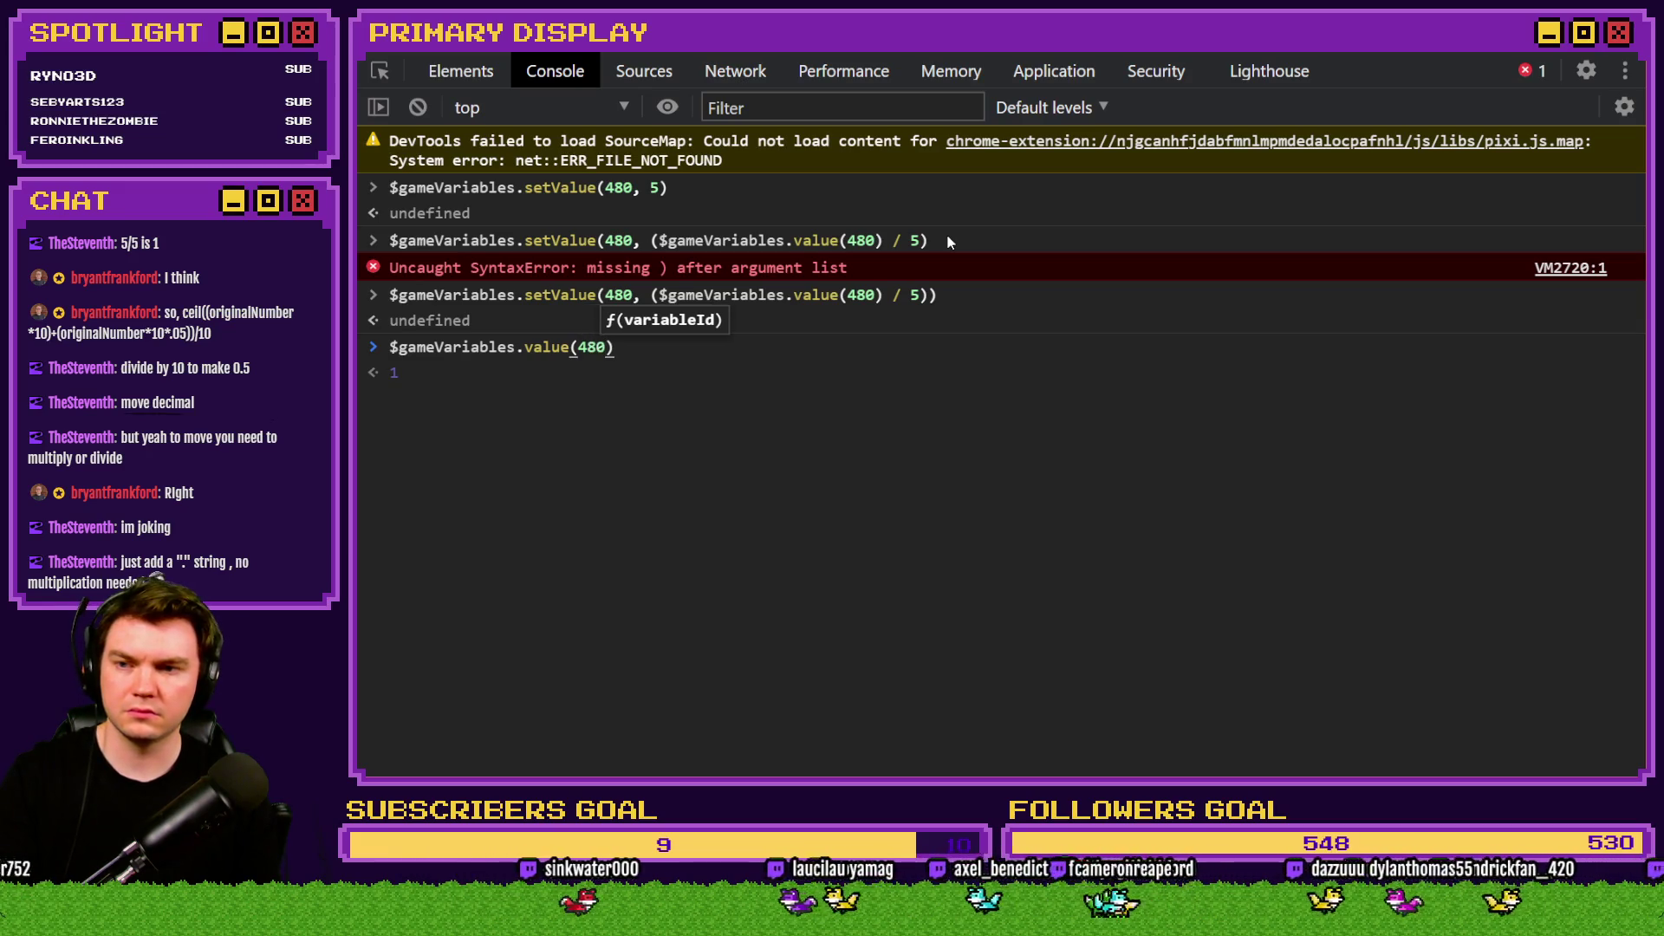
key("Return")
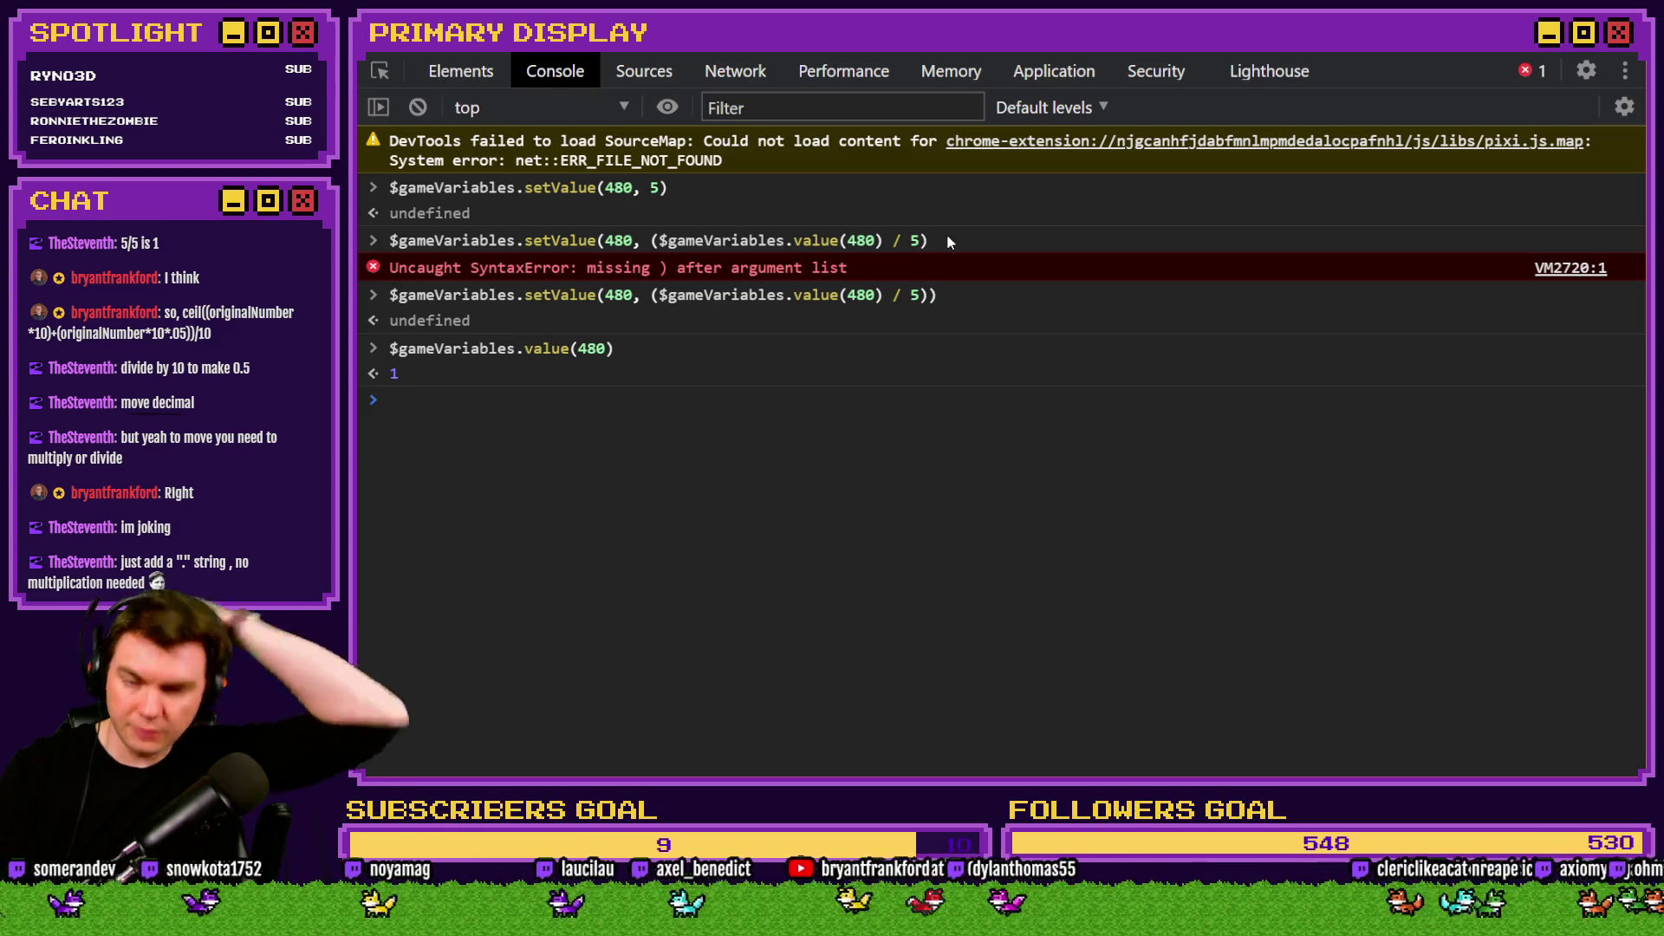
Reset variable 480 to 5 by rerunning $gameVariables.setValue(480, 5).
key("Up")
key("Up")
key("Up")
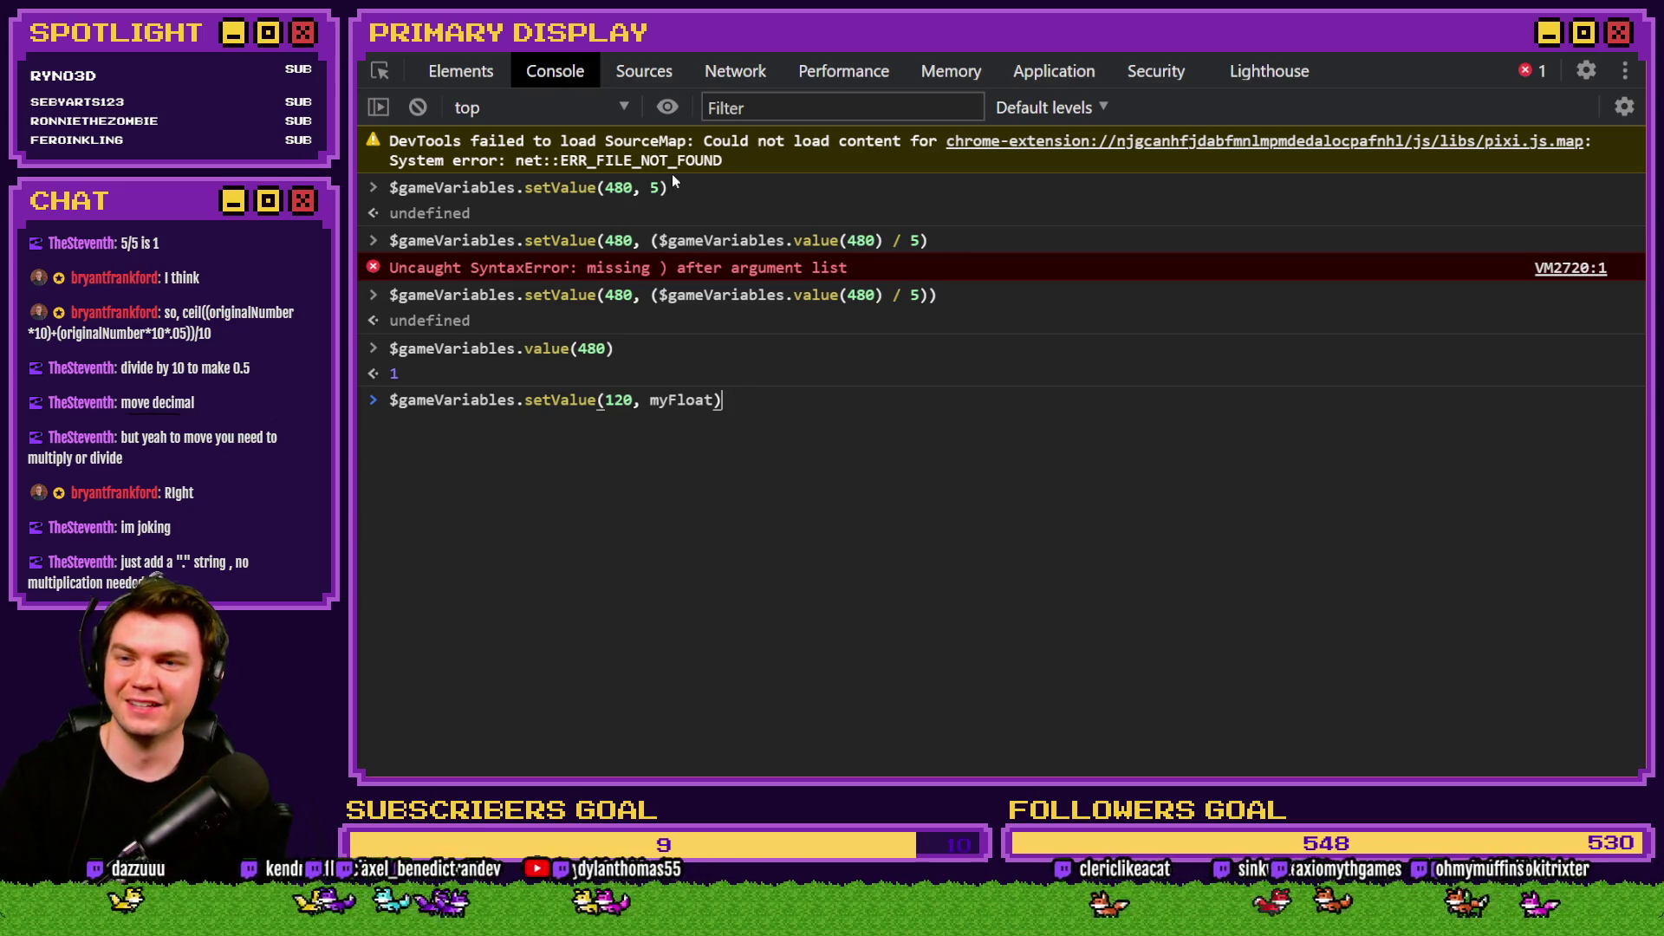
left_click_drag(678, 188, 417, 190)
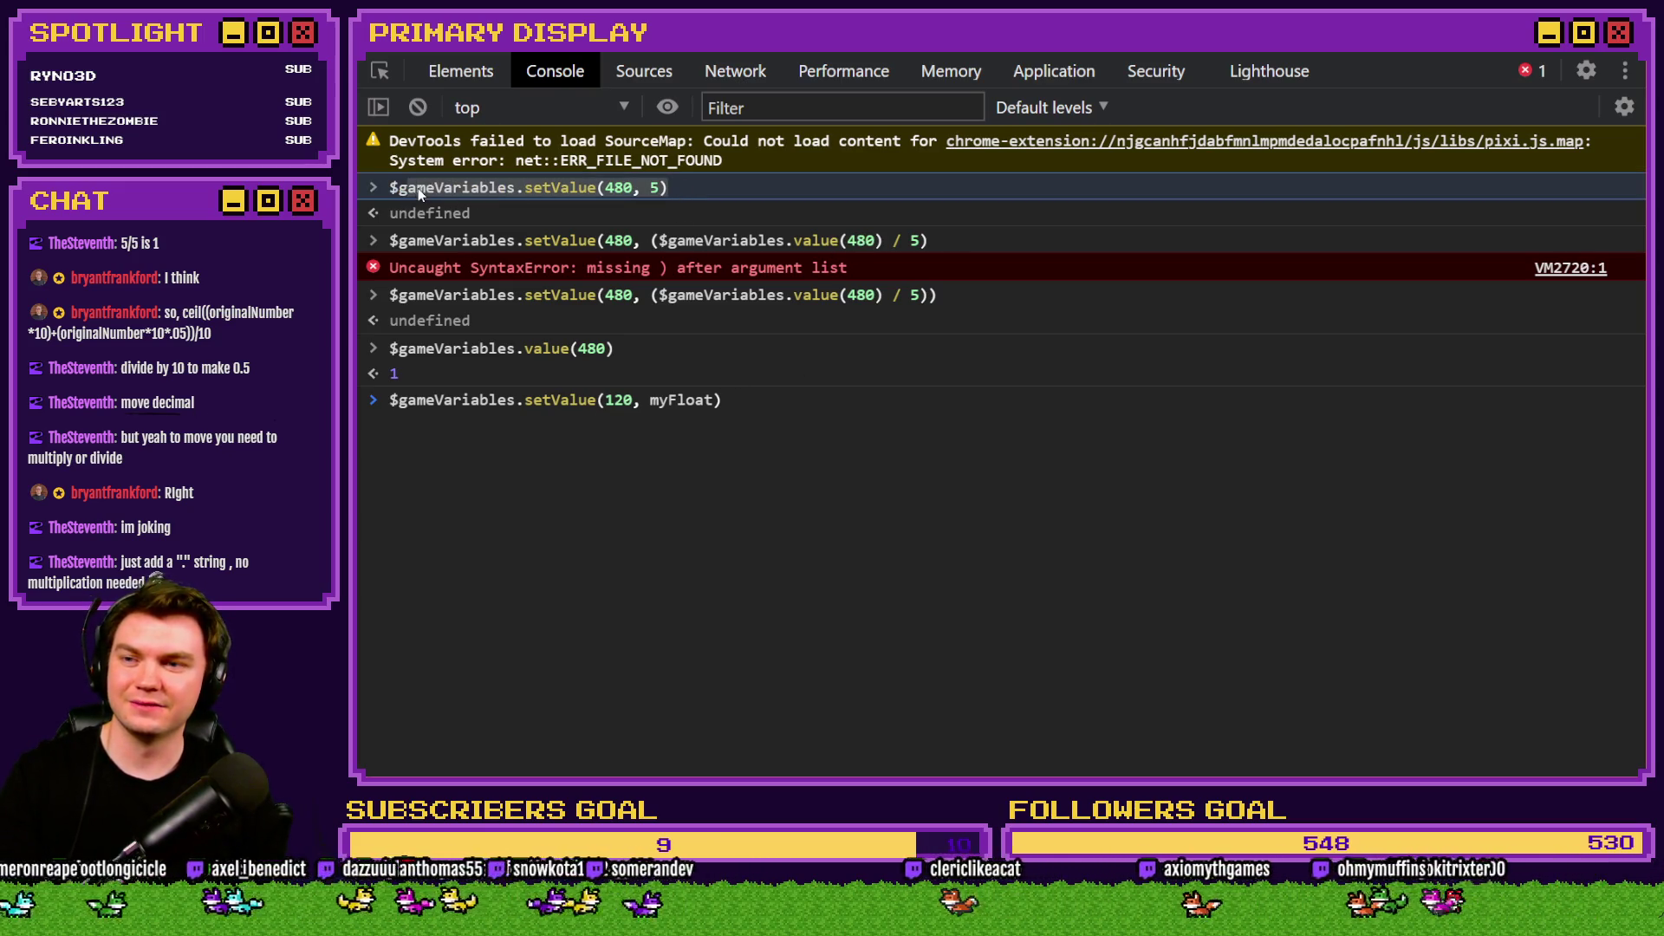
left_click(756, 408)
key("BackSpace")
key("BackSpace")
key("BackSpace")
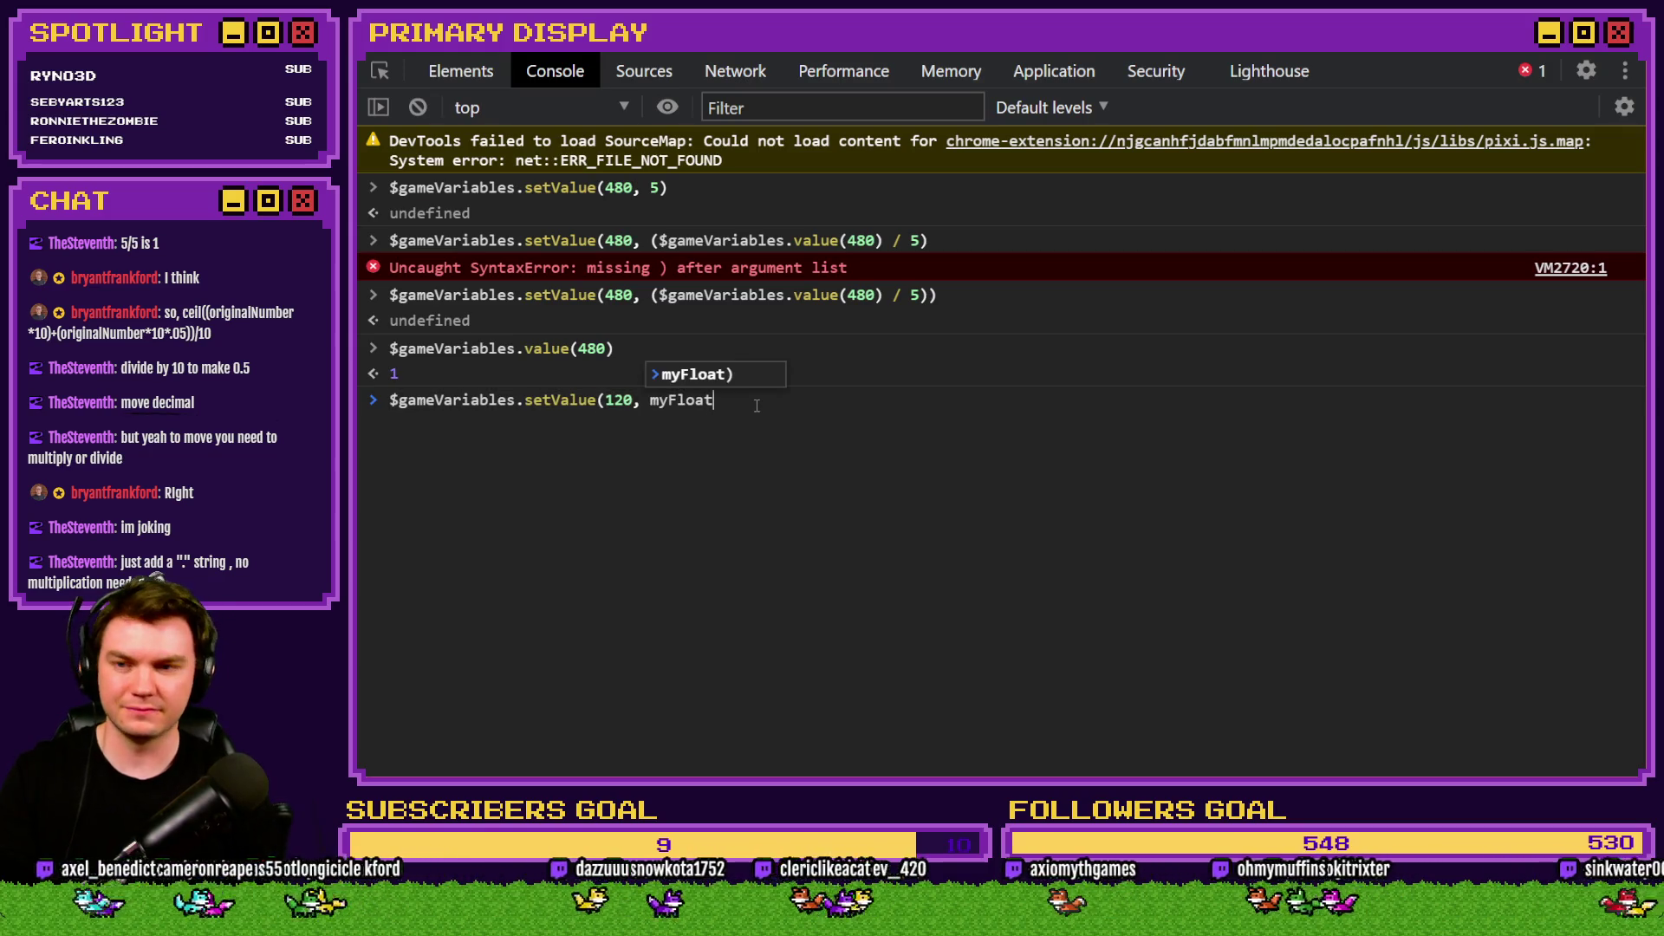
key("ctrl+a")
type("$gameVariables.setValue(480, 5)")
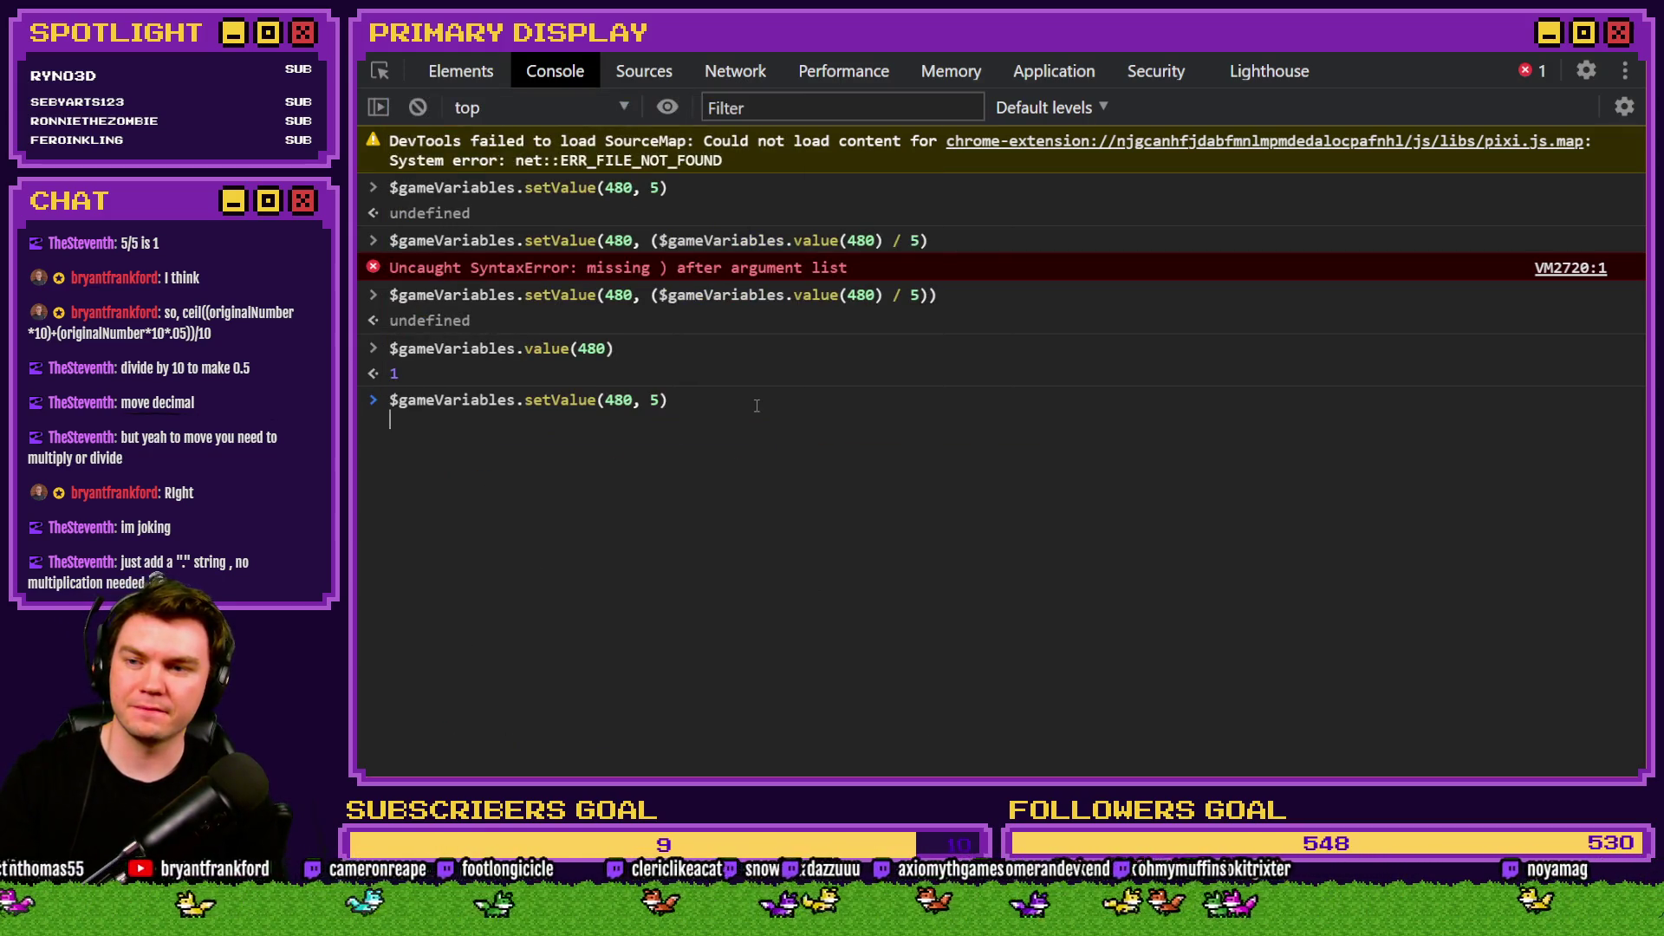
key("Return")
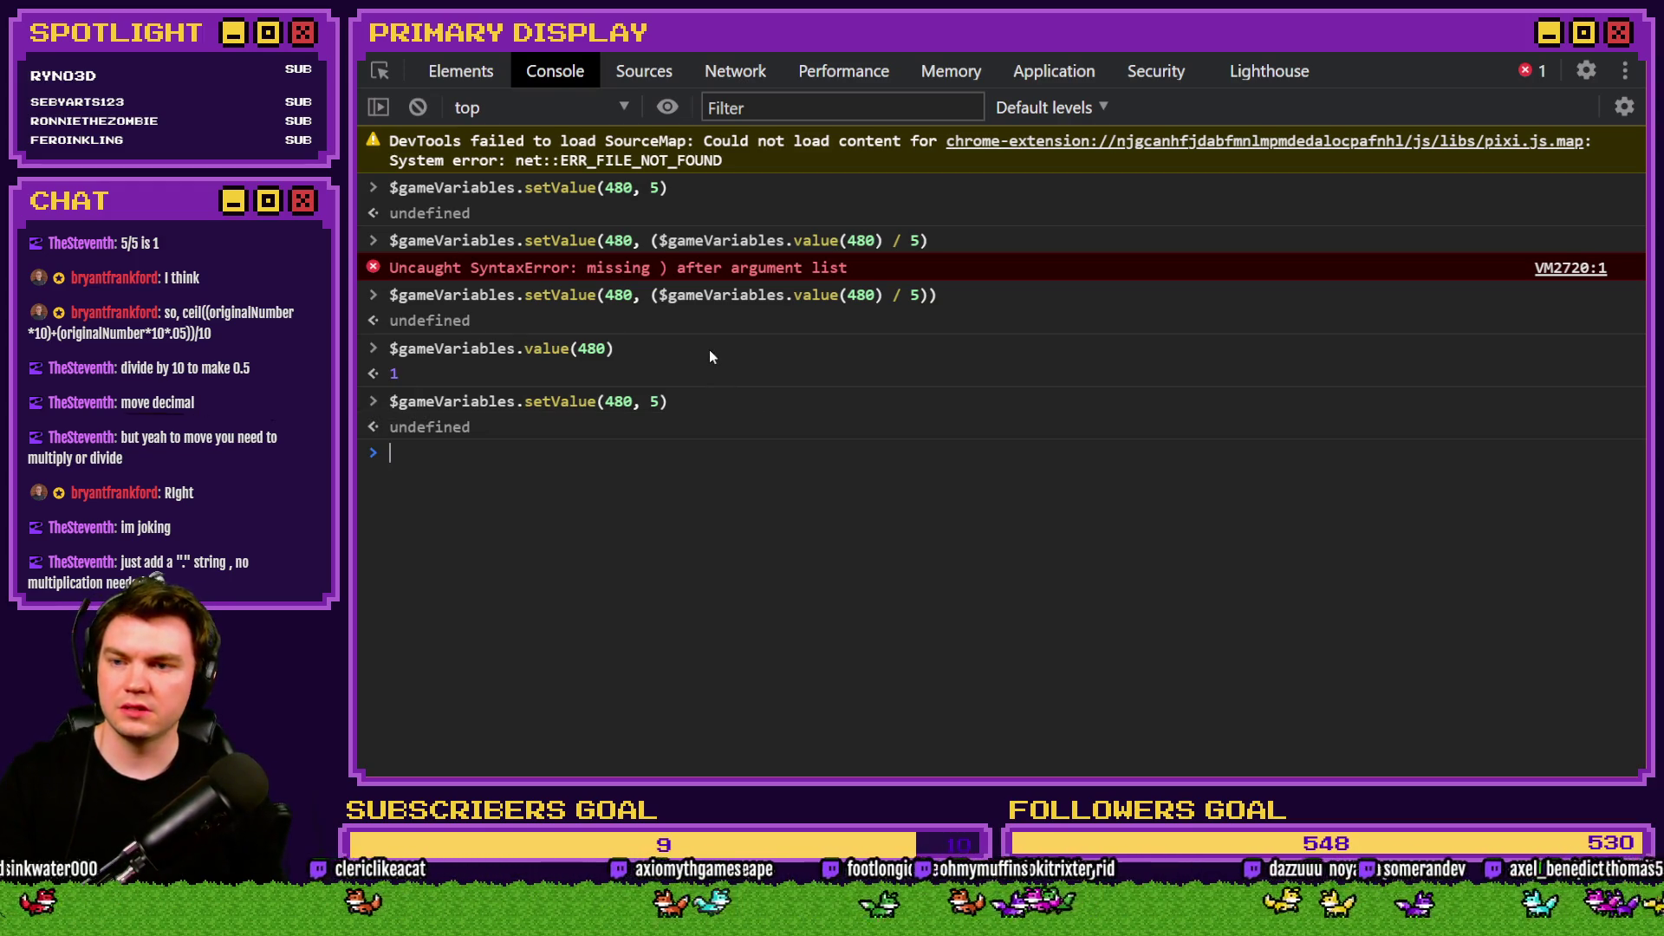
Rework the last setValue command into a read of variable 480, without running it.
key("Up")
key("Left")
key("BackSpace")
key("BackSpace")
key("BackSpace")
key("Left")
key("Left")
key("Left")
key("Left")
key("BackSpace")
key("BackSpace")
key("BackSpace")
type("v")
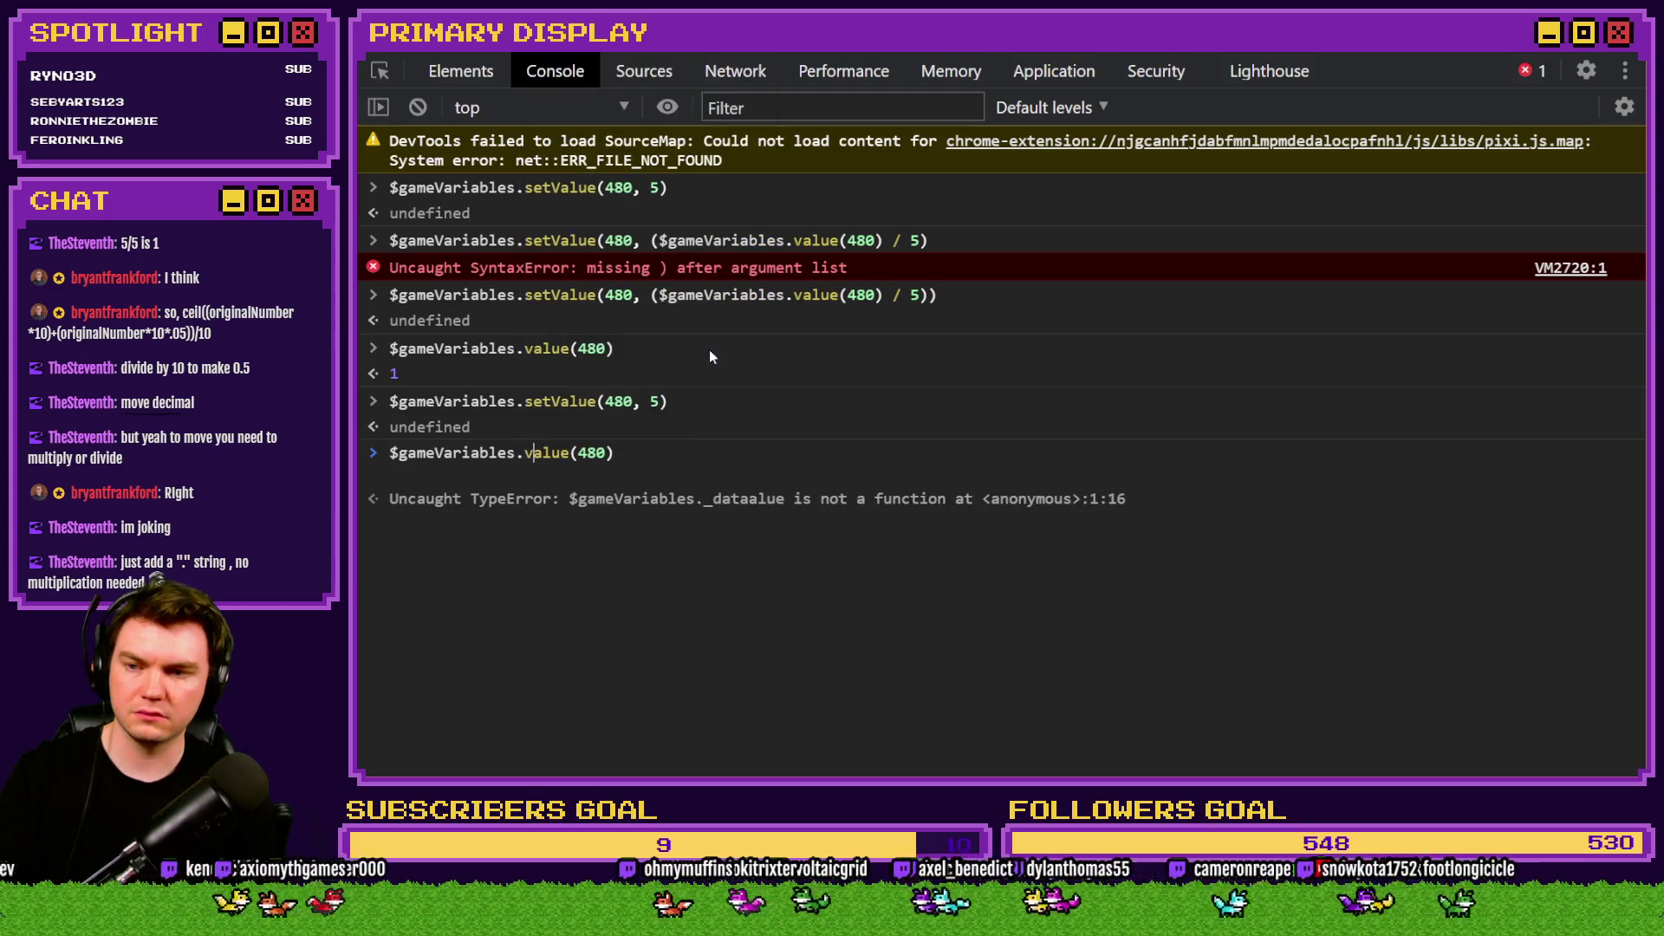
key("End")
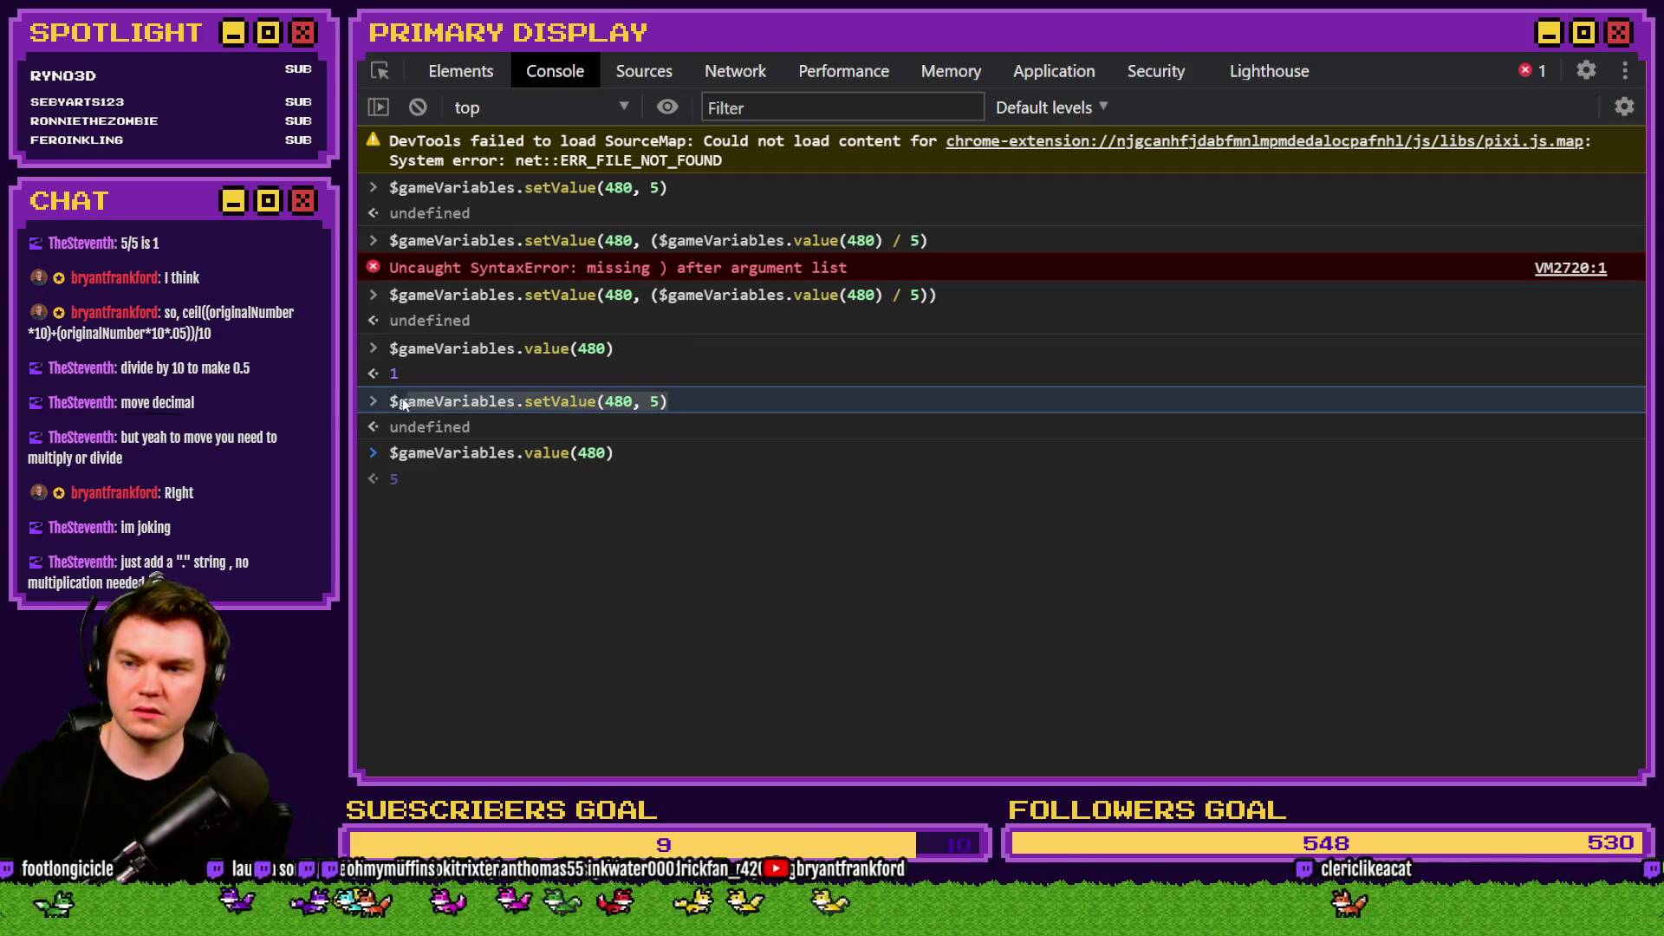
key("shift+Left")
key("shift+Left")
key("shift+Left")
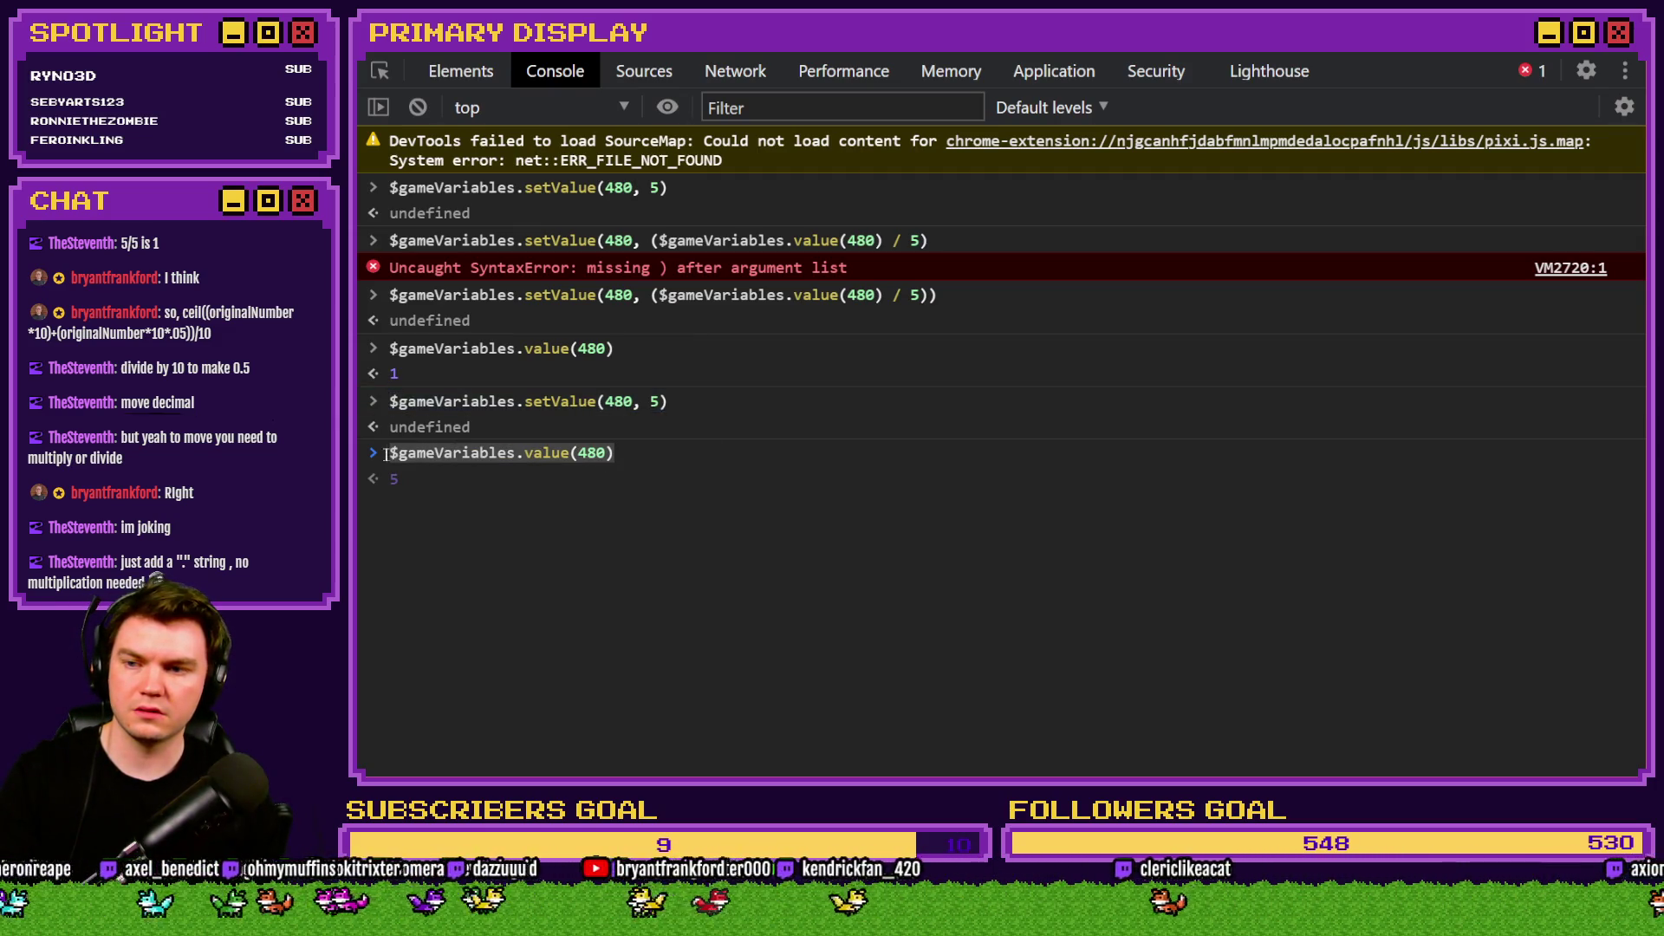
left_click(606, 453)
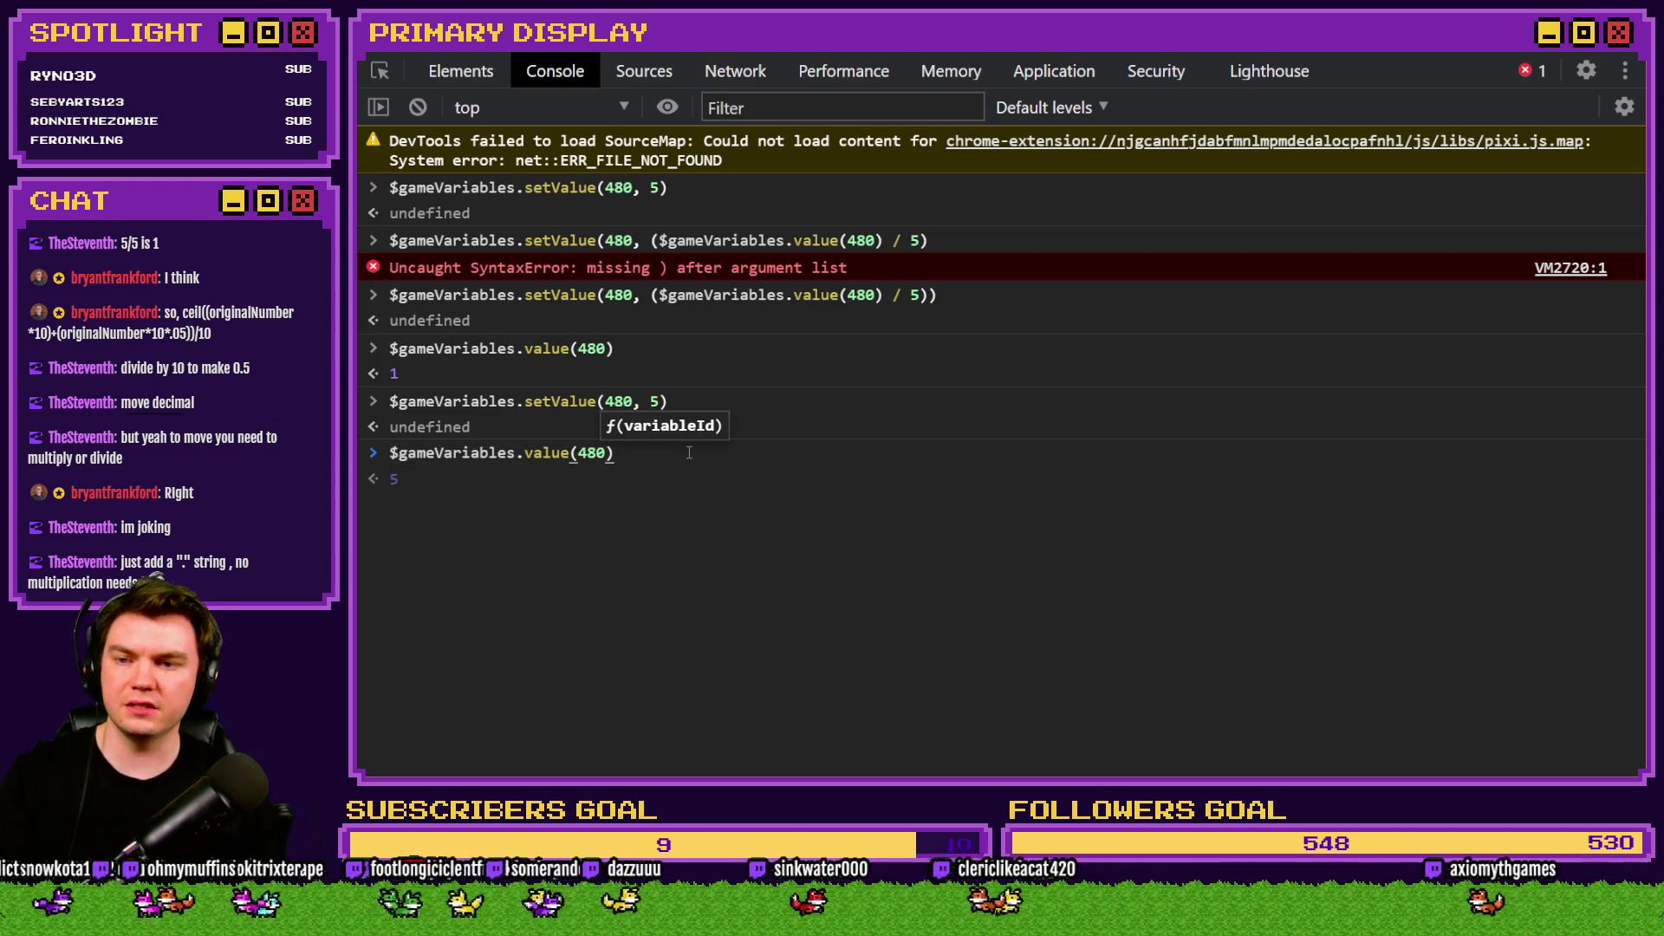
Recall setValue(480, 5), change the value to 500, and run it.
key("Up")
key("Up")
key("Up")
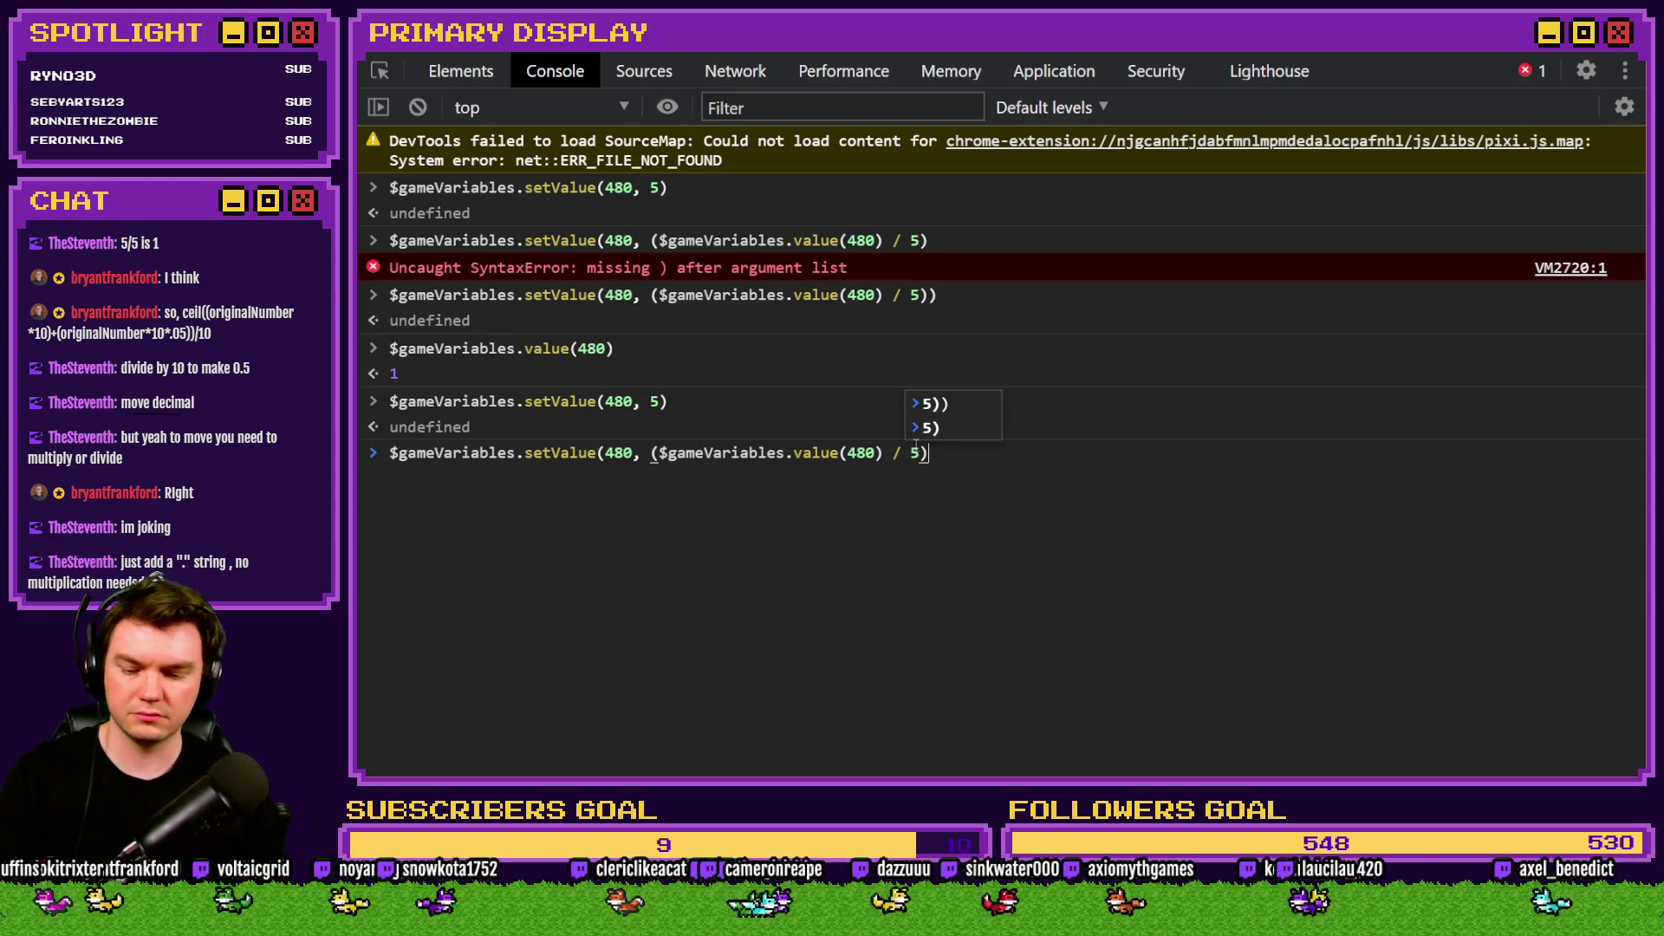
key("ctrl+a")
key("BackSpace")
left_click(530, 188)
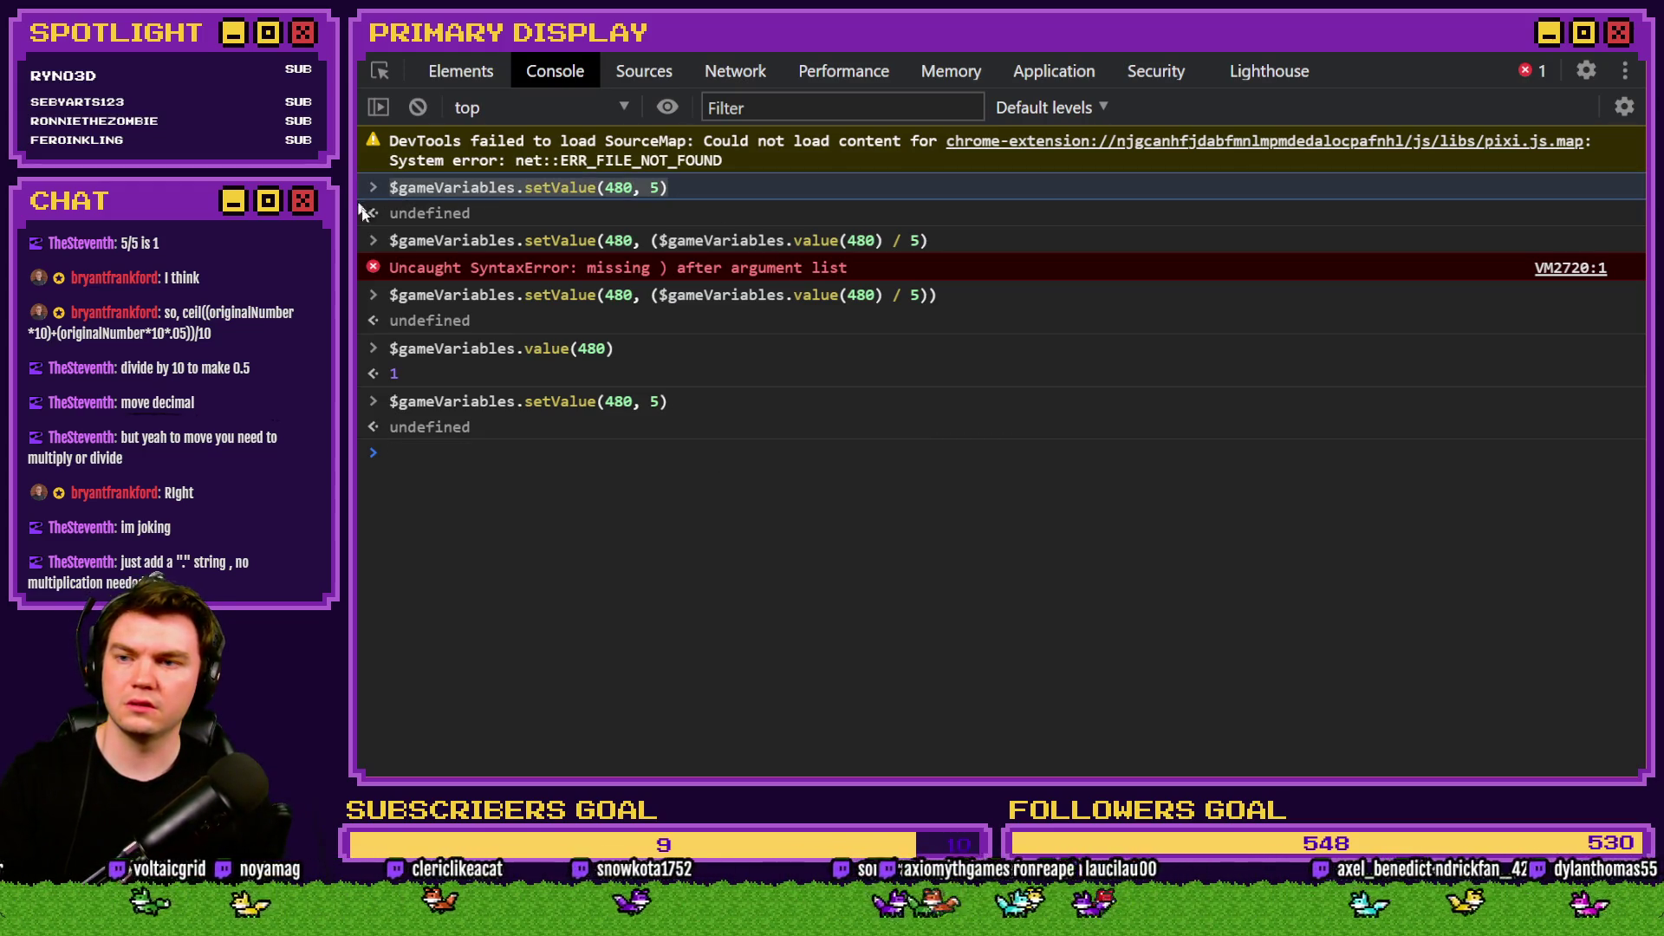
left_click(530, 444)
key("Up")
left_click(661, 454)
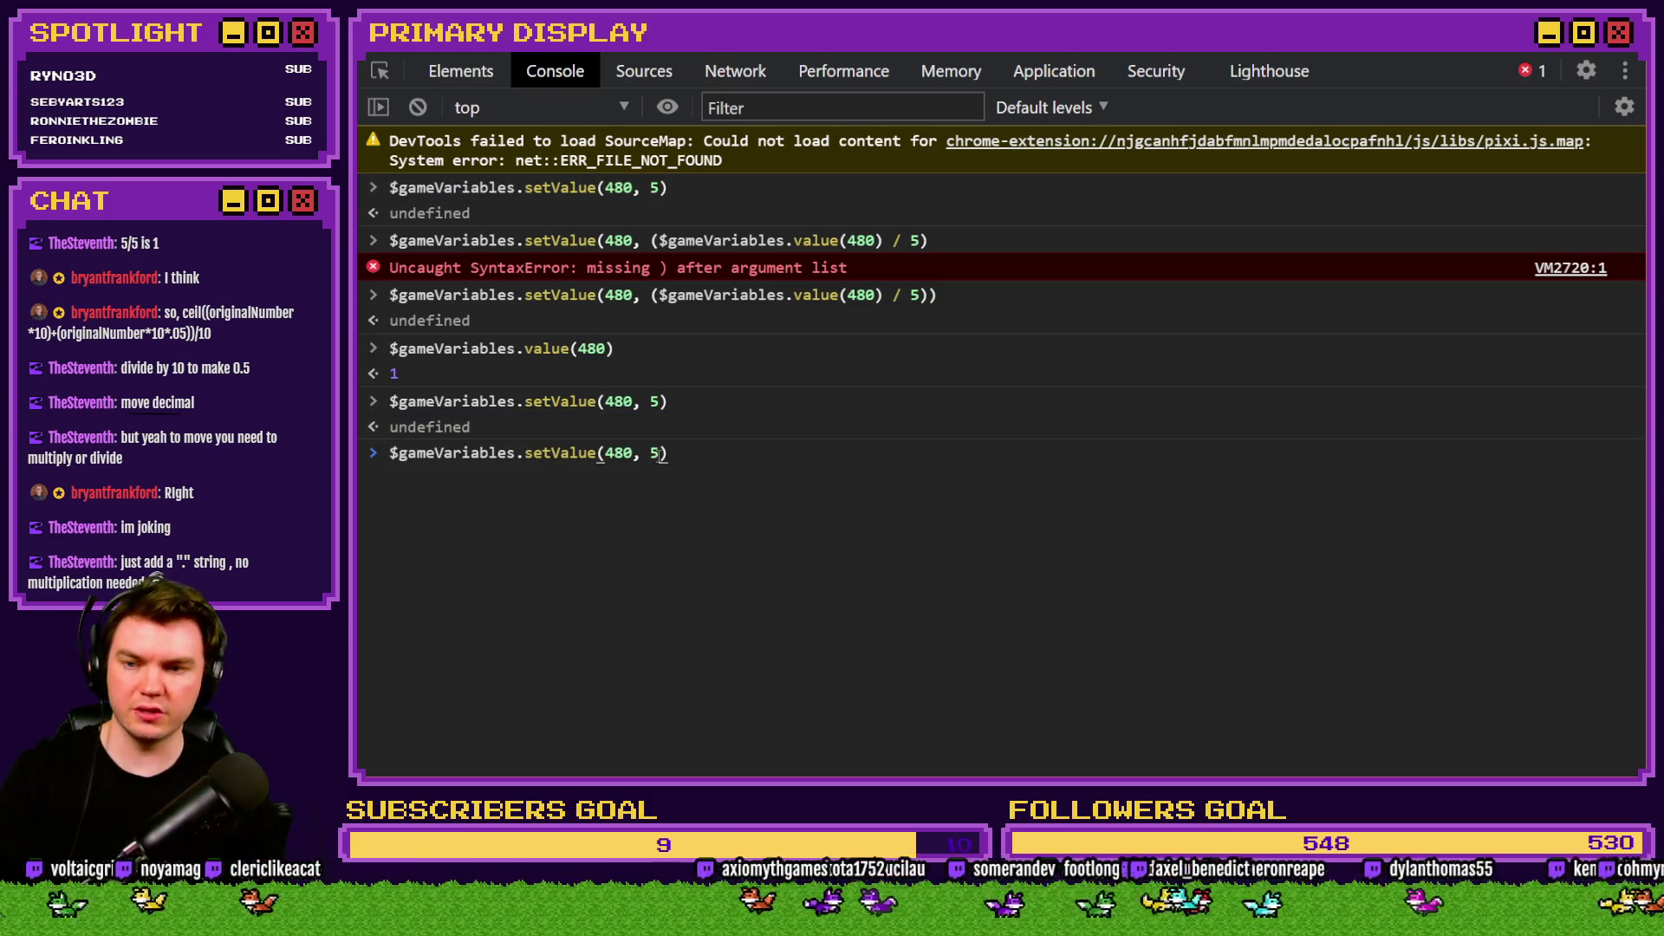
type("00")
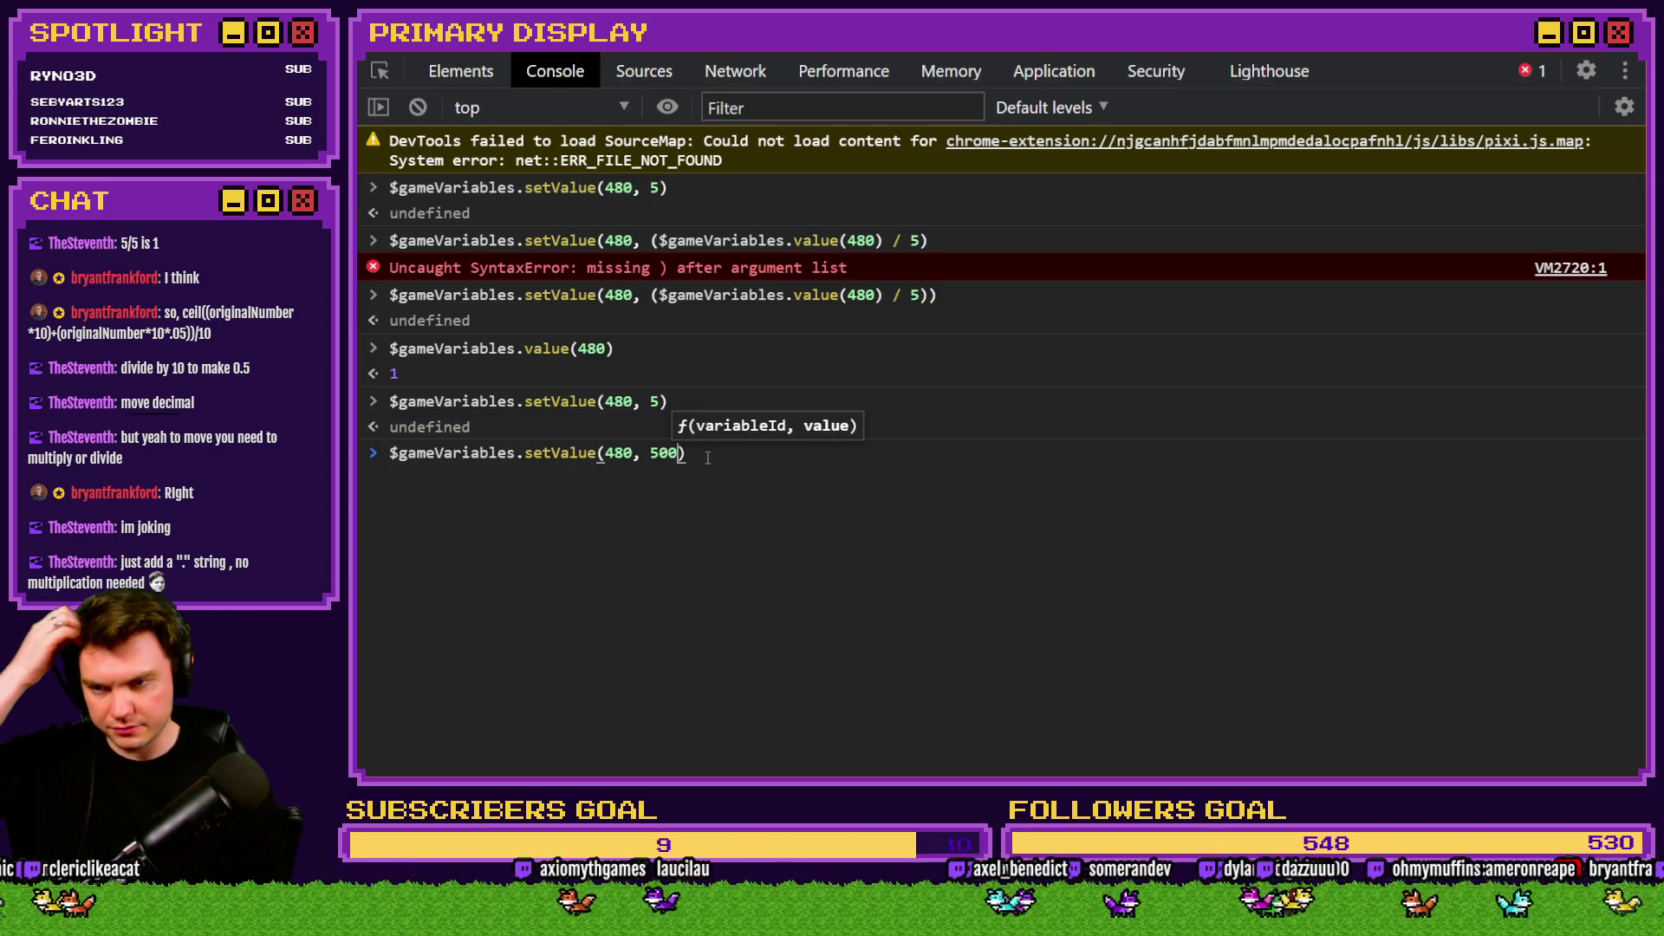
key("Return")
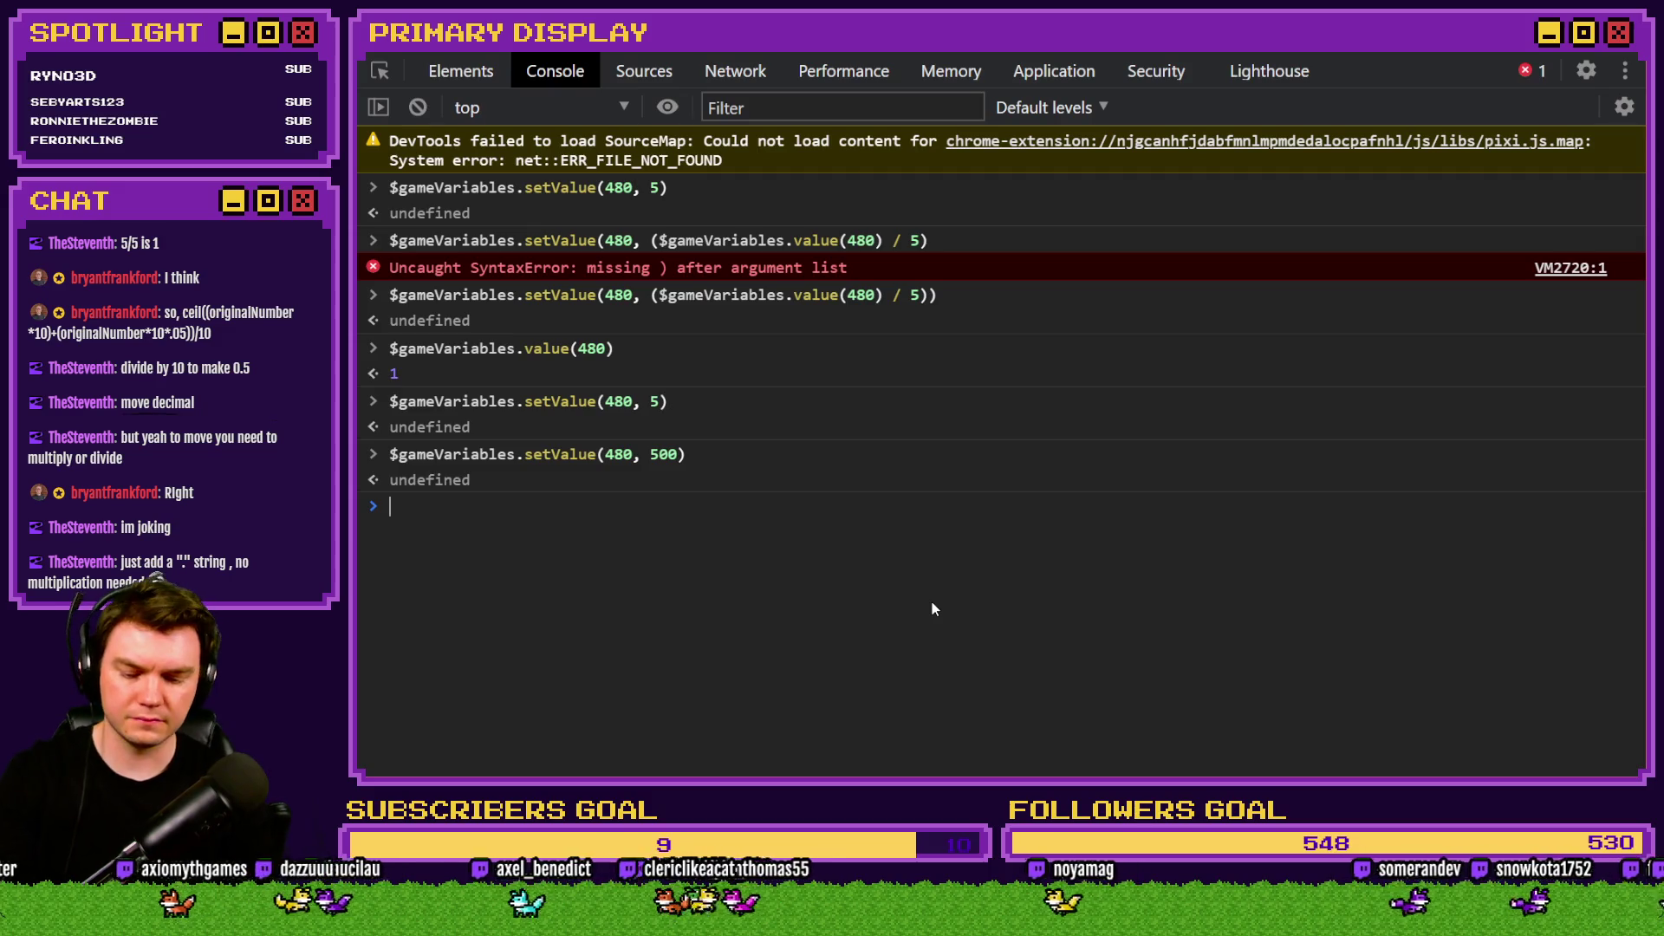
Type Math.ceil((10 * 10) + (10 * 10 * .05)) divided by 10, then extend the divisor to 100.
type("Math.ceil")
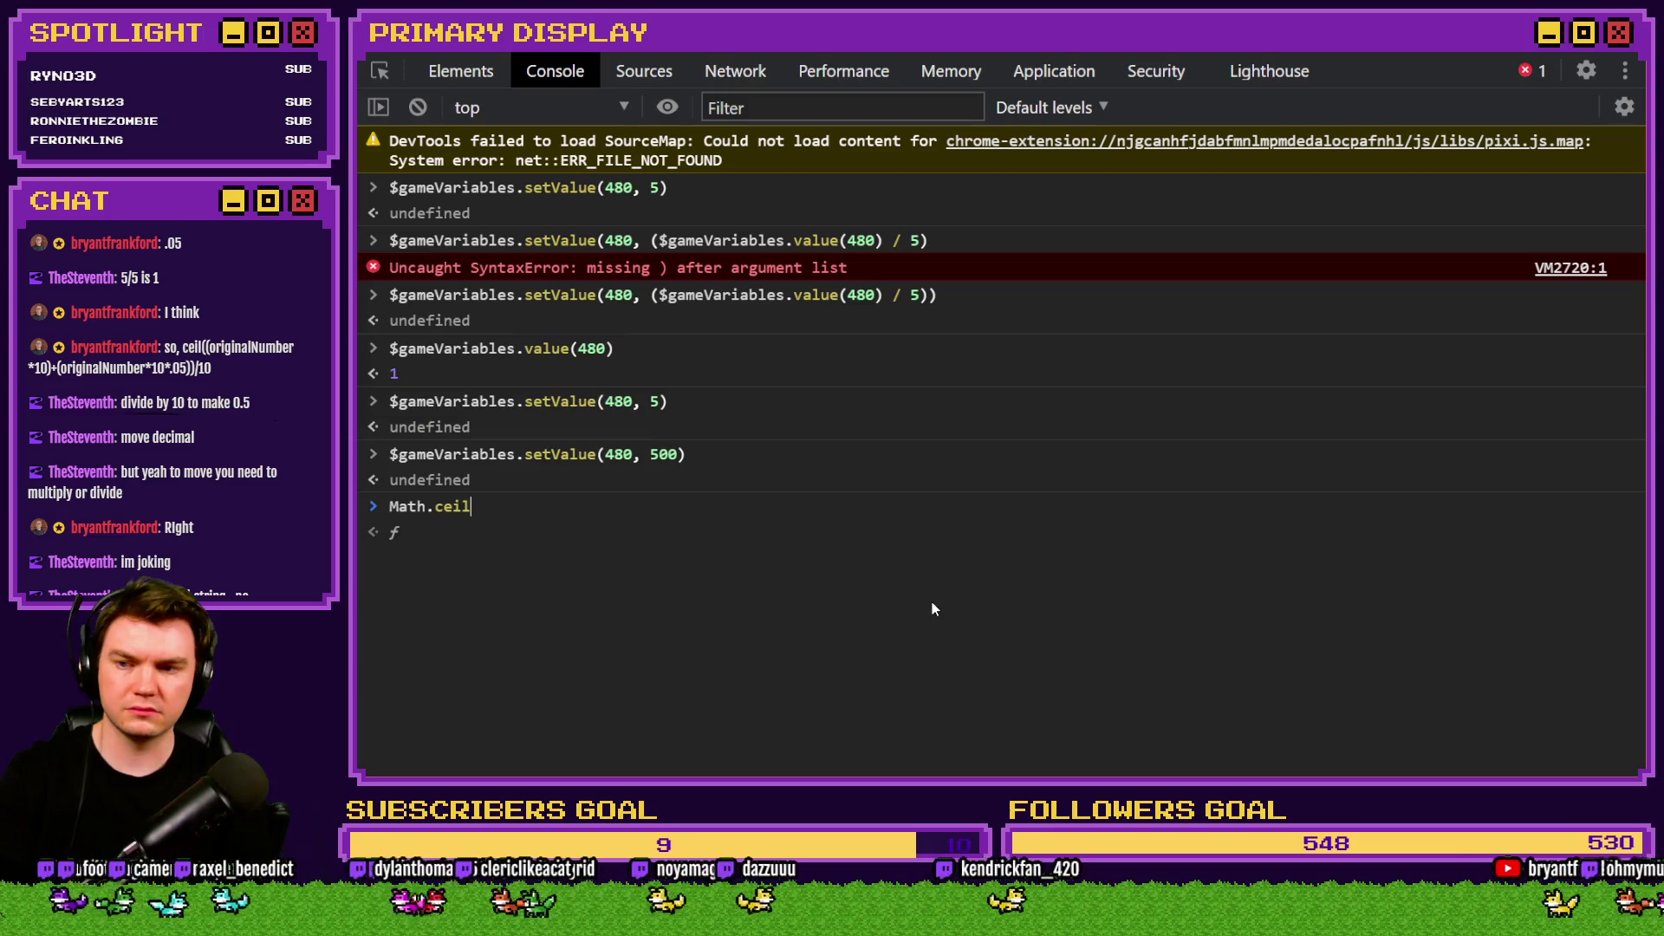
type("(")
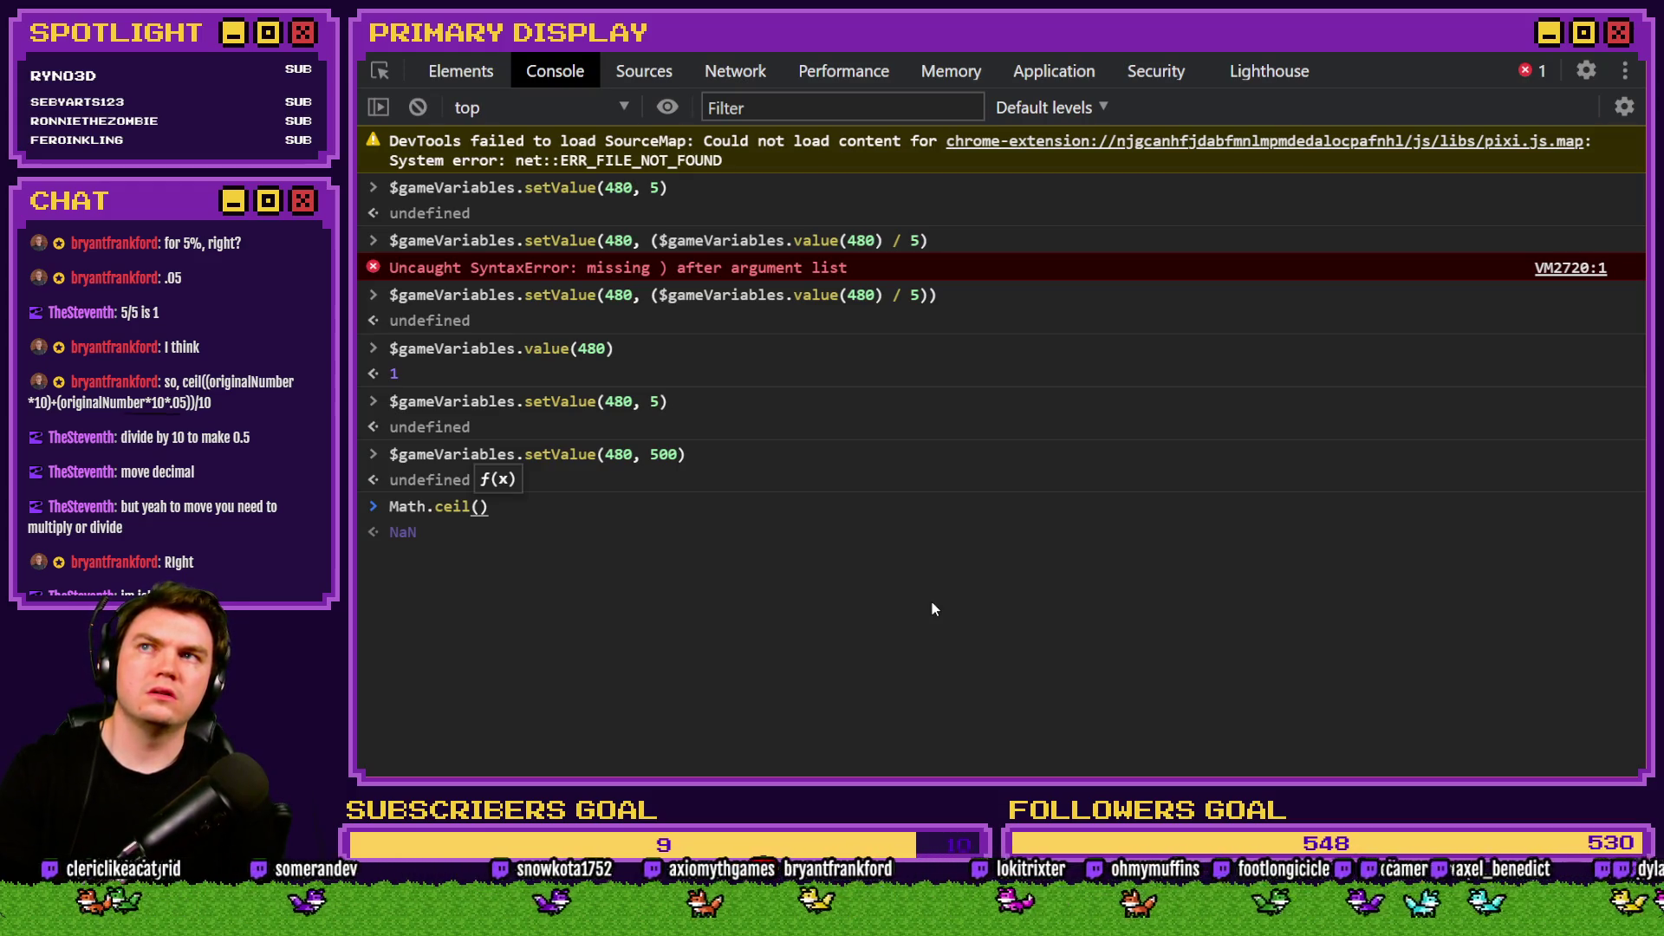
type("1")
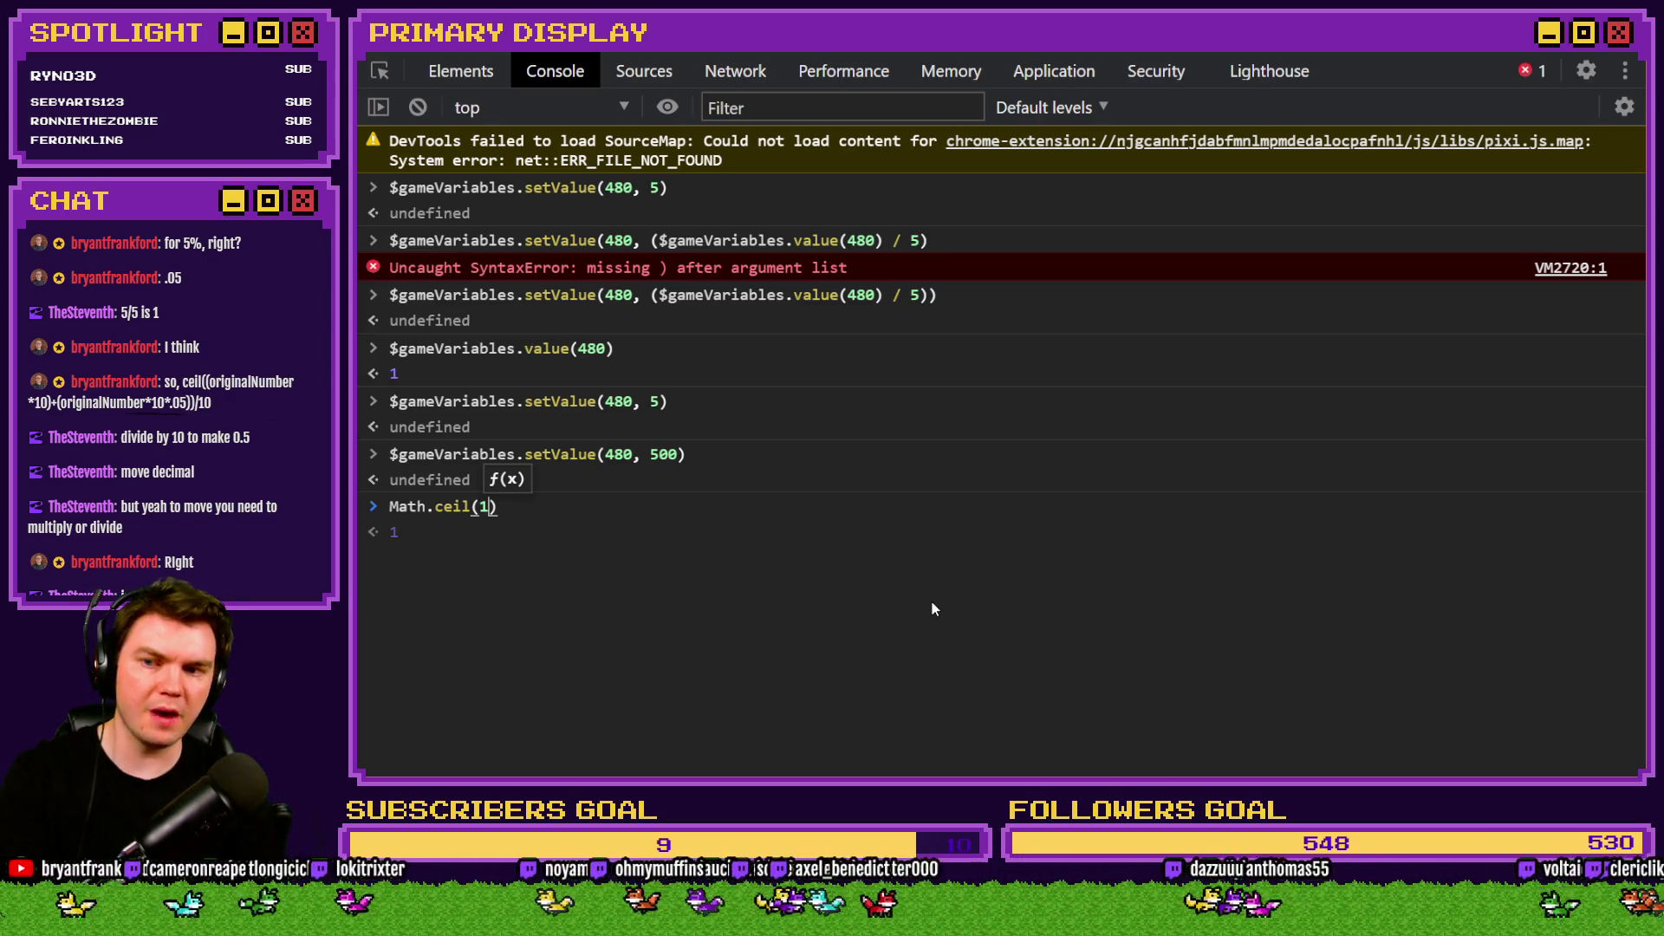
type("0")
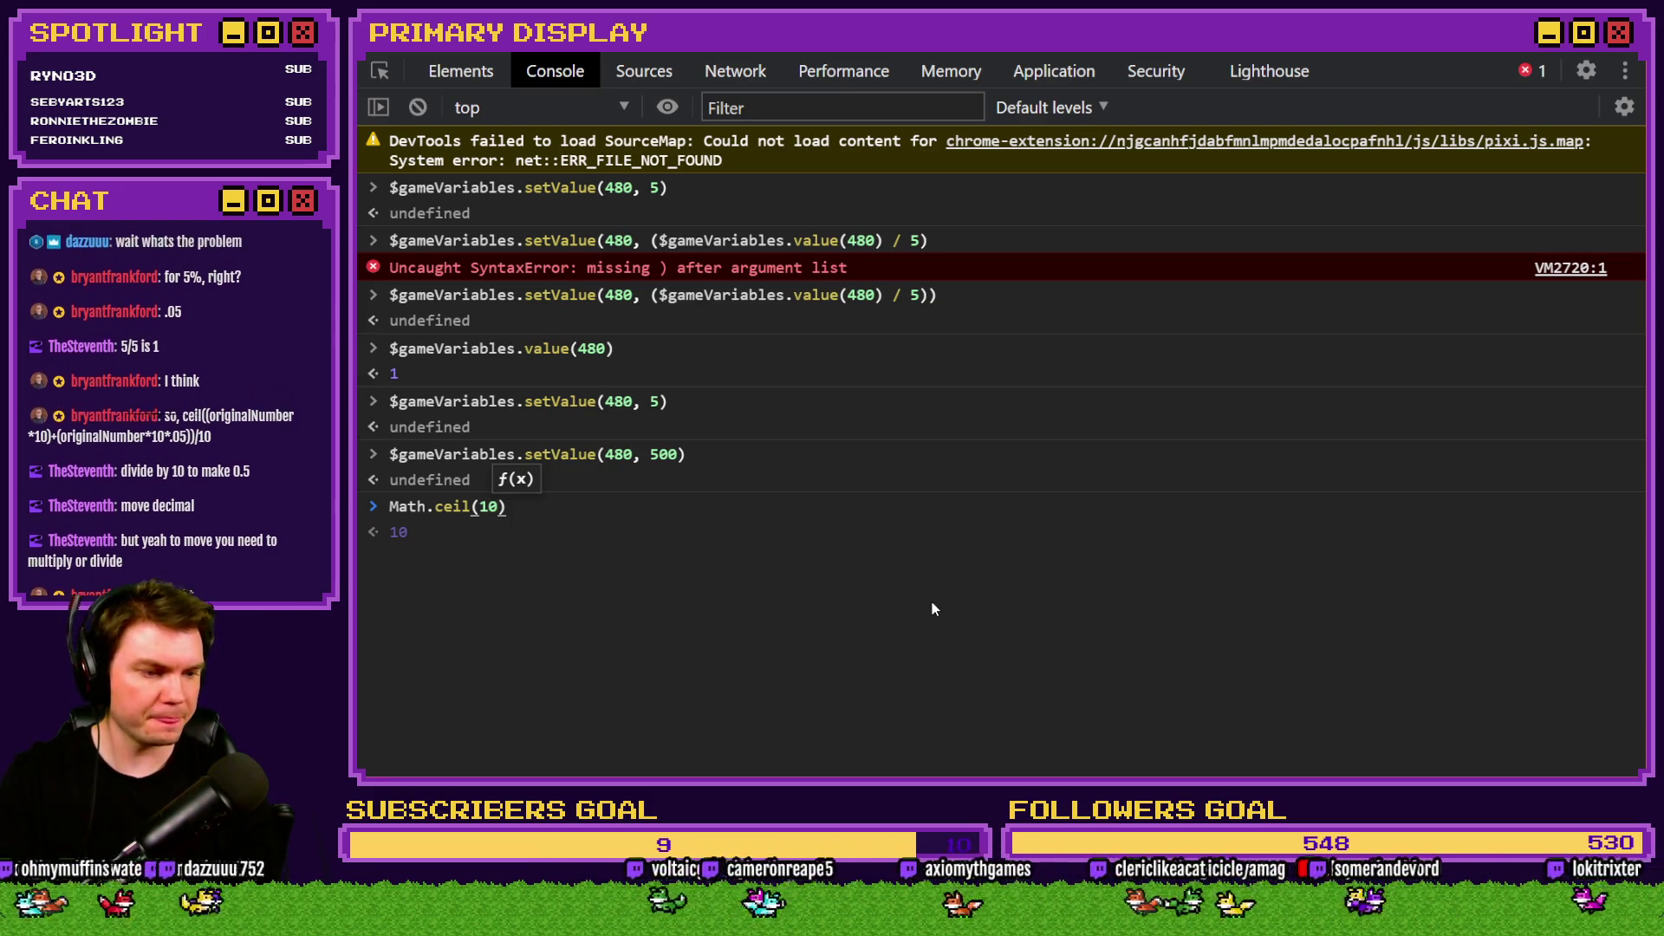
type("* 10")
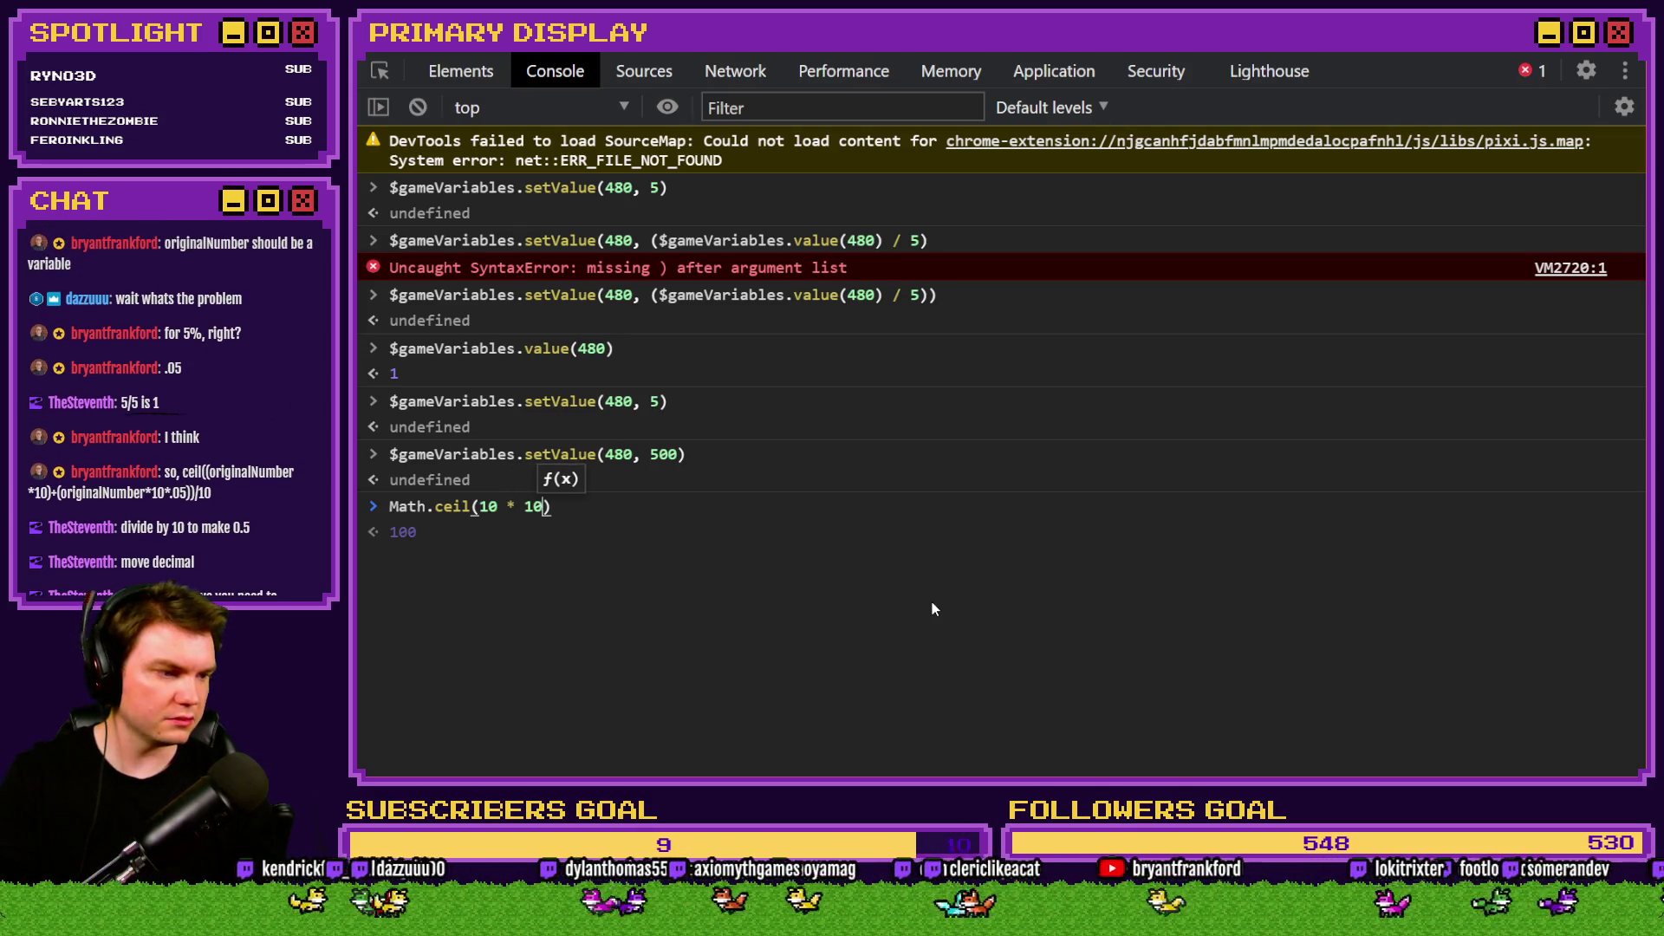
type(") + ")
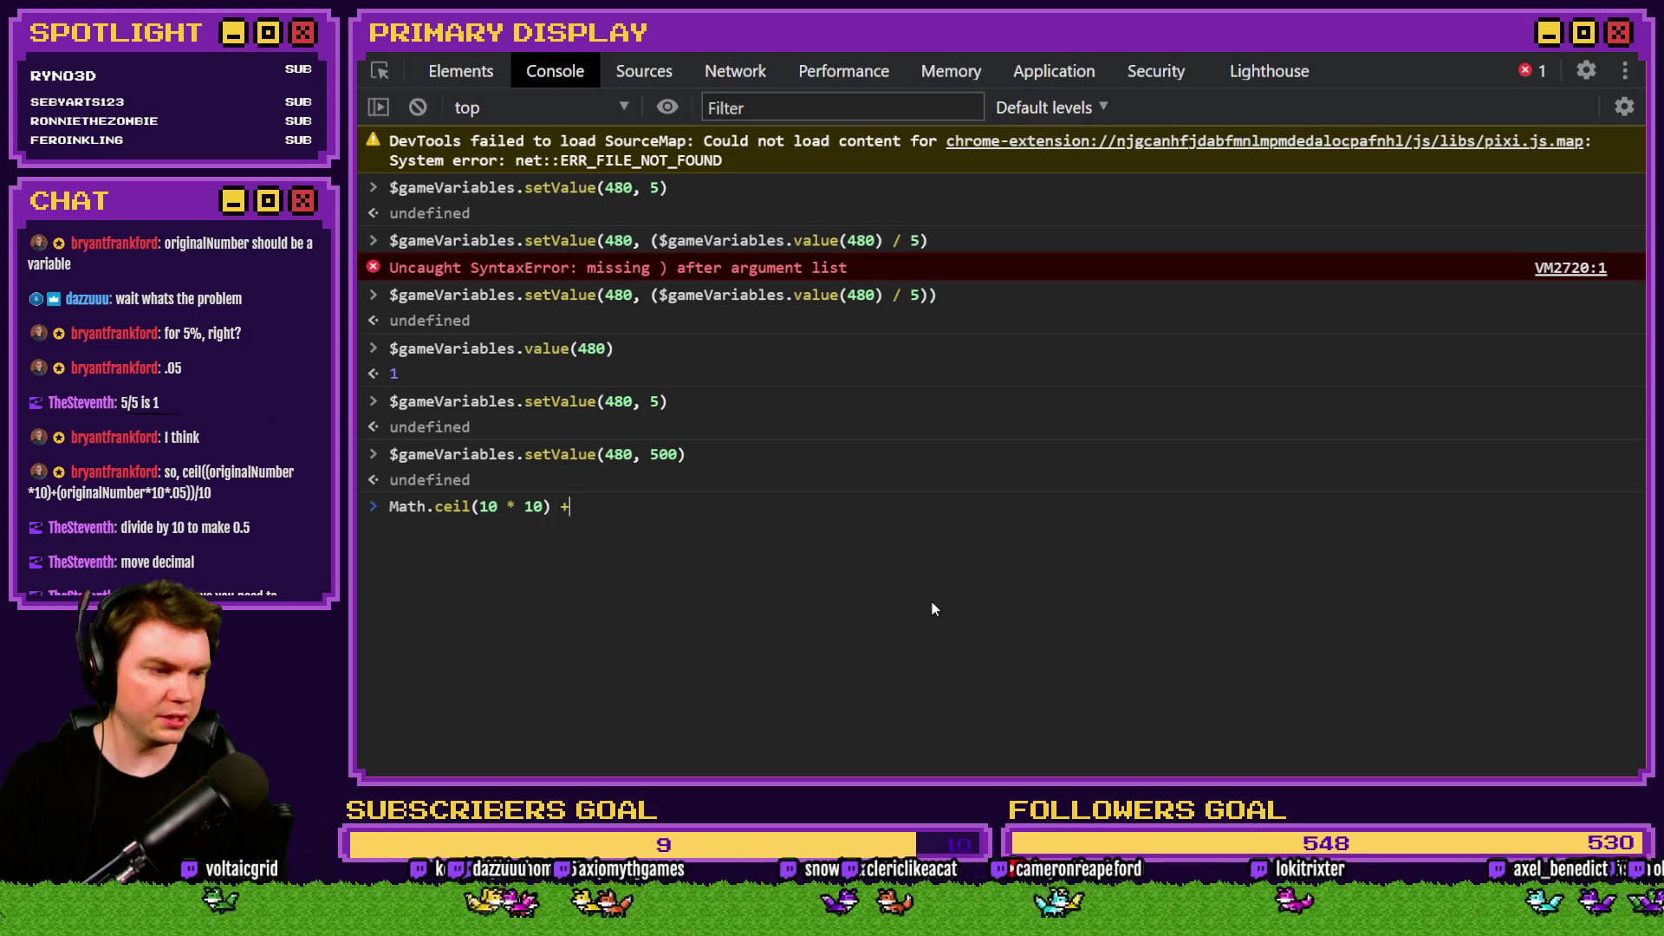
type("(")
left_click(475, 507)
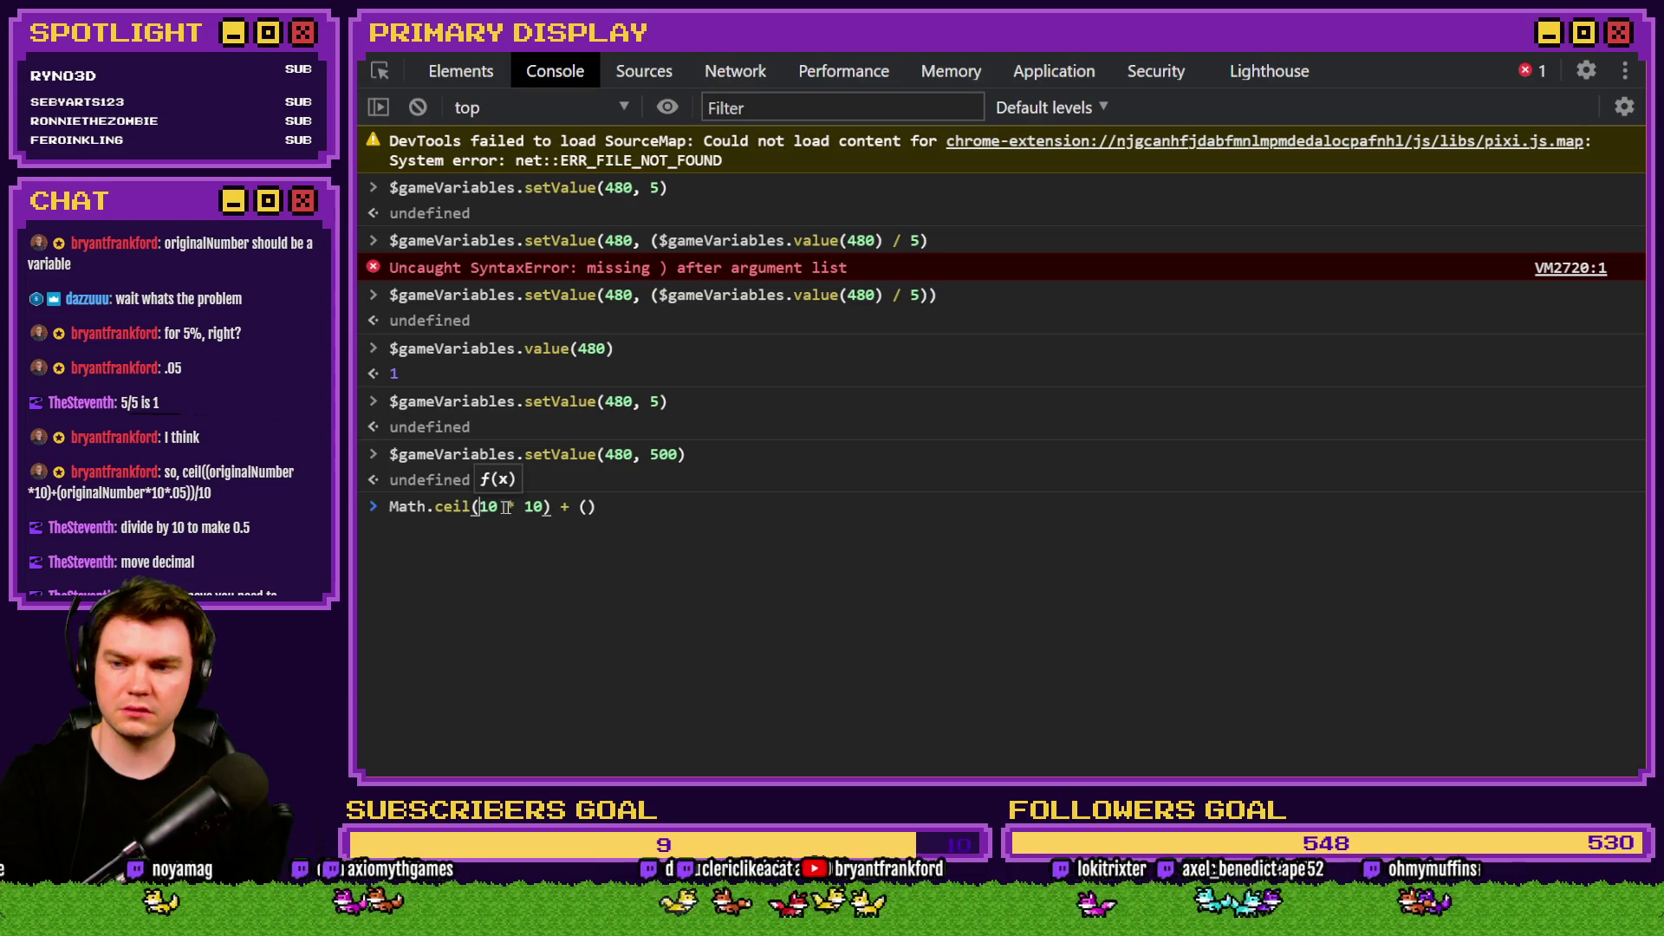
type("(")
left_click(625, 516)
type(") + (")
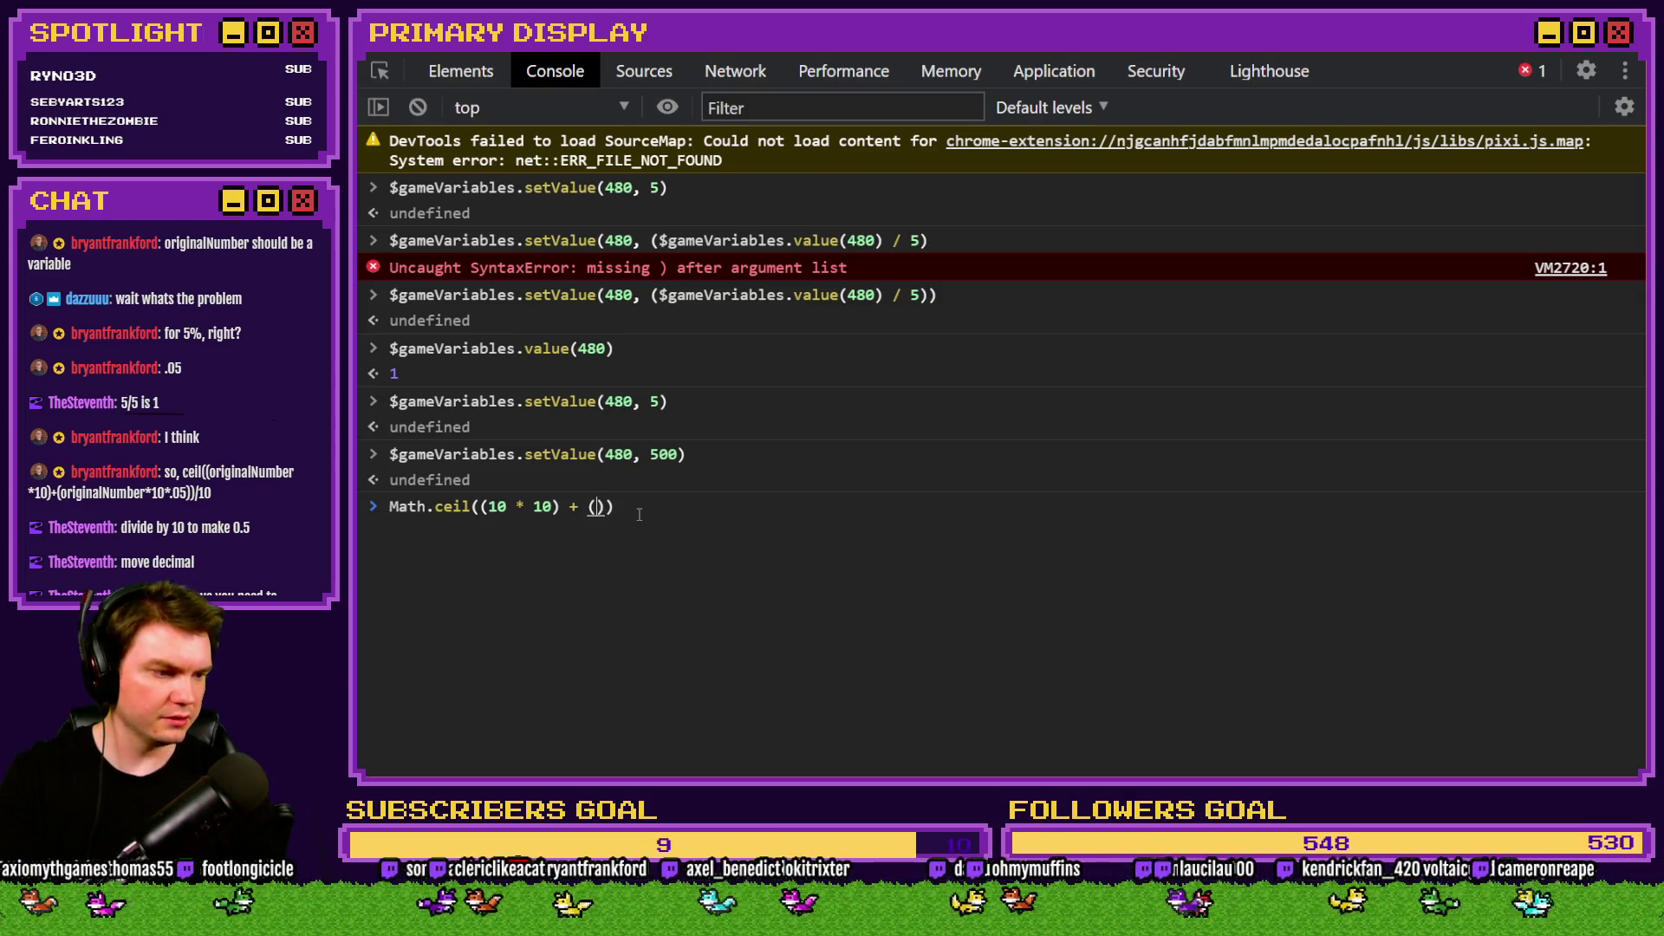
type("10 *")
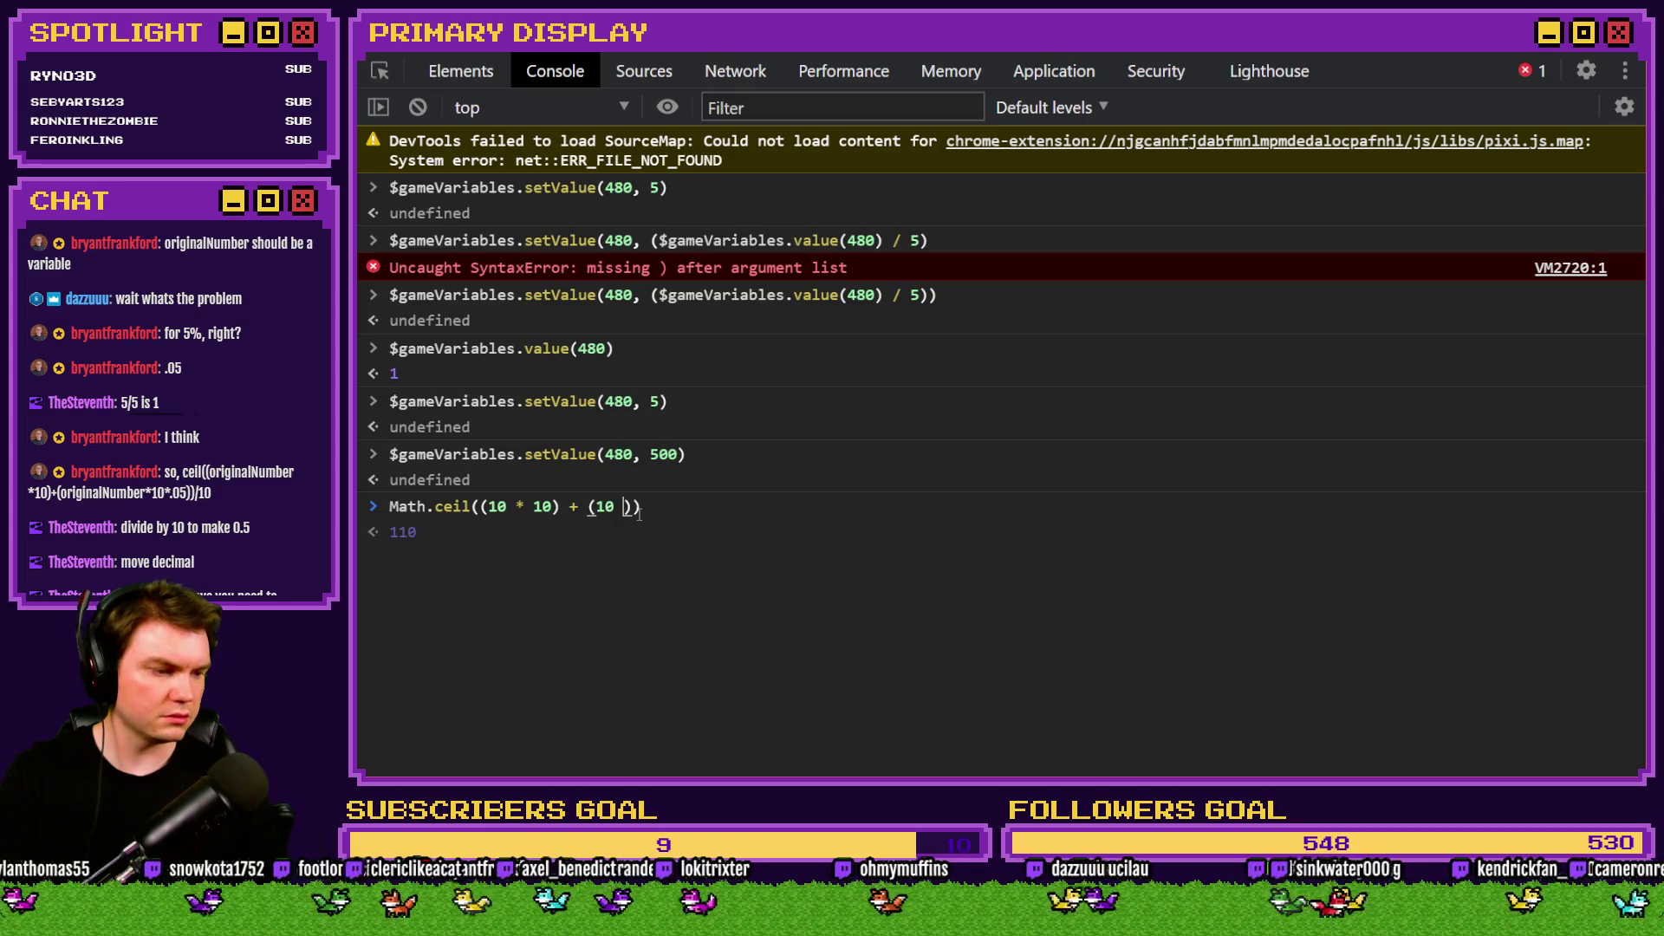
type(" 10 * ")
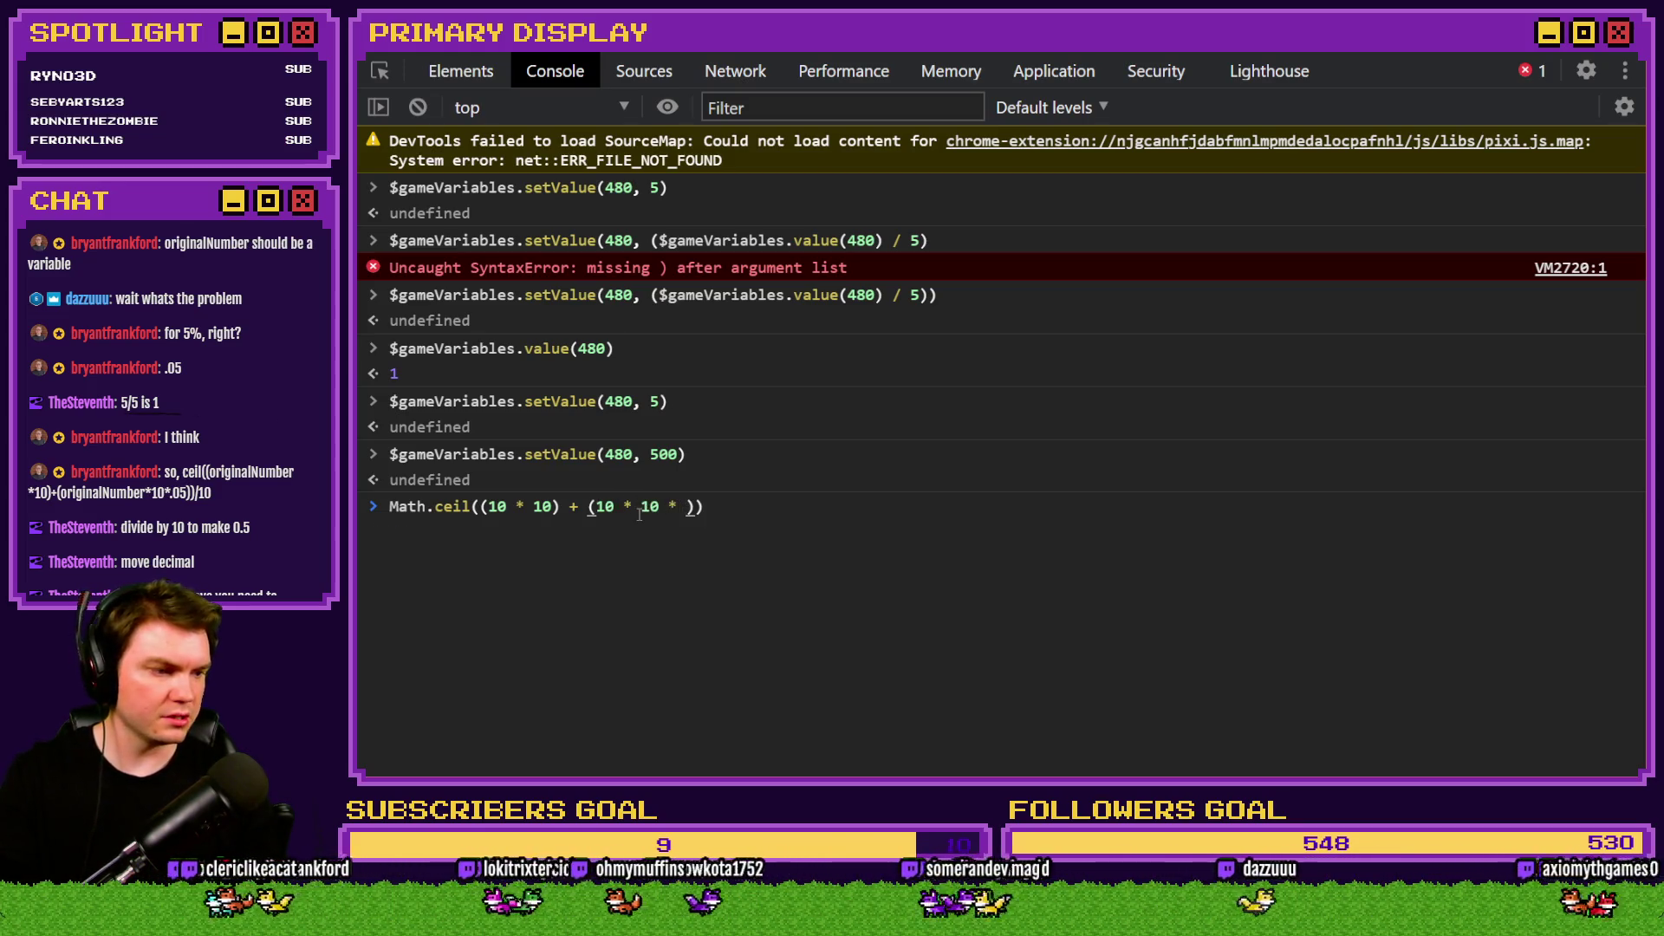
type(".05")
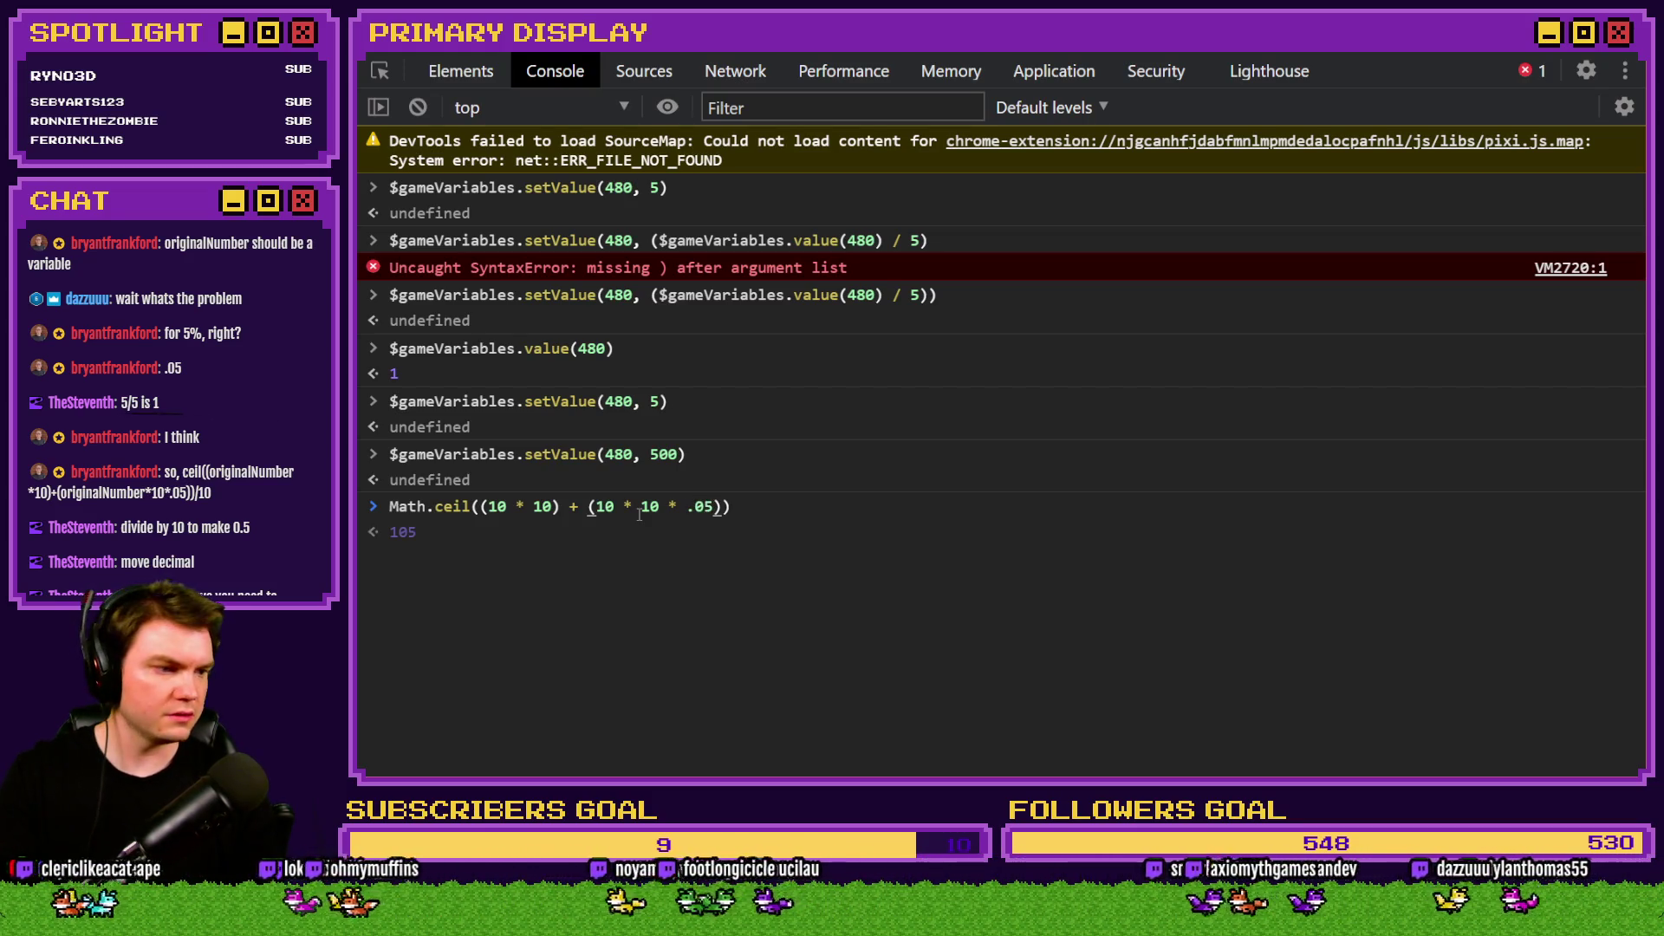
key("Right")
type("/")
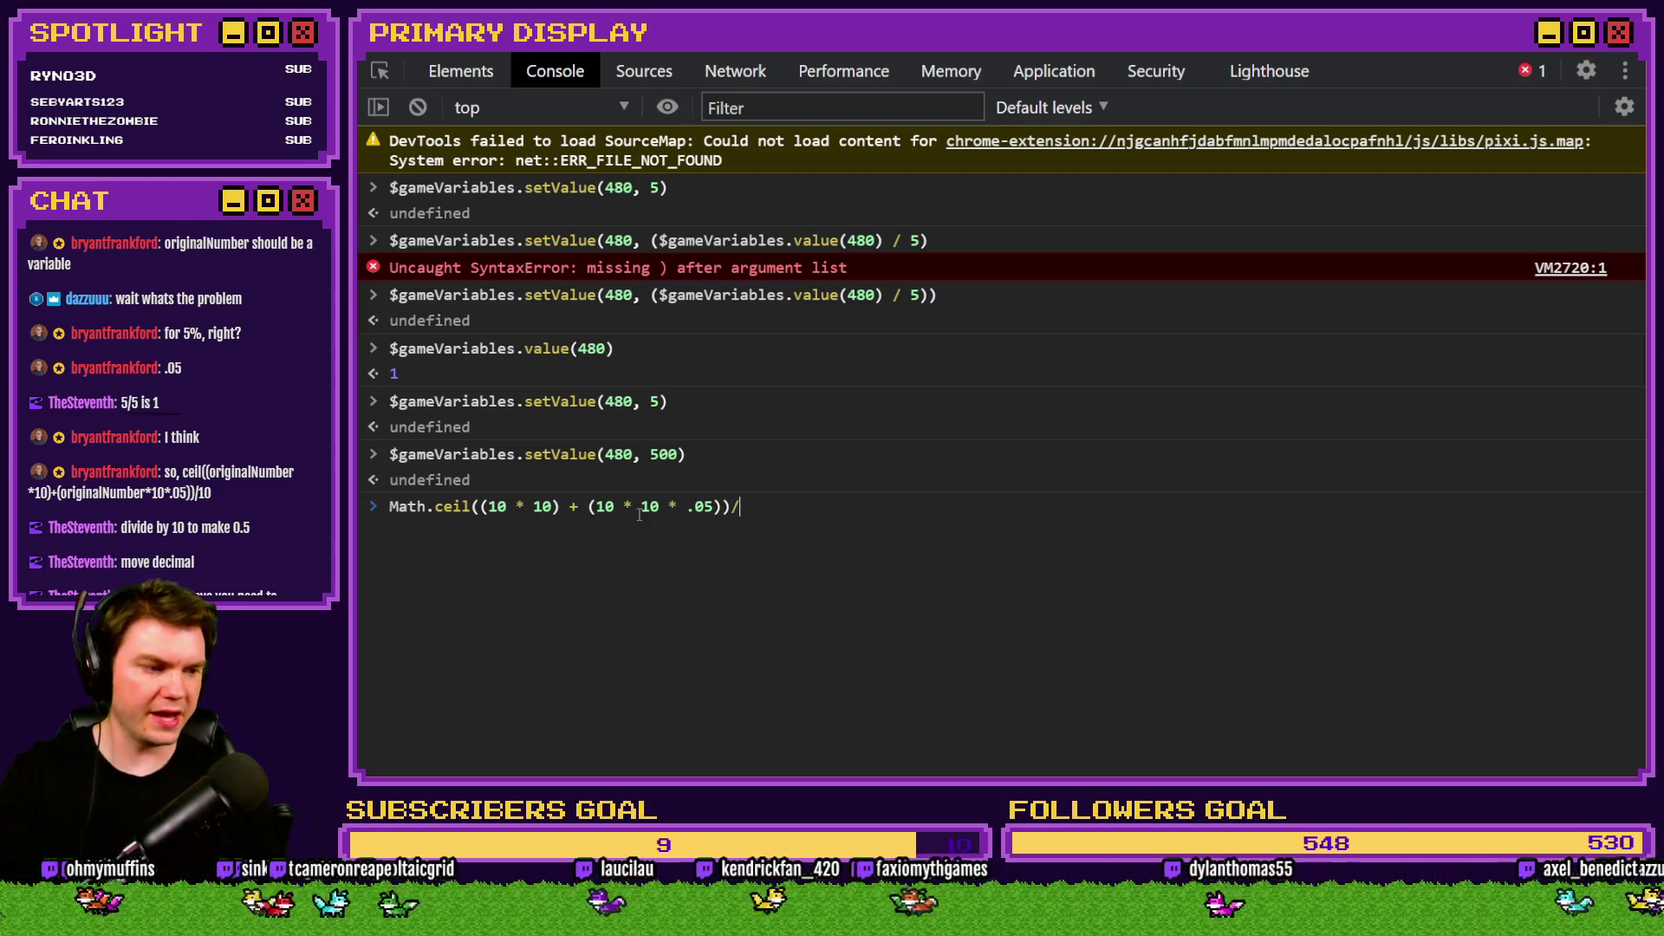
type("10")
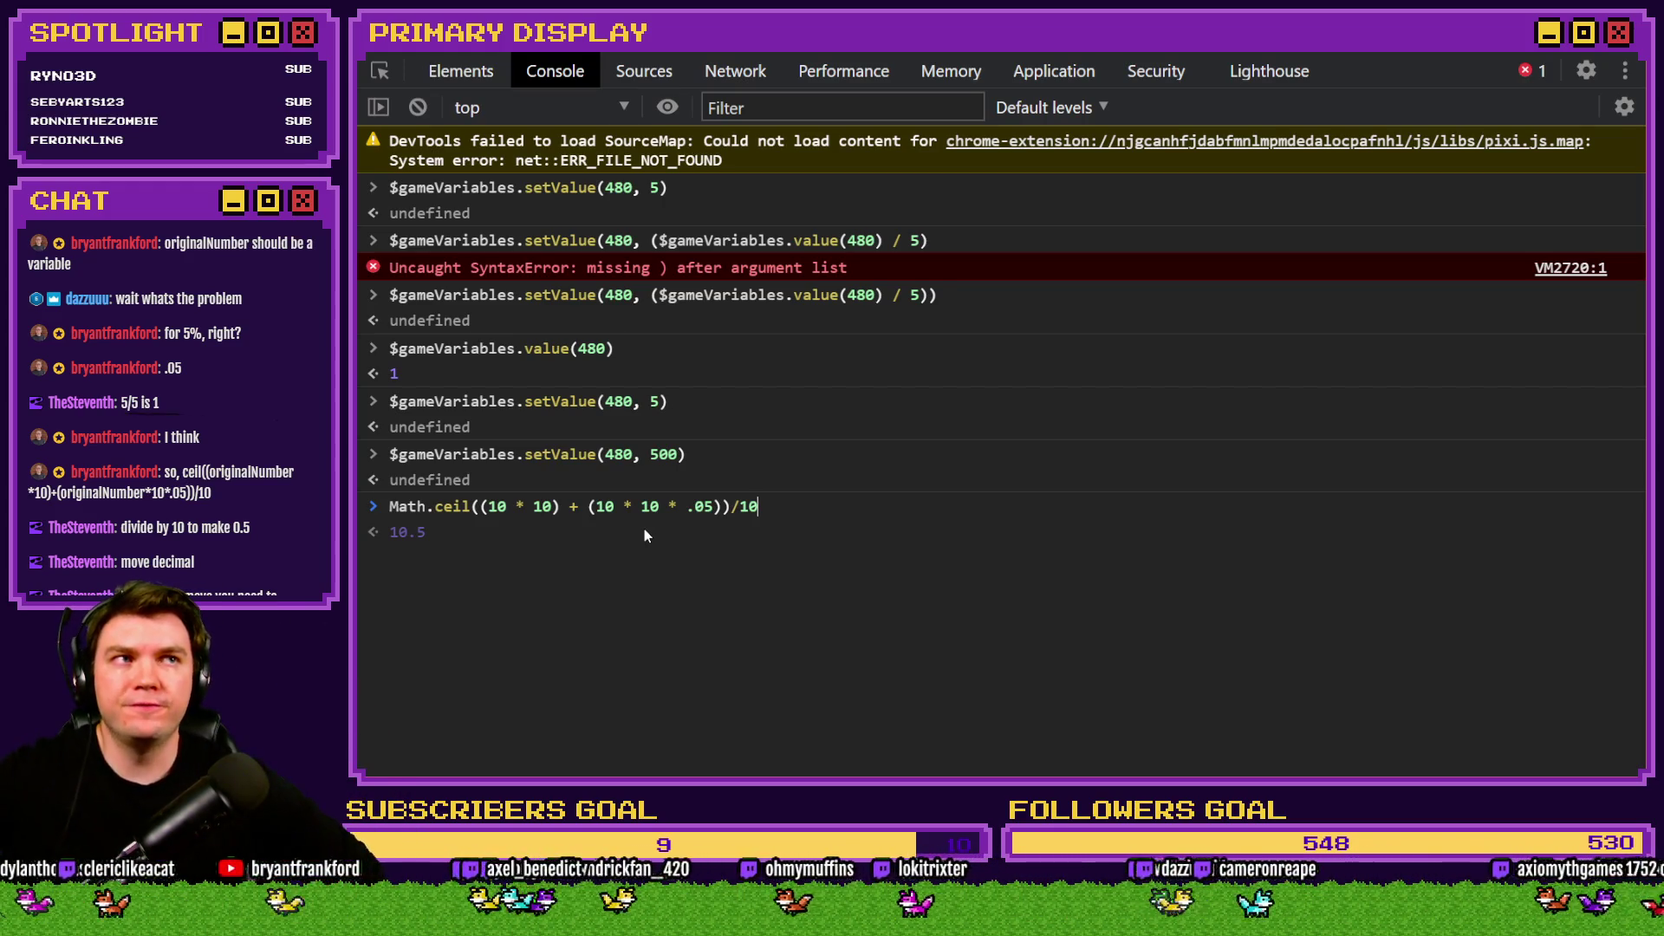
type("0")
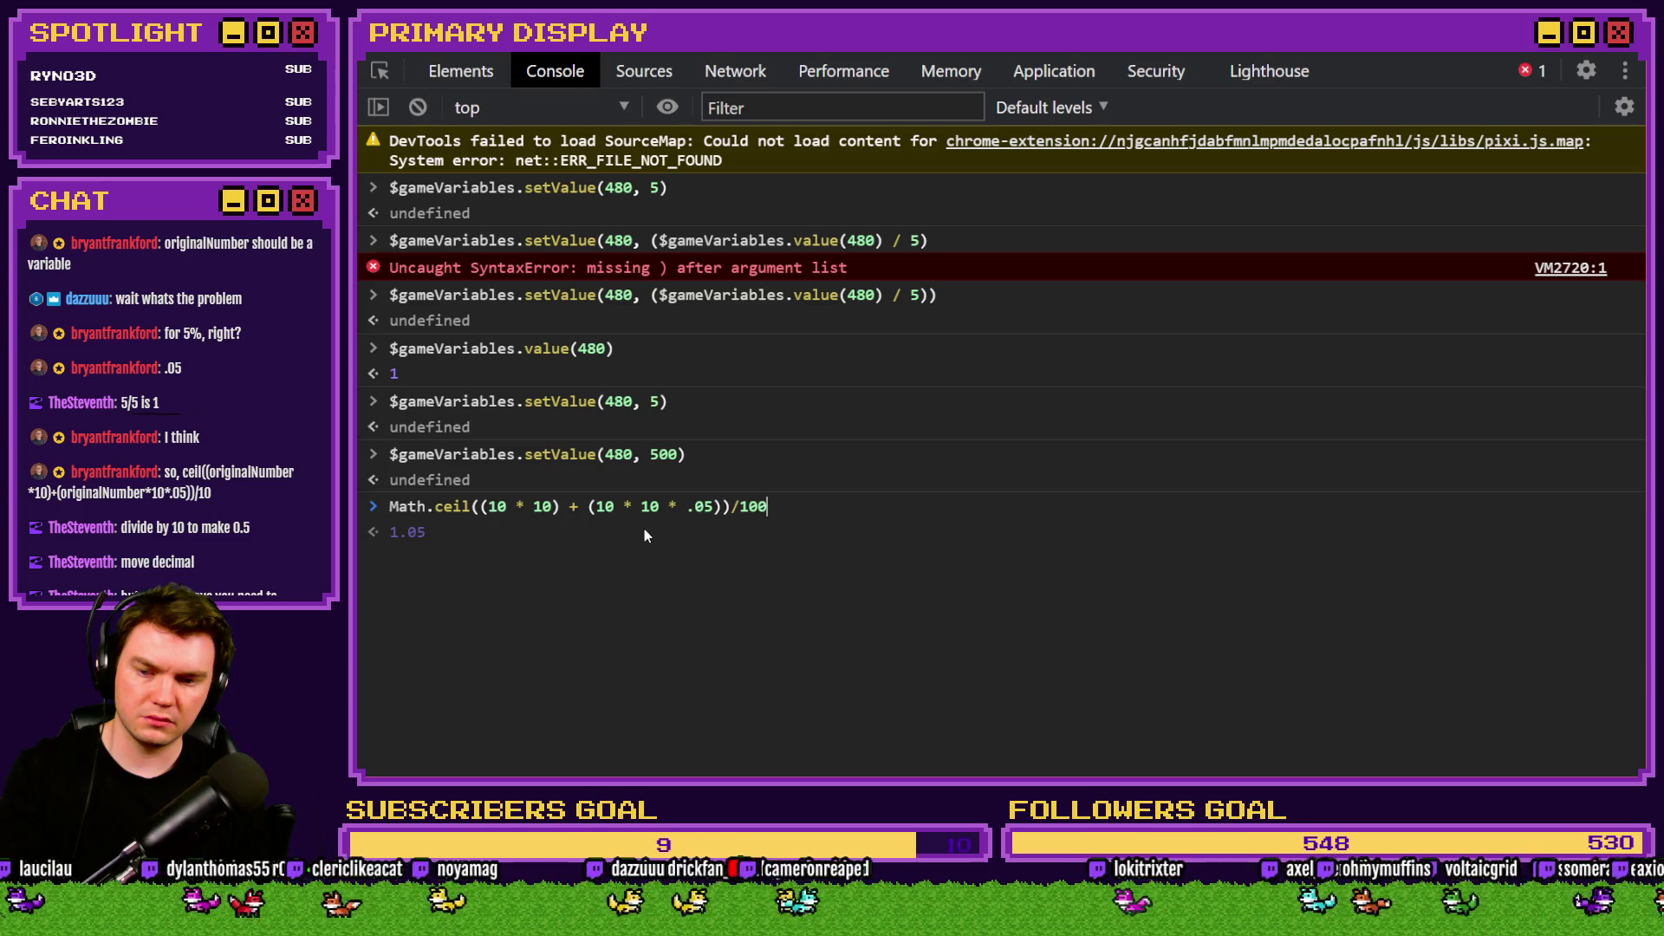
Select the Math.ceil rounding expression to copy it, then erase it from the prompt.
left_click_drag(789, 514, 385, 510)
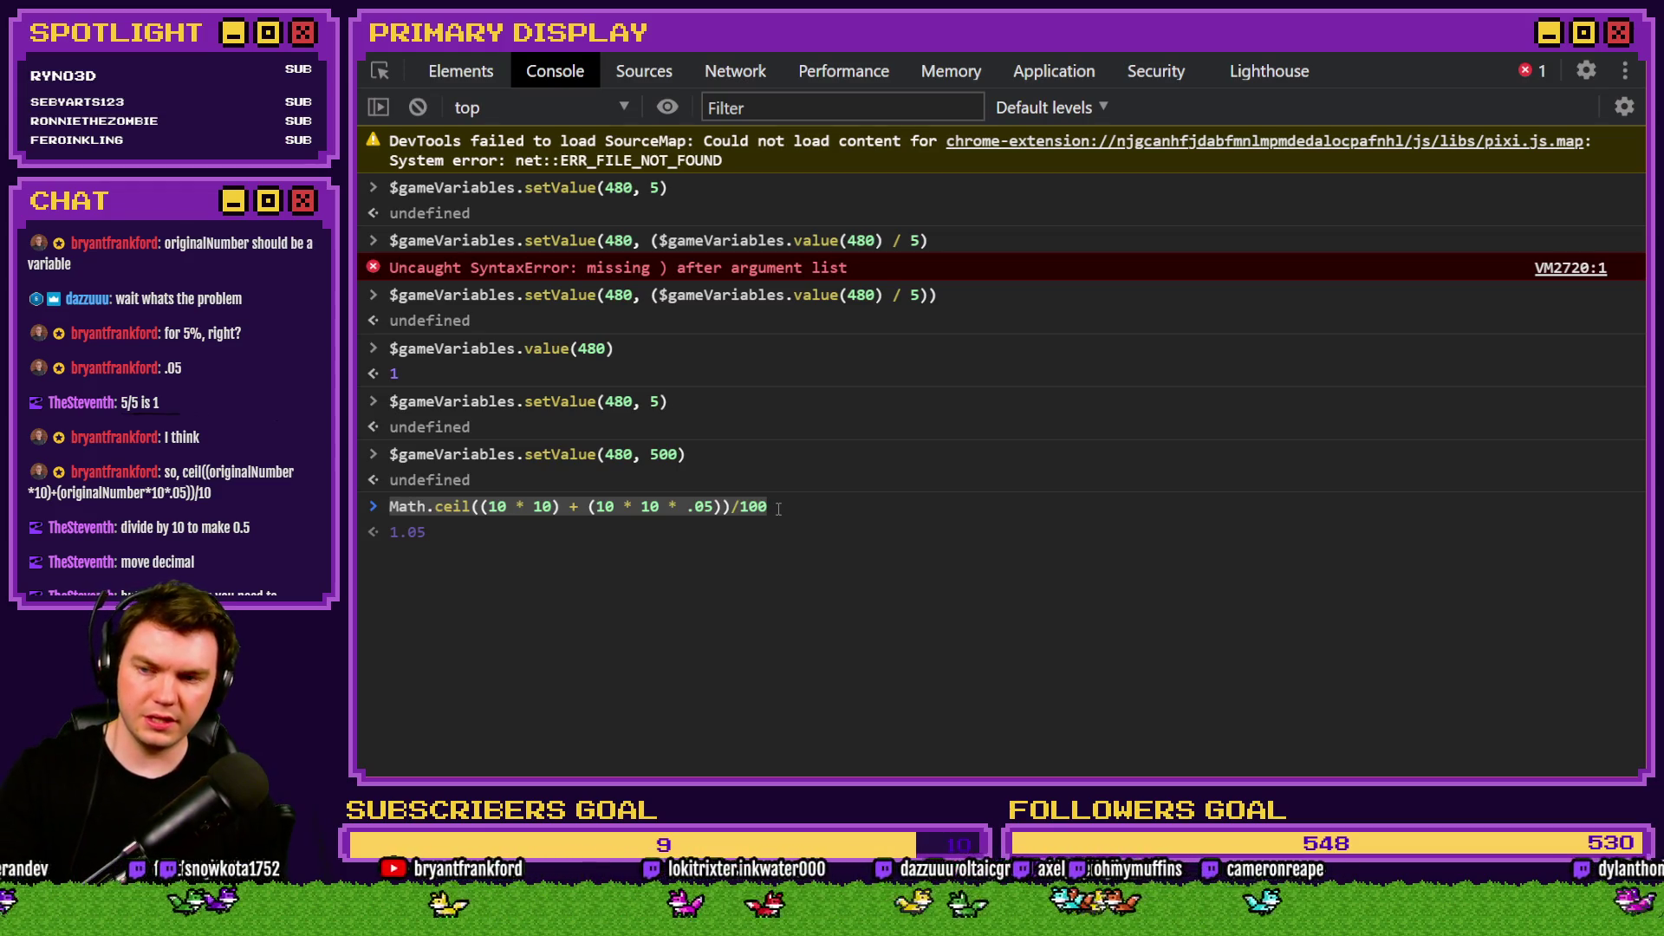
left_click(779, 508)
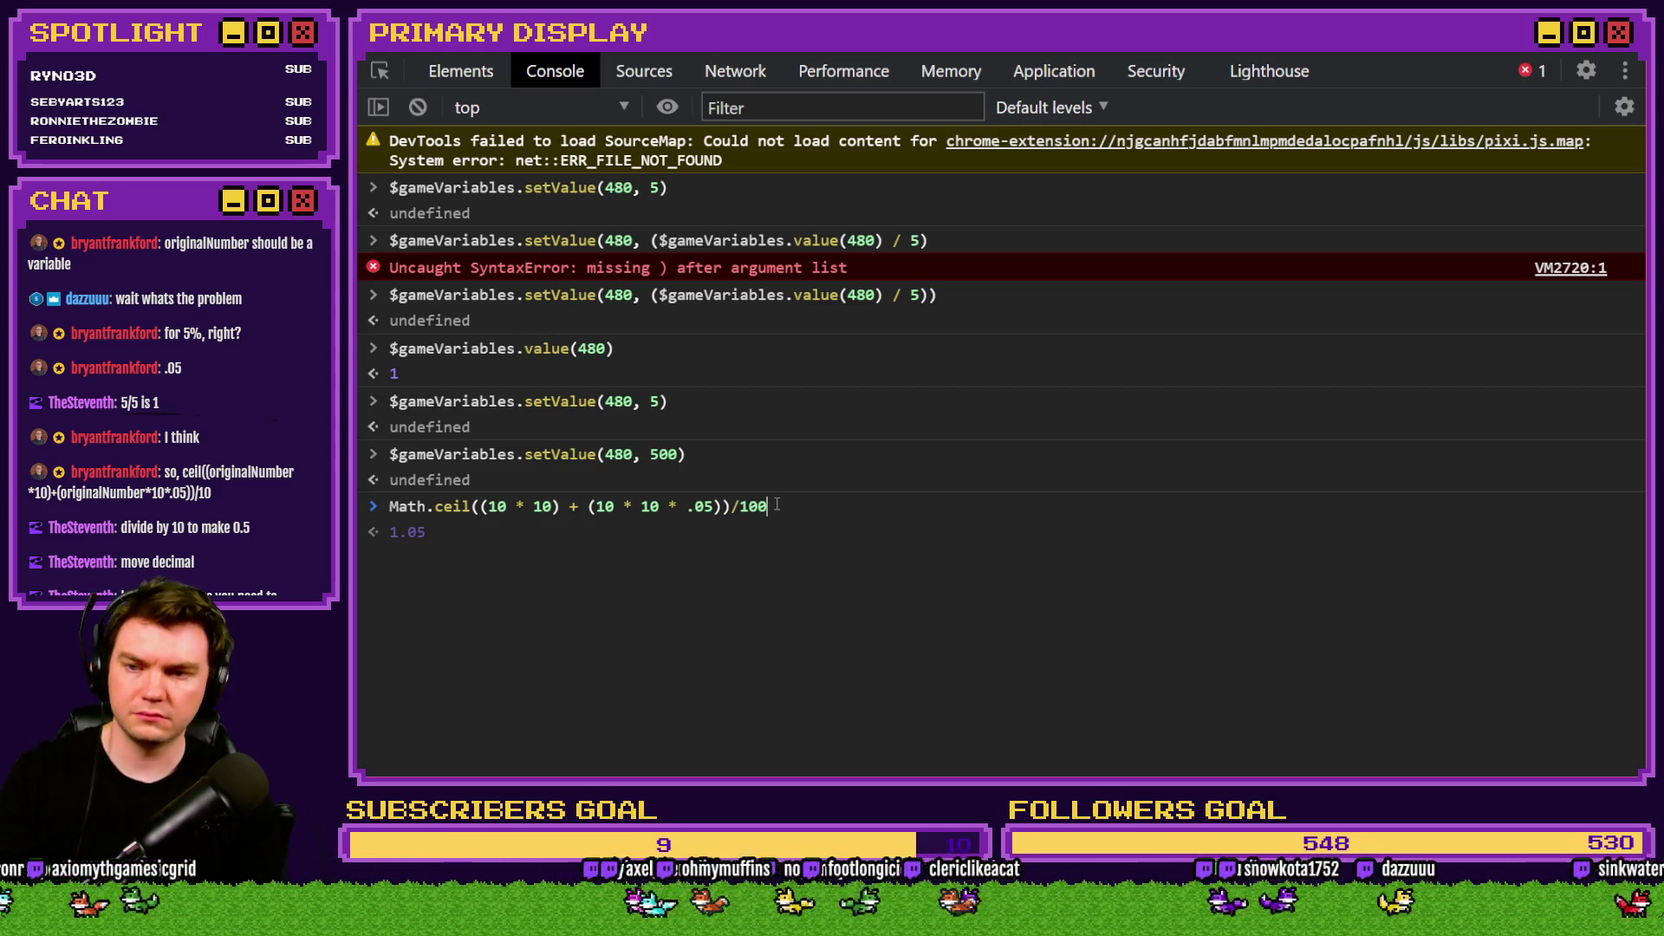
key("BackSpace")
key("BackSpace")
key("BackSpace")
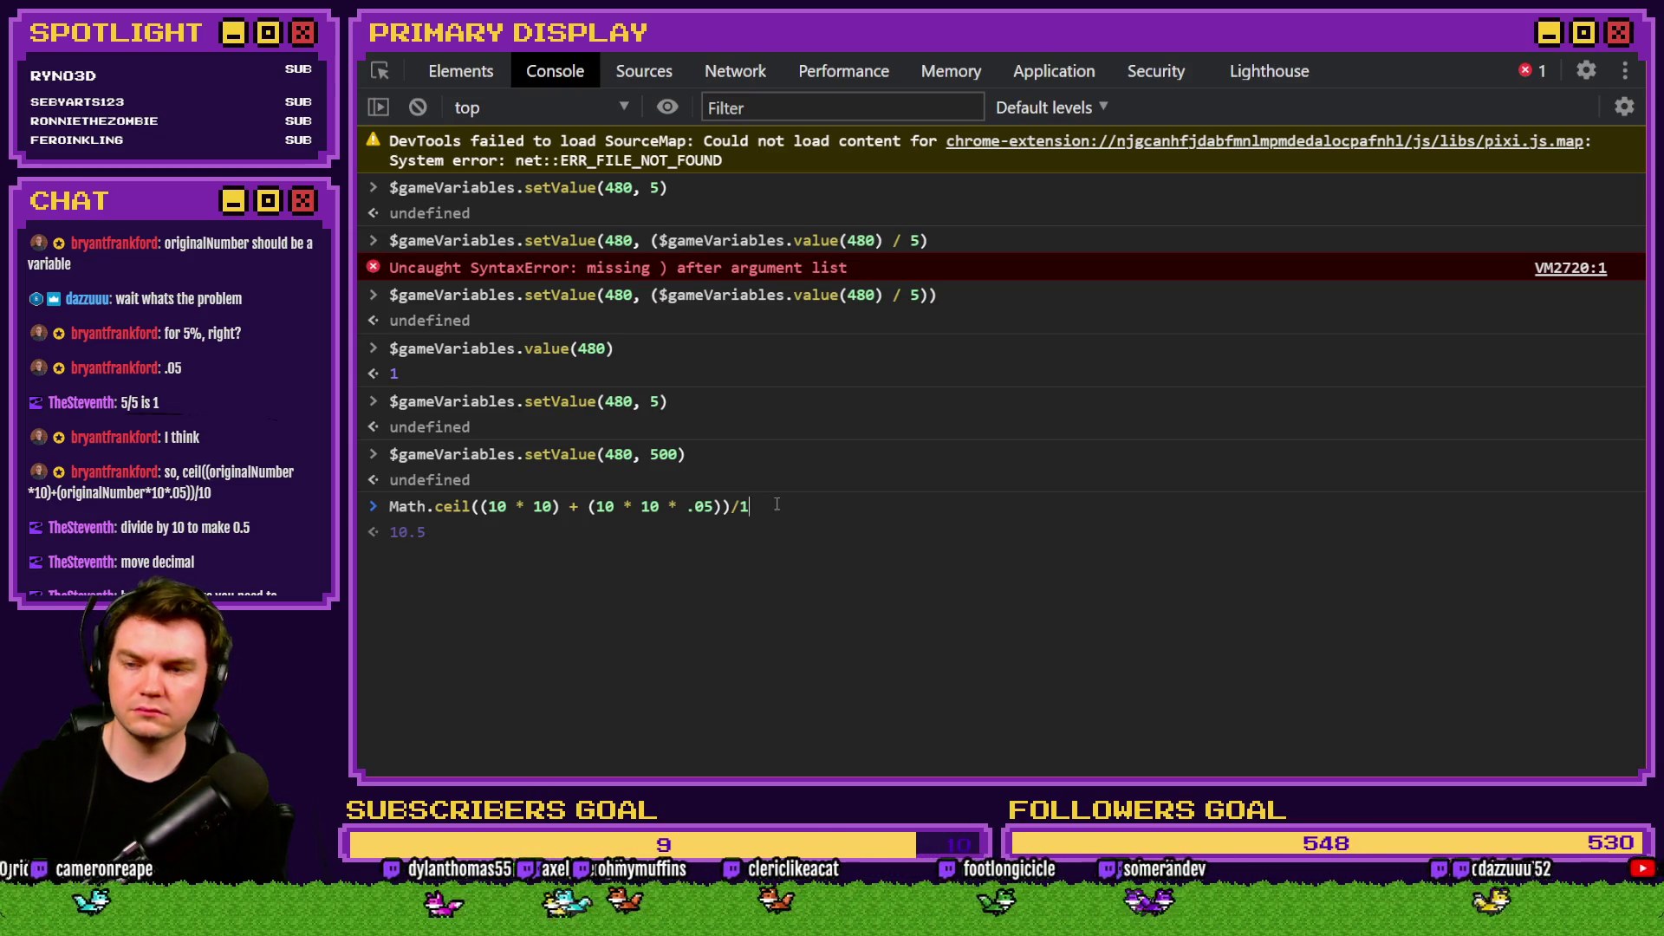
Build setValue(480, ($gameVariables.value(480)) + the pasted rounding expression) and run it.
key("BackSpace")
key("BackSpace")
key("BackSpace")
key("Up")
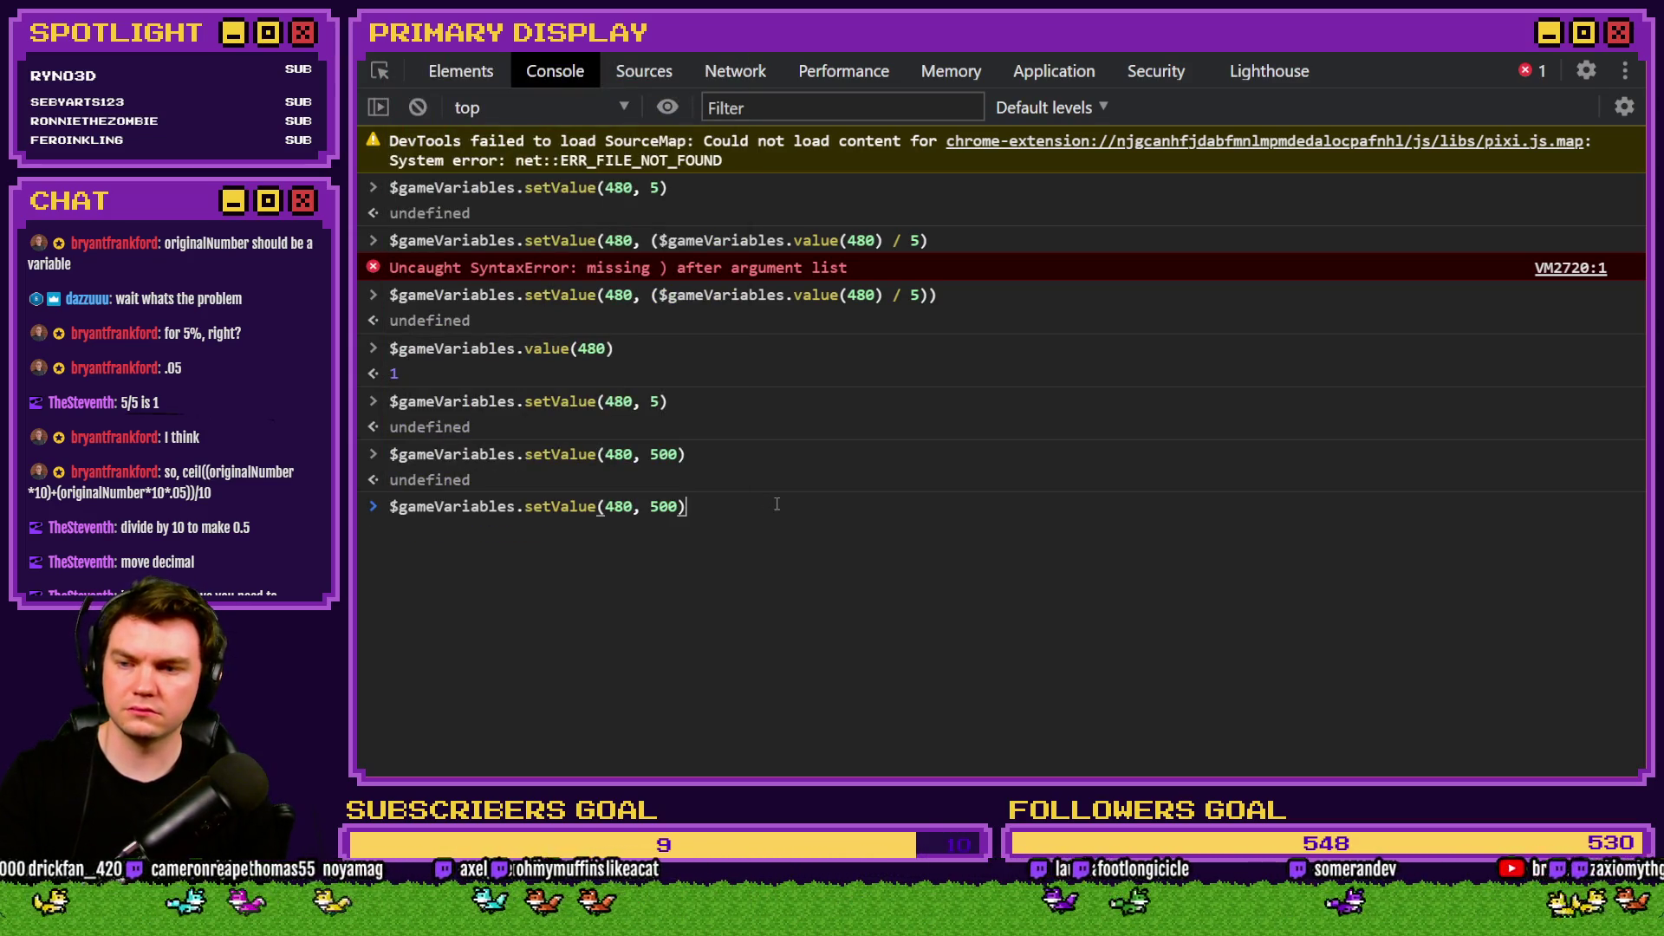
key("Left")
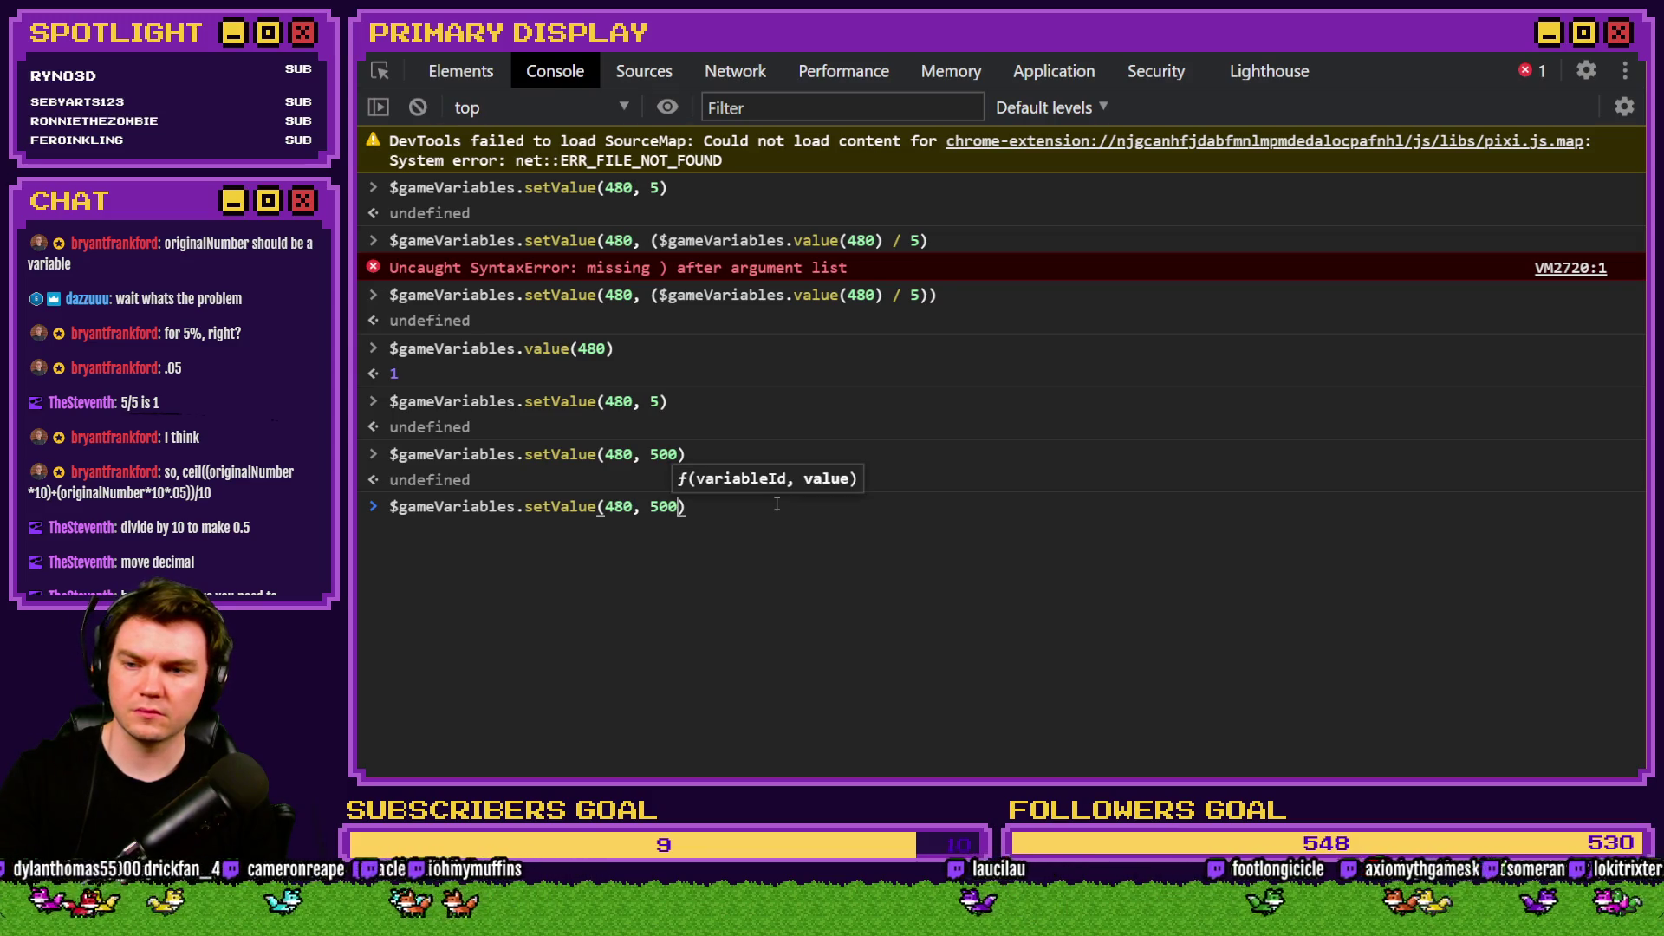
key("BackSpace")
key("BackSpace")
key("BackSpace")
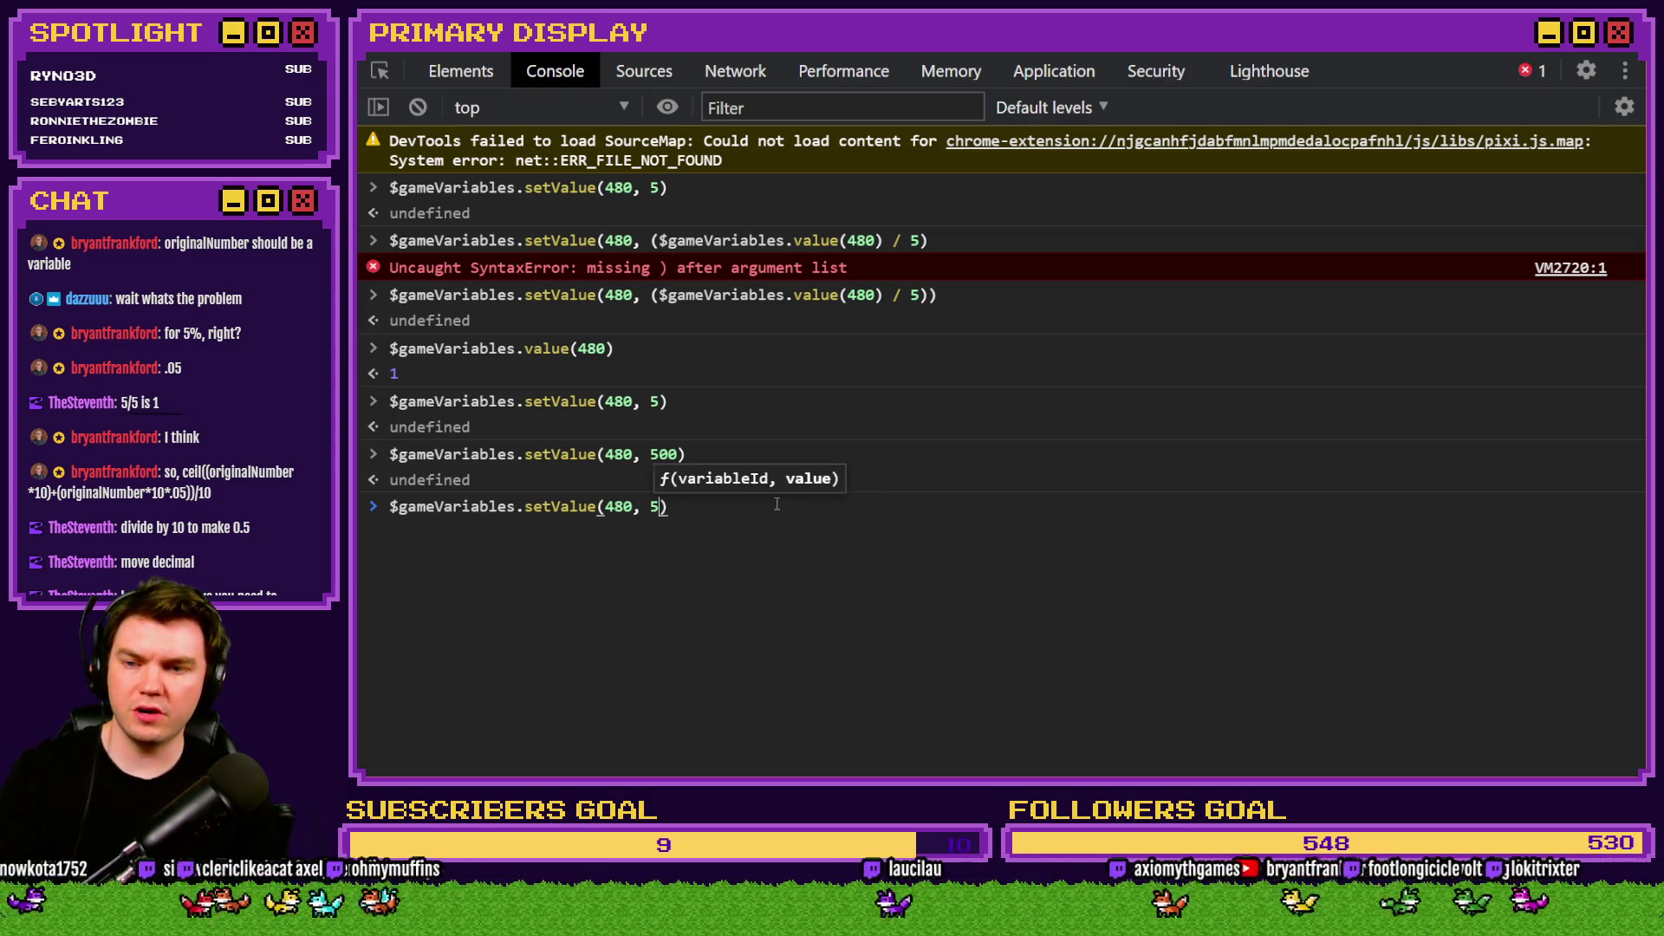
type("$gameVariables")
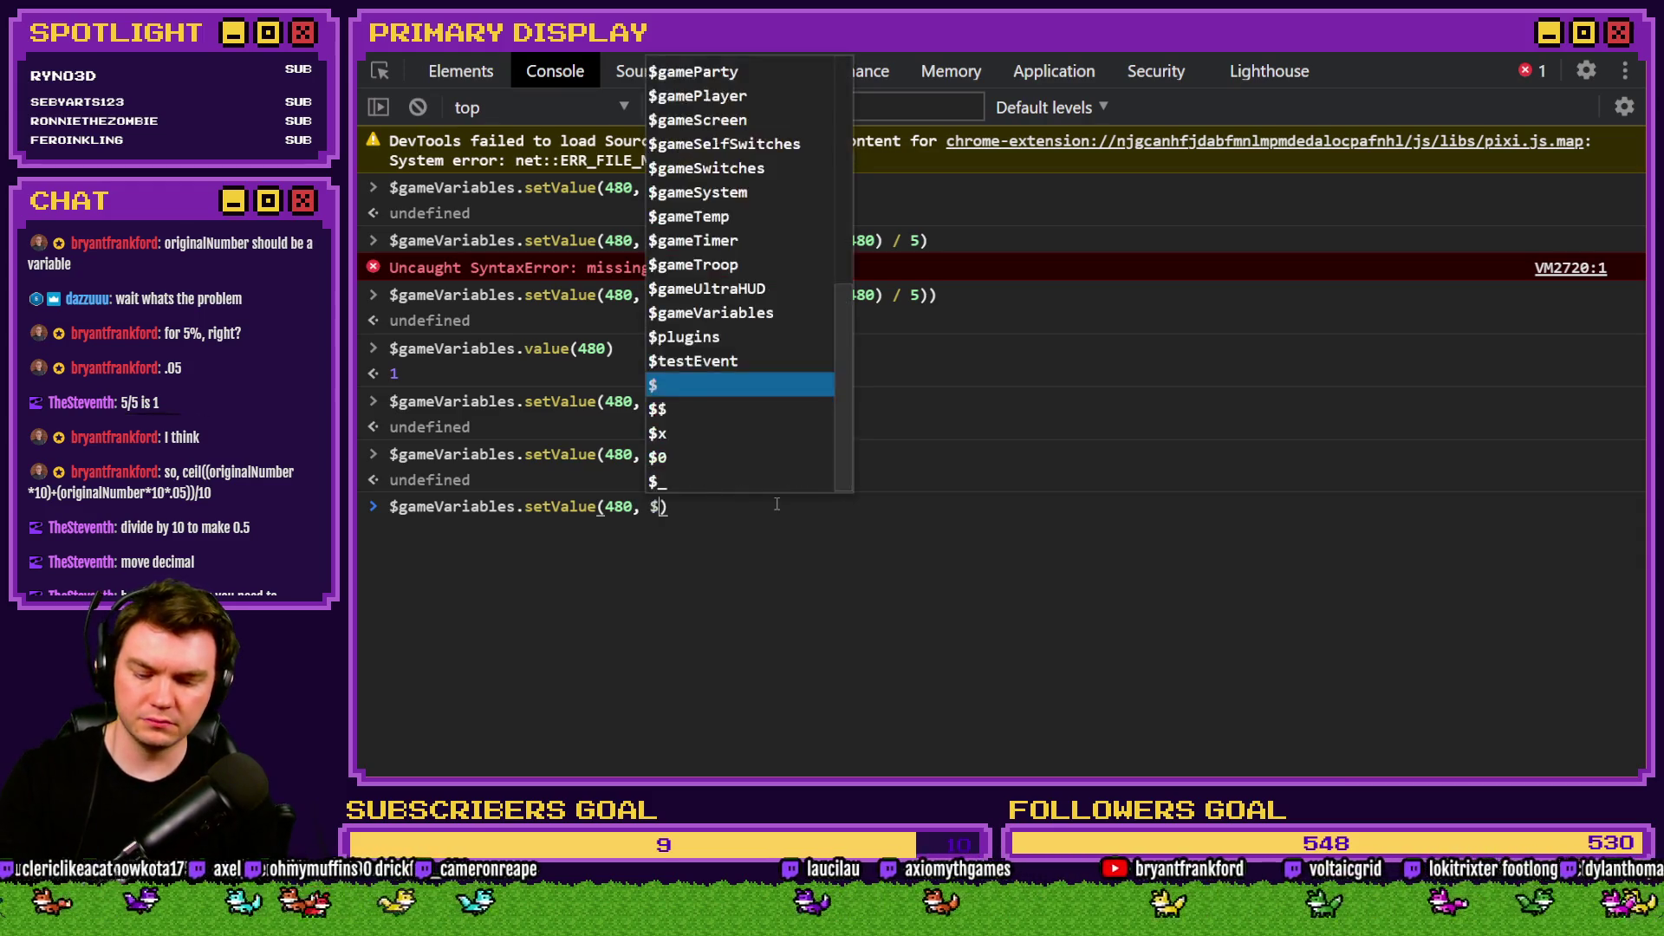
type(".value(")
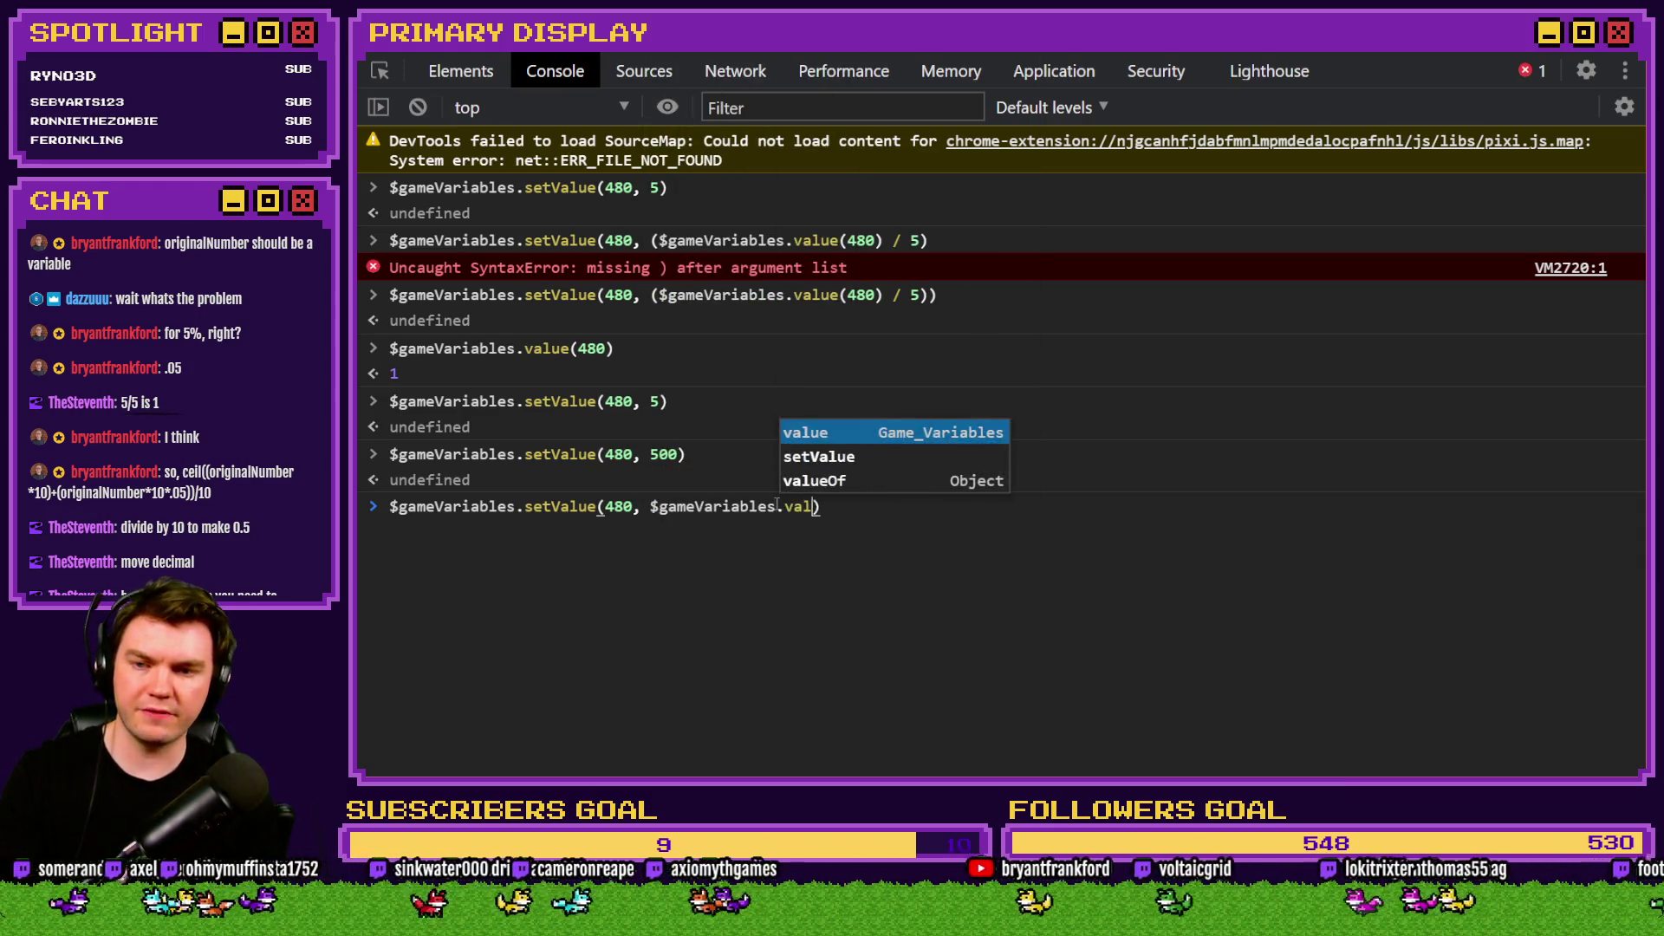
type("480")
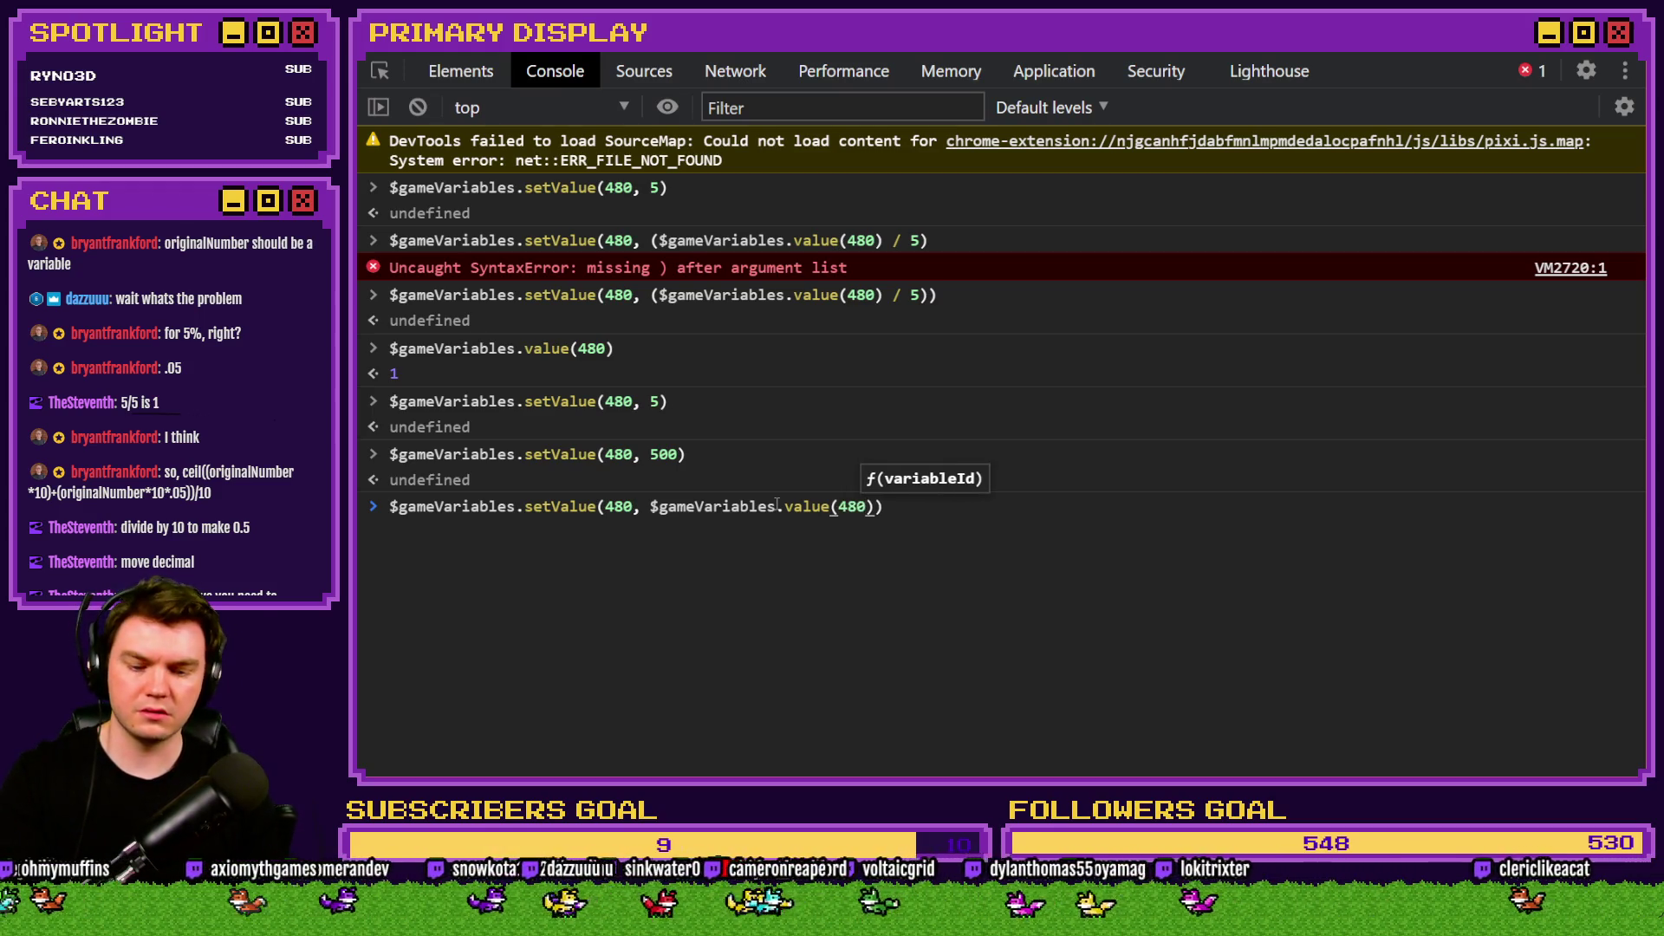
left_click(655, 510)
type("(")
left_click(919, 509)
type(")")
key("Left")
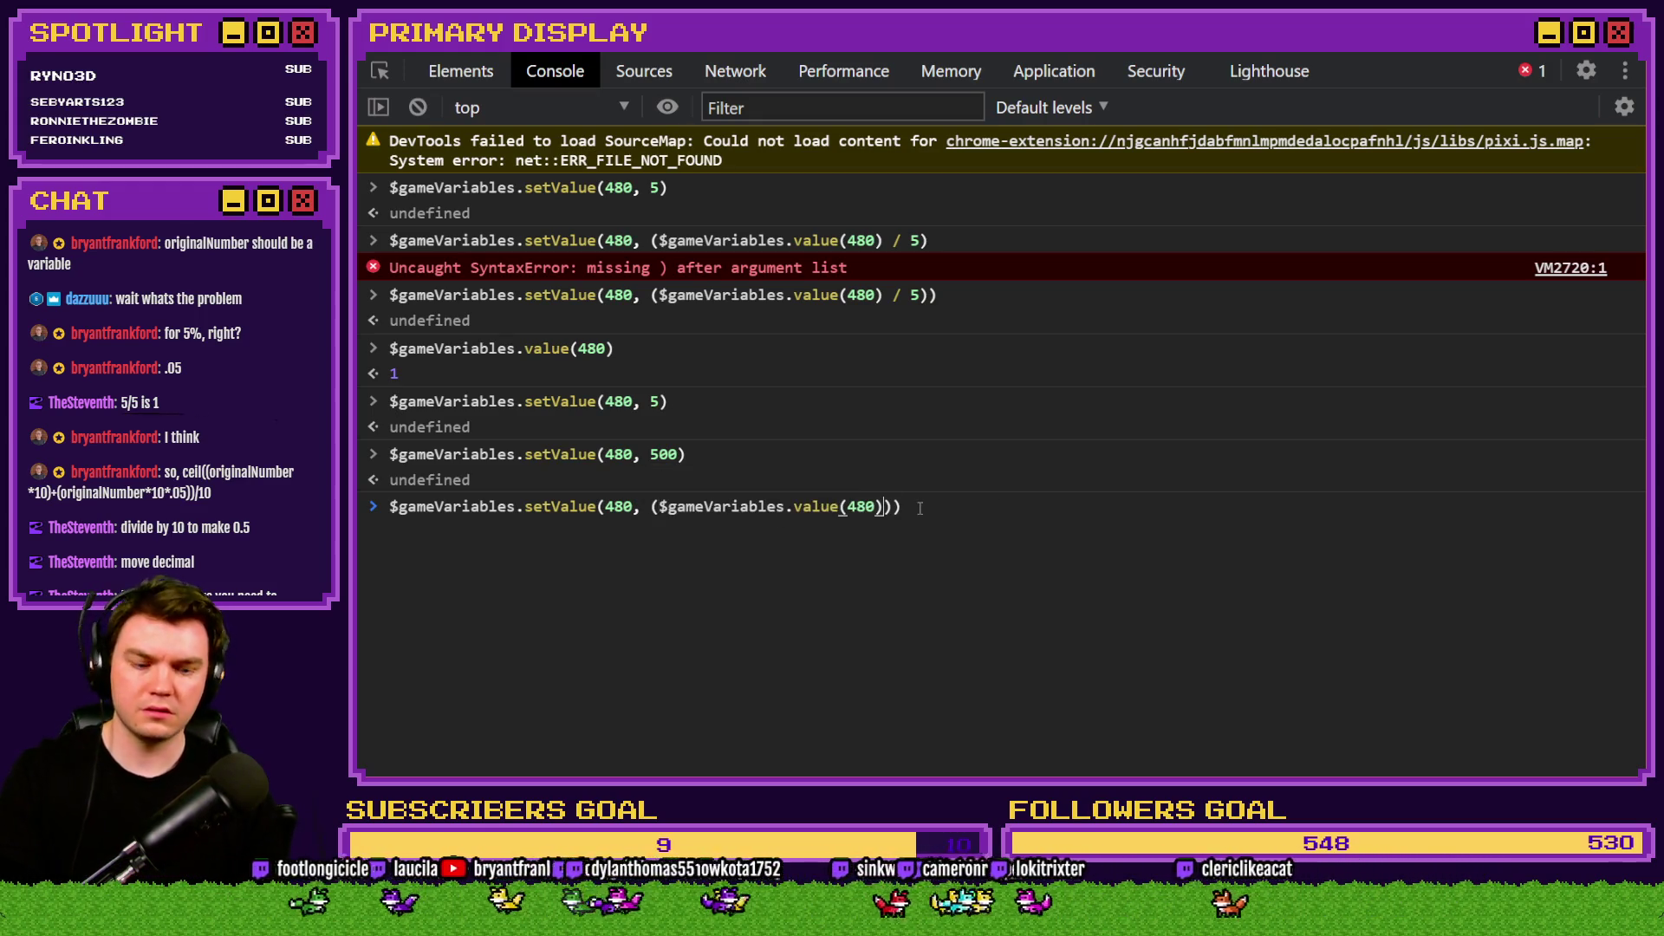
type("+")
type("Math.ceil((10 * 10) + (10 * 10 * .05))/100")
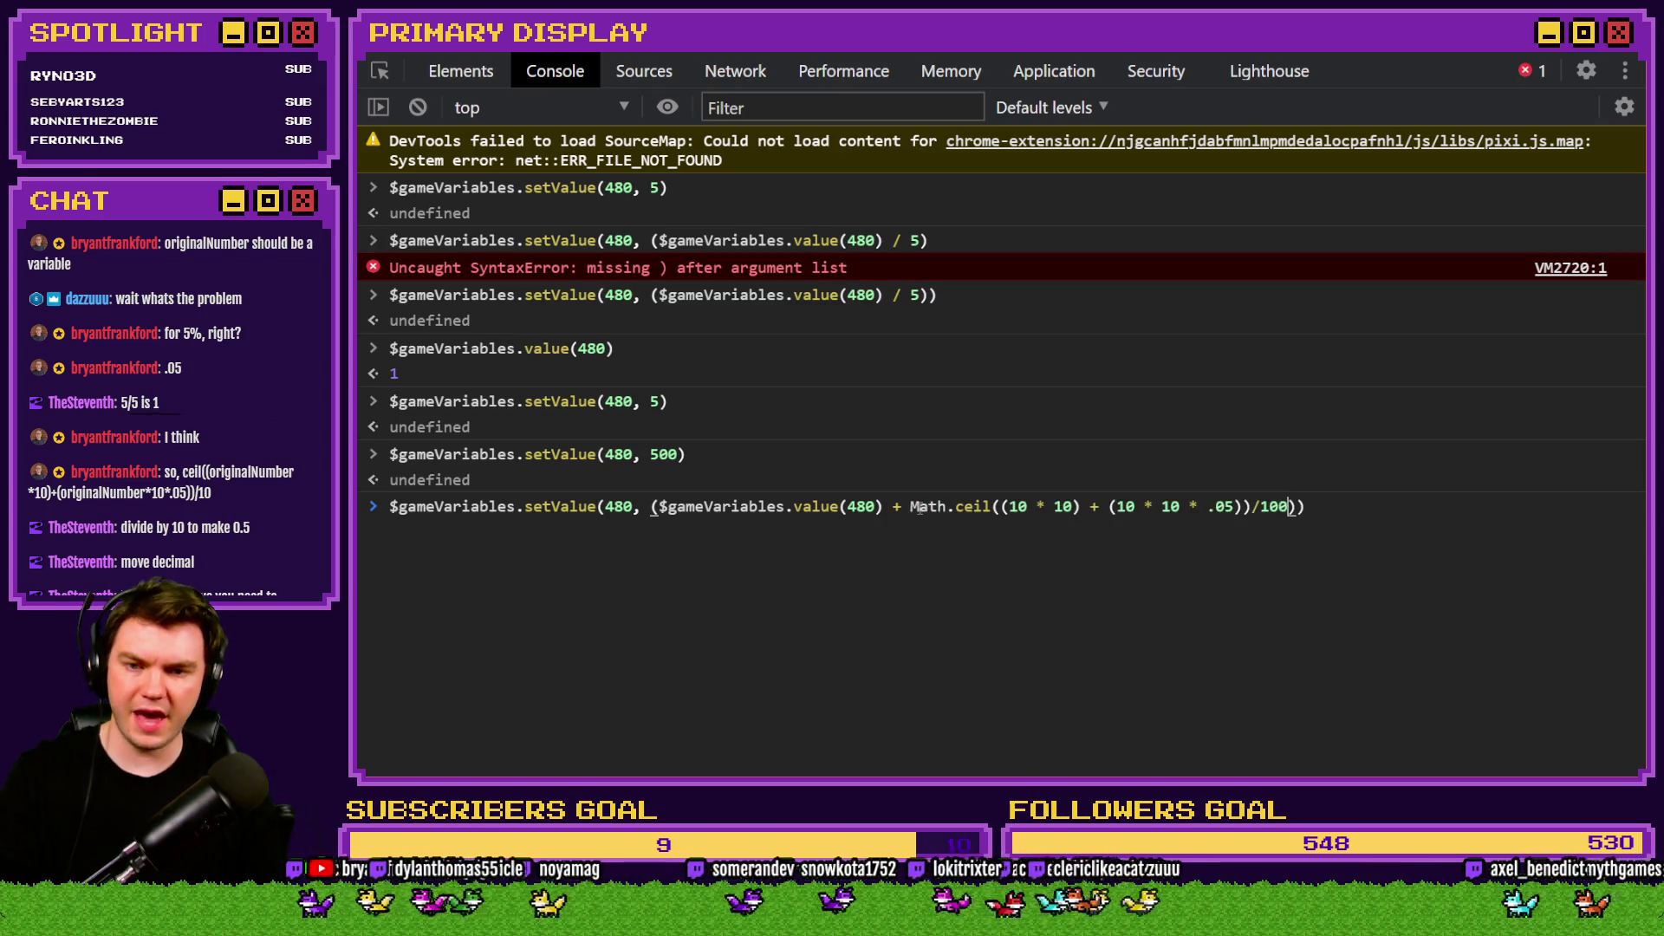
left_click(1345, 501)
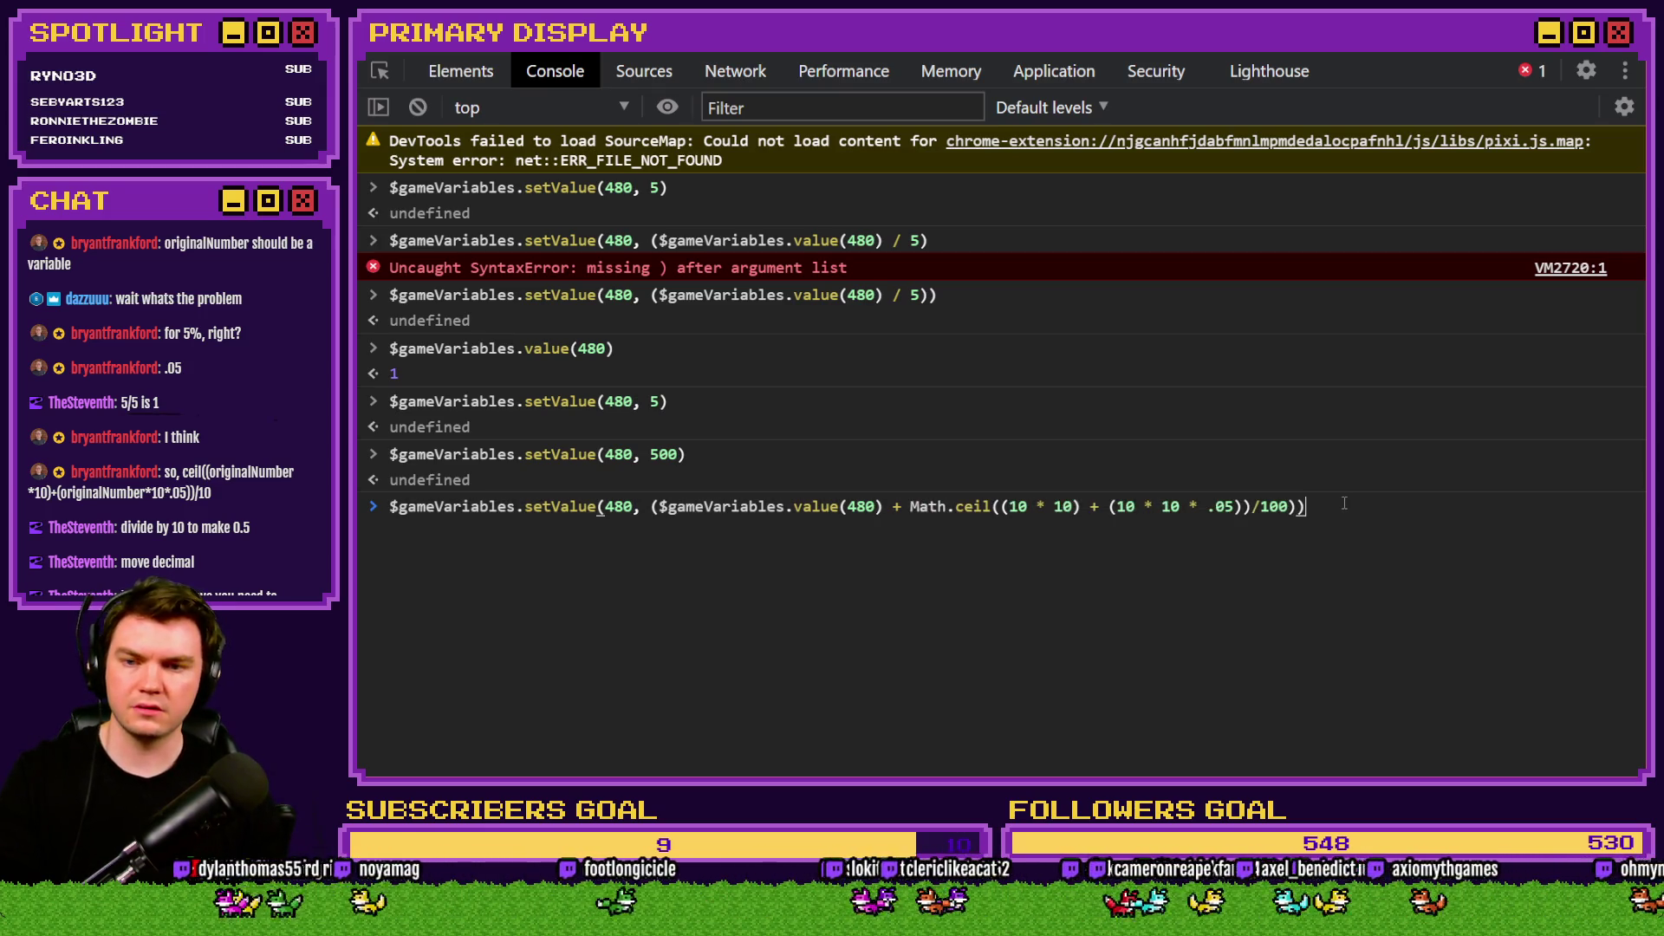
key("Return")
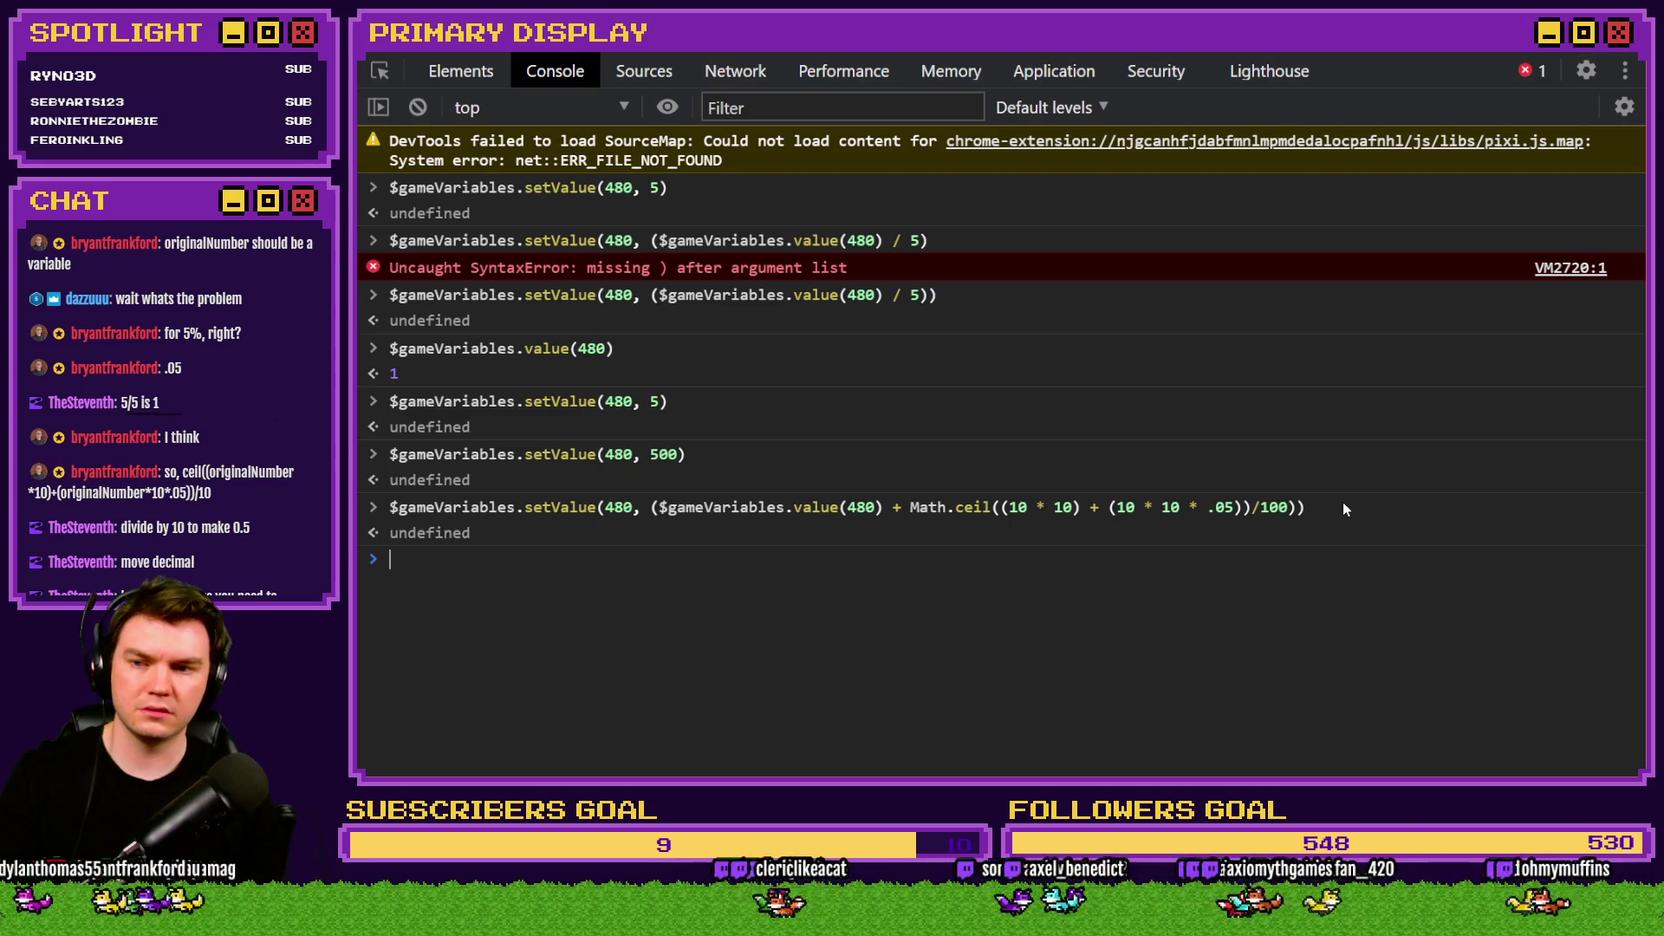
Copy the $gameVariables.value(480) read into a new formula and run it.
left_click_drag(659, 507, 876, 508)
key("ctrl+c")
left_click(805, 557)
key("ctrl+v")
type(")")
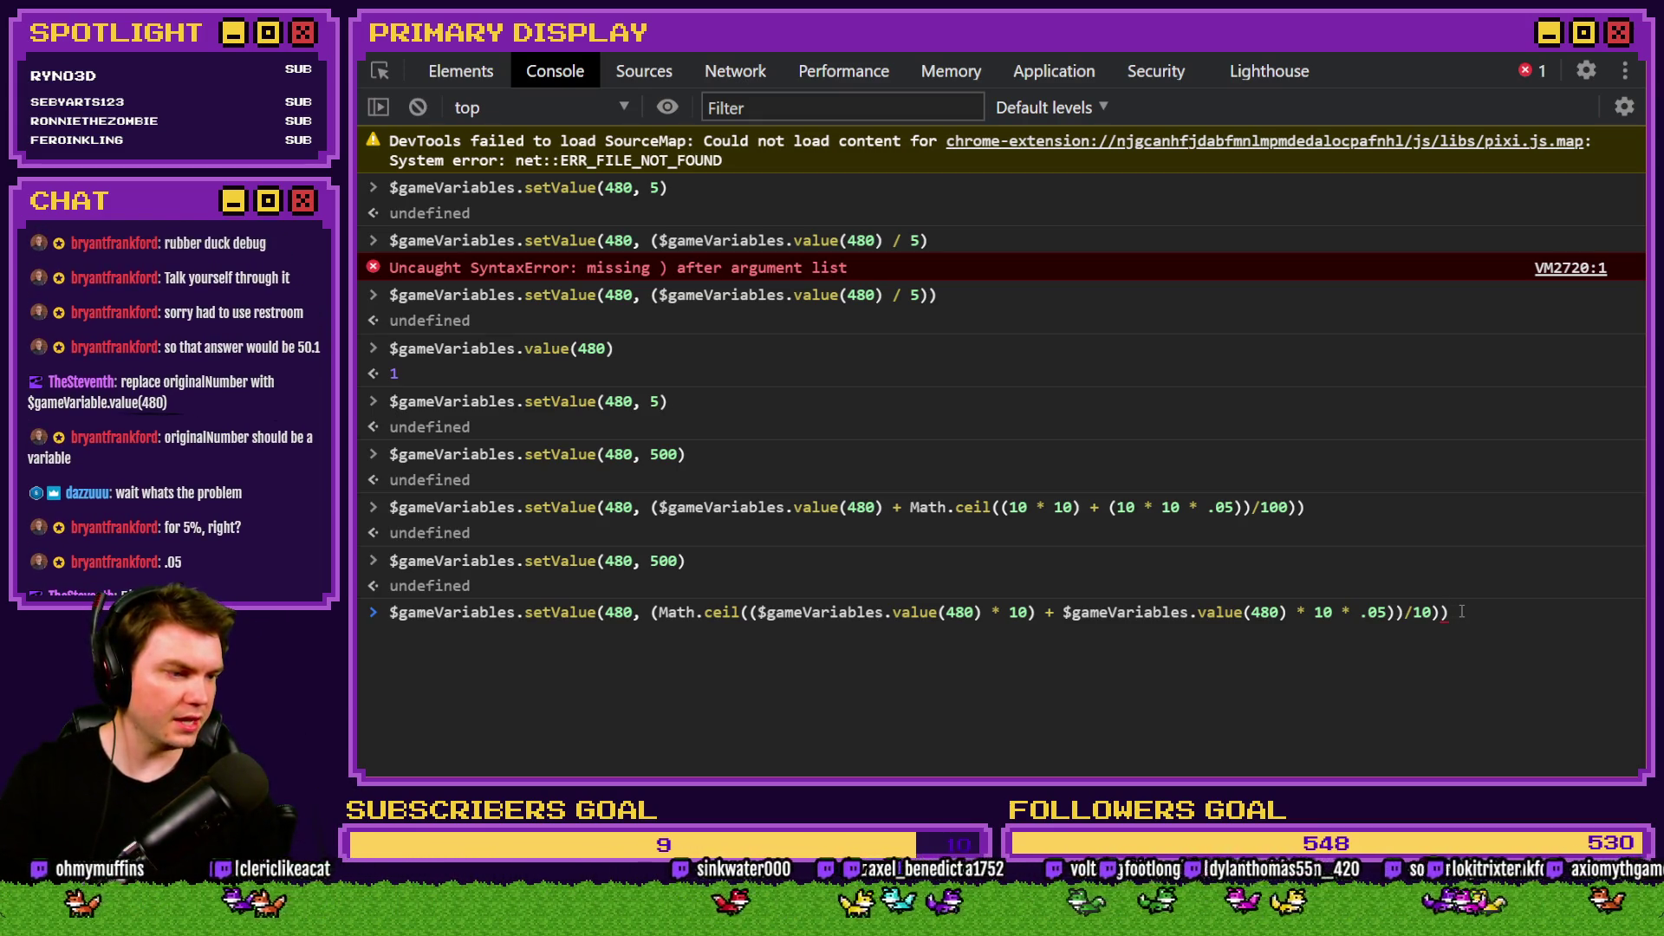
key("Return")
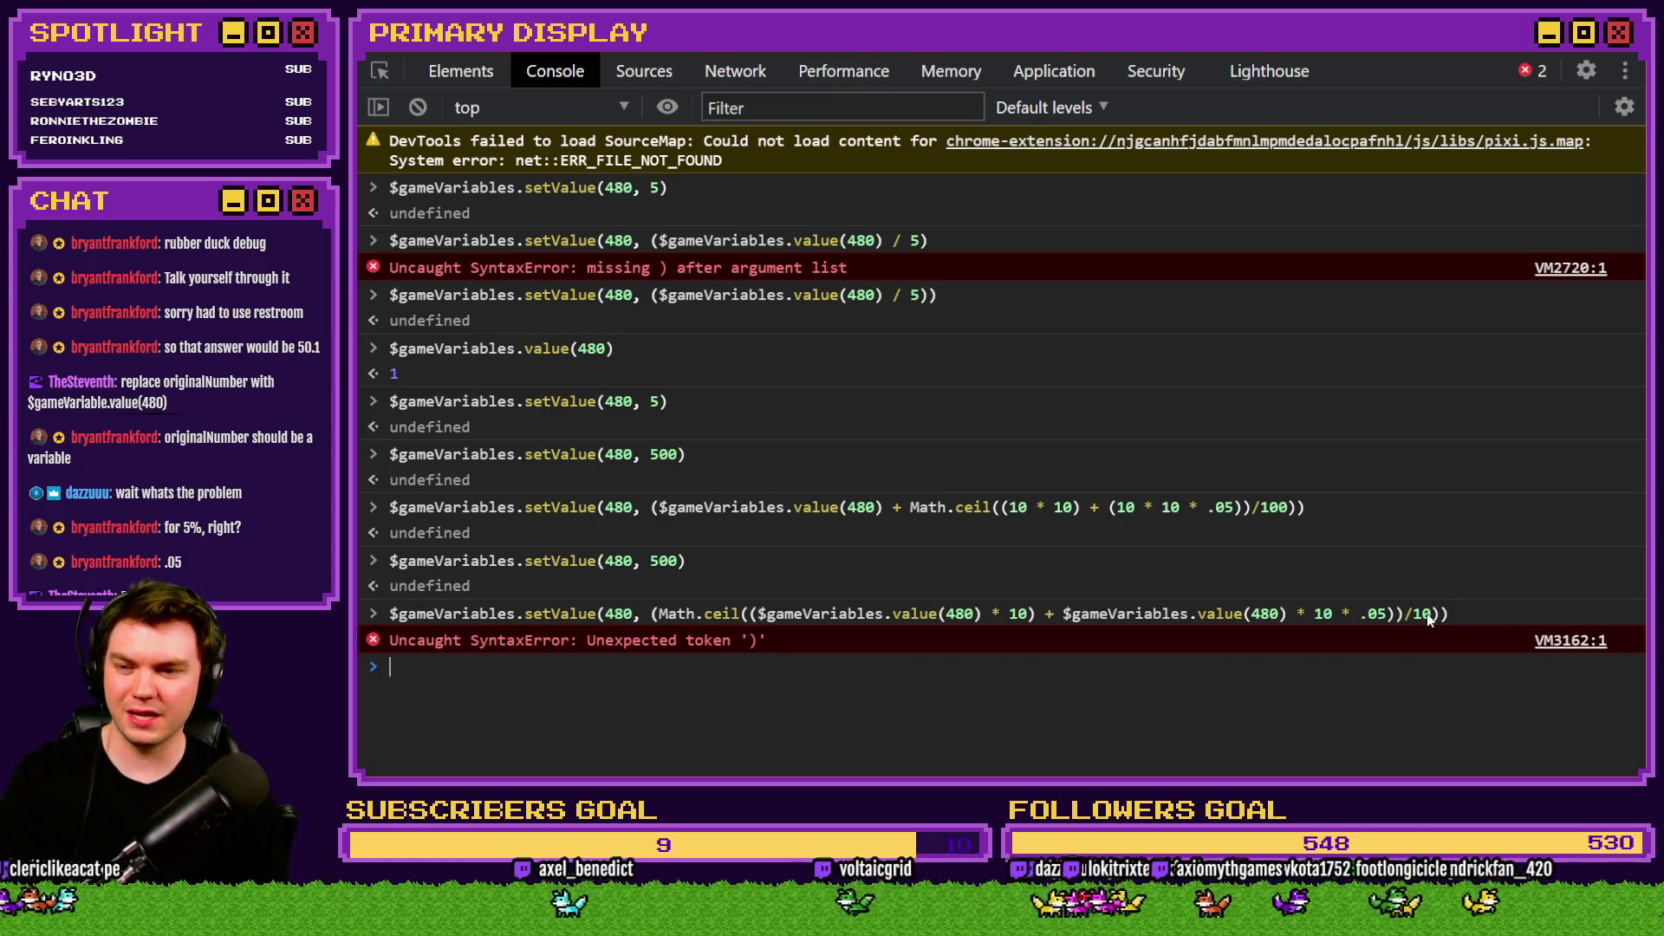
Rerun the failed formula with an extra closing bracket added.
key("Up")
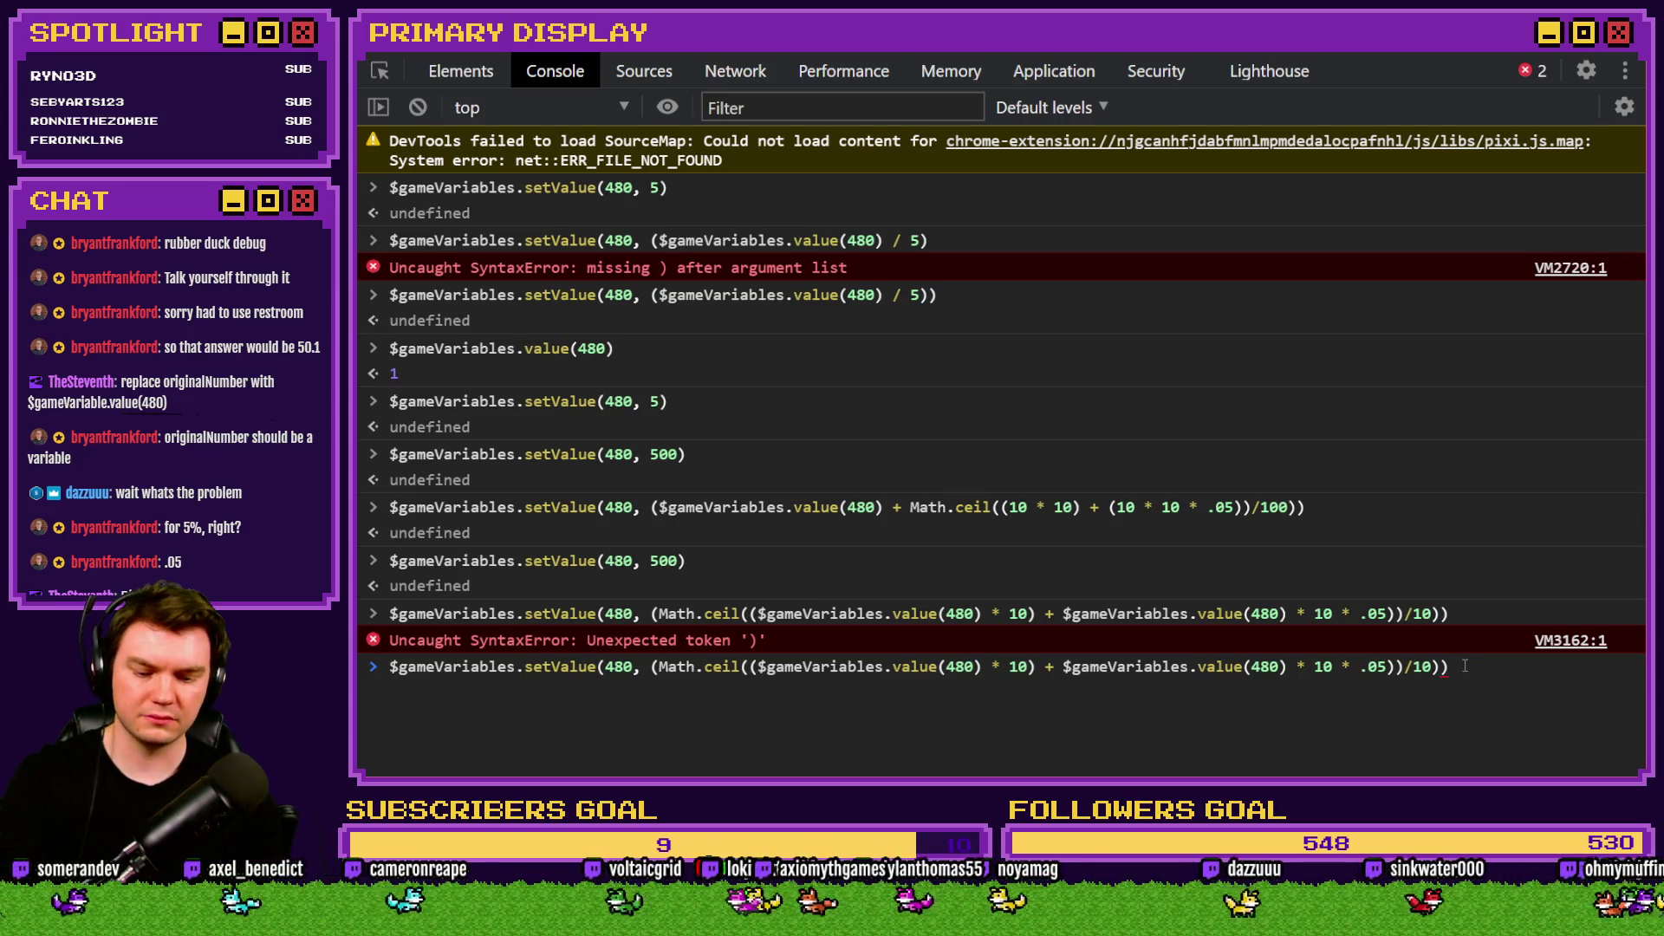
type(")")
key("Return")
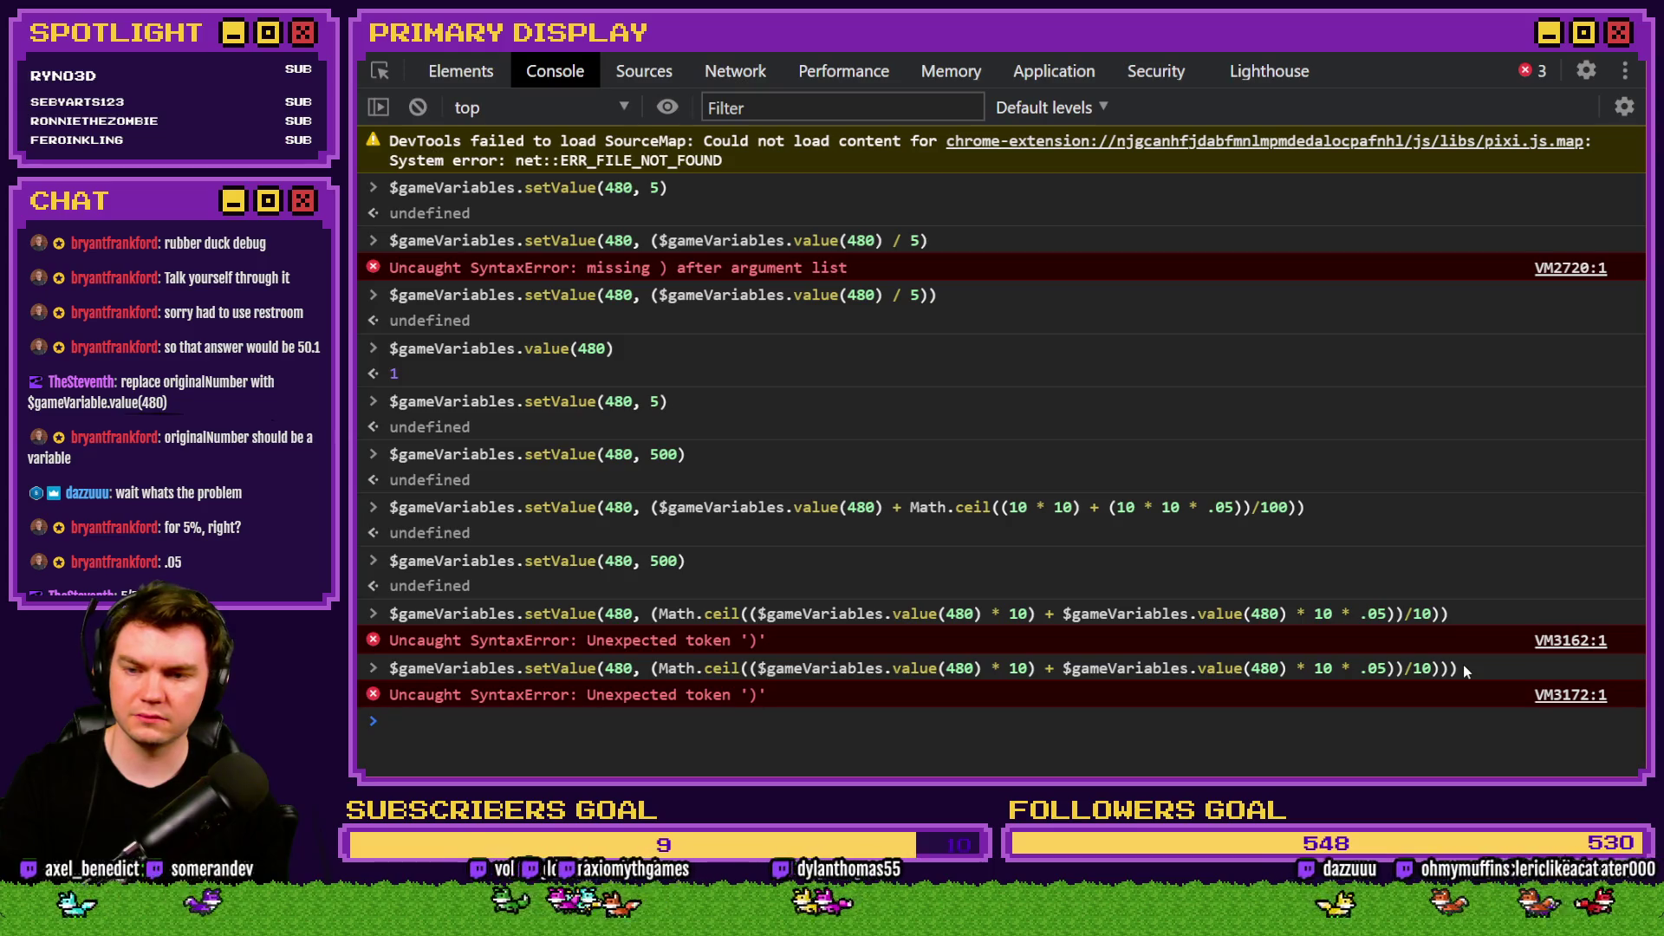
Remove the extra brackets after Math.ceil and before /10, then run the formula.
key("Up")
key("BackSpace")
key("BackSpace")
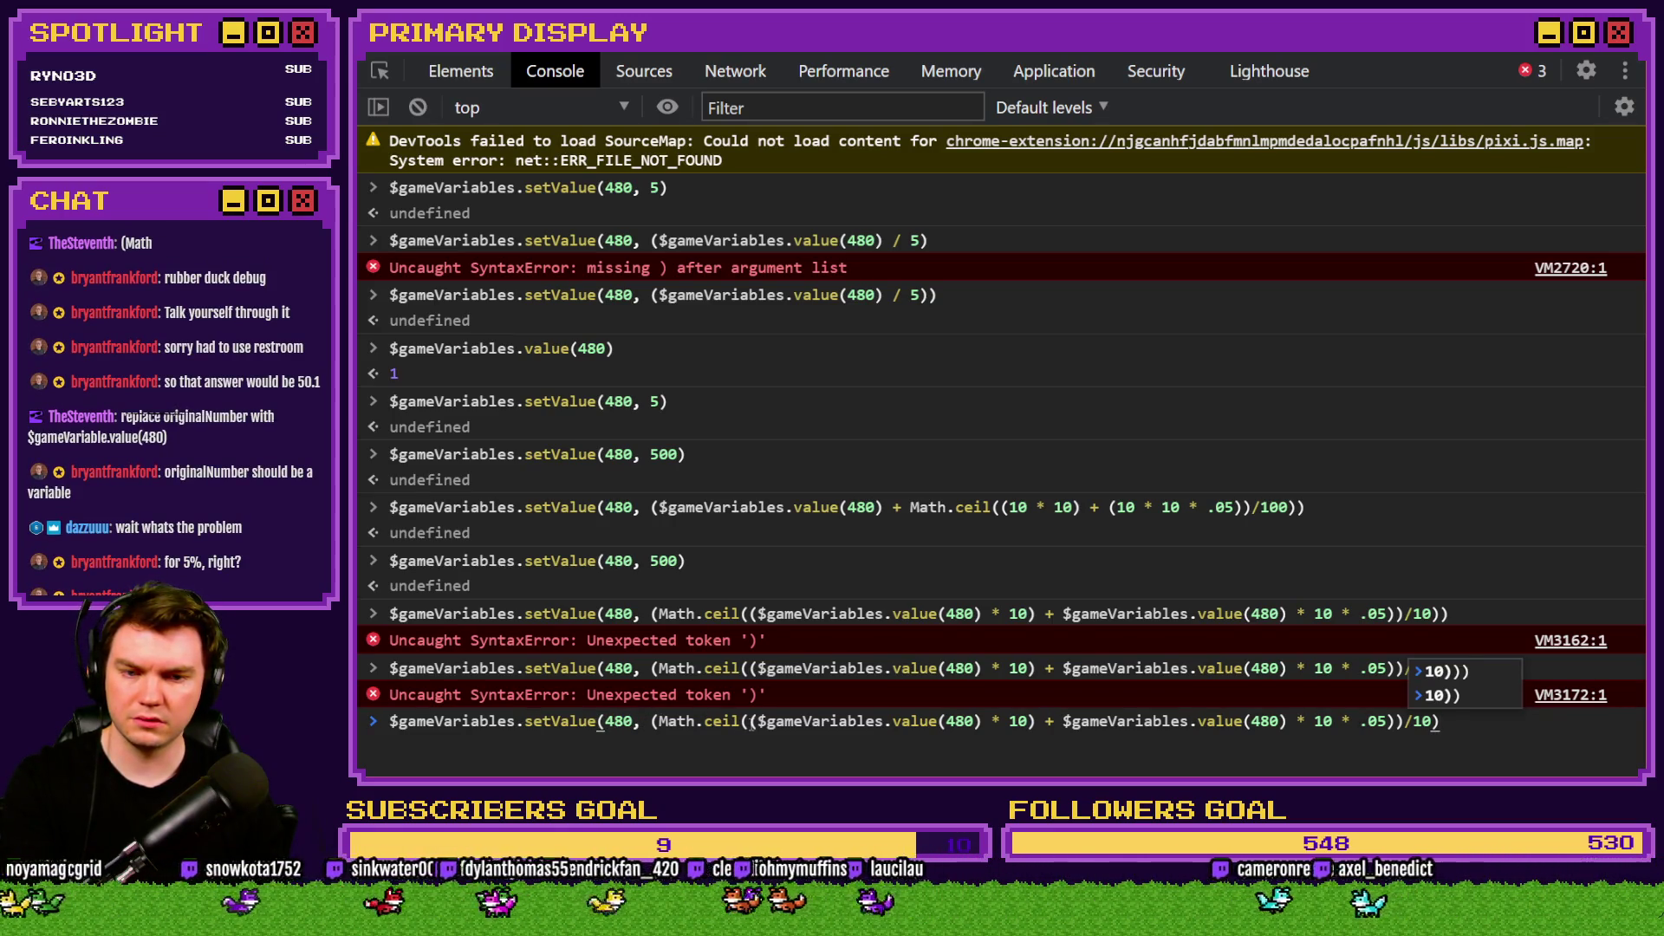
left_click(747, 723)
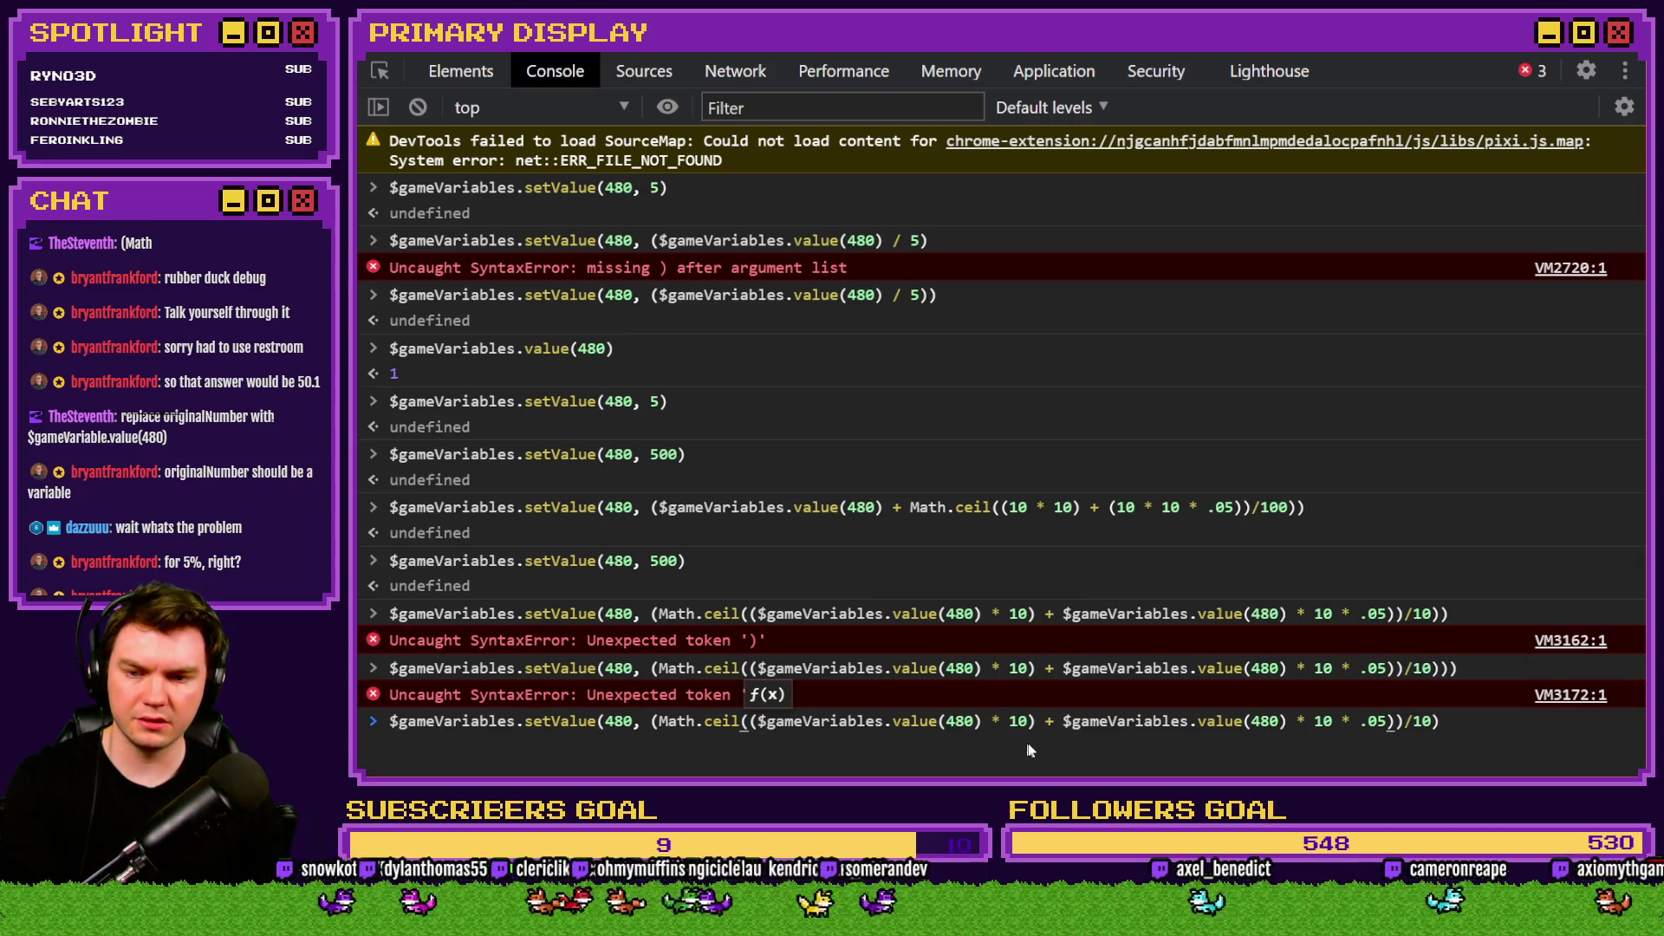
key("Delete")
left_click(1396, 721)
key("BackSpace")
left_click(1450, 725)
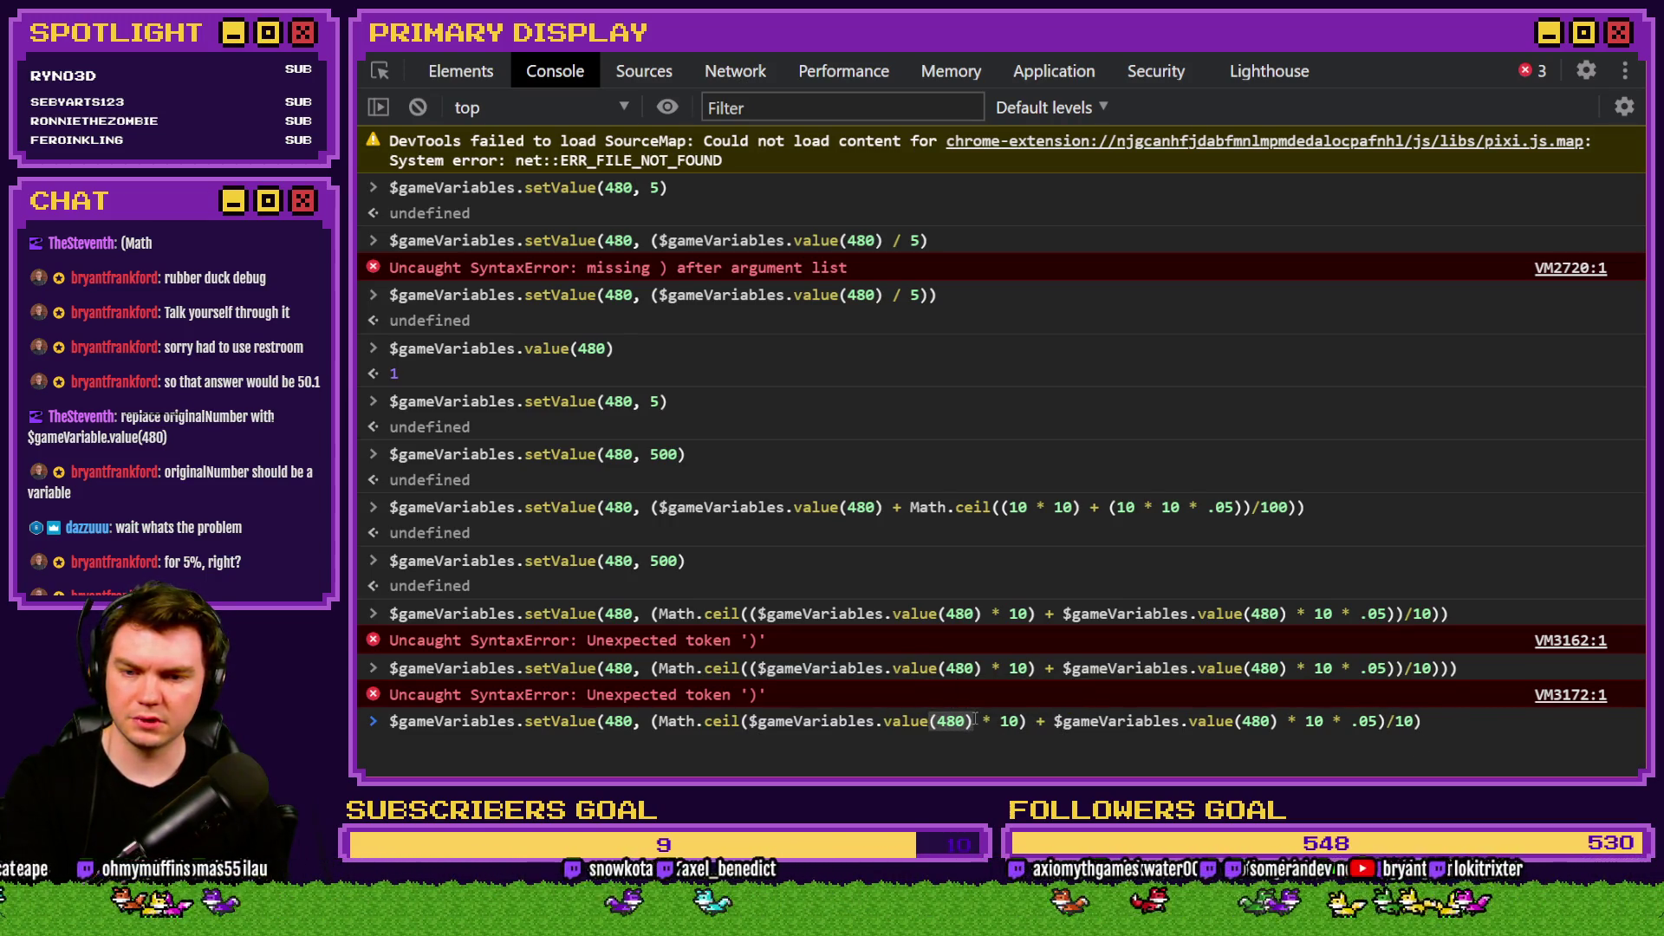
left_click(742, 721)
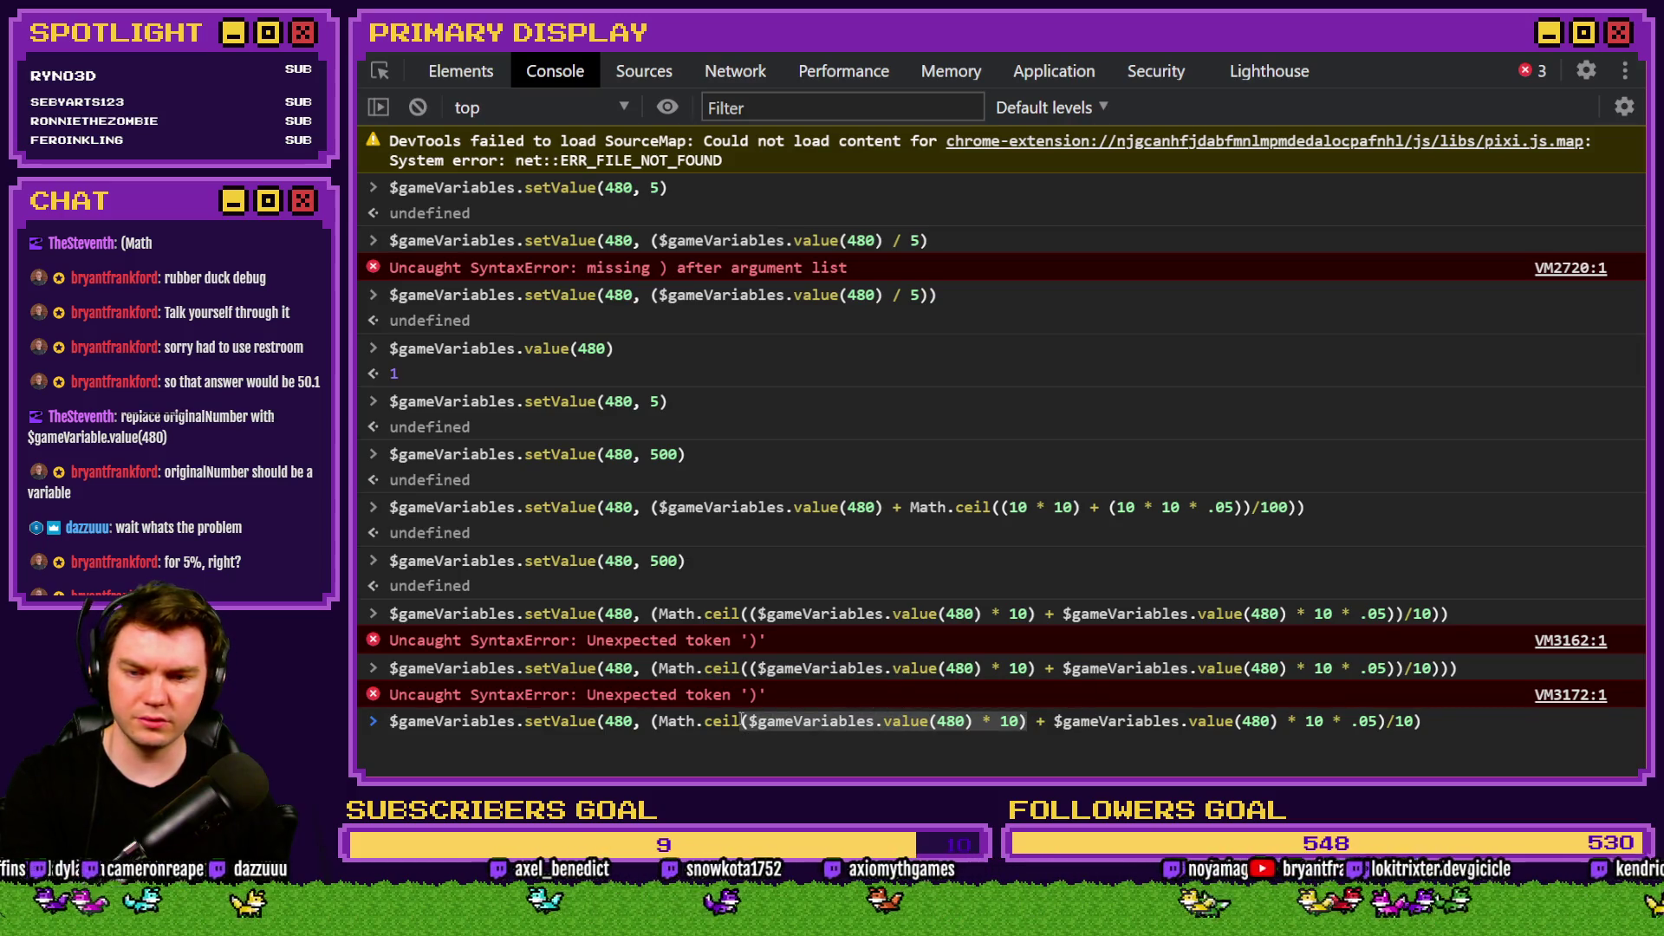
left_click(1282, 722)
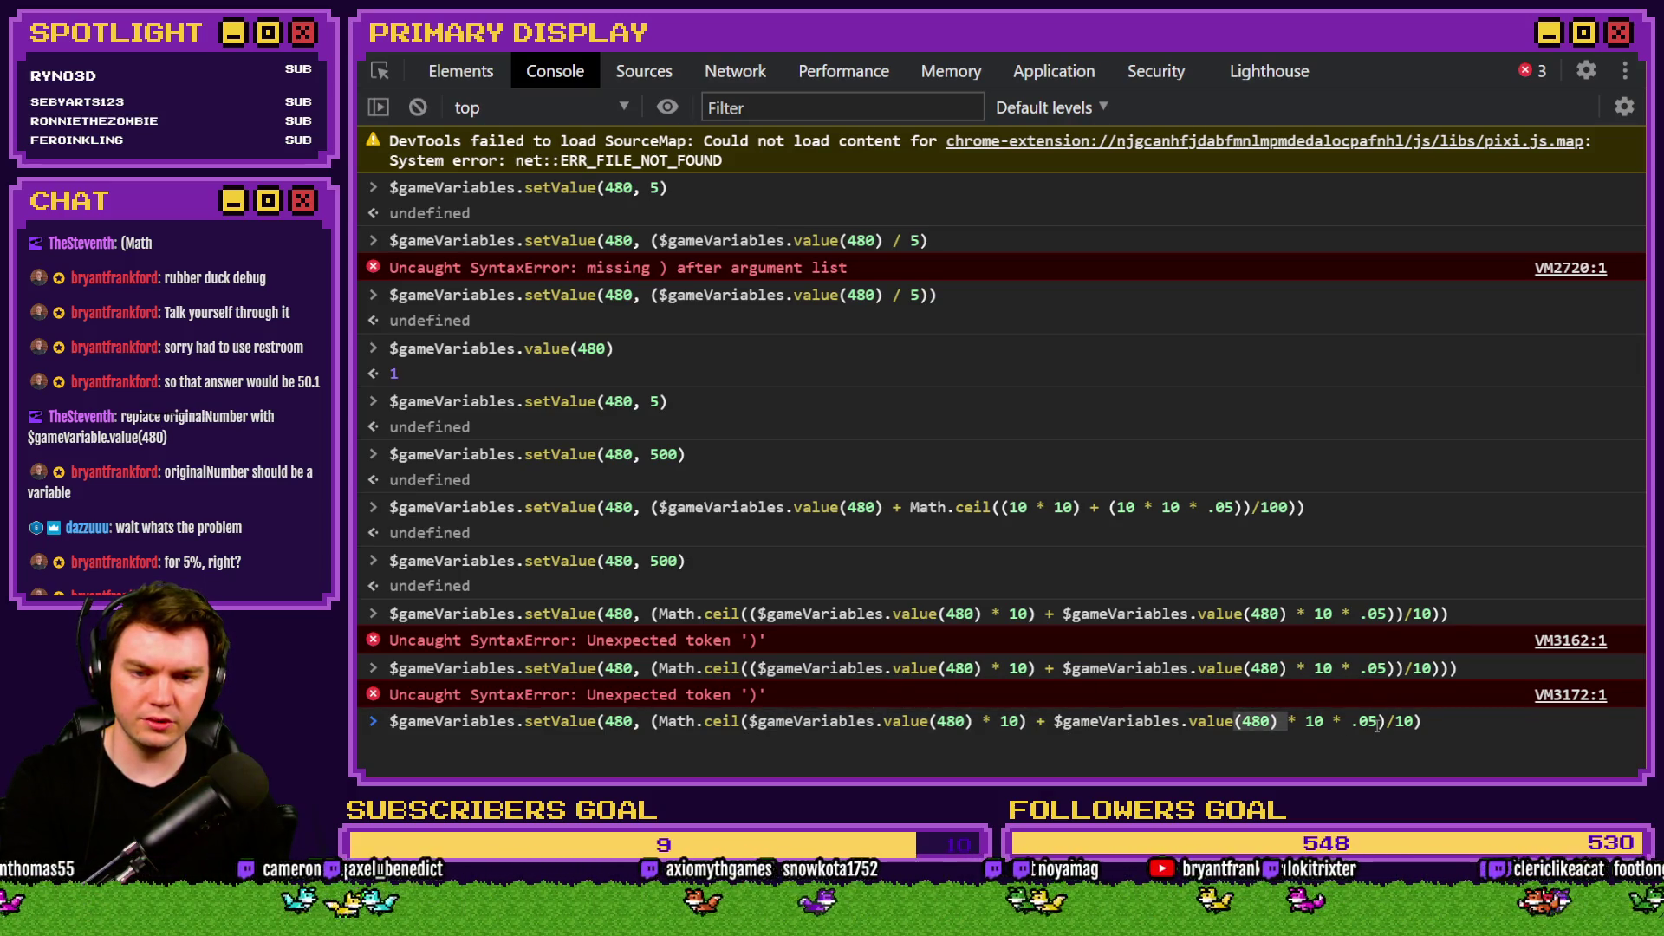
left_click(651, 723)
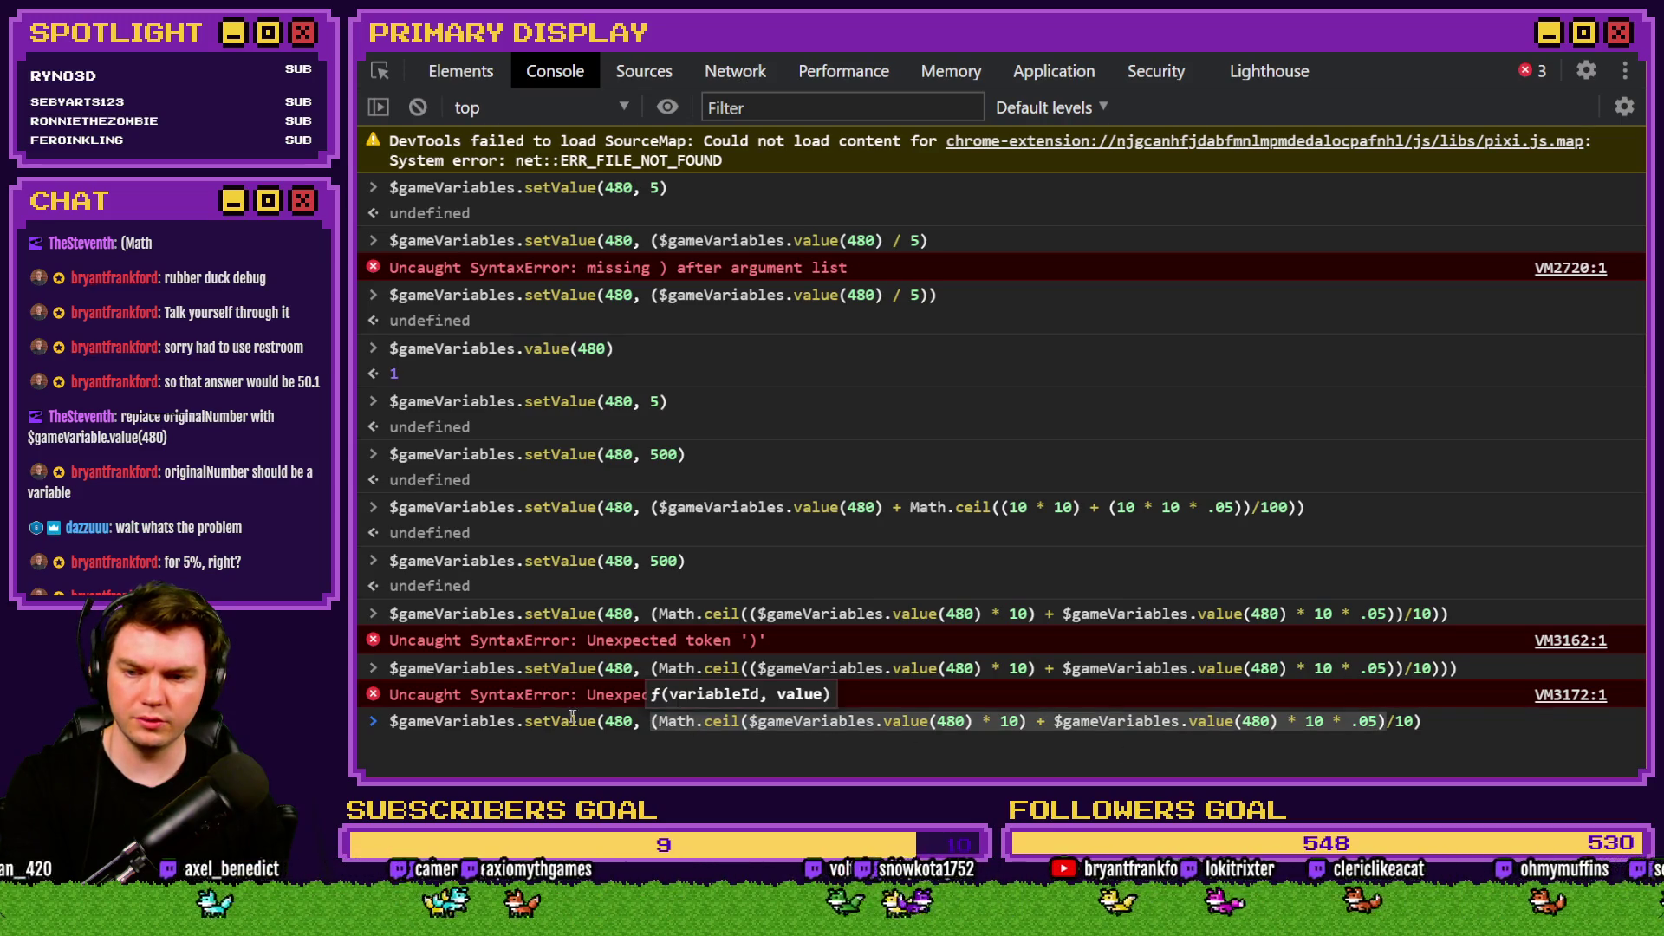
left_click(1444, 720)
key("Return")
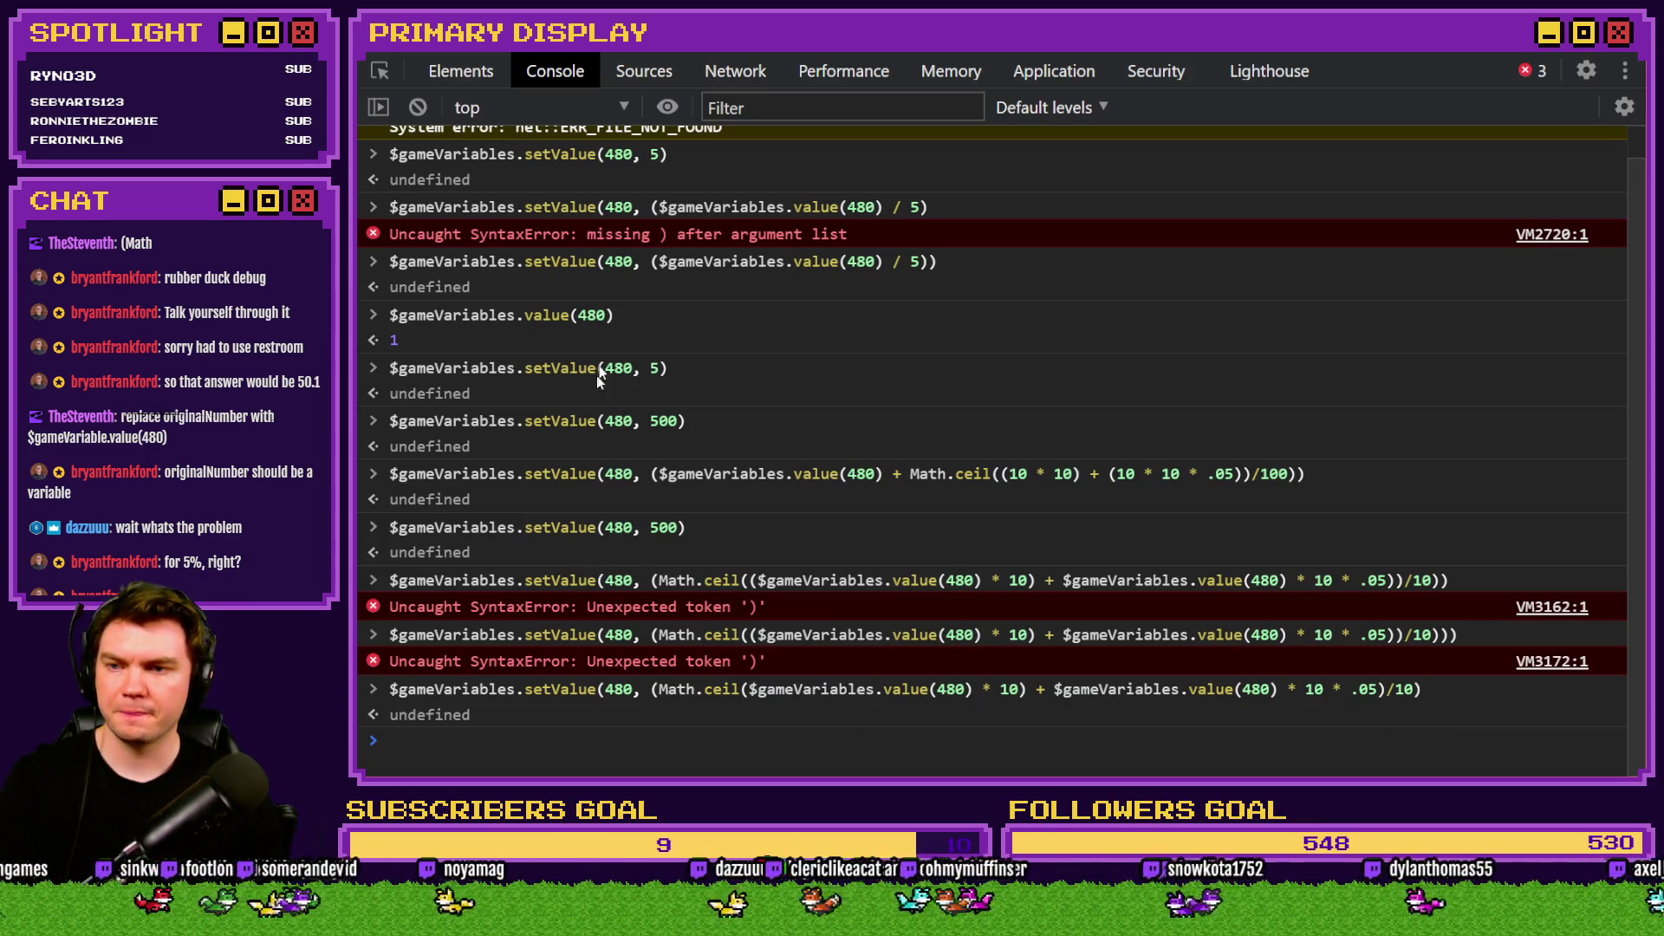
Reuse the earlier variable 480 lookup at the prompt.
left_click(615, 316)
left_click(547, 741)
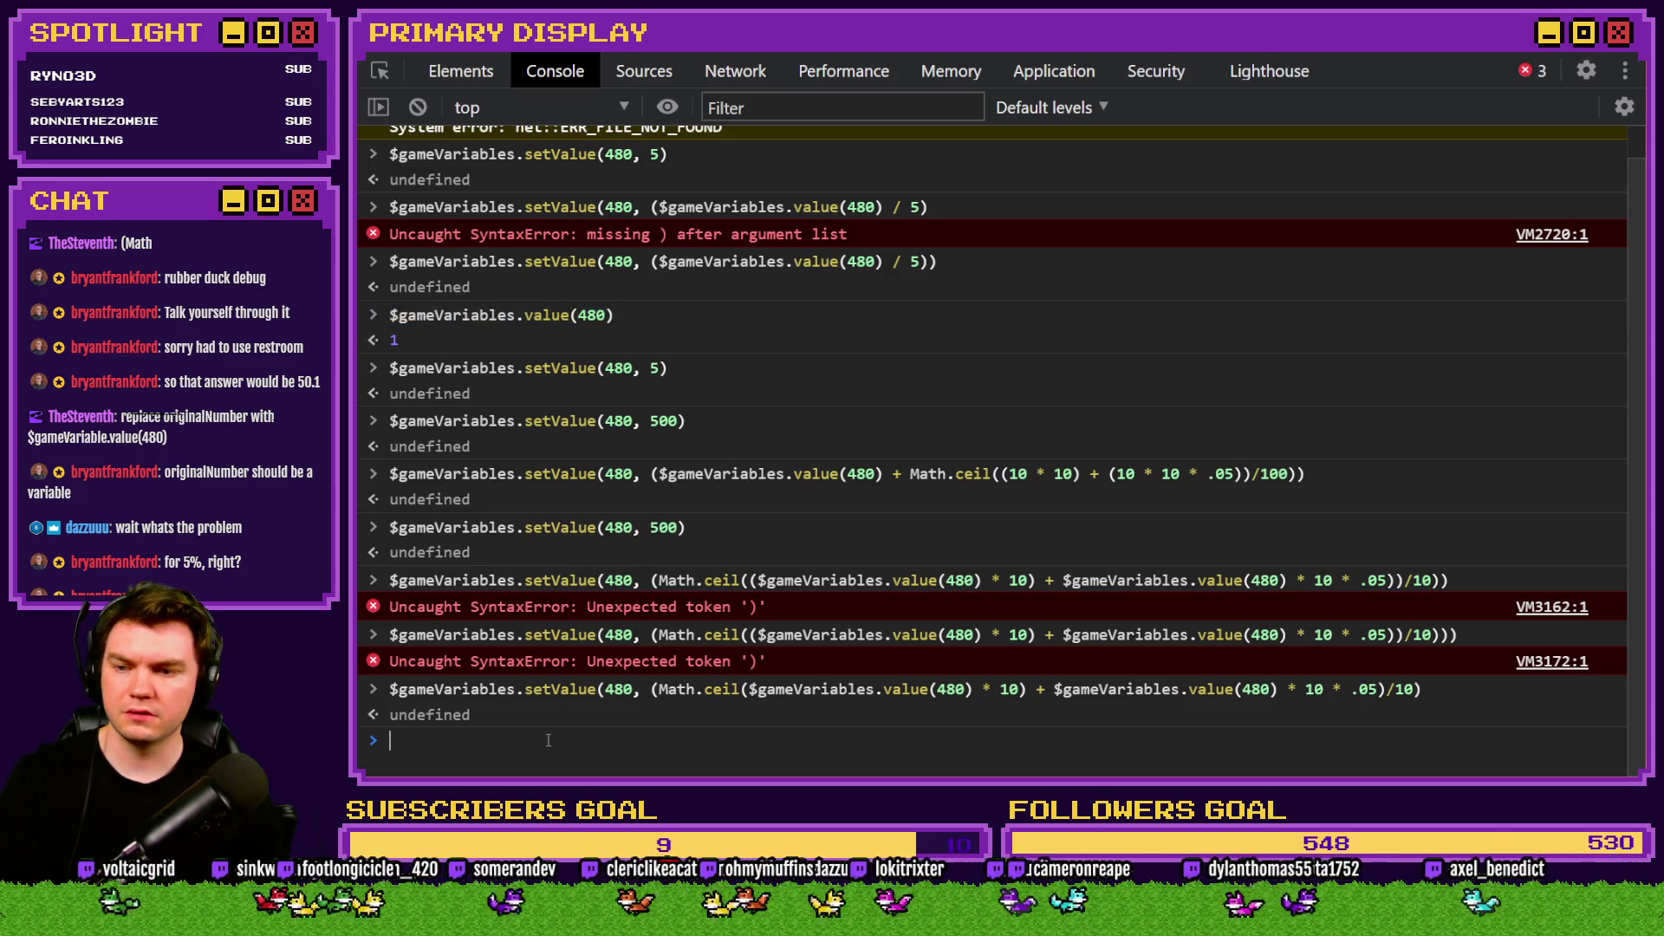
type("$gameVariables.value(480)")
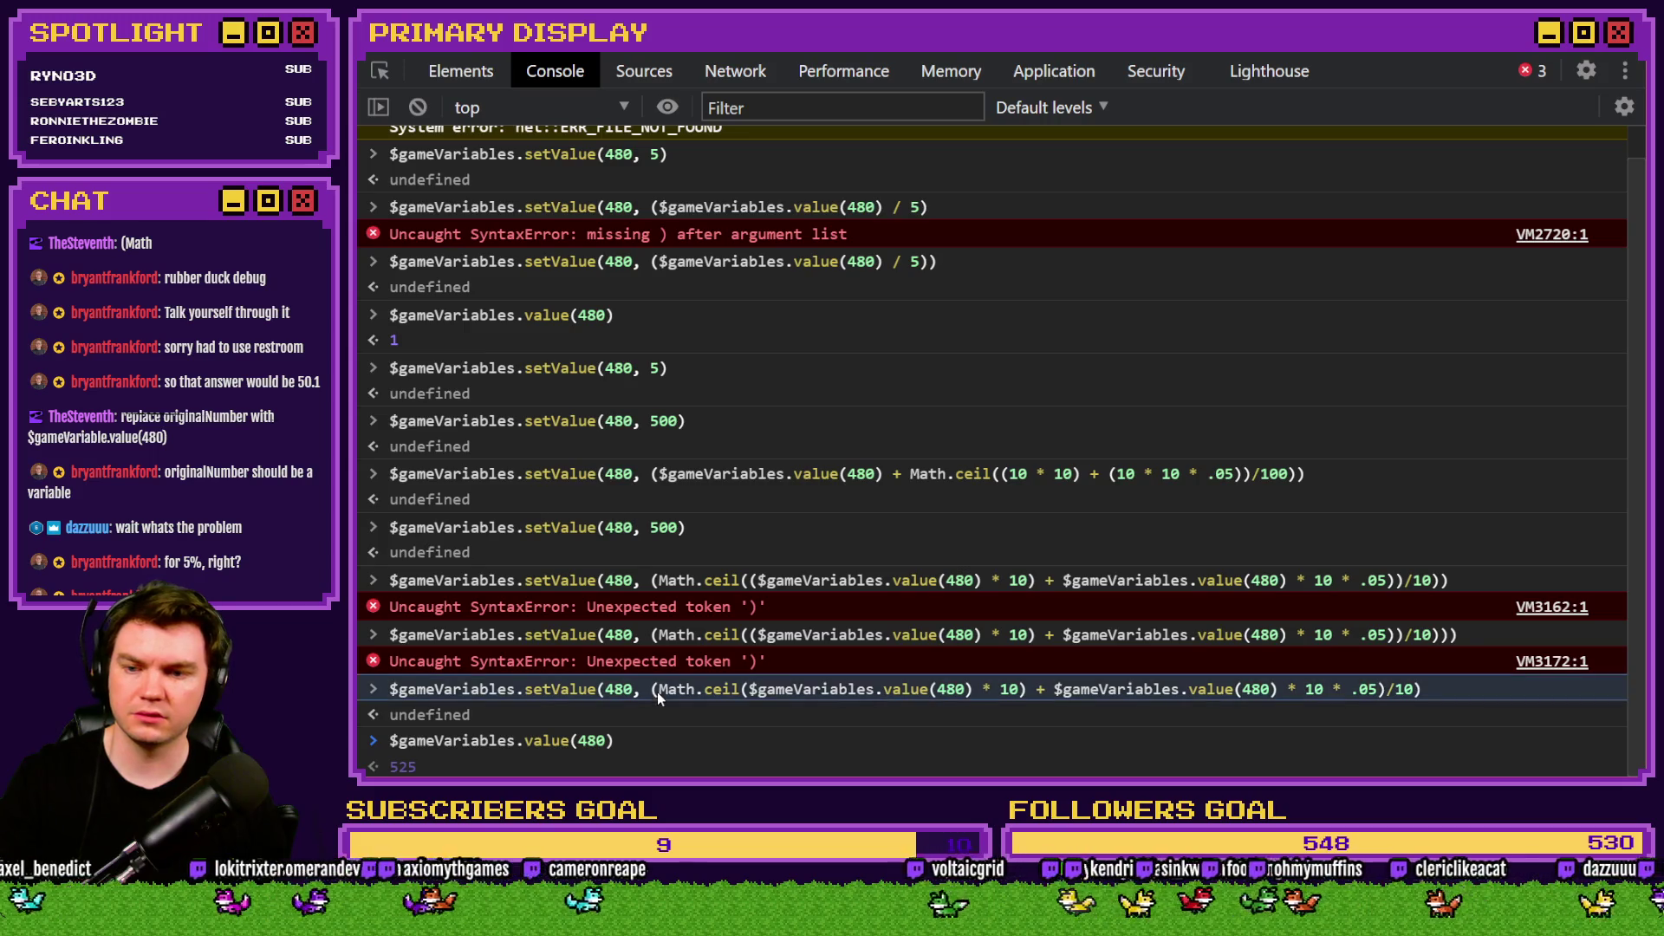
Review the Math.ceil formula after variable 480 reads 525, then close DevTools.
mouse_move(657, 691)
left_mouse_down()
mouse_move(1404, 691)
mouse_move(1379, 697)
left_mouse_up()
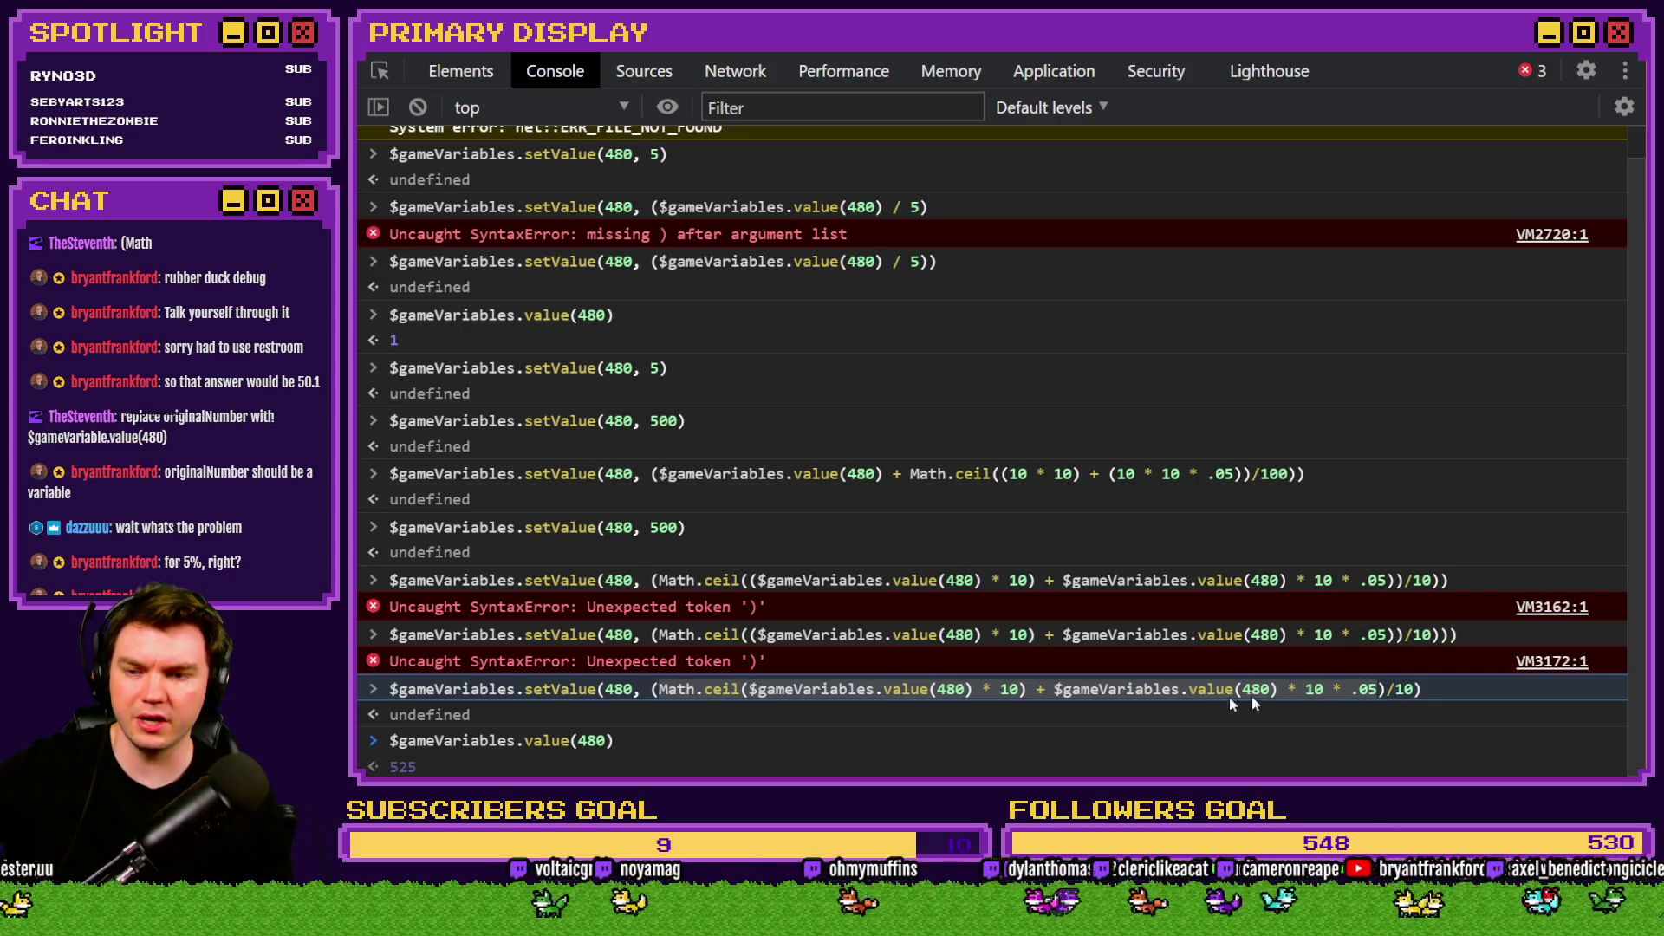
left_click(679, 693)
left_click_drag(655, 690, 1353, 688)
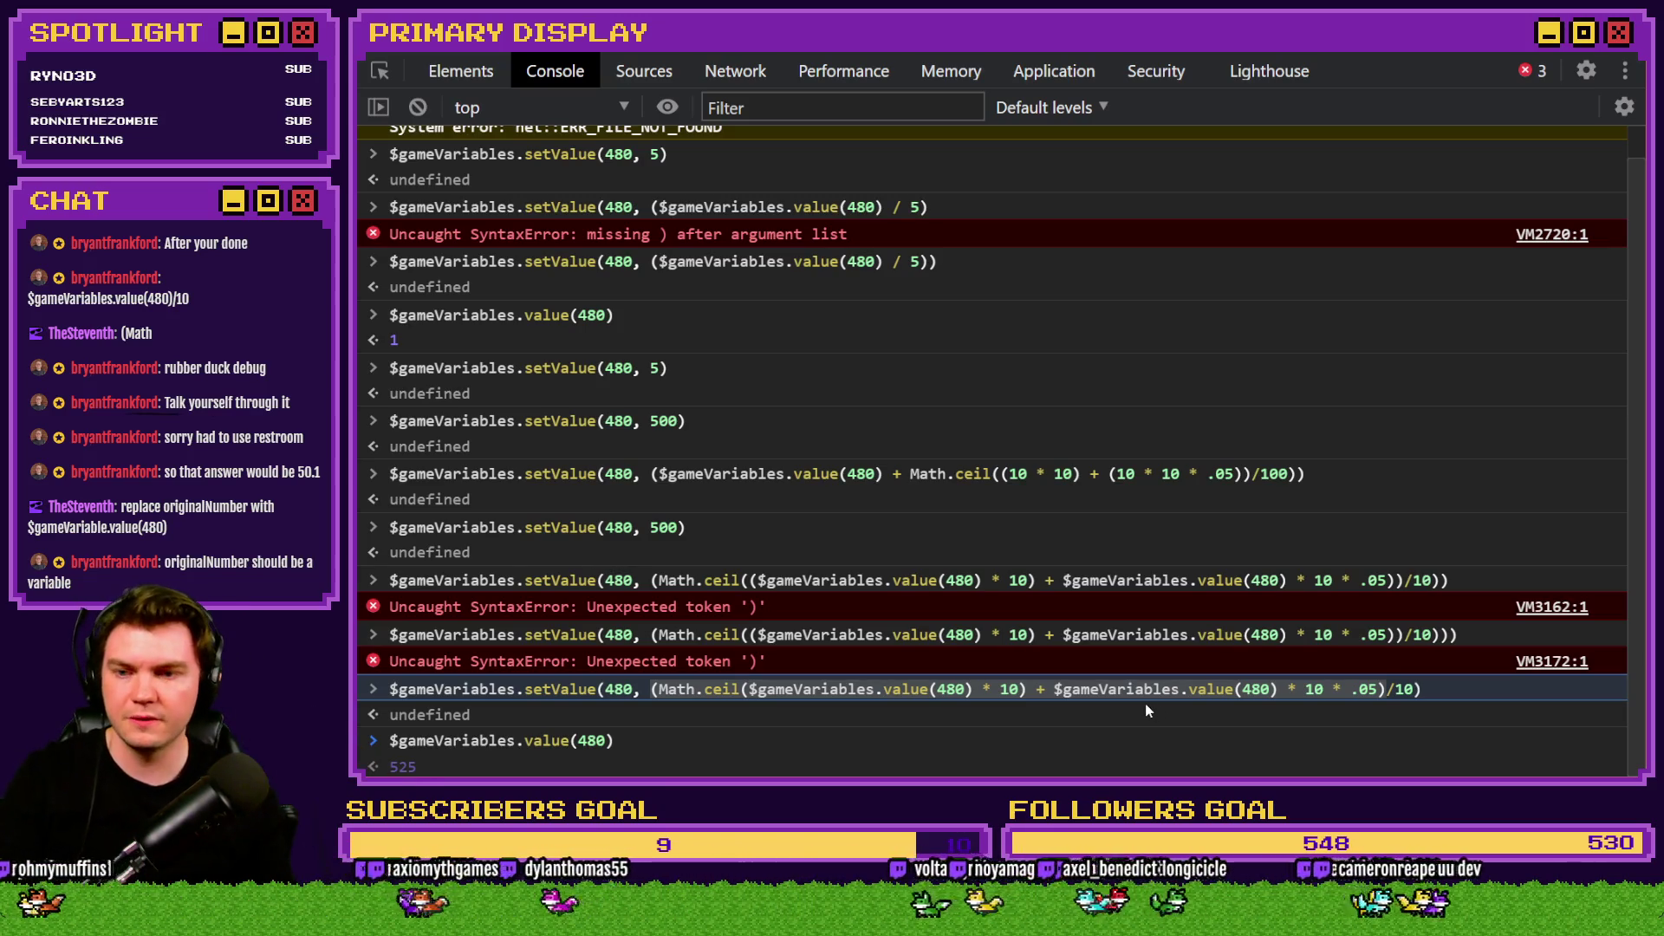
left_click(1614, 48)
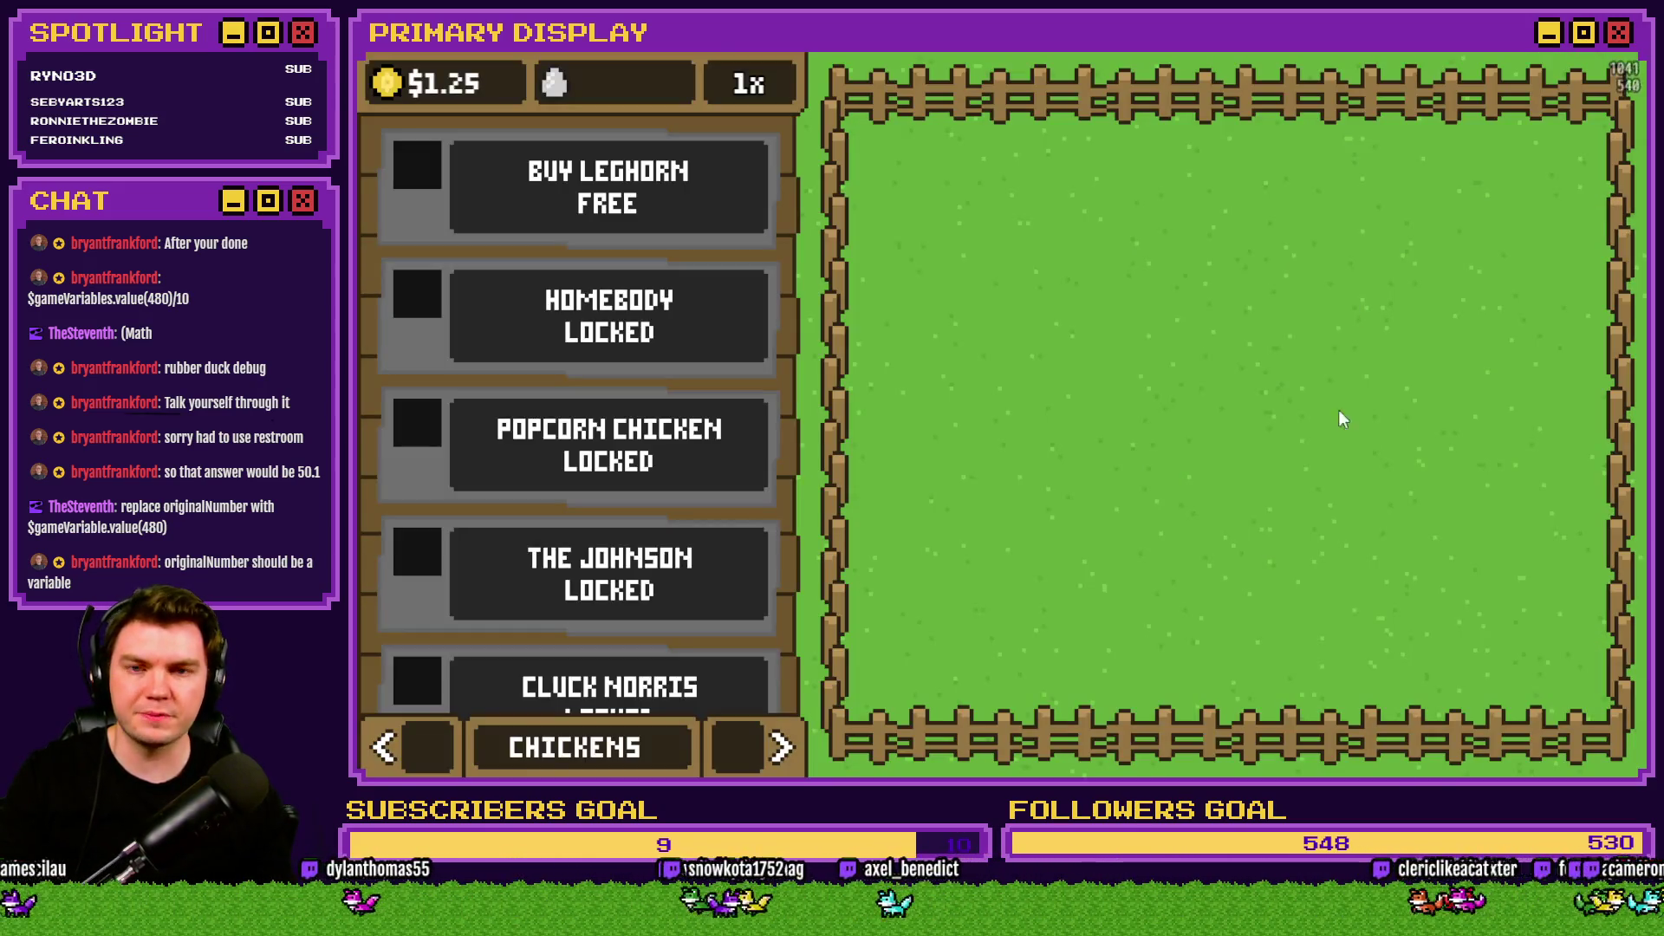
Close the playtest with Alt+F4 and reopen event EV001's chicken 4–7 starting stats.
left_click_drag(1621, 58, 1398, 103)
key("alt+F4")
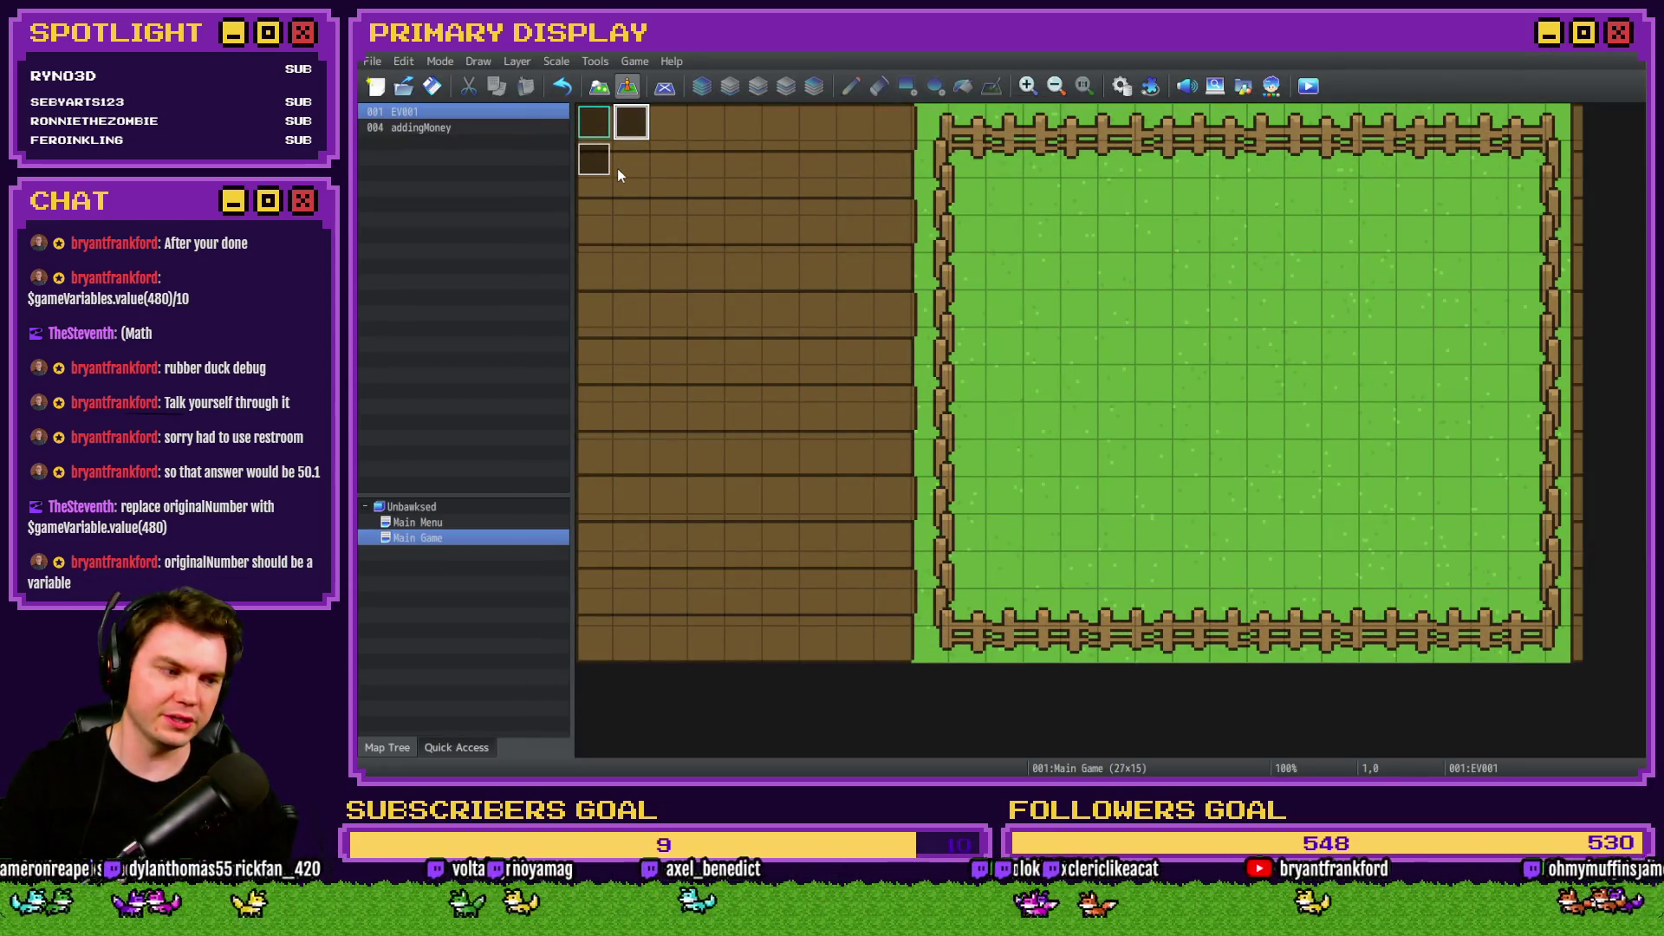
double_click(626, 135)
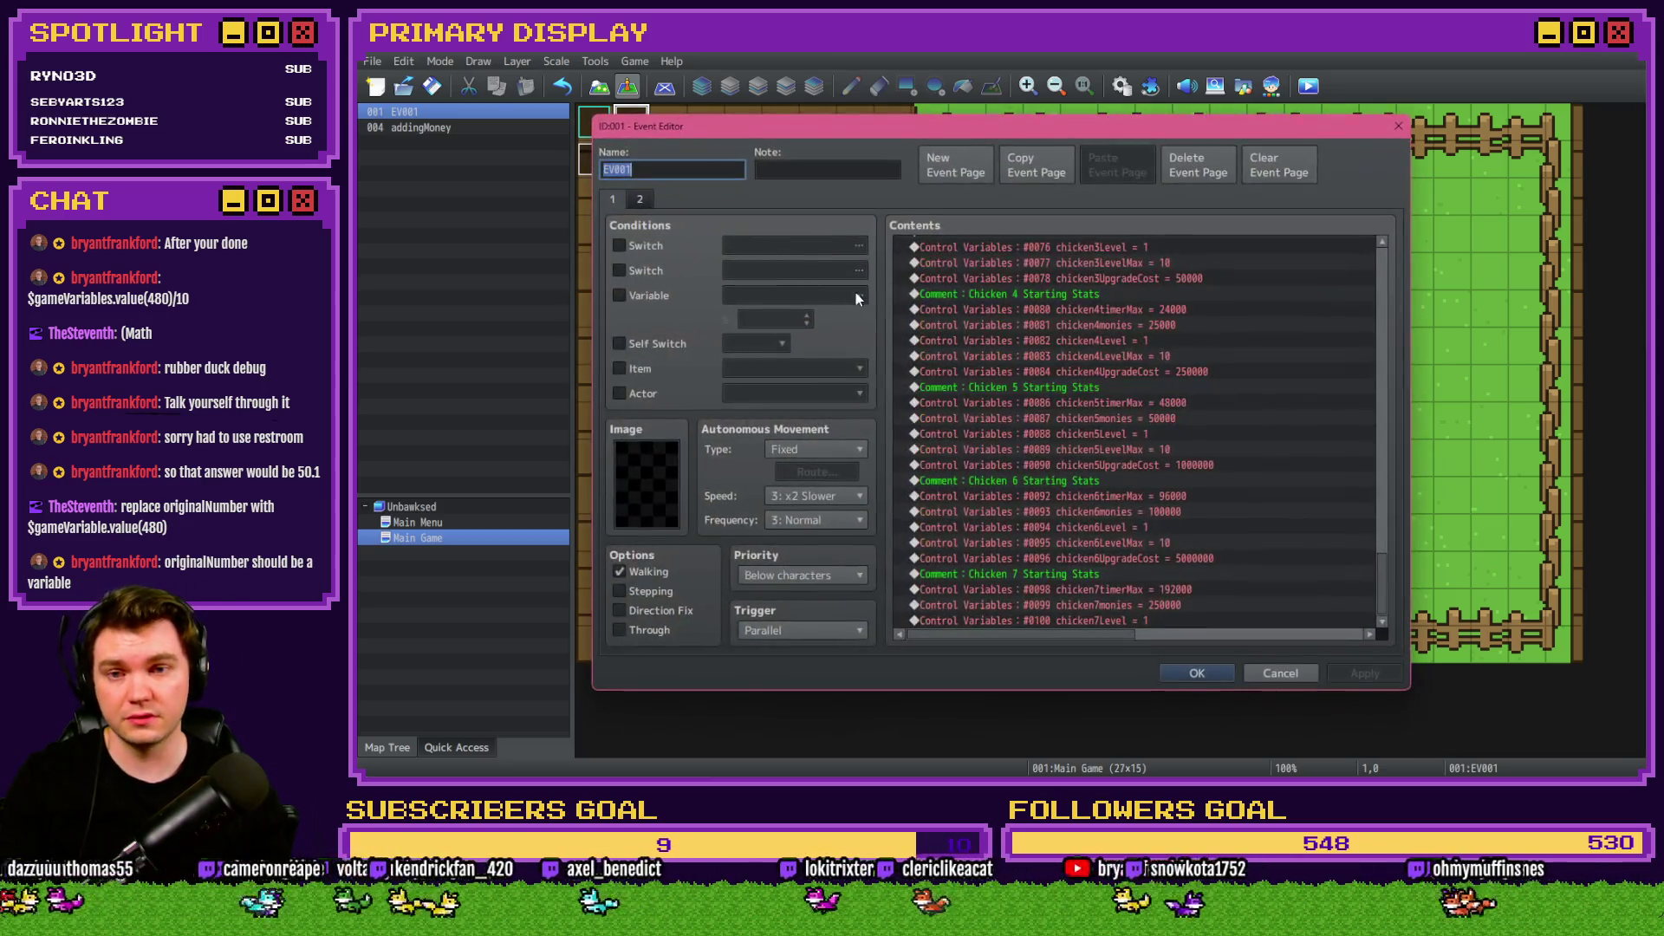
double_click(1118, 312)
left_click(1180, 578)
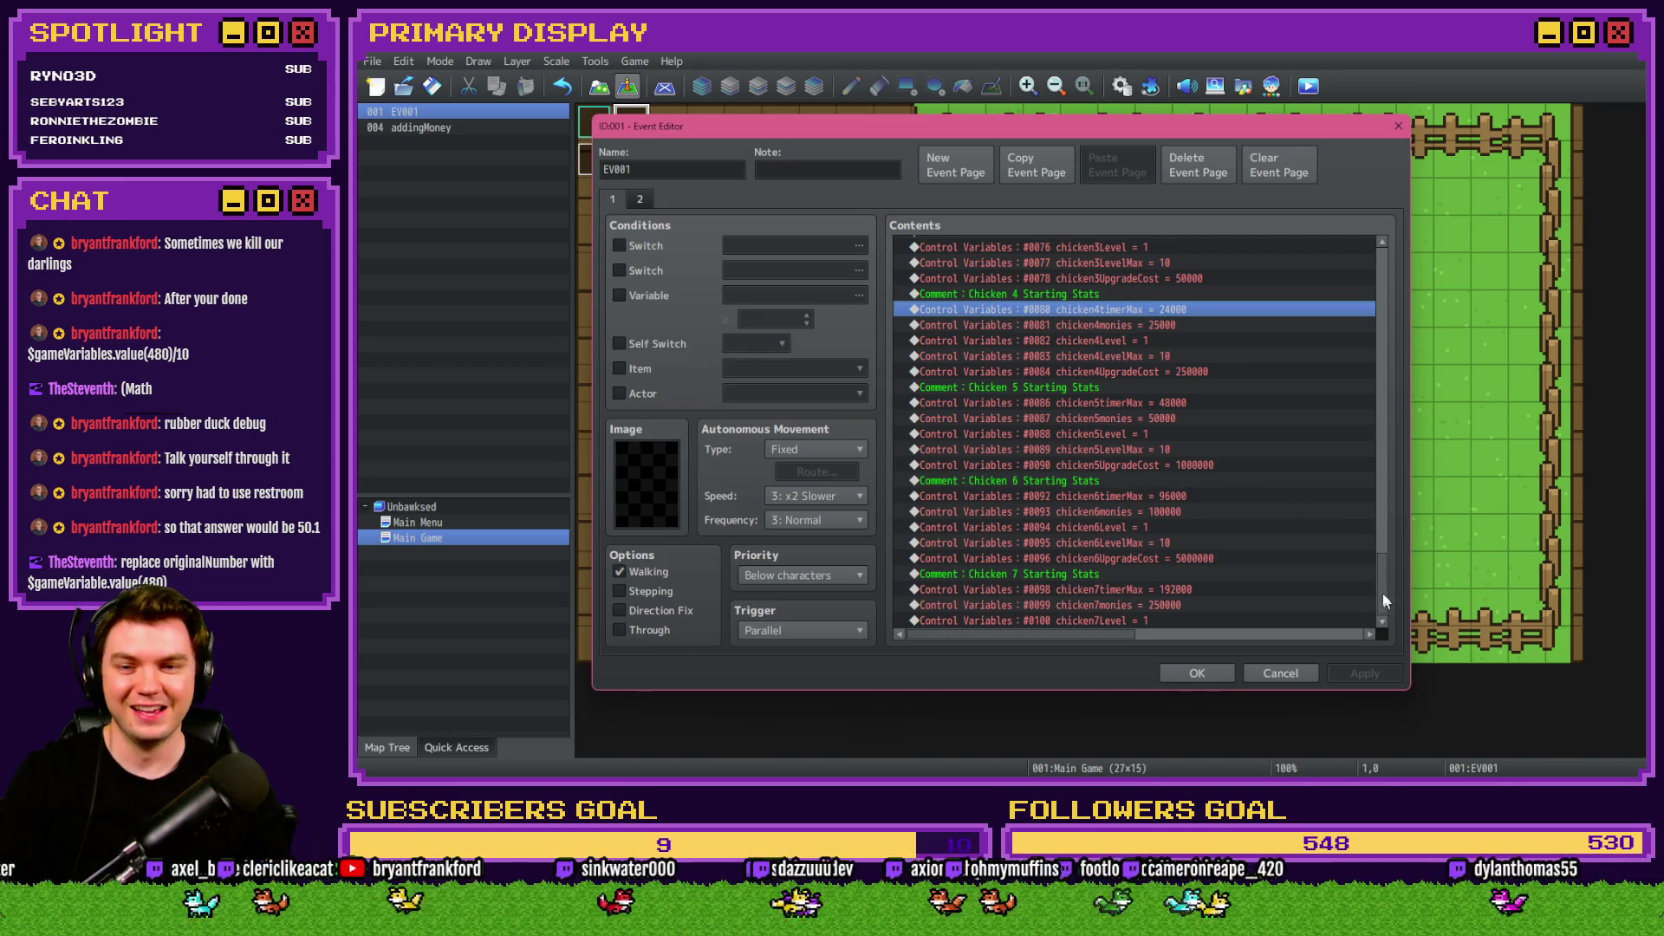
Reduce the chicken 1 timer maximum and cut chicken 2's from 6000 to 600.
scroll(1381, 387, "down", 12)
scroll(1382, 388, "up", 20)
double_click(1156, 275)
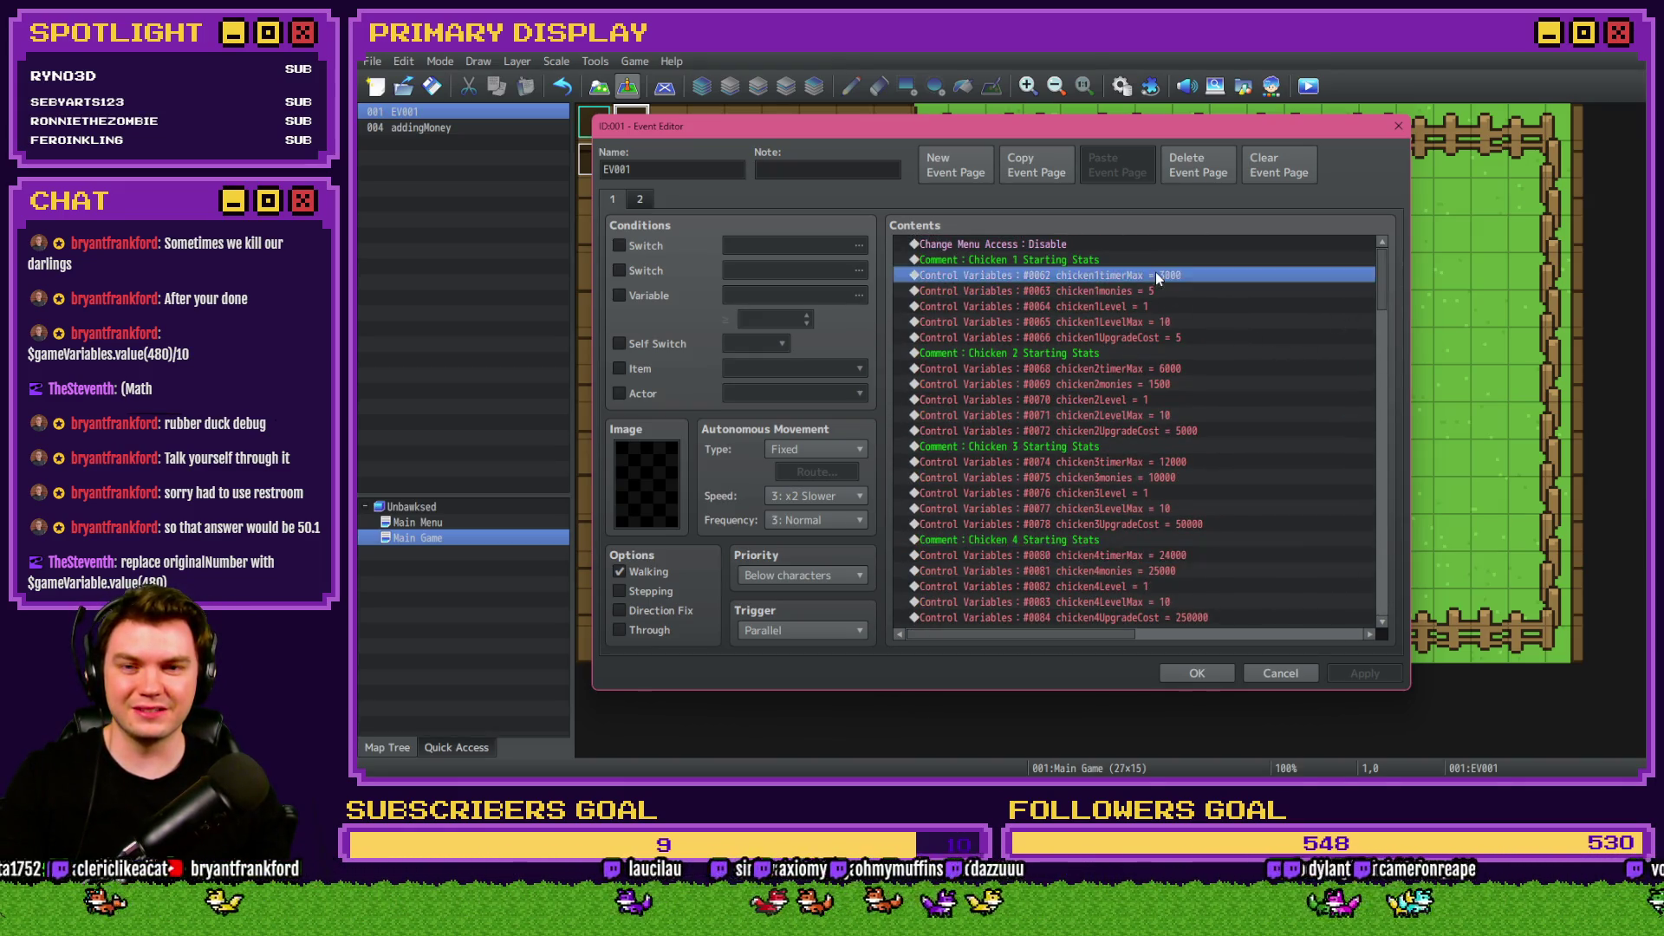
left_click(1105, 444)
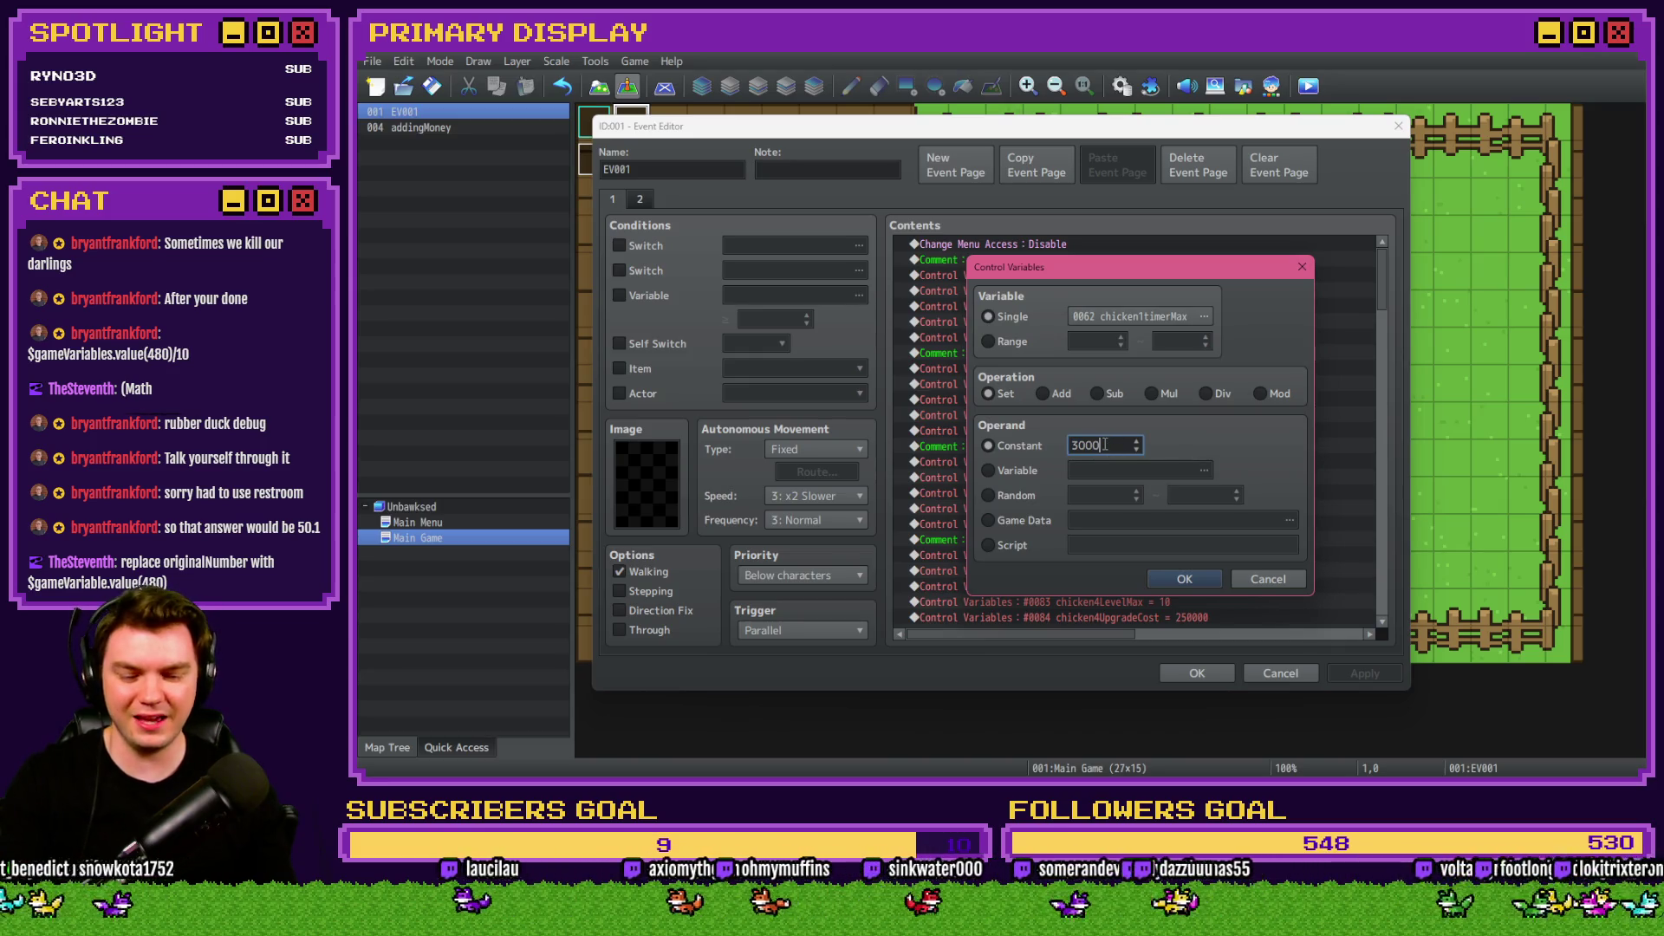
left_click(1184, 579)
double_click(1165, 371)
left_click(1103, 444)
key("BackSpace")
left_click(1184, 579)
Lower the chicken 3 and chicken 4 timer maximums to 1200 and 2400.
left_click(1119, 464)
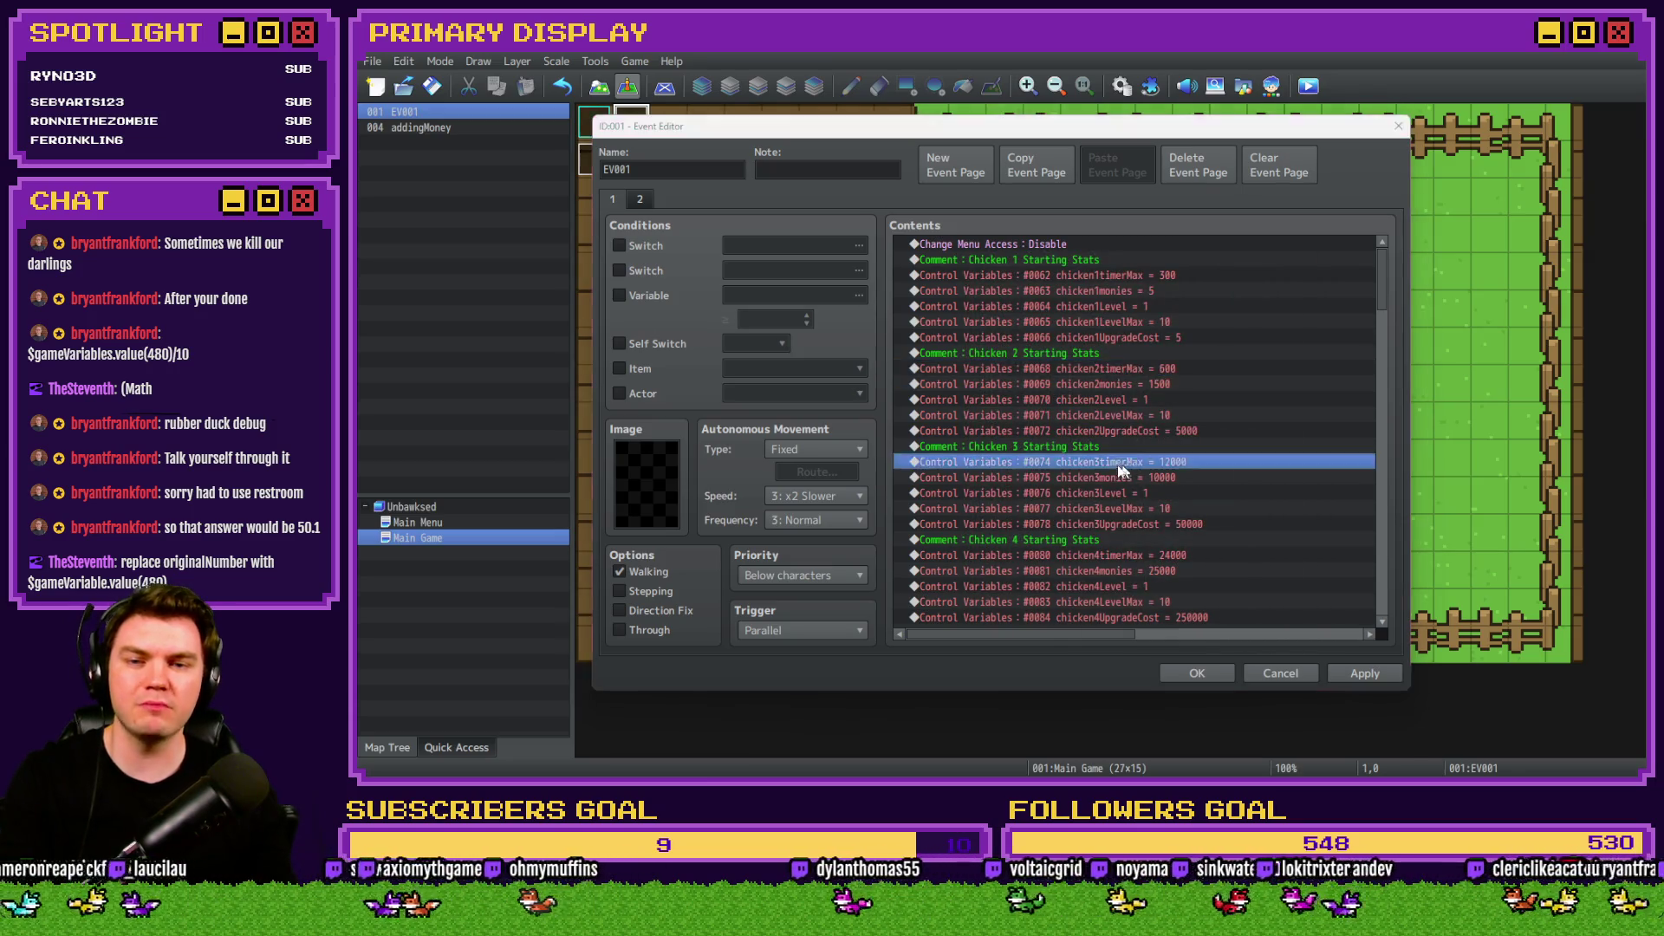
double_click(1119, 463)
left_click(1105, 444)
key("BackSpace")
left_click(1178, 576)
scroll(1109, 473, "down", 2)
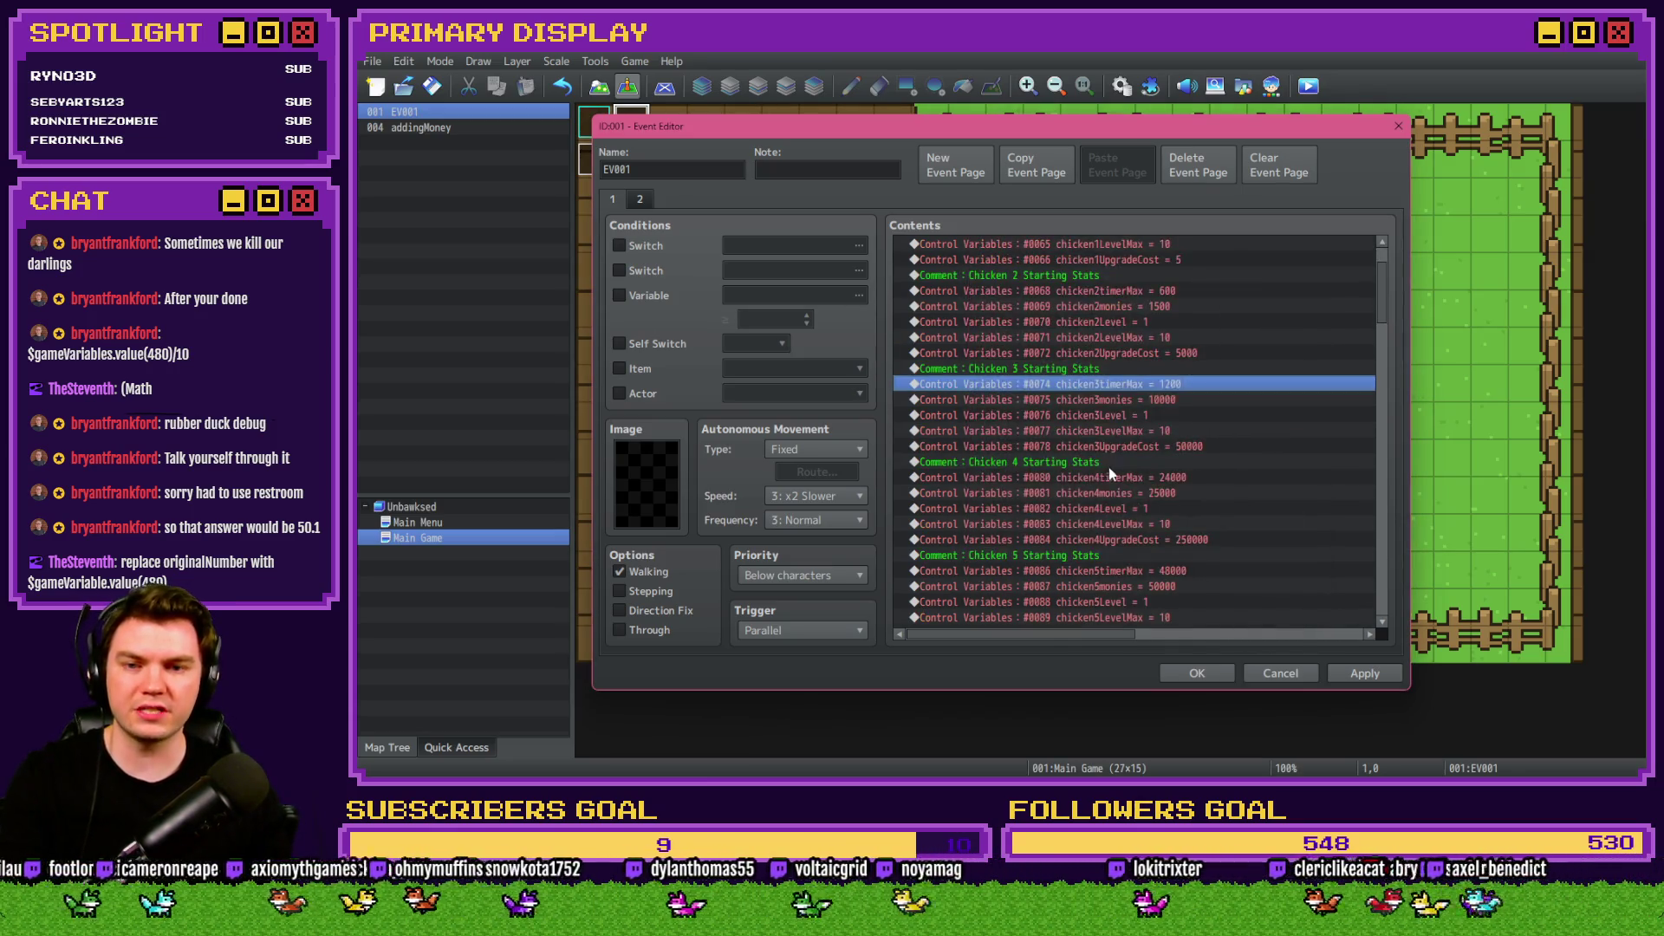
double_click(1109, 476)
left_click(1105, 445)
key("BackSpace")
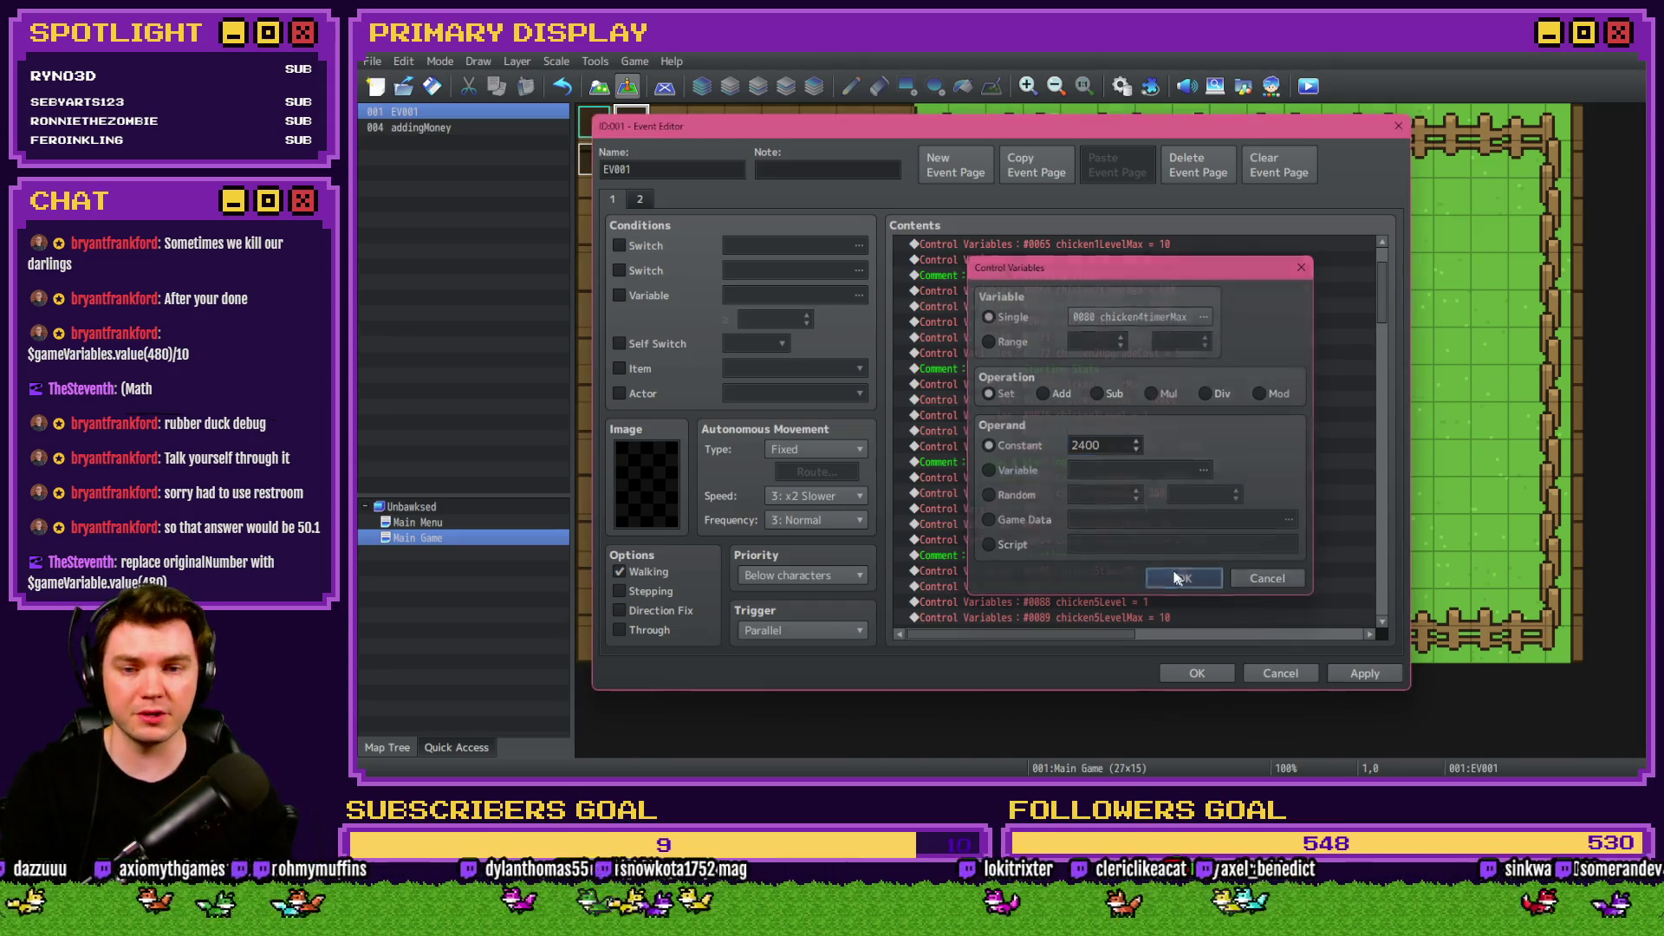
left_click(1180, 577)
Lower the chicken 5 and chicken 6 timer maximums to 4800 and 9600.
scroll(1105, 523, "down", 2)
double_click(1151, 496)
key("Escape")
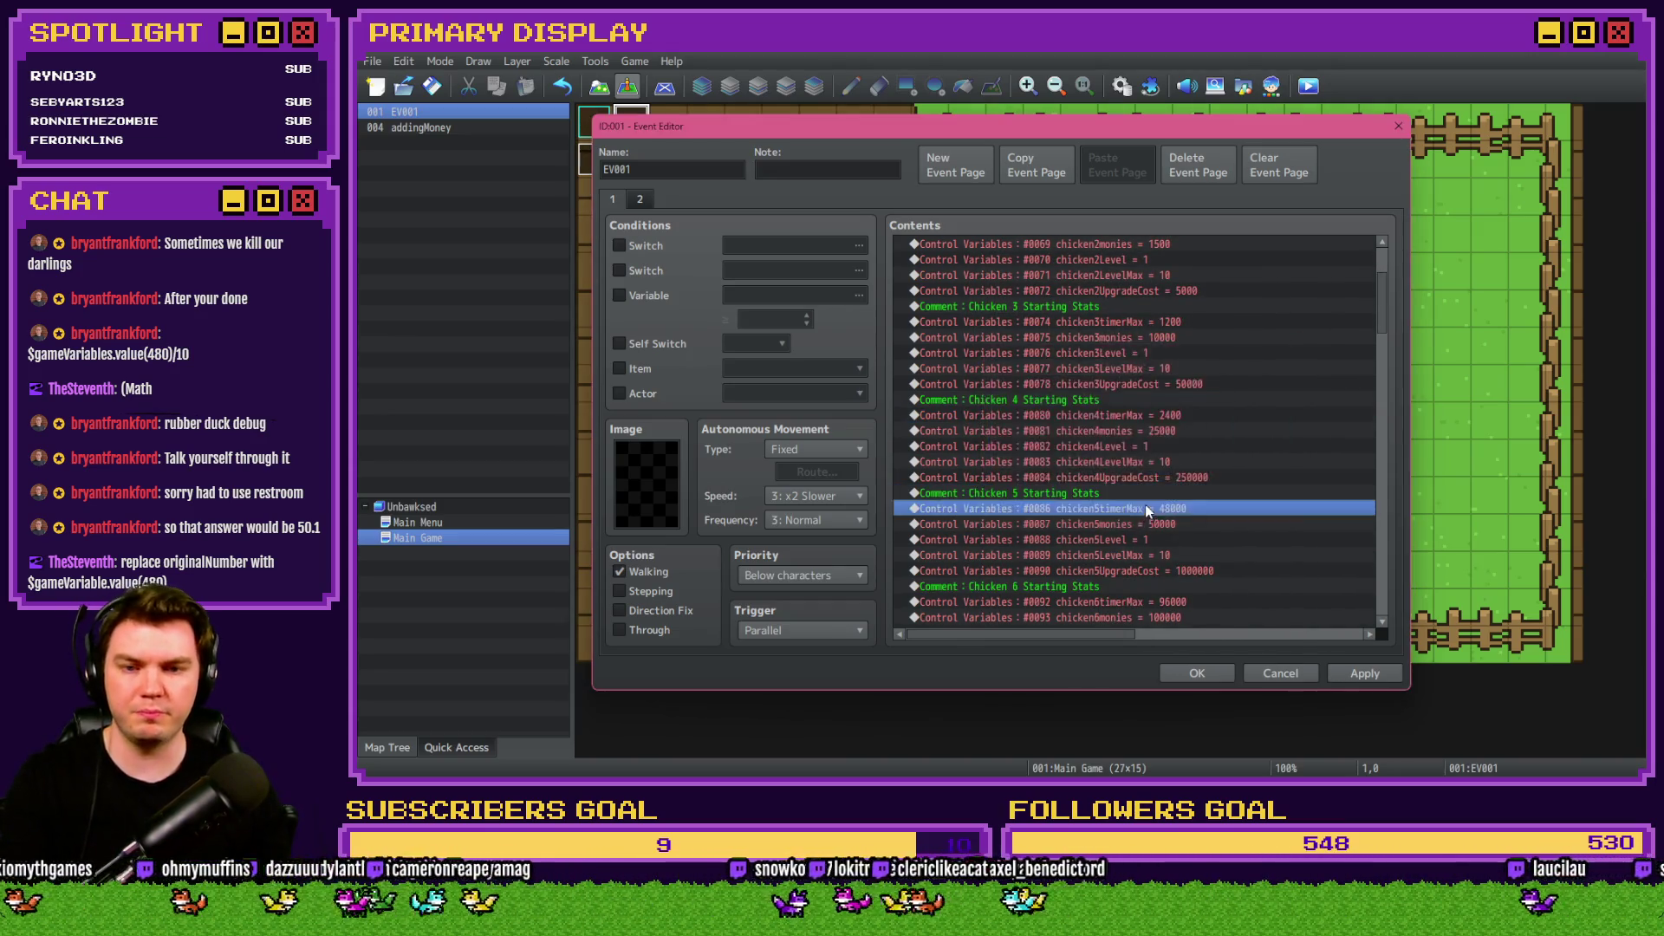
double_click(1144, 508)
key("BackSpace")
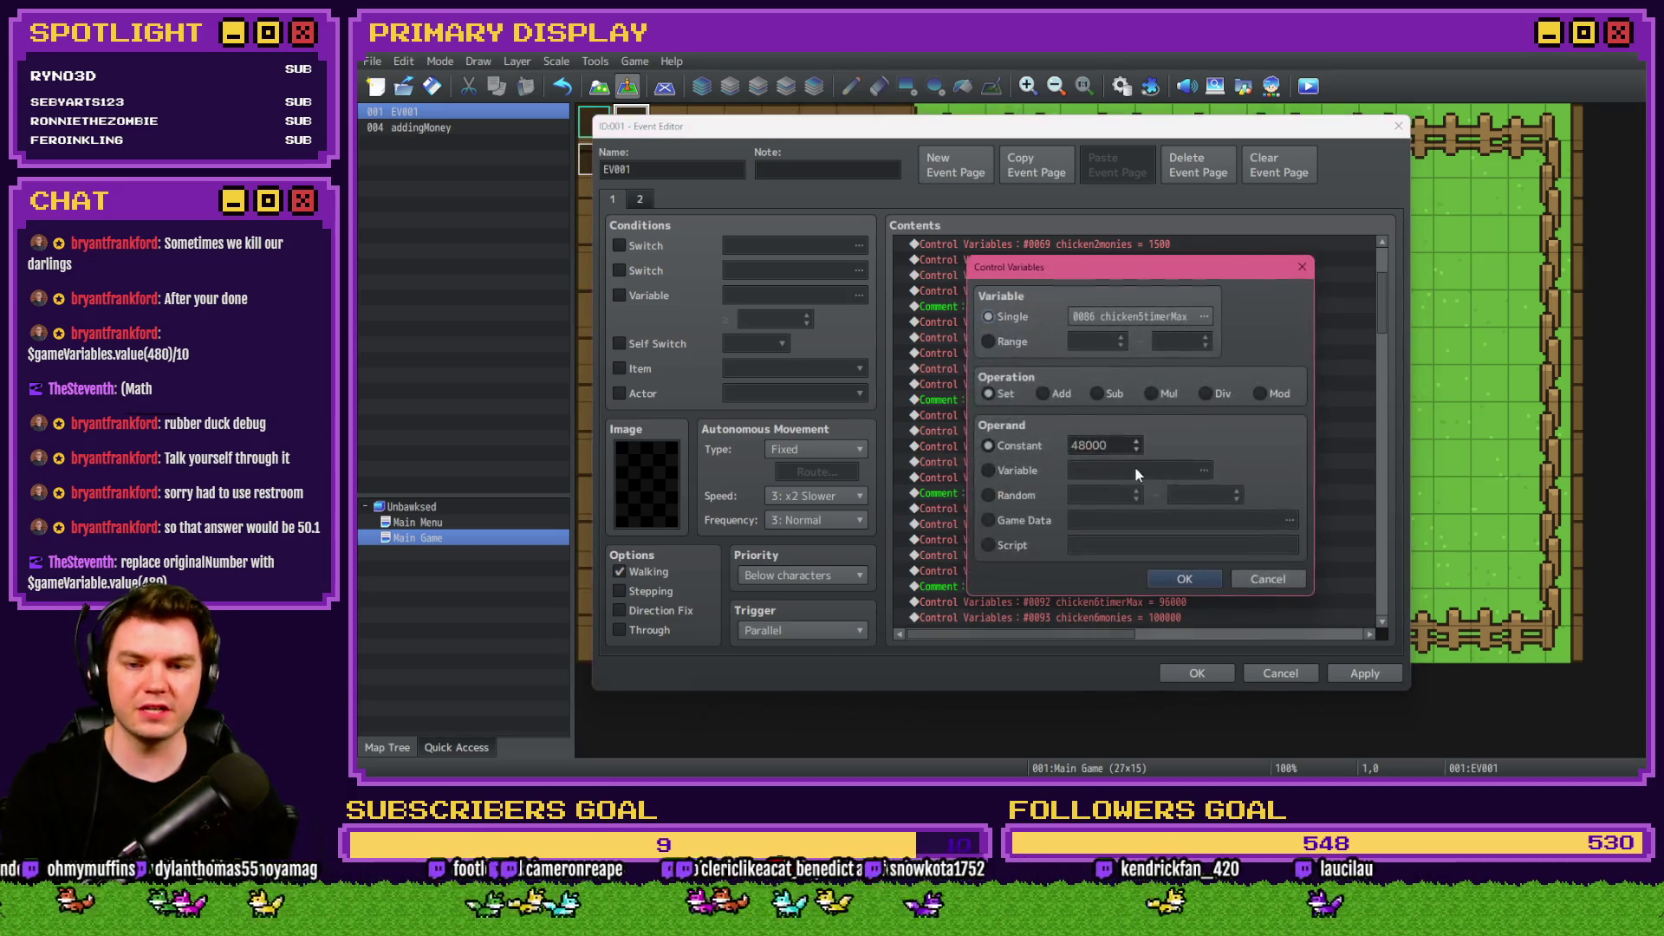
type("4800")
left_click(1184, 578)
scroll(1177, 494, "down", 3)
double_click(1094, 461)
key("BackSpace")
key("Return")
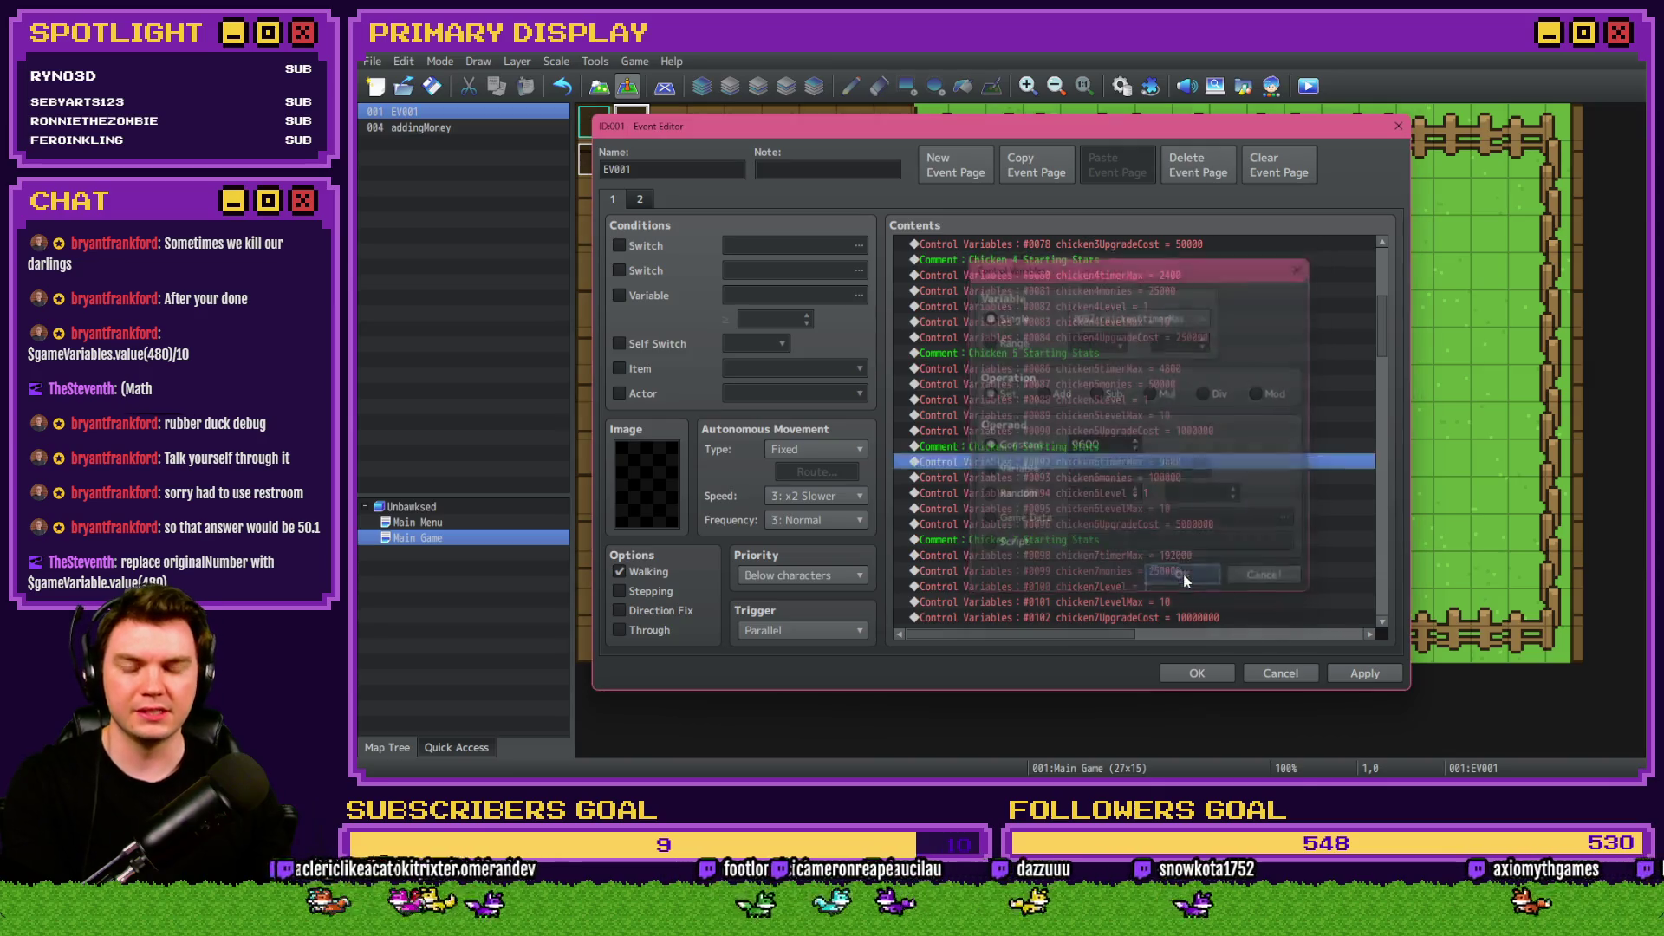
Lower the chicken 7 and chicken 8 timer maximums to 19200 and 38400.
scroll(1158, 485, "down", 3)
double_click(1083, 451)
key("BackSpace")
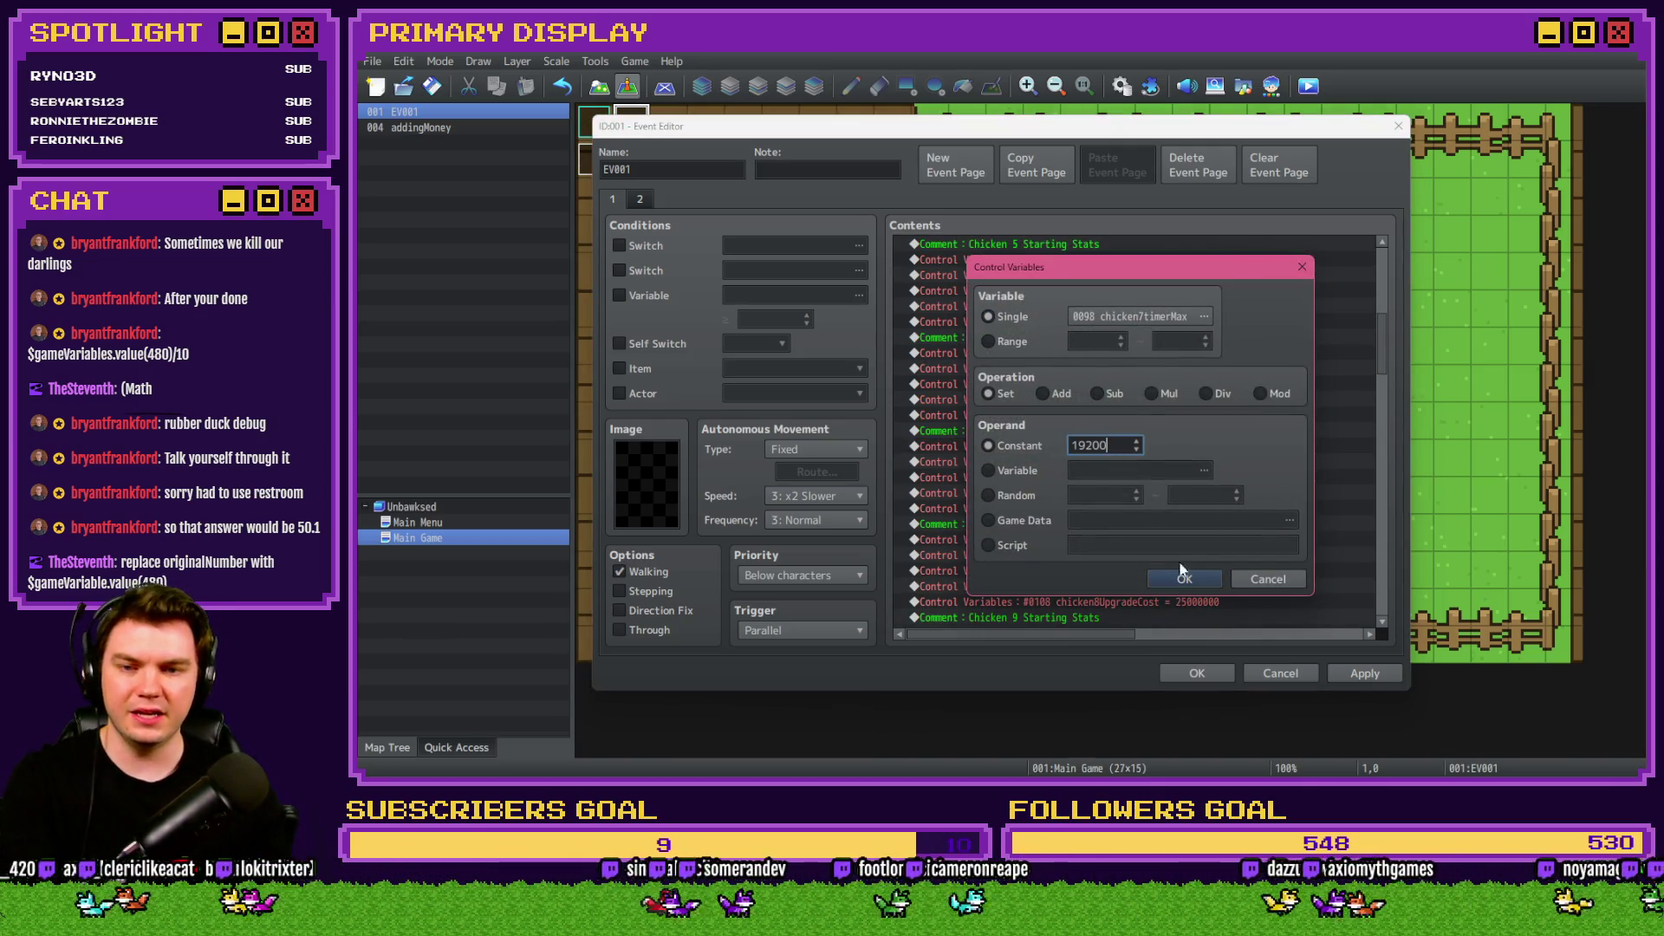
left_click(1176, 567)
scroll(1153, 461, "down", 2)
double_click(1153, 459)
key("Escape")
double_click(1151, 448)
double_click(1116, 445)
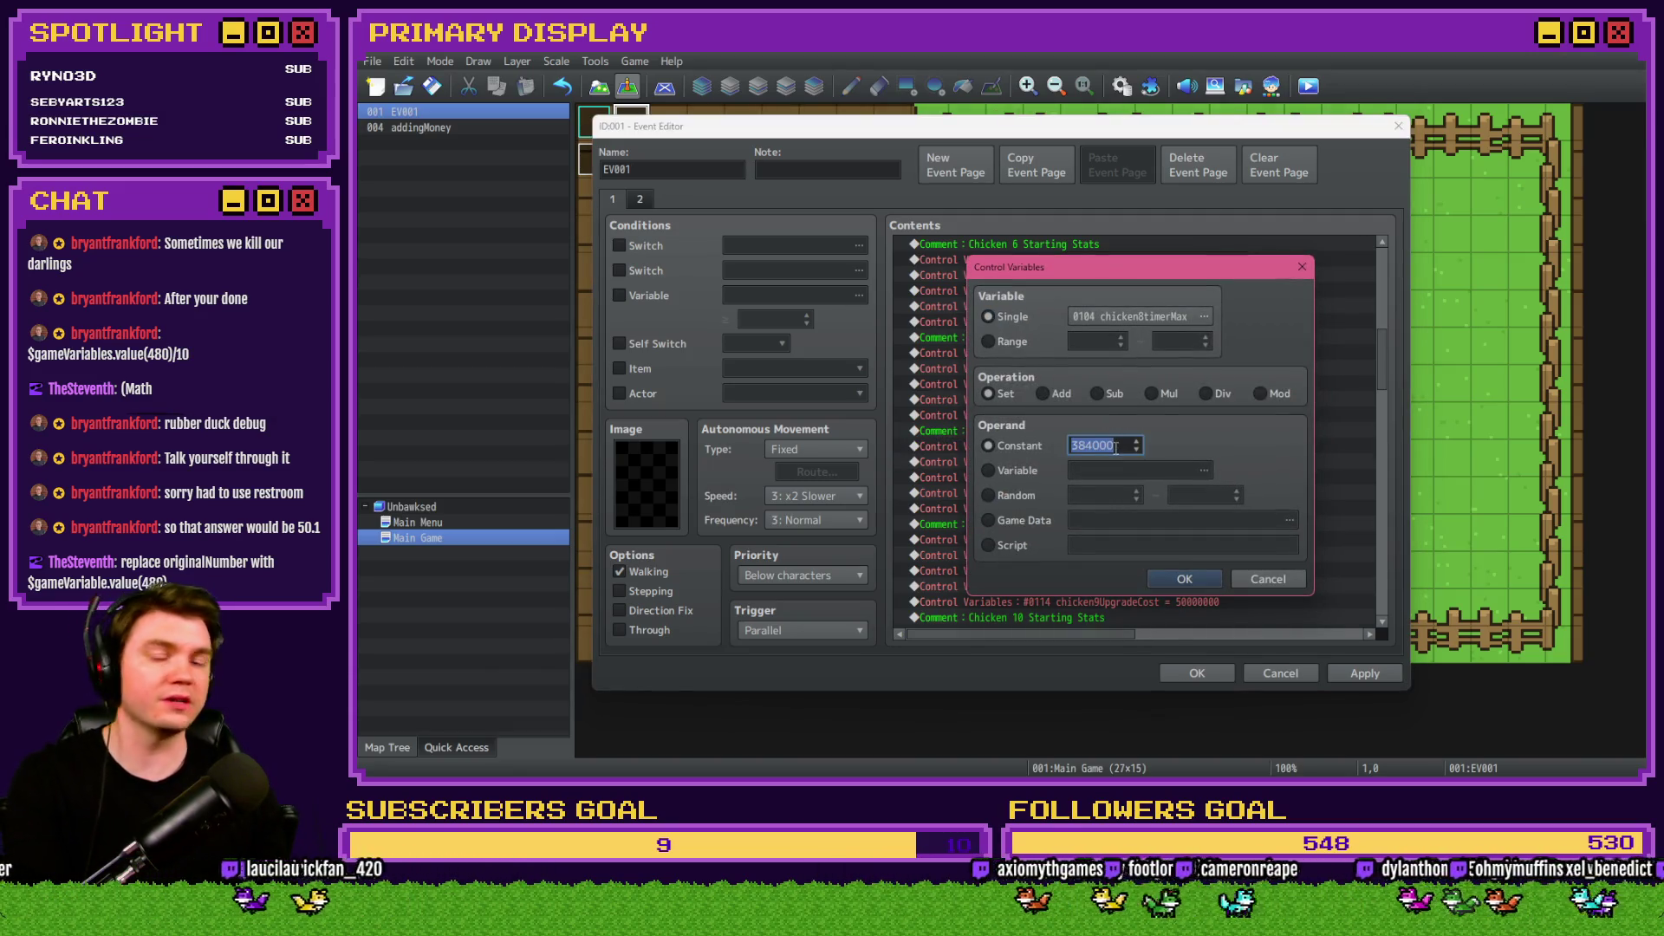
type("38400")
left_click(1177, 578)
Replace the chicken 9 and 10 timer constants with 76800 and 153600.
scroll(1154, 468, "down", 1)
double_click(1153, 468)
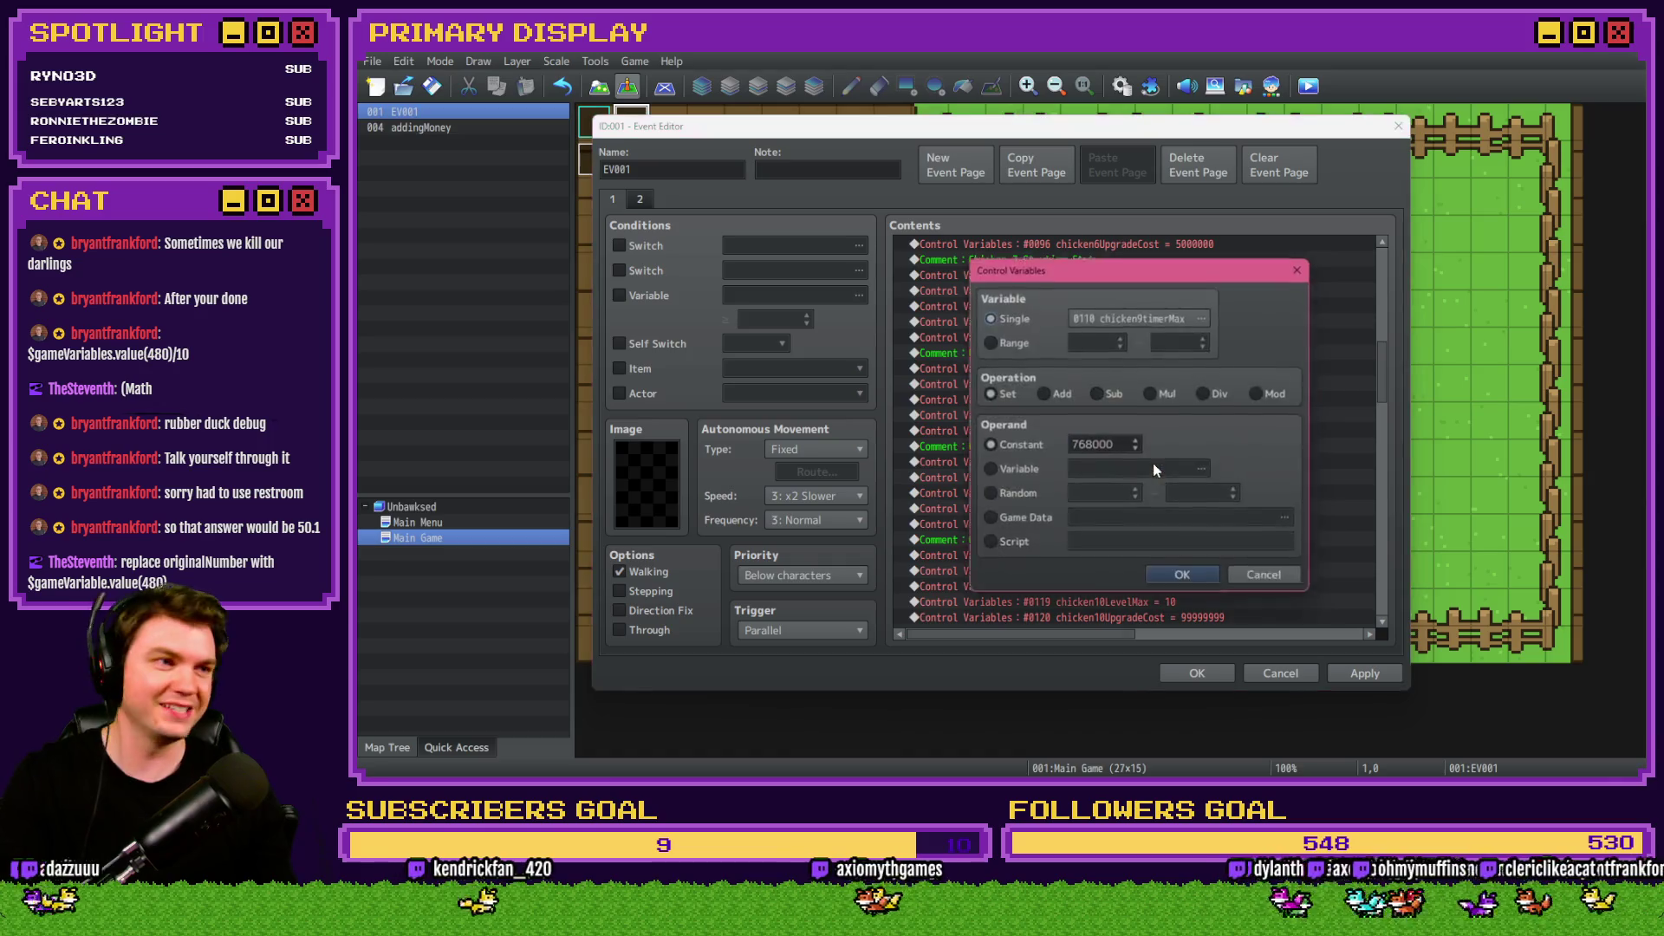
double_click(1118, 443)
type("76800")
left_click(1183, 574)
scroll(1140, 520, "down", 2)
double_click(1113, 445)
double_click(1118, 445)
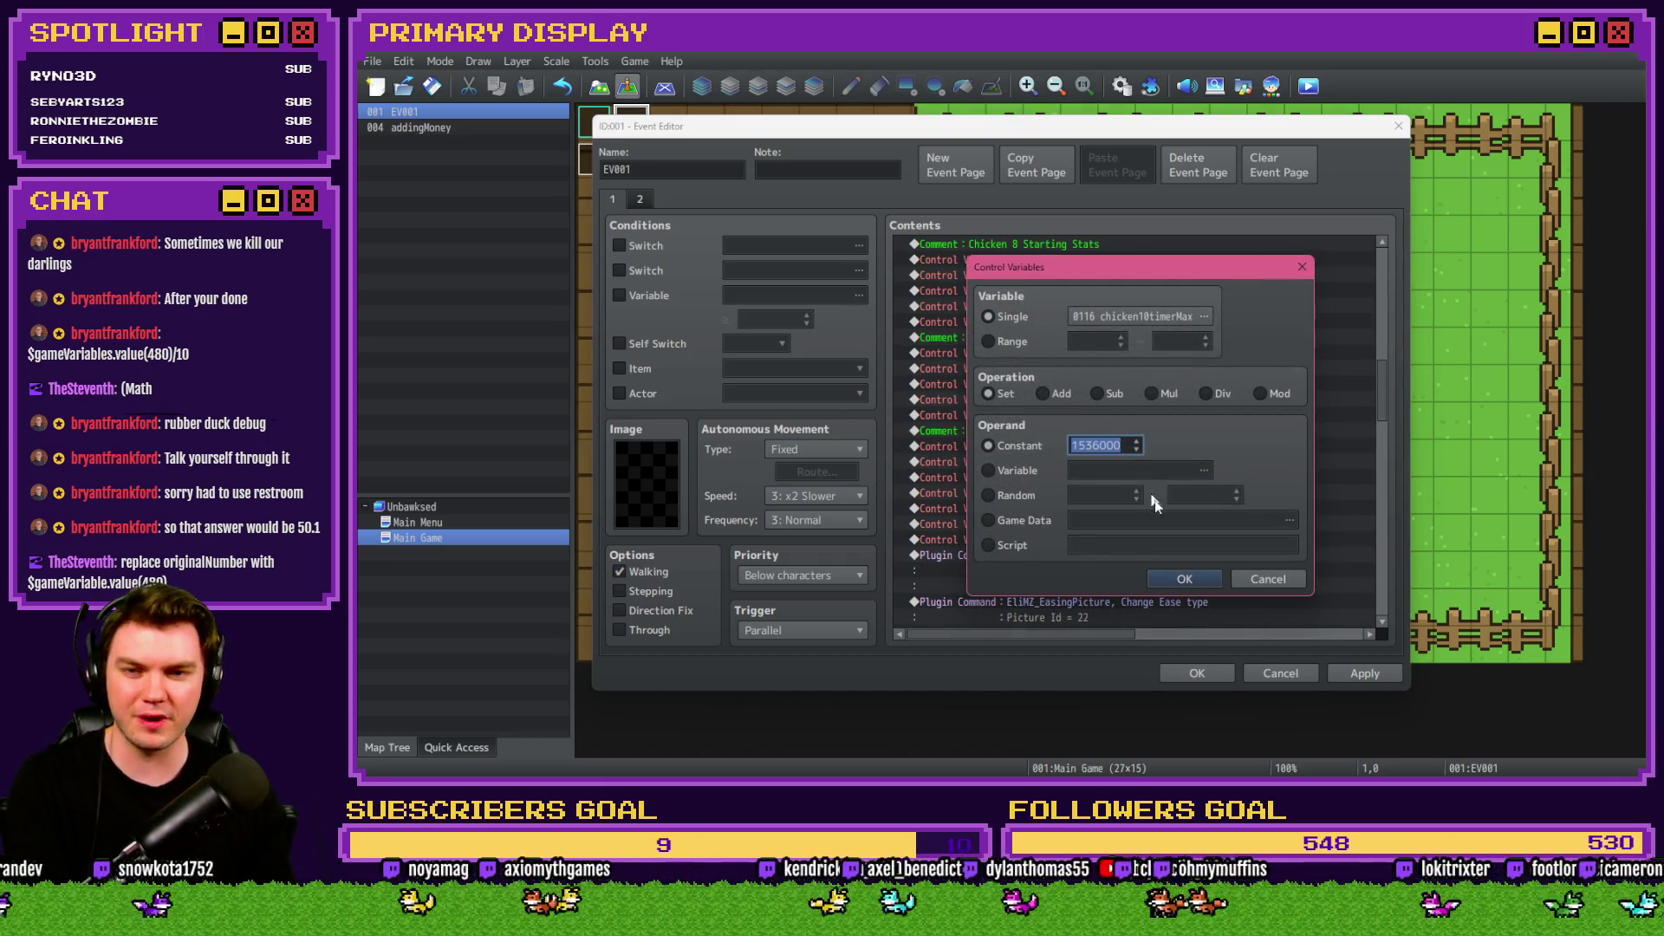
type("153600")
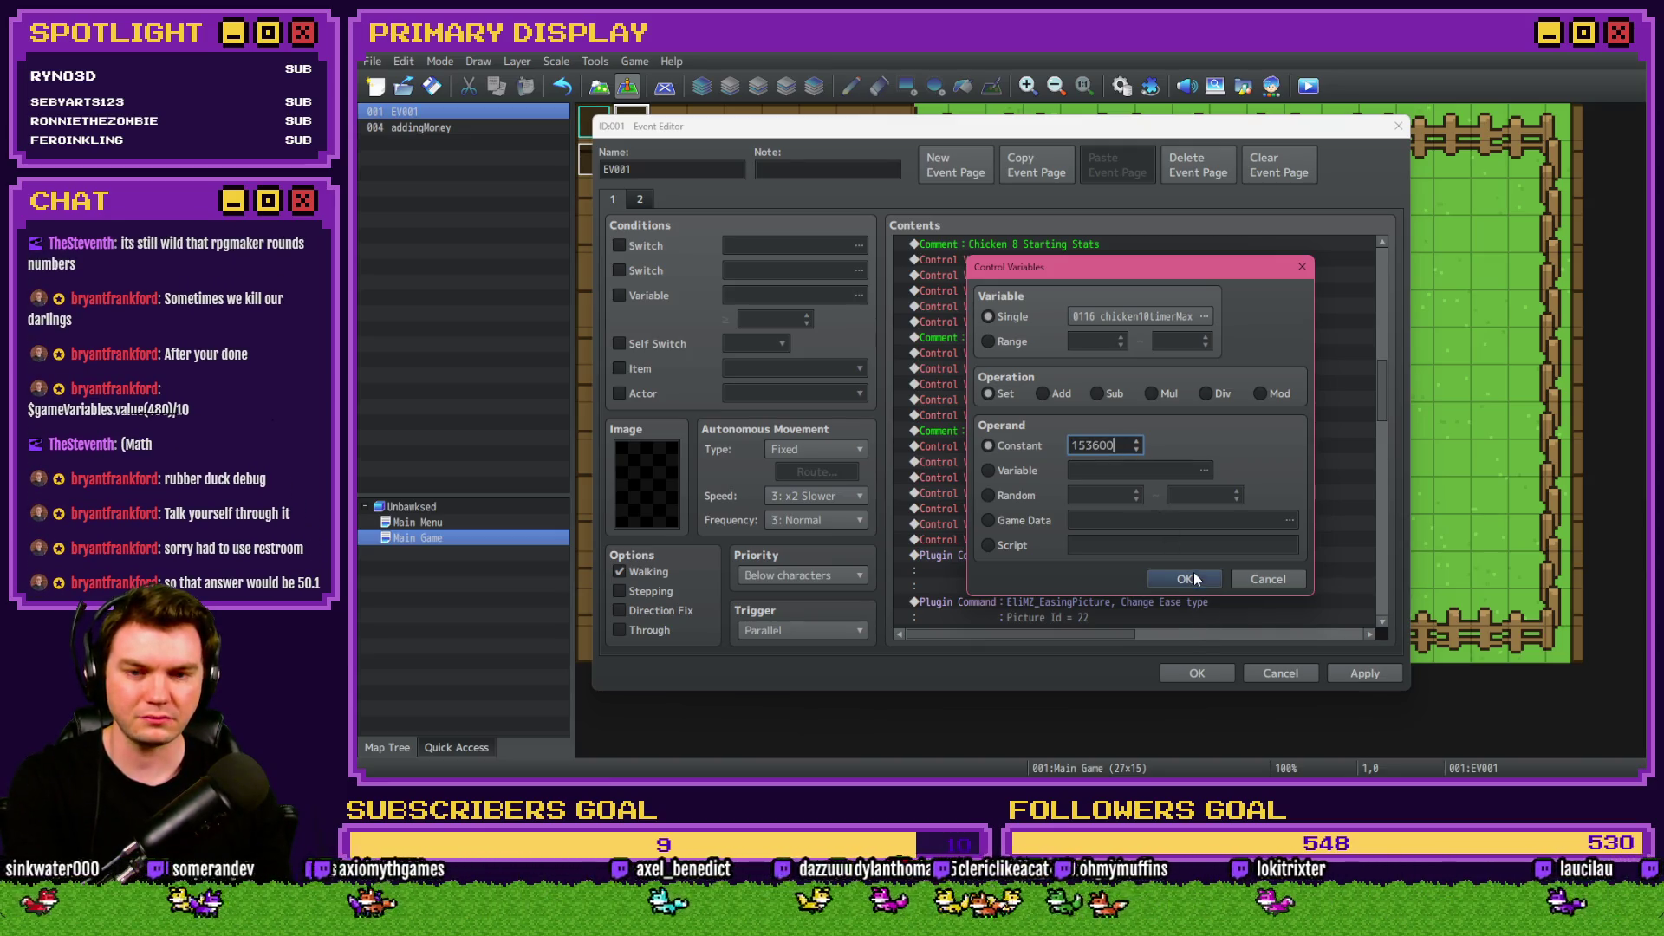
left_click(1194, 579)
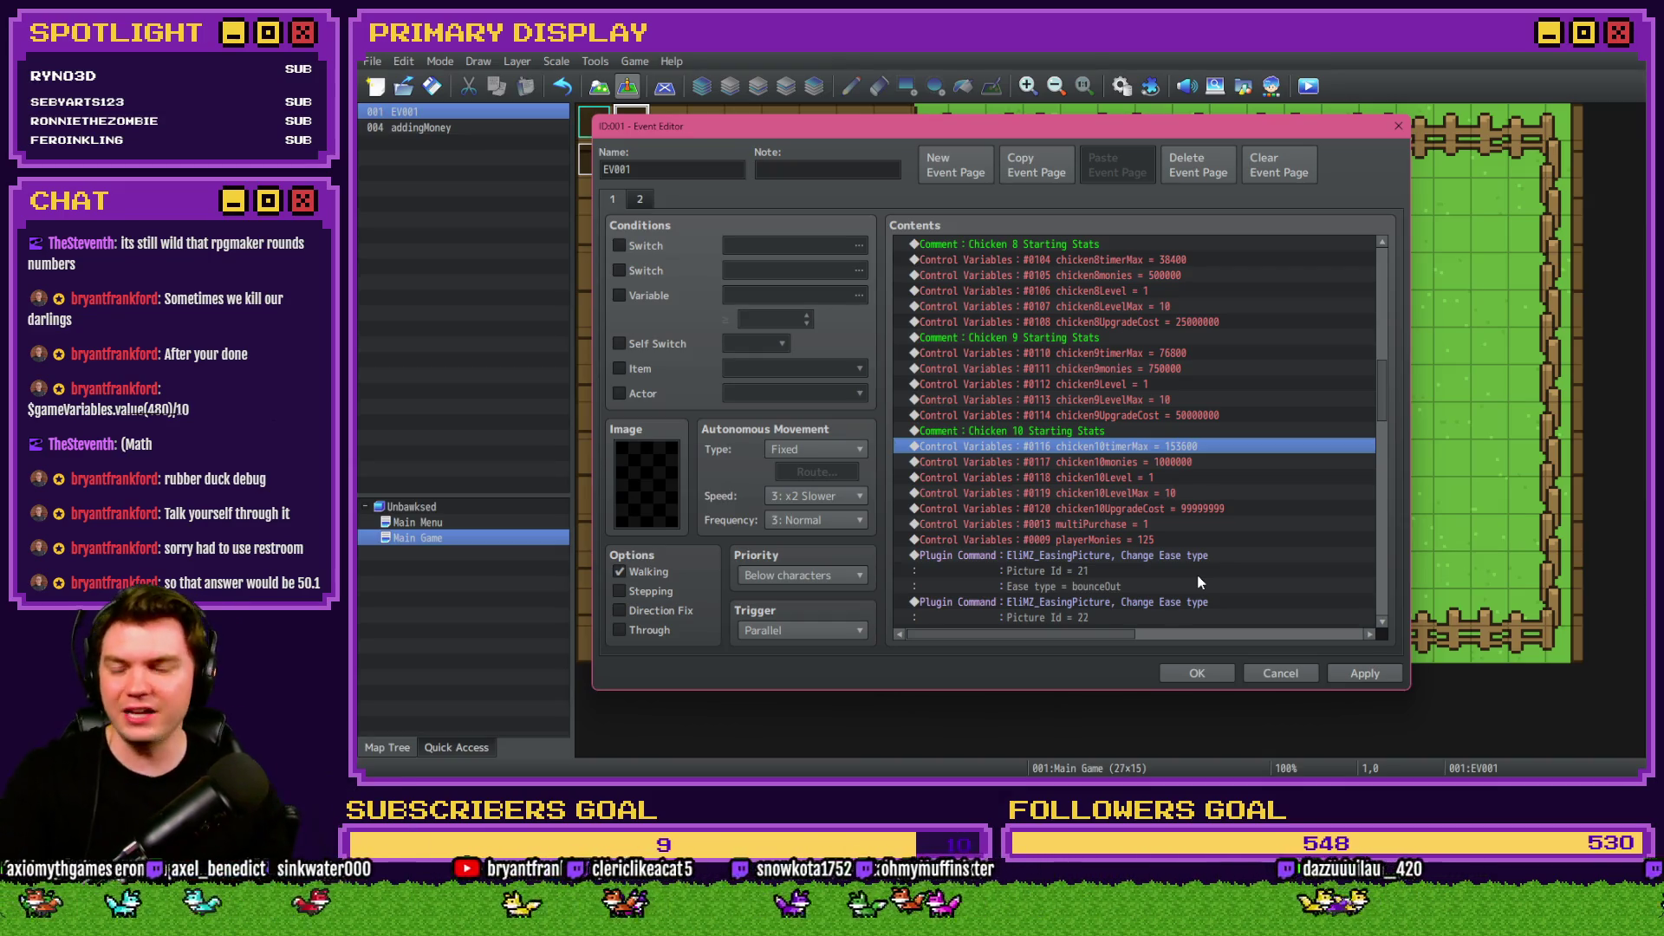
scroll(1208, 624, "down", 2)
Apply EV001's edits, close its Event Editor, and open the Database.
left_click_drag(1388, 429, 1385, 602)
left_click(1377, 676)
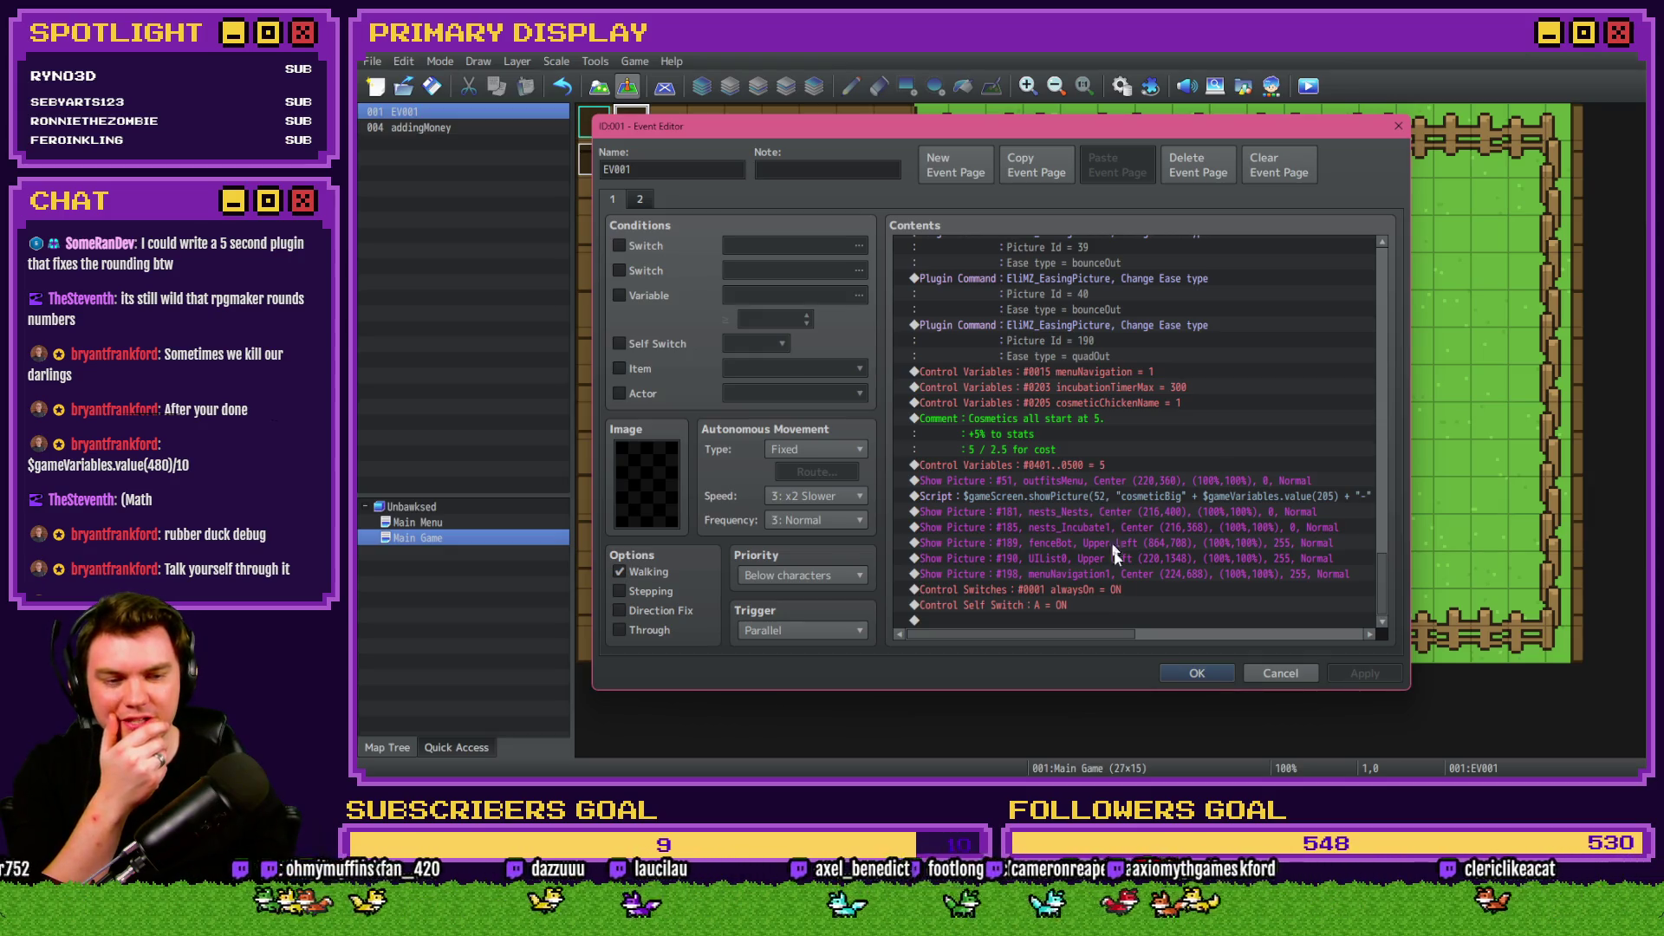
left_click(1184, 671)
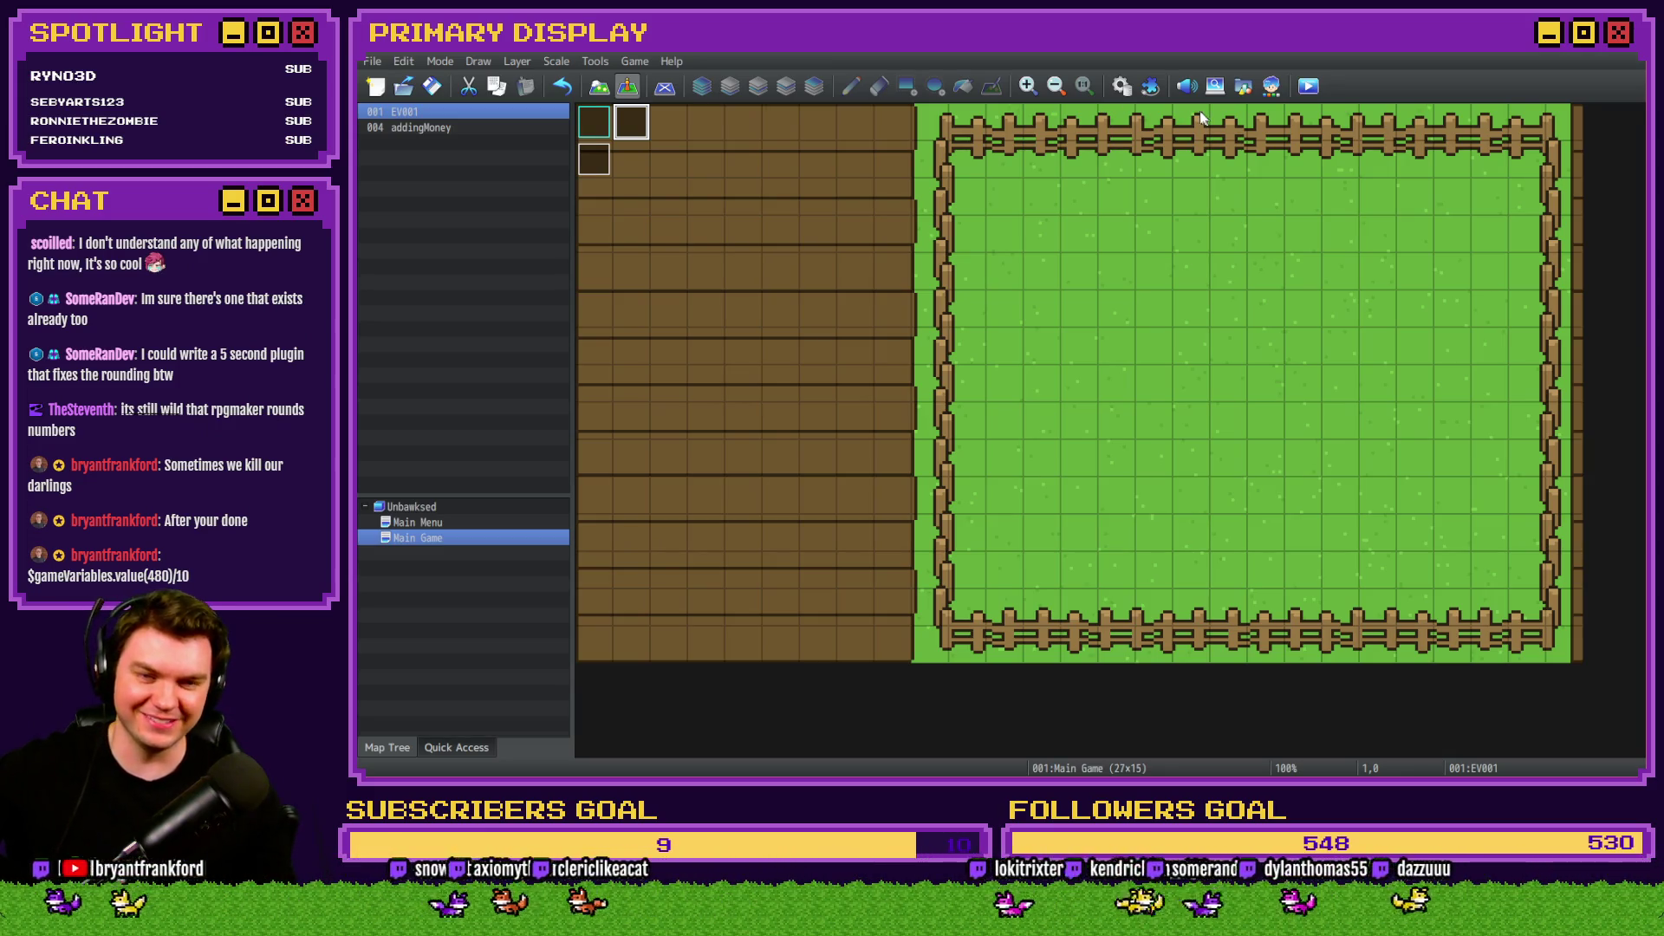
left_click(1132, 89)
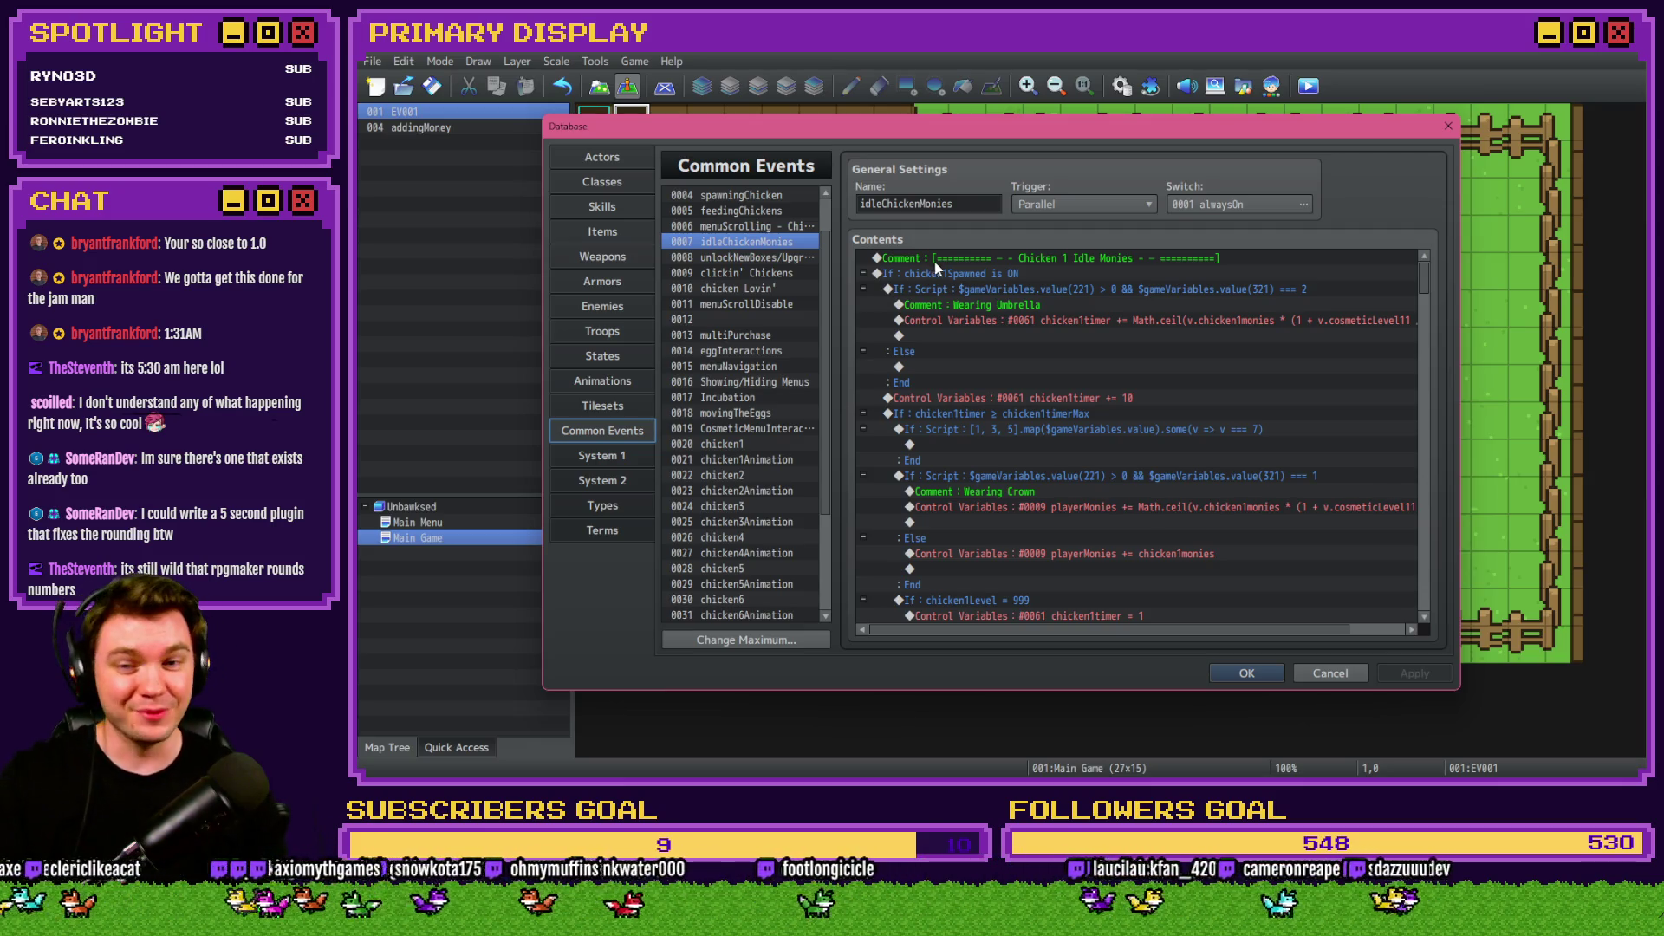
Select the Wearing Umbrella branch and its money calculation line in idleChickenMonies.
left_click(970, 276)
key("Up")
left_click_drag(976, 273, 982, 362)
left_click(997, 320)
left_click(1005, 289)
left_click(1012, 317)
left_click(1019, 310)
left_click(1019, 320)
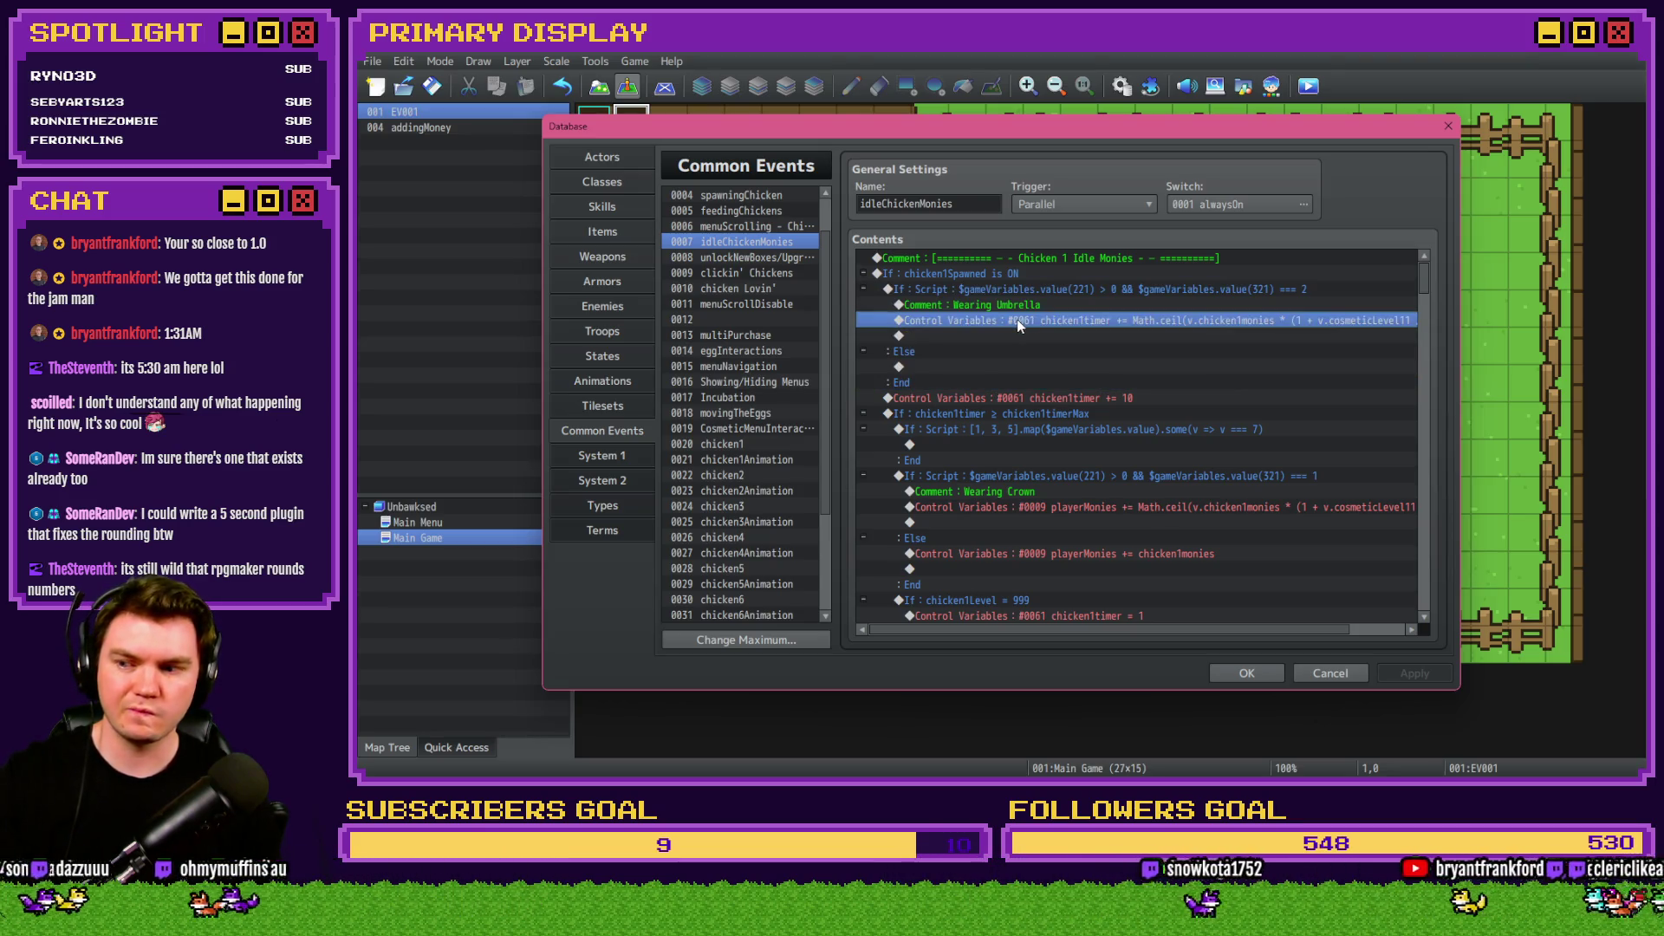
mouse_move(1016, 322)
left_mouse_down()
mouse_move(1019, 286)
mouse_move(1018, 324)
left_mouse_up()
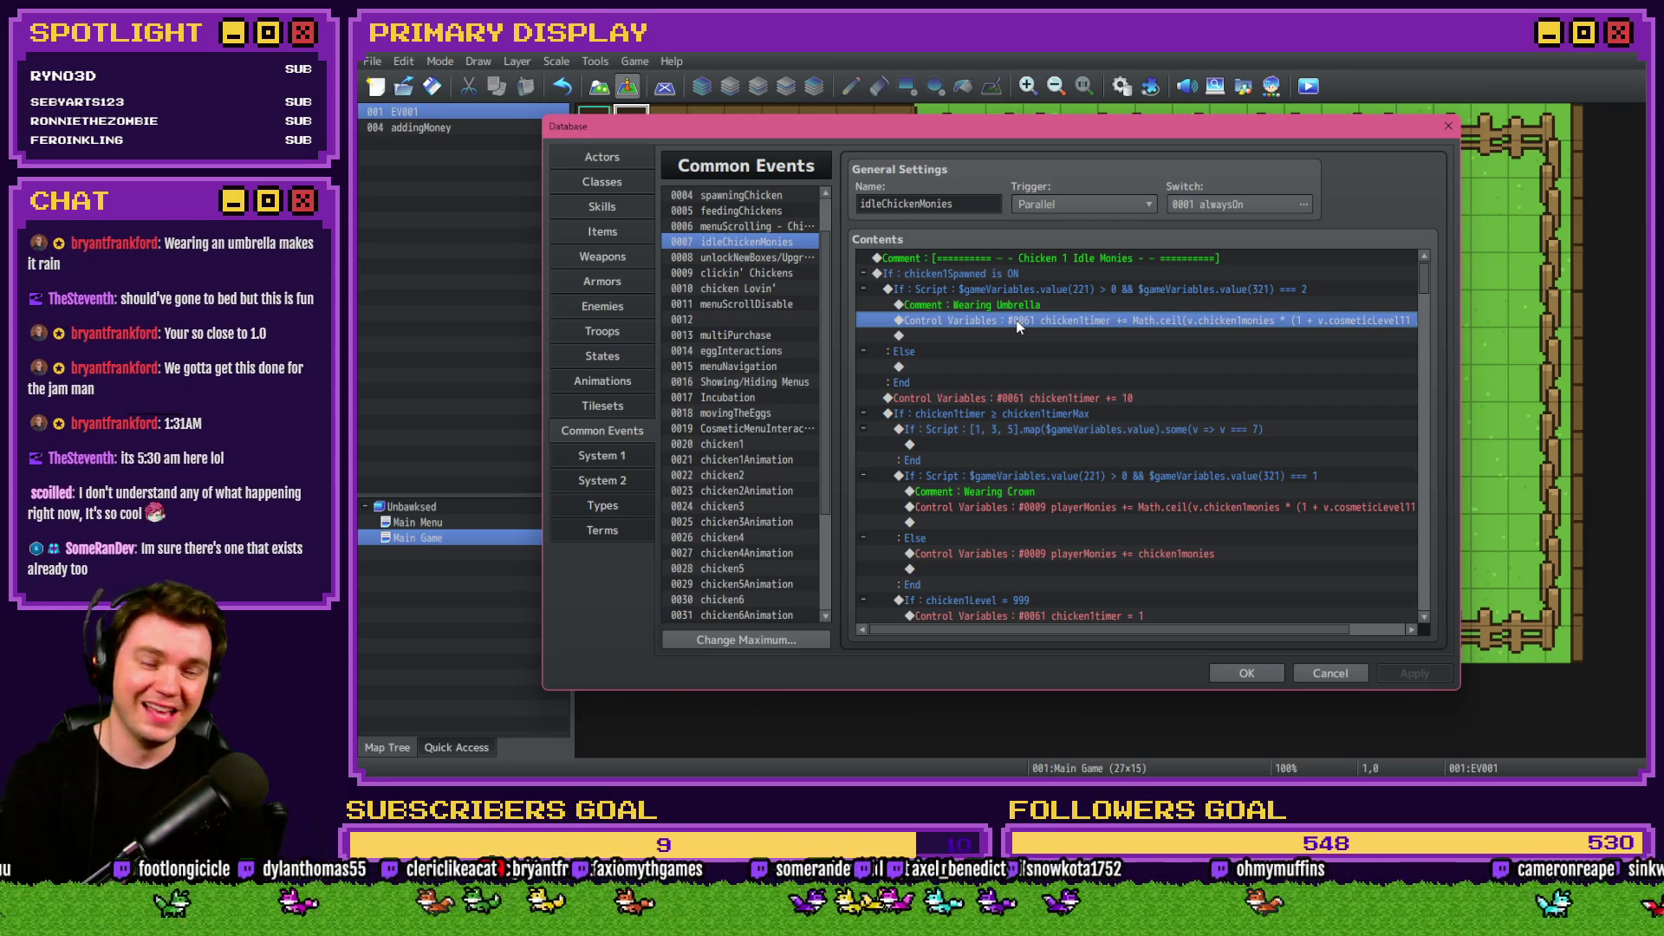
left_click(1042, 291)
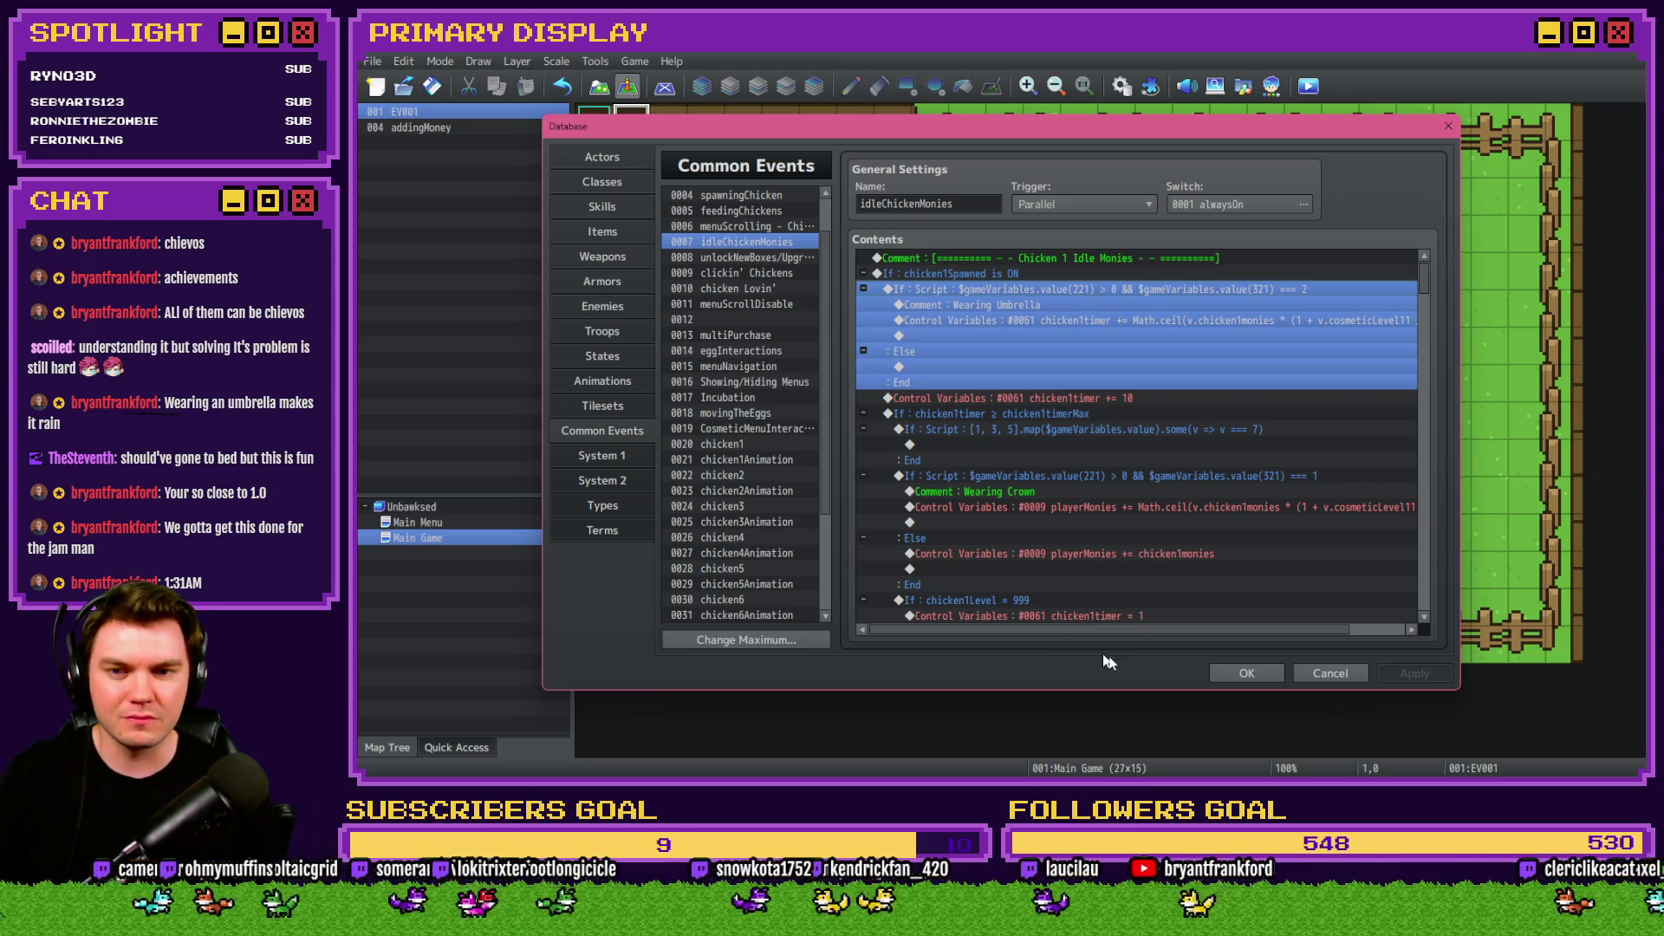
Switch the Database to the Classes page.
key("alt+Tab")
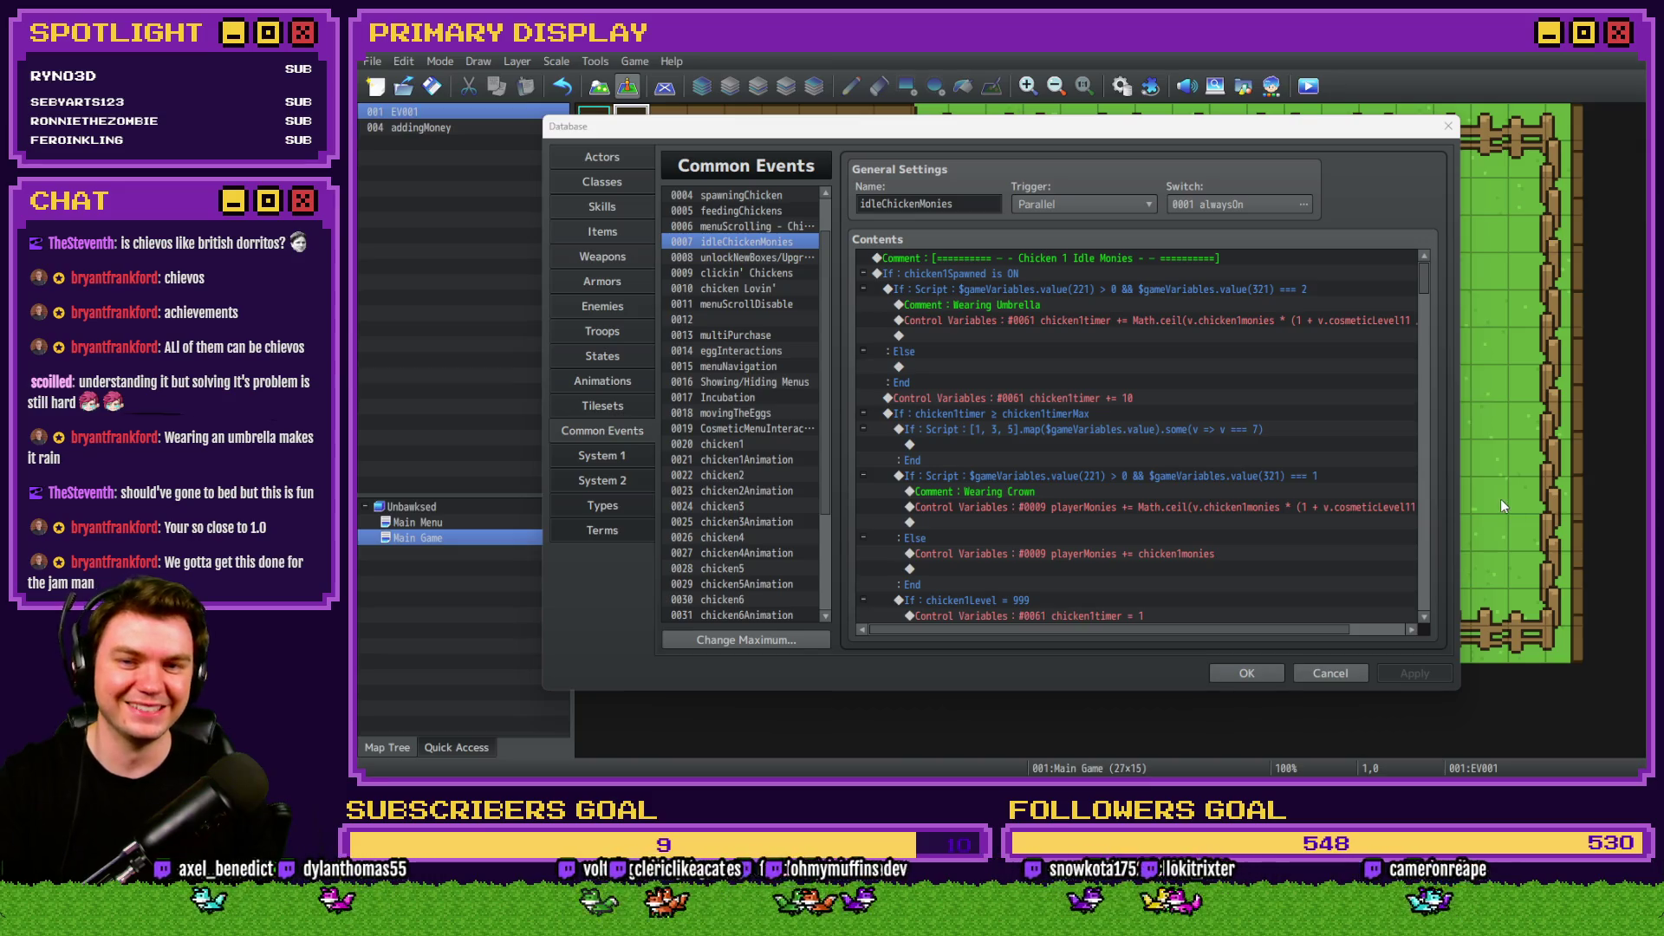
left_click(622, 181)
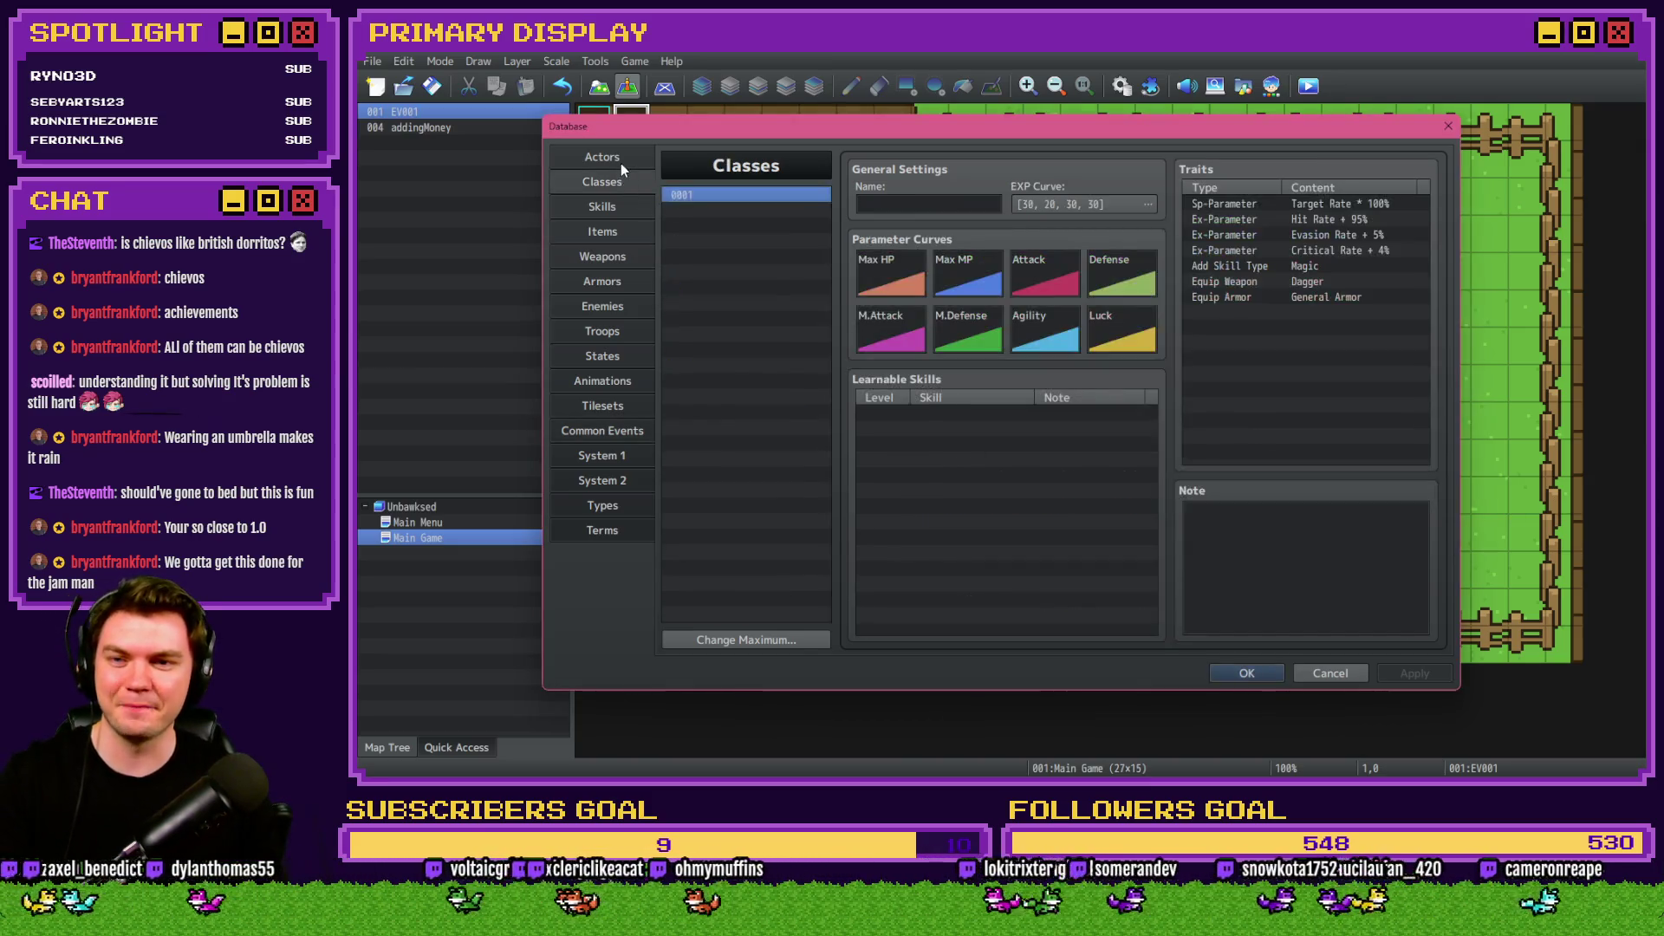
Browse the CROWN, UMBRELLA, TOP HAT and SHADES actors on the Actors page.
left_click(621, 161)
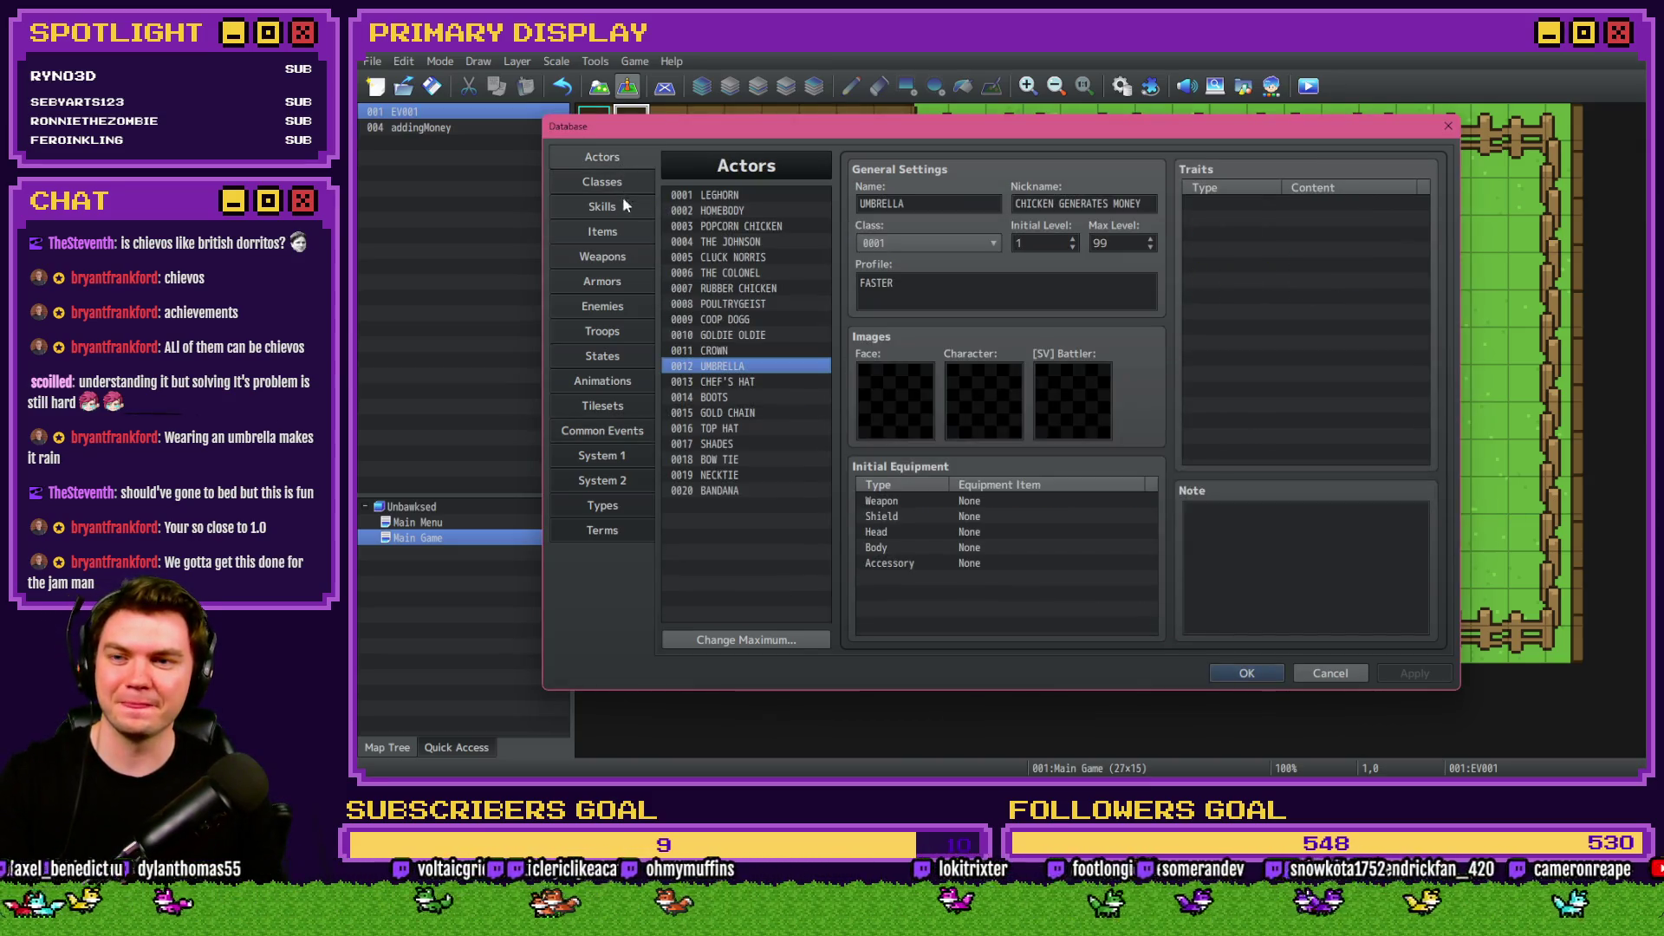
key("Up")
left_click(746, 367)
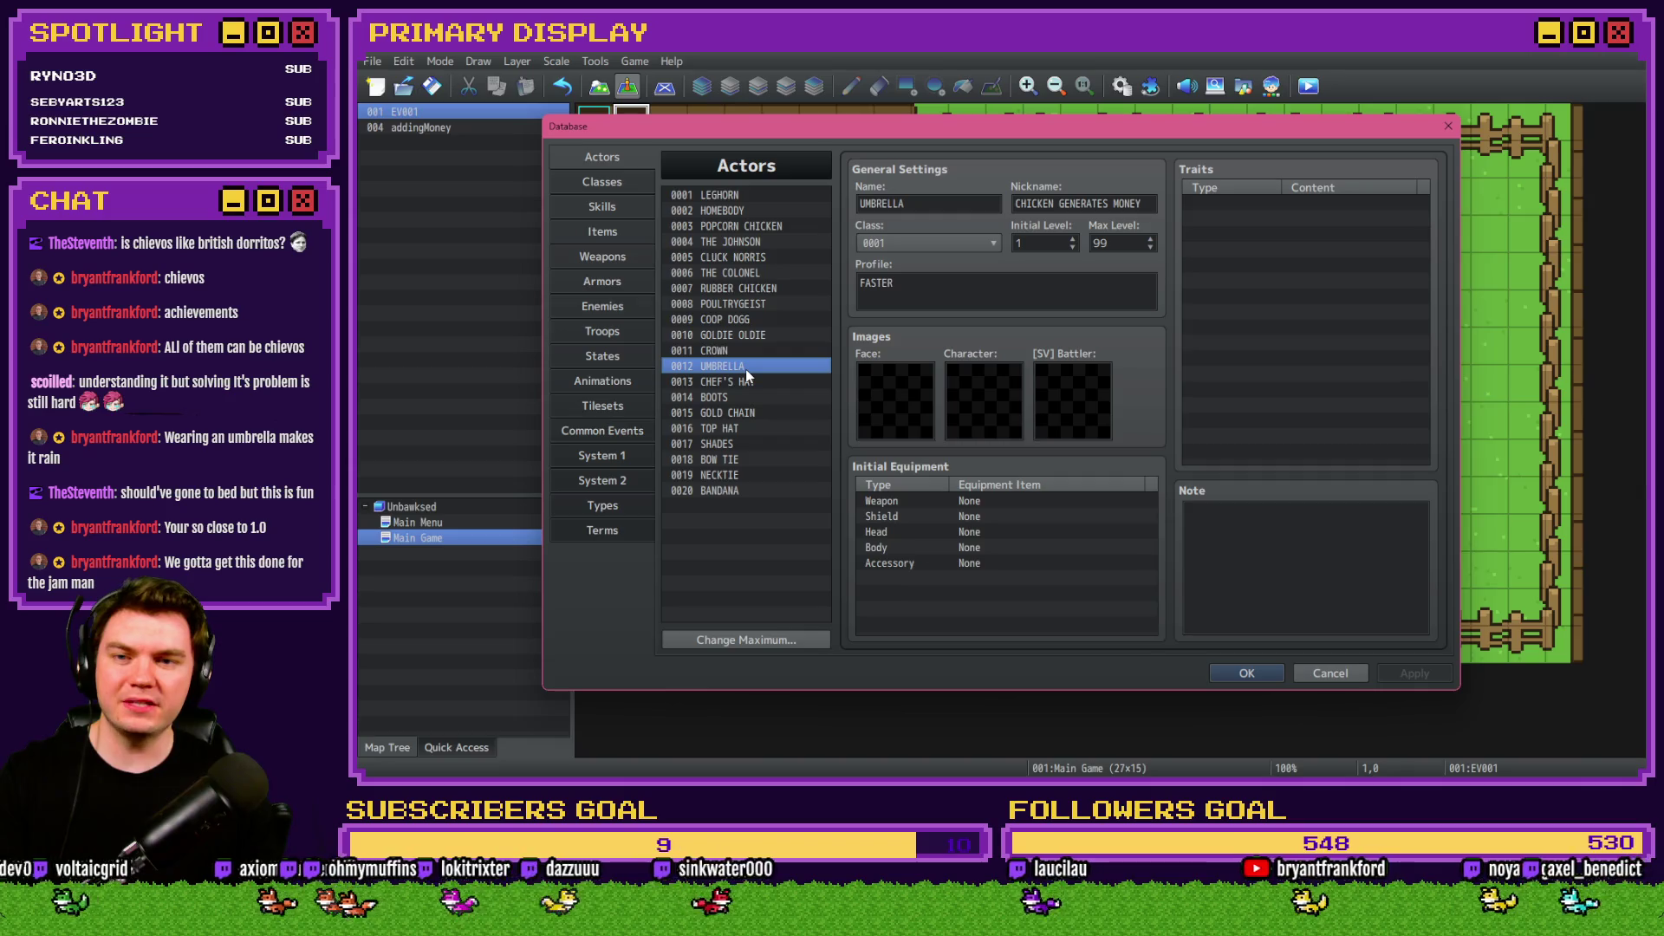
left_click(741, 428)
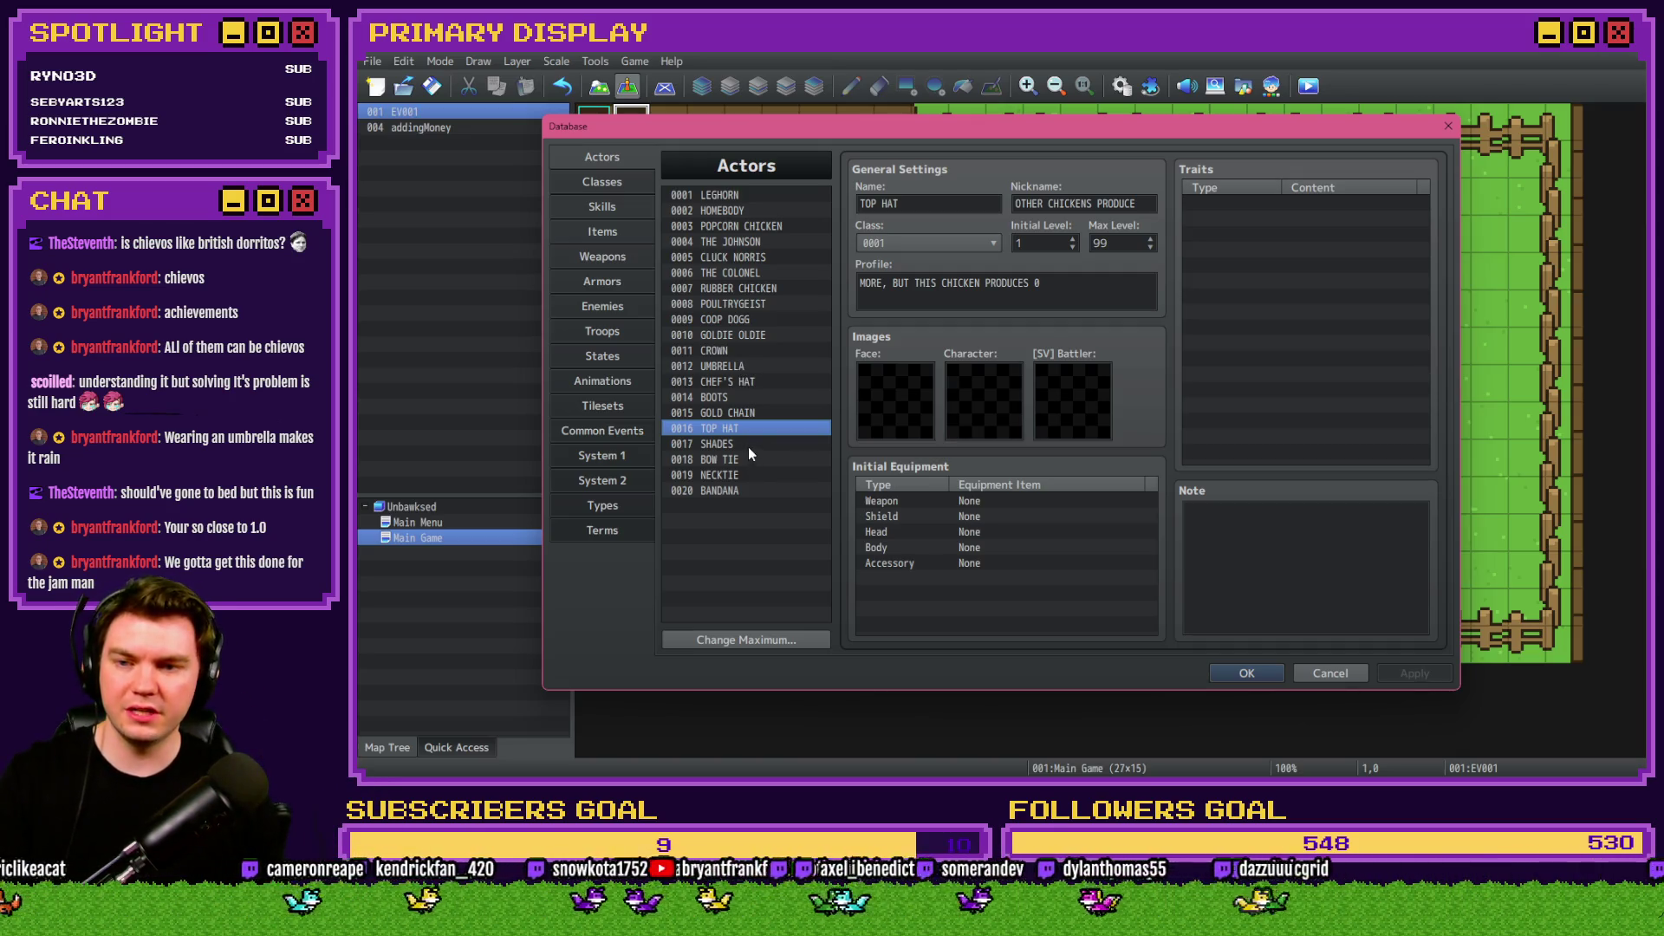
left_click(747, 444)
left_click(739, 351)
left_click(739, 367)
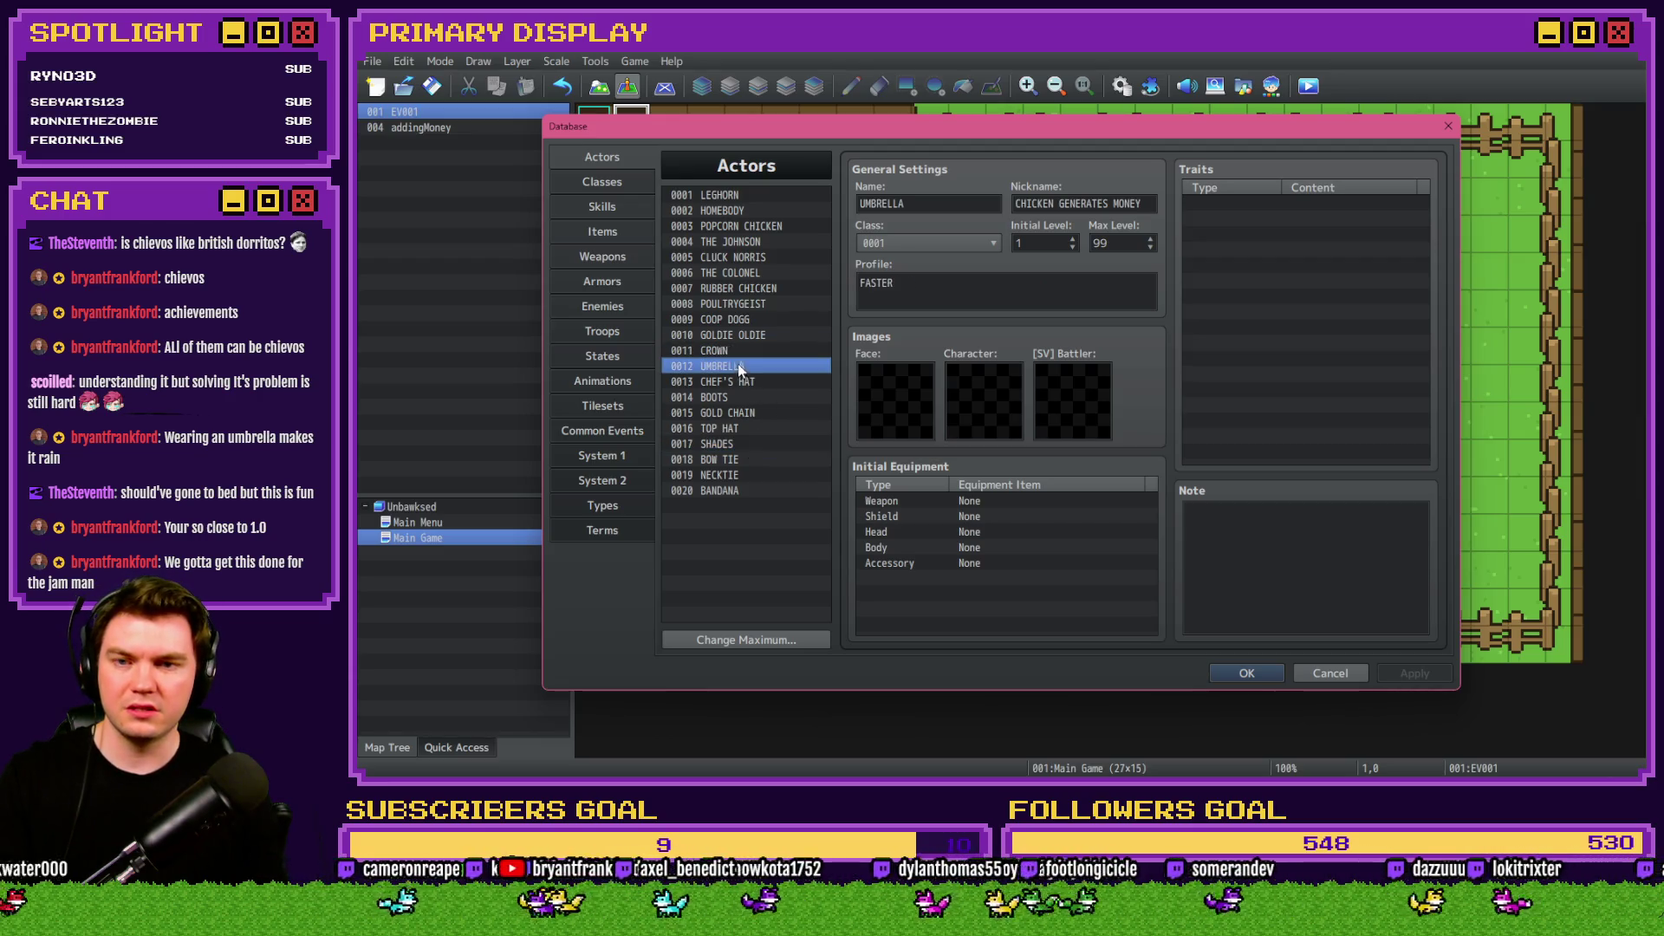
Erase actor 0012 UMBRELLA's nickname, comparing it against the SHADES actor's nickname.
triple_click(1071, 205)
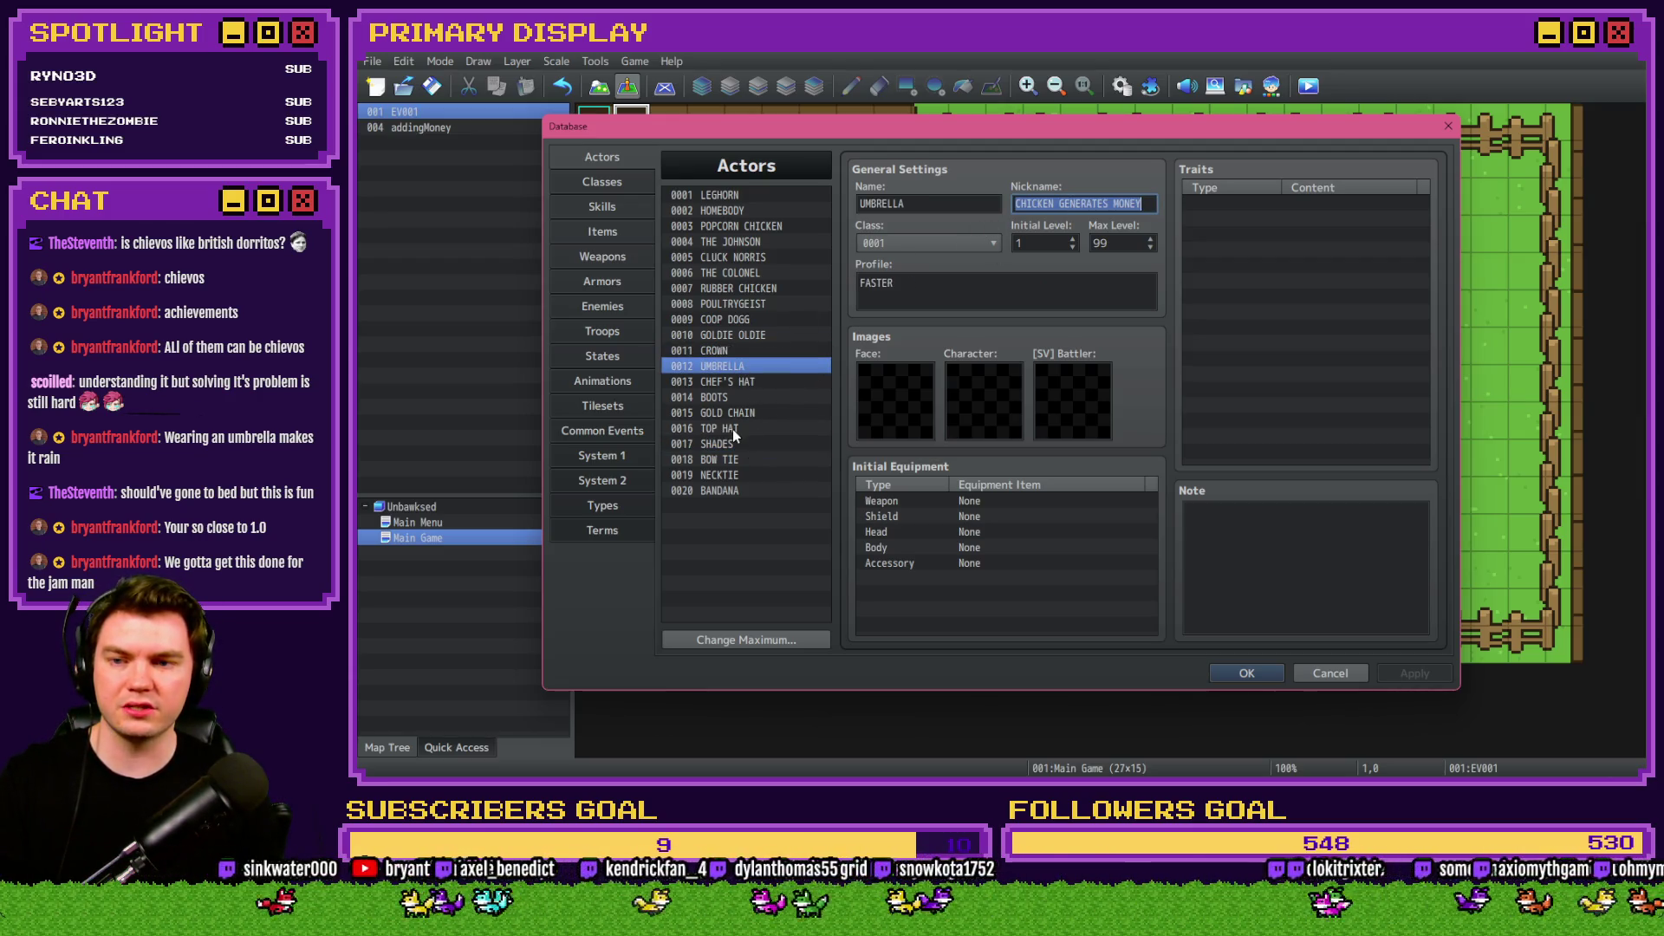
key("BackSpace")
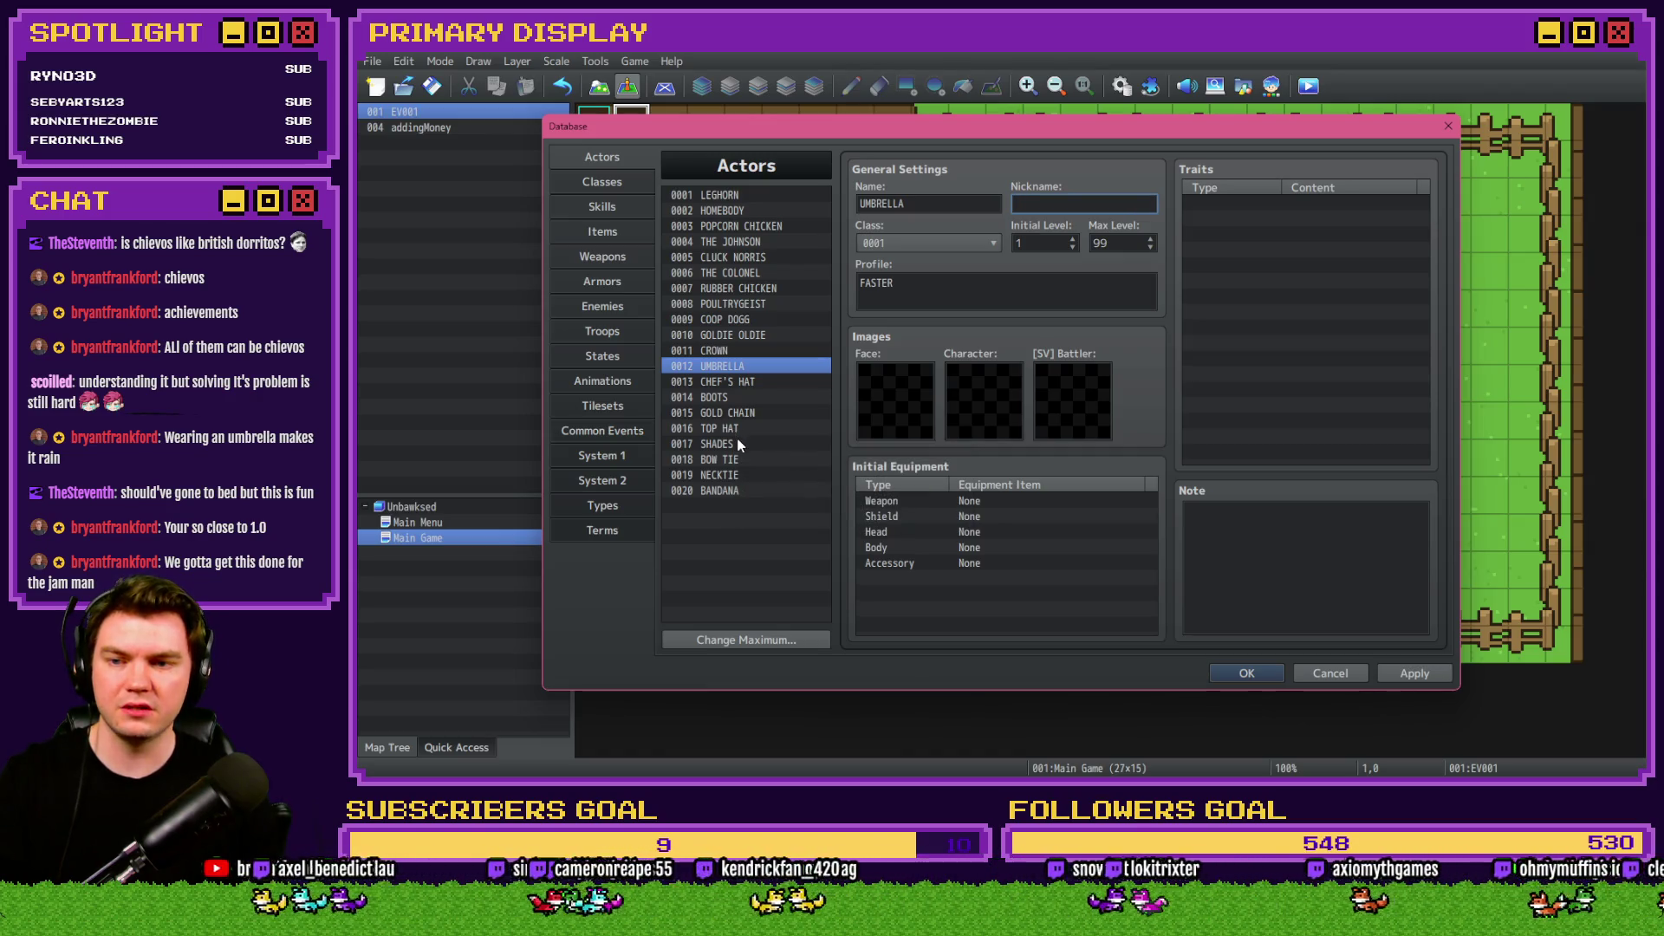
left_click(737, 444)
left_click(717, 365)
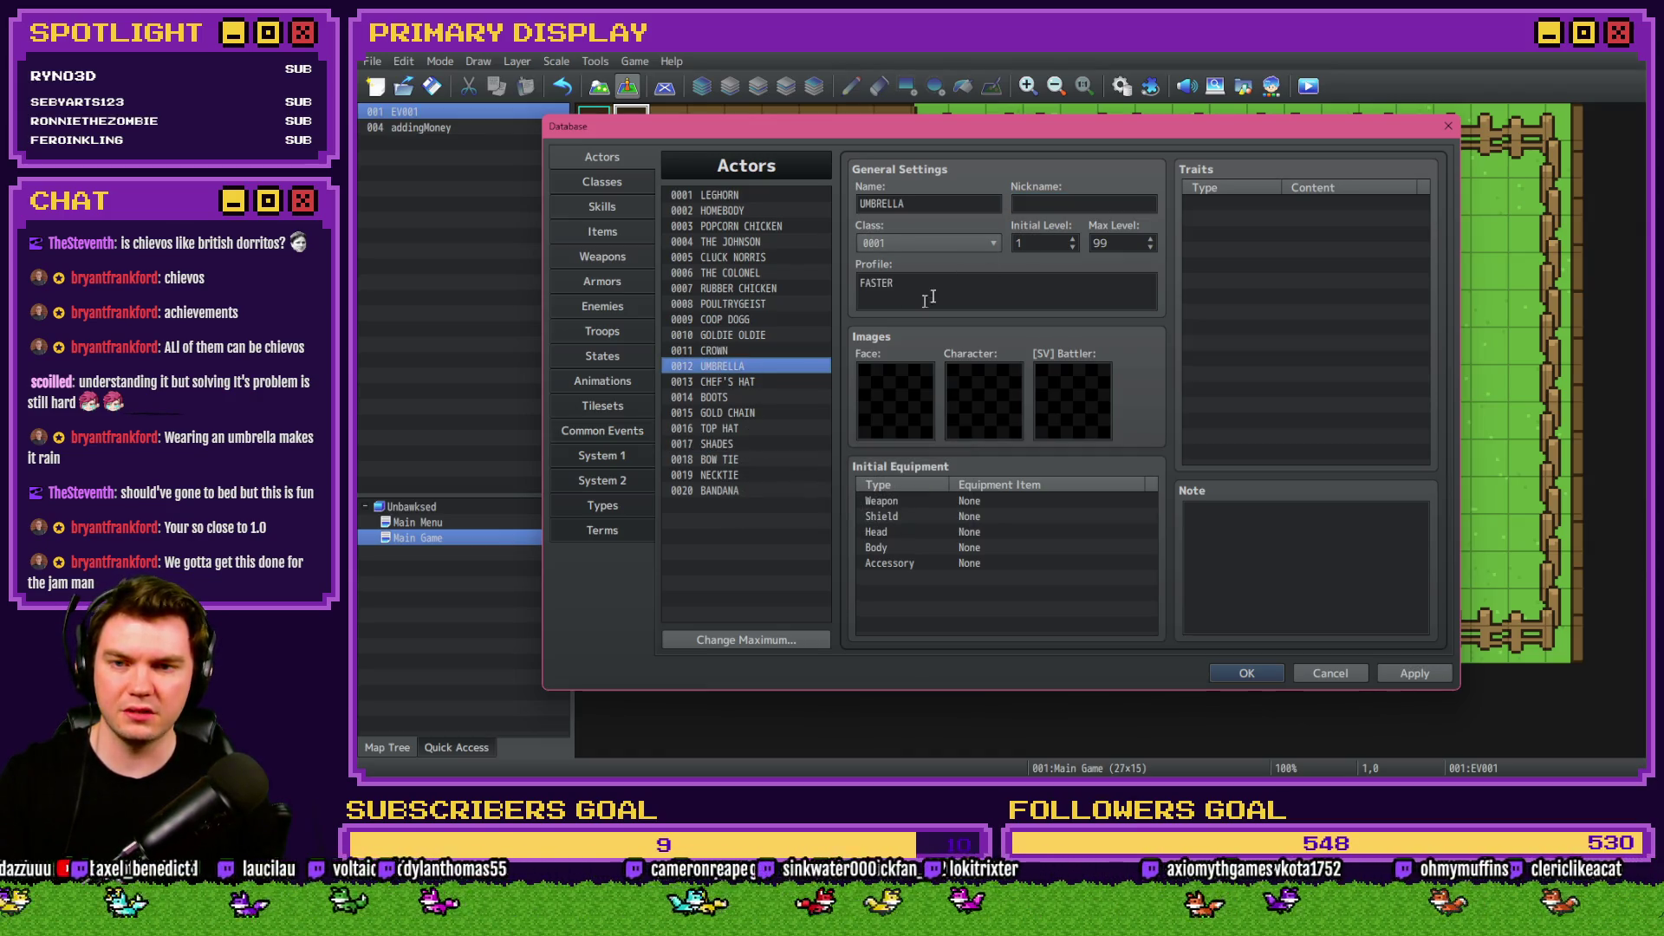
left_click(706, 443)
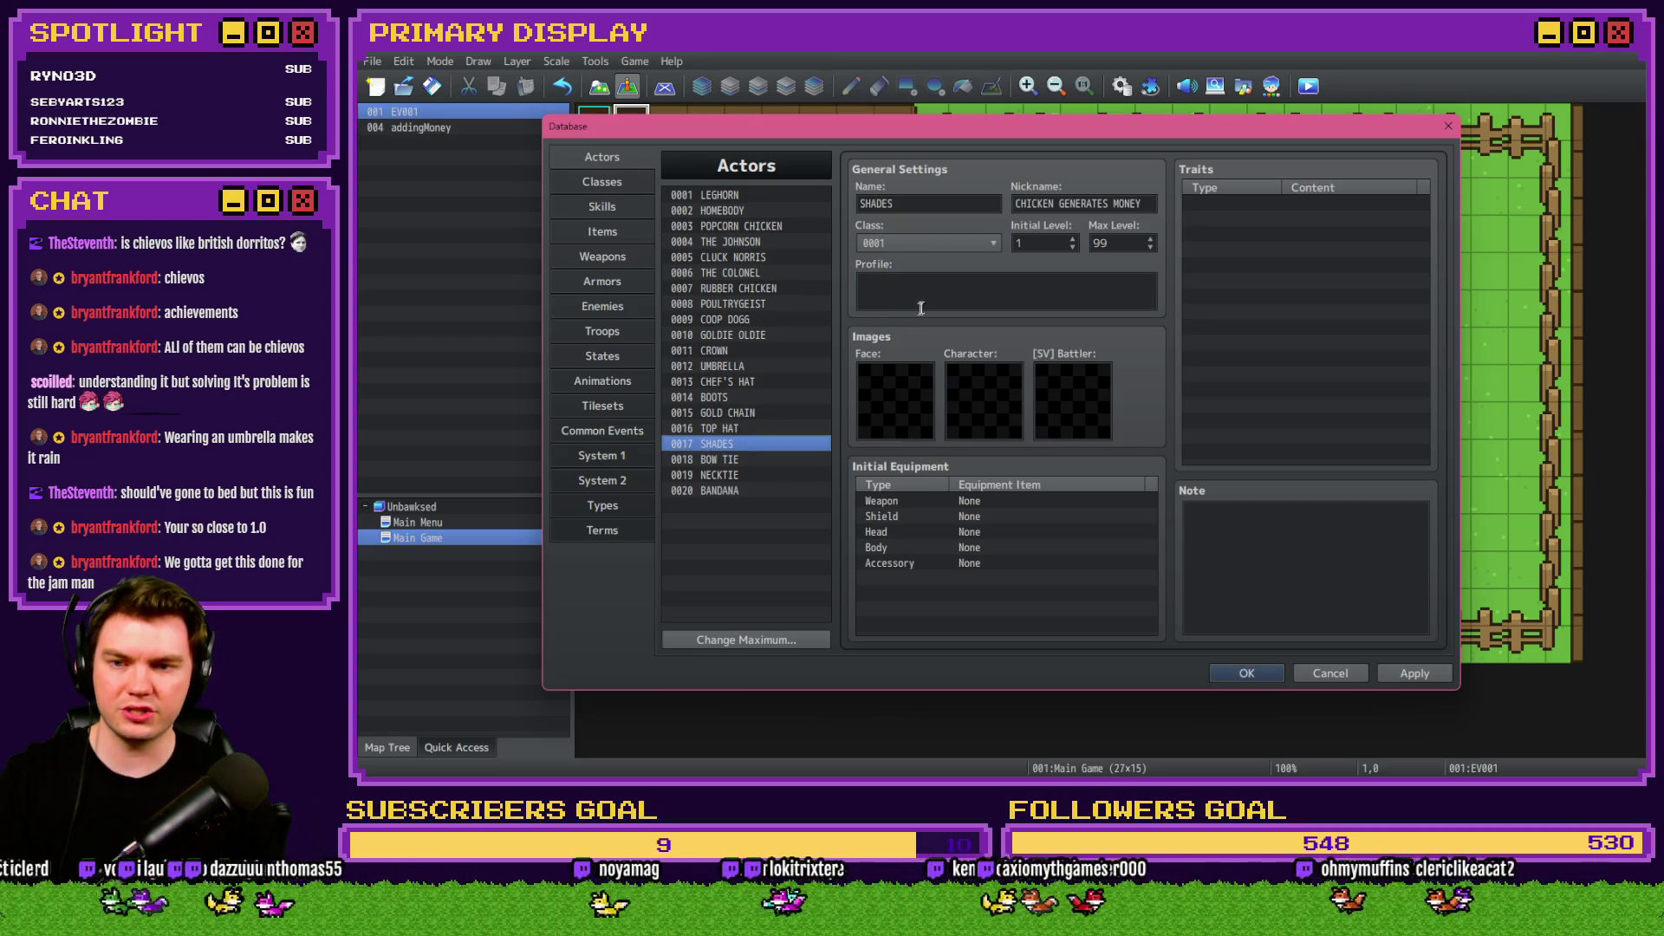
left_click(756, 364)
left_click(1038, 202)
type("MAKE IT RAIN")
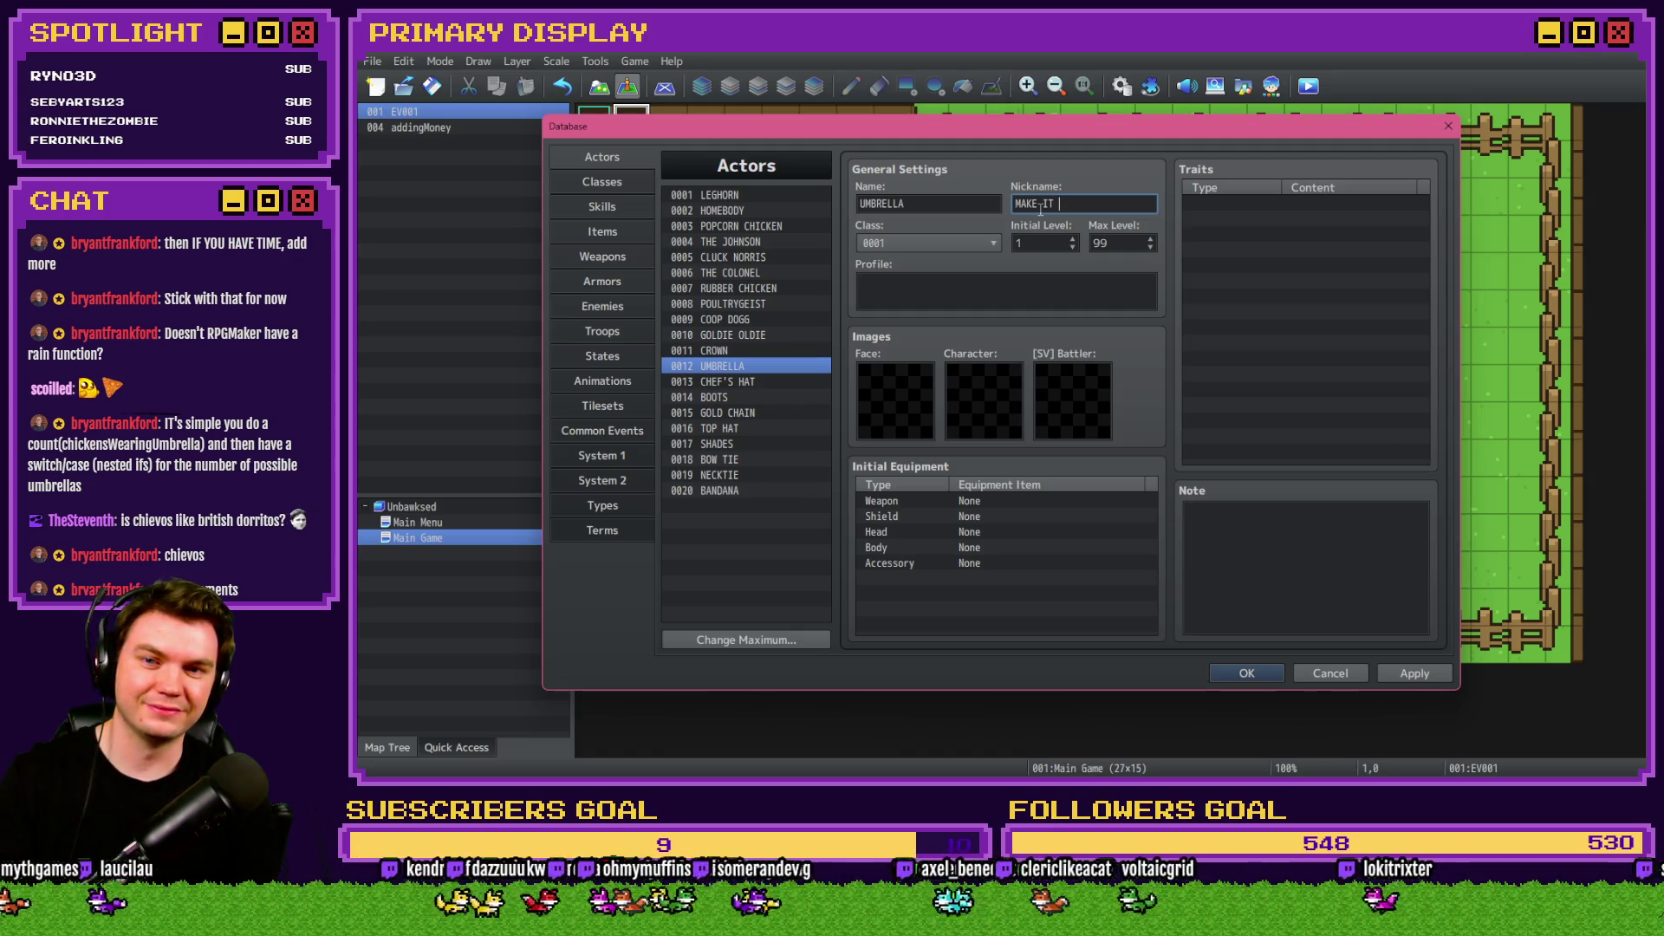
Finish the UMBRELLA actor's nickname as 'MAKE IT RAIN!'.
type("!")
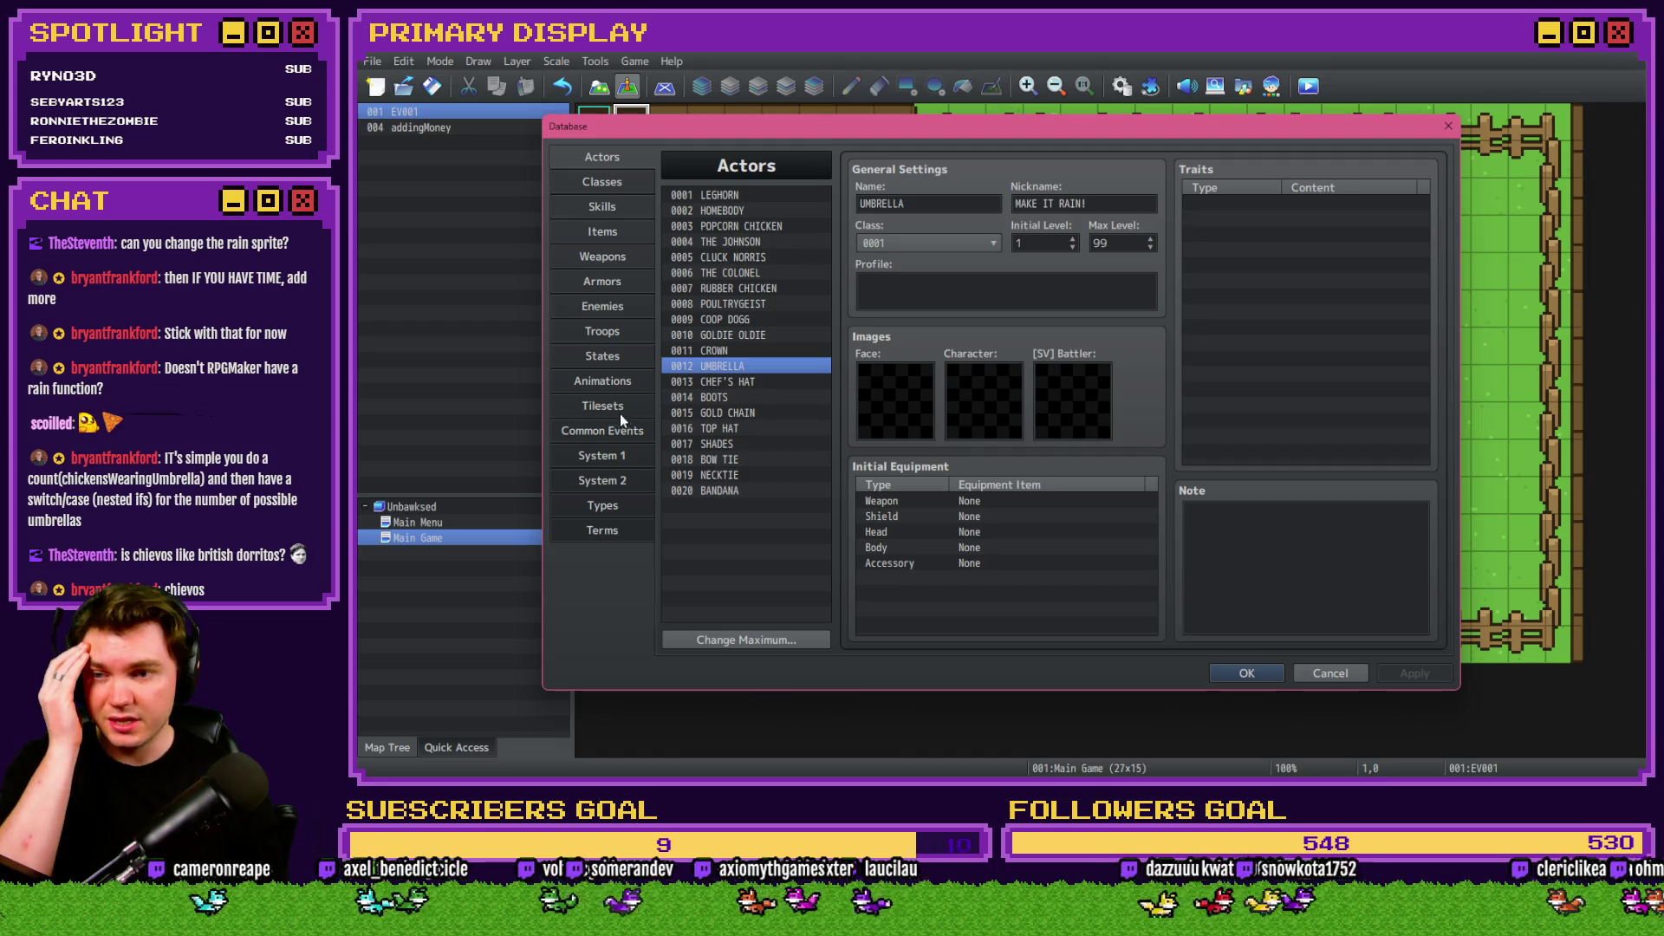
Create a new parallel-trigger event on map tile 4,2.
left_click(1236, 674)
double_click(783, 216)
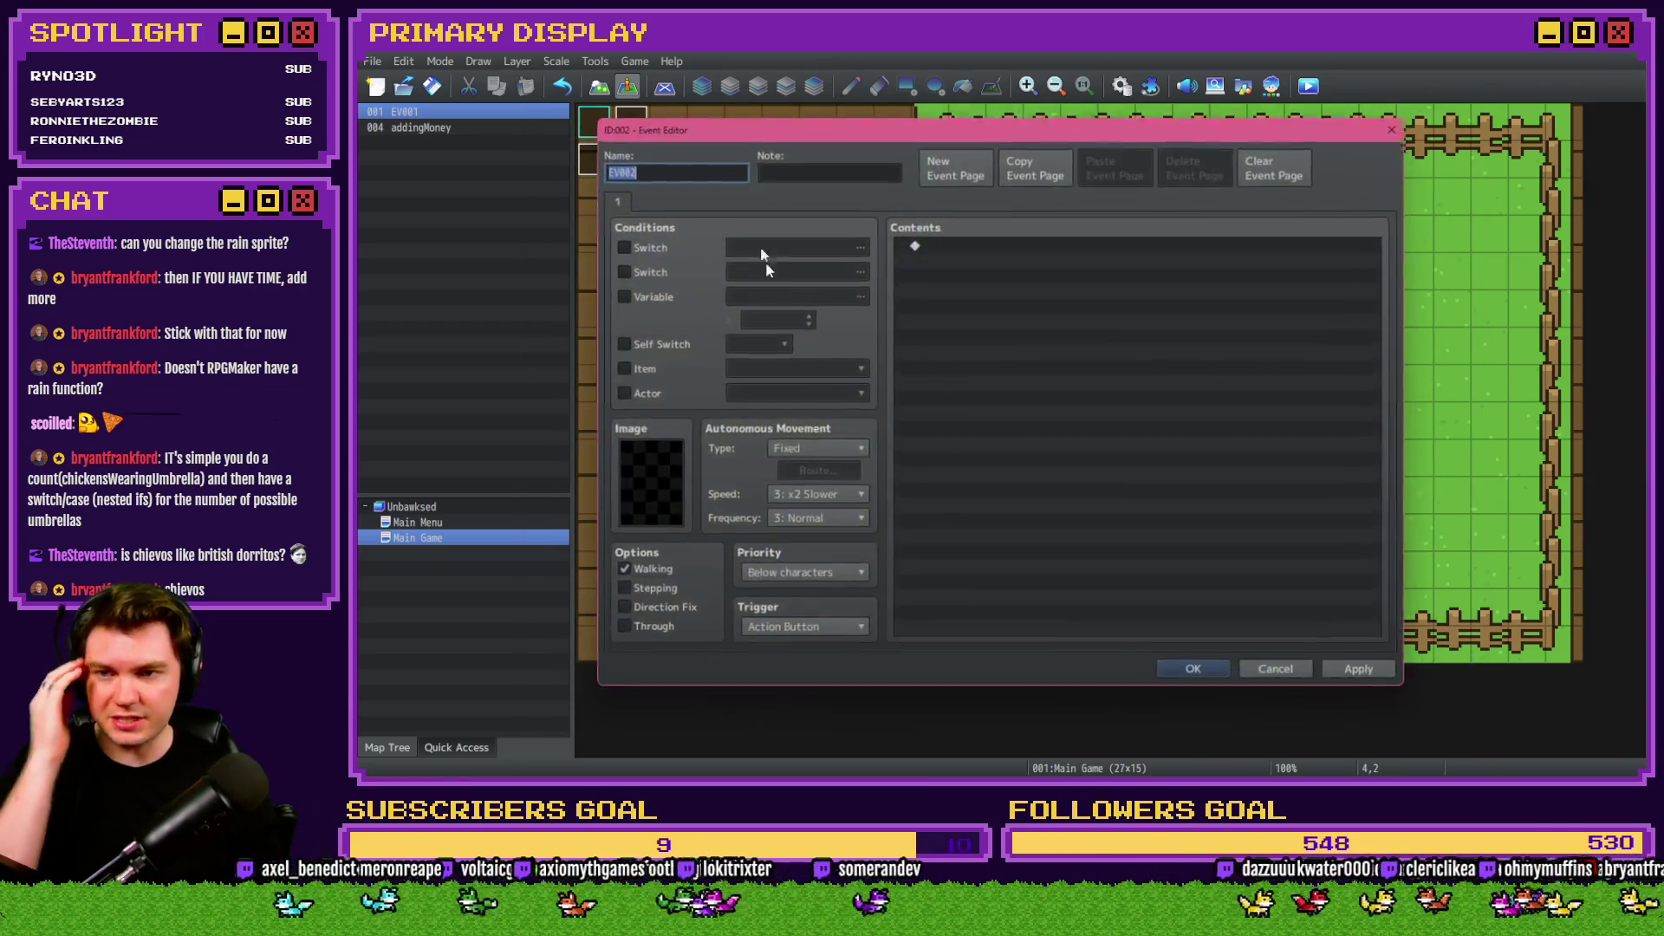
left_click(830, 630)
left_click(810, 721)
Add a Set Weather Effect Rain command followed by a 999-frame Wait.
double_click(953, 244)
left_click(968, 204)
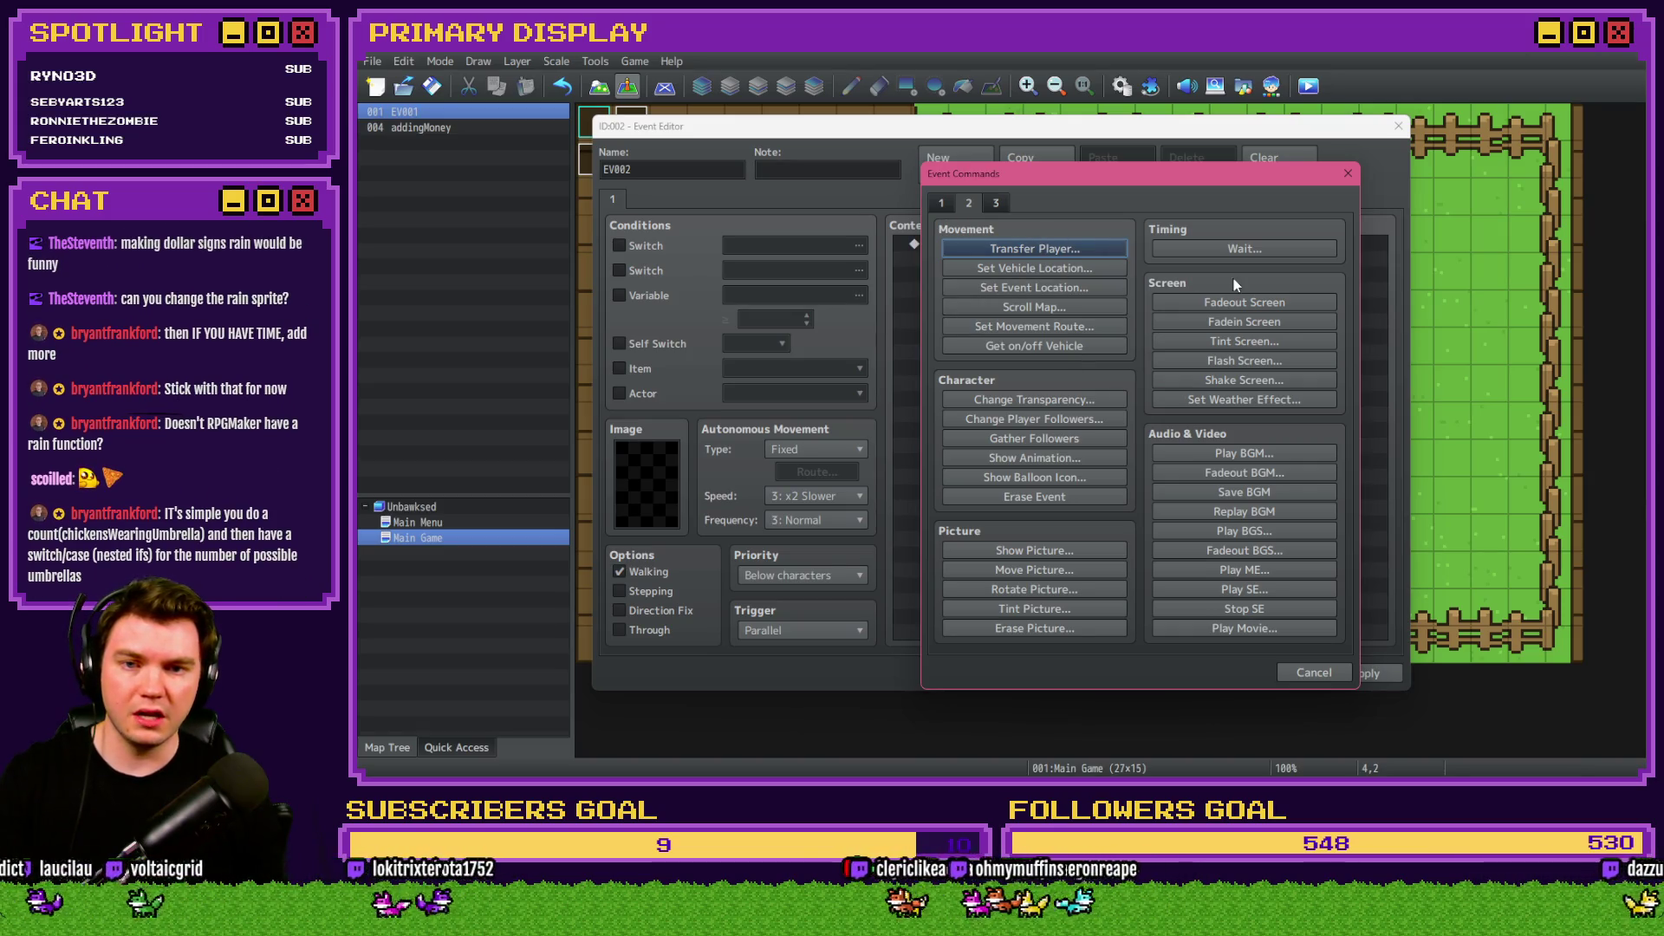
left_click(1244, 400)
left_click(1097, 390)
left_click(1096, 425)
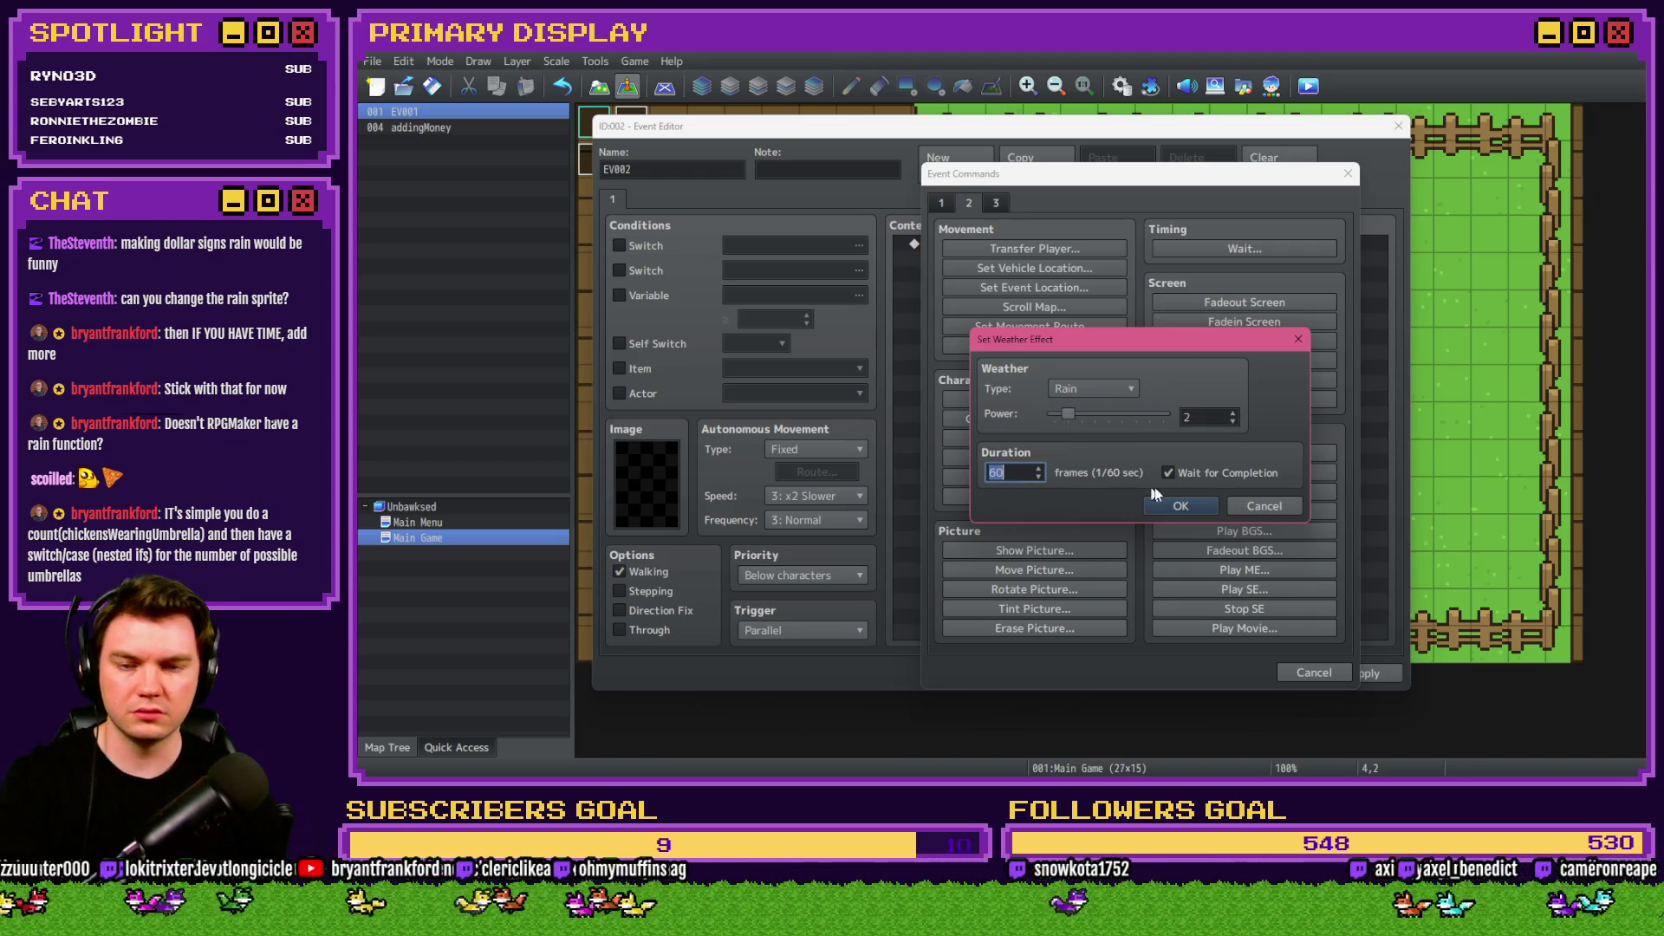
key("Return")
double_click(1045, 260)
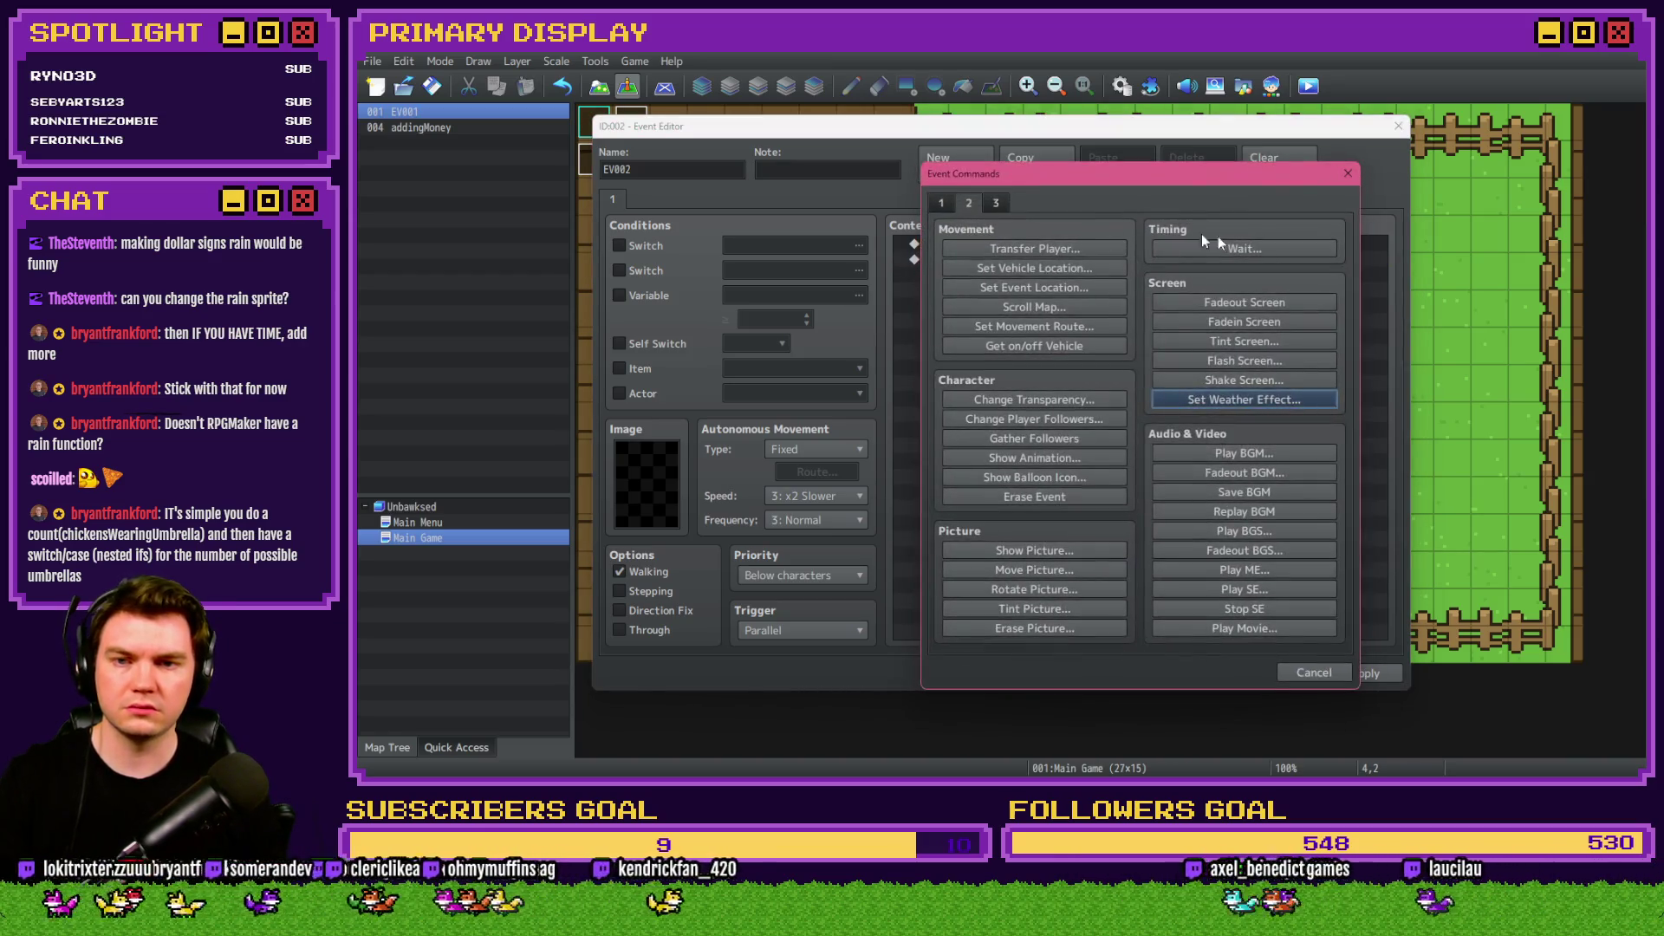
left_click(1235, 248)
left_click(1118, 464)
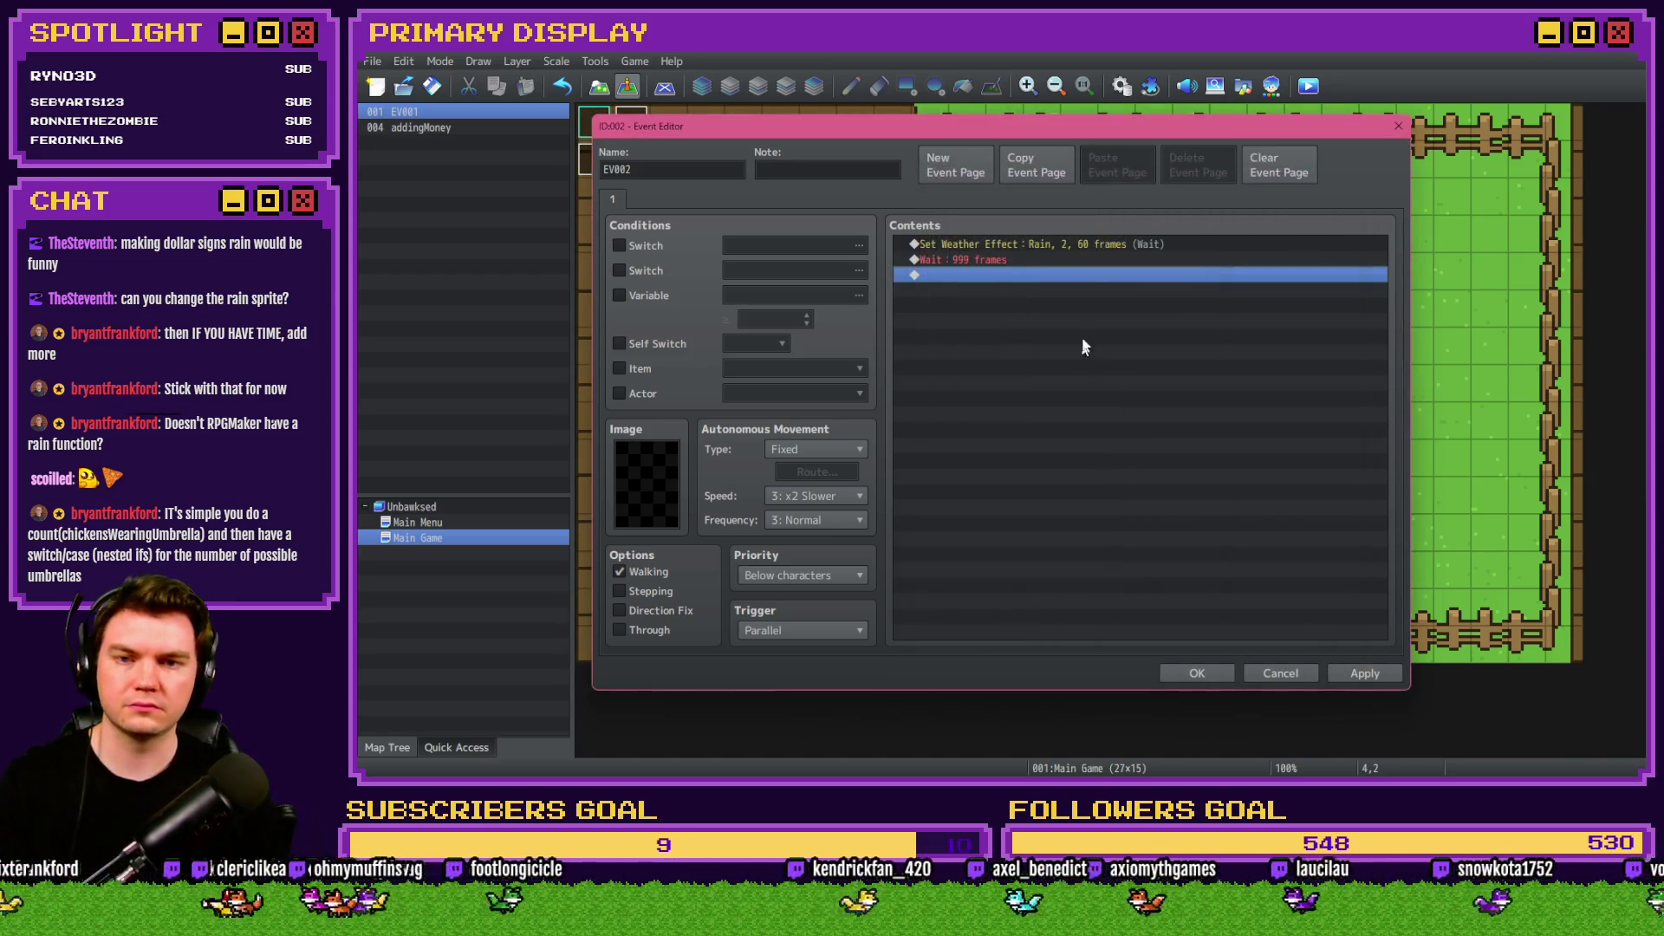
Set the rain to power 2 over 2 frames and duplicate the wait command.
double_click(1095, 246)
type("2")
left_click(1162, 508)
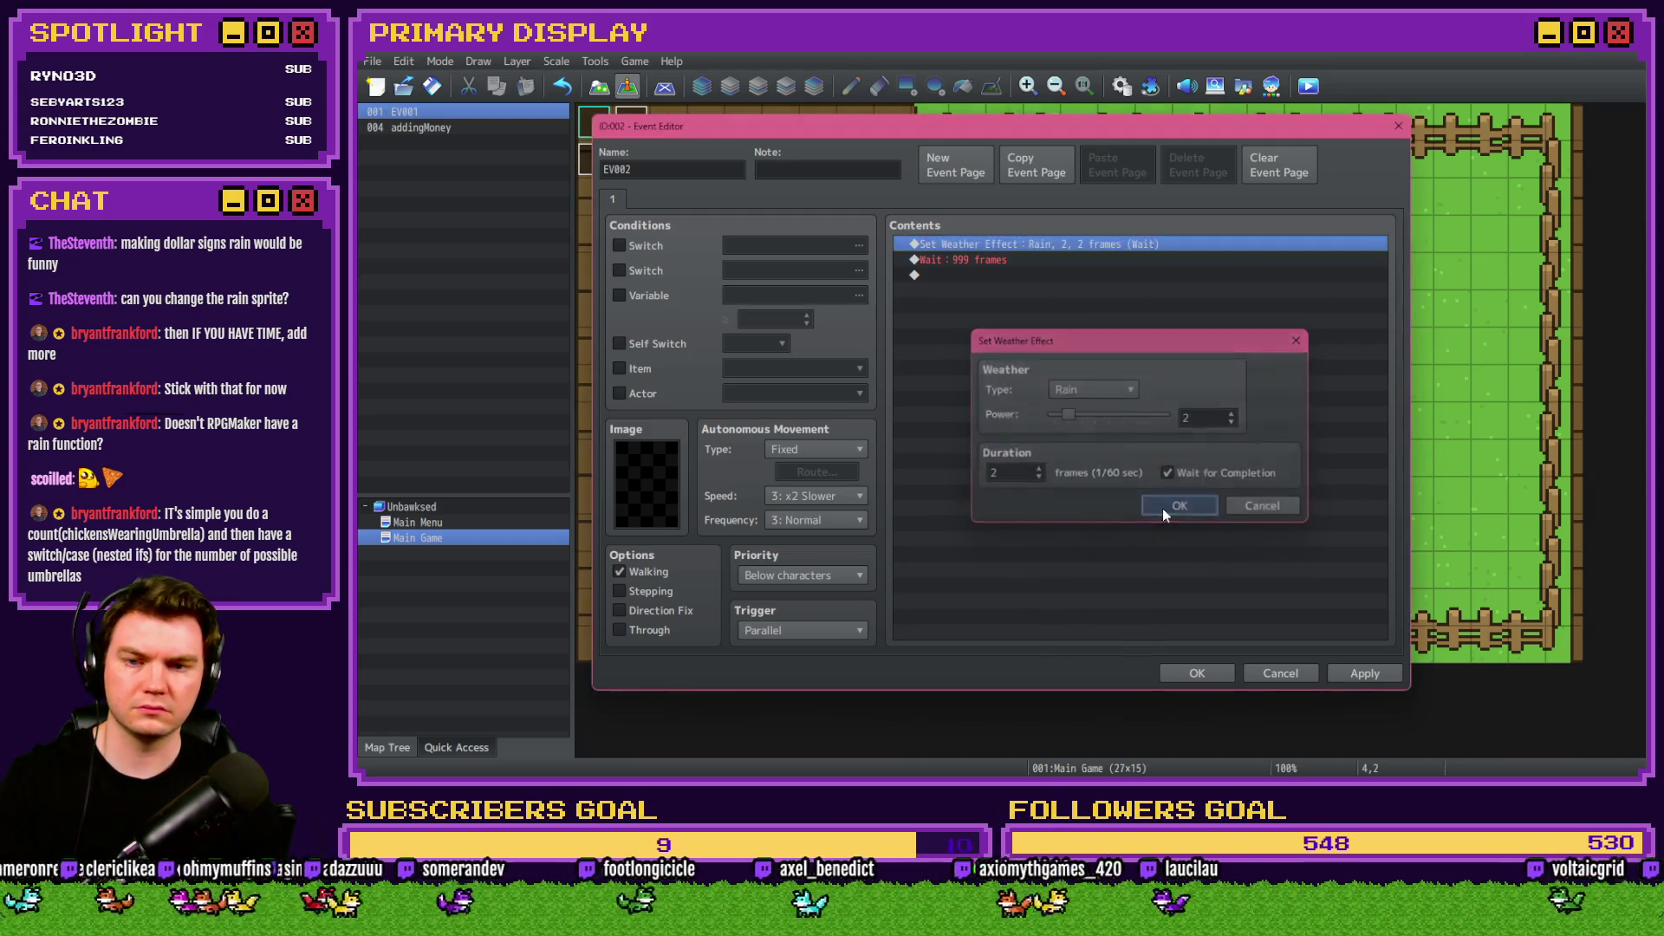
left_click(1005, 260)
key("ctrl+c")
key("ctrl+v")
key("ctrl+v")
key("ctrl+v")
Save the new event and the project, then start a playtest.
left_click(1210, 663)
left_click(1309, 86)
left_click(962, 434)
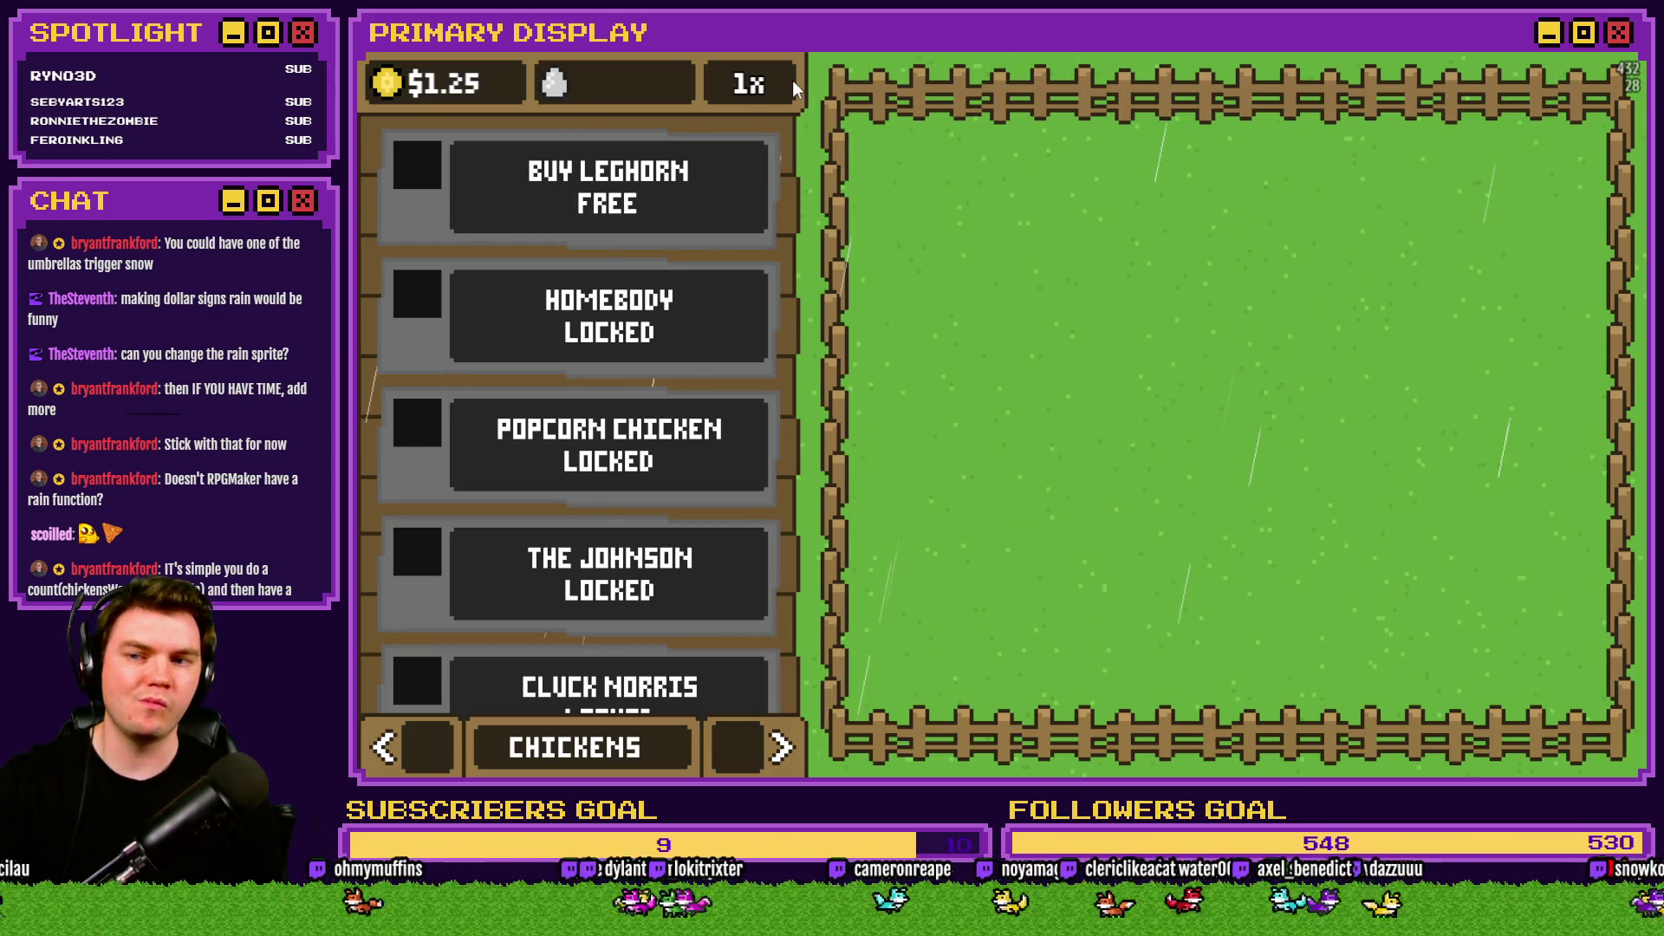
Cycle the game panel through NESTS and OUTFITS, then close the playtest.
left_click(763, 761)
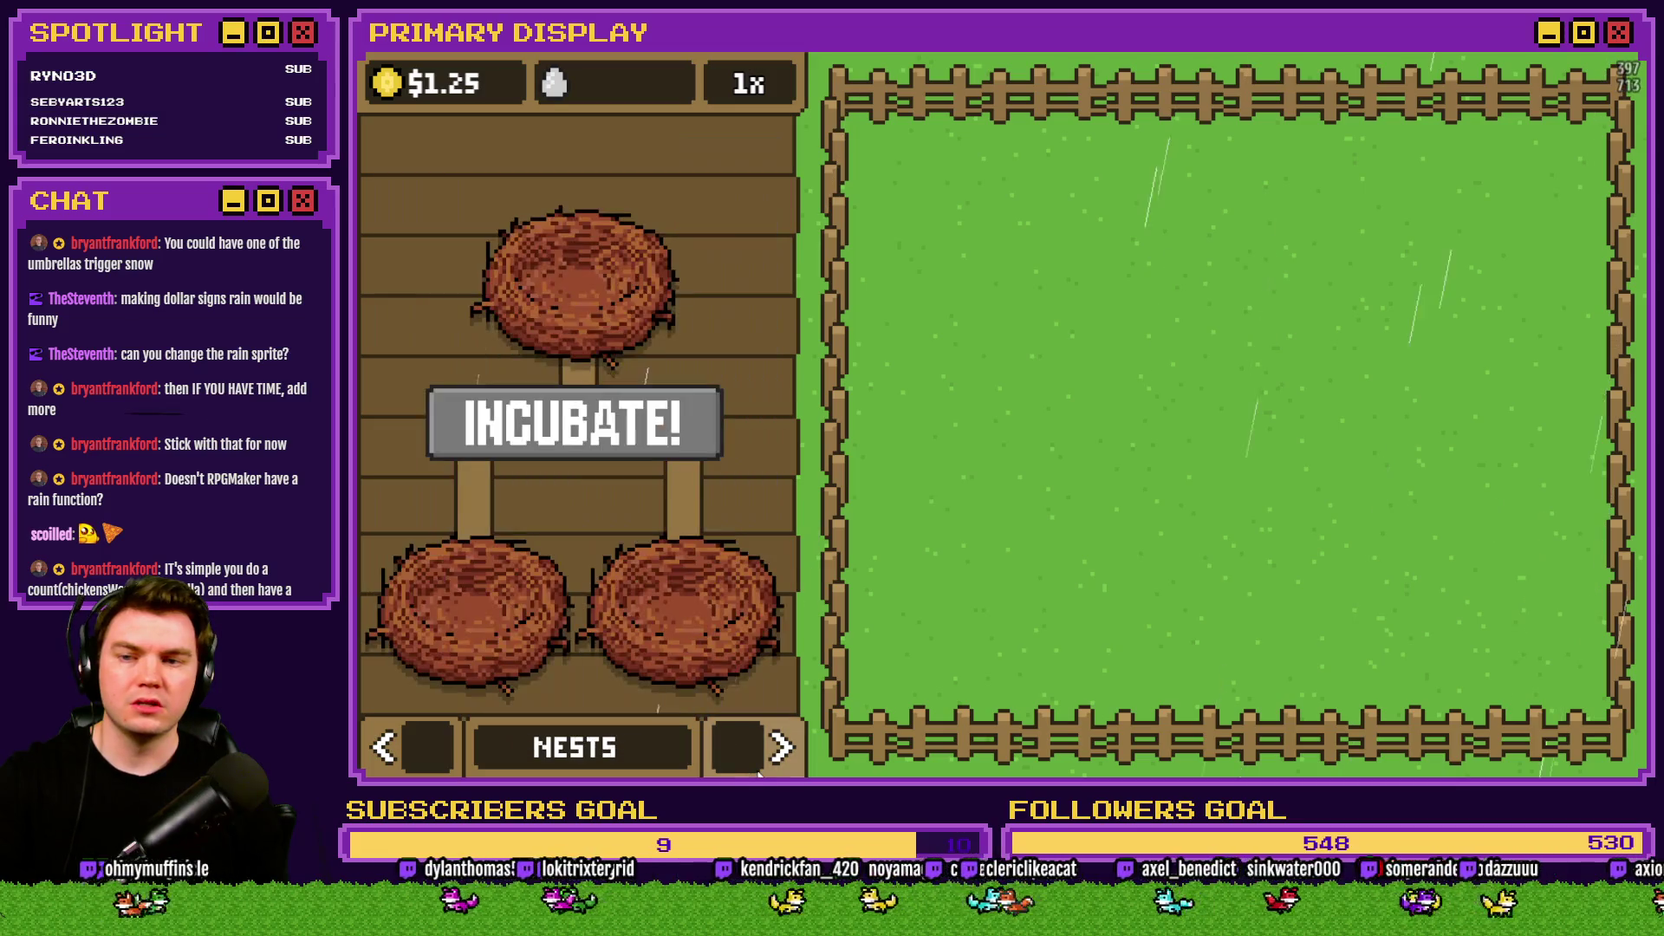
left_click(762, 761)
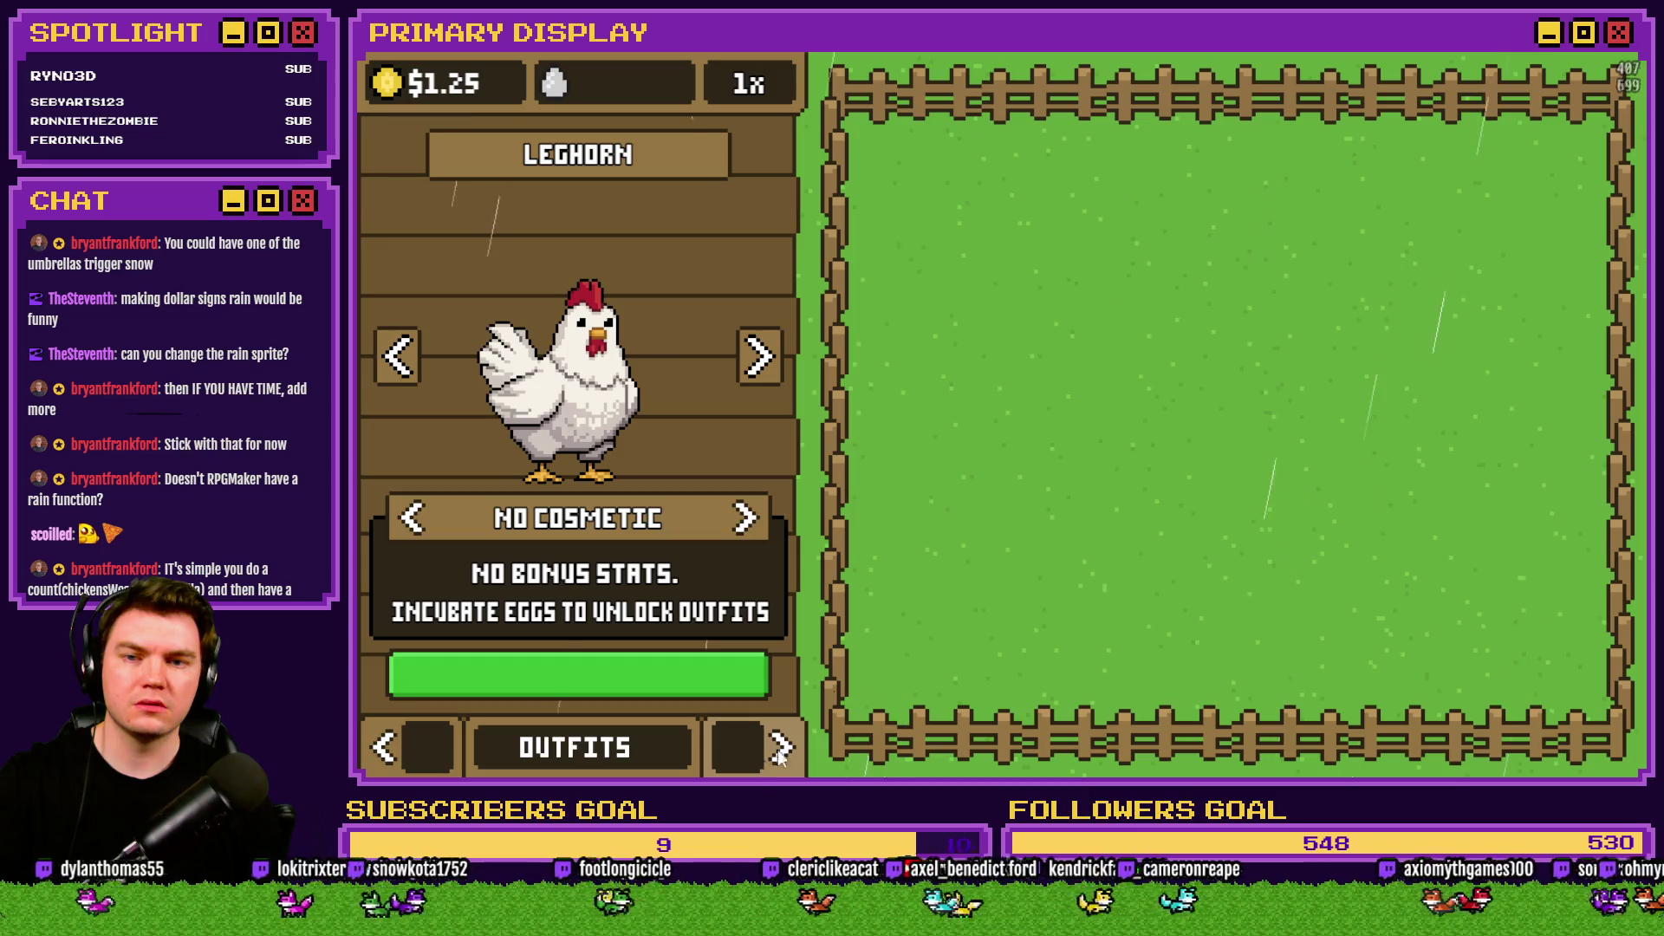
key("alt+F4")
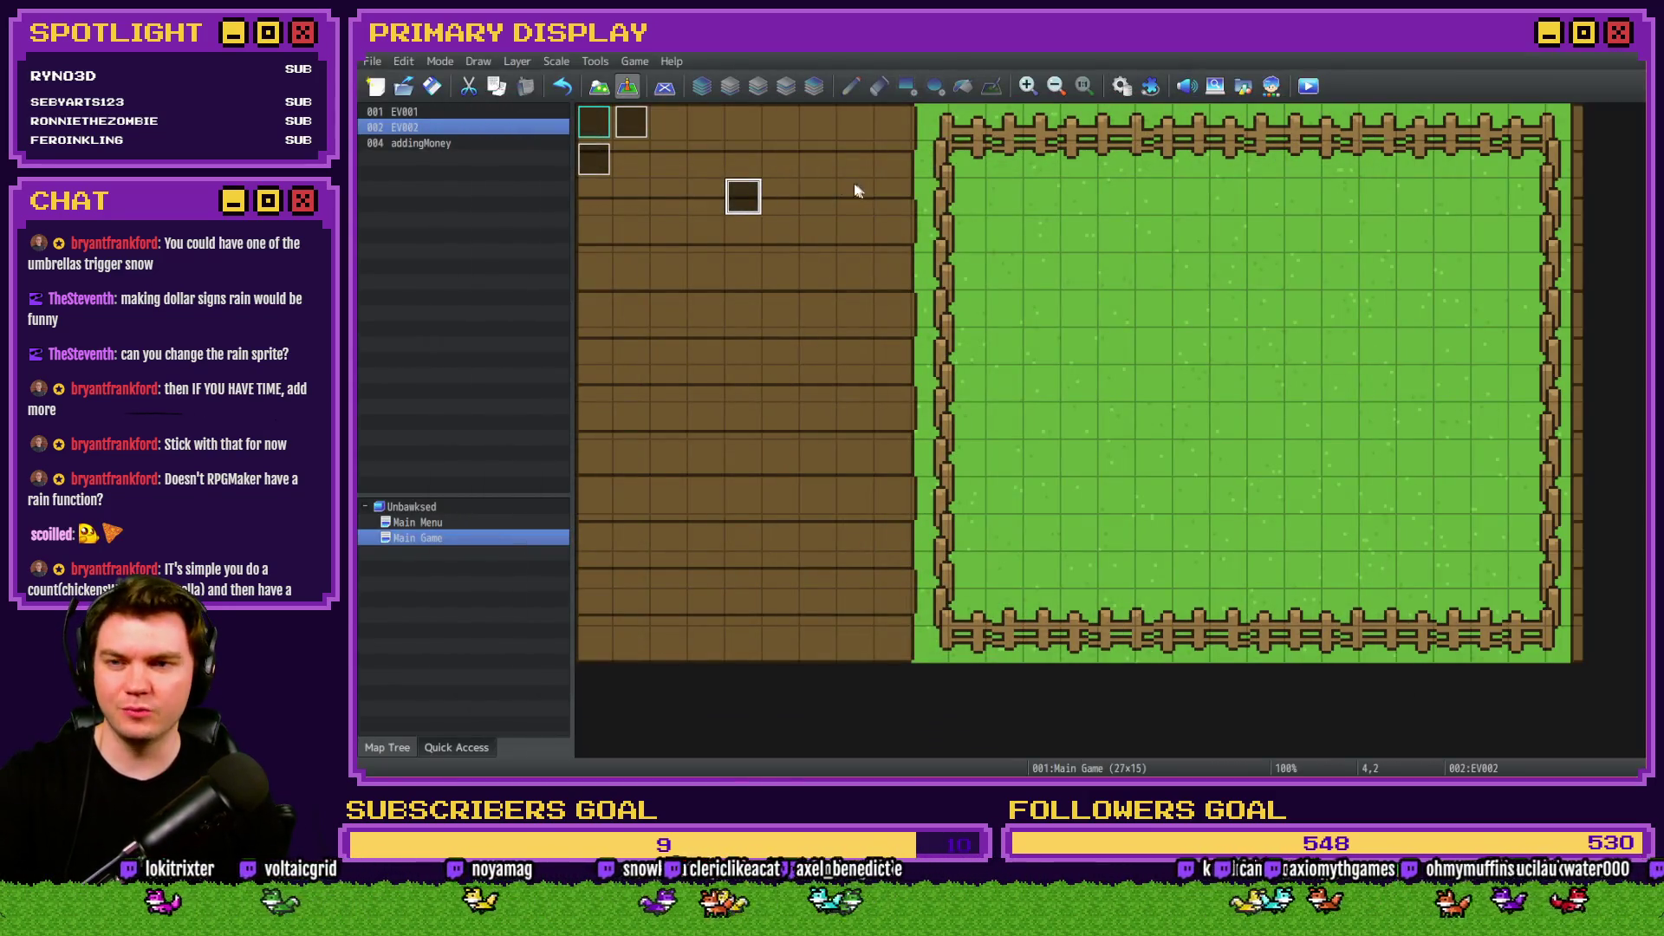
Raise EV002's rain power to 9, save, and playtest the heavier rain.
double_click(742, 197)
double_click(1054, 244)
key("Escape")
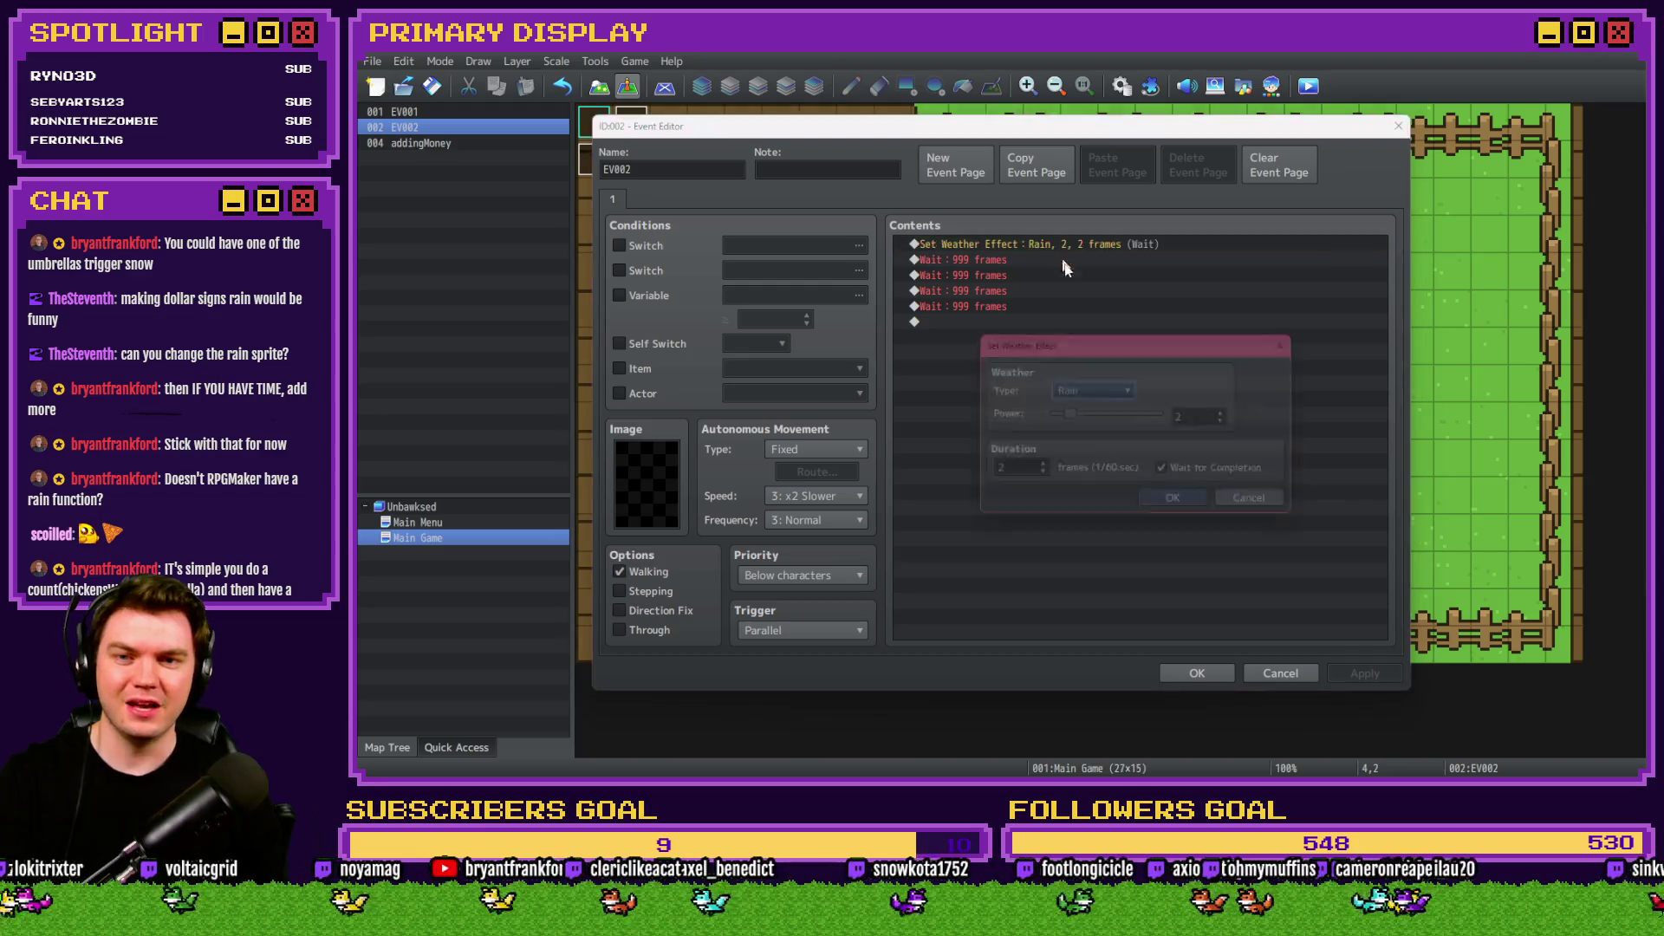
left_click(1179, 505)
left_click(1196, 674)
left_click(1308, 86)
left_click(985, 431)
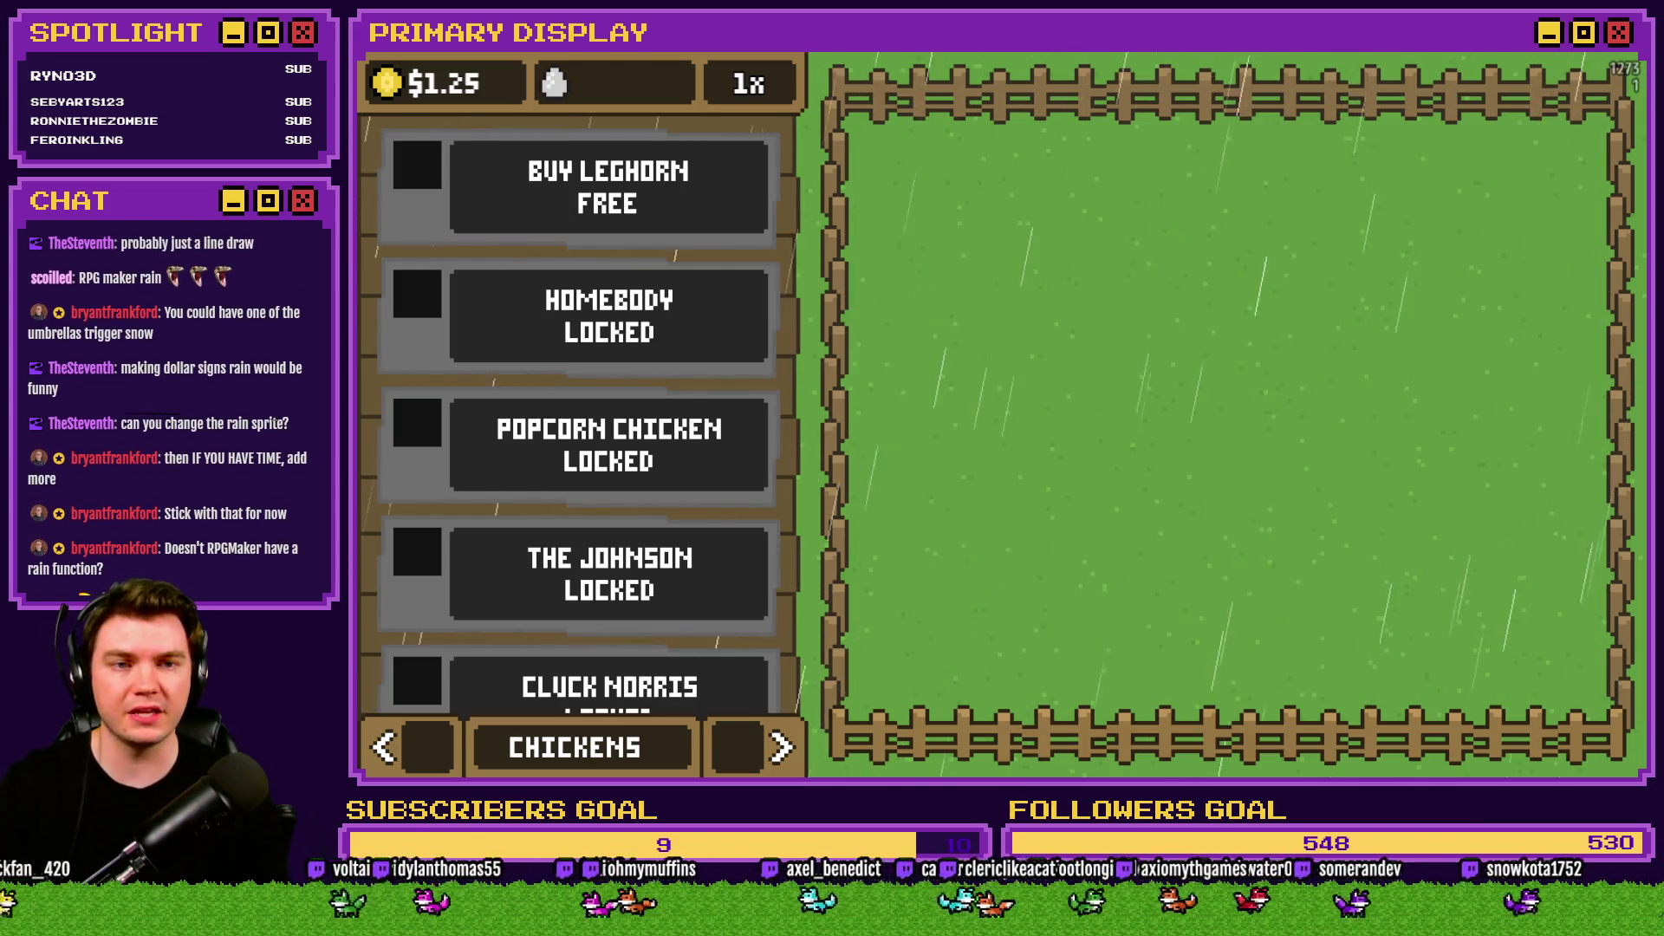
Change EV002's weather type to Snow and playtest it.
left_click(1142, 76)
double_click(730, 201)
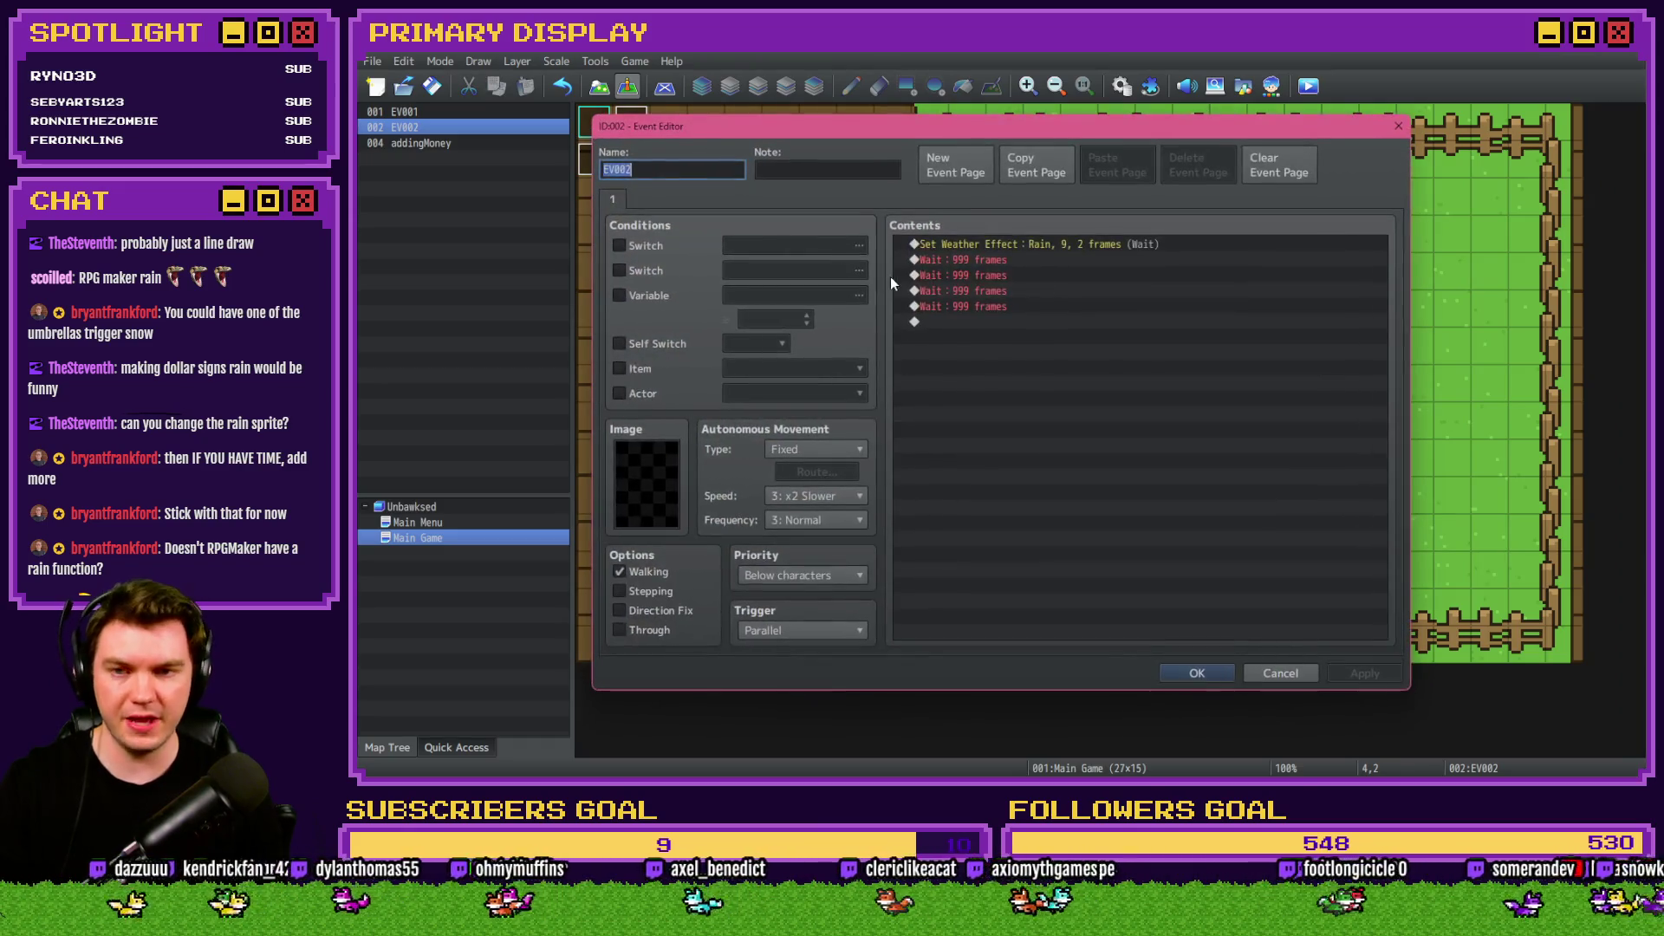
double_click(1052, 255)
key("Escape")
double_click(1062, 246)
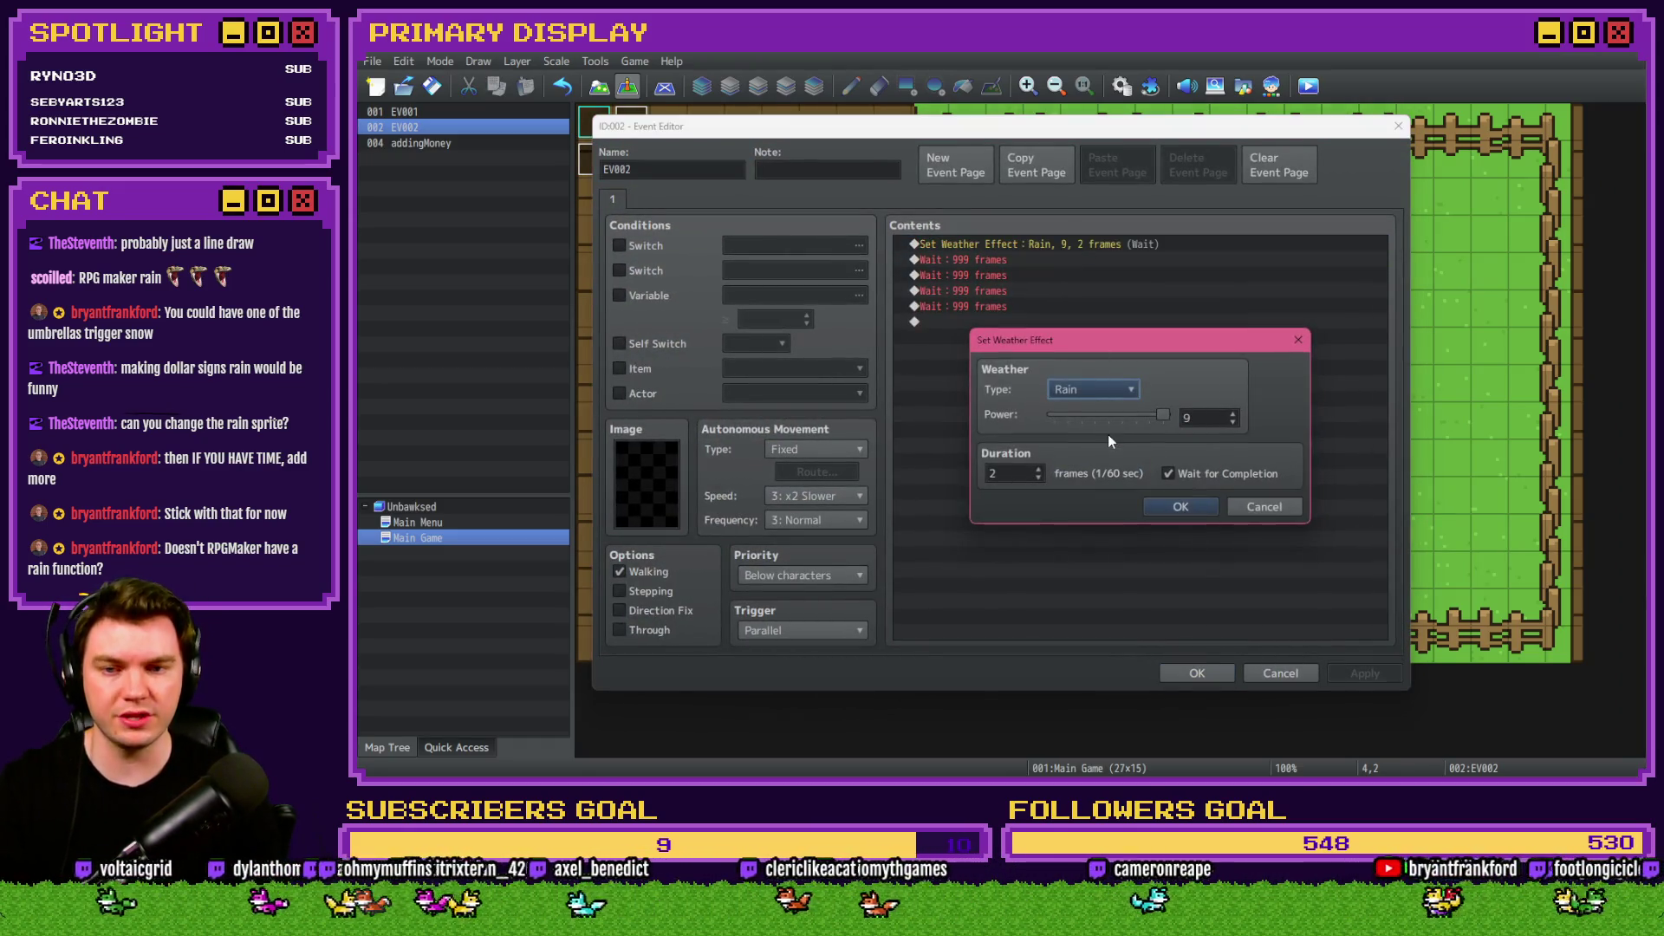
left_click(1111, 392)
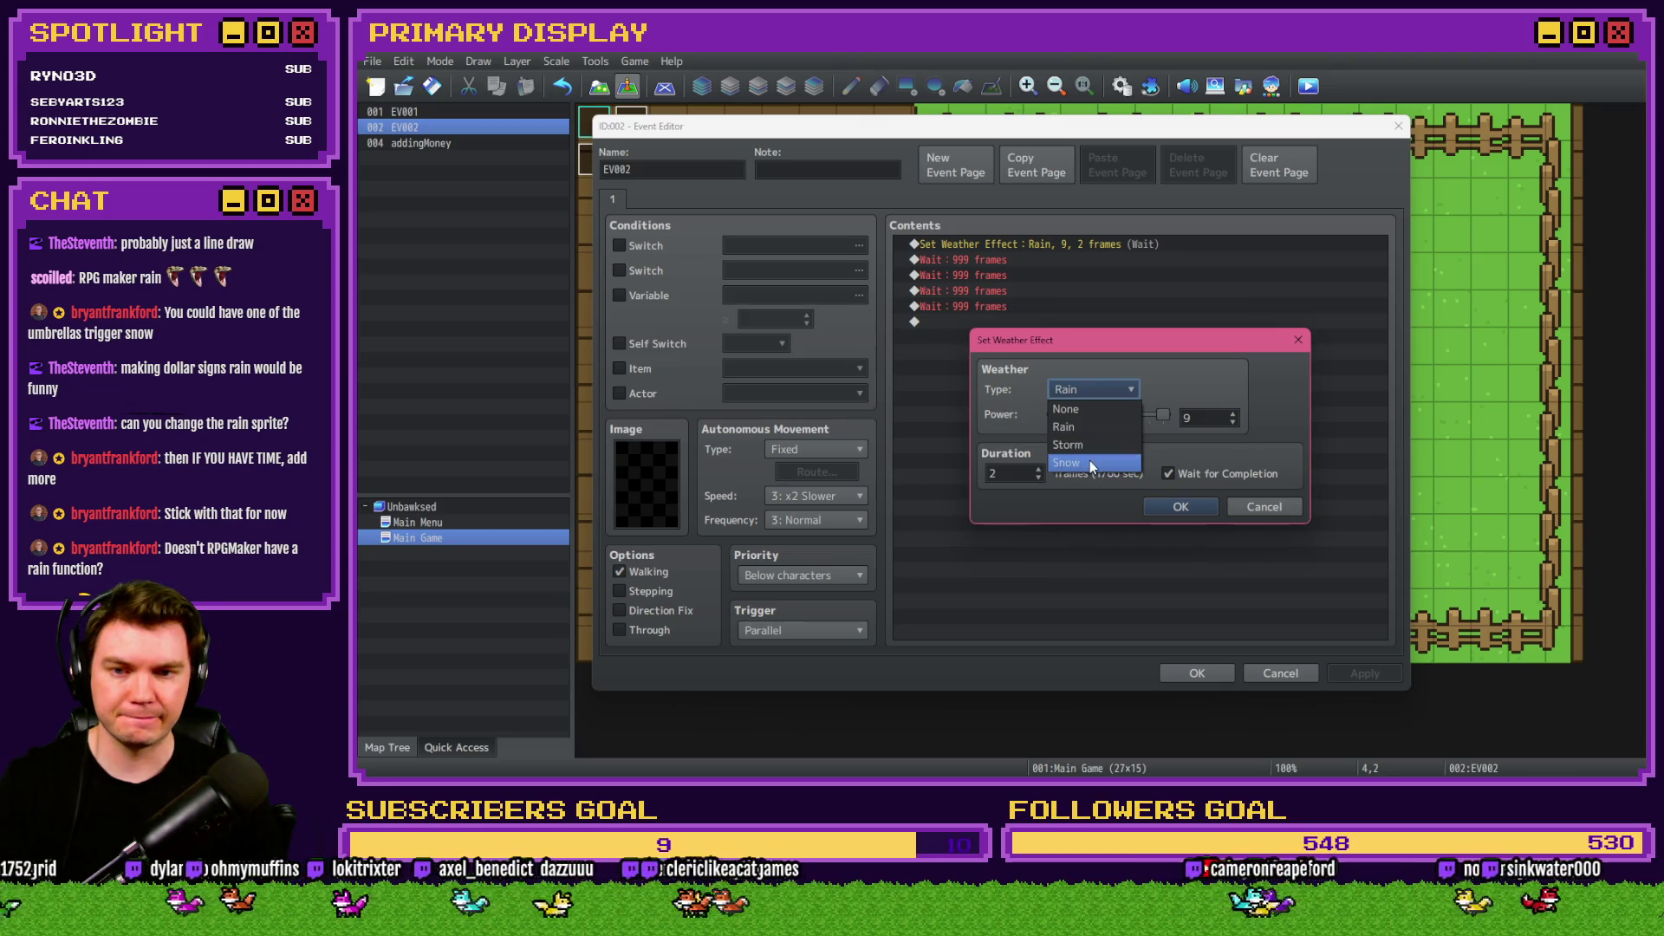
left_click(1089, 462)
left_click(1188, 509)
left_click(1197, 673)
left_click(1307, 86)
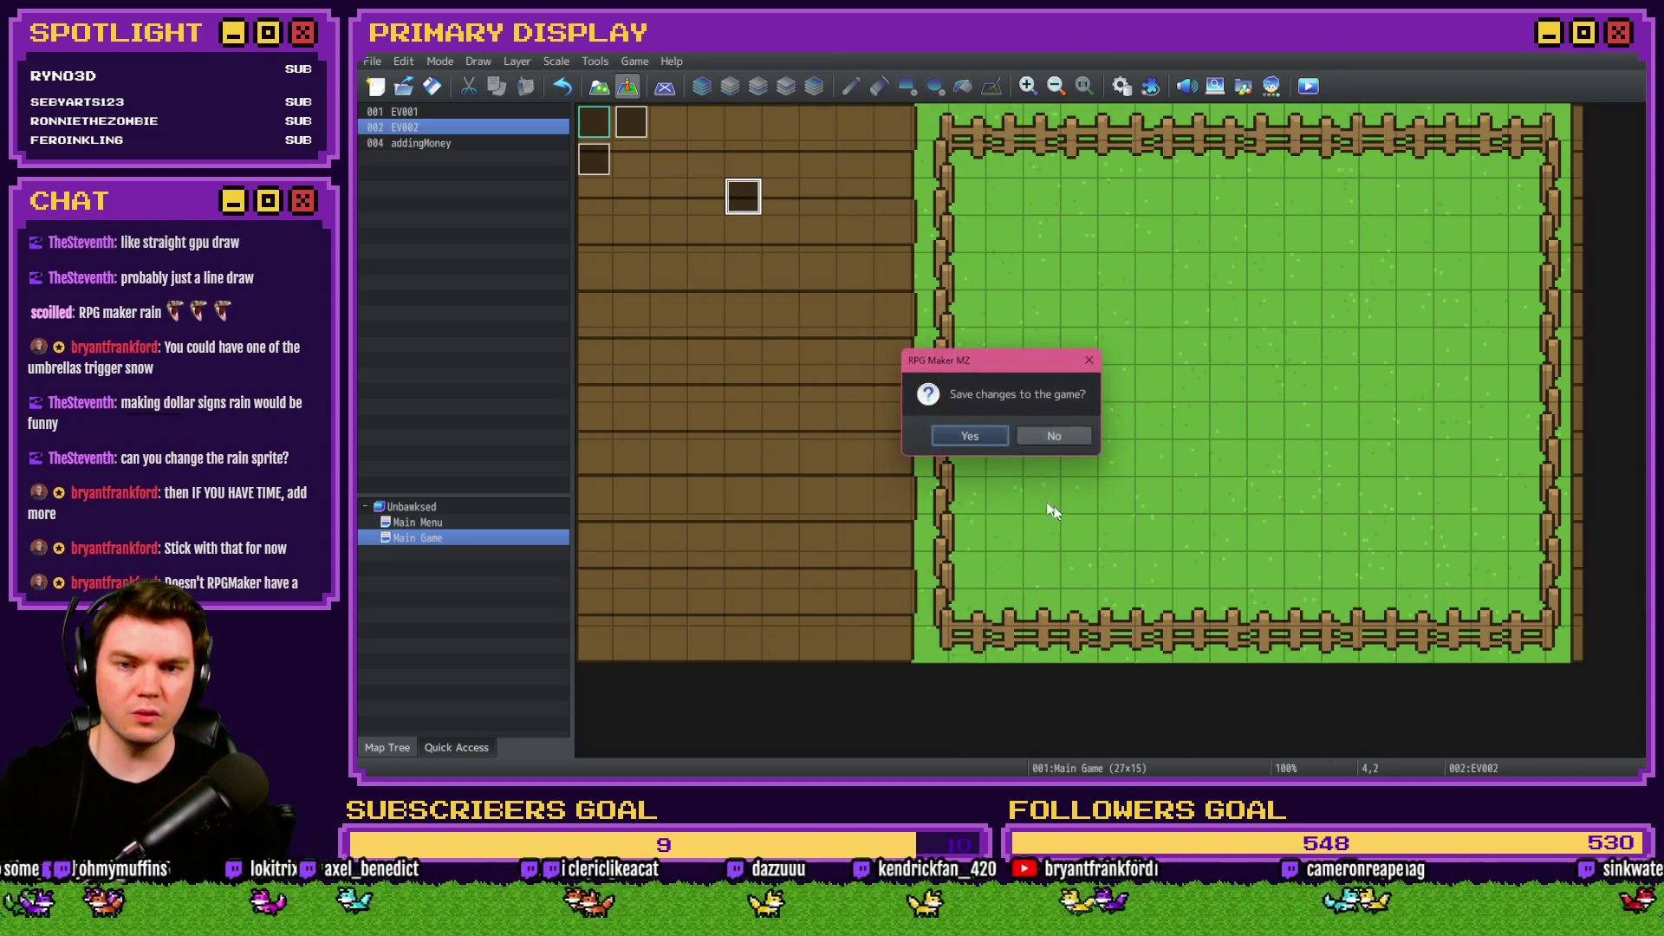
left_click(970, 436)
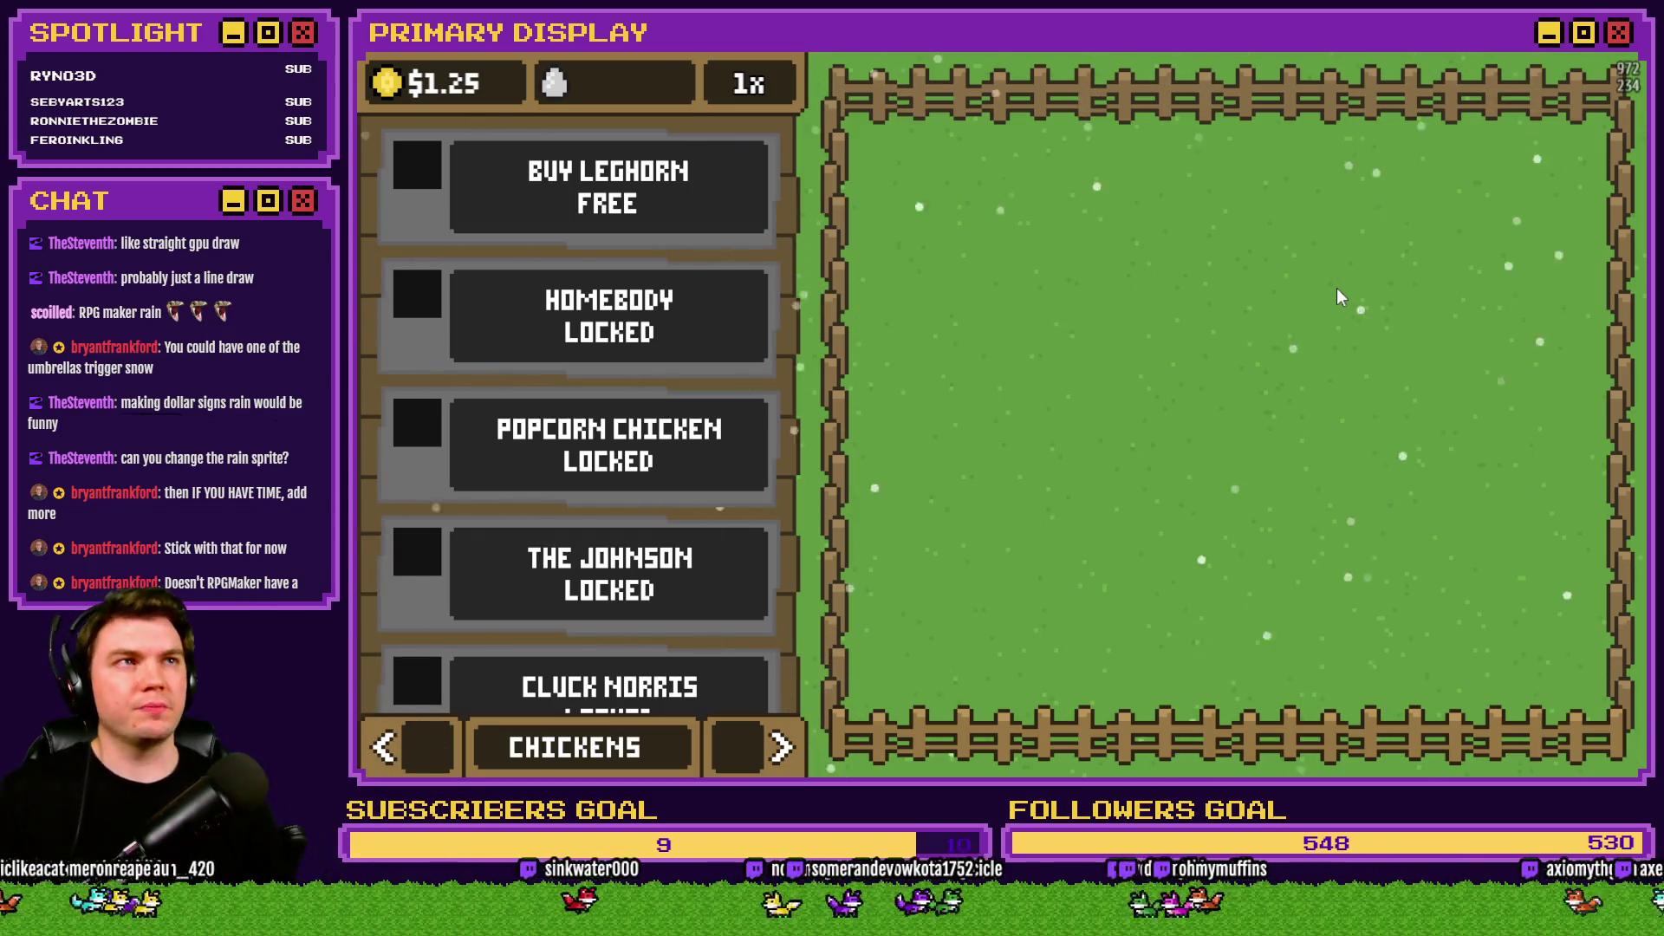
Close the snow playtest and set EV002's weather type back to Rain.
key("alt+F4")
left_click(1122, 87)
key("Escape")
key("Return")
key("Return")
left_click(1093, 390)
left_click(1079, 430)
left_click(1180, 506)
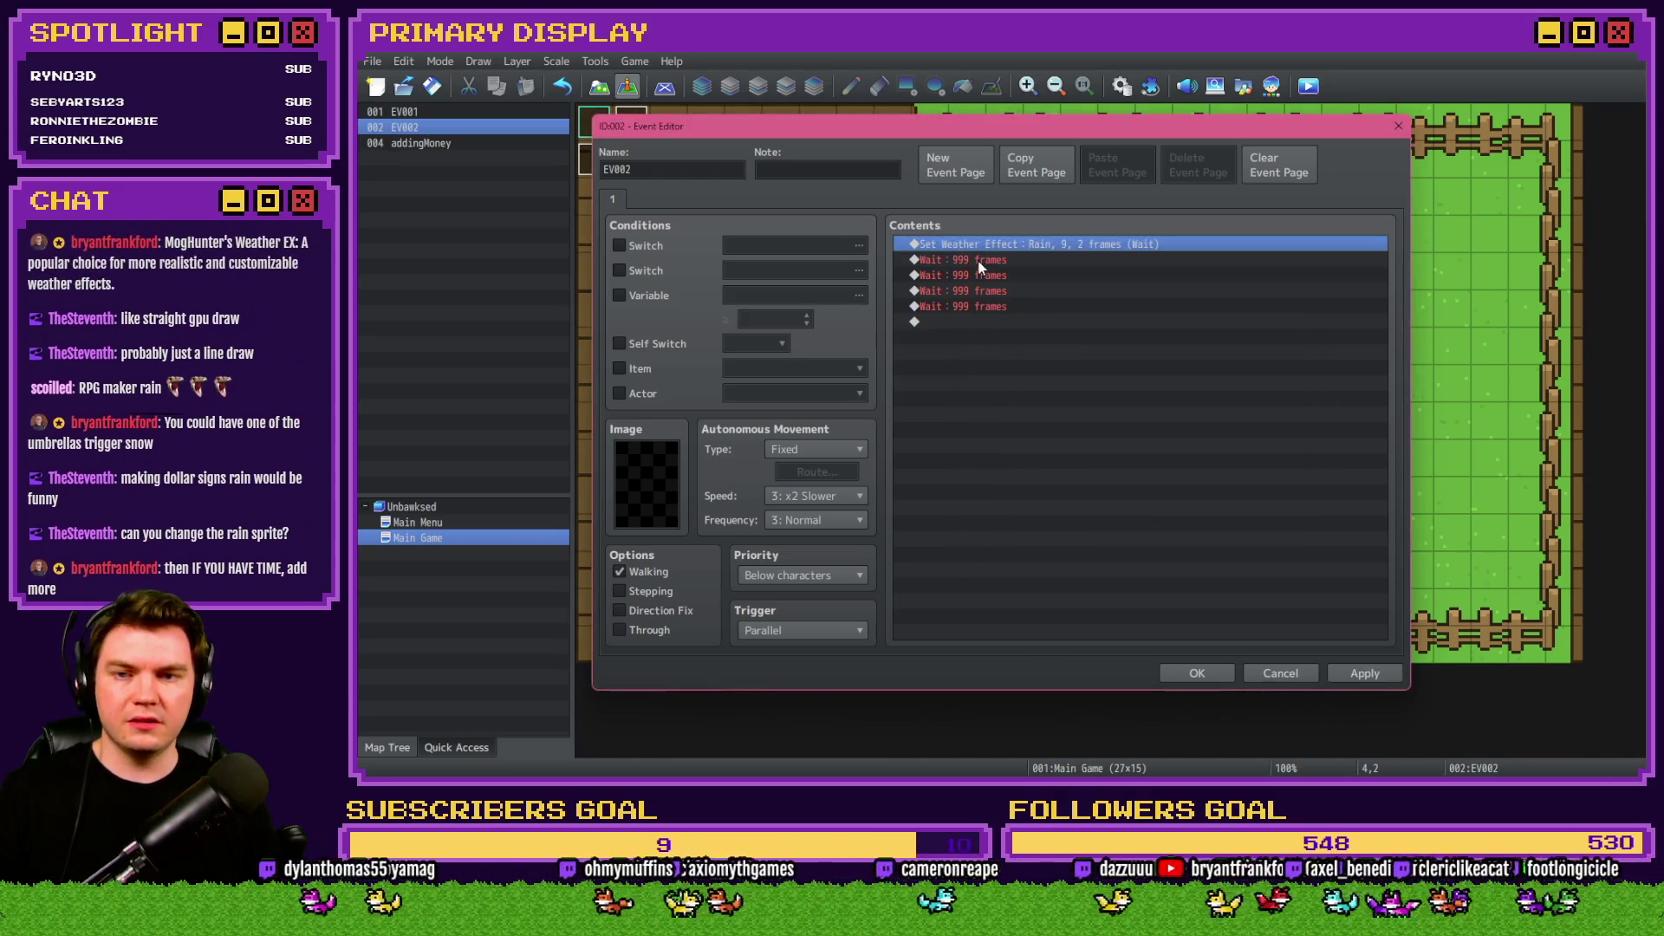
Set the first Wait command to 120 frames.
double_click(980, 261)
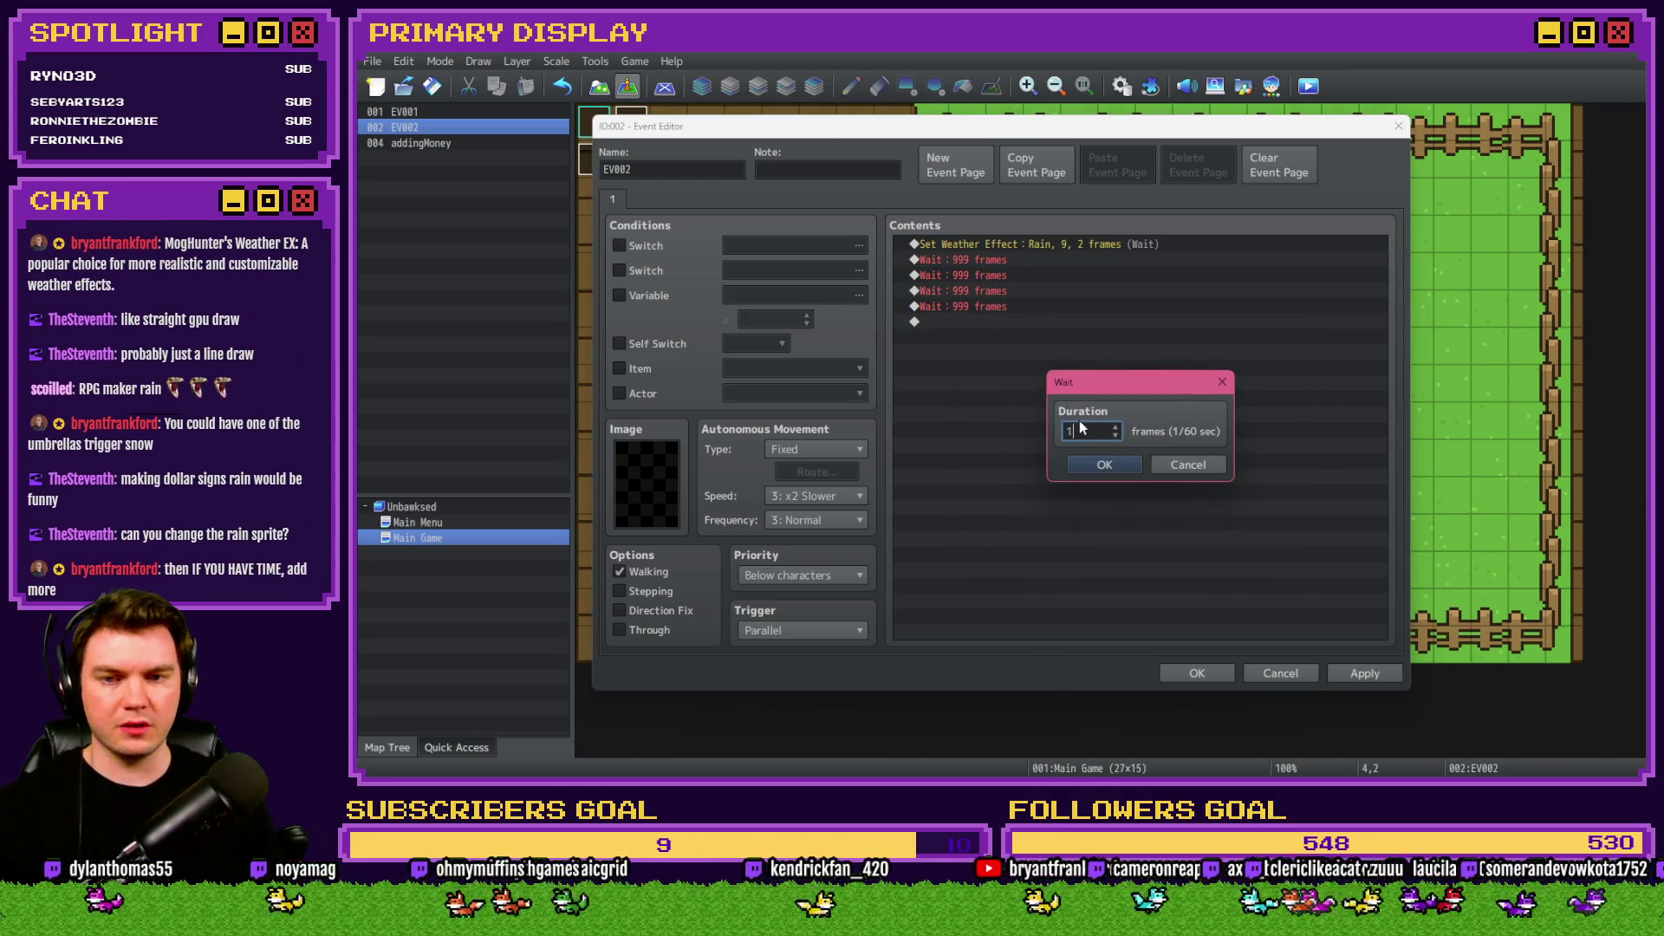
type("20")
left_click(1099, 457)
left_click(1079, 247)
Duplicate the Set Weather Effect command below itself and change the copy to Storm.
key("ctrl+c")
left_click(1019, 279)
key("ctrl+v")
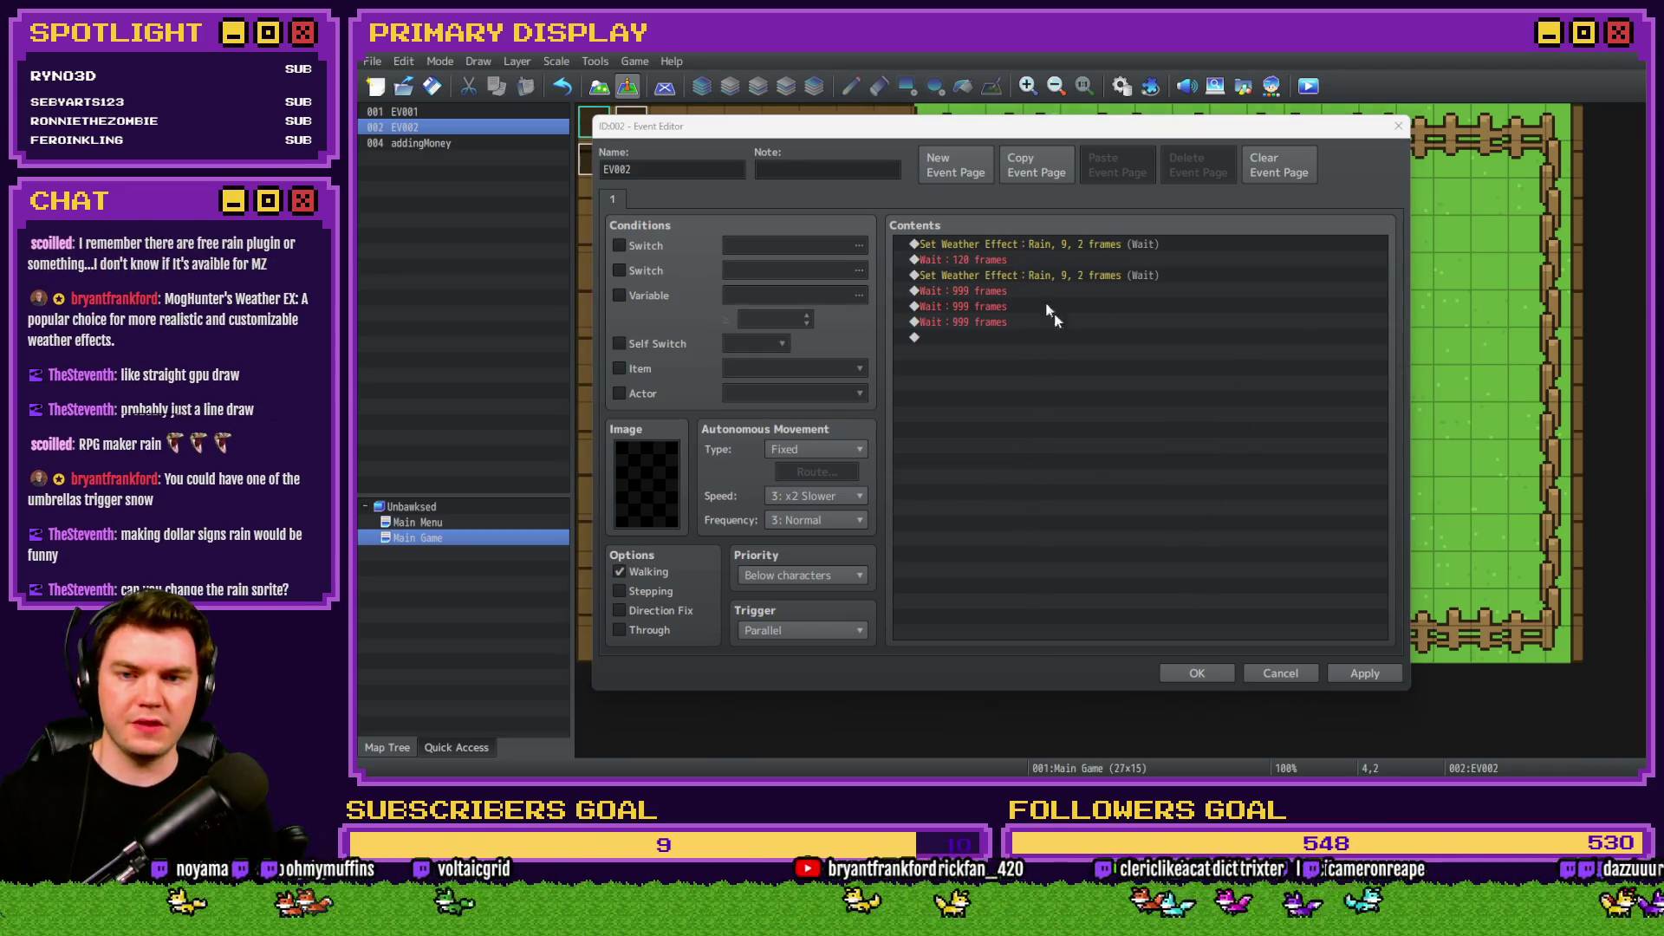
double_click(1040, 275)
left_click(1089, 390)
left_click(1087, 463)
left_click(1092, 389)
left_click(1180, 506)
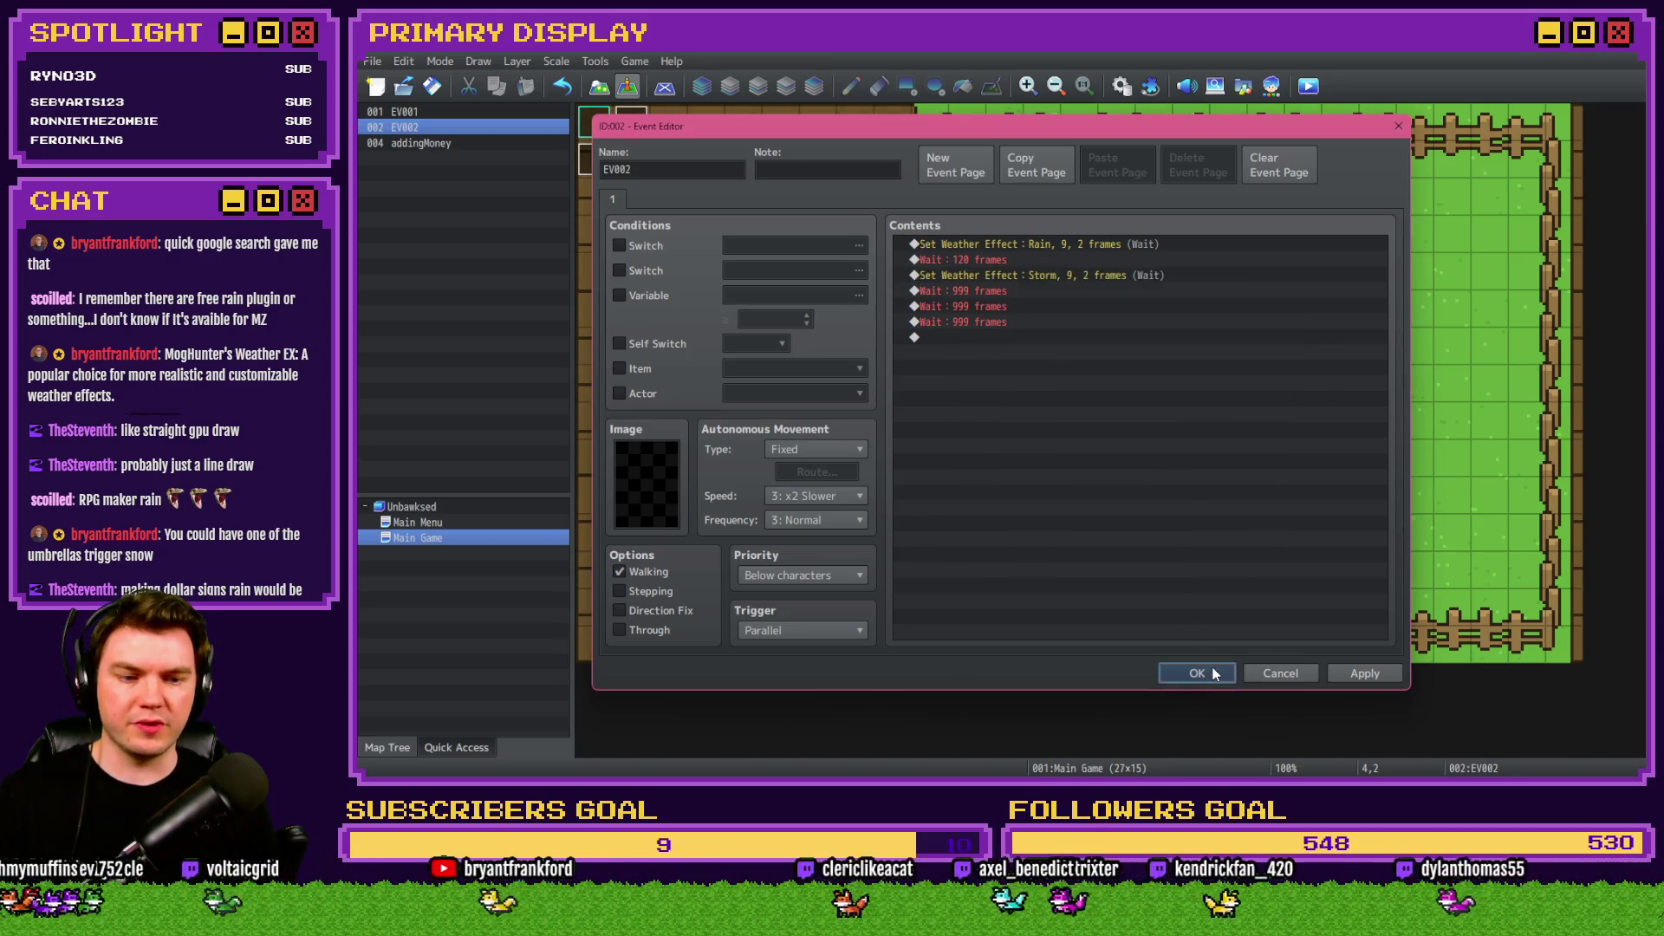
left_click(1196, 672)
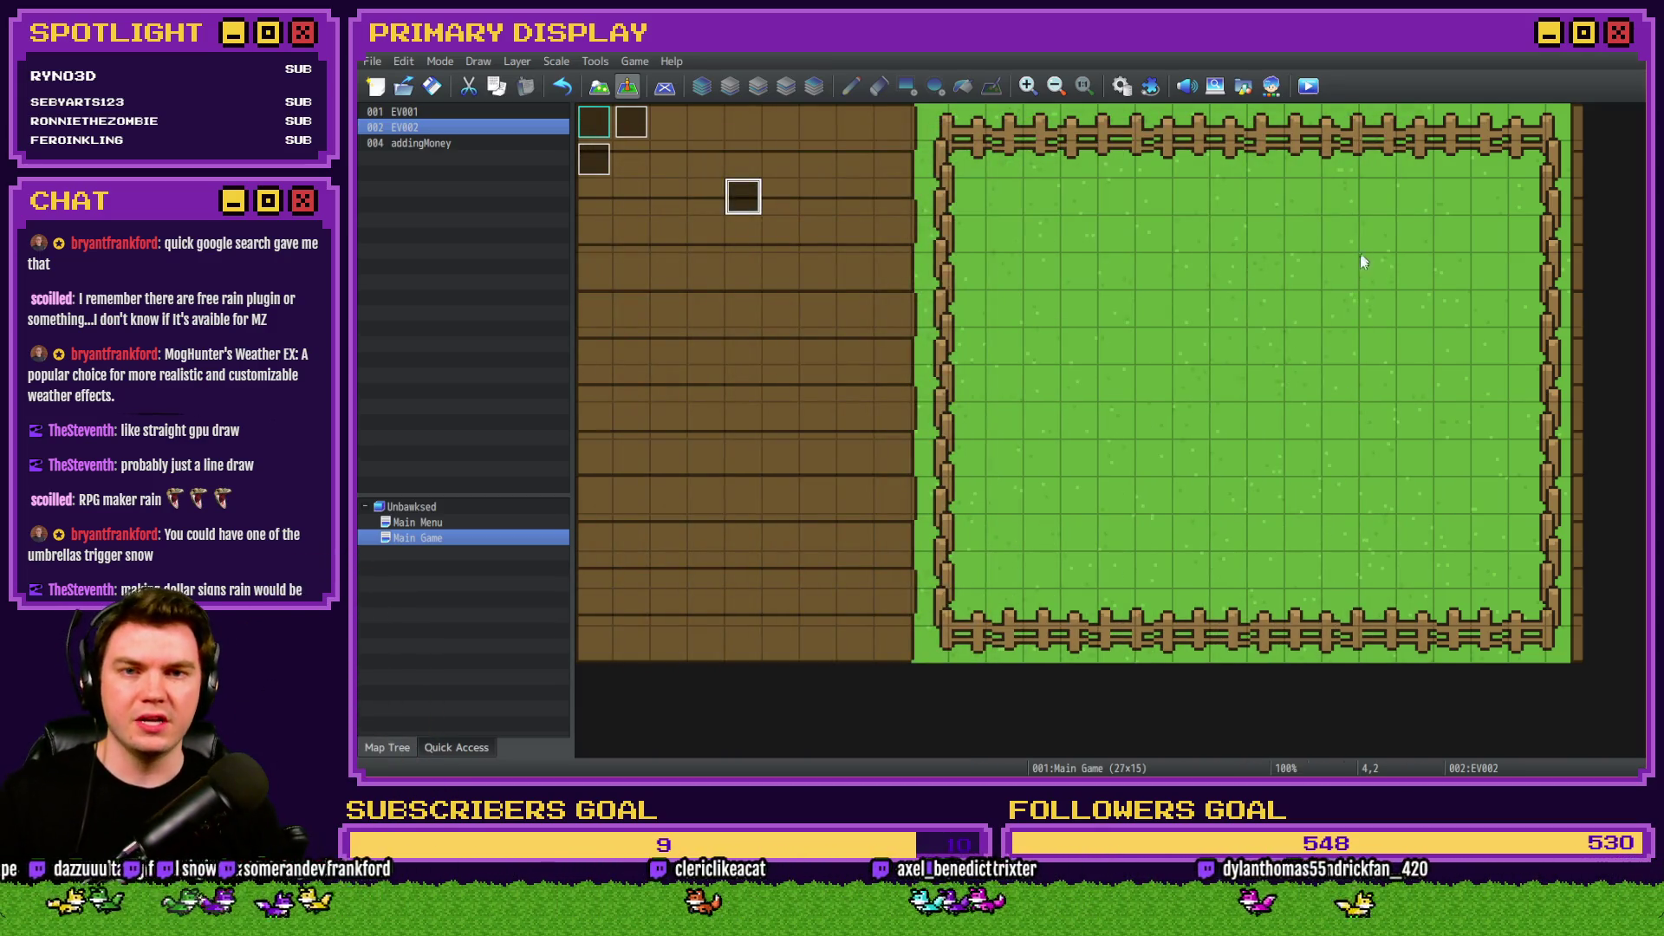
Save and playtest the storm weather, then reopen the EV002 event.
left_click(1316, 92)
left_click(990, 437)
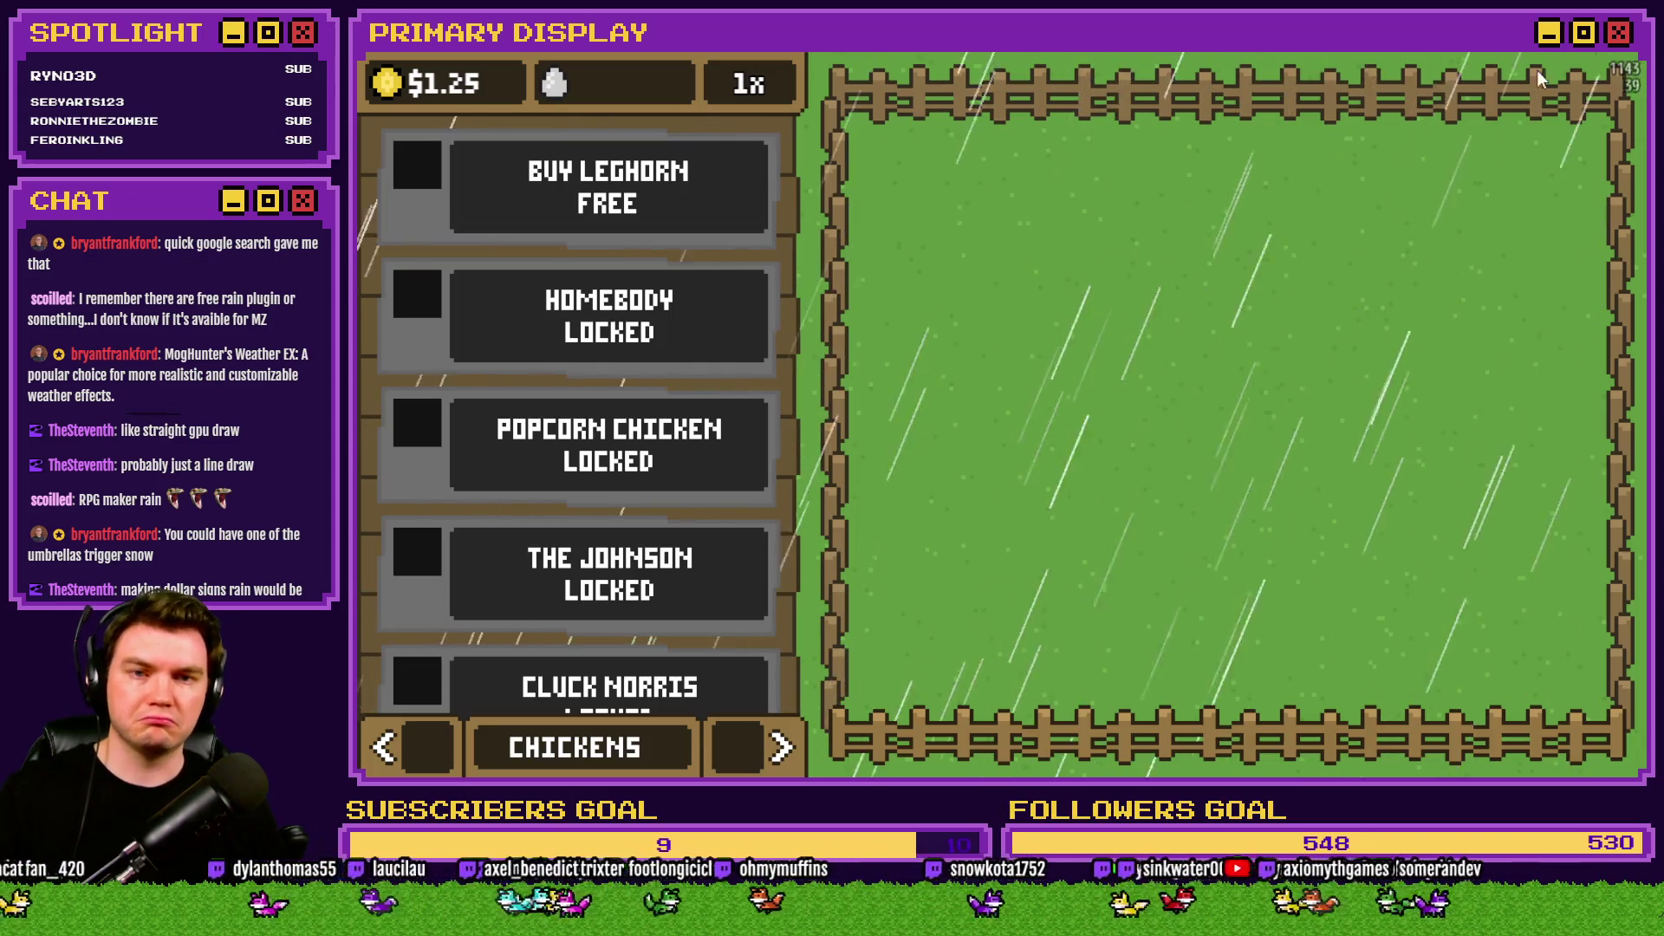
key("alt+F4")
double_click(743, 198)
Confirm the Storm weather command with lowered power, then save and playtest it.
double_click(1019, 243)
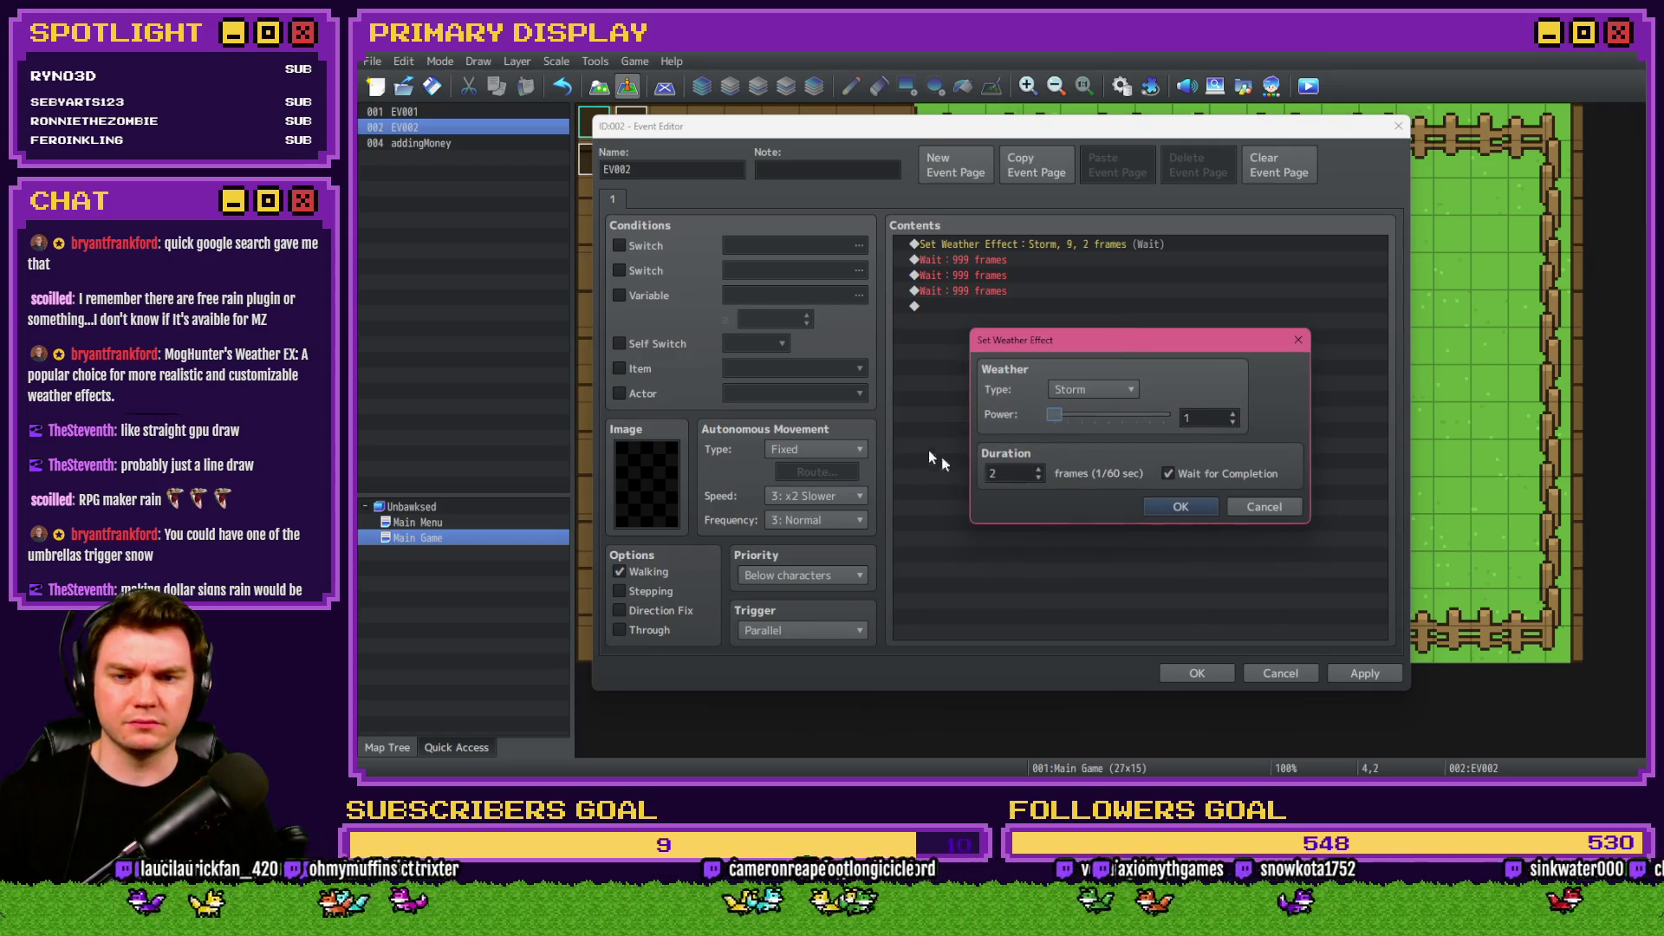
left_click(1178, 507)
left_click(1197, 672)
left_click(1309, 85)
key("Return")
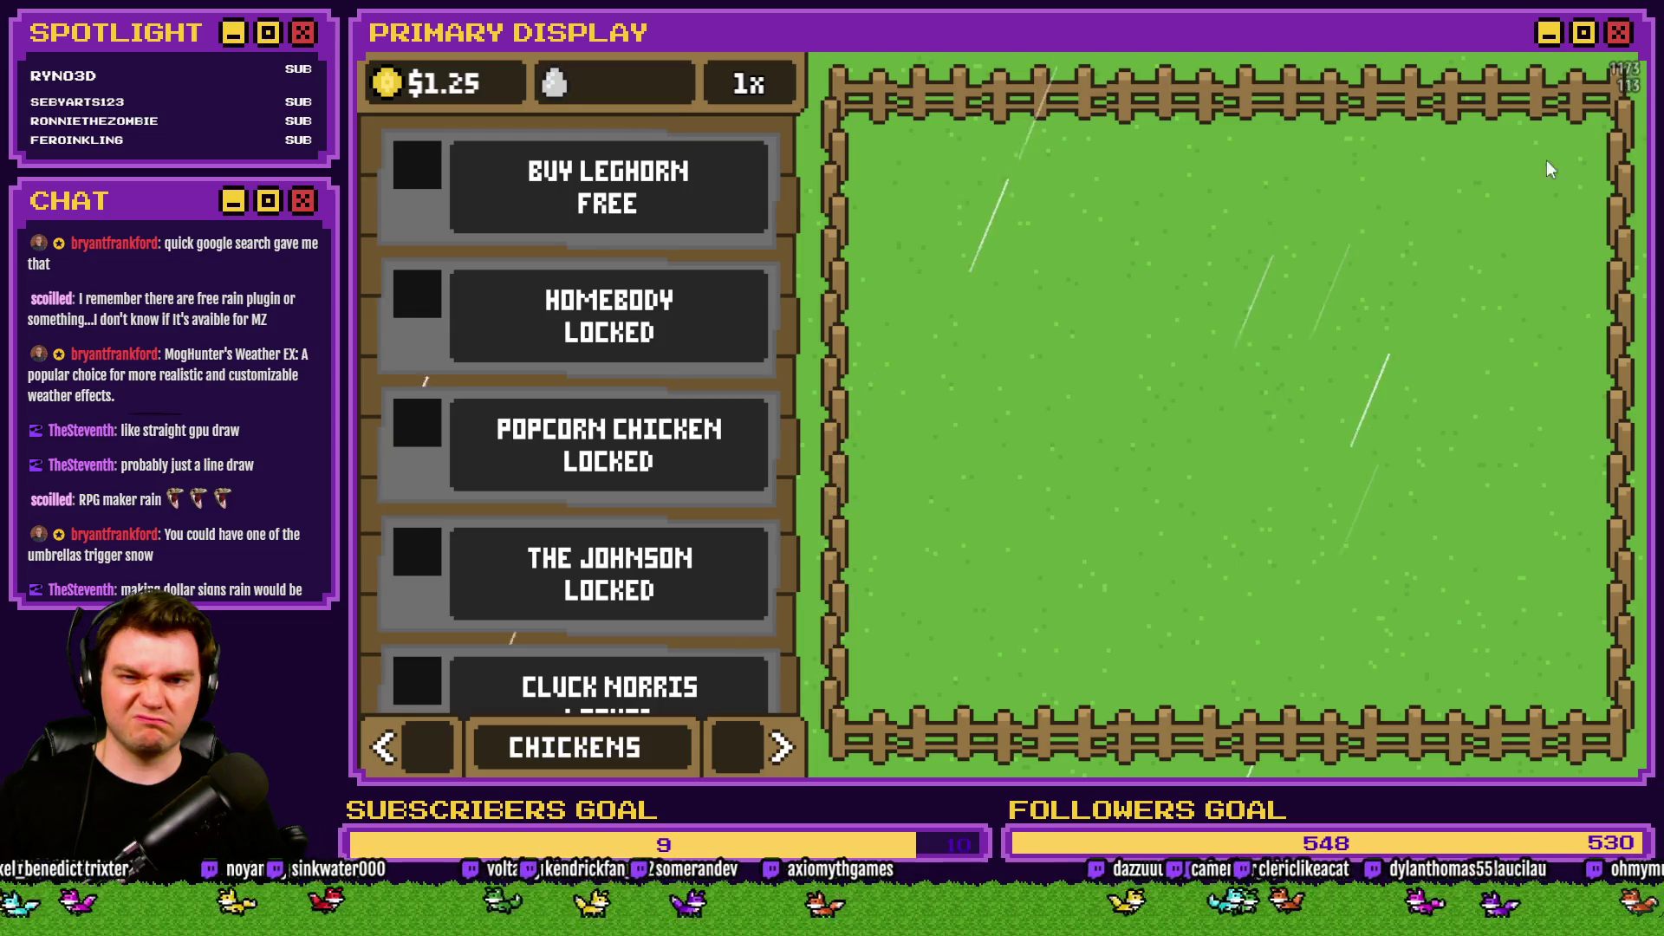
left_click(1630, 54)
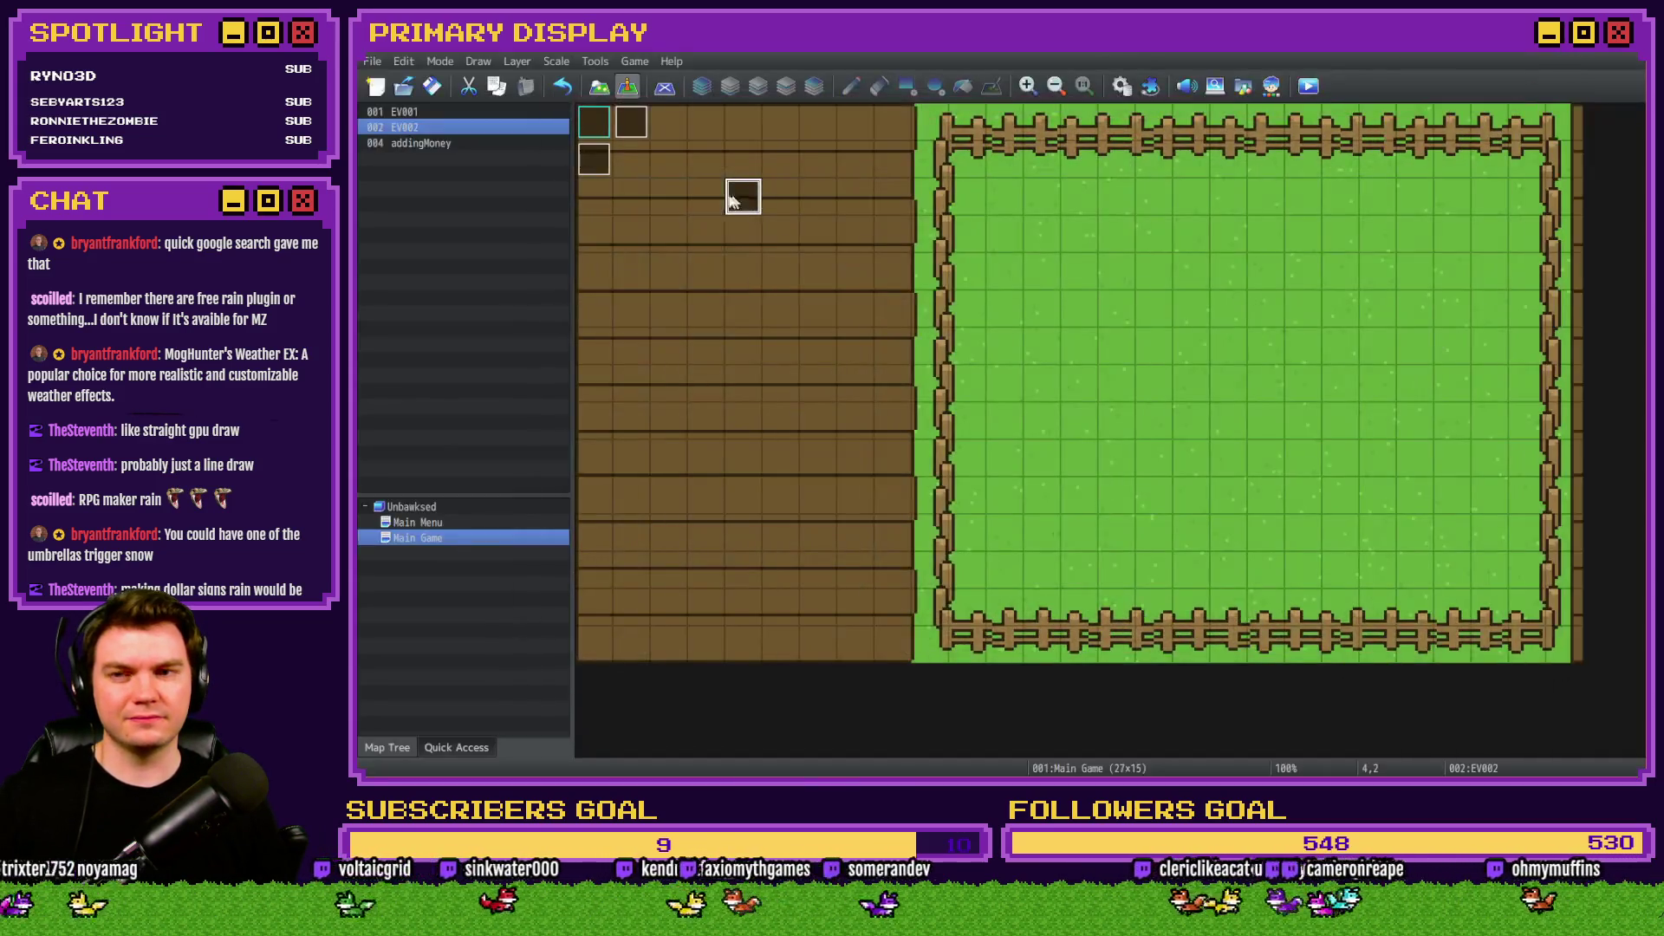
Change EV002's weather command to Rain, power 1, 1-frame duration, and apply.
double_click(743, 193)
double_click(1040, 243)
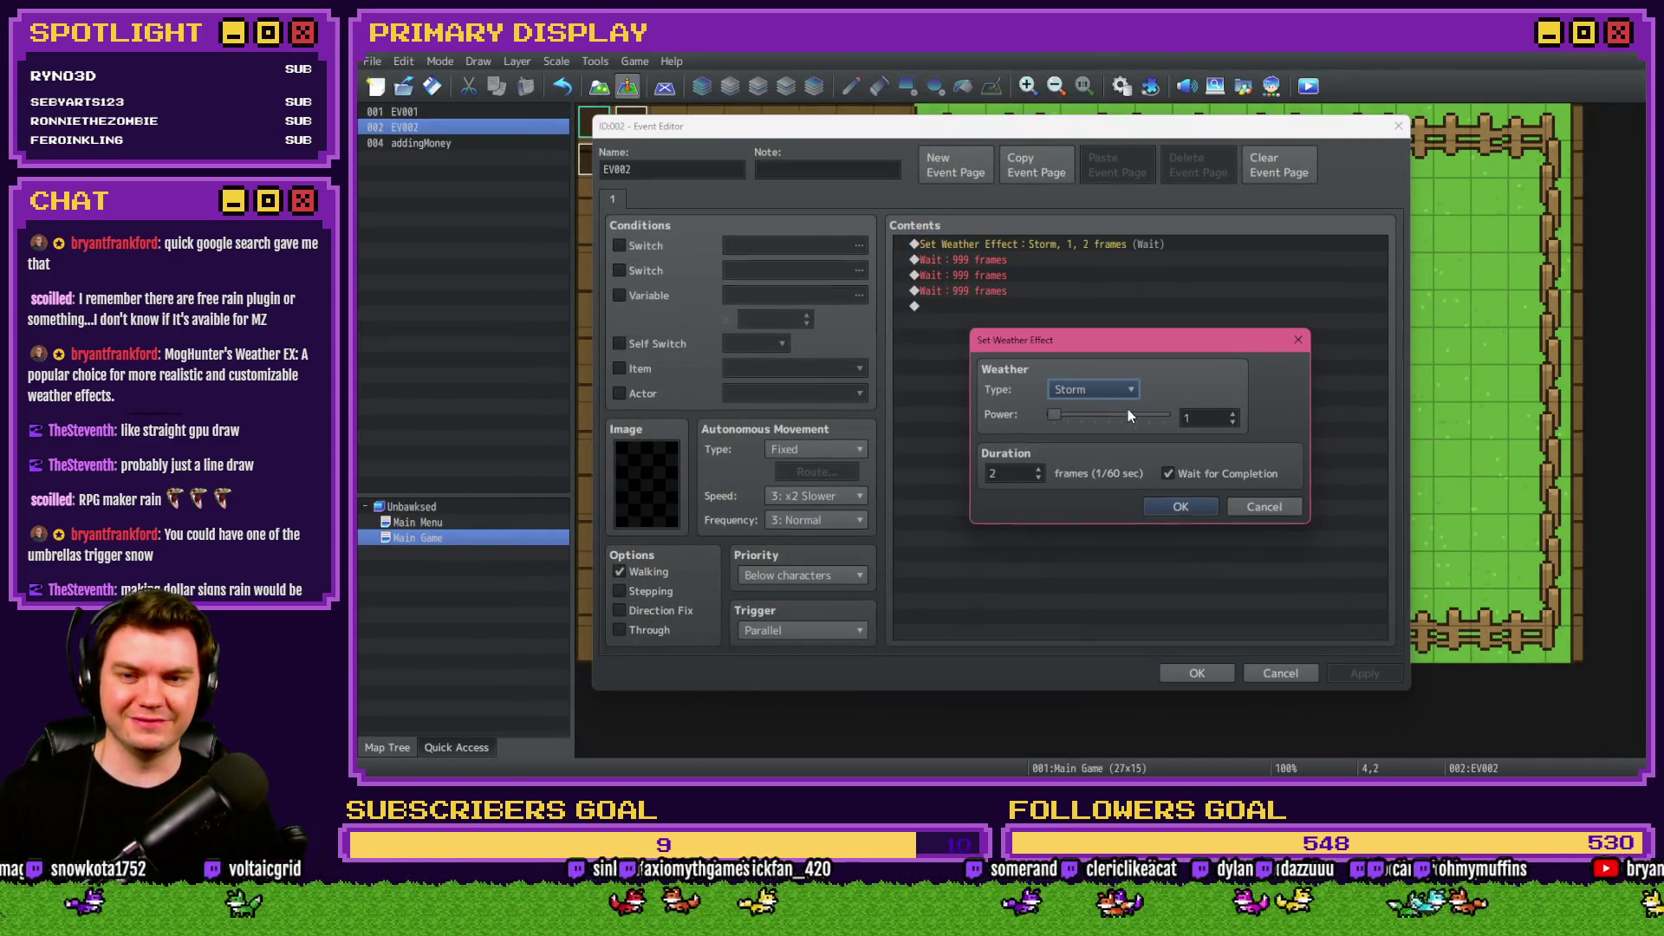
left_click(1085, 392)
left_click(1082, 425)
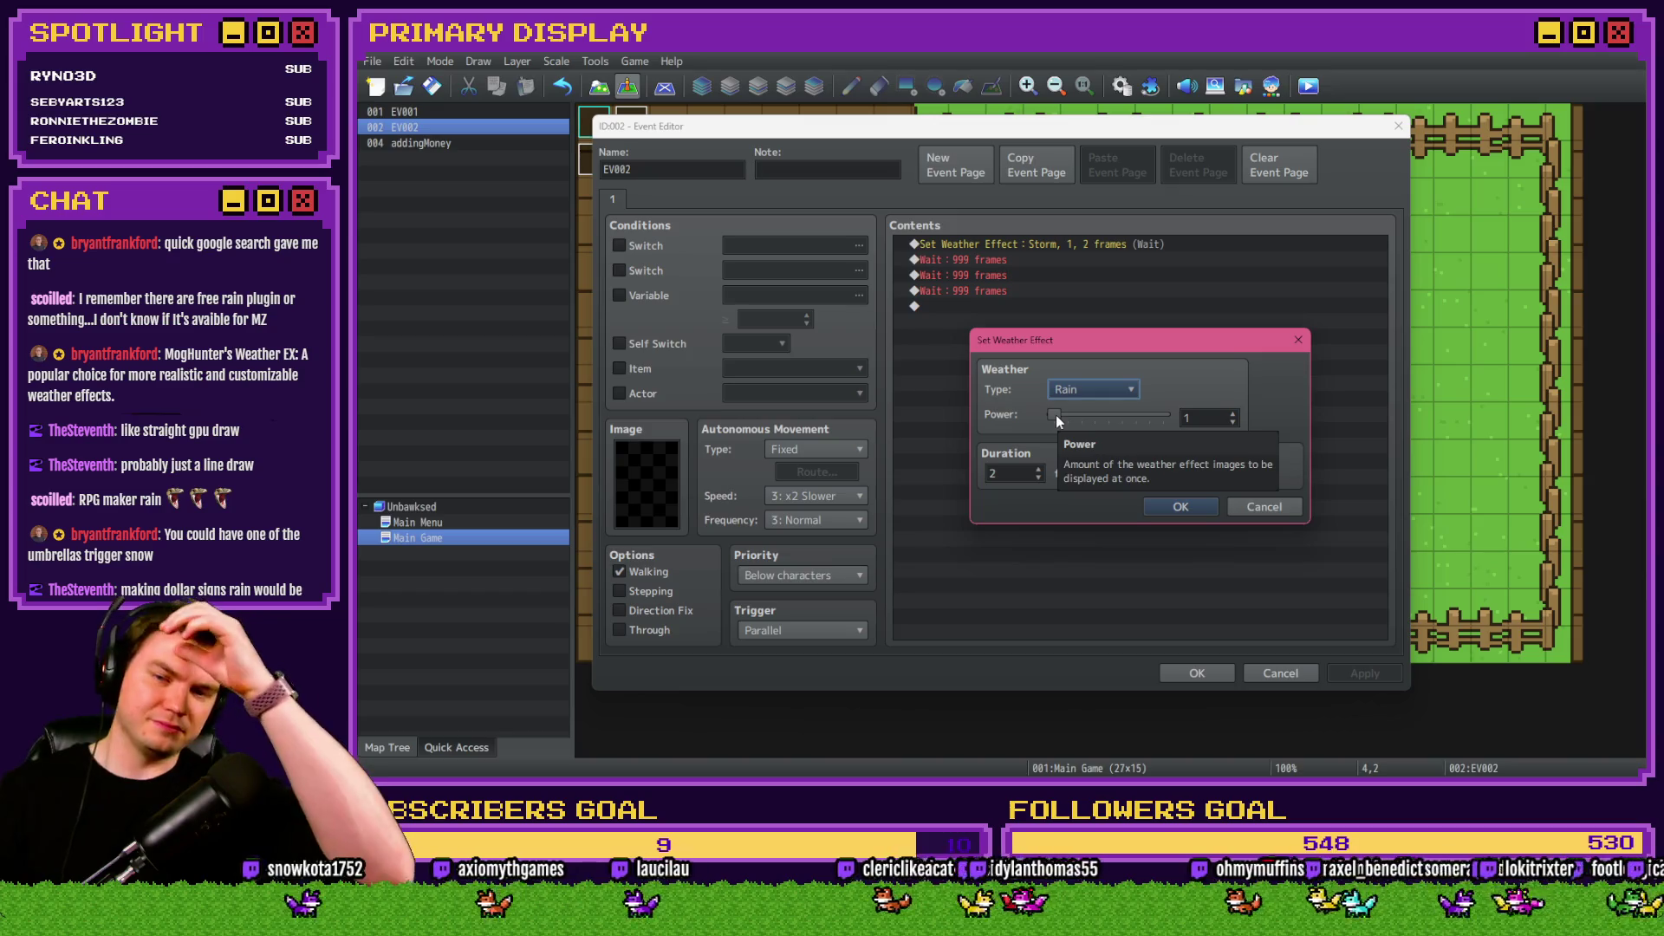
double_click(1008, 474)
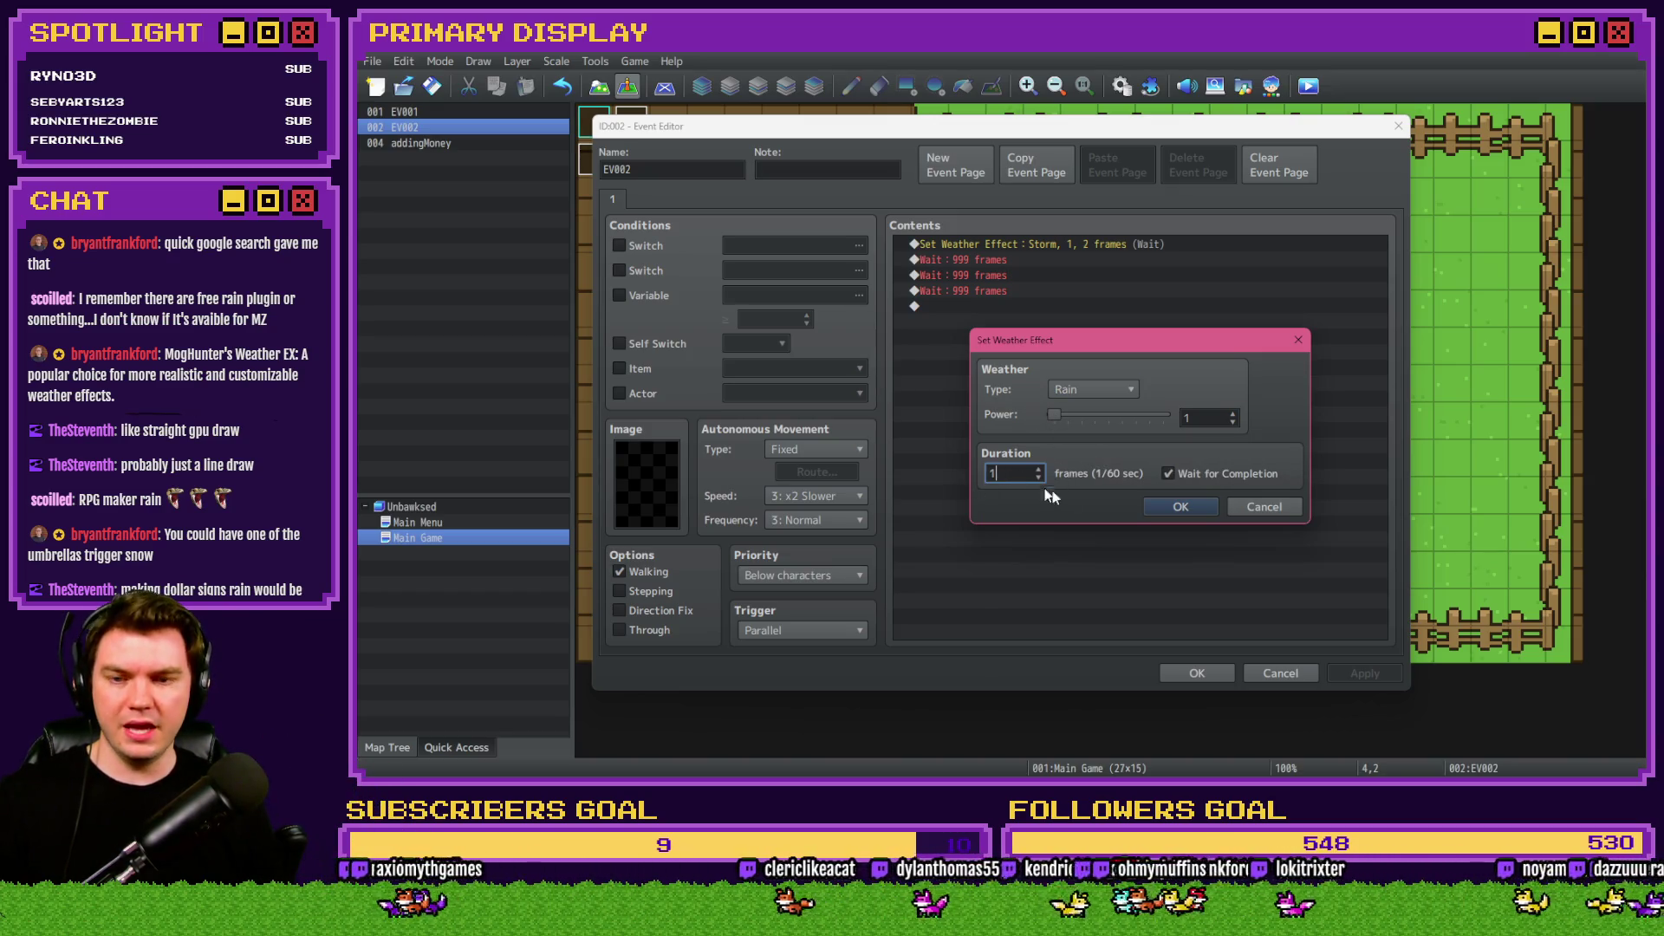
left_click(1180, 506)
left_click(1364, 673)
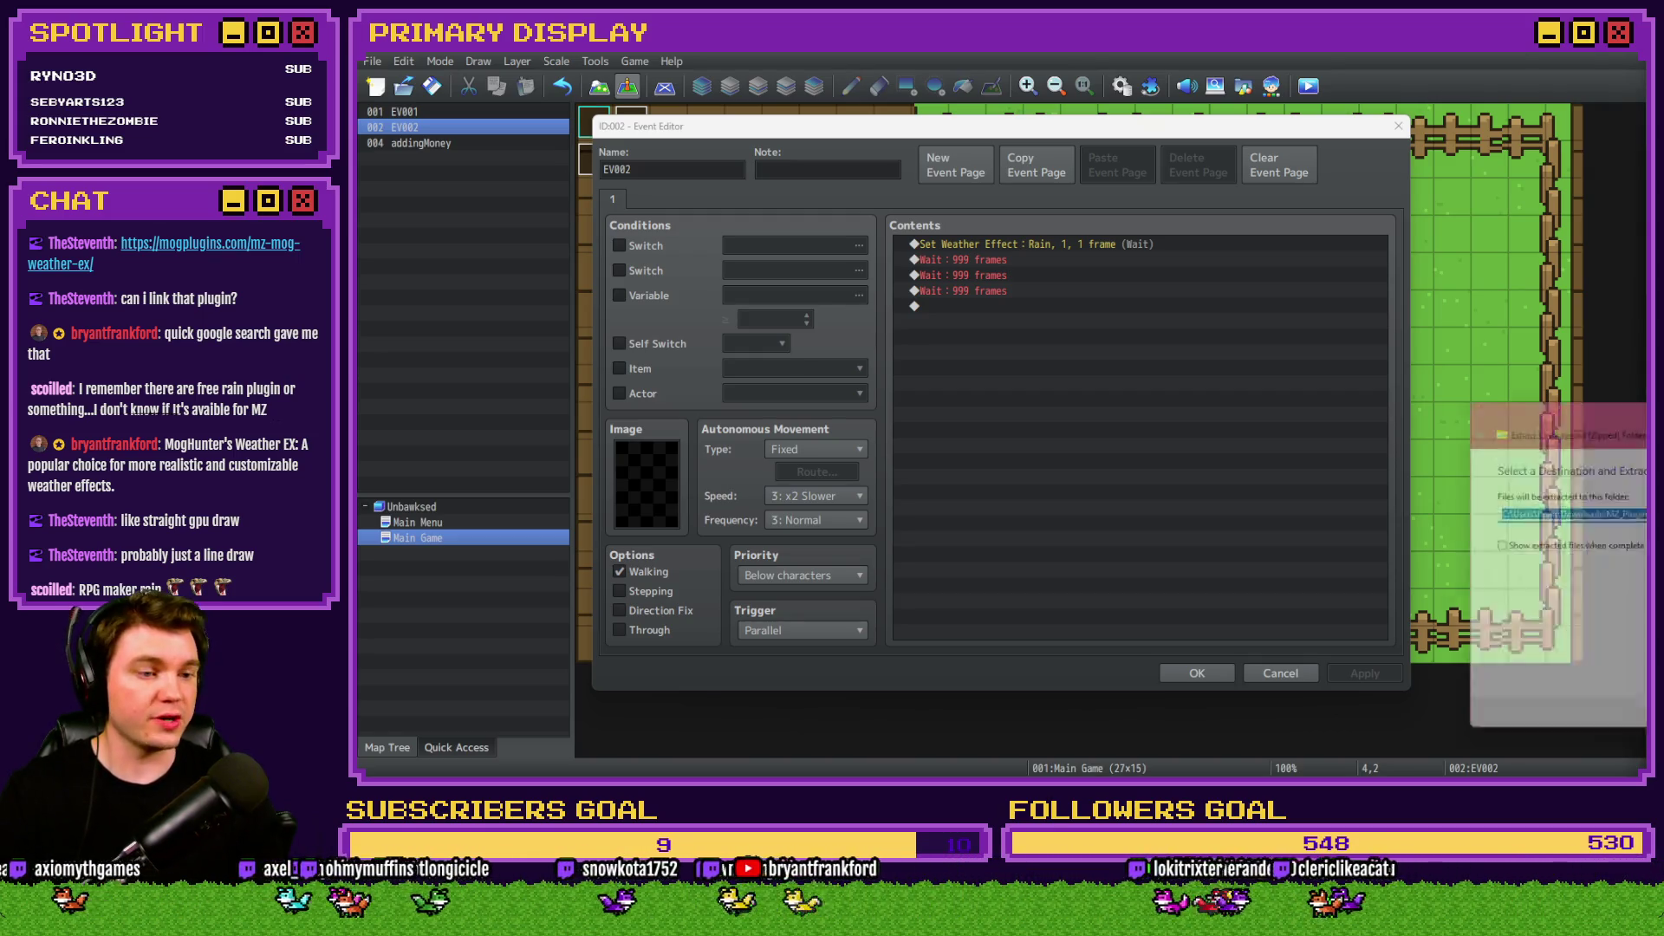
Extract MZ_Plugins_17.zip into the plugins folder and close the event editor with OK.
key("Return")
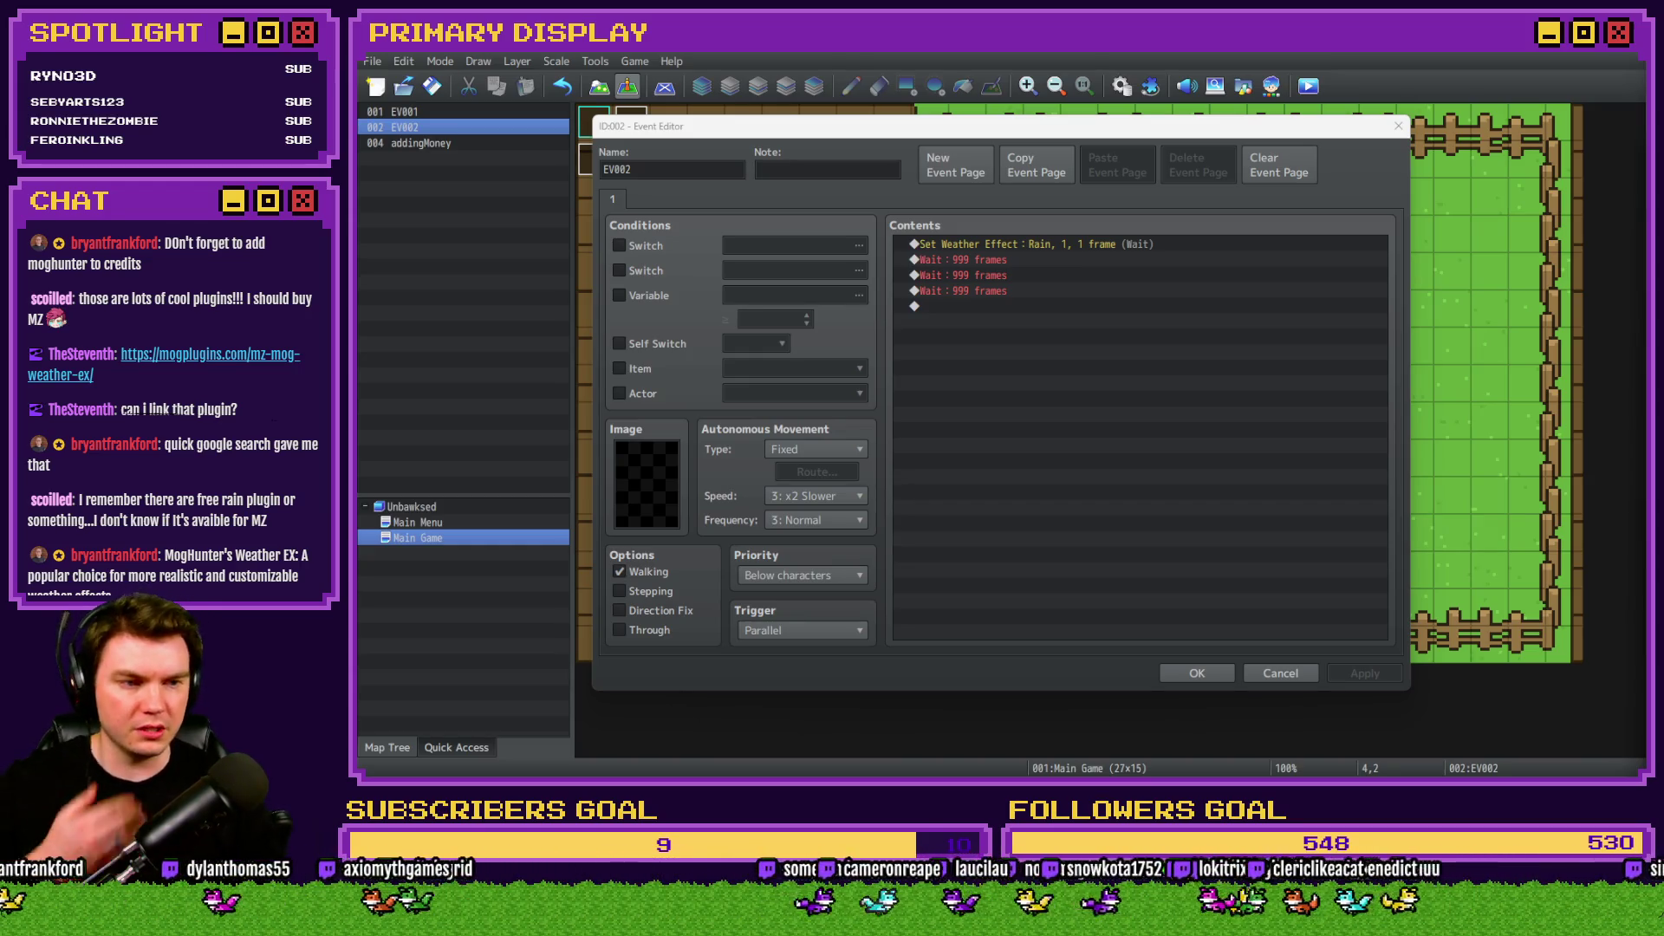
left_click(1200, 673)
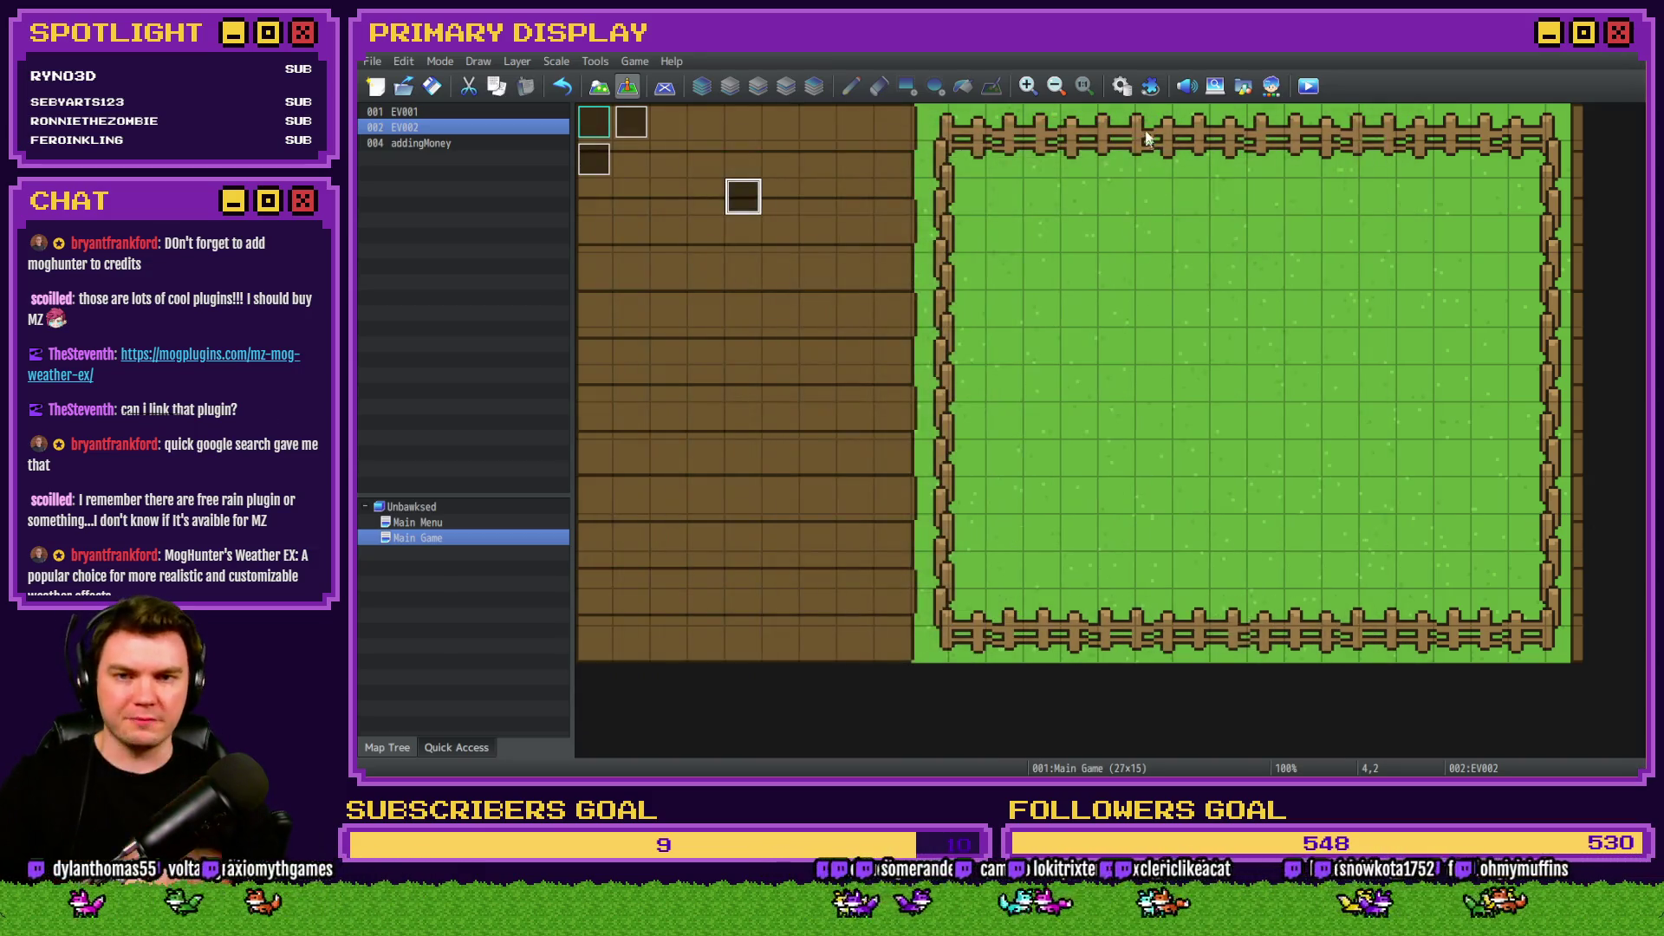
Add MOG_Weather_EX as a new entry in the Plugin Manager.
left_click(1150, 86)
double_click(819, 450)
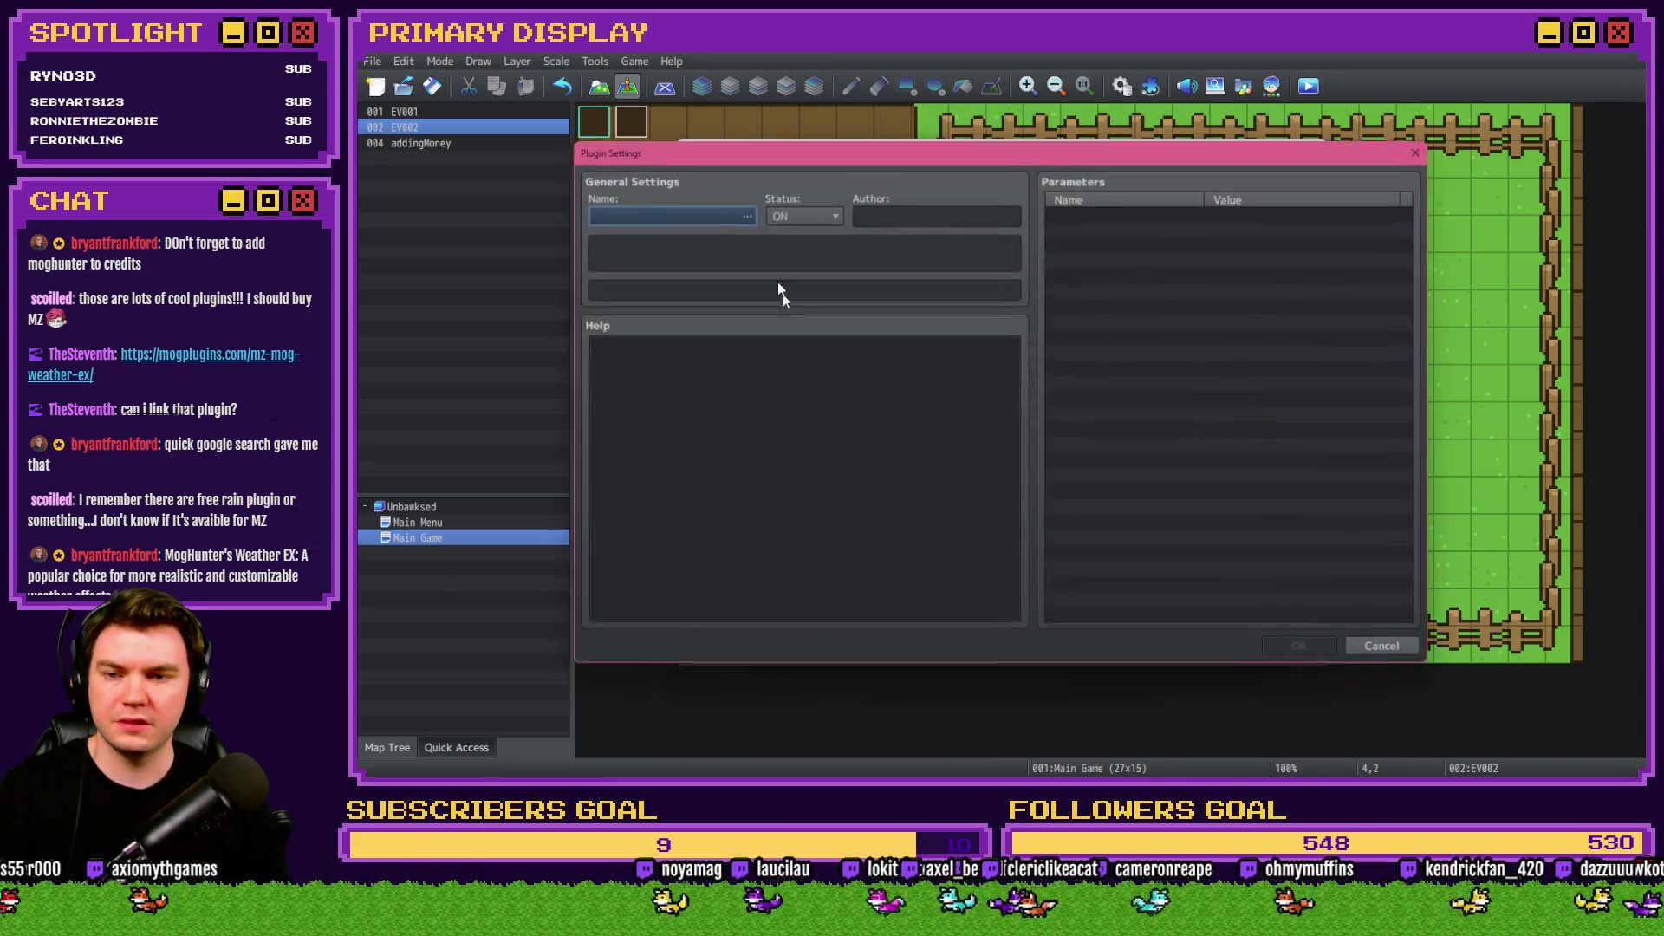
left_click(714, 210)
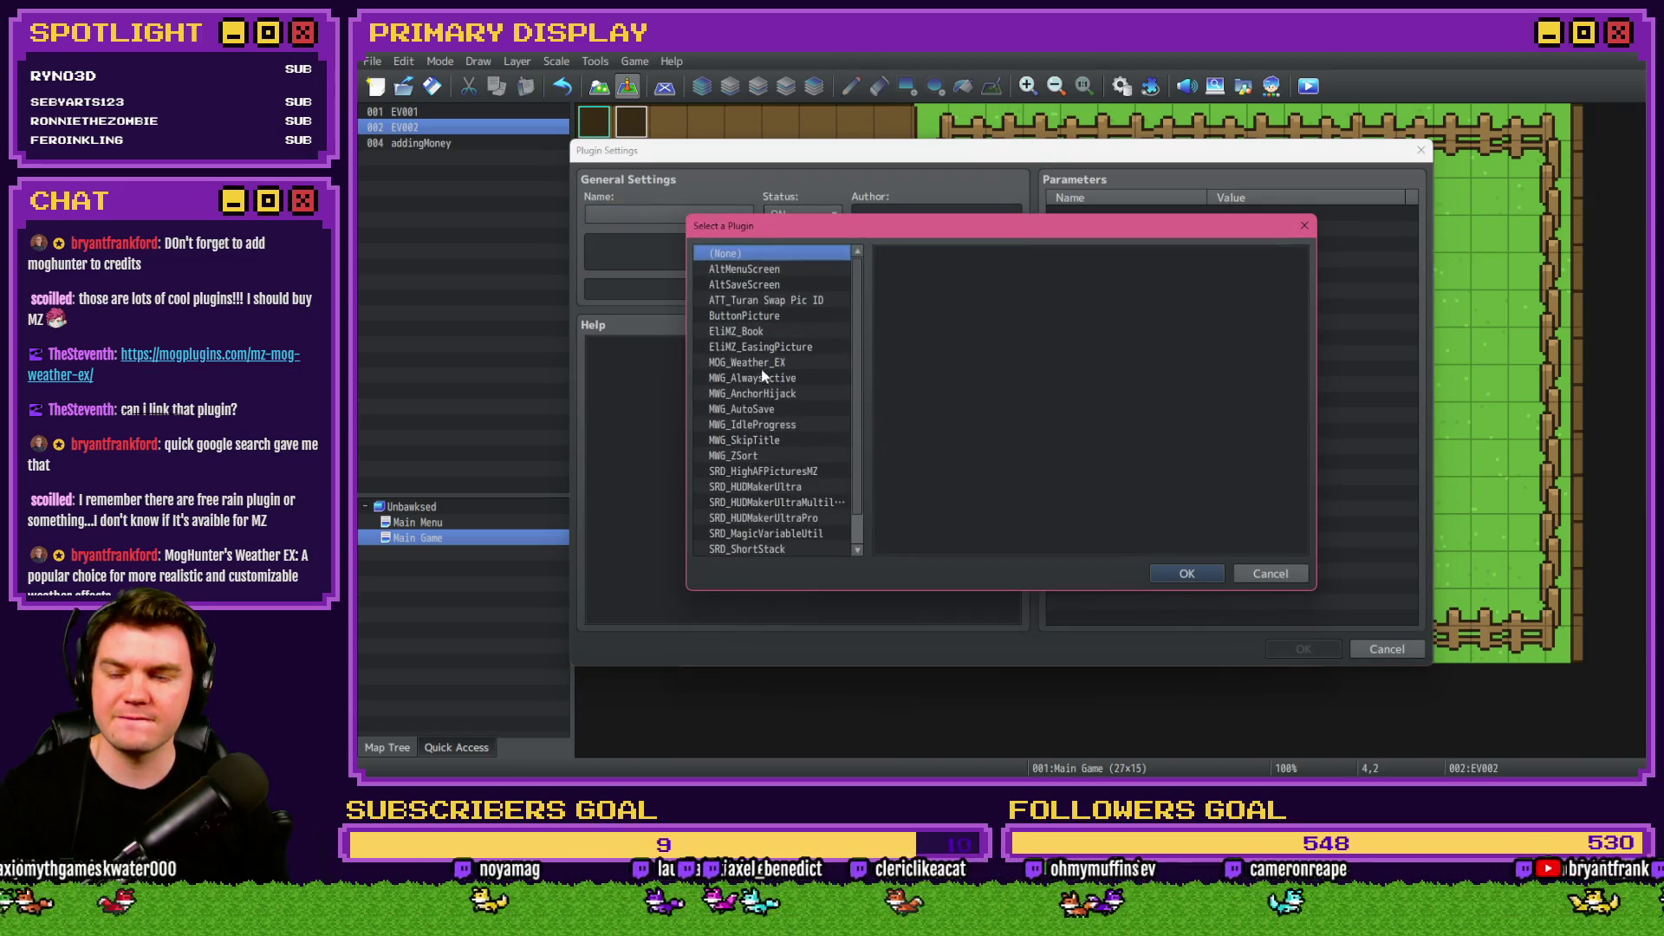
left_click(766, 364)
left_click(1186, 573)
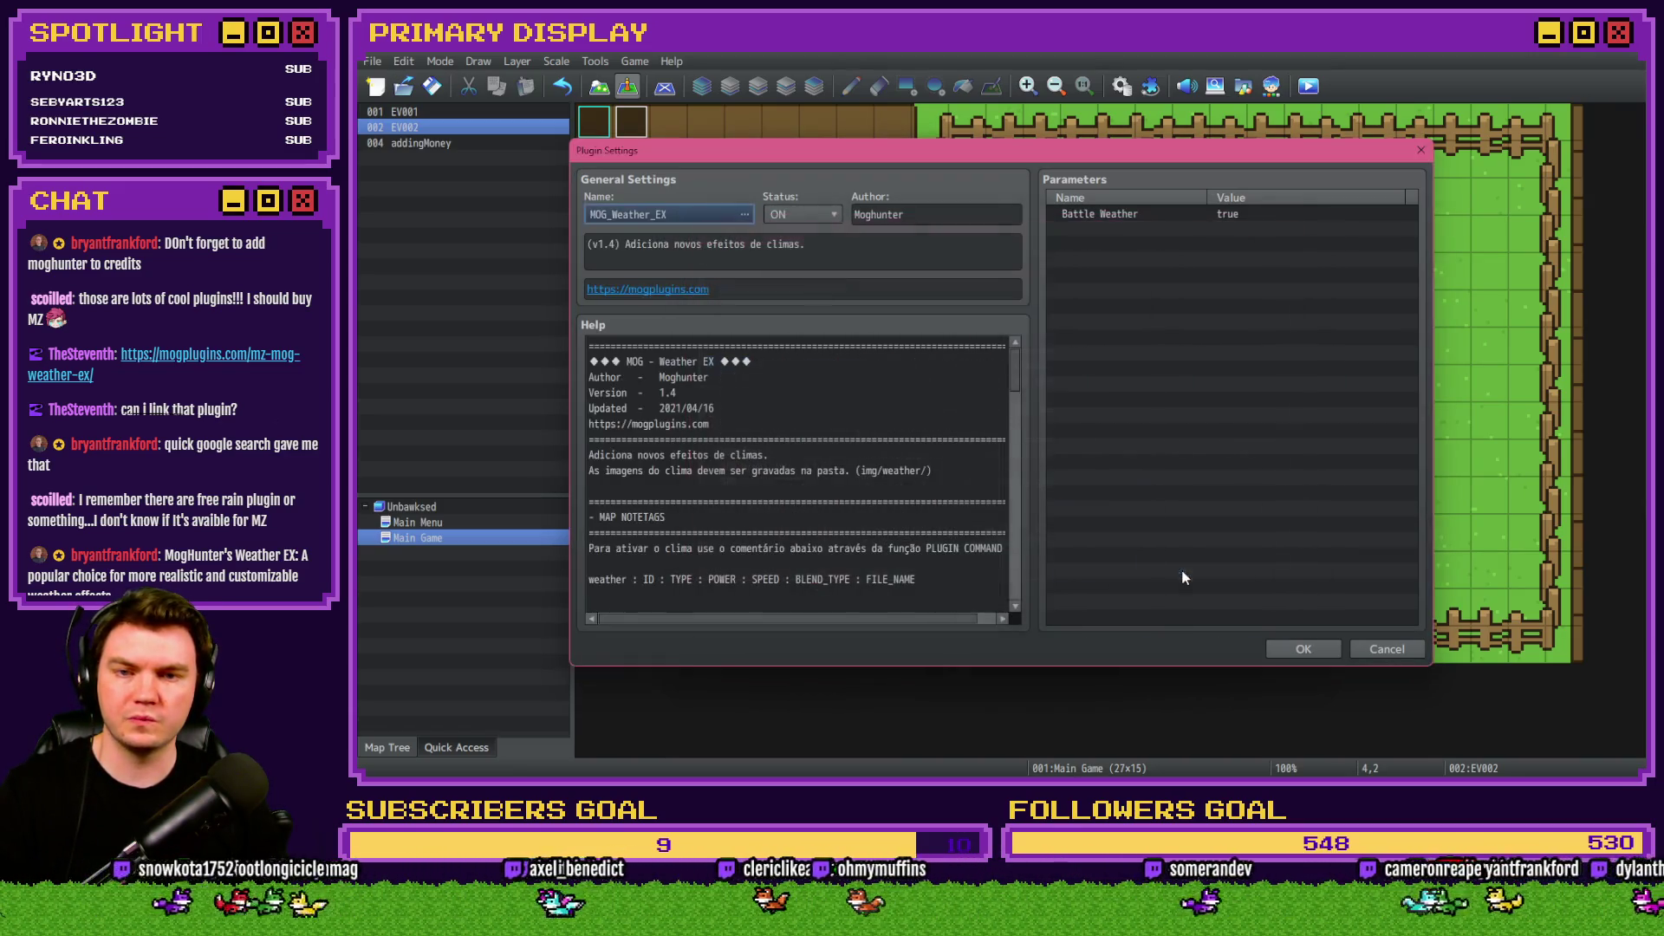
Review MOG_Weather_EX's parameters and help text, then confirm and save the plugin list.
left_click(1121, 214)
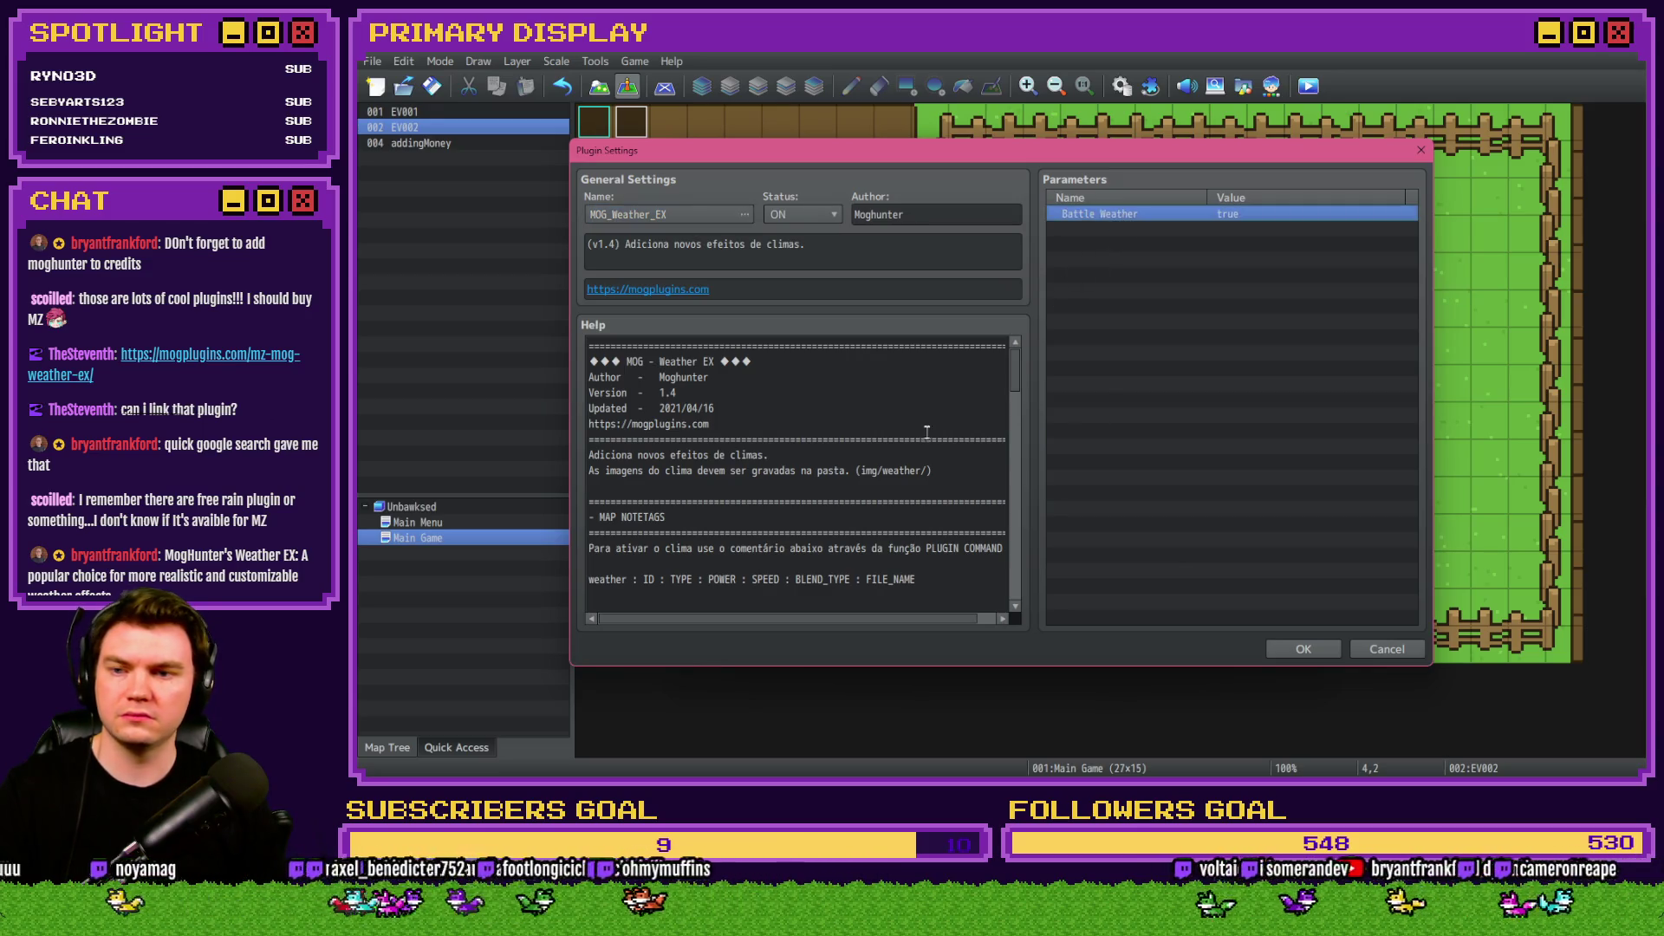
mouse_move(1016, 380)
left_mouse_down()
mouse_move(1025, 431)
mouse_move(1026, 415)
left_mouse_up()
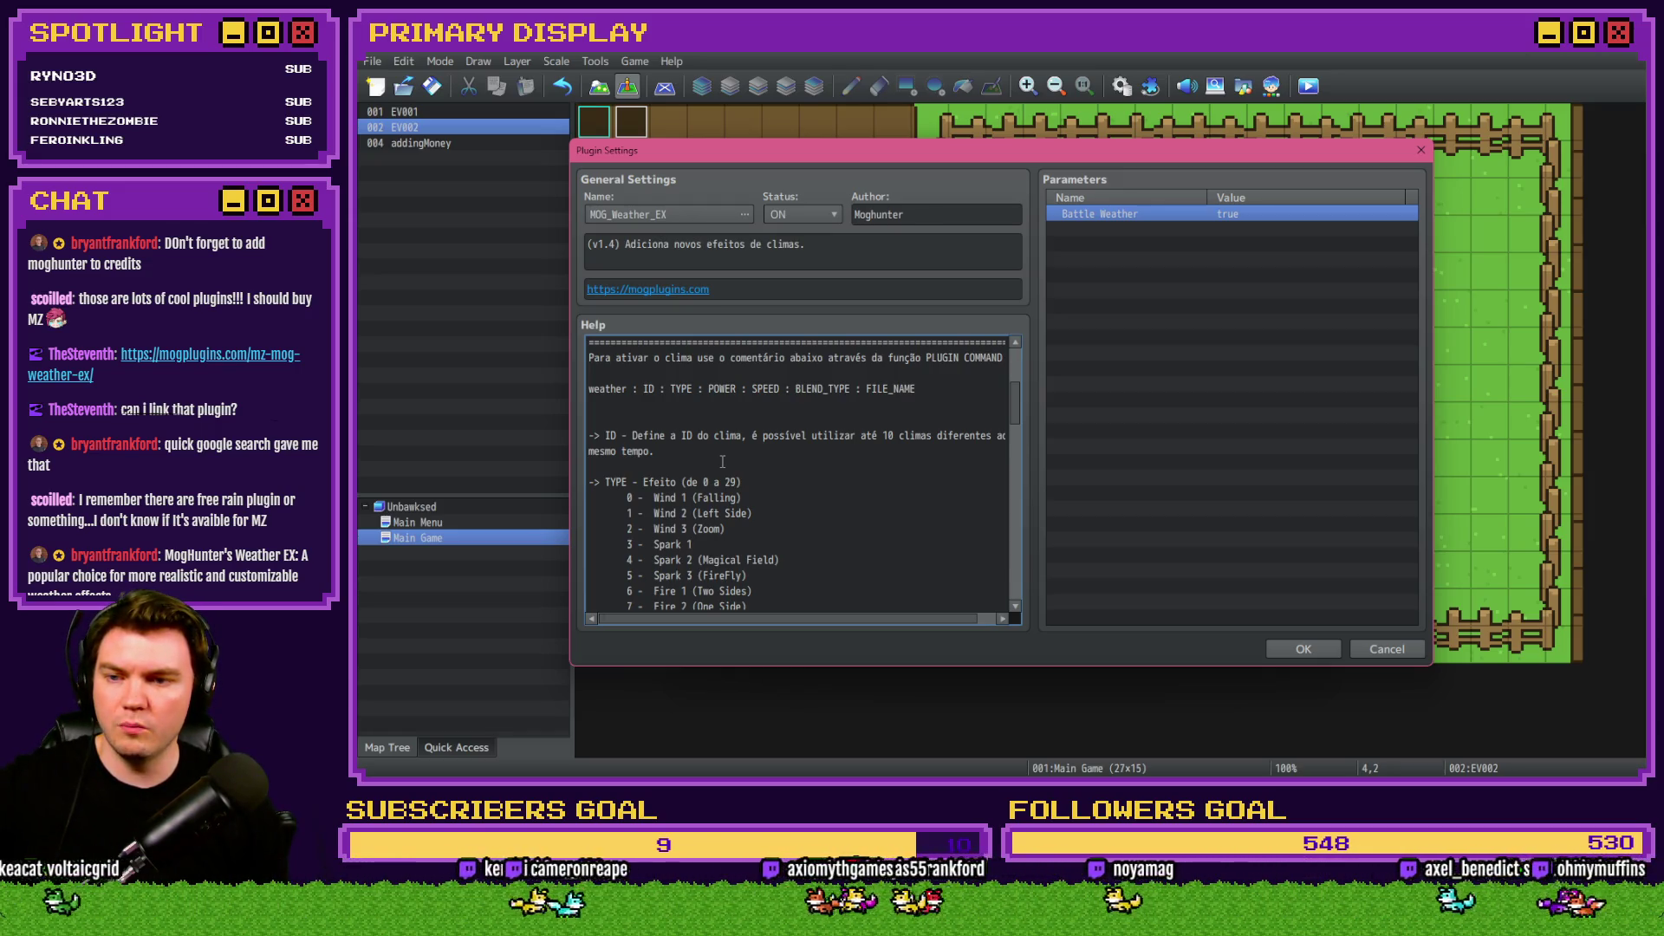
scroll(737, 472, "up", 4)
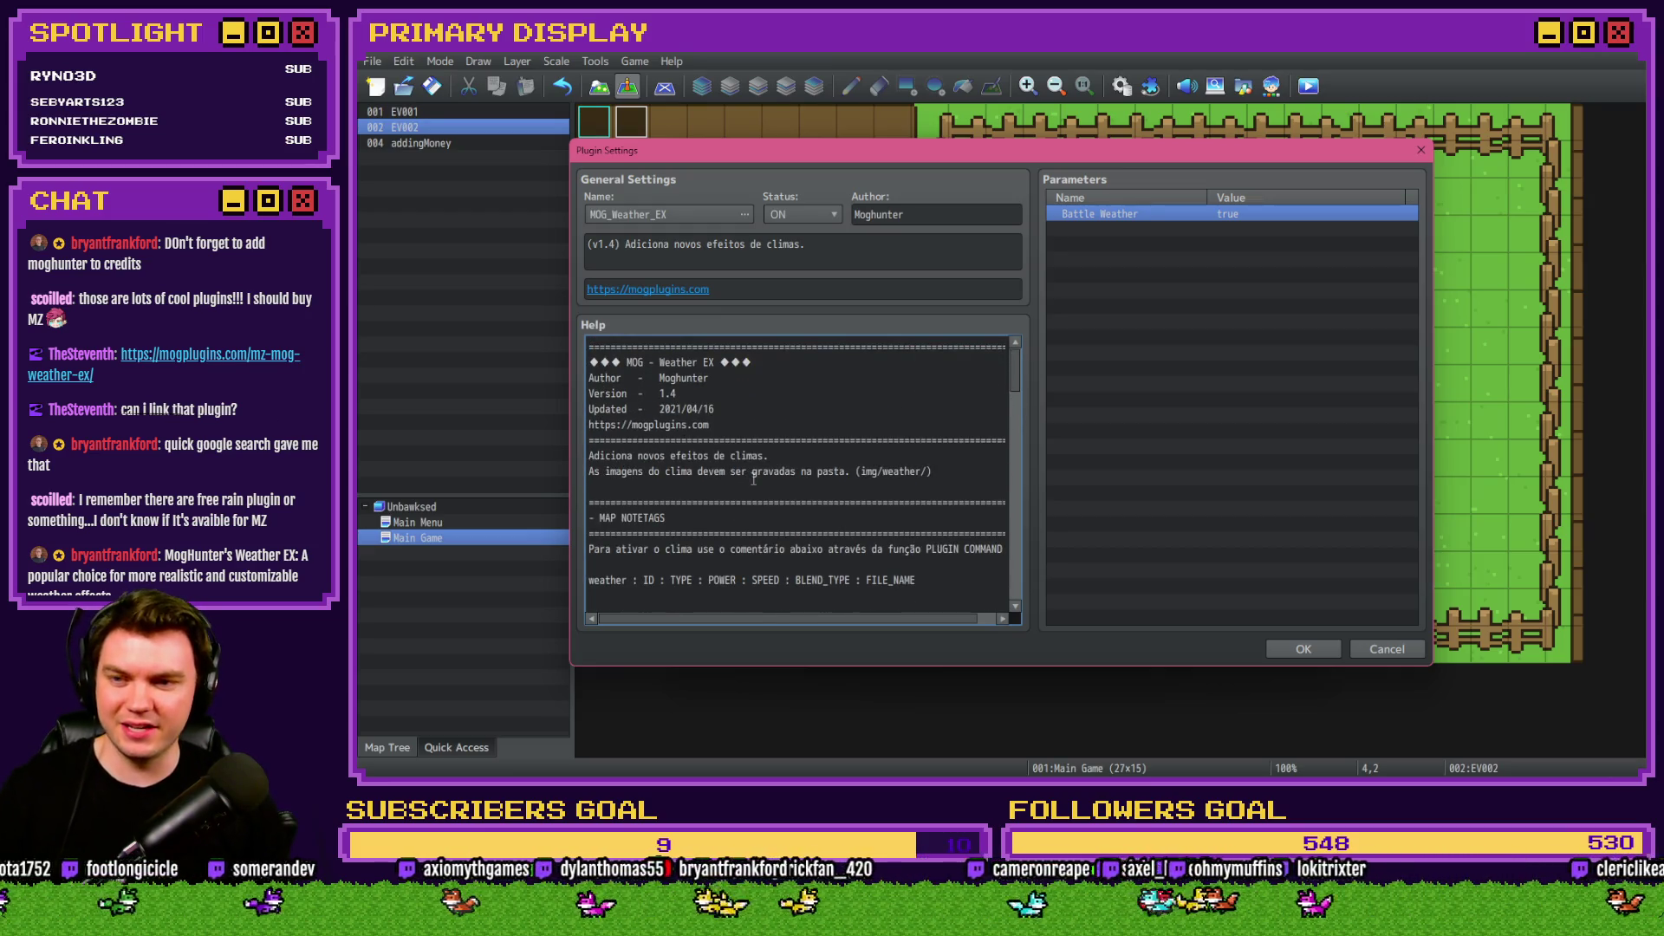
scroll(754, 479, "down", 2)
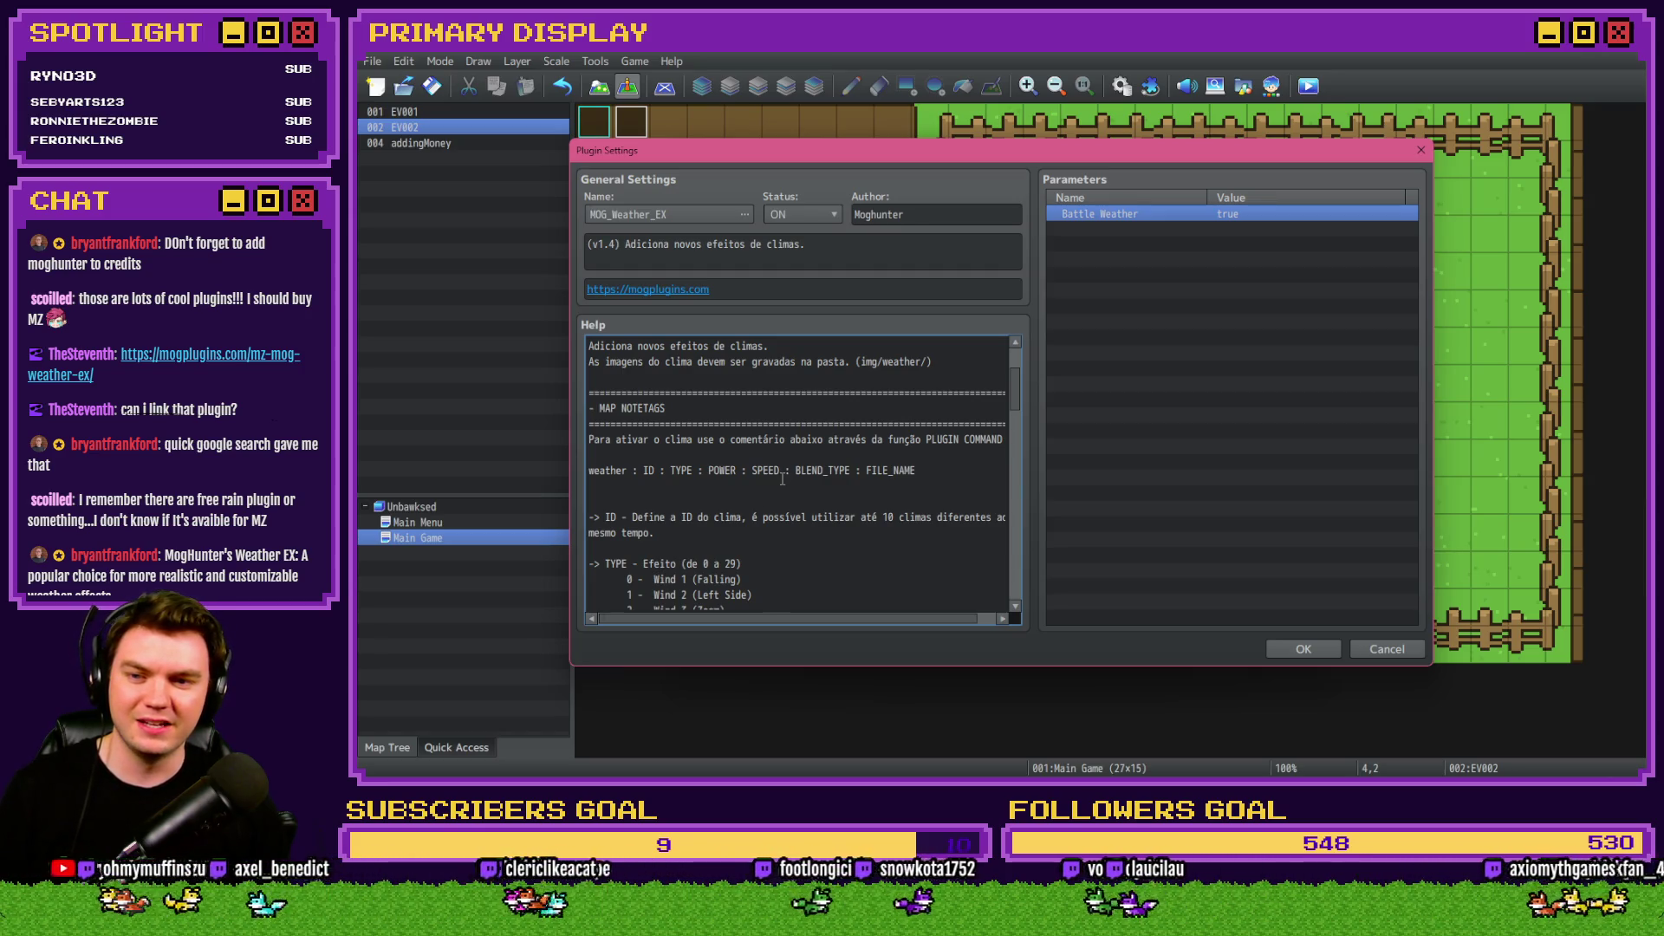
scroll(772, 562, "down", 1)
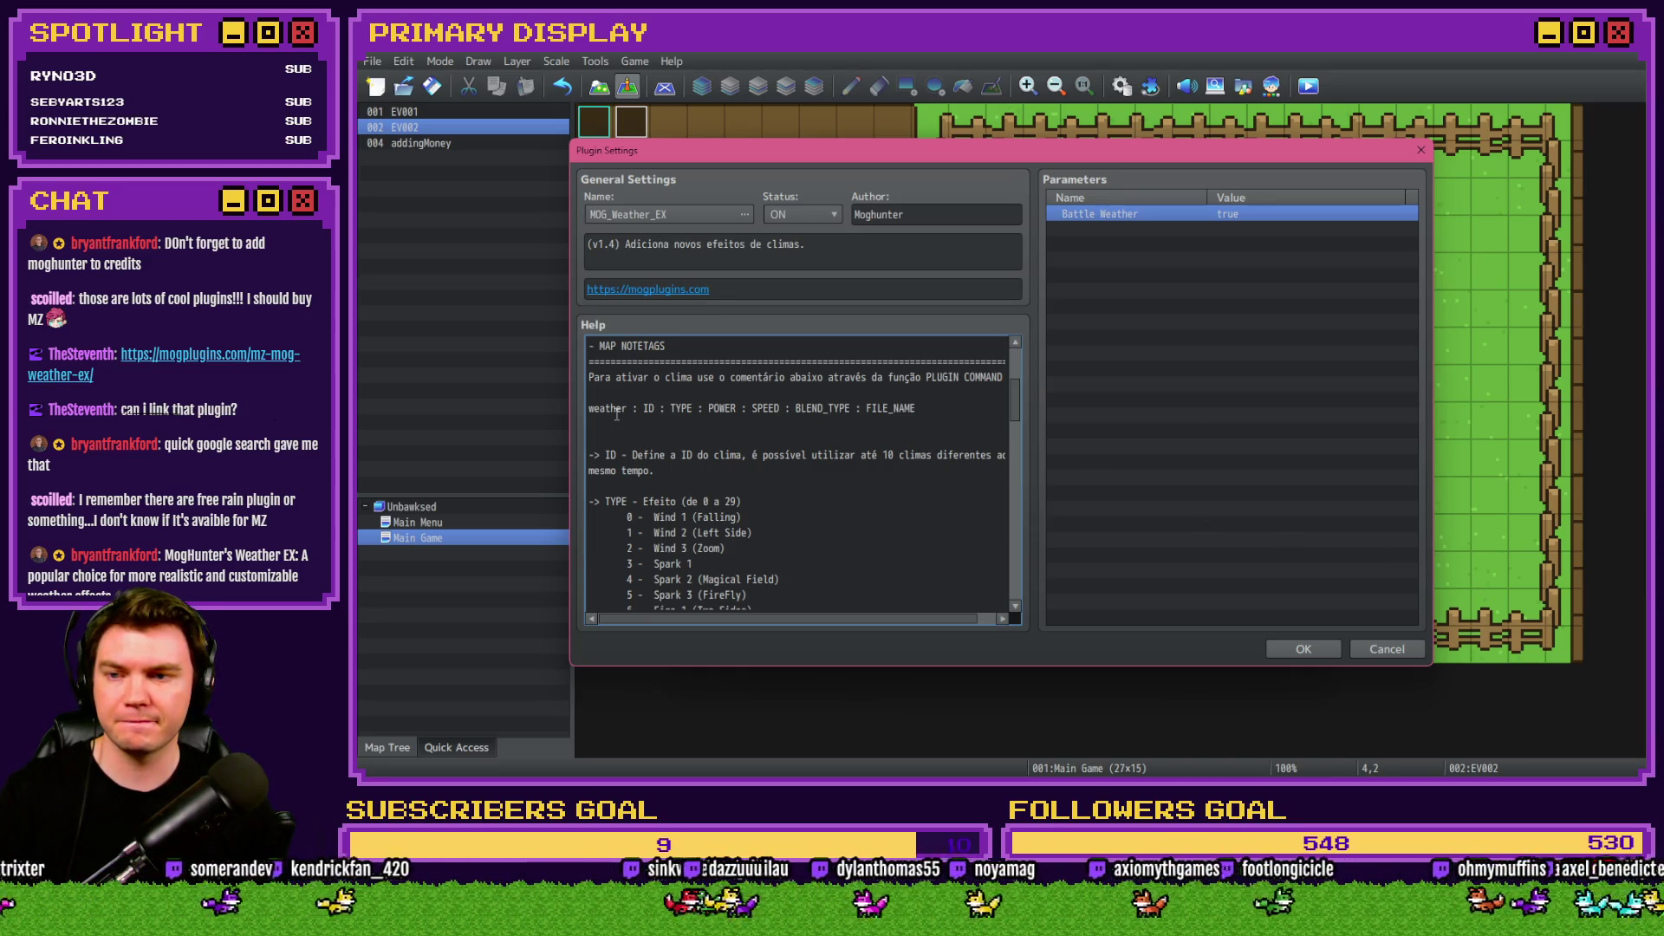
left_click(1286, 648)
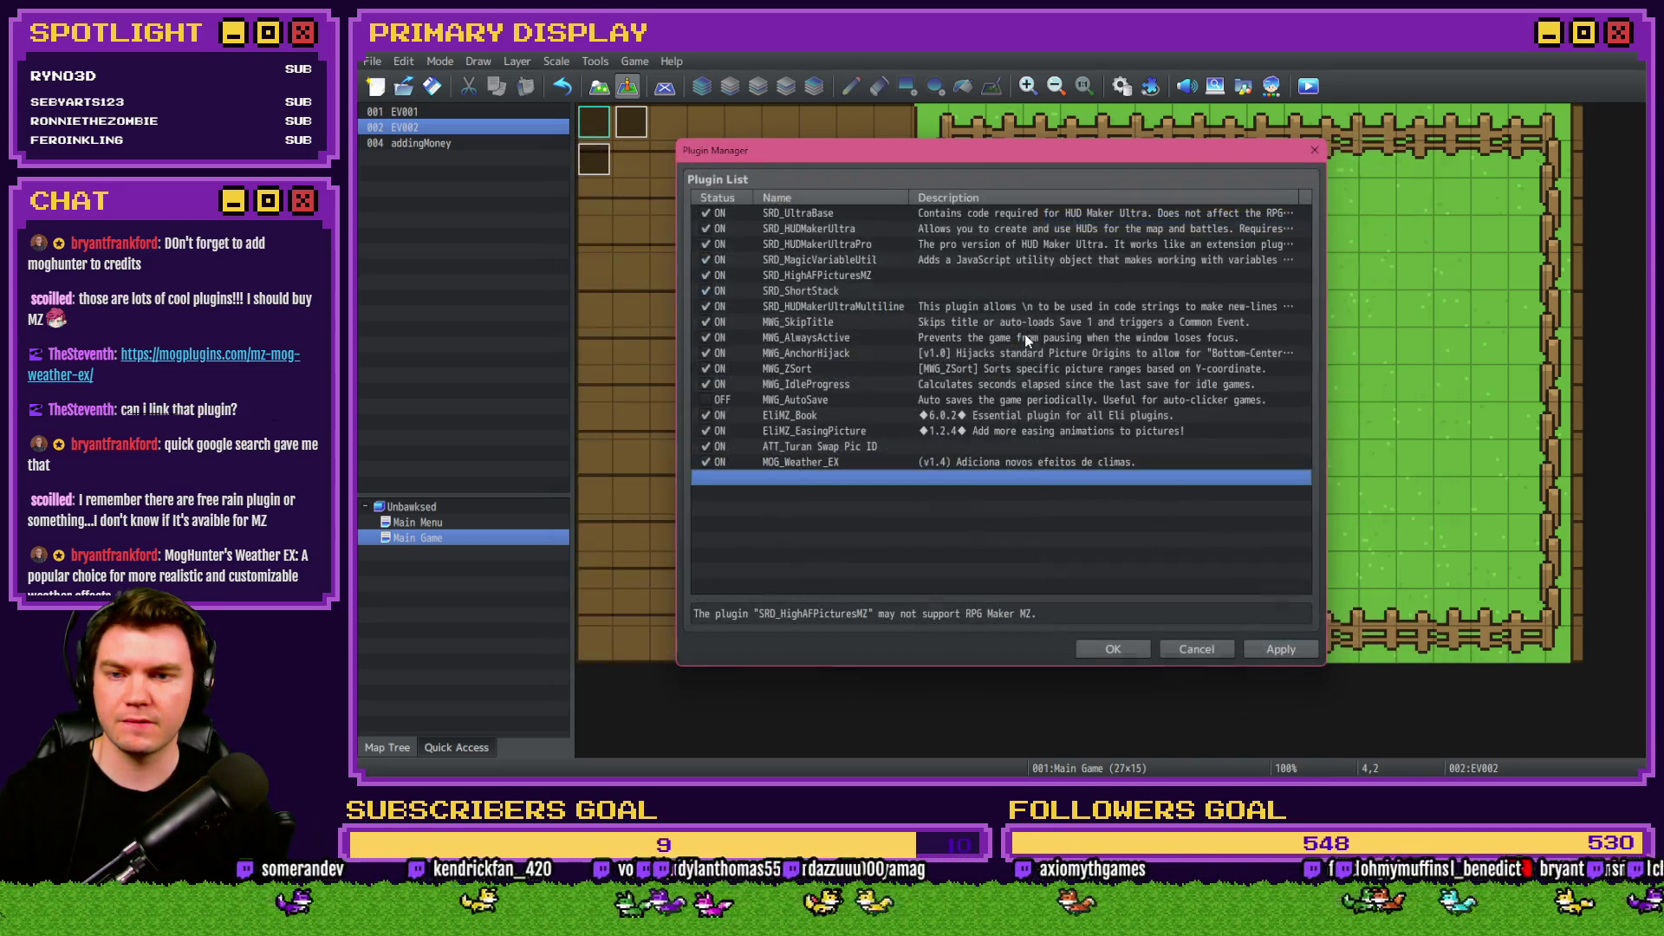
left_click(1110, 652)
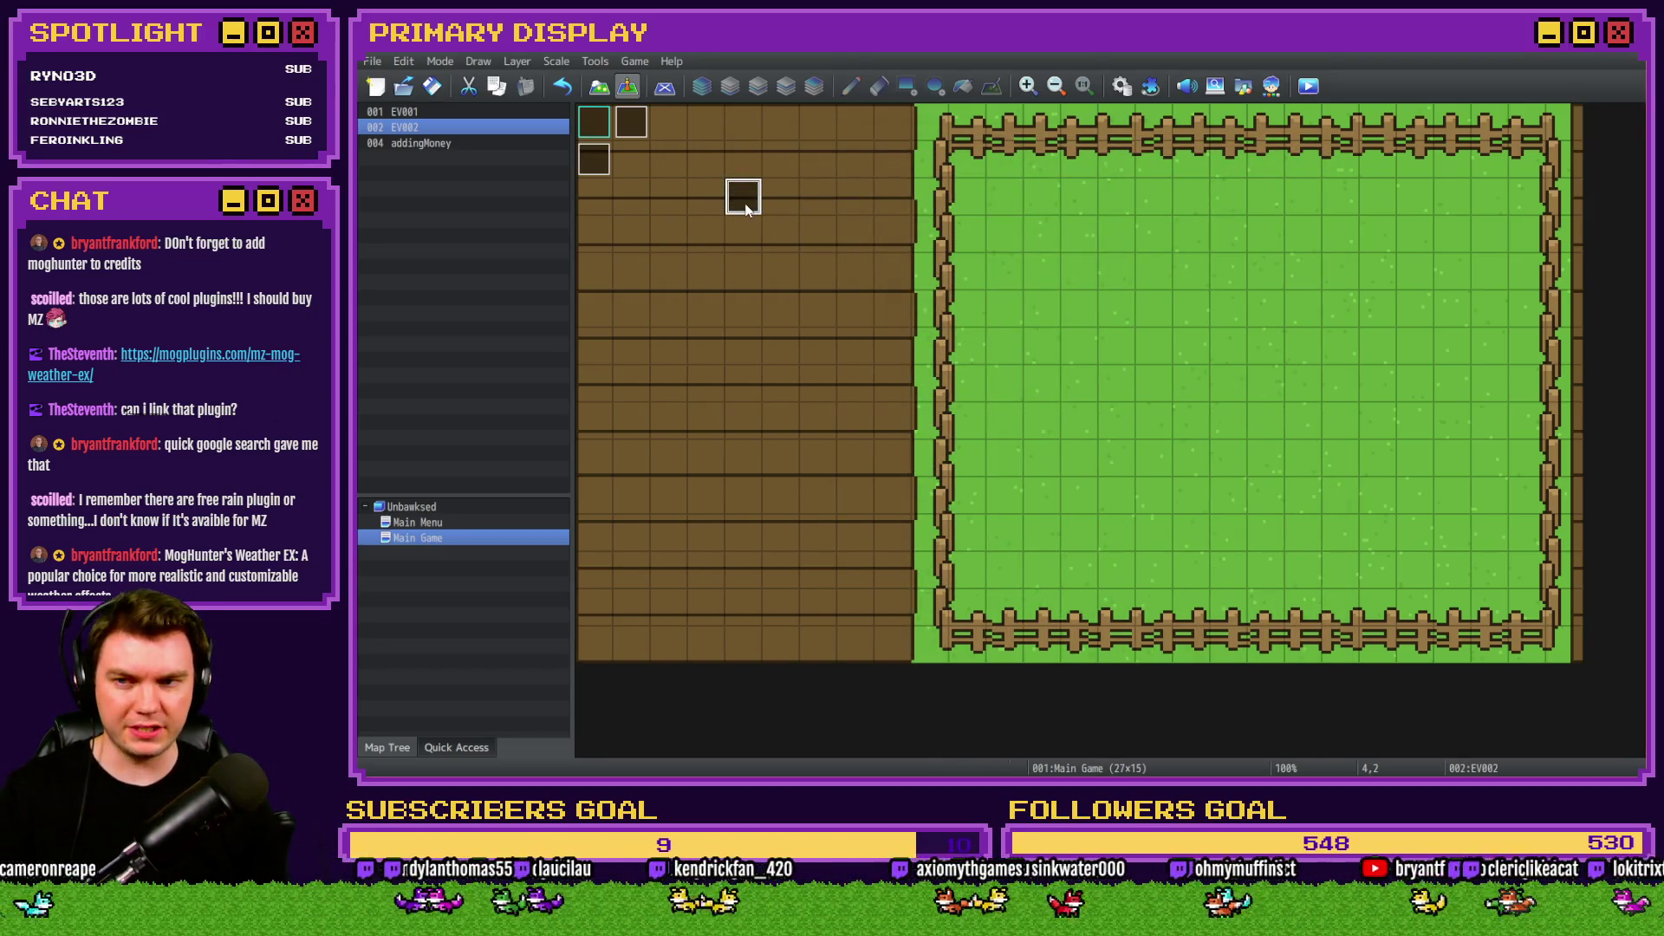
Add a MOG_Weather_EX Set Weather Effect plugin command to EV002.
double_click(738, 206)
double_click(1124, 397)
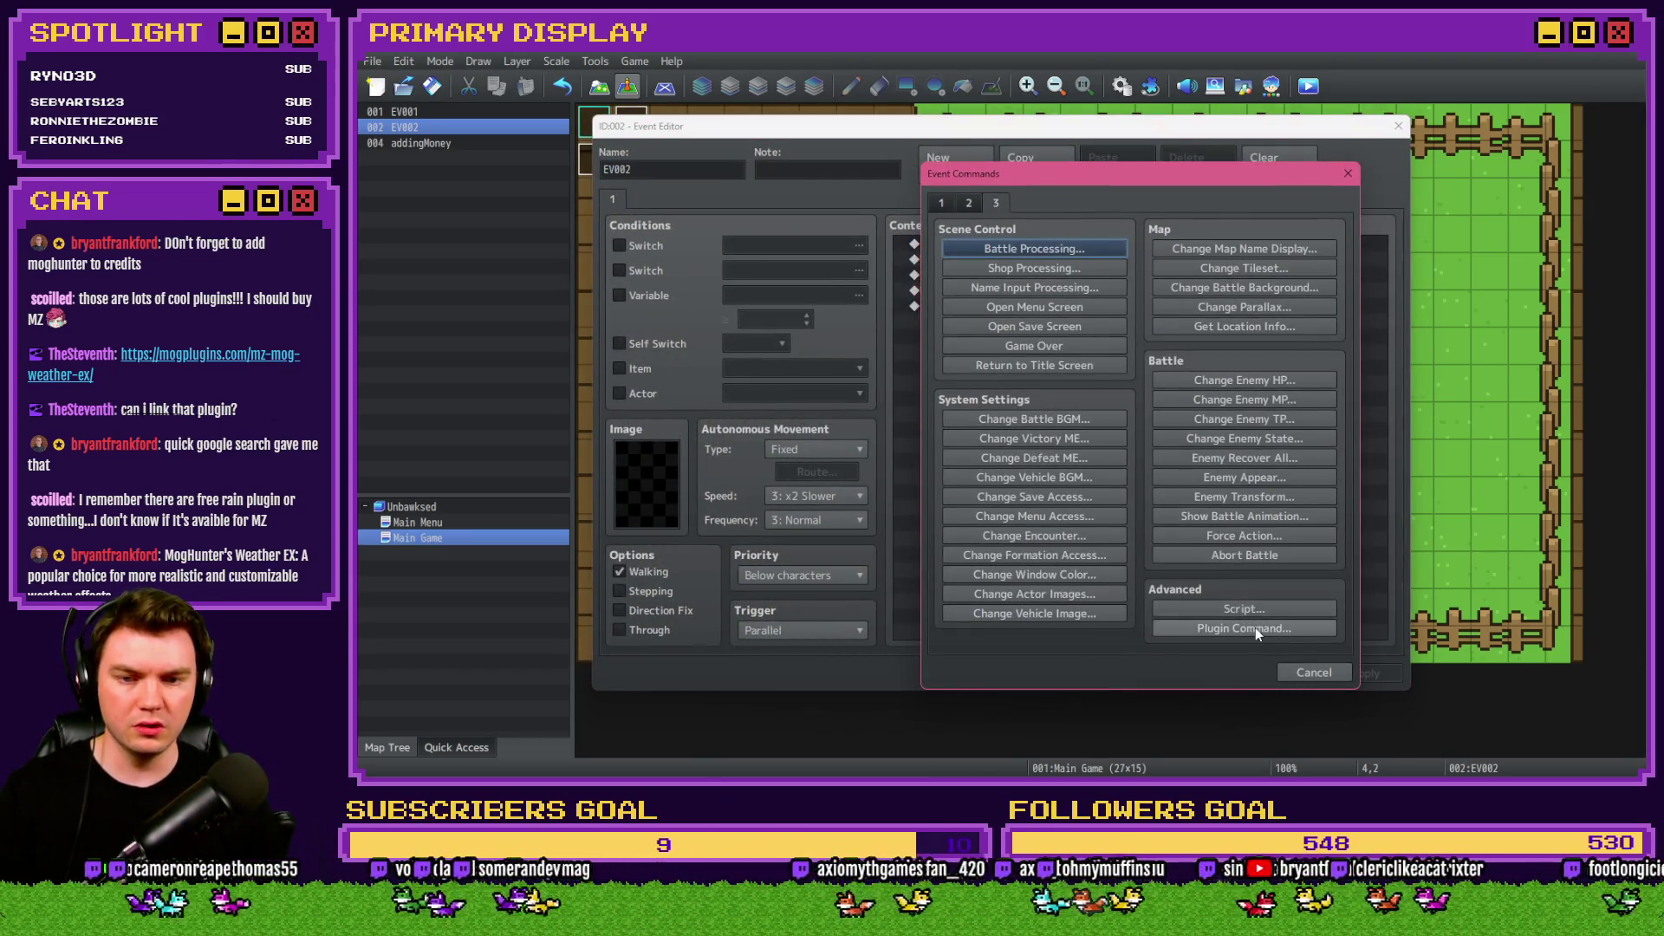
left_click(1253, 627)
left_click(1078, 357)
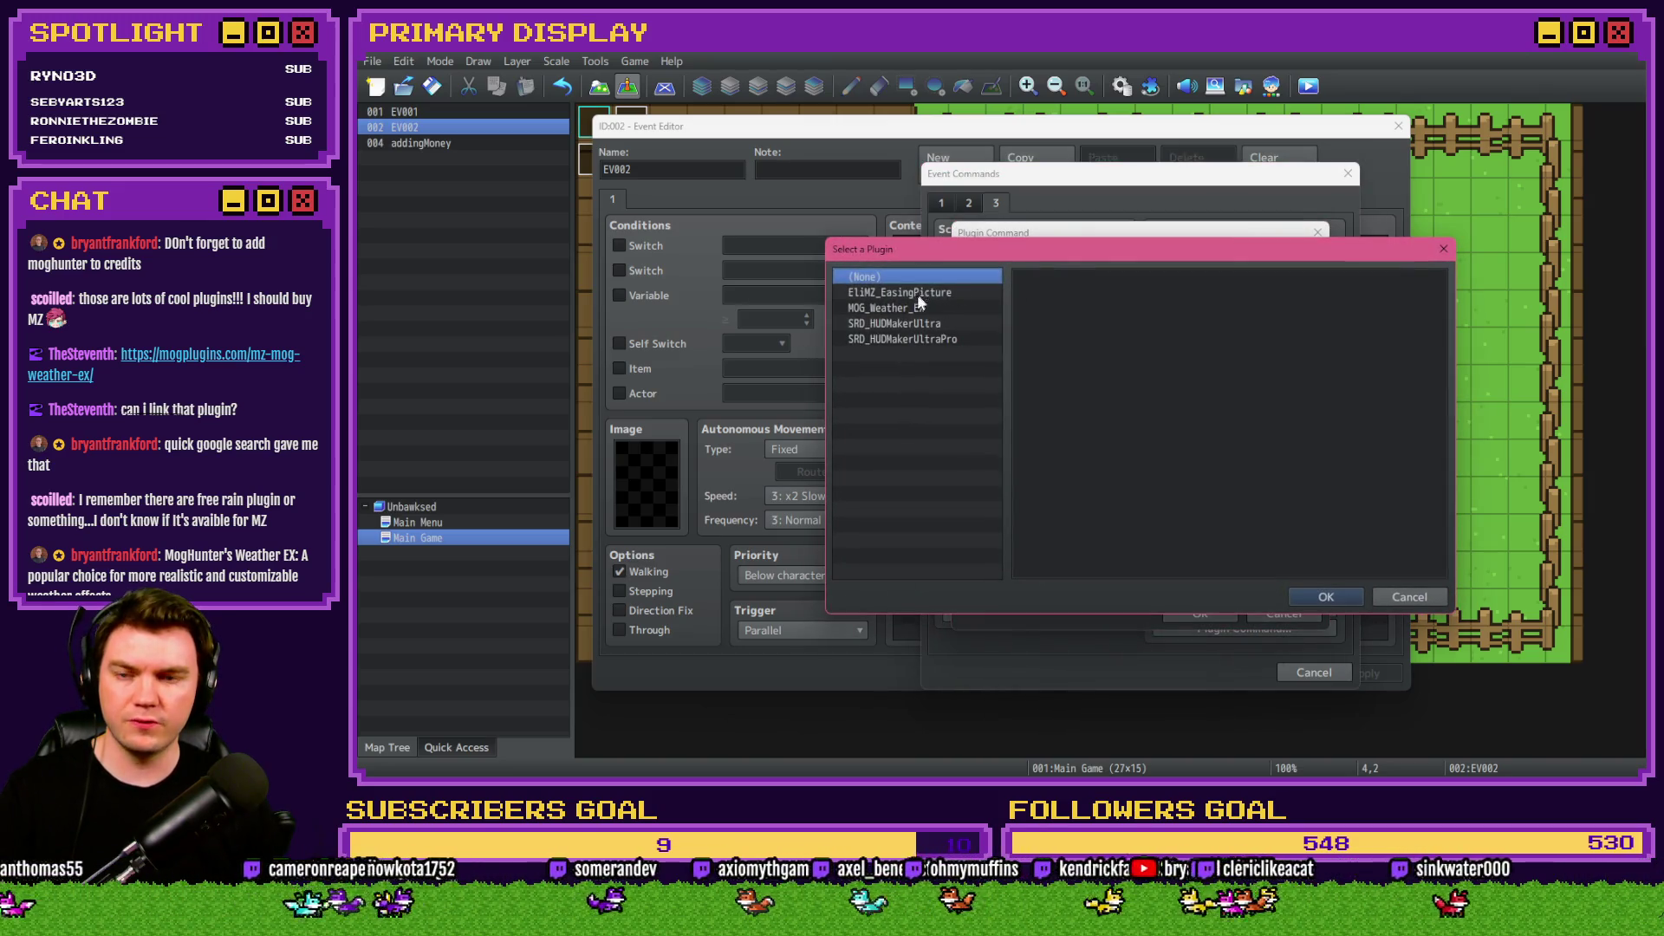
left_click(893, 308)
left_click(1324, 596)
left_click(1191, 289)
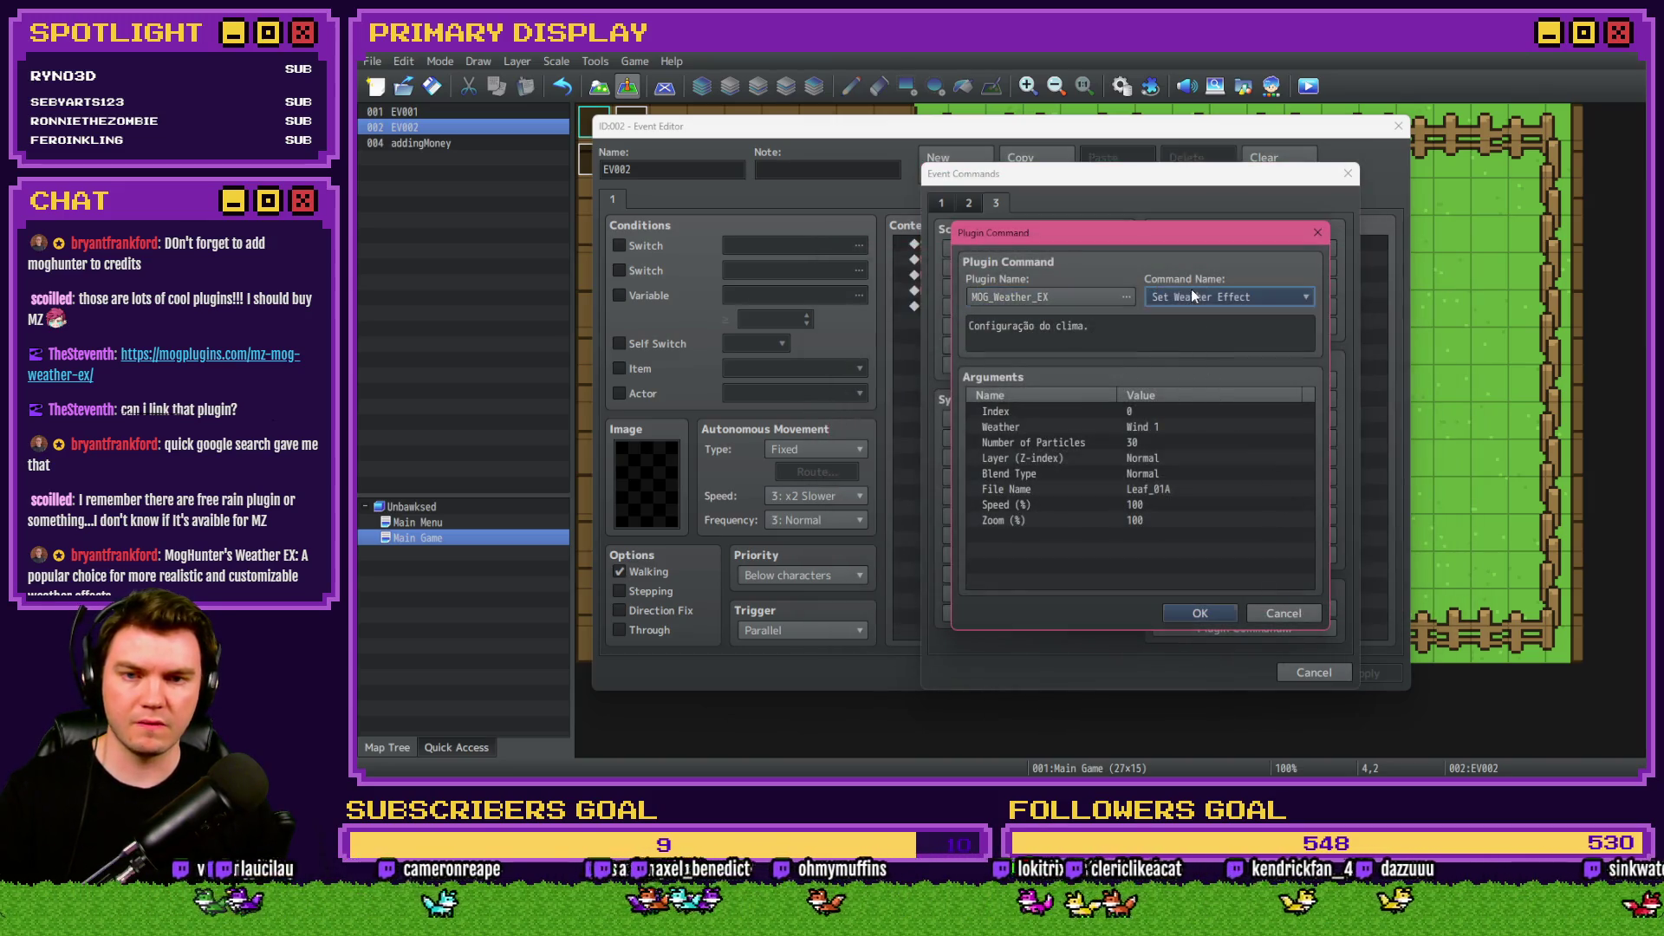
left_click(1209, 326)
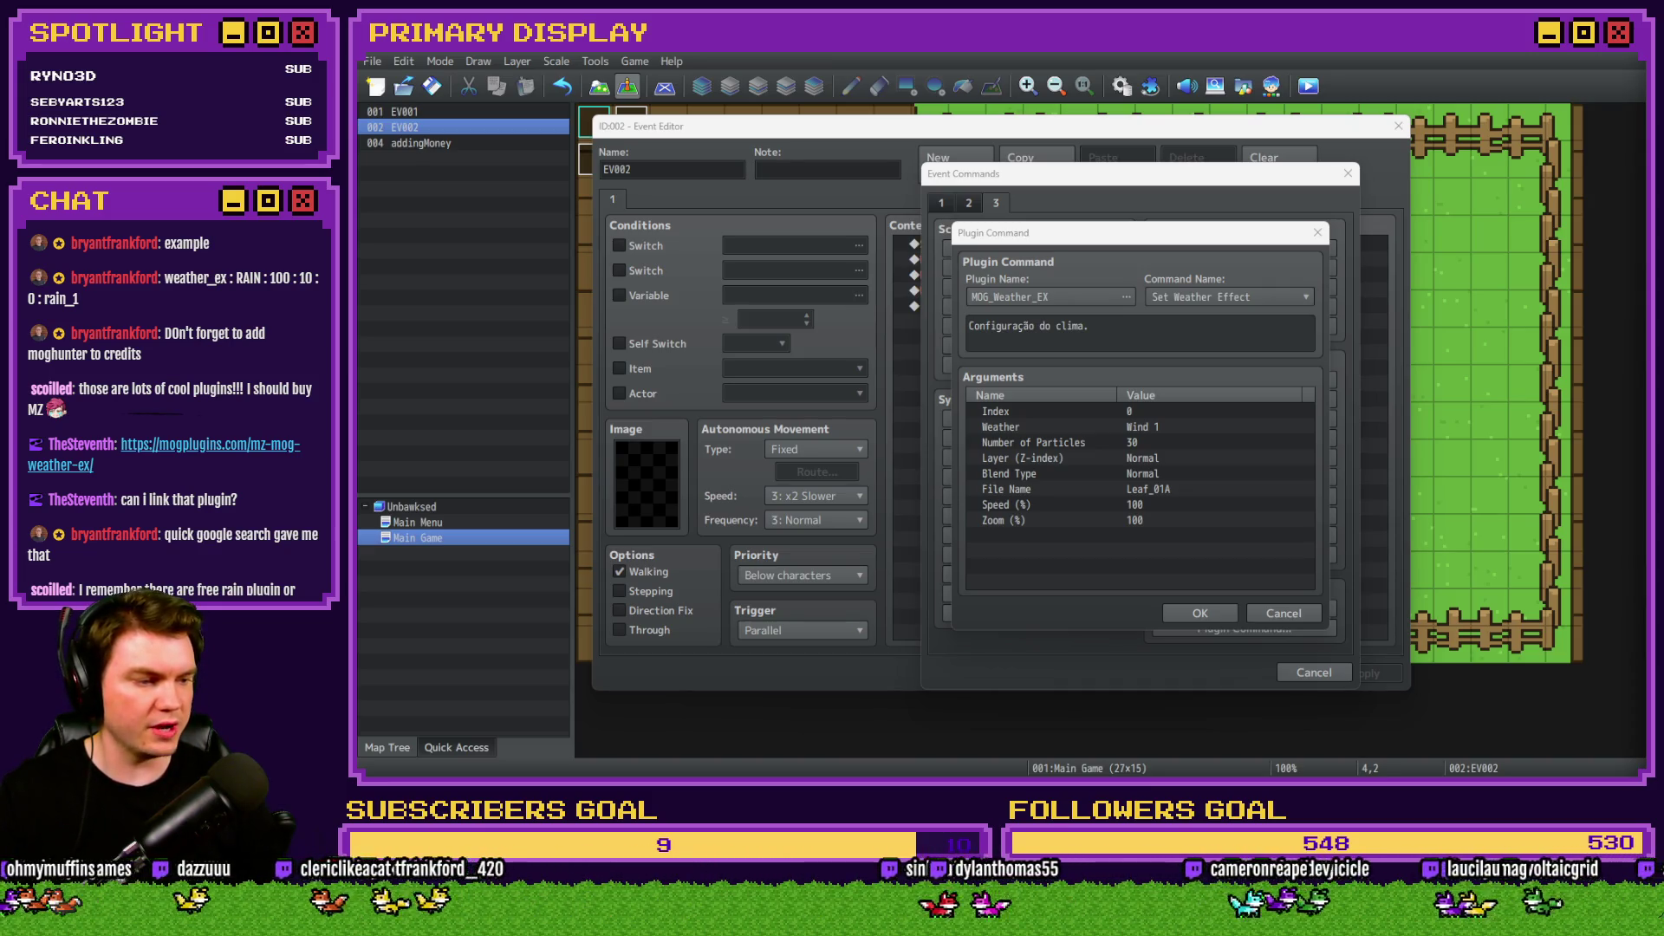
Set the command's Index to 1 and Weather to Rain 2 (Splashing).
double_click(1131, 412)
type("1")
left_click(1196, 505)
double_click(1149, 429)
left_click(1140, 422)
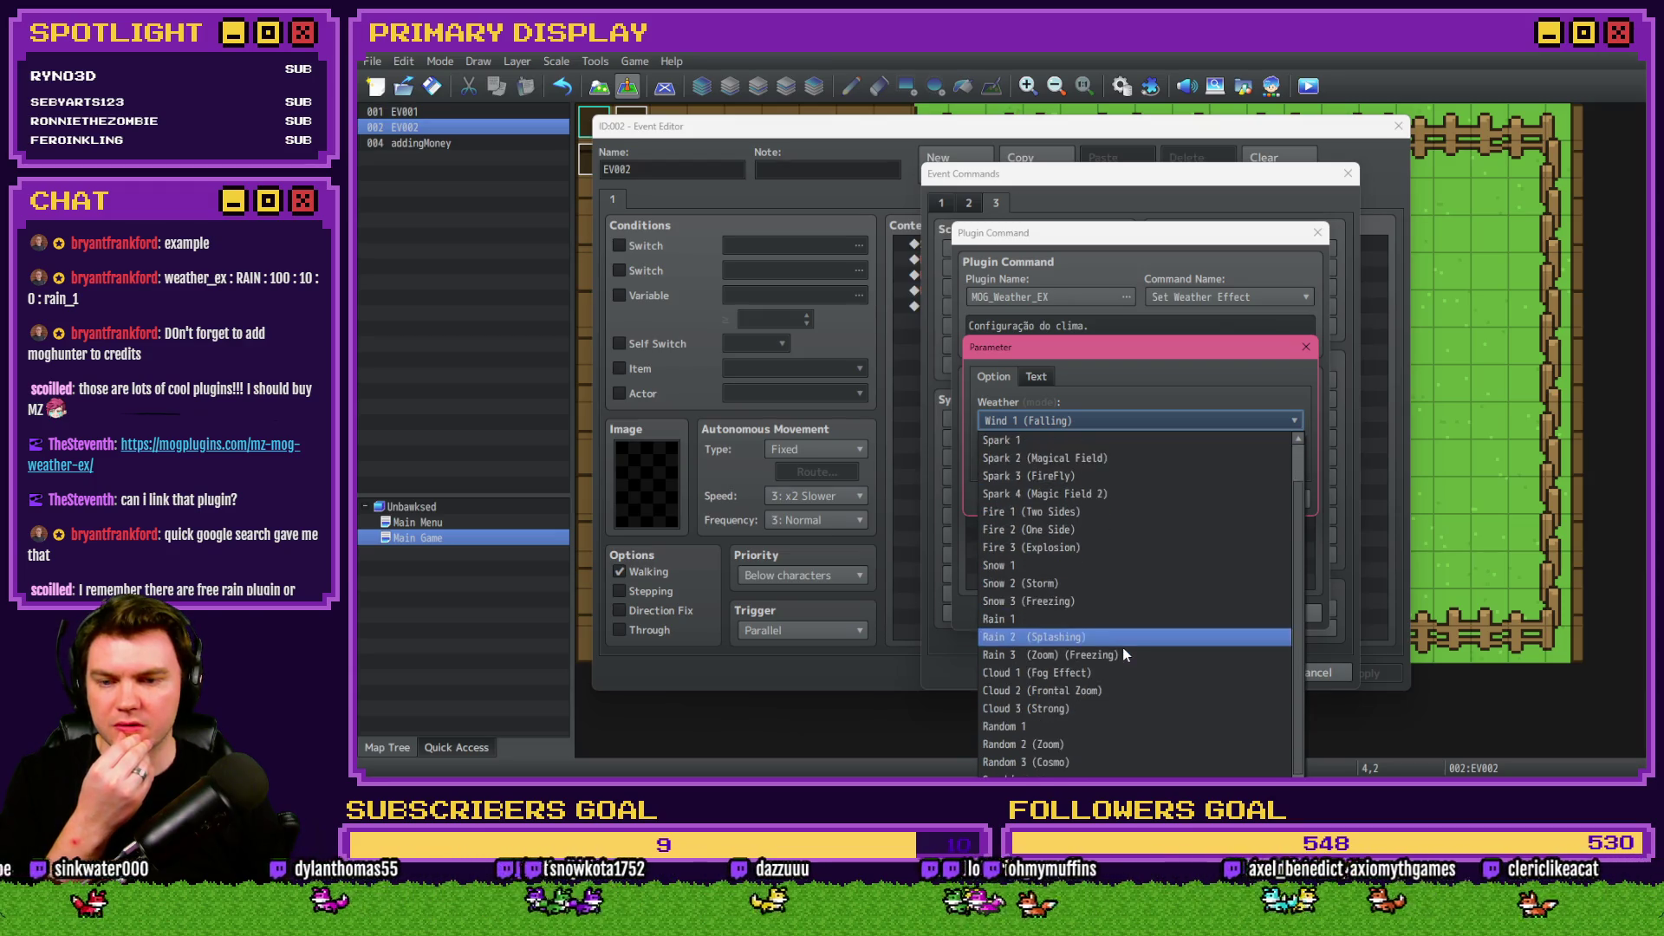
scroll(1121, 648, "down", 3)
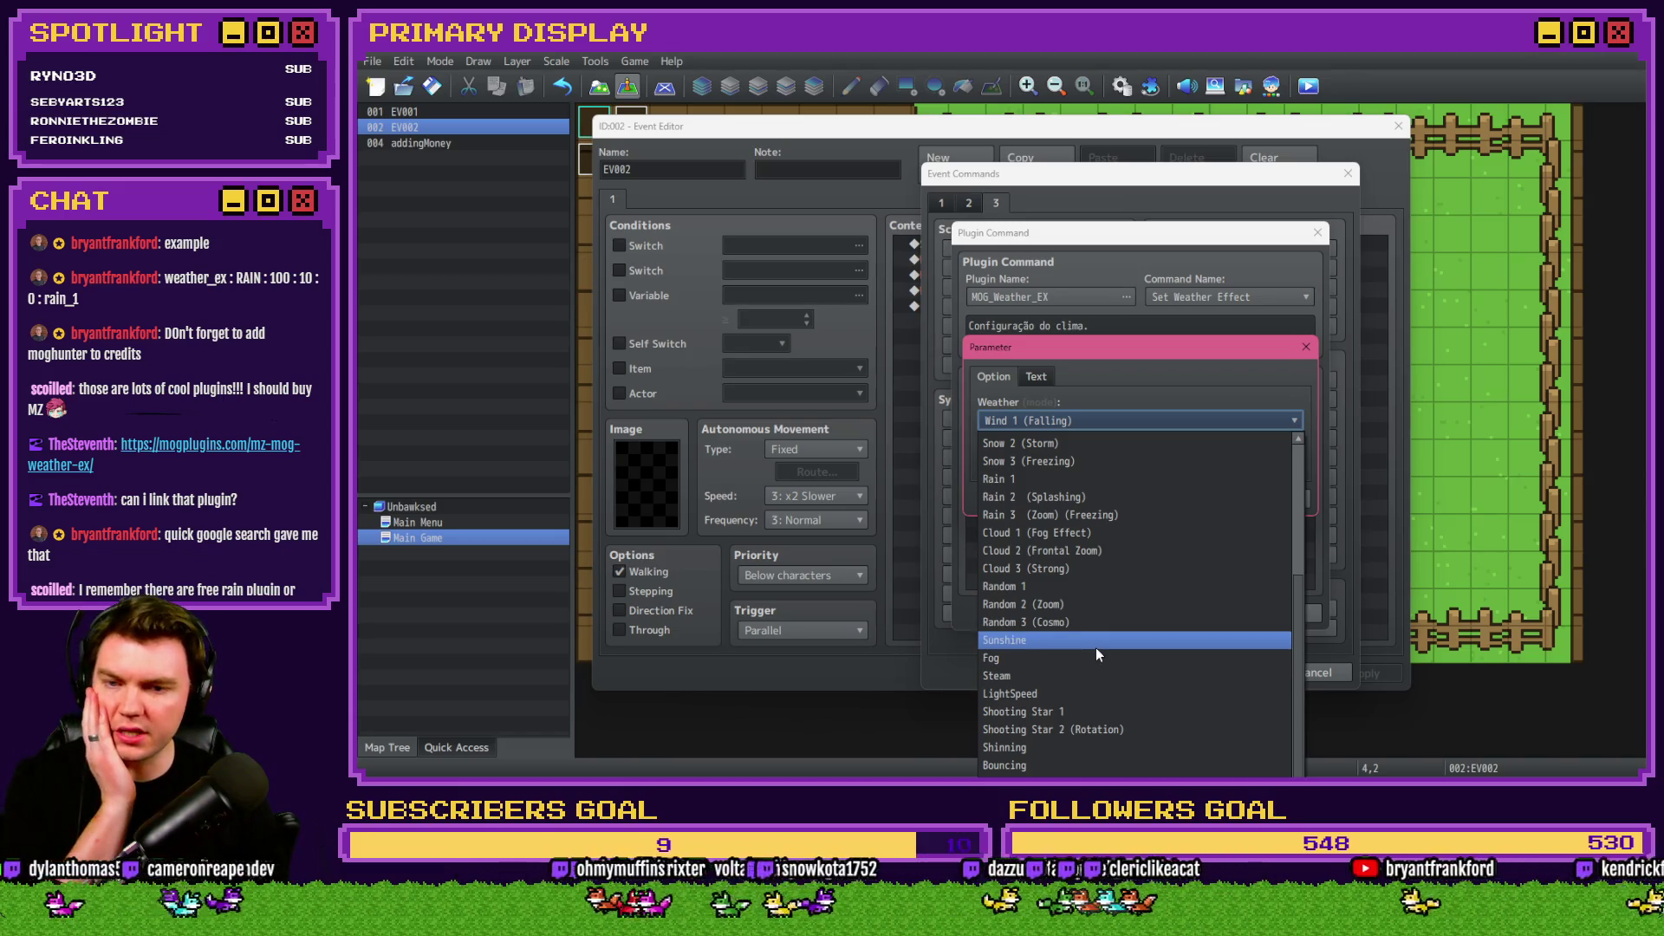
left_click(1117, 481)
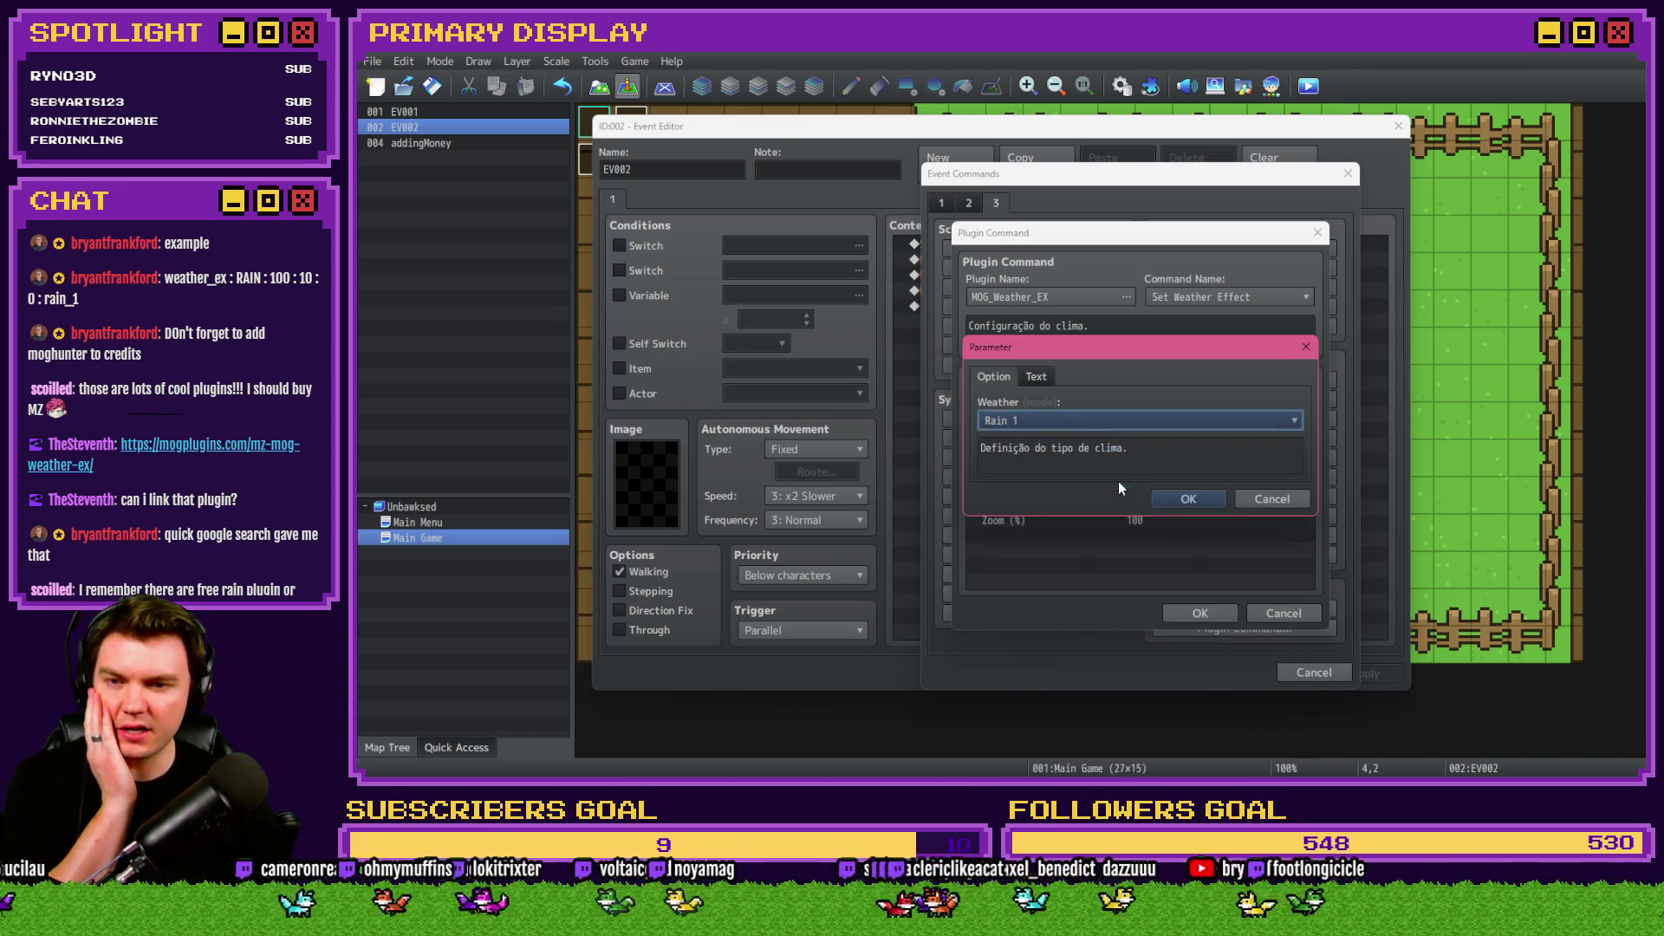
left_click(1102, 420)
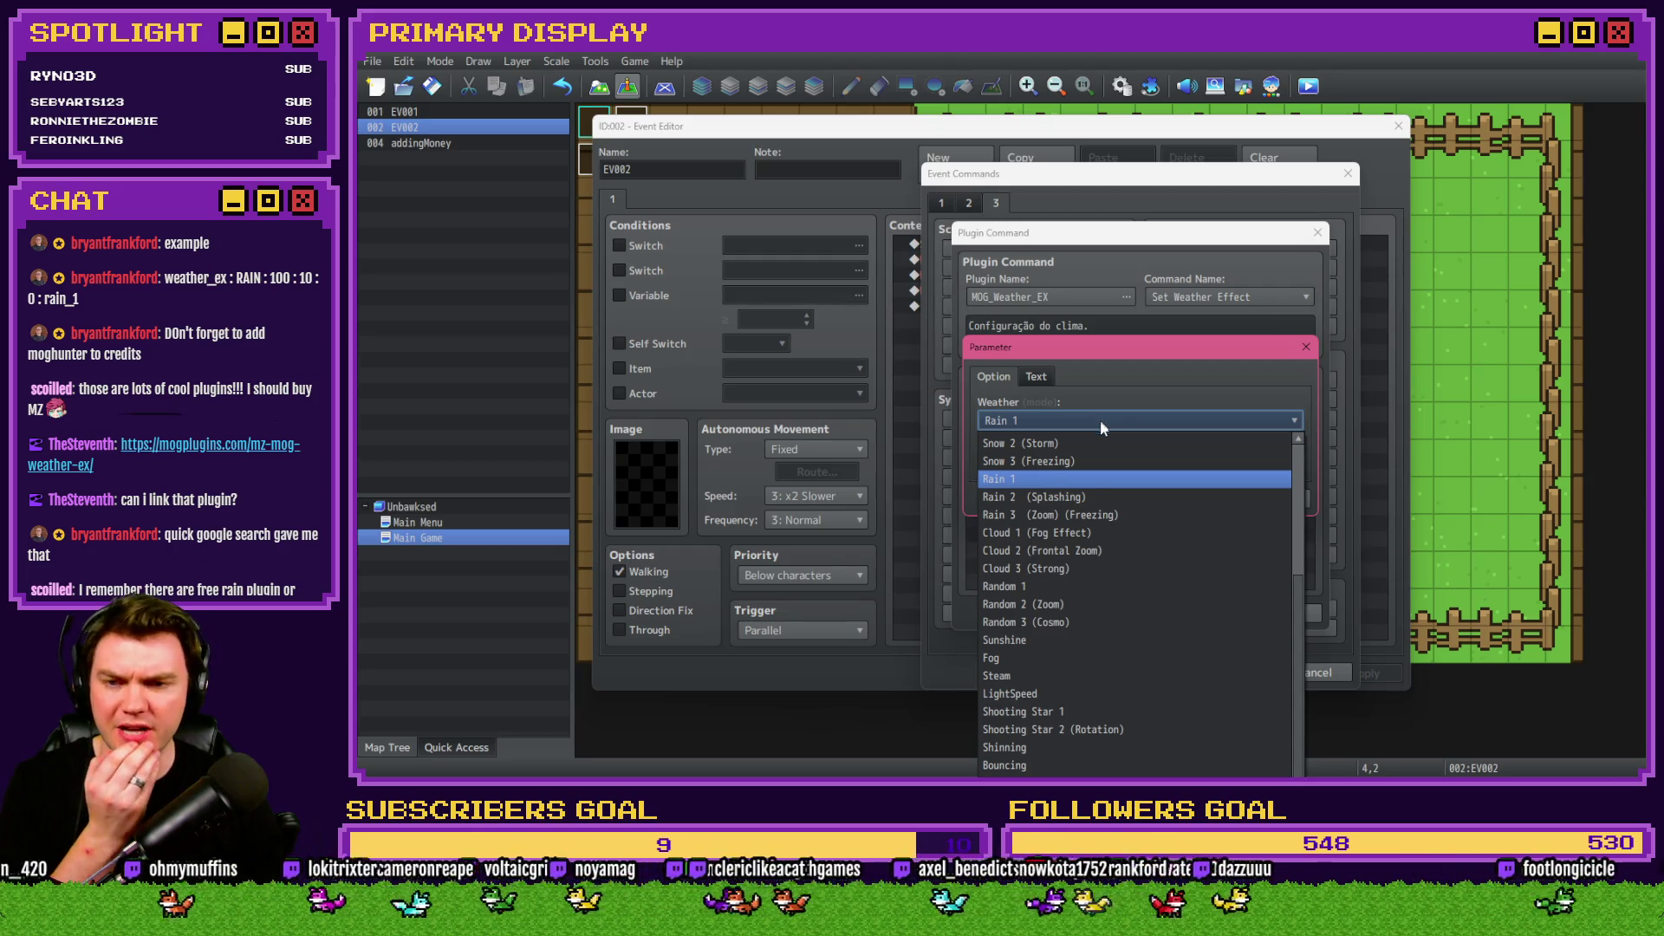
left_click(1080, 497)
left_click(1172, 497)
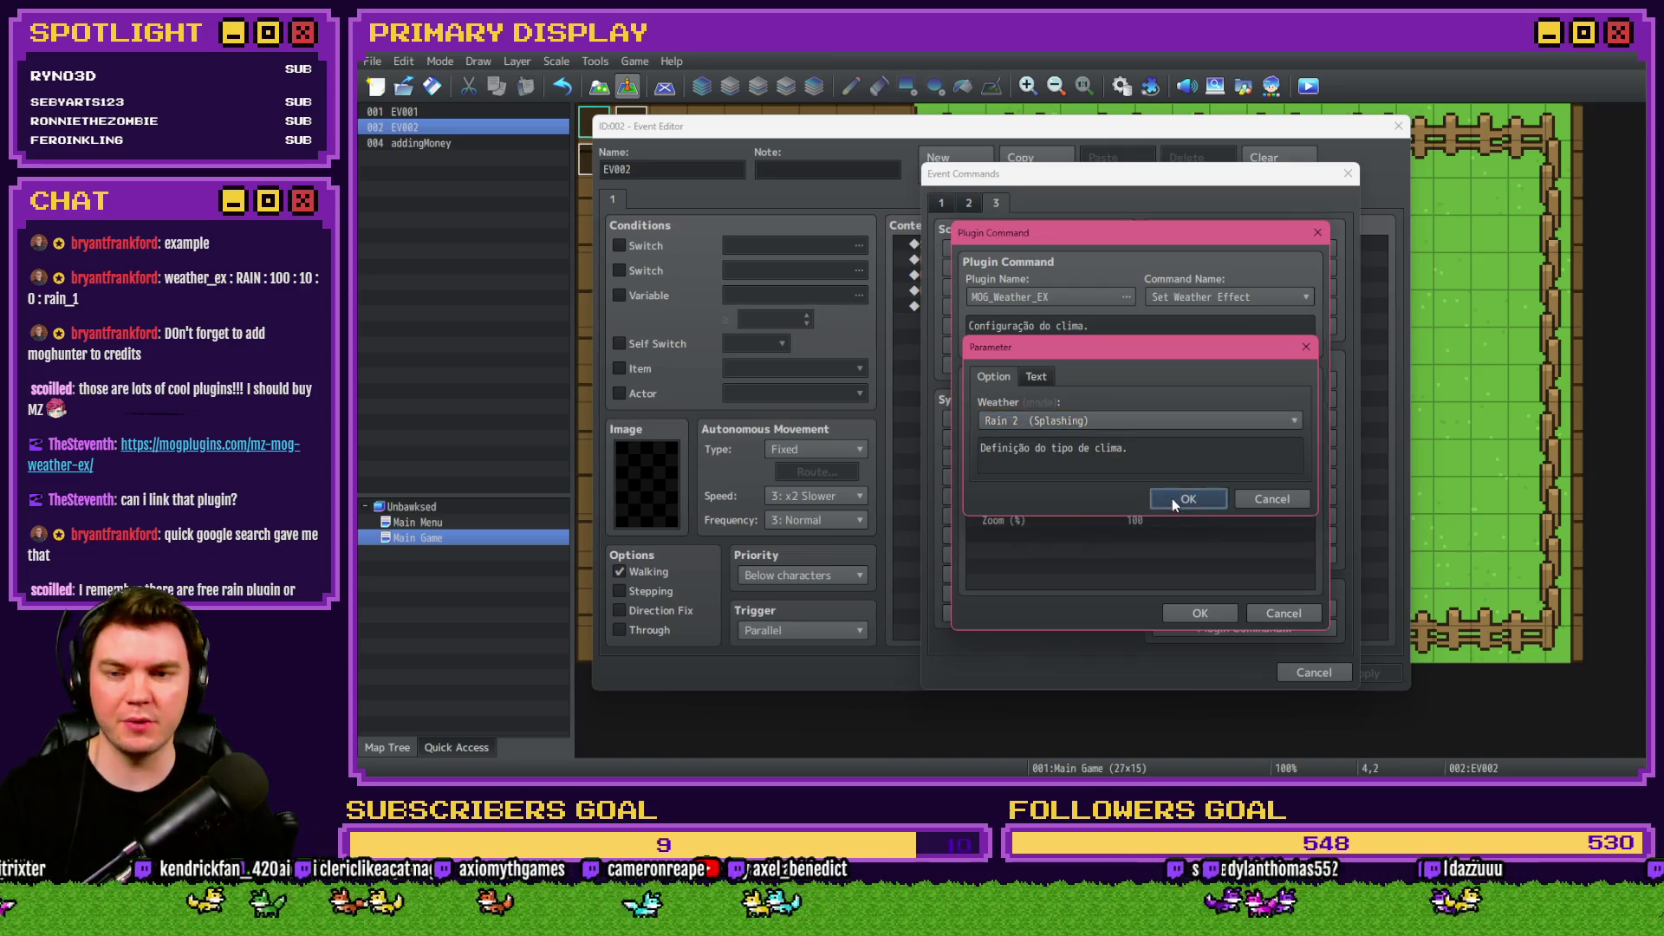
Keep 30 particles, Normal layer and Normal blend type.
double_click(1147, 443)
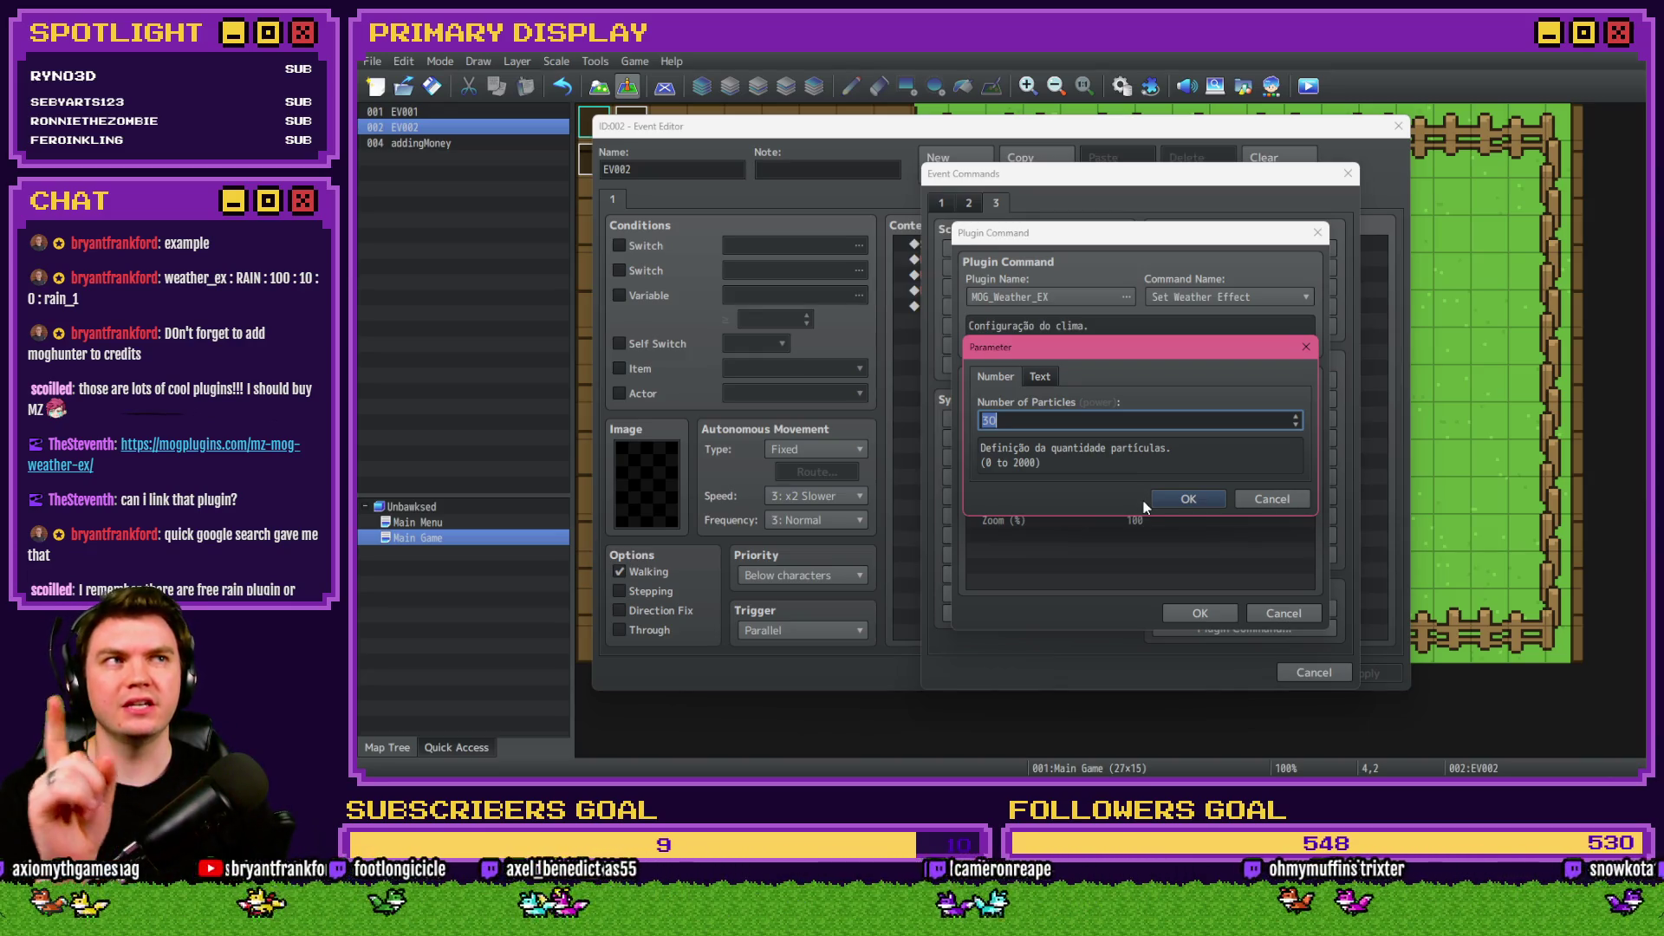
left_click(1164, 494)
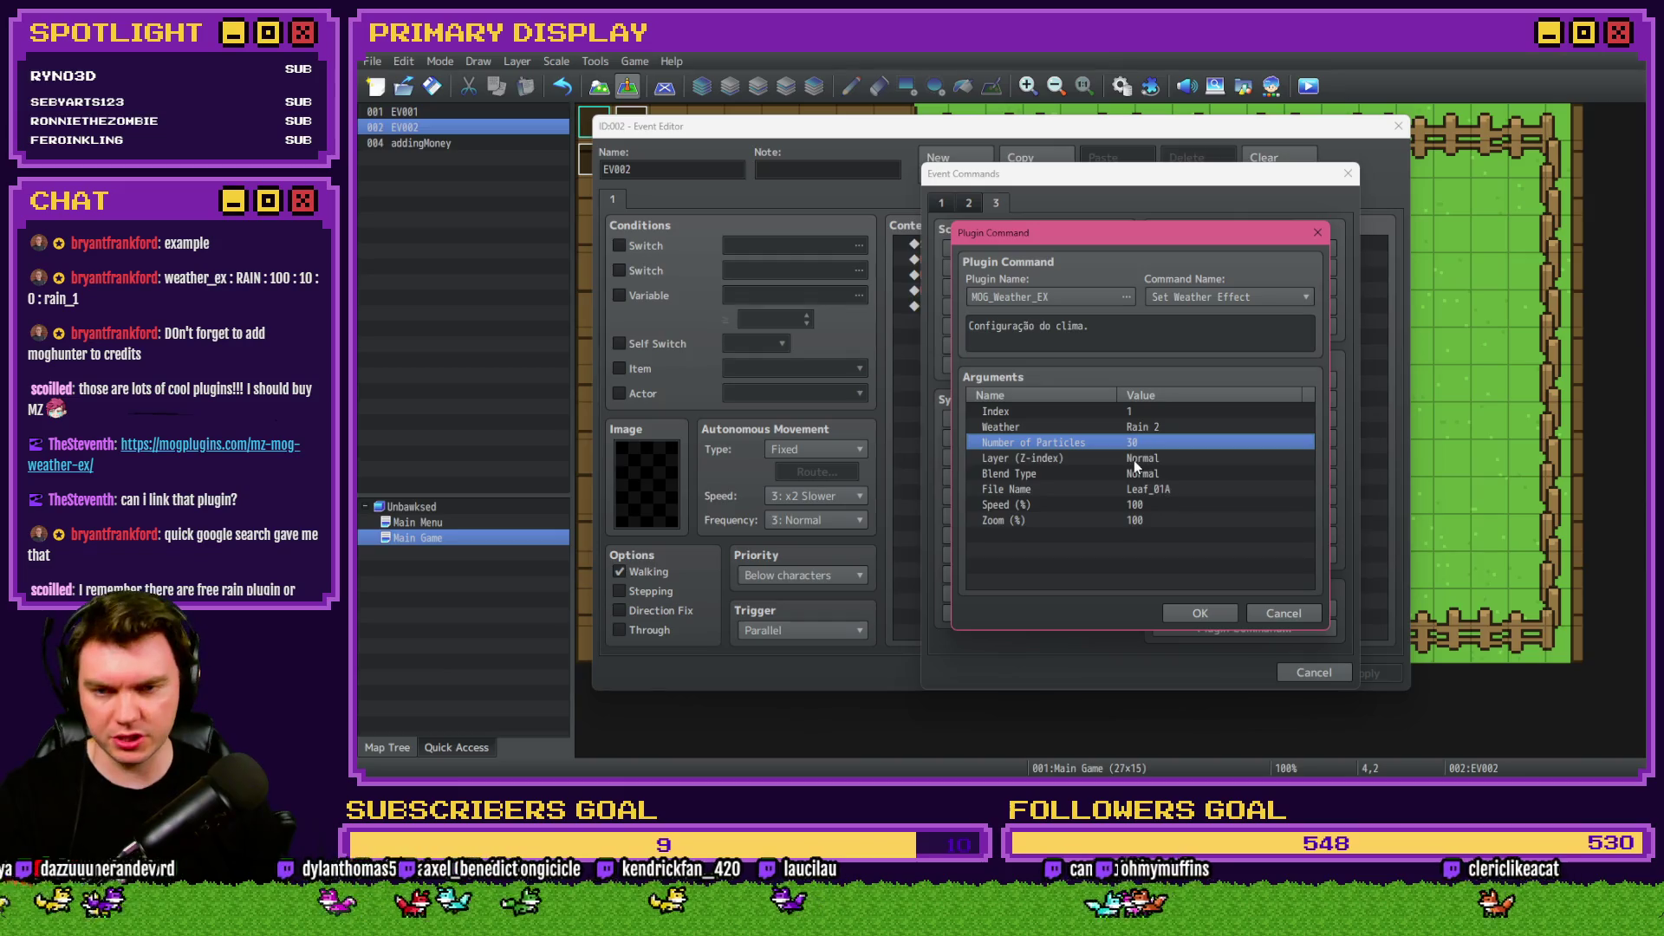
left_click(1132, 460)
double_click(1146, 456)
left_click(1095, 423)
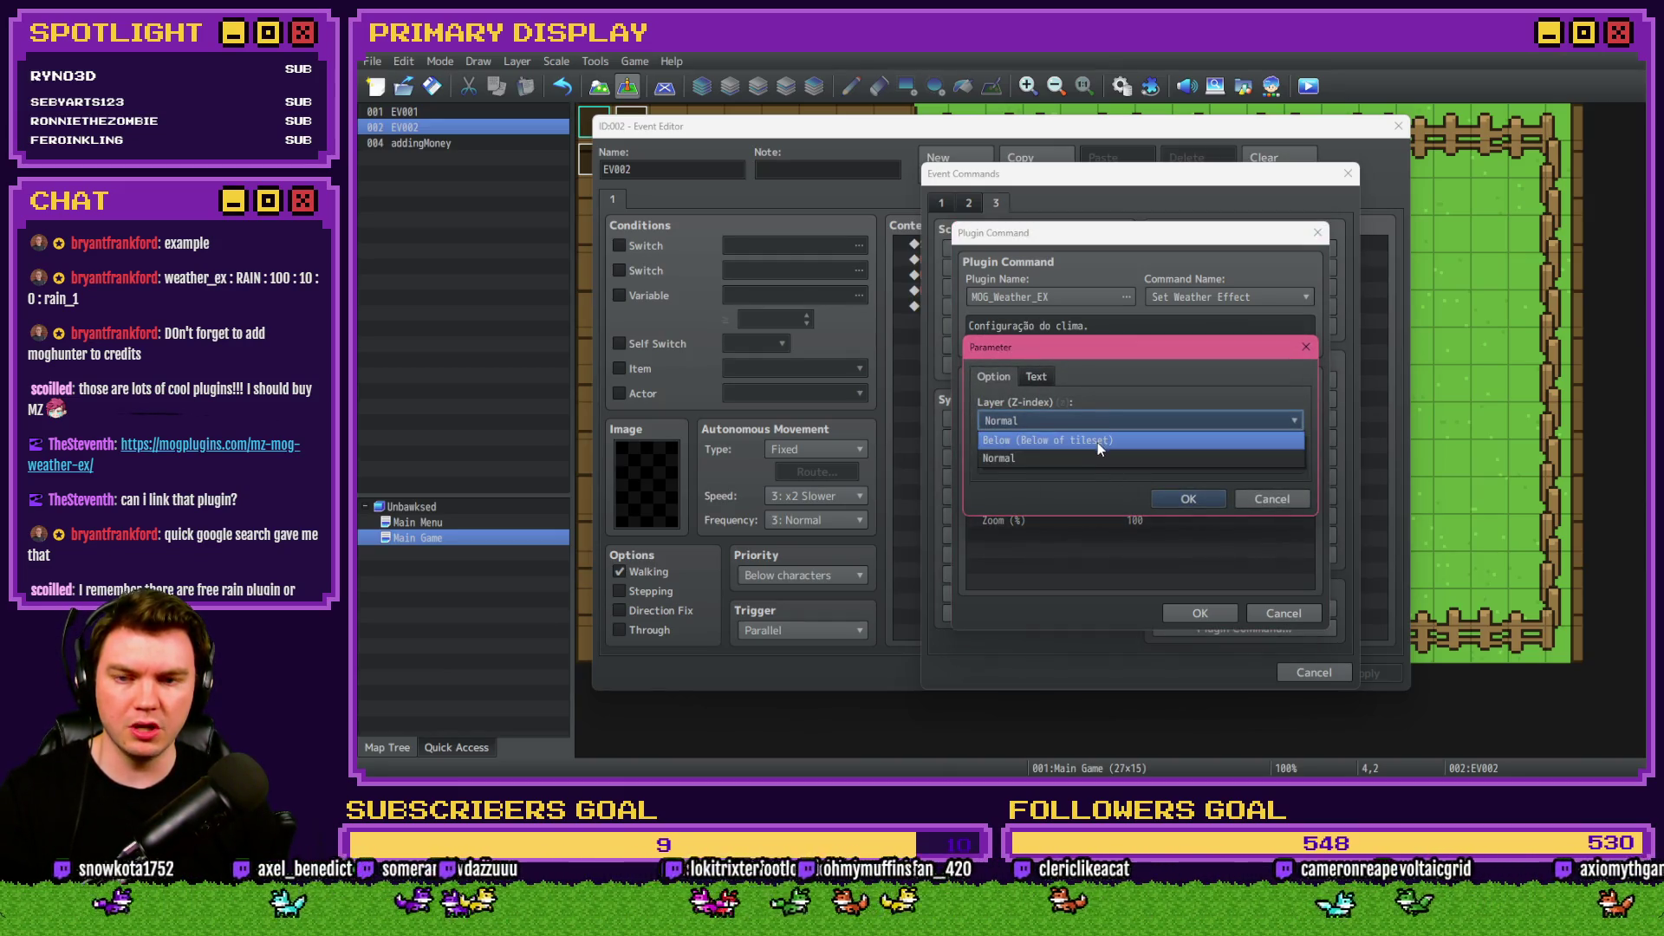
left_click(1097, 457)
left_click(1165, 496)
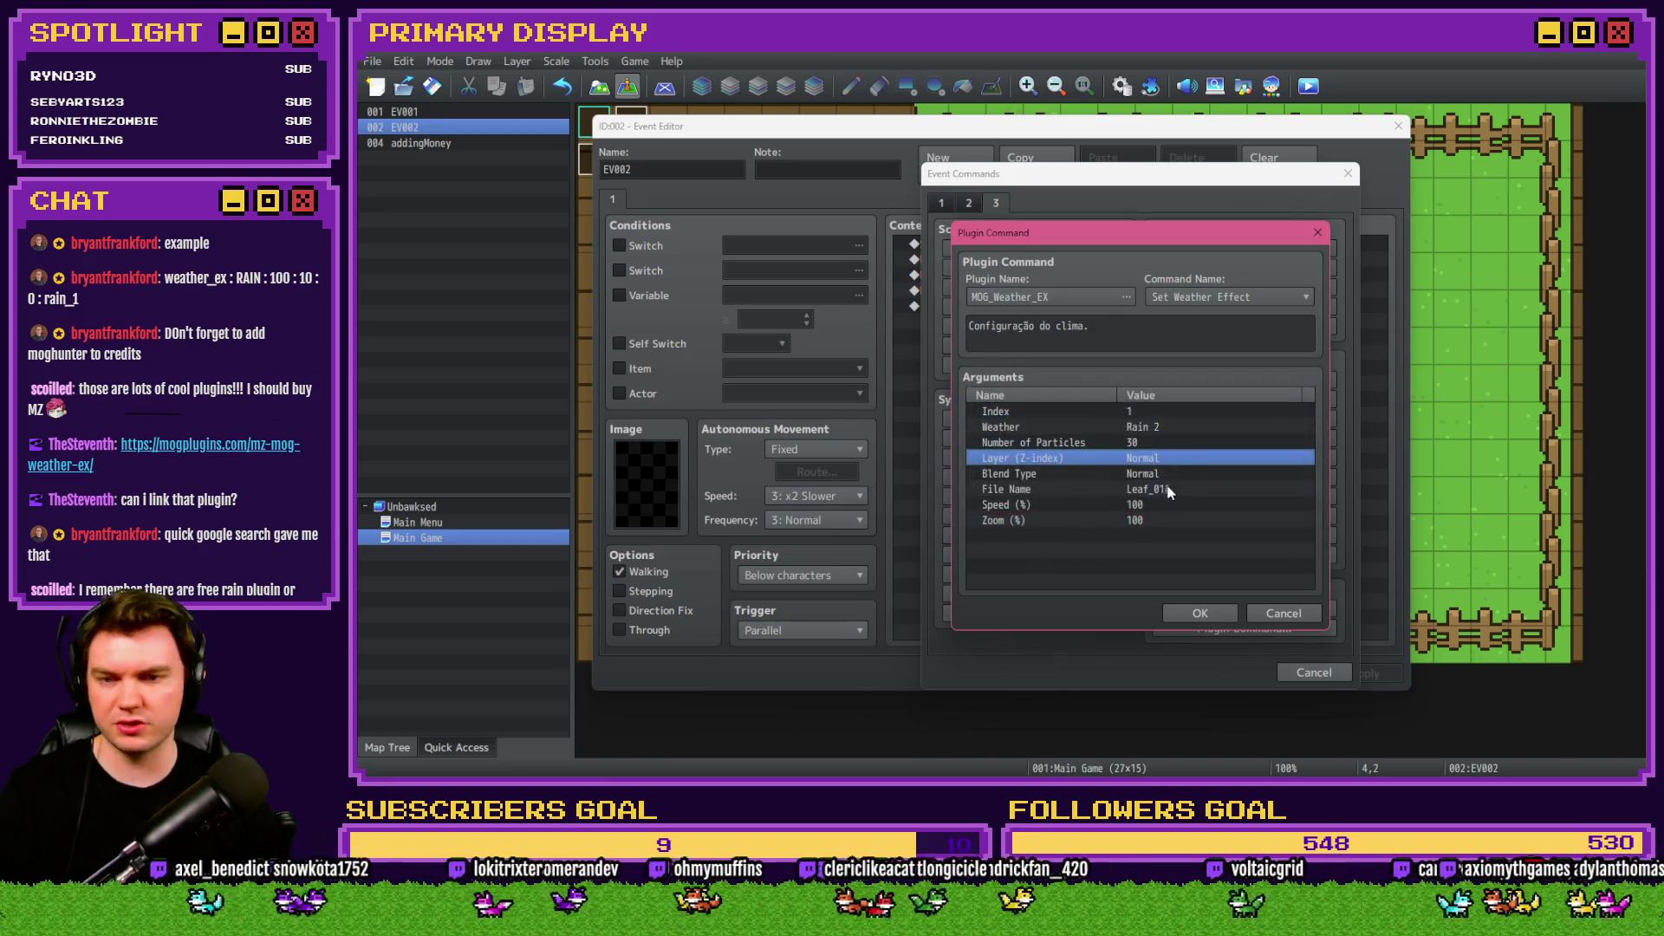
double_click(1163, 473)
left_click(1104, 420)
left_click(1104, 418)
left_click(1180, 500)
Keep Leaf_01A as the file name and review the Speed and Zoom arguments.
double_click(1168, 490)
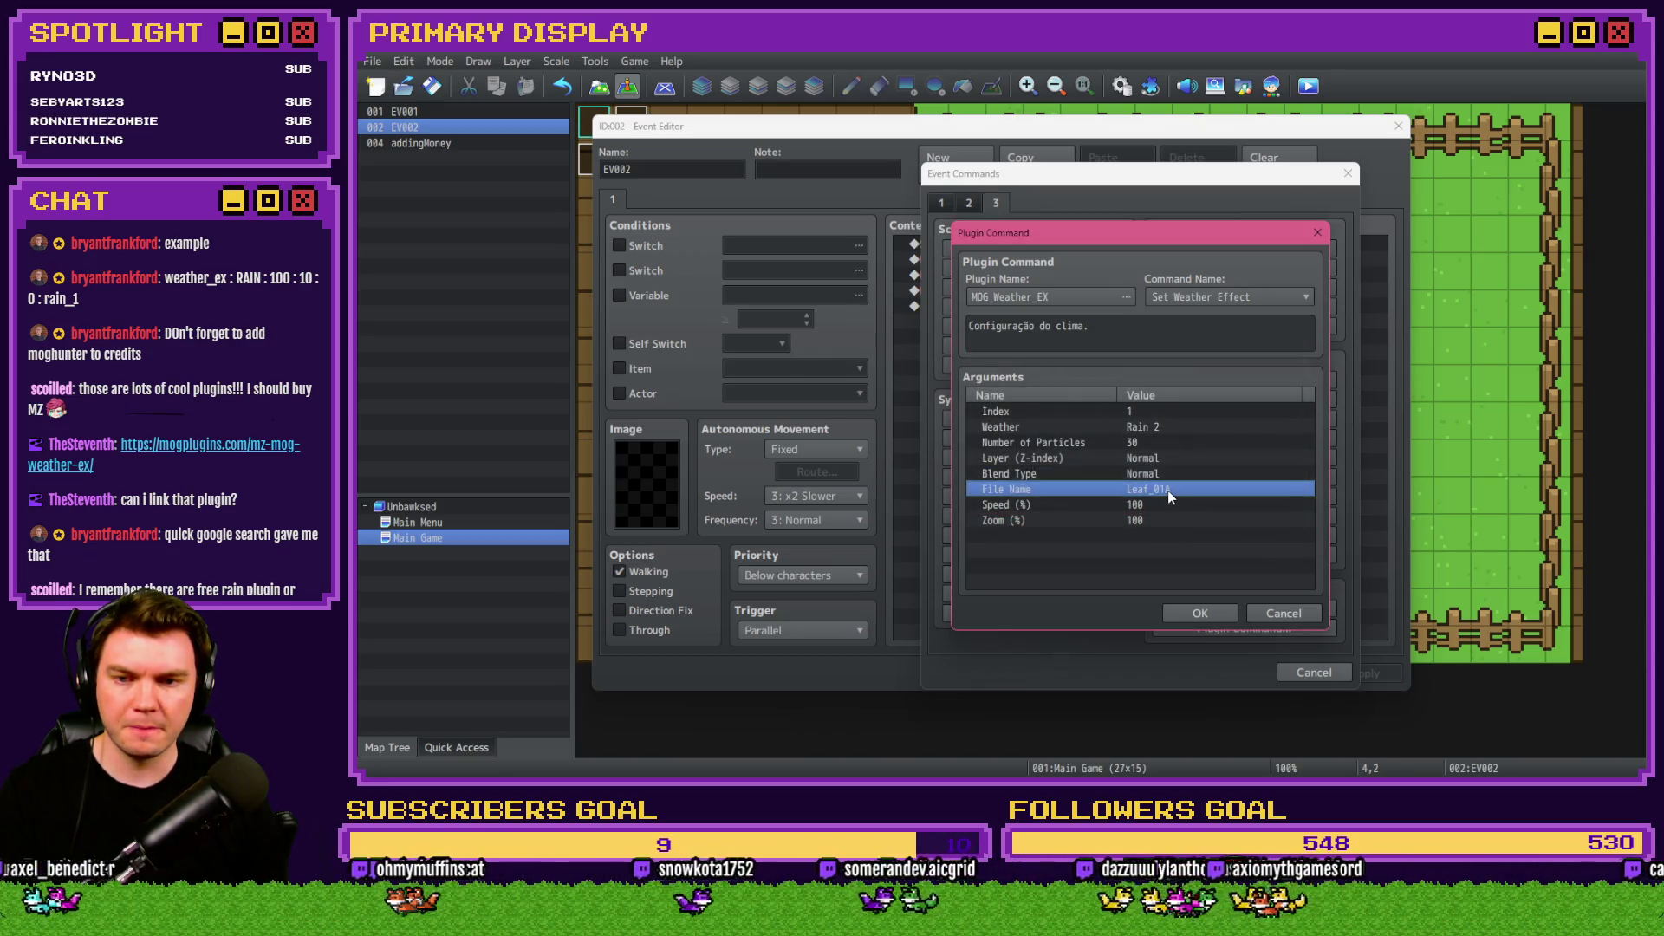
left_click(1177, 425)
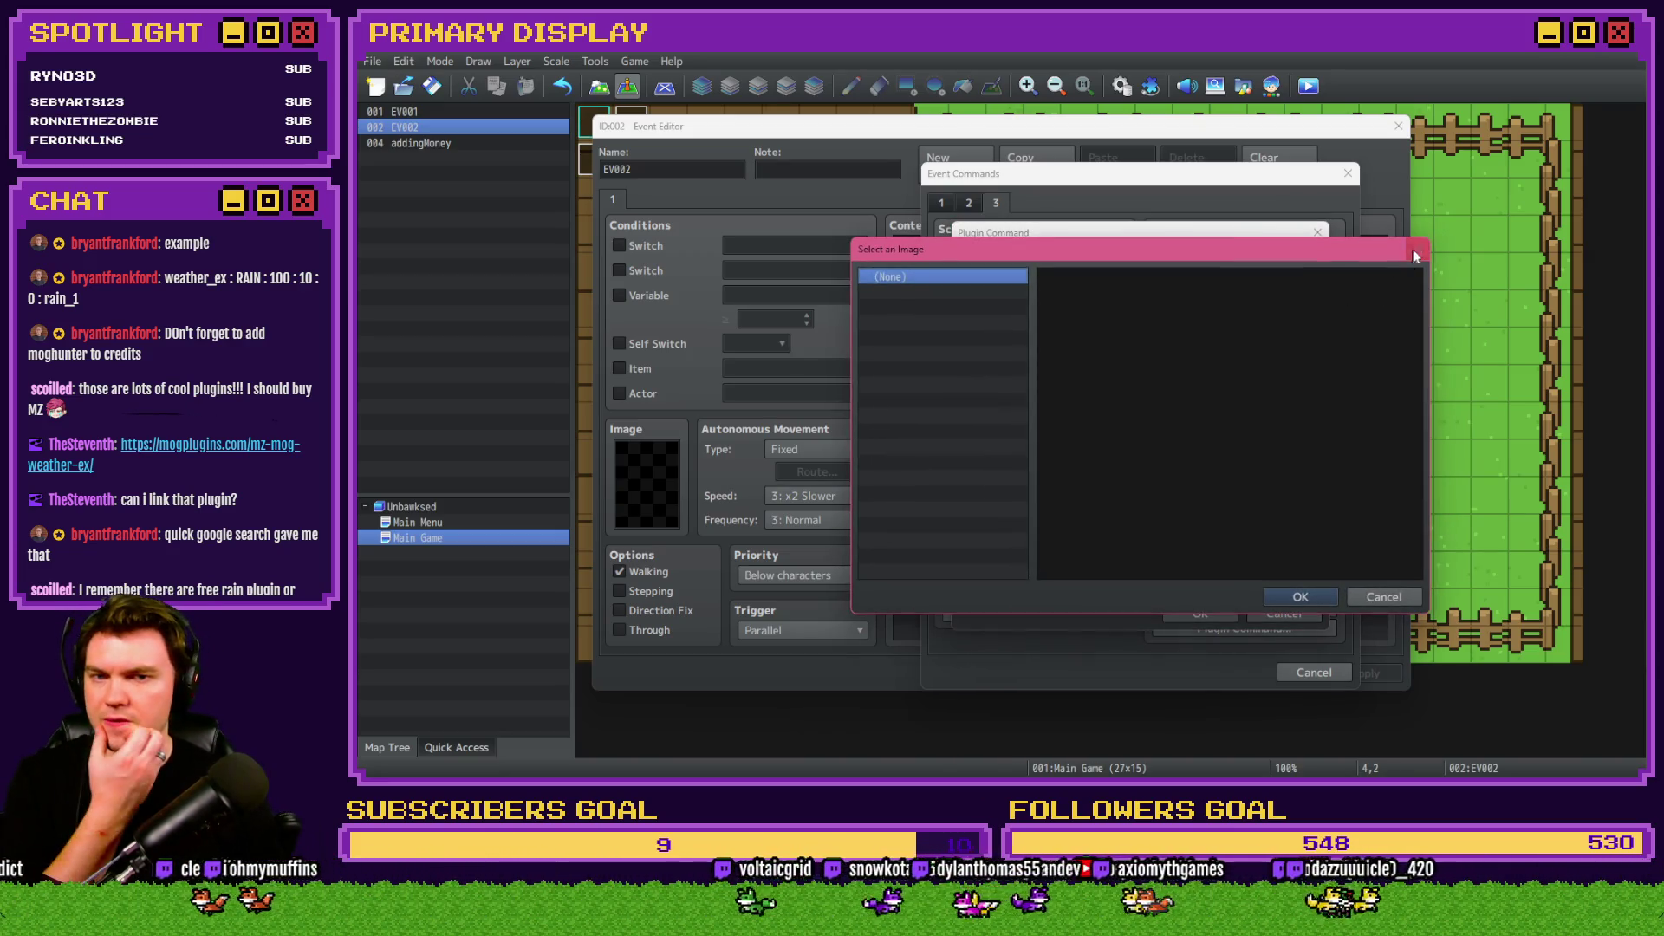
left_click(1416, 254)
left_click(1272, 498)
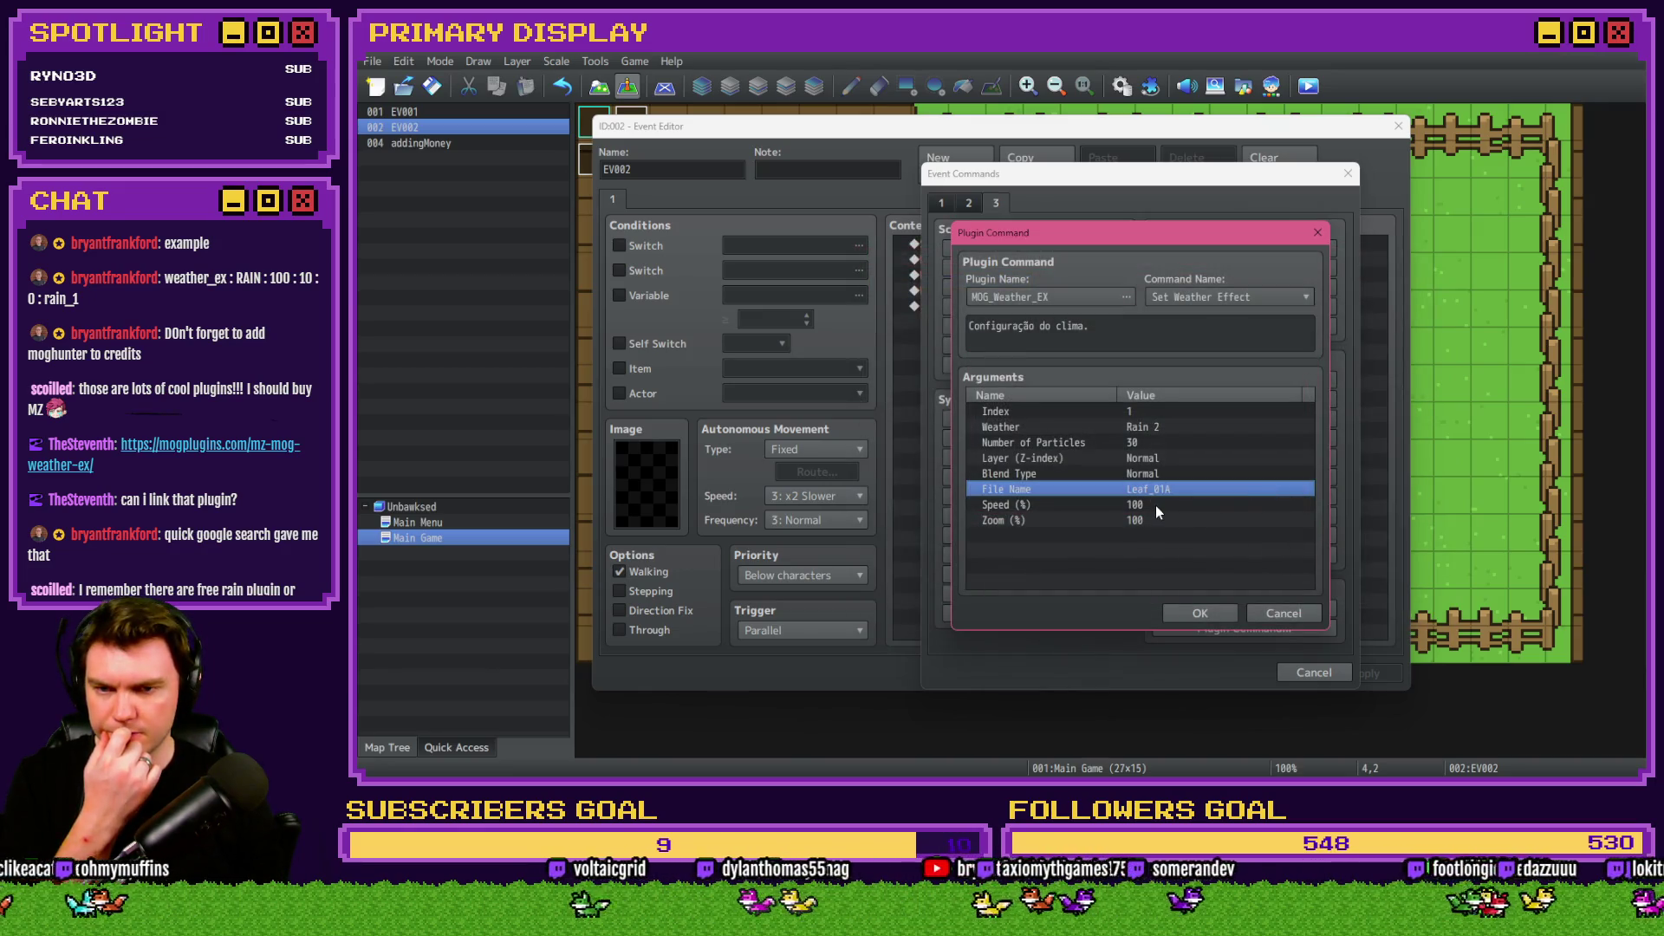
left_click(1156, 506)
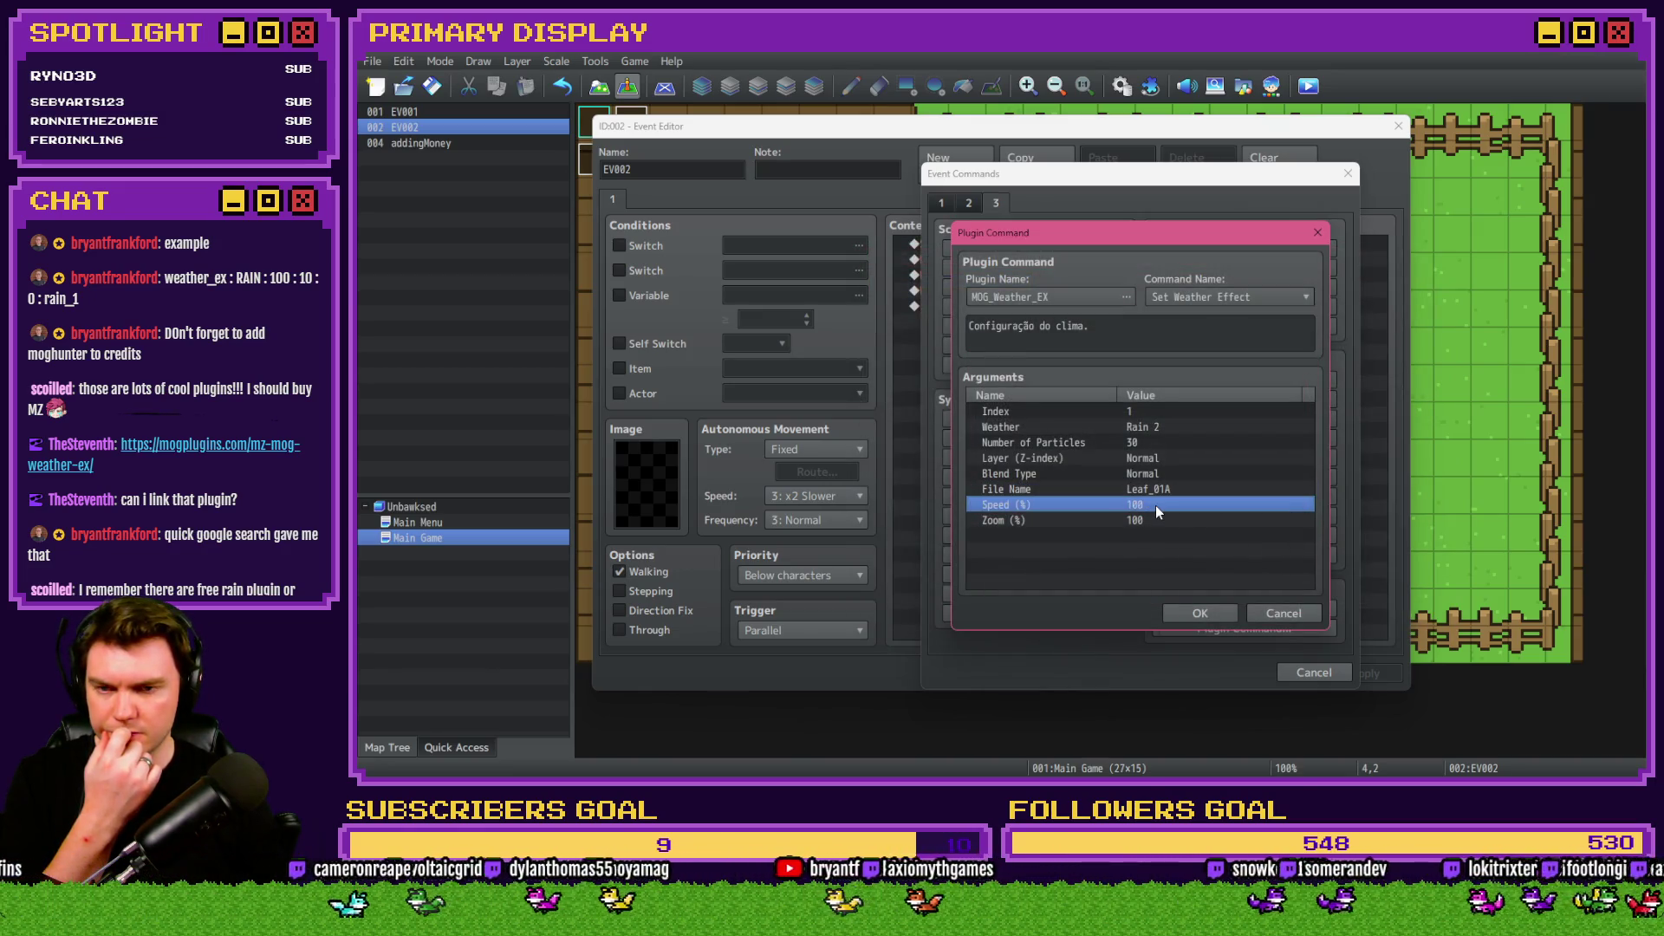
left_click(1154, 518)
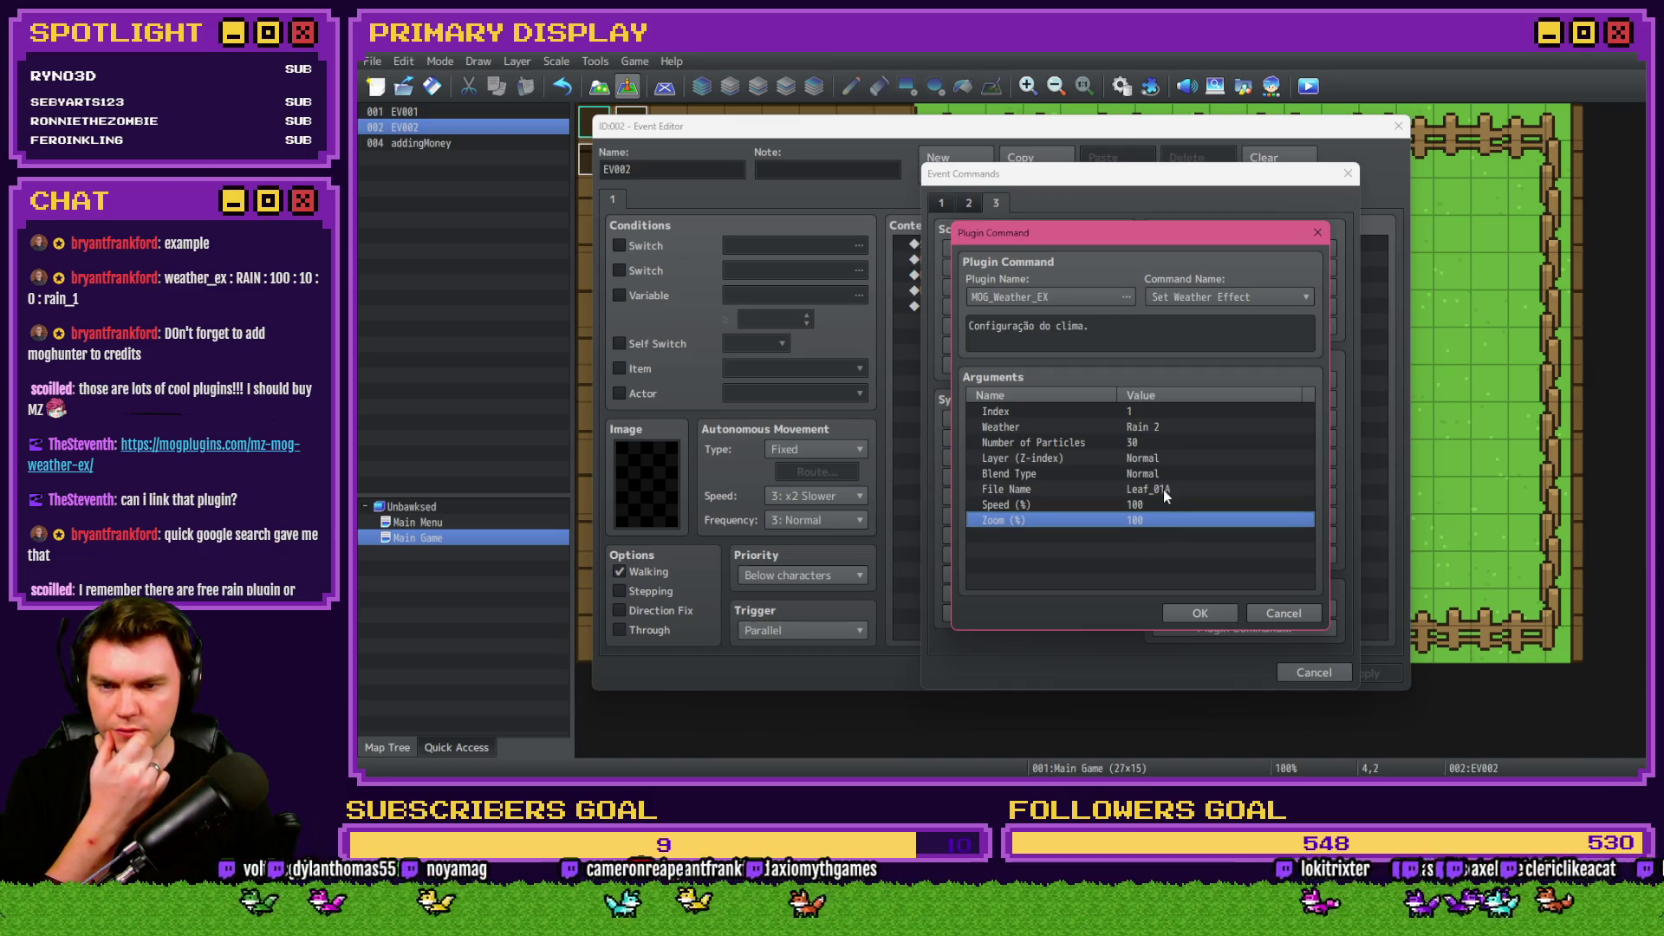
left_click(1163, 490)
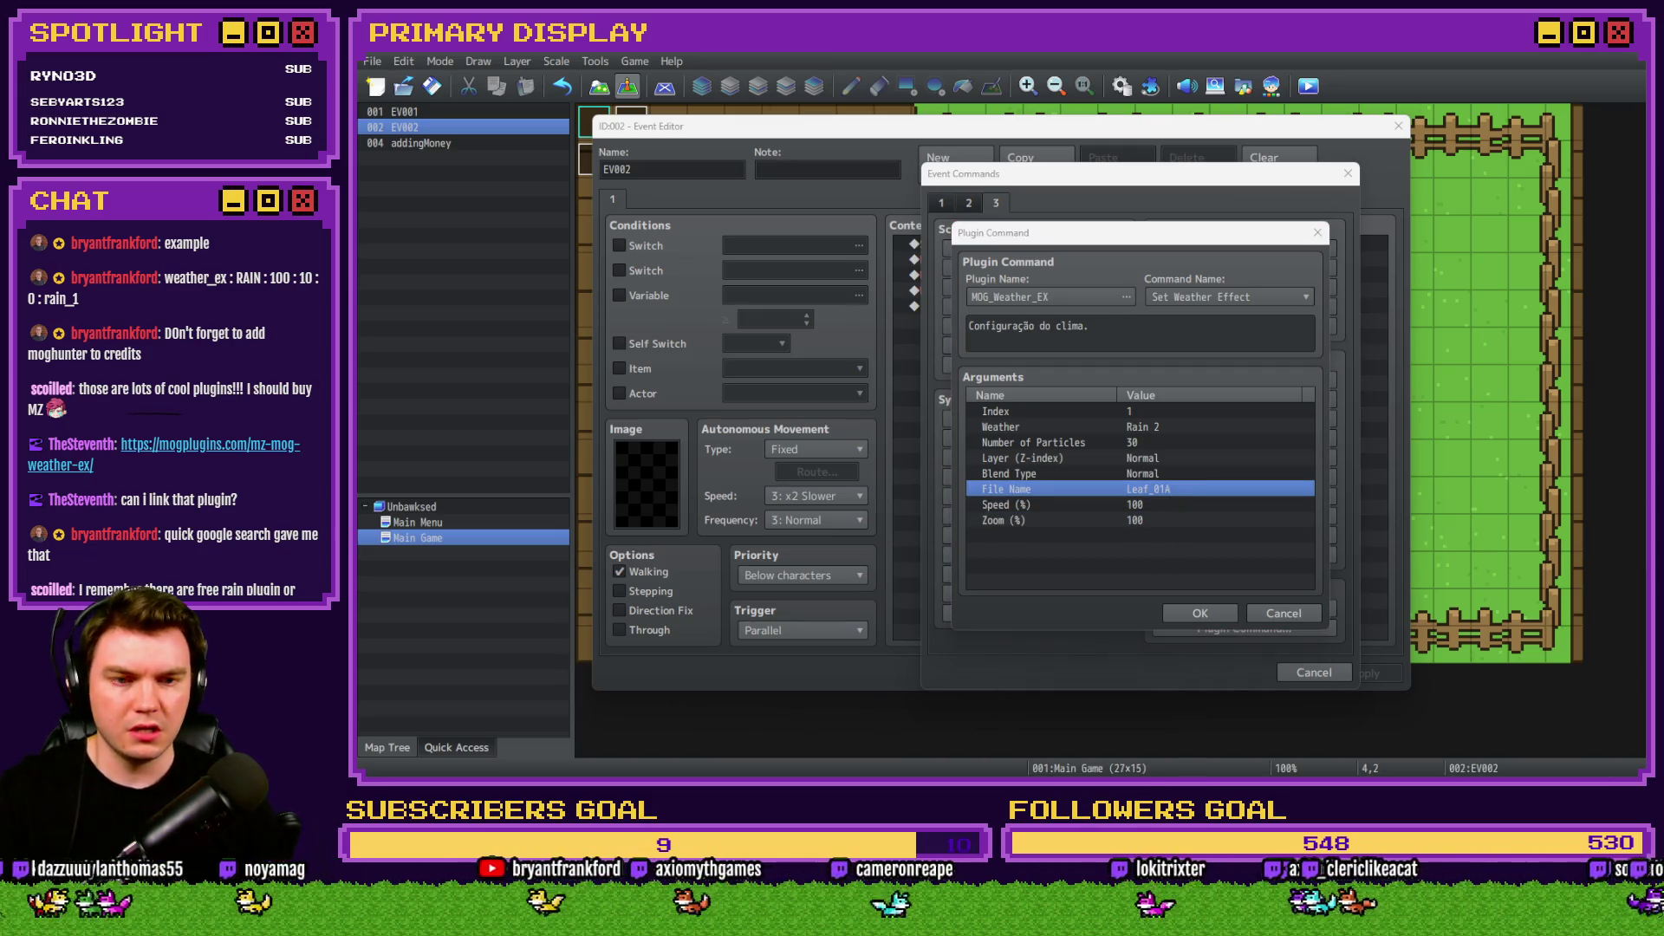
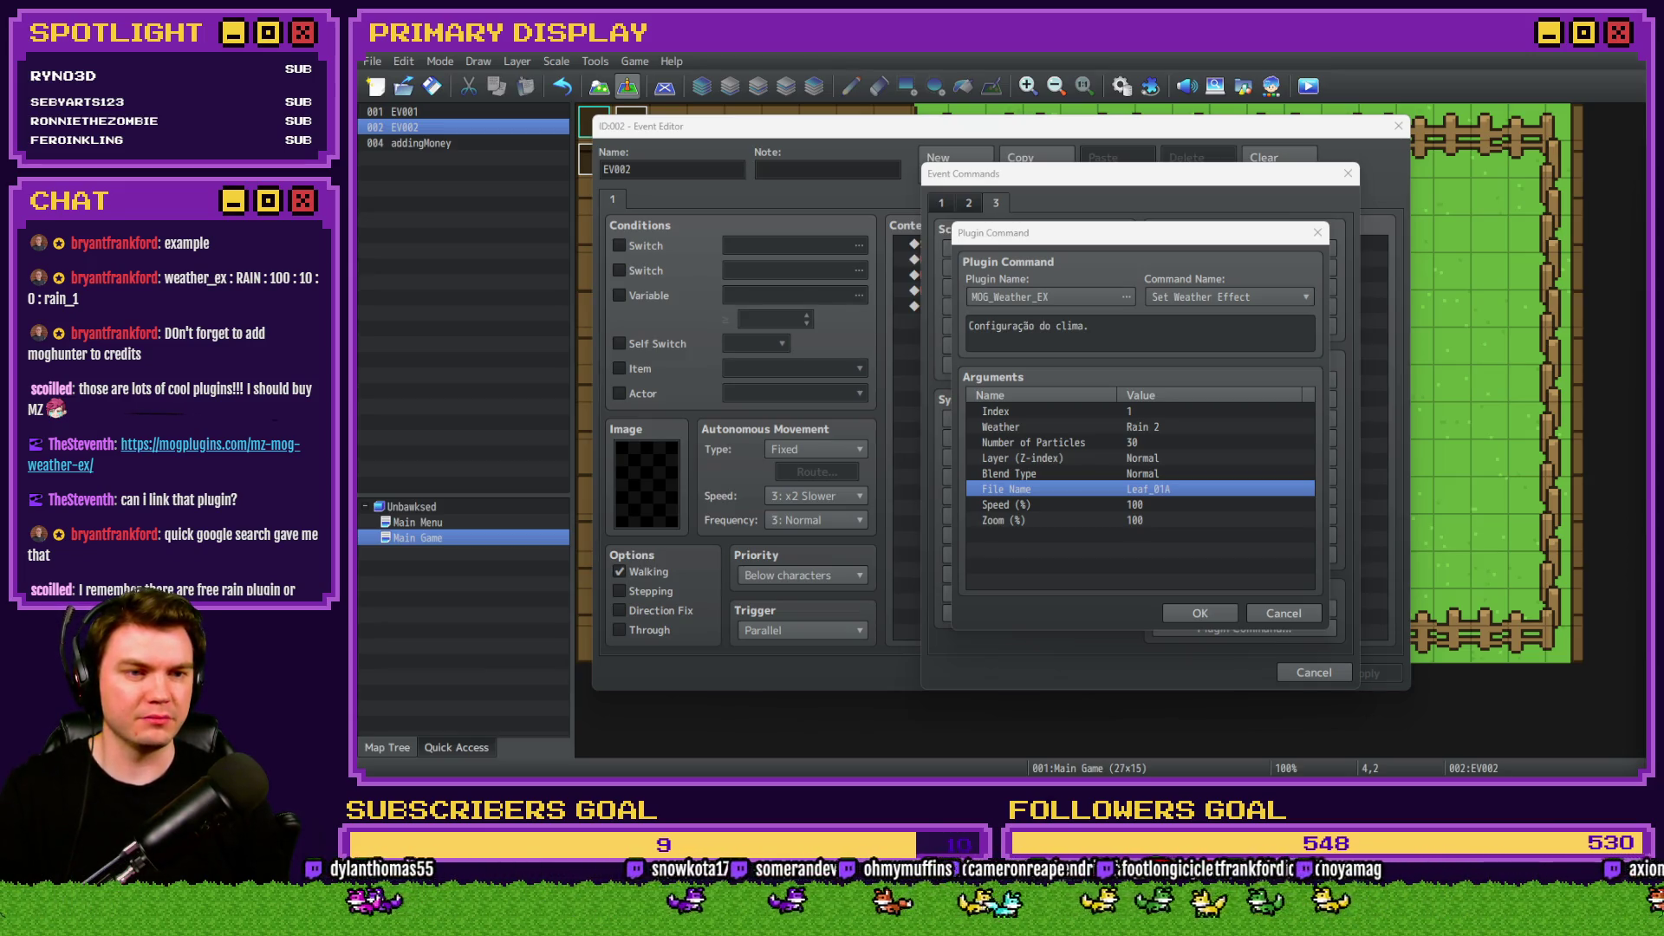
Set the weather plugin command's File Name to the Bubble_01B image and save the event.
double_click(1118, 501)
left_click(1119, 413)
left_click_drag(1023, 401, 1026, 299)
left_click(904, 328)
key("Up")
key("Up")
key("Down")
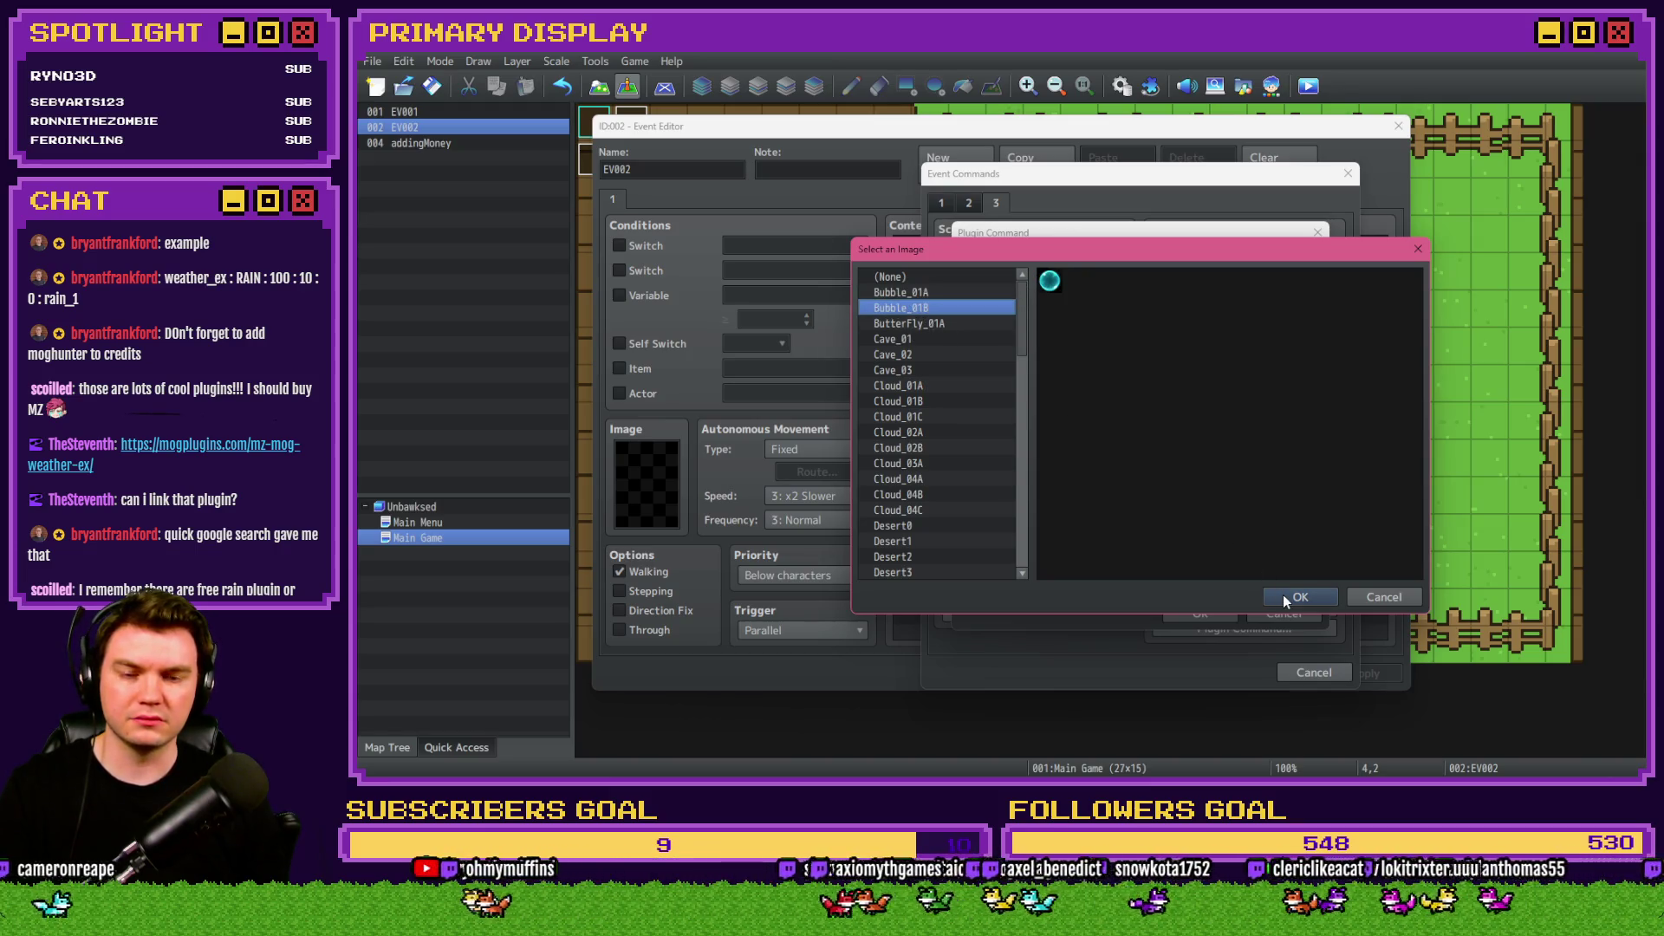
left_click(1283, 596)
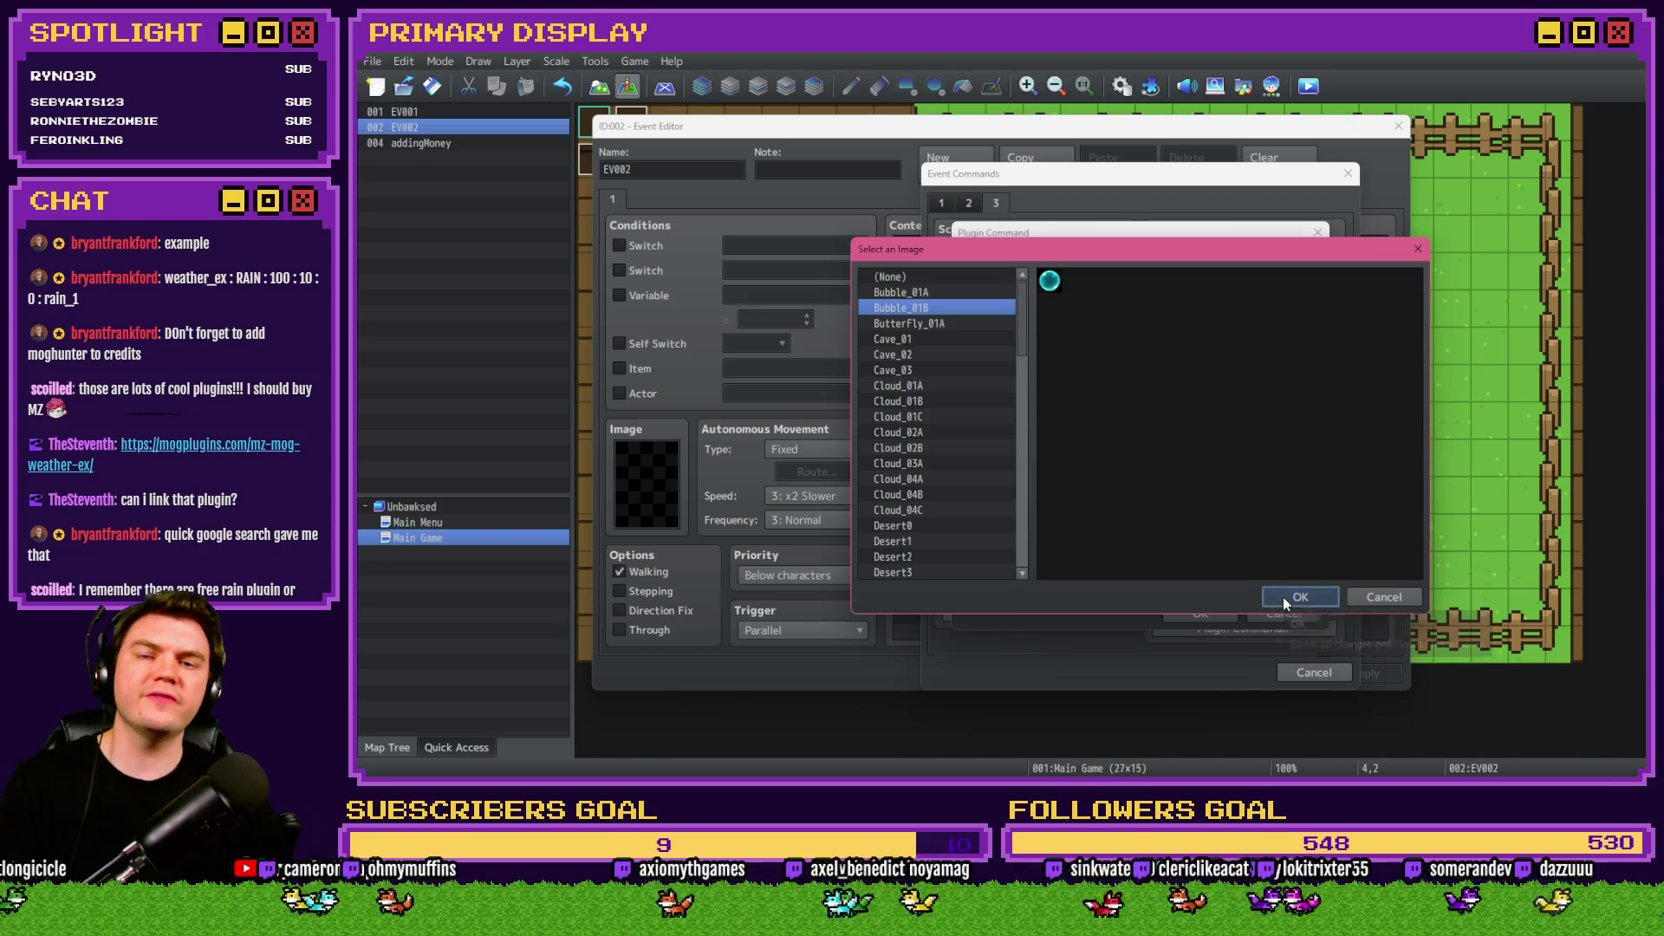
left_click(1170, 500)
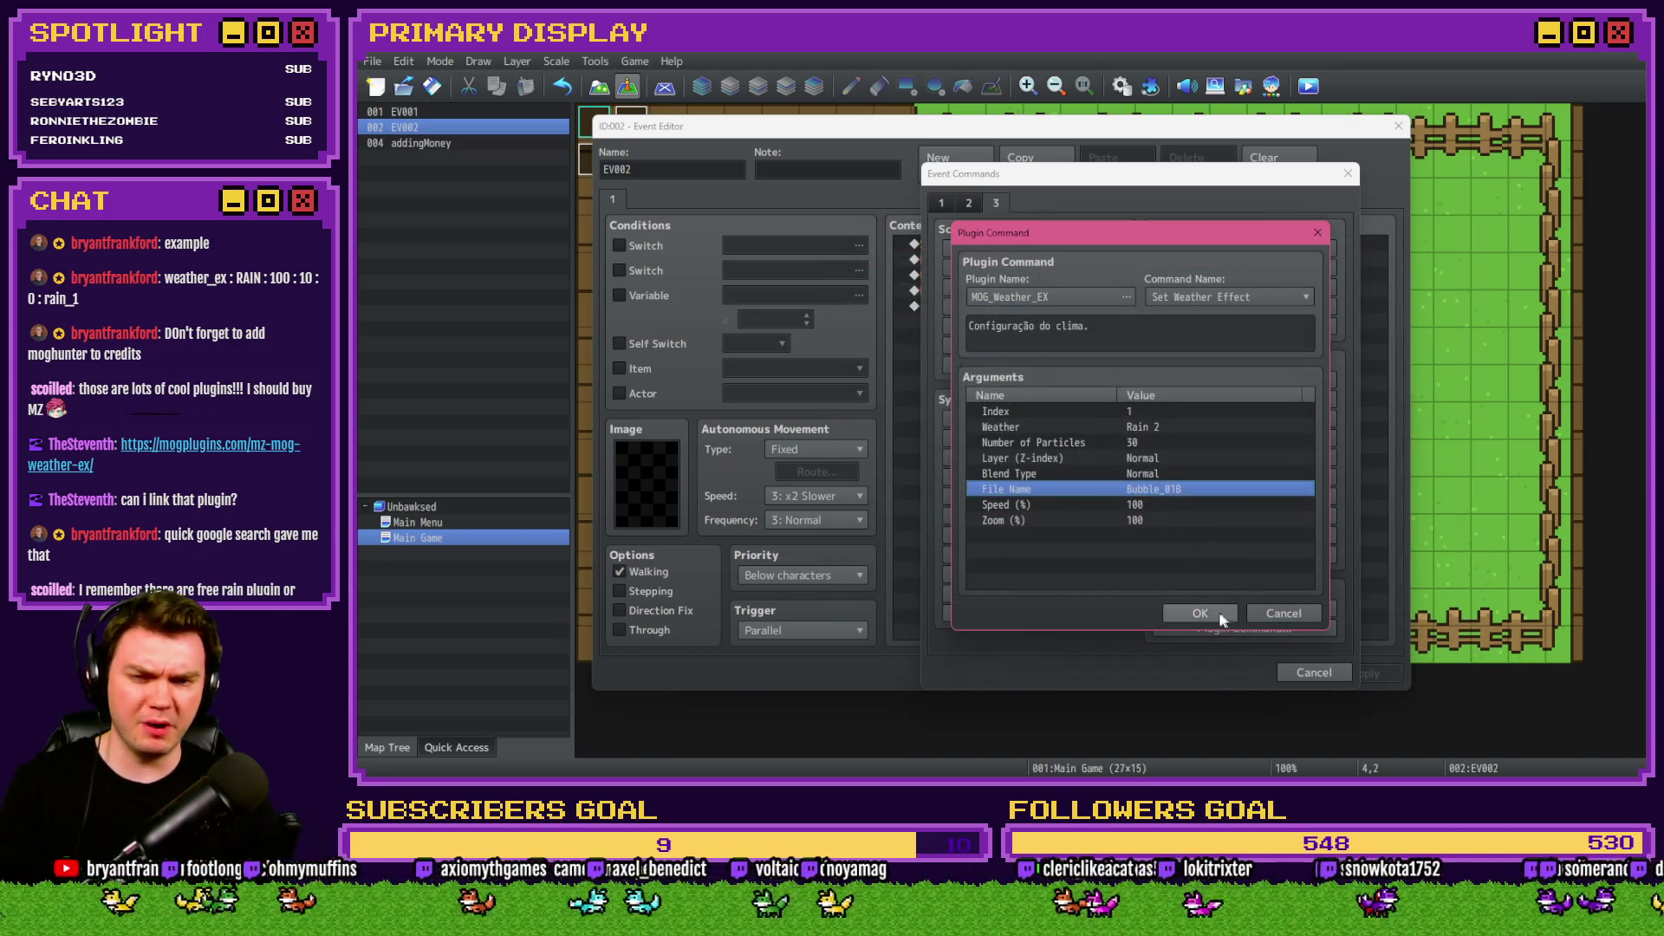
left_click(1218, 612)
left_click(1207, 671)
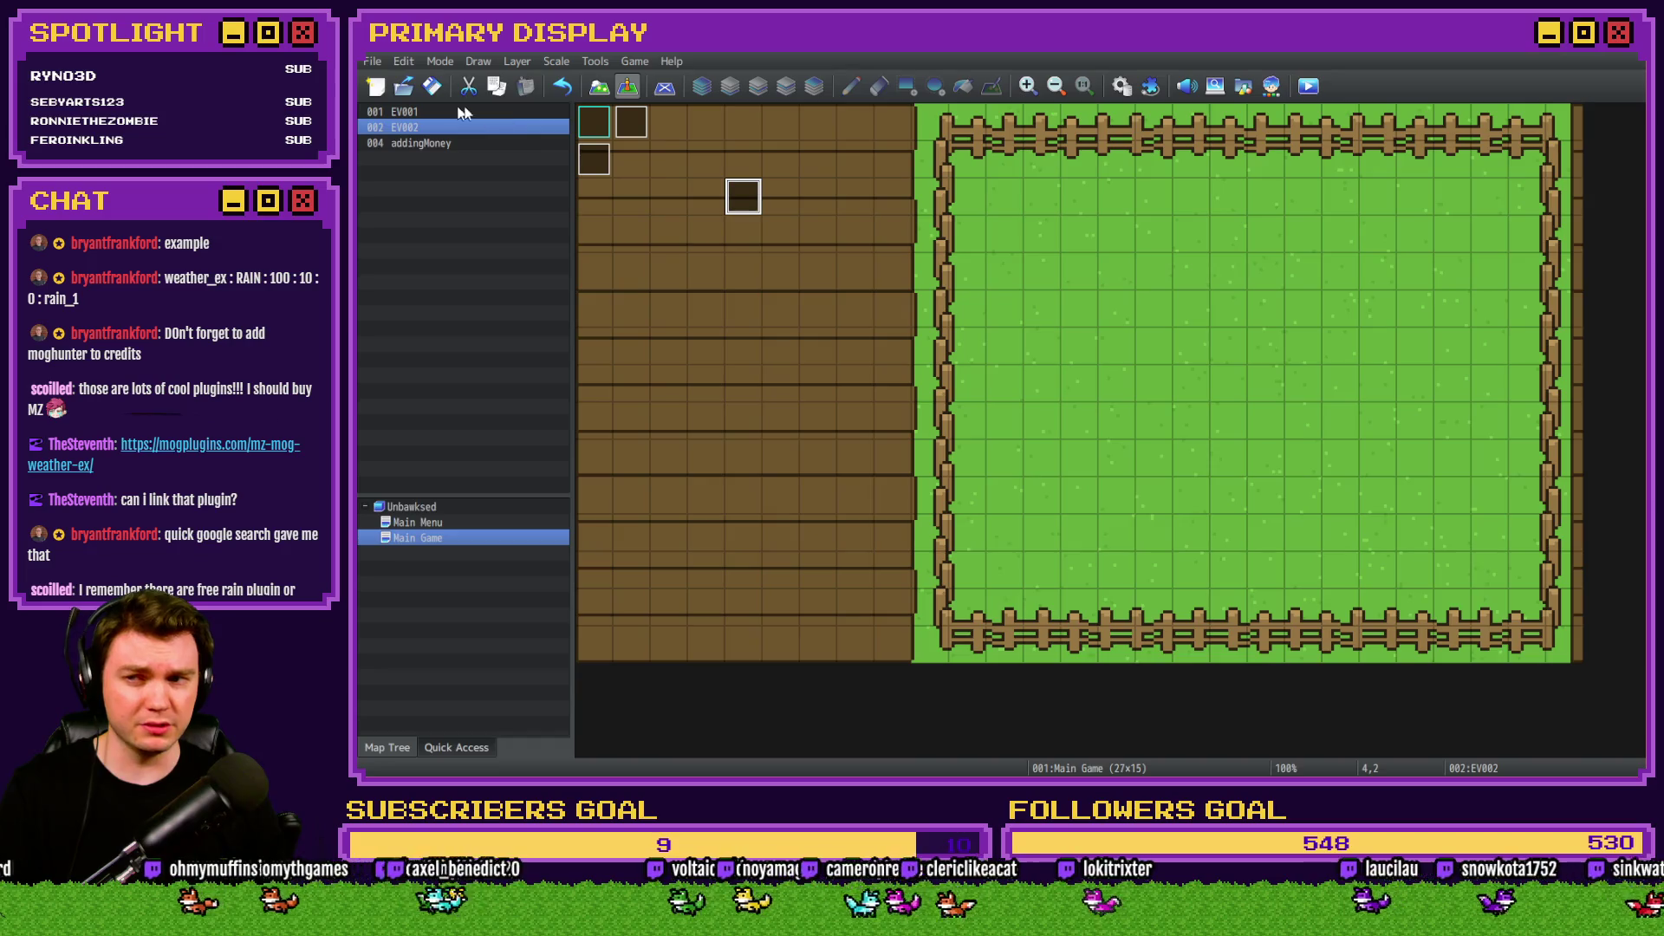
Check EV002's 999-frame wait, playtest the bubble rain, then bring up the Plugin Manager.
double_click(743, 199)
left_click(1032, 387)
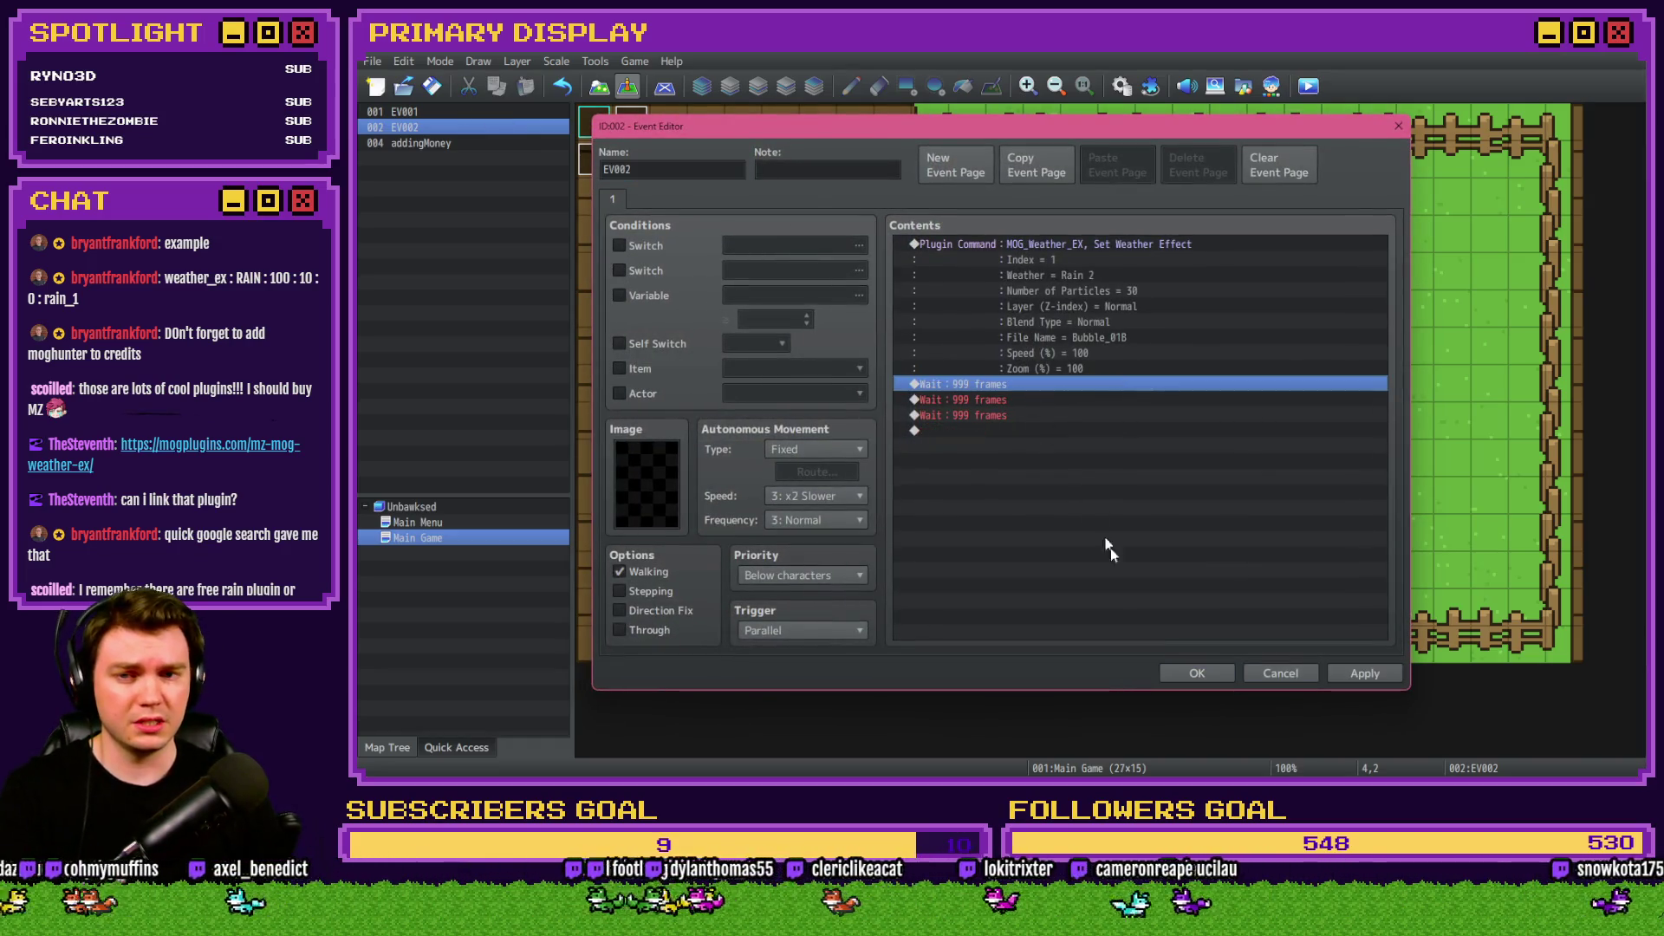
left_click(1186, 681)
key("ctrl+r")
left_click(965, 438)
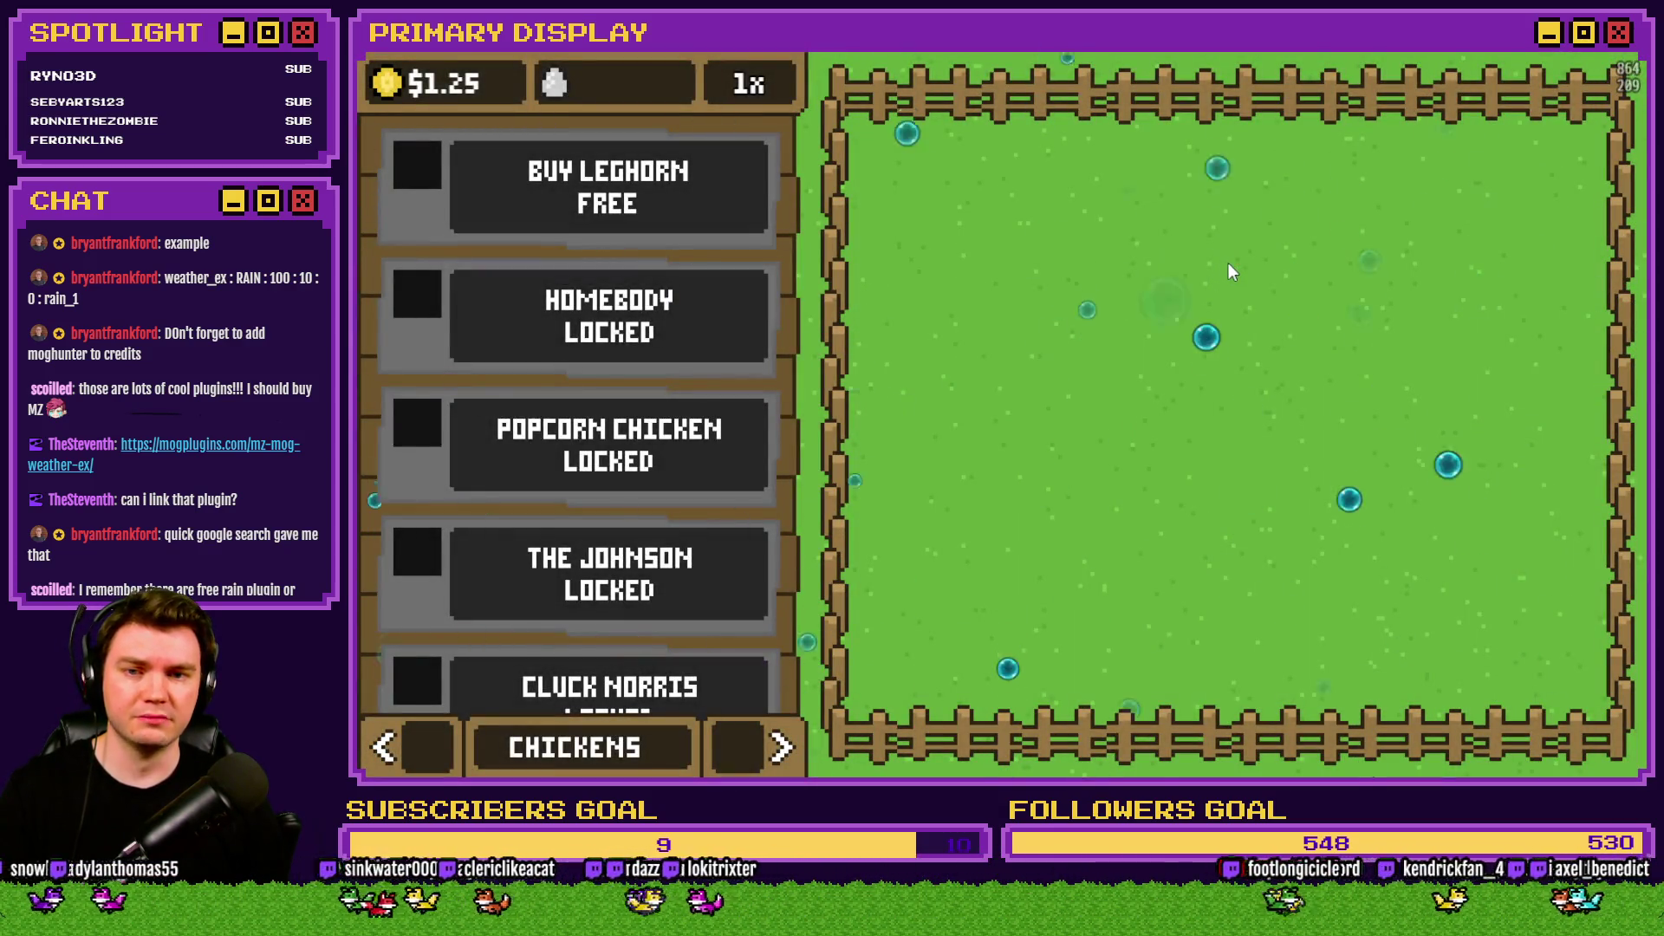
key("alt+F4")
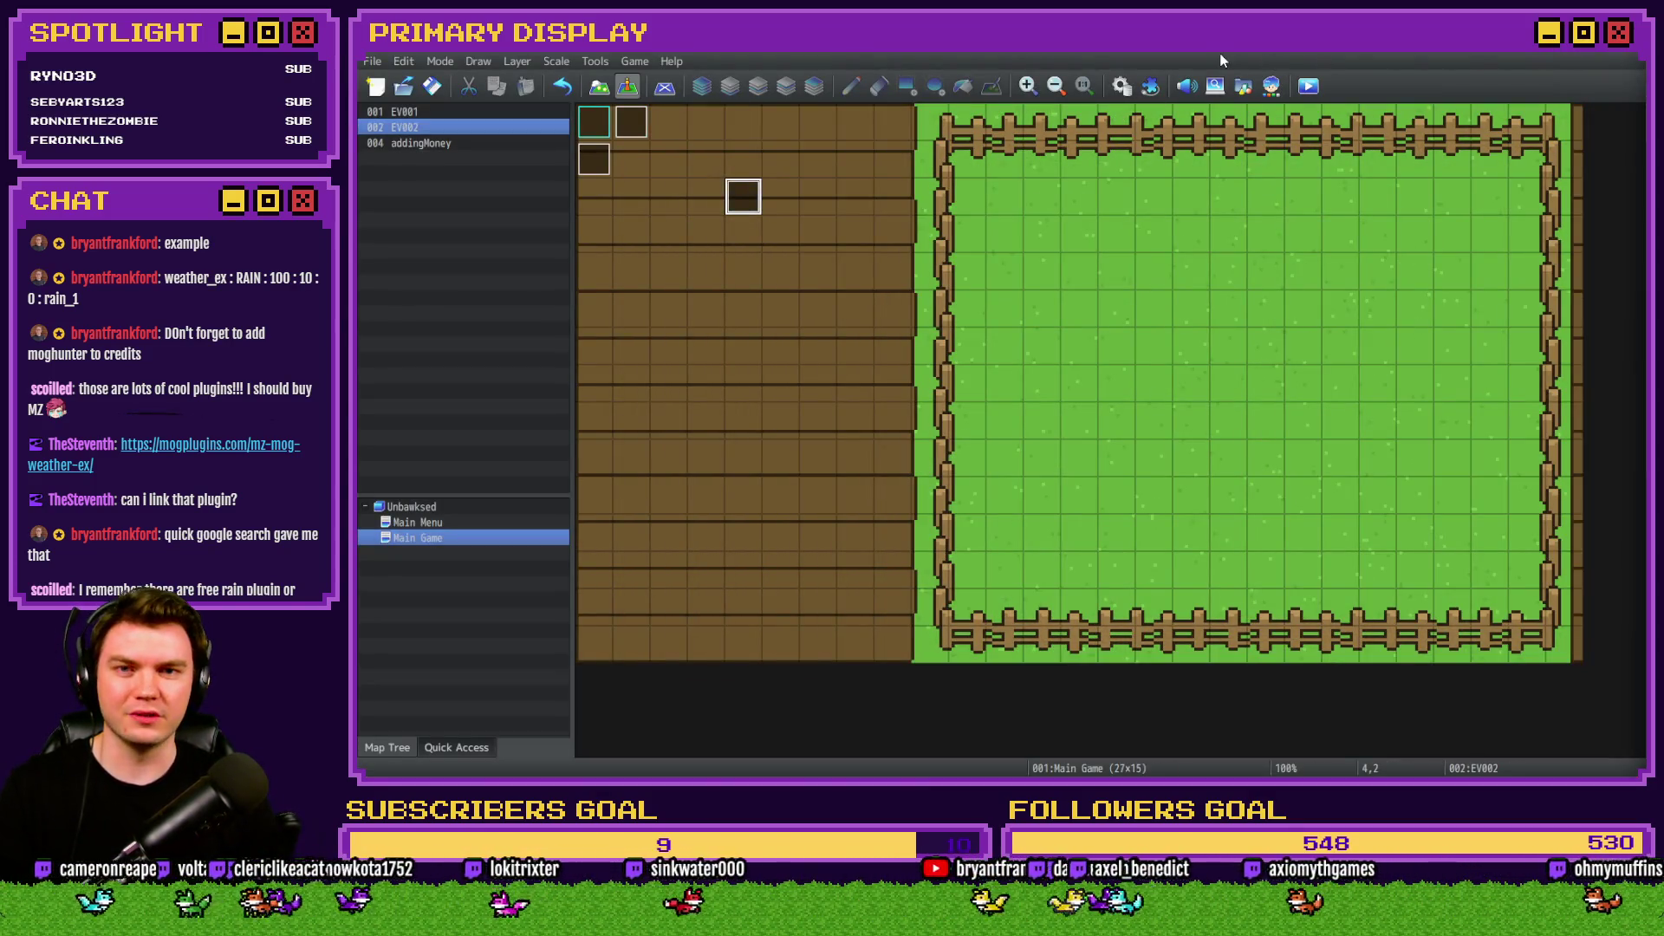
left_click(1150, 85)
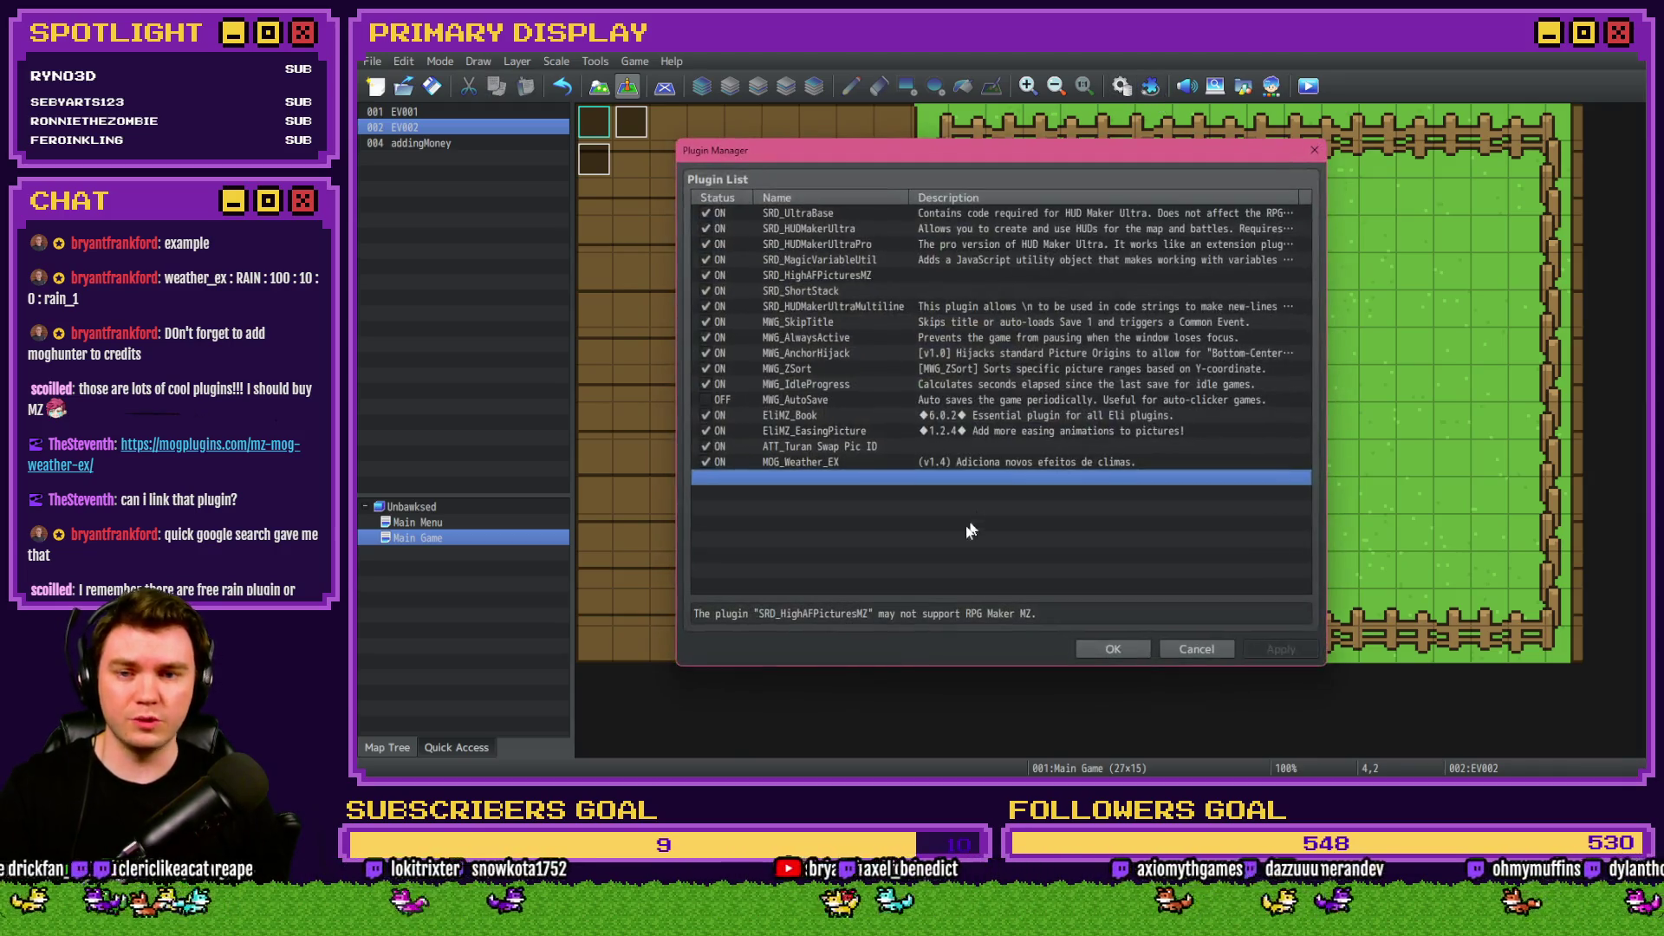
Open EV002's weather command and browse particle images from the stars up to the Misc set.
key("Escape")
double_click(739, 193)
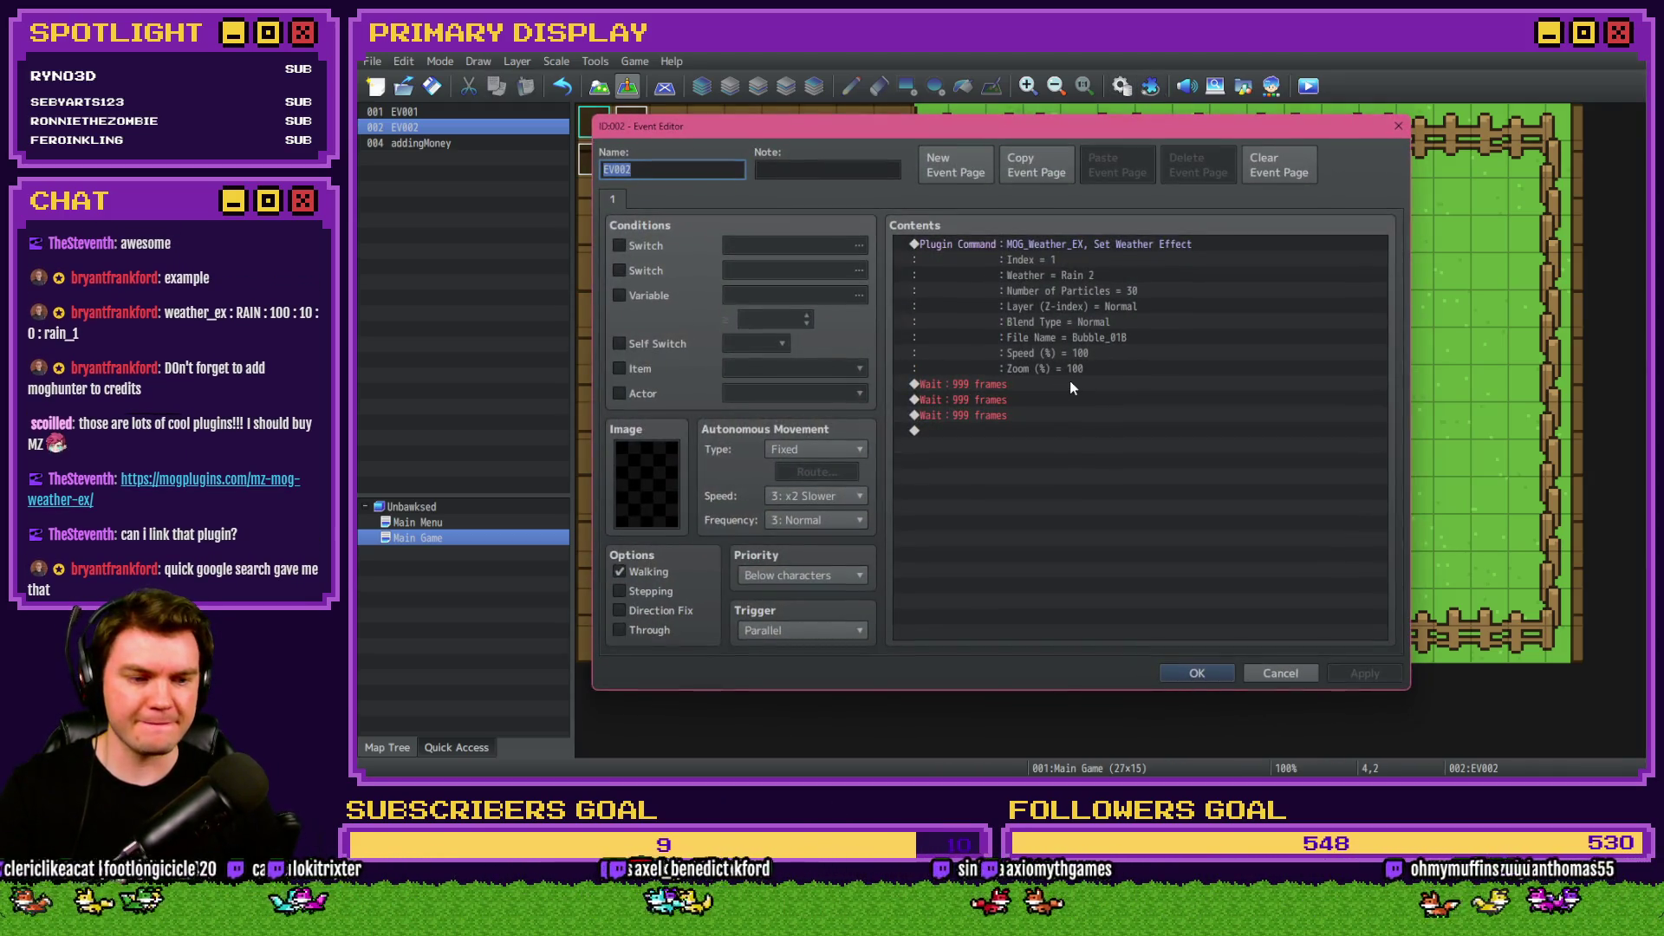
double_click(1059, 248)
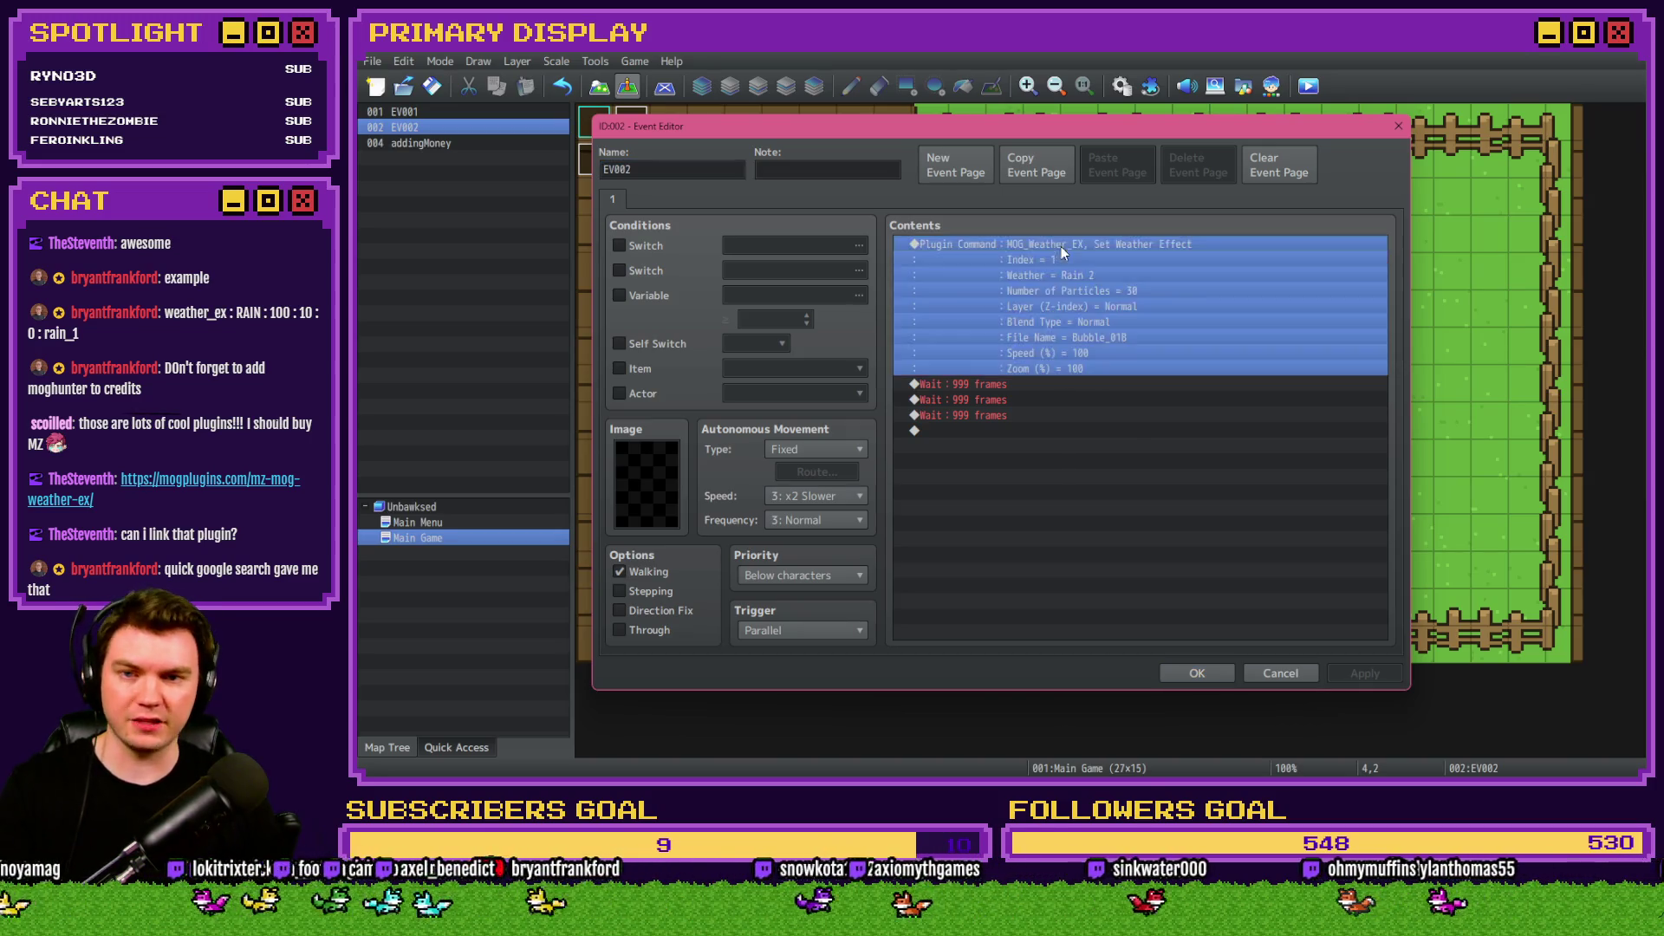
double_click(1146, 489)
left_click(1127, 419)
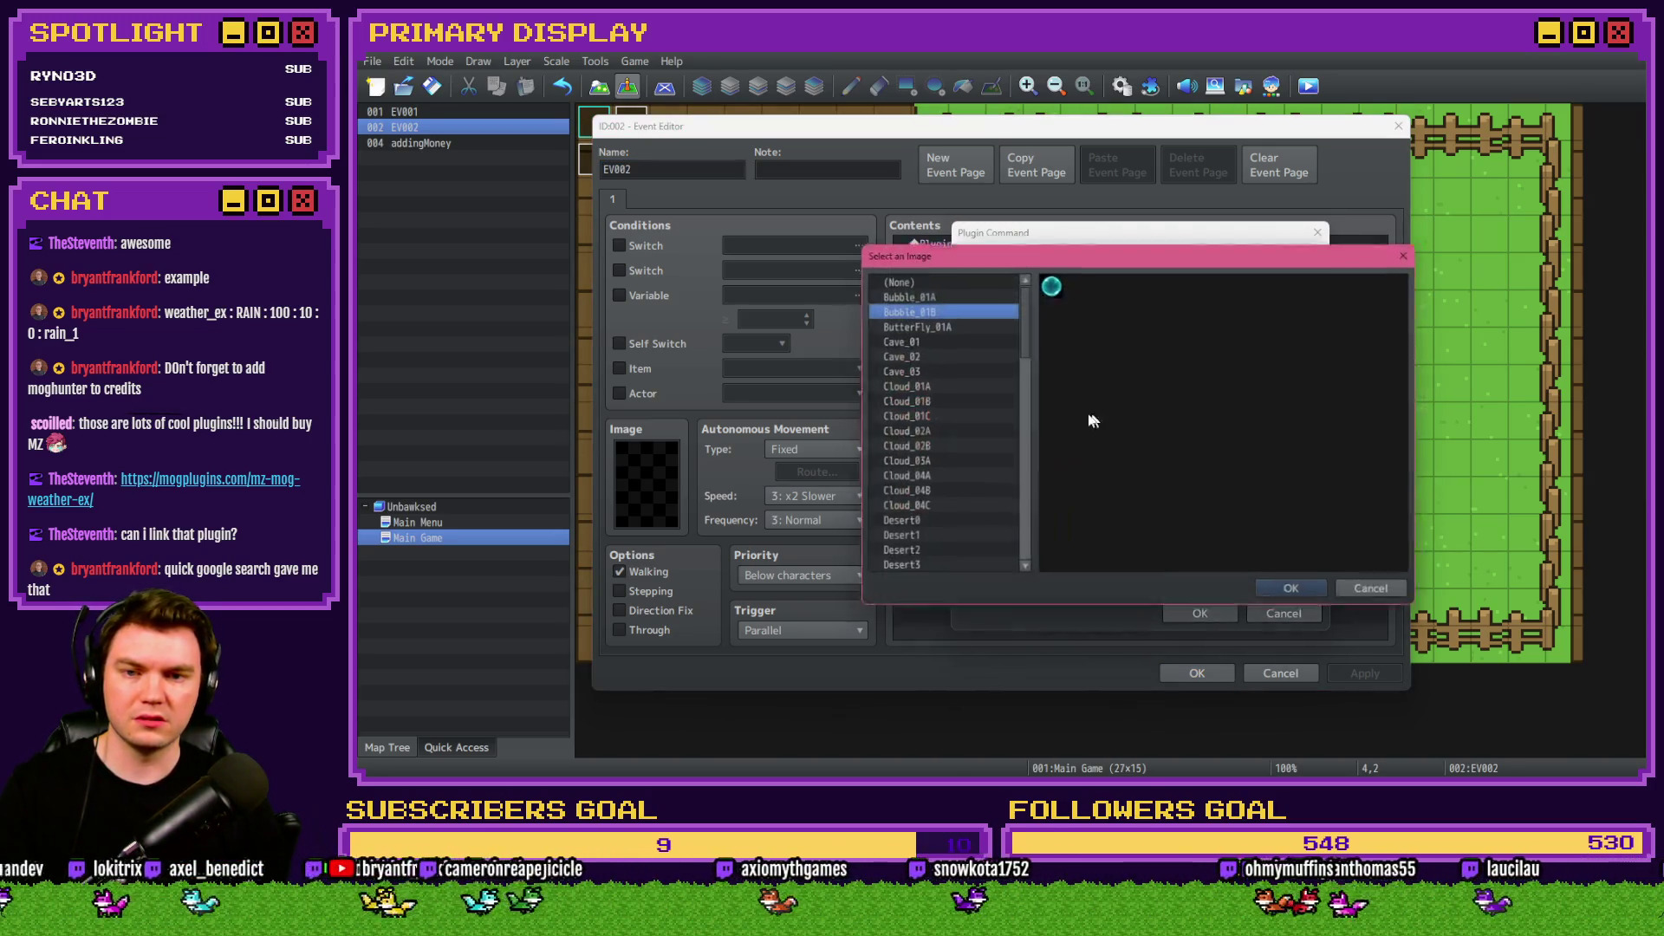
left_click_drag(1017, 322, 1011, 539)
left_click(971, 569)
key("Up")
key("Up")
key("Up")
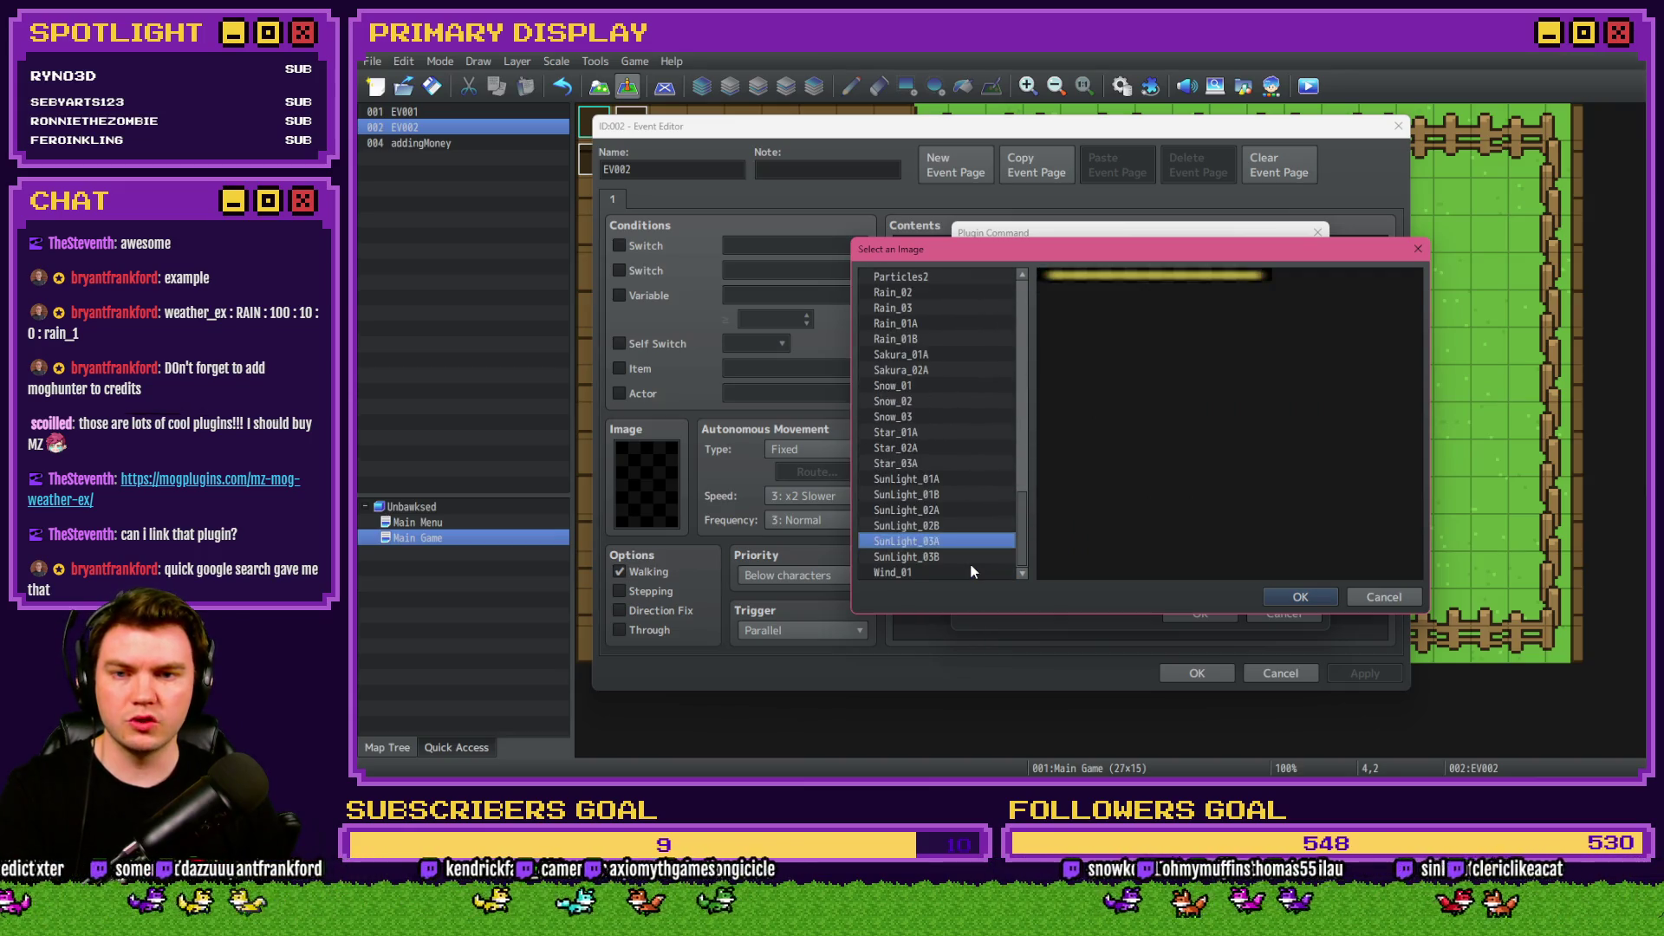
key("Up")
key("Up")
key("Up")
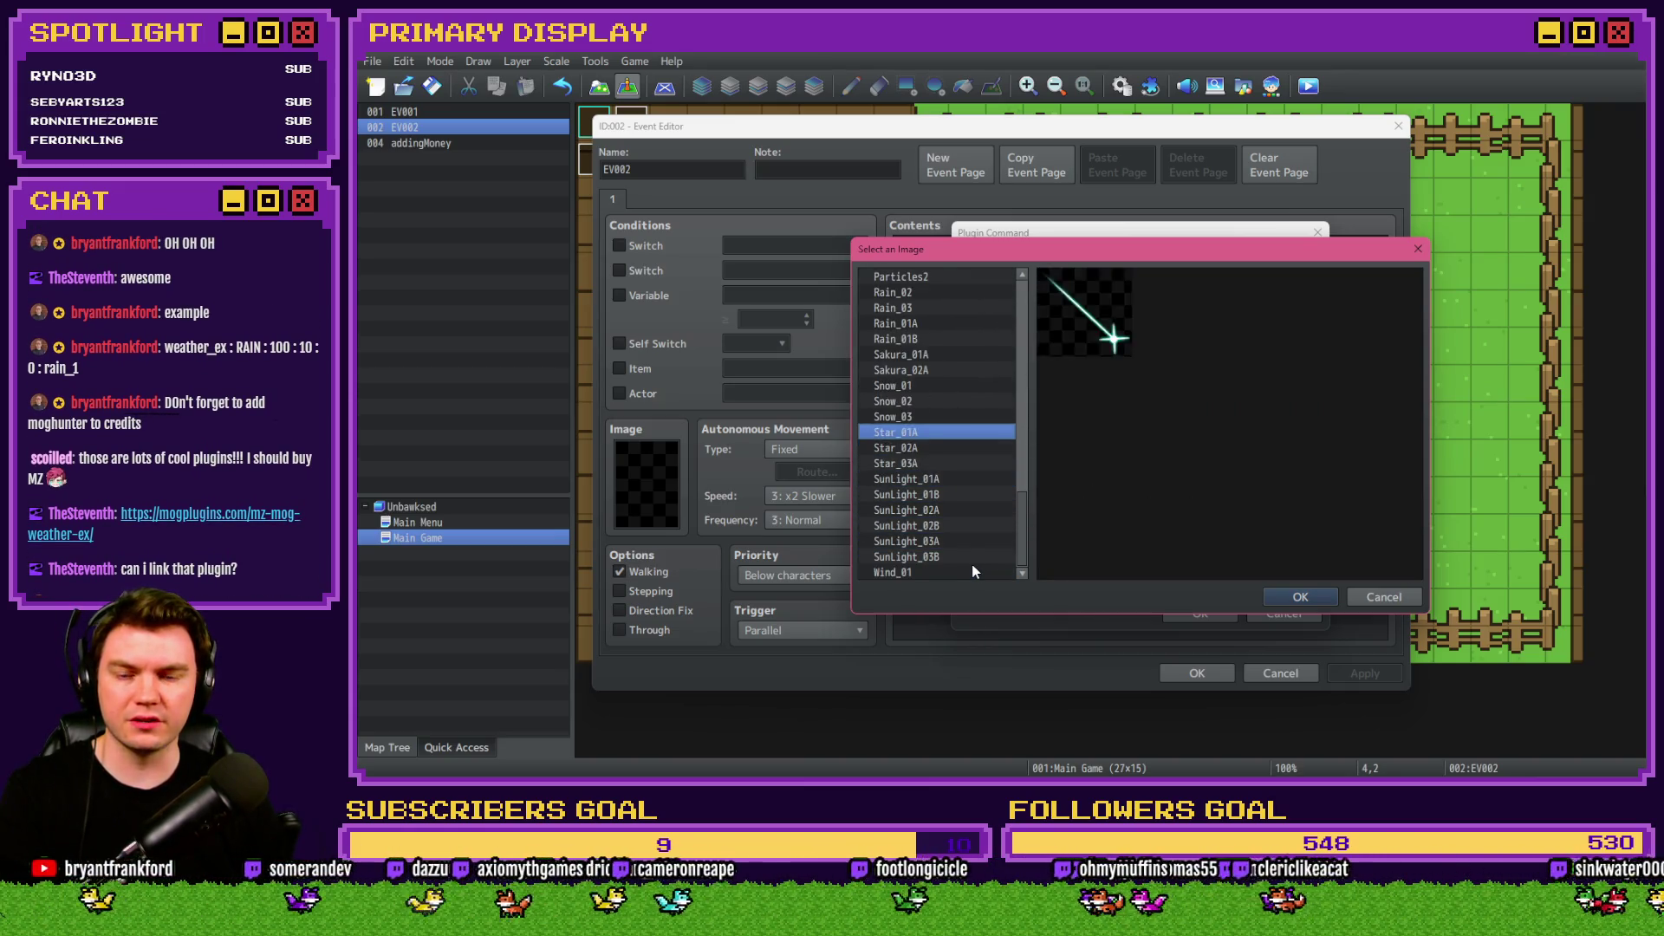
key("Up")
key("Up")
key("Up")
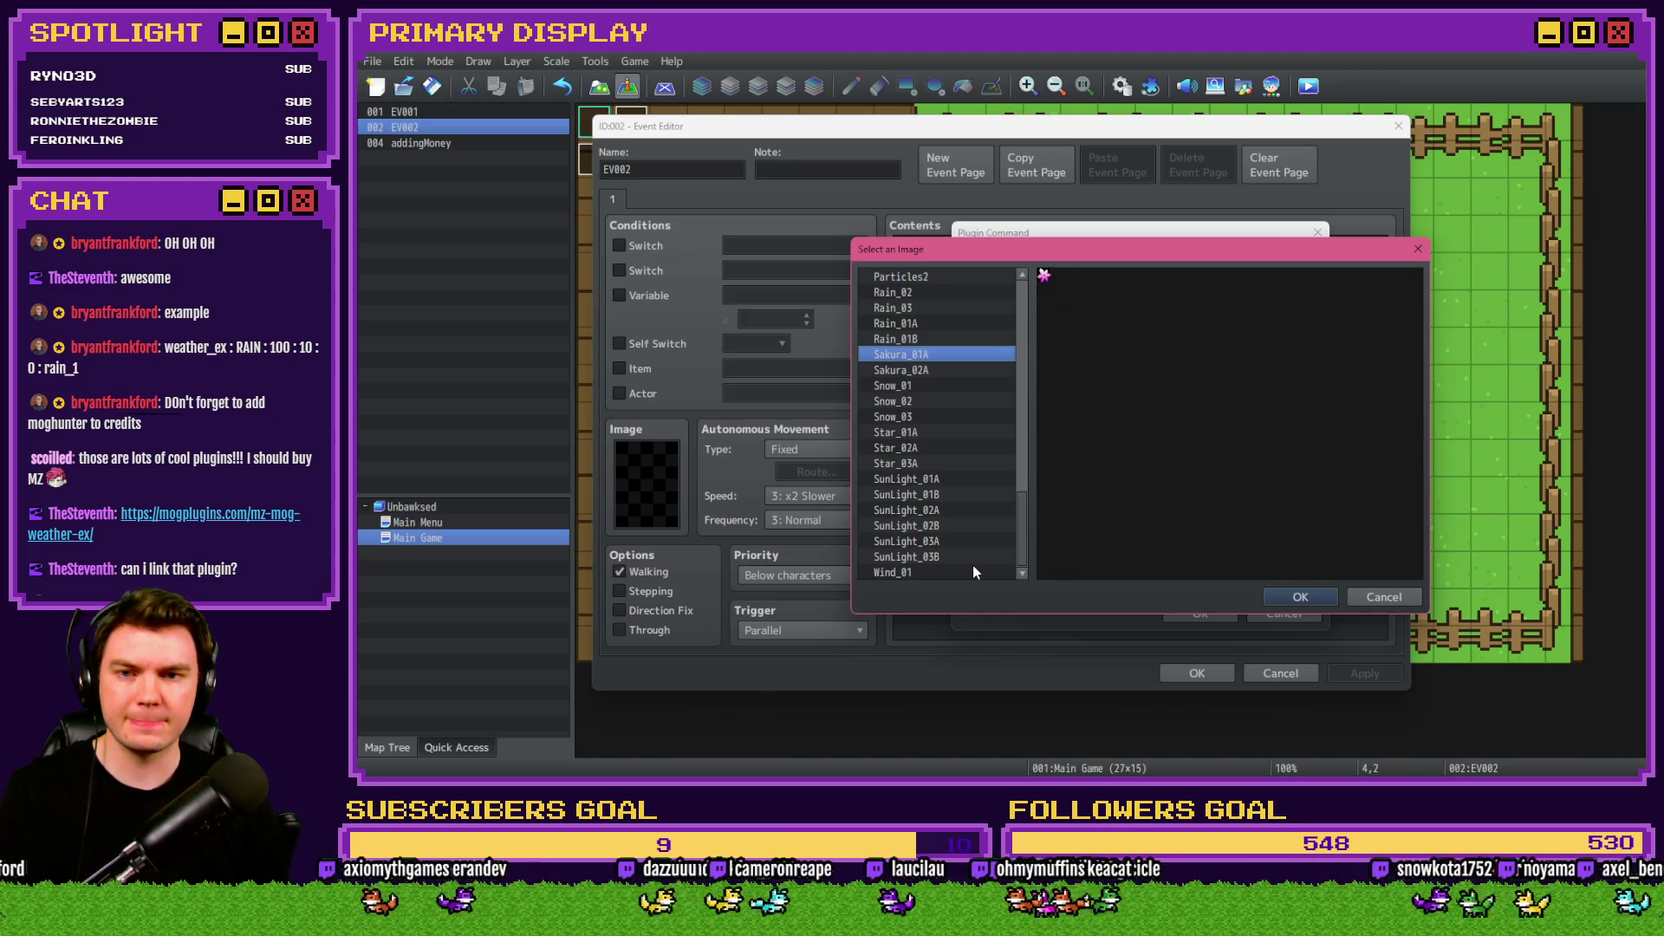
key("Up")
key("Up")
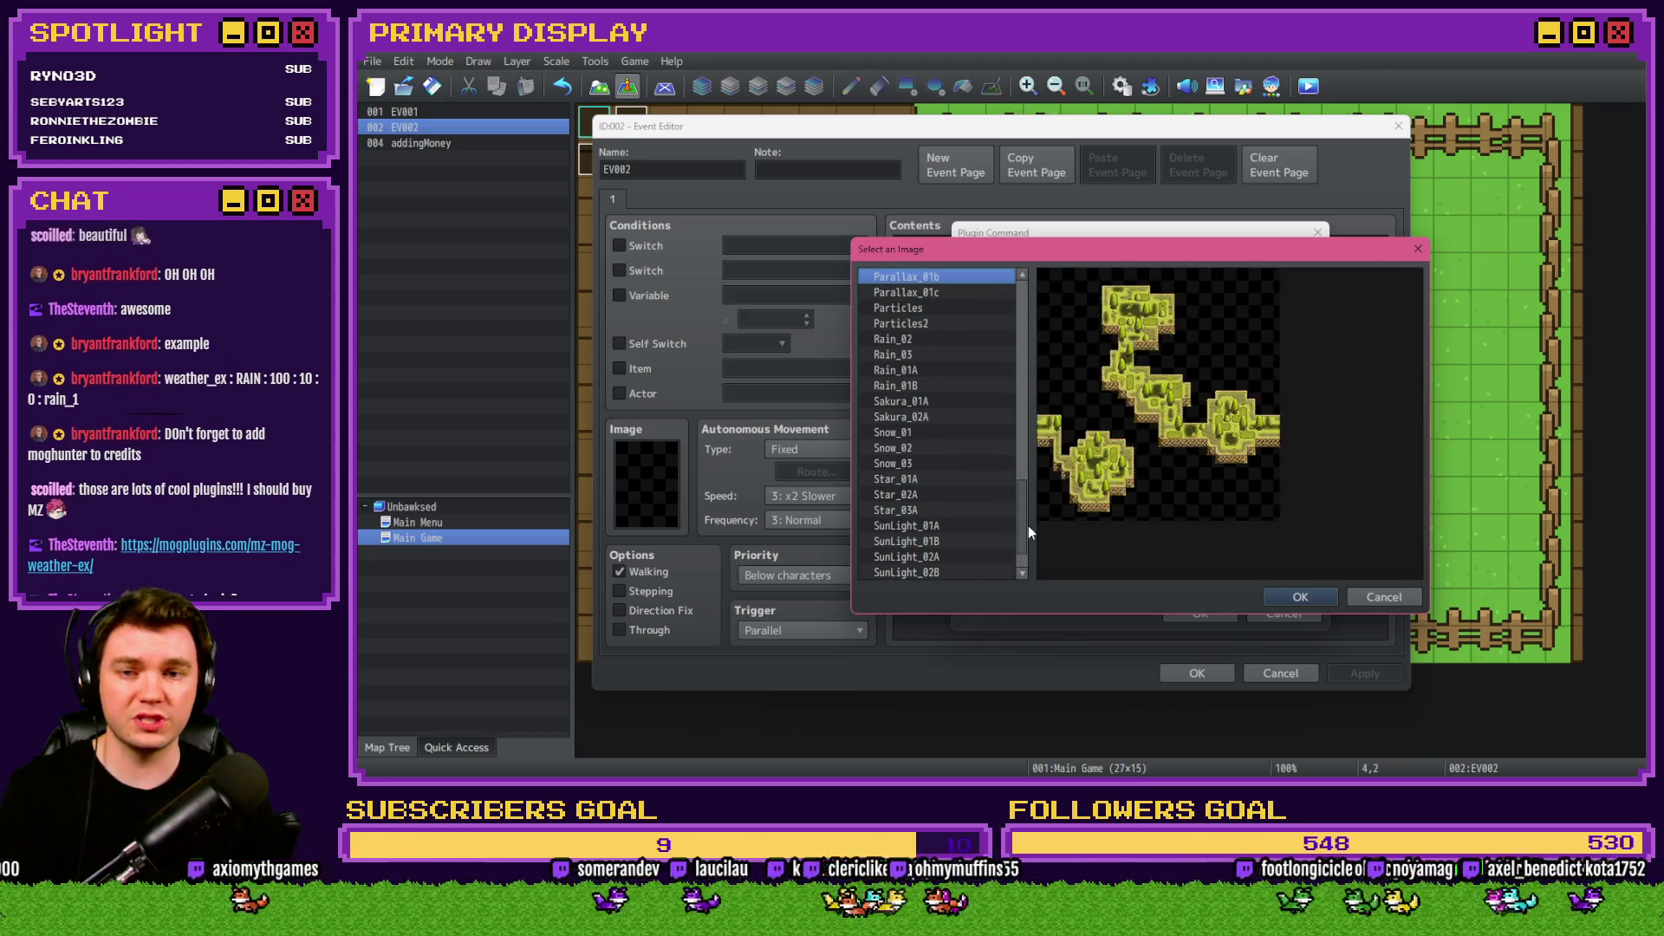
key("Up")
key("Up")
key("Up")
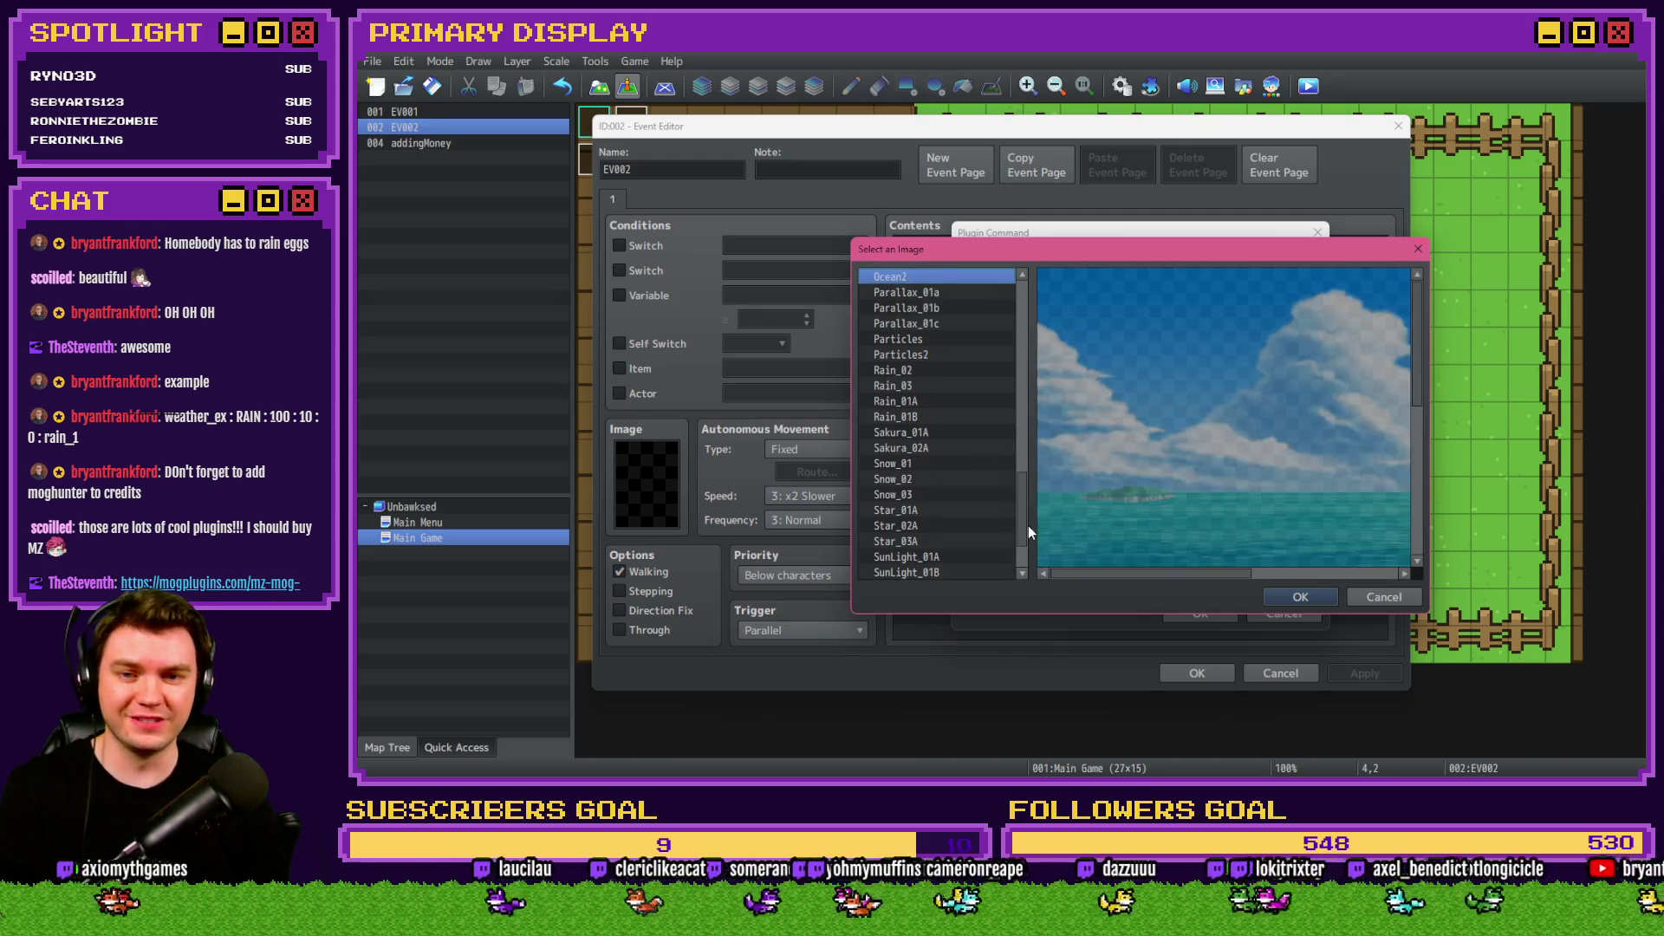
Choose the Misc_01 music-note image as File Name and save the weather command.
key("Up")
key("Down")
key("Up")
key("Up")
key("Up")
key("Up")
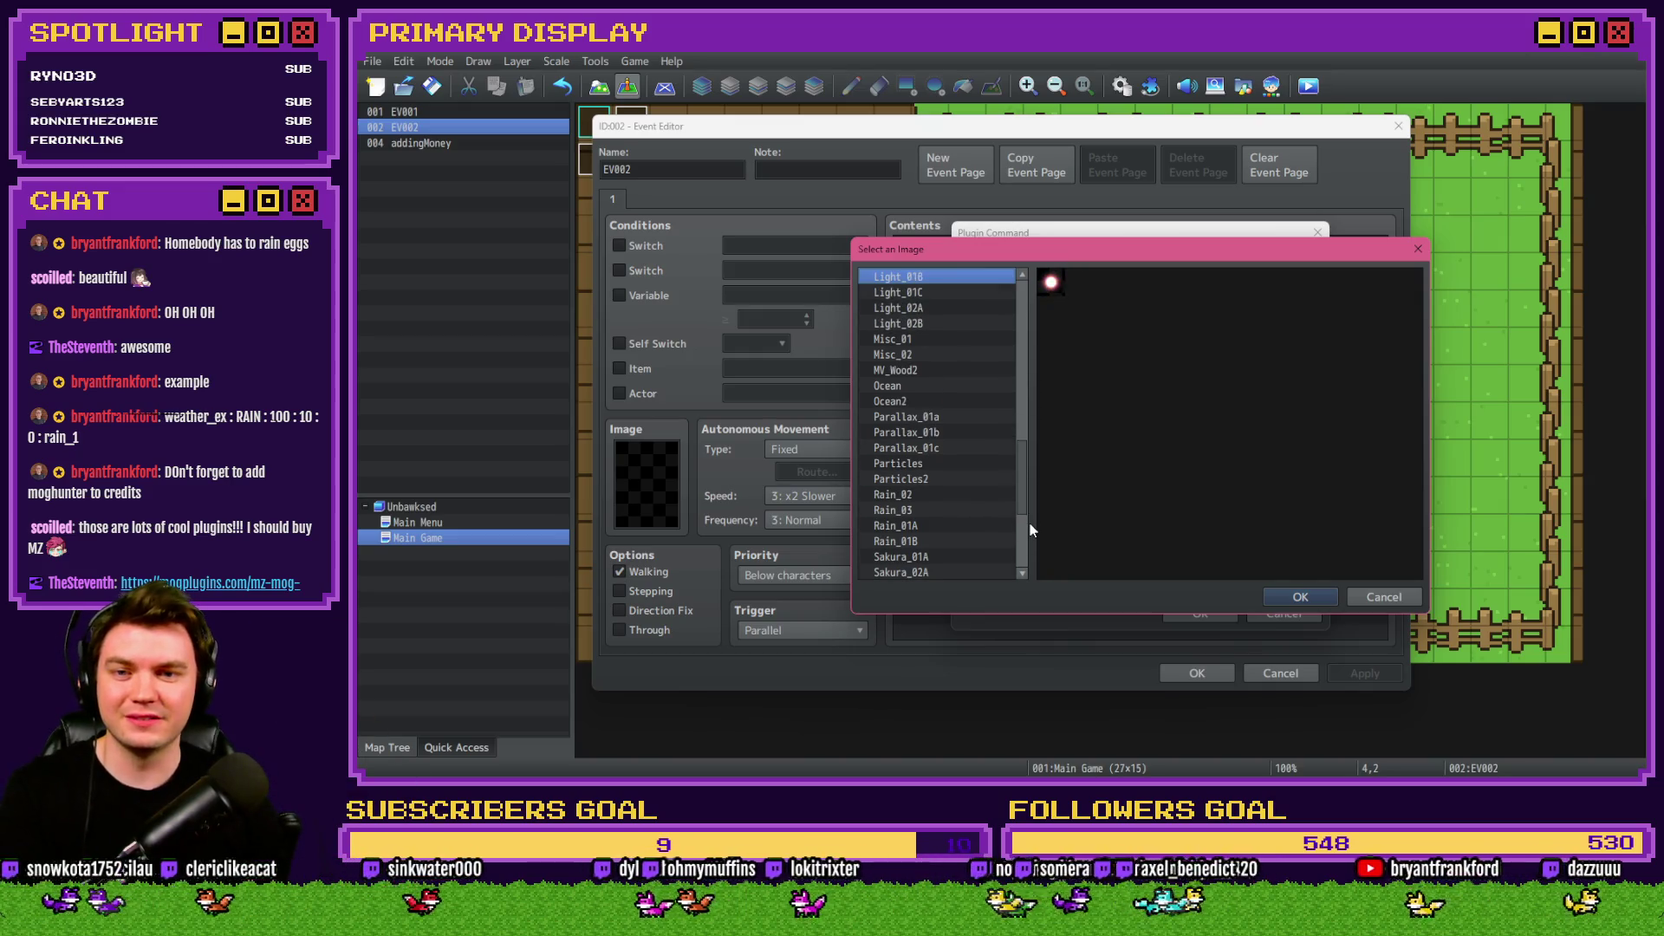
key("Down")
key("Down")
key("Down")
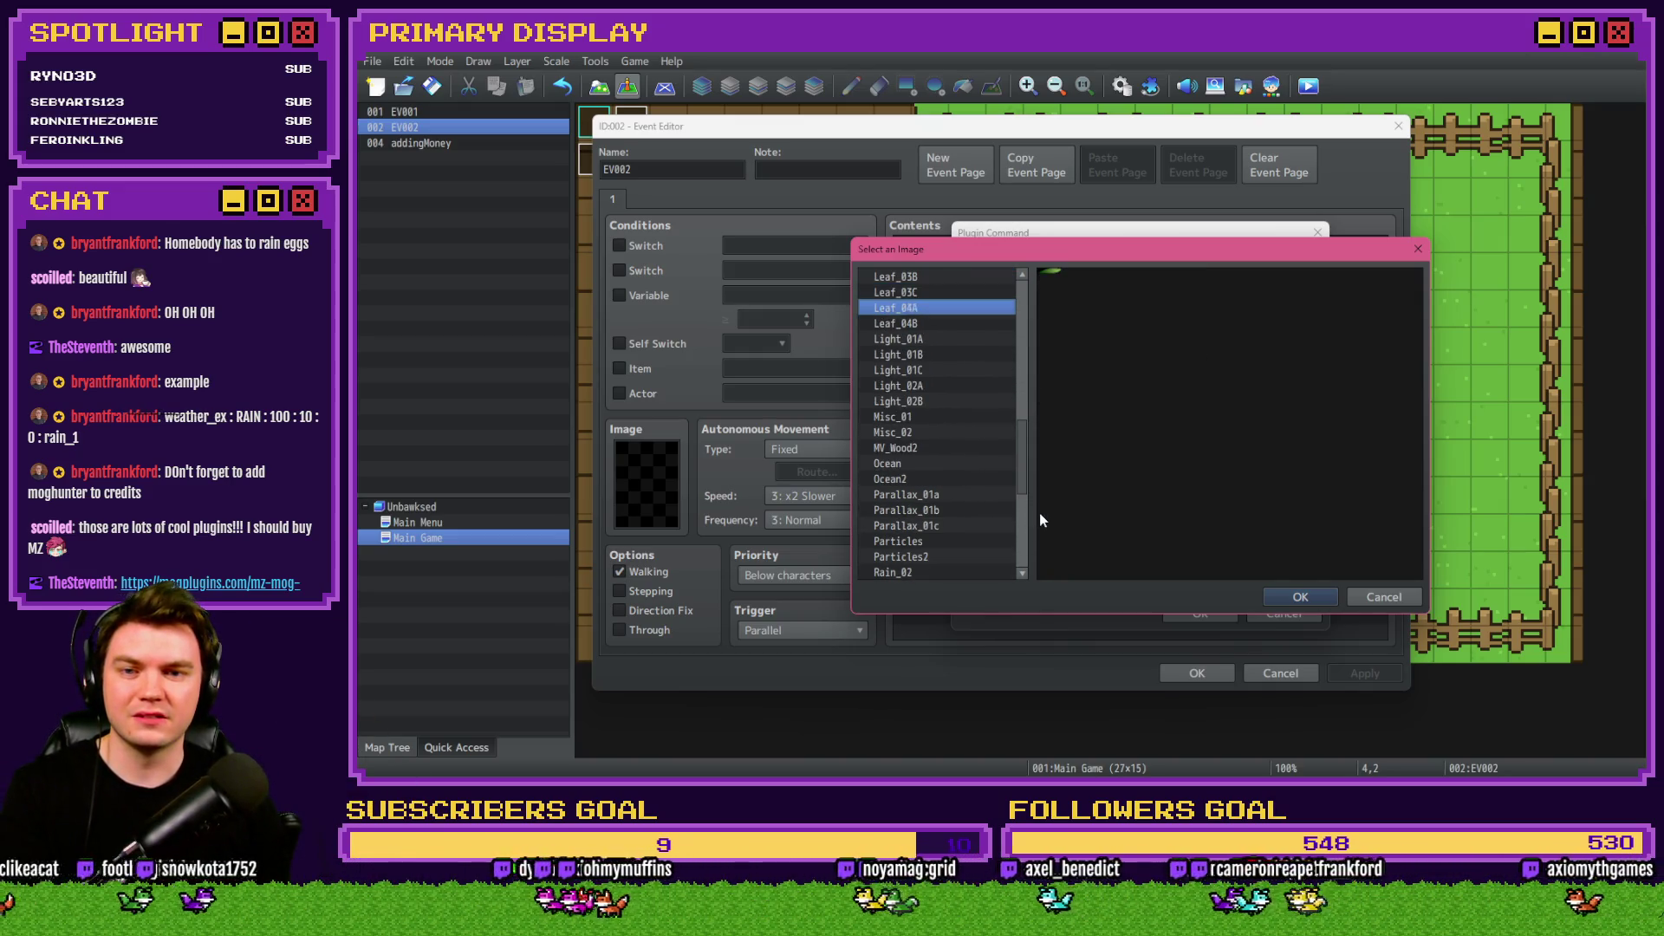
key("Down")
key("Down")
key("Down")
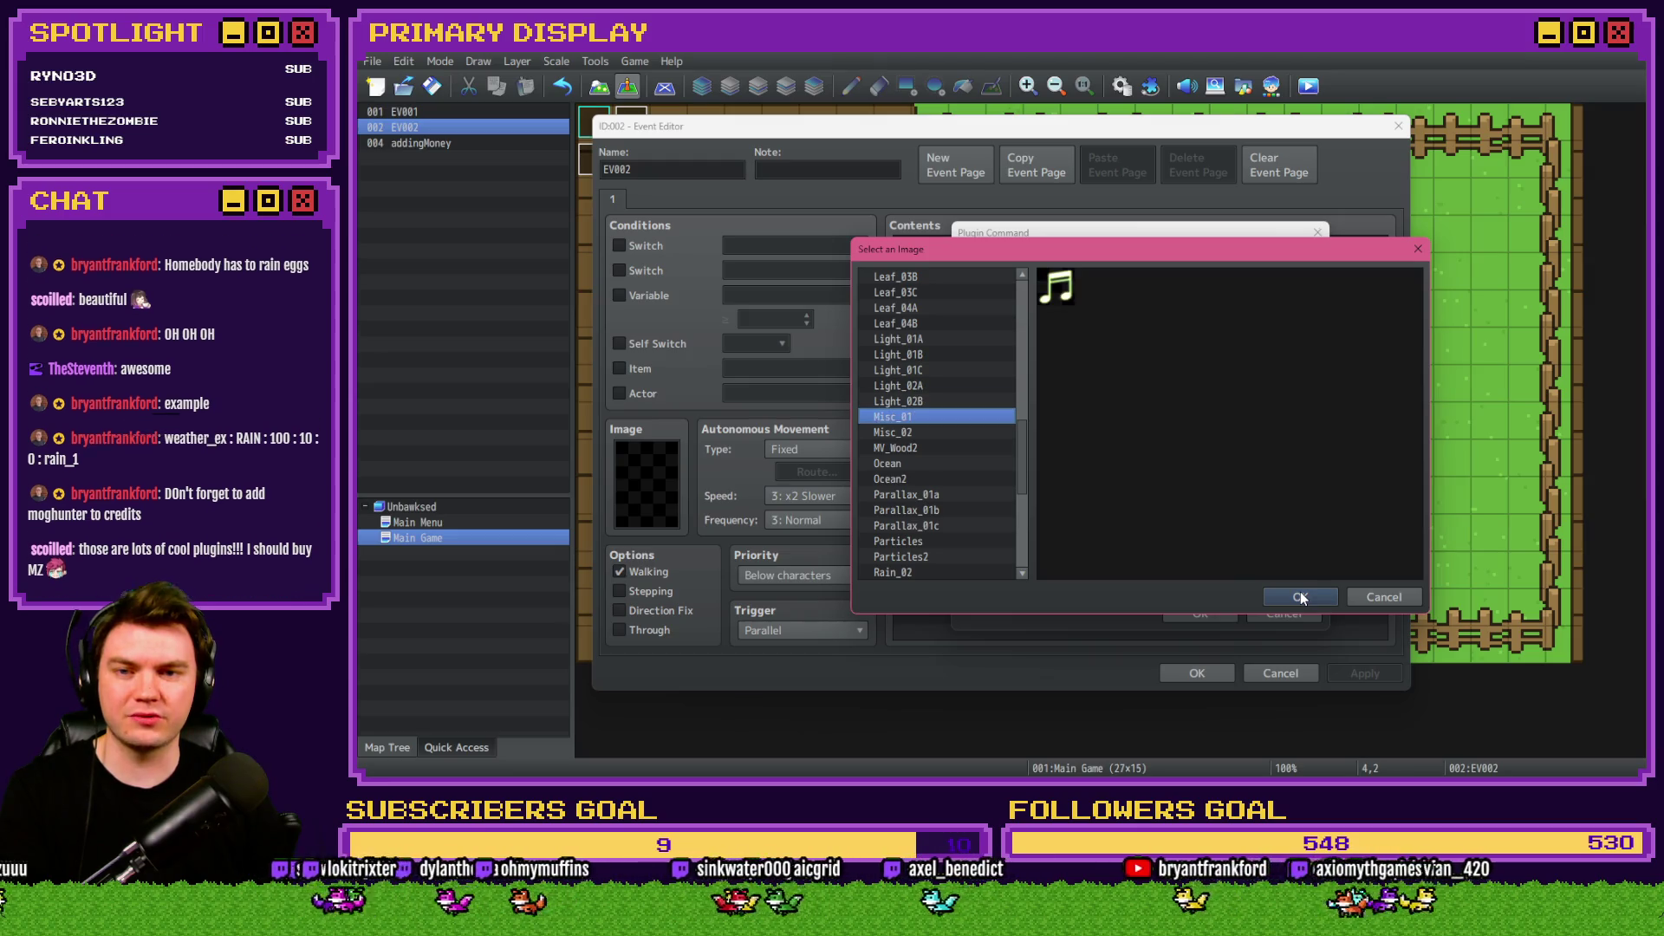
left_click(1300, 596)
left_click(1194, 501)
left_click(1199, 614)
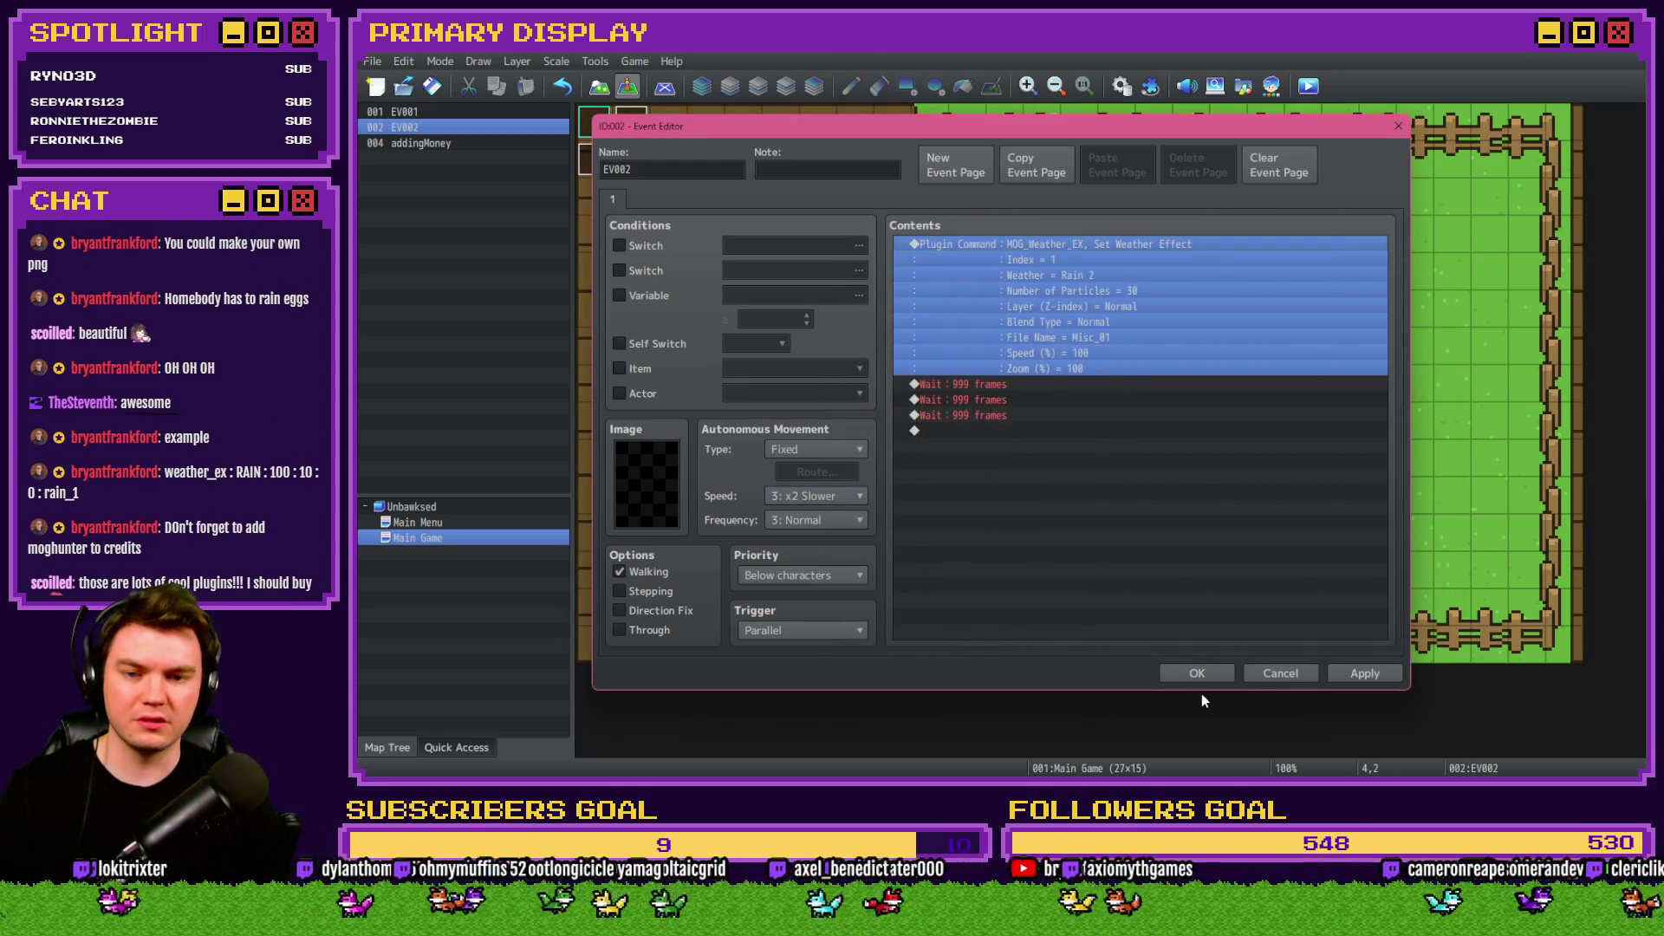
left_click(1198, 673)
Save and playtest to see music notes falling across the field.
left_click(1307, 85)
key("Return")
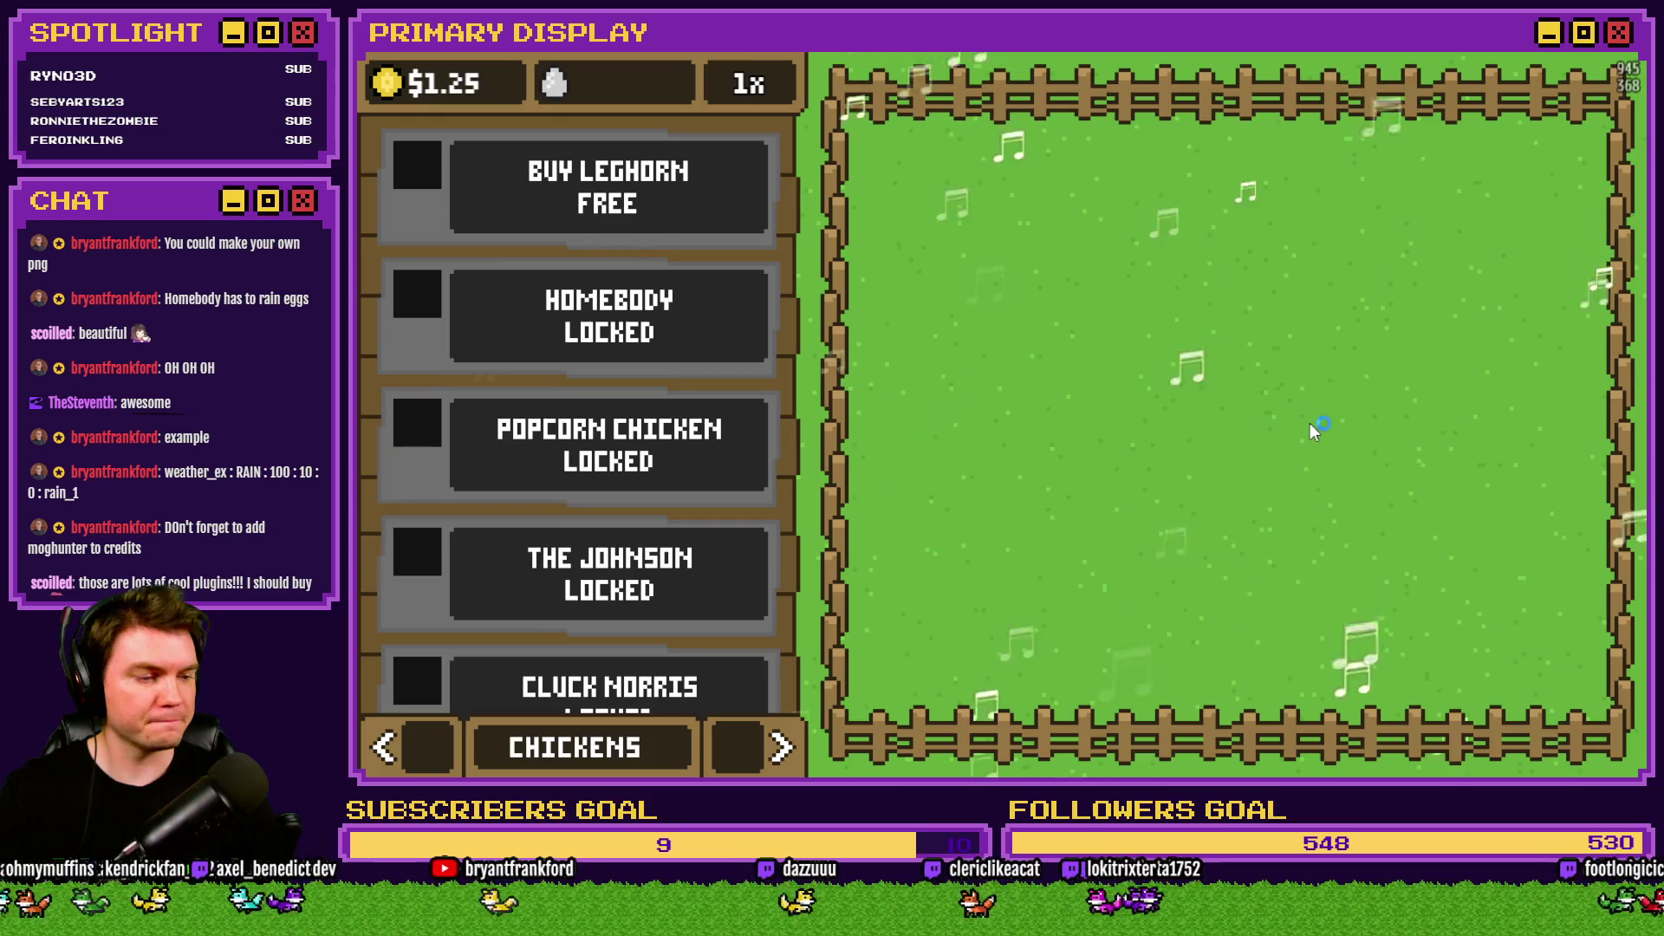
key("alt+F4")
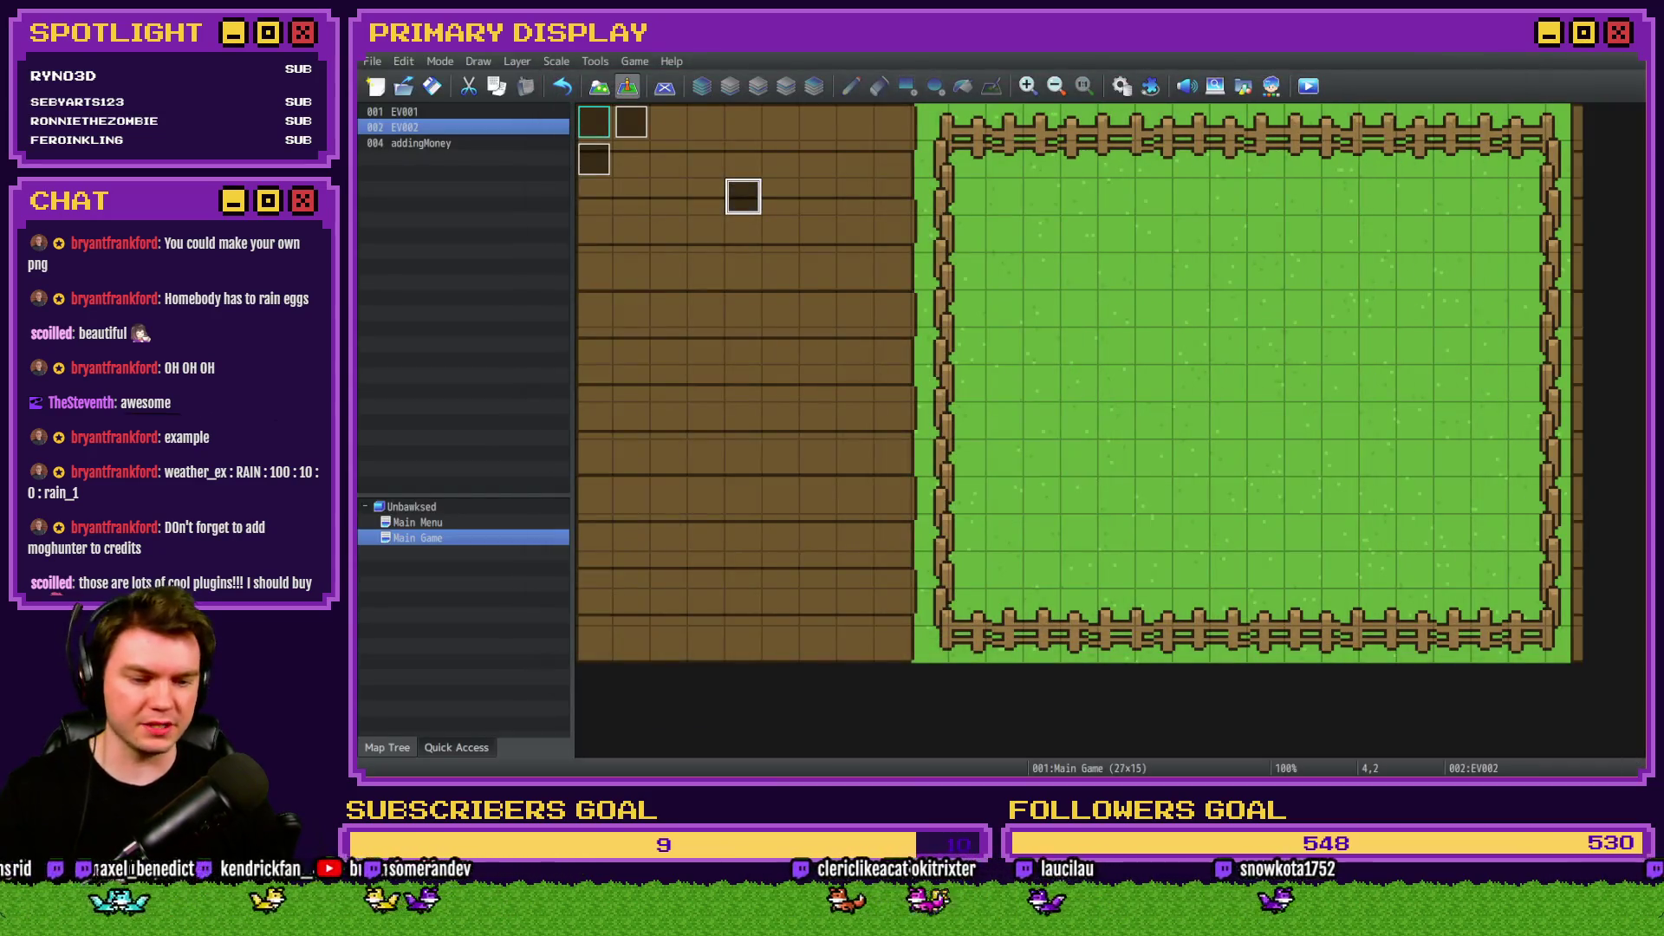
Open Sakura_01A.png in Photoshop and erase all of its petal pixels.
key("alt+Tab")
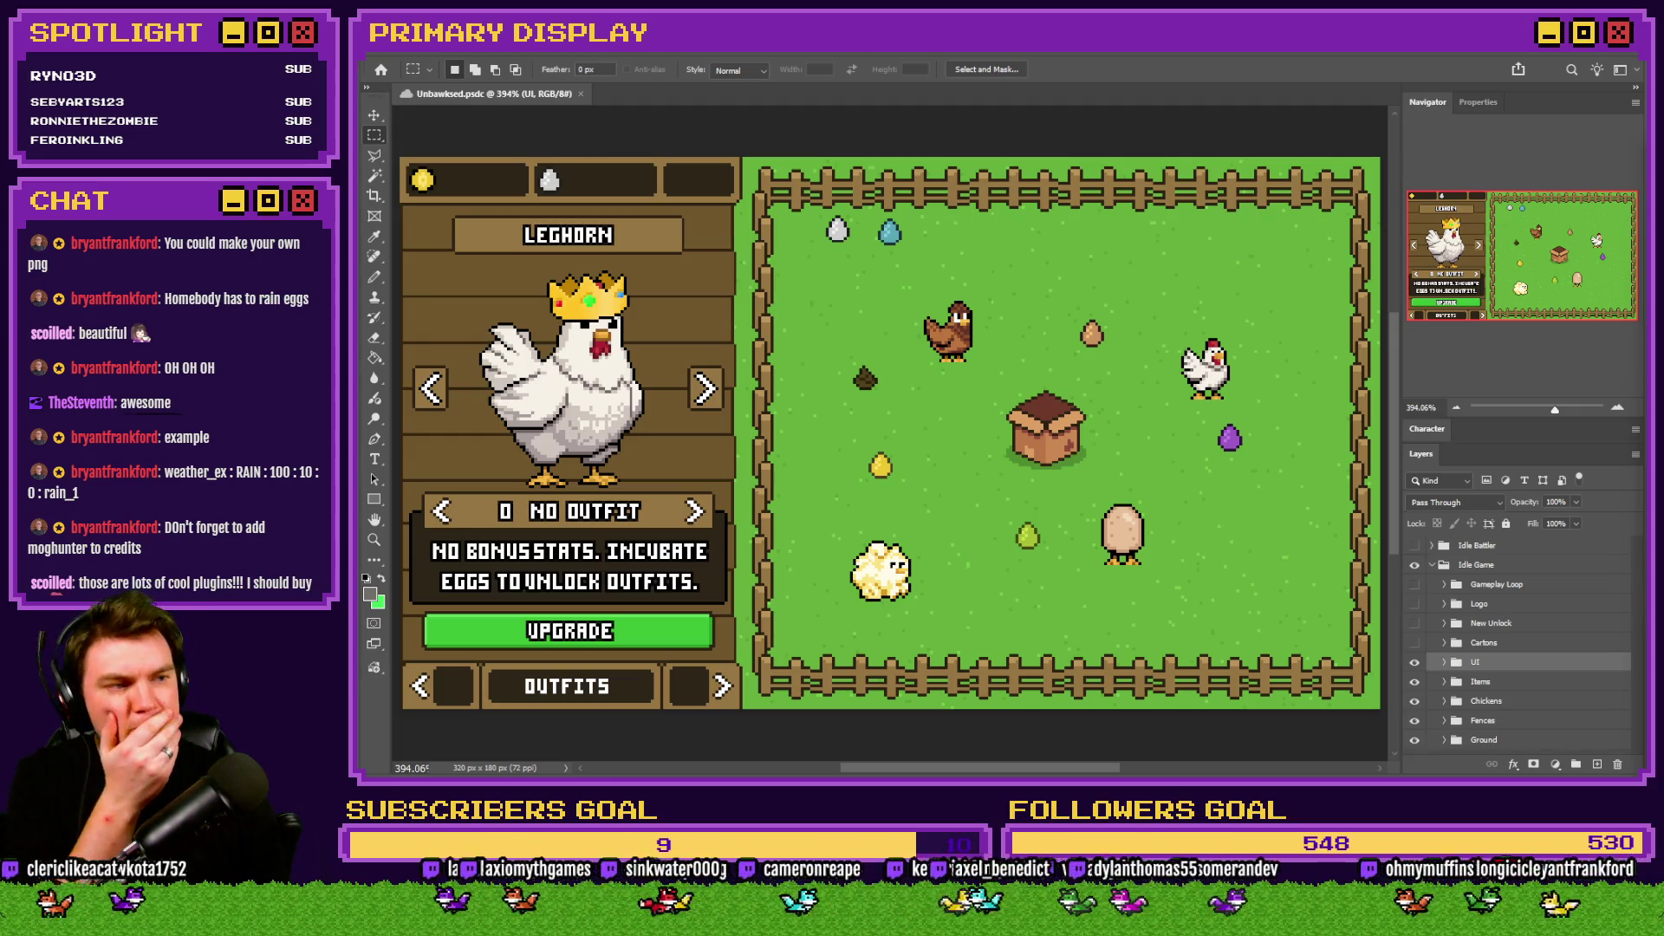
mouse_move(1663, 260)
left_mouse_down()
mouse_move(1525, 289)
mouse_move(1223, 102)
left_mouse_up()
scroll(876, 476, "up", 10)
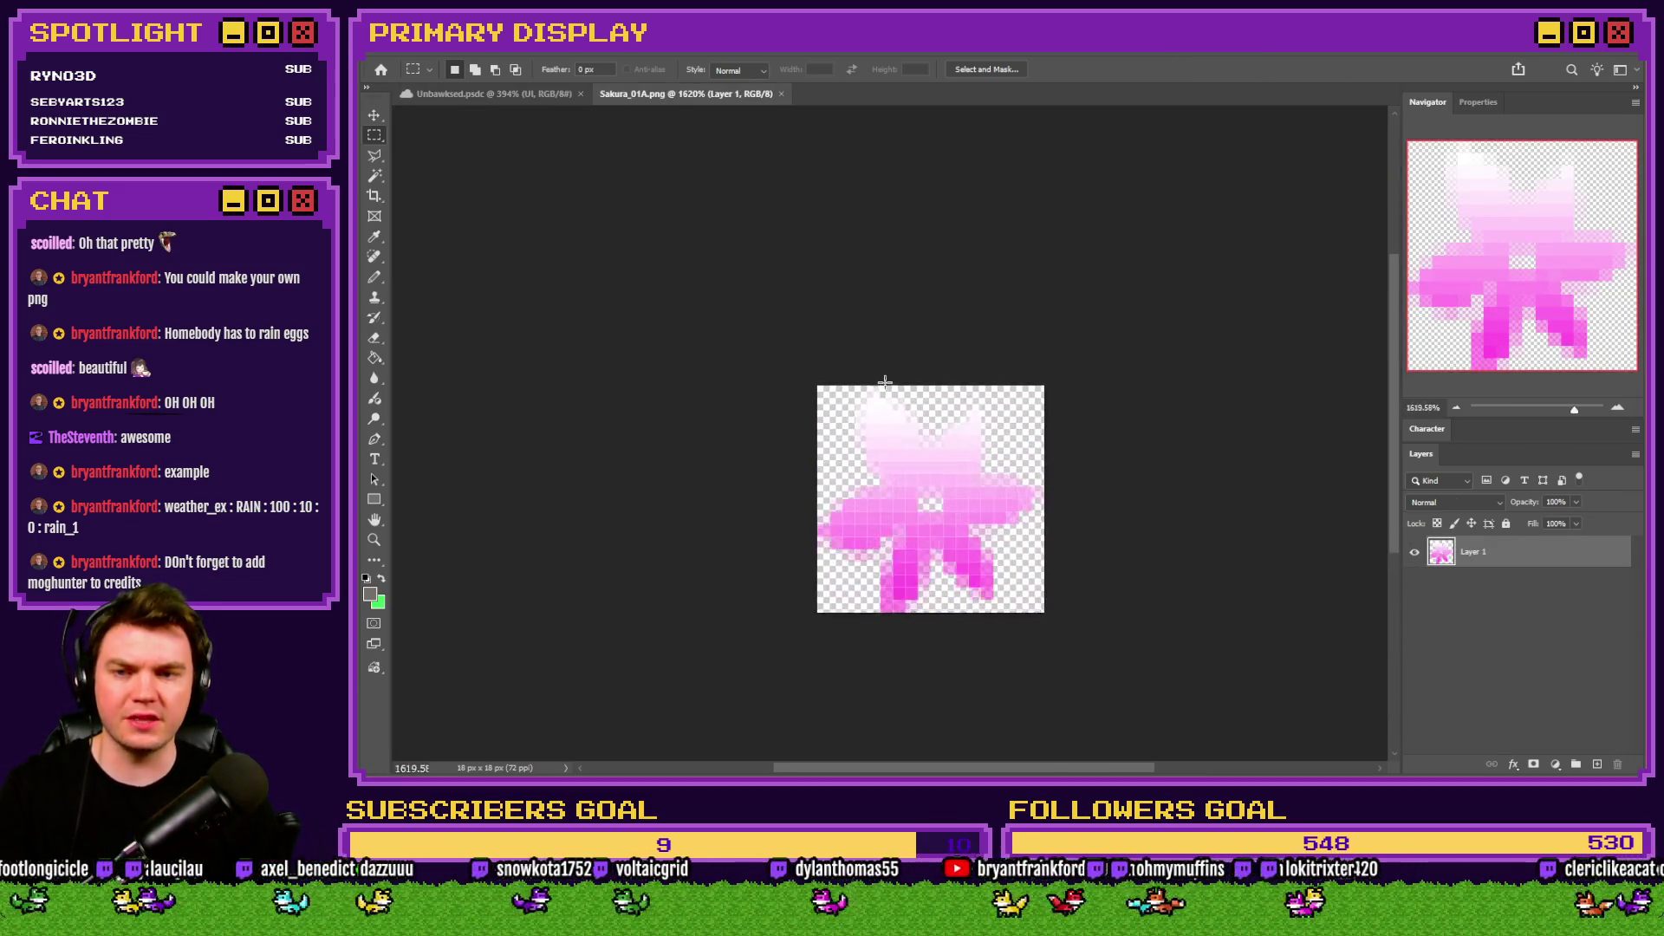
scroll(885, 382, "up", 1)
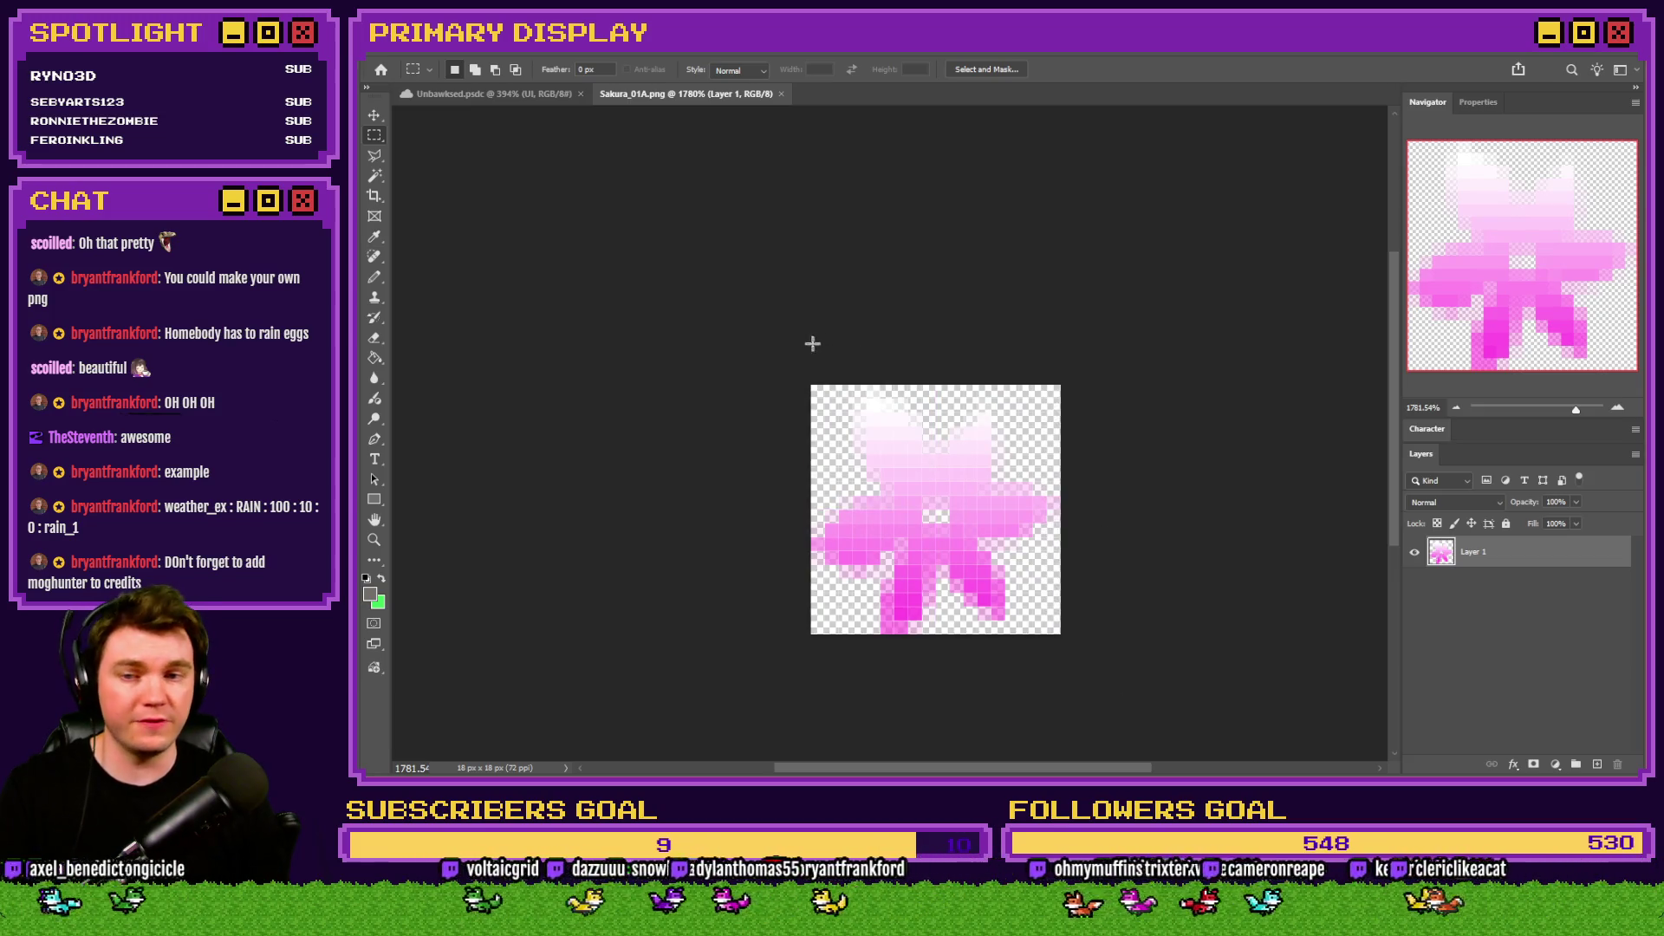
scroll(812, 343, "down", 2)
key("ctrl+a")
key("Delete")
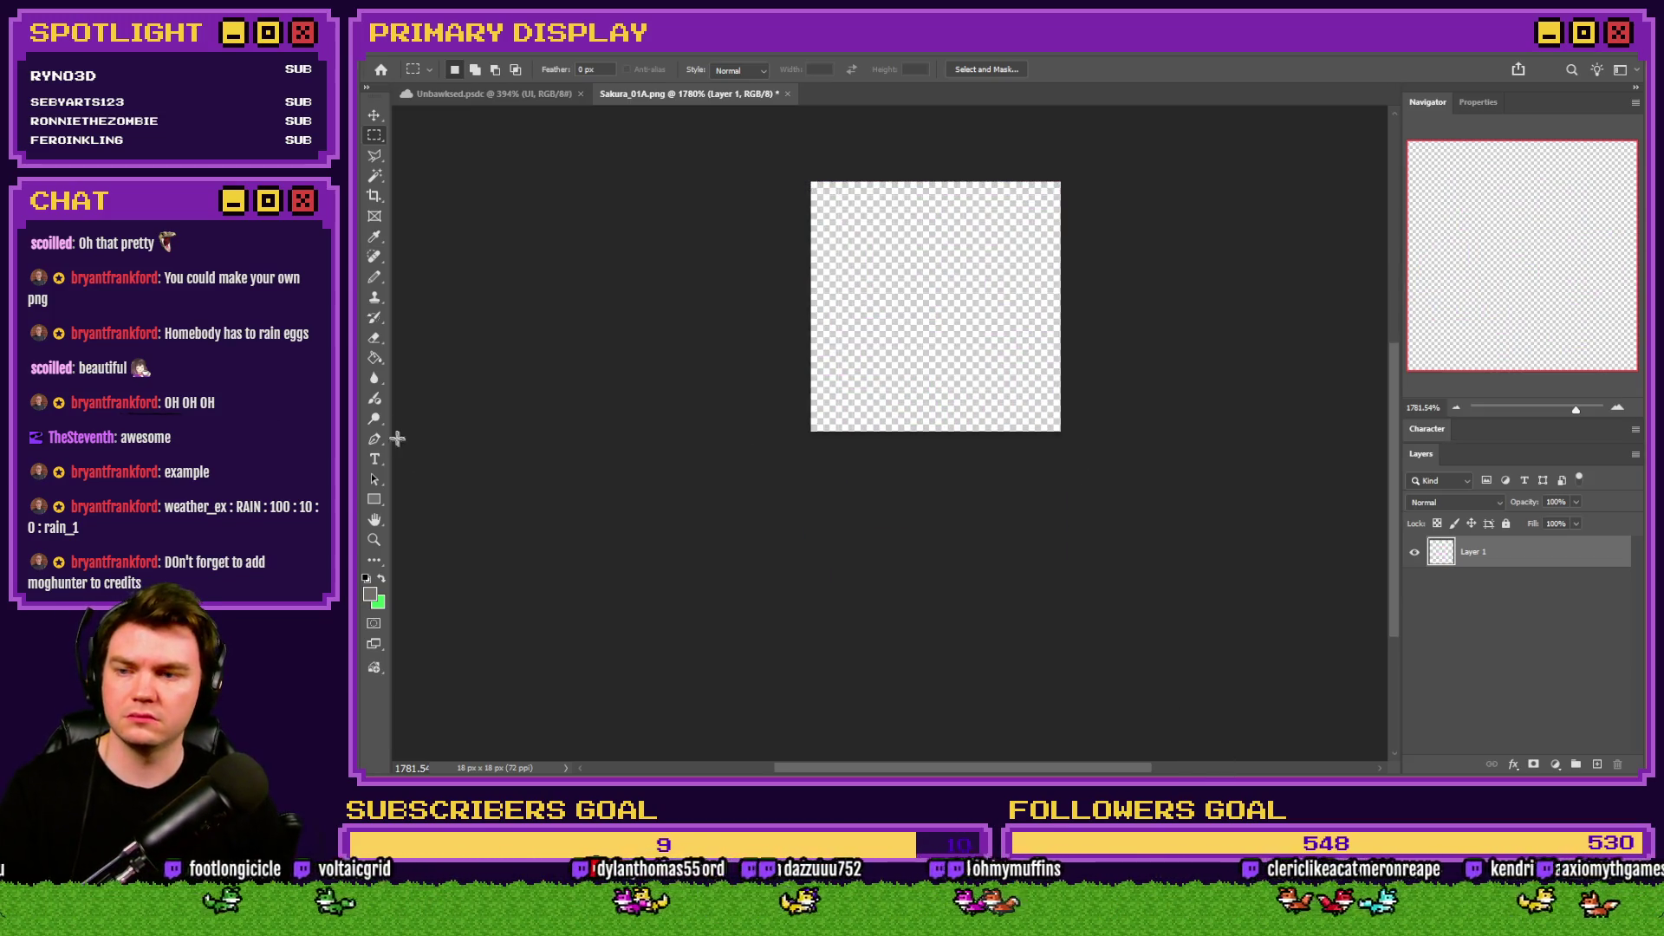
Enlarge the canvas to 24 × 24 pixels with Canvas Size.
left_click(455, 47)
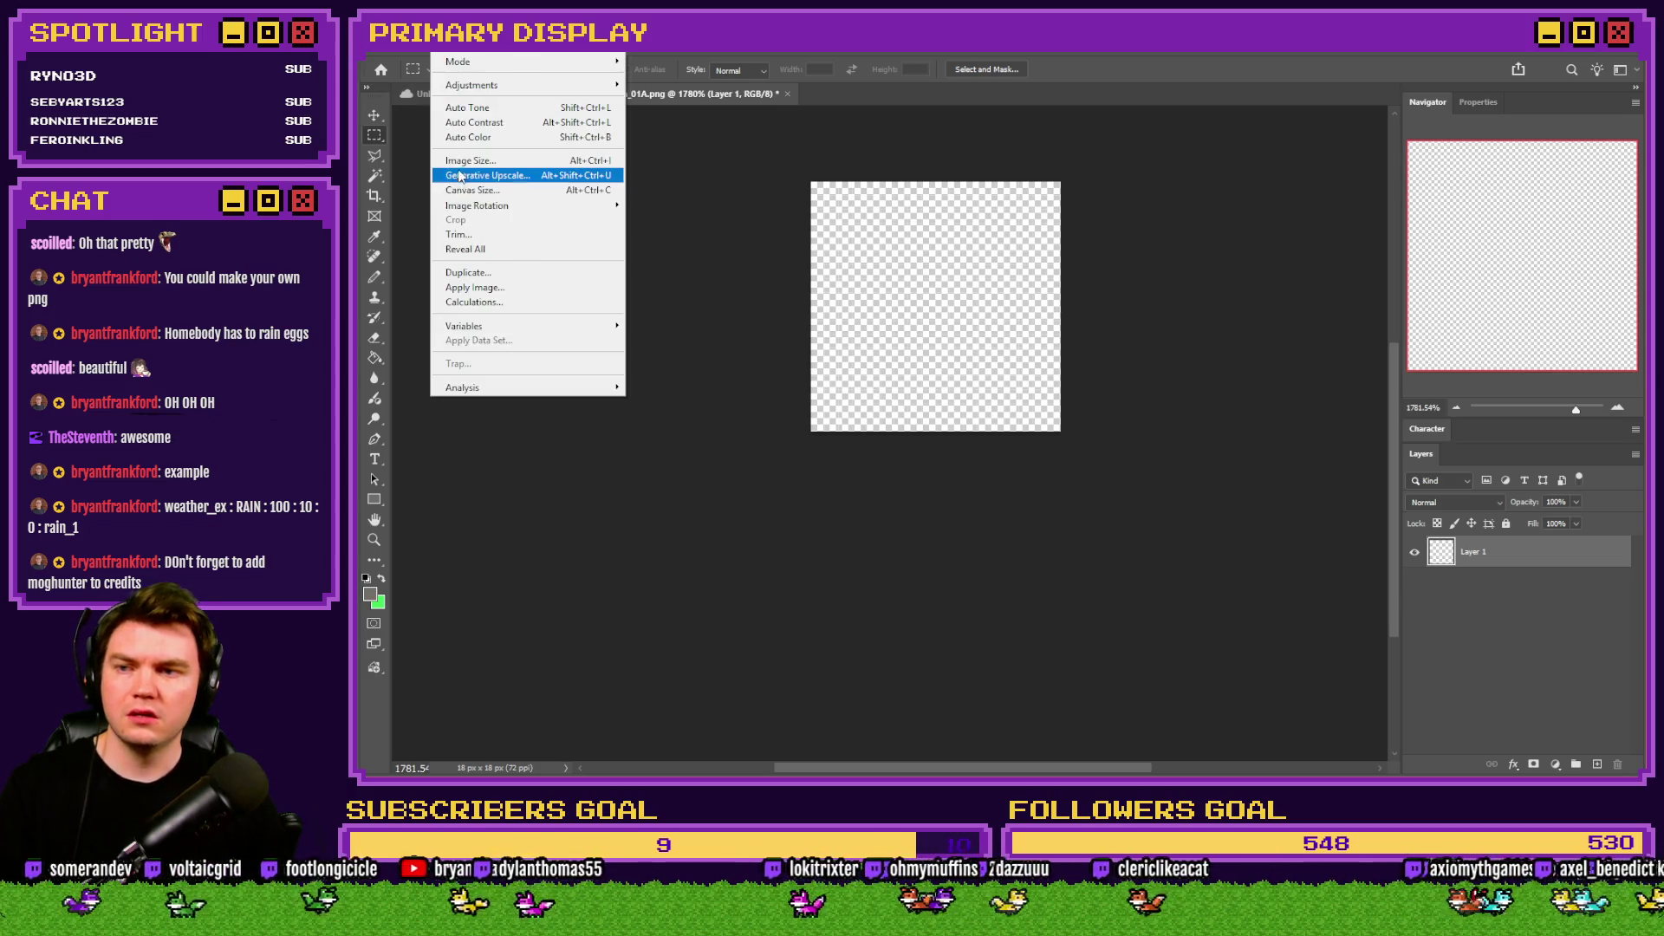
left_click(460, 192)
type("20")
key("Tab")
type("20")
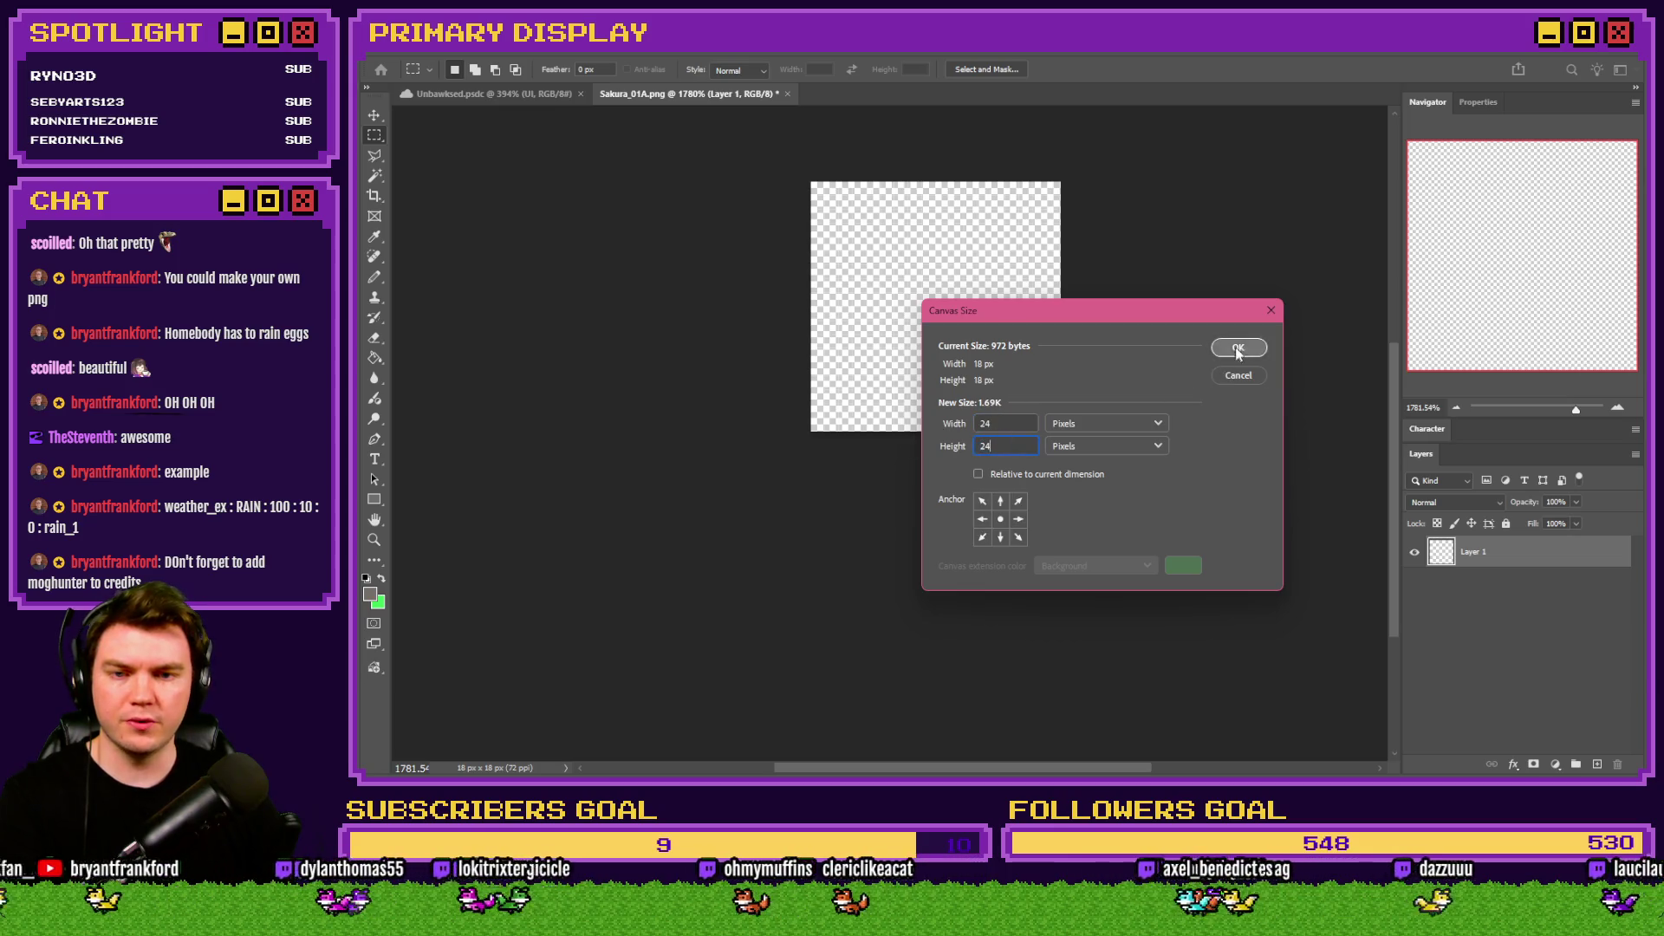
left_click(1237, 346)
left_click(378, 457)
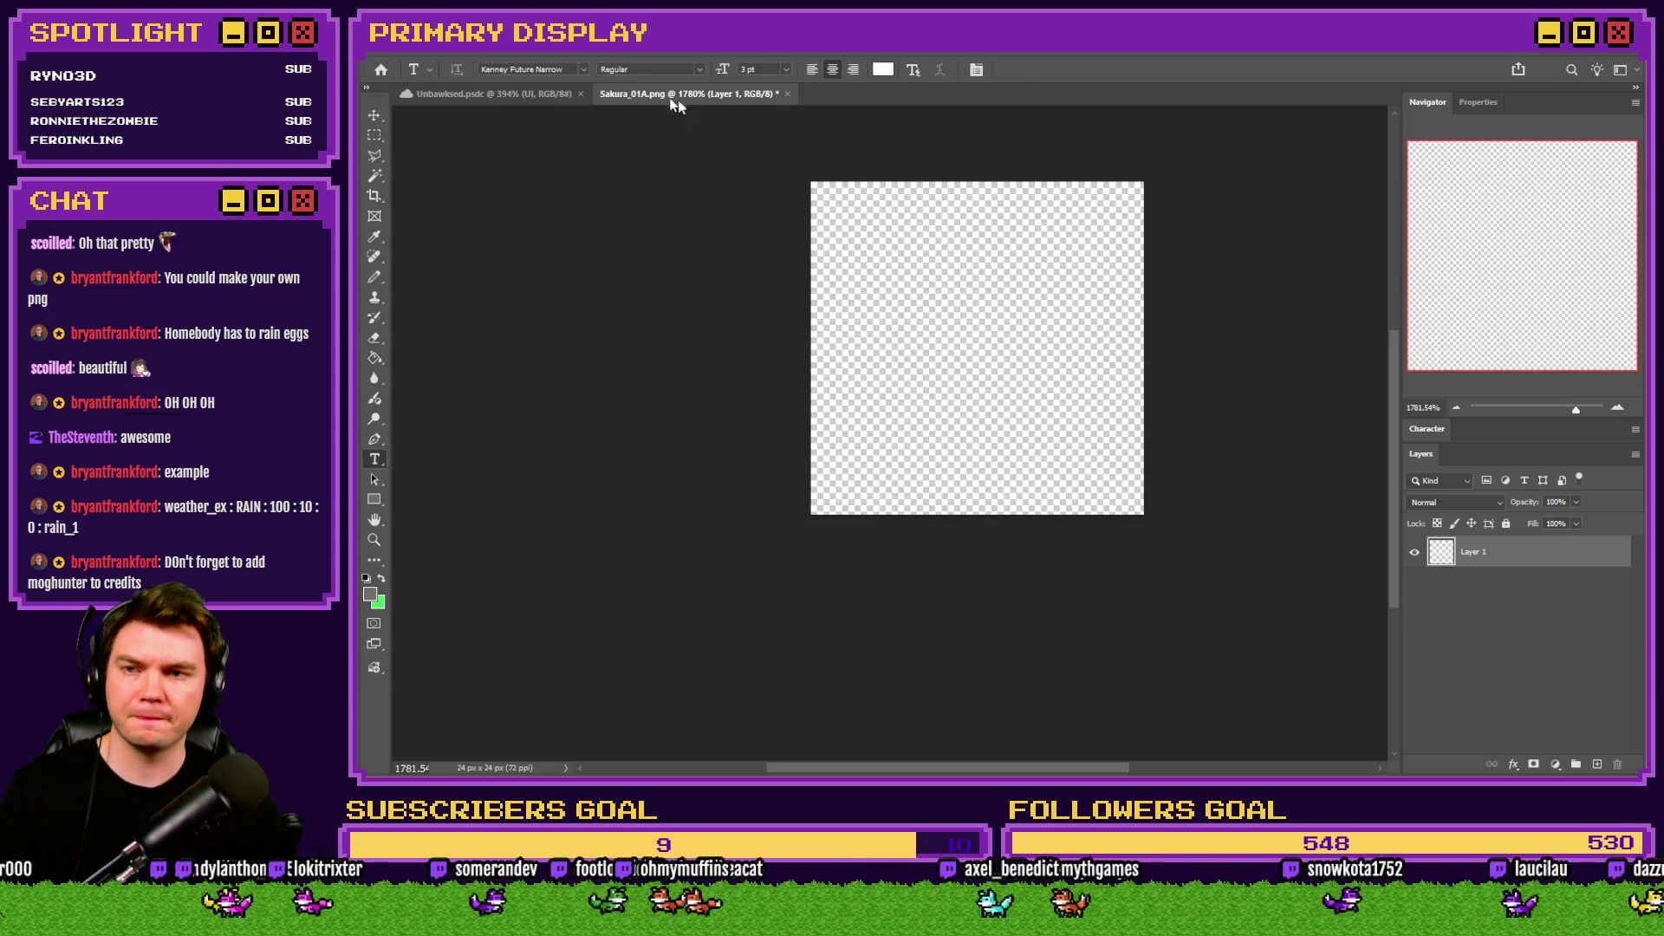
Add a dollar sign text layer at 18 pt with Strong anti-aliasing.
left_click(962, 365)
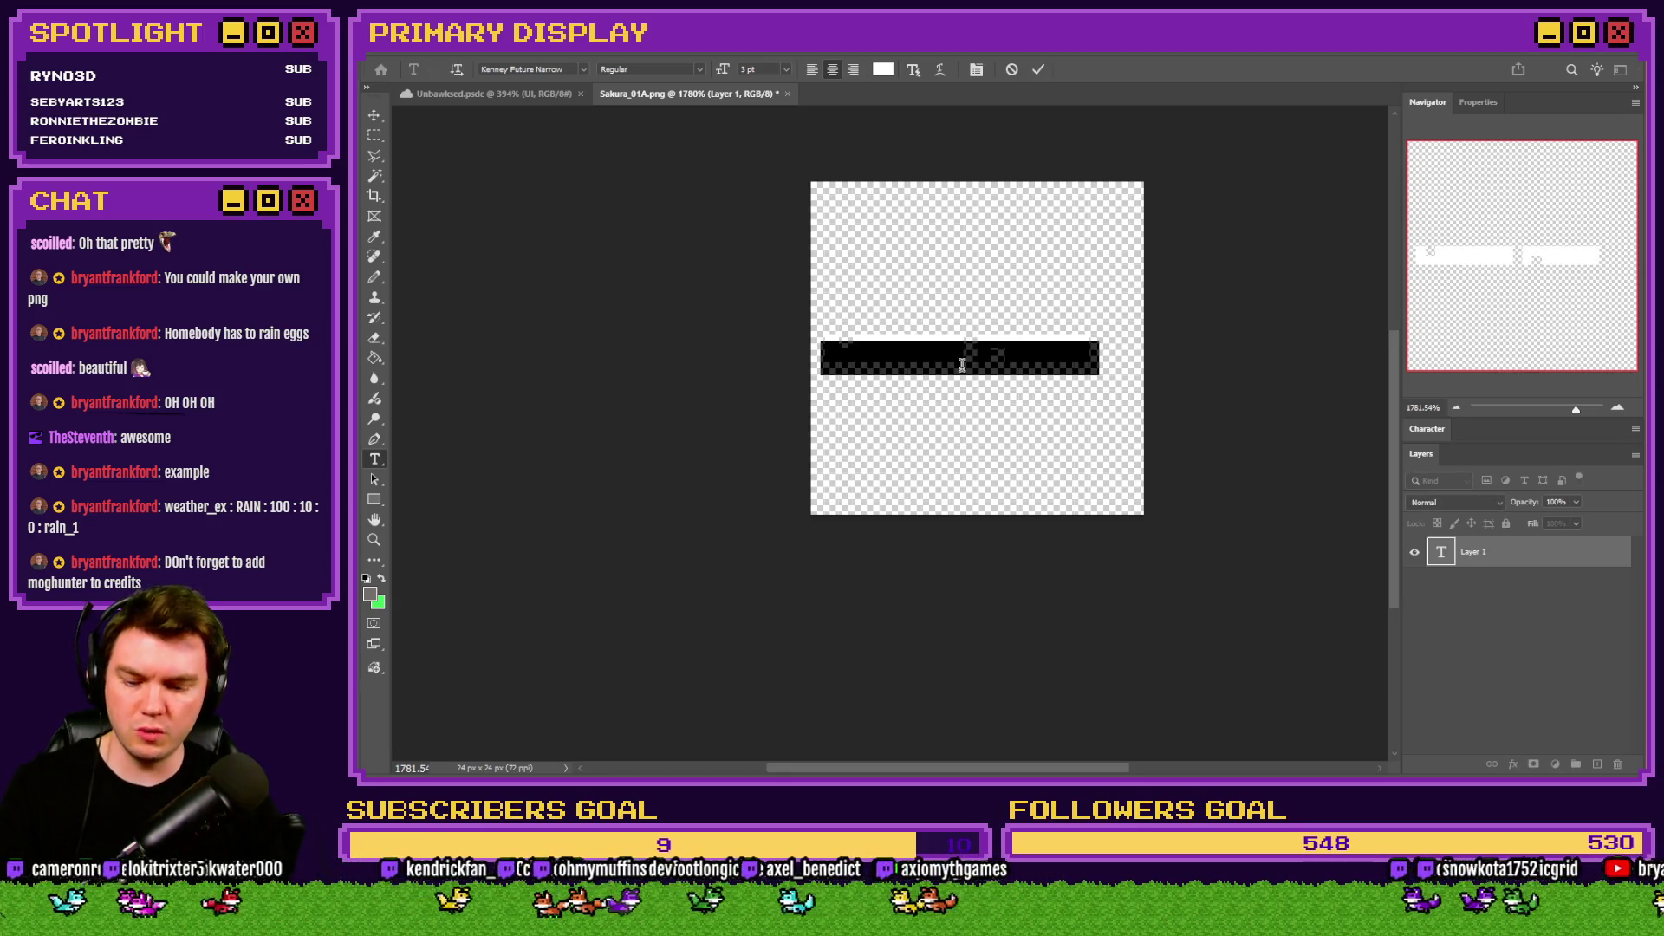
type("a")
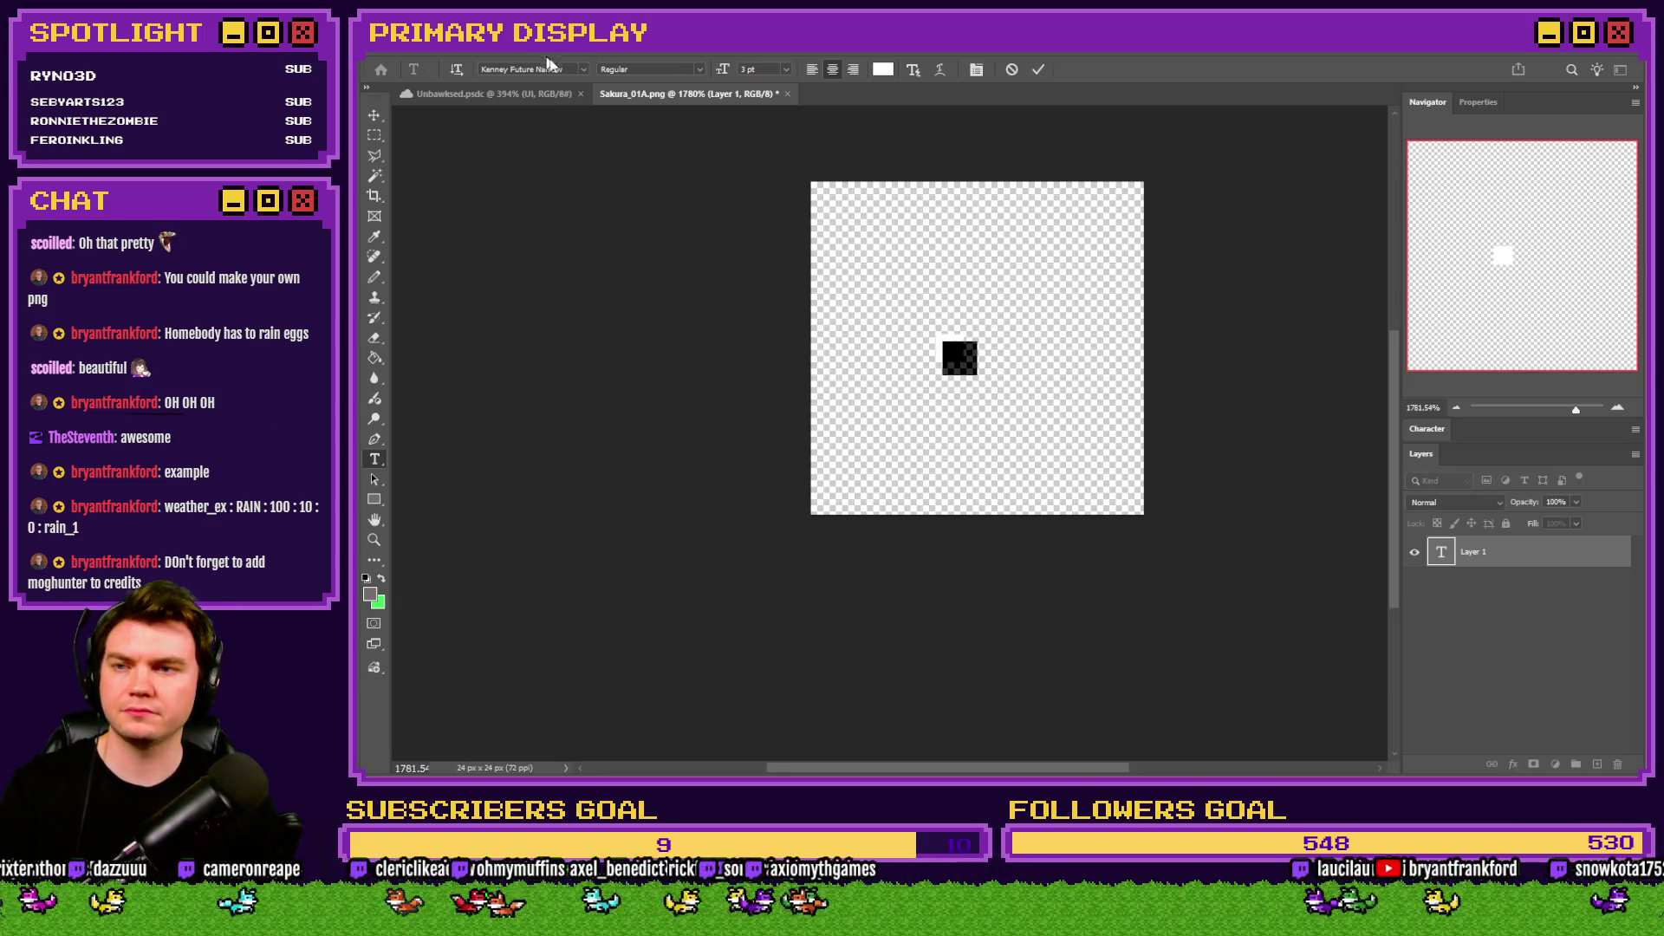
left_click(762, 69)
key("Up")
key("Up")
key("Up")
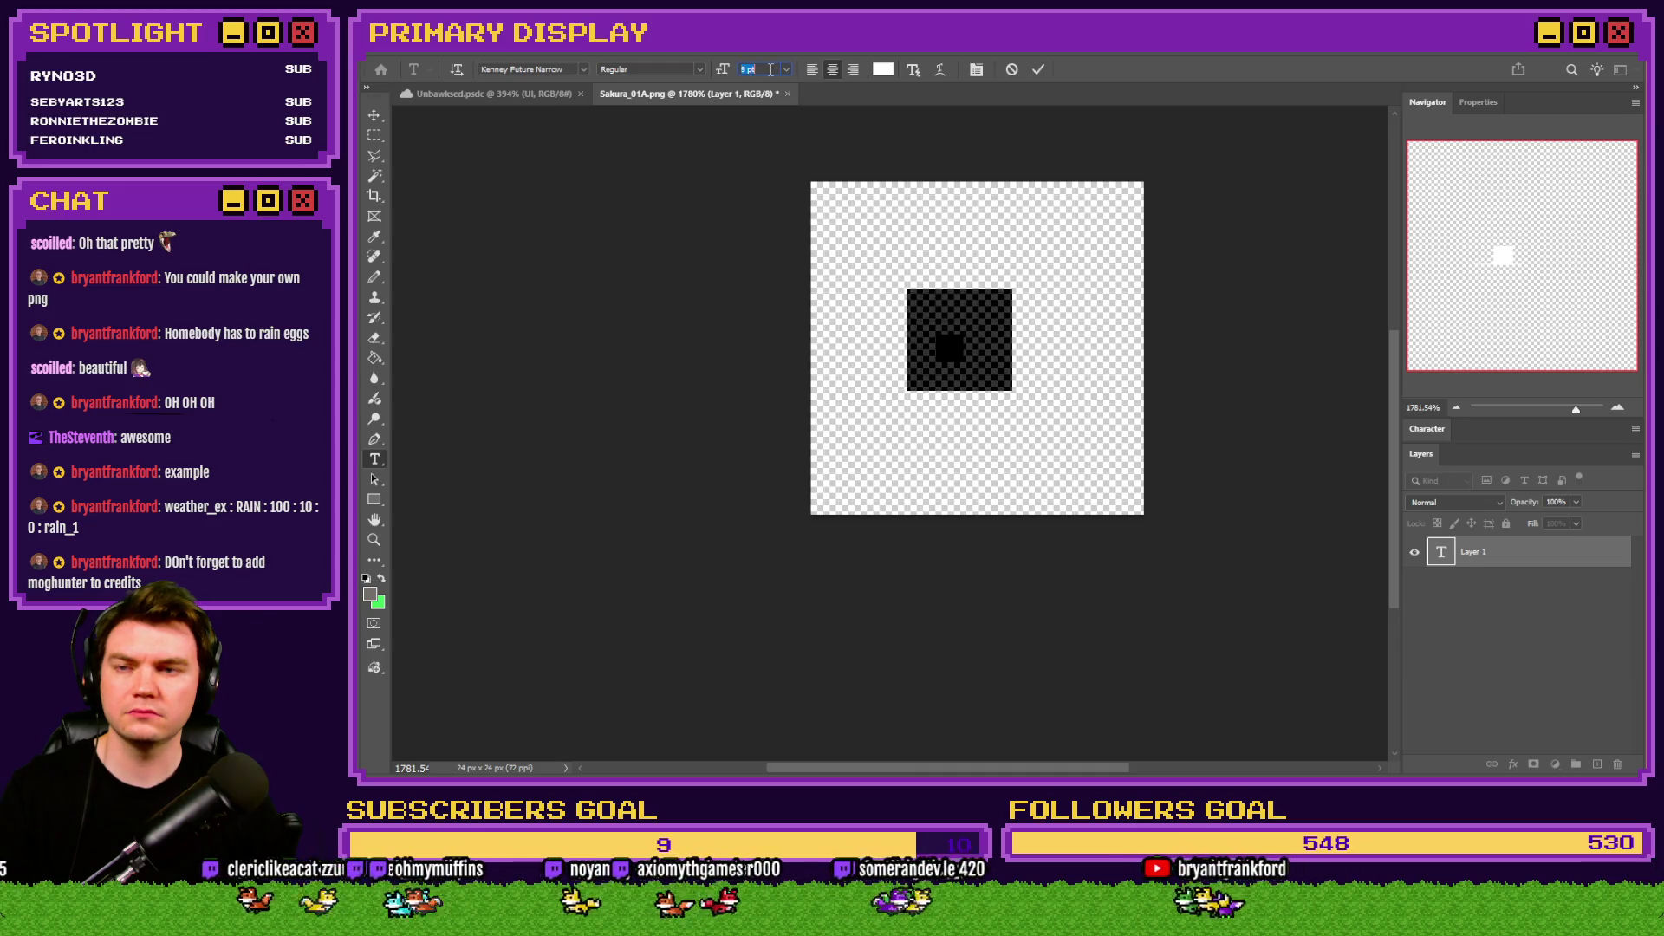
left_click(1426, 428)
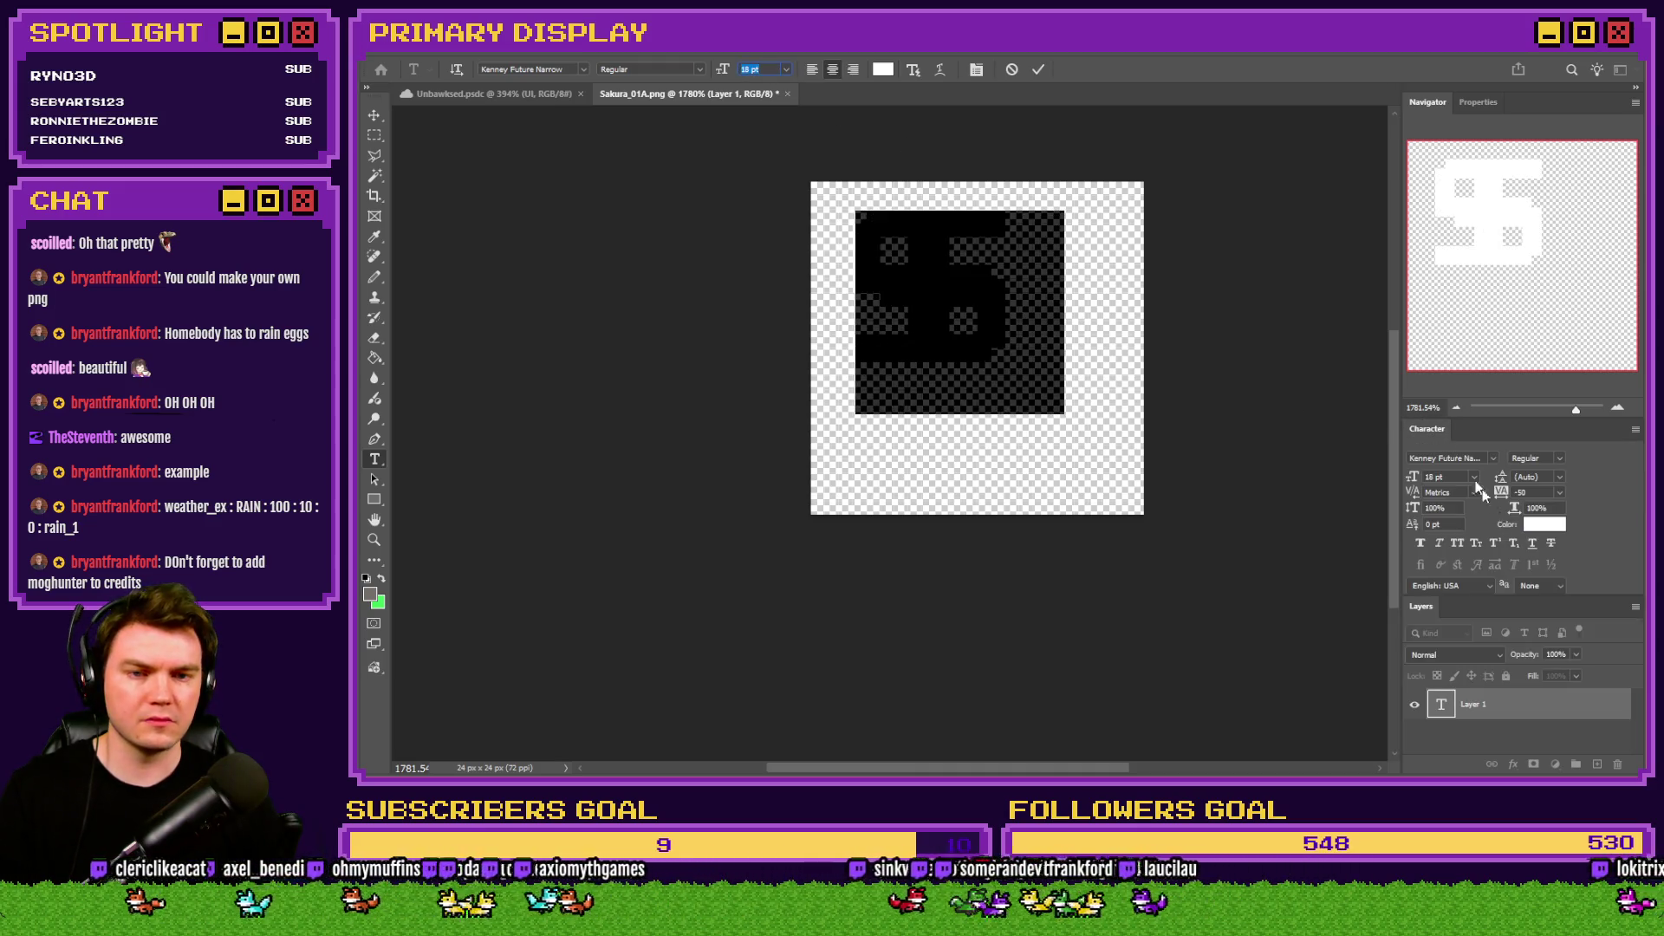
left_click(1535, 587)
left_click(1538, 638)
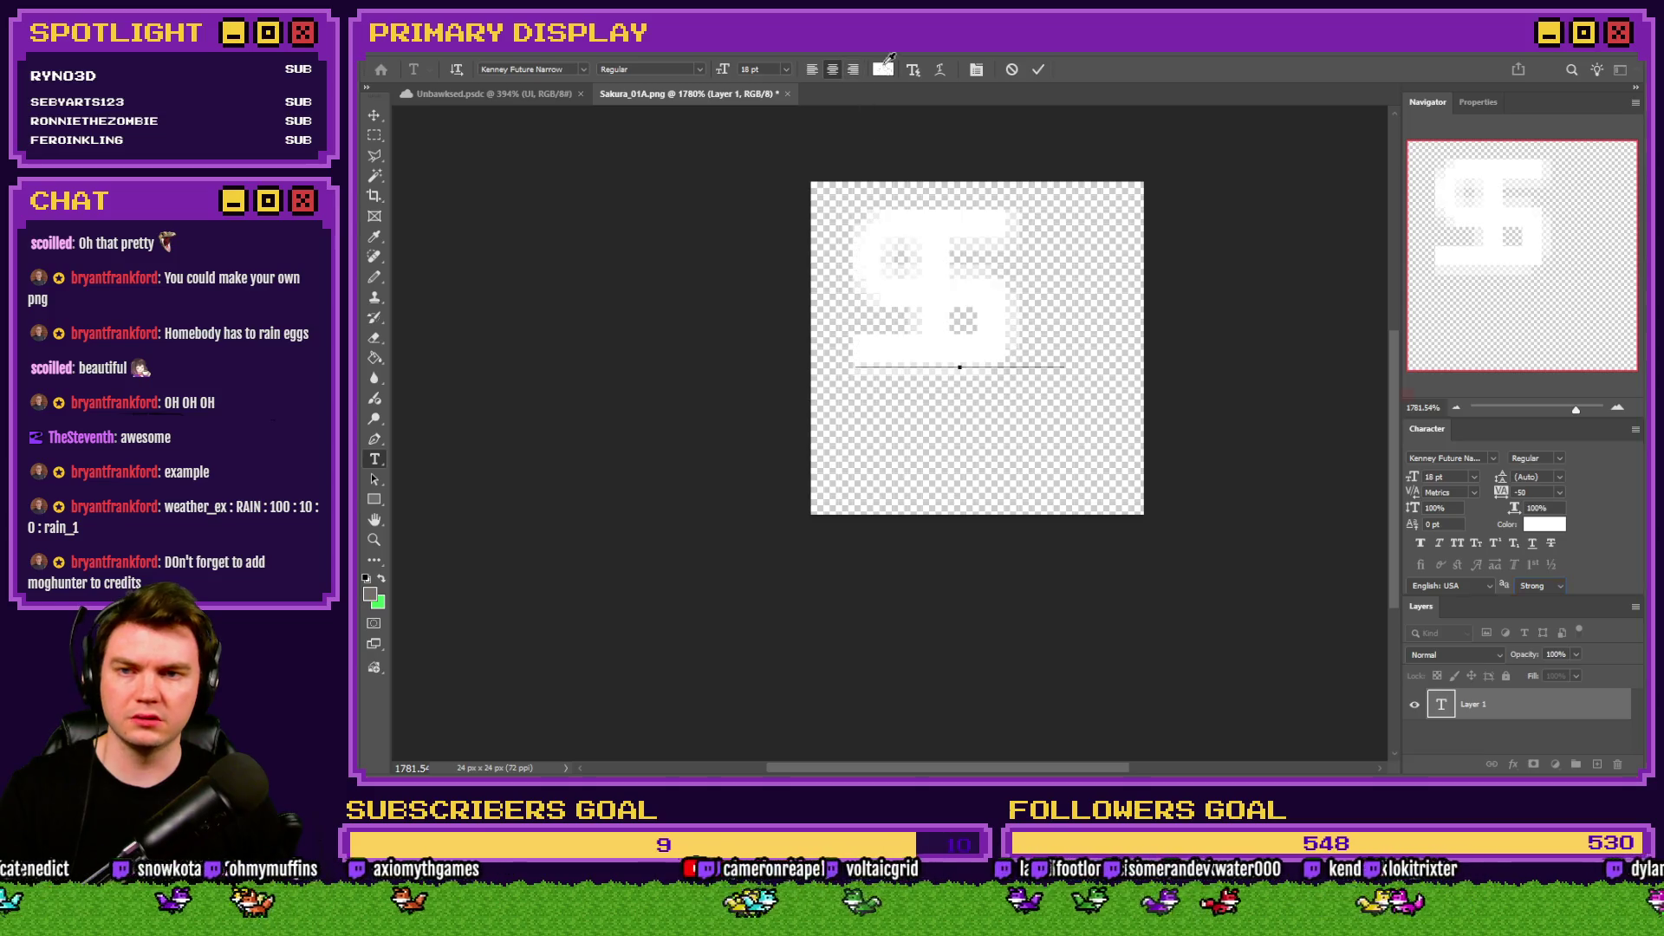
Colour the dollar sign a soft green (#39d848).
left_click(886, 65)
type("00ff00")
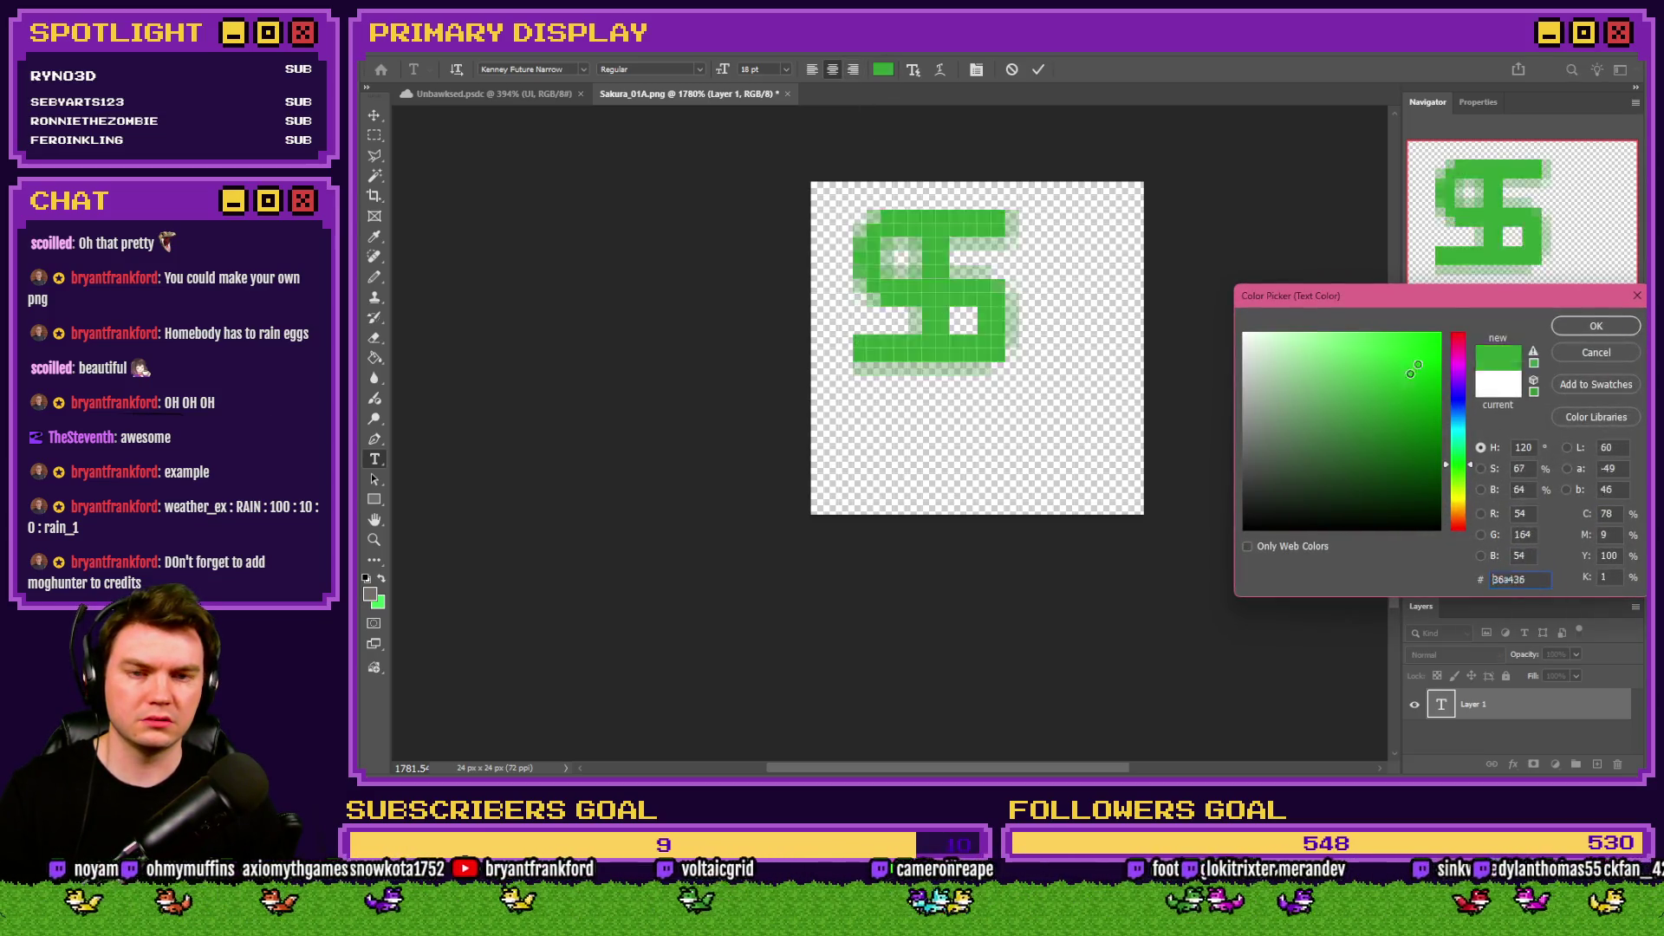
left_click(1595, 327)
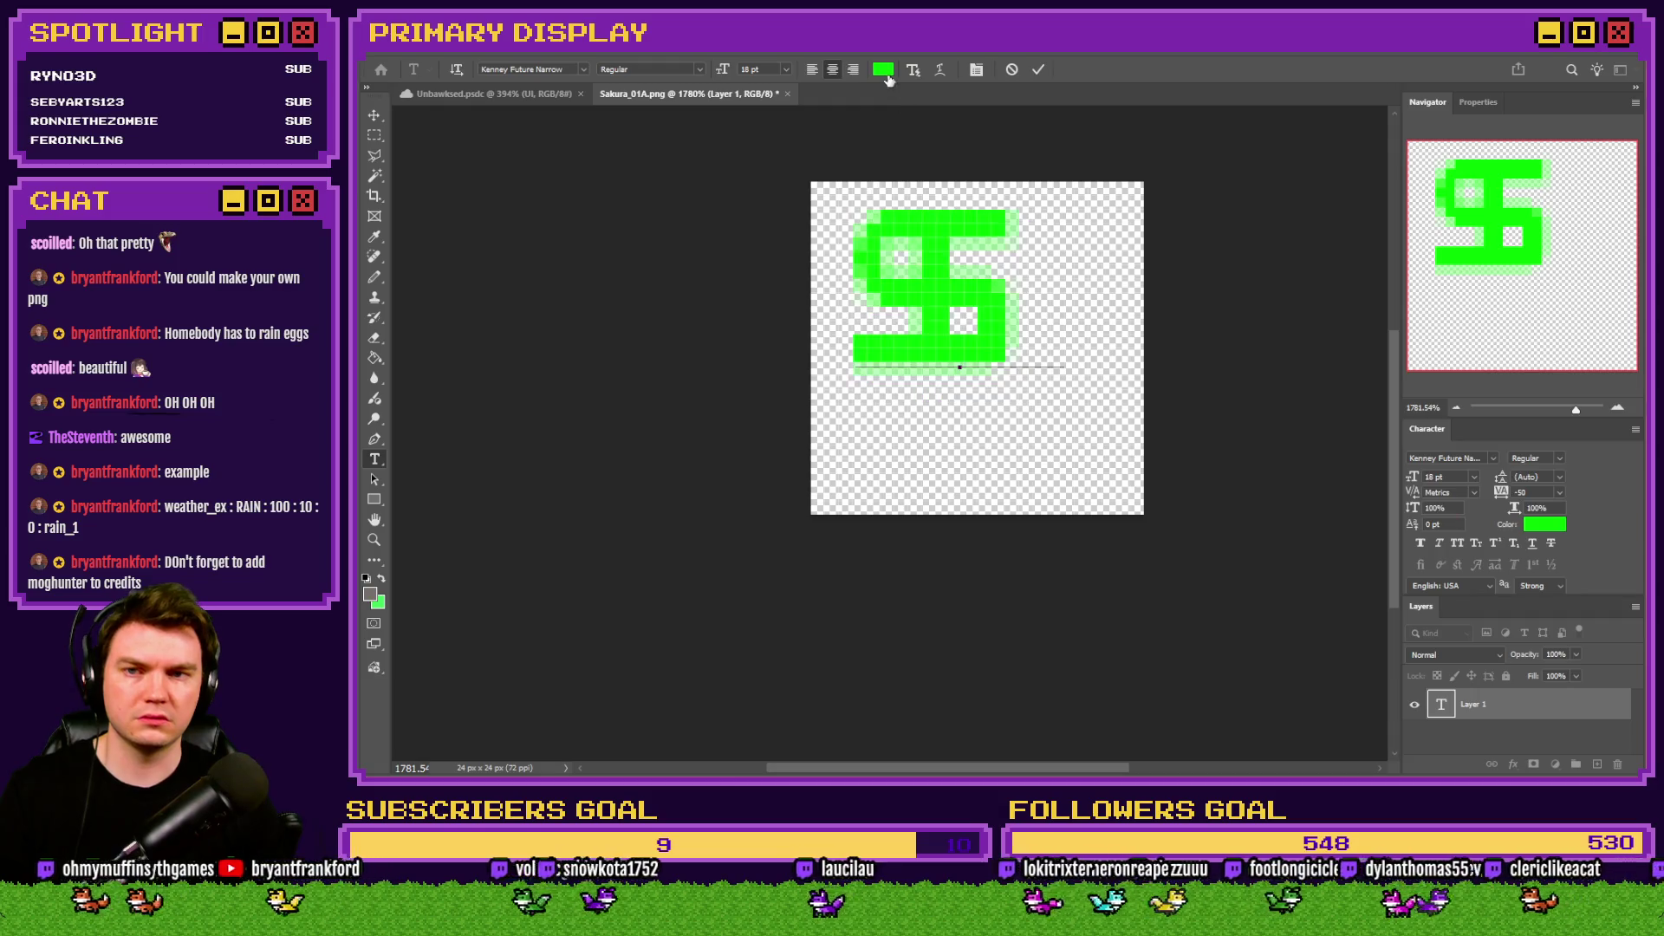
left_click(883, 69)
type("fc00ff")
left_click(1461, 457)
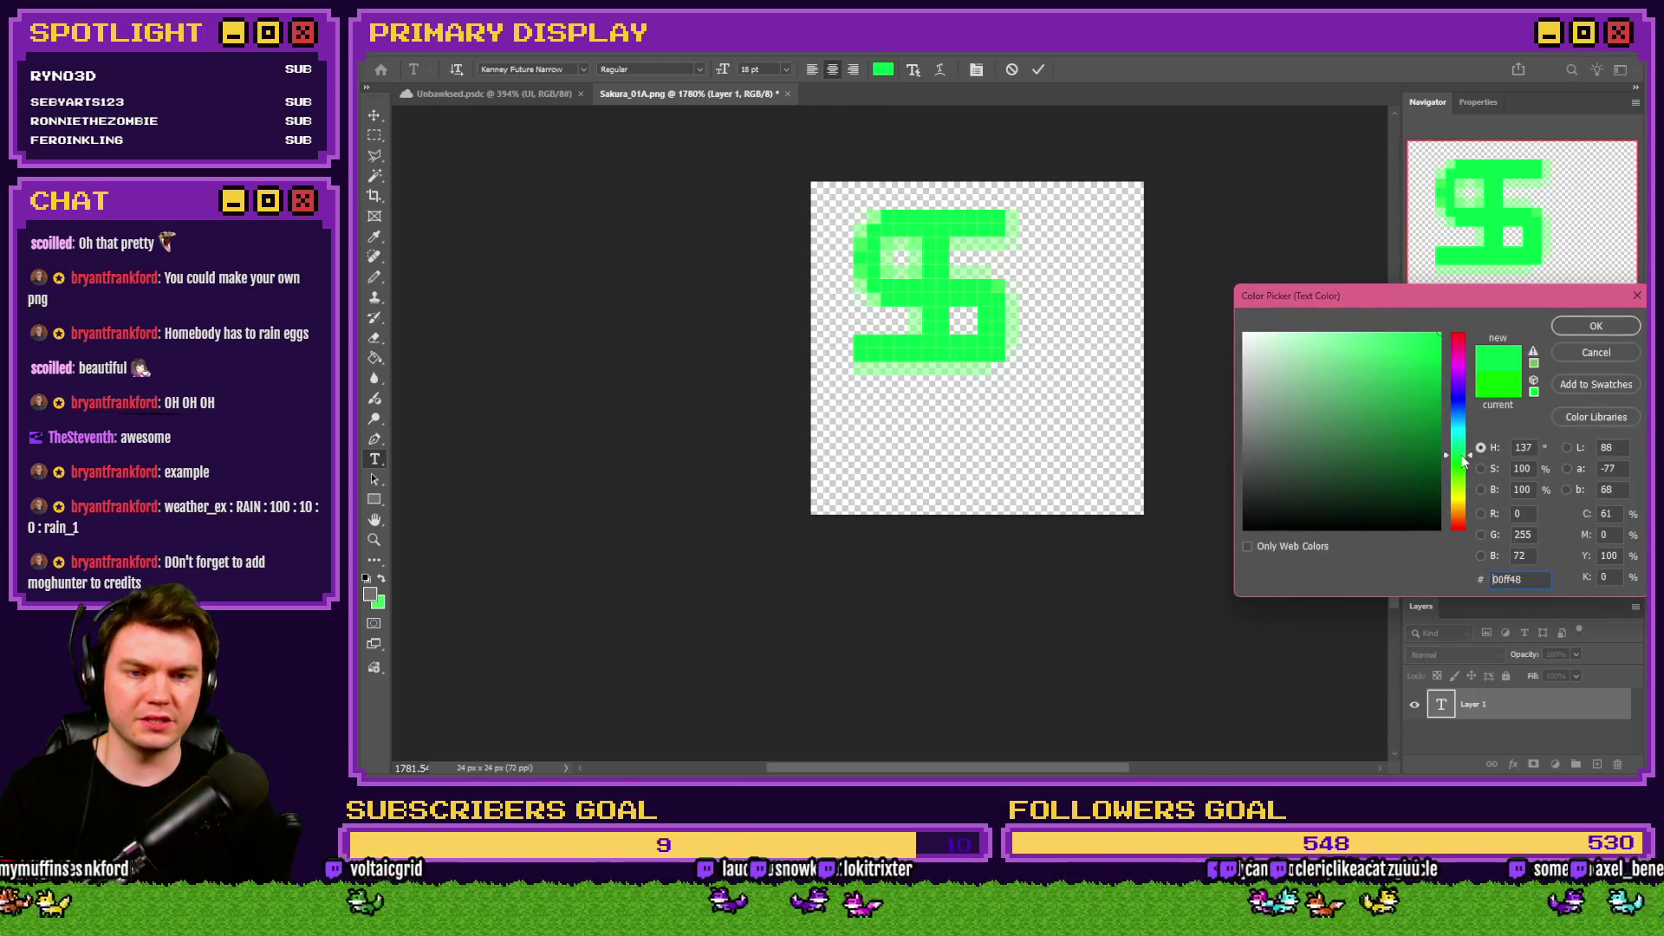
mouse_move(1417, 401)
left_mouse_down()
mouse_move(1402, 354)
mouse_move(1389, 363)
left_mouse_up()
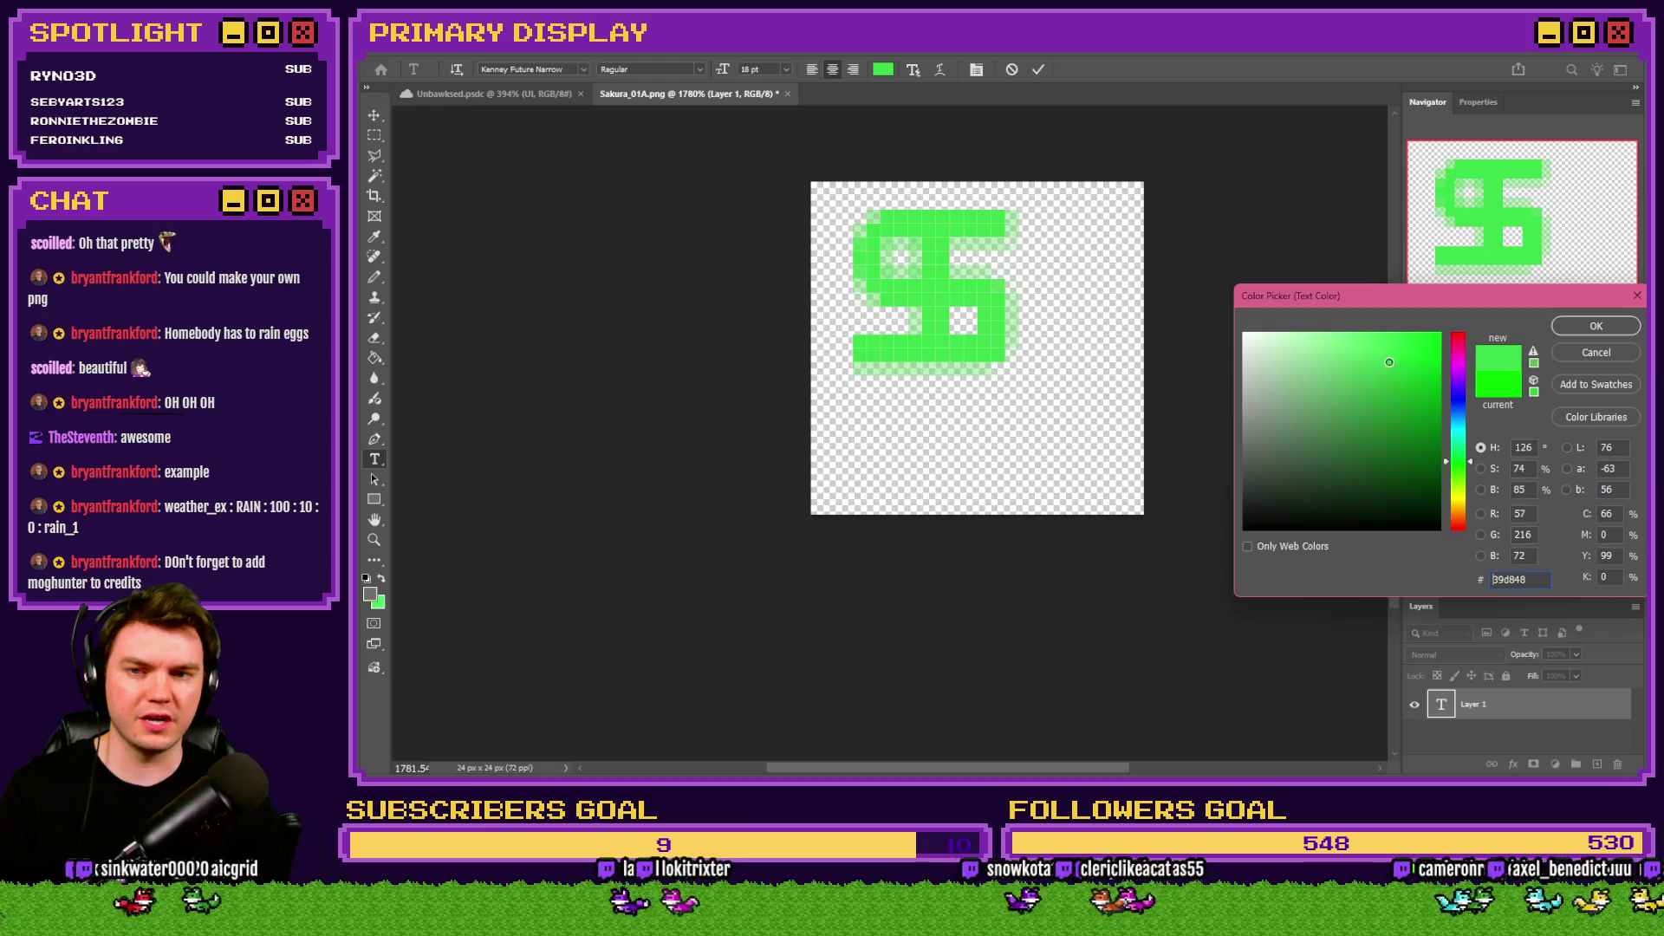
left_click(1610, 333)
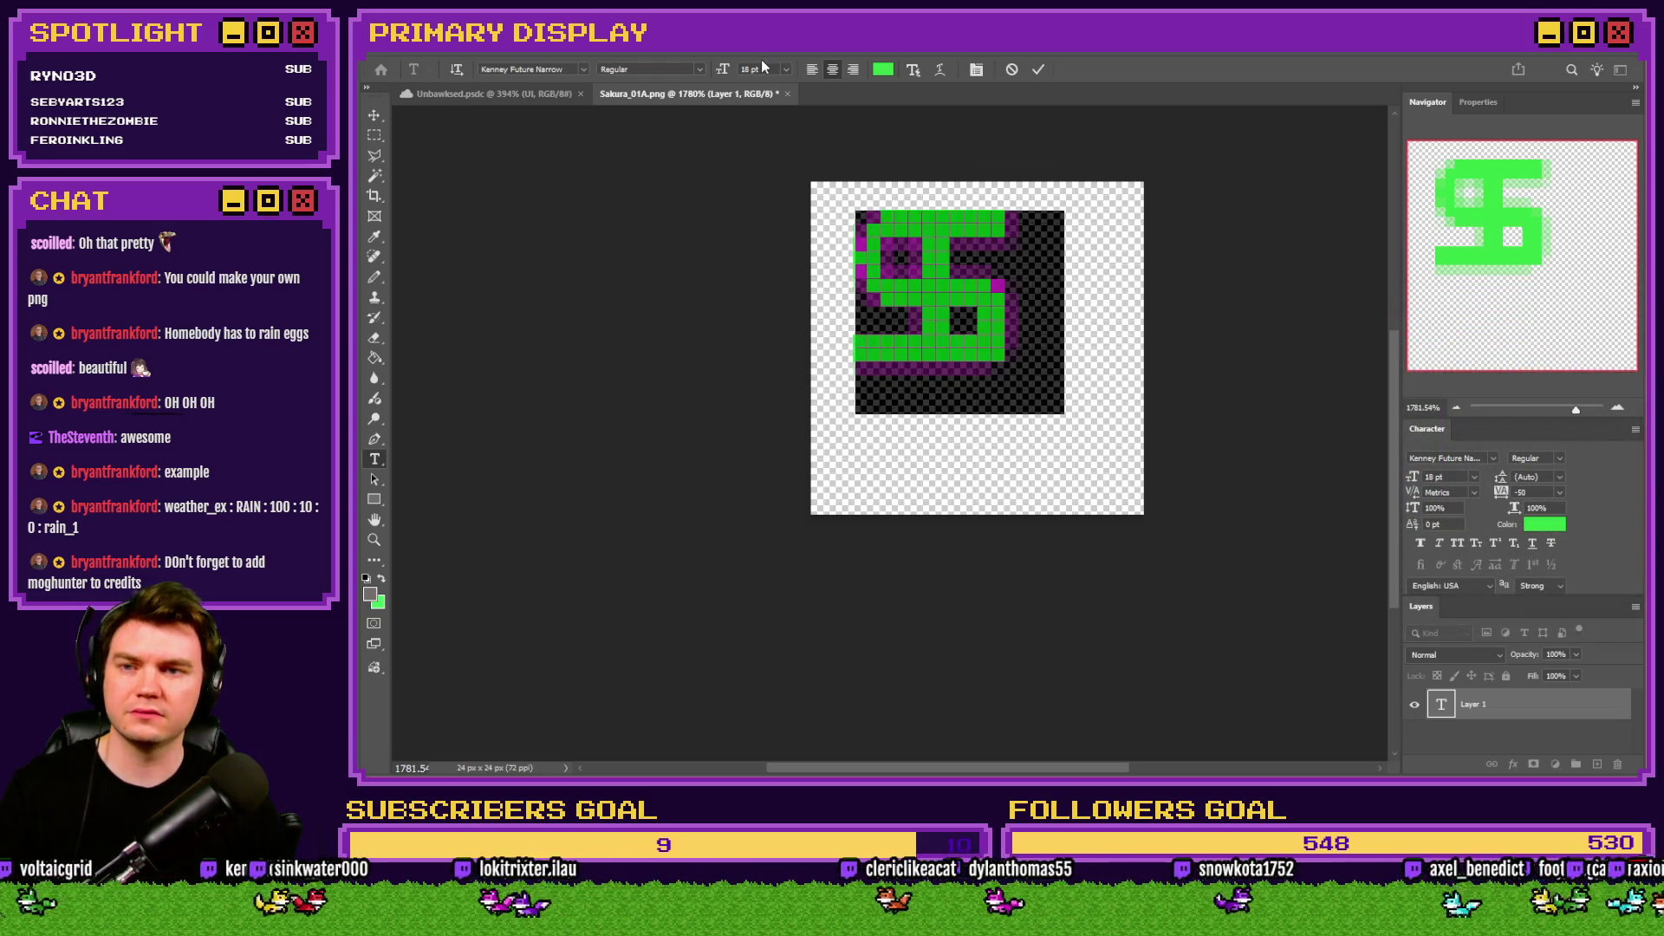
Commit the text and move the dollar sign to the canvas centre.
scroll(764, 68, "up", 11)
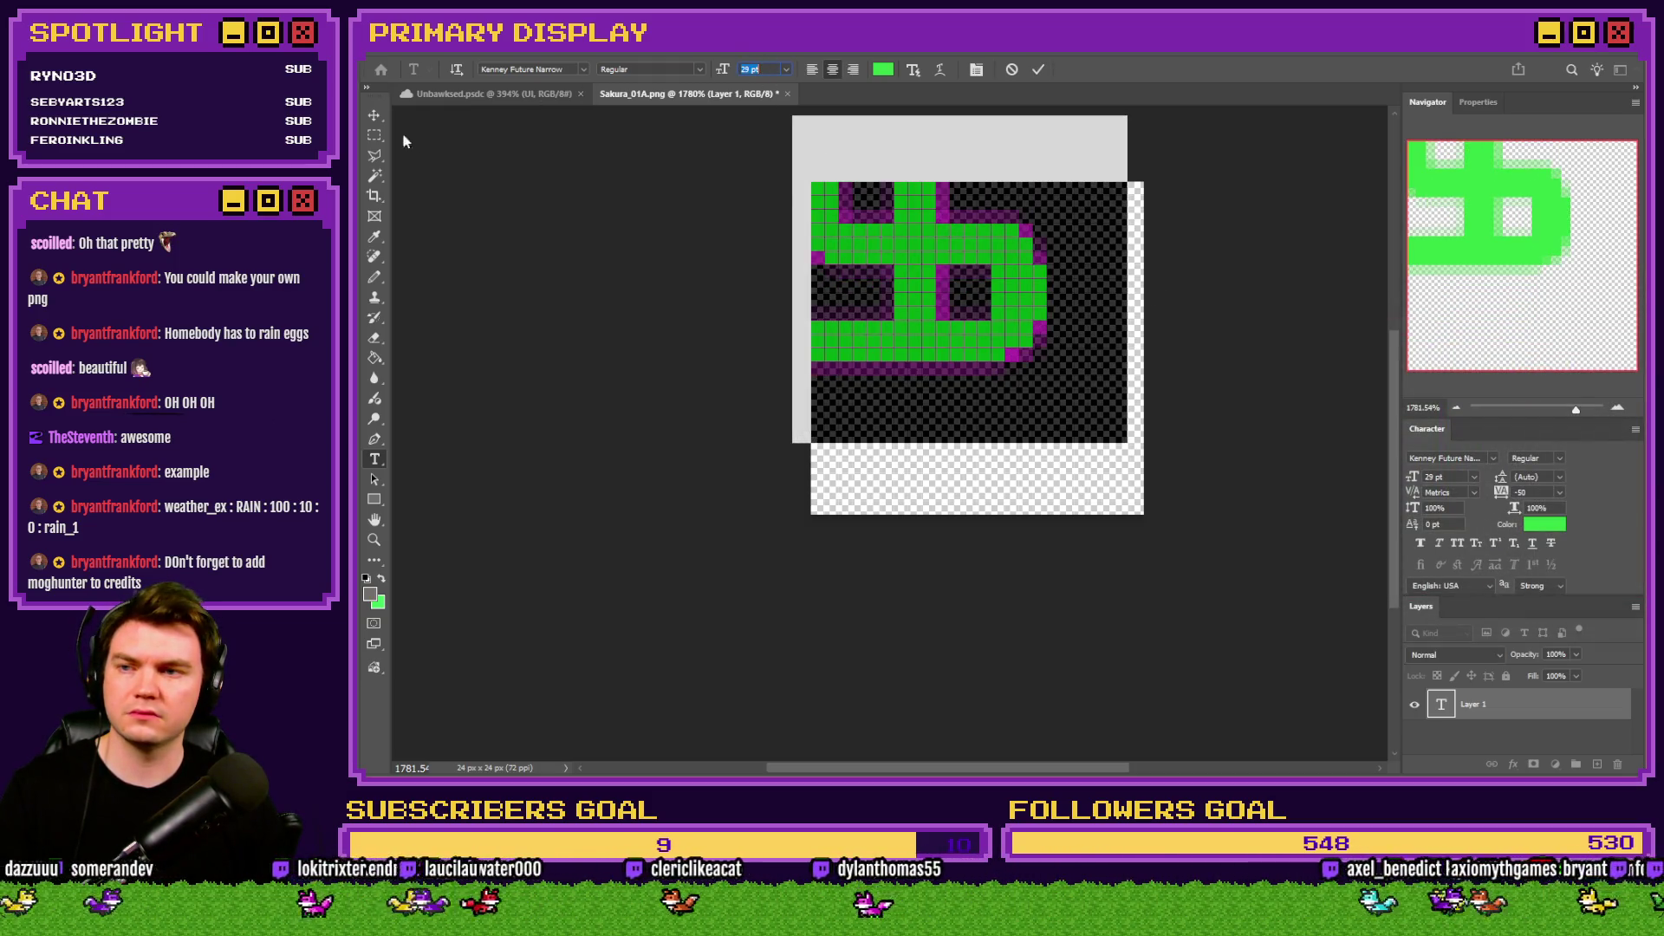
left_click(374, 135)
left_click_drag(932, 268, 991, 374)
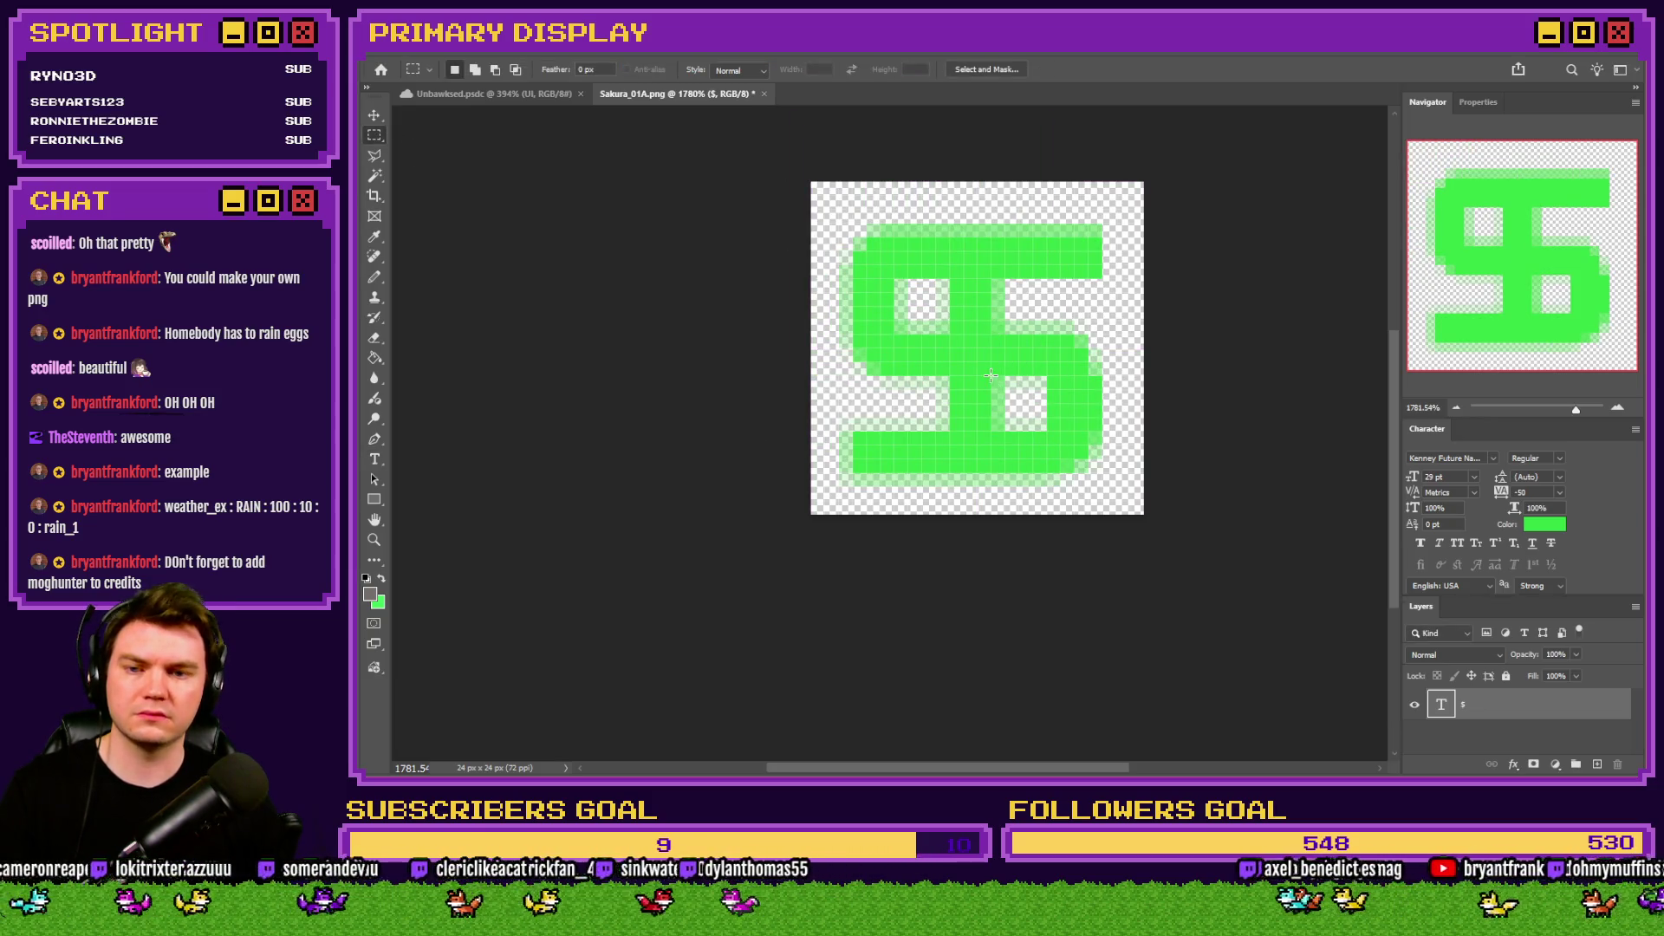
key("ctrl+Down")
key("ctrl+Down")
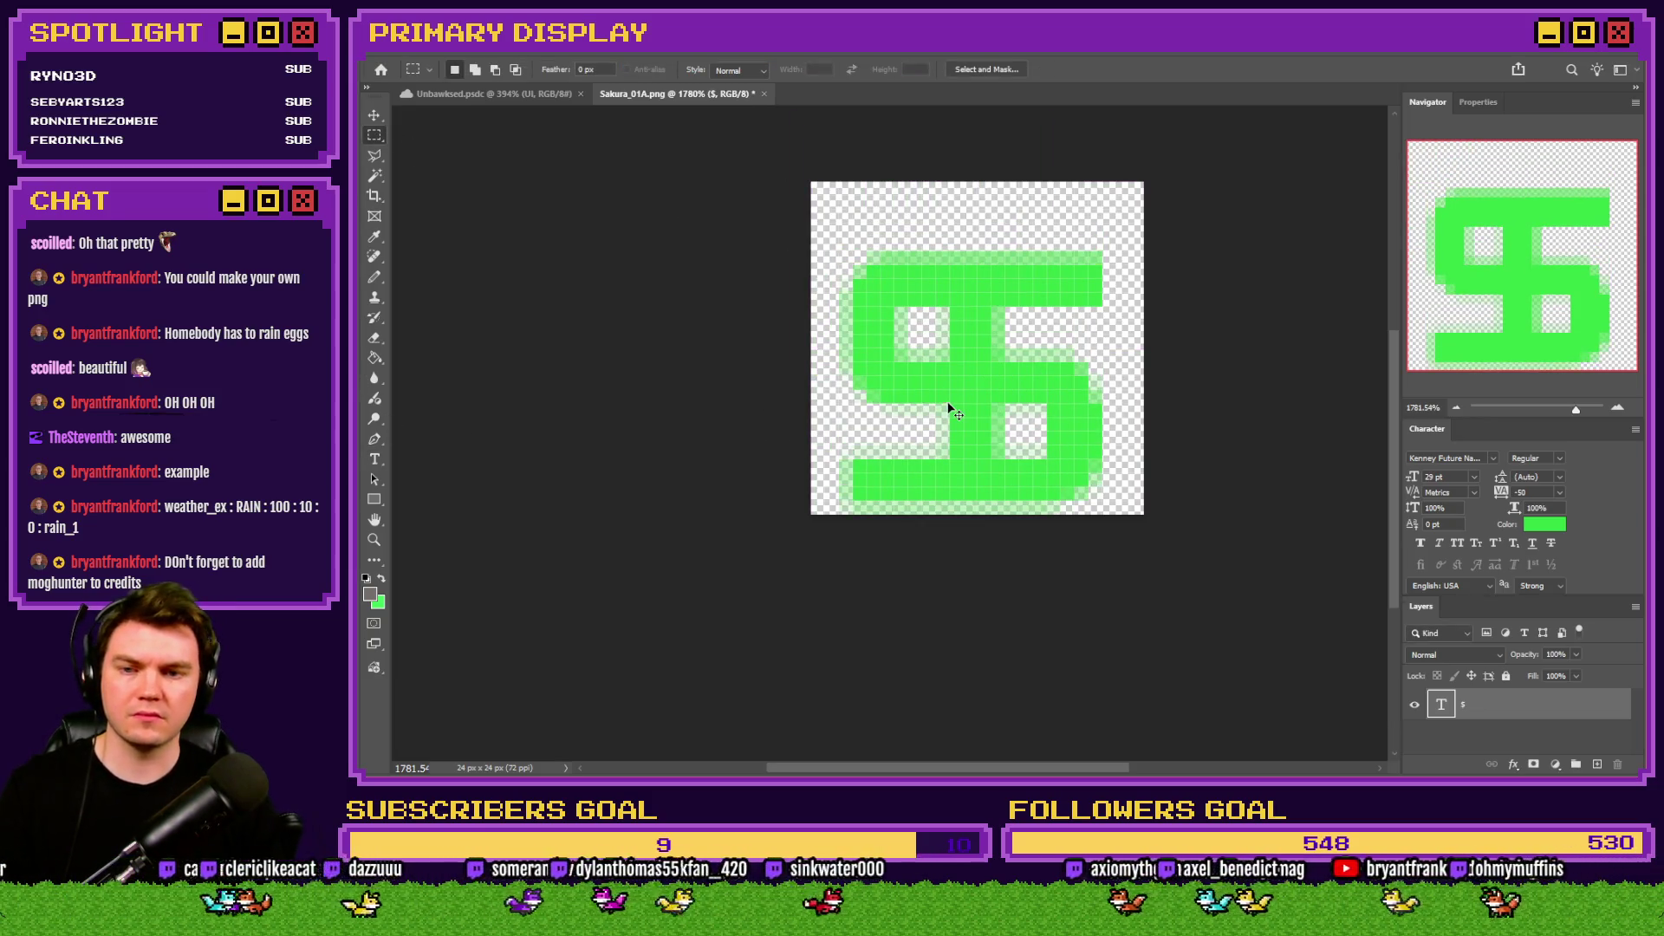
Enlarge the dollar sign's font size to 38 pt.
left_click(374, 459)
double_click(987, 340)
left_click(745, 73)
key("Up")
key("Up")
key("Up")
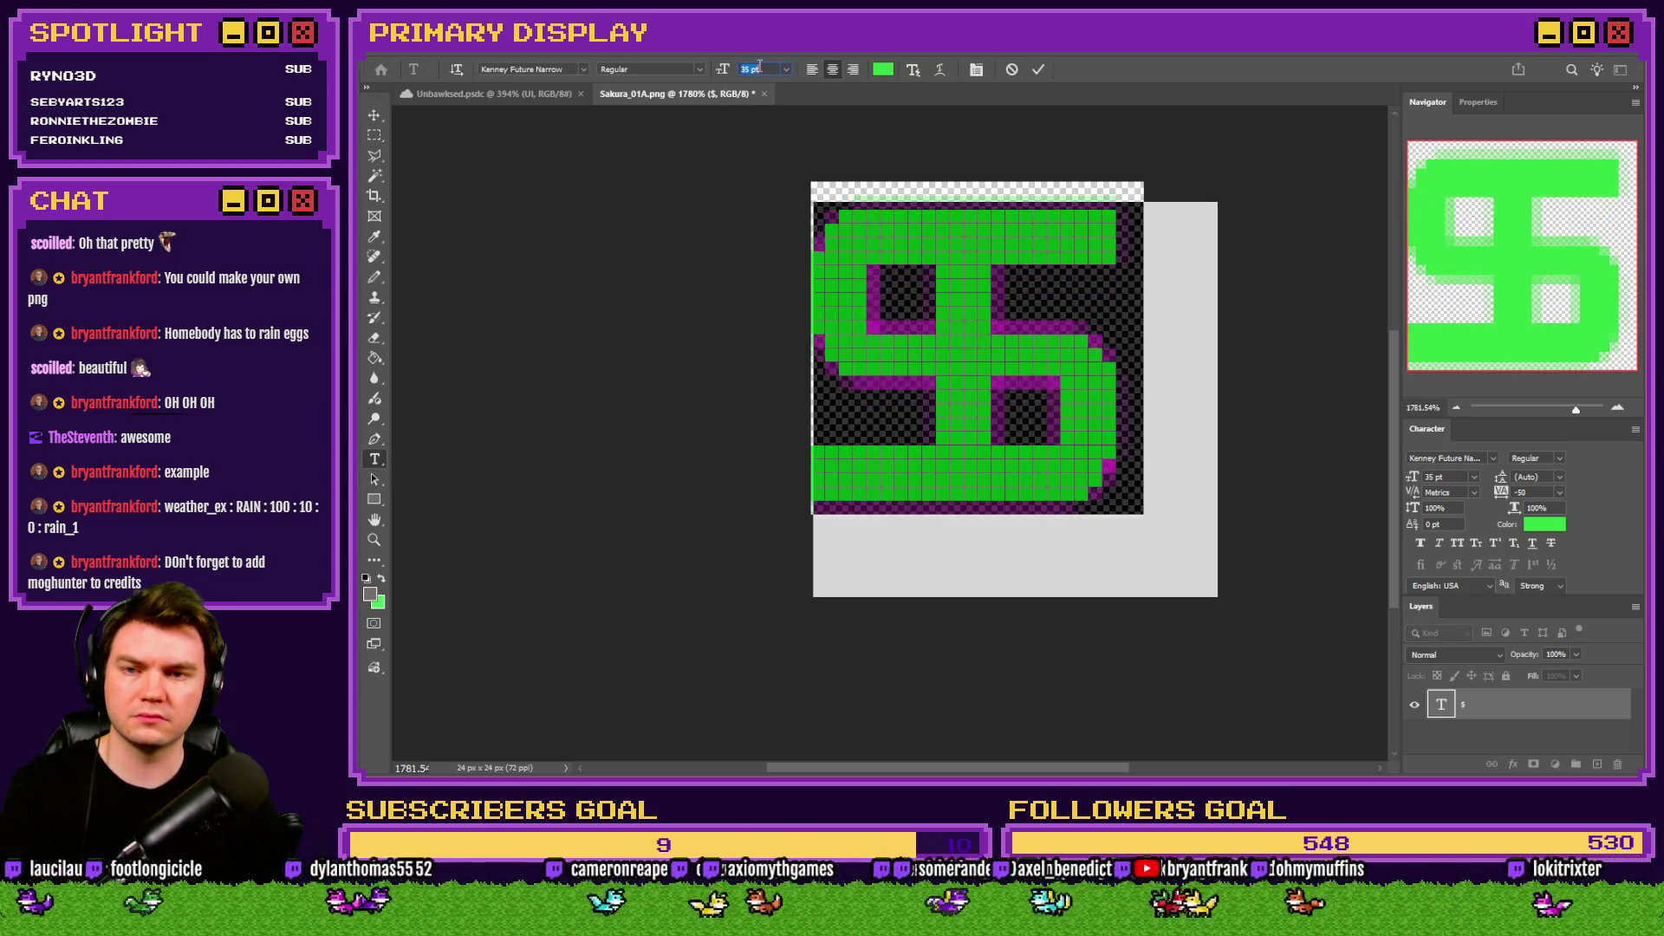
key("Up")
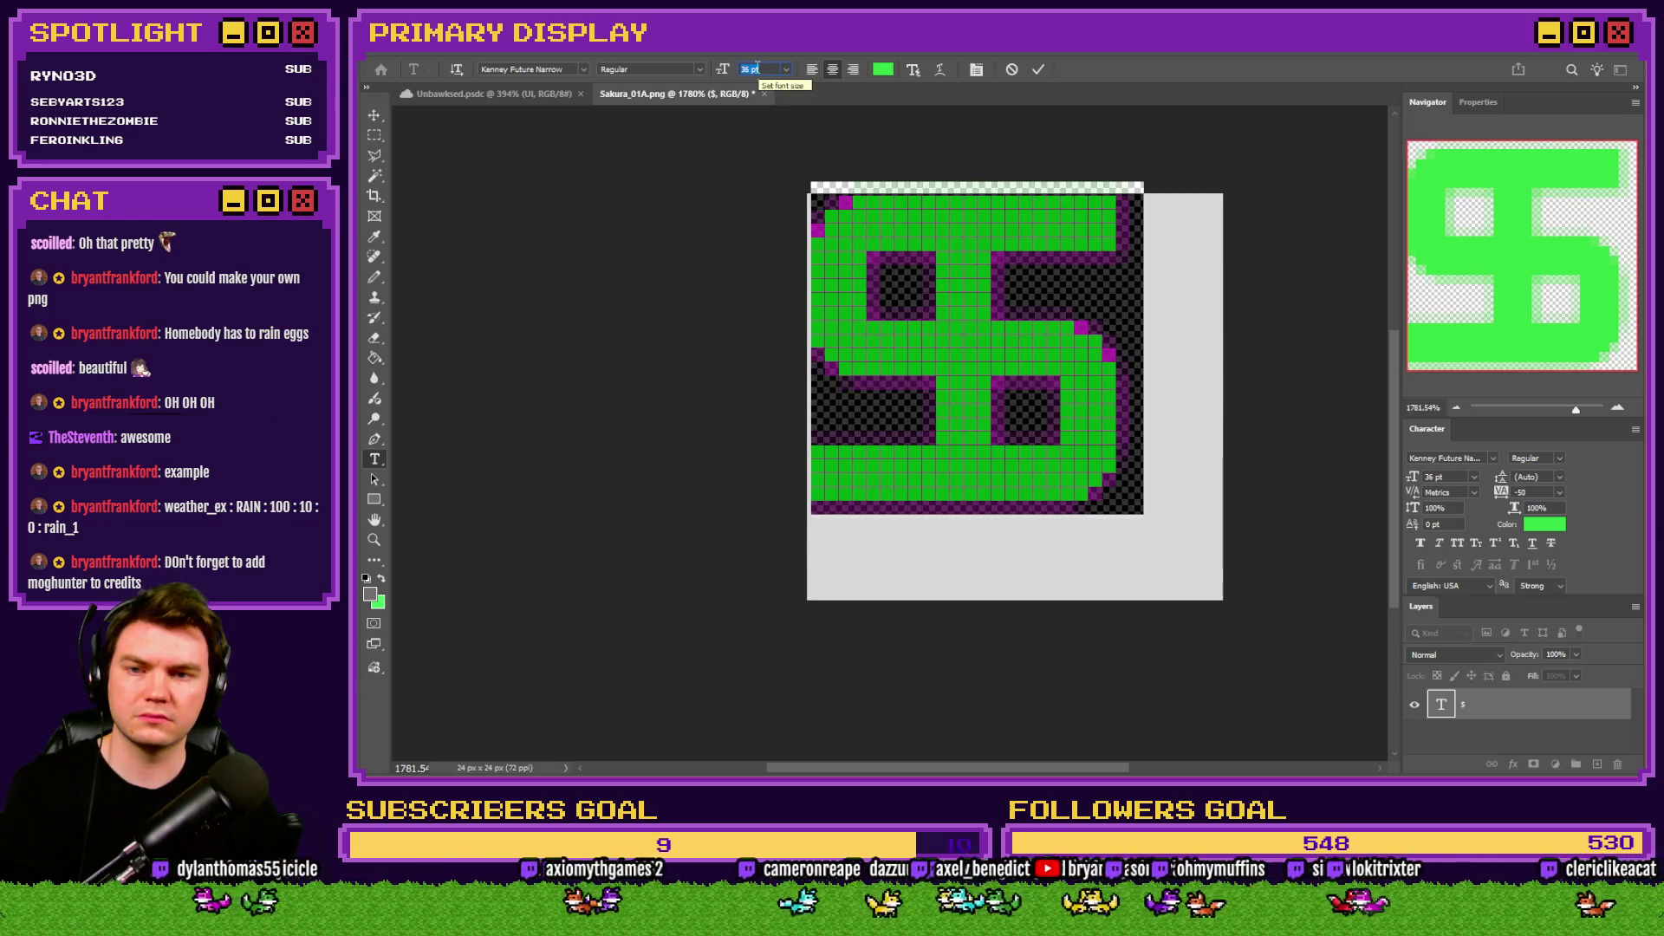
key("Up")
key("Up")
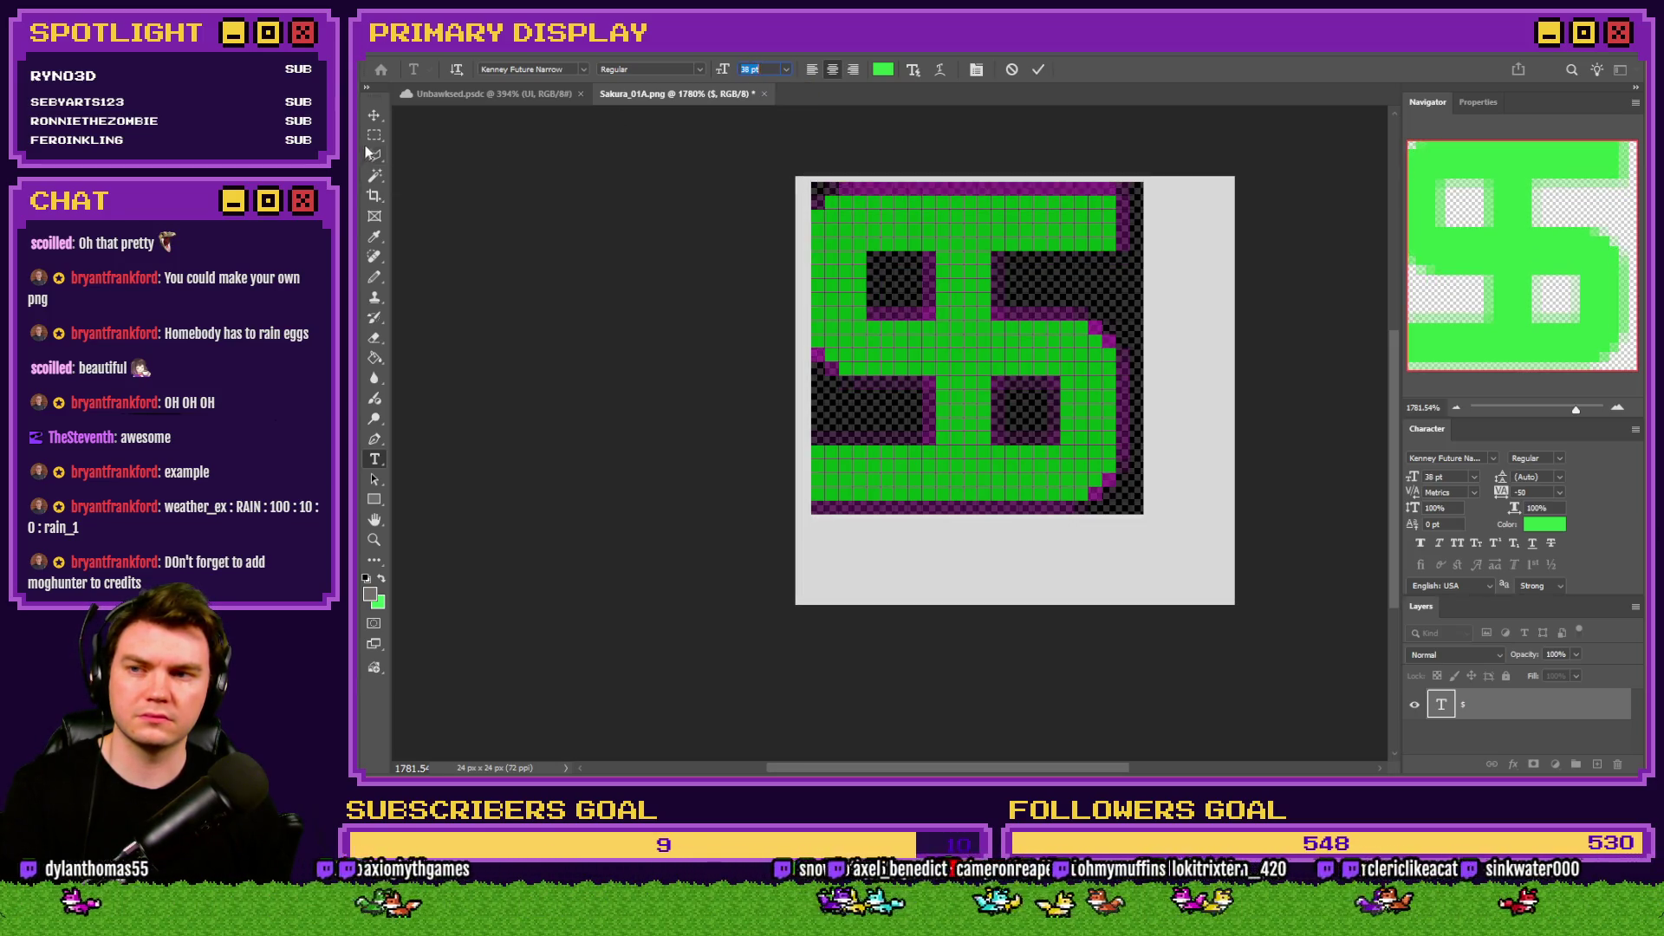
left_click(373, 136)
Nudge the dollar sign pixel by pixel to centre it, then return to RPG Maker.
key("ctrl+Right")
key("ctrl+Down")
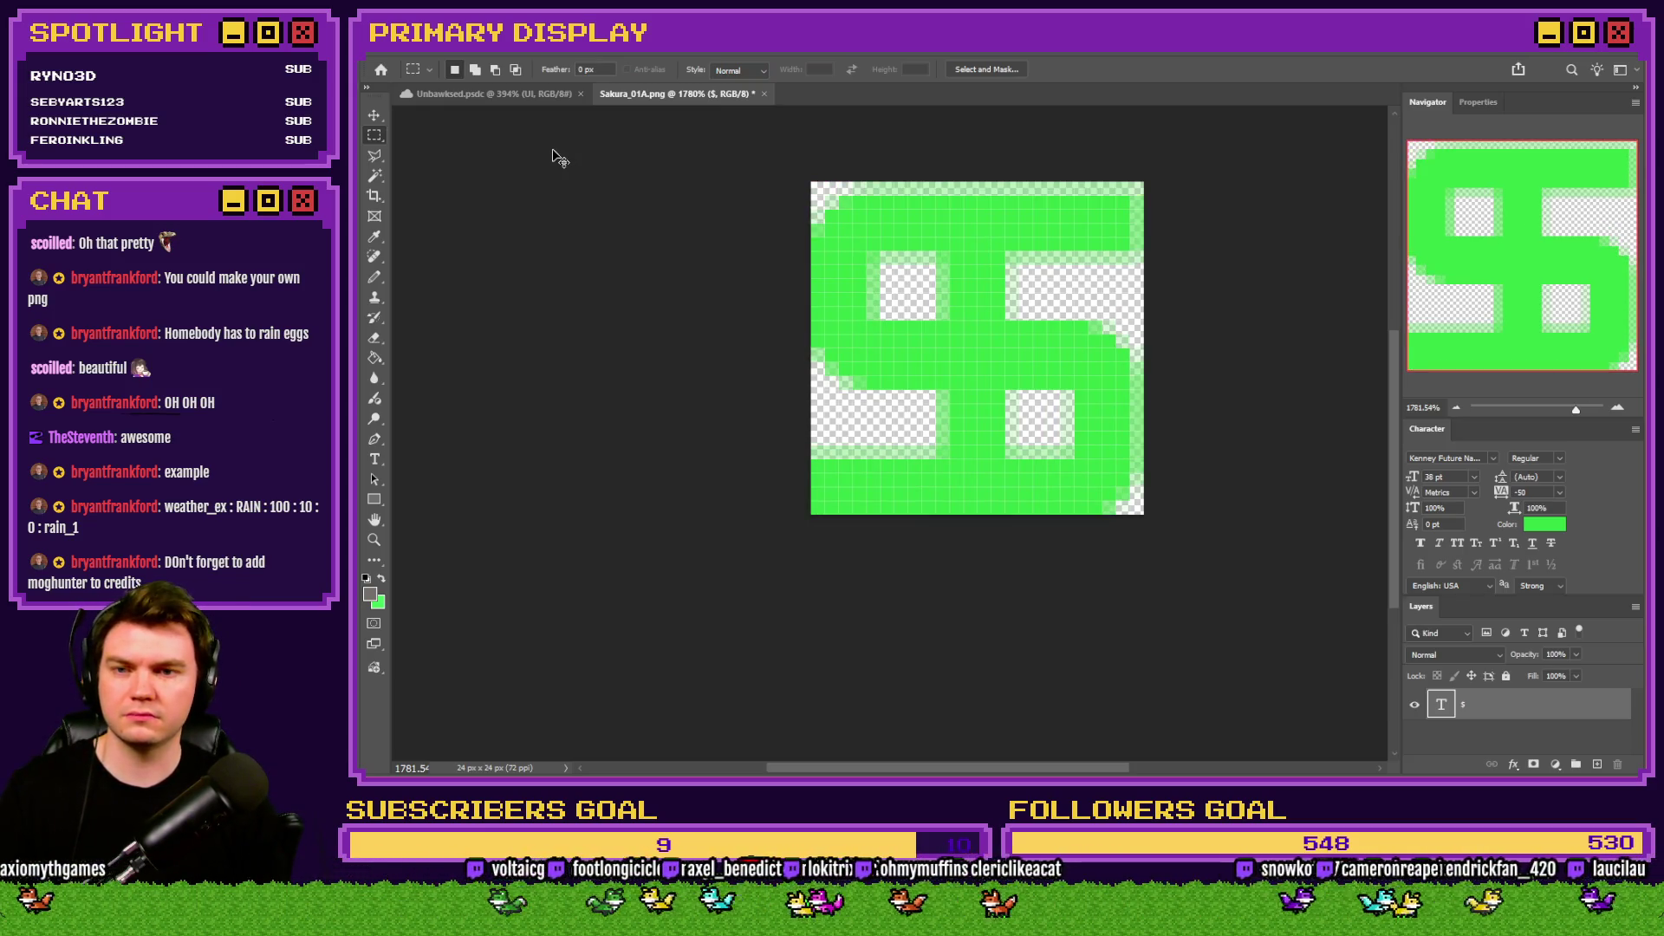
key("ctrl+Up")
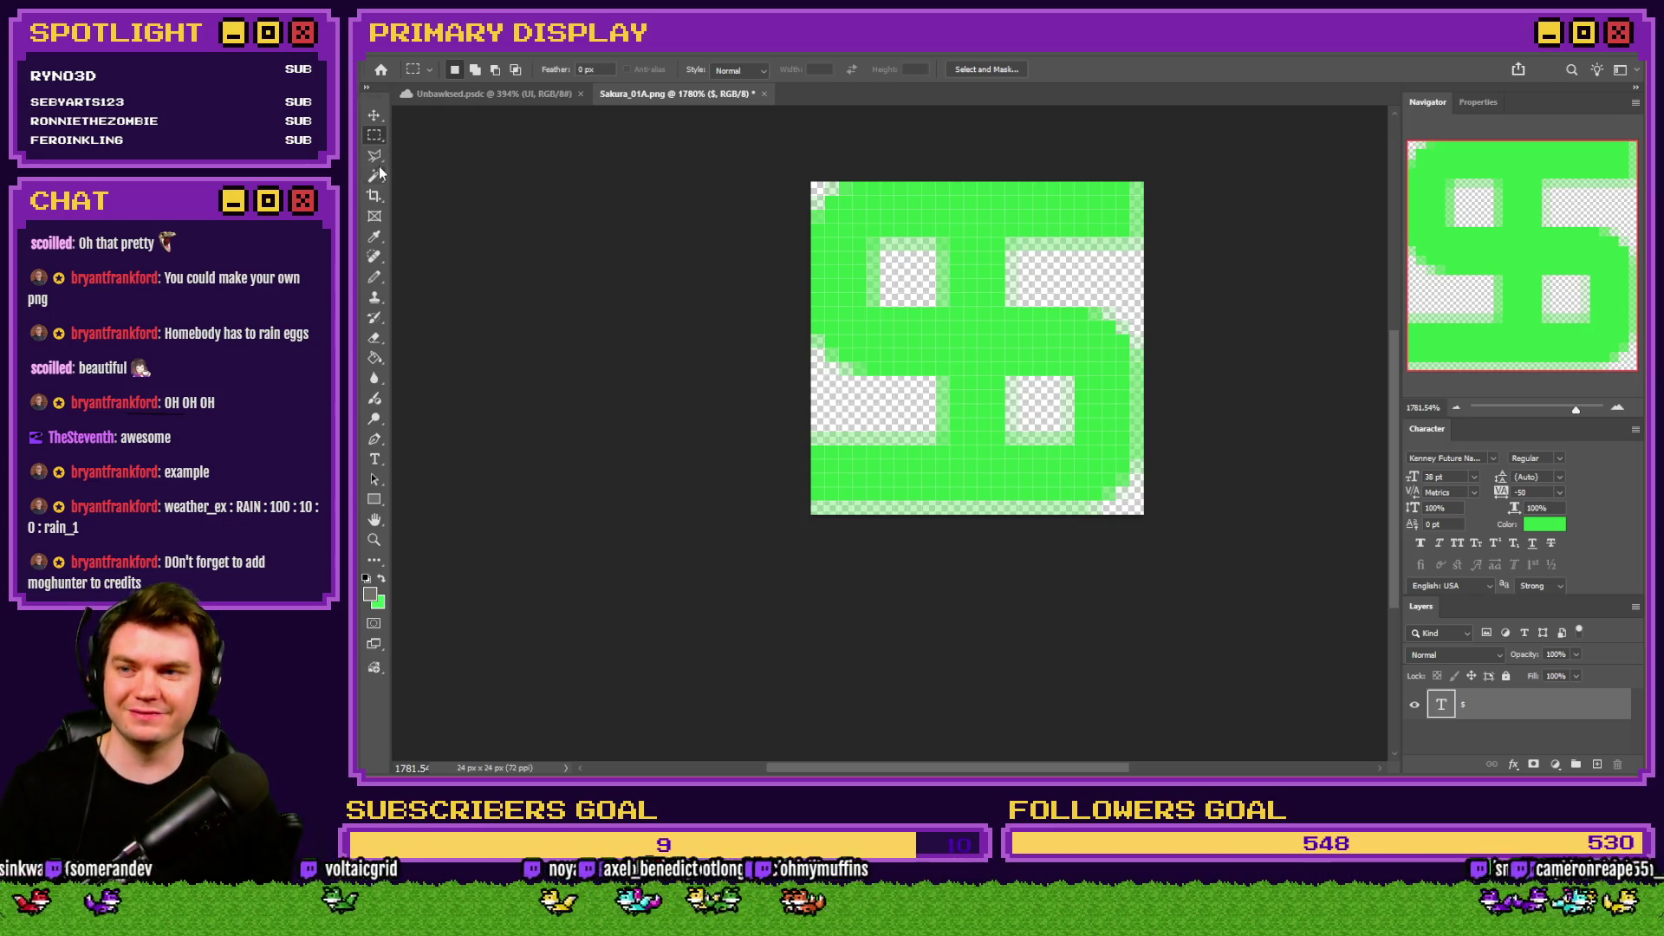
key("alt+Tab")
key("alt+Tab")
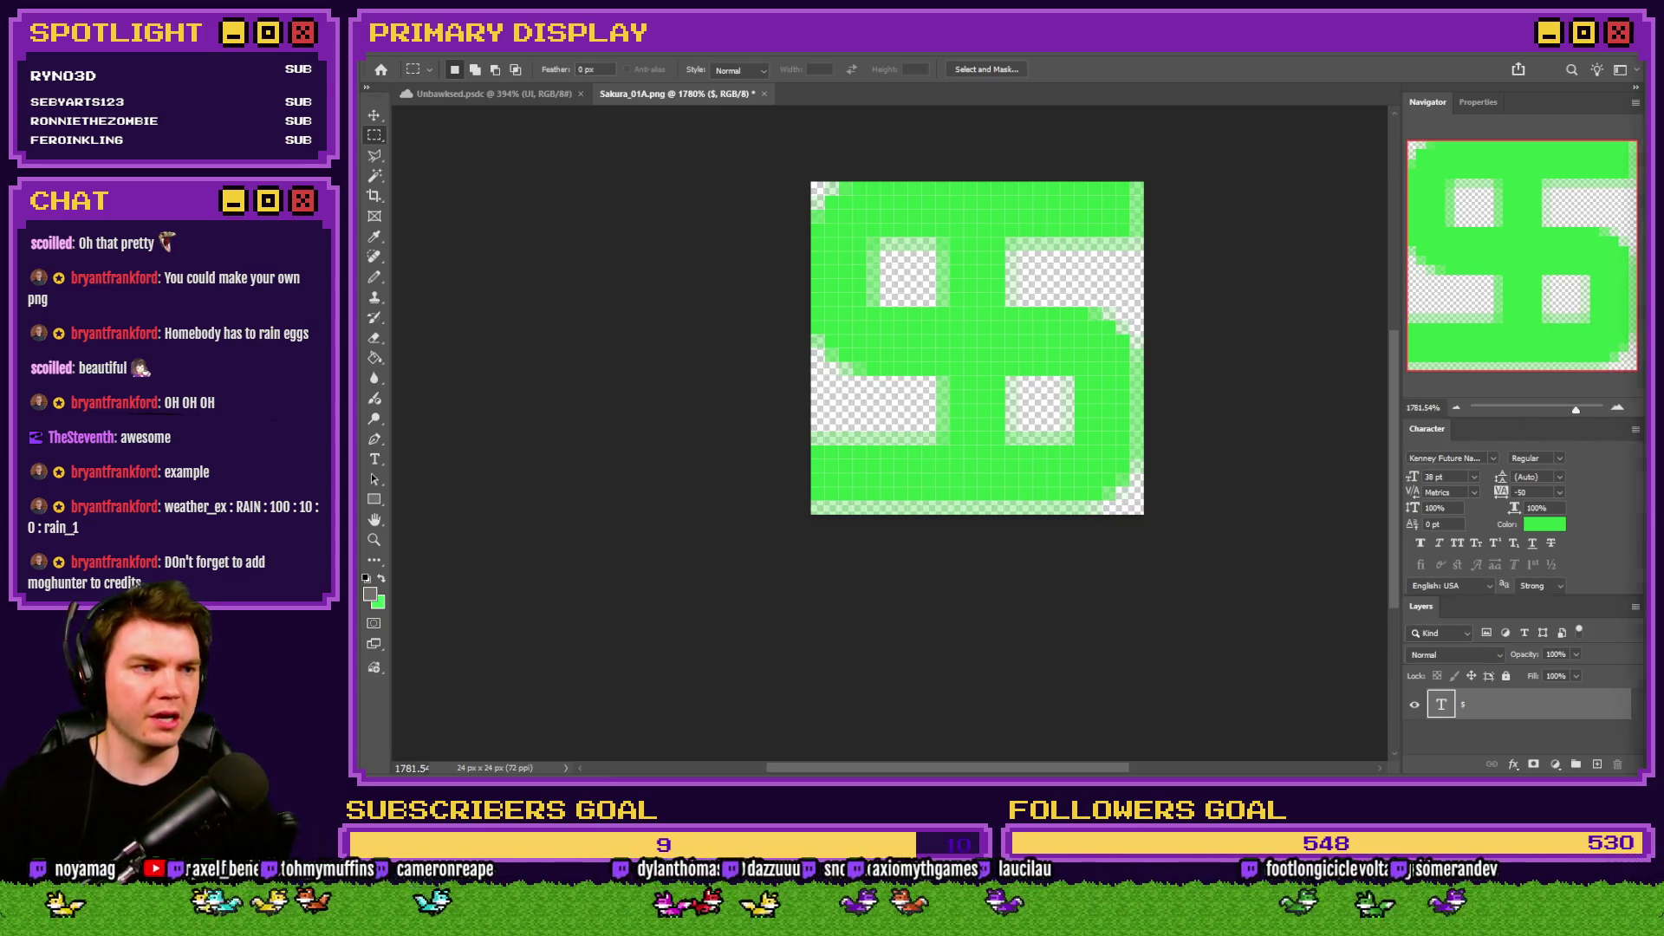
key("alt+Tab")
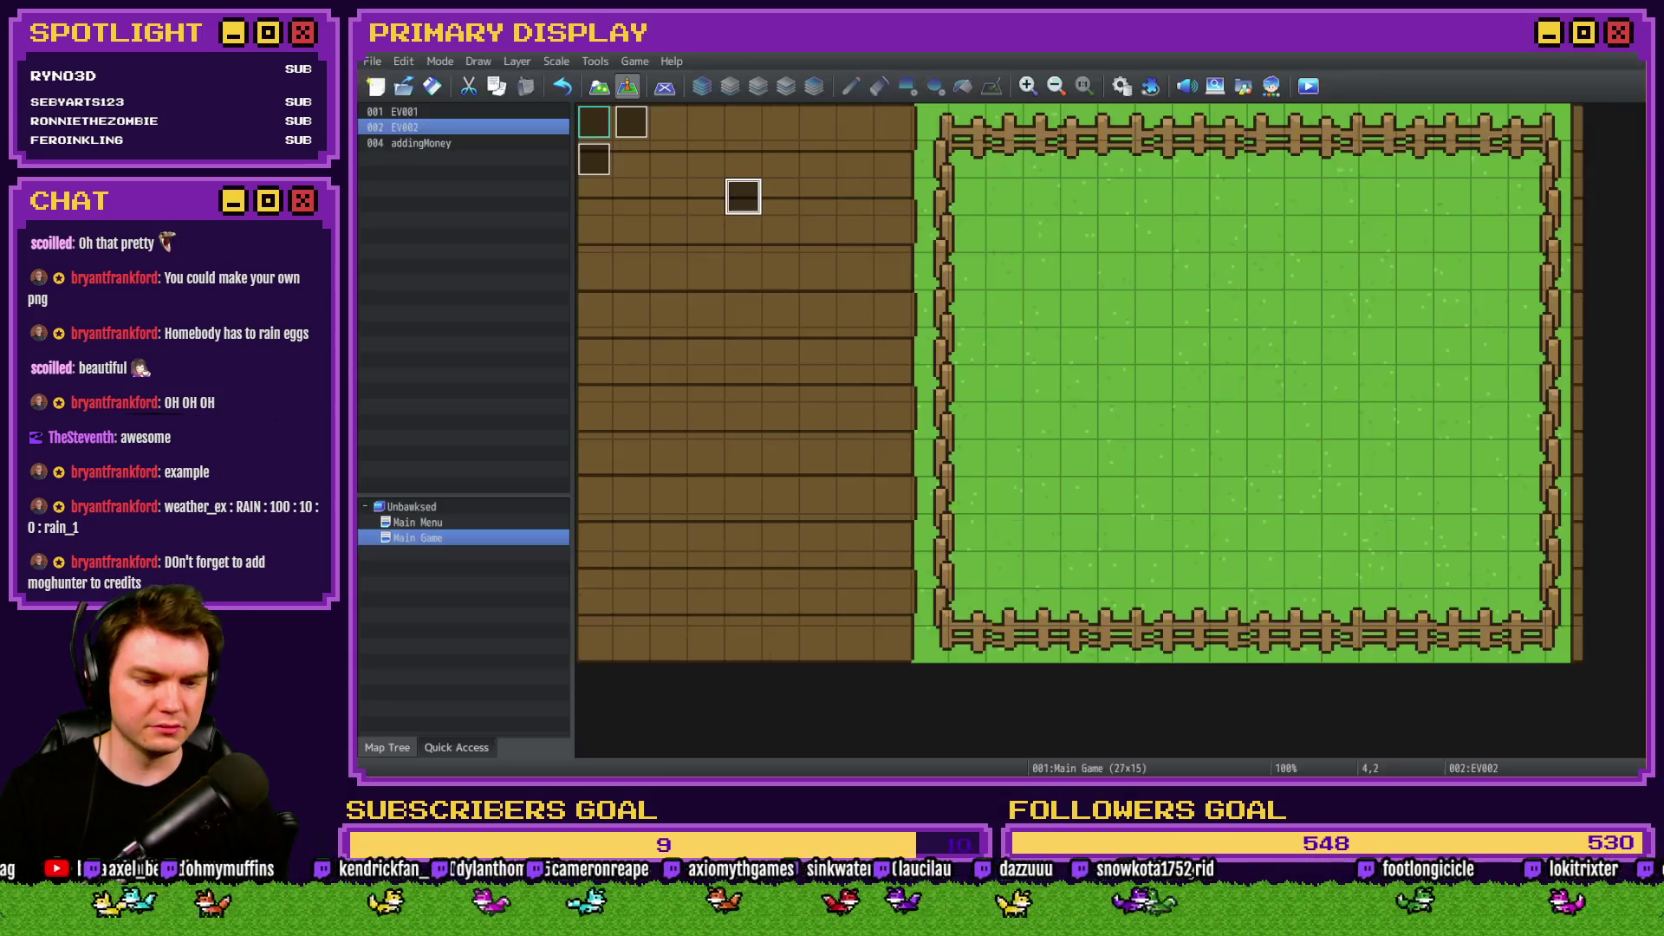
Change EV002's MOG_Weather_EX command File Name to MoneyRain and save the event.
double_click(743, 196)
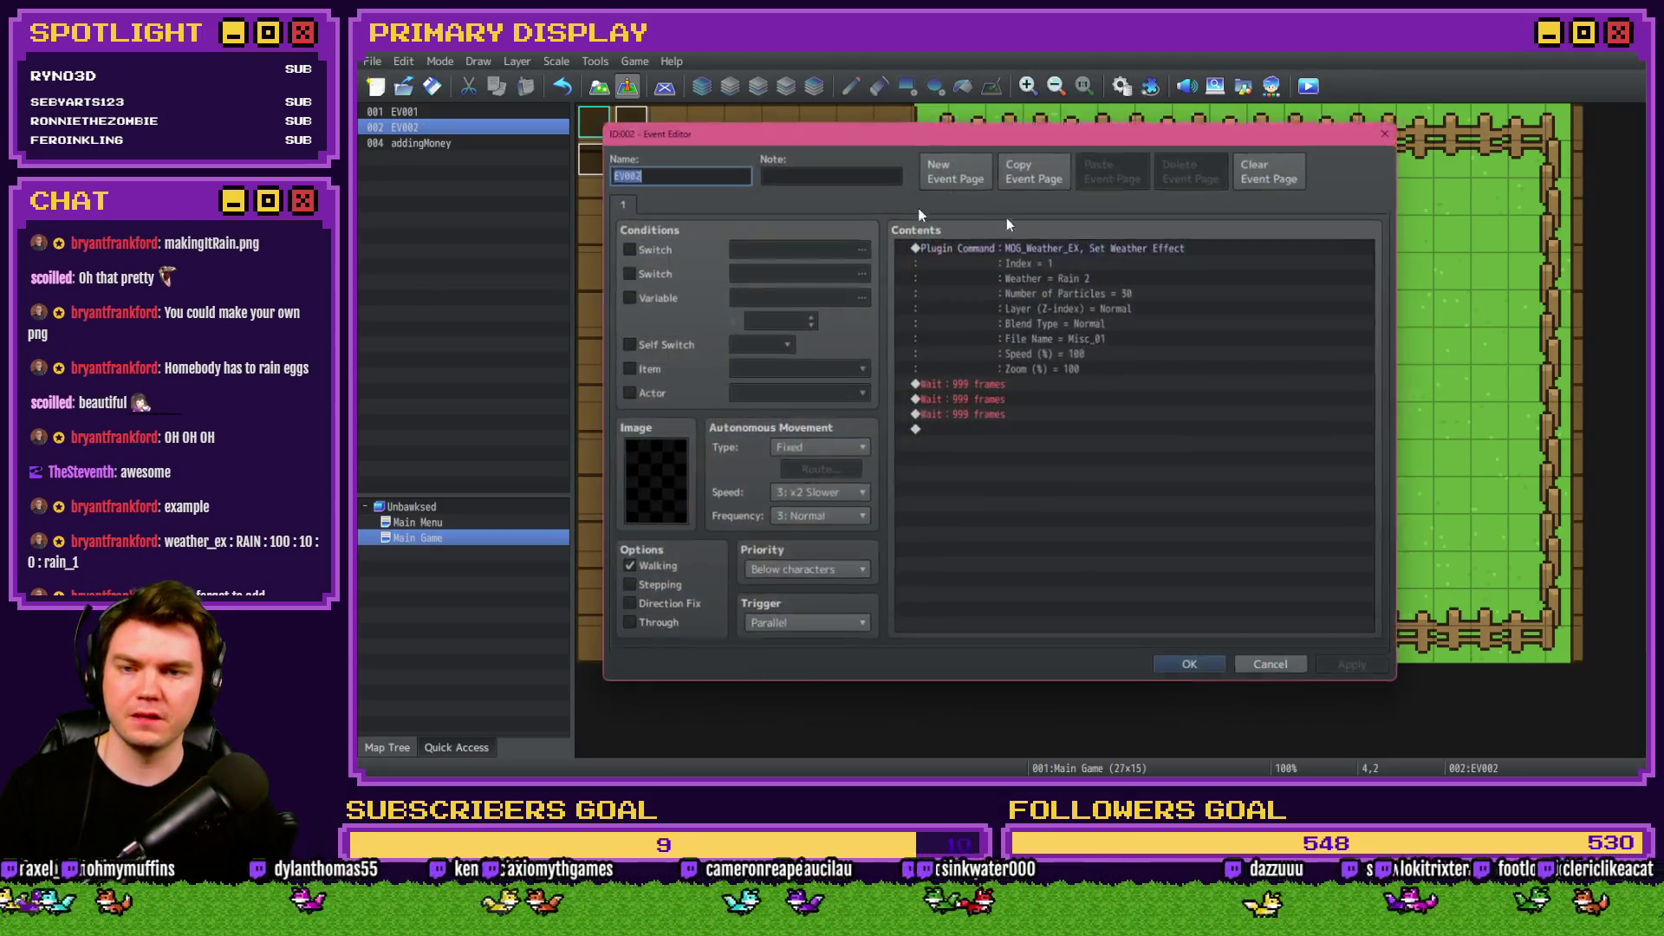
double_click(1115, 249)
double_click(1153, 491)
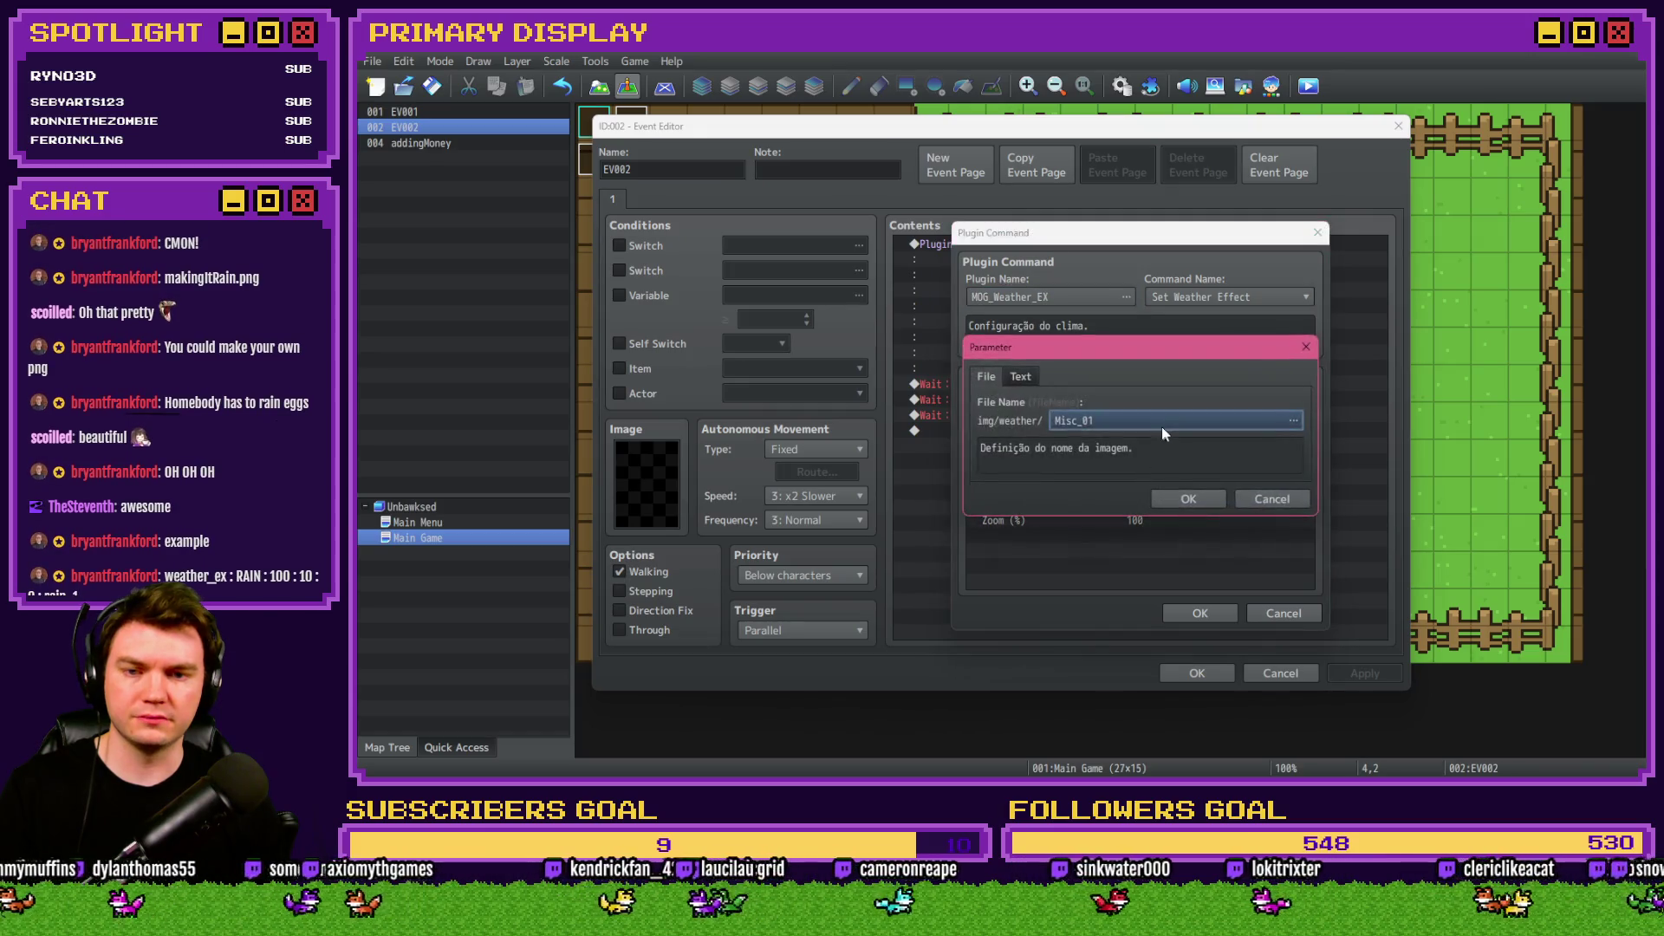
double_click(1162, 426)
key("o")
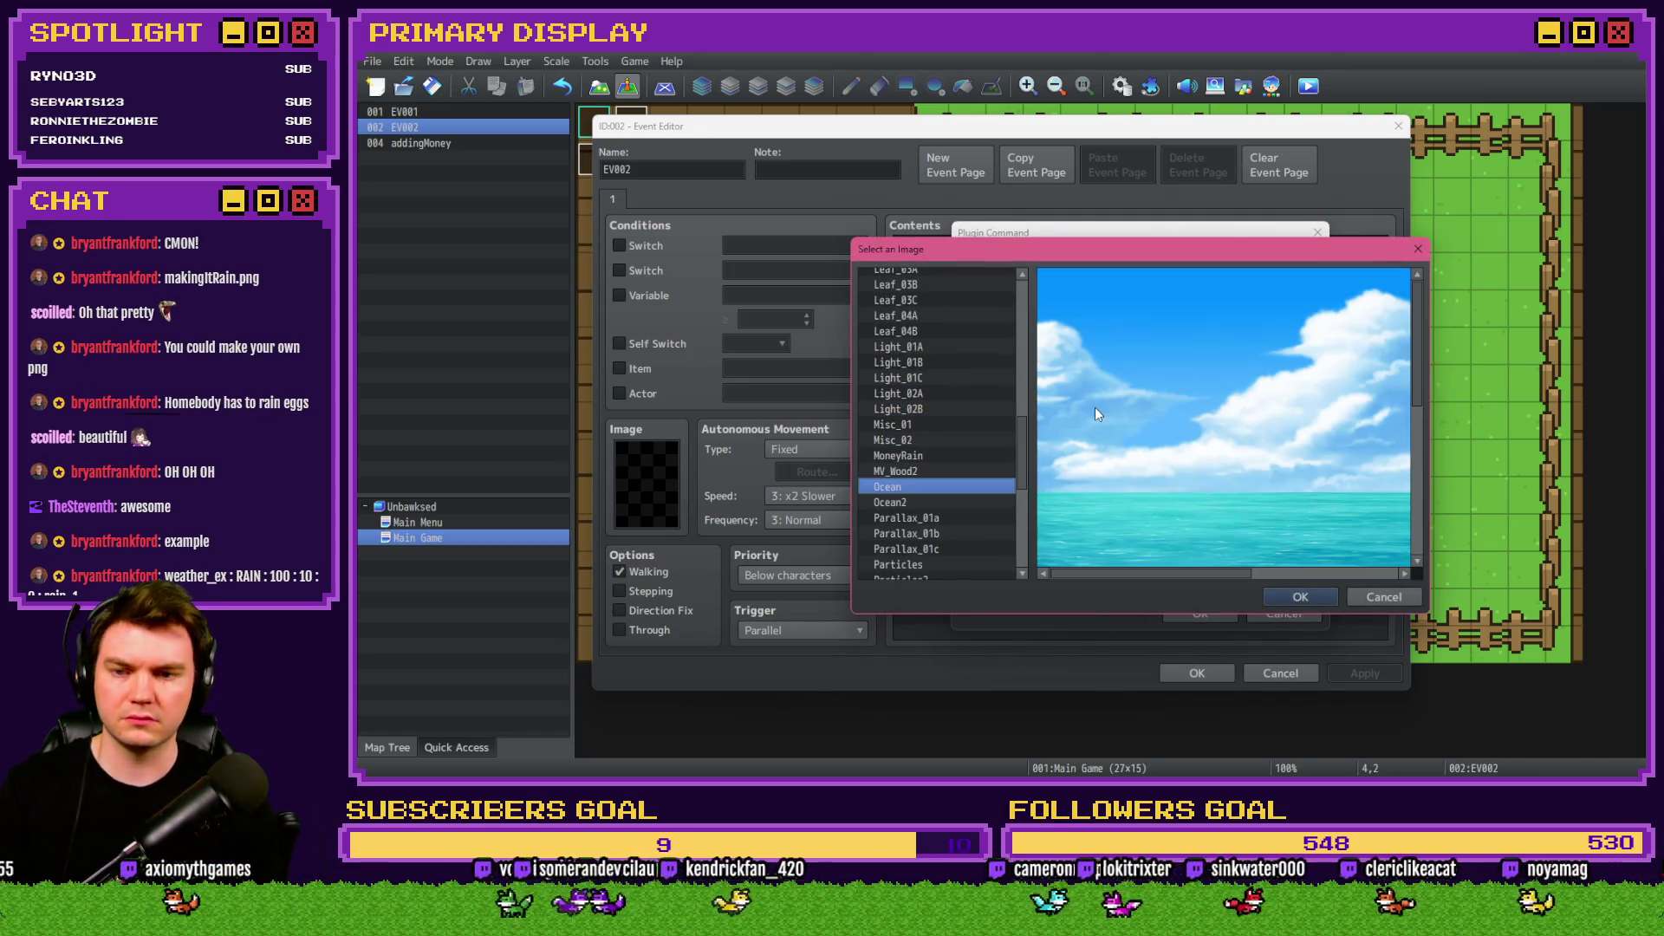
left_click(929, 470)
left_click(929, 456)
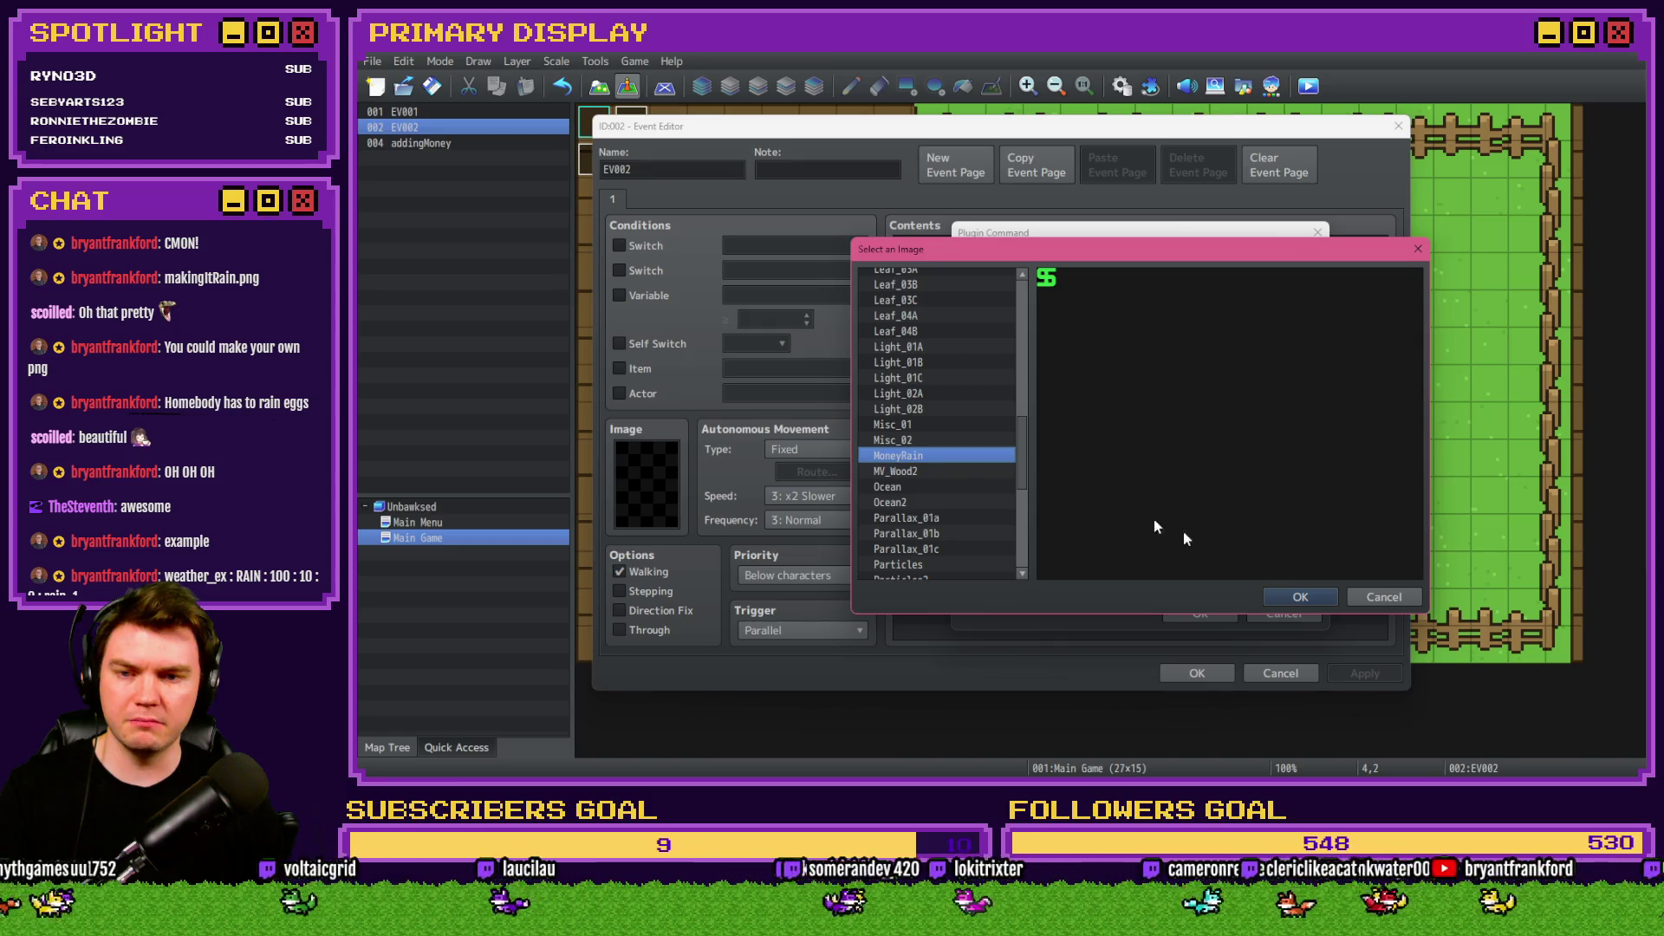
left_click(1299, 598)
left_click(1177, 502)
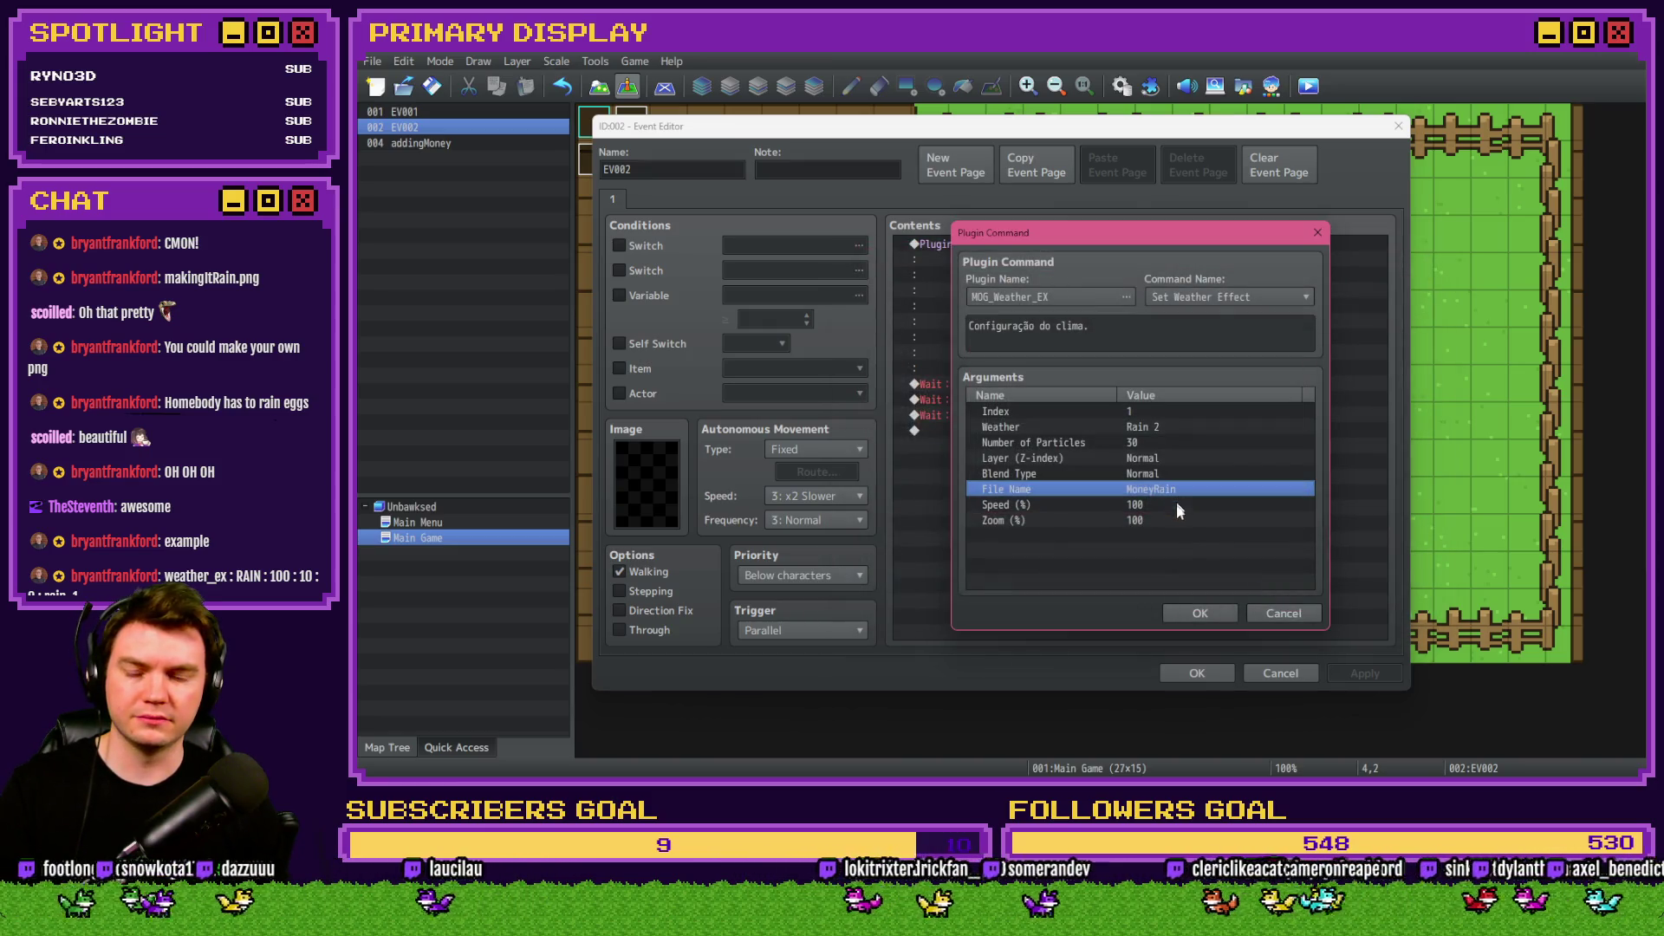
left_click(1198, 614)
left_click(1199, 671)
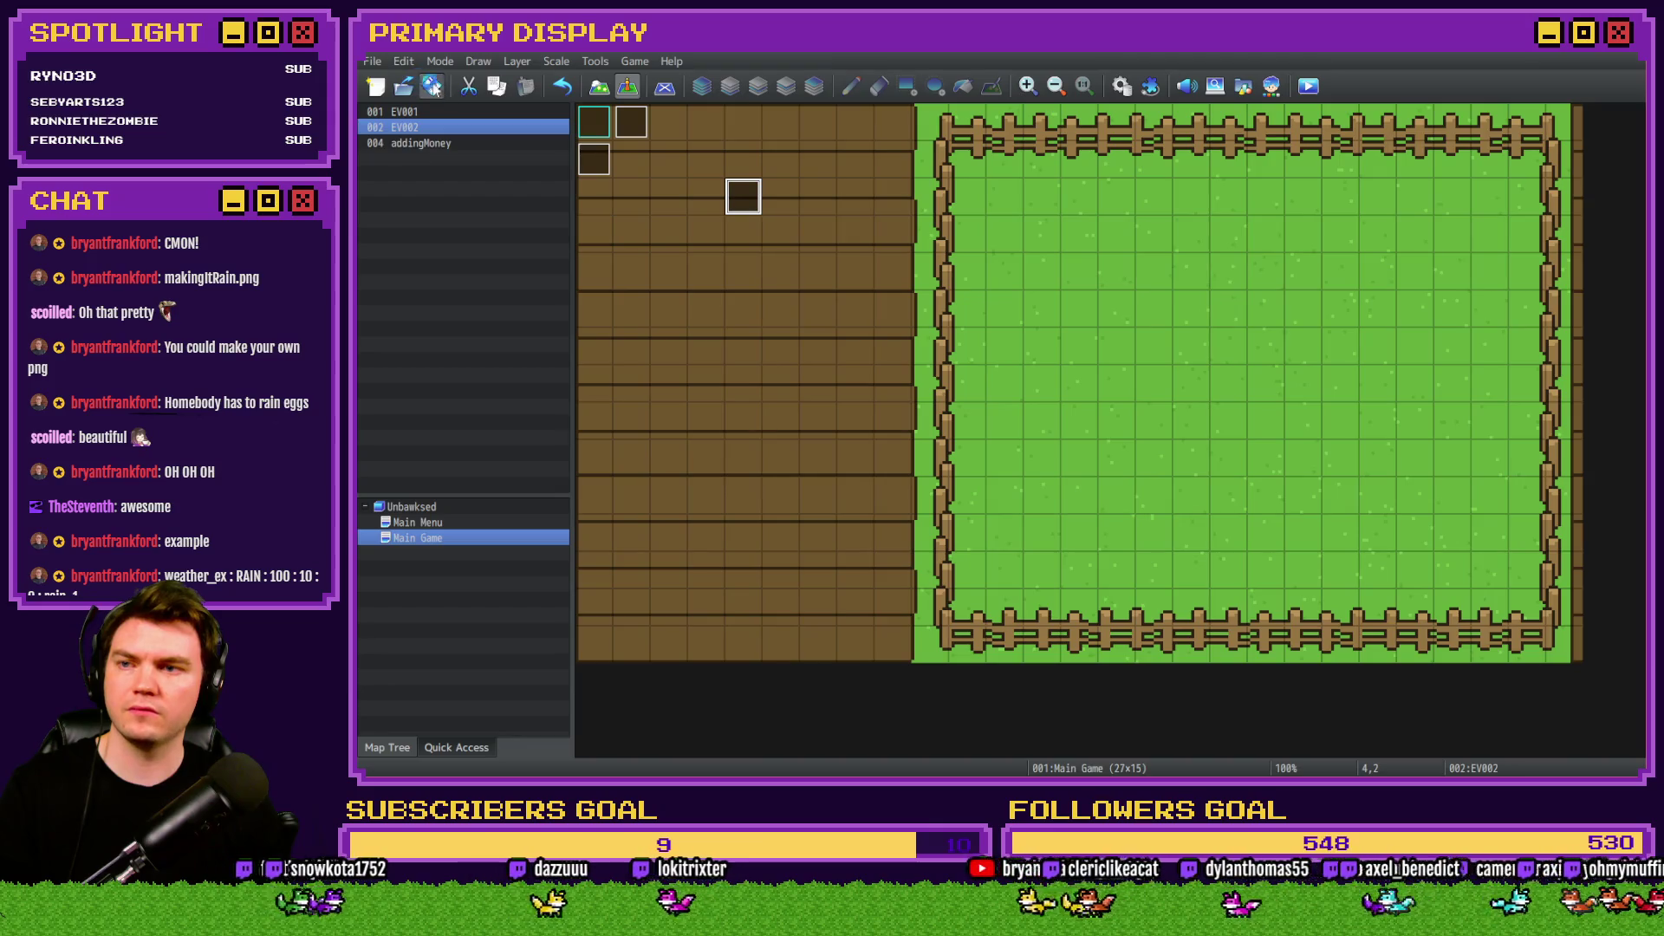
Playtest to watch green dollar signs rain over the fenced field.
key("ctrl+r")
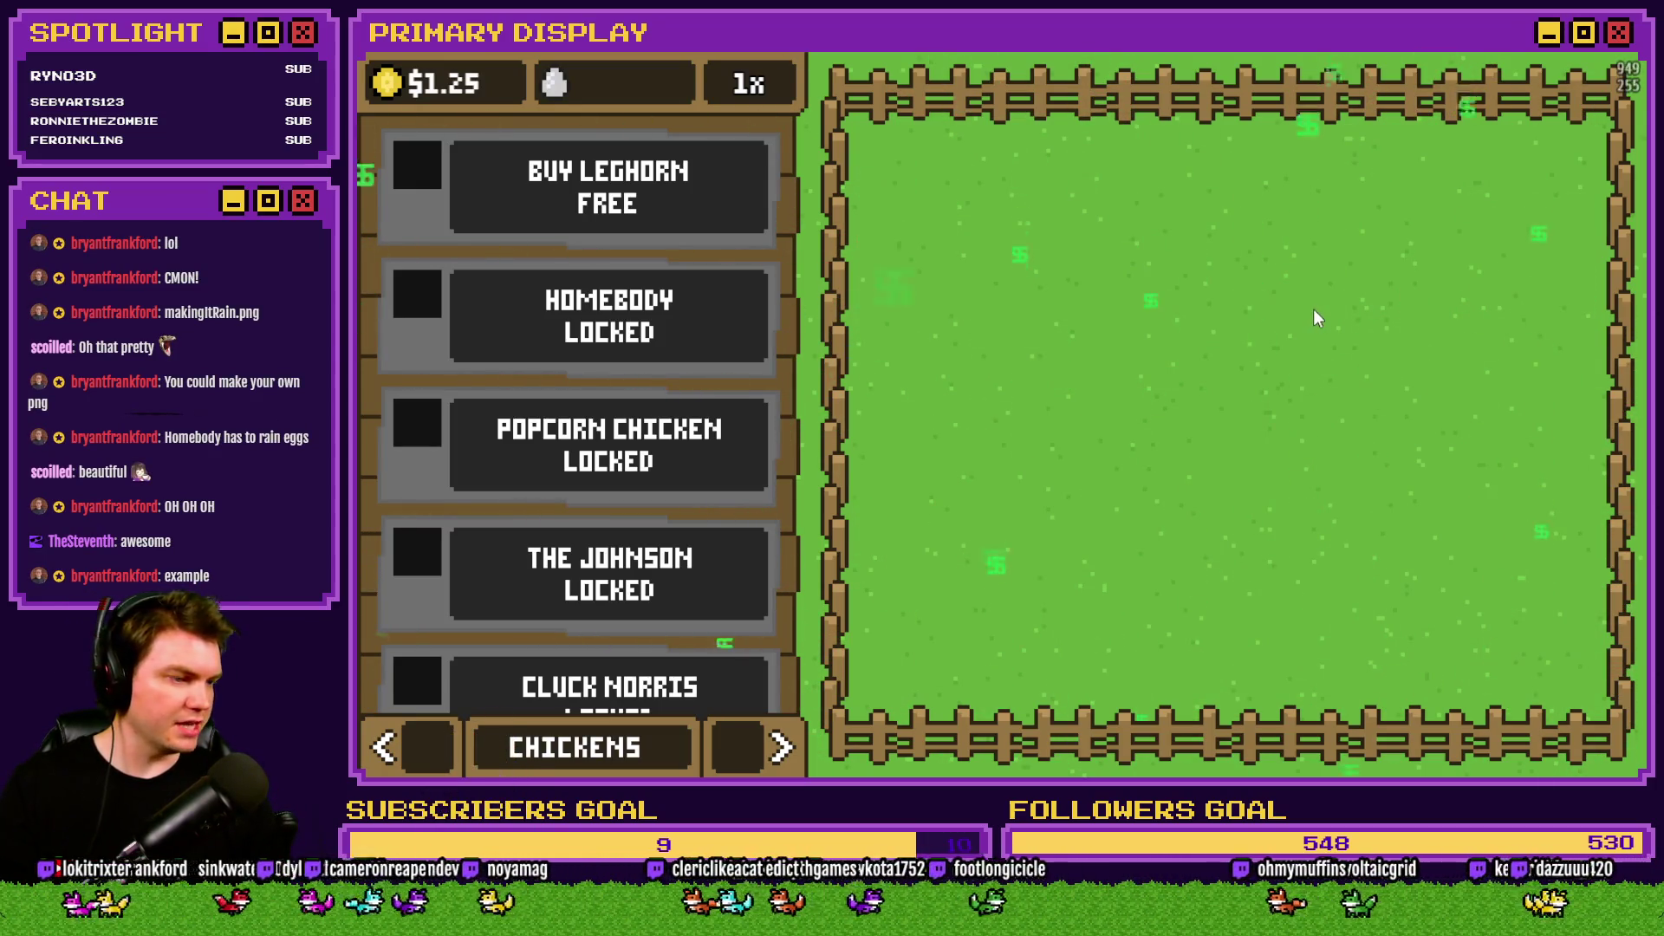
key("alt+F4")
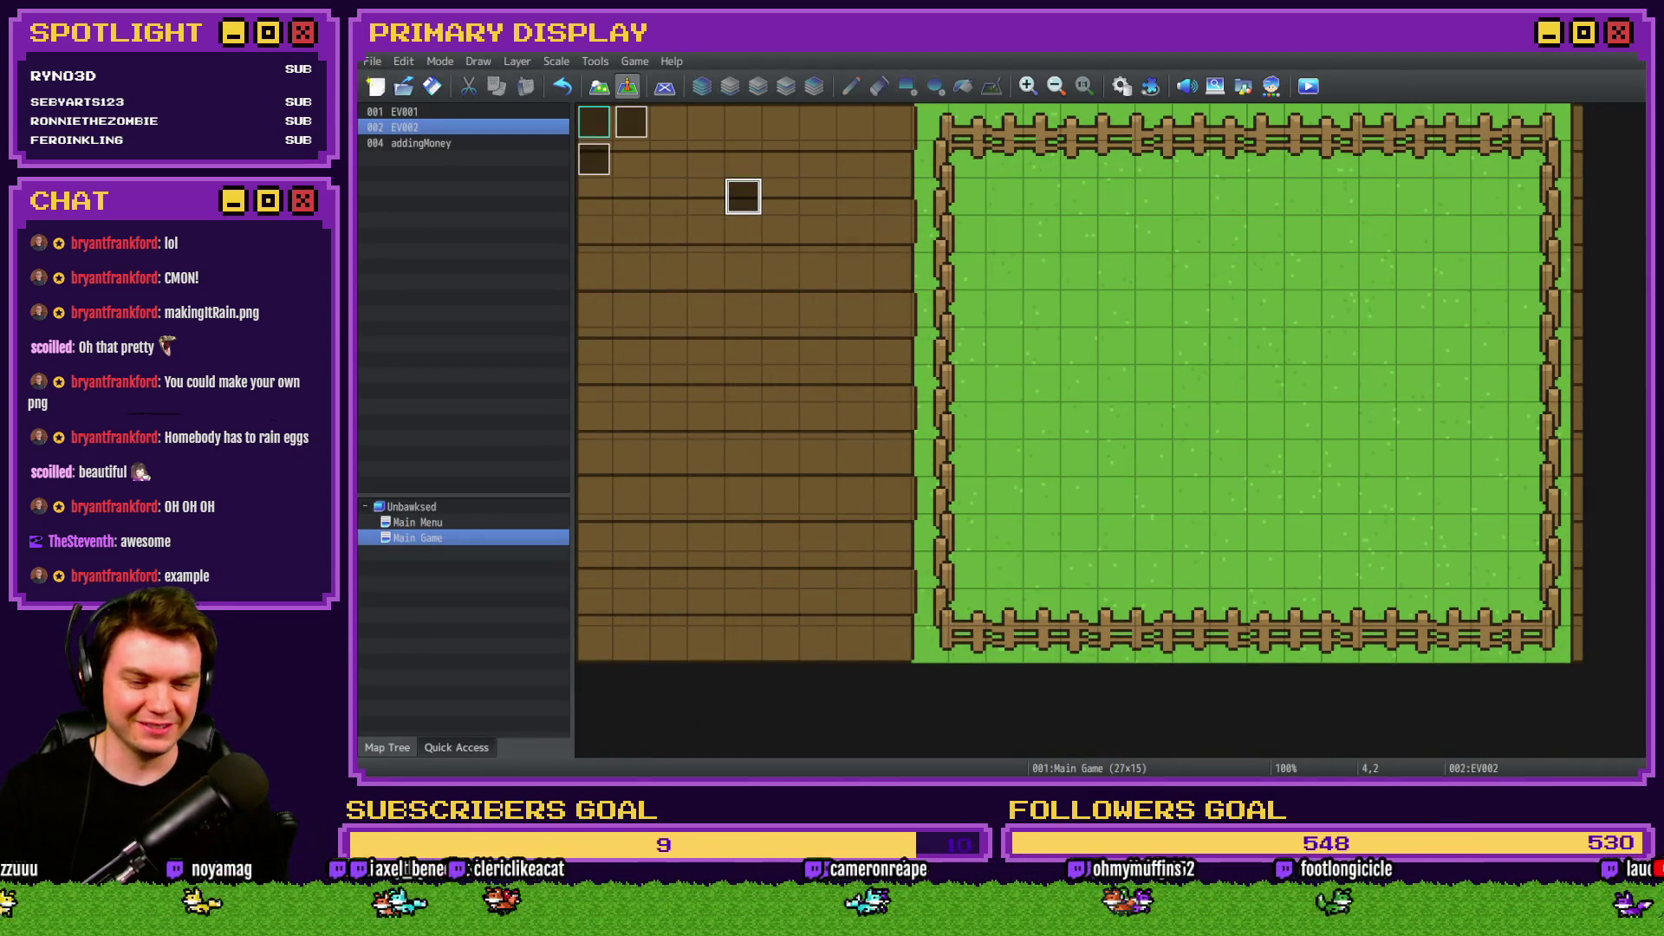
key("alt+Tab")
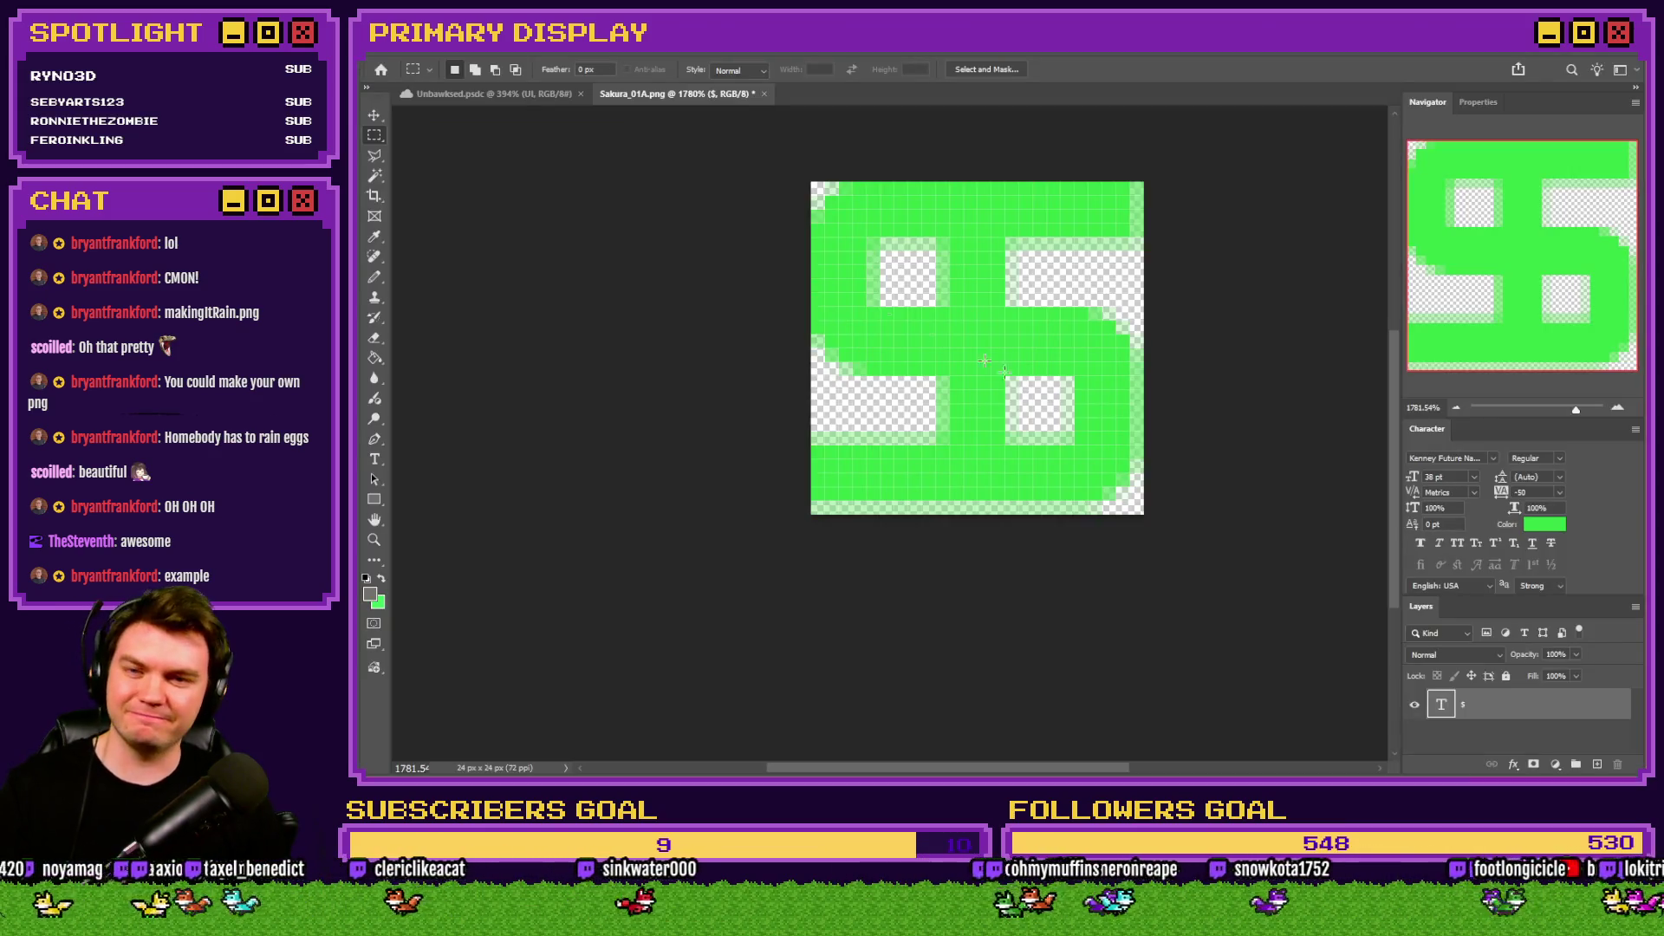
Set the dollar sign's tracking to 0 and narrow it to 80% horizontal scale.
left_click(451, 54)
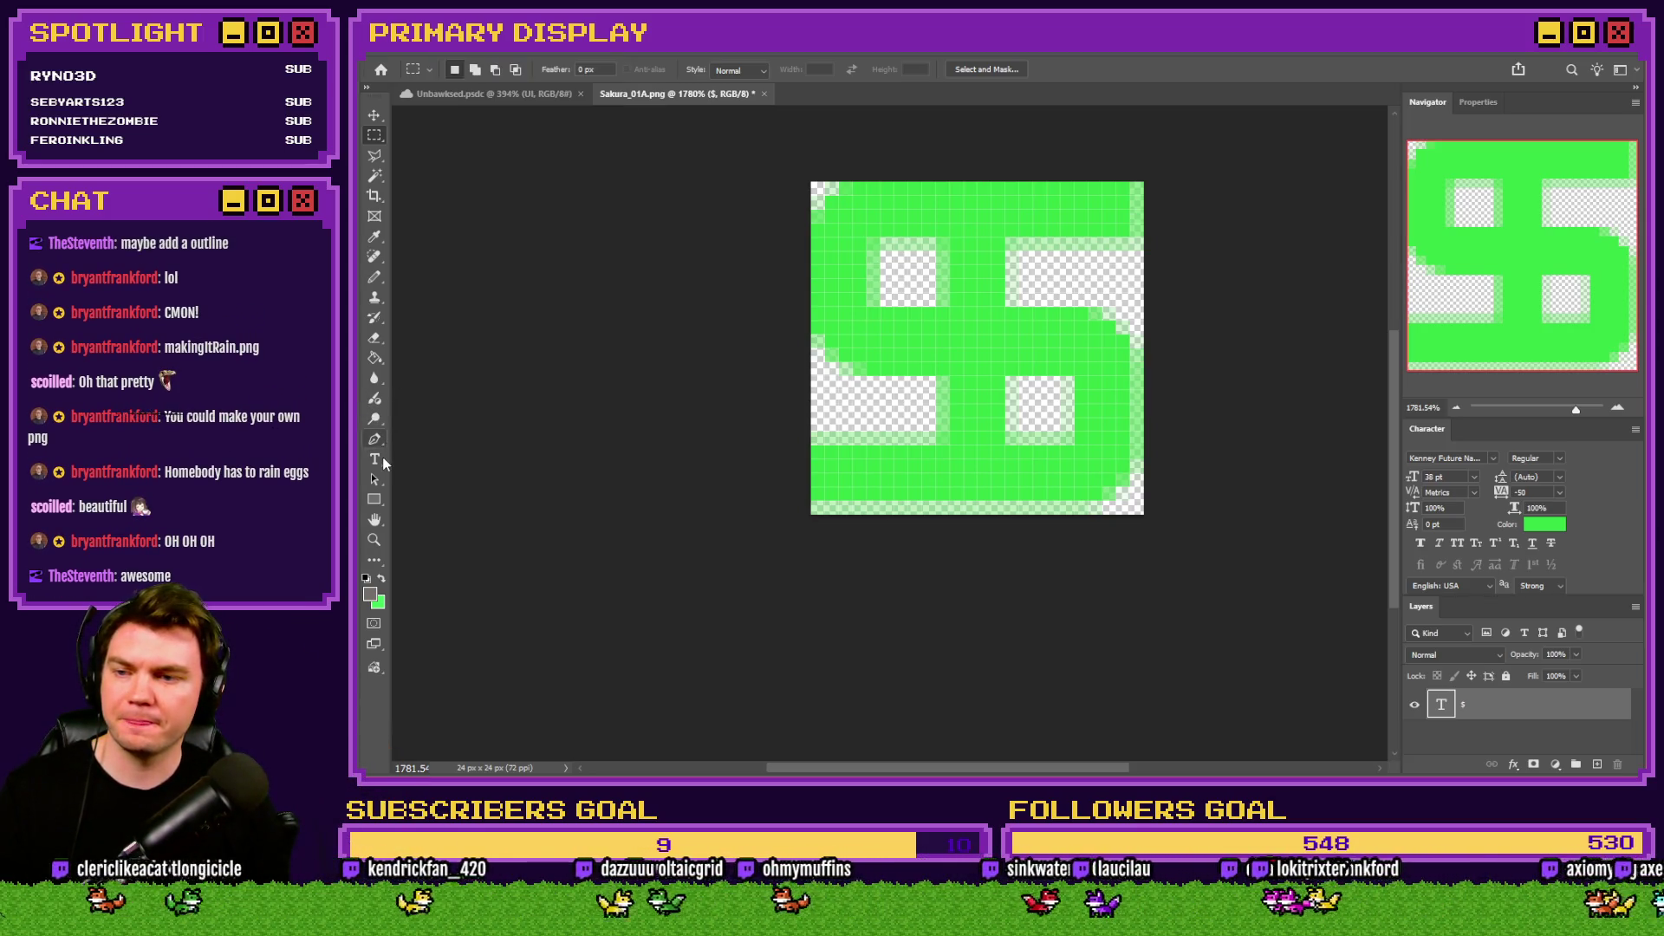
left_click(375, 458)
left_click(928, 268)
key("ctrl+a")
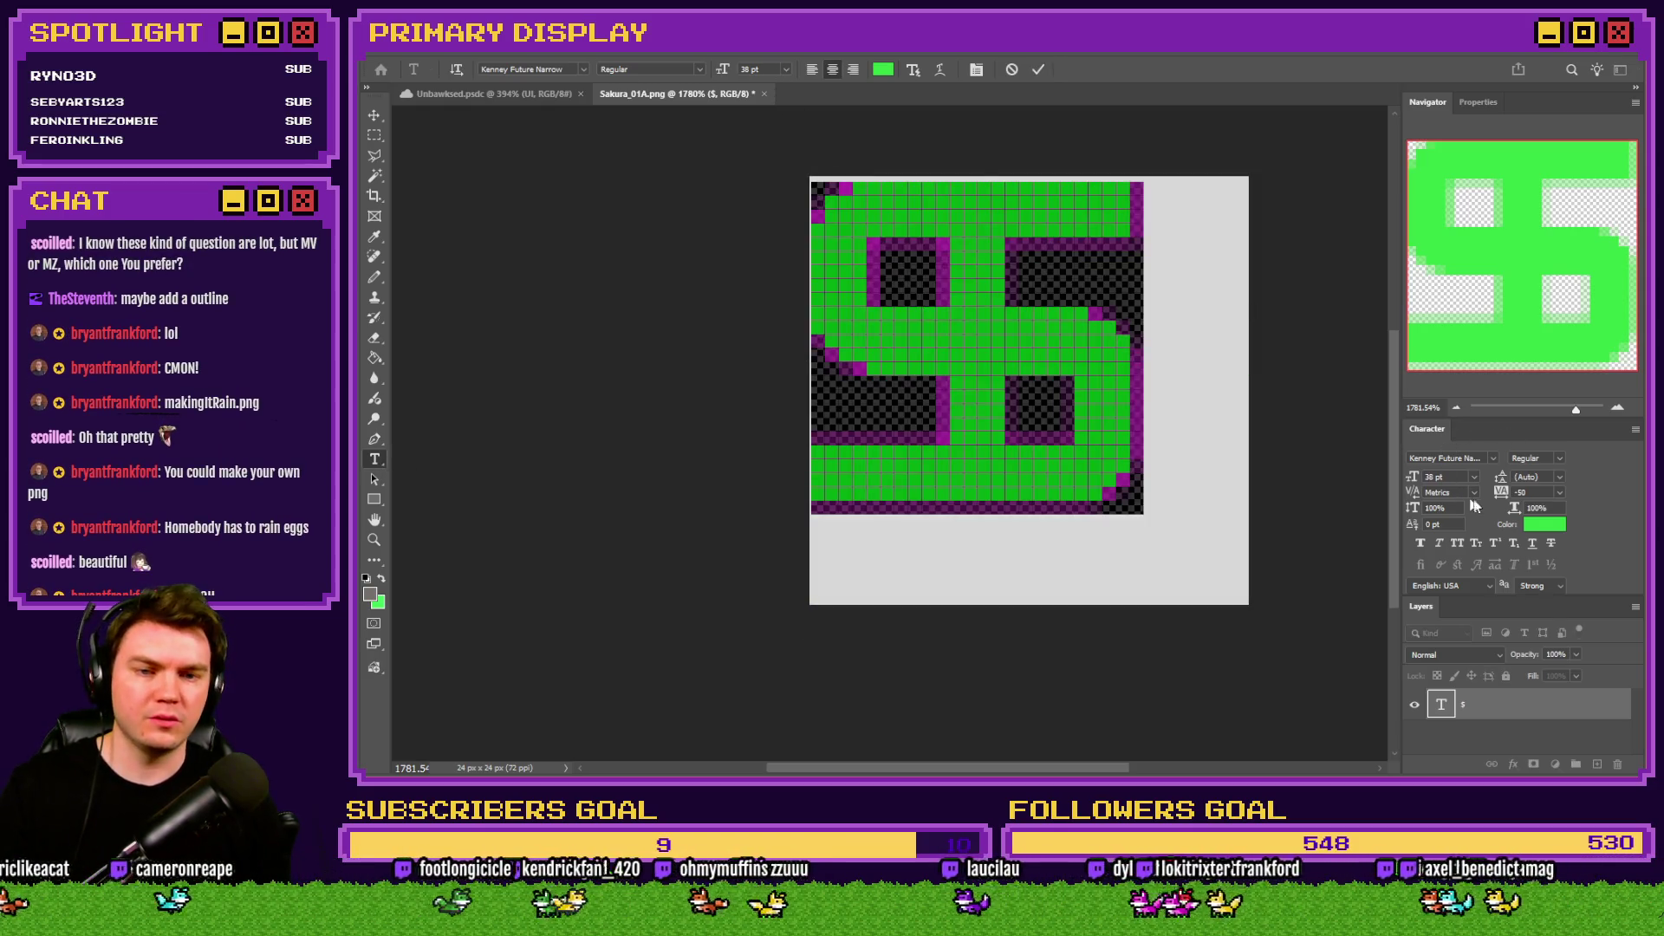
left_click(1559, 493)
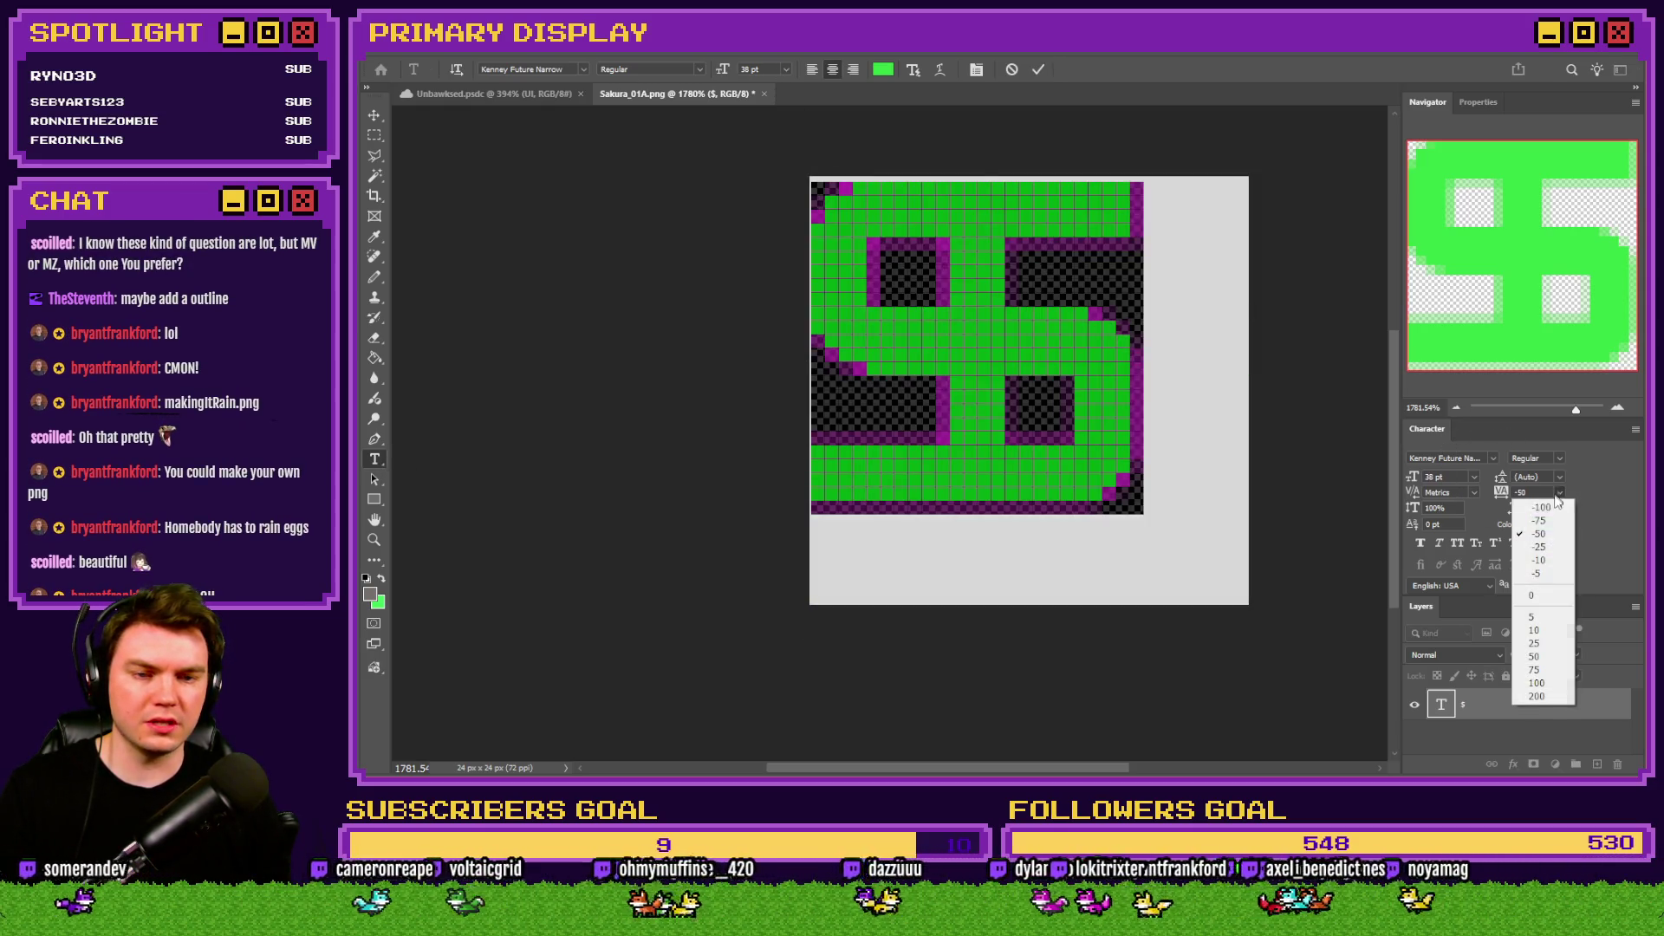
left_click(1536, 595)
scroll(1557, 508, "down", 19)
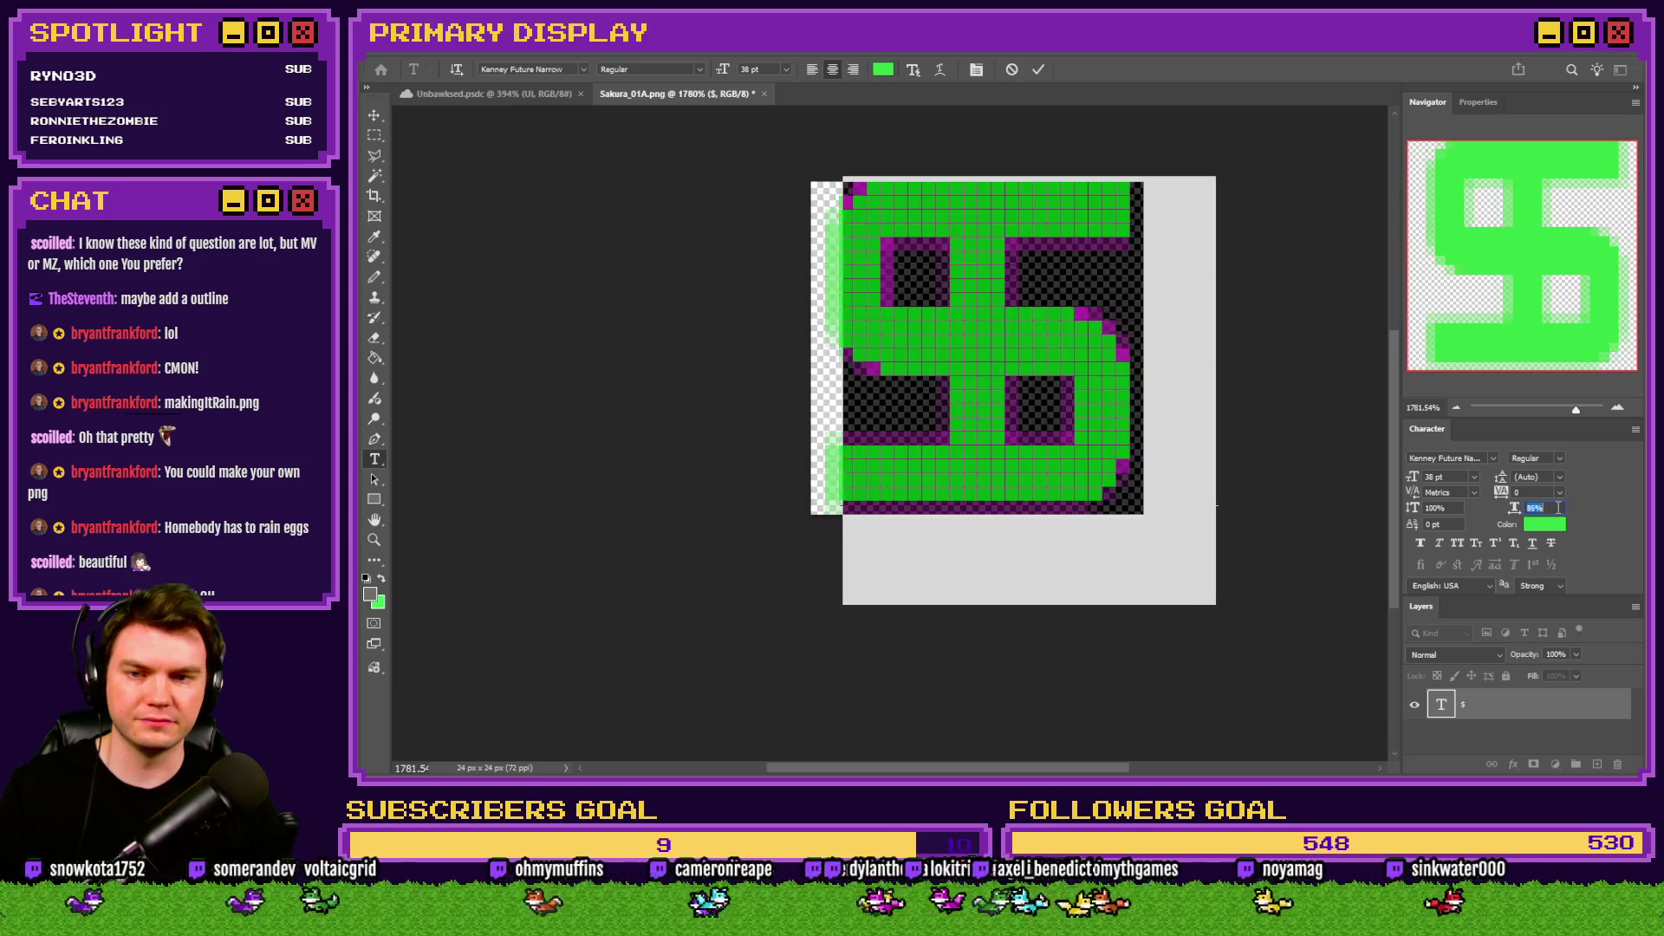
scroll(1558, 508, "down", 1)
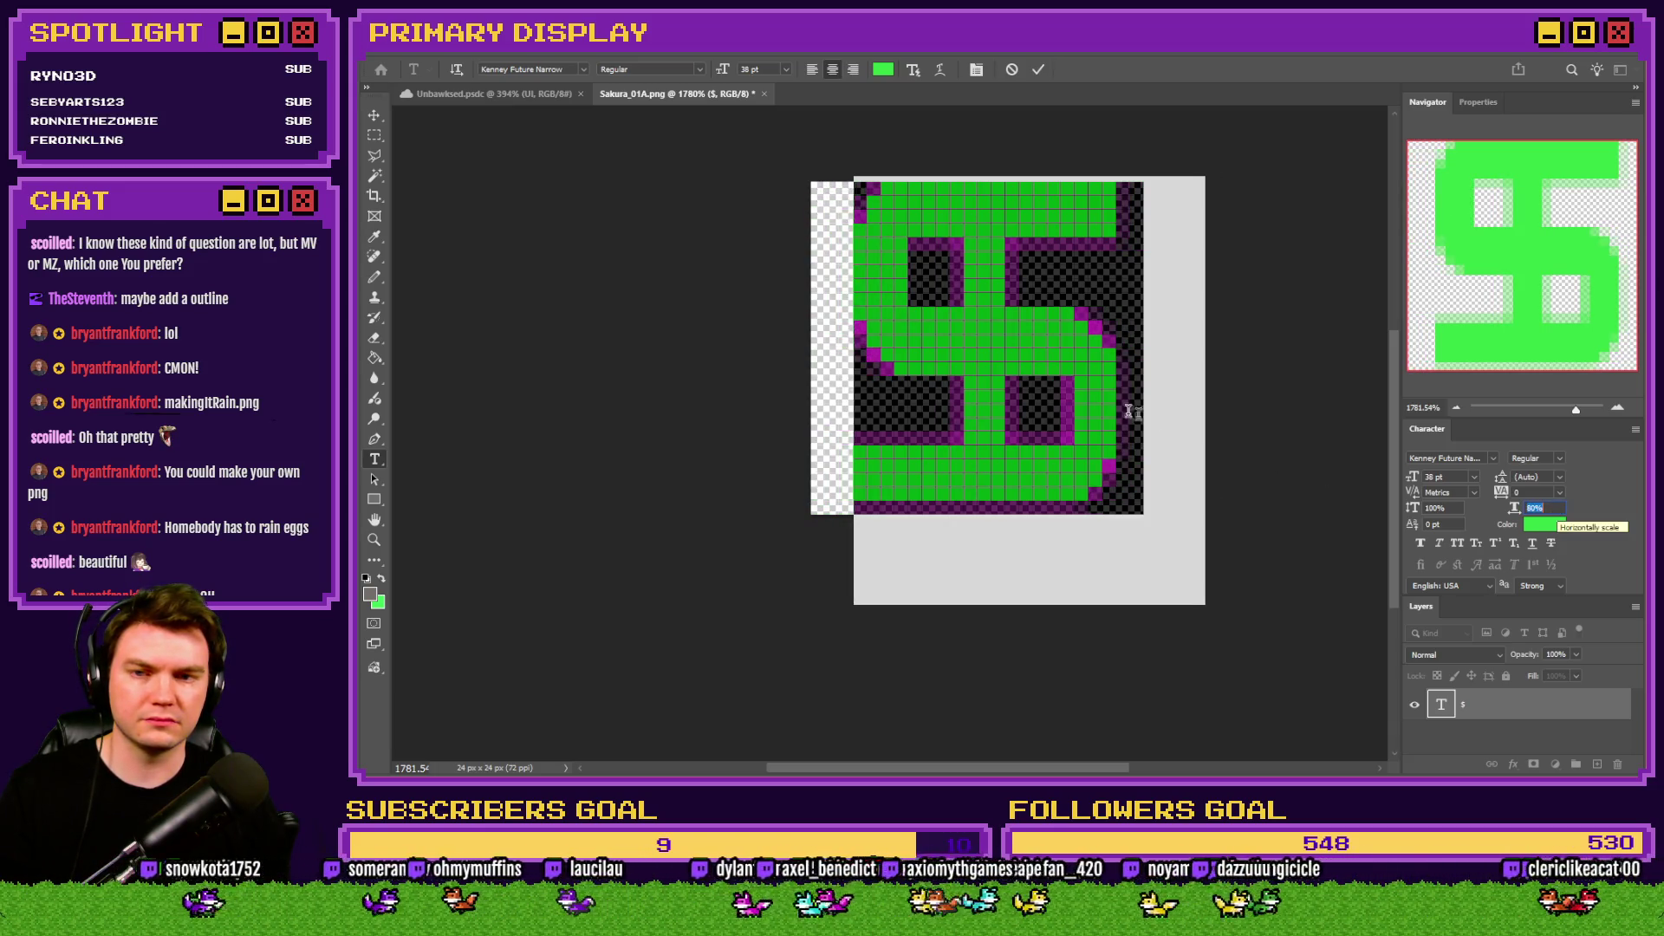
left_click(452, 41)
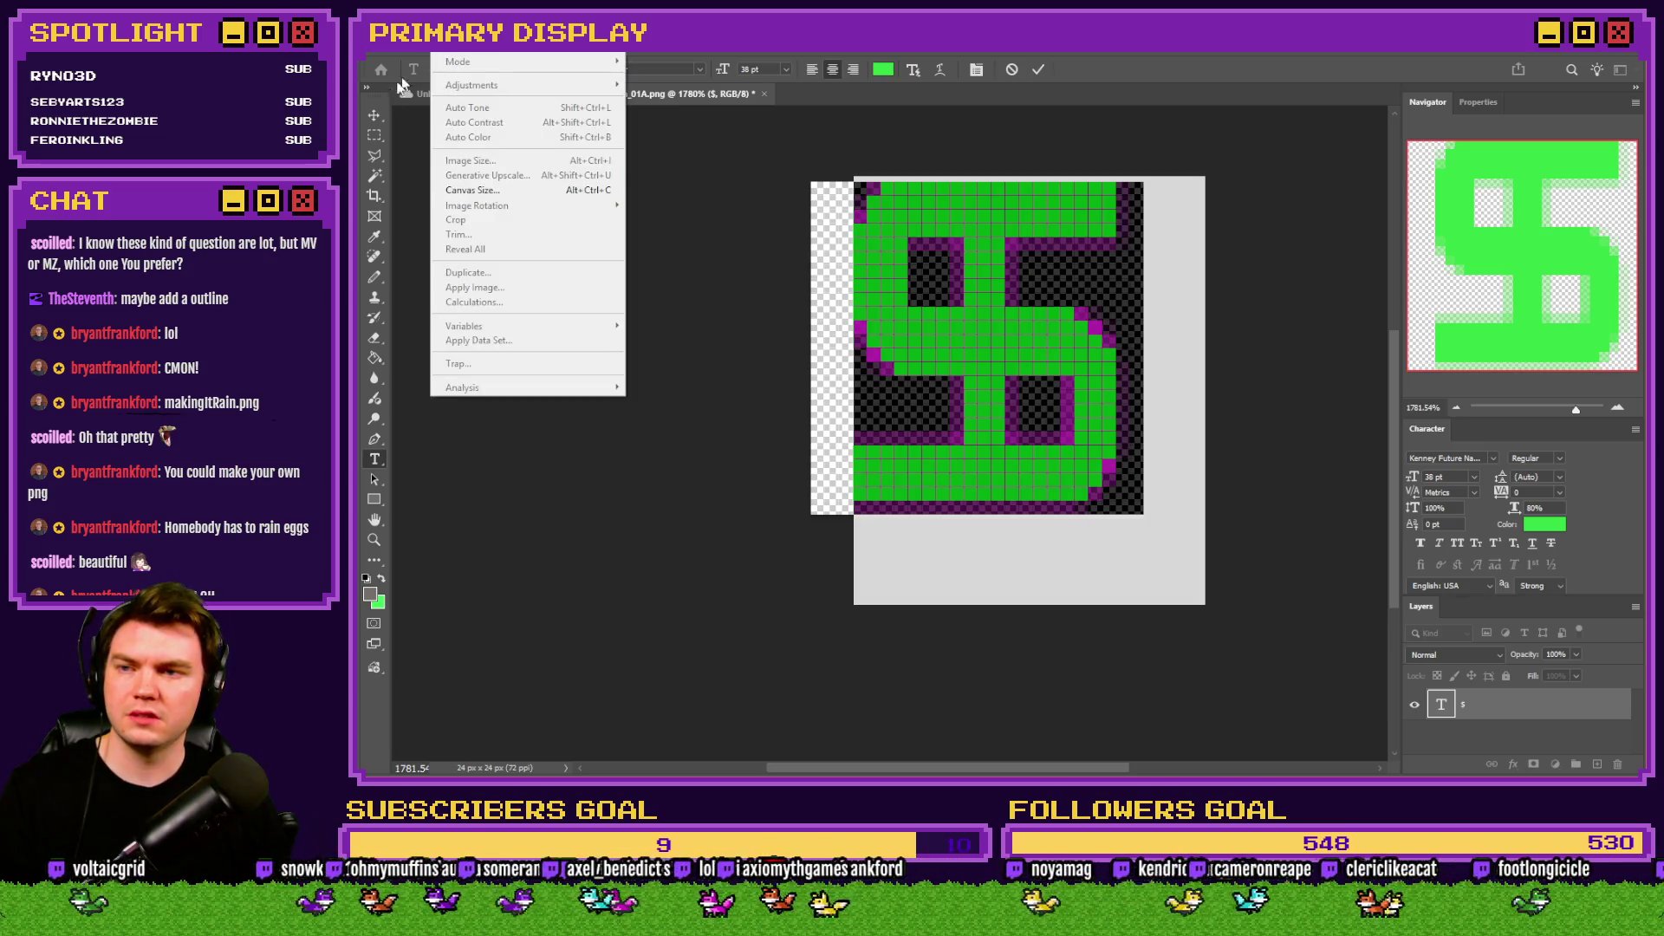
left_click(375, 135)
Widen the canvas to 28 pixels with Canvas Size.
left_click(453, 41)
left_click(487, 191)
left_click(1000, 423)
key("Up")
left_click(1007, 445)
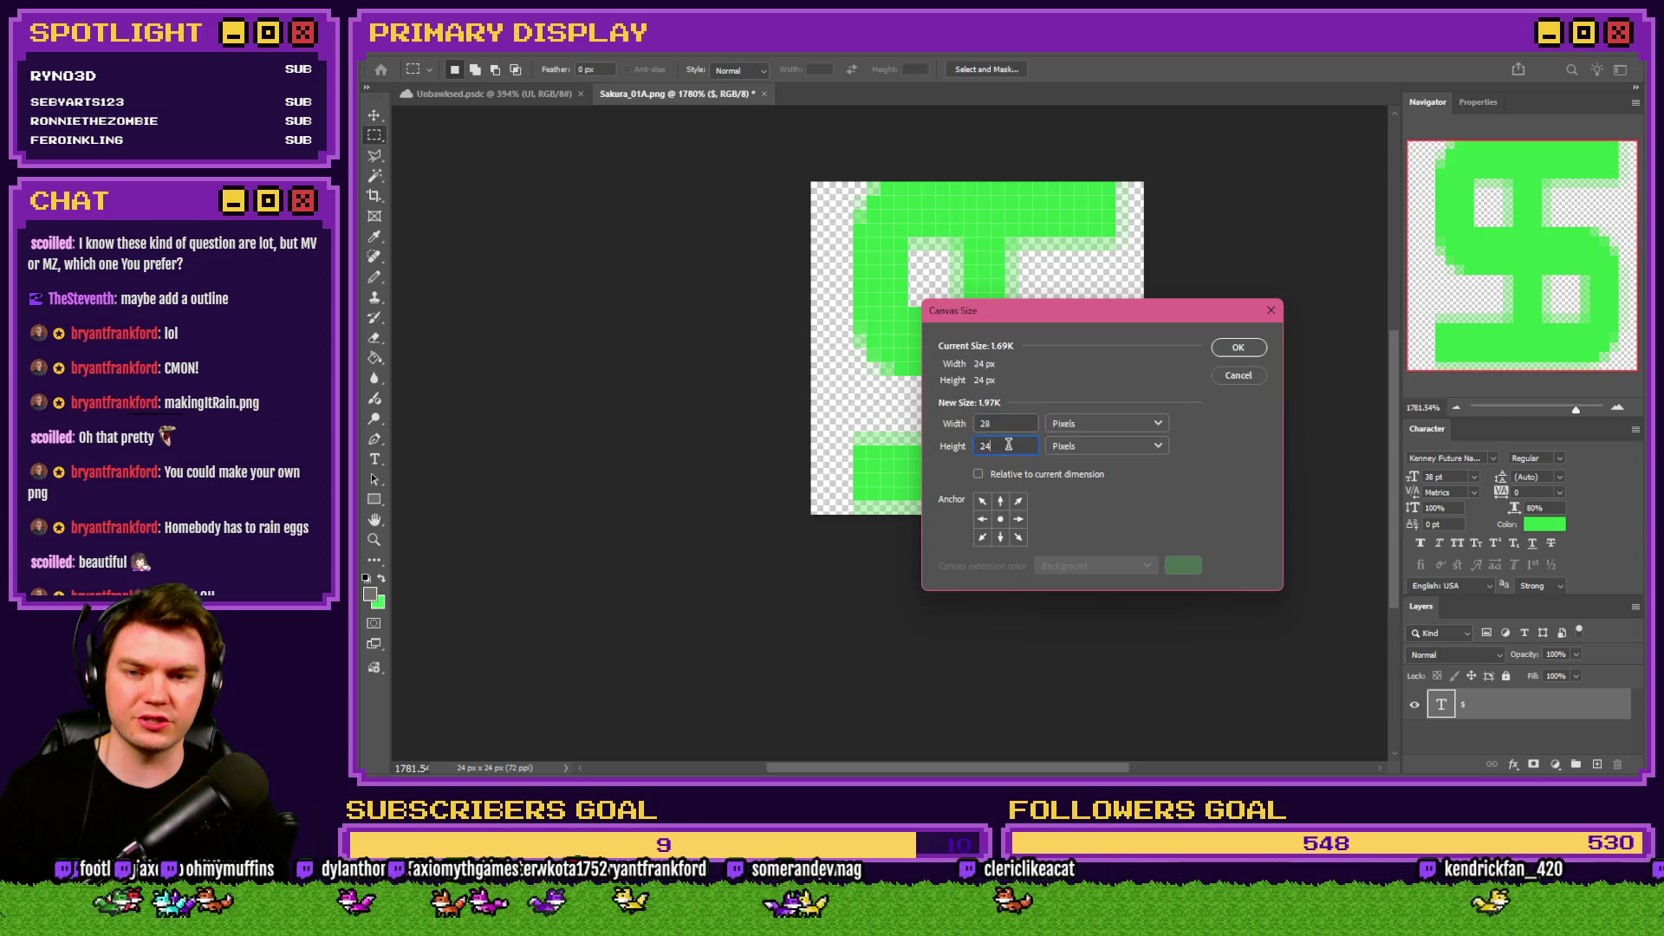
left_click(1239, 347)
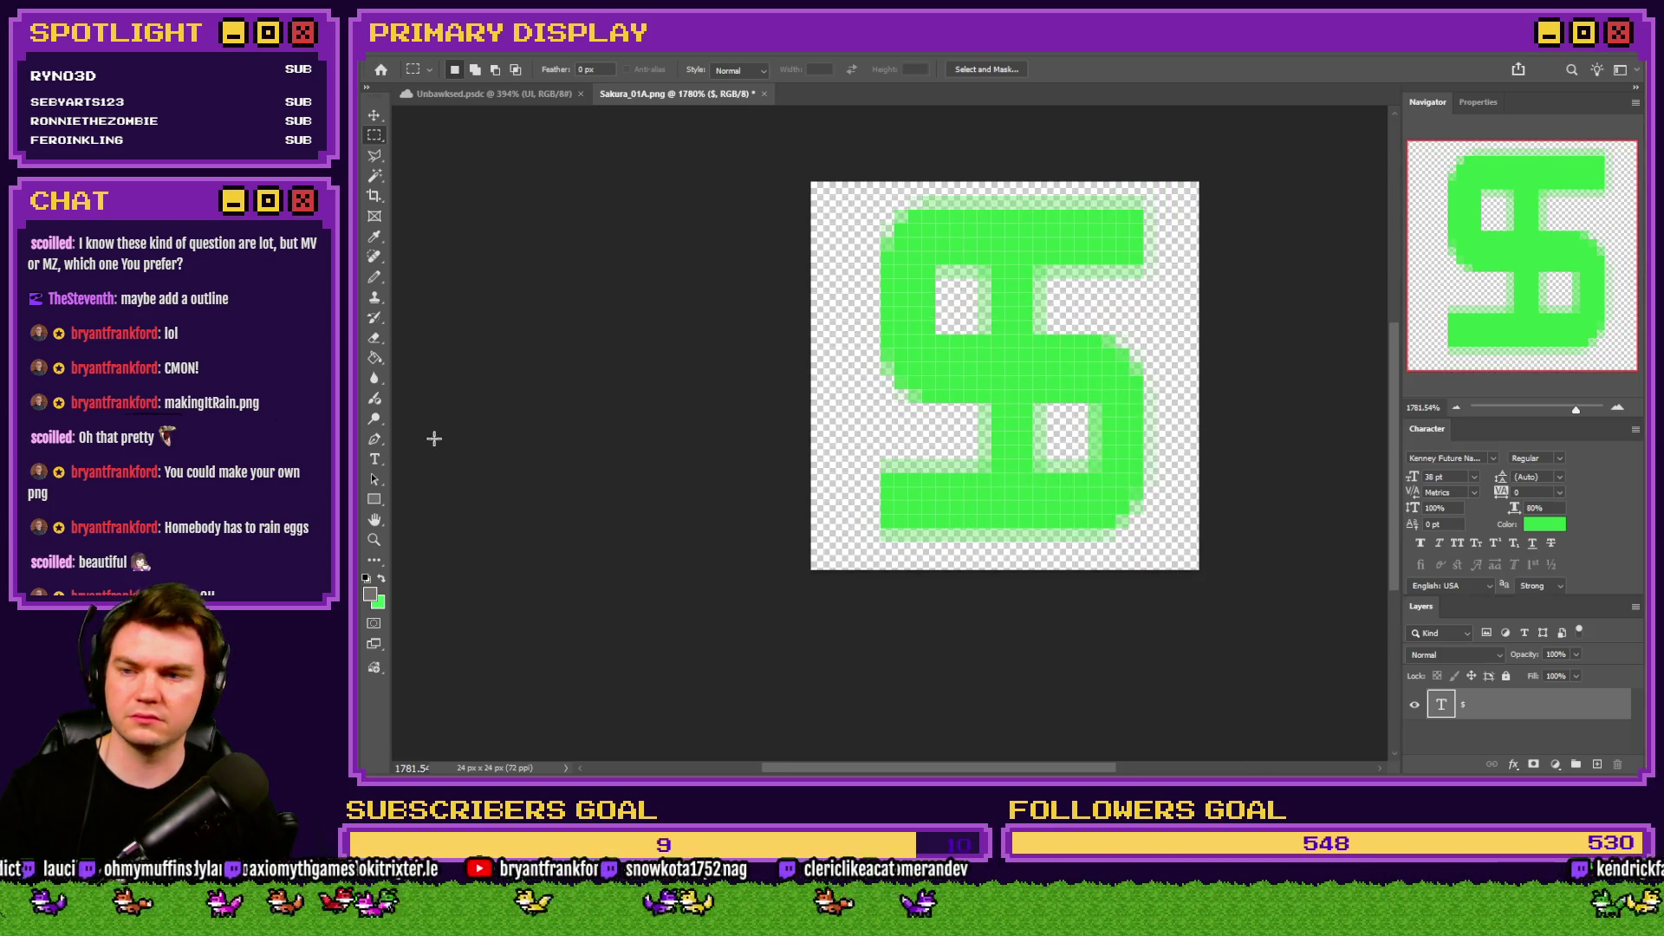
Resize the dollar sign to 40 pt and nudge it back into the centre.
left_click(375, 459)
left_click(948, 278)
key("ctrl+a")
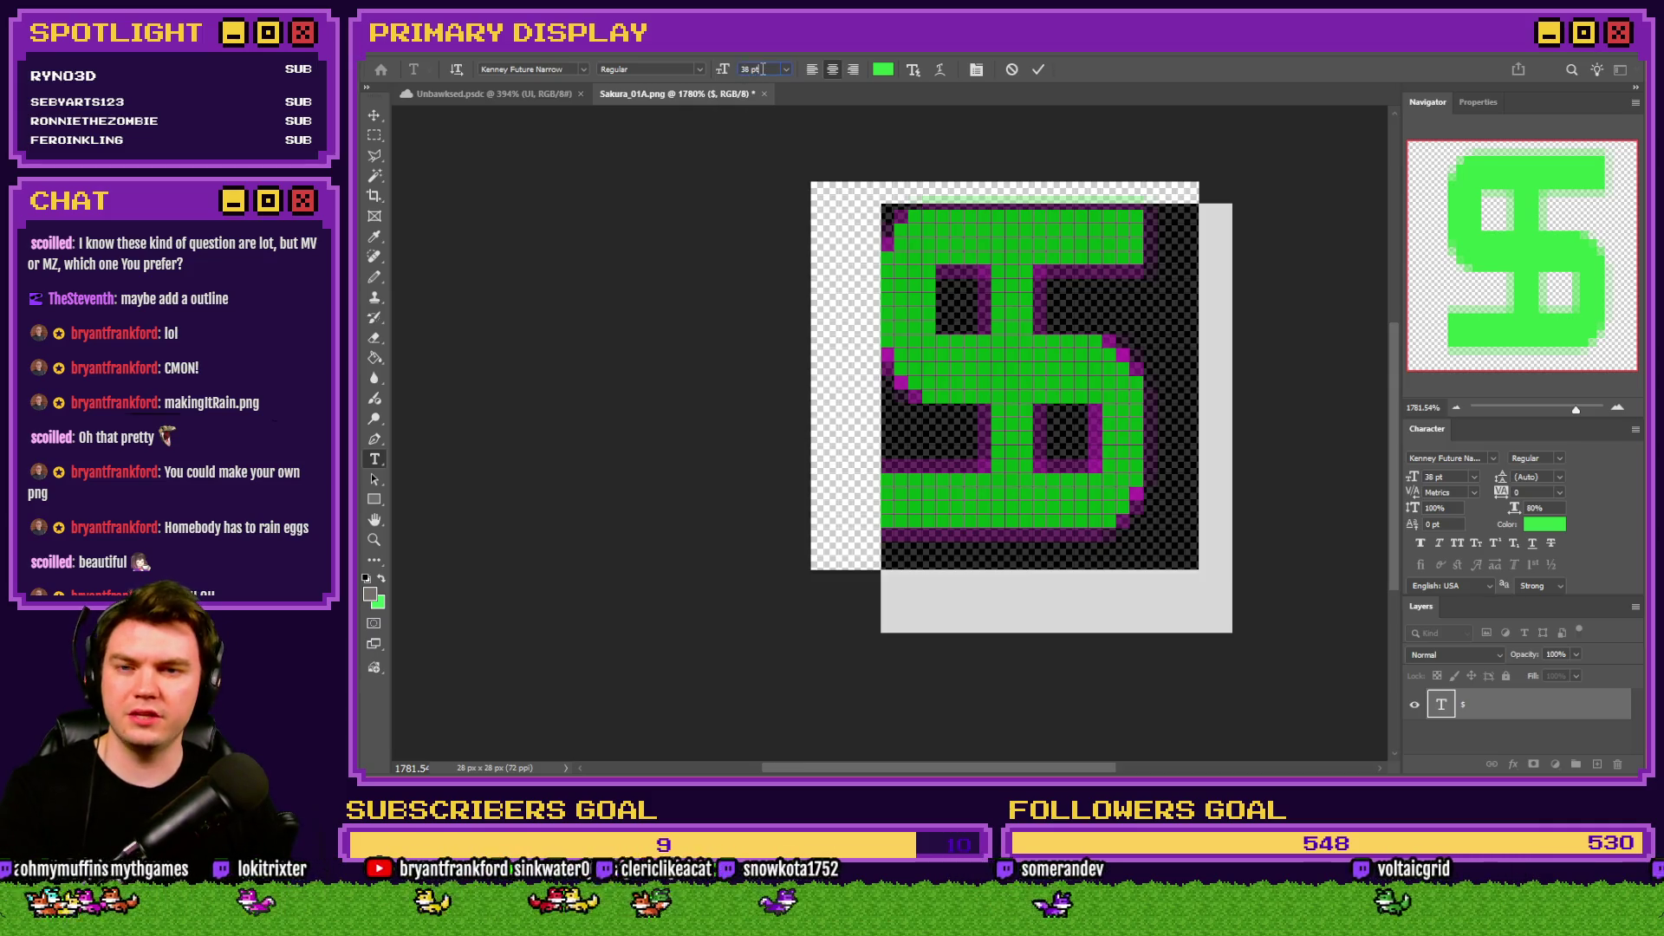
type("40")
key("Return")
left_click(375, 135)
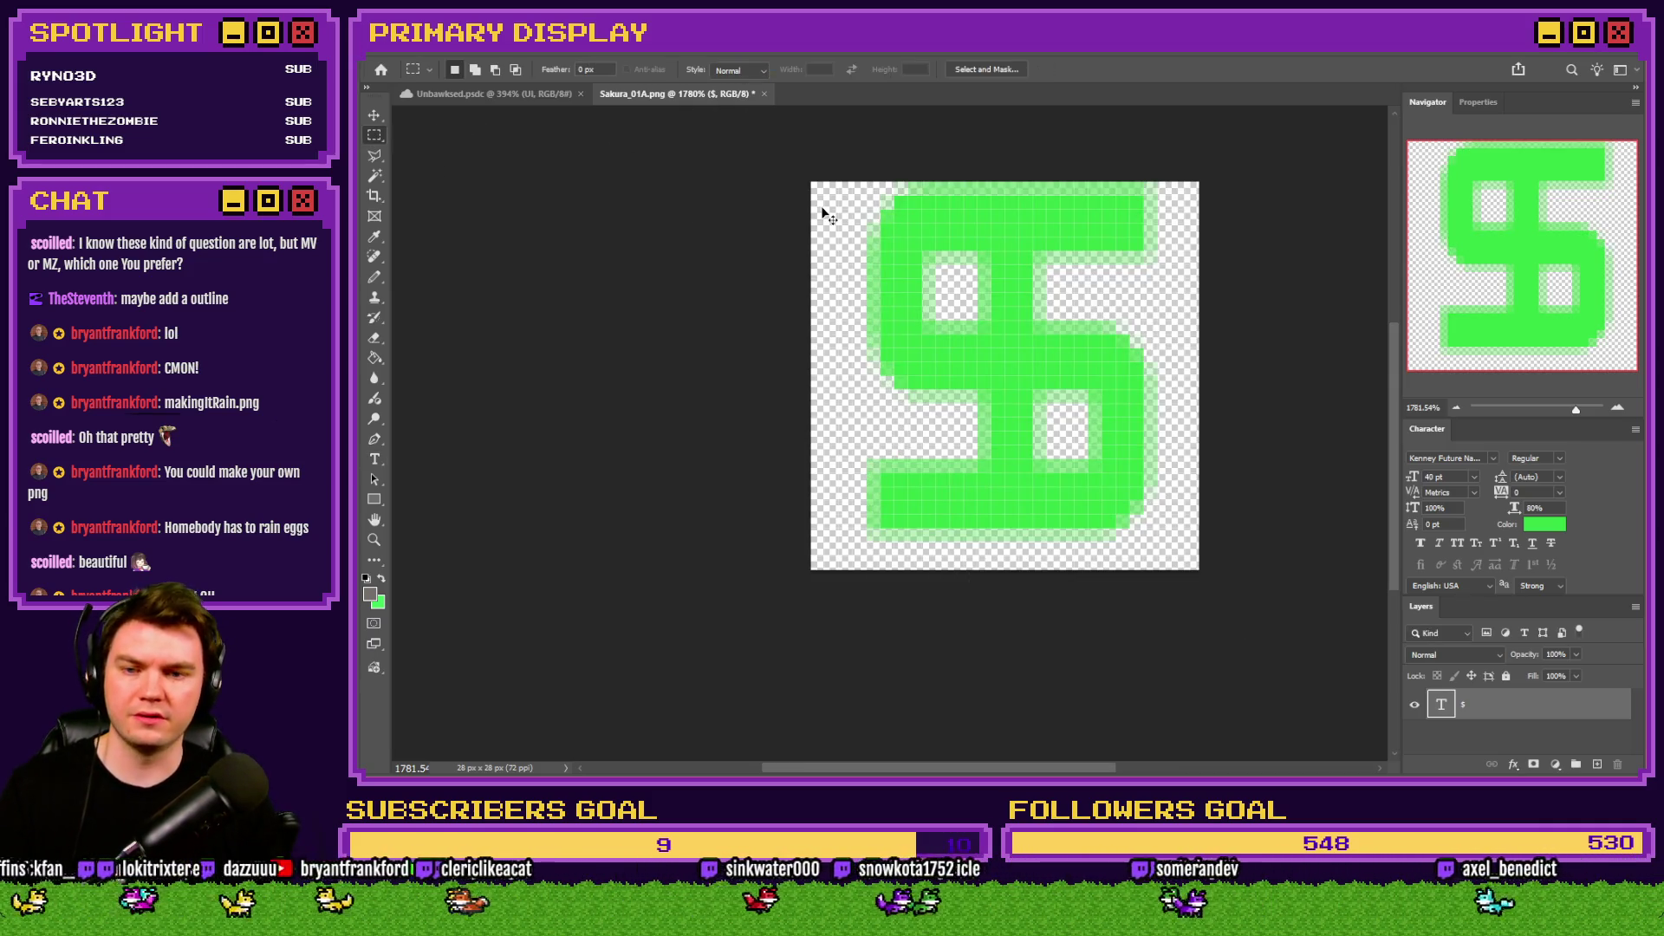
key("ctrl+Left")
key("ctrl+Left")
key("ctrl+Down")
key("ctrl+Right")
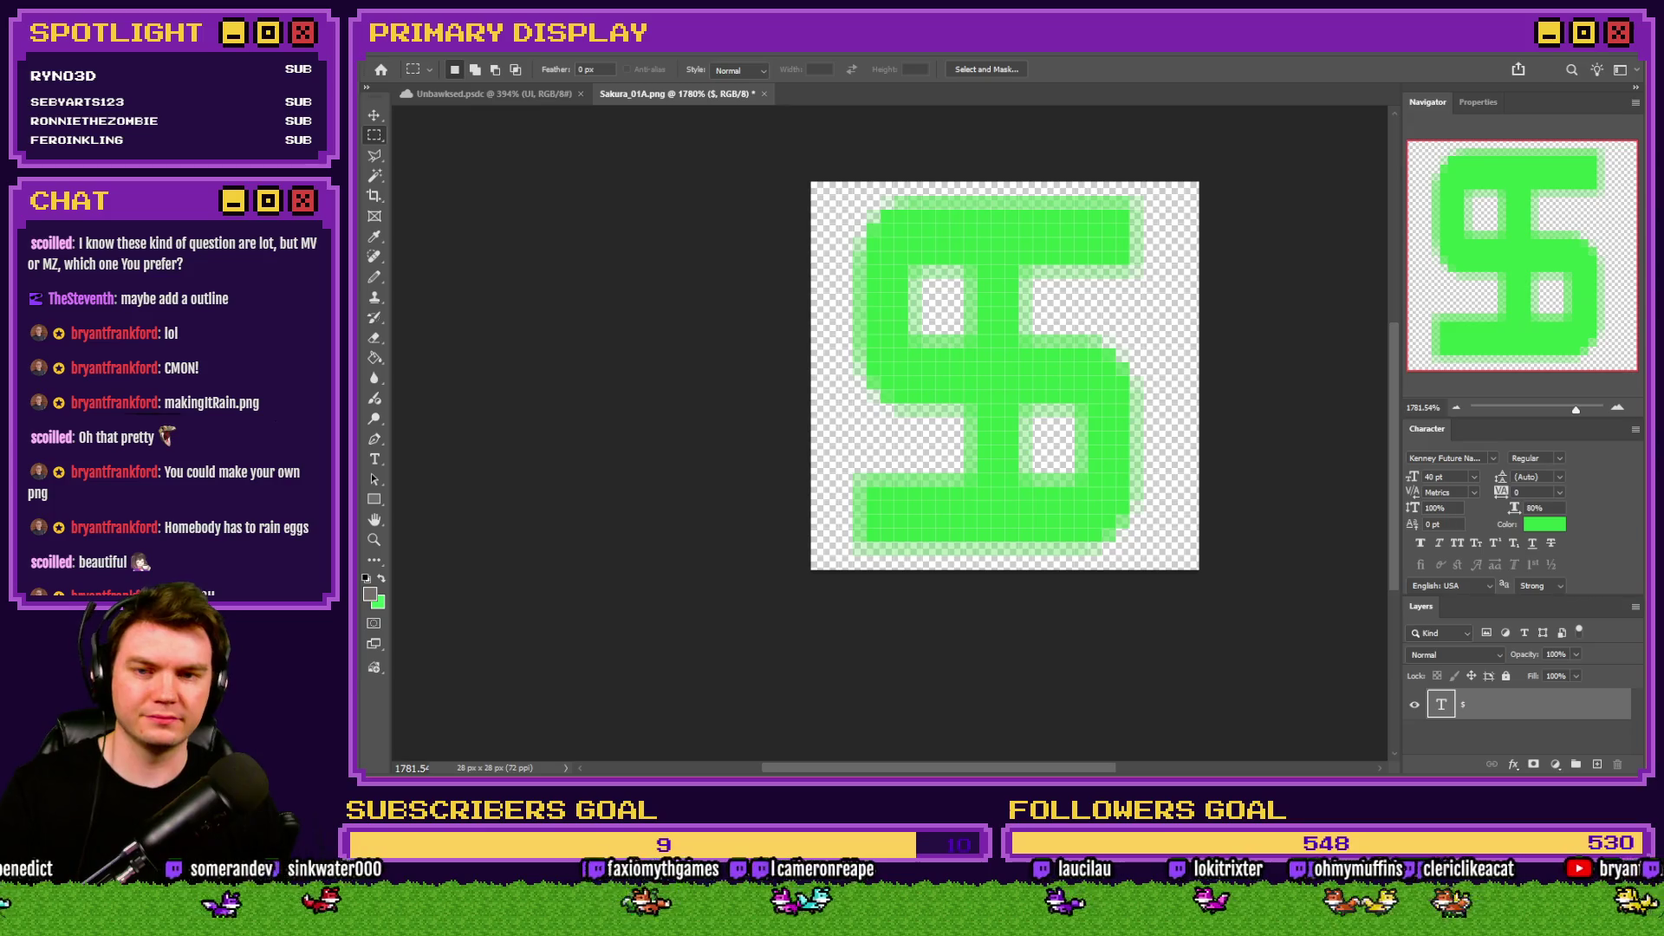
key("alt+Tab")
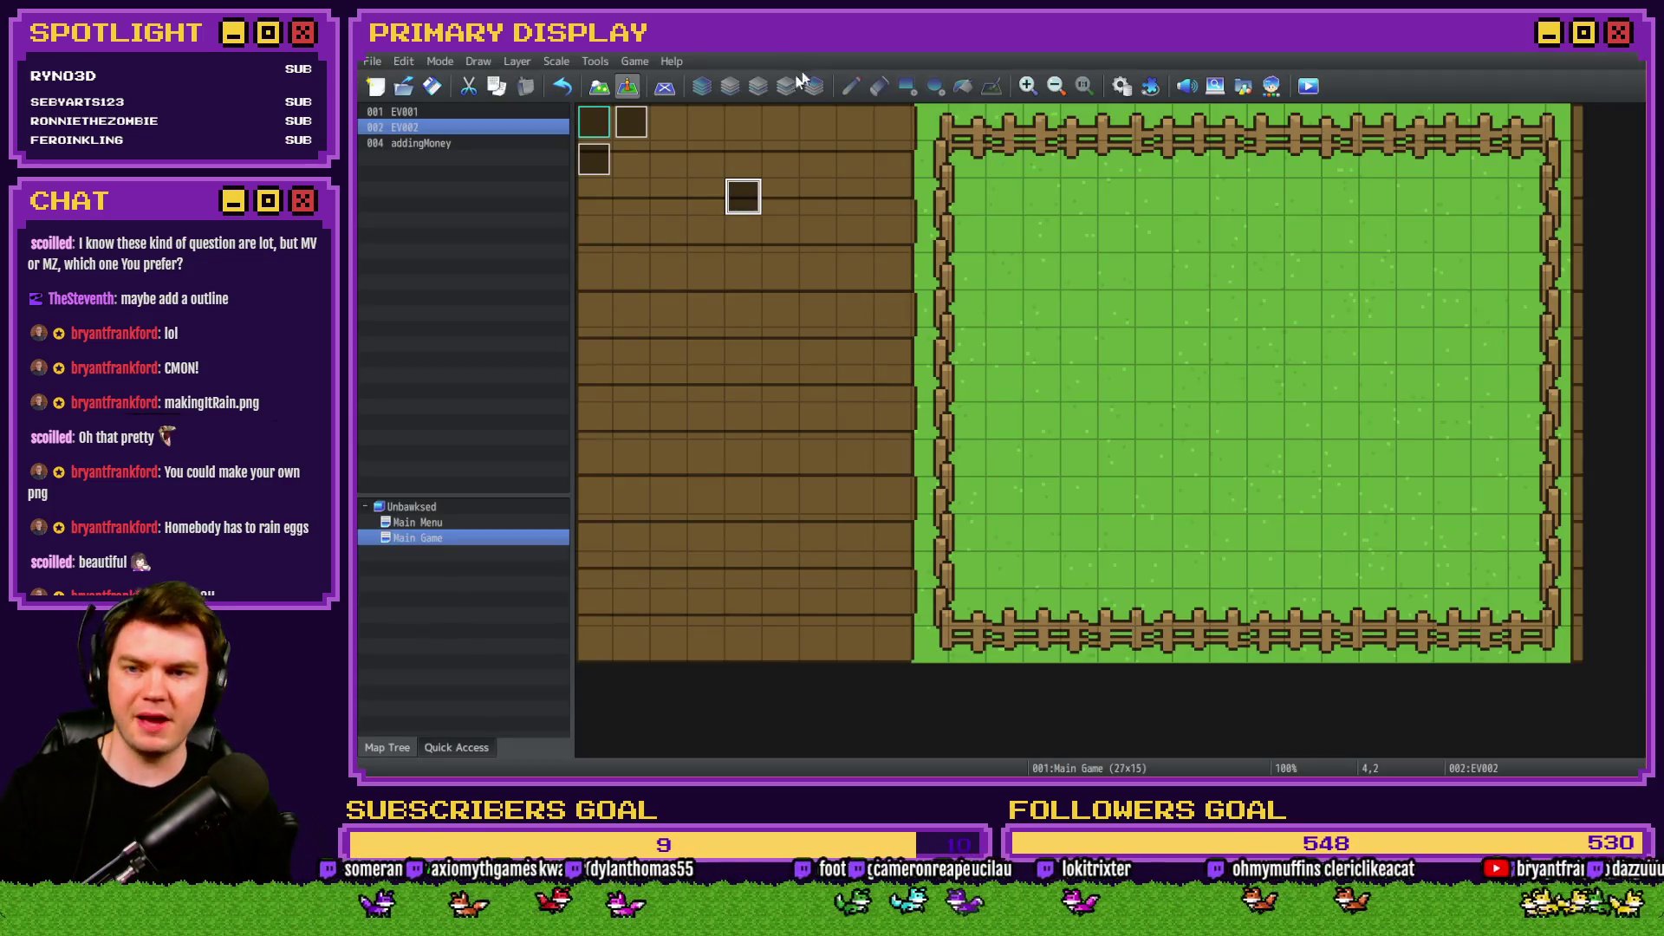
Set EV002's Set Weather Effect File Name to the makingItRain image.
double_click(743, 199)
double_click(1162, 246)
left_click(1168, 488)
double_click(1168, 488)
left_click(1085, 413)
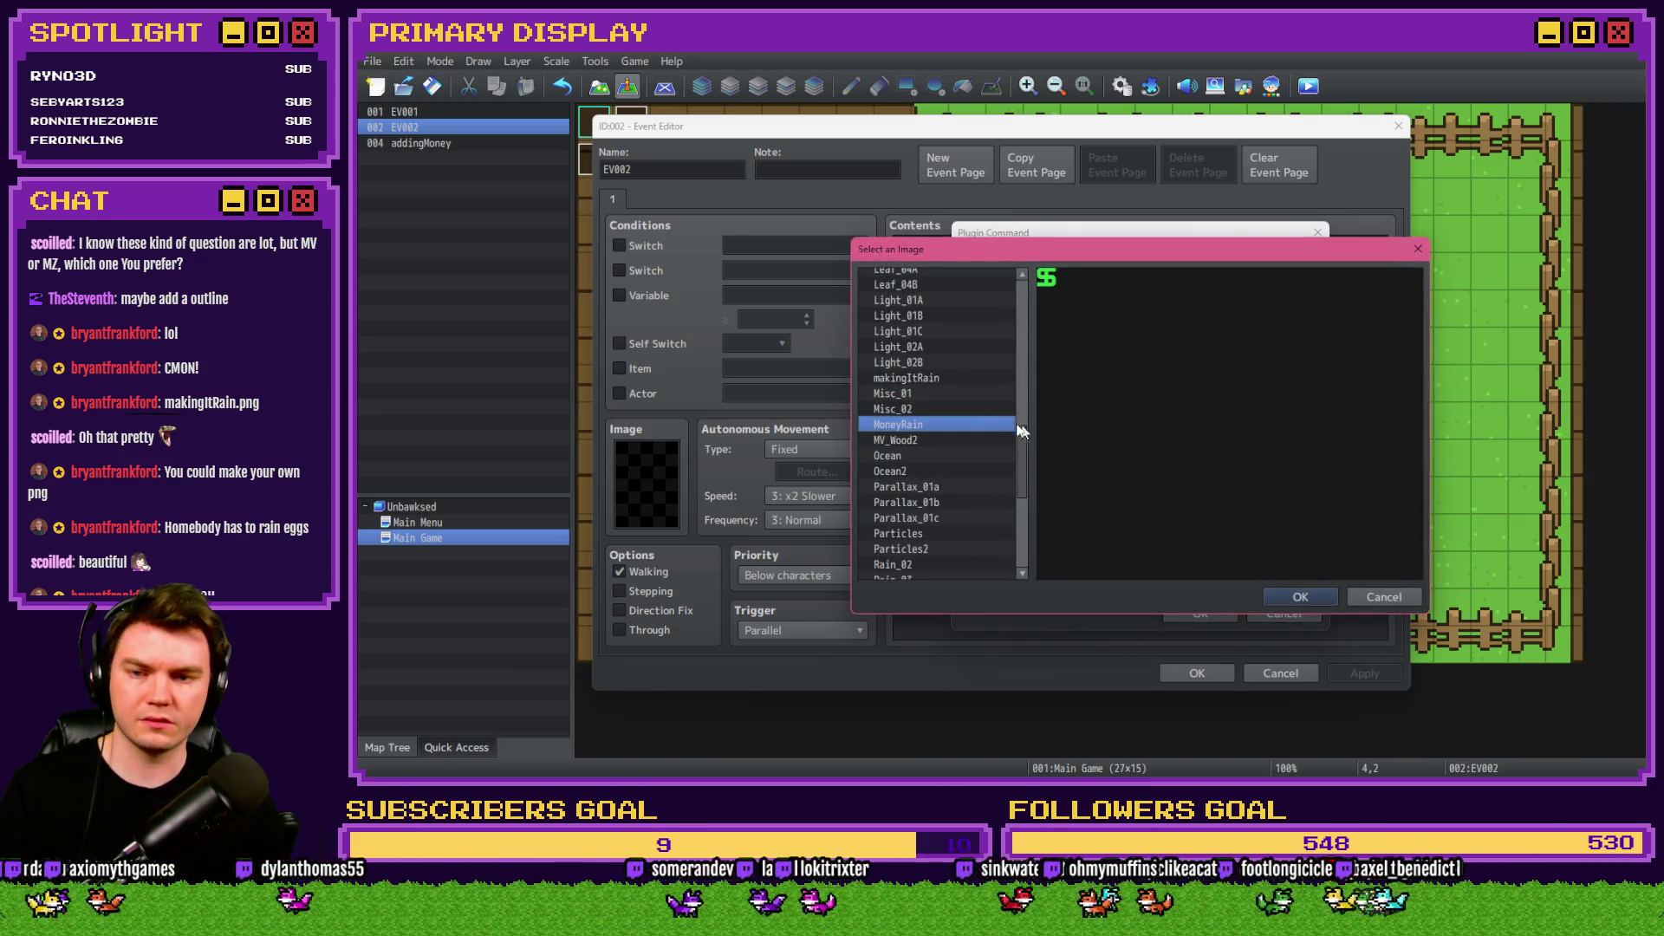
left_click(914, 379)
left_click(1267, 597)
left_click(1181, 501)
left_click(1196, 608)
left_click(1201, 672)
Save the project and playtest the dollar-sign rain over the field.
left_click(1306, 86)
left_click(959, 437)
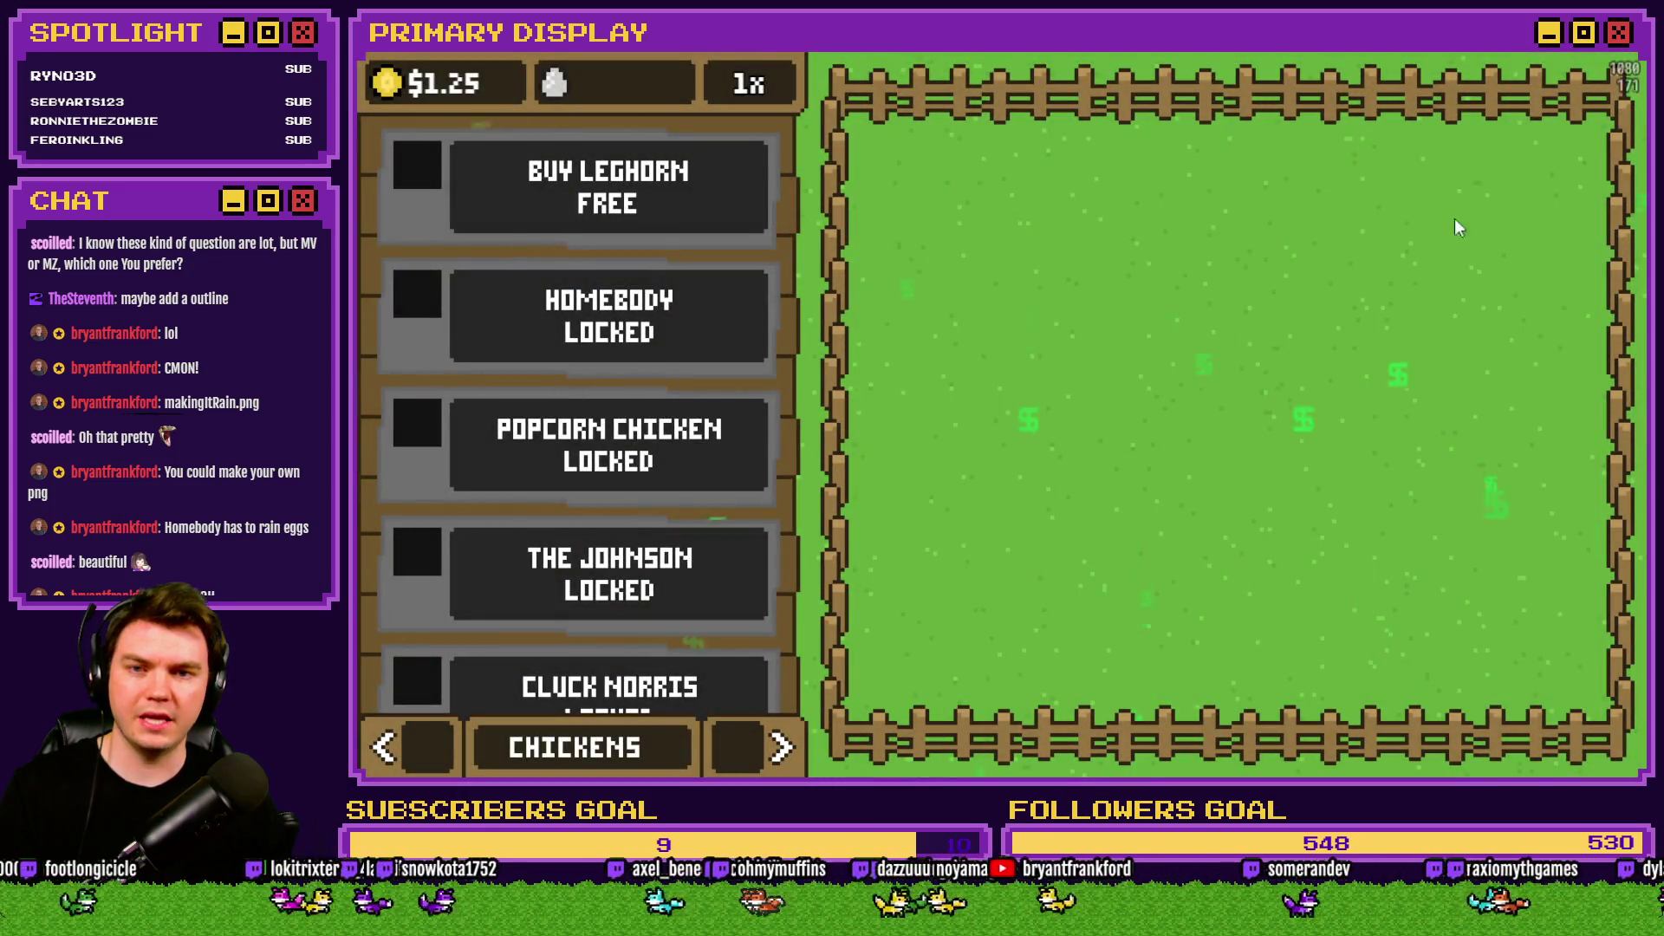
left_click(1621, 75)
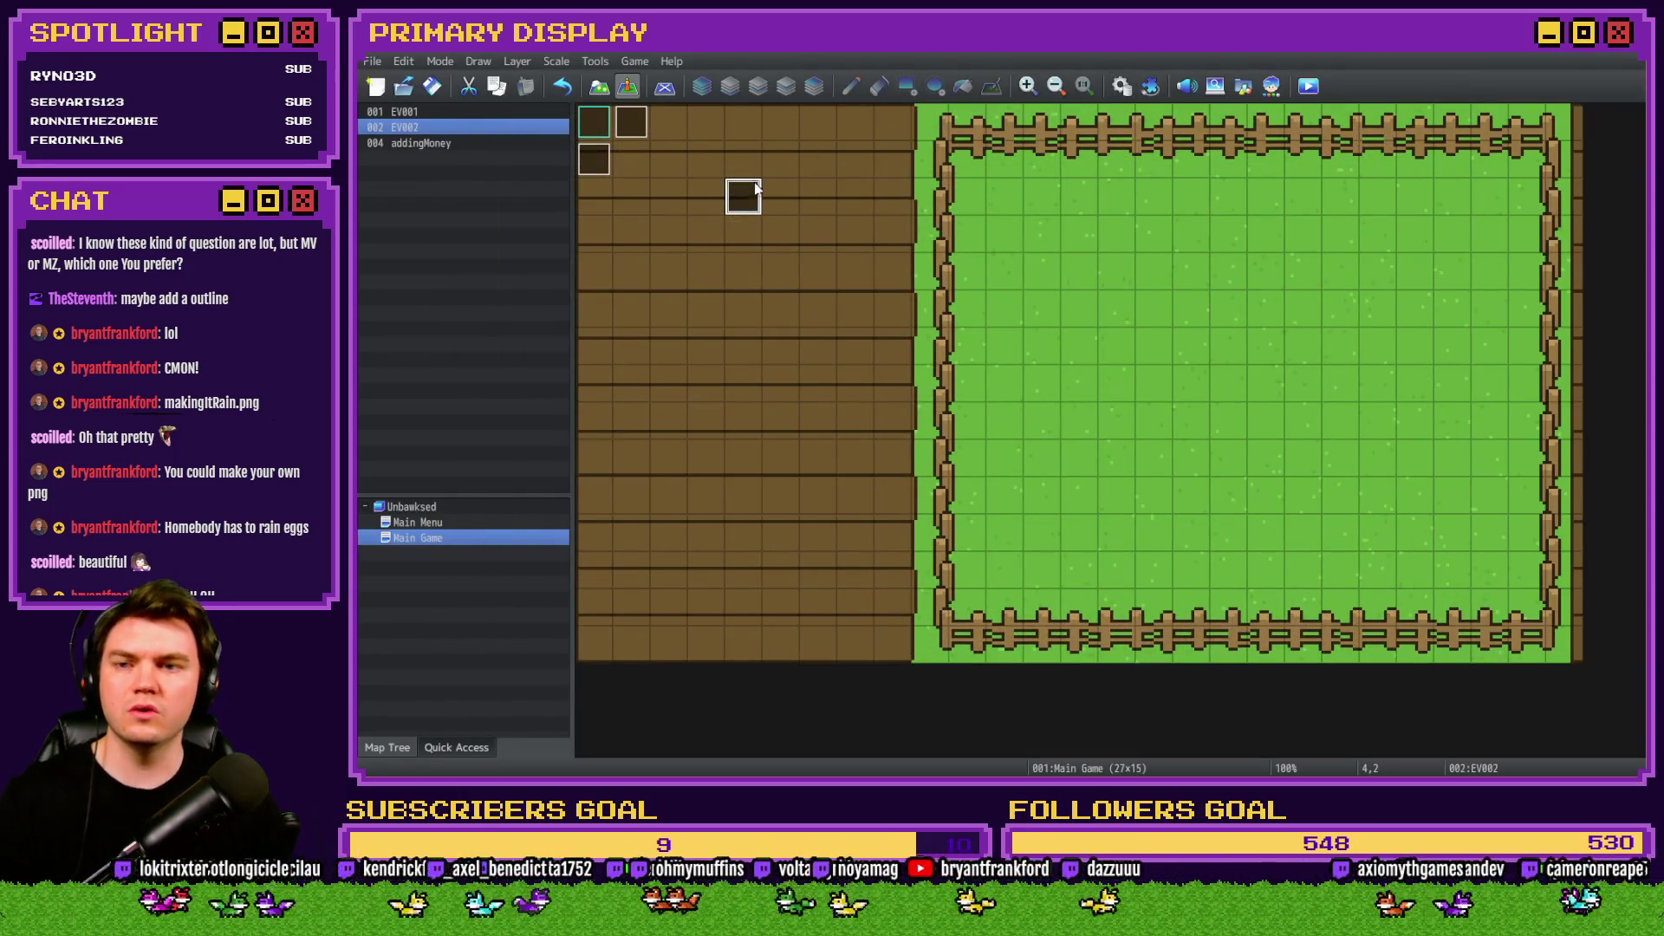
Reopen EV002's weather command and review the Weather type list, still Rain 2 (Splashing).
double_click(752, 192)
double_click(1049, 247)
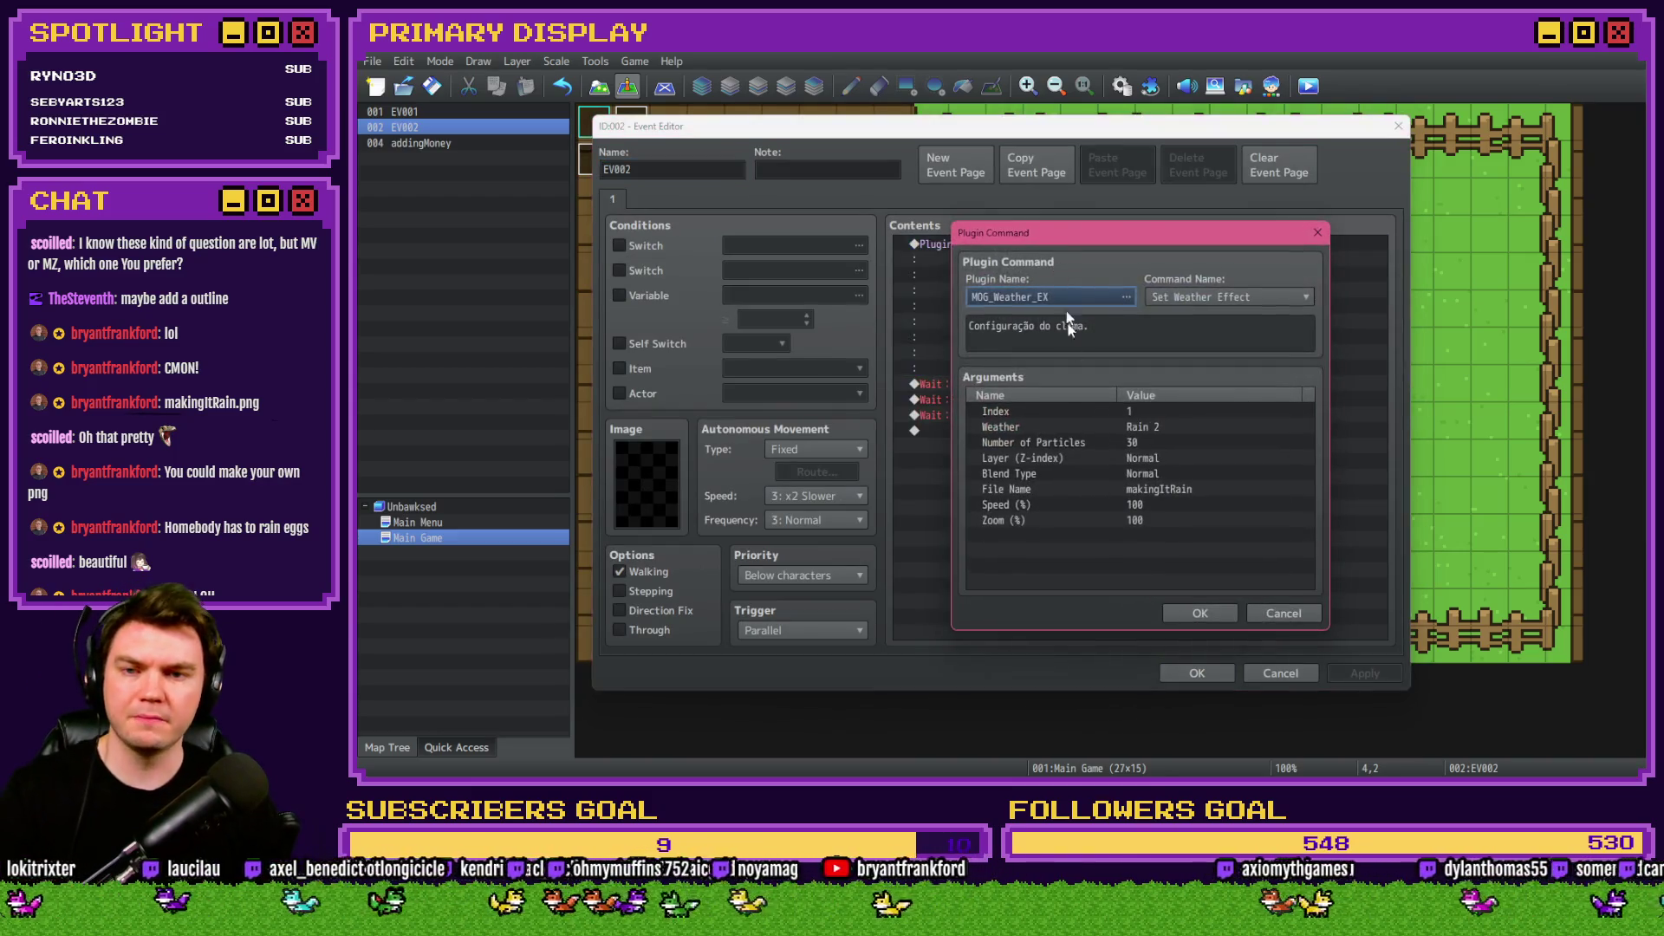
double_click(1149, 430)
left_click(1084, 422)
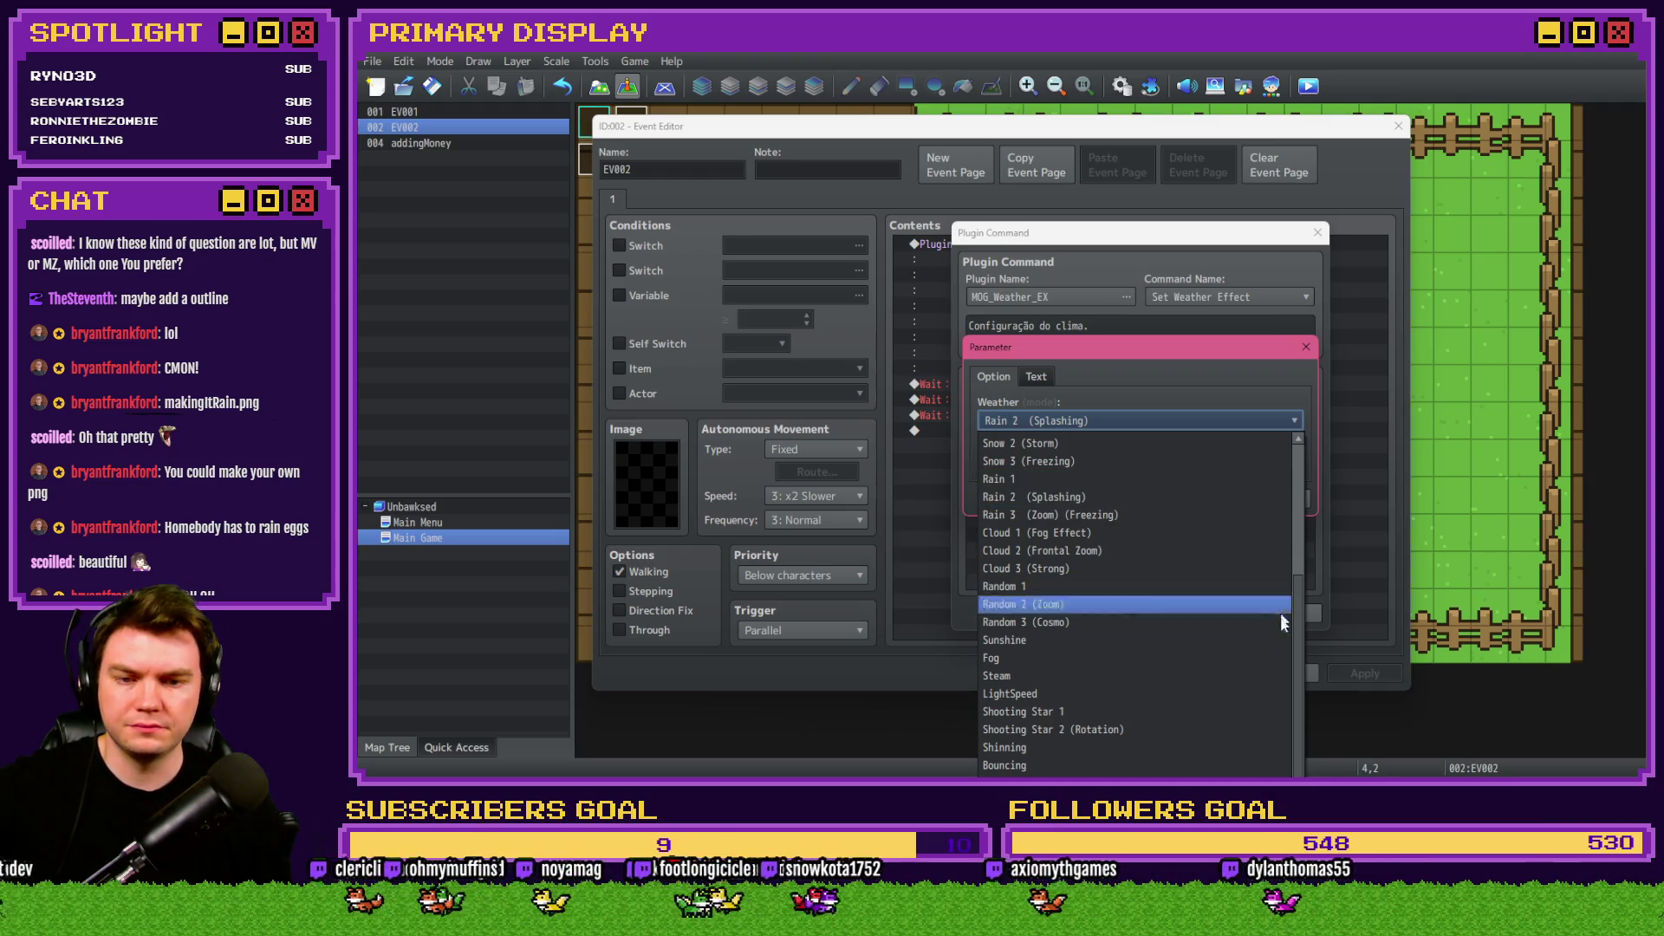
left_click_drag(1299, 657, 1299, 617)
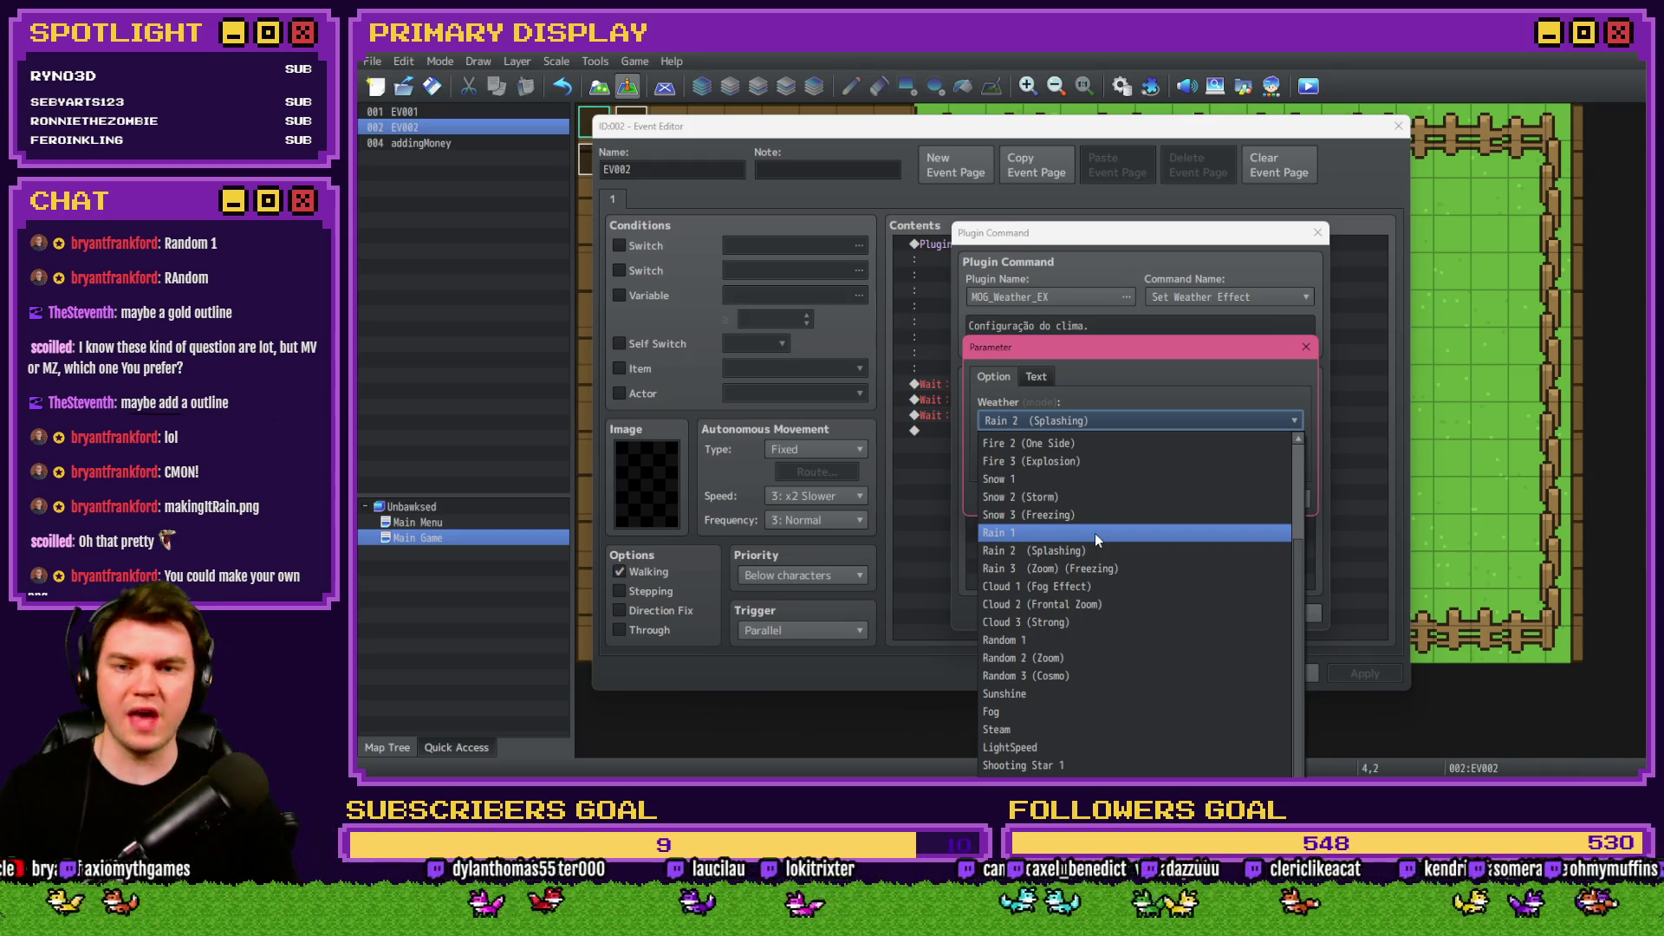
key("alt+Tab")
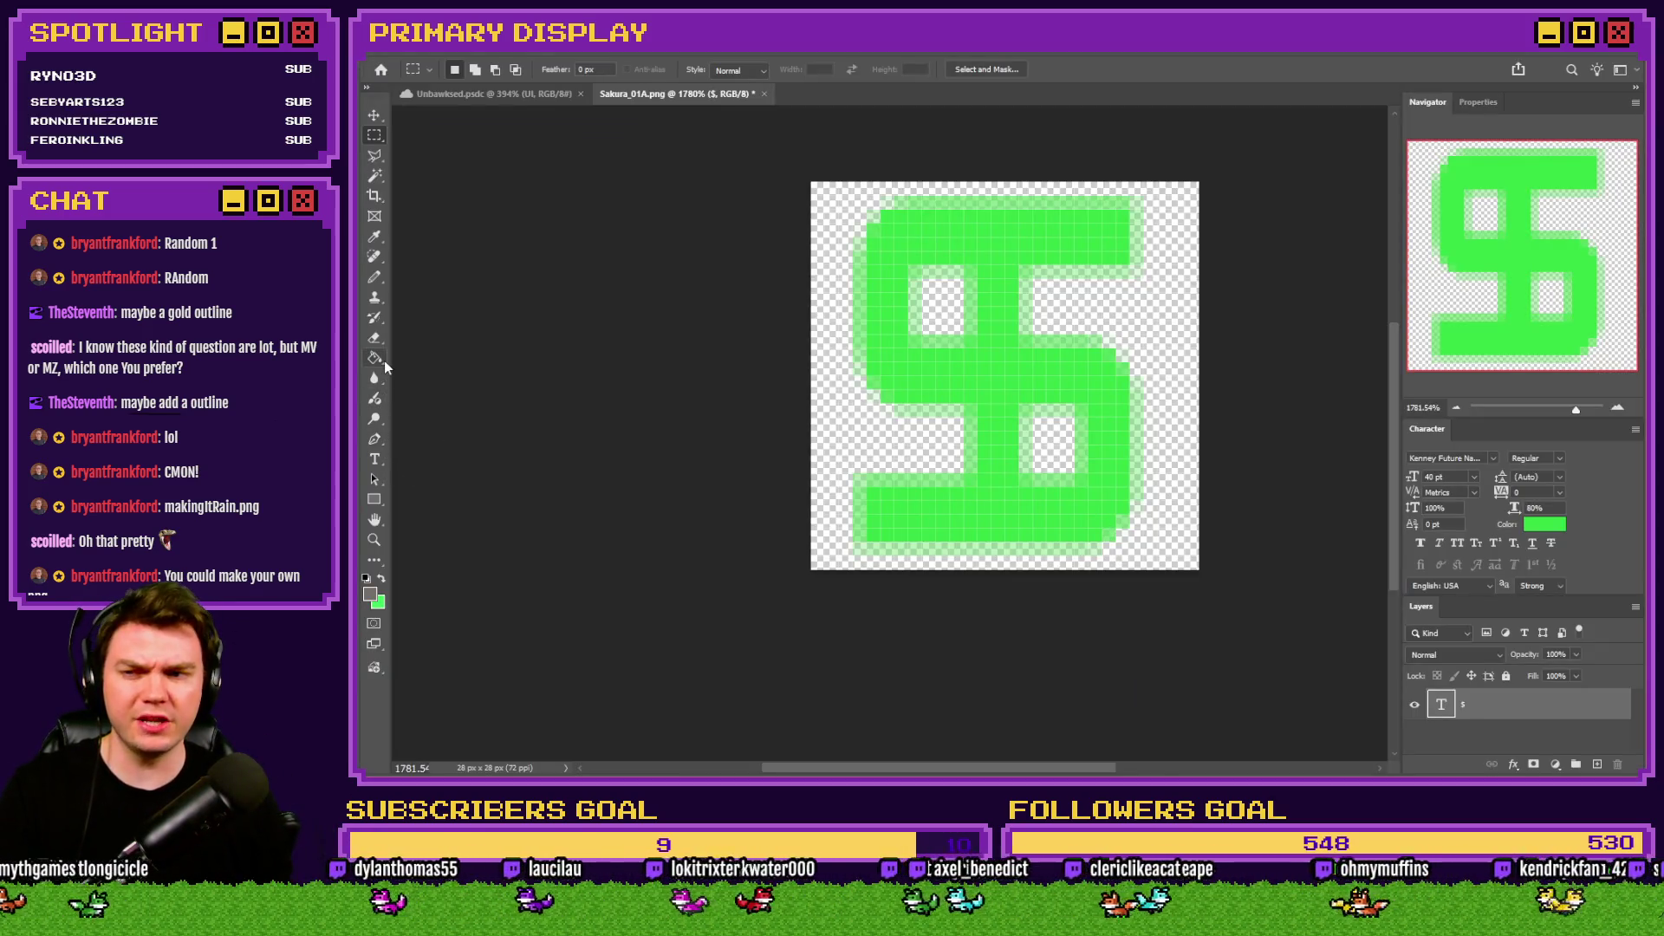
Add a yellow Stroke outline layer style to the green dollar sign.
left_click(374, 459)
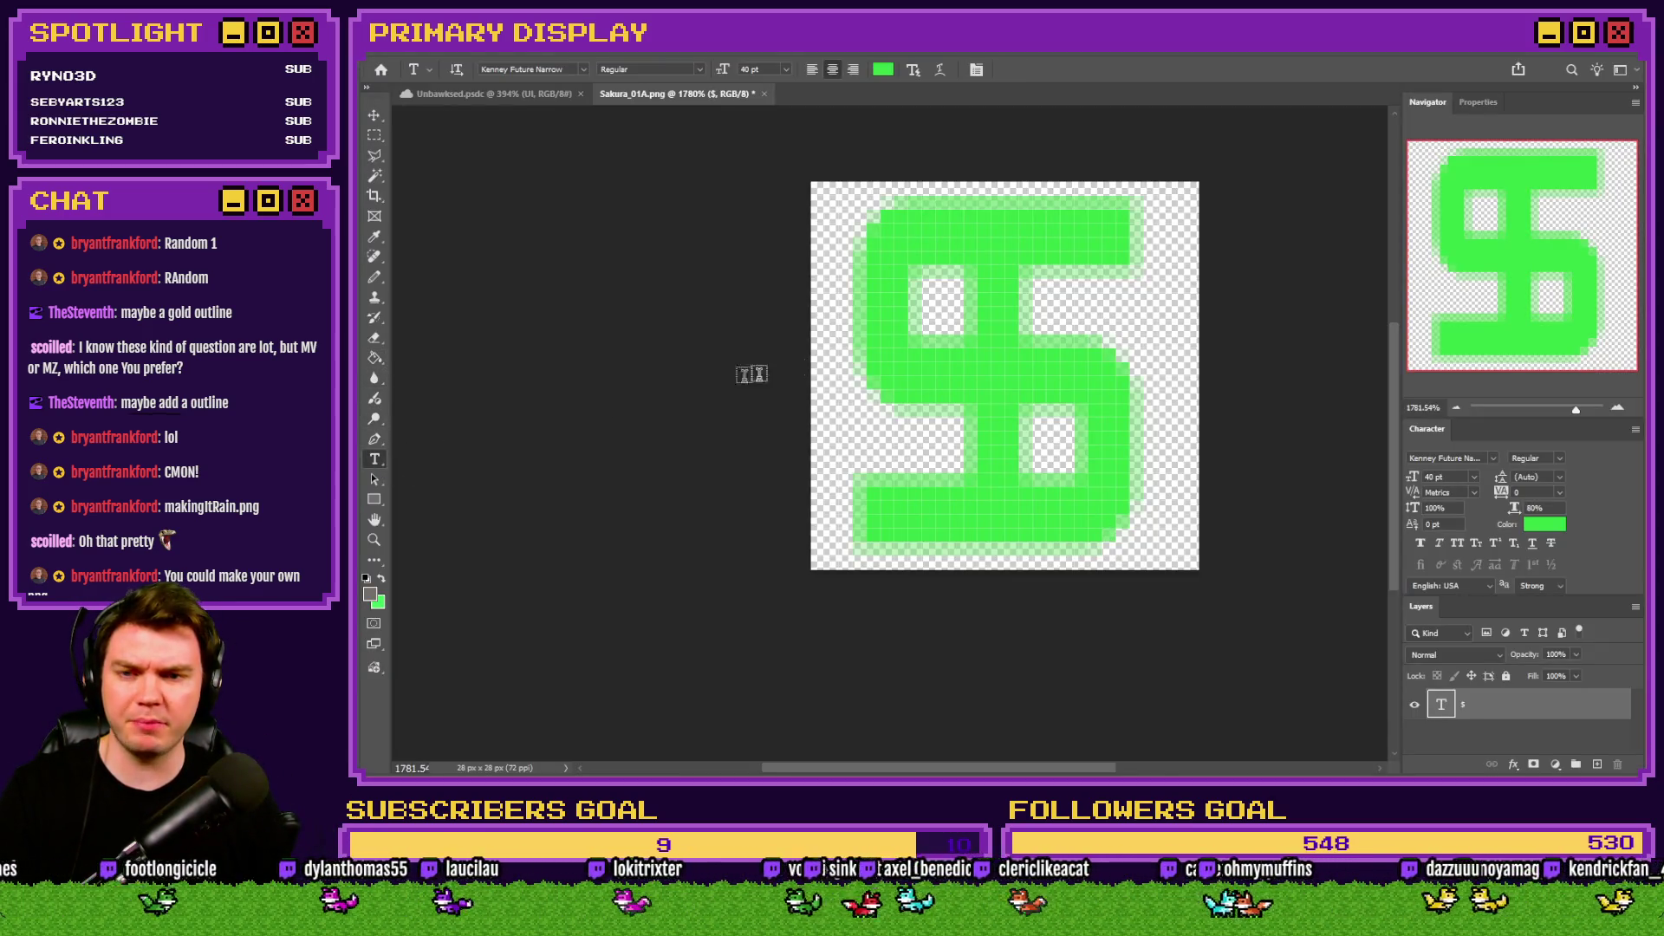
left_click(376, 137)
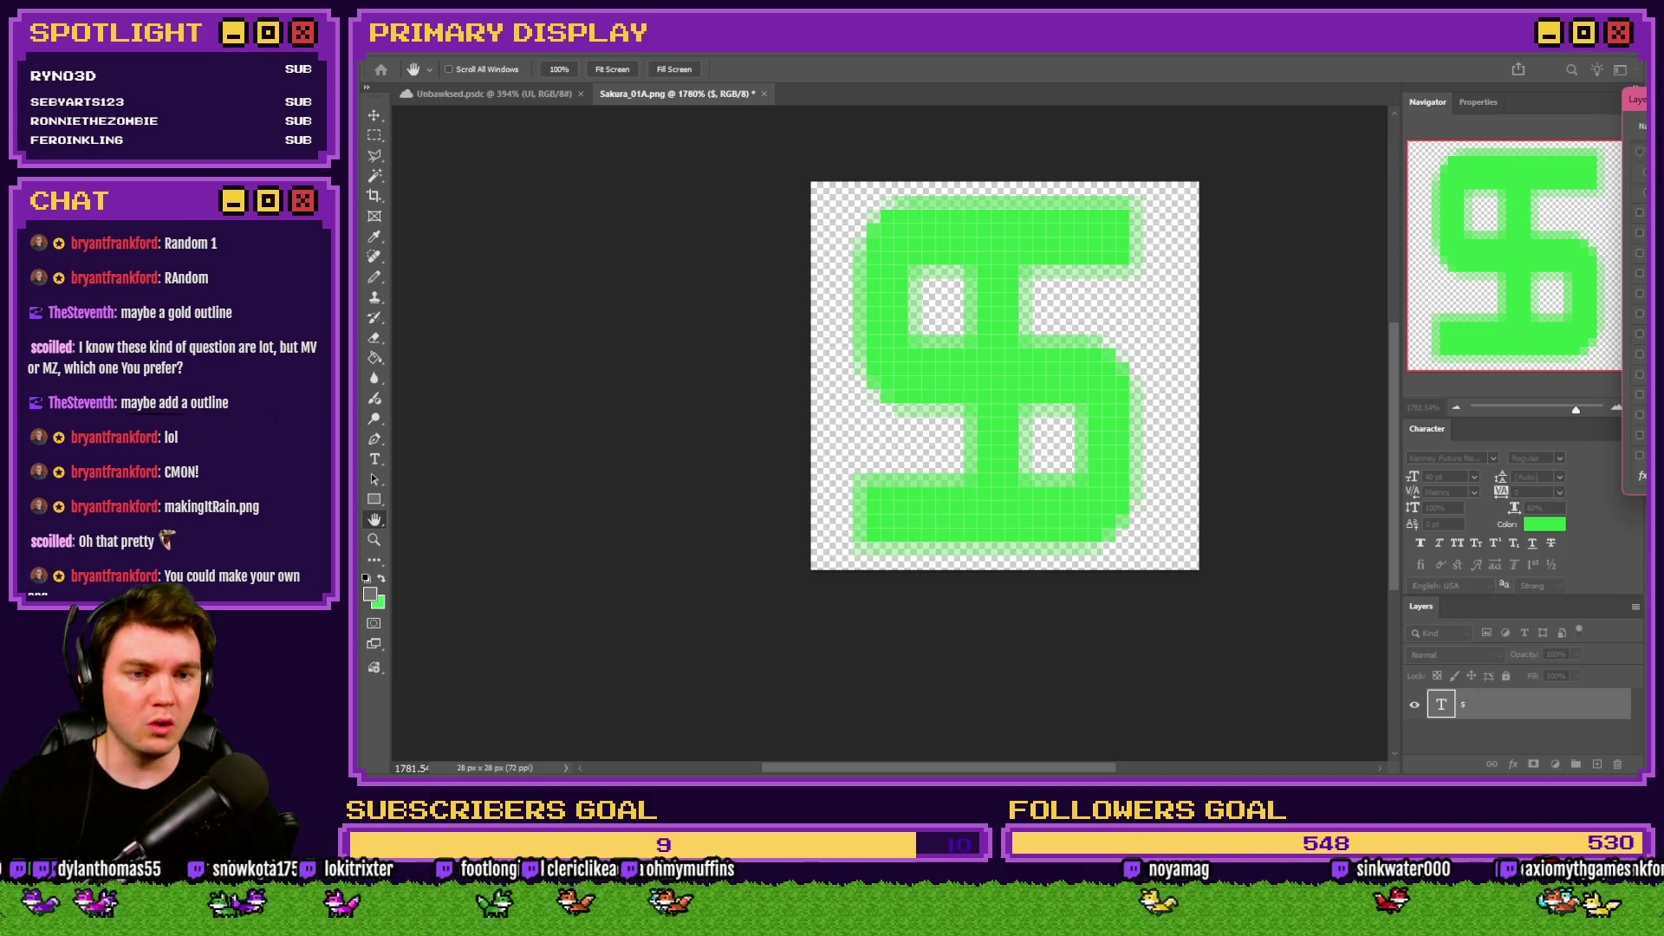
left_click(1638, 233)
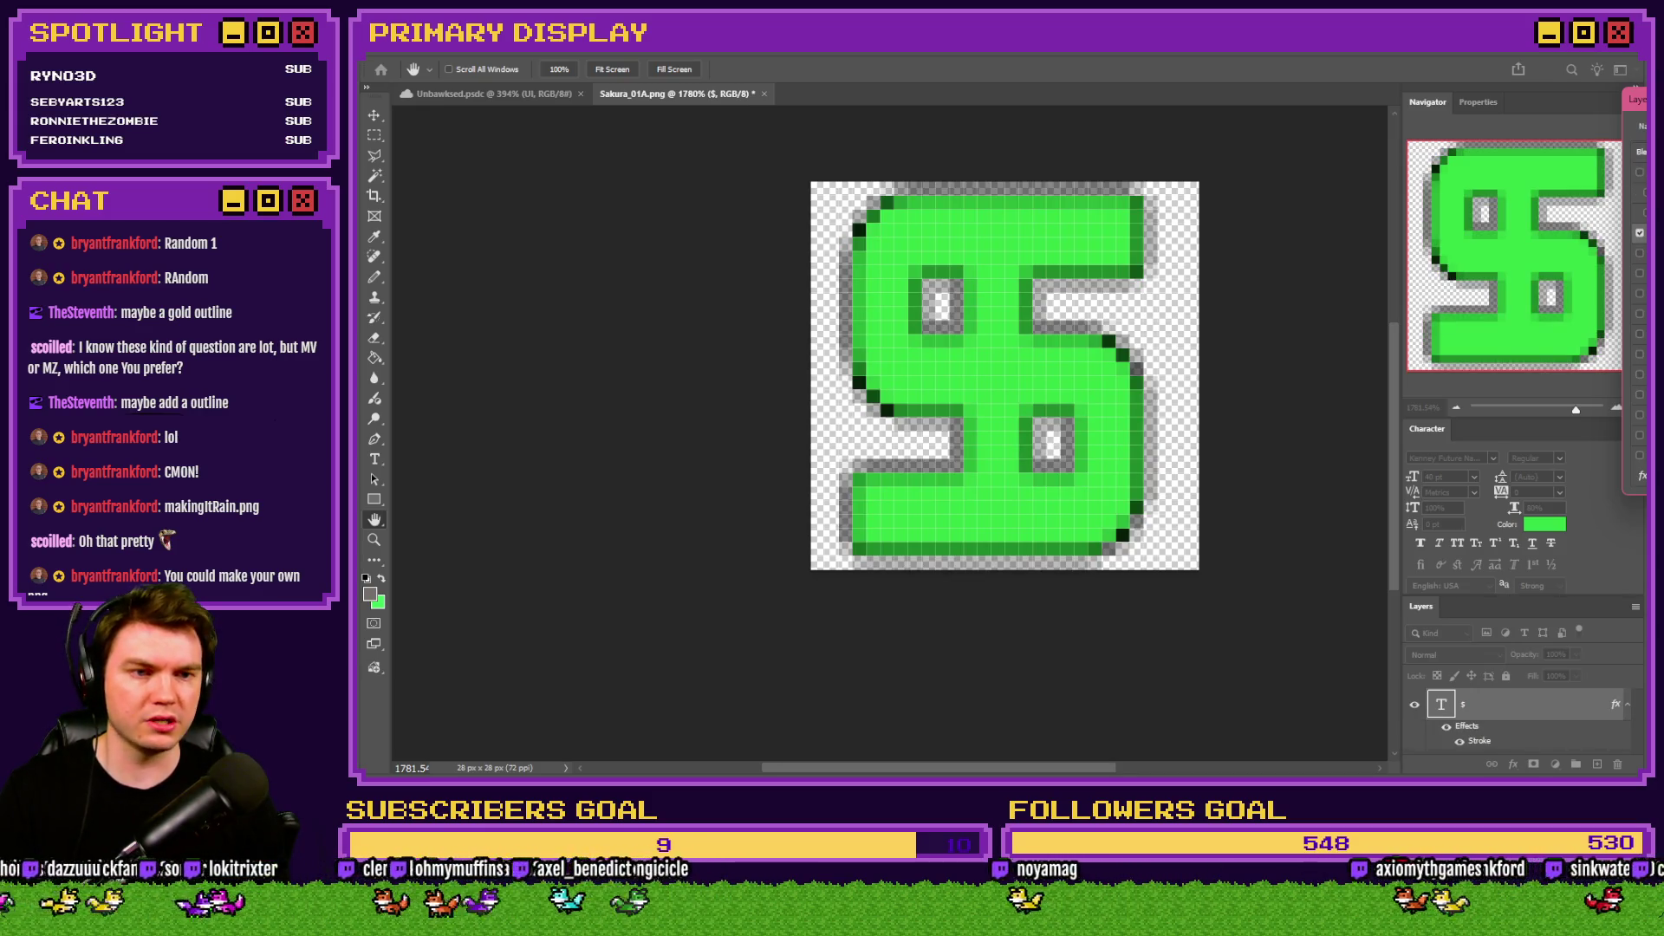
left_click_drag(1458, 524, 1458, 501)
left_click_drag(1401, 408, 1382, 349)
left_click_drag(1461, 513, 1460, 510)
left_click(1594, 326)
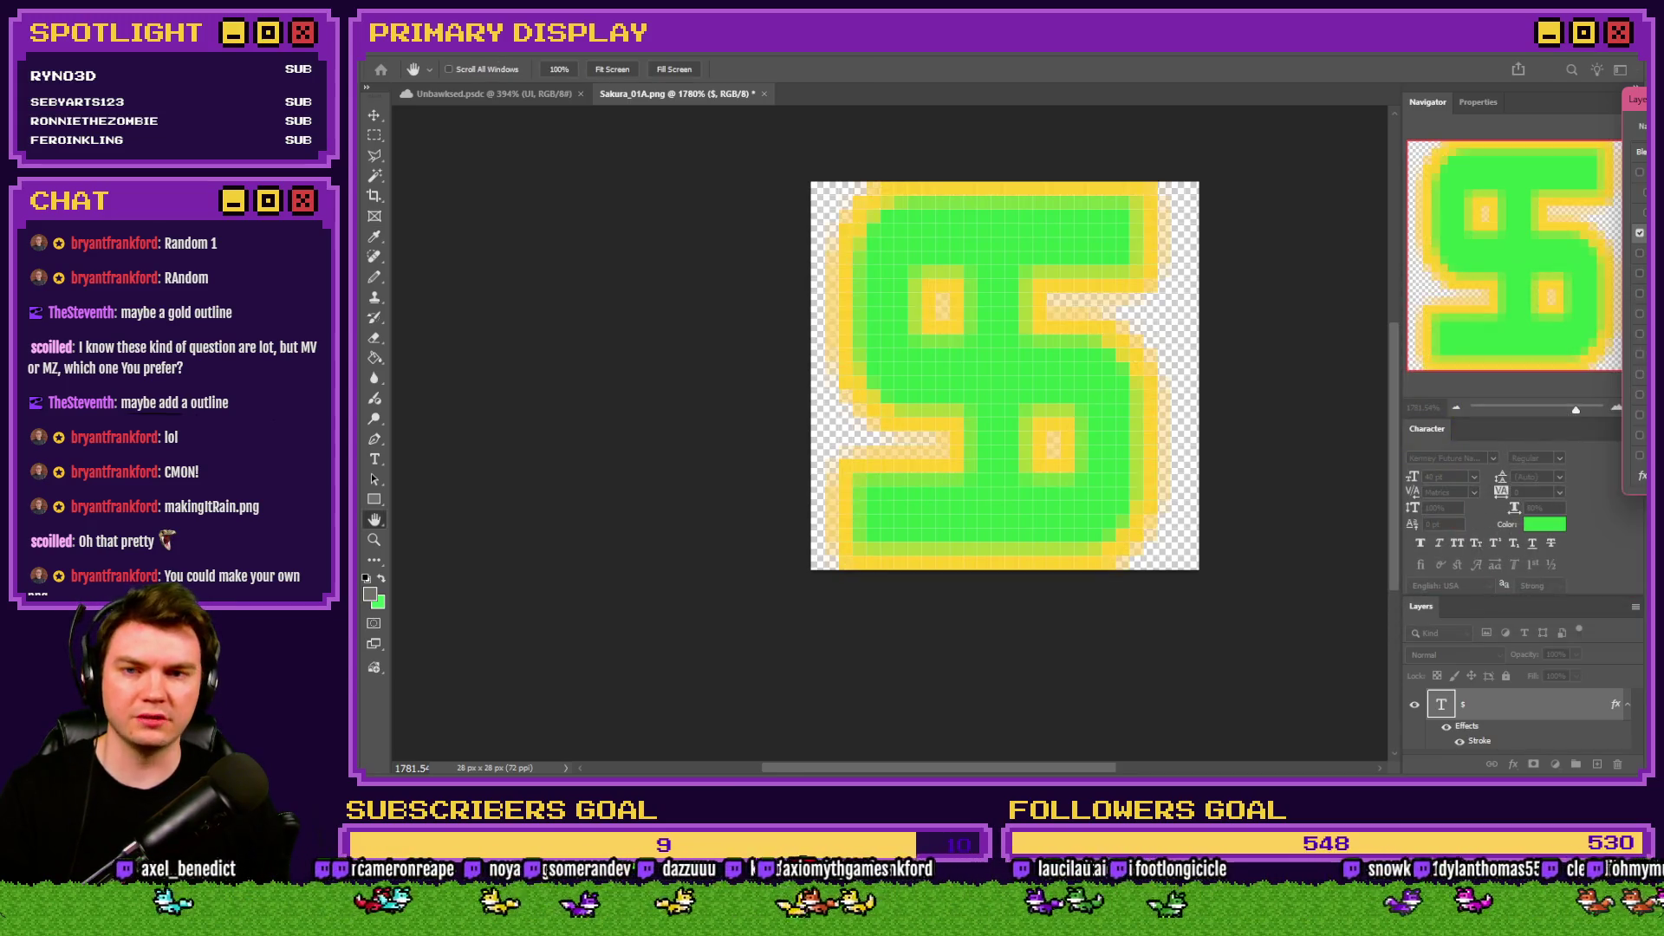
key("Return")
Resize the canvas to 30 pixels tall with Canvas Size.
left_click(470, 54)
left_click(479, 188)
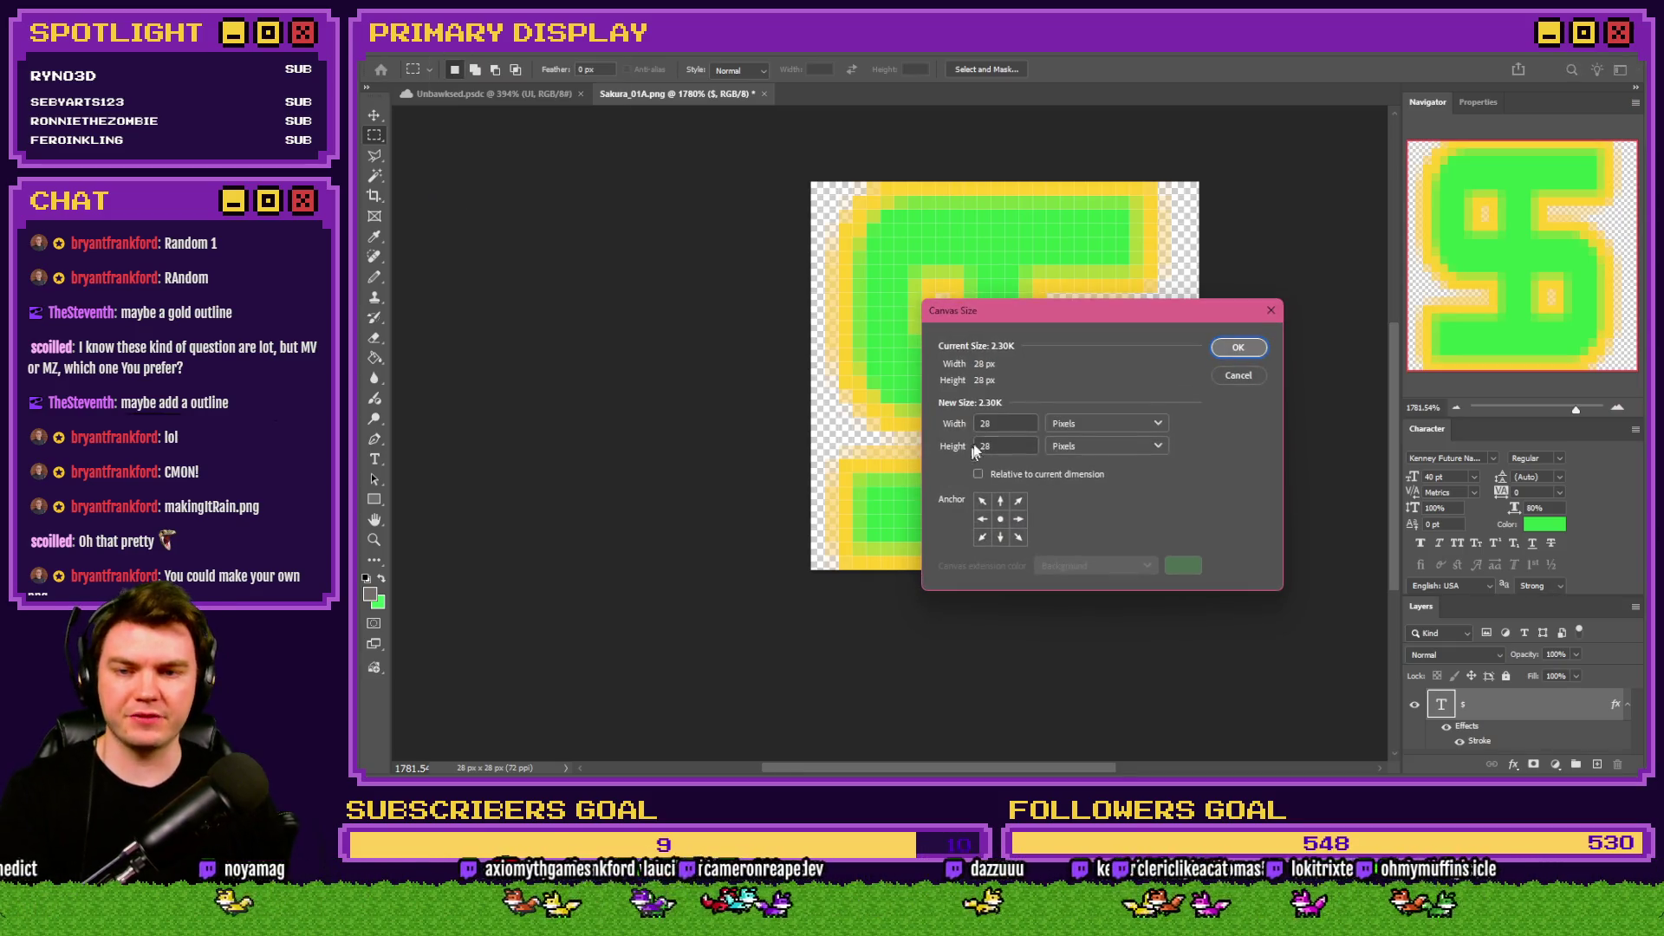
left_click(997, 422)
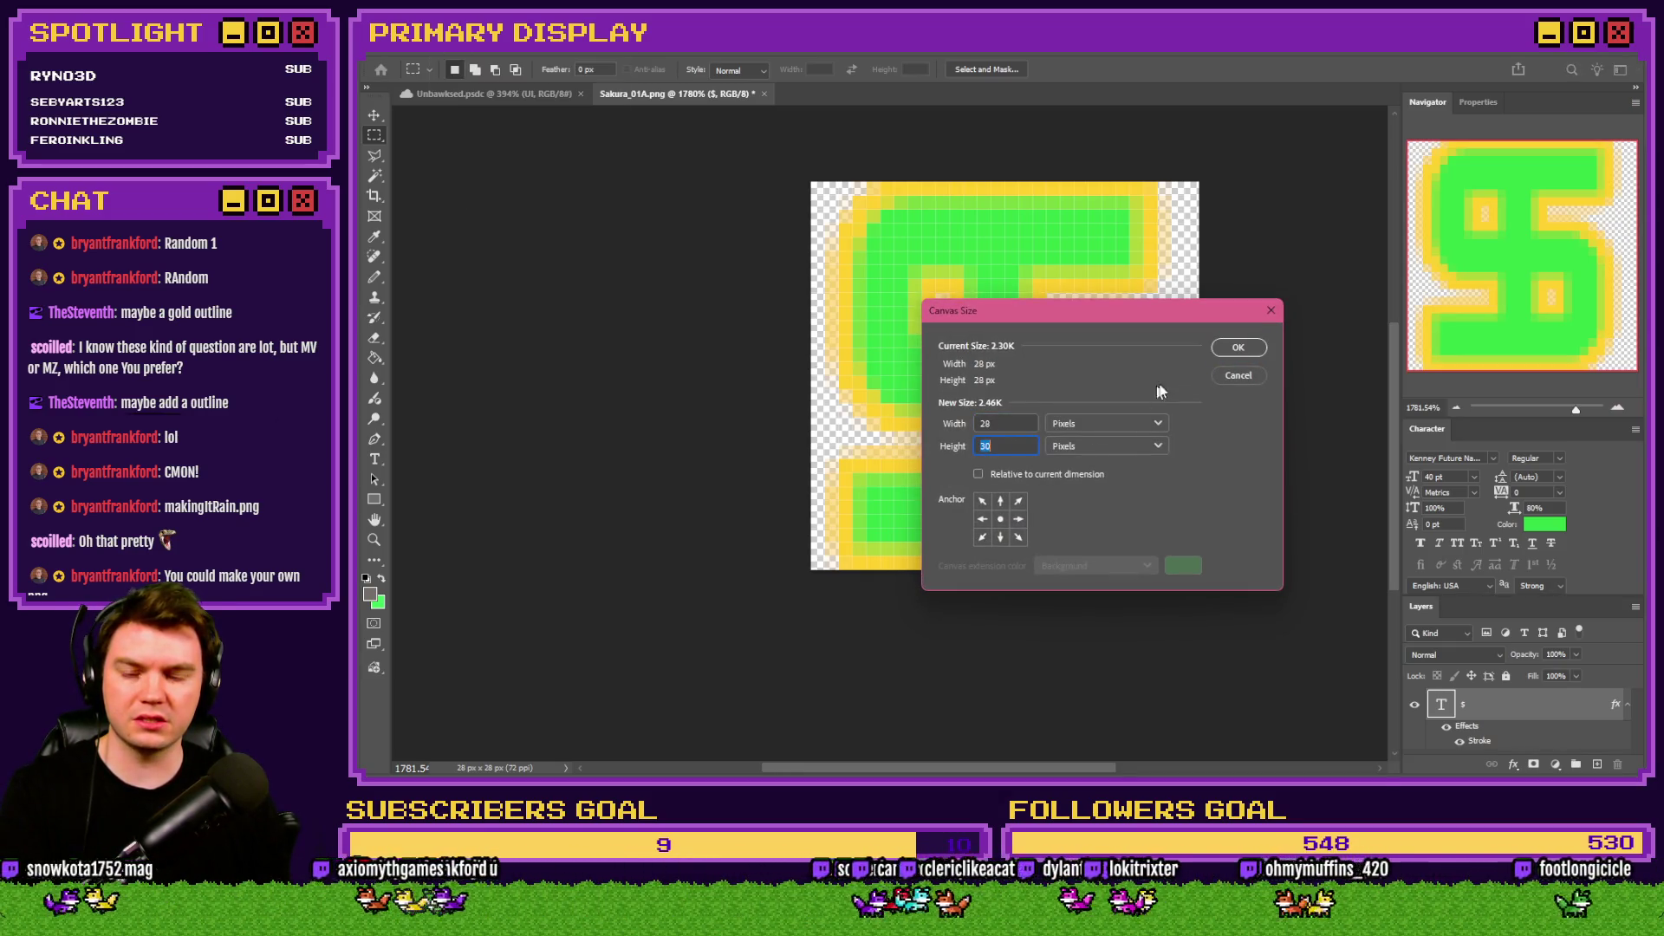
left_click(1239, 343)
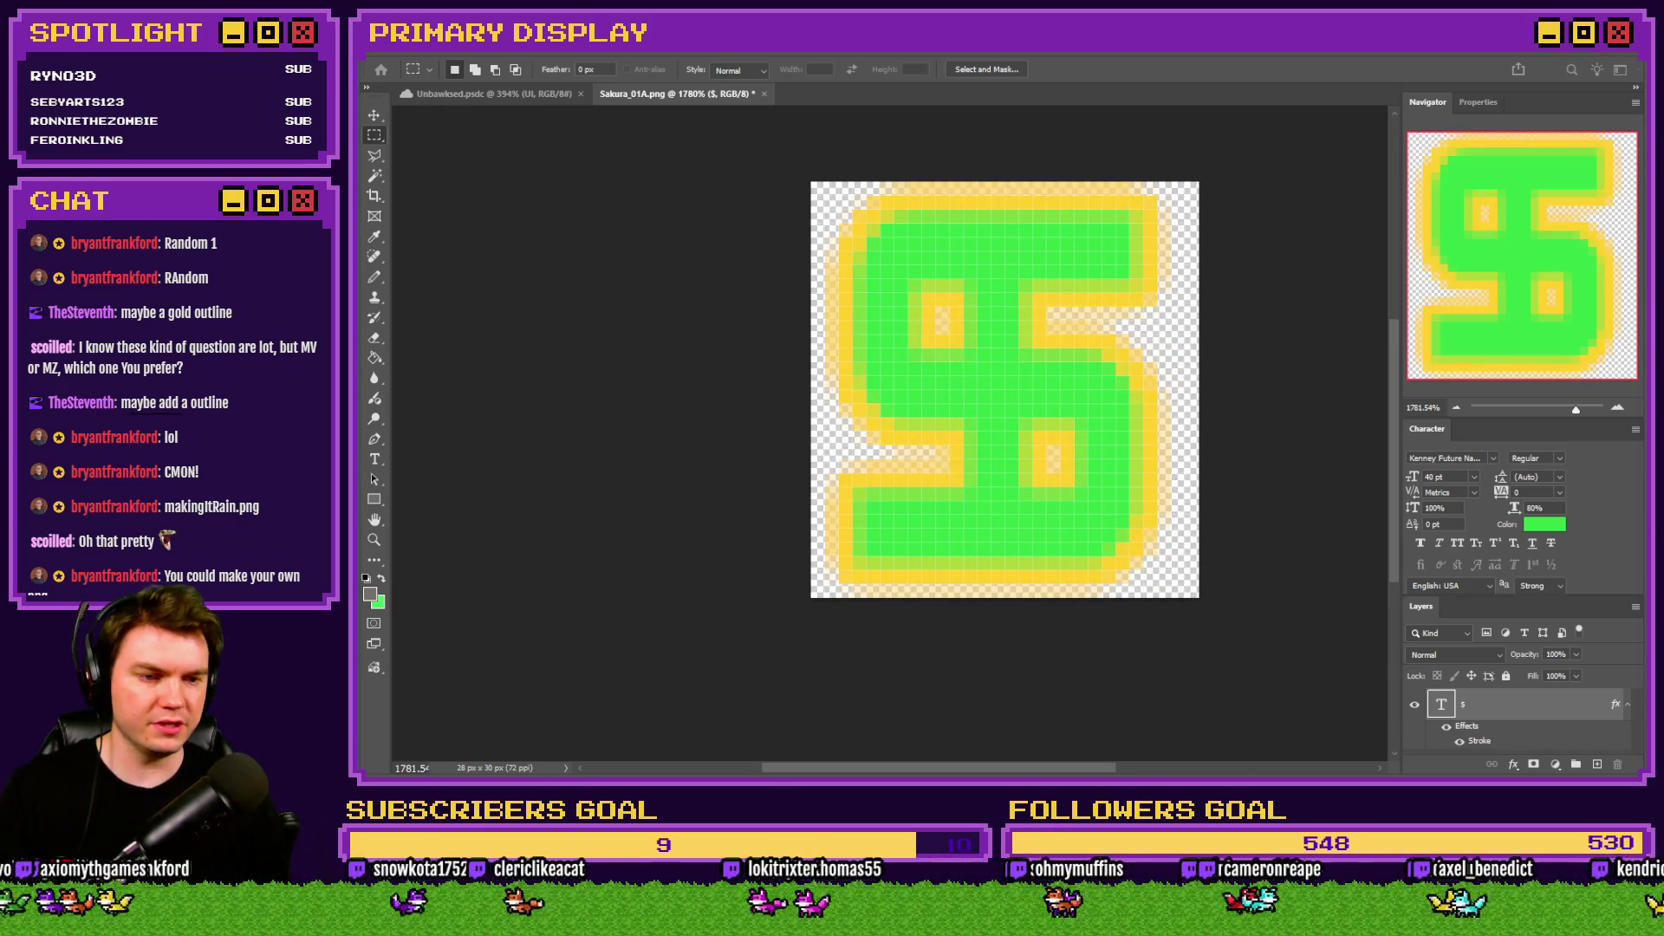
Save the sprite over makingItRain.png, replacing the existing file.
key("Return")
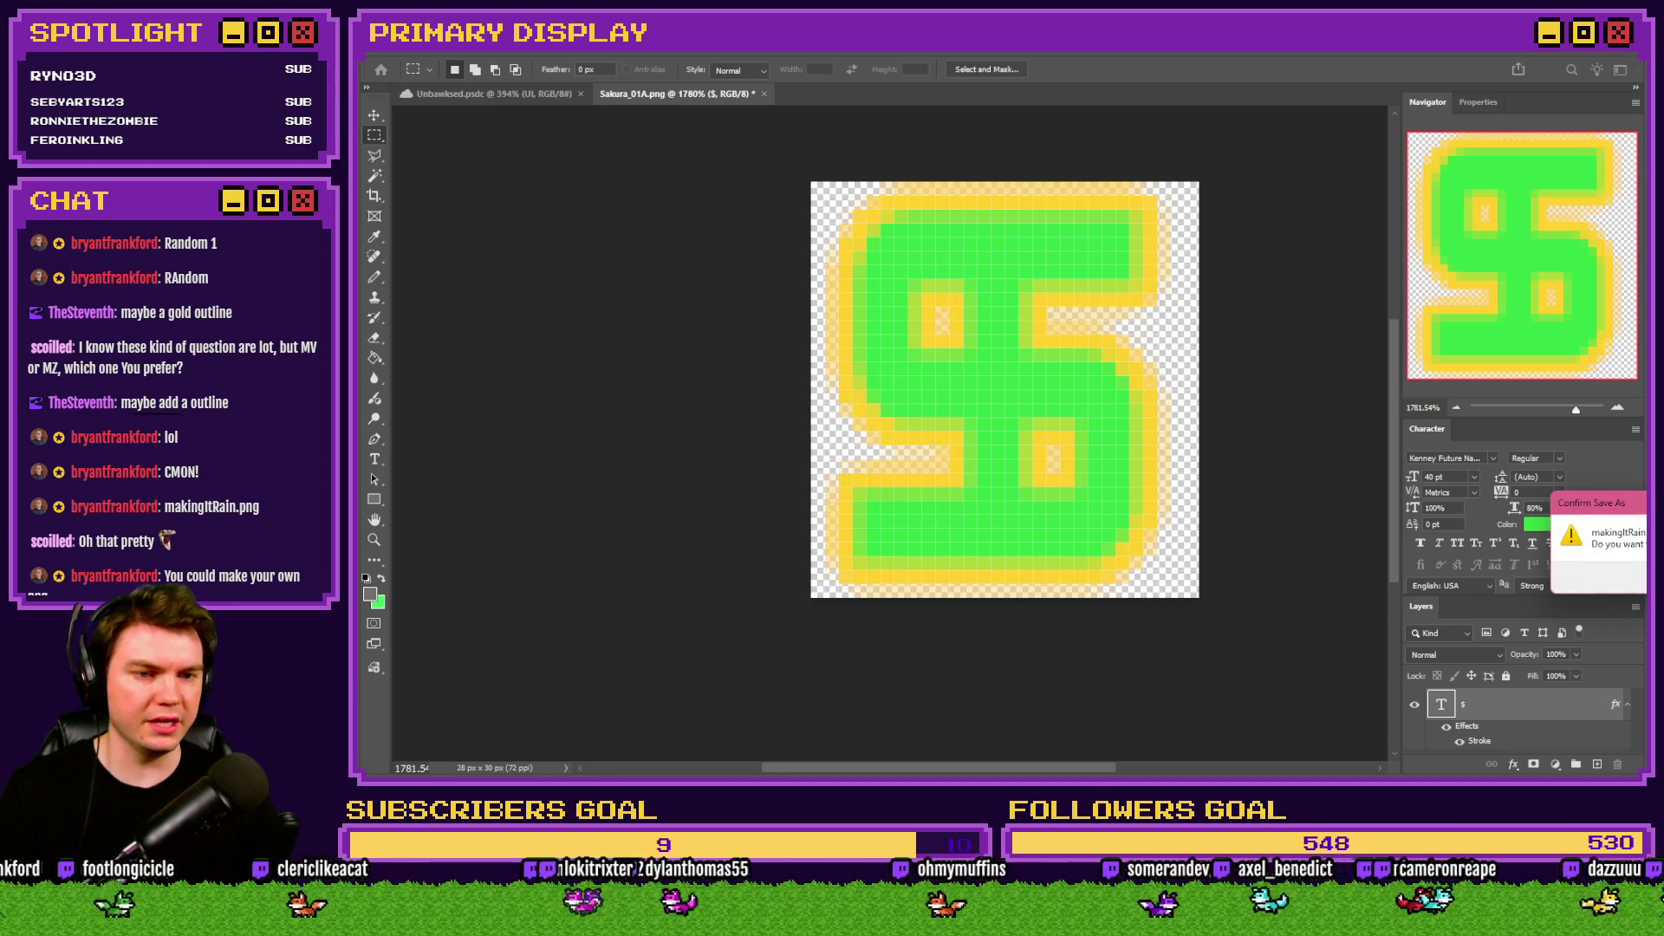
key("Return")
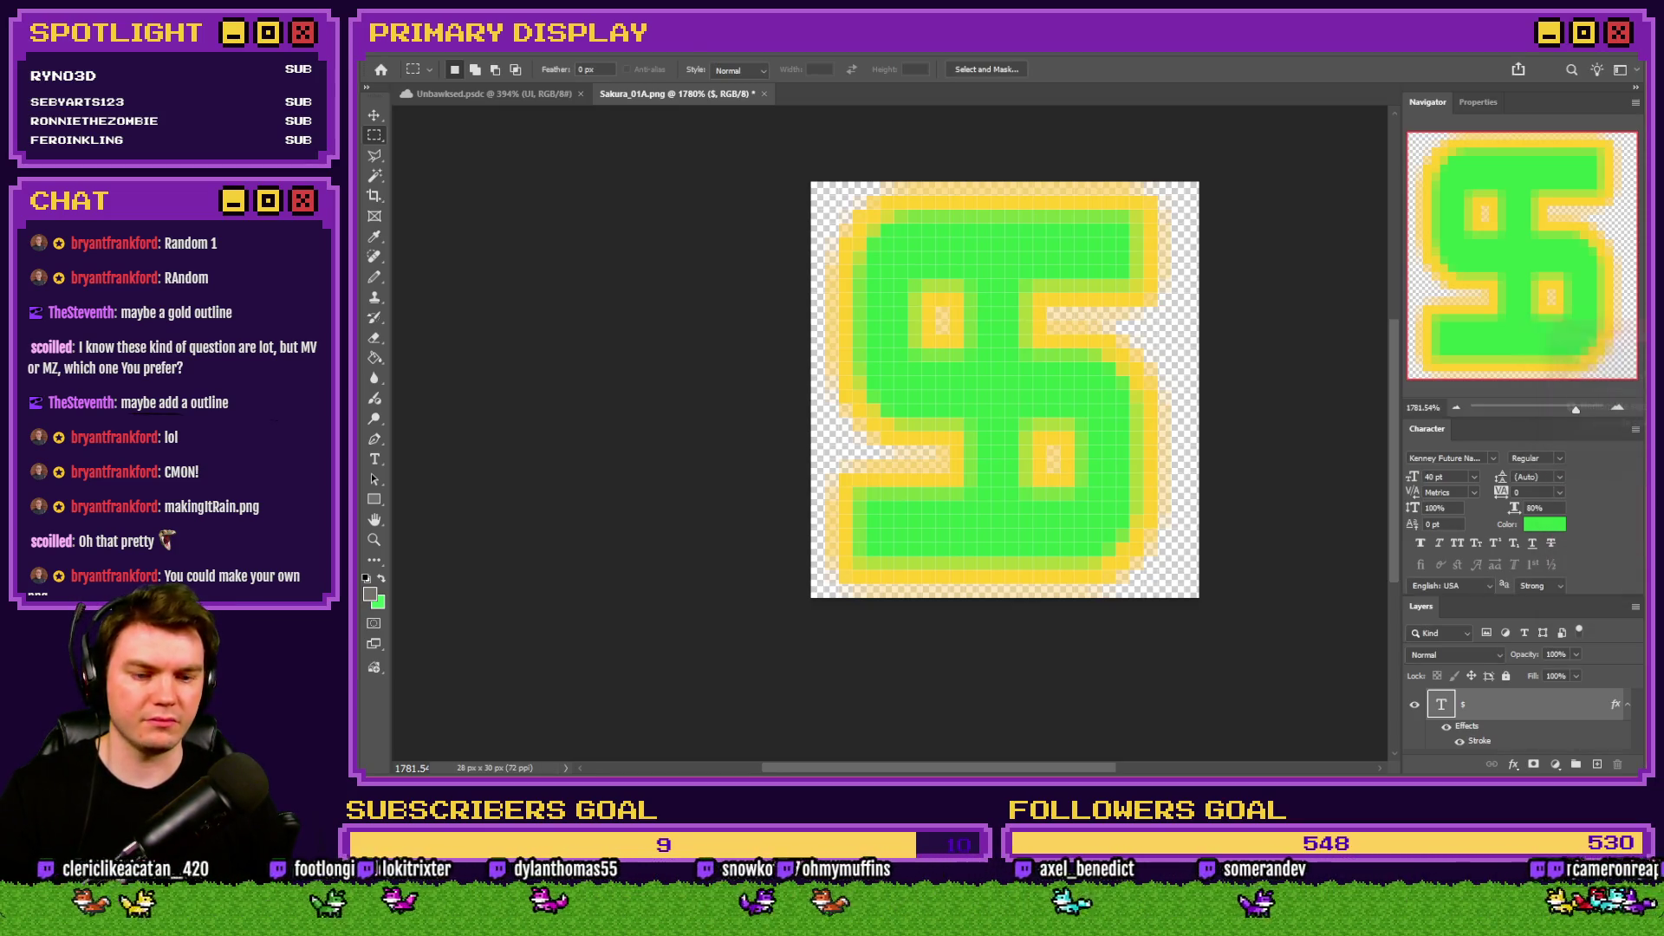
key("alt+Tab")
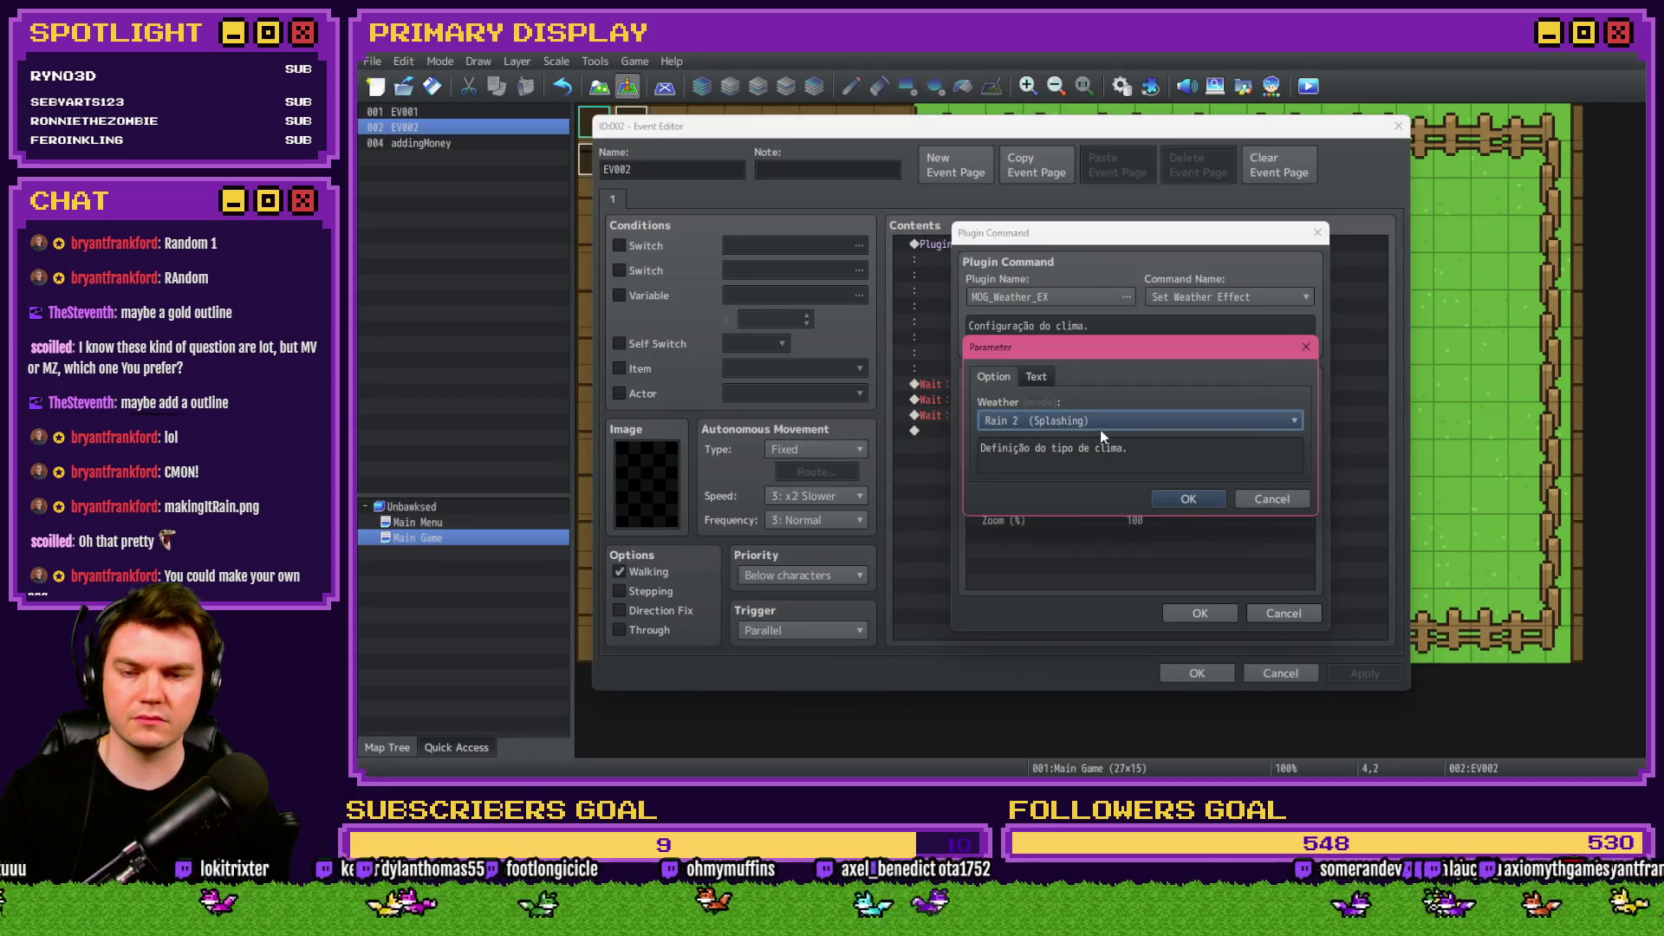
Set EV002's weather type to Rain 1 and close the event.
left_click(1101, 424)
left_click(1109, 478)
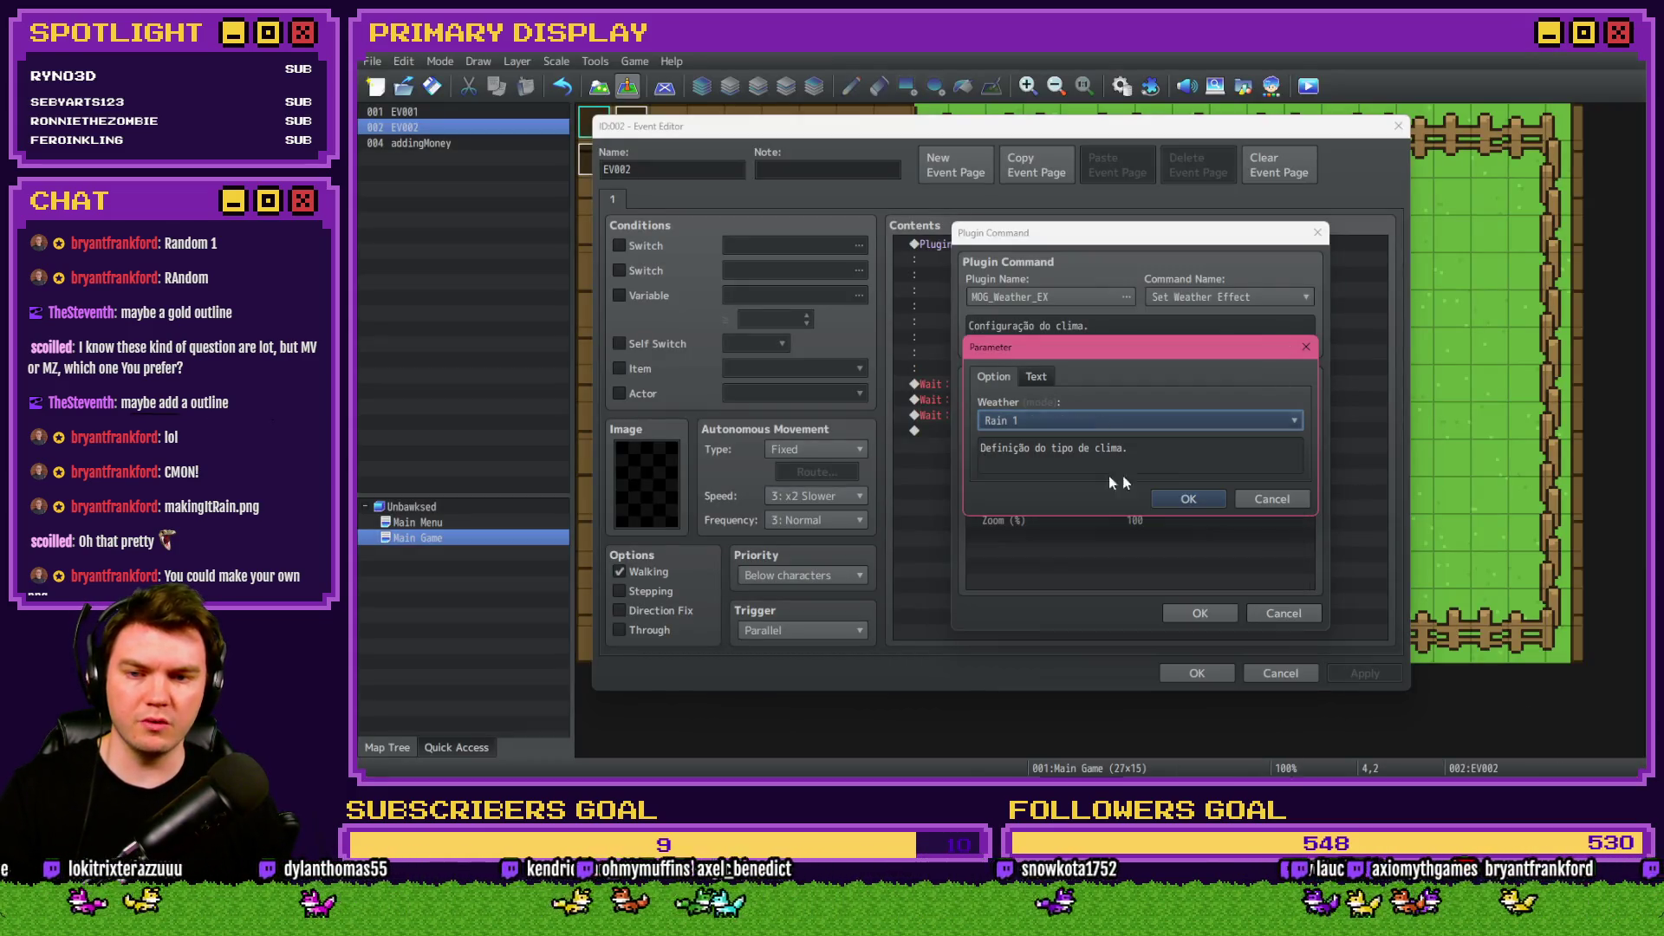
left_click(1193, 490)
left_click(1194, 603)
left_click(1196, 673)
Save and playtest the Rain 1 dollar-sign weather.
left_click(1307, 86)
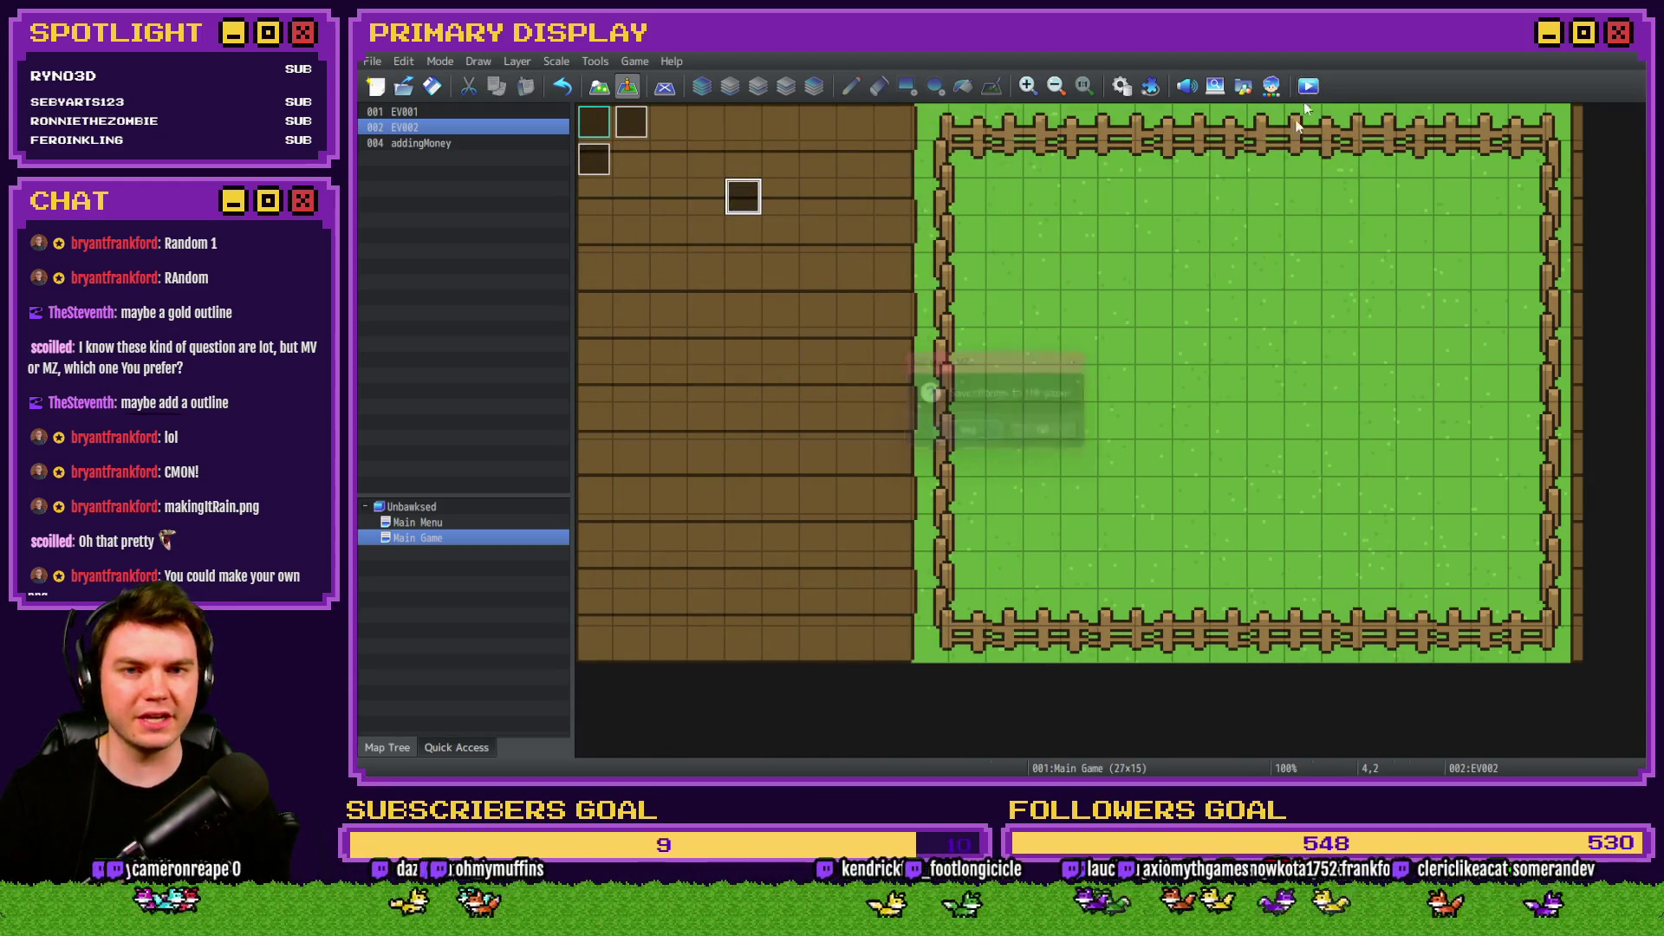
left_click(961, 439)
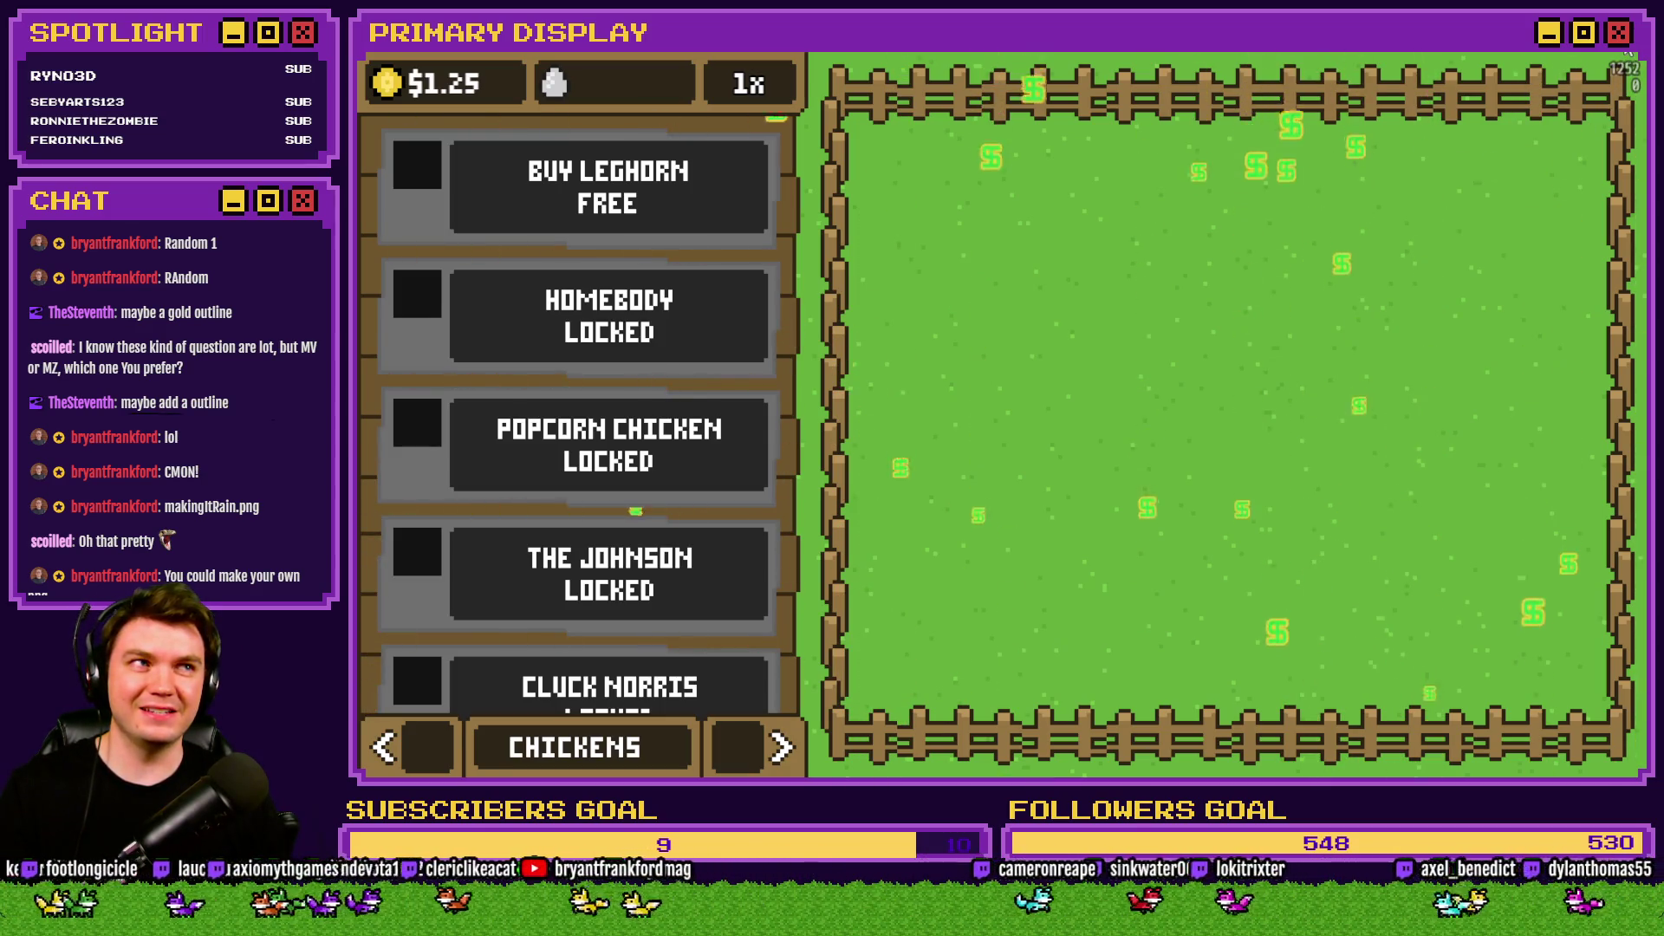
left_click(1623, 53)
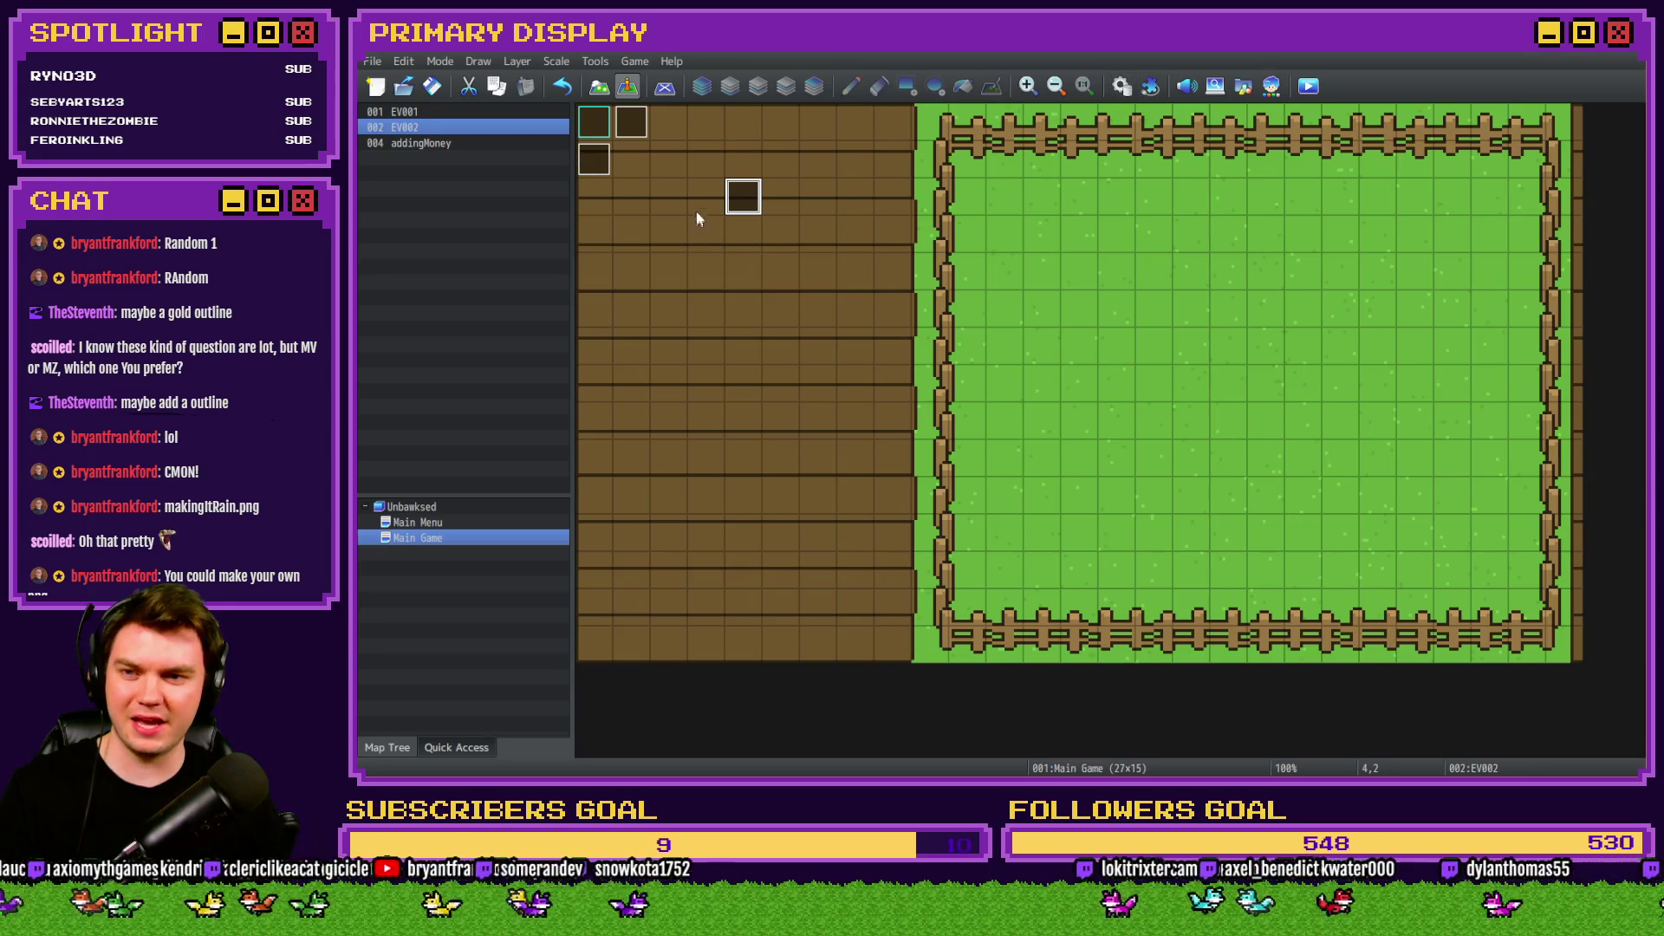
Change EV002's Weather argument to Rain 3 (Zoom) (Freezing).
double_click(743, 196)
double_click(1080, 243)
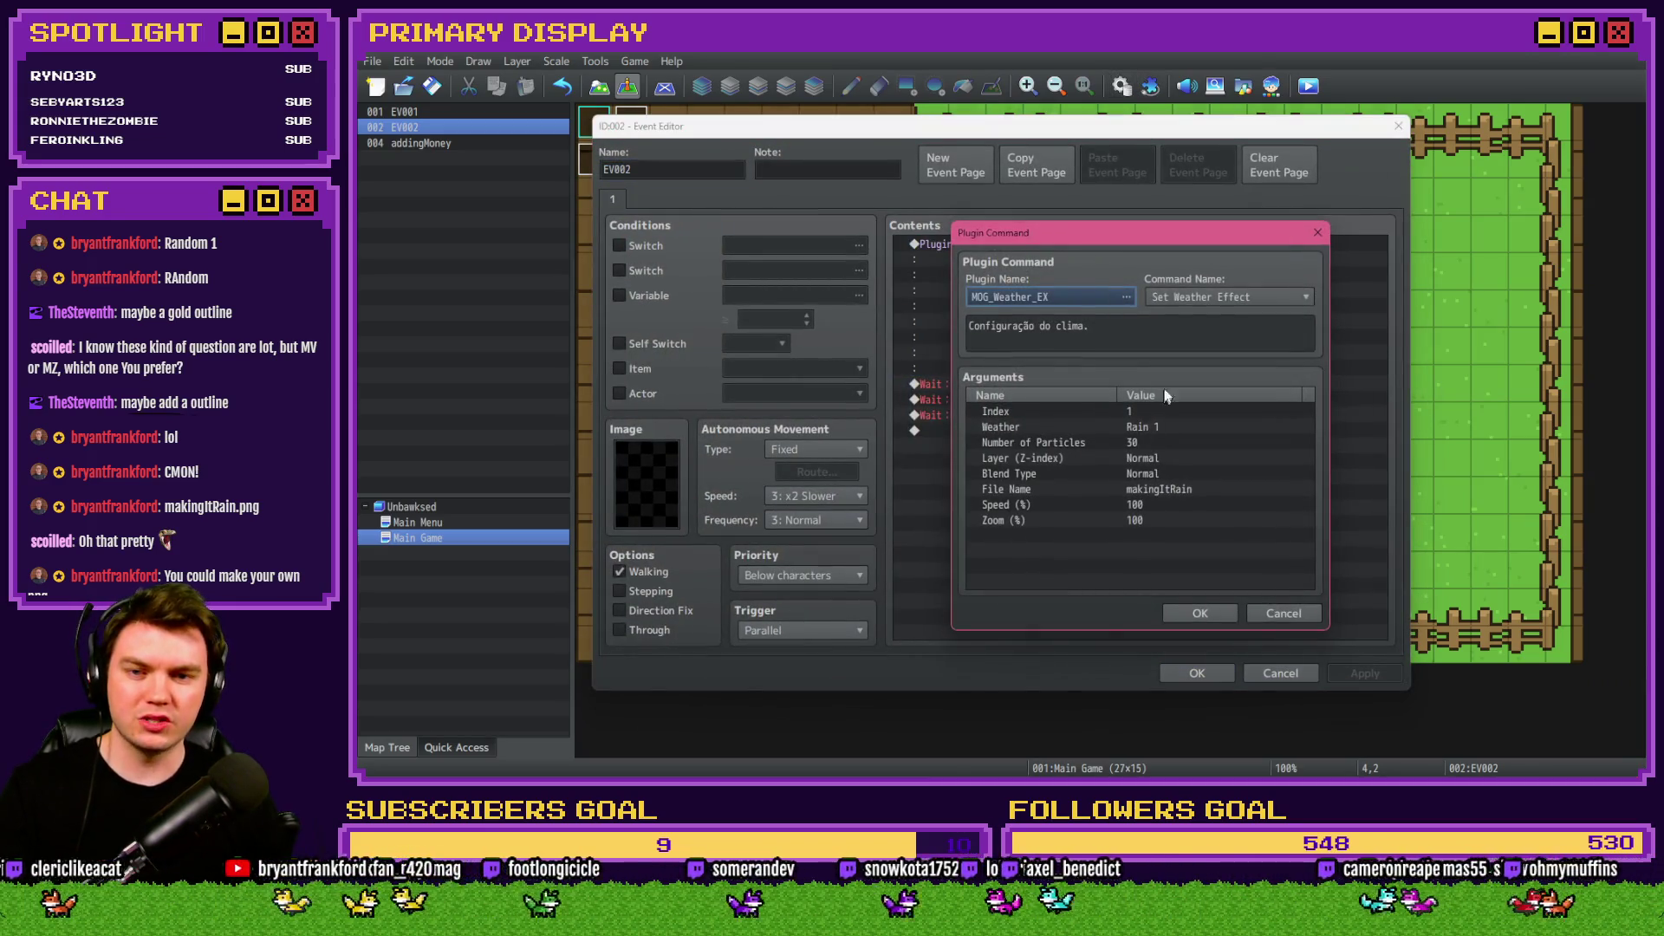
double_click(1162, 427)
left_click(1142, 419)
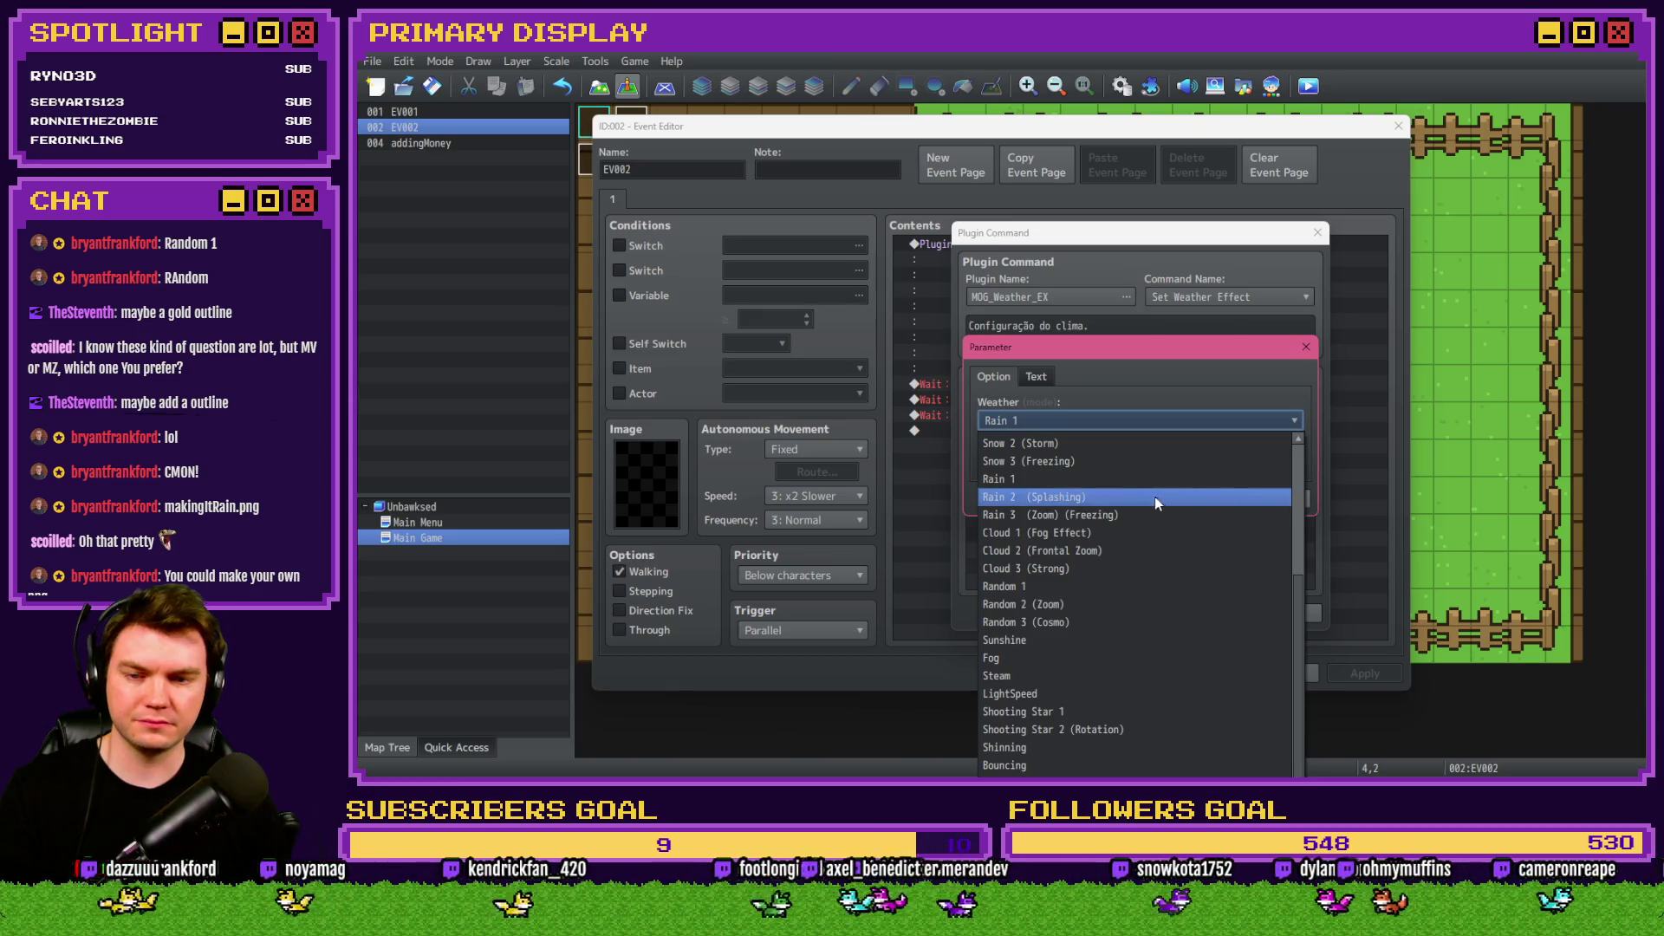
left_click(1124, 515)
left_click(1183, 499)
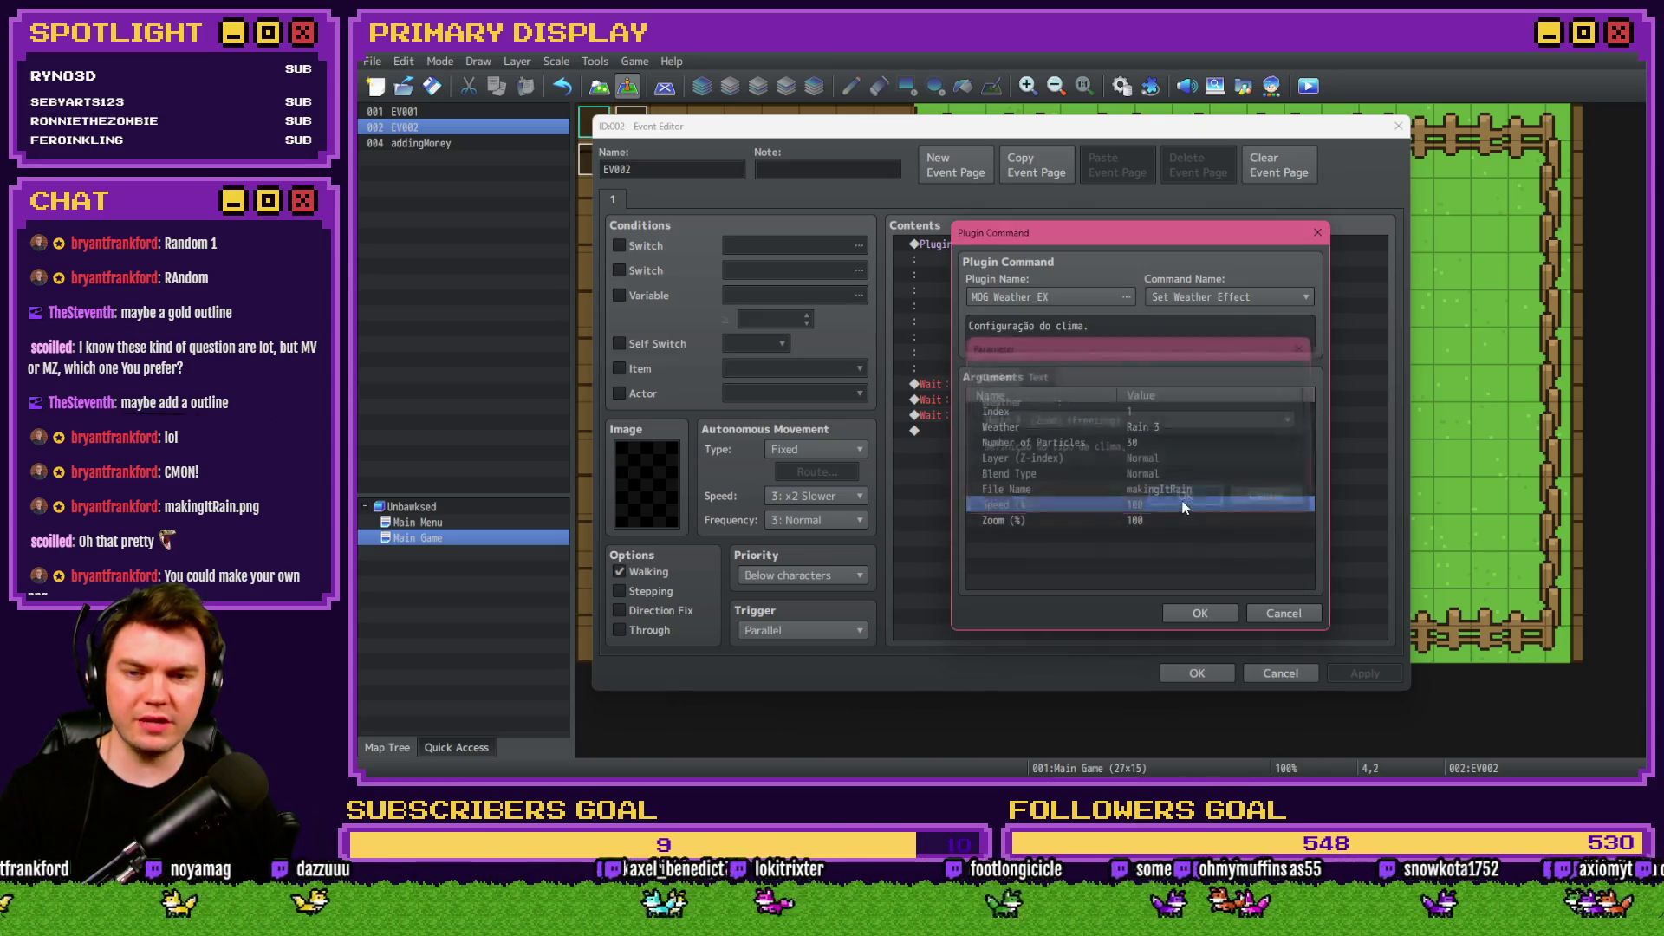
left_click(1208, 612)
left_click(1215, 674)
Save and playtest the Rain 3 (Zoom) (Freezing) weather, then close the game.
left_click(1307, 86)
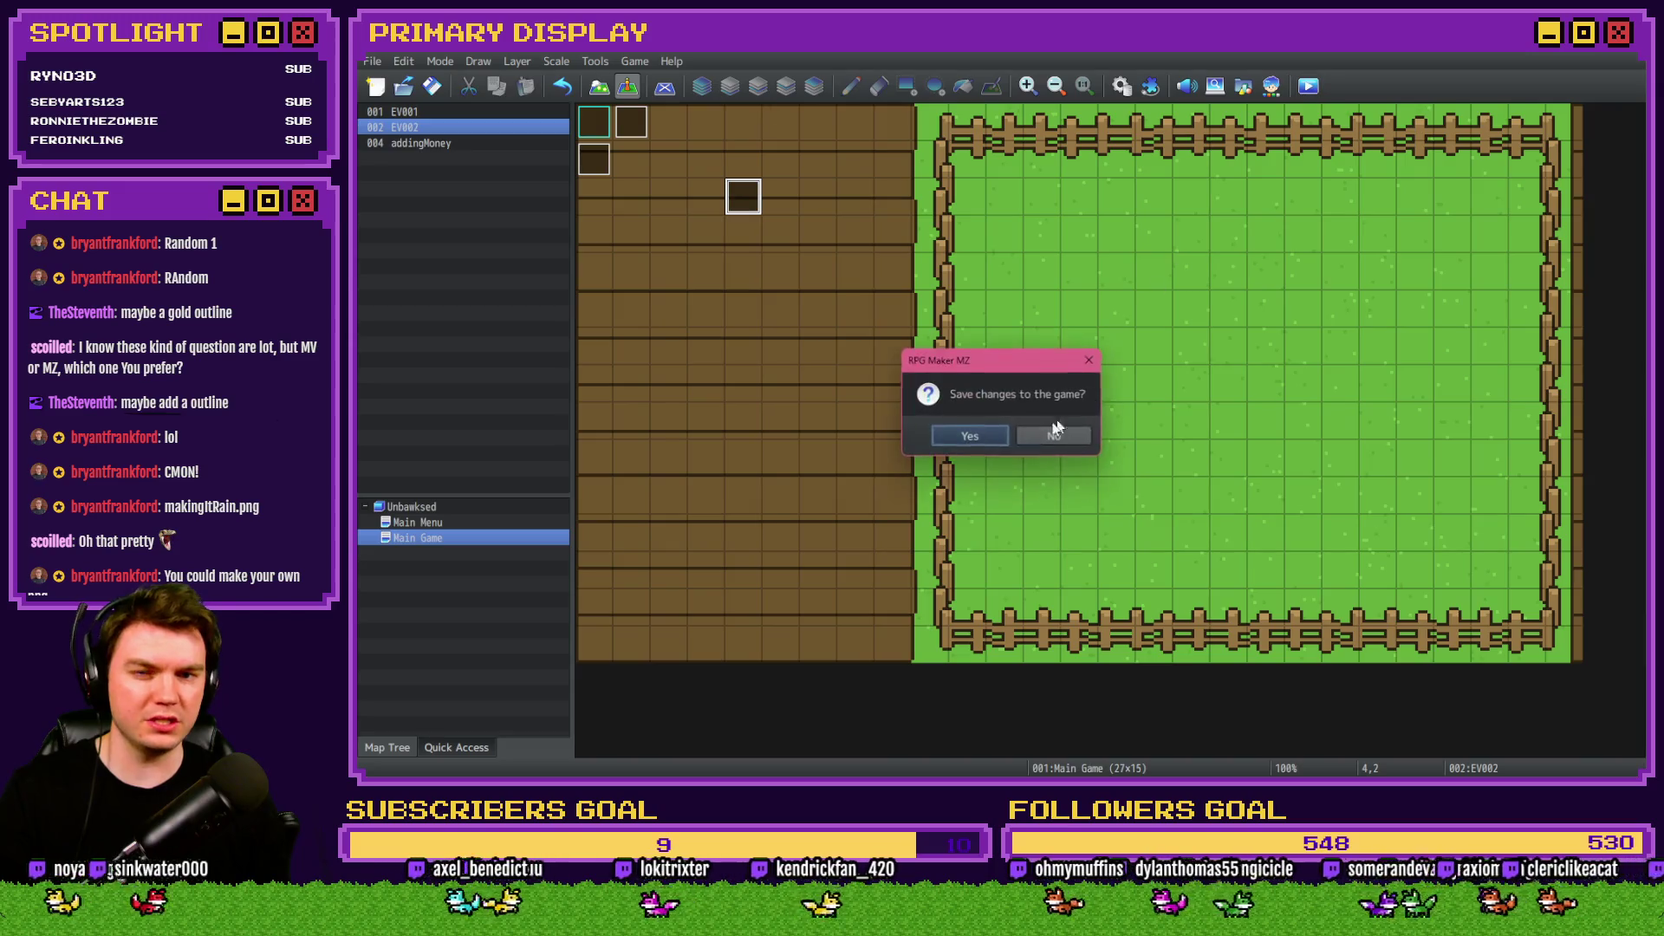
left_click(967, 434)
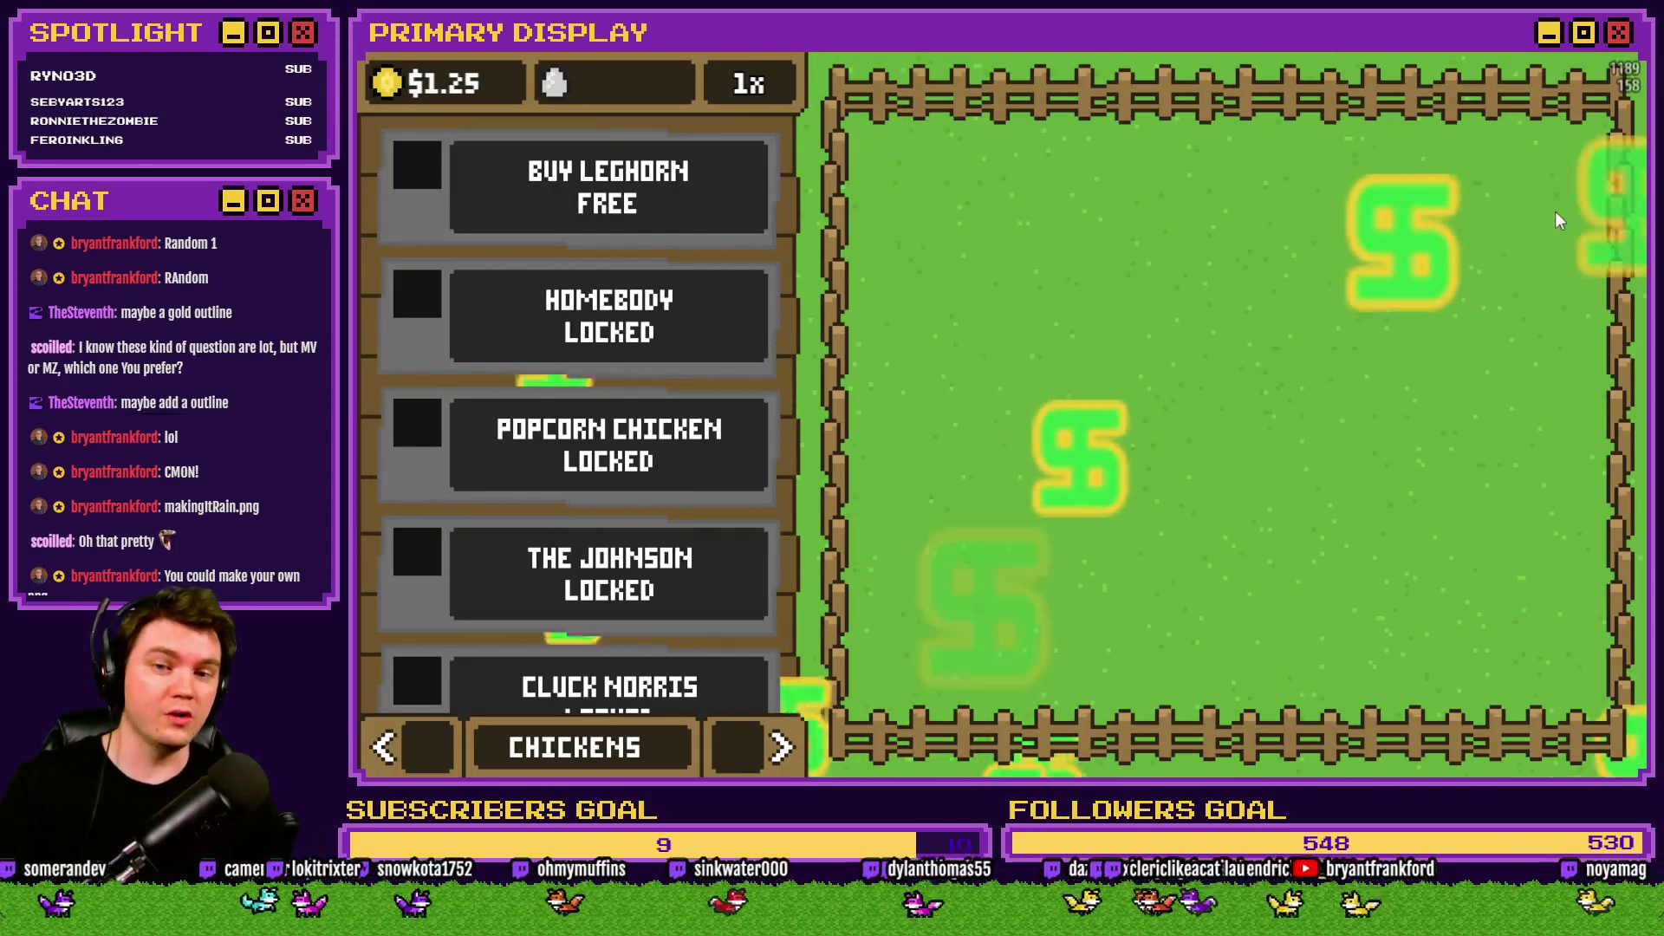
left_click(1633, 54)
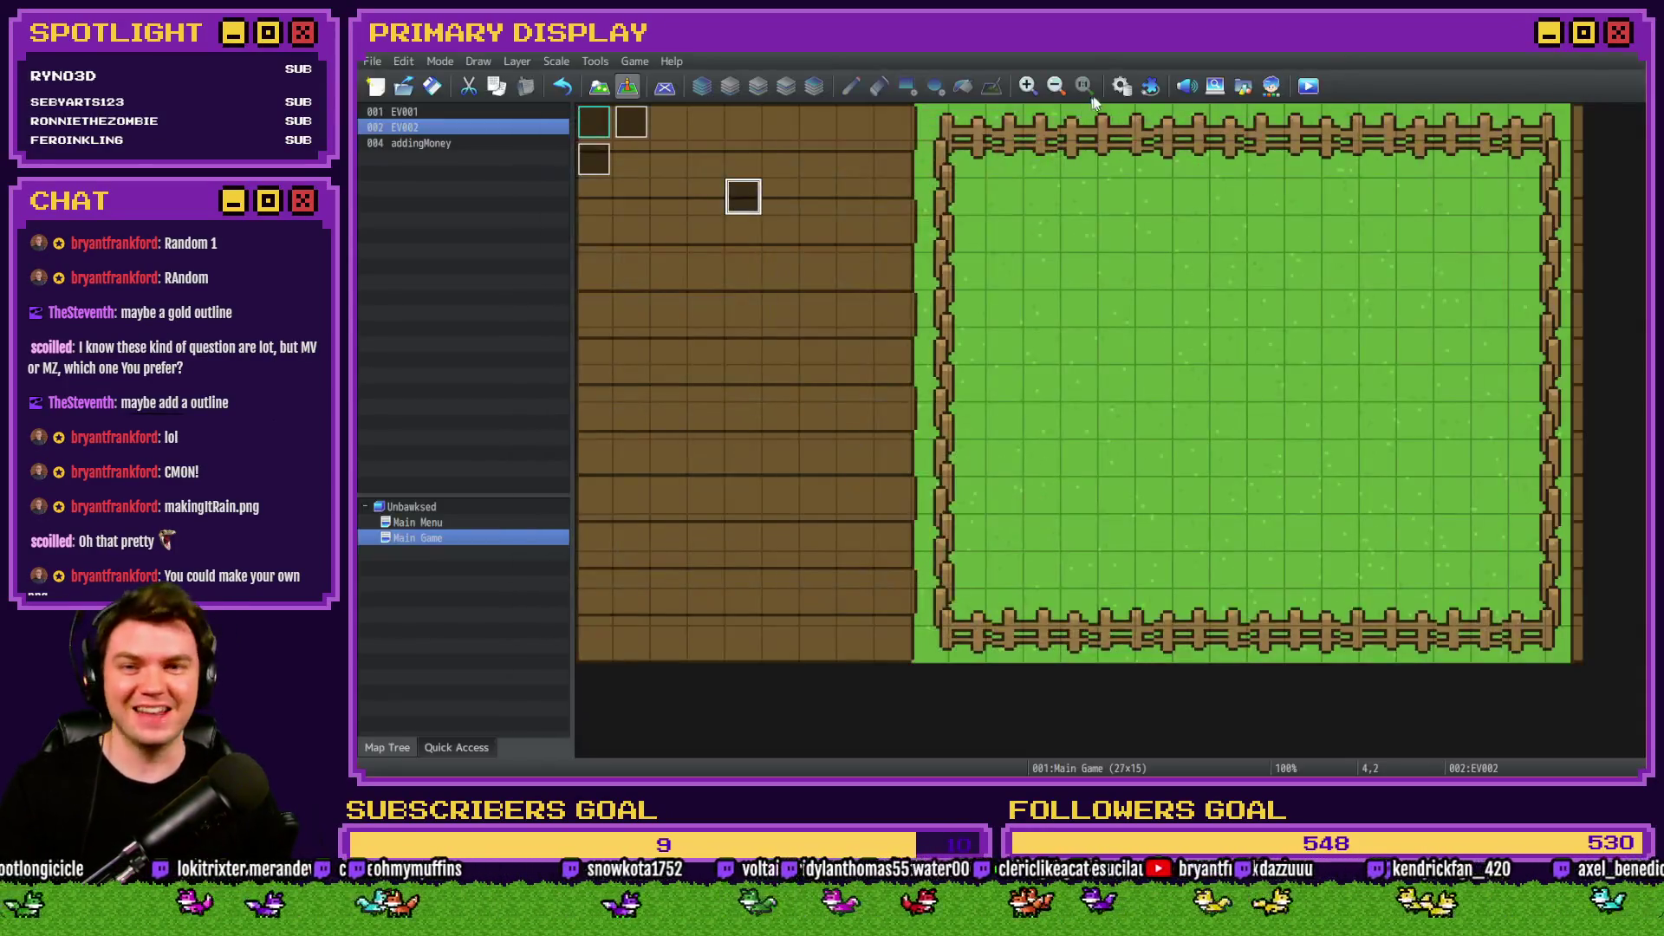
Set EV002's Weather argument to Snow 2 (Storm).
double_click(755, 190)
double_click(1106, 250)
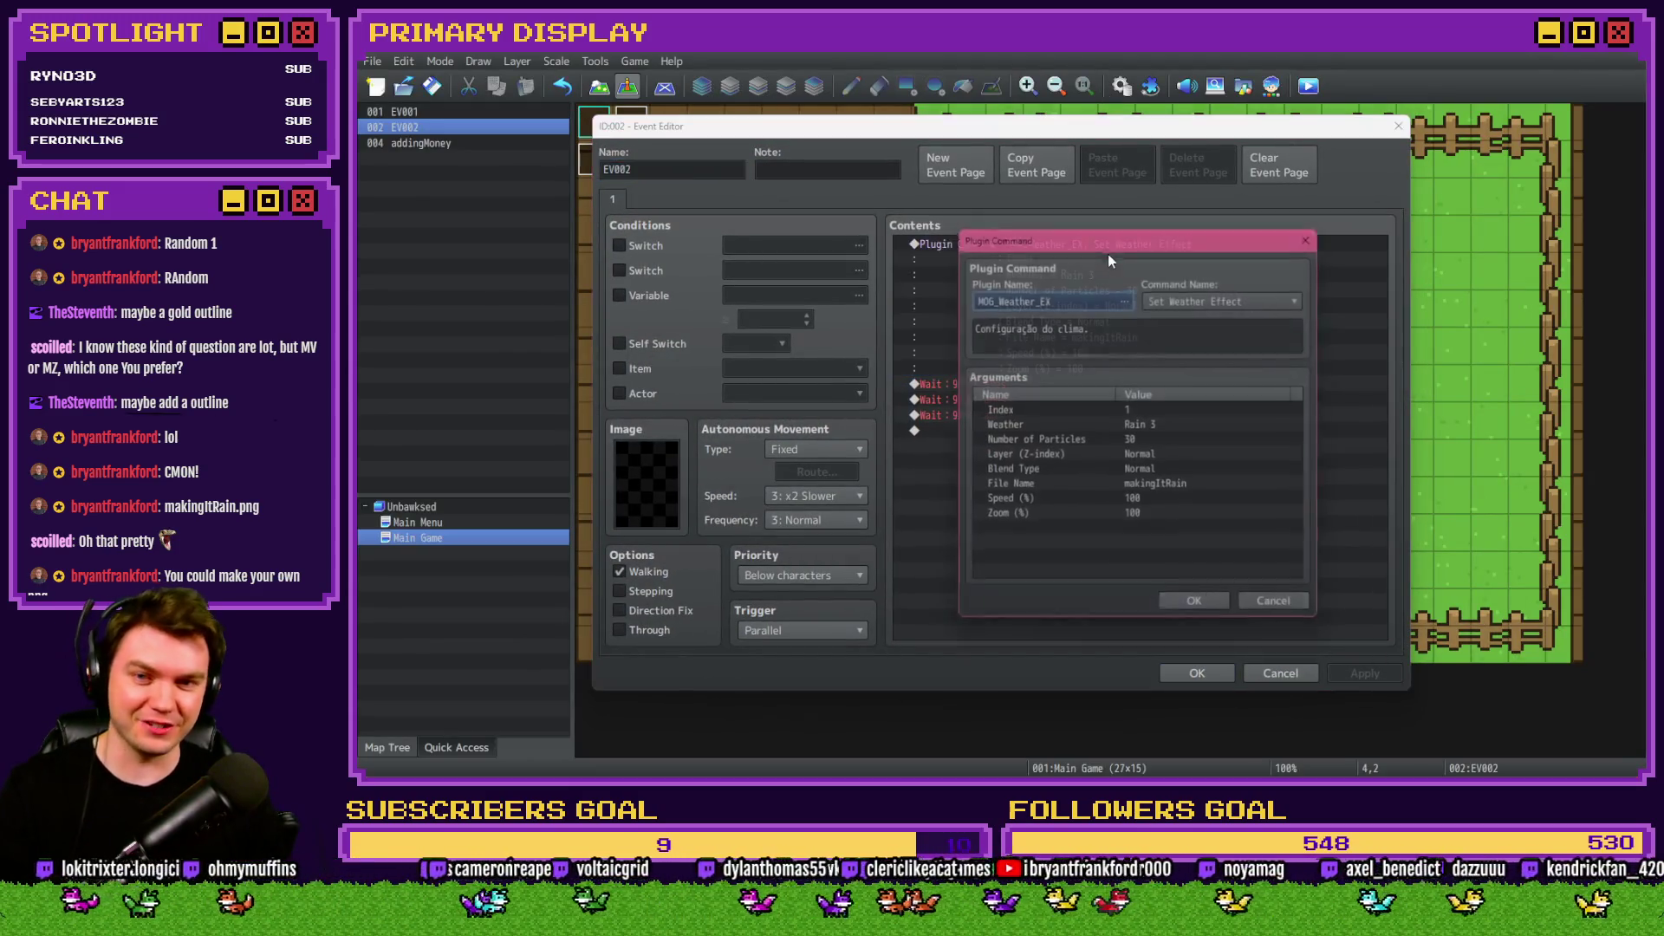
double_click(1156, 425)
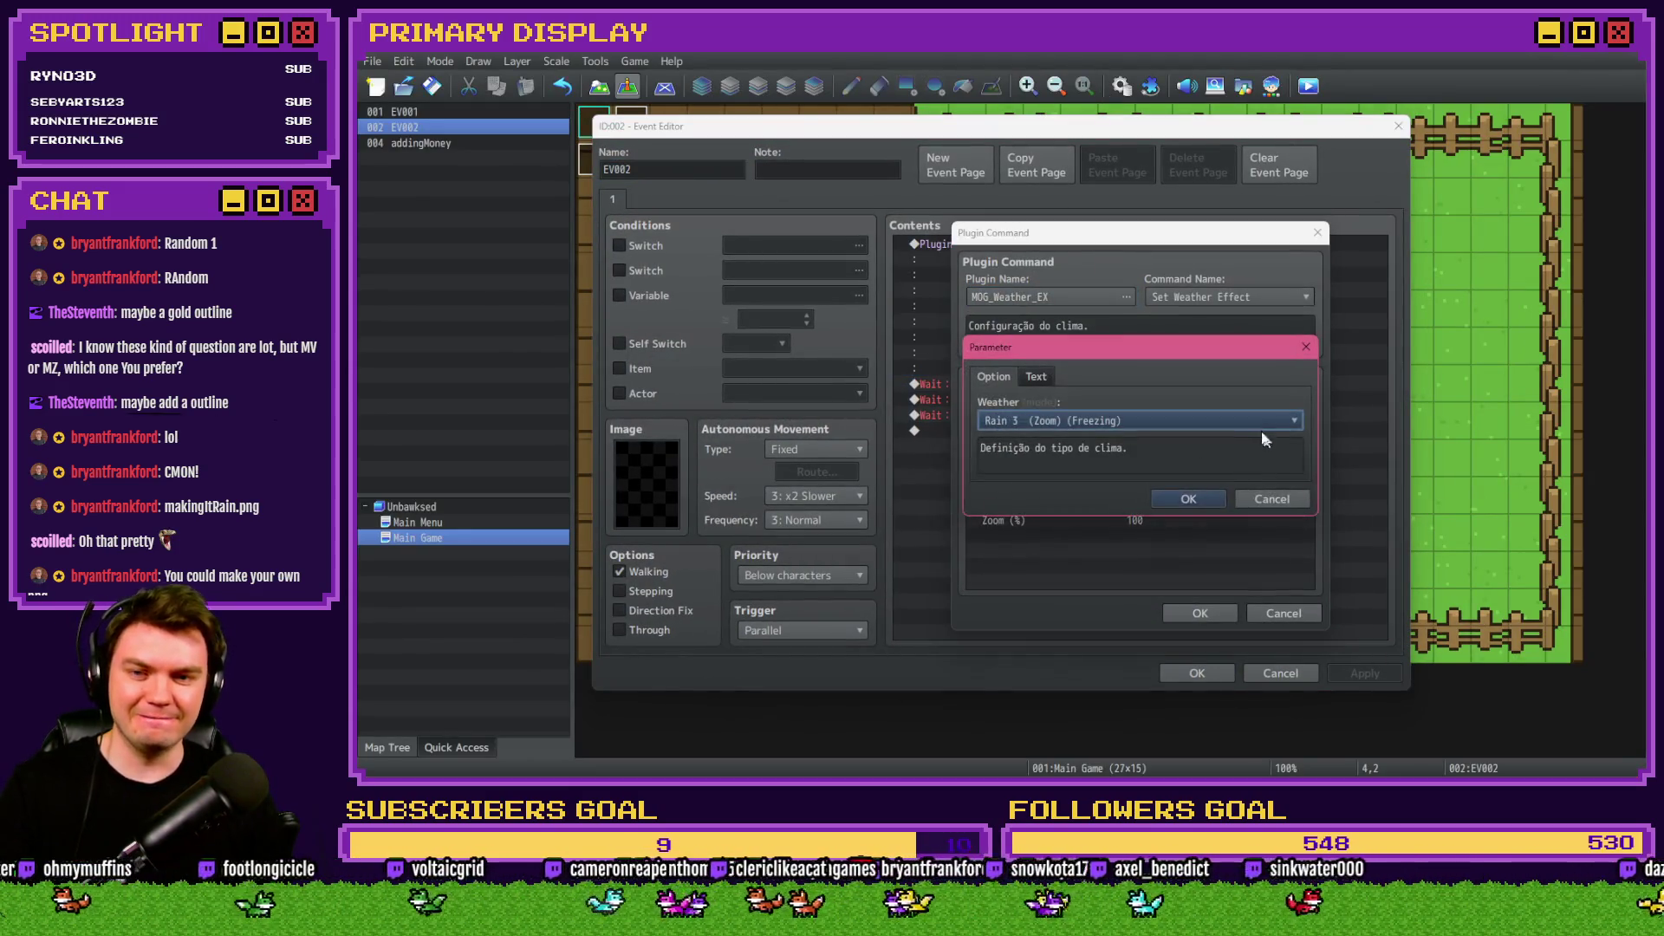
left_click(1293, 421)
scroll(1297, 570, "up", 2)
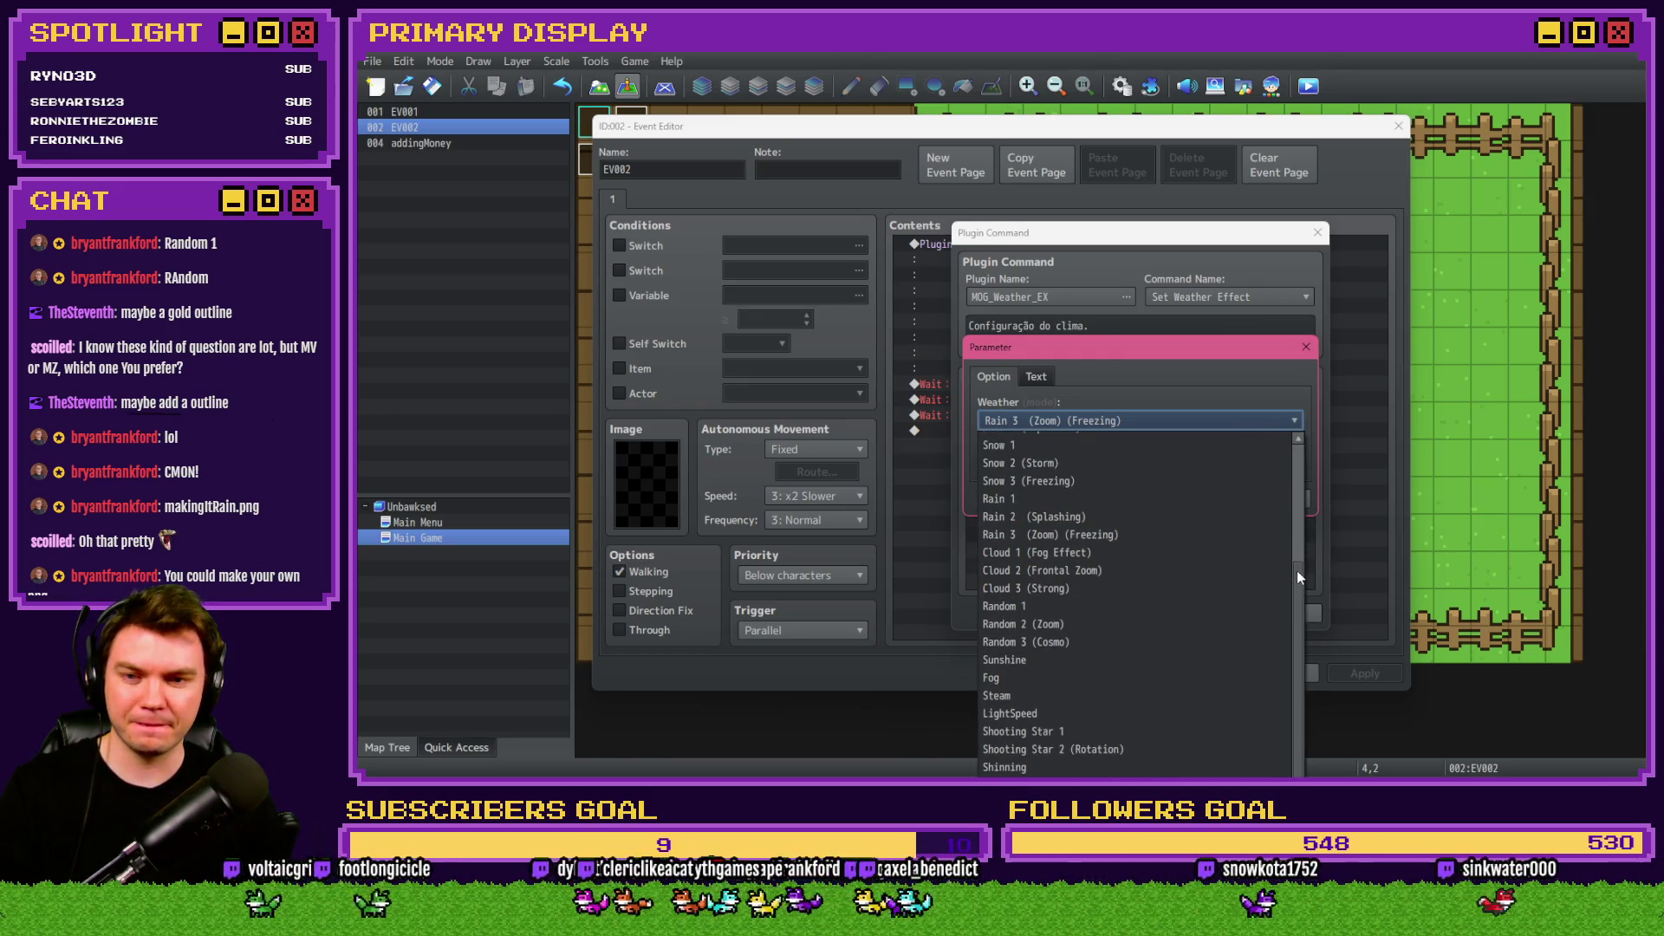
left_click(1305, 476)
left_click(1135, 420)
scroll(1176, 557, "up", 2)
scroll(1079, 532, "up", 1)
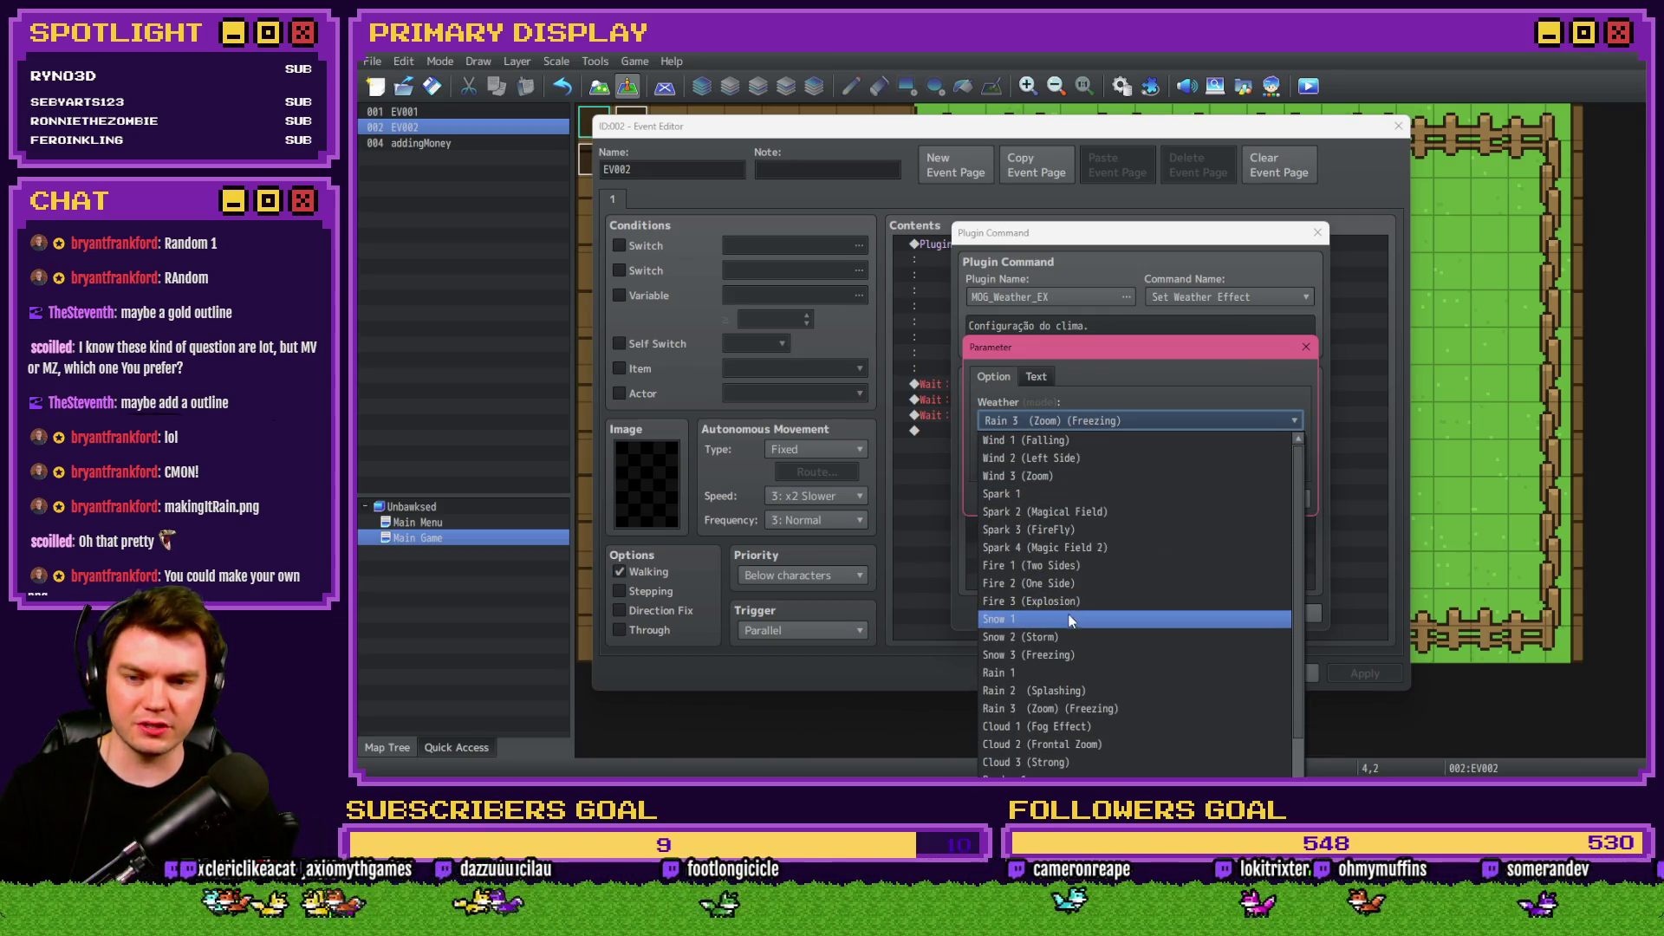
left_click(1064, 636)
left_click(1186, 499)
left_click(1199, 613)
left_click(1196, 672)
Save and playtest the Snow 2 (Storm) dollar-sign weather.
left_click(1311, 92)
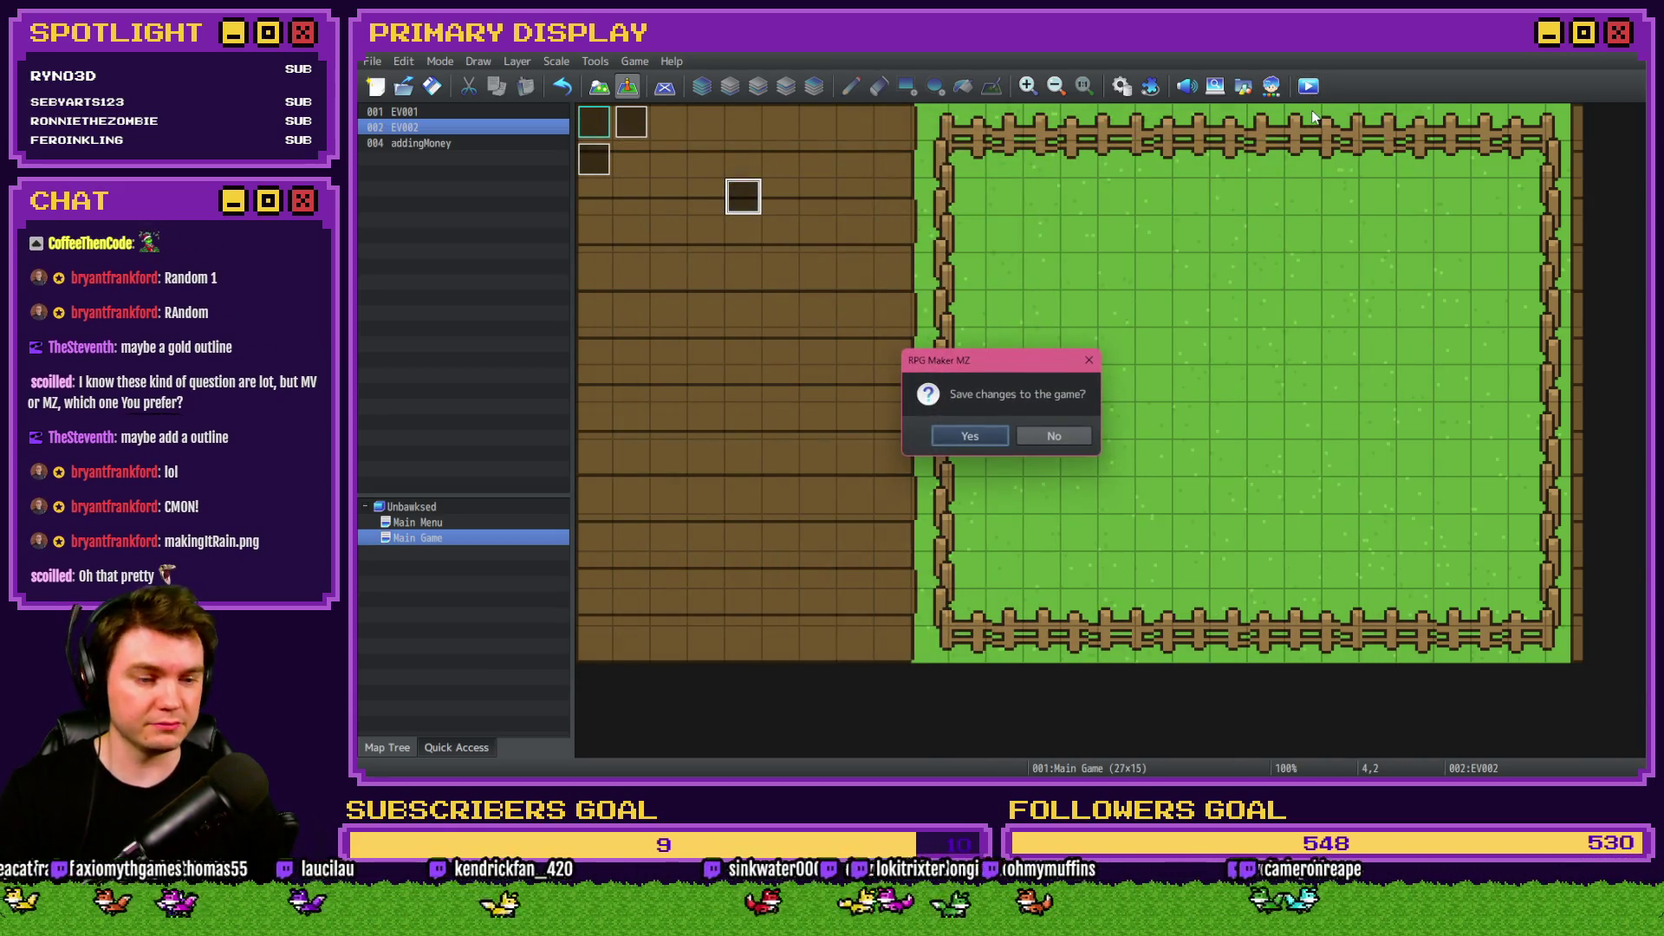
left_click(960, 437)
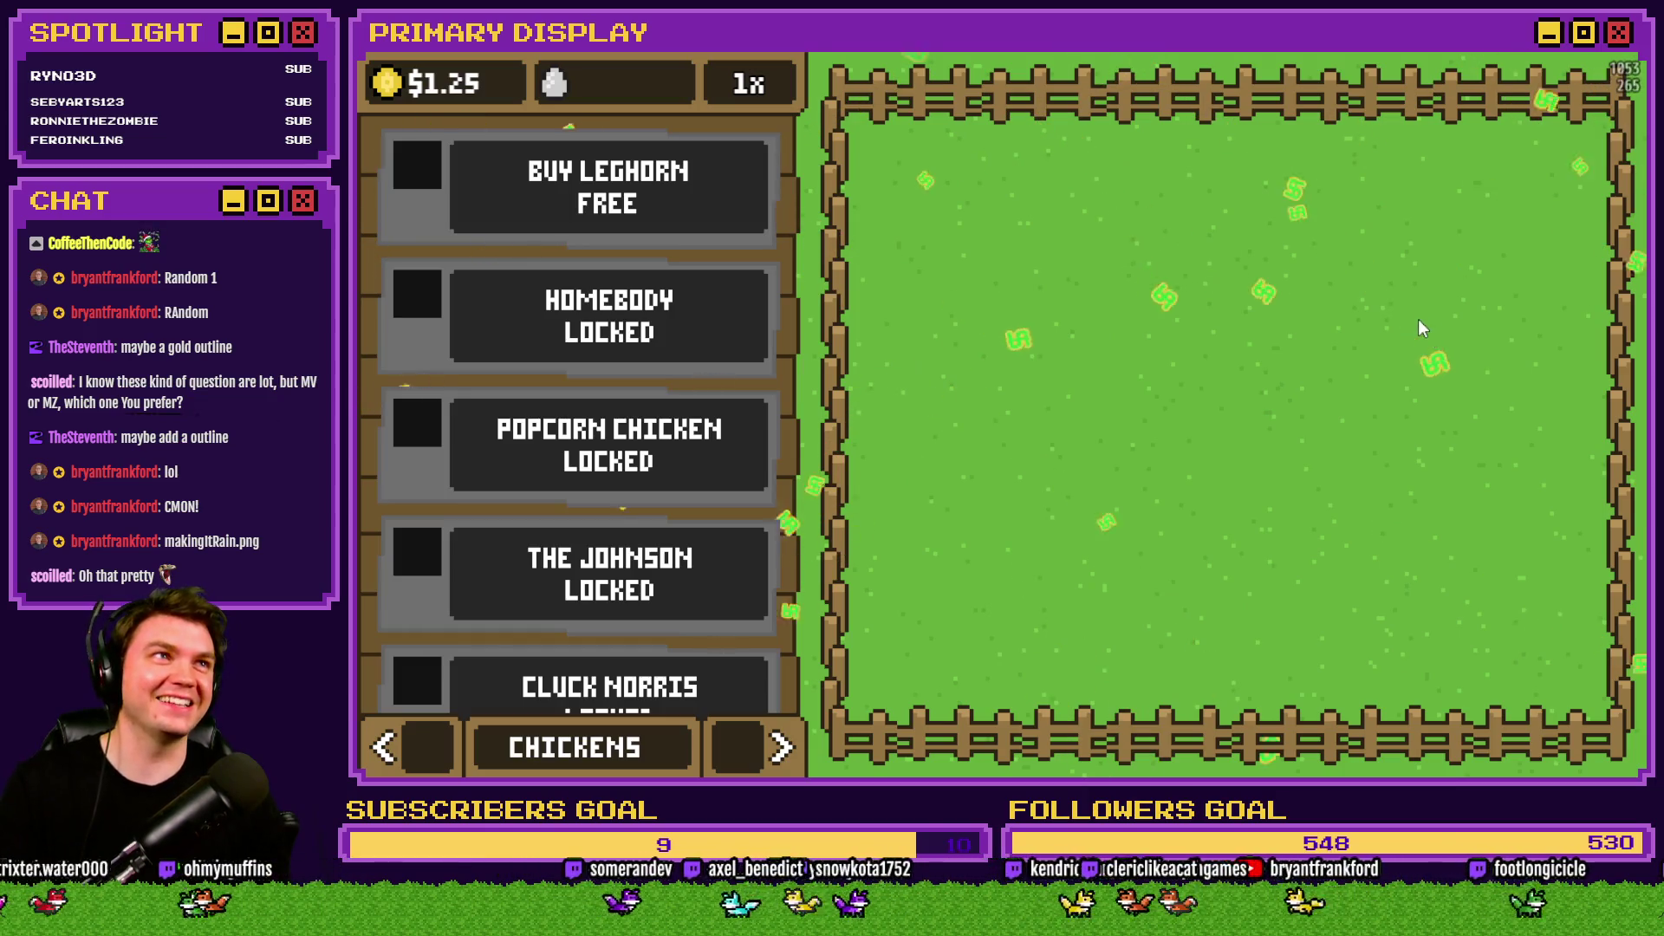
left_click(1620, 50)
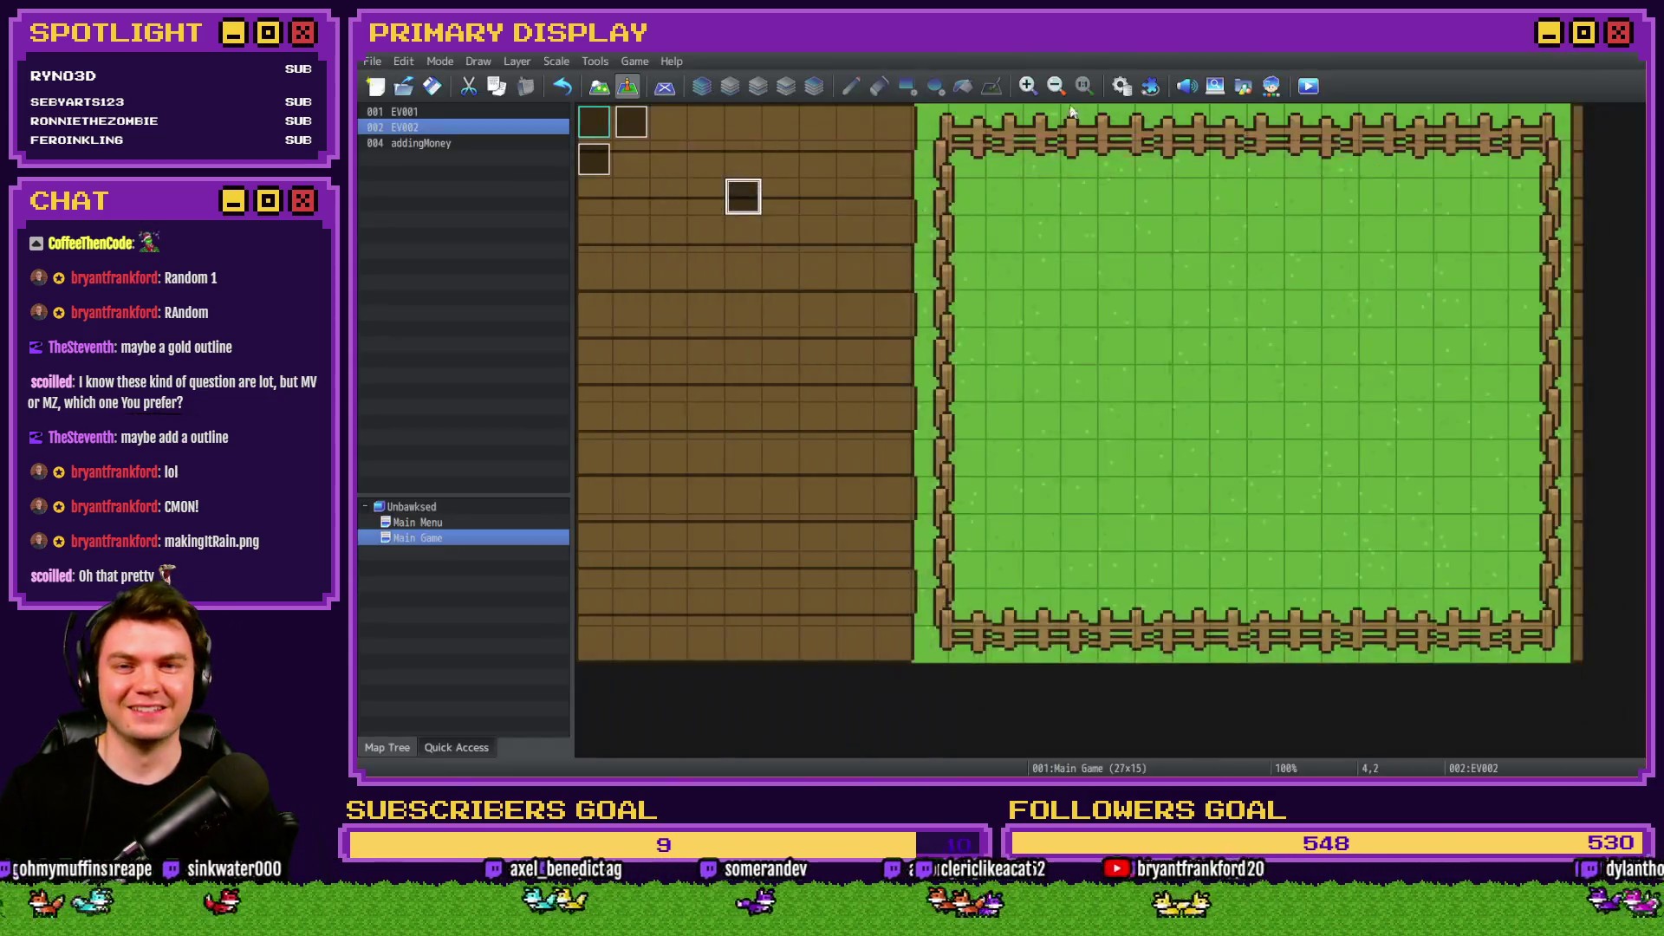
Change EV002's Weather argument to Snow 3 (Freezing).
double_click(743, 208)
double_click(1172, 262)
left_click(1243, 621)
key("Escape")
left_click(1163, 243)
double_click(1163, 243)
double_click(1136, 427)
left_click(1136, 420)
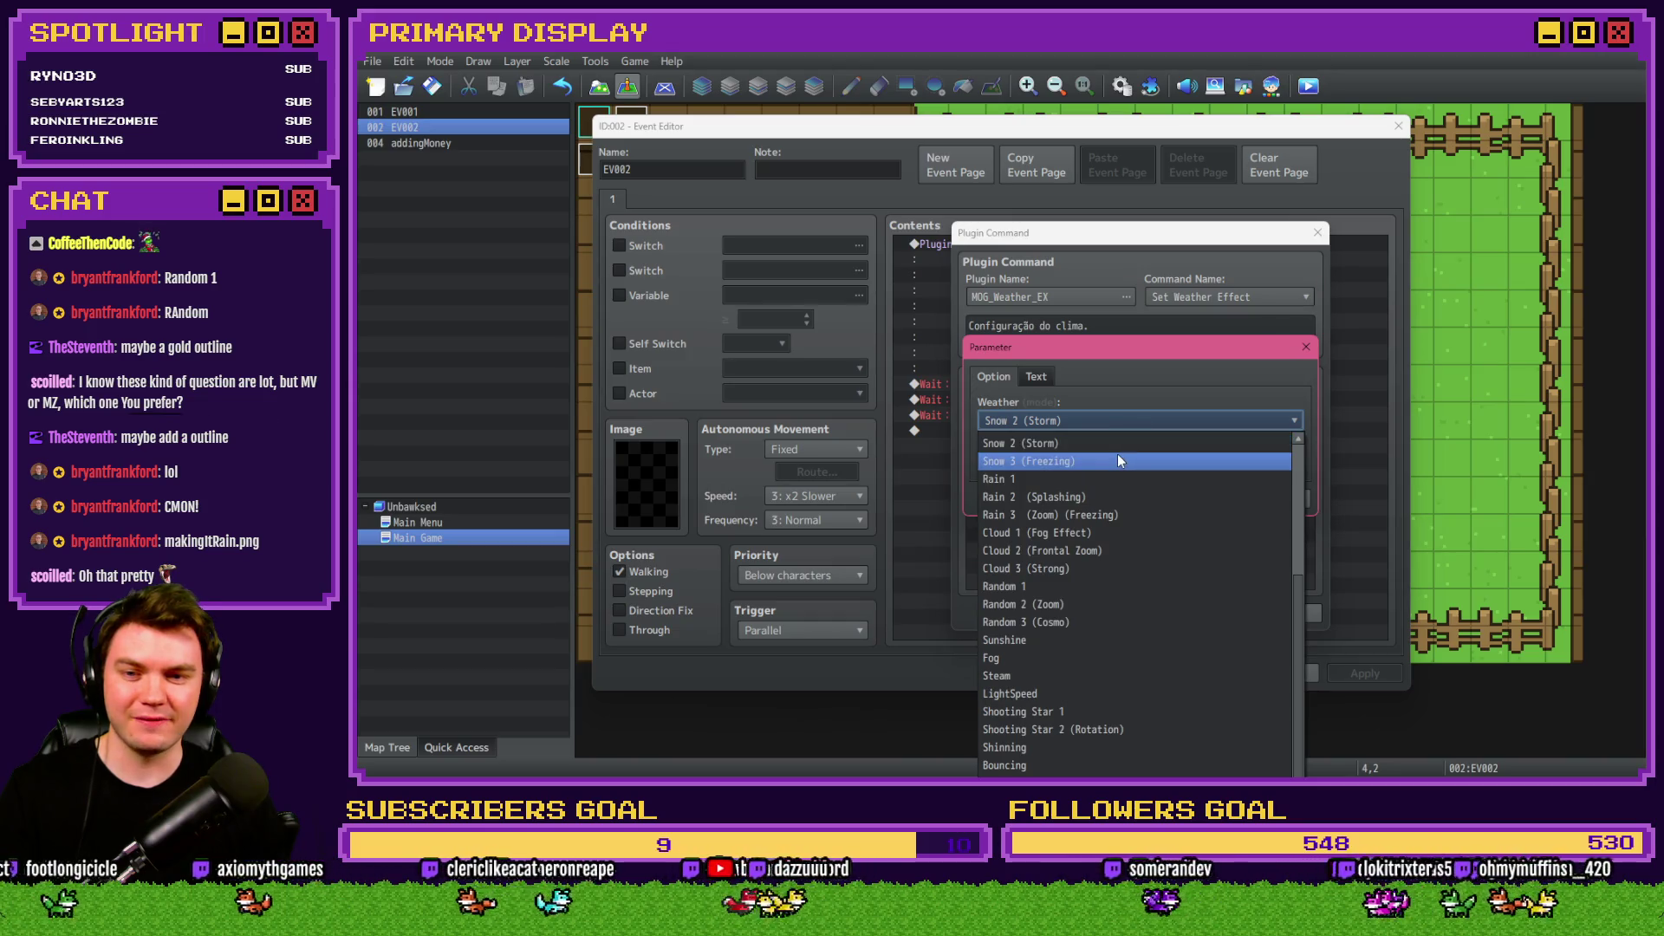
left_click(1116, 460)
left_click(1174, 502)
left_click(1198, 610)
left_click(1196, 673)
Save and playtest the Snow 3 (Freezing) weather, then close the game.
left_click(1313, 86)
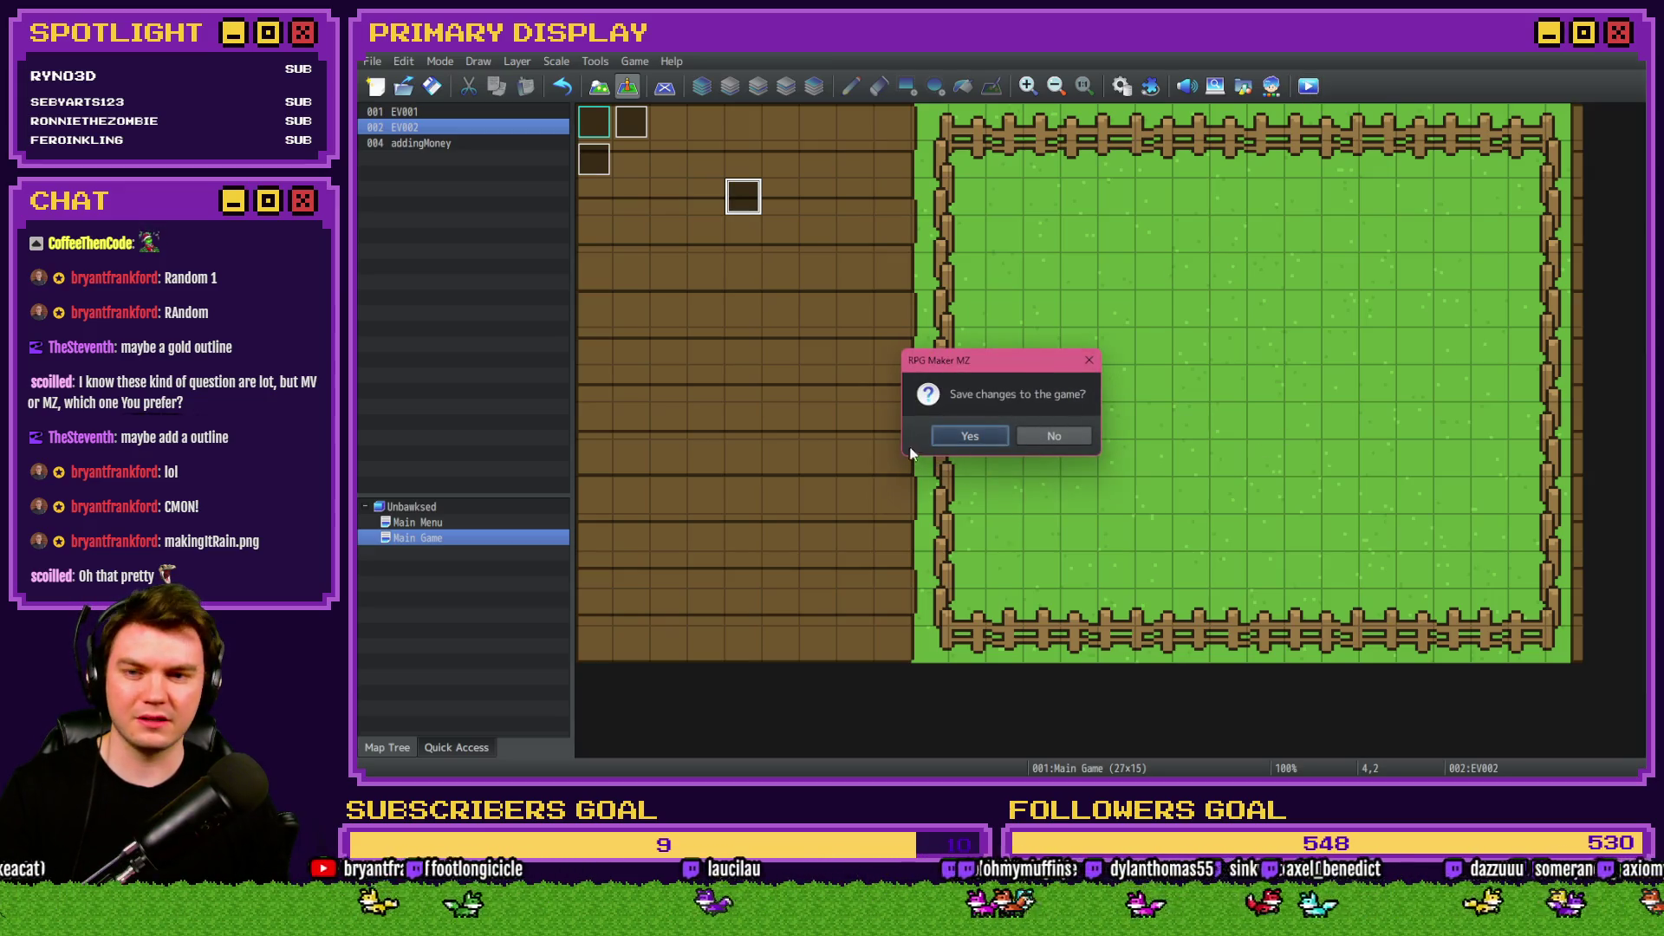
left_click(975, 435)
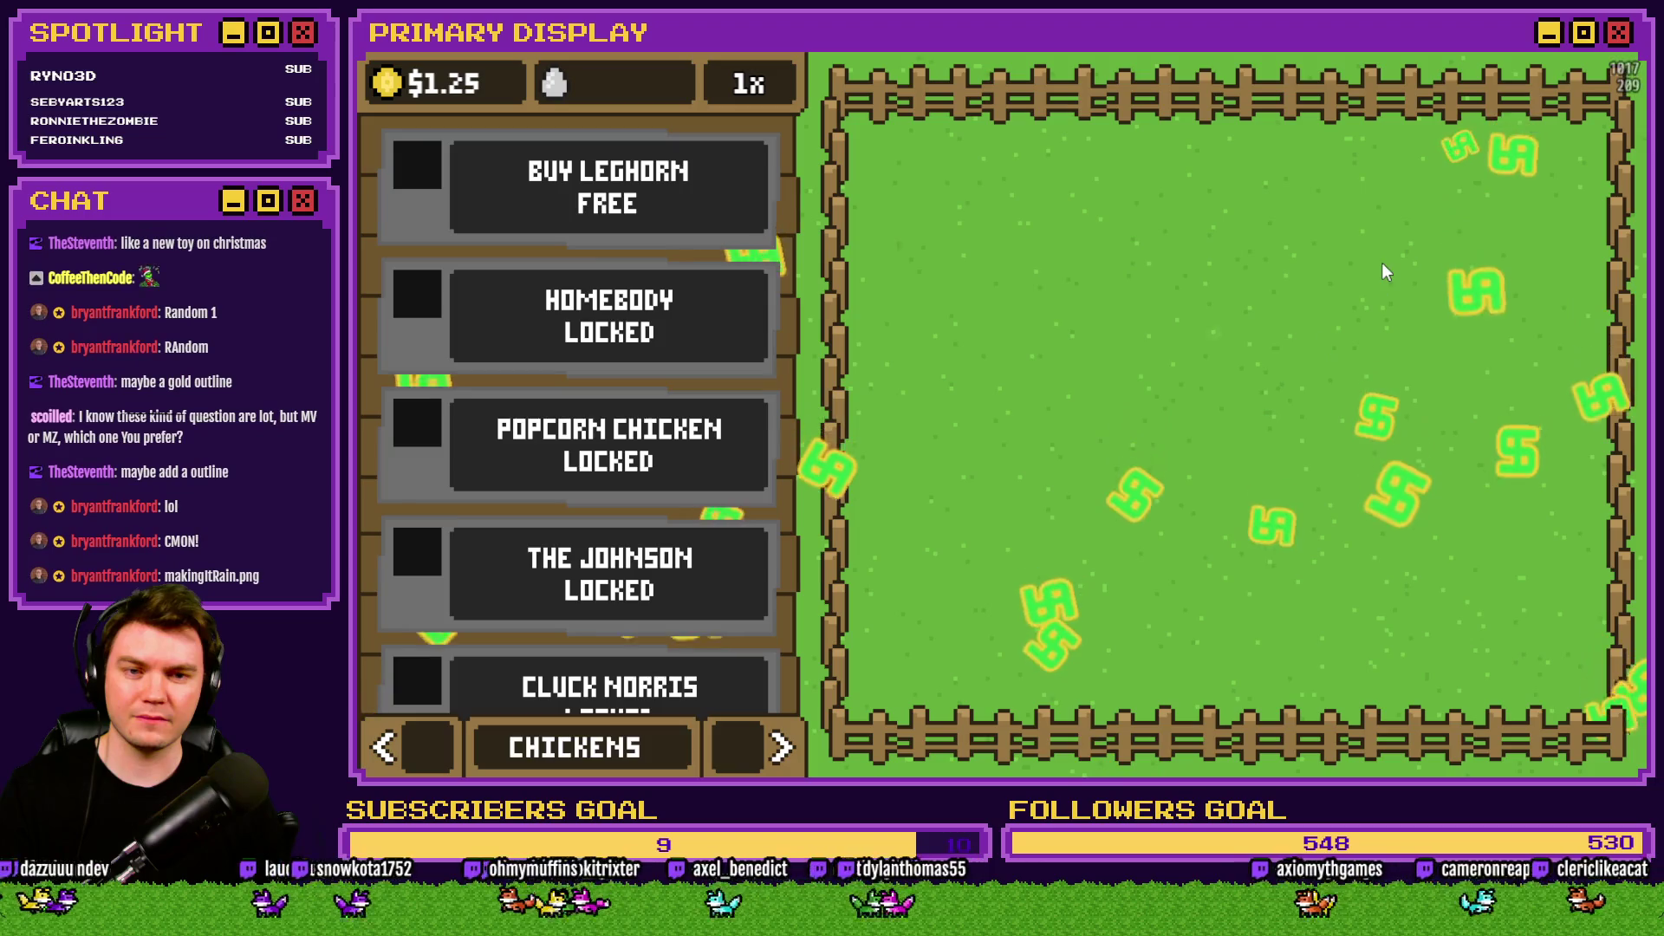
left_click(1615, 56)
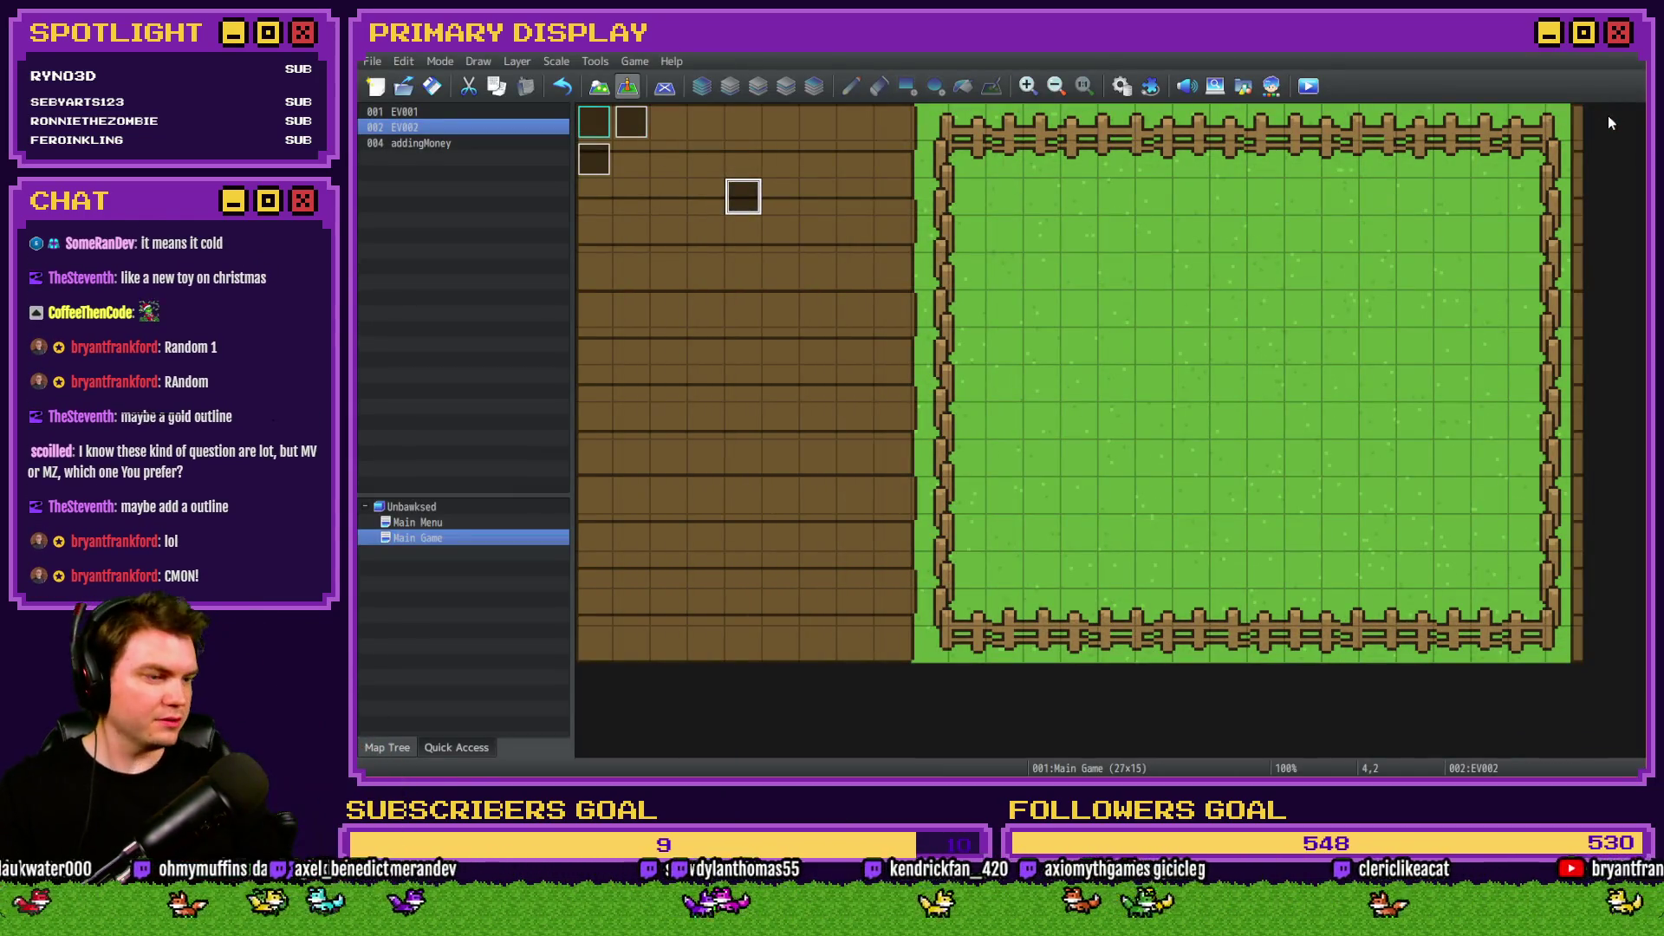
Set EV002's Weather argument to Random 1.
double_click(743, 195)
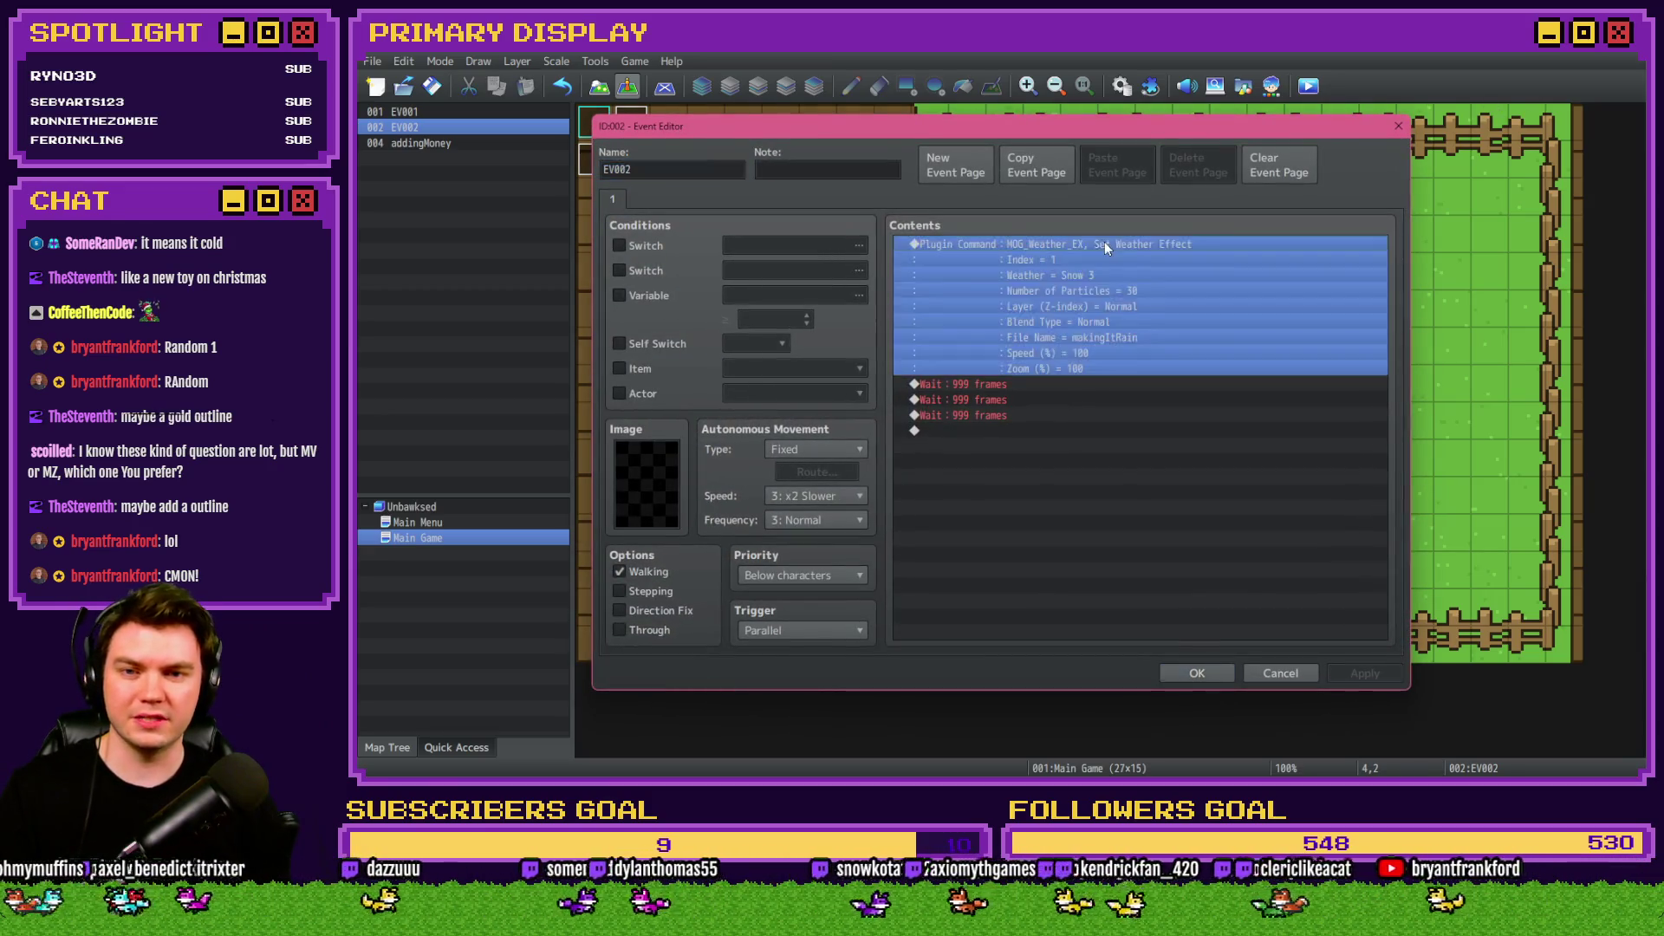
double_click(1104, 244)
double_click(1151, 421)
left_click(1156, 425)
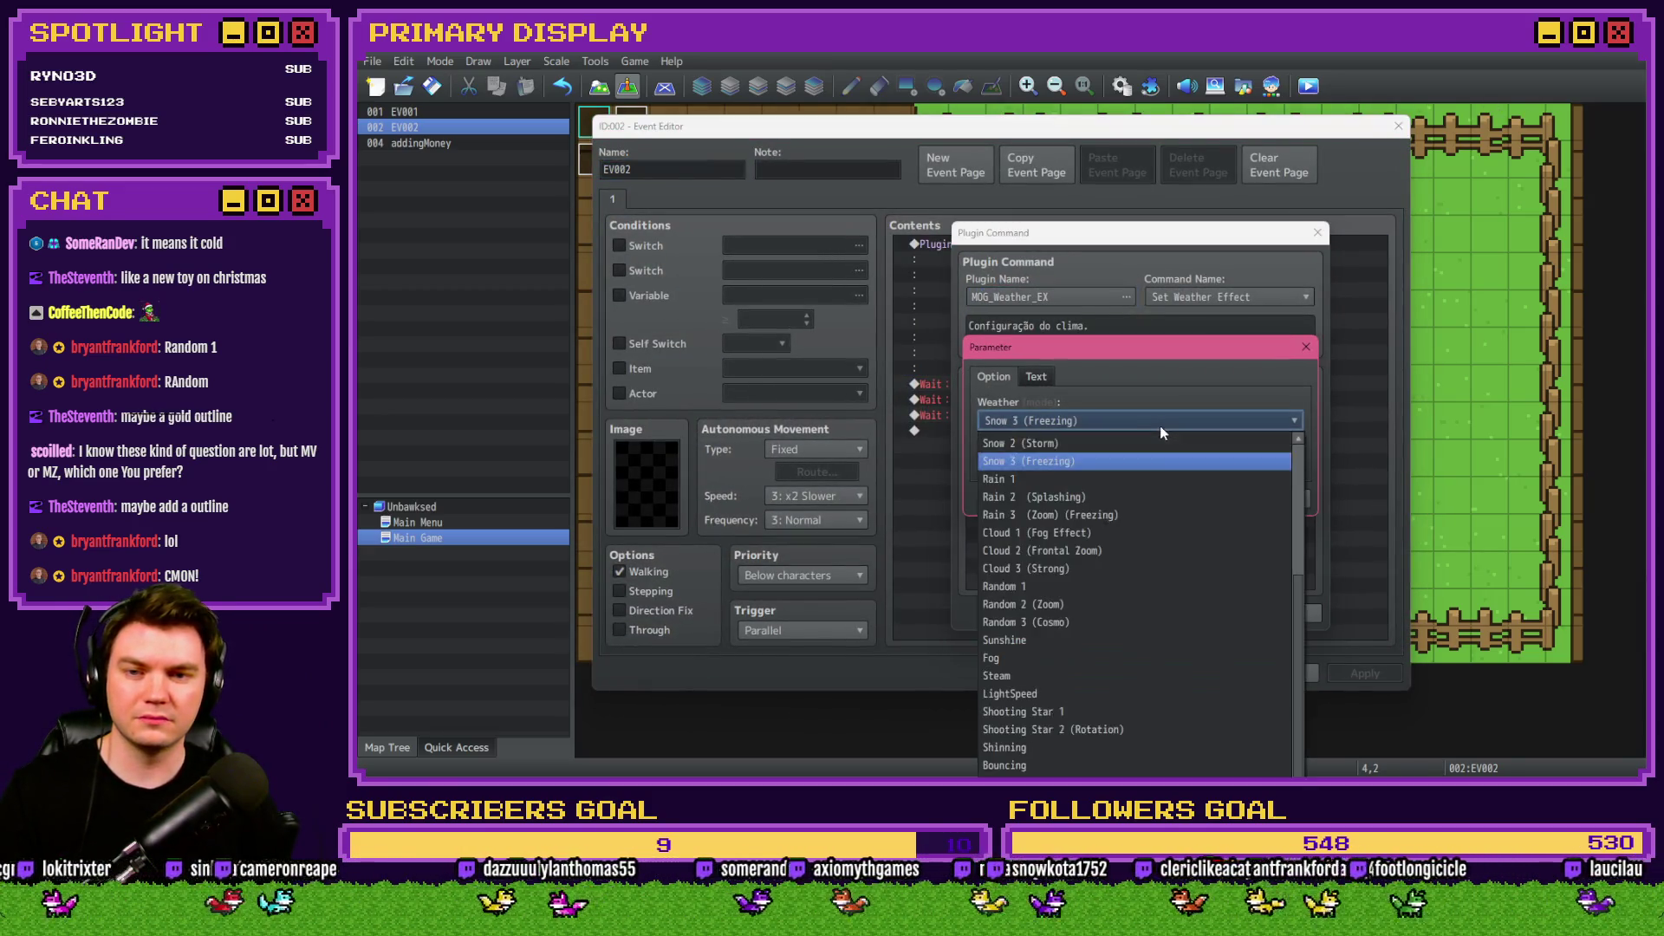
scroll(1292, 485, "up", 2)
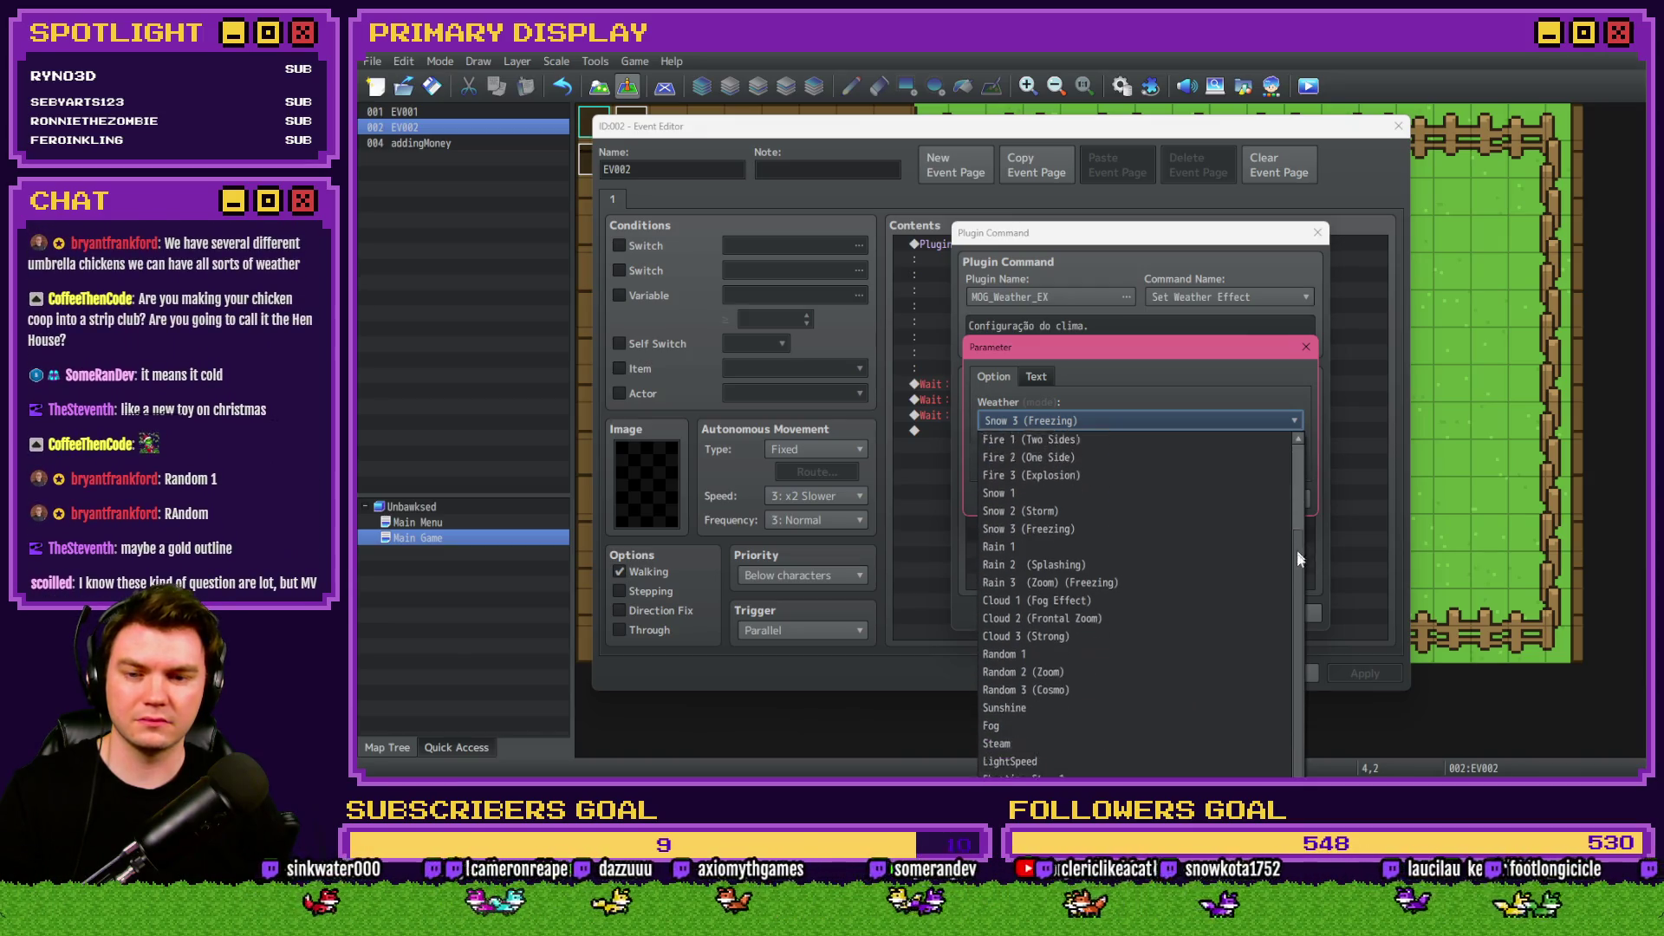
scroll(1127, 589, "down", 1)
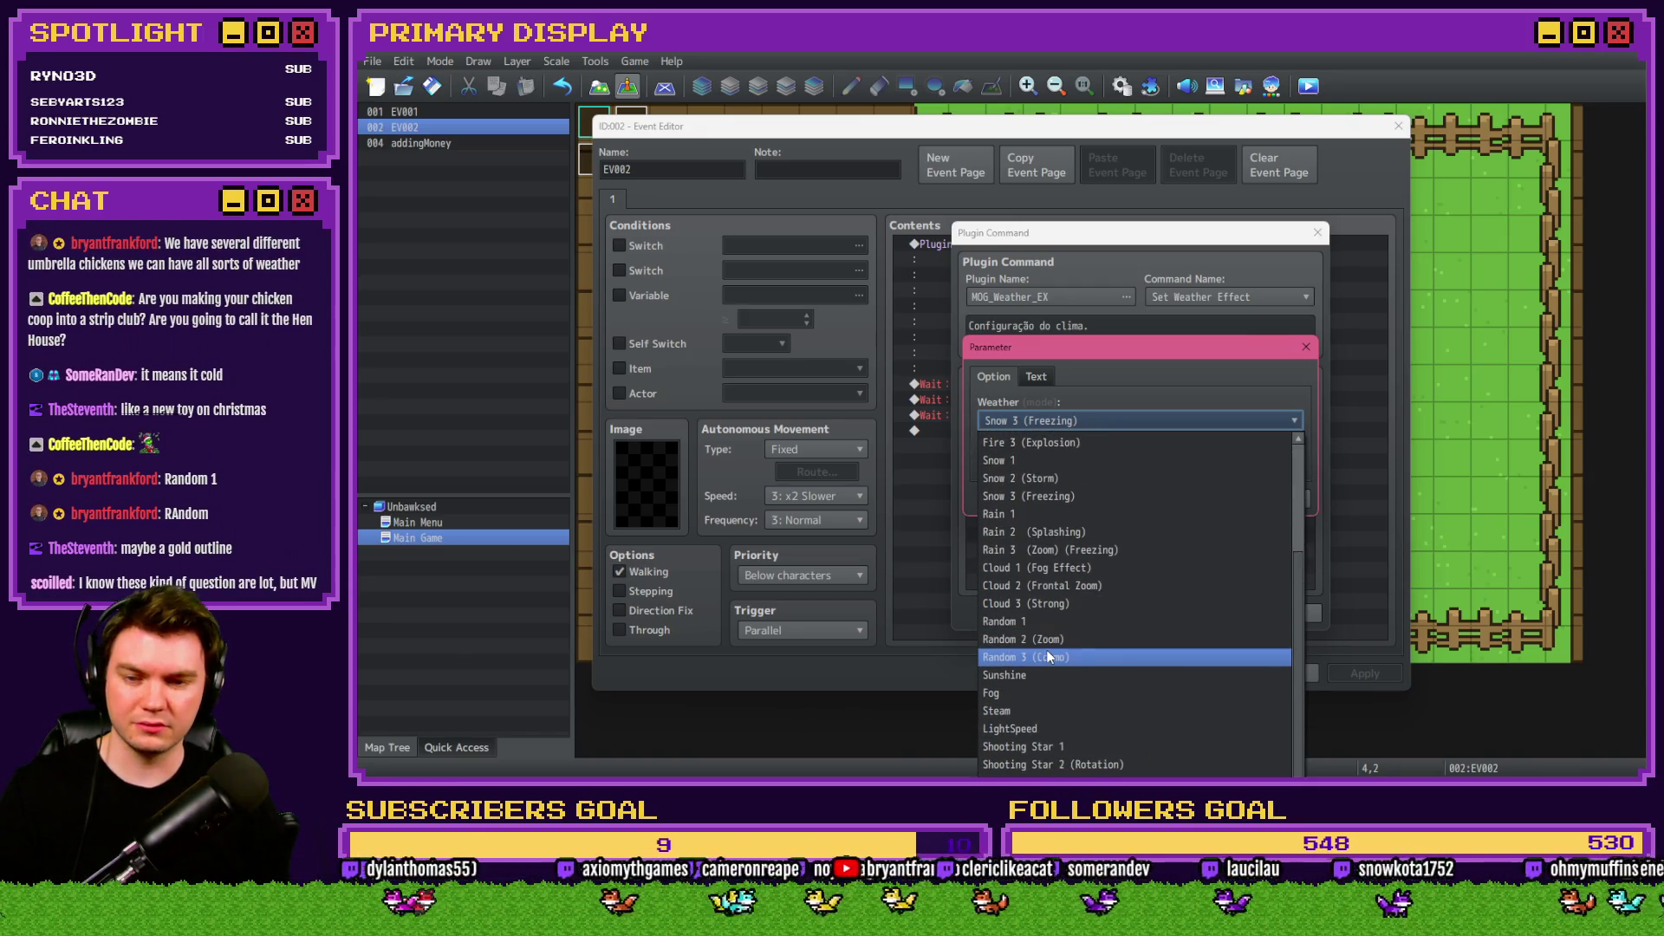
left_click(1053, 617)
left_click(1200, 501)
left_click(1200, 613)
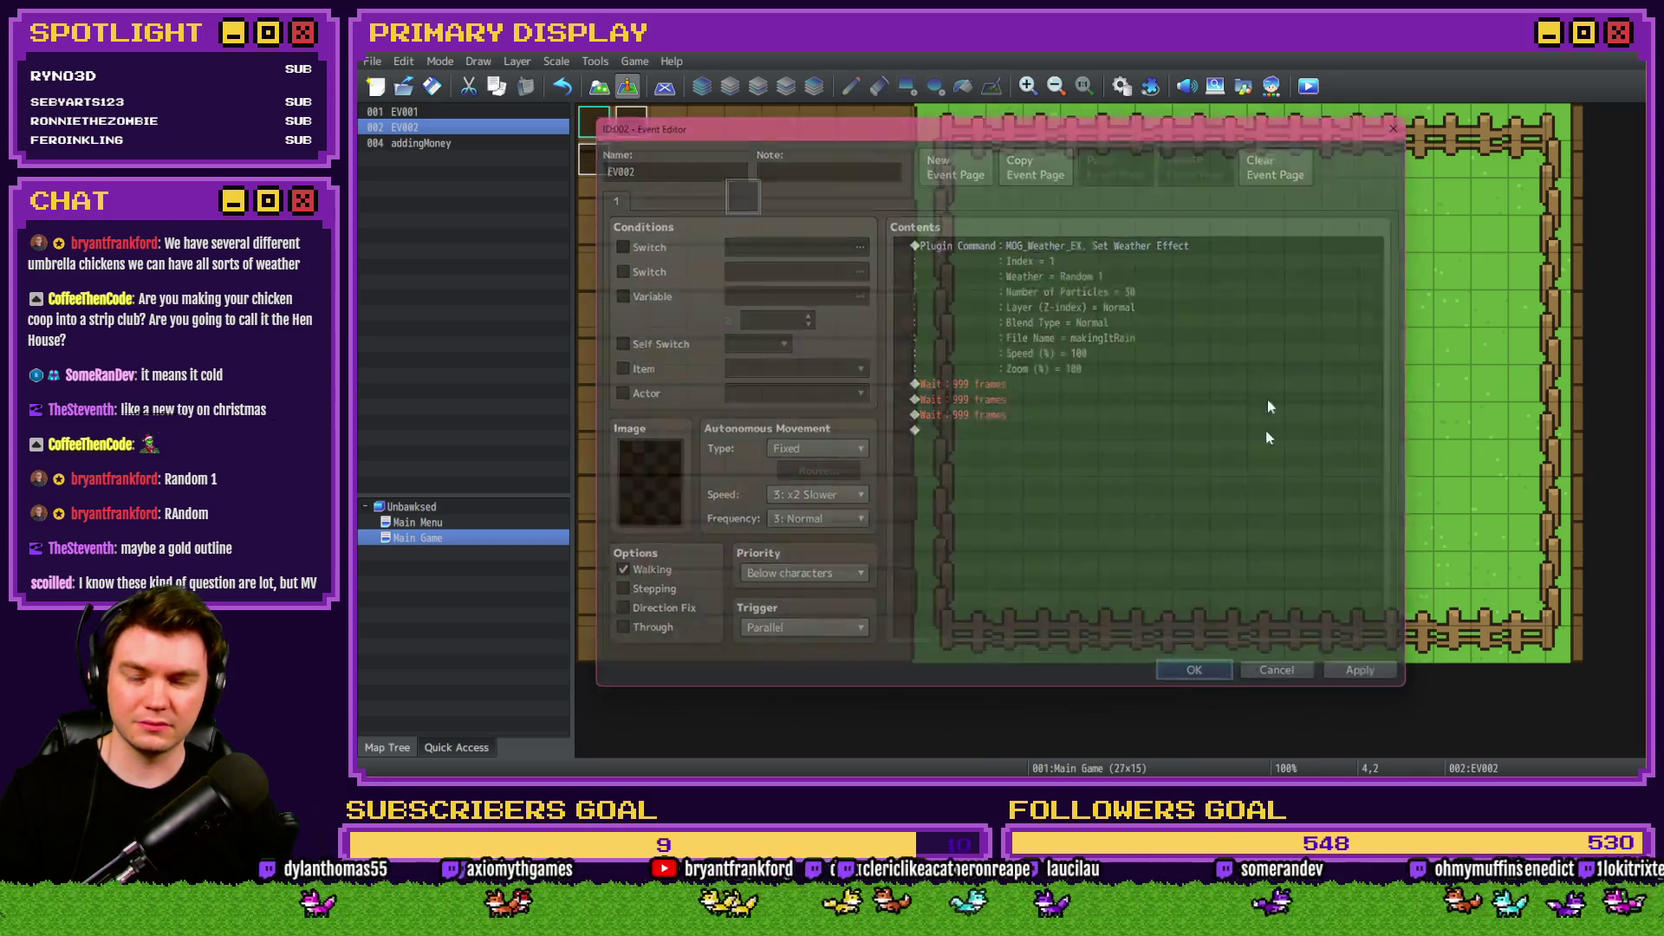
Save and playtest the Random 1 weather, then reopen EV002.
left_click(1197, 673)
key("ctrl+r")
key("Return")
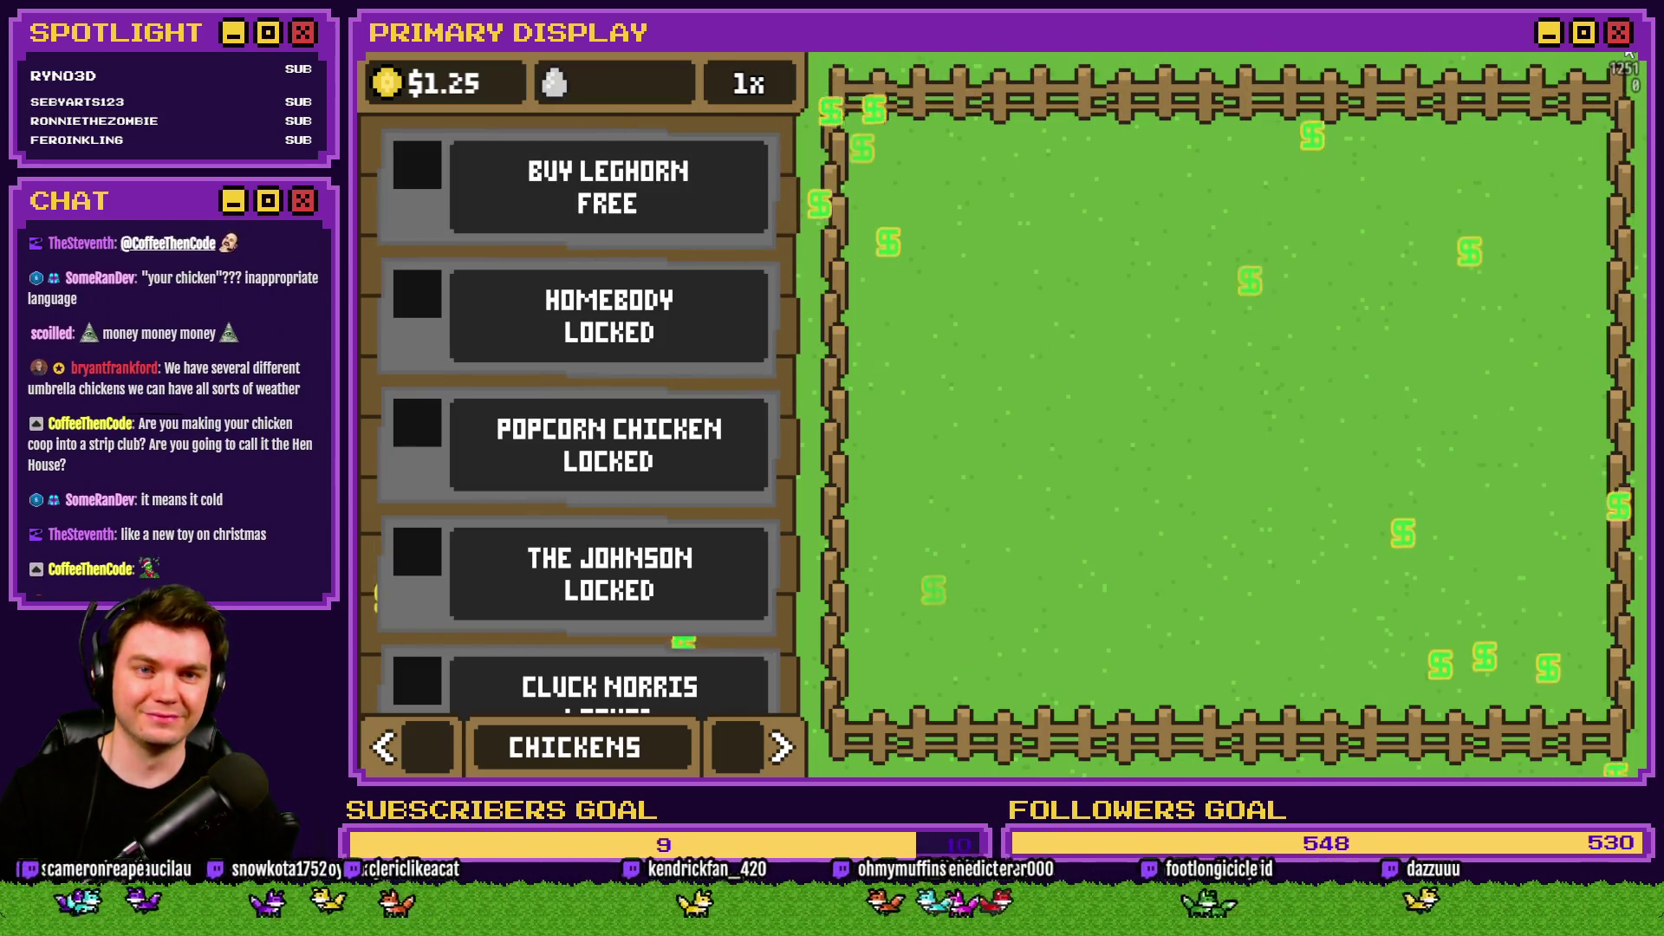
key("alt+F4")
double_click(733, 187)
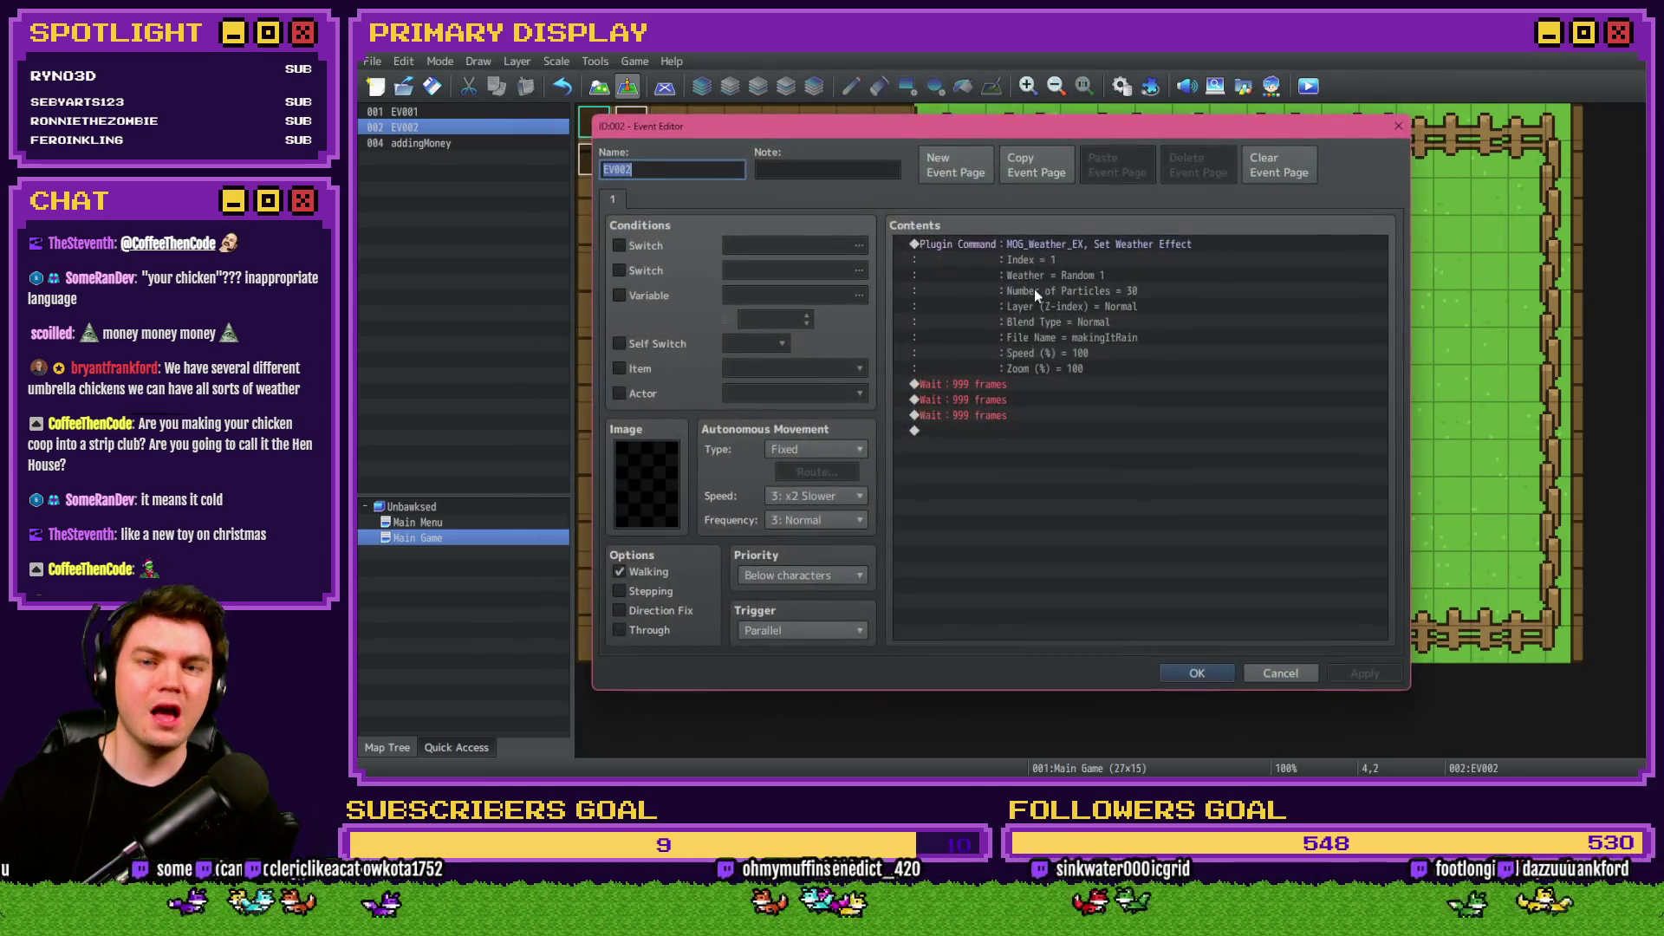
Delete the extra waits, keep a single 999-frame wait, and playtest.
left_click(1007, 385)
key("Delete")
key("Delete")
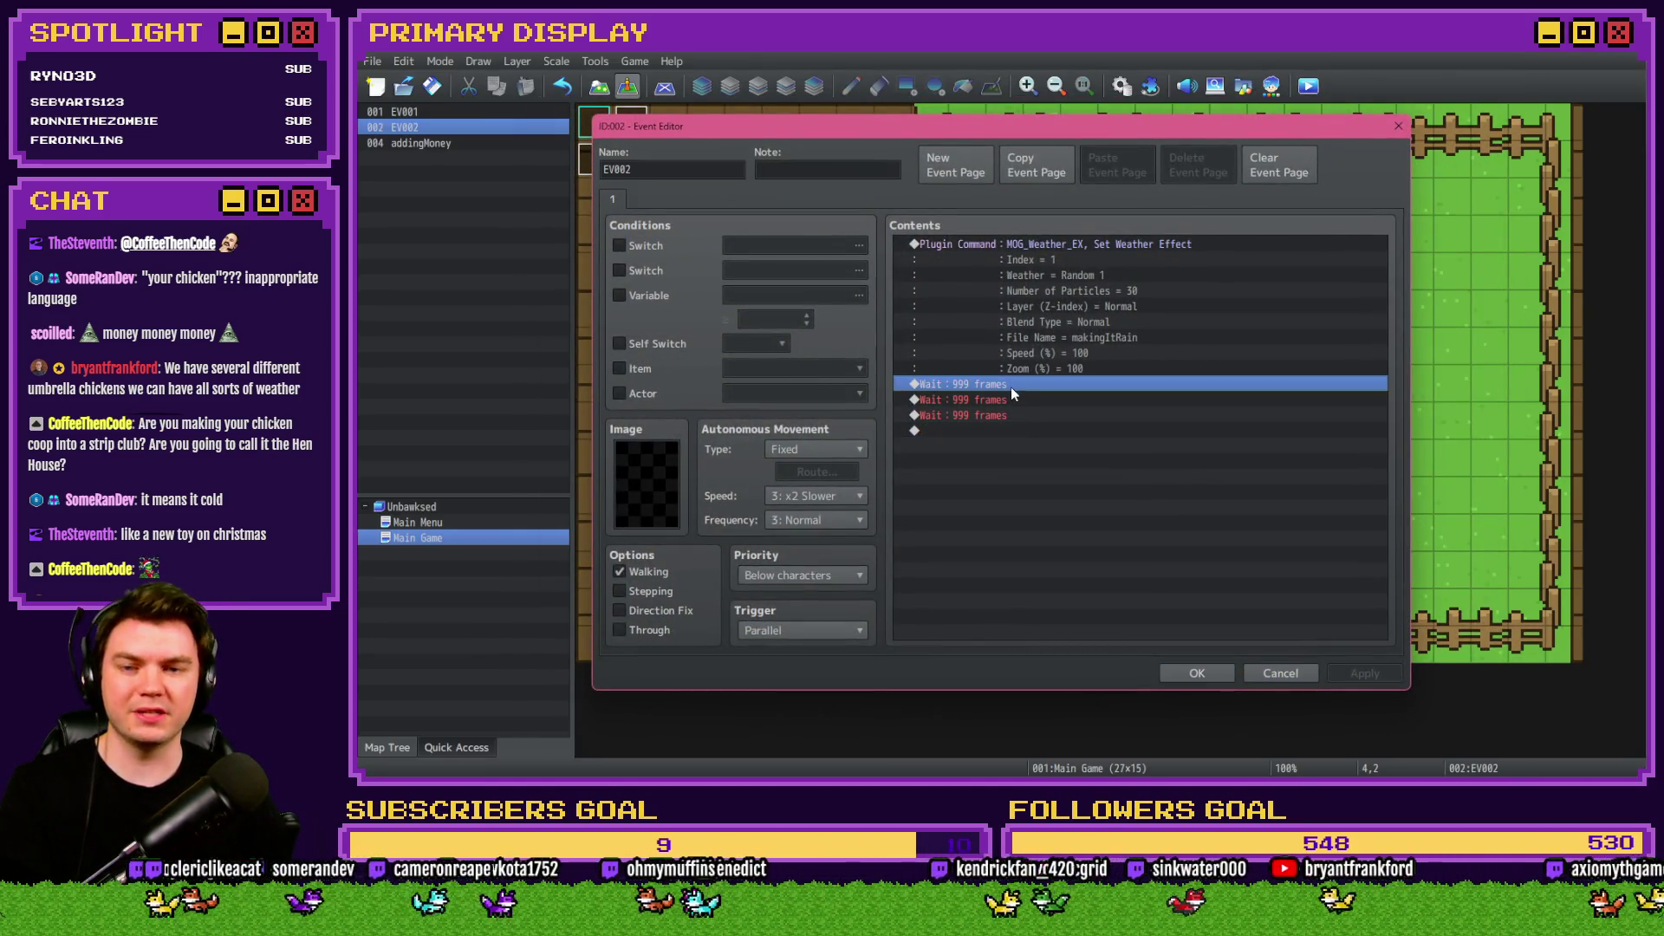
double_click(1010, 387)
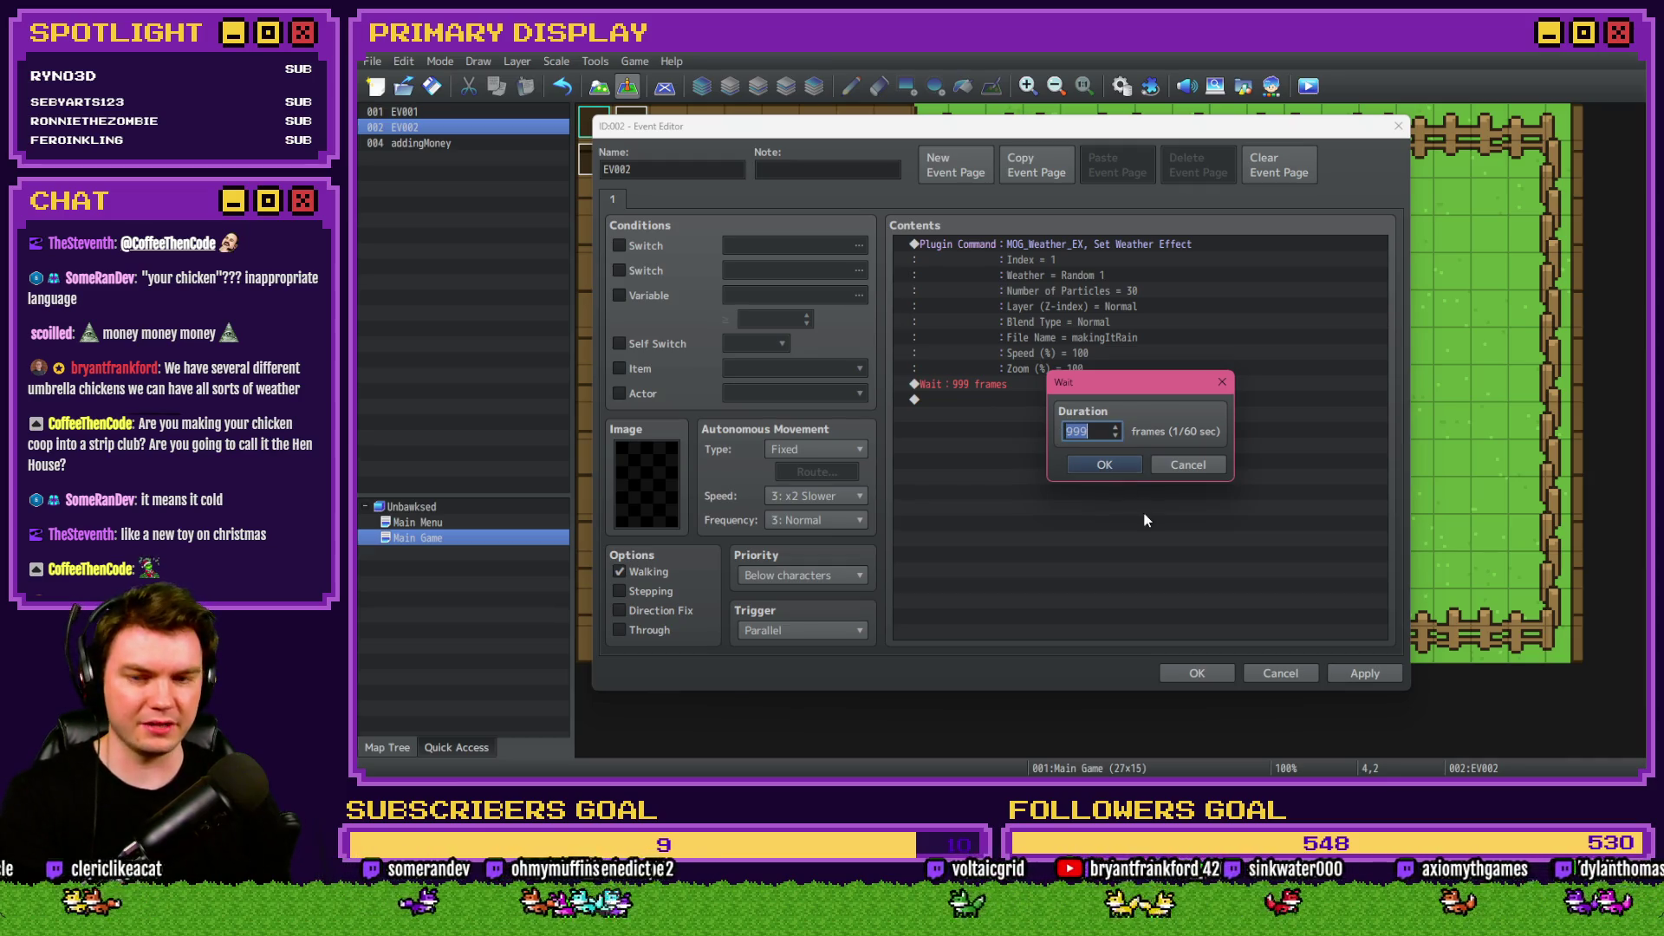
left_click(1118, 468)
left_click(1196, 673)
left_click(1308, 86)
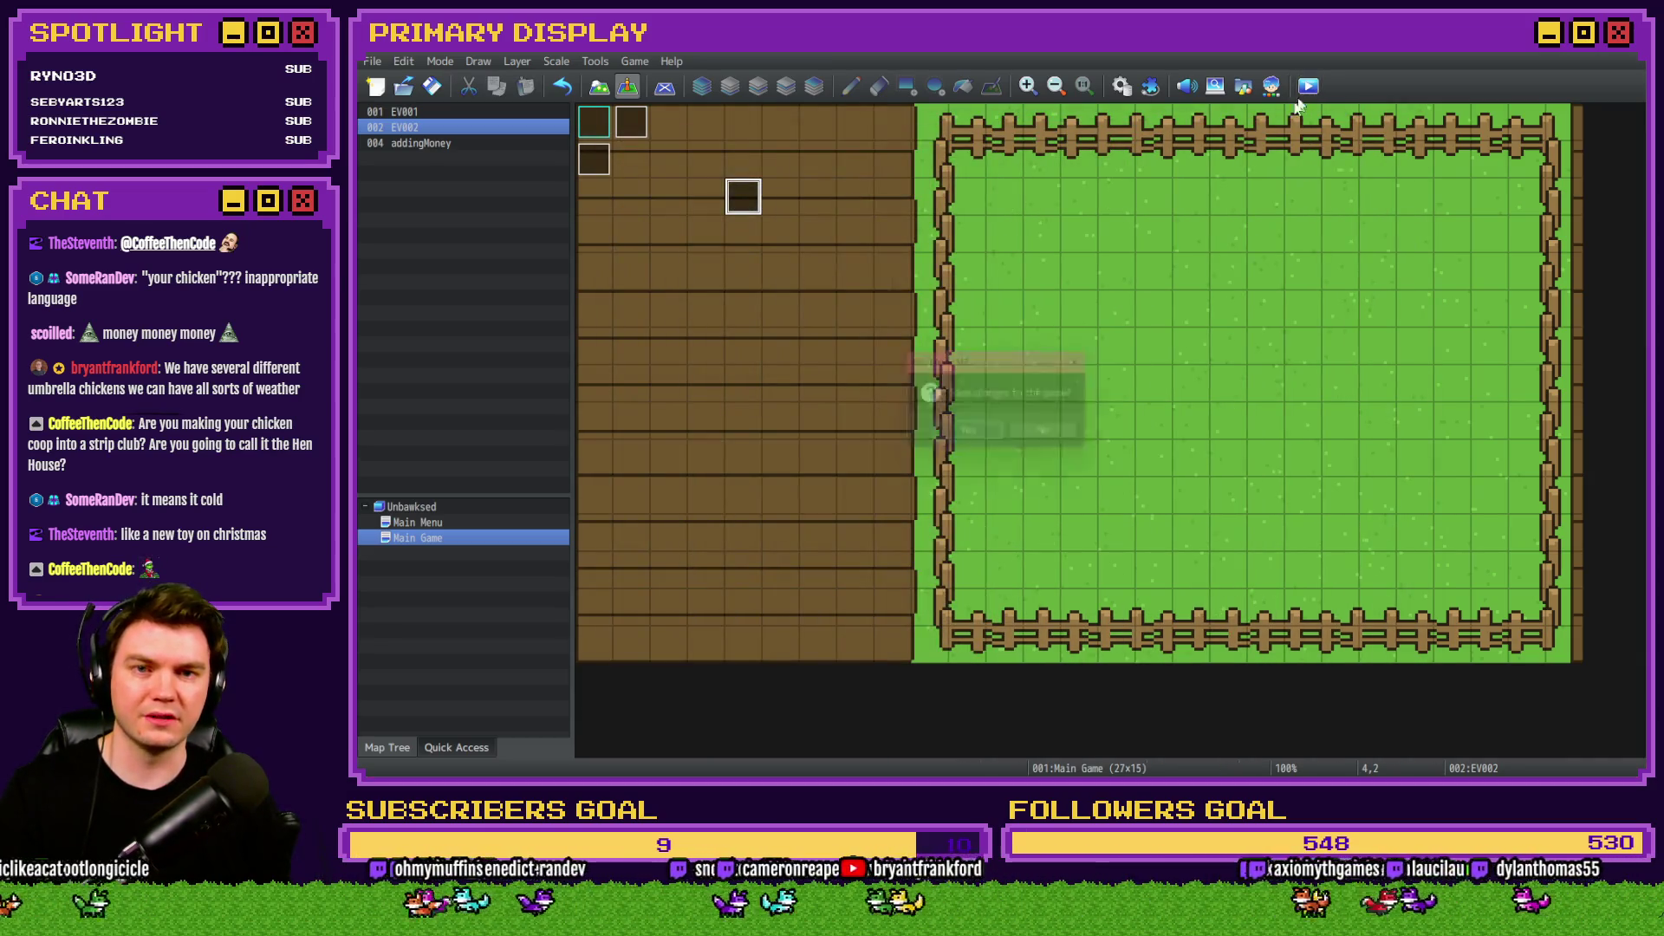
left_click(987, 443)
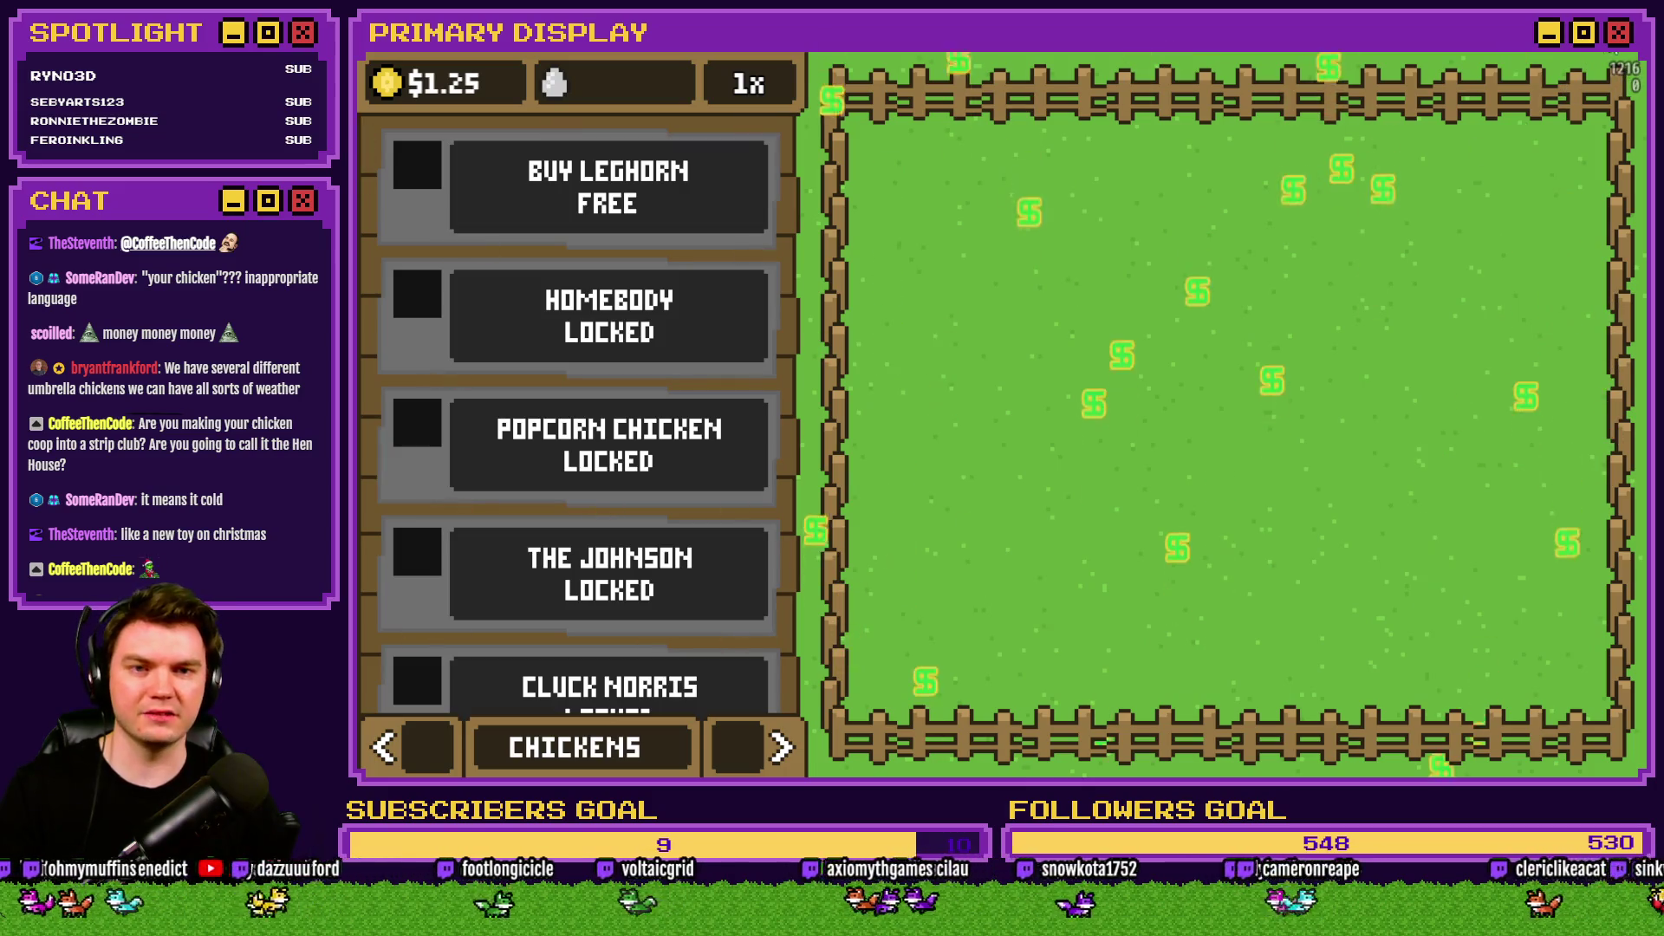
key("alt+F4")
Keep the 999-frame wait and switch the weather to Random 2.
double_click(742, 197)
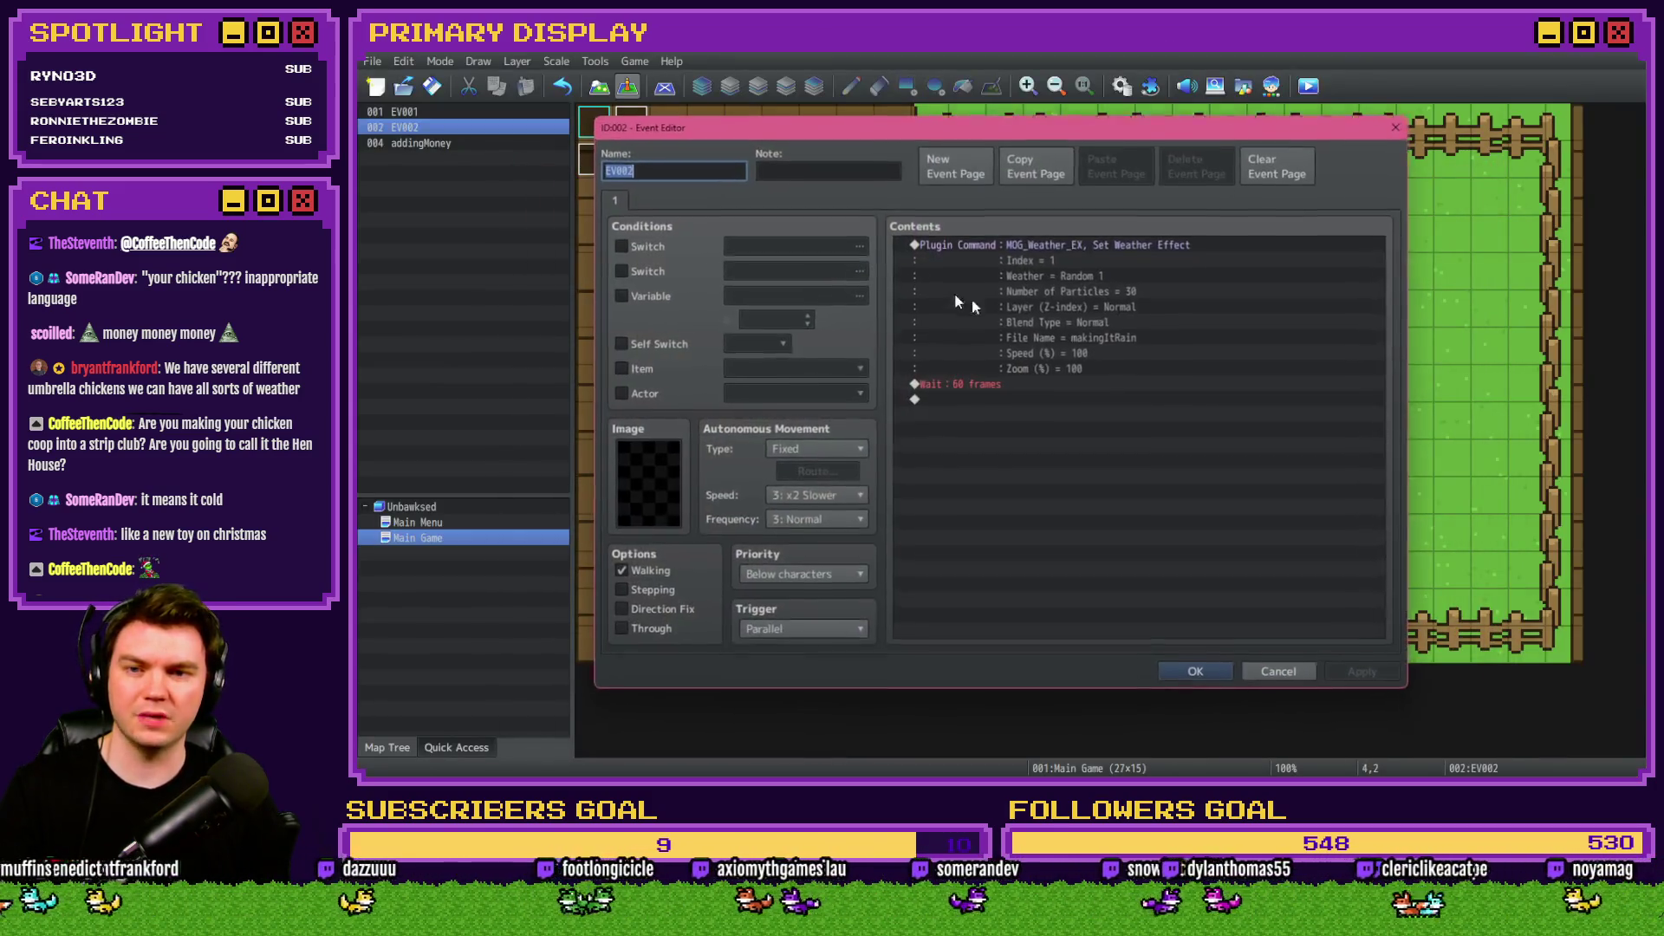
double_click(1058, 387)
left_click(1102, 464)
double_click(1111, 290)
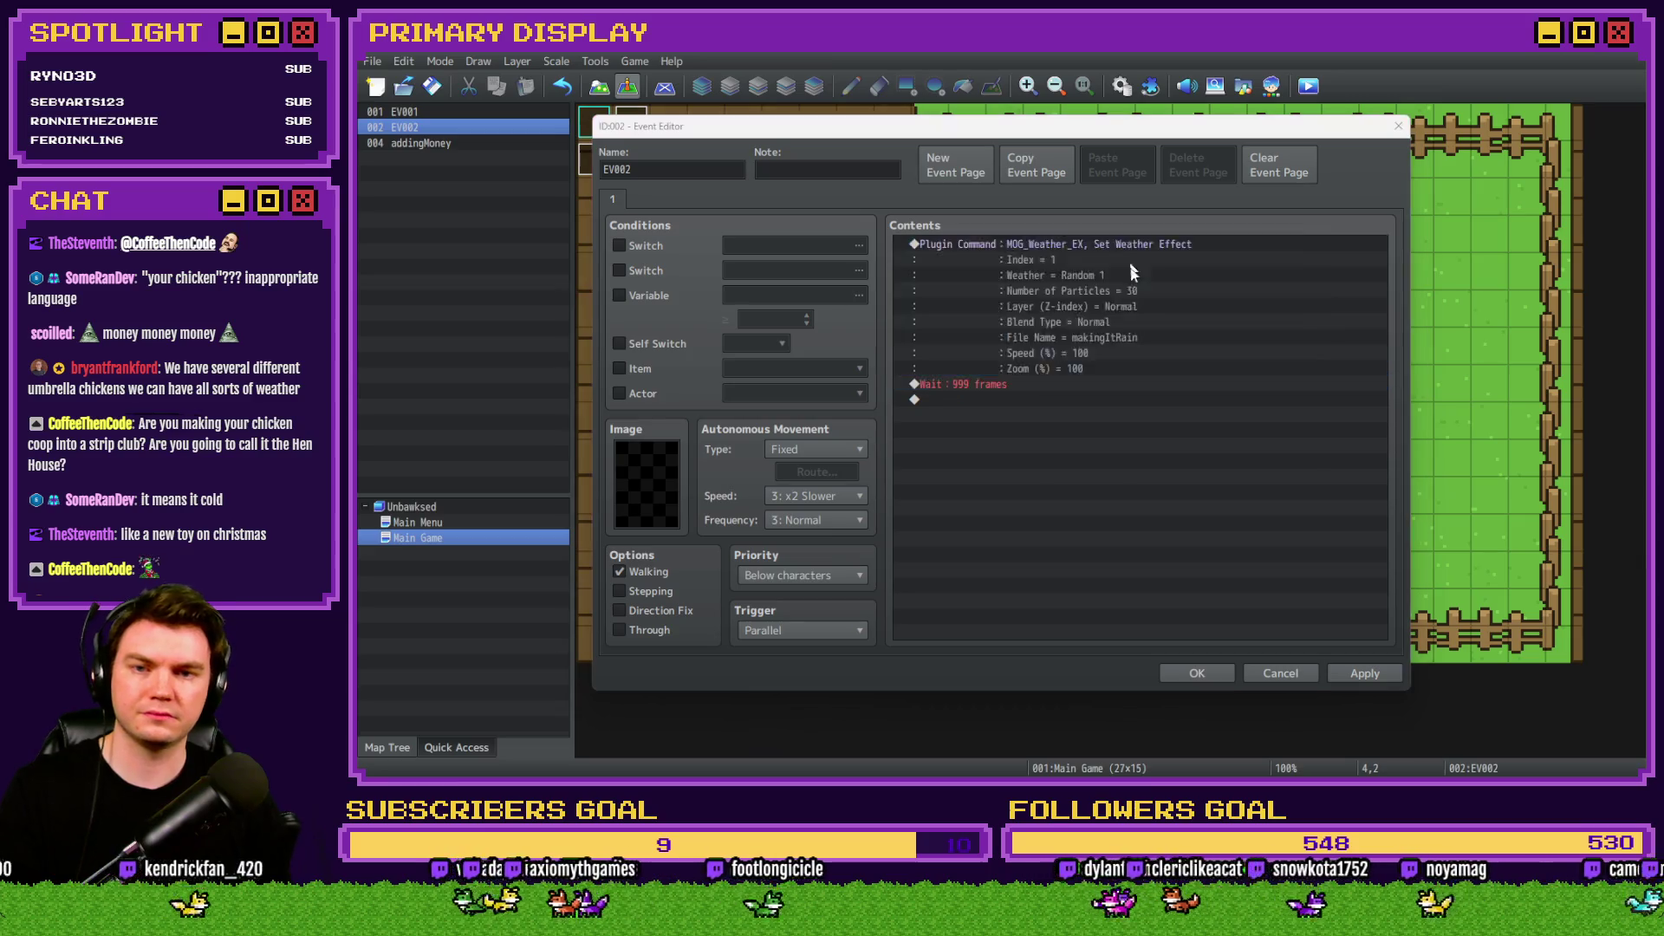
double_click(1104, 427)
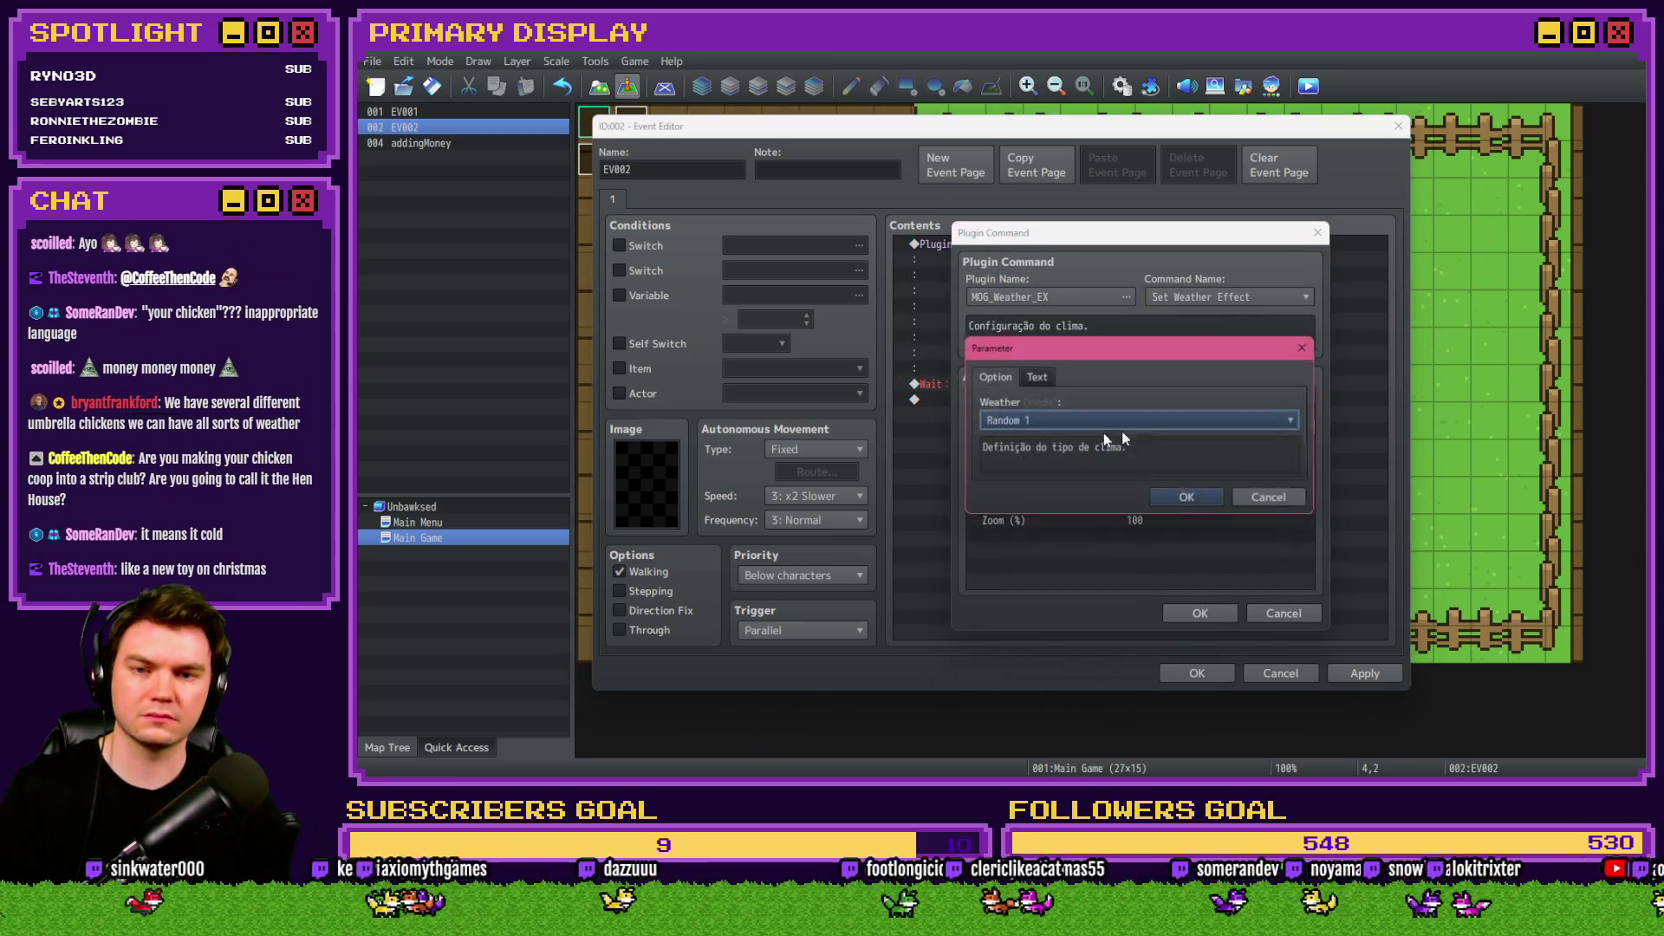
left_click(1062, 426)
left_click(1068, 602)
left_click(1183, 498)
left_click(1199, 613)
left_click(1214, 673)
Save and playtest the Random 2 weather, then close the game.
key("ctrl+r")
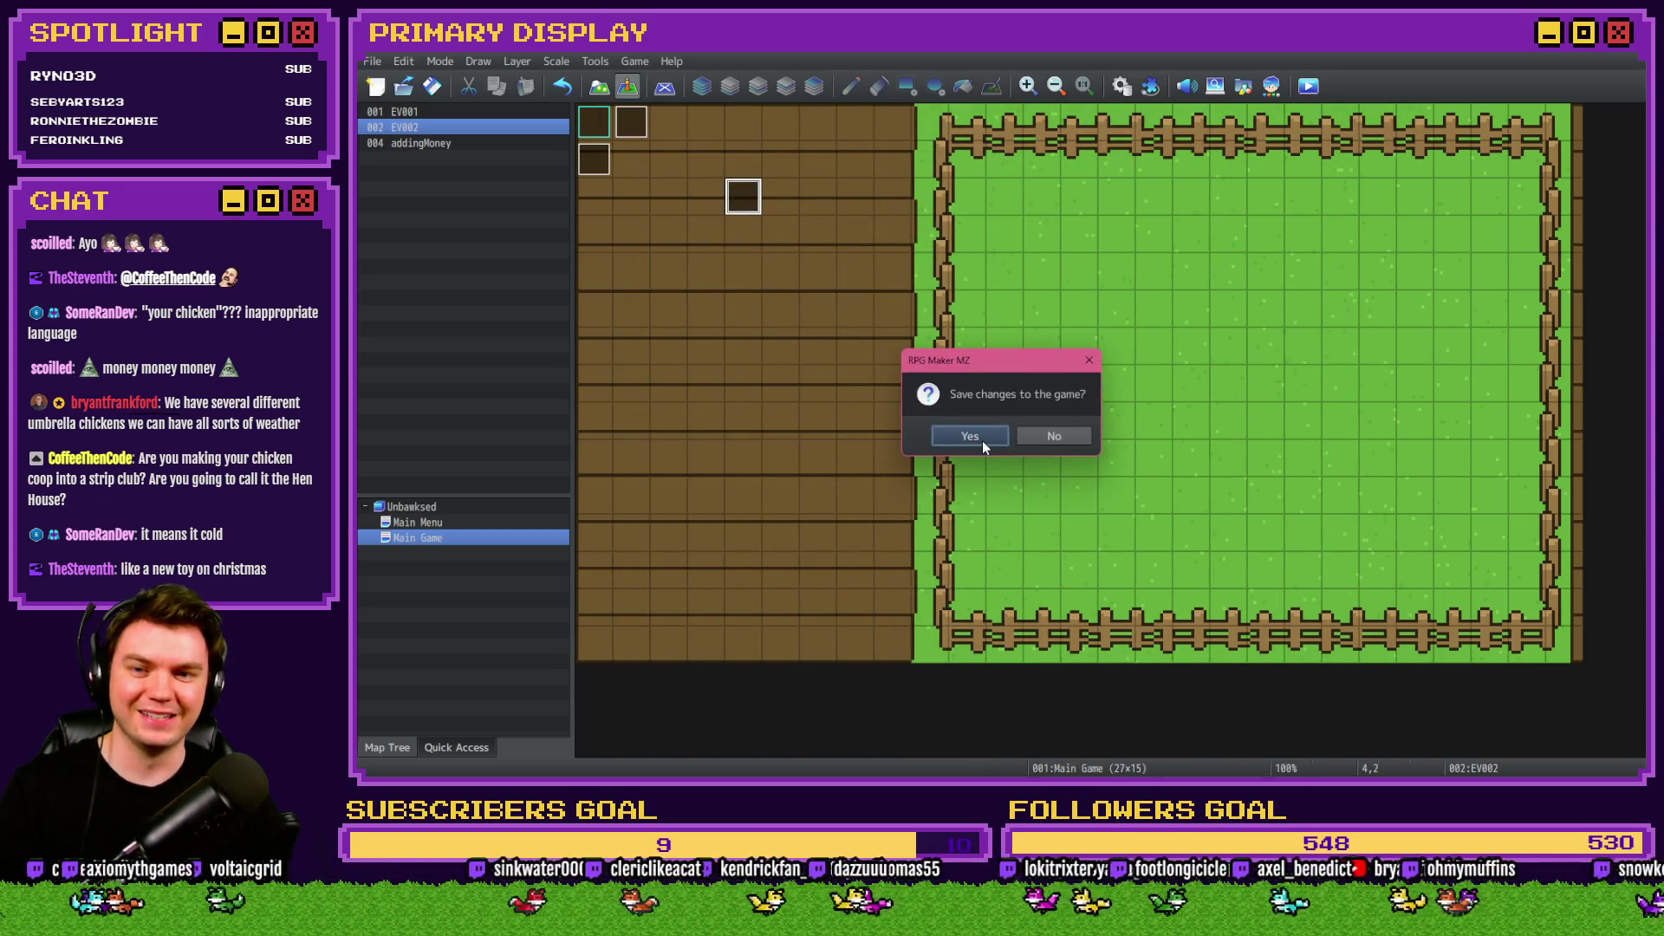
left_click(996, 453)
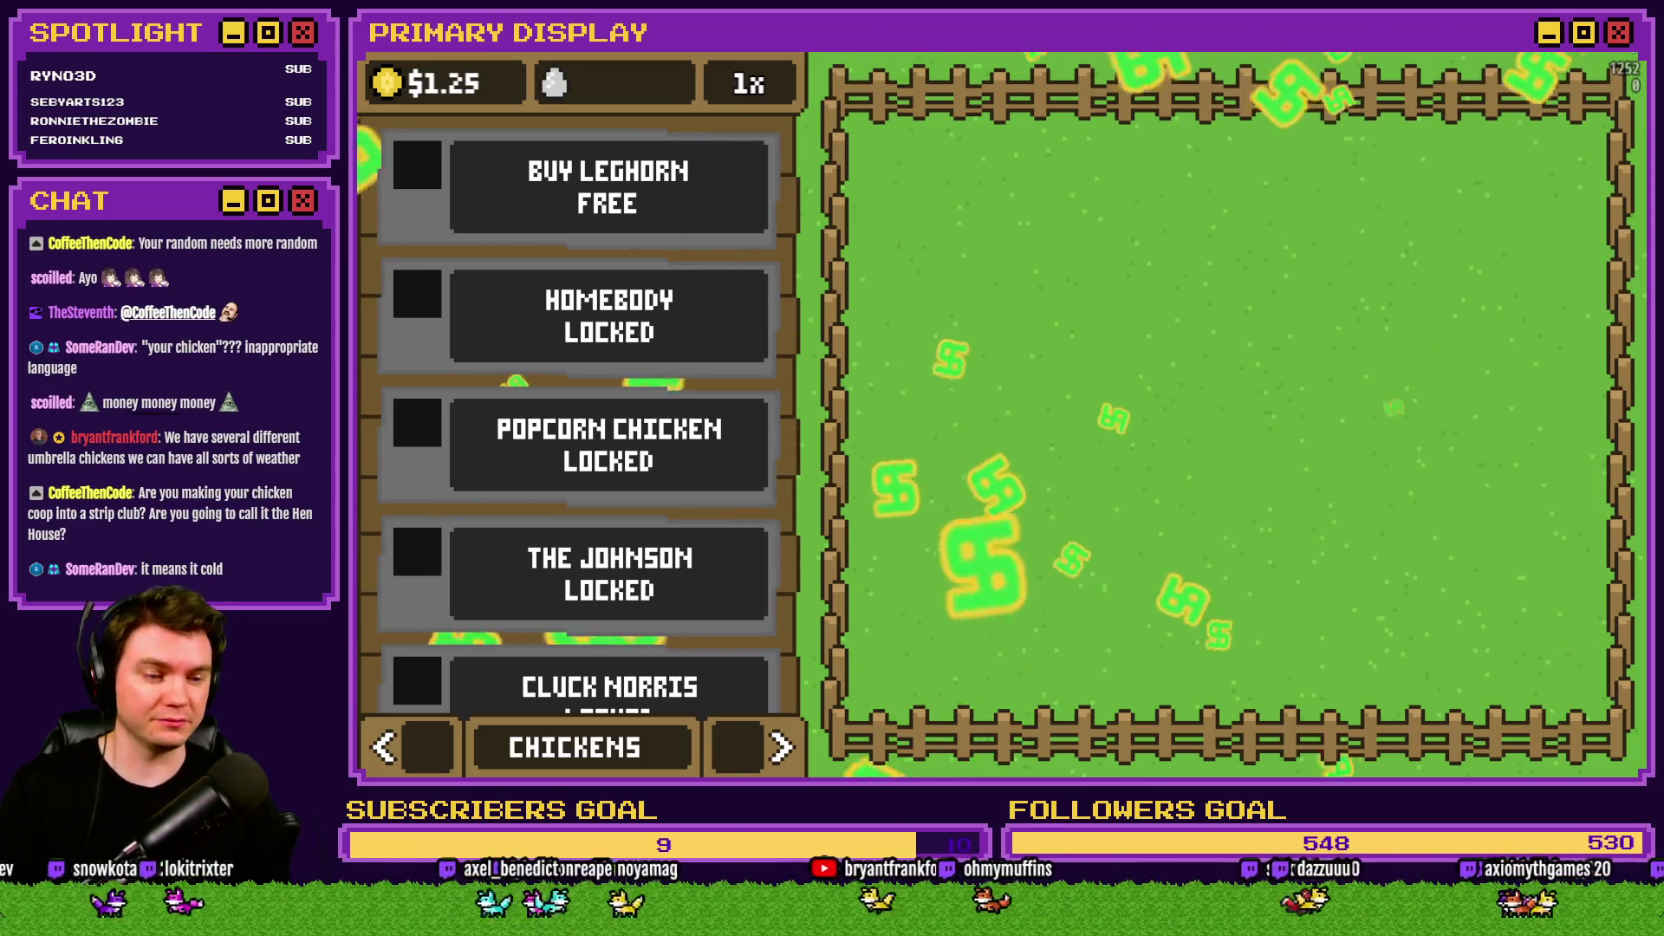
key("alt+Return")
left_click(1506, 135)
Set EV002's Weather argument to Rain 2 (Splashing).
double_click(763, 199)
double_click(931, 244)
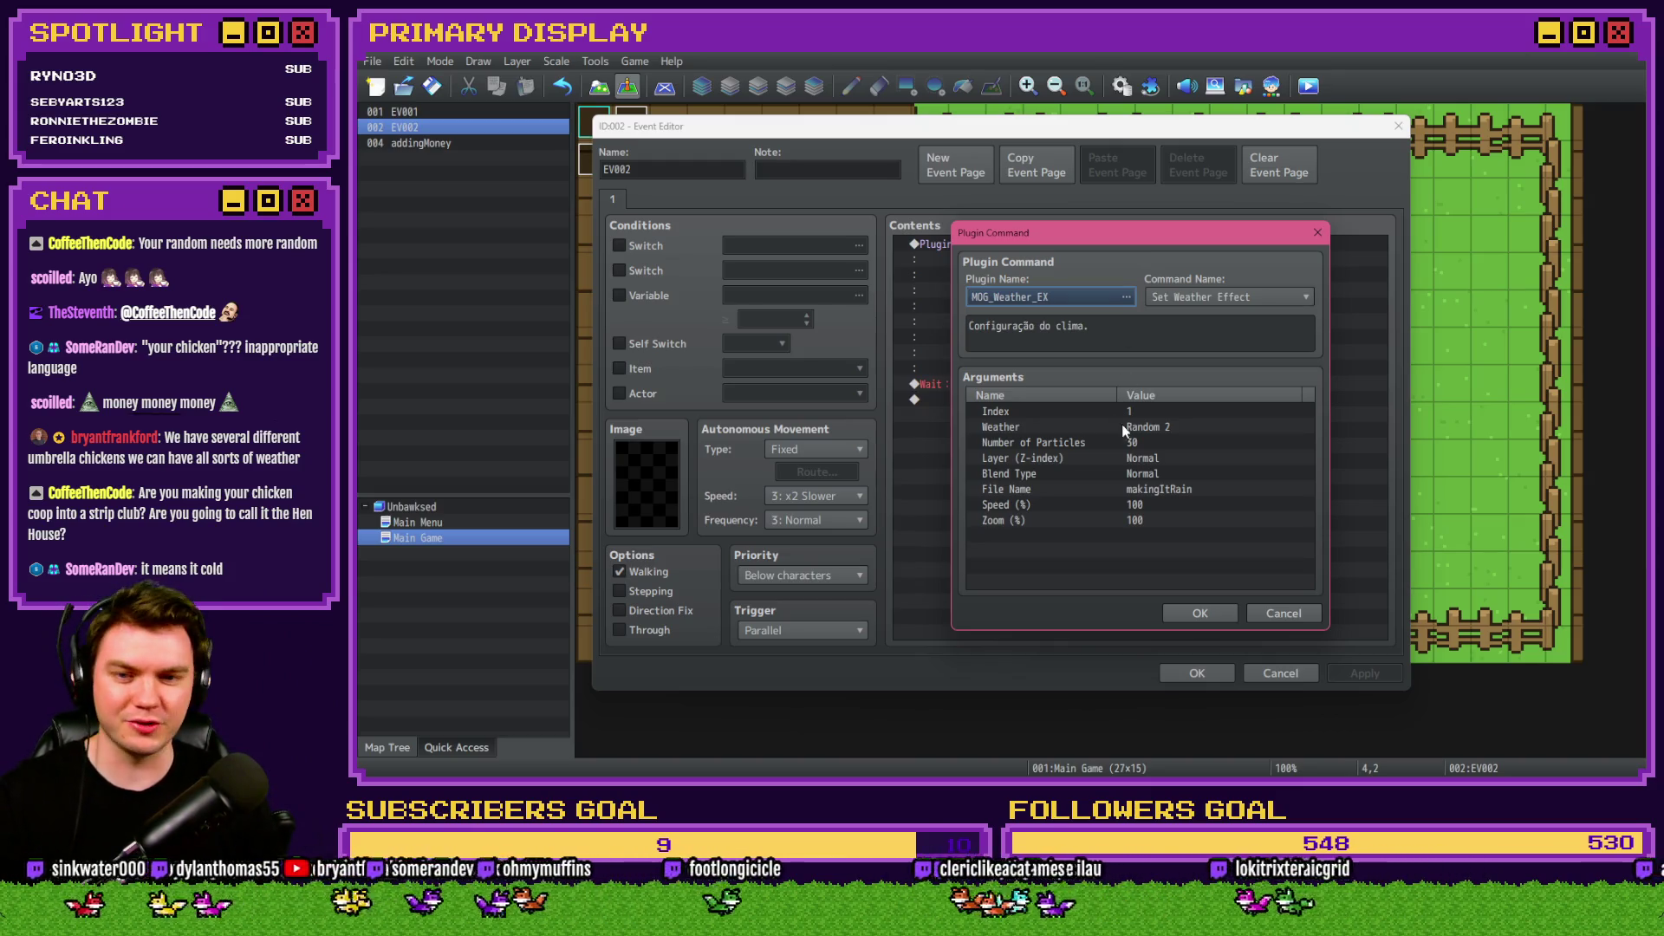
left_click(1150, 428)
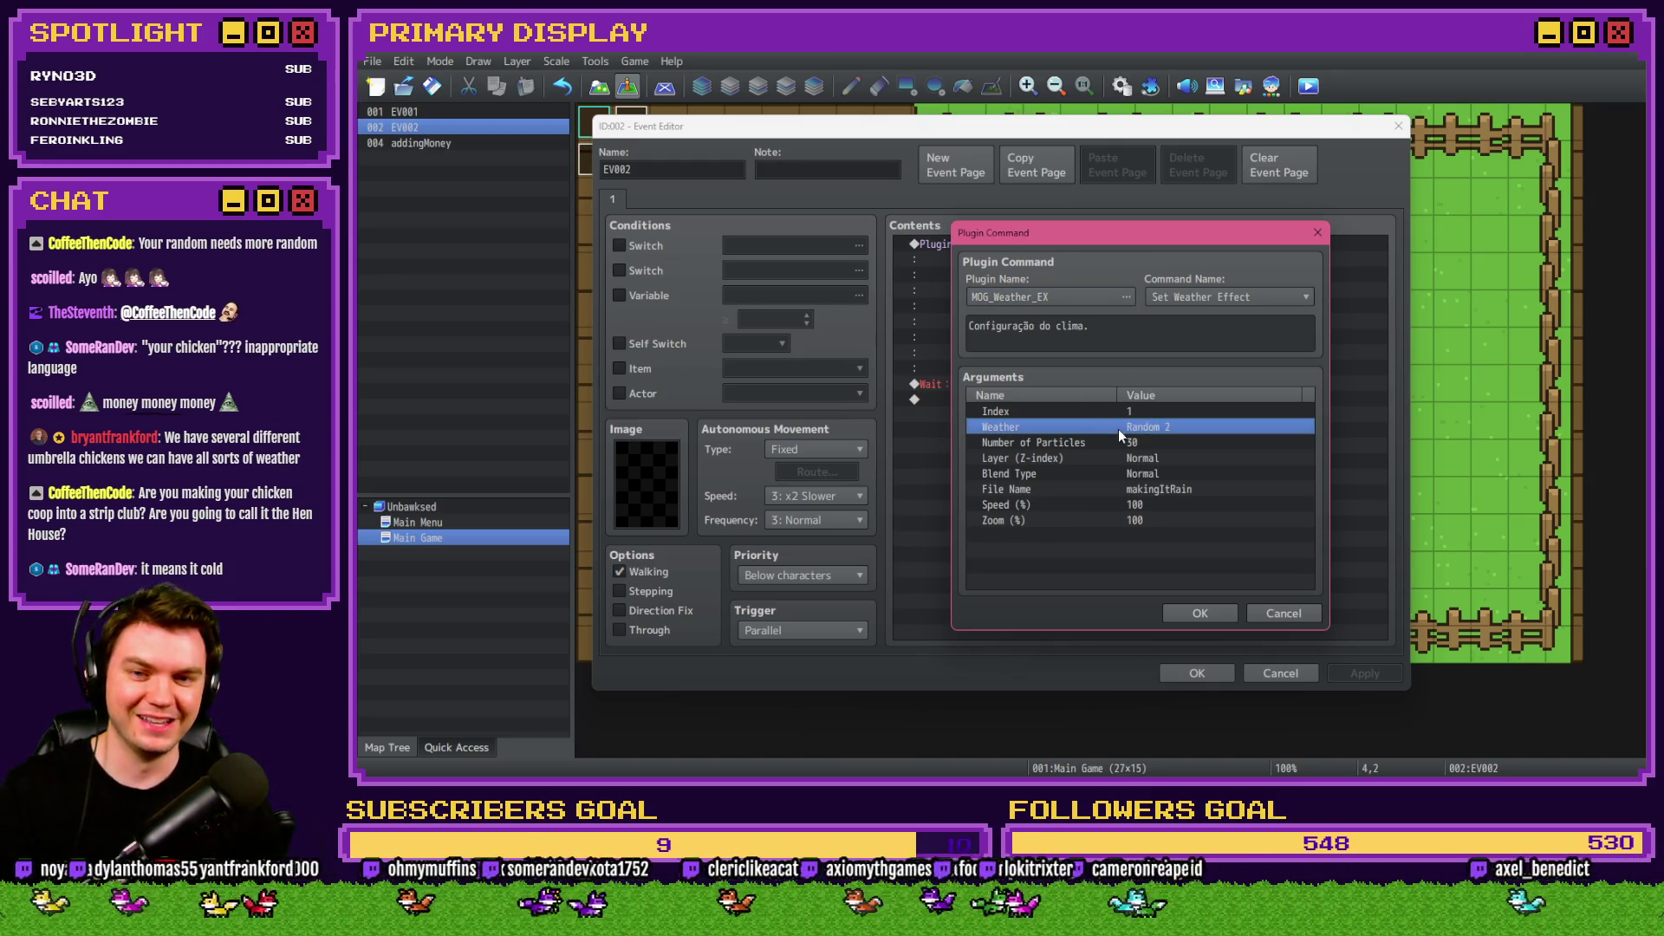
double_click(1117, 429)
left_click(1085, 423)
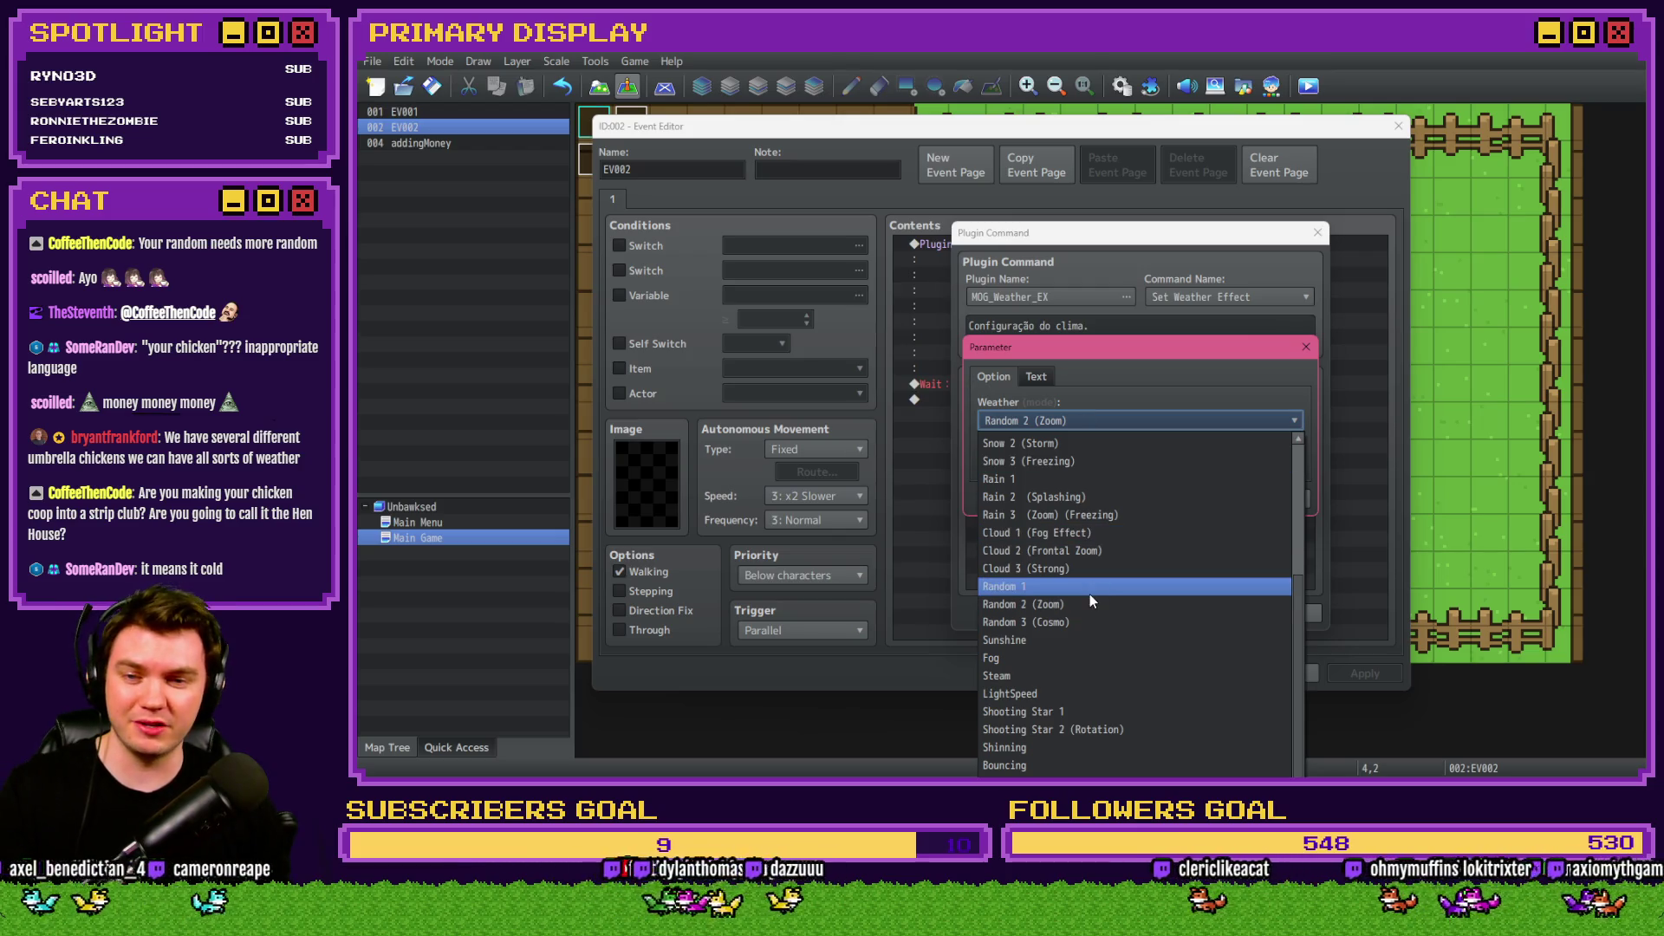
left_click(1101, 498)
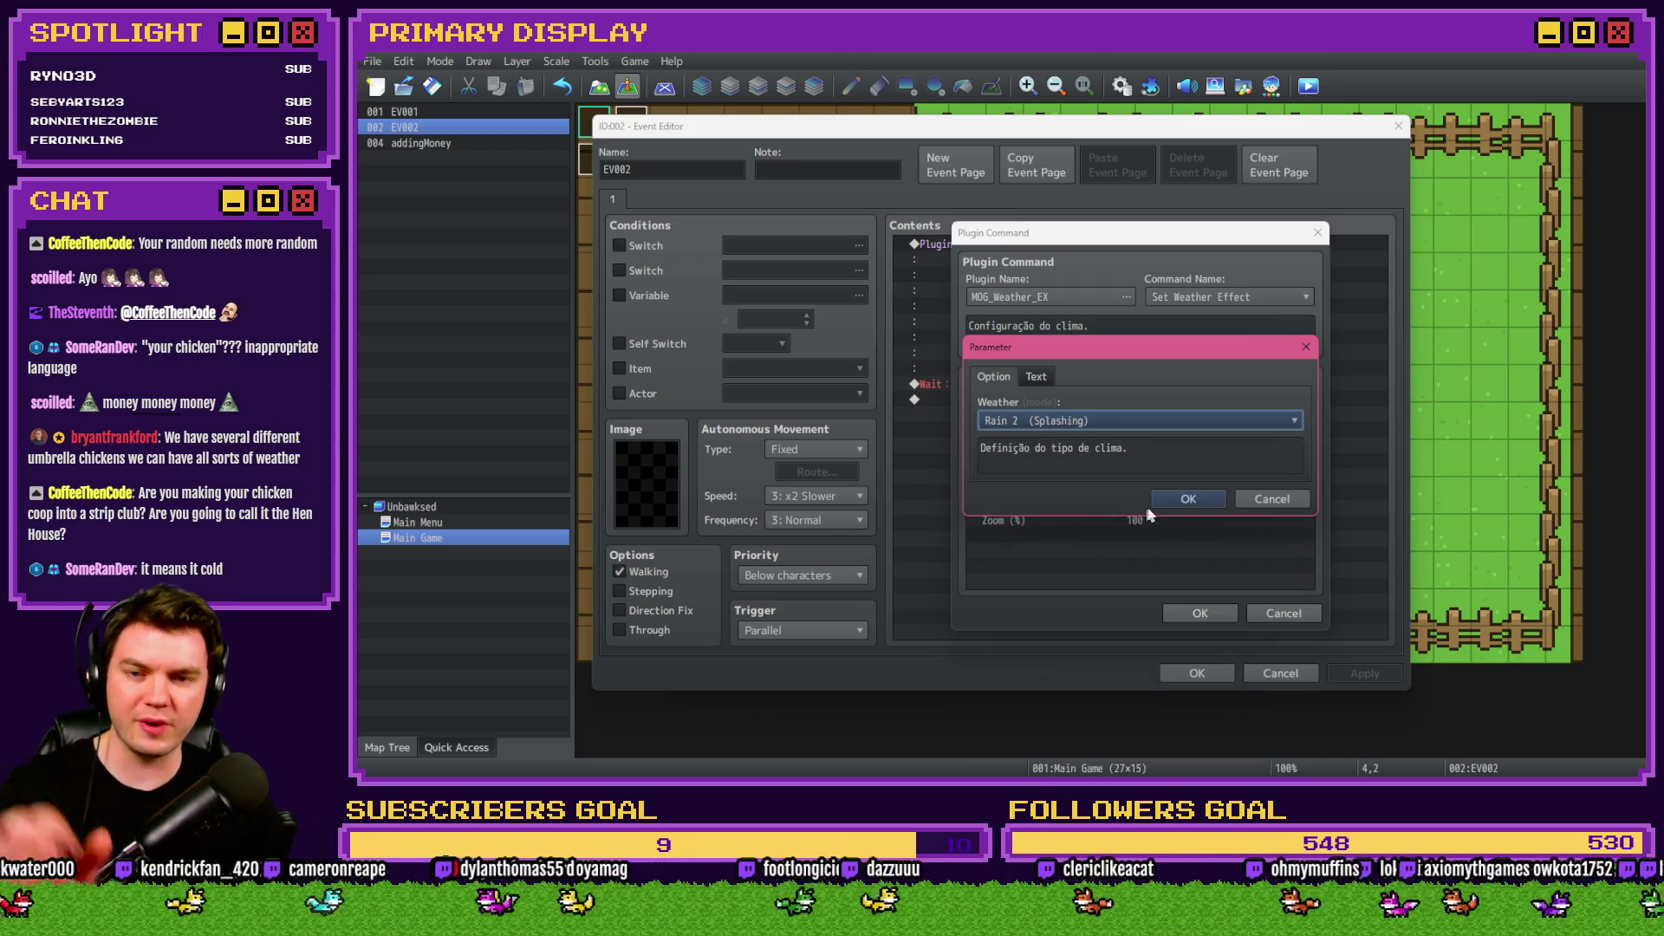
left_click(1189, 502)
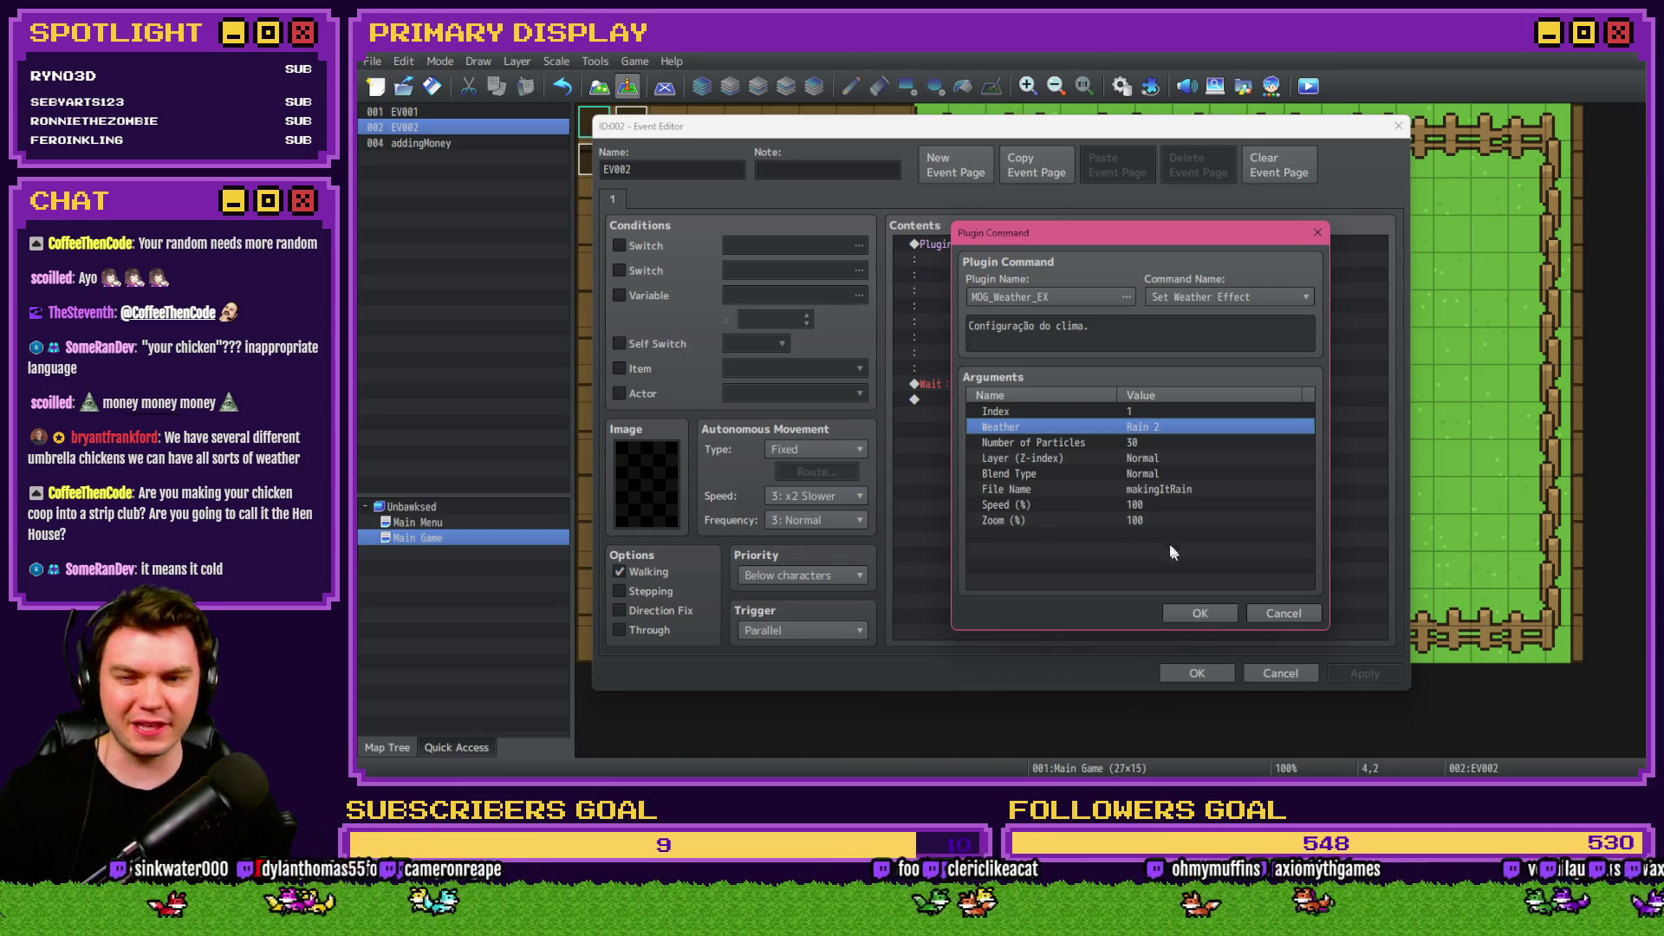
Keep 30 particles, set Zoom (%) to 120, and confirm the weather command.
double_click(1144, 442)
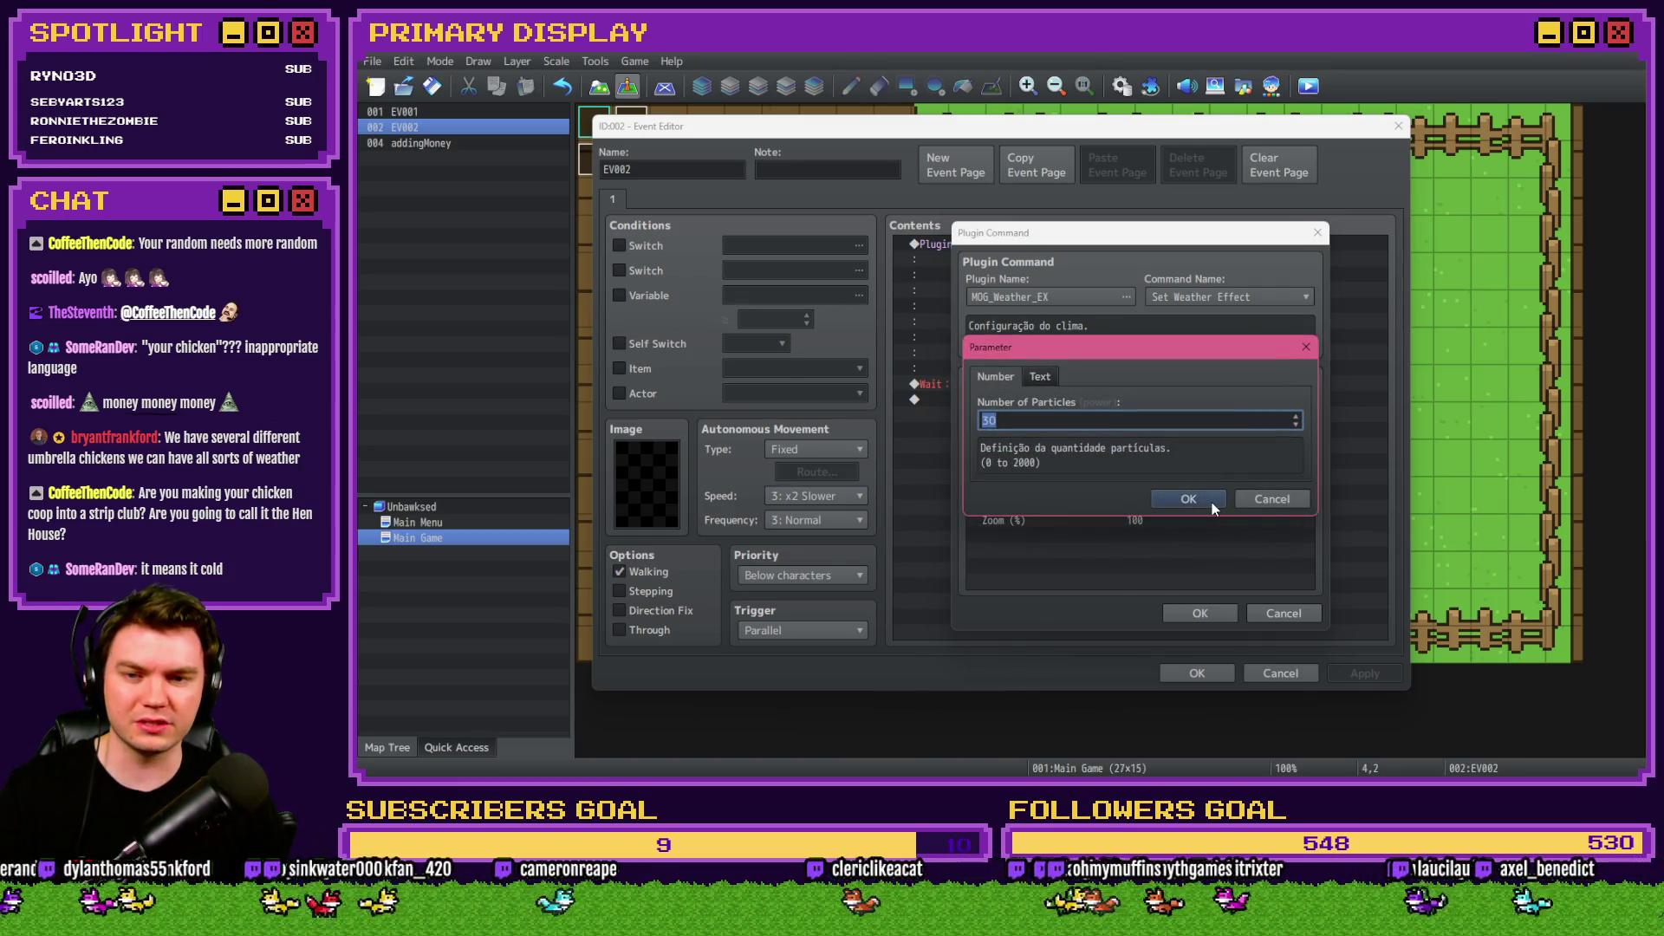
left_click(1212, 503)
double_click(1155, 522)
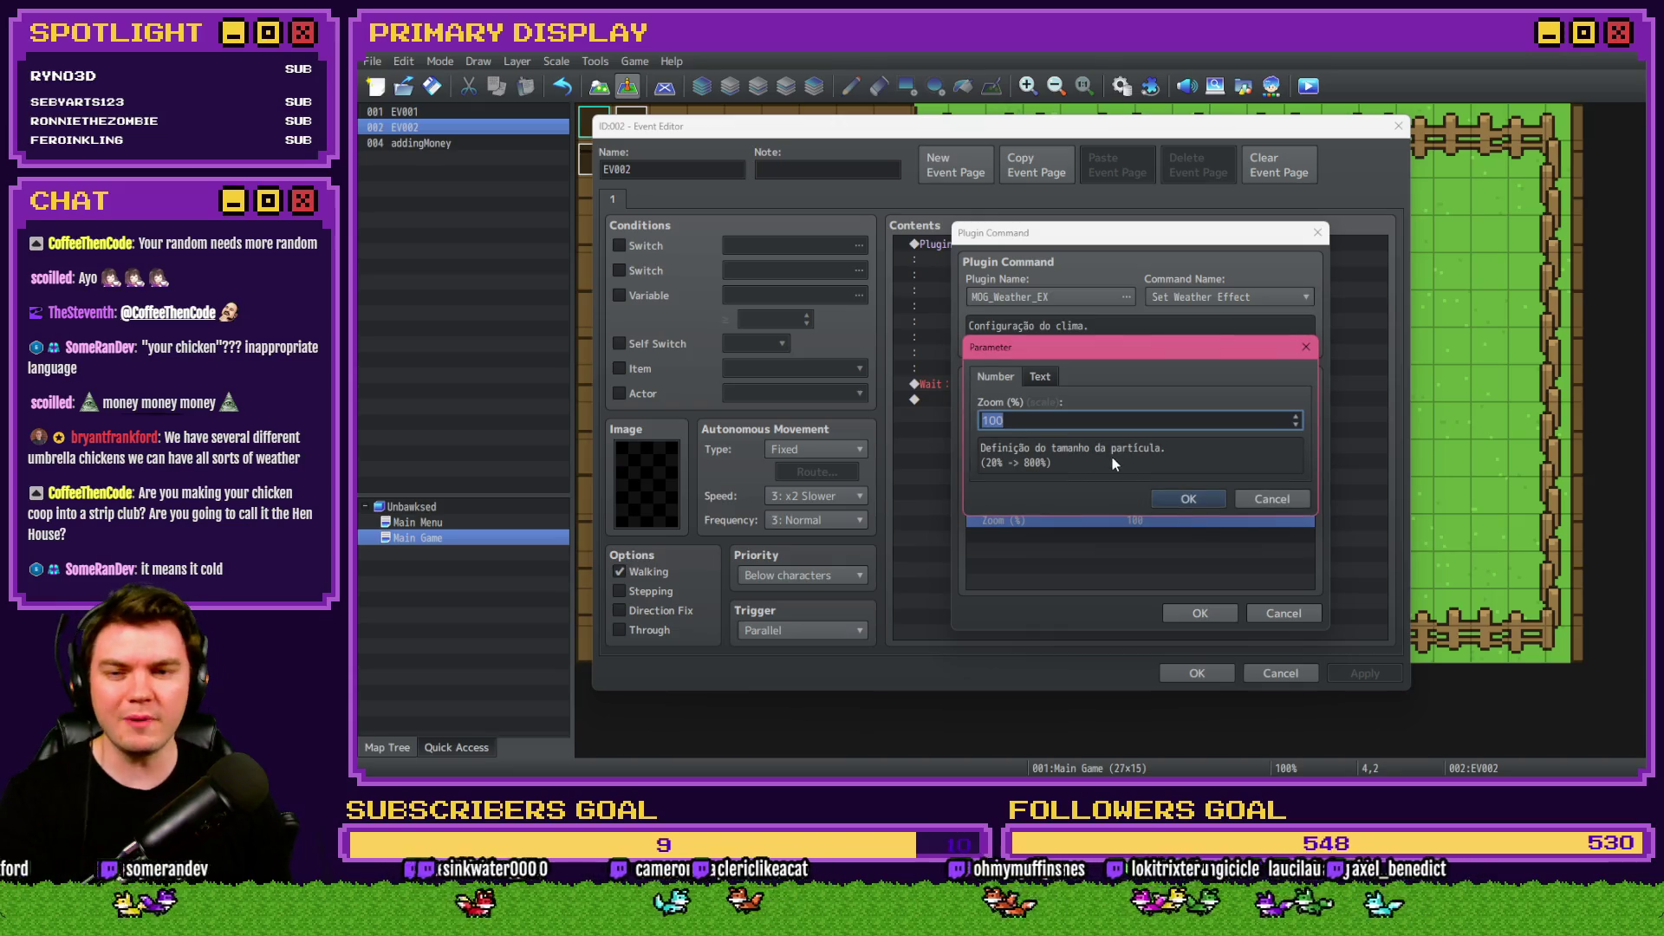
type("120")
left_click(1196, 500)
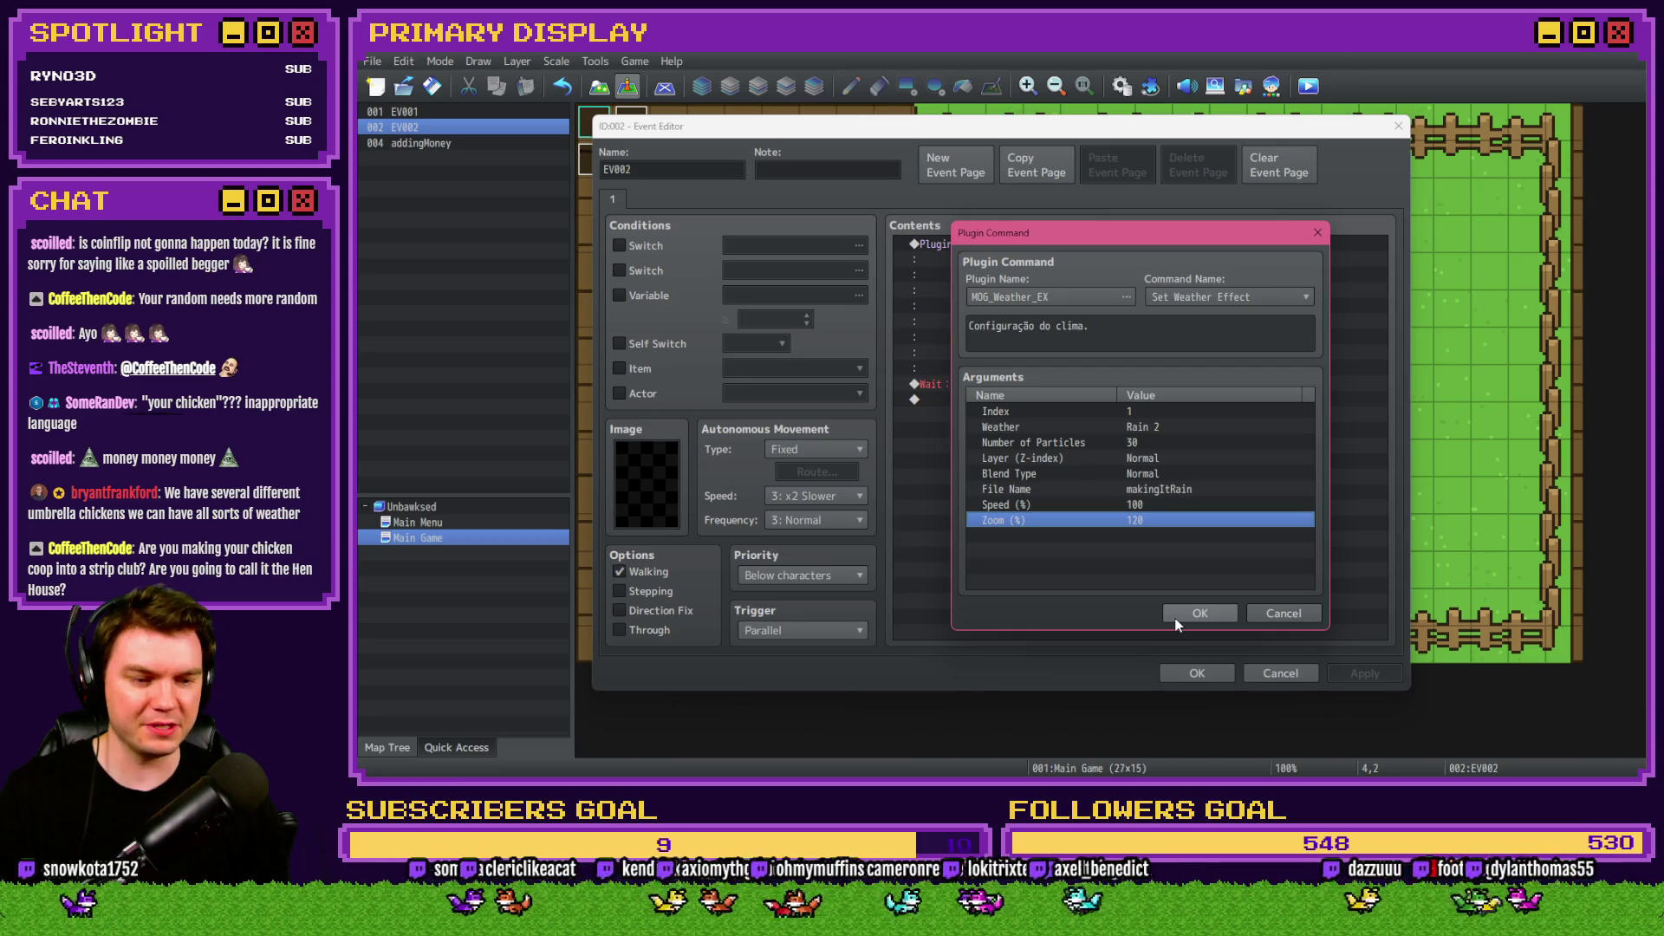
left_click(1175, 615)
left_click(1209, 672)
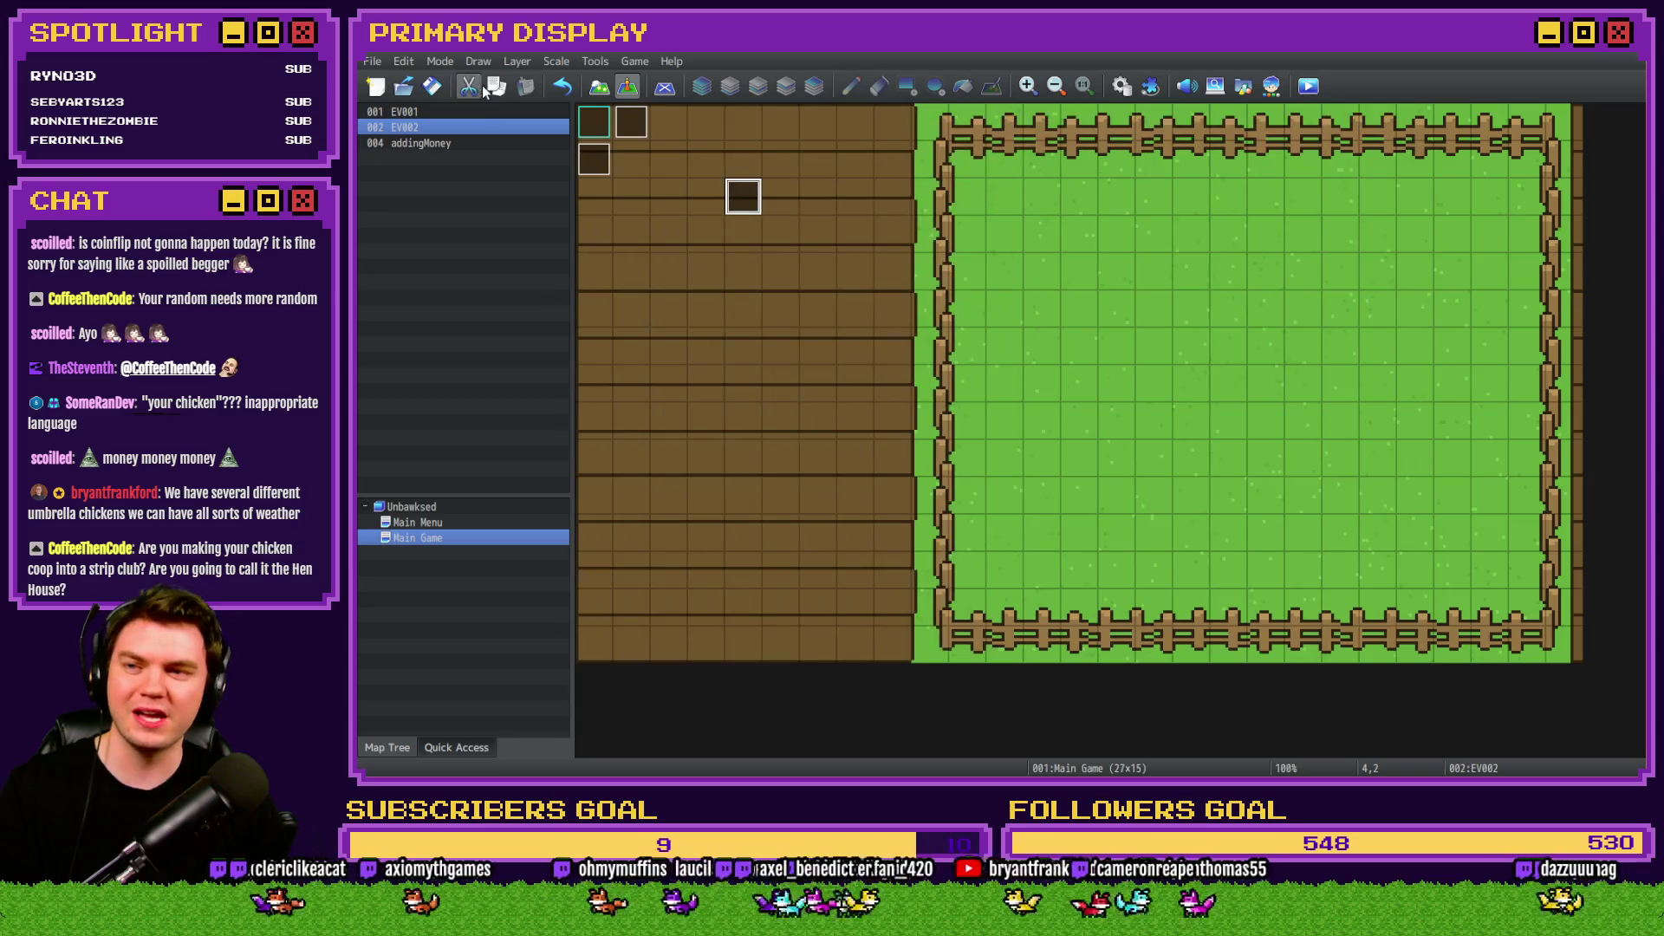
left_click(1307, 86)
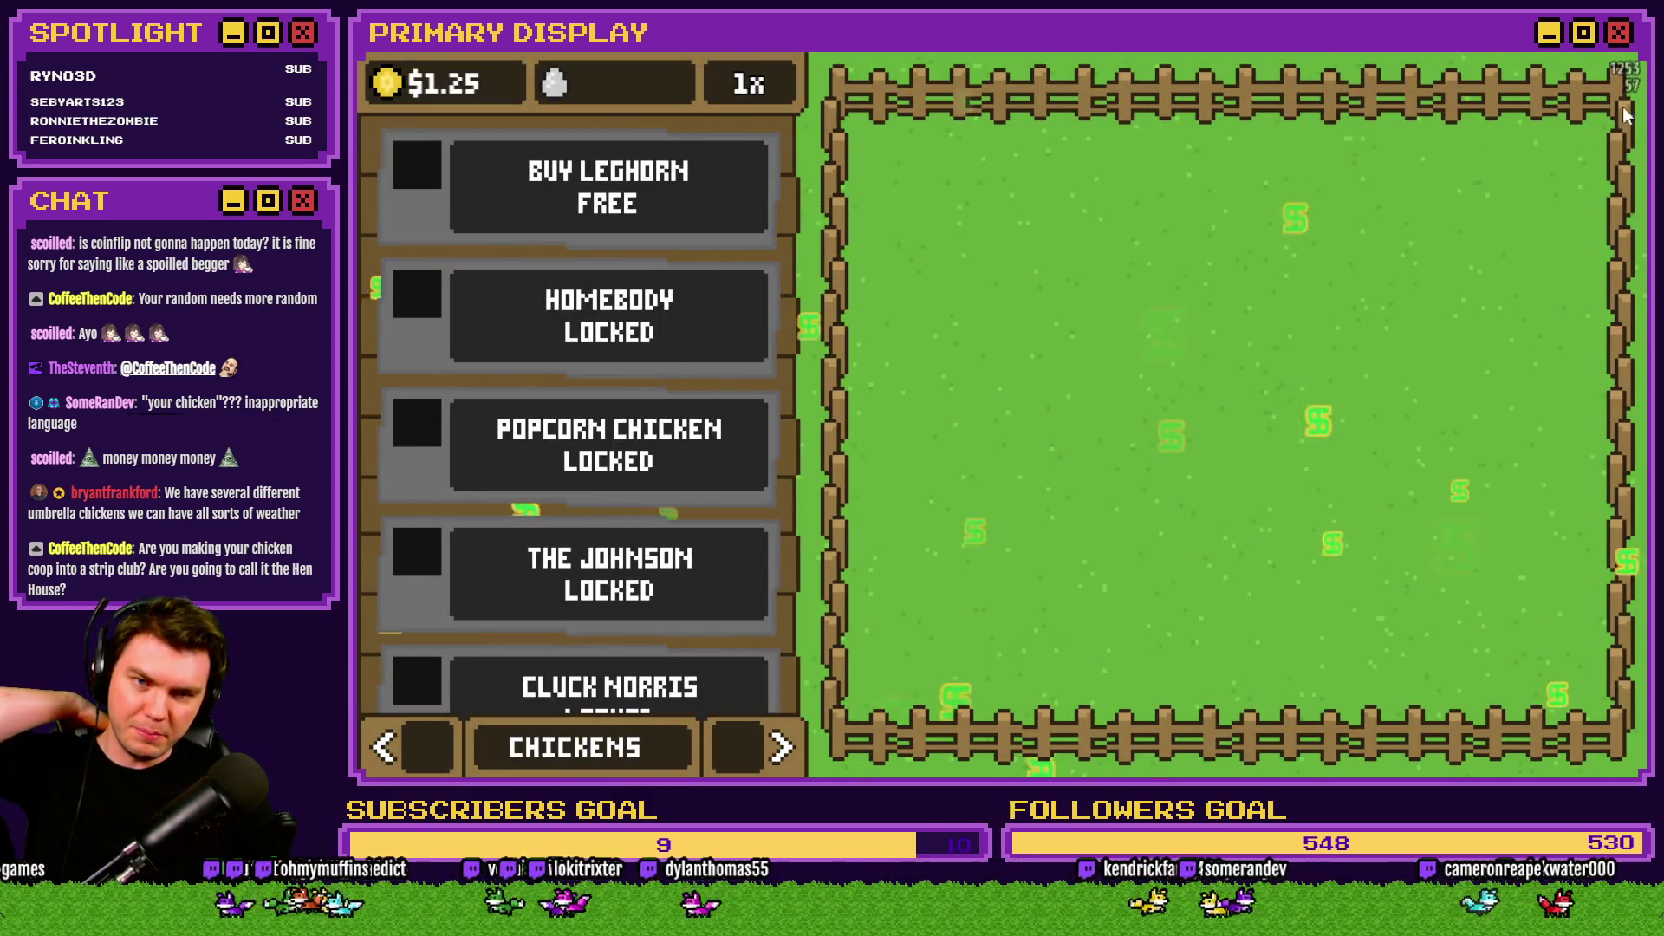
key("alt+F4")
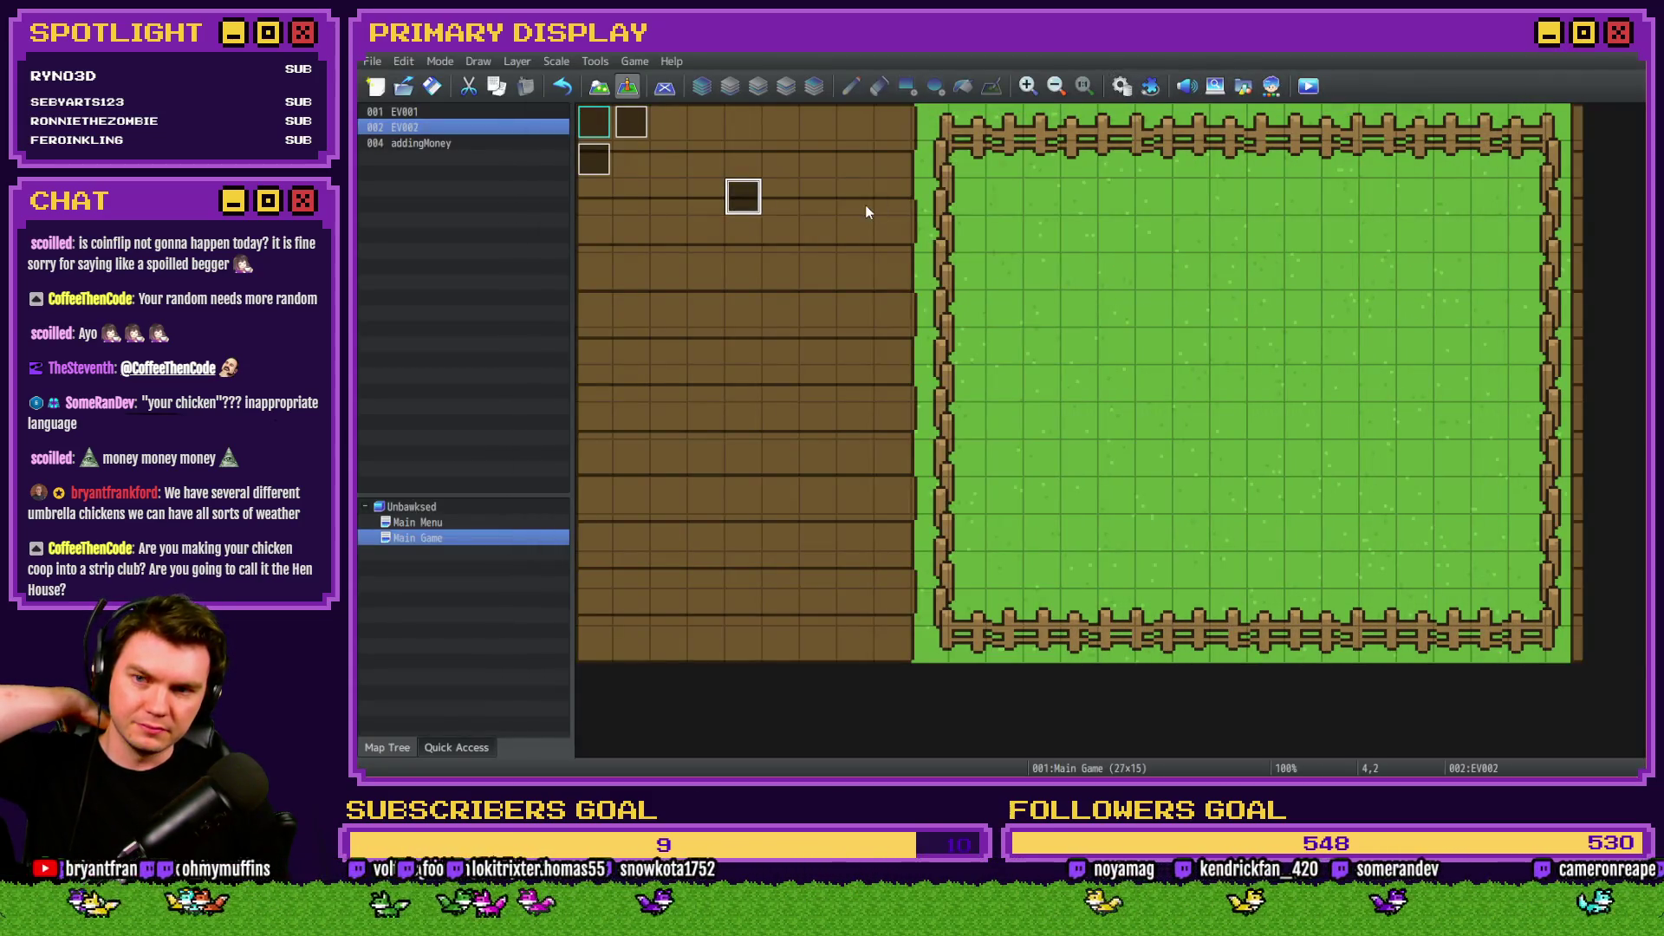
double_click(735, 204)
left_click(1066, 246)
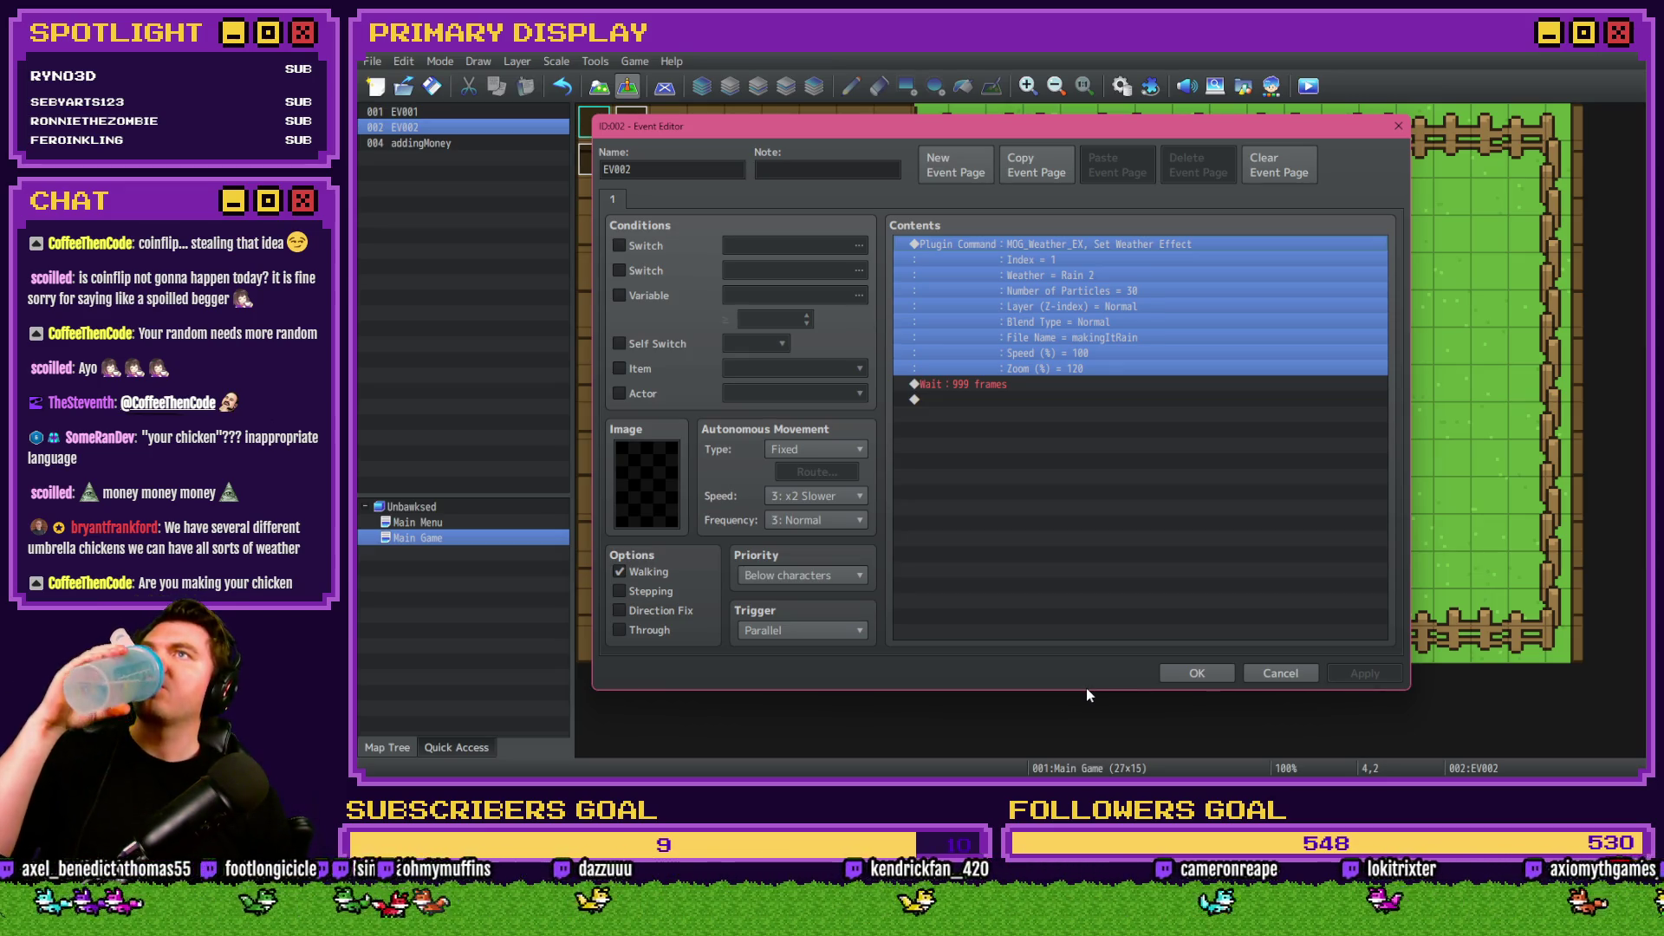
key("Escape")
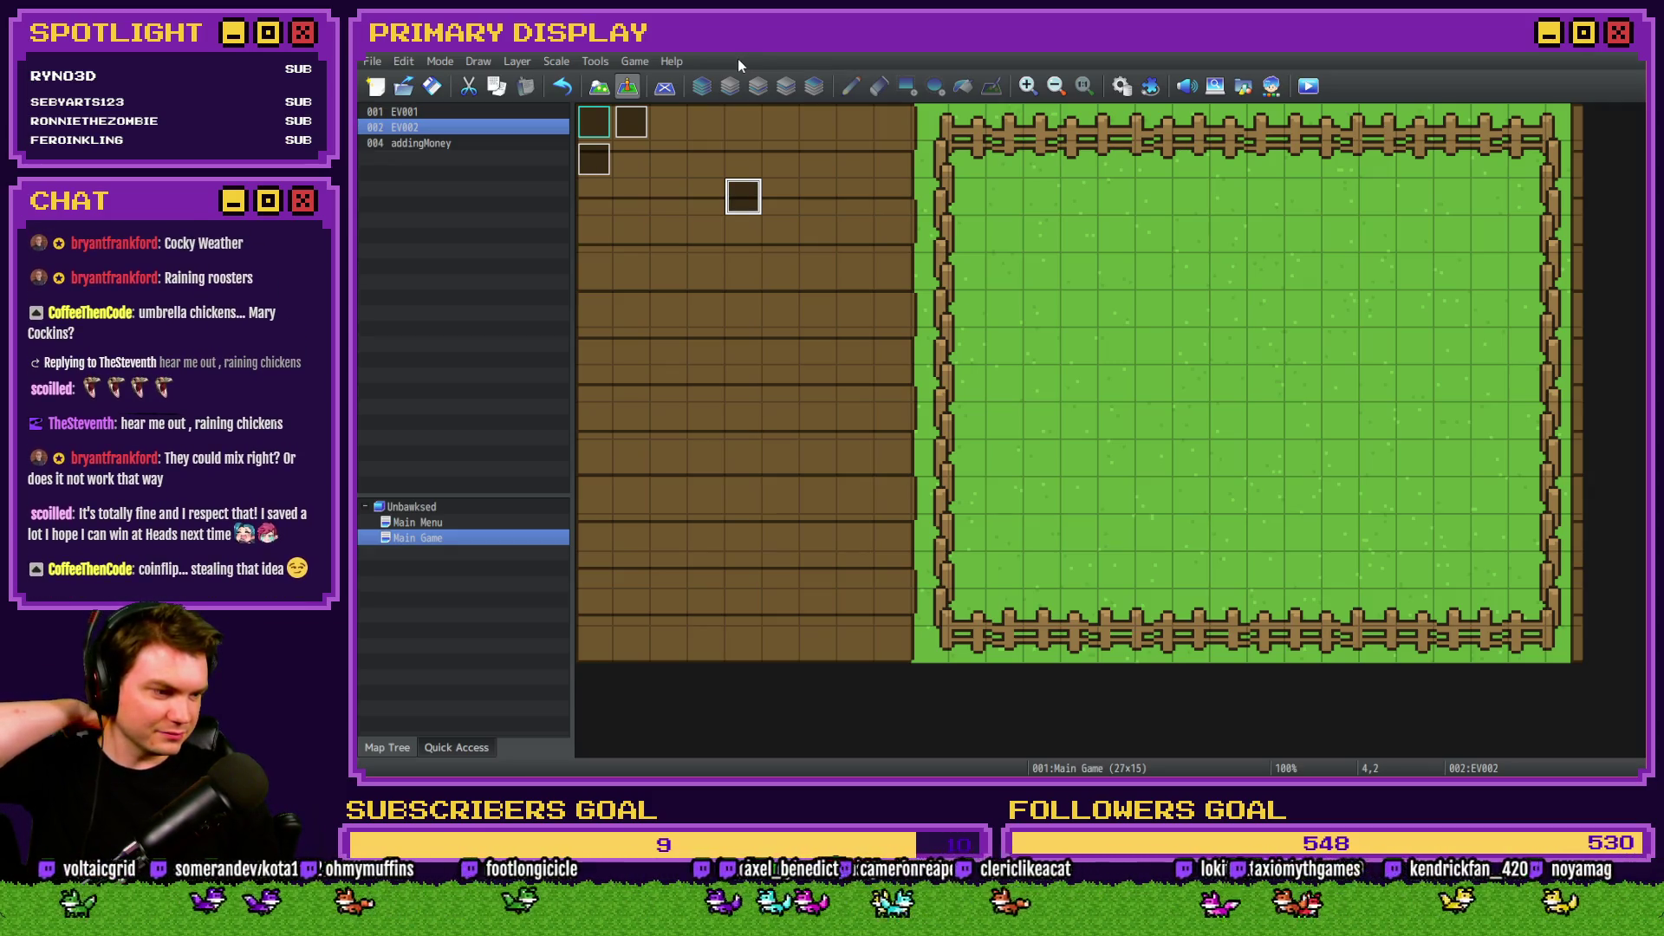
double_click(743, 196)
double_click(1052, 246)
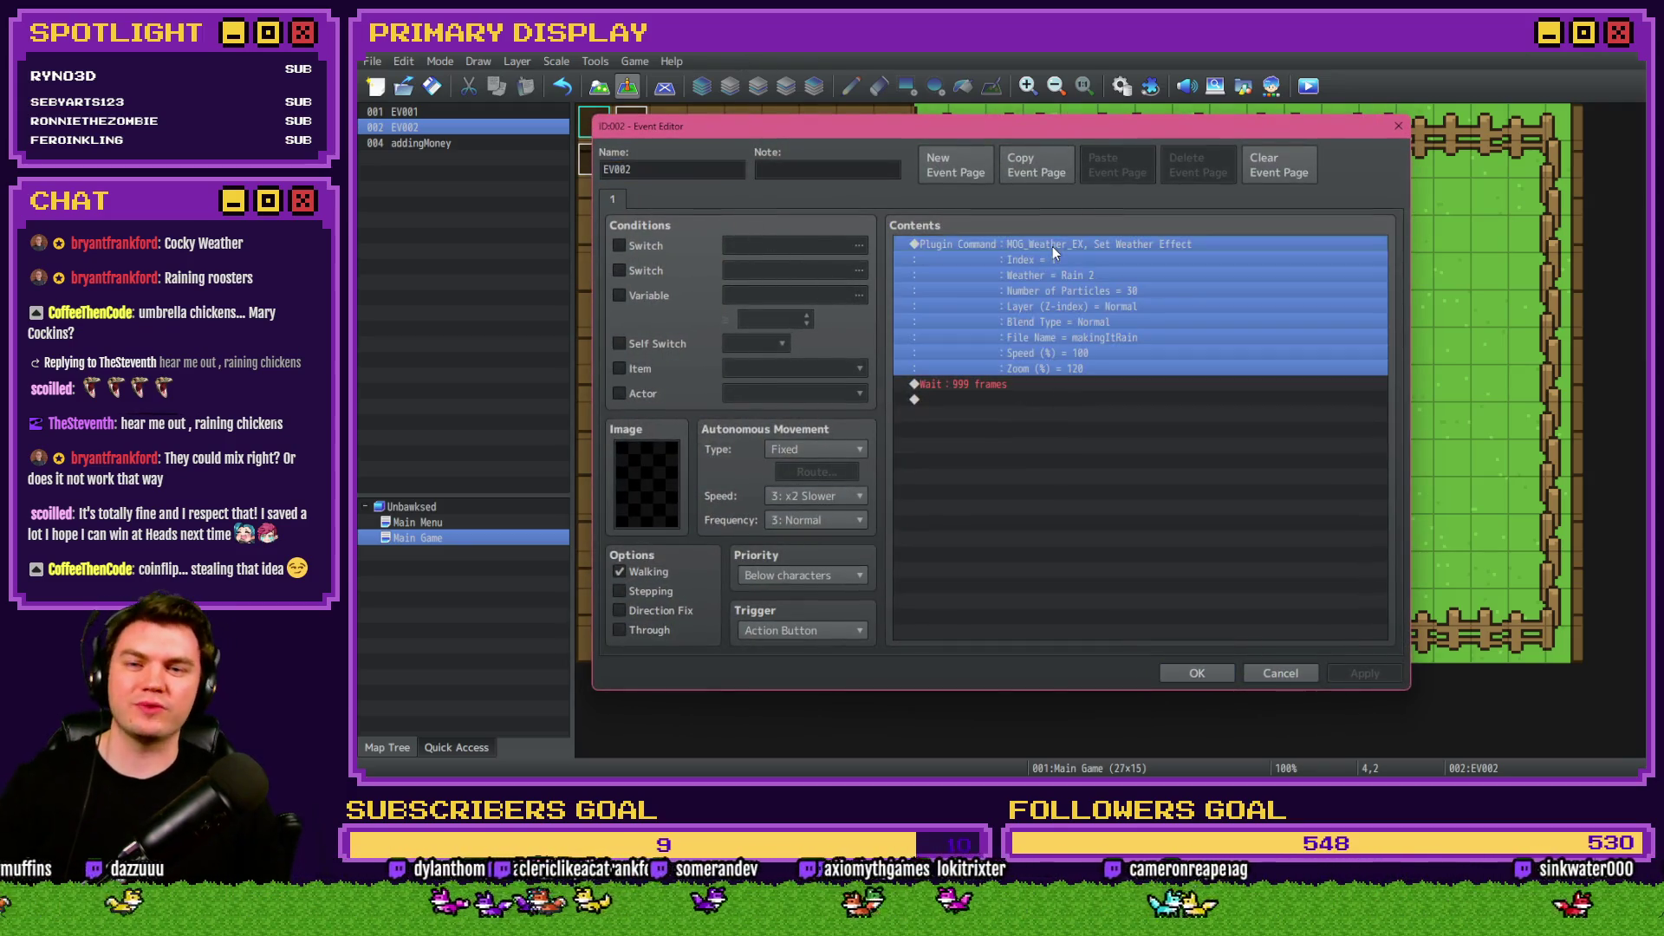
double_click(1158, 427)
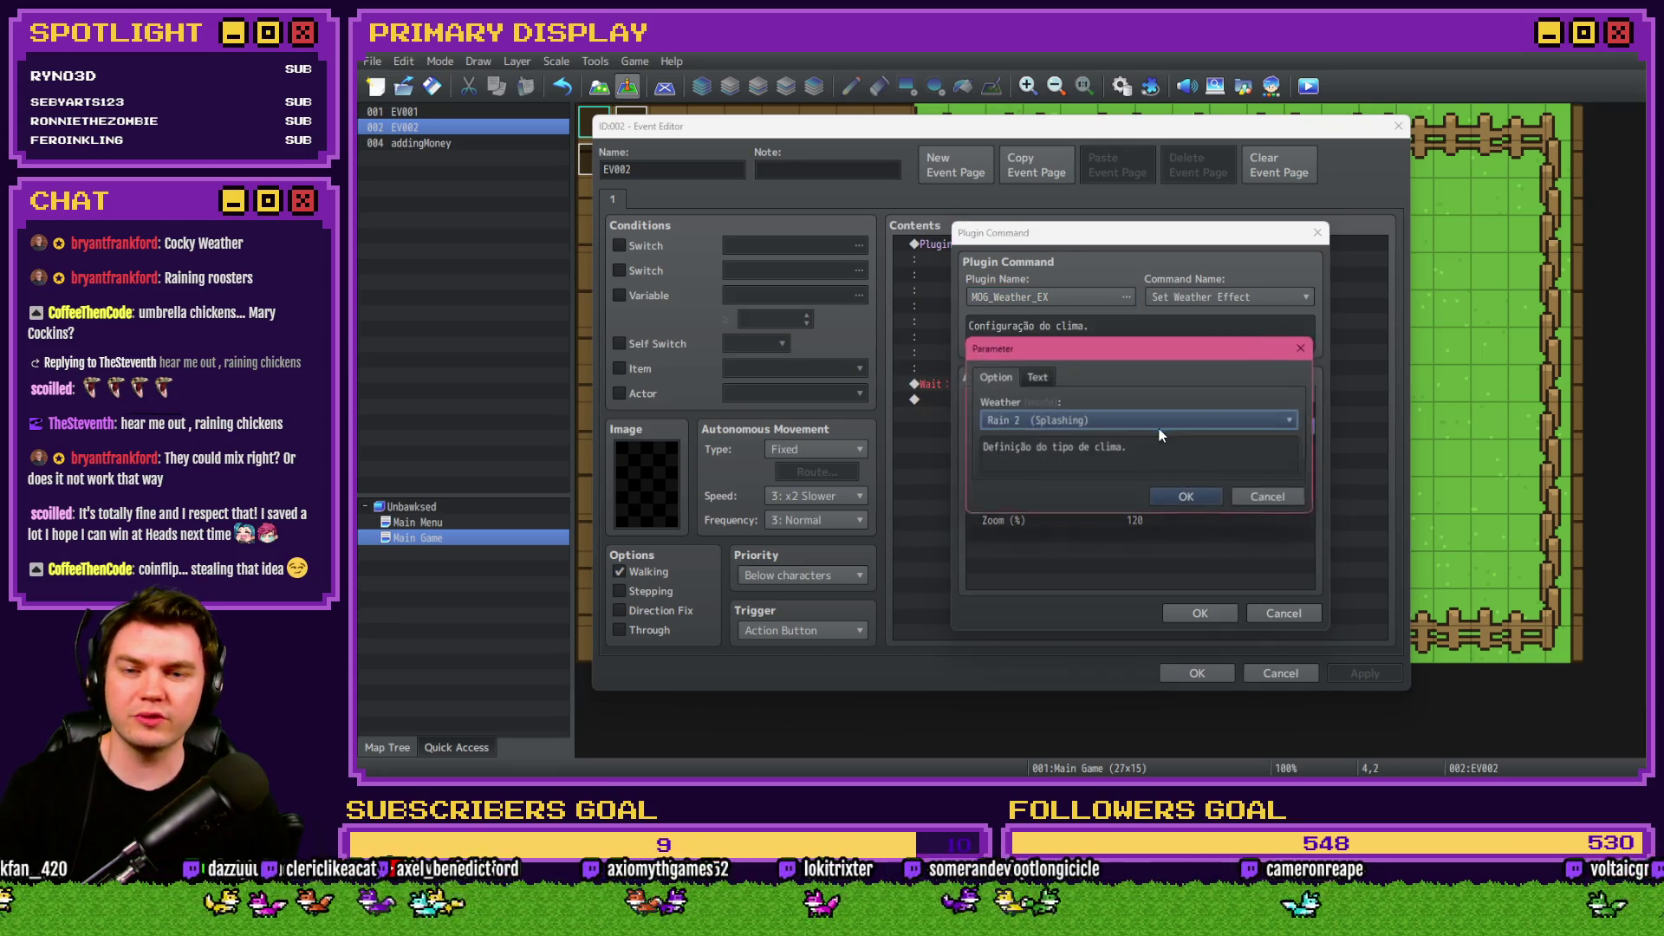
left_click(1038, 378)
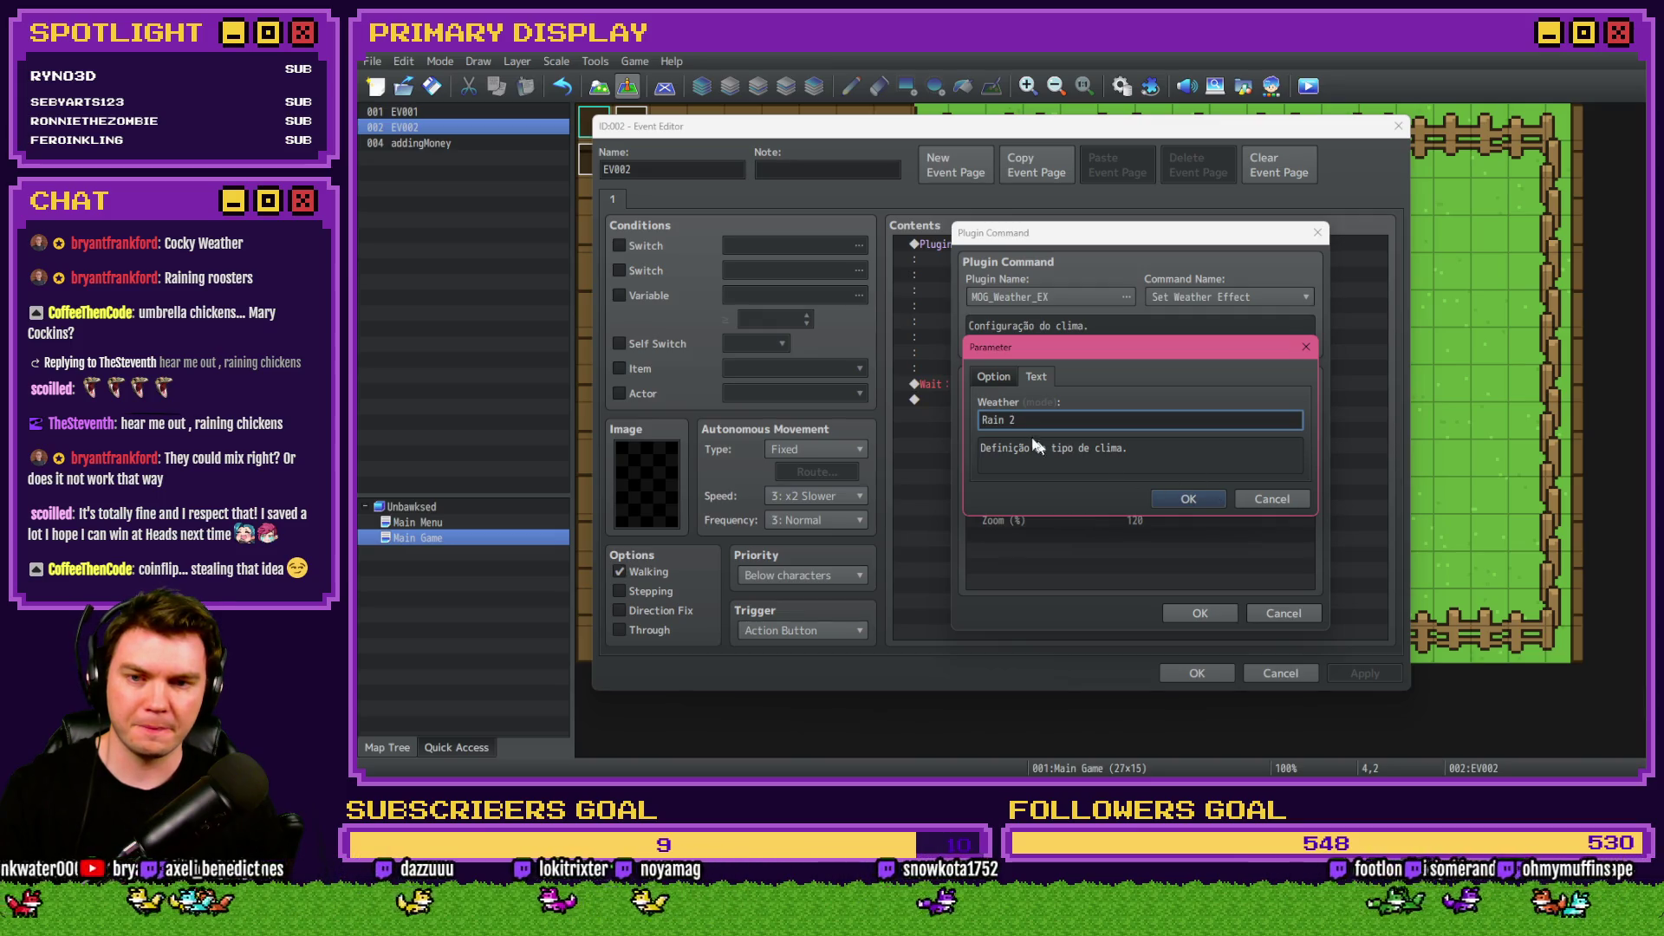
key("BackSpace")
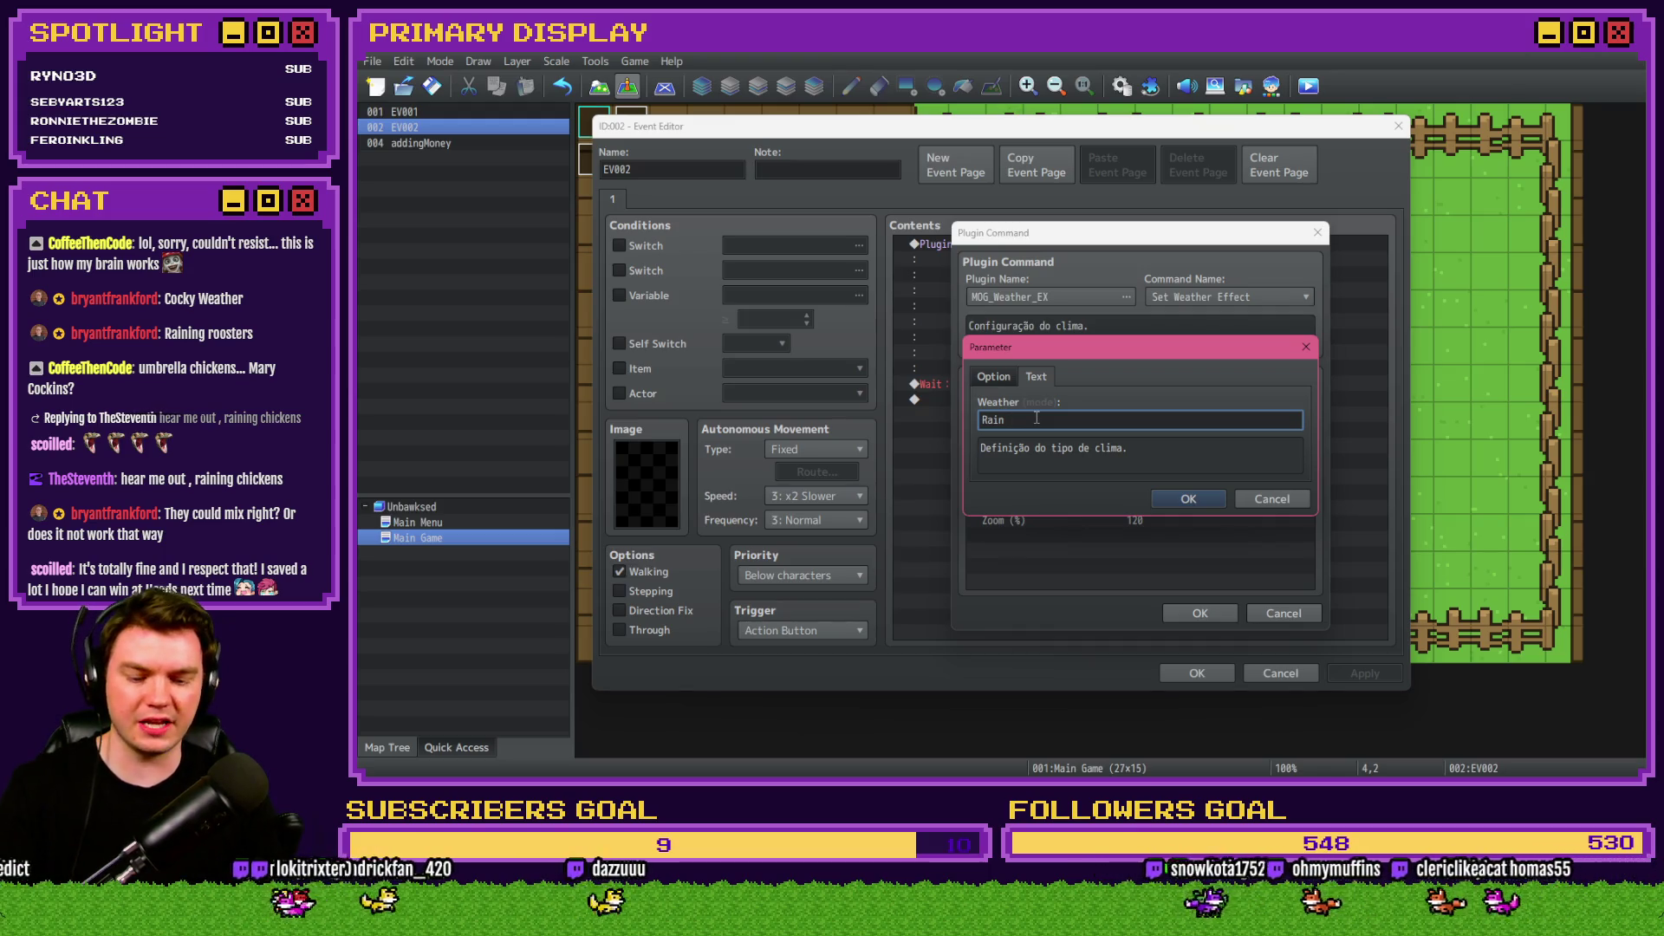
type(" + $")
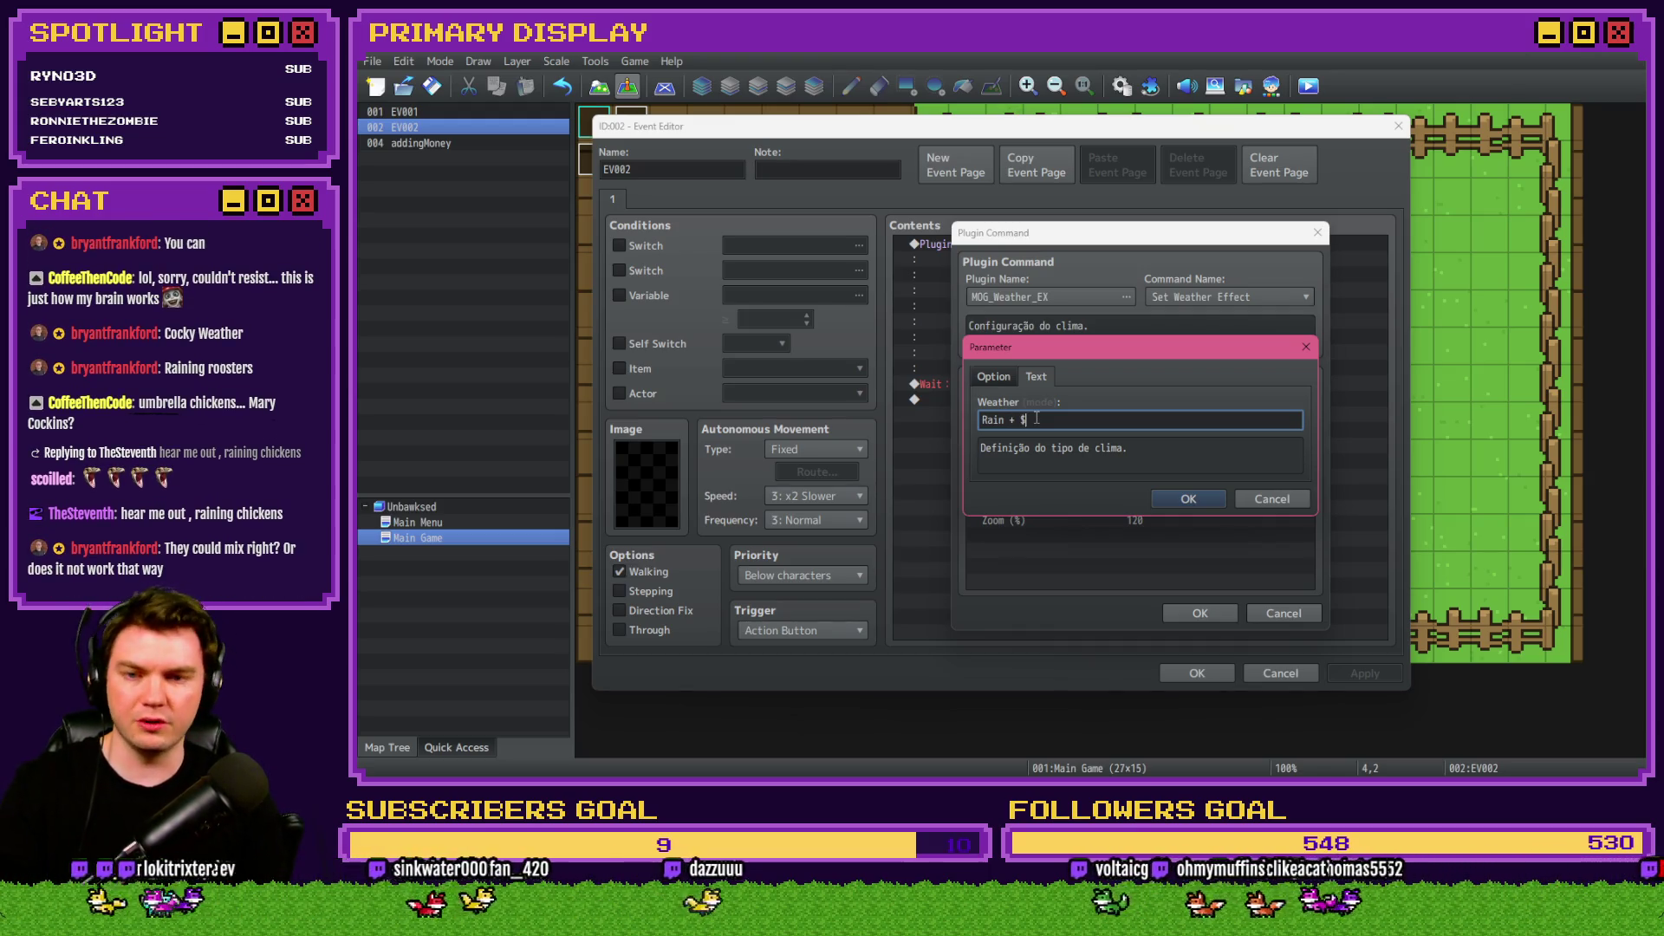
left_click(1289, 614)
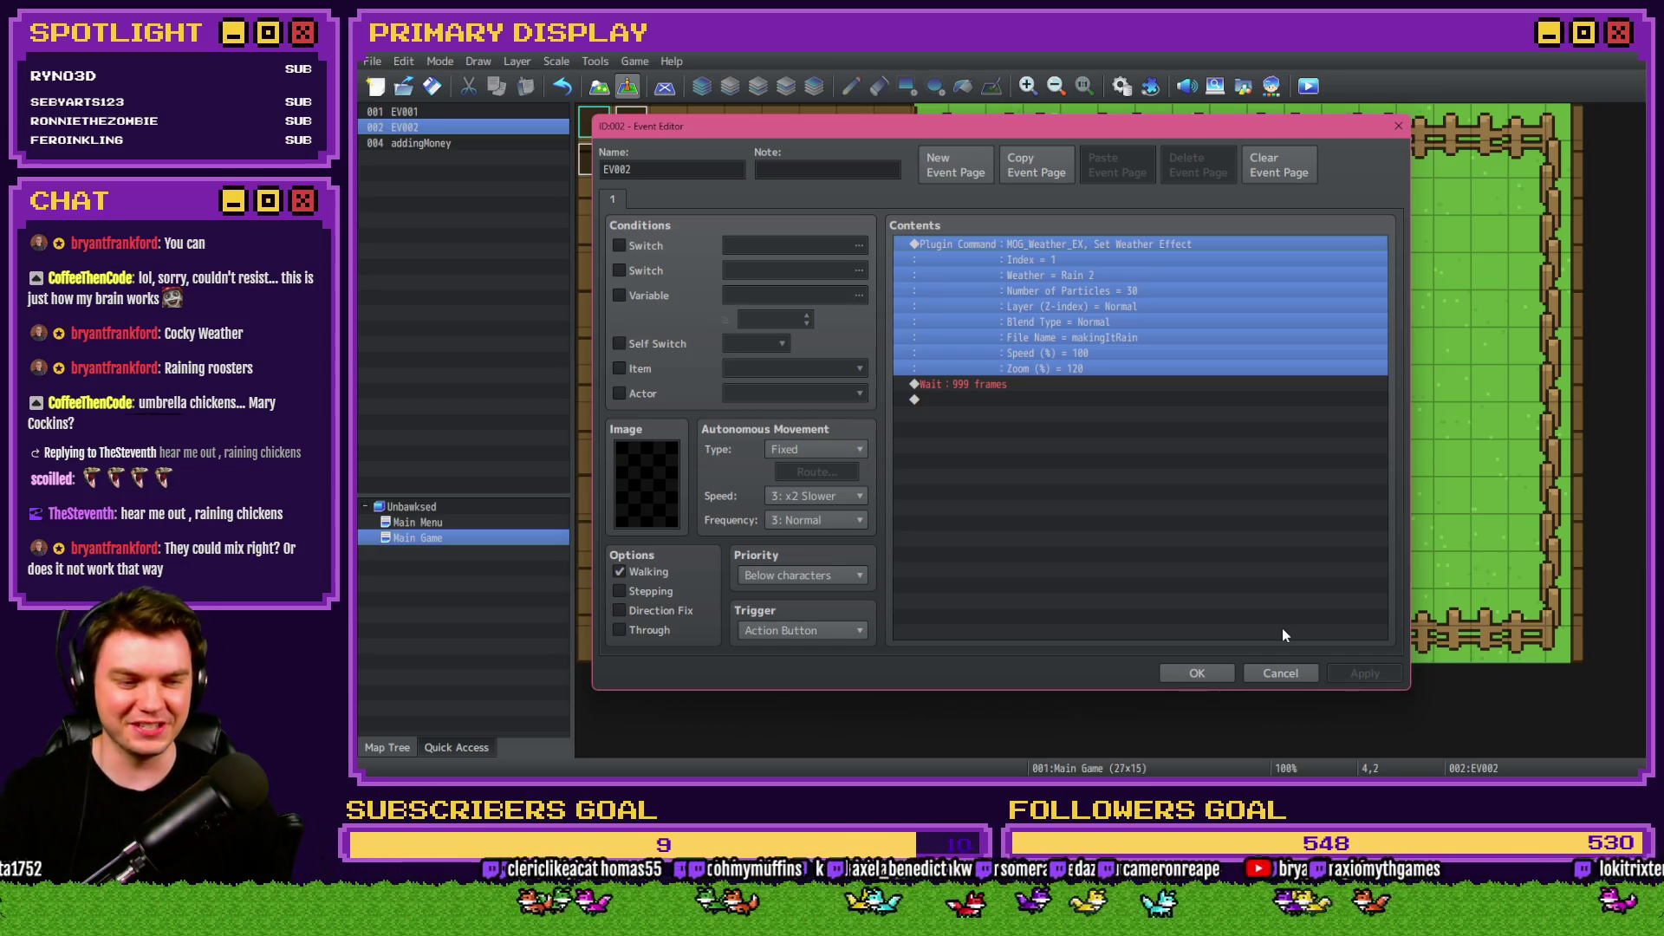
left_click(1111, 260)
left_click(1110, 262)
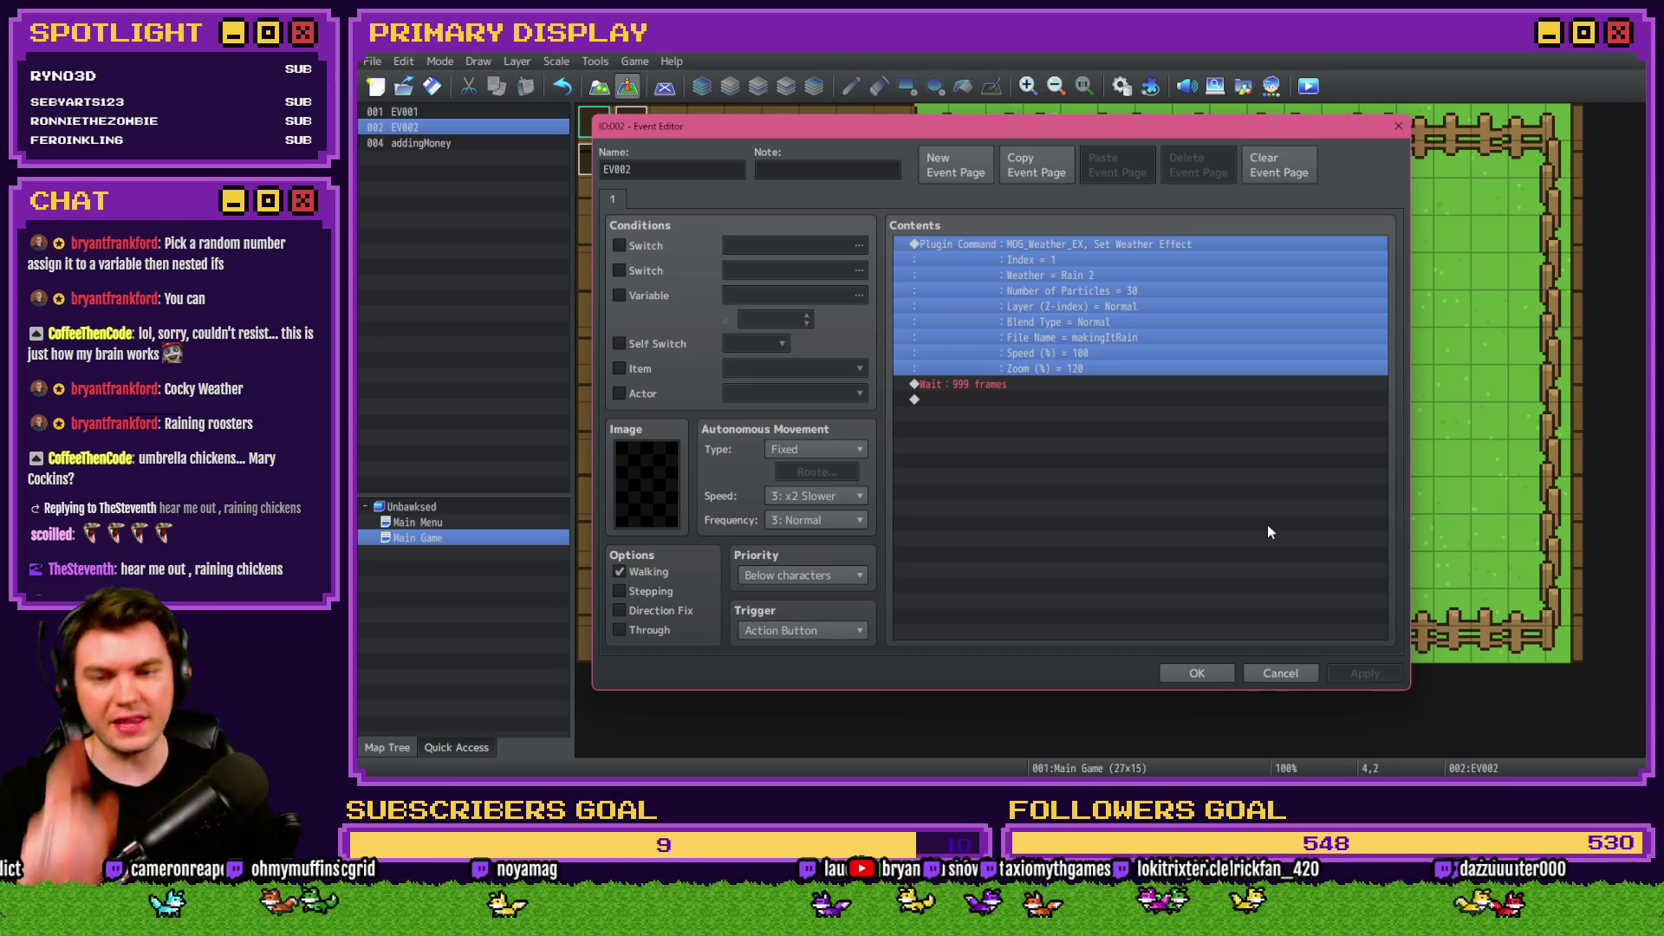
left_click(1214, 667)
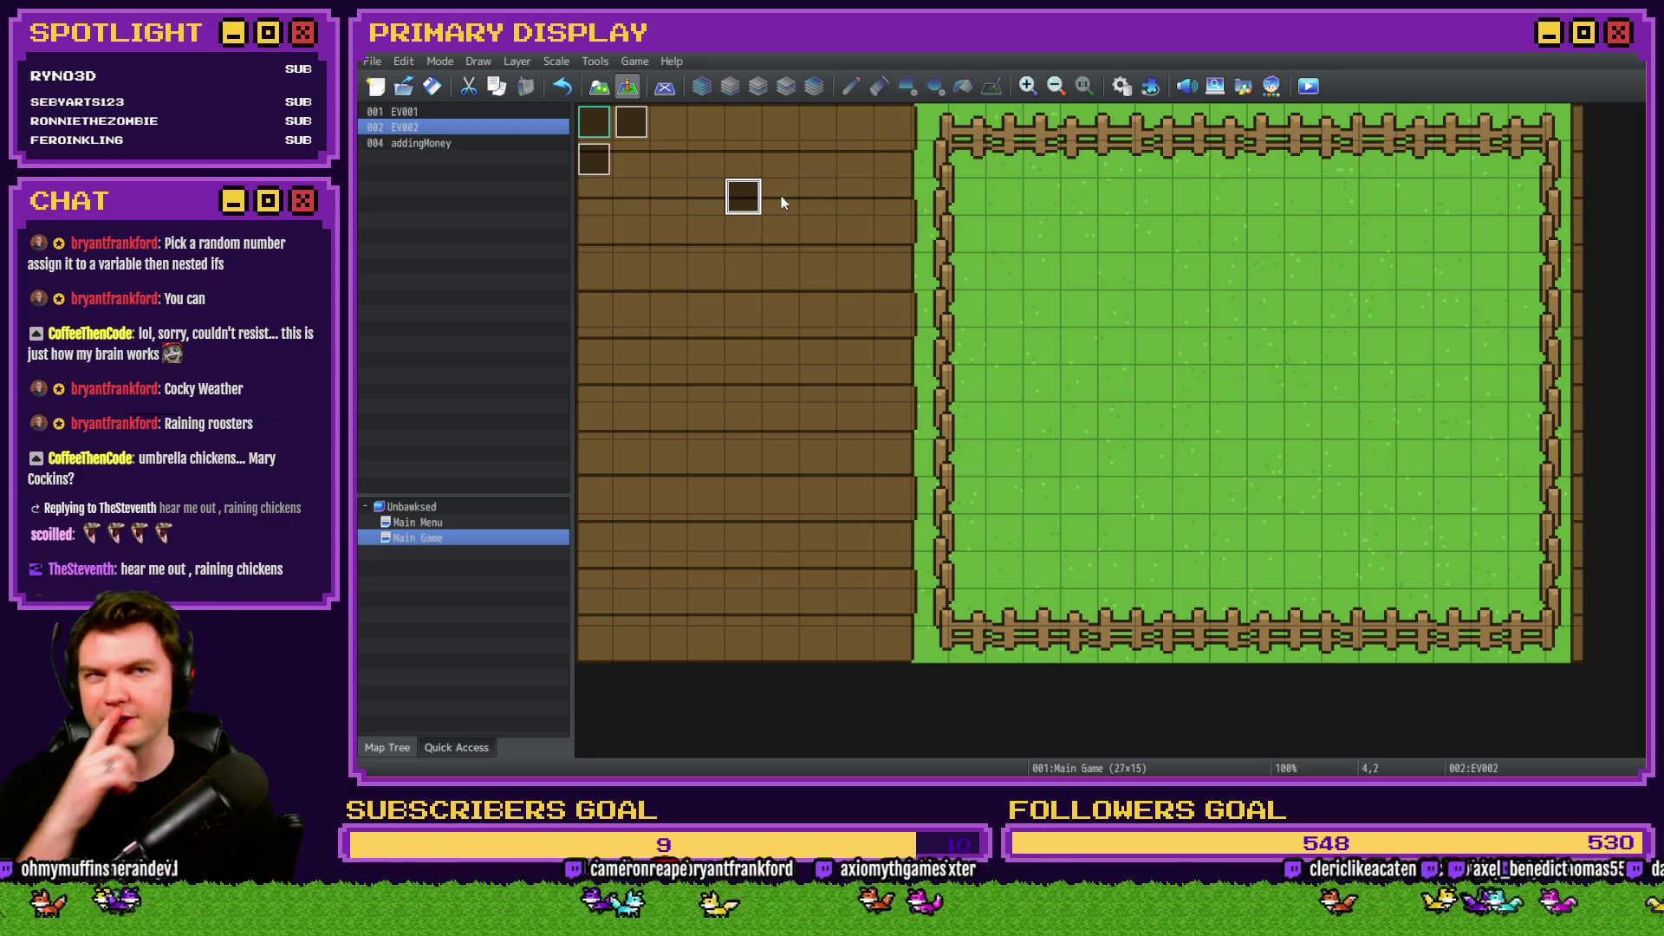
double_click(631, 122)
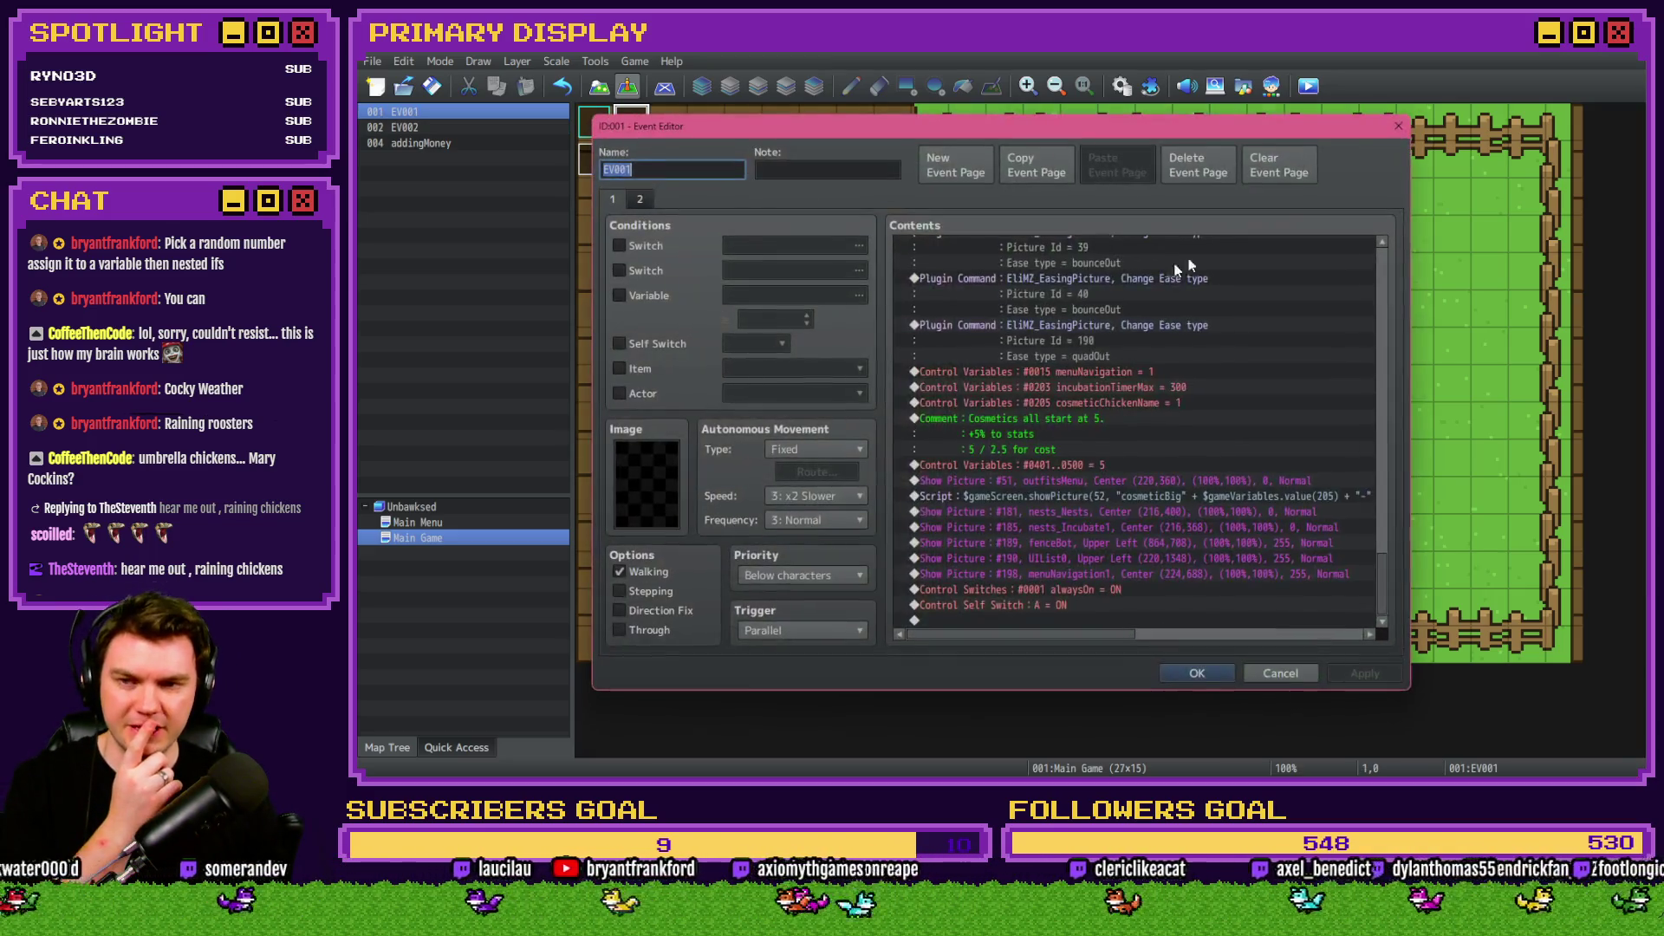
Raise the common event maximum to add slot 0041 and name it weather.
left_click(1398, 127)
left_click(1121, 86)
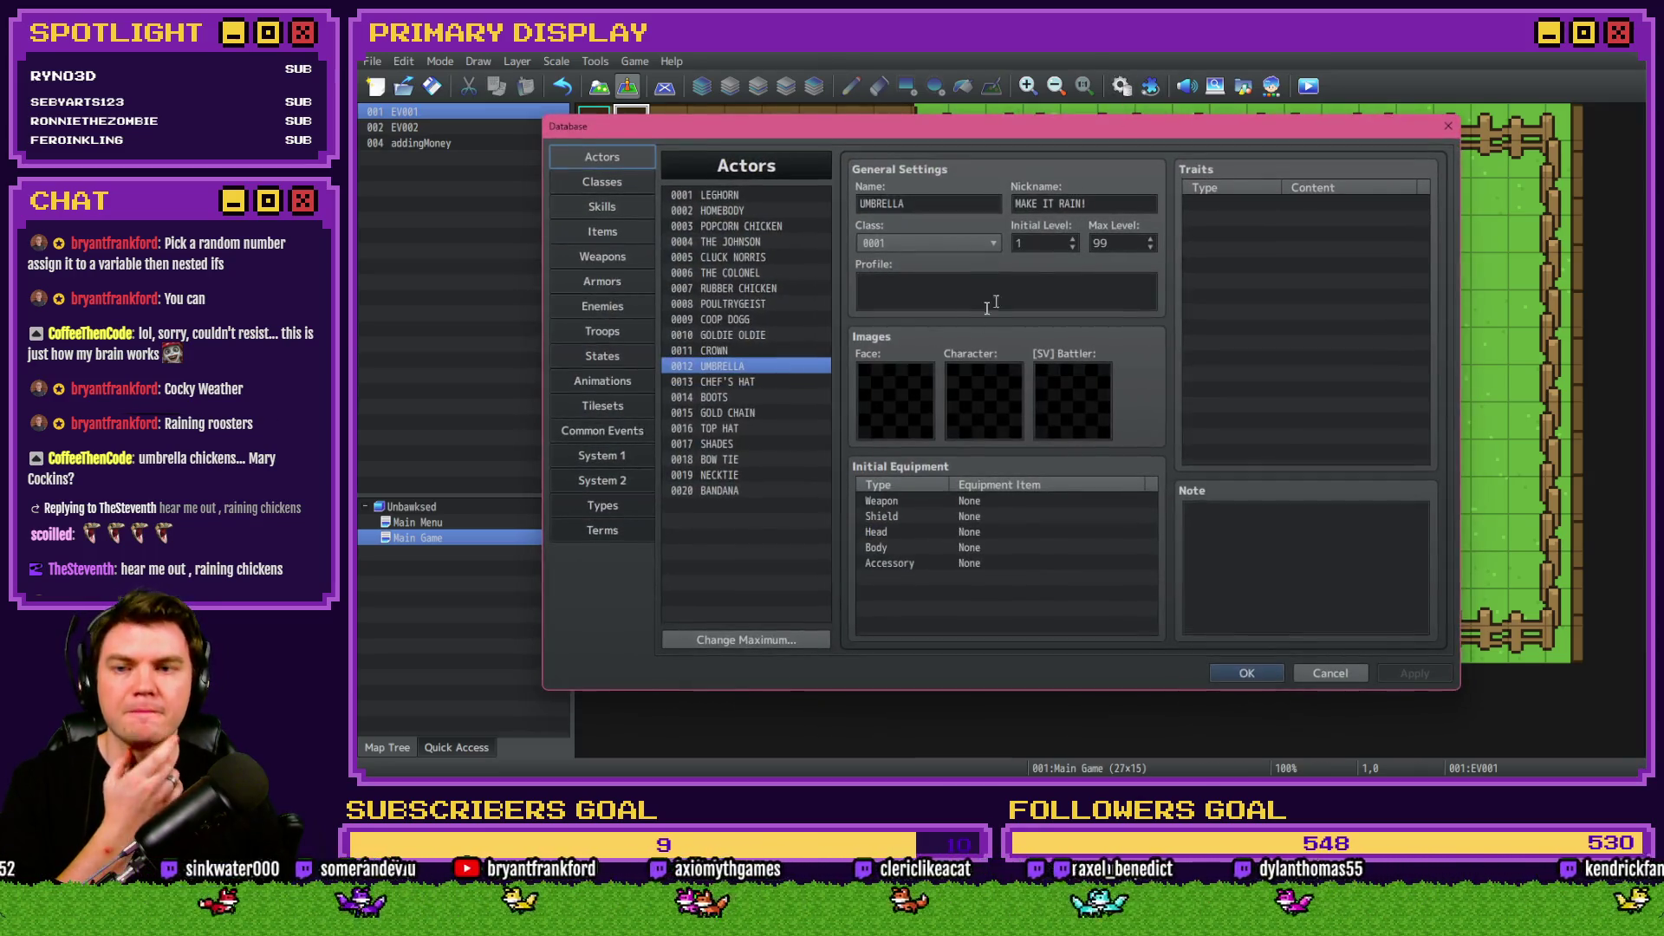
left_click(580, 428)
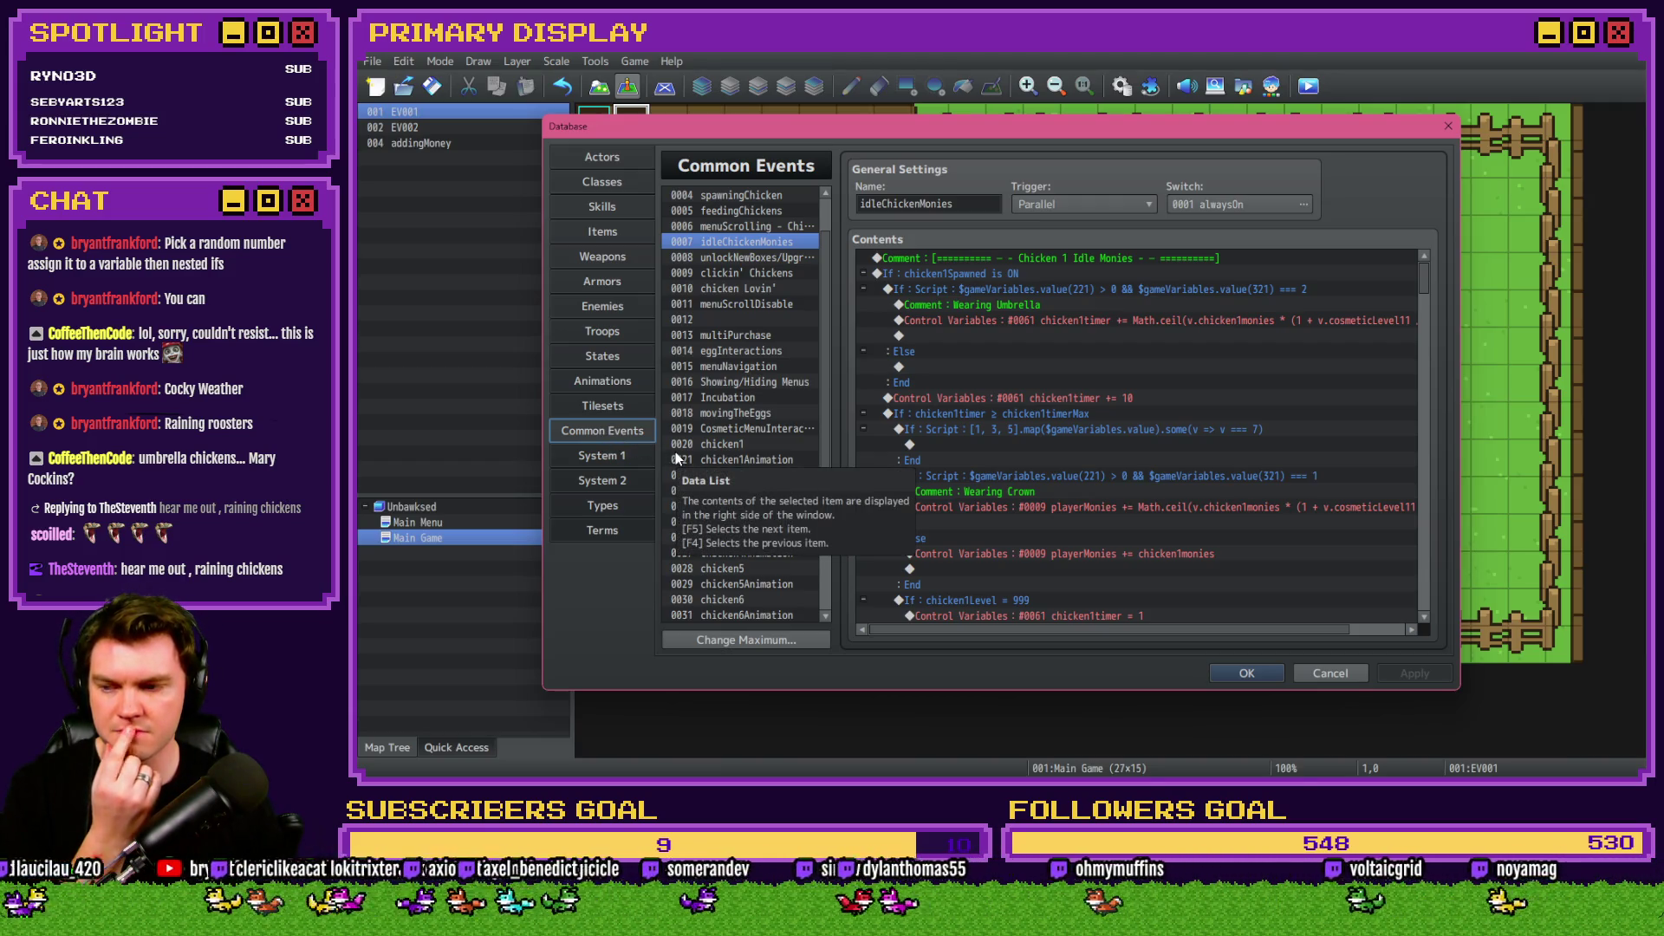
scroll(785, 611, "down", 3)
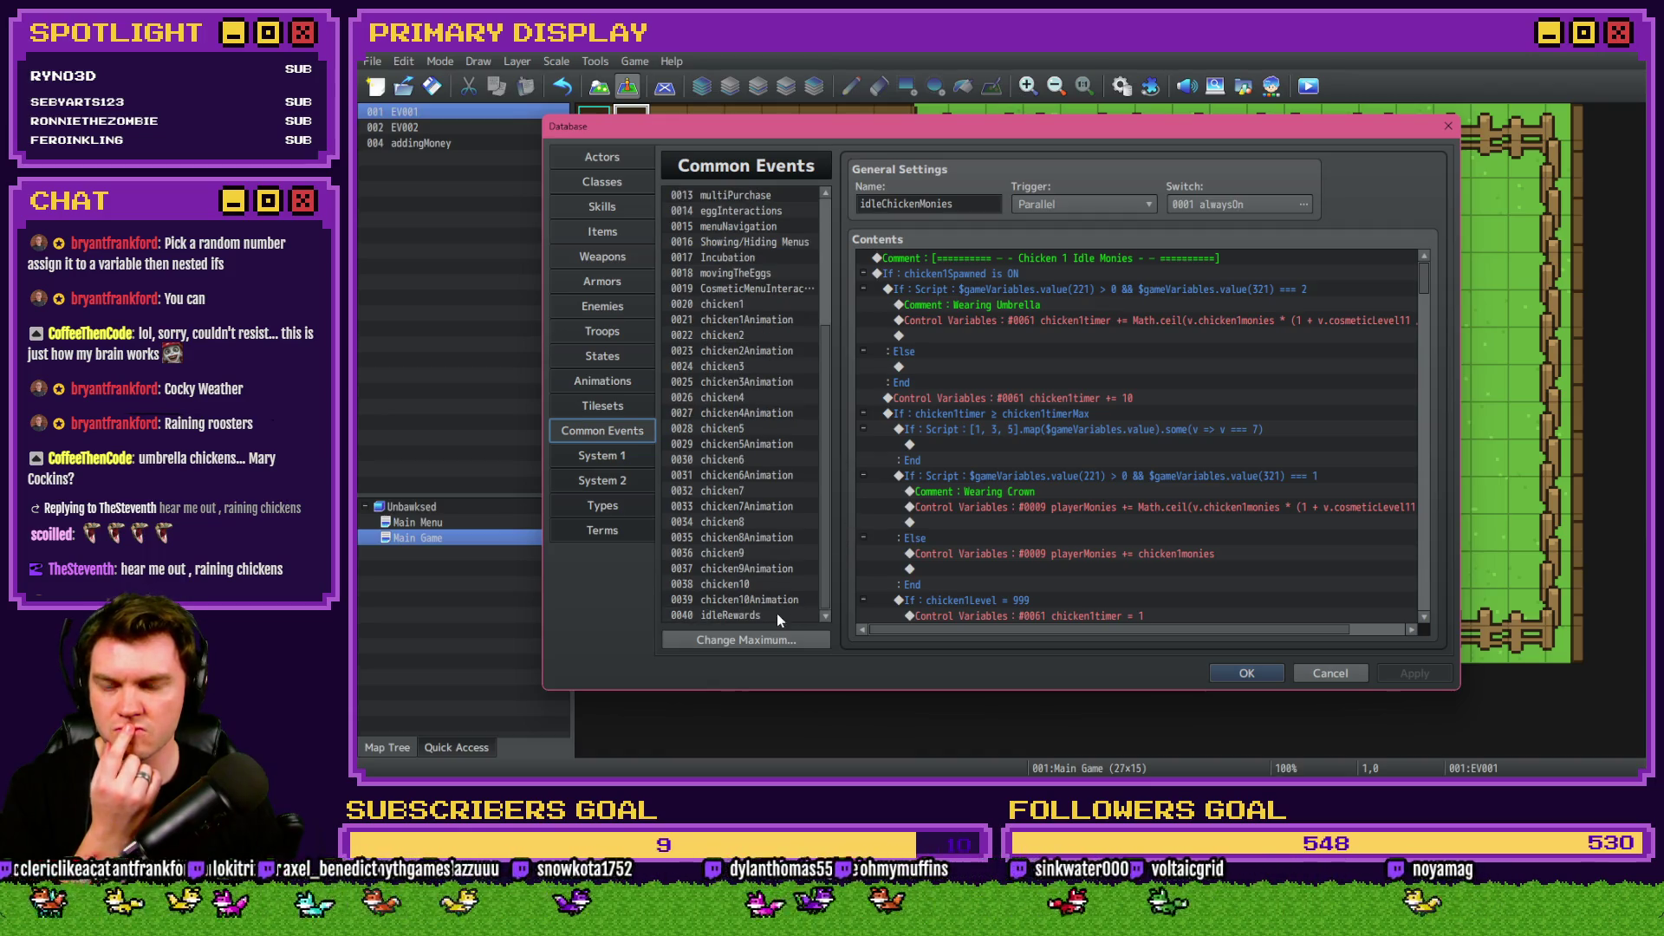
left_click(771, 615)
left_click(745, 640)
key("Up")
left_click(700, 653)
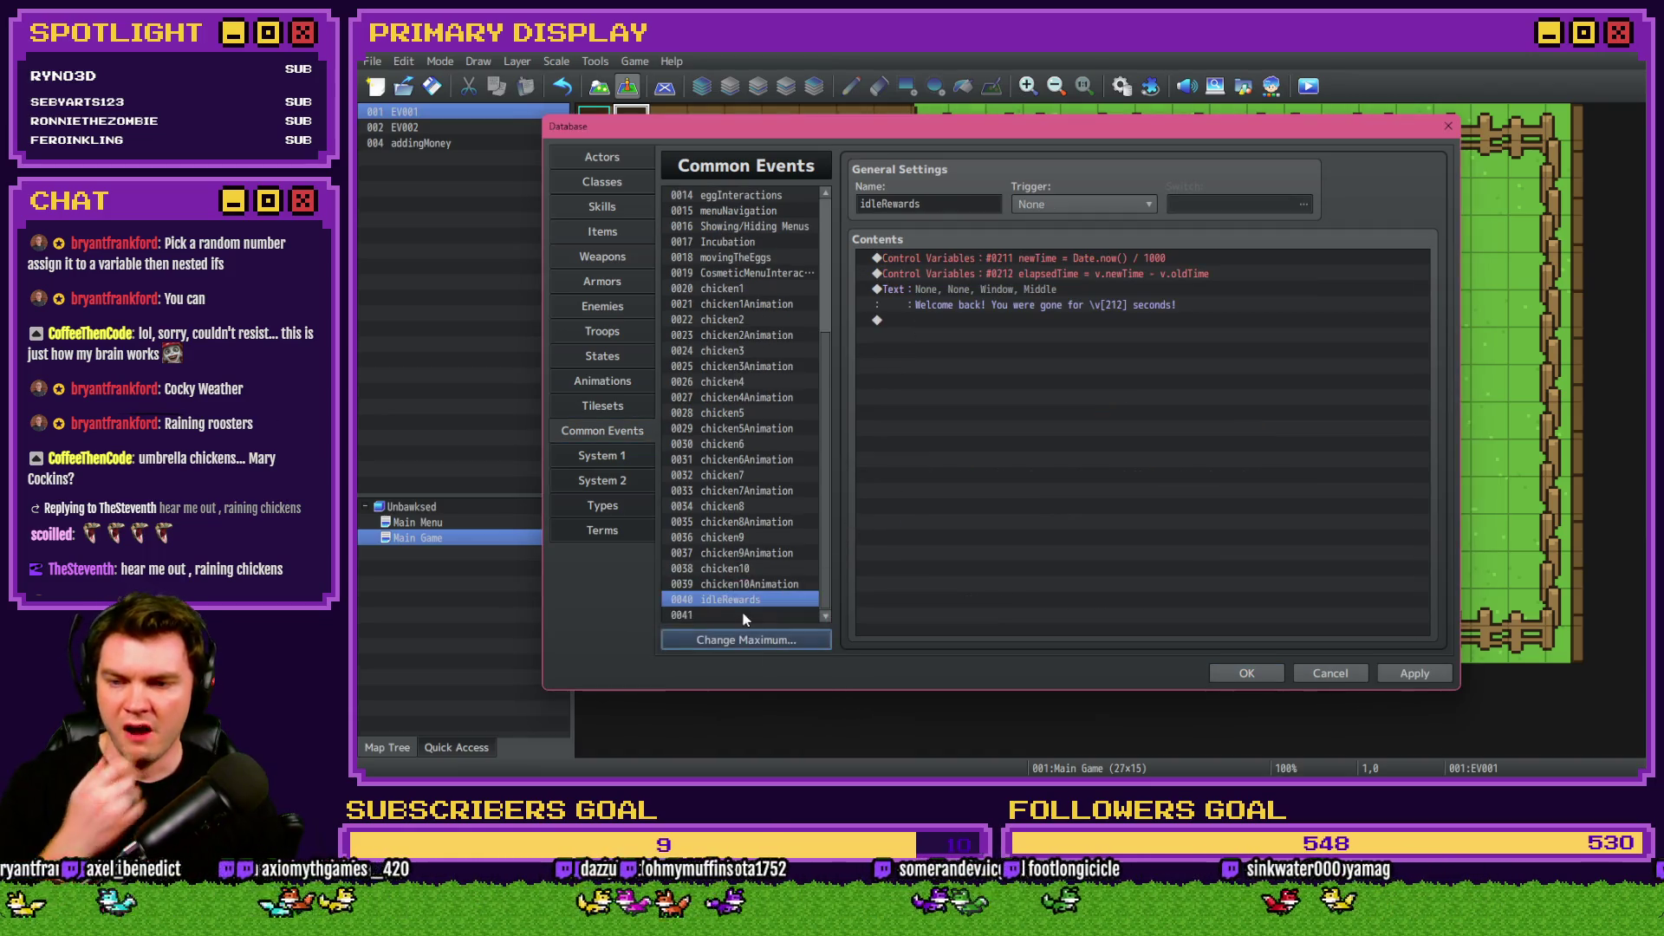
left_click(744, 616)
left_click(961, 205)
type("weather")
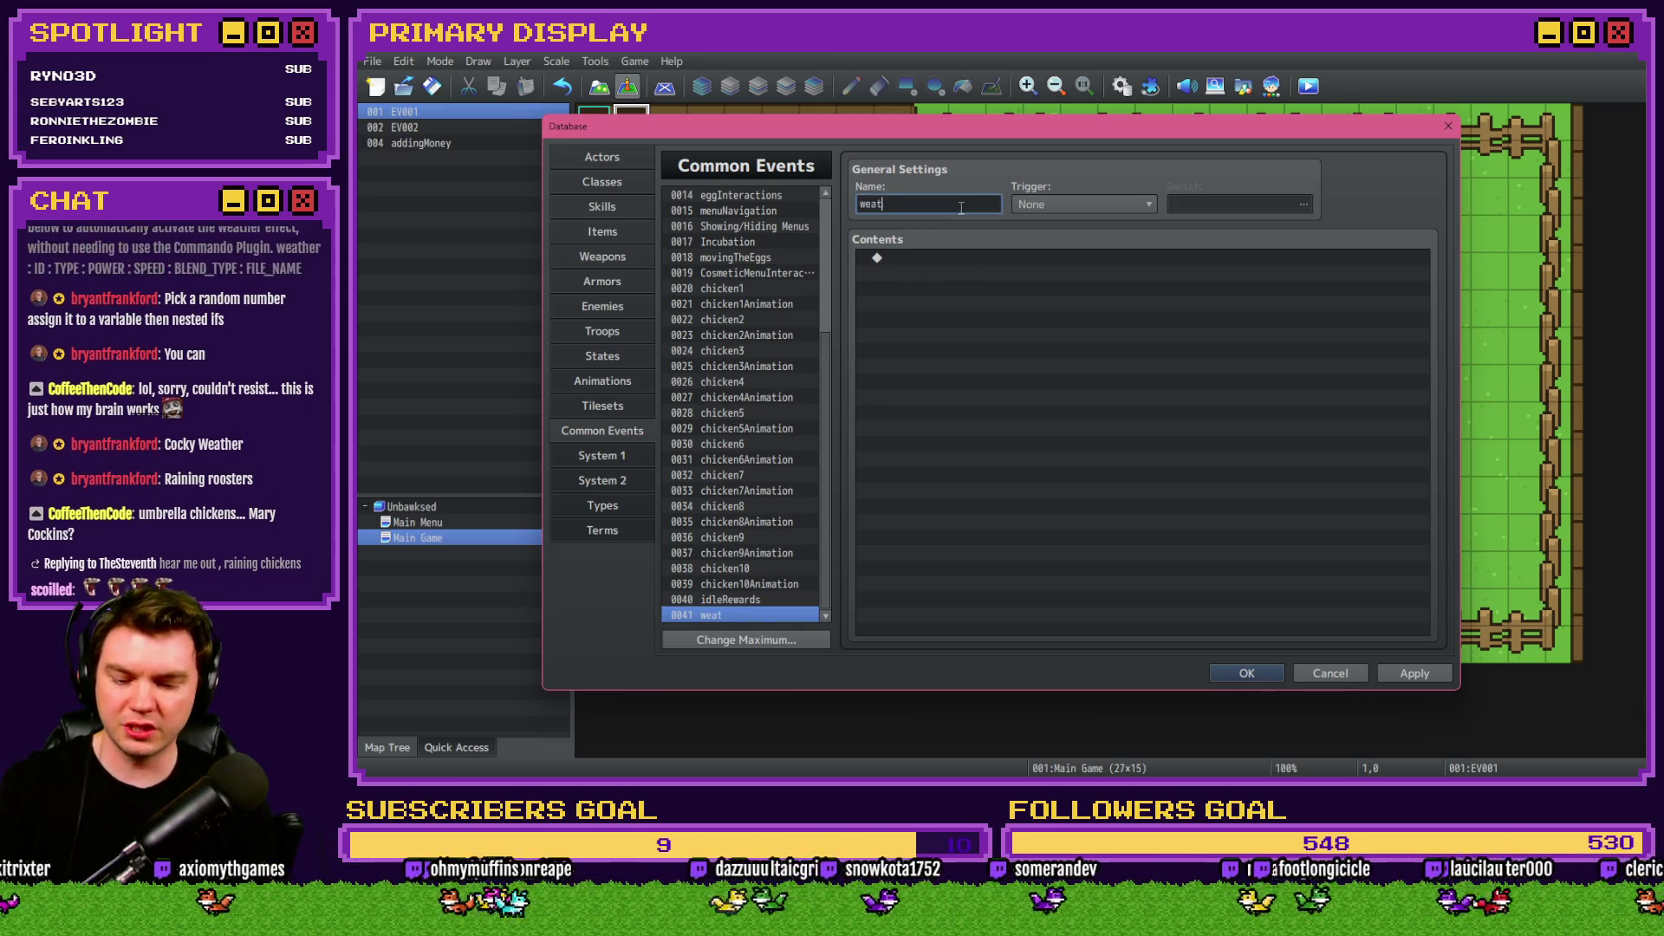
Paste the MOG_Weather_EX makingItRain Rain 2 command into weather, check its particle count, and apply.
left_click(1012, 281)
key("ctrl+v")
left_click(1022, 258)
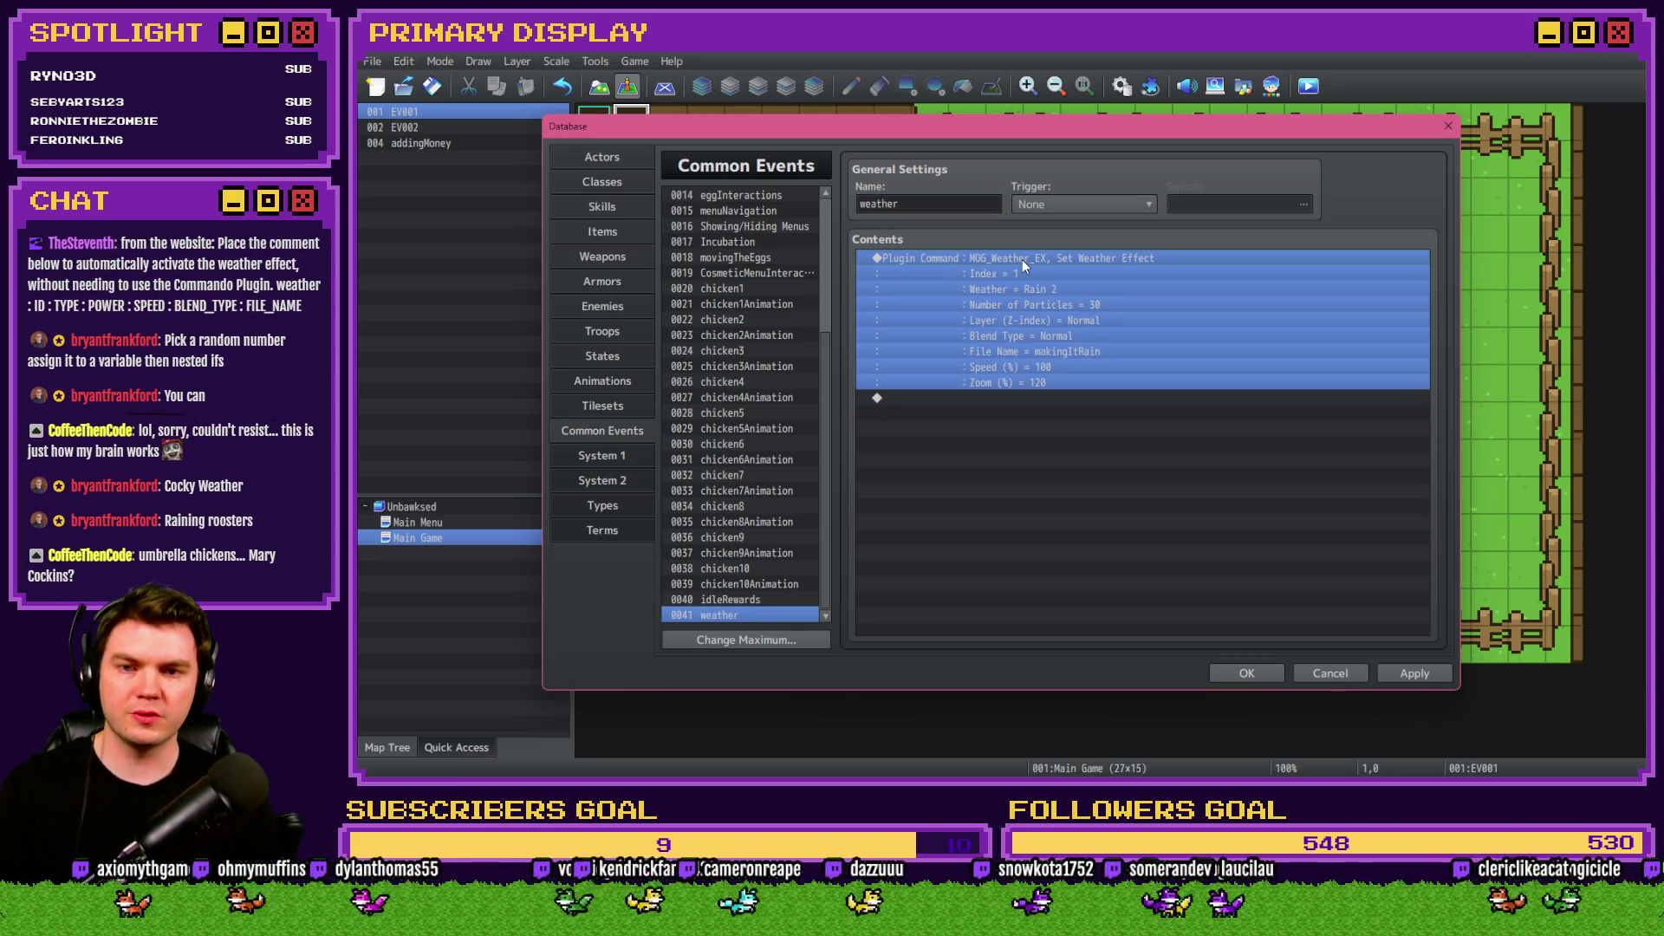
double_click(1022, 259)
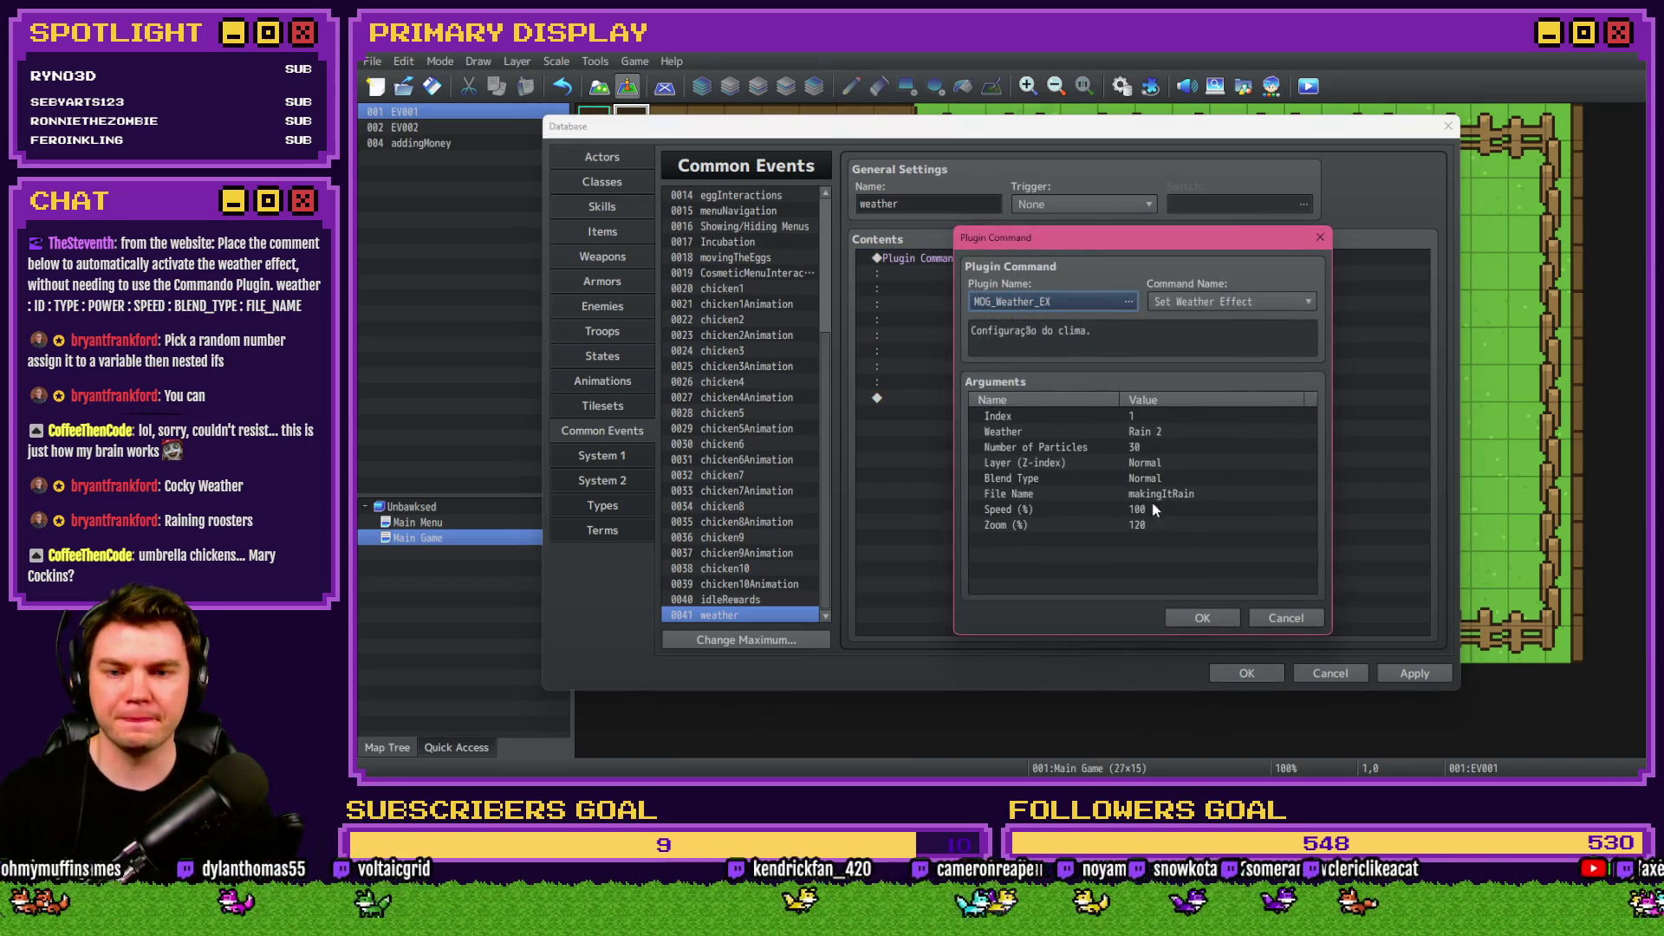
left_click(1147, 450)
double_click(1147, 451)
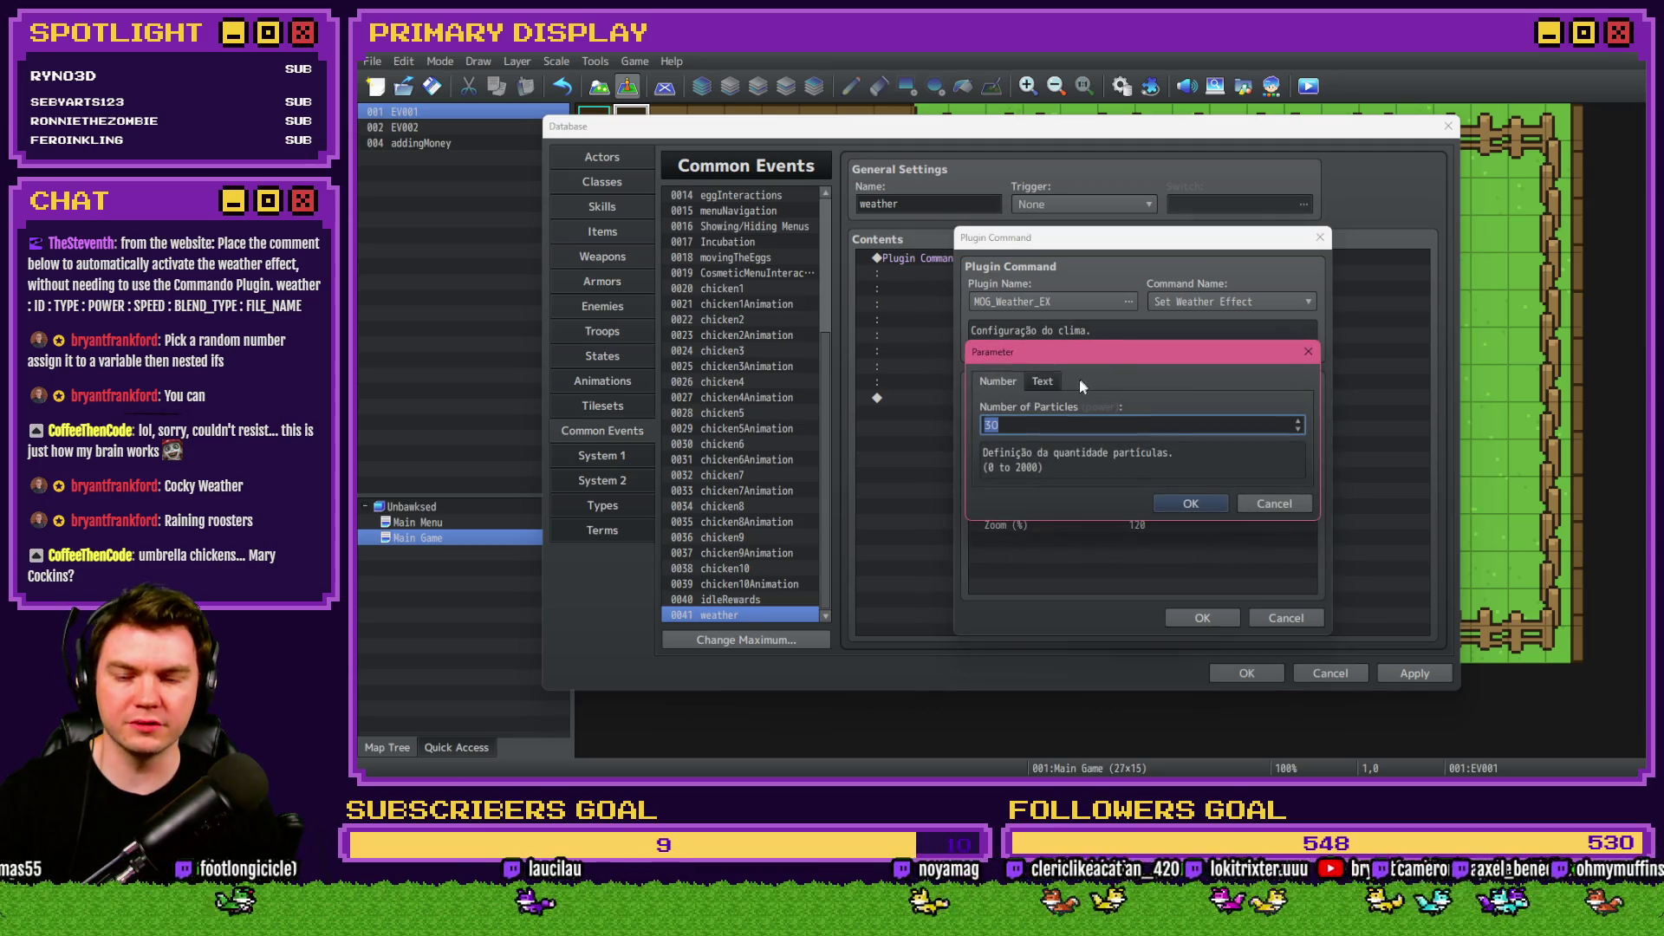
left_click(1270, 504)
left_click(1286, 617)
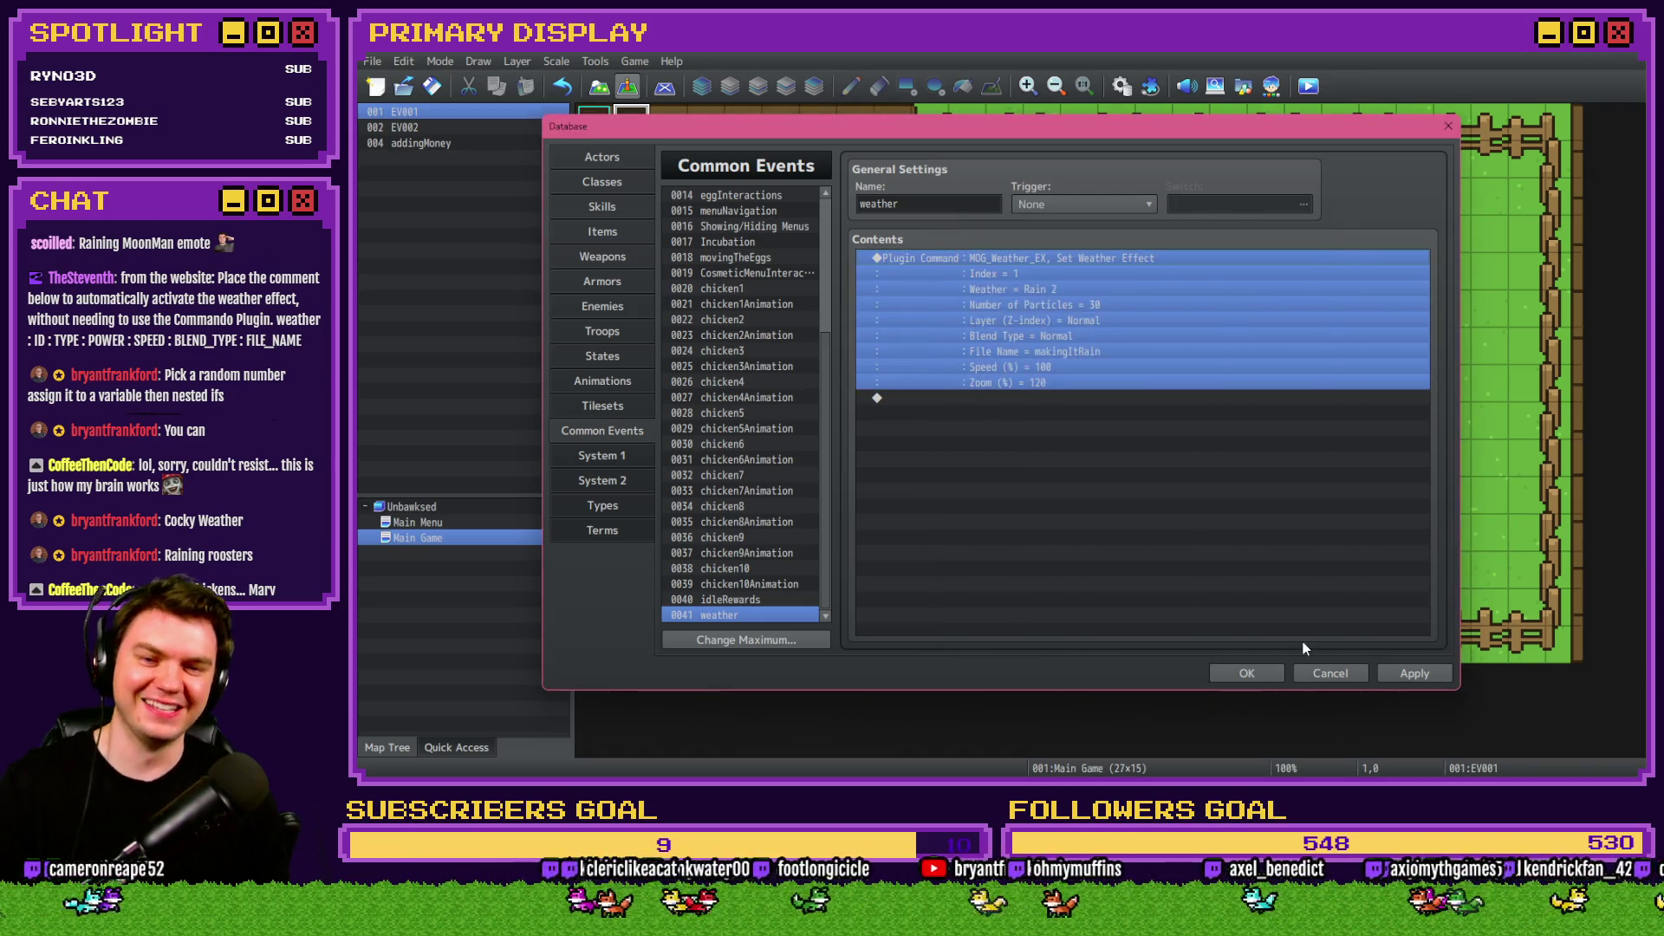
left_click(1419, 674)
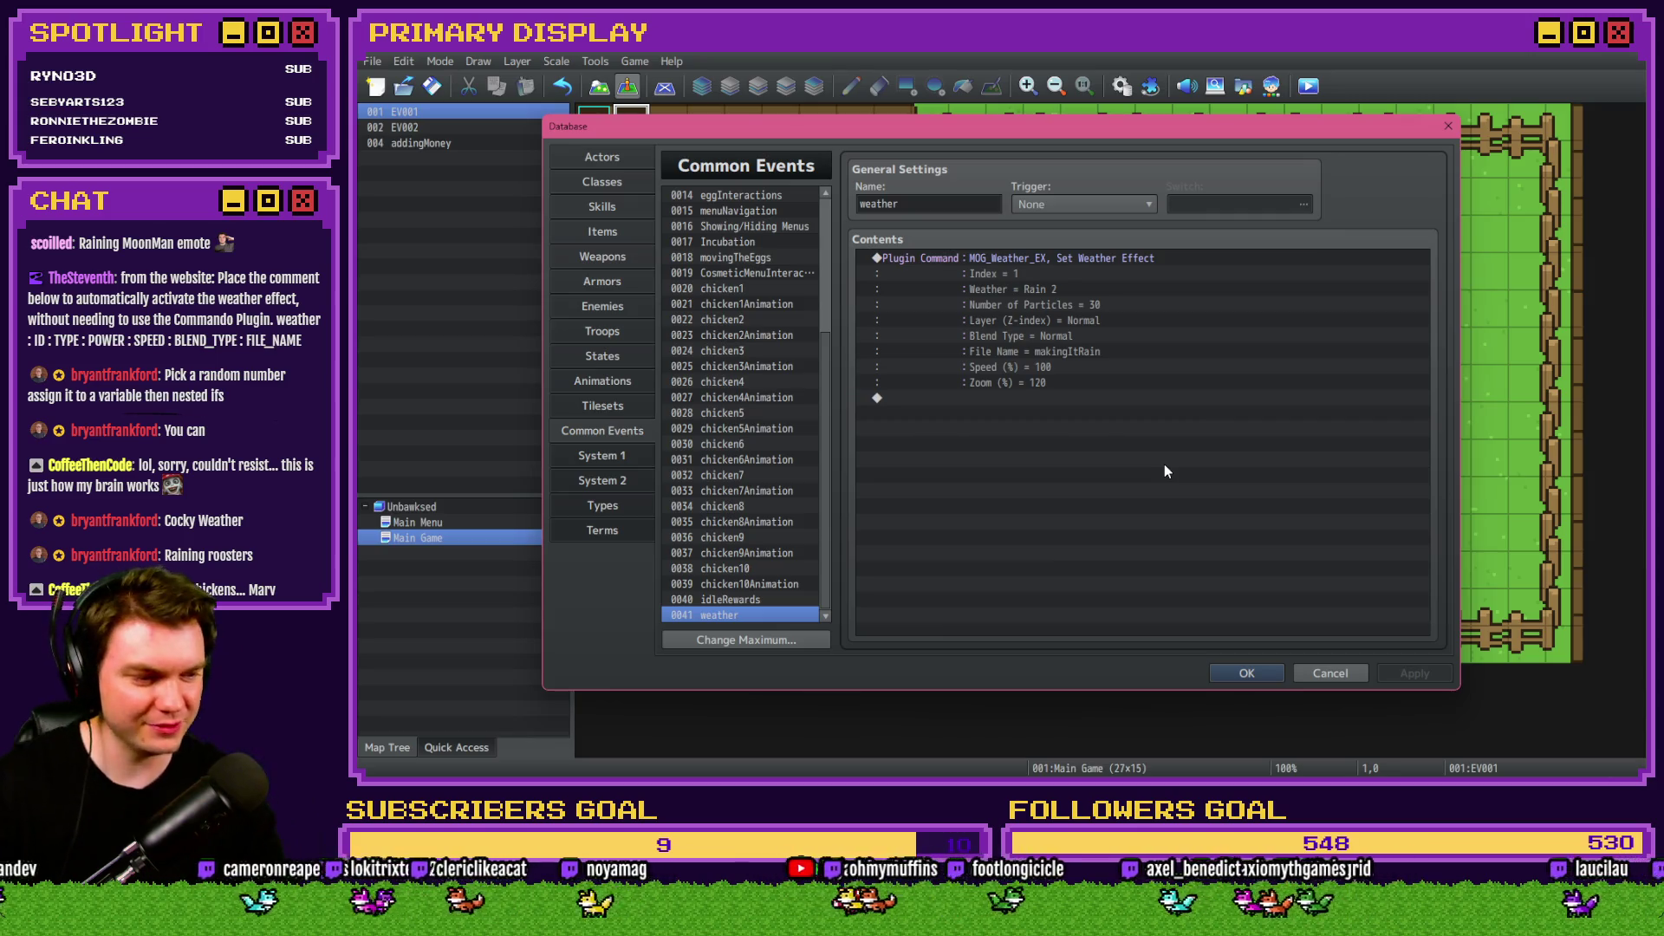
left_click(1023, 265)
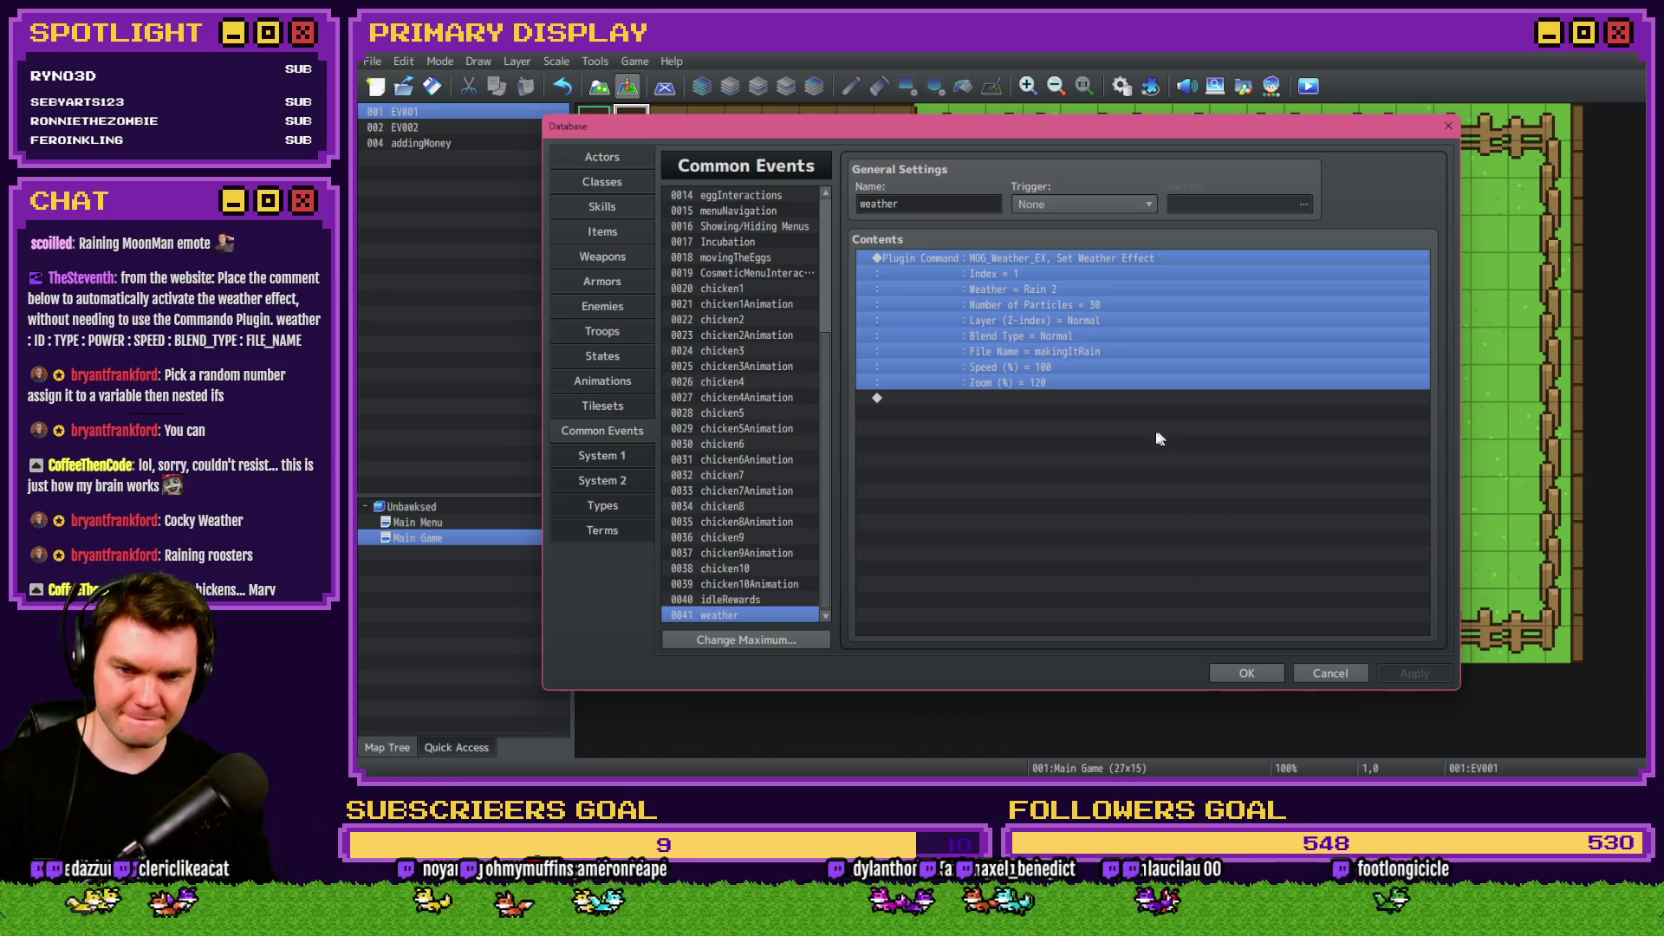
scroll(830, 263, "up", 5)
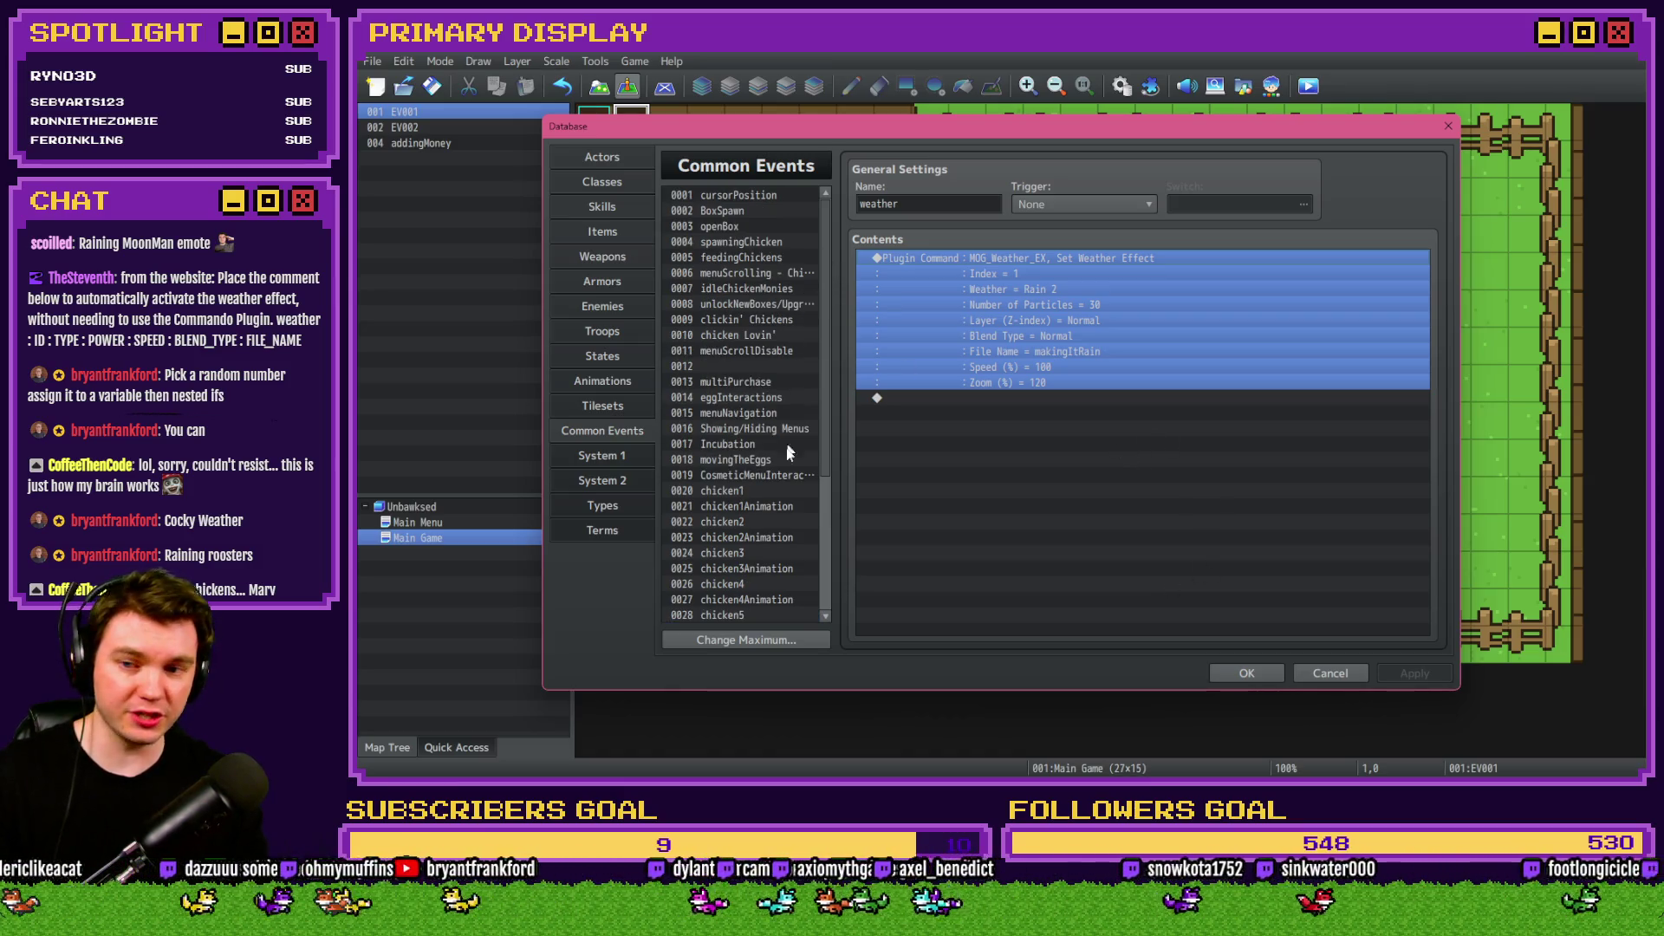
Cut the [1, 3, 5] umbrella-check script block from idleChickenMonies and paste it into weather.
left_click(767, 491)
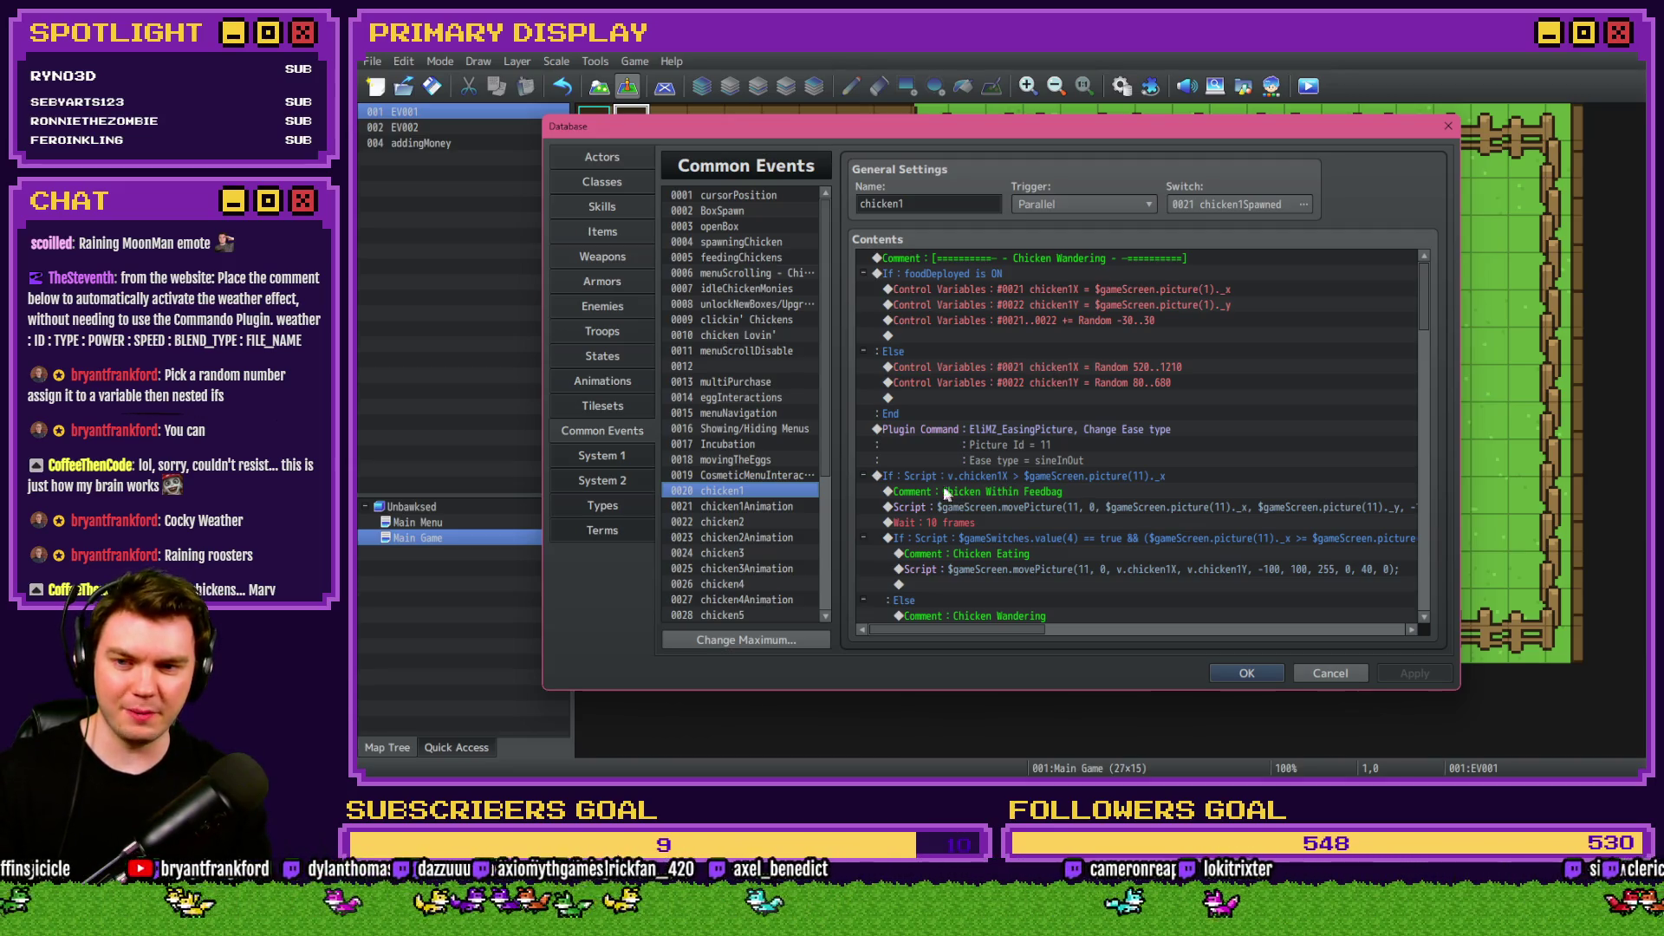
left_click(771, 291)
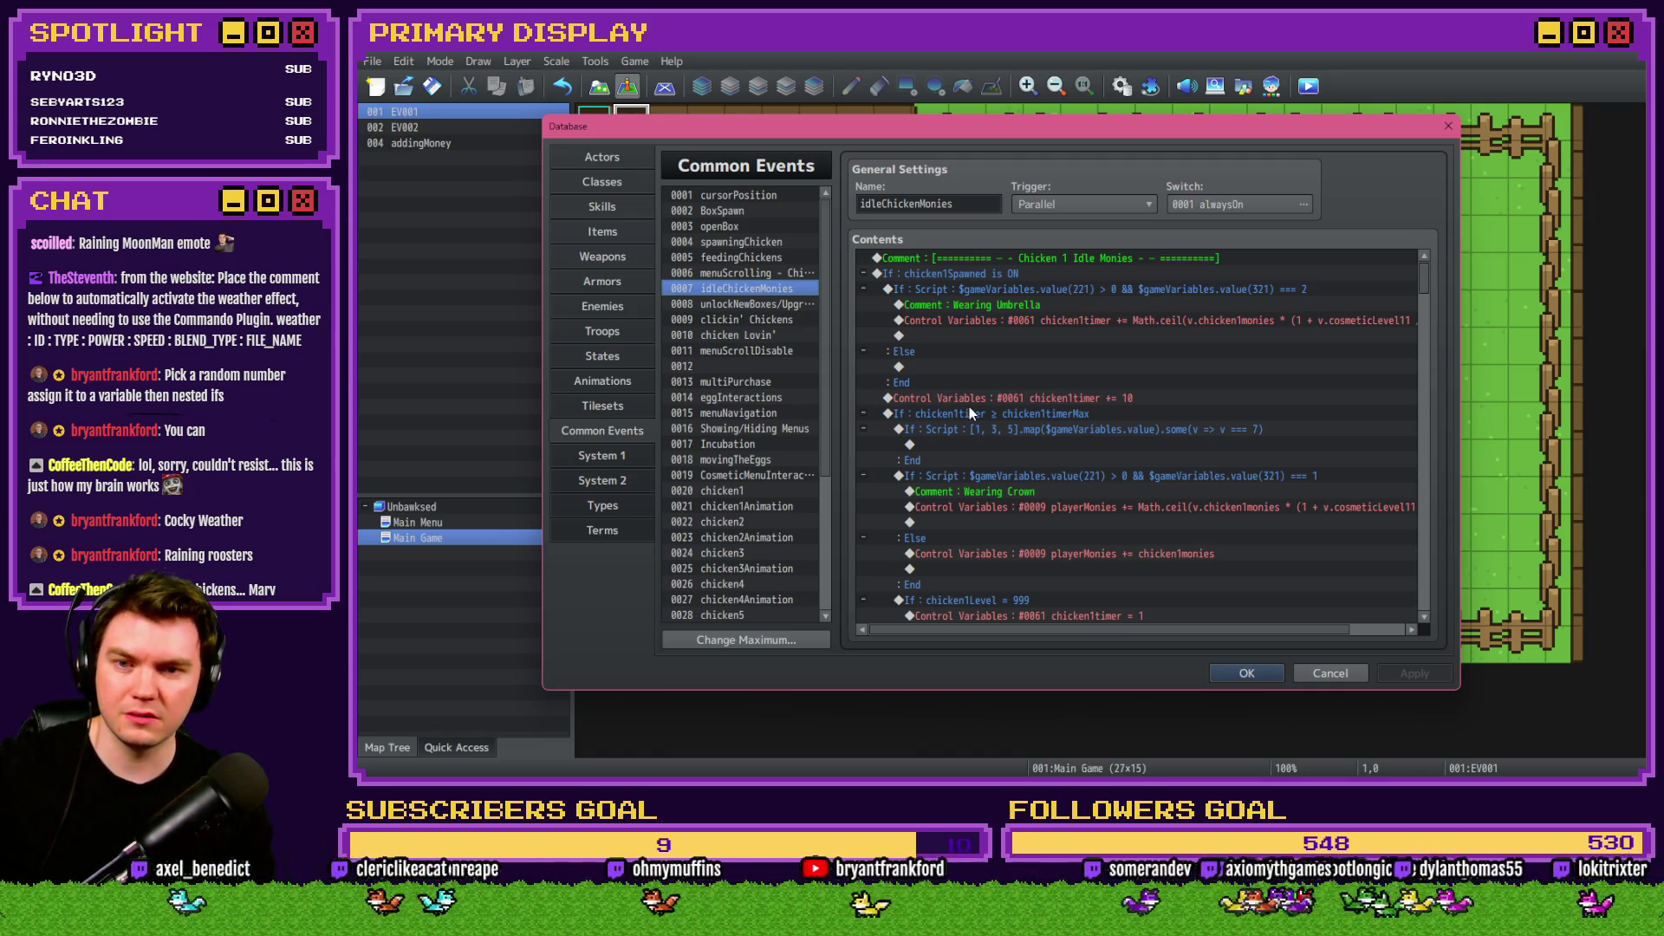
left_click(1035, 431)
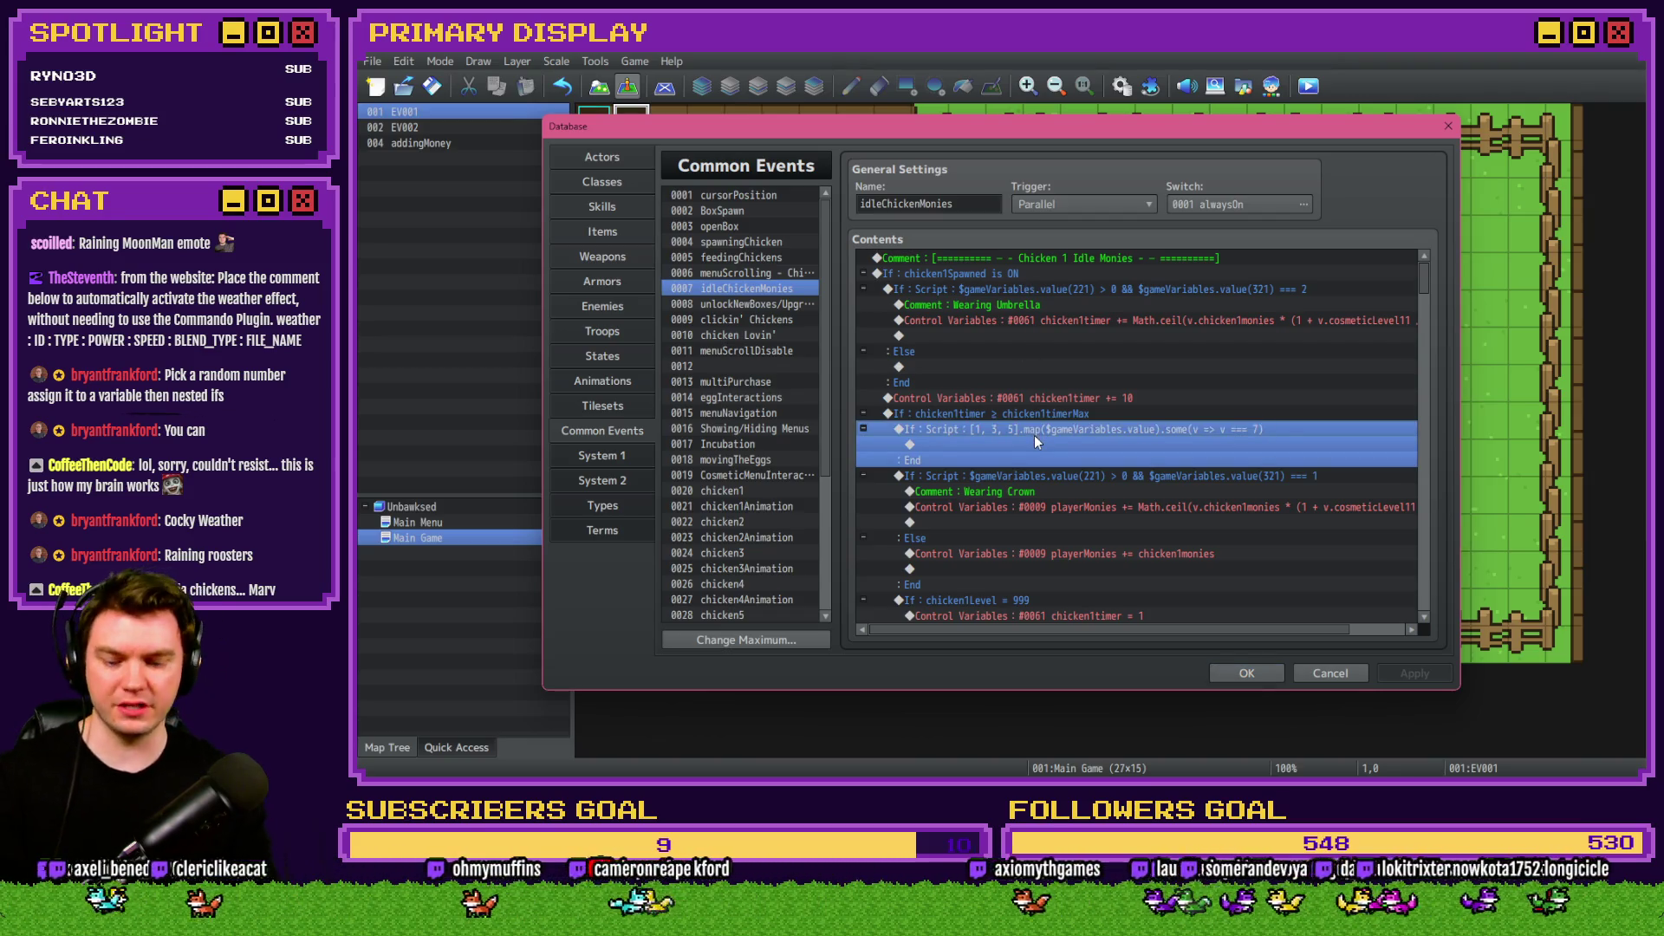
key("Delete")
scroll(828, 502, "down", 4)
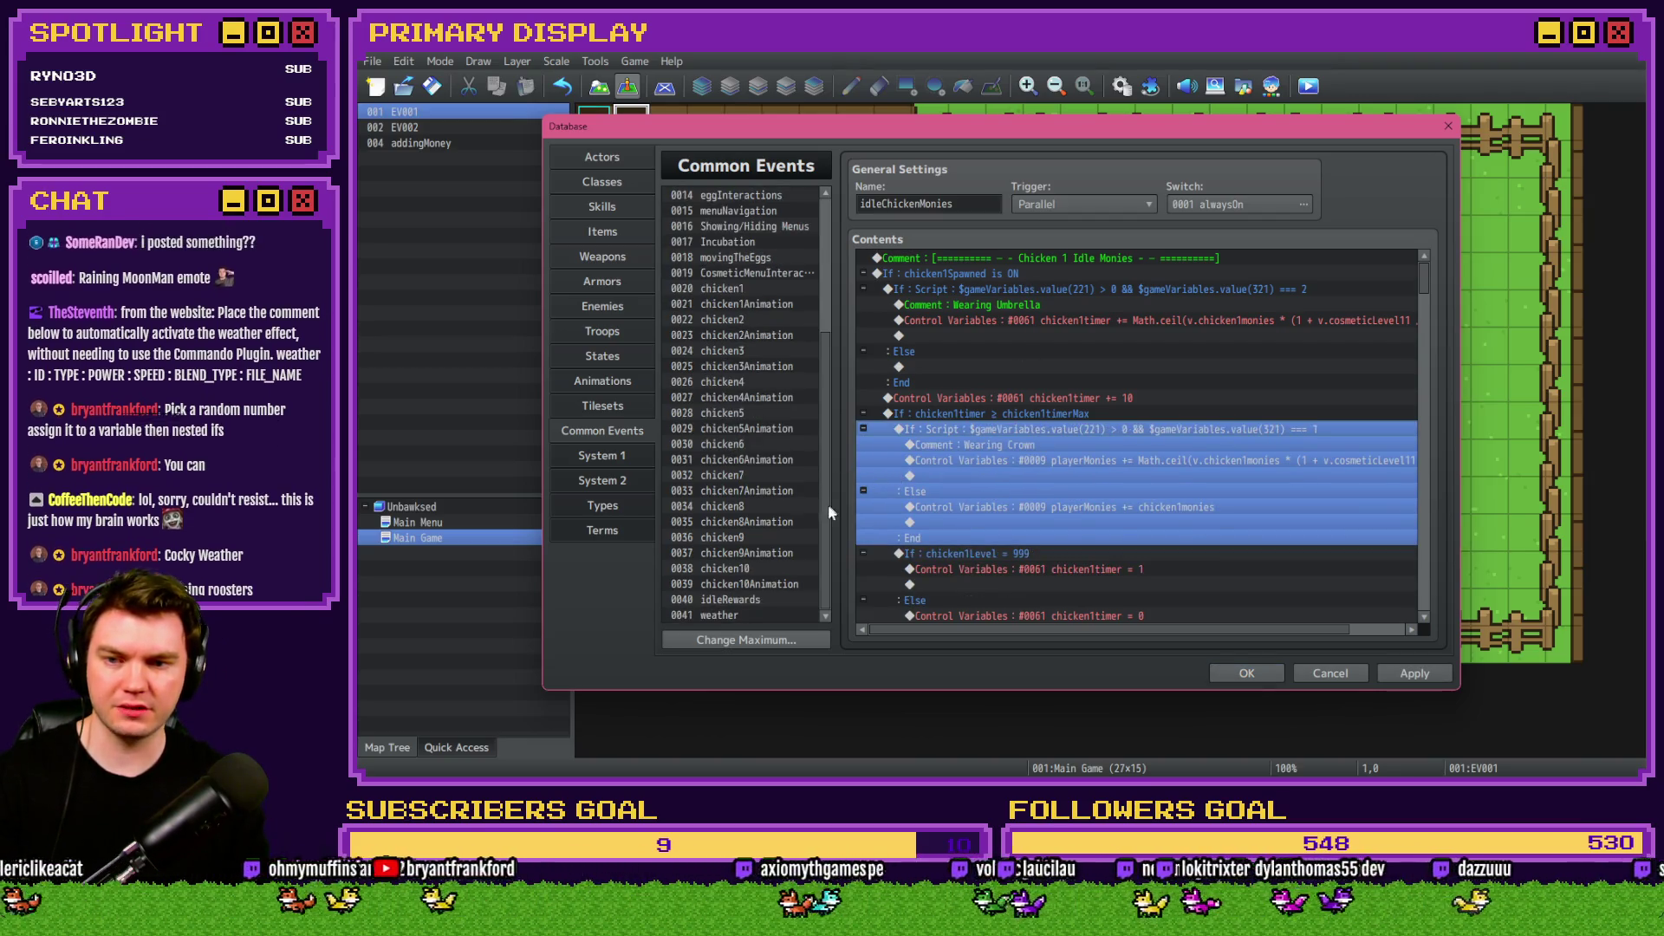
left_click(766, 615)
key("ctrl+v")
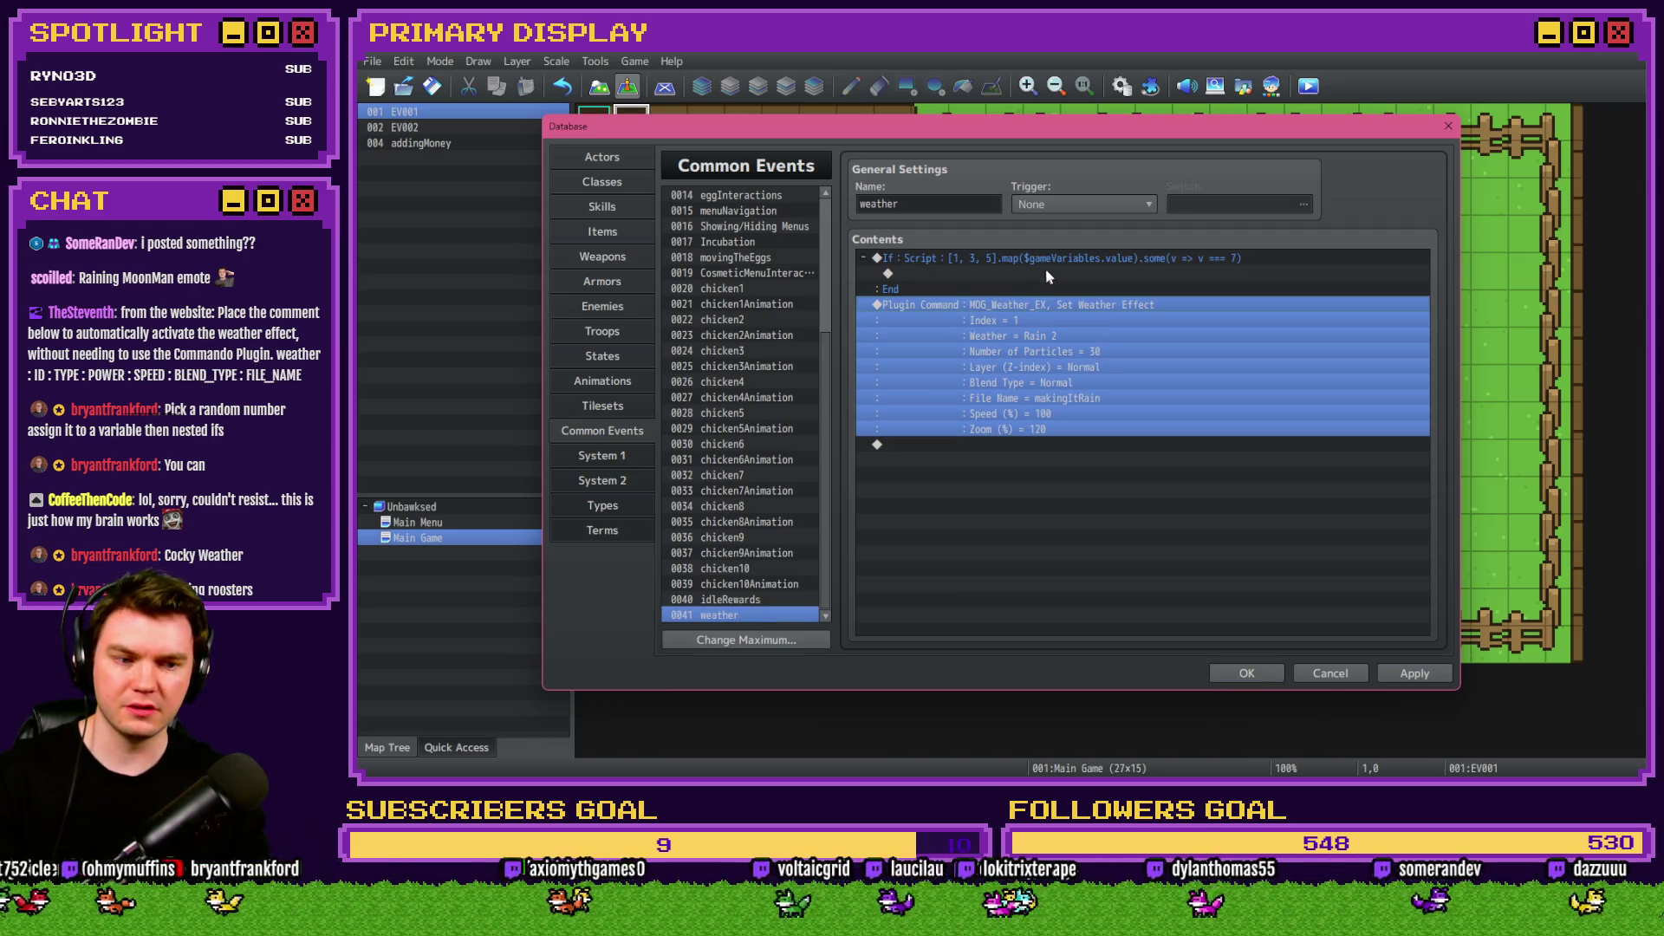
Open the pasted script condition and select the 1, 3, 5 list.
left_click(1052, 270)
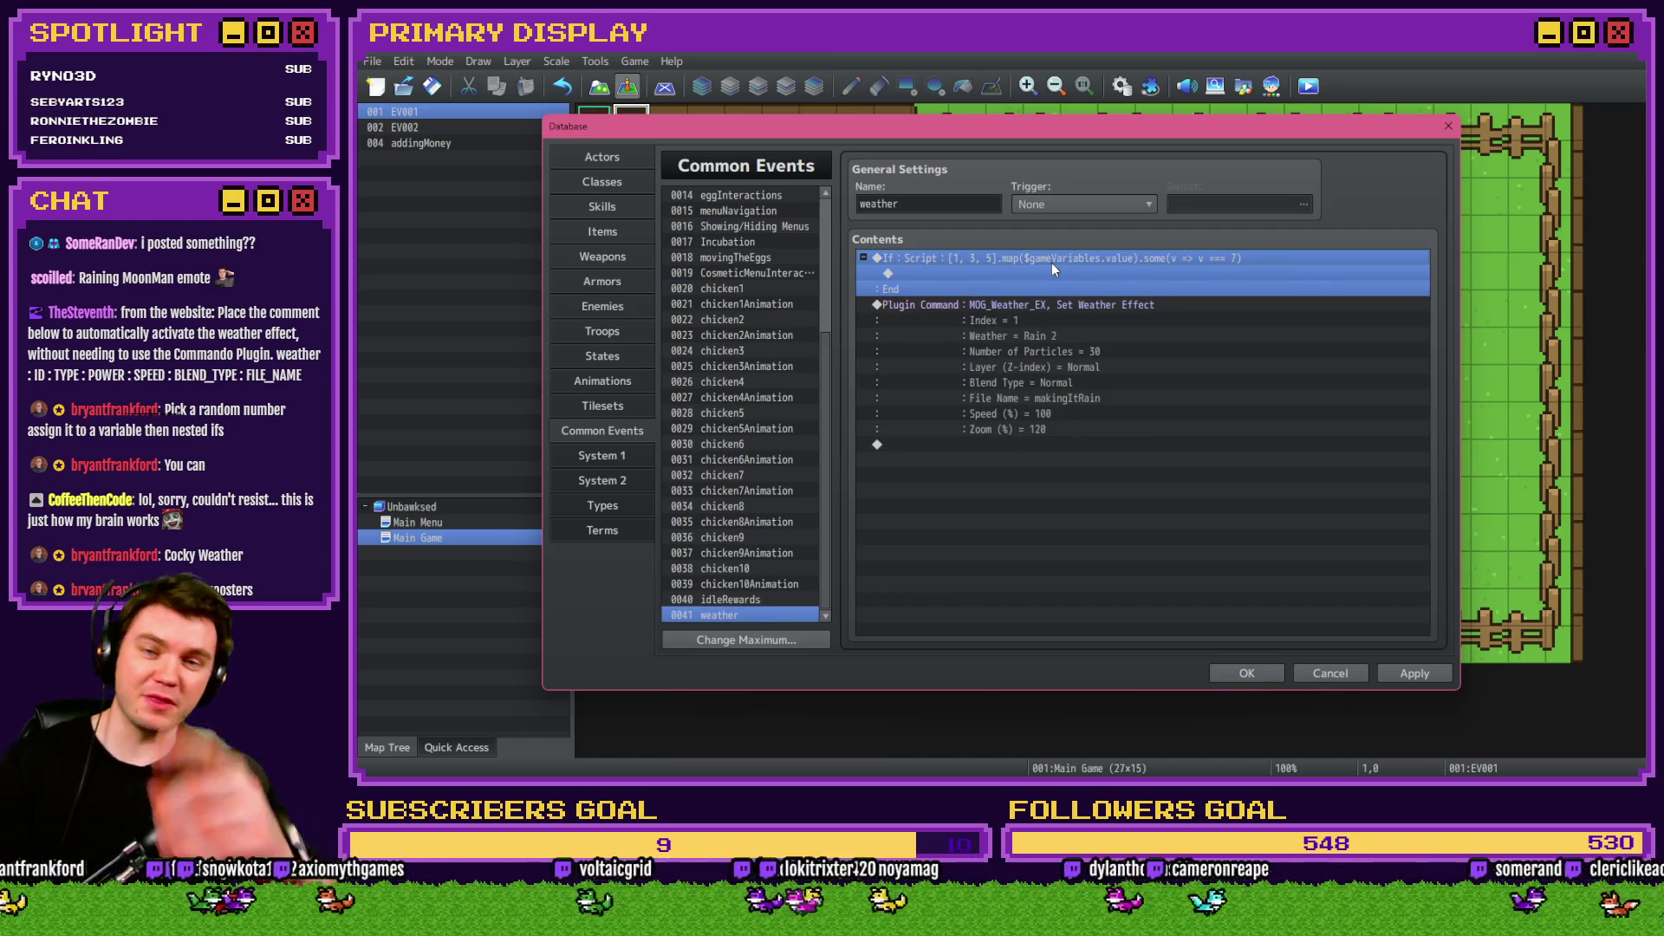
double_click(1065, 267)
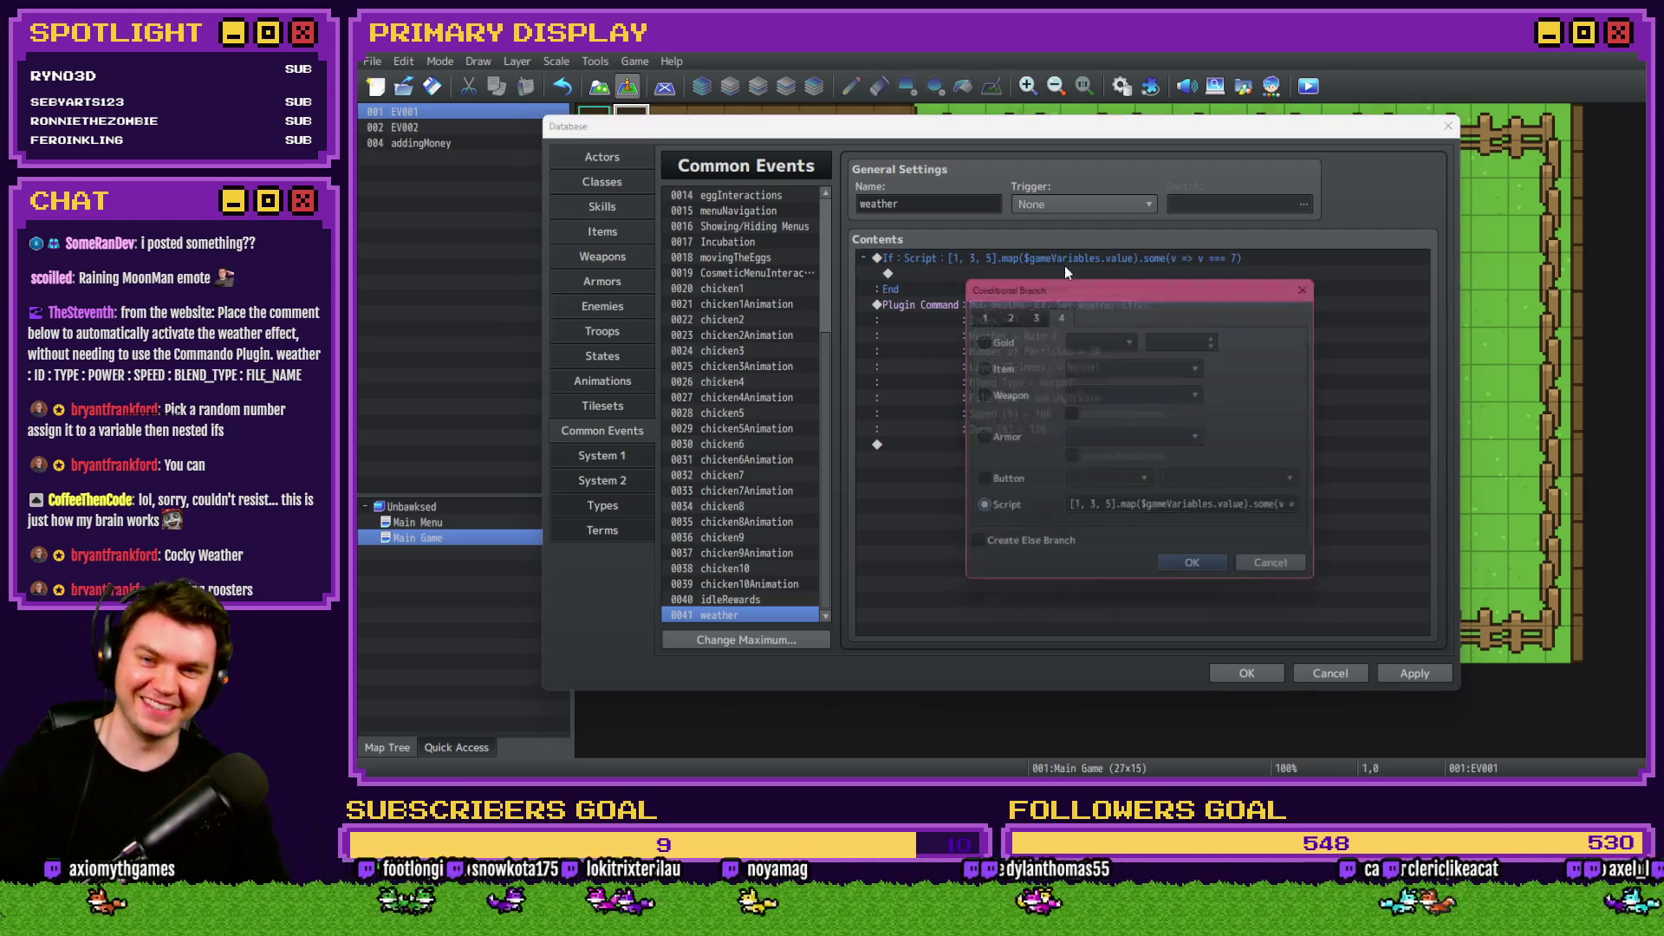
left_click(1083, 509)
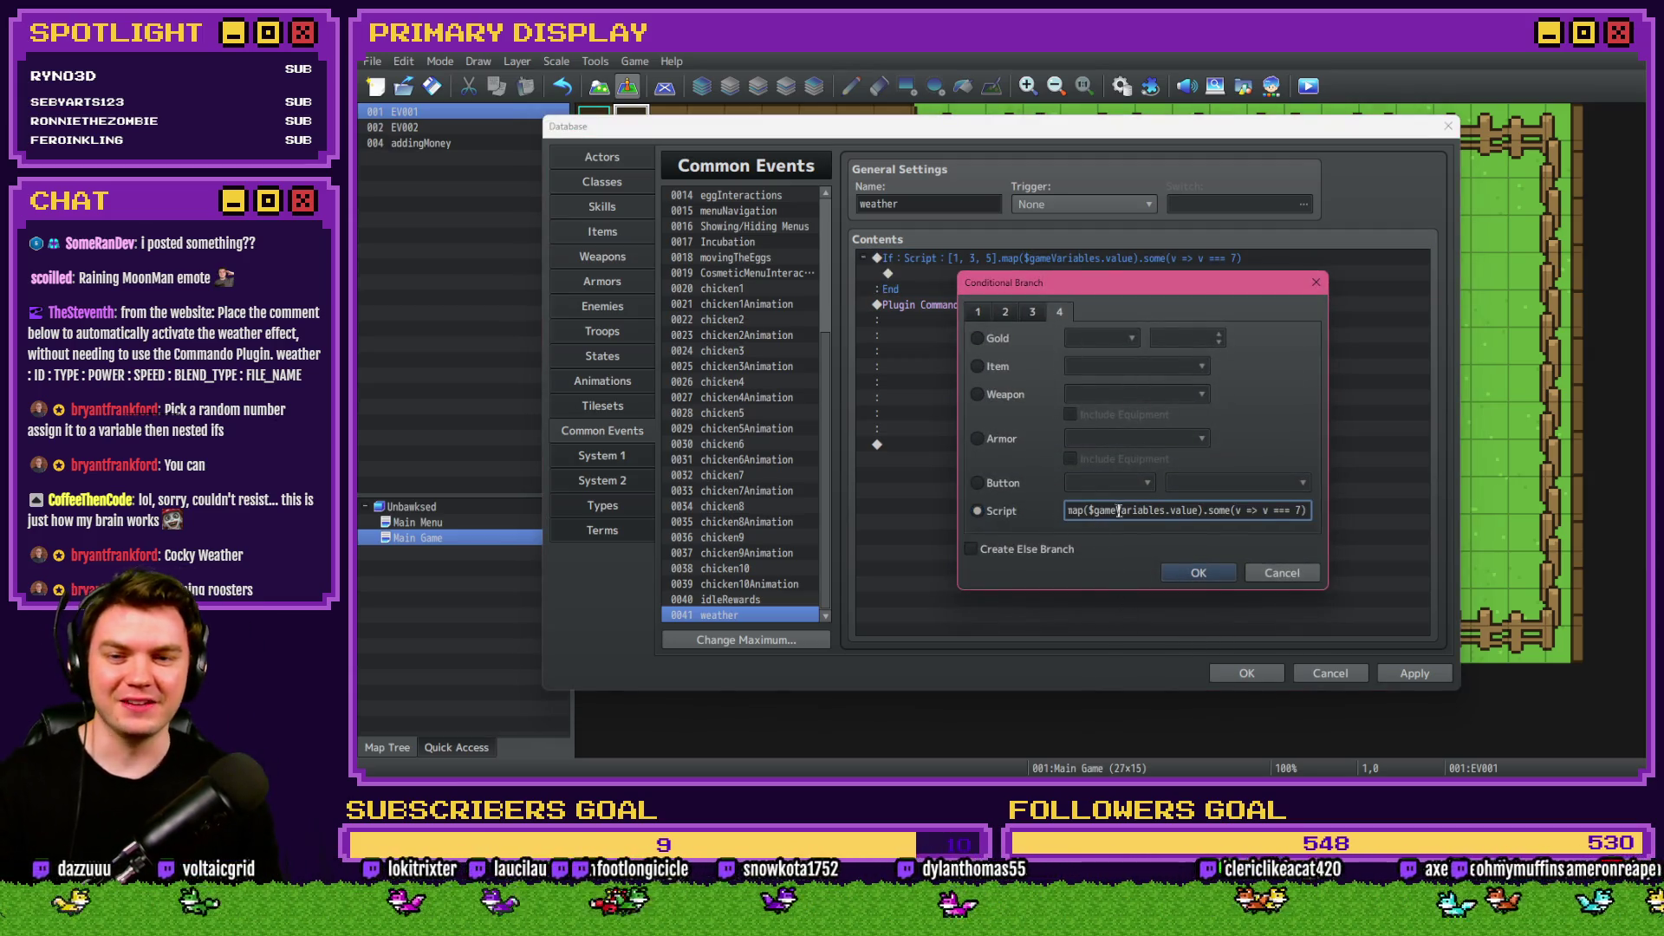
left_click_drag(1073, 509, 1114, 509)
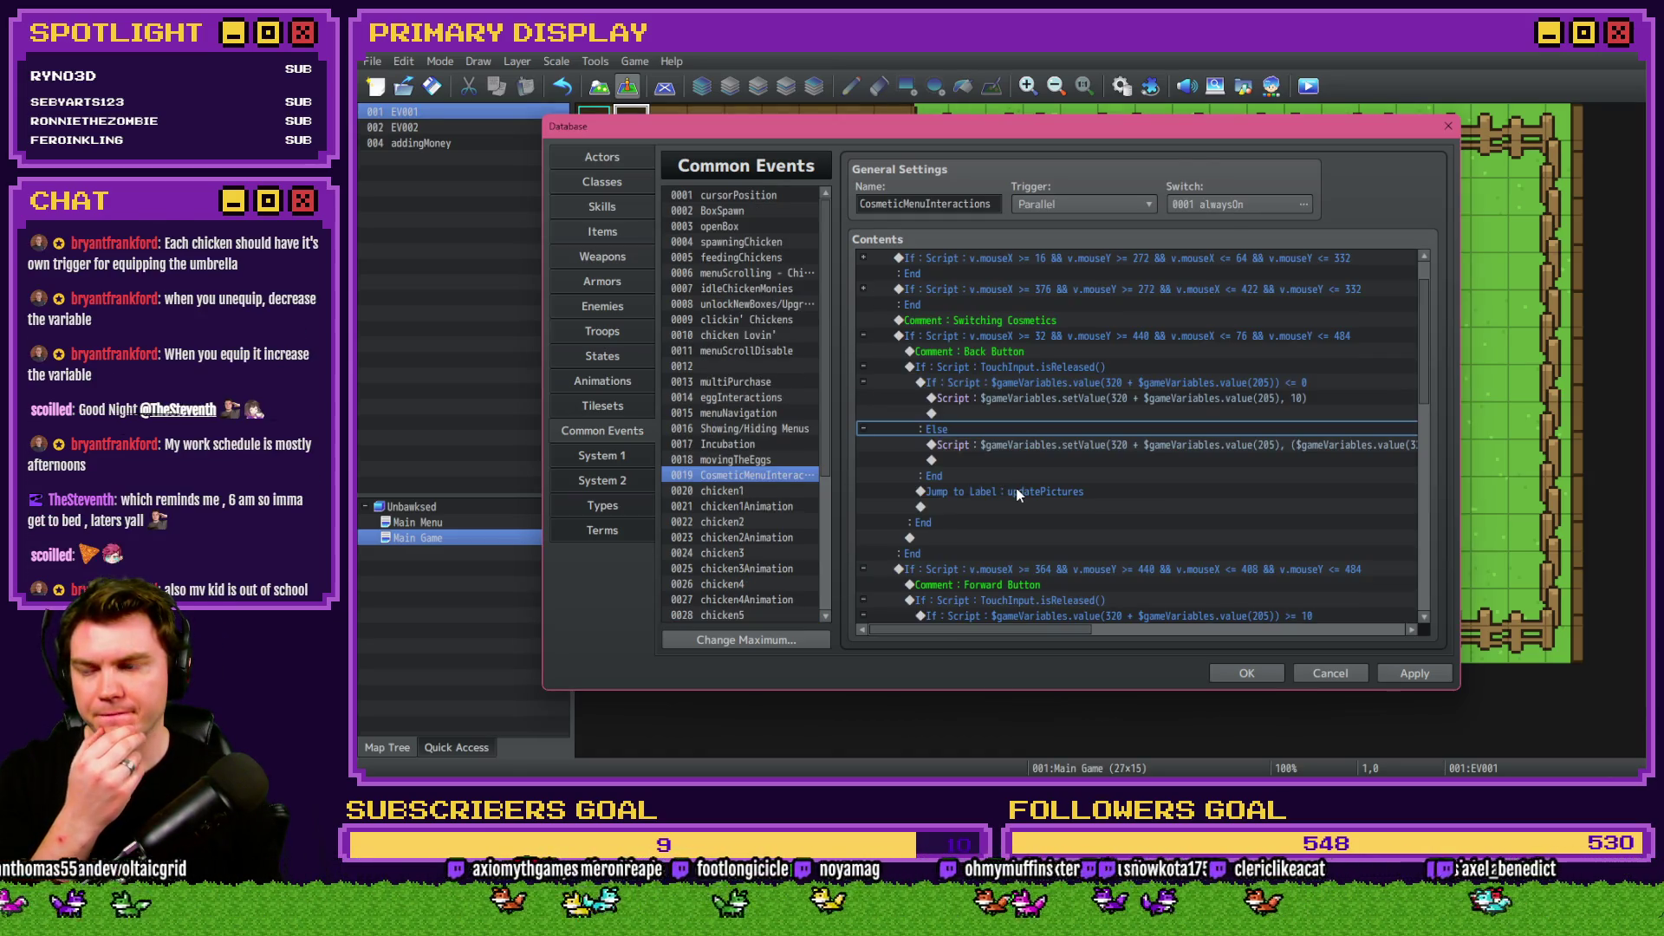
Start a new command on the empty row under the Back Button branch in CosmeticMenuInteractions.
double_click(1018, 480)
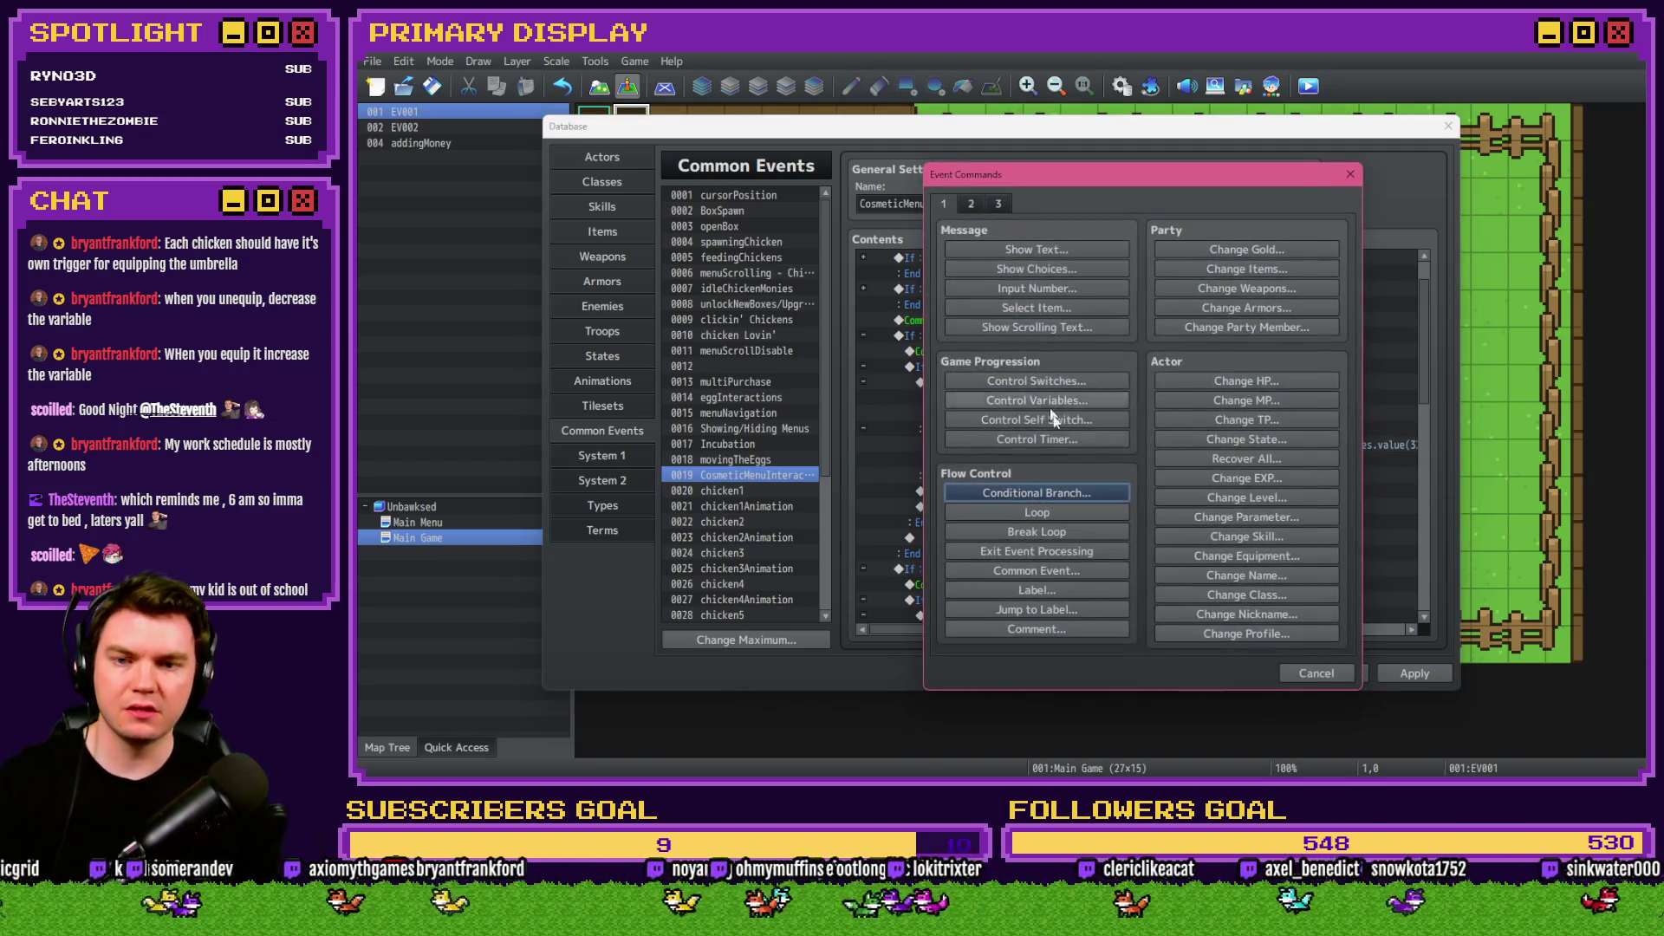
Cancel a stray variable command and review the existing back-button script condition.
left_click(1059, 404)
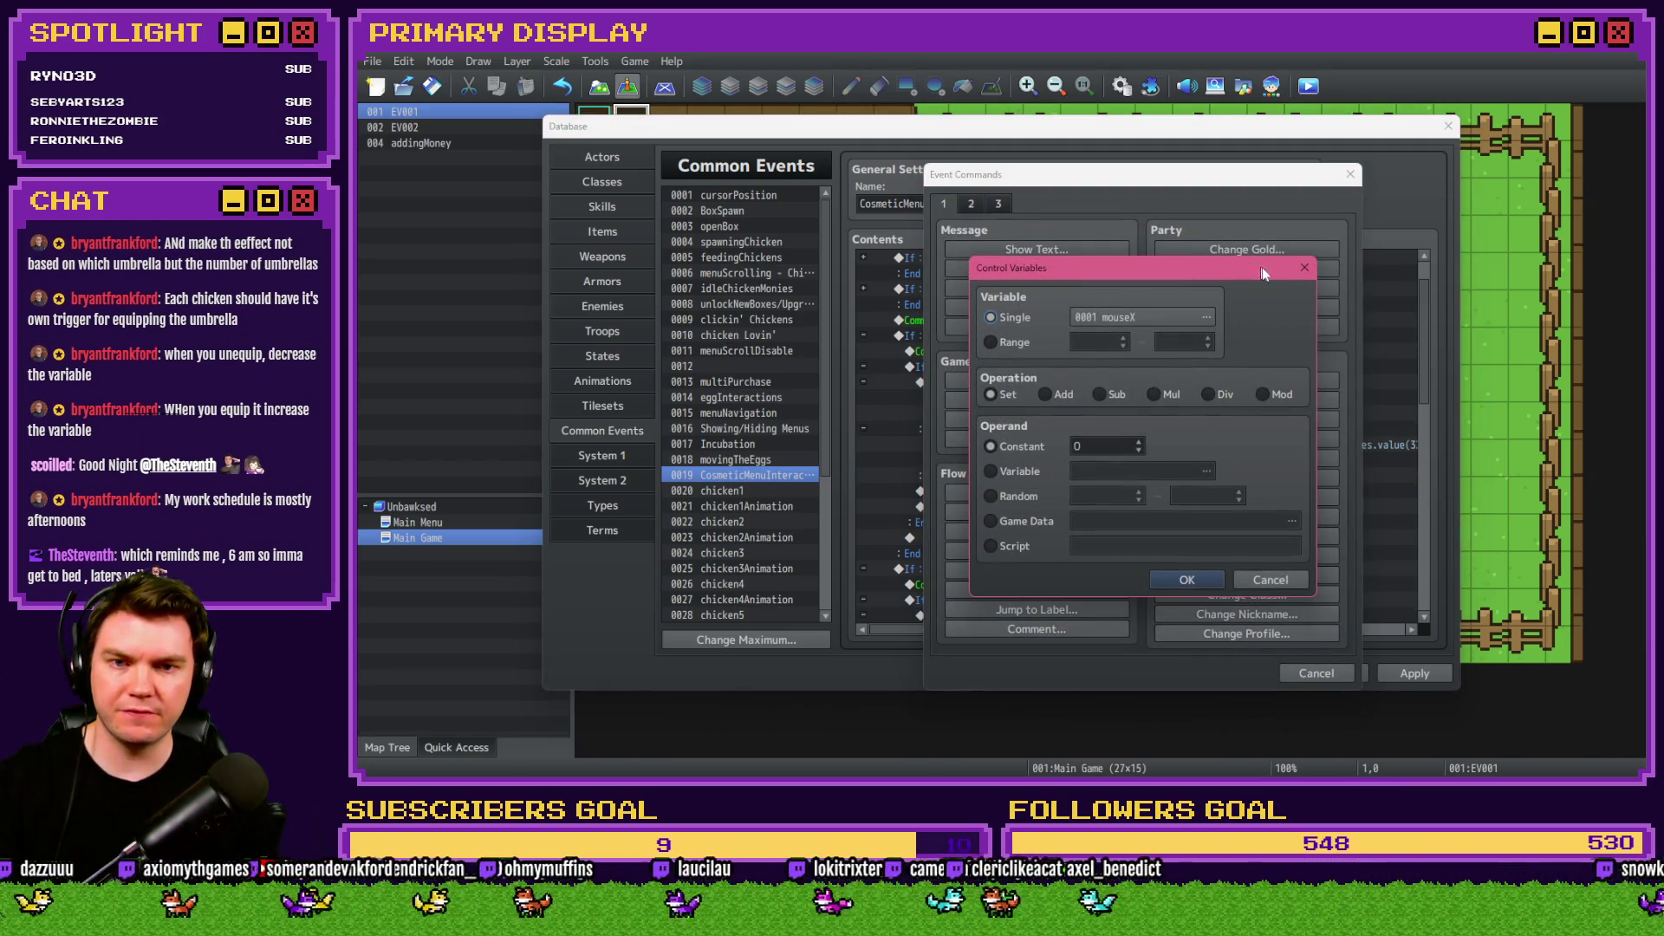
left_click(1301, 269)
left_click(1316, 673)
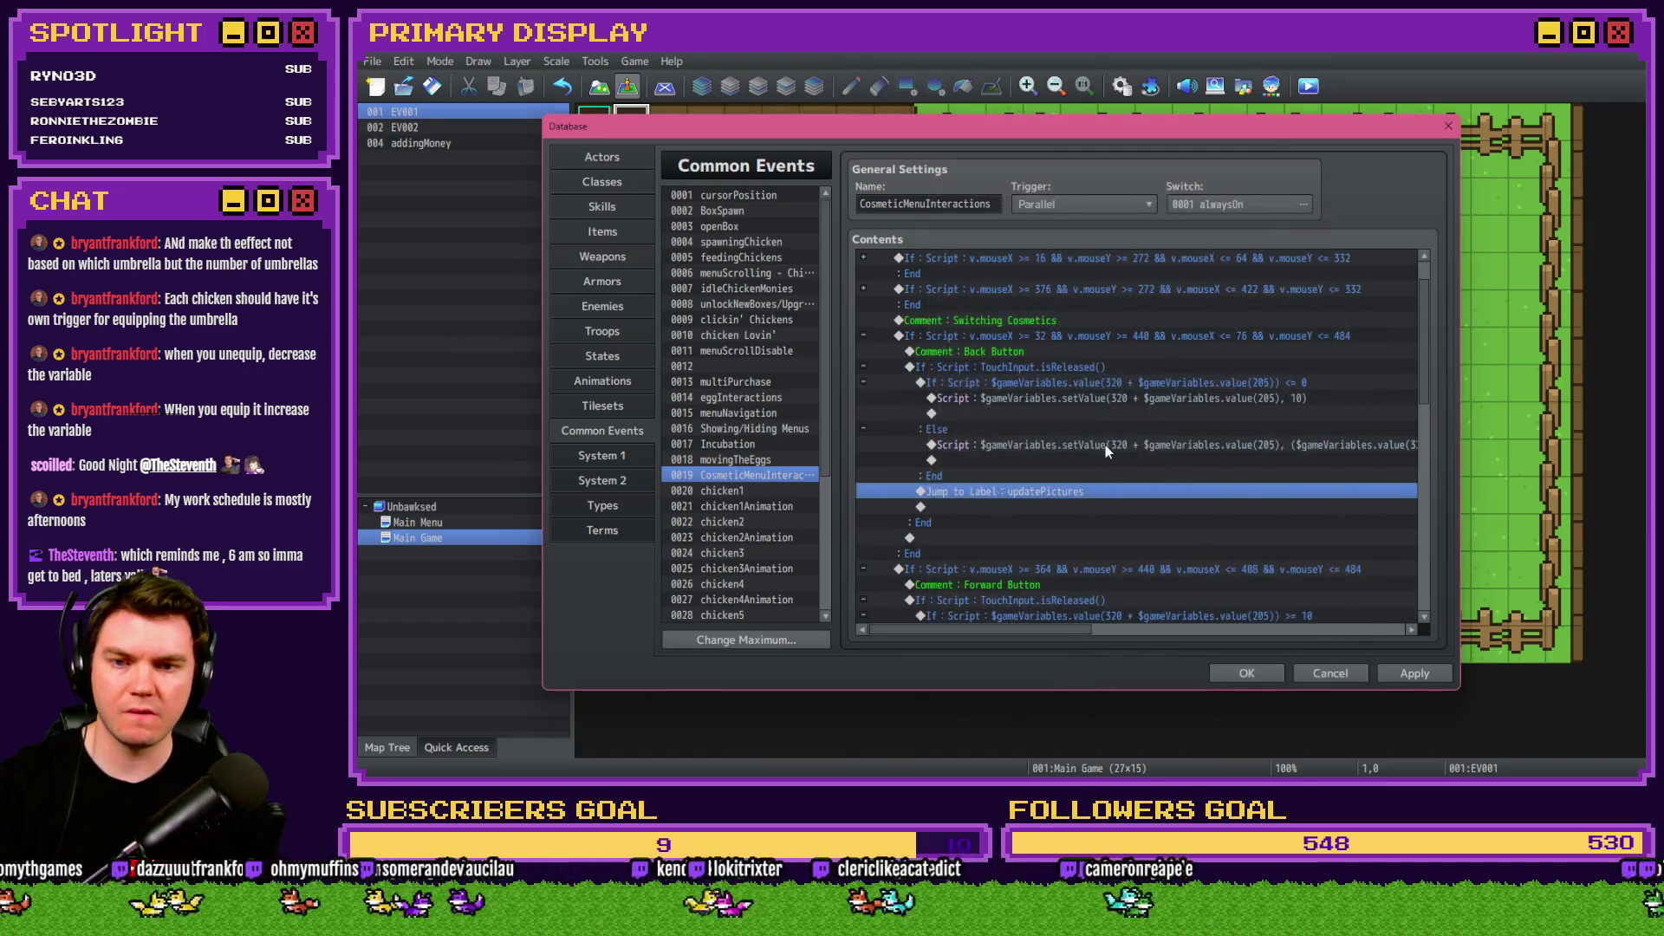
double_click(1095, 382)
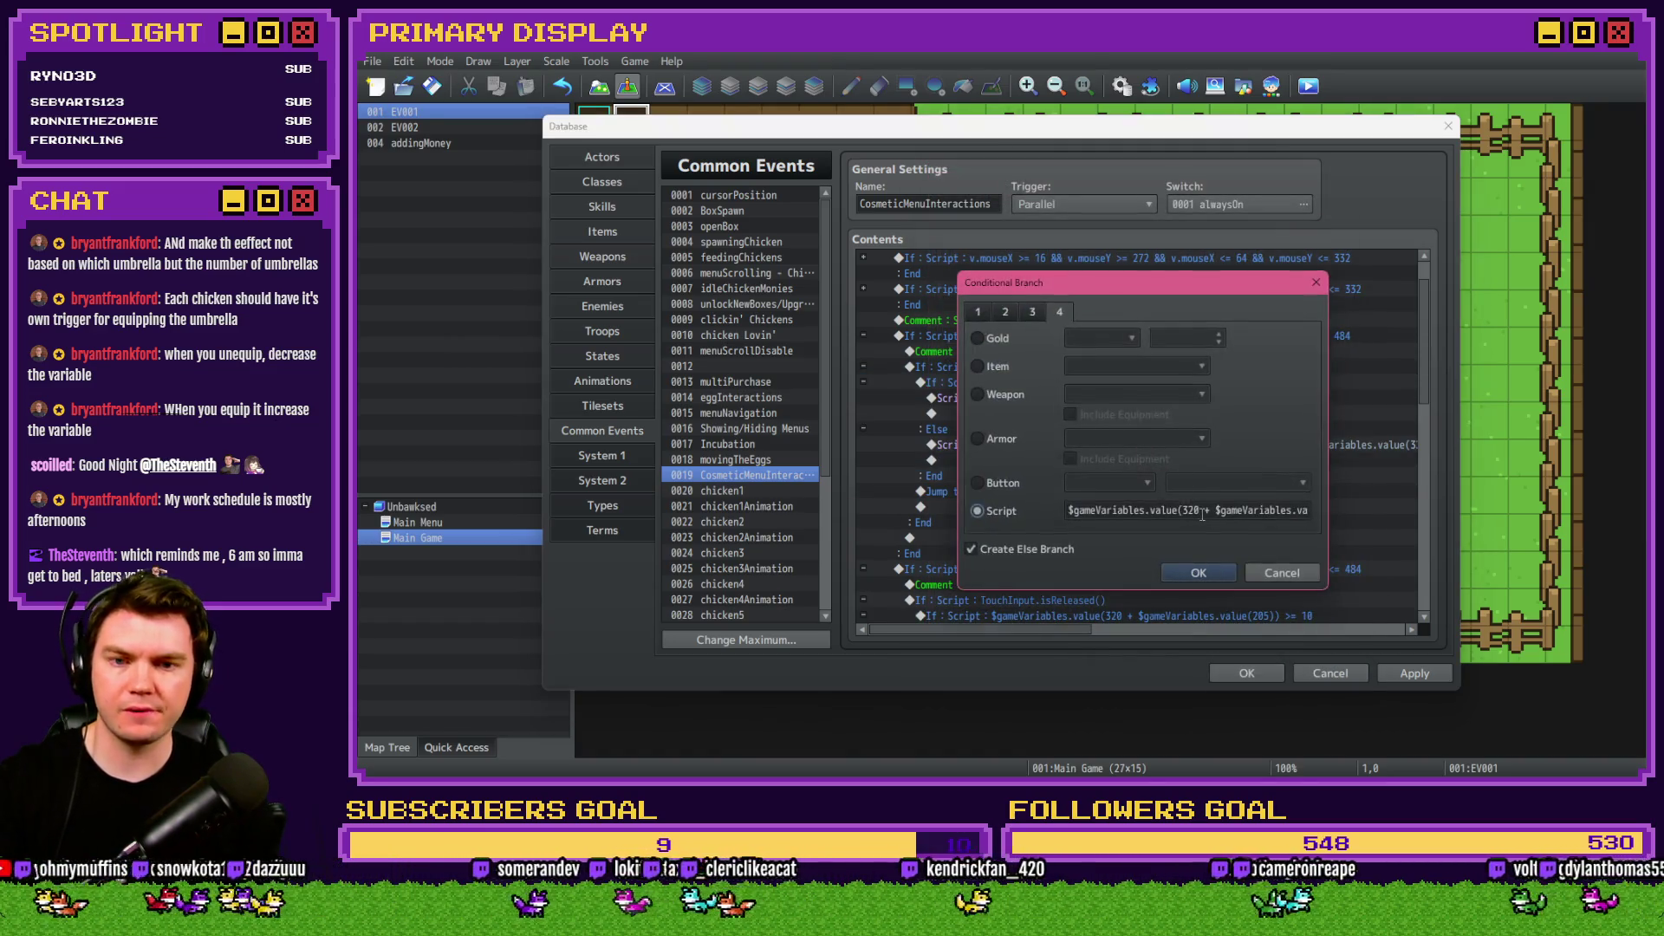
left_click(1281, 572)
Add a script conditional branch: $gameVariables.value(320 + $gameVariables.value(205)) === 2.
double_click(1022, 490)
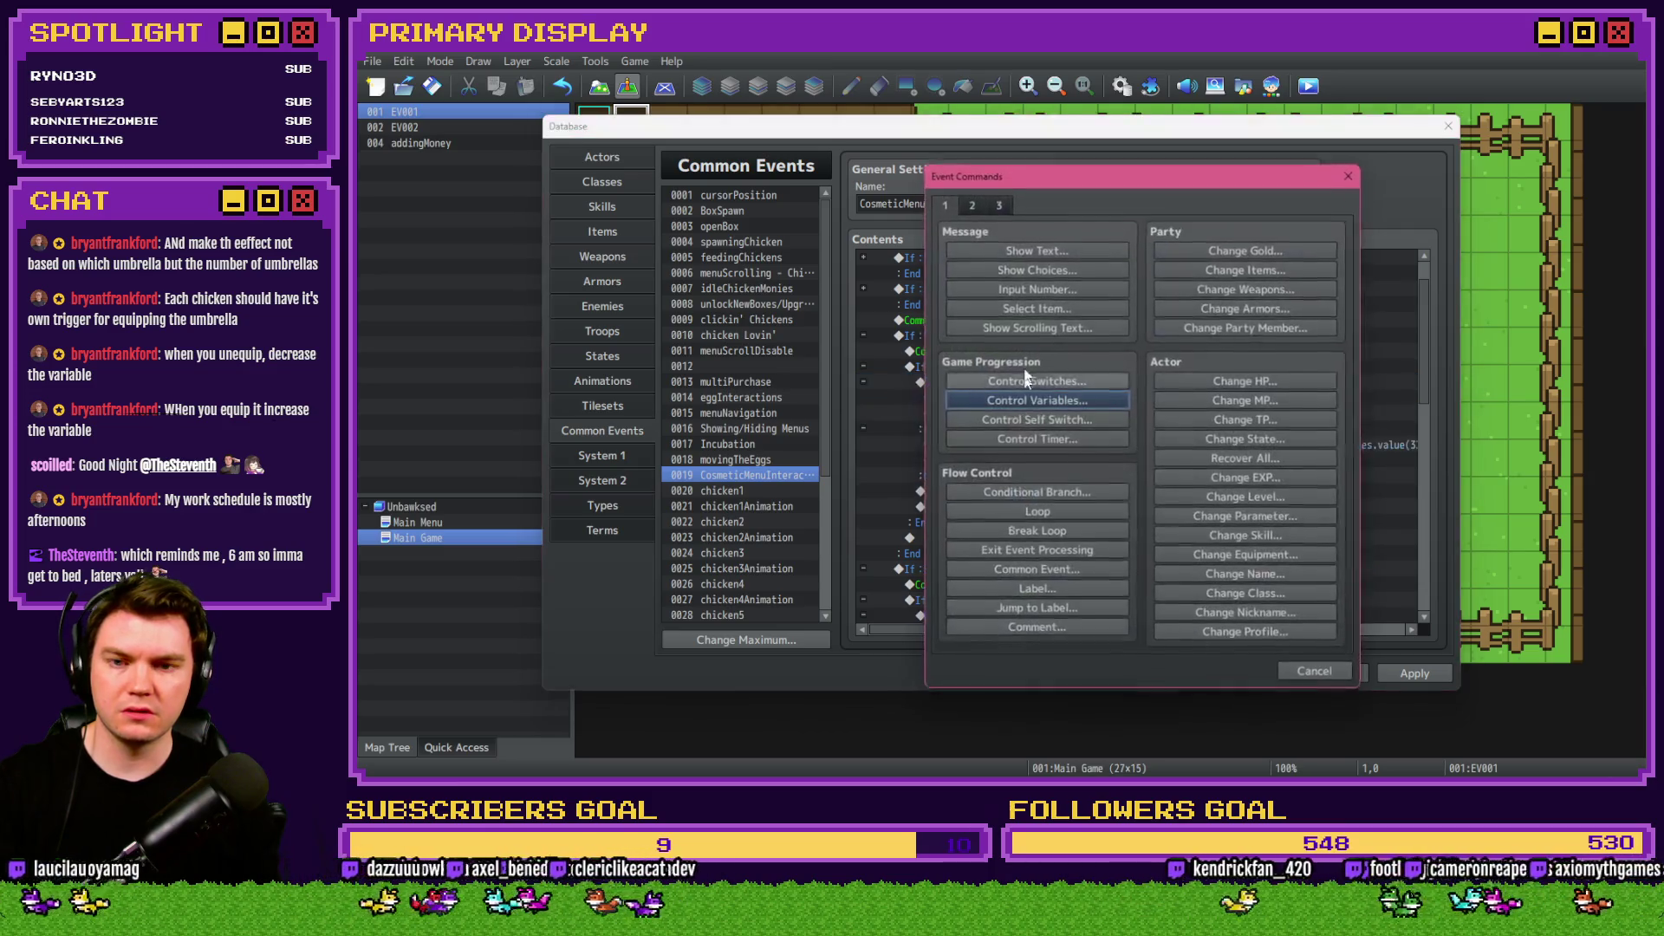
left_click(1052, 491)
left_click(1059, 308)
left_click(996, 507)
left_click(1071, 510)
key("ctrl+v")
key("BackSpace")
key("BackSpace")
key("BackSpace")
type("== 1")
type("0")
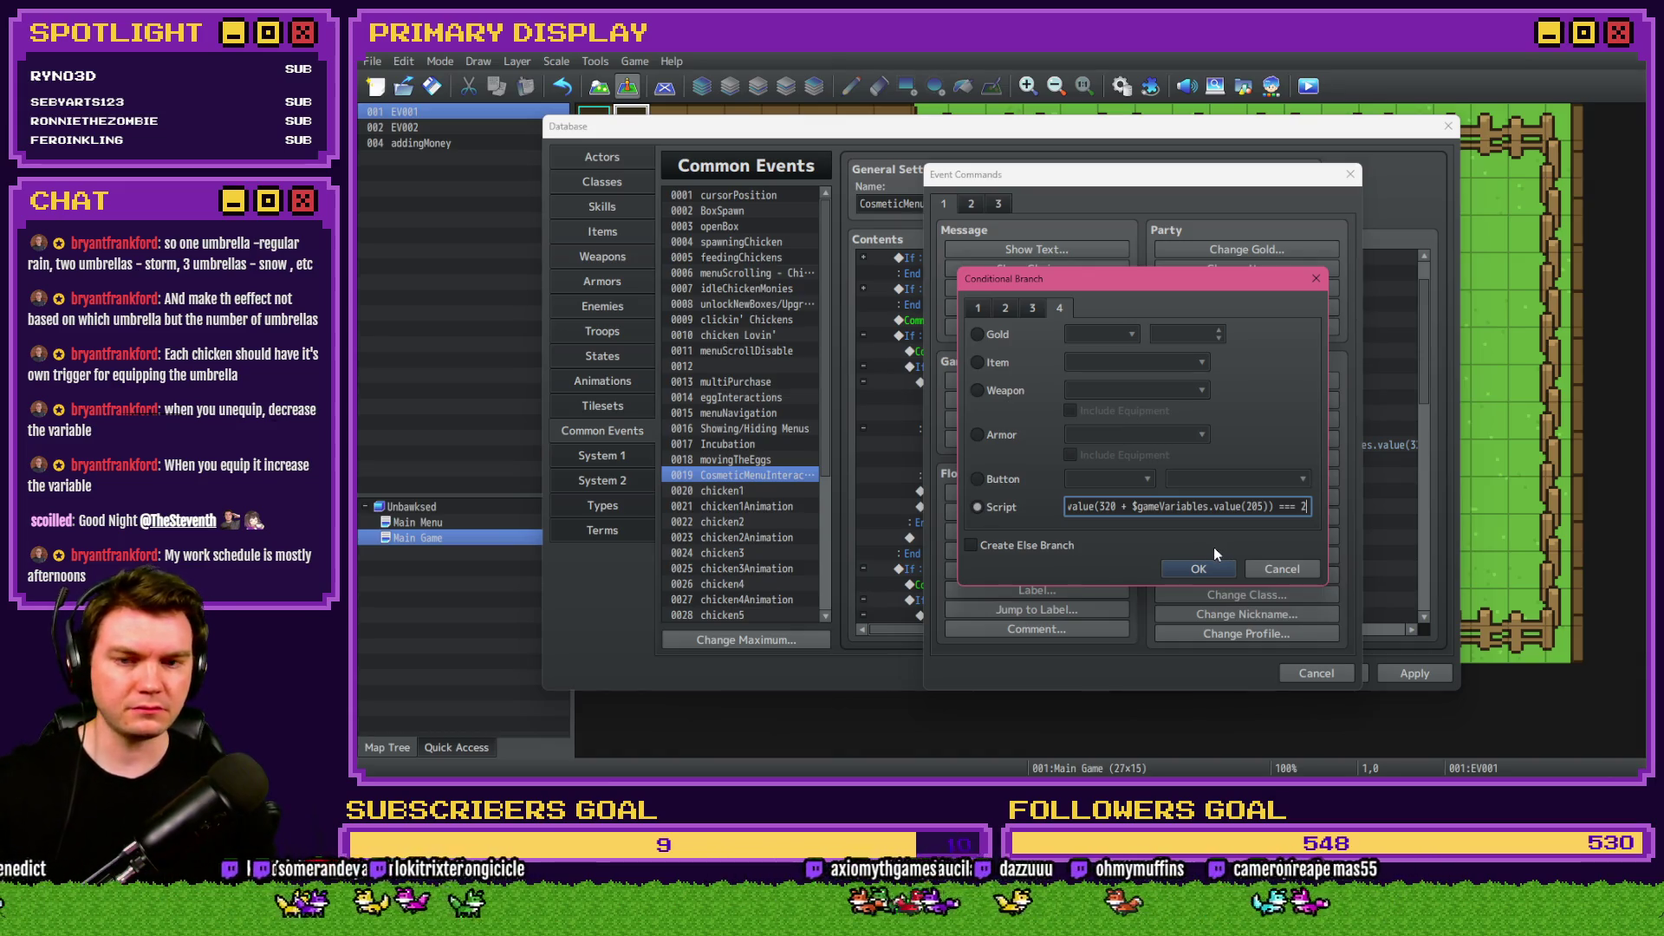
left_click_drag(1152, 507, 1061, 507)
left_click(1118, 507)
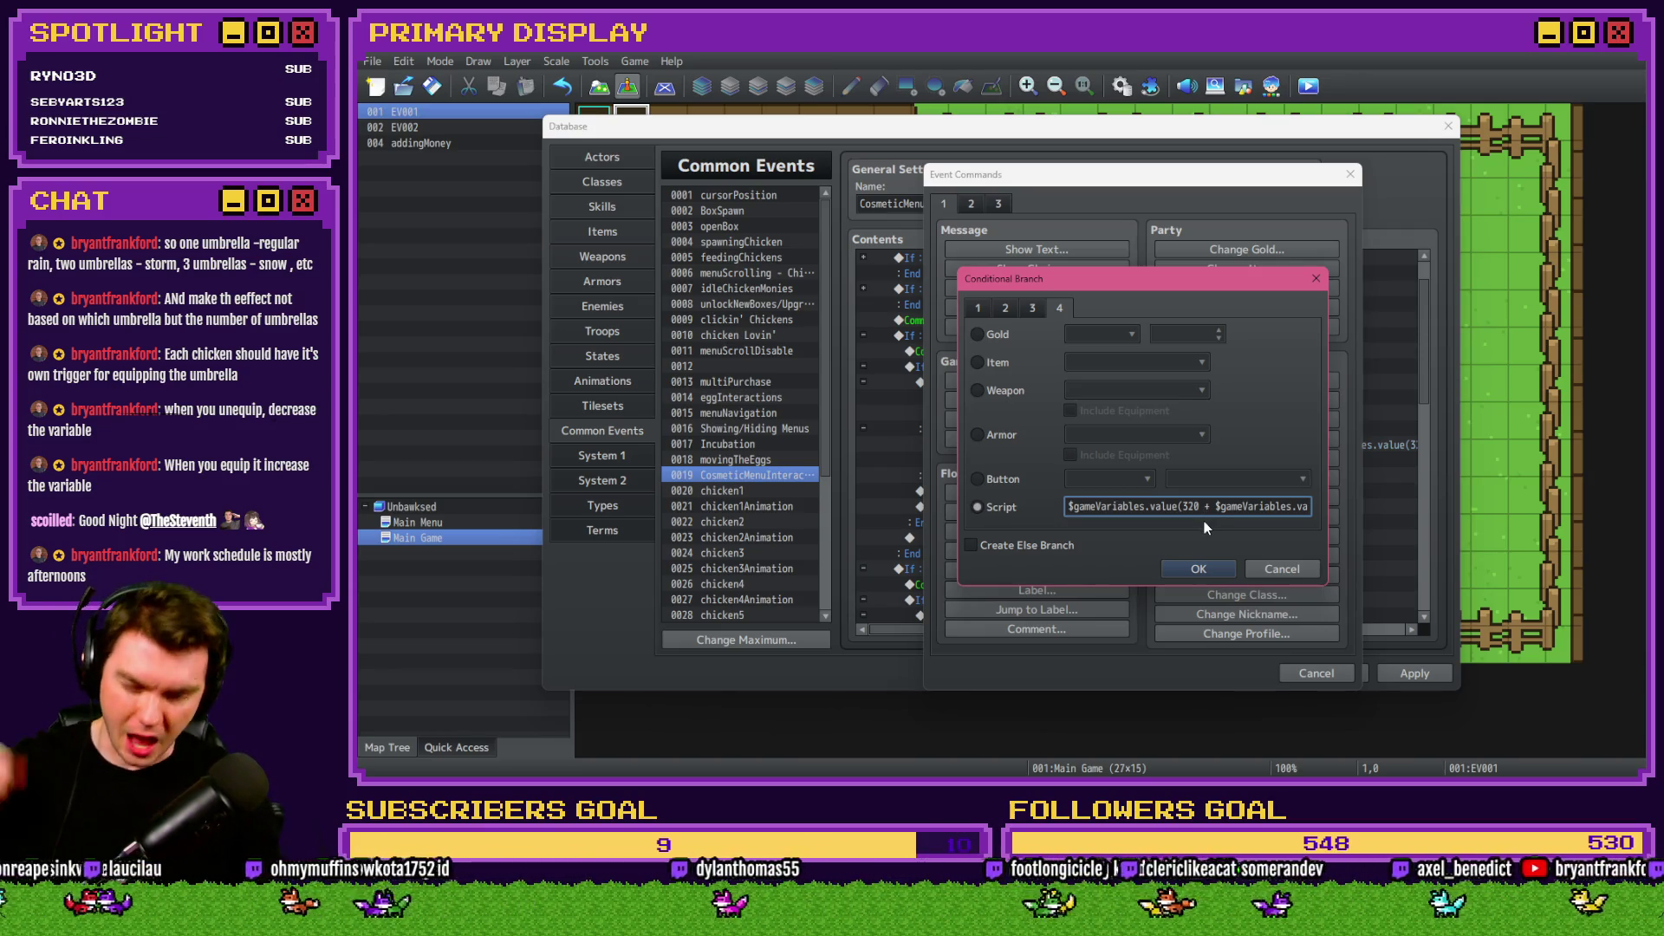
left_click(1199, 565)
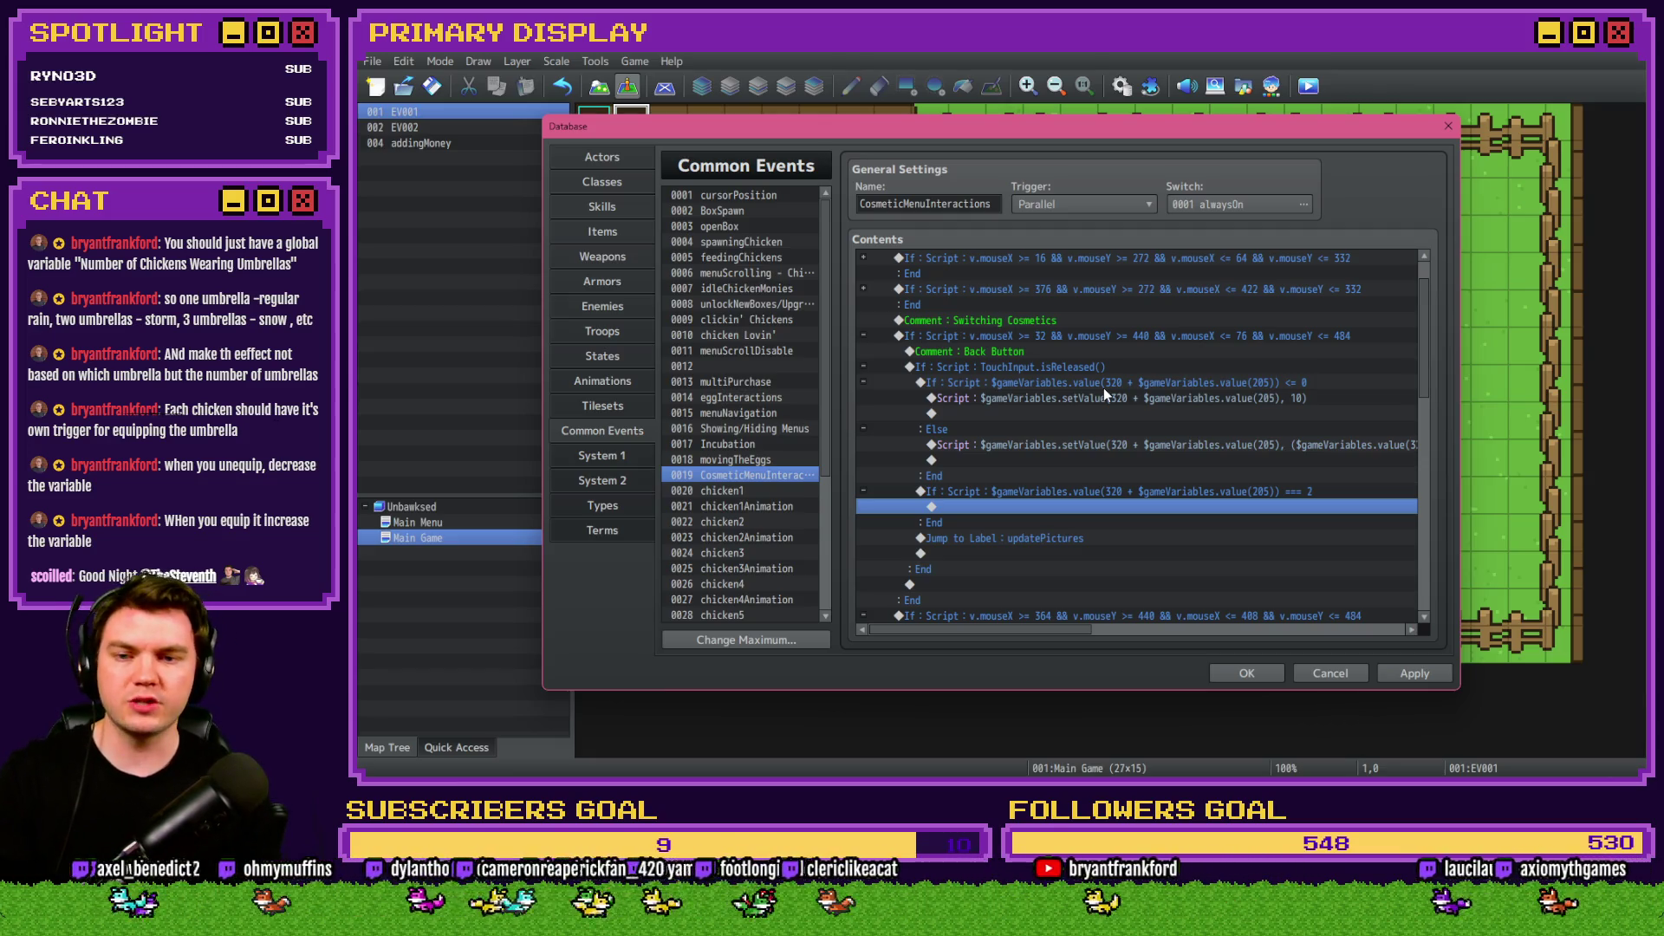
left_click(1111, 494)
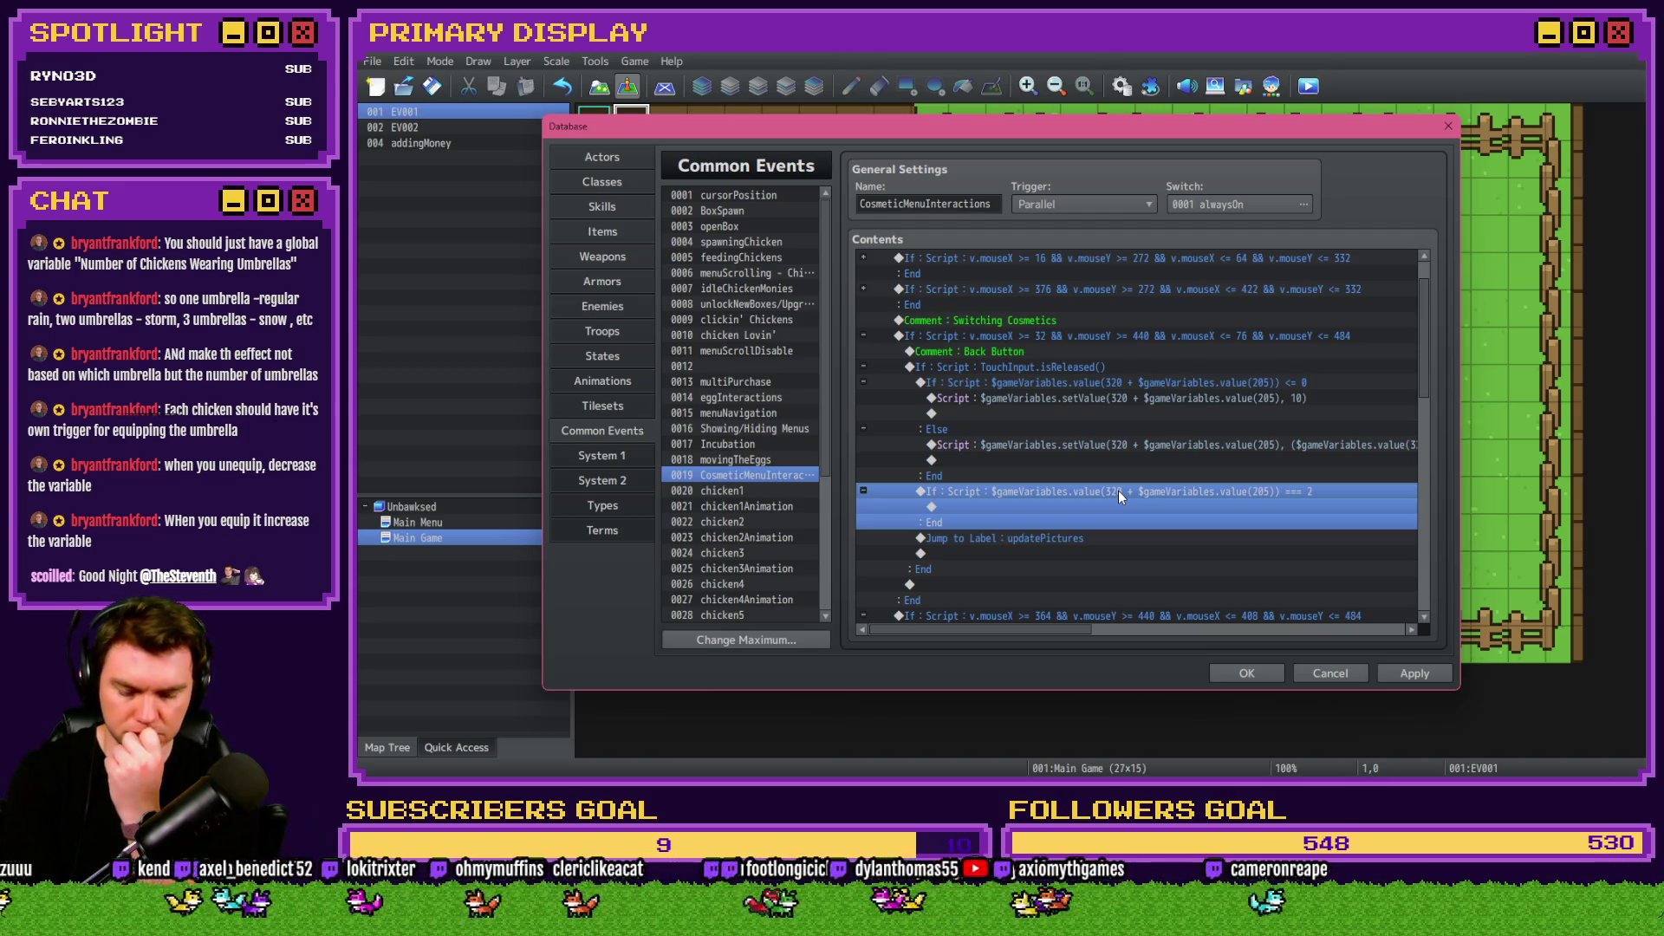
Delete the empty === 2 branch, then show the weather common event.
left_click(1118, 491)
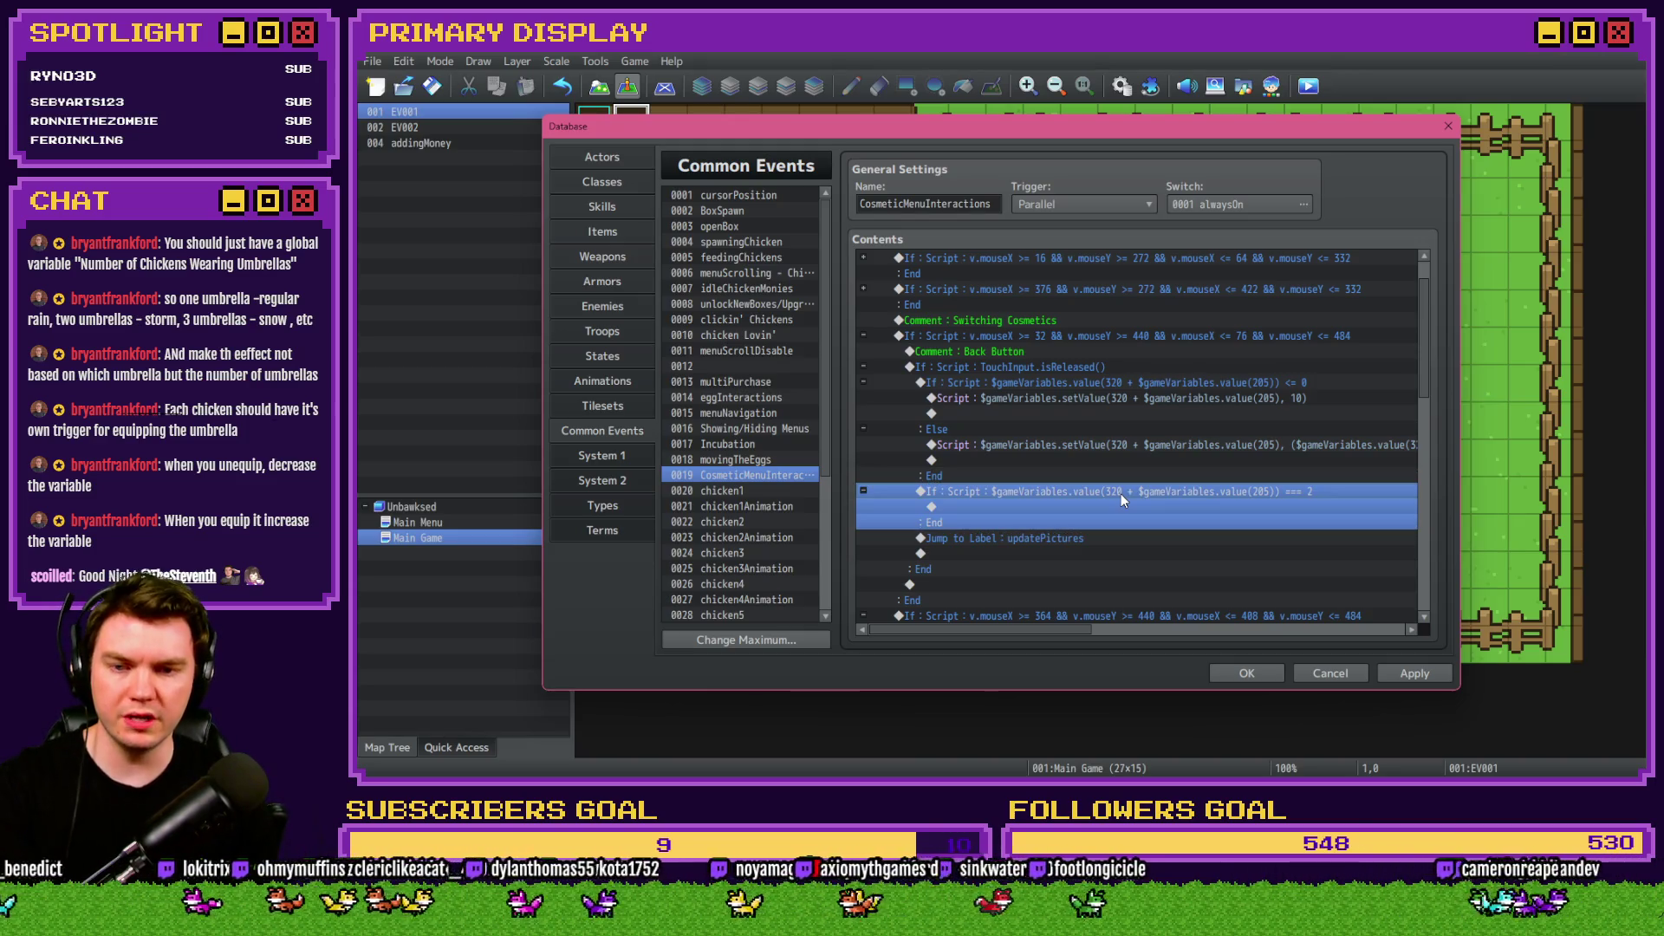
left_click(1131, 488)
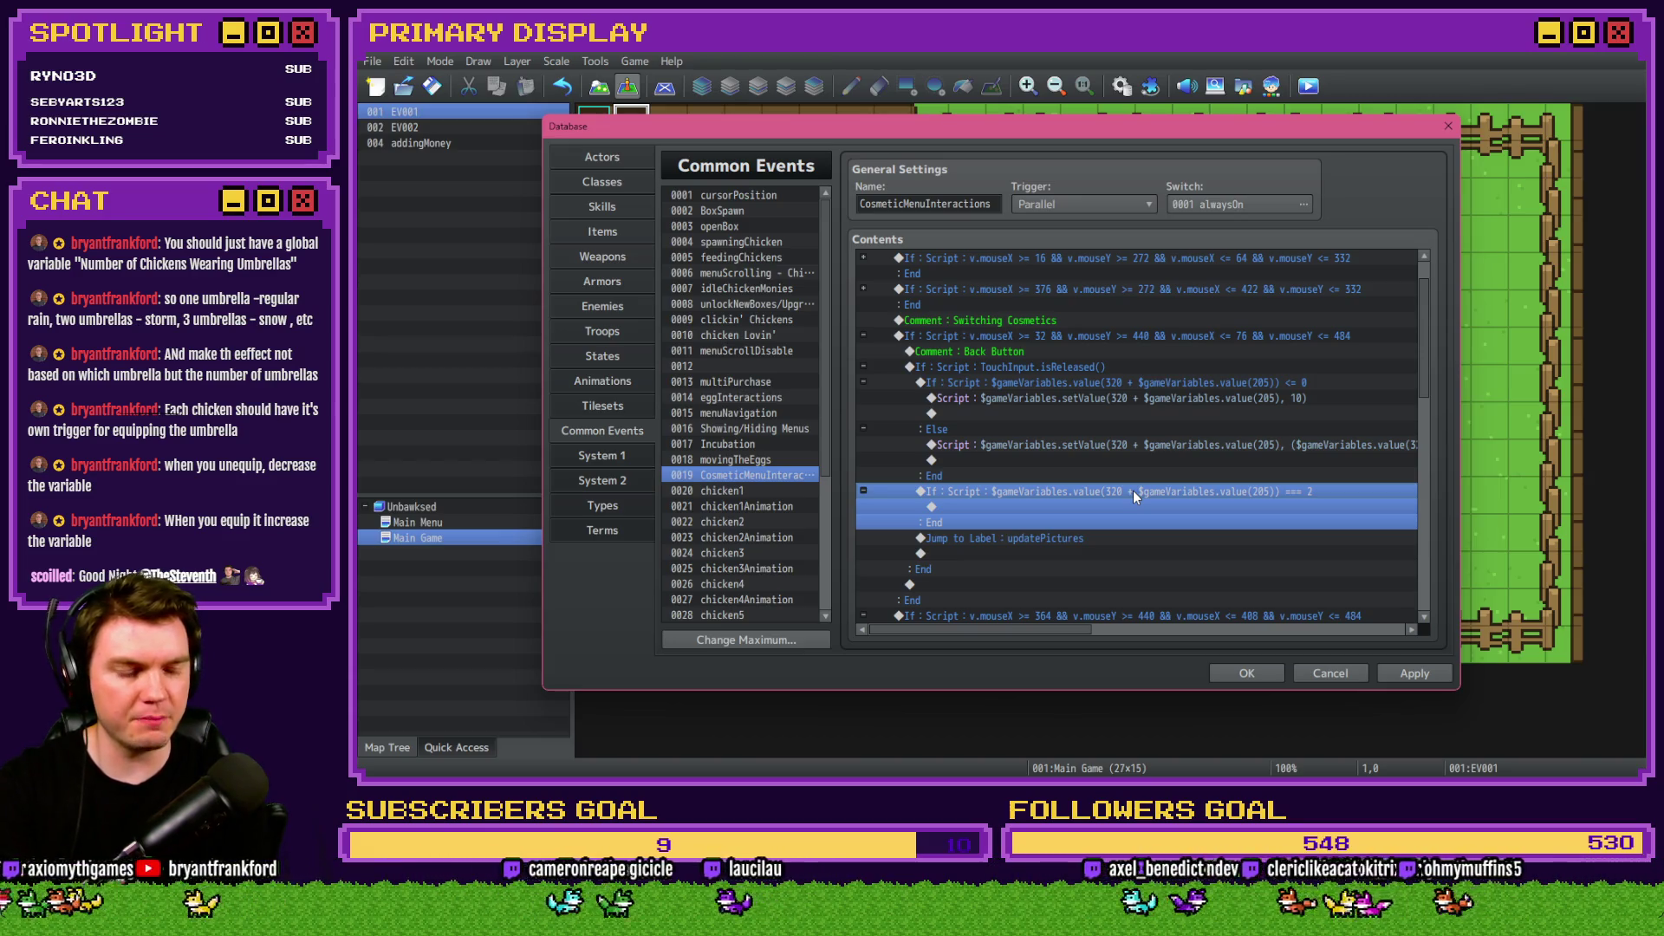
left_click(1135, 480)
left_click(1134, 496)
left_click(1132, 481)
left_click(1132, 490)
key("Delete")
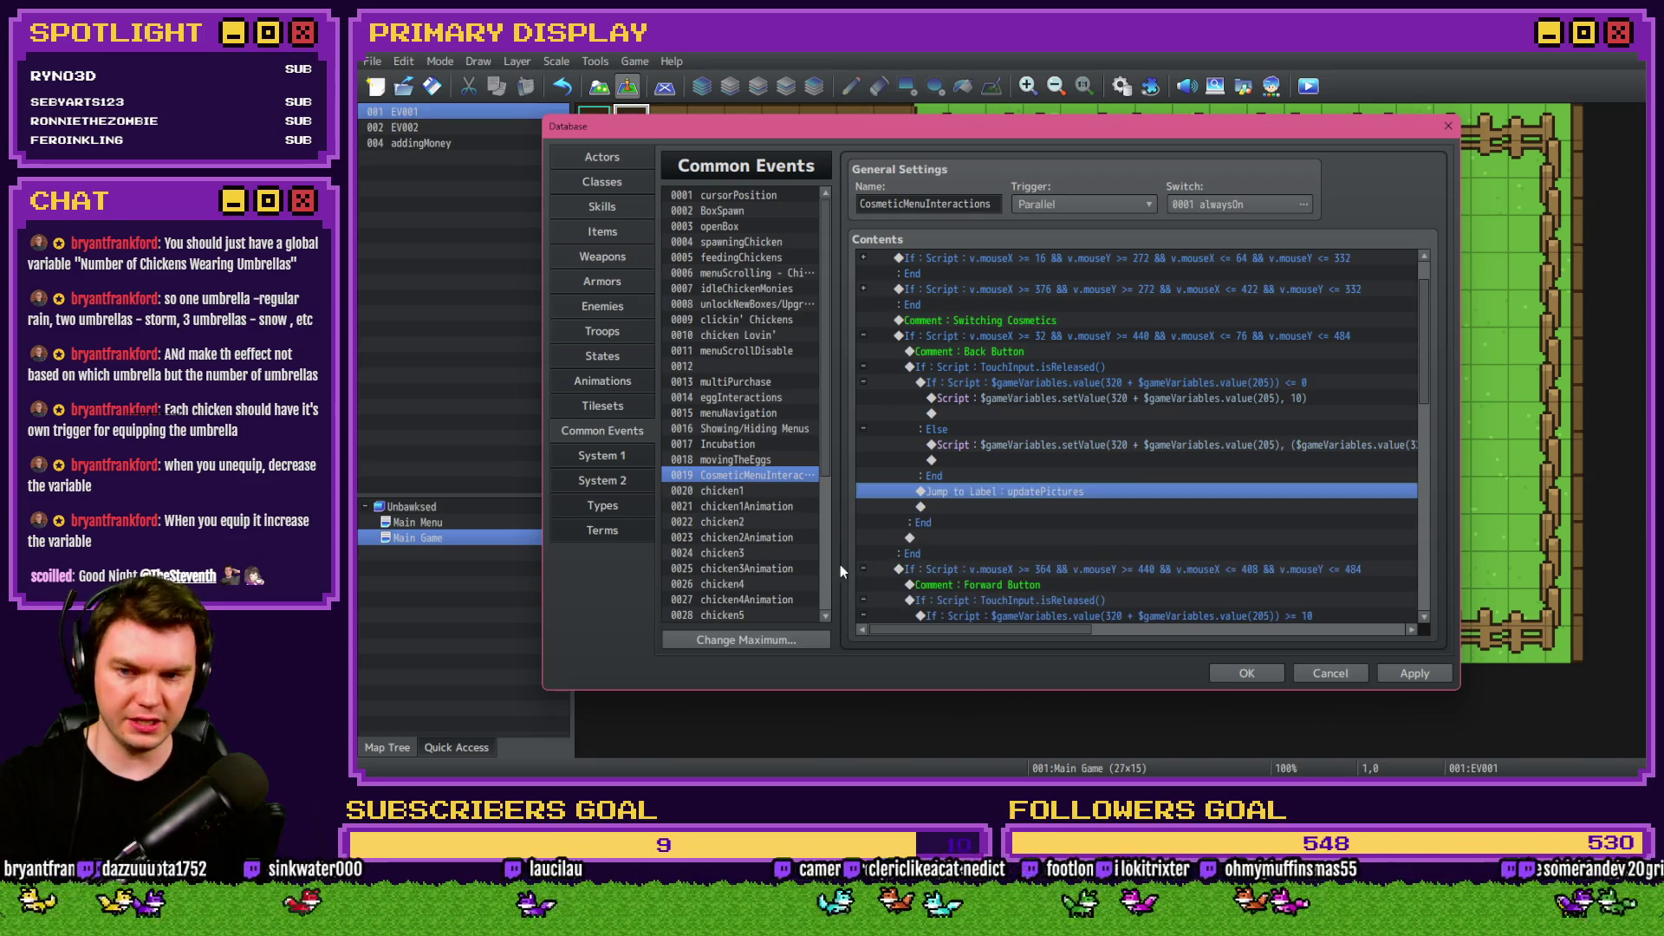
scroll(826, 595, "down", 5)
left_click(769, 614)
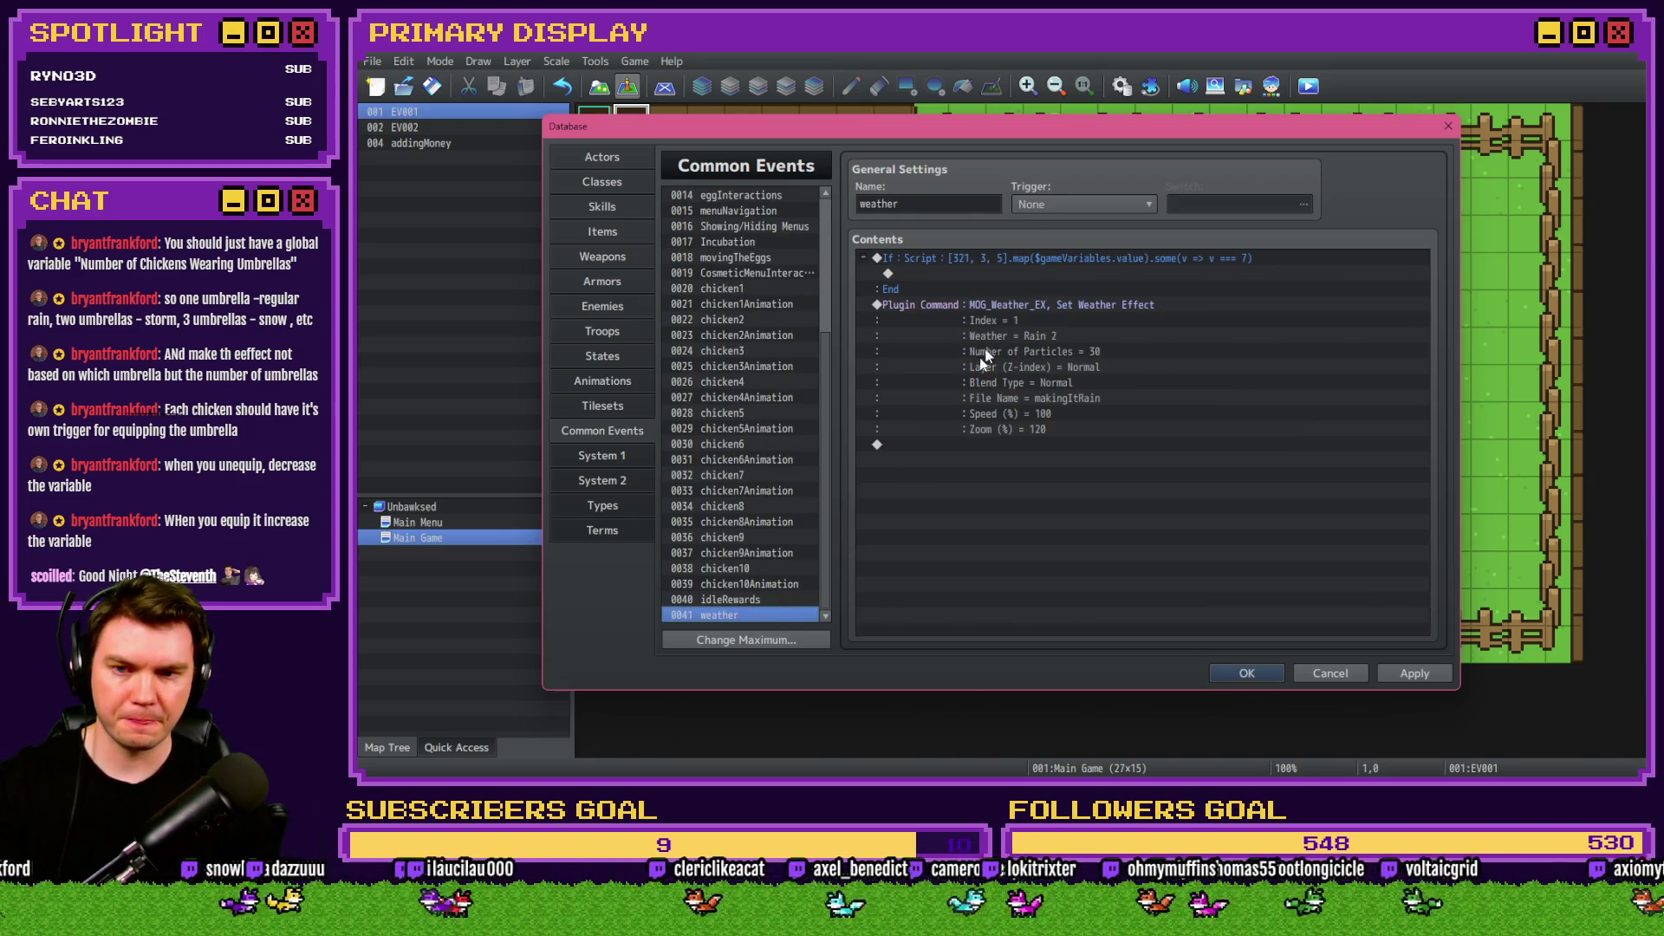
Start a Control Variables command in weather and browse chicken1–chicken10 CosmeticEquip variables 0321–0330.
left_click(1016, 258)
key("Insert")
left_click(1021, 381)
left_click(1149, 316)
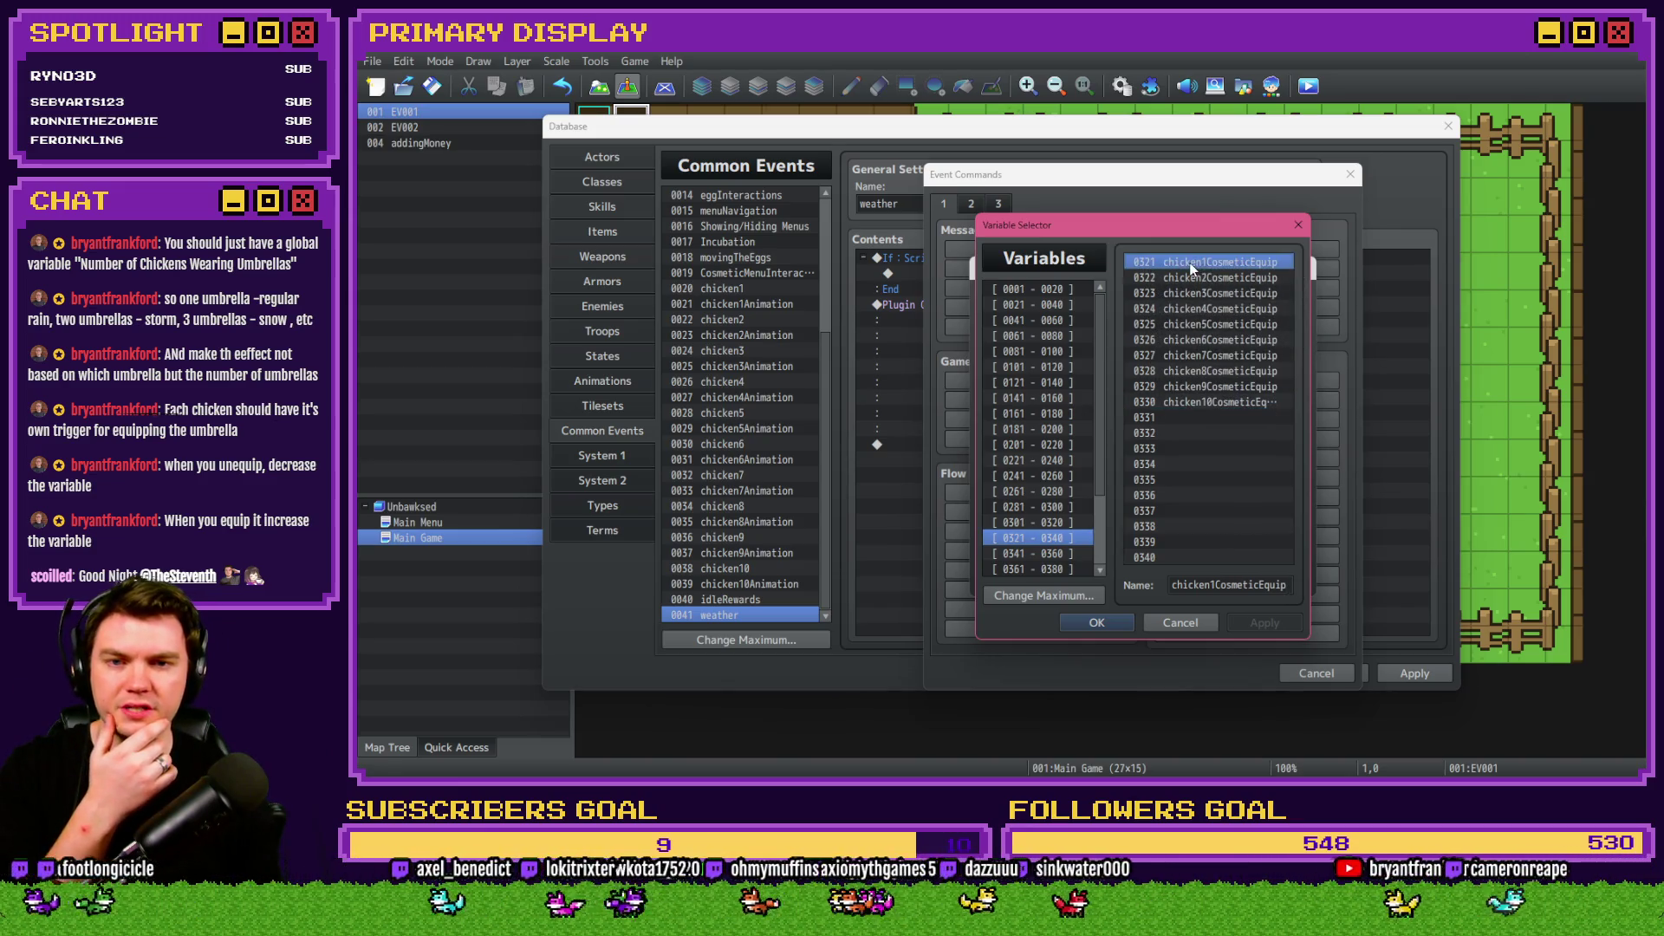
left_click_drag(1230, 279, 1226, 309)
left_click(1222, 401)
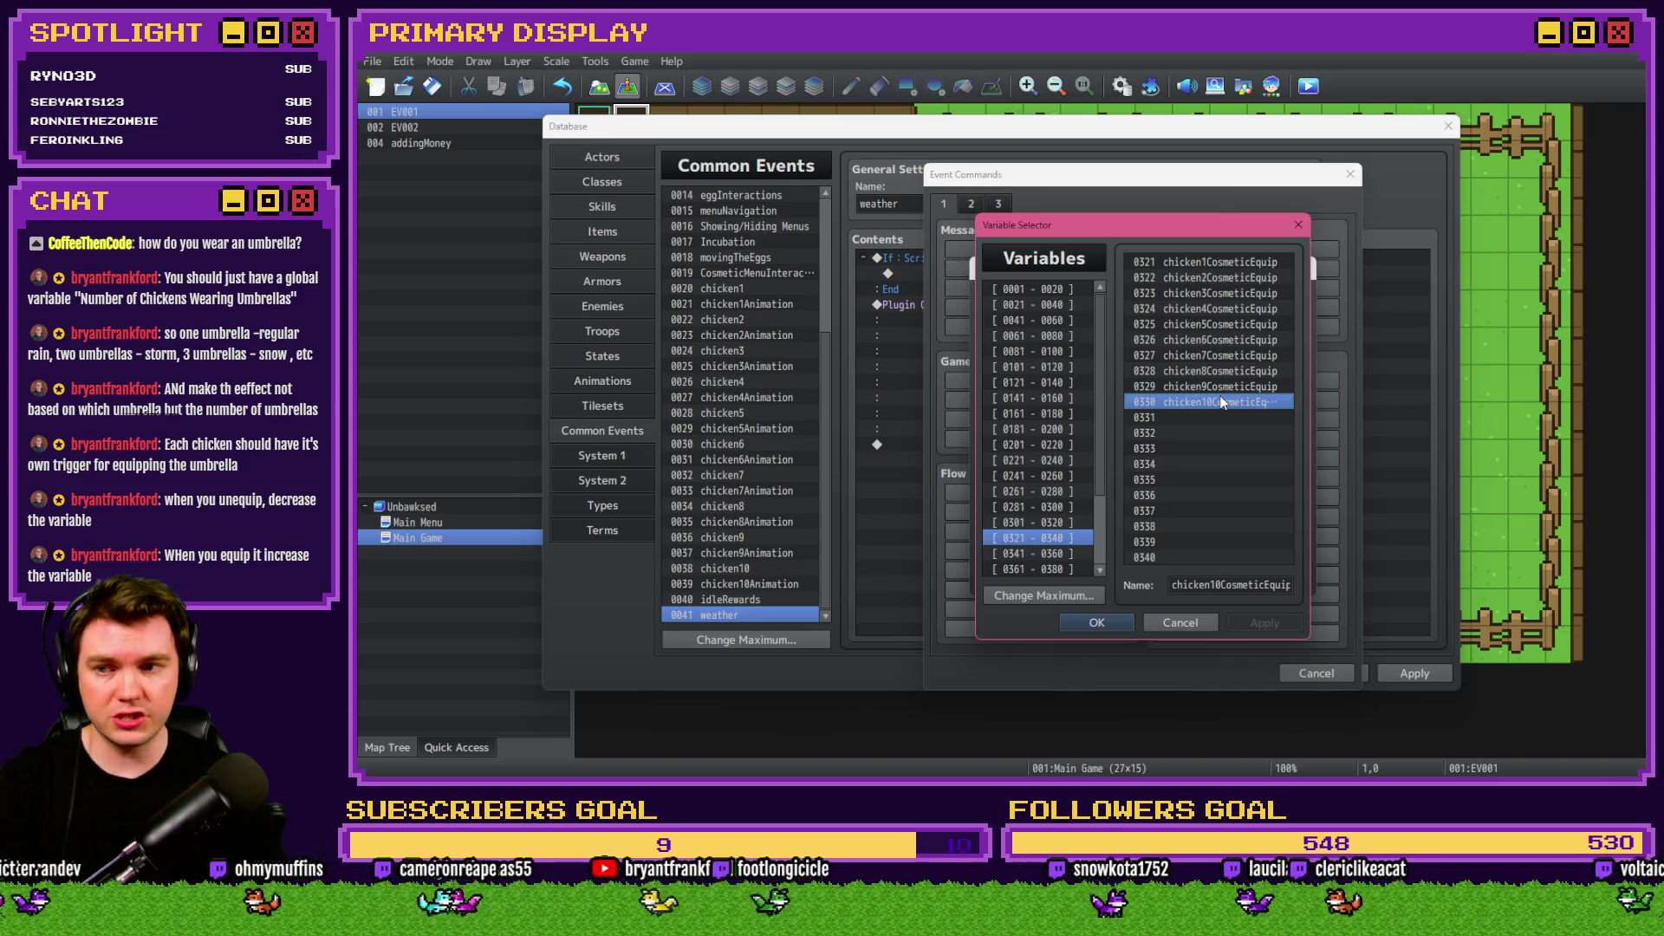
left_click(1211, 262)
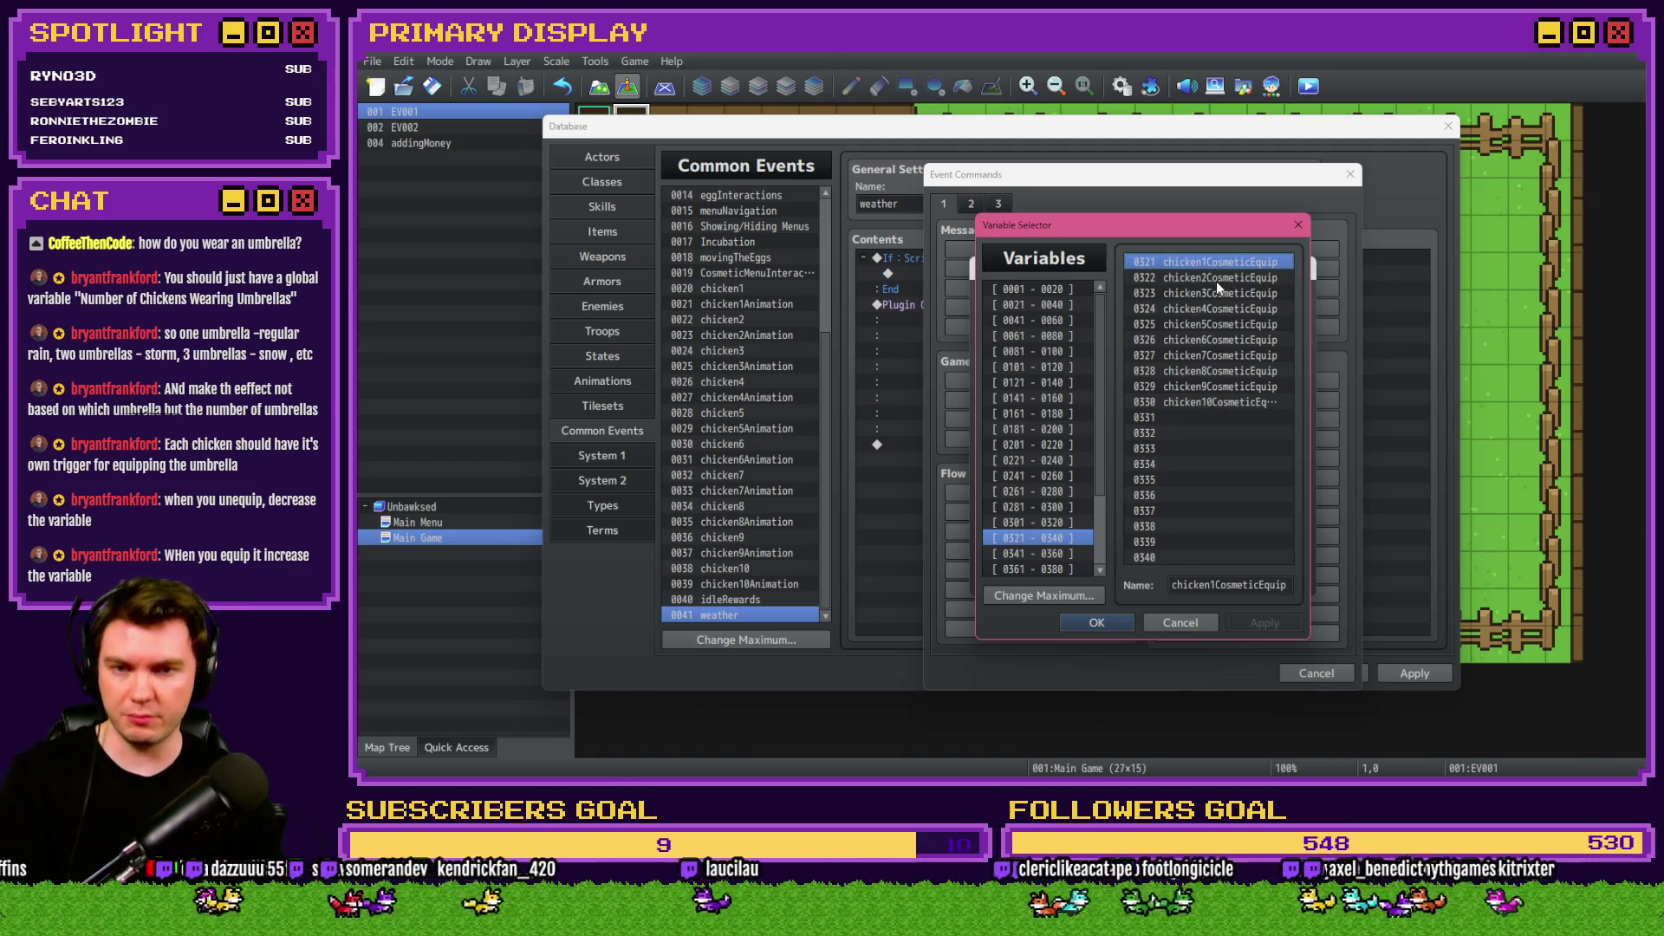
left_click(1230, 325)
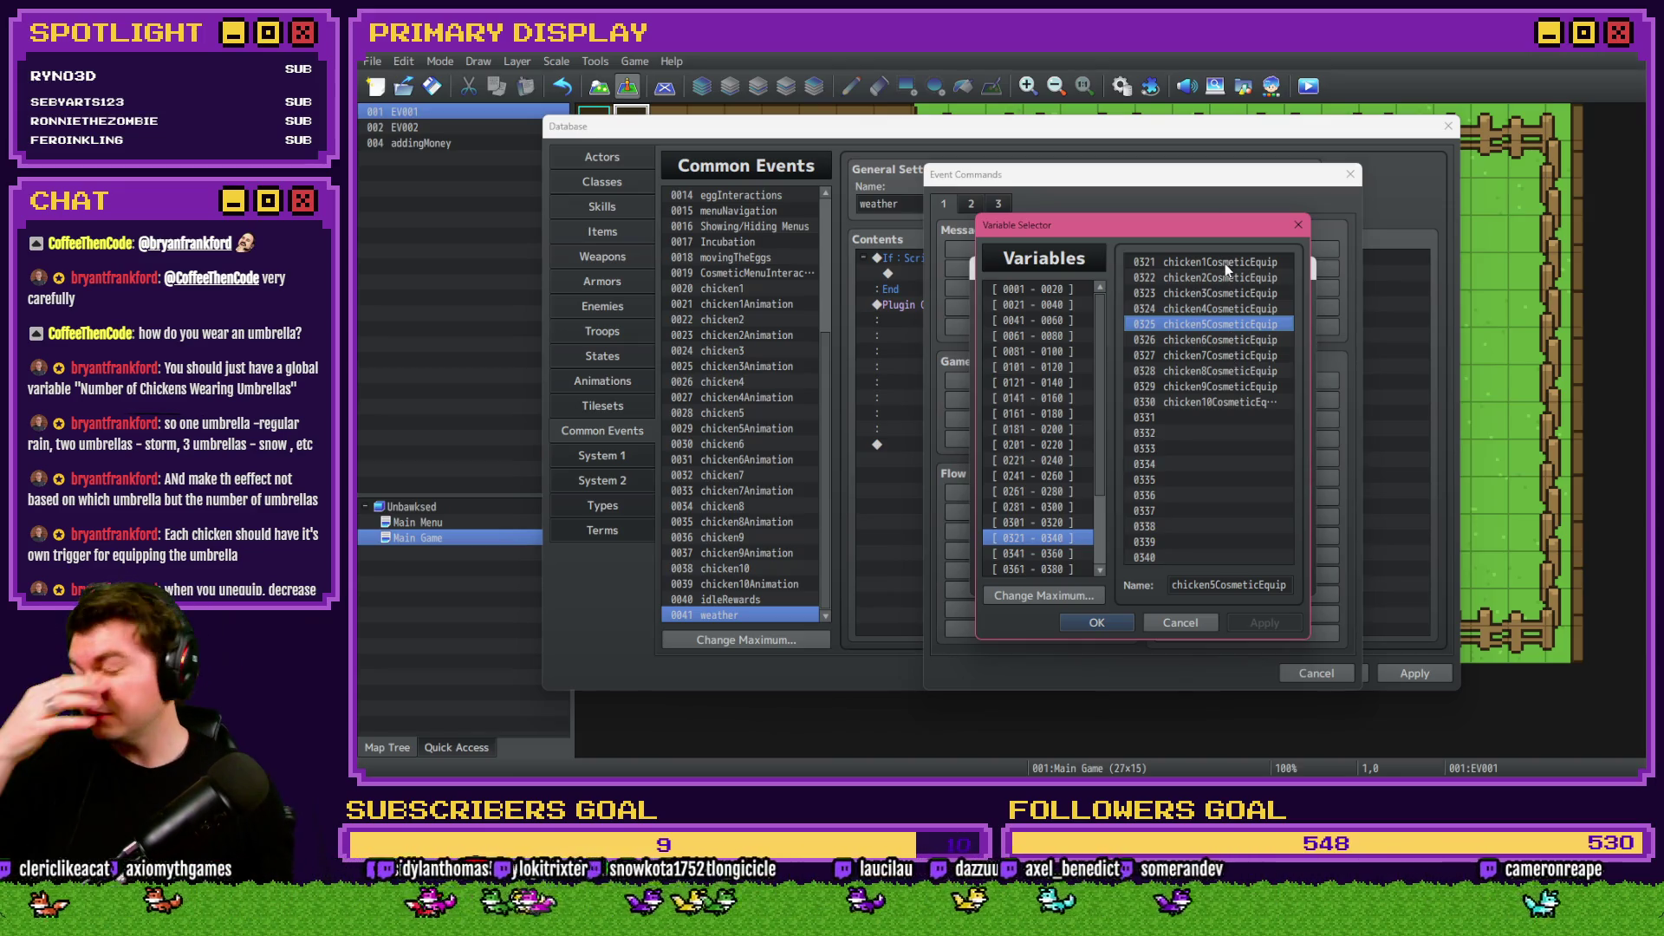
Name variable 0331 howManyUmbrellas, discarding the accidental variable command.
left_click(1230, 416)
left_click(1252, 581)
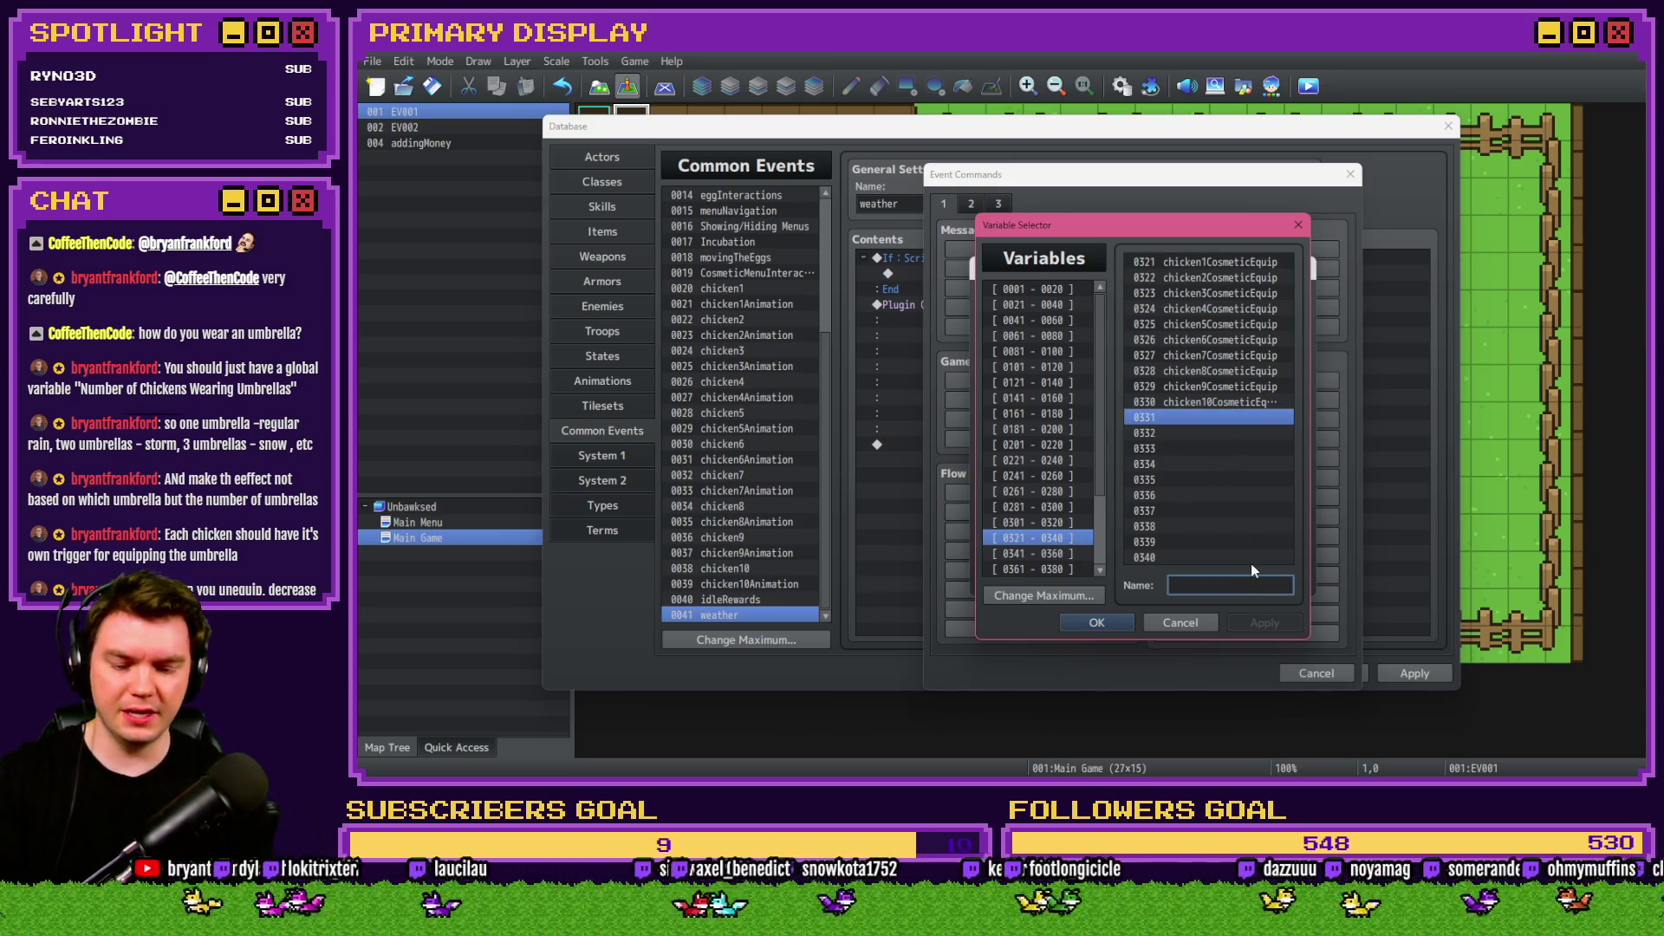
type("howManyUmbrellas")
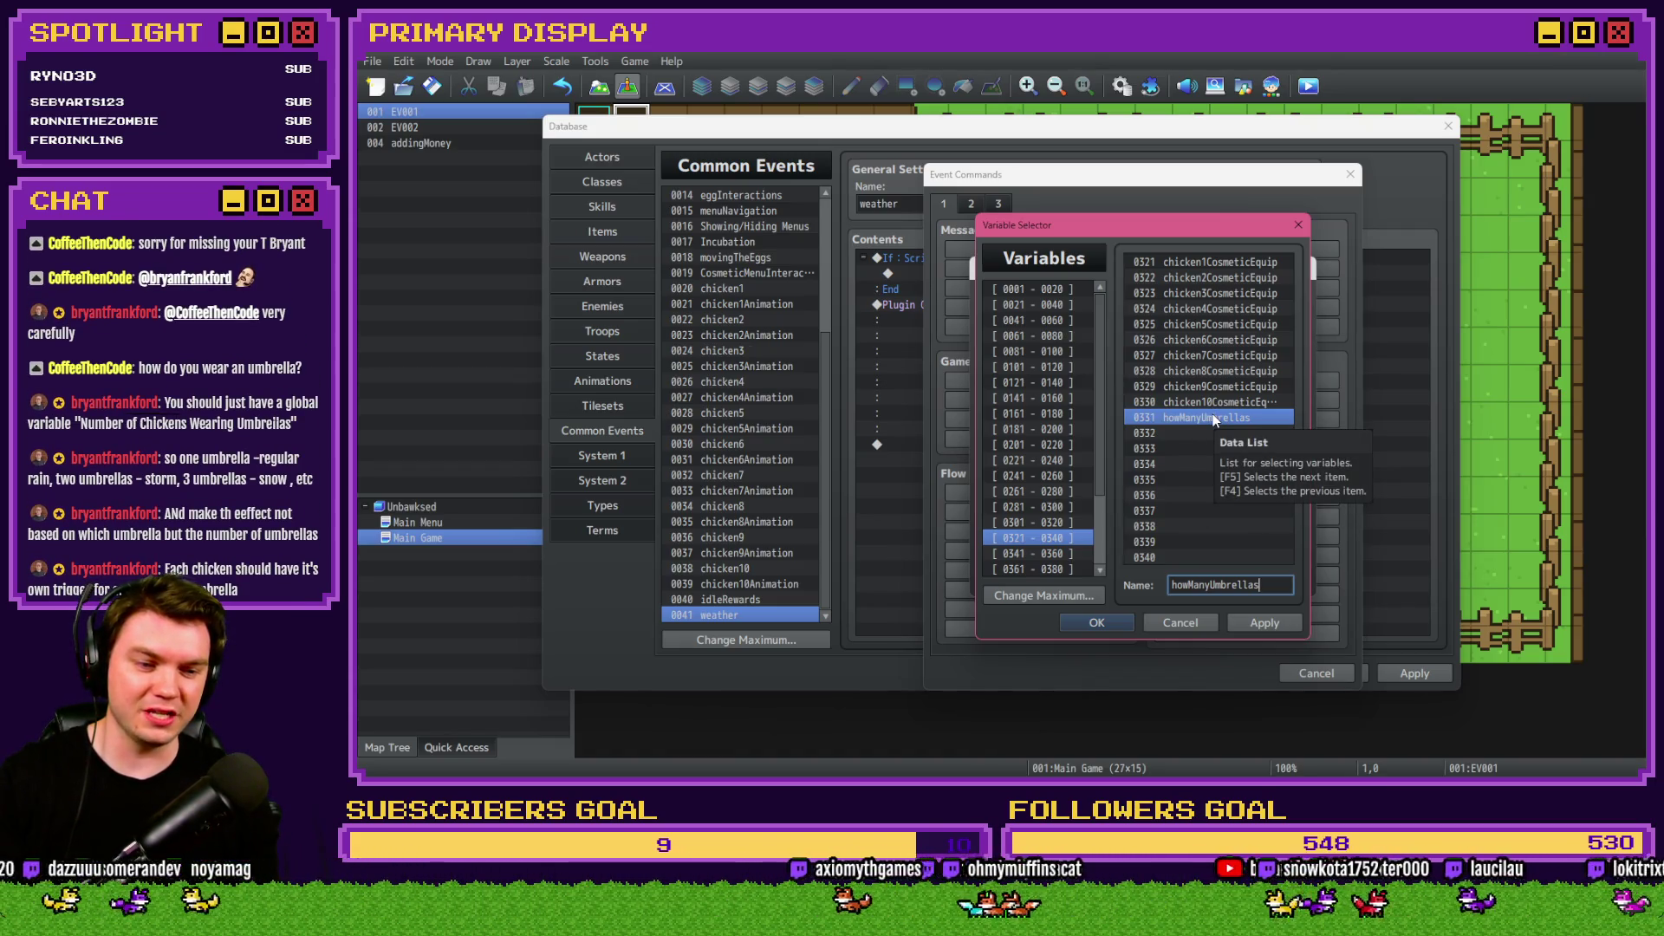
double_click(1225, 263)
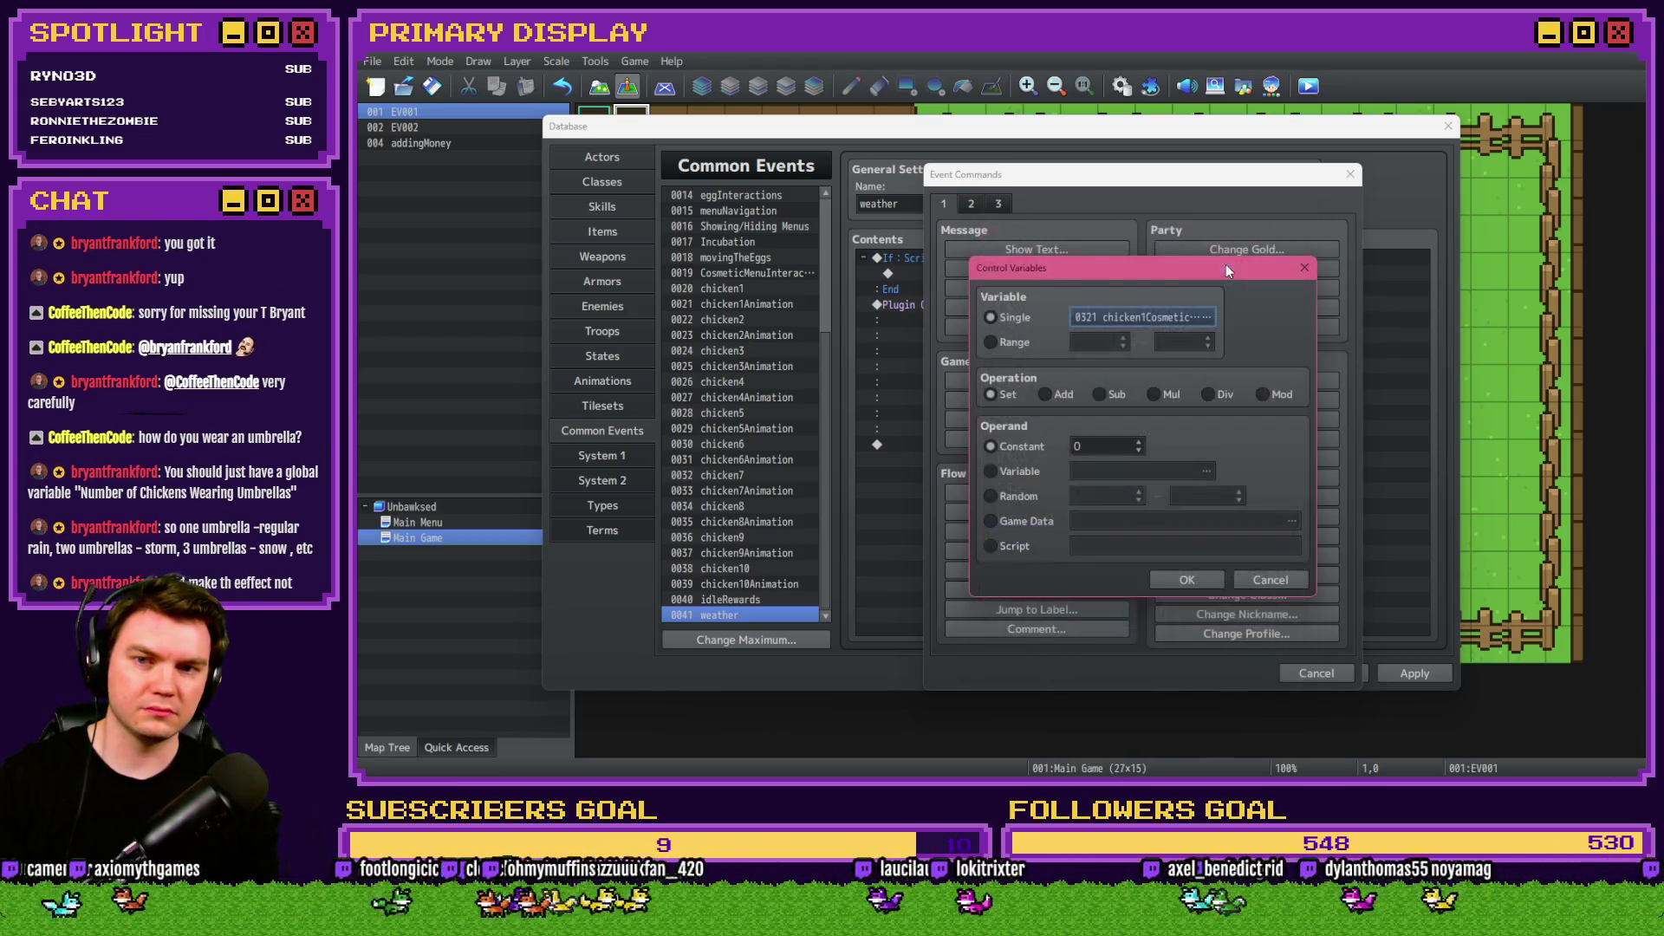
left_click(1203, 576)
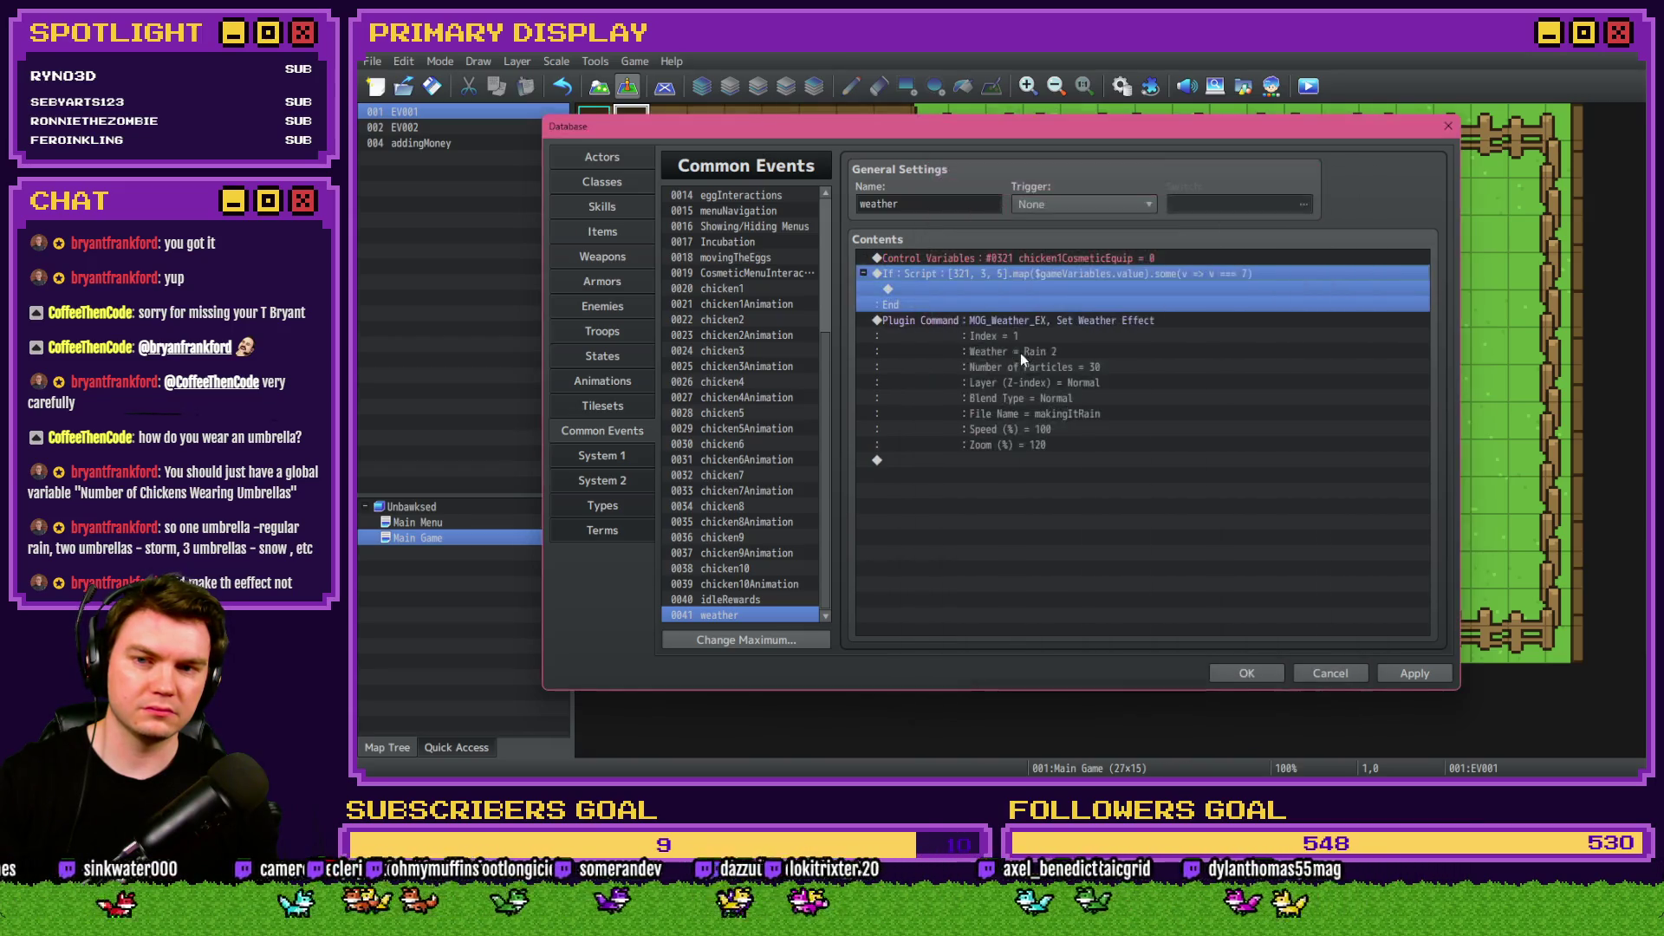
key("Delete")
Insert a conditional branch on chicken1CosmeticEquip at the top of weather, then begin a Control Variables command.
key("Insert")
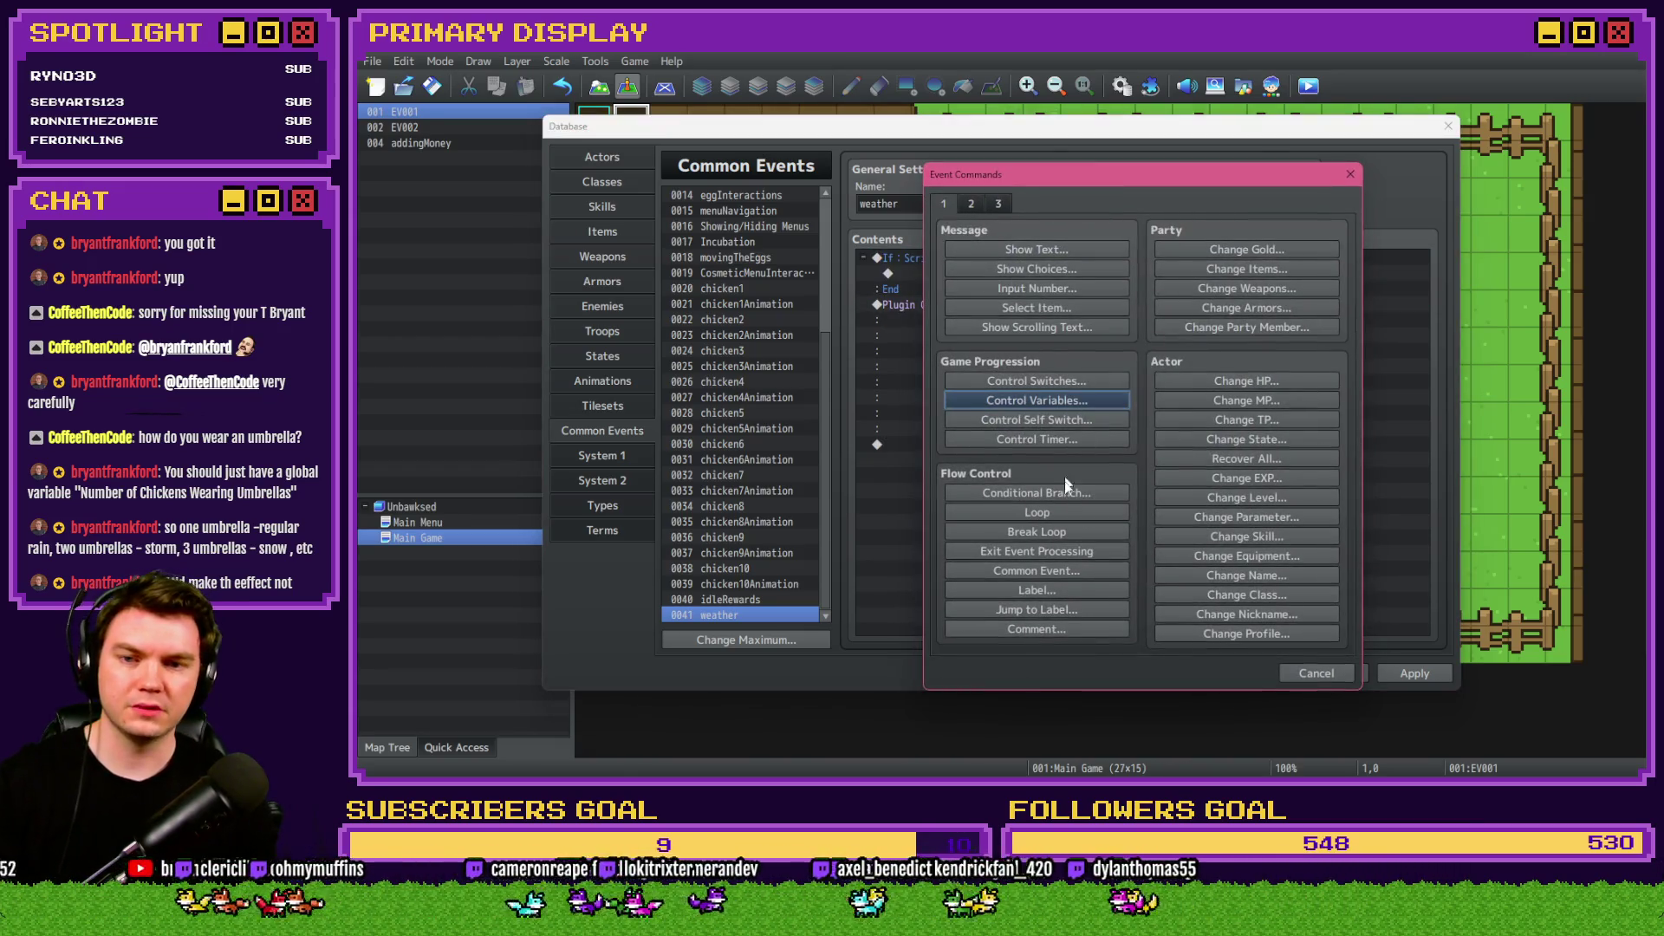
left_click(1049, 492)
left_click(1007, 364)
left_click(1101, 362)
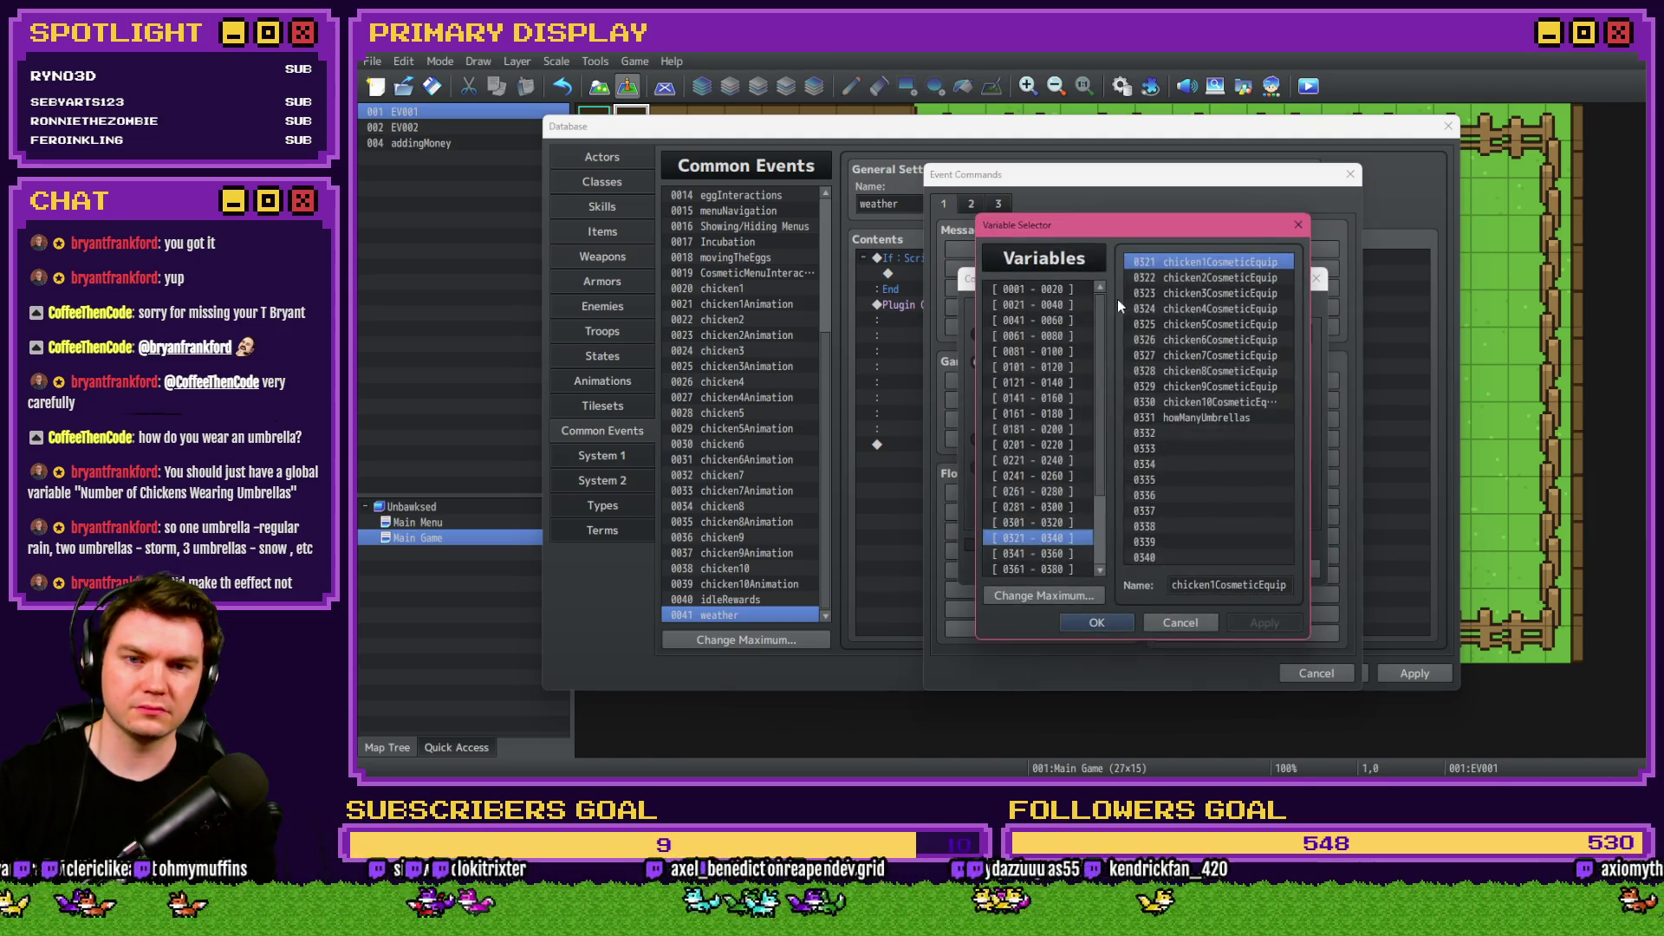
double_click(1193, 261)
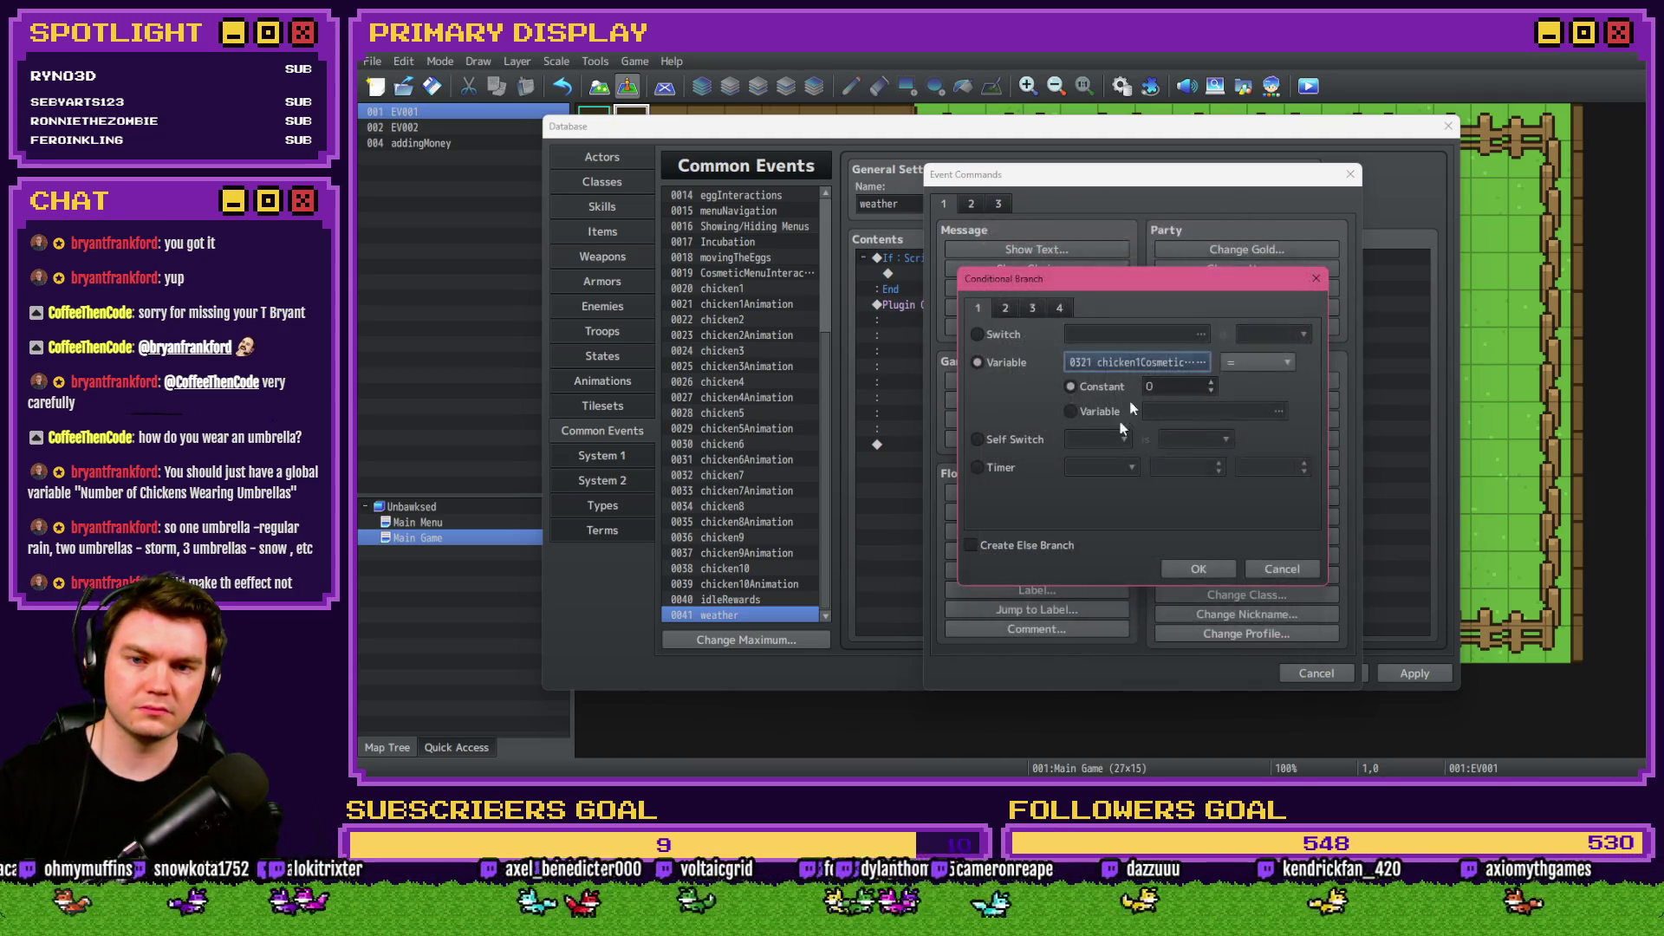
left_click(1198, 569)
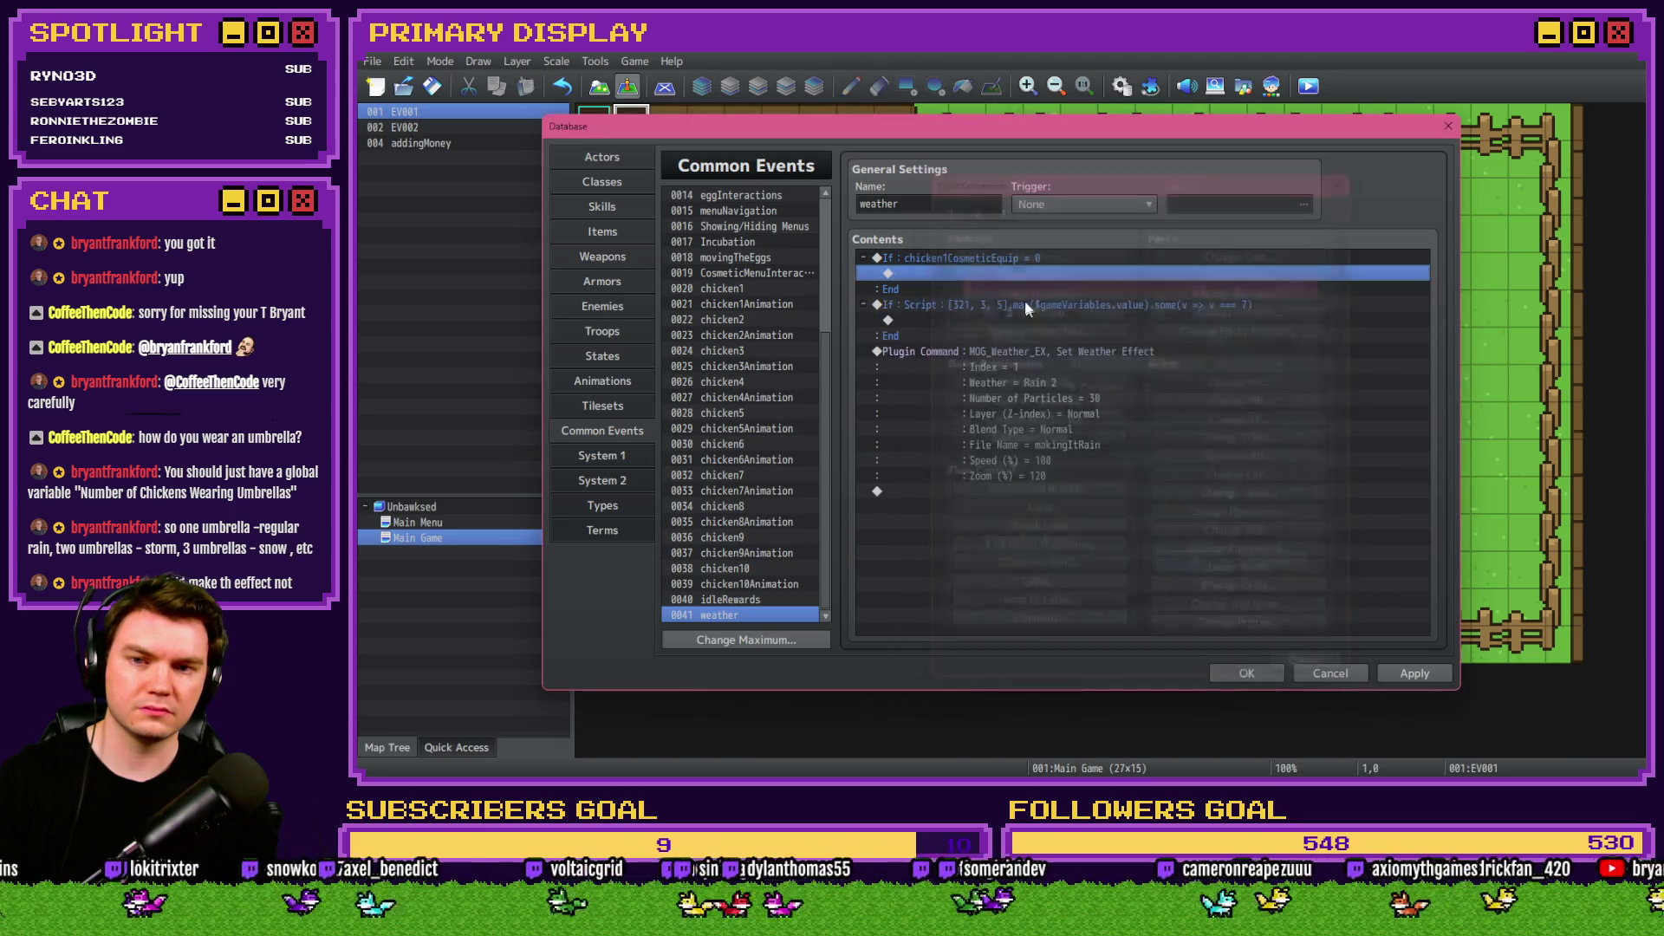
double_click(1011, 262)
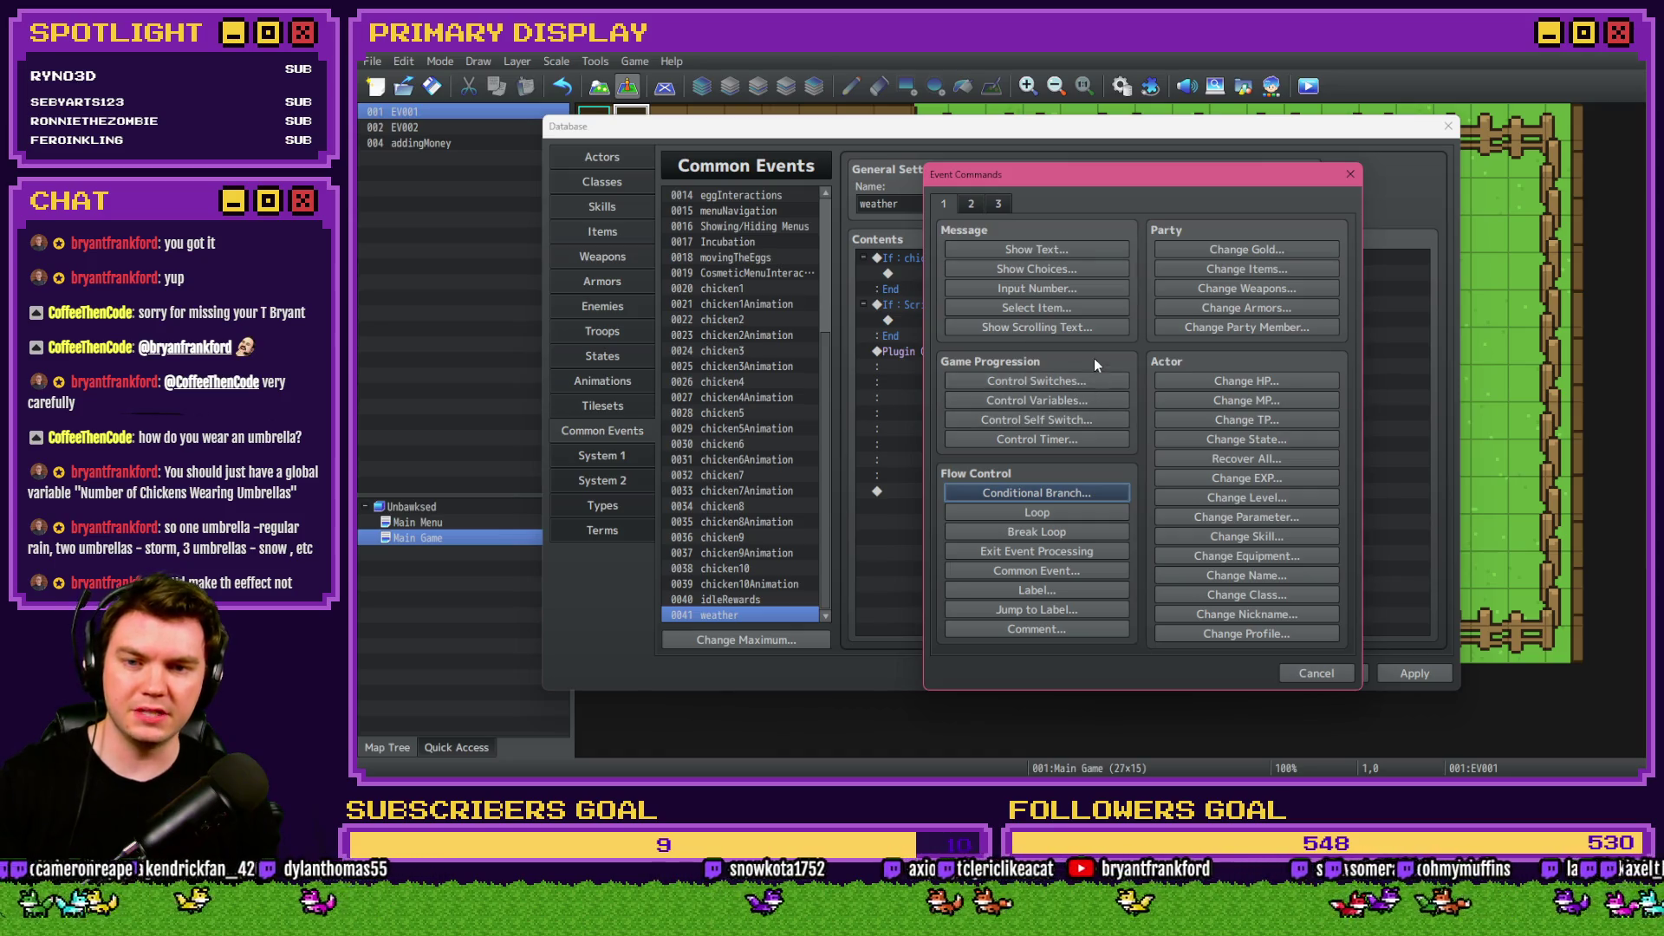
left_click(1092, 402)
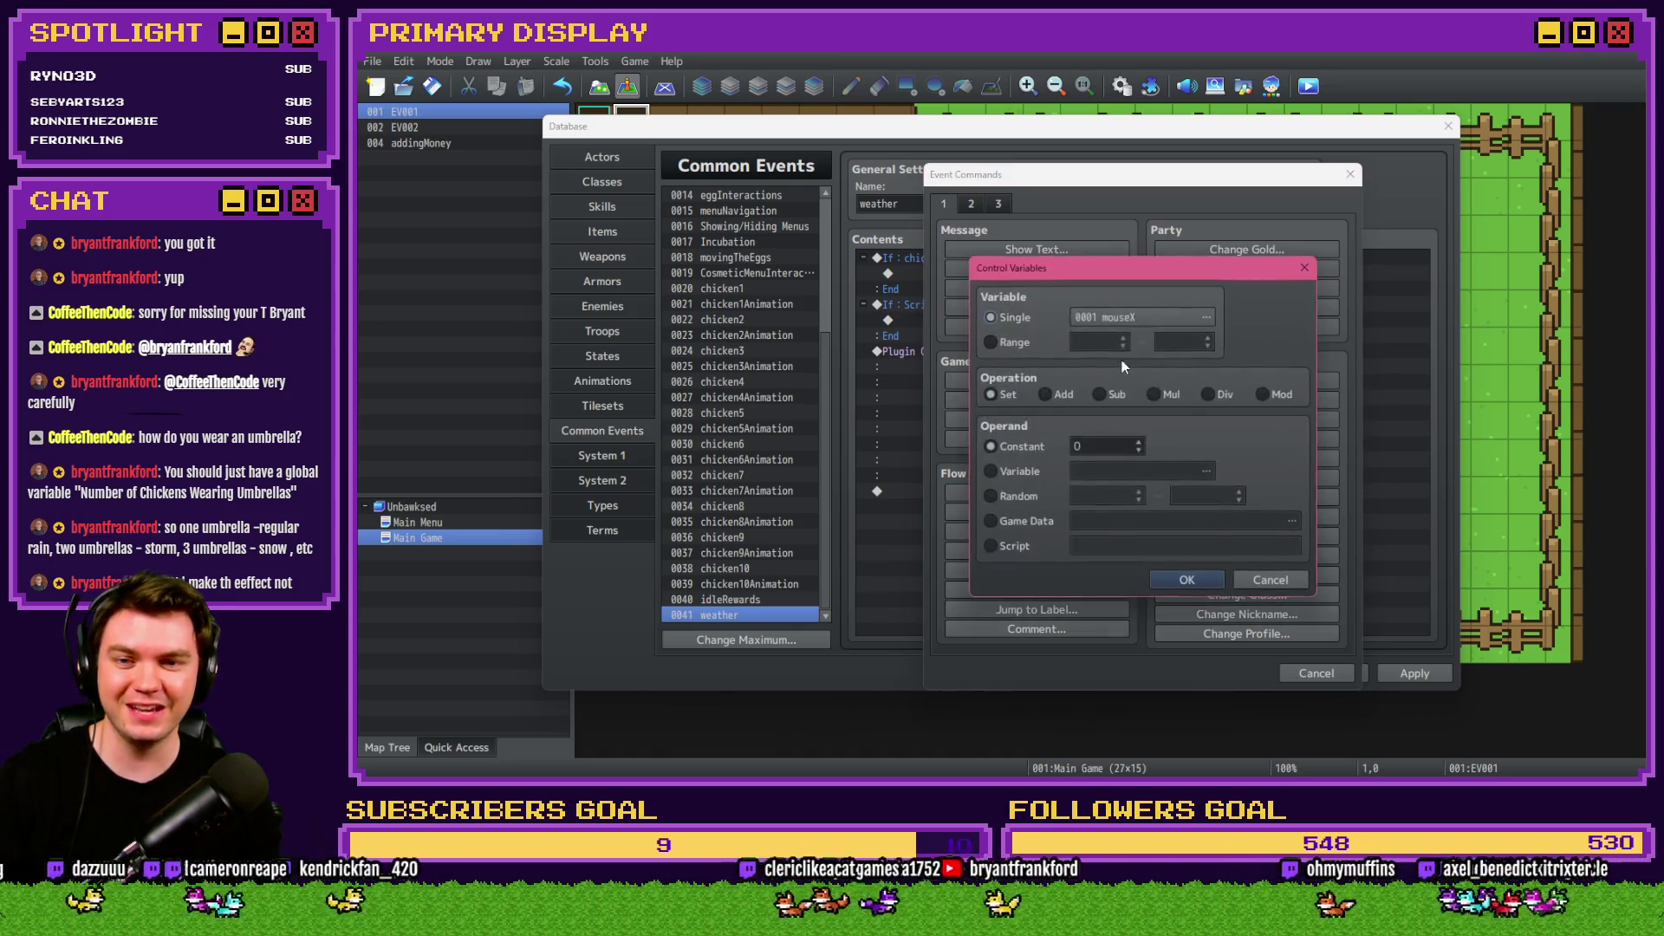
Reset howManyUmbrellas to 0 at the start of the weather event.
left_click(1201, 316)
double_click(1228, 417)
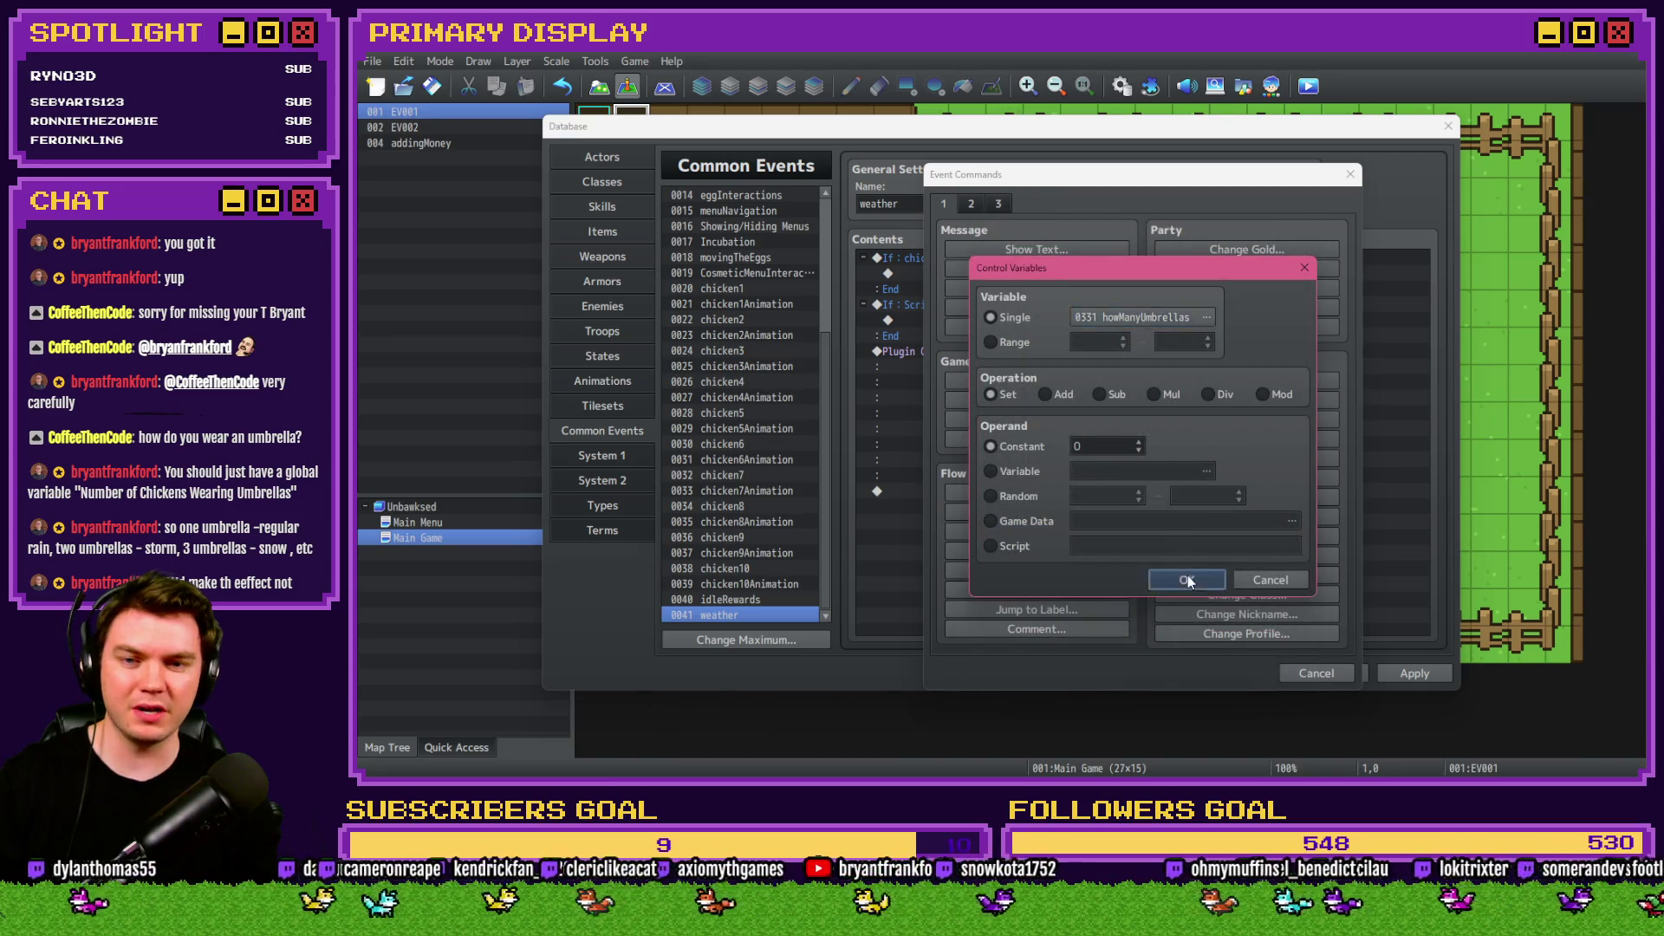
left_click(1187, 575)
Make the chicken1CosmeticEquip = 2 branch add 1 to howManyUmbrellas.
double_click(1063, 272)
left_click(1200, 366)
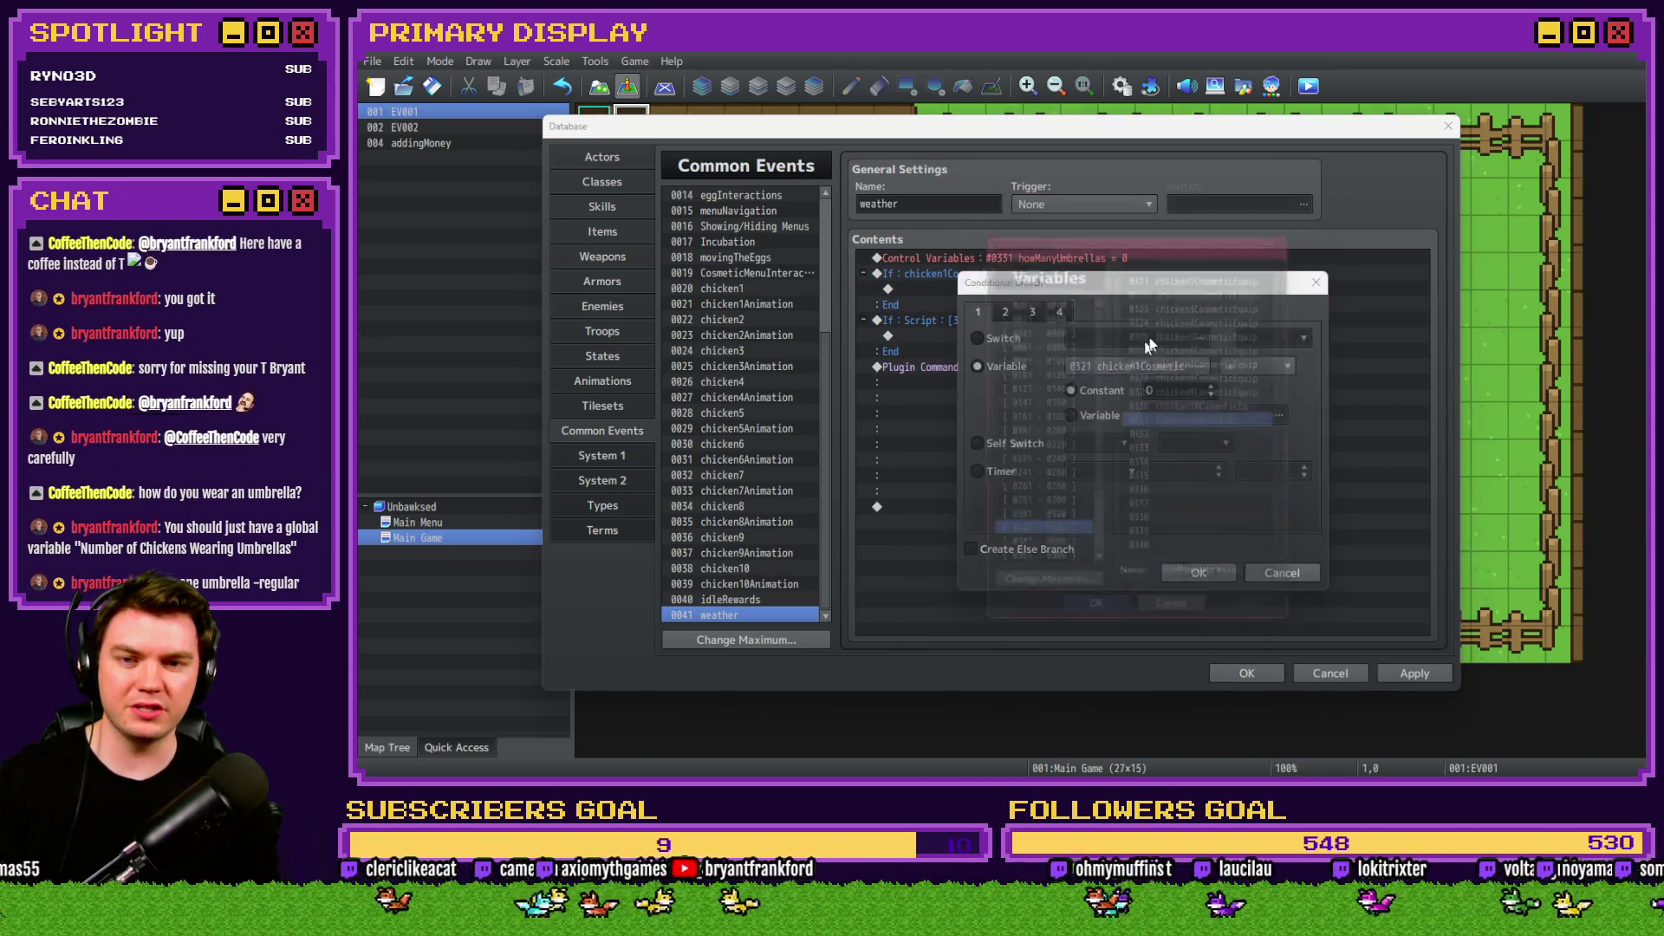
double_click(1209, 267)
double_click(1170, 388)
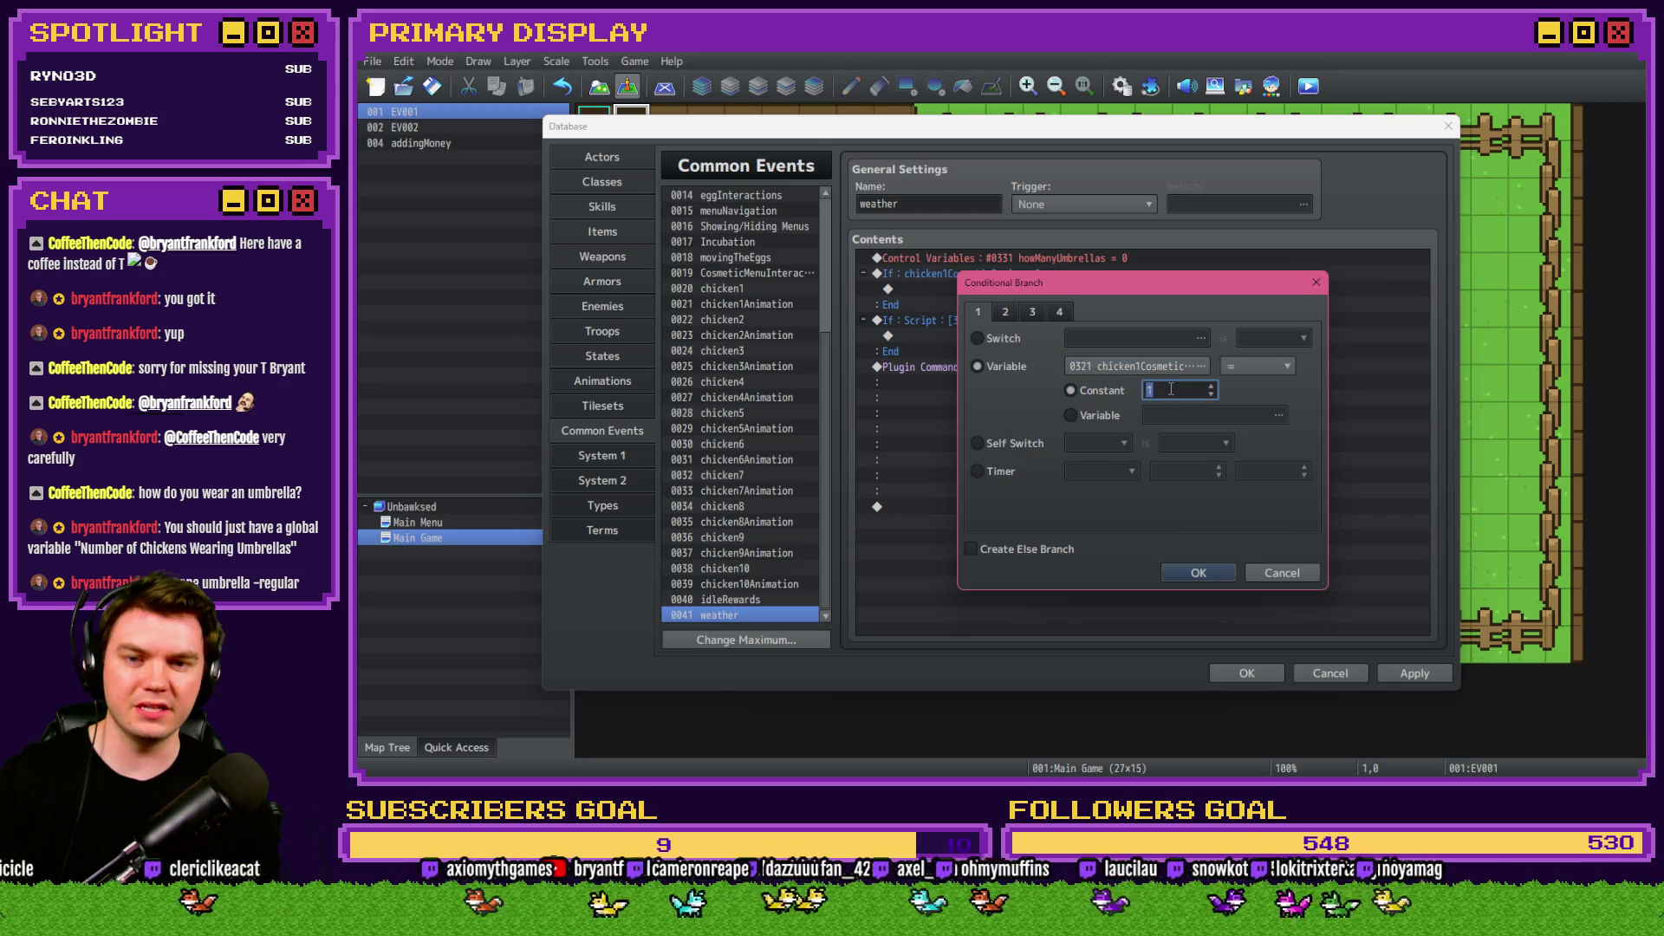
left_click(1196, 572)
double_click(1014, 287)
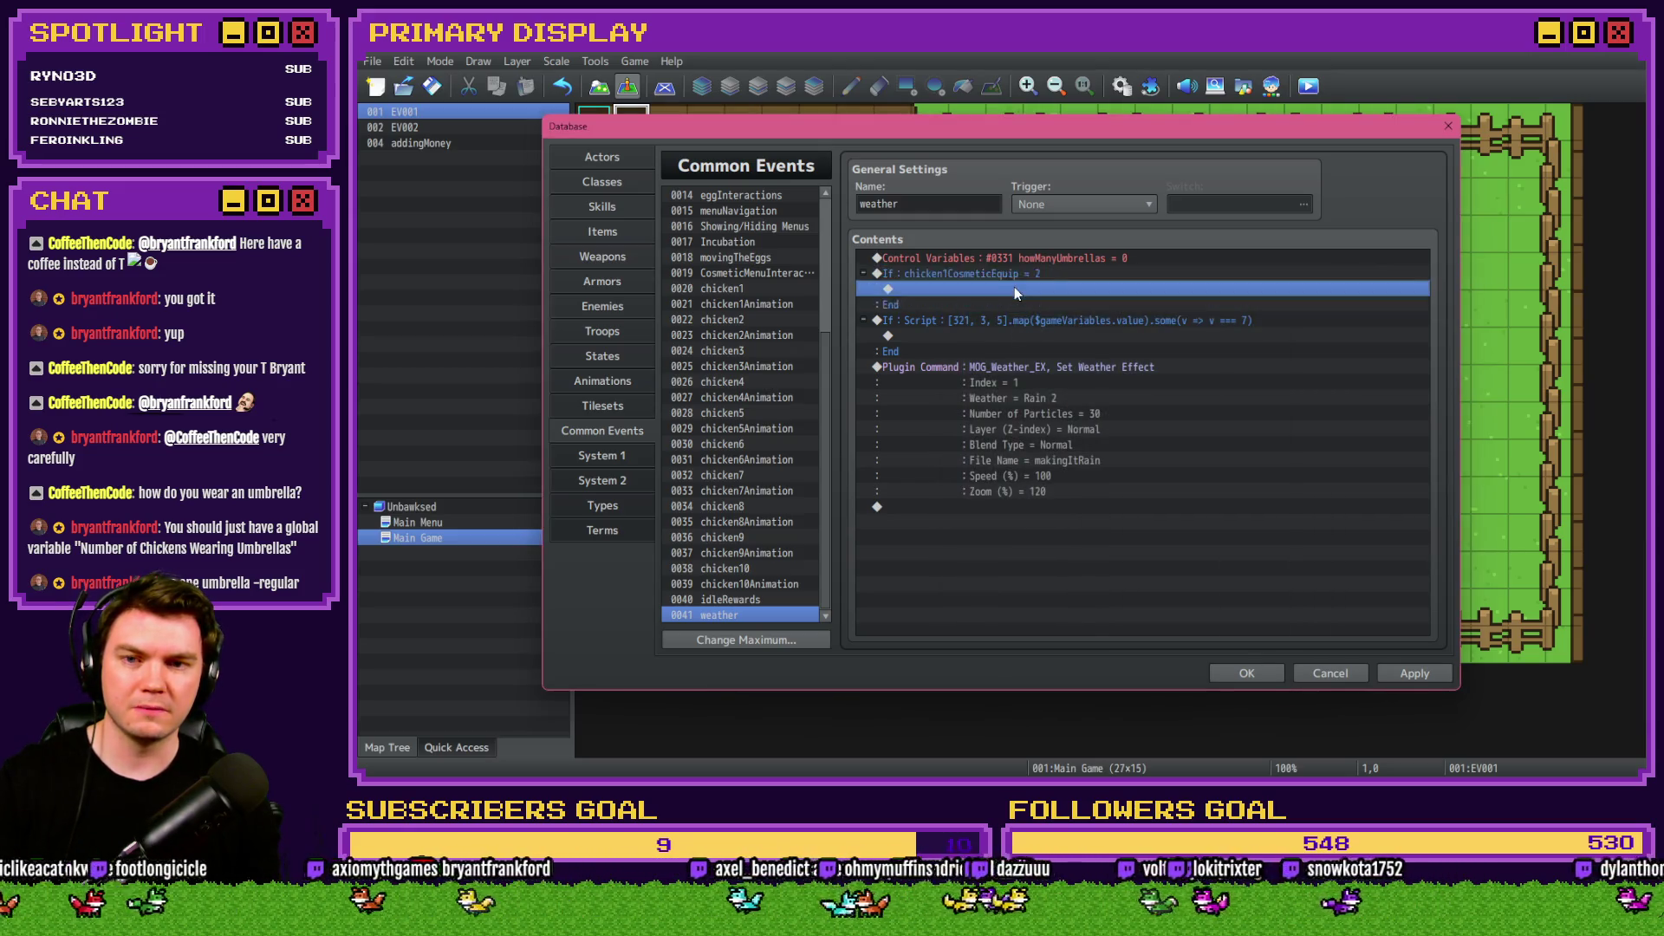
left_click(1040, 401)
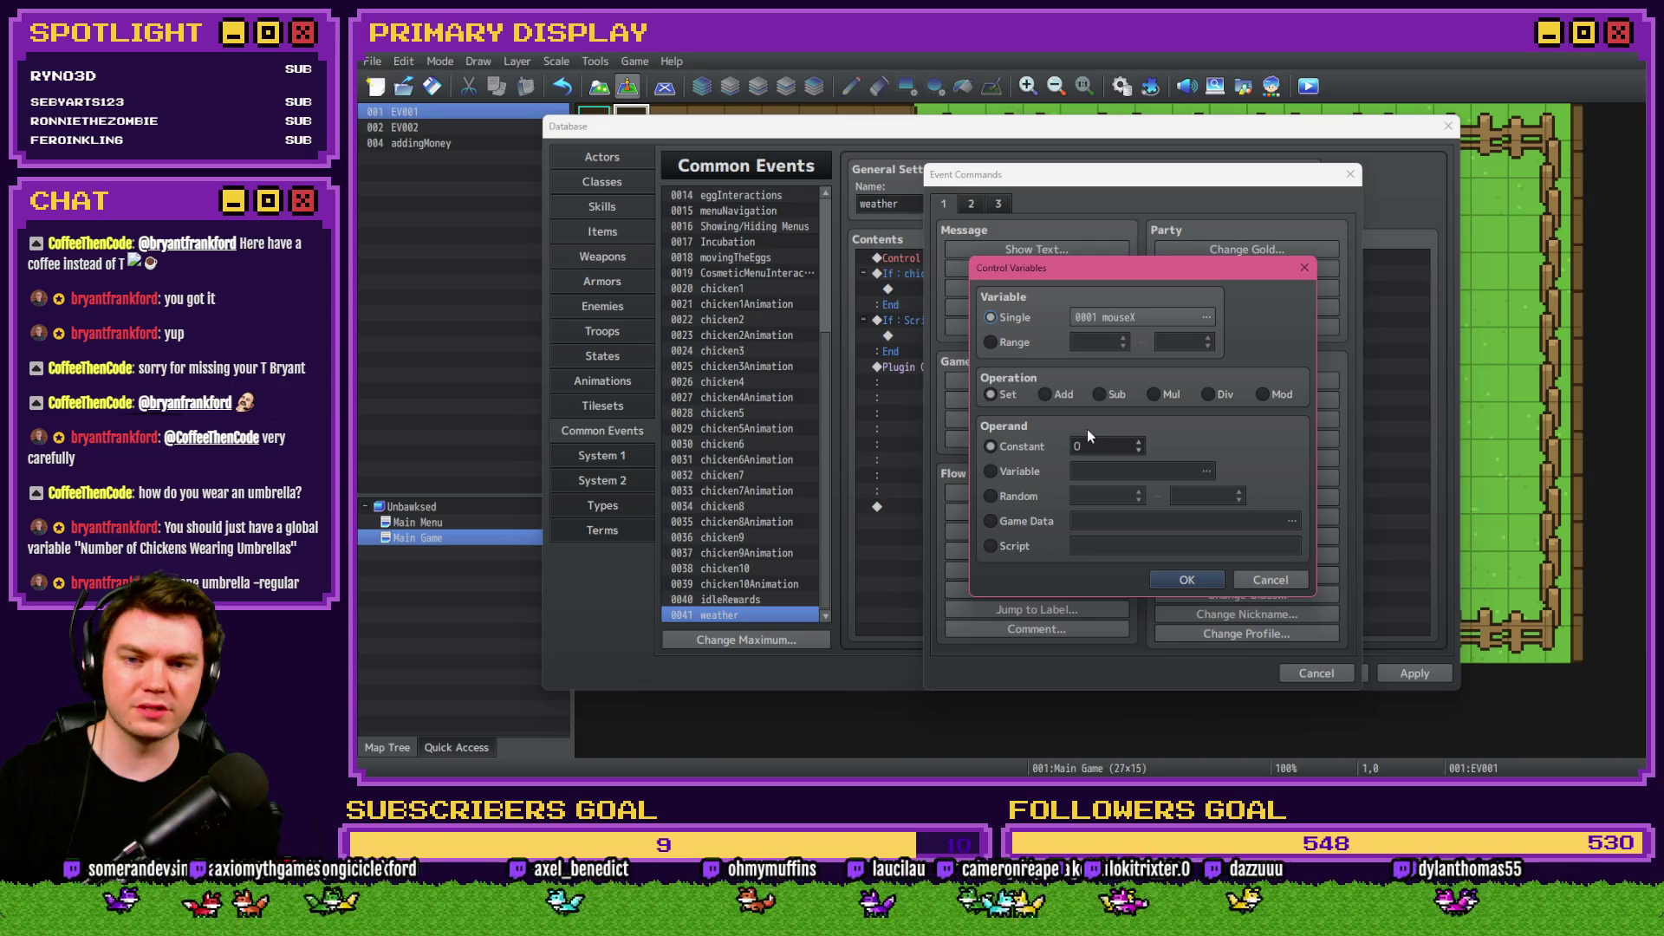
left_click(1206, 317)
double_click(1208, 421)
left_click(1186, 579)
Duplicate the chicken1 branch and switch the copy to check chicken2CosmeticEquip.
left_click(1030, 275)
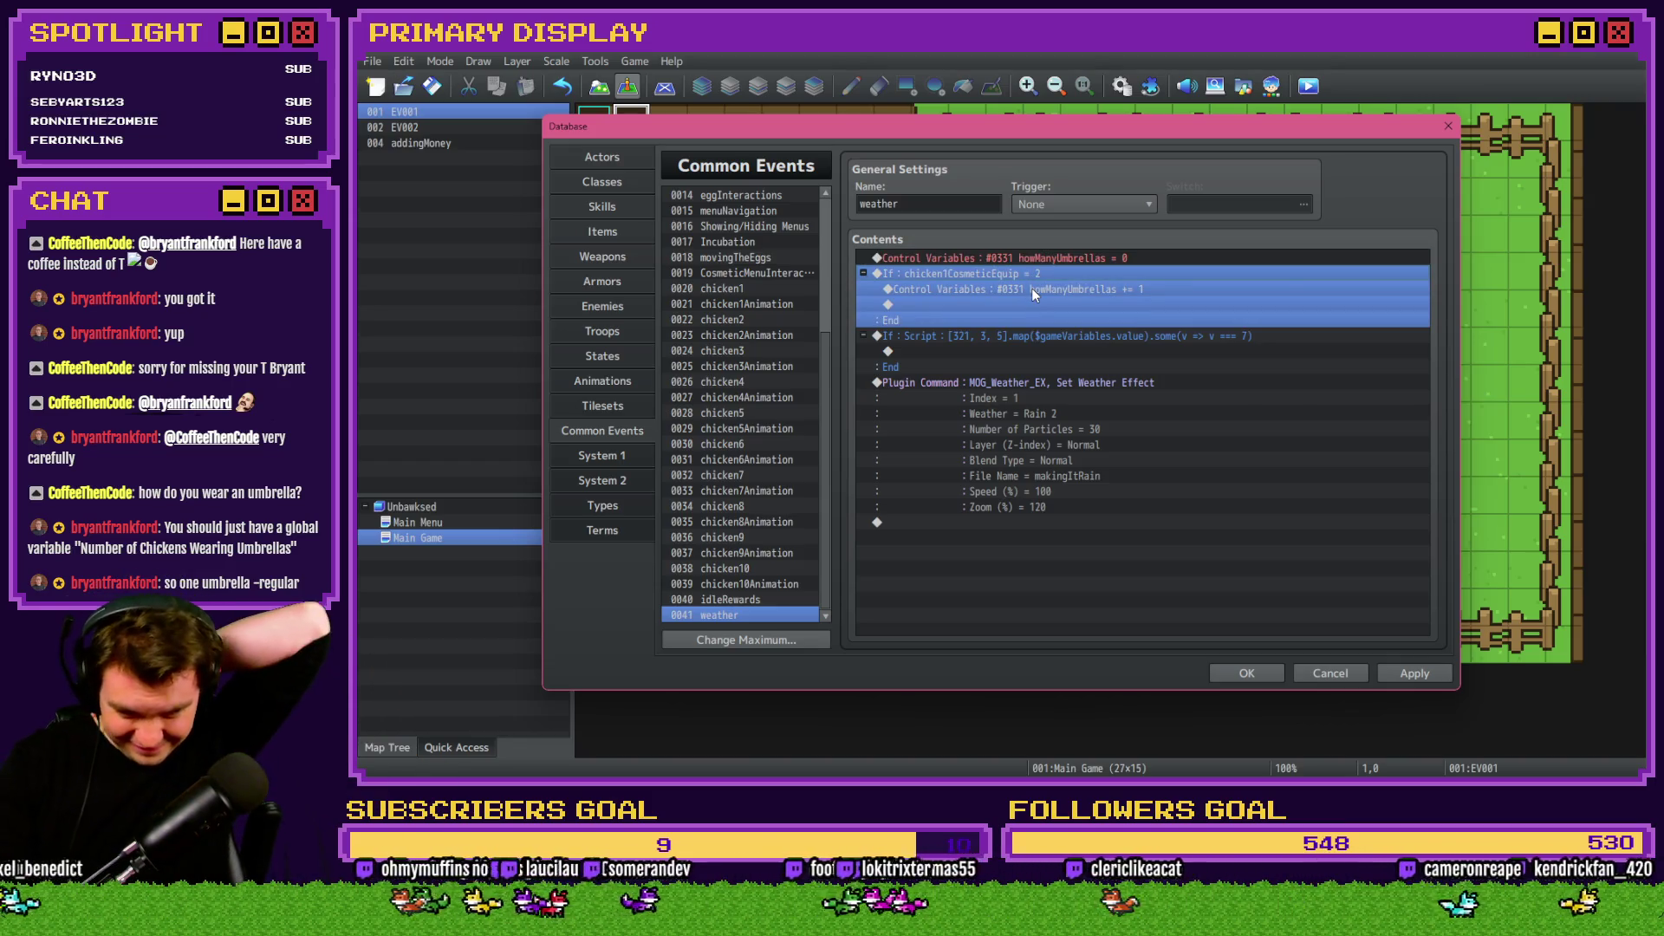
key("ctrl+c")
key("ctrl+v")
key("Return")
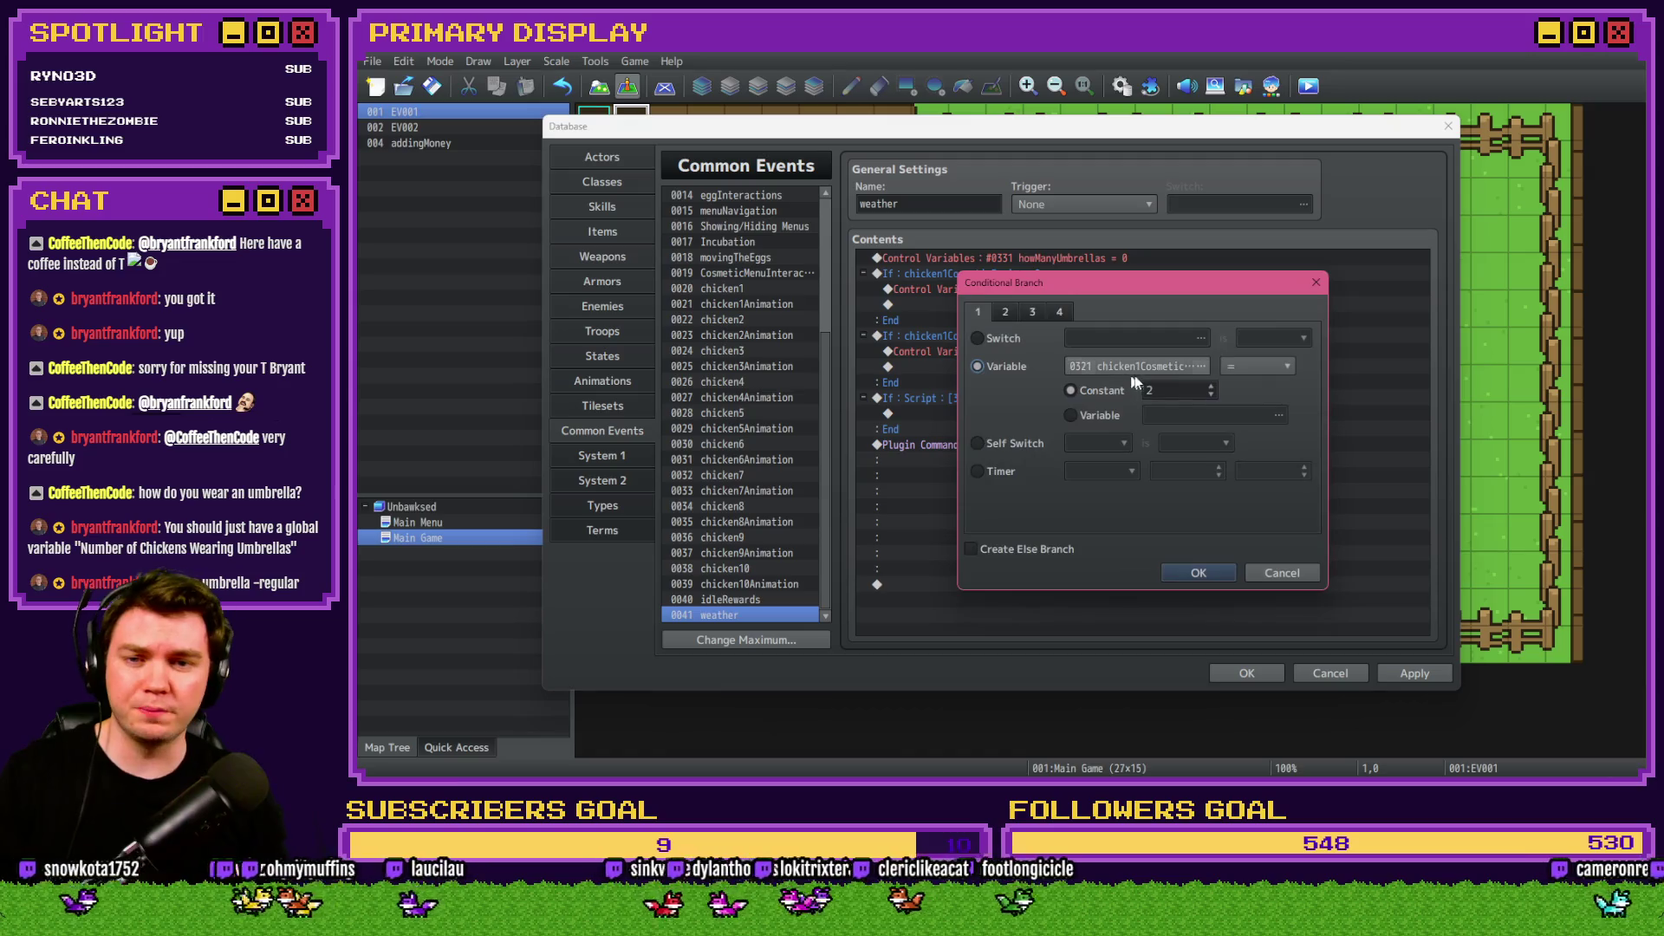
left_click(1194, 415)
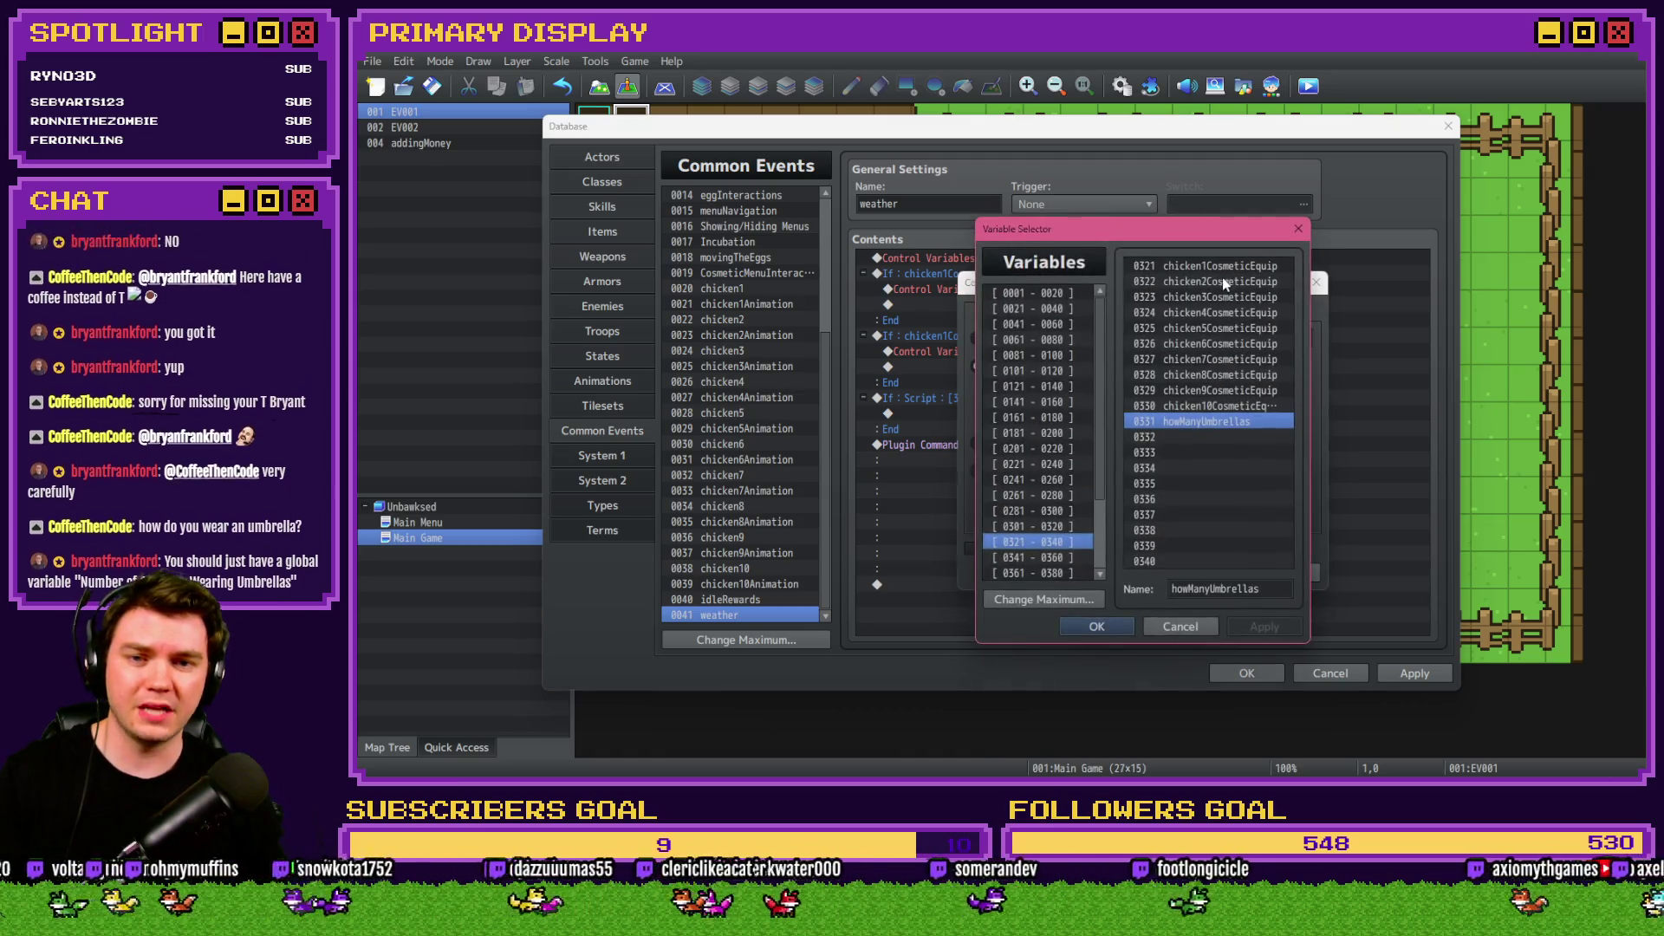
left_click(1221, 269)
double_click(1221, 283)
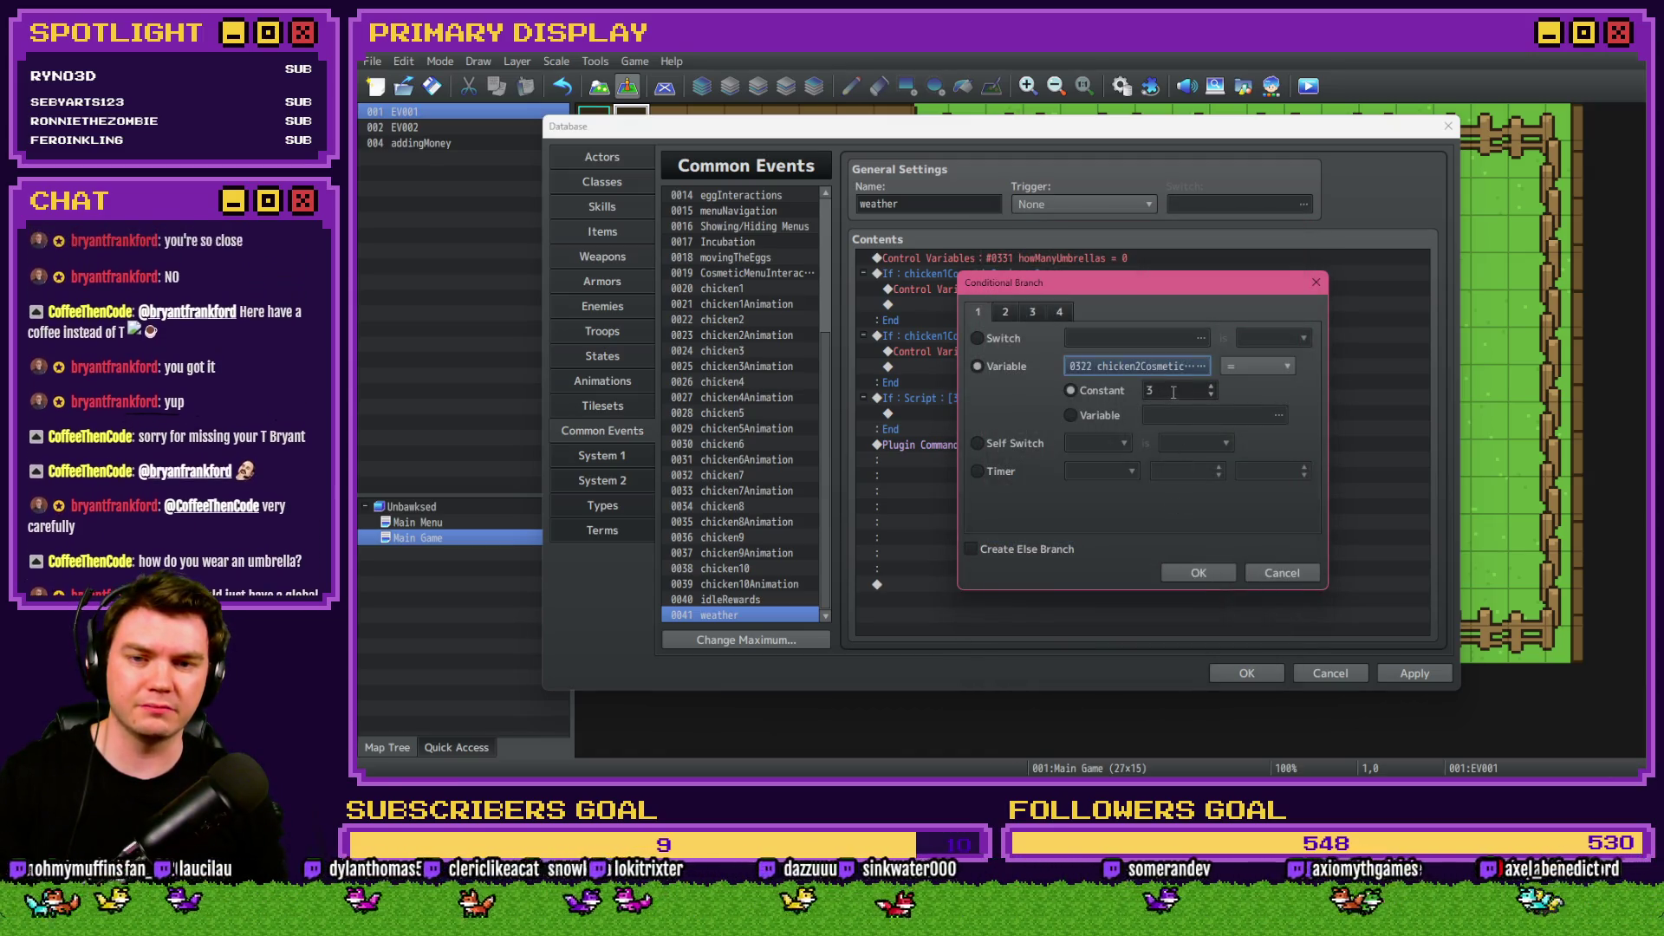
left_click(1204, 572)
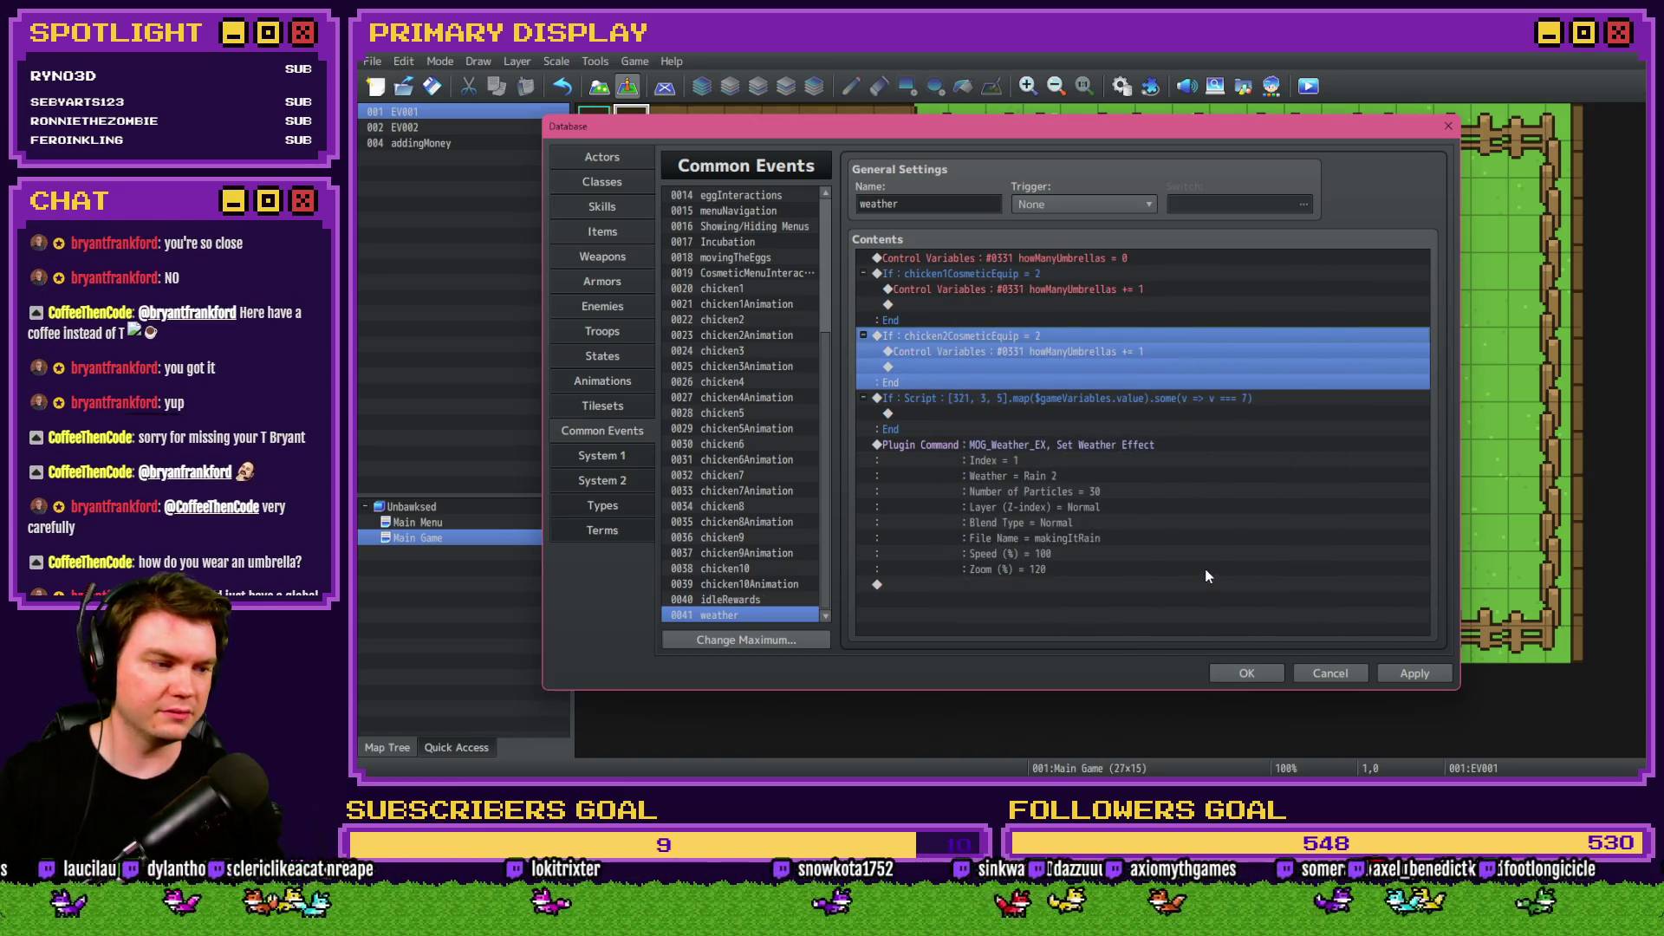
Duplicate the chicken2 branch and switch the copy to check chicken3CosmeticEquip.
left_click(1050, 289)
left_click(1038, 331)
left_click(1046, 320)
left_click(1050, 335)
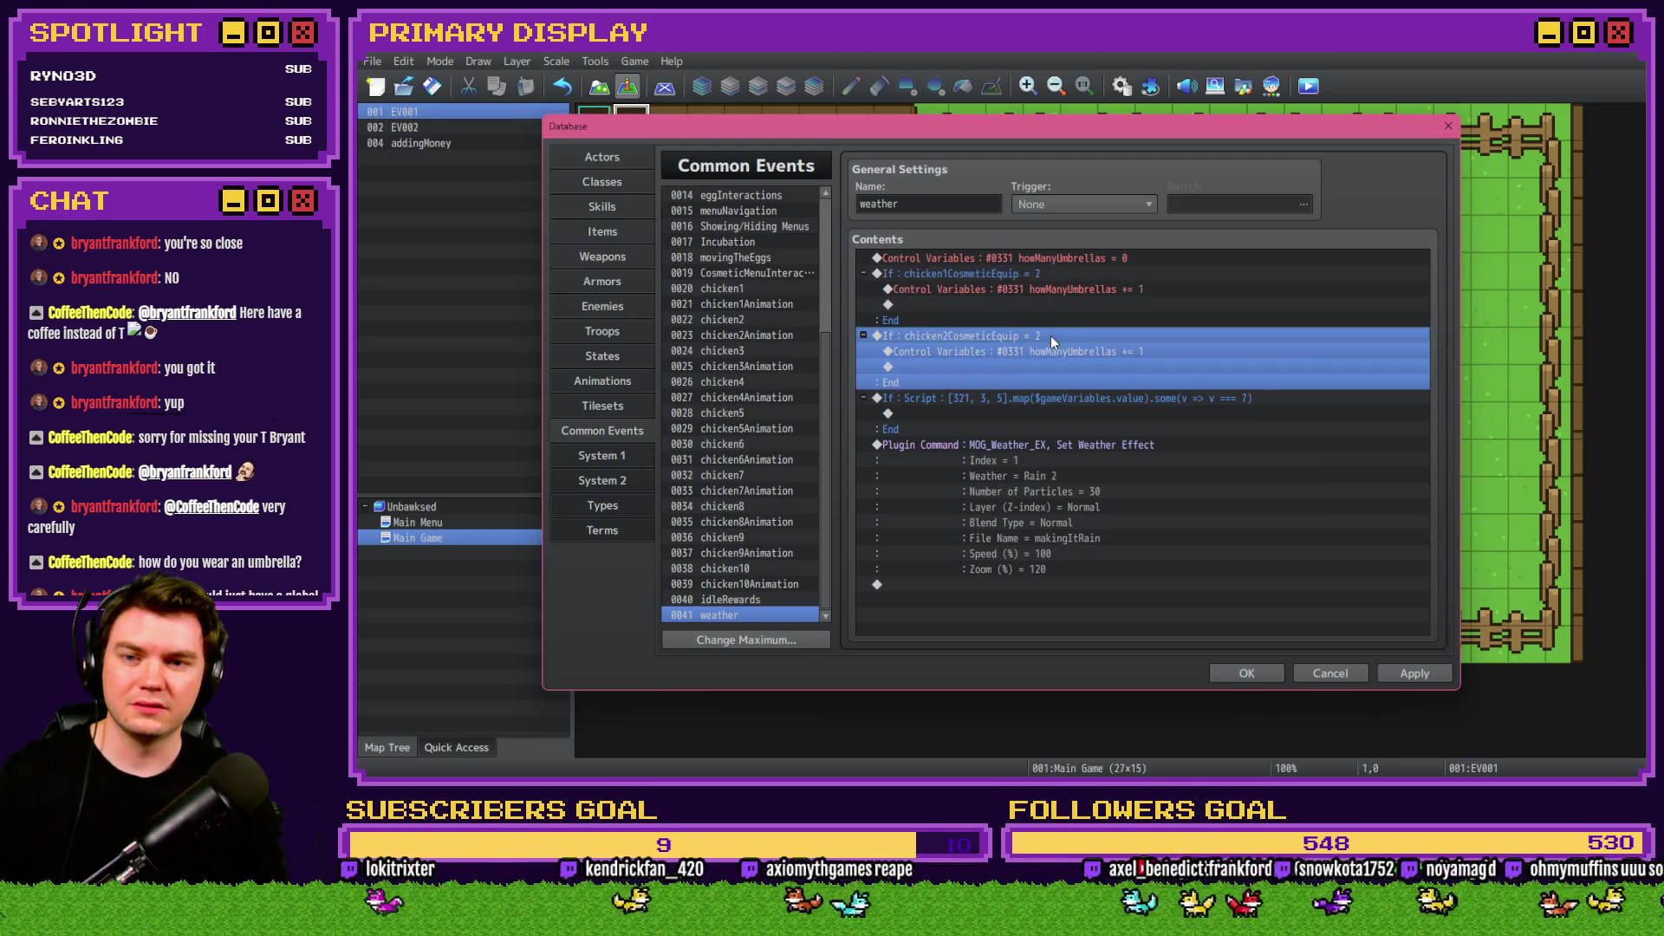
key("ctrl+c")
key("ctrl+v")
key("Return")
left_click(1126, 371)
double_click(1221, 297)
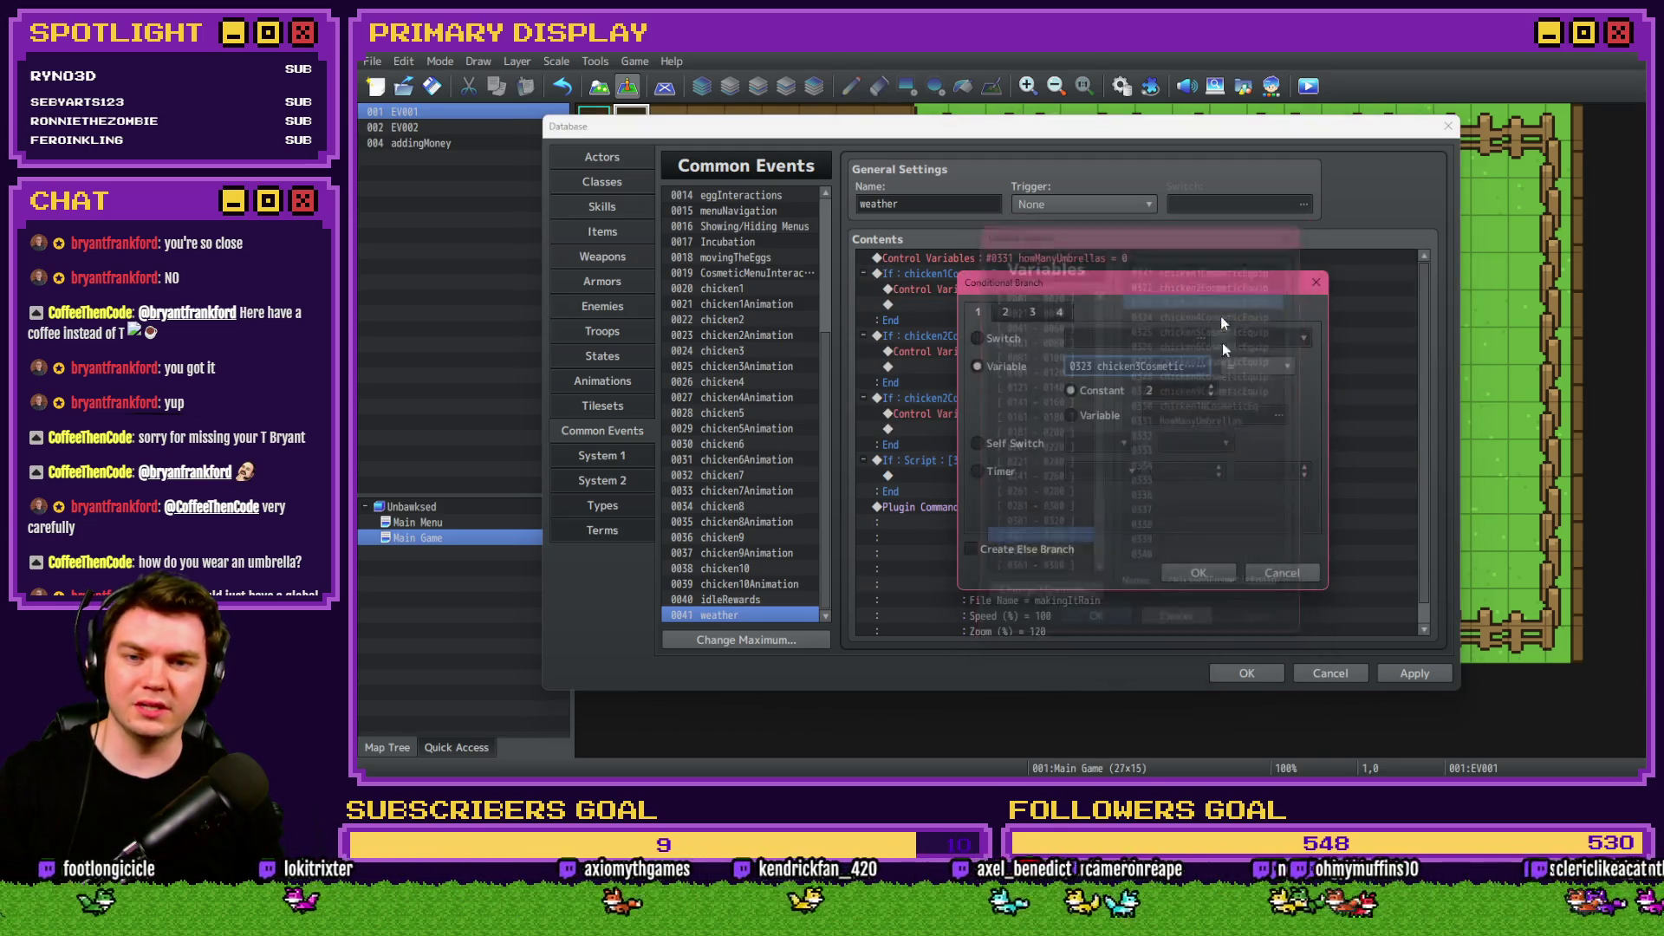
left_click(1204, 572)
Duplicate the chicken3 branch and switch the copy to check chicken4CosmeticEquip.
key("ctrl+c")
key("ctrl+v")
key("Return")
left_click(1143, 366)
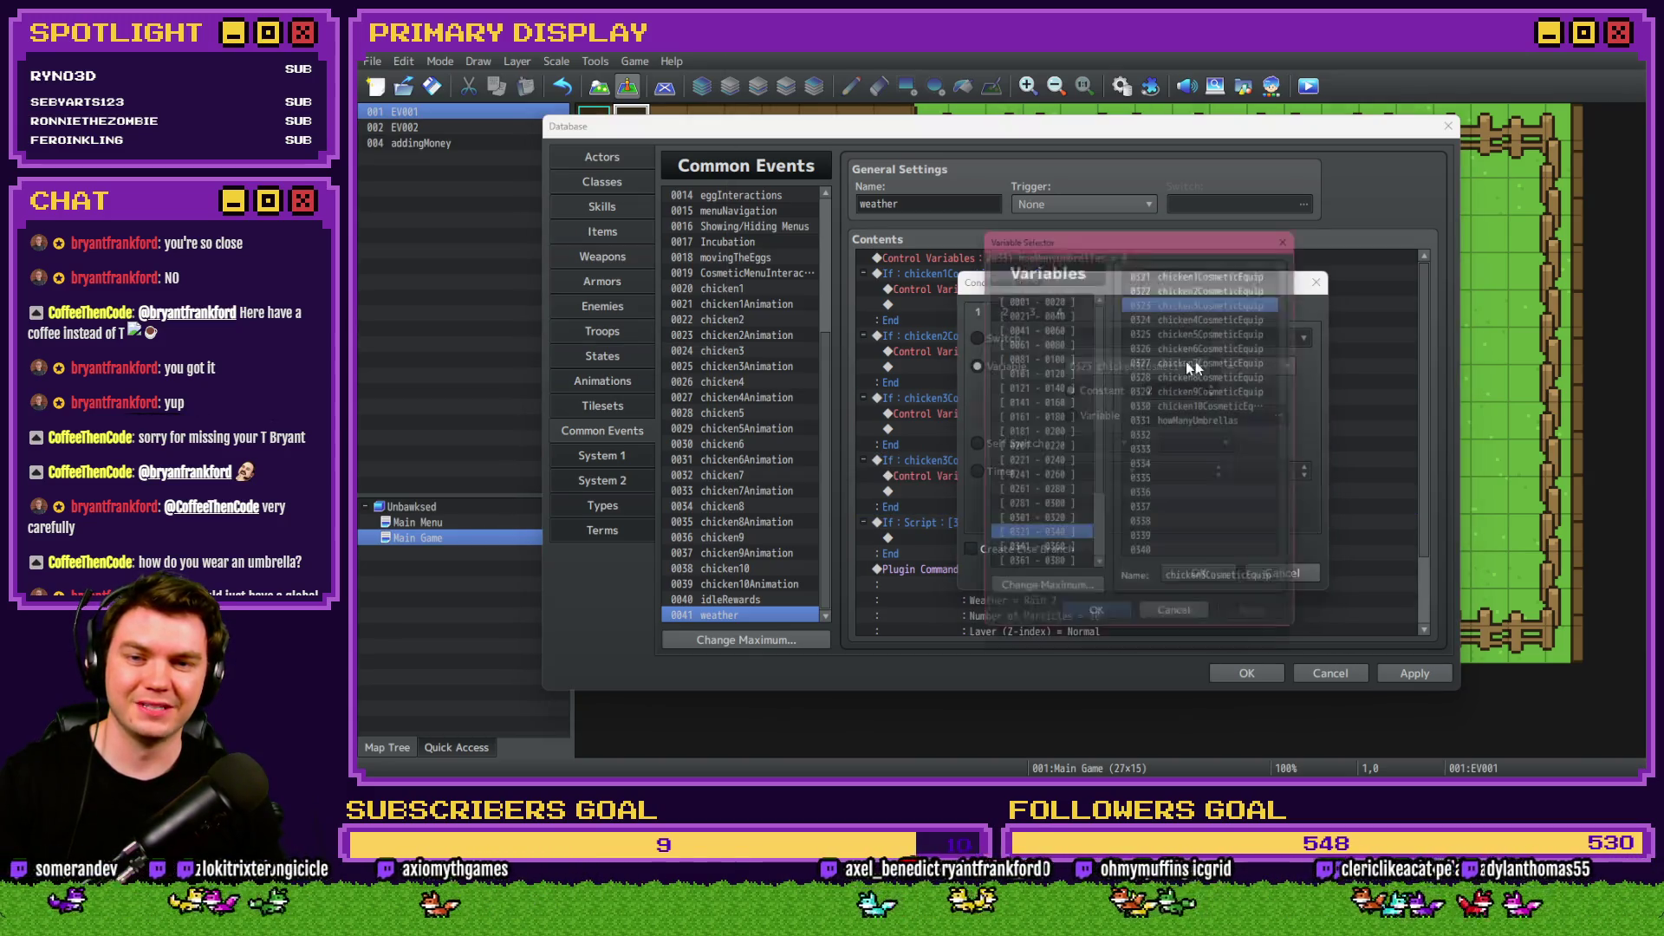
double_click(1240, 318)
left_click(1213, 572)
Paste another branch copy and switch it to check chicken5CosmeticEquip.
key("Delete")
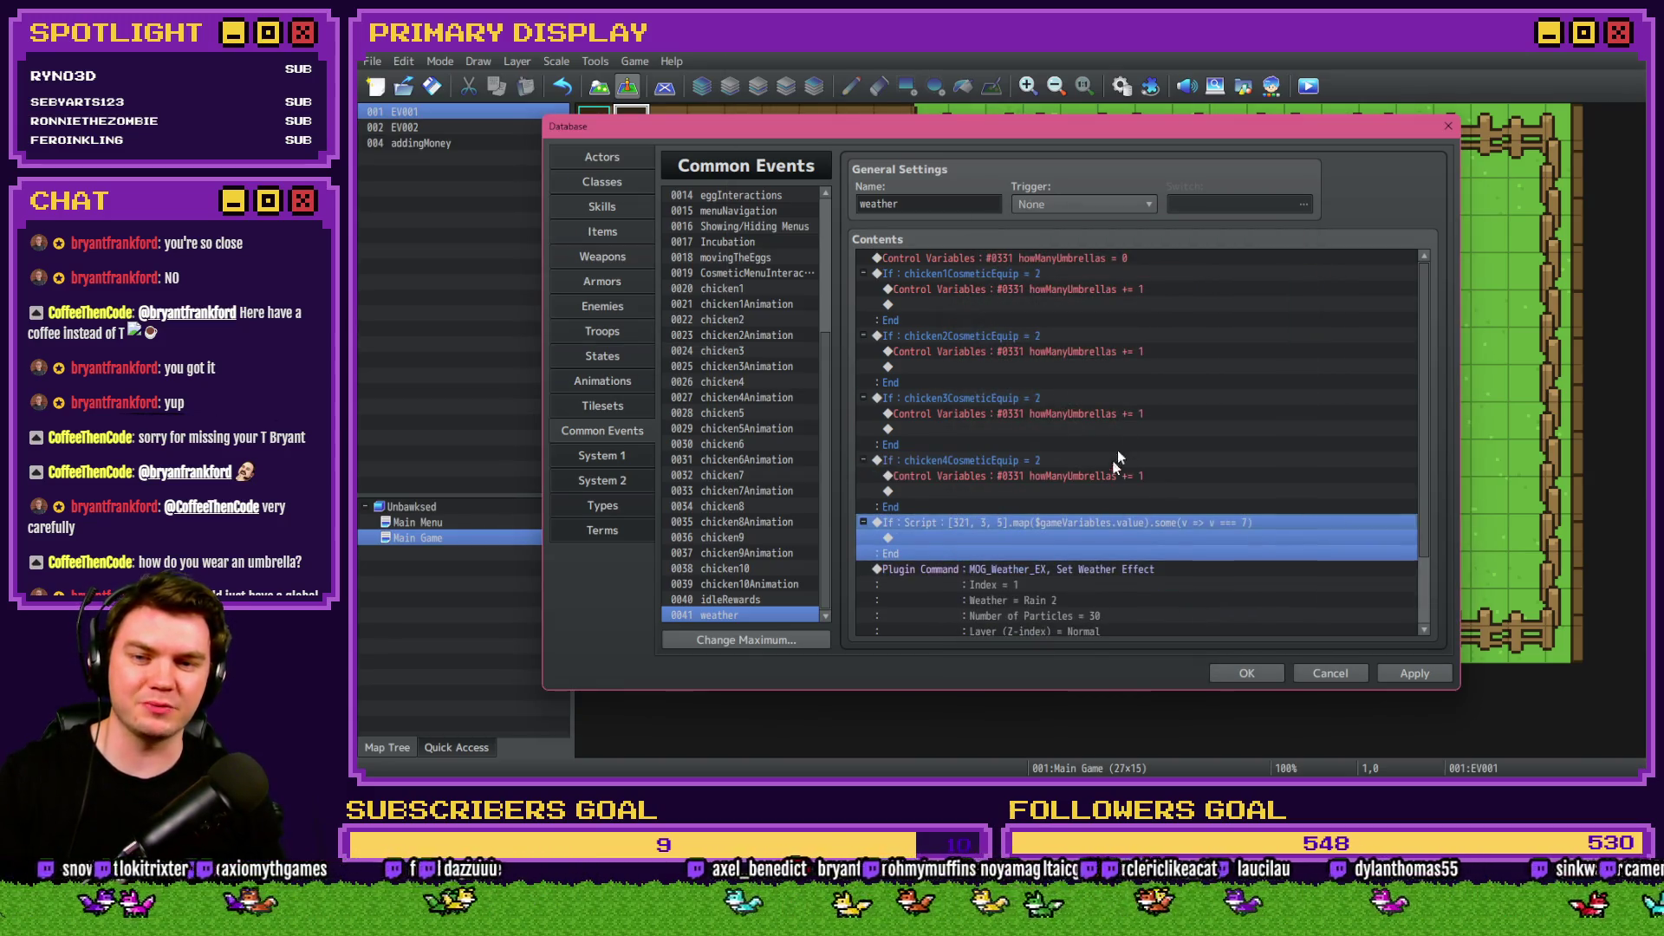
left_click(1090, 460)
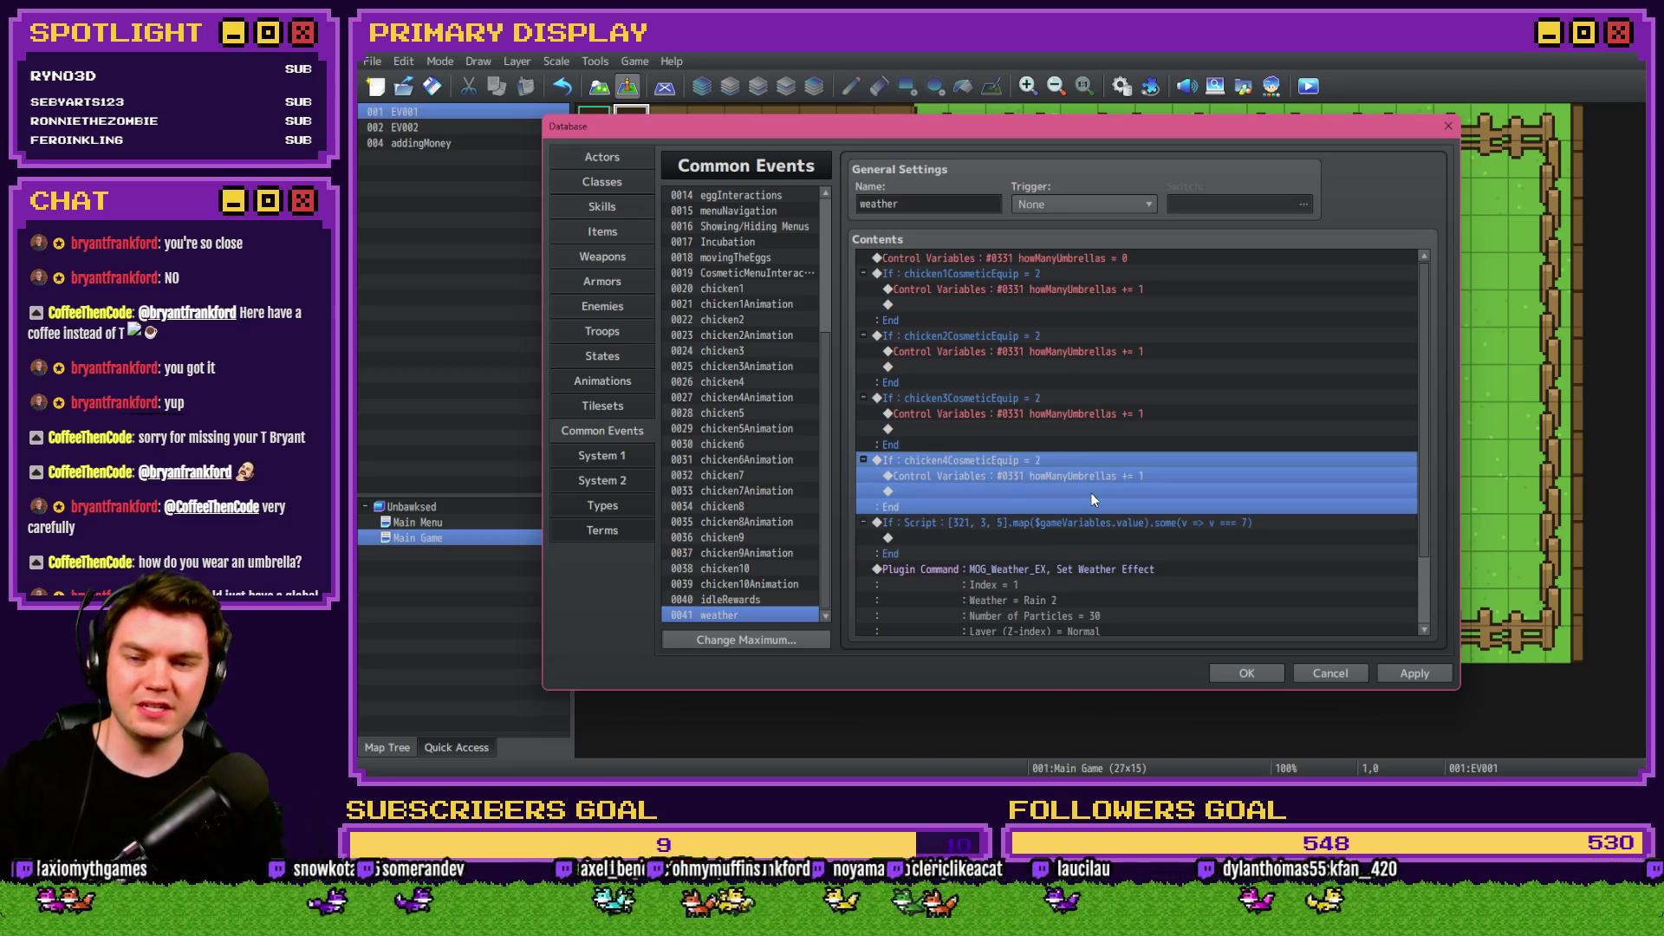
key("ctrl+v")
double_click(1094, 522)
left_click(1137, 366)
double_click(1215, 329)
left_click(1196, 571)
Paste another branch copy and switch it to check chicken6CosmeticEquip.
key("ctrl+v")
double_click(1126, 584)
left_click(1129, 367)
double_click(1204, 511)
left_click(1208, 570)
double_click(1130, 497)
key("Escape")
Change the duplicated chicken6 check to test chicken7CosmeticEquip.
scroll(1092, 507, "down", 2)
left_click(1062, 513)
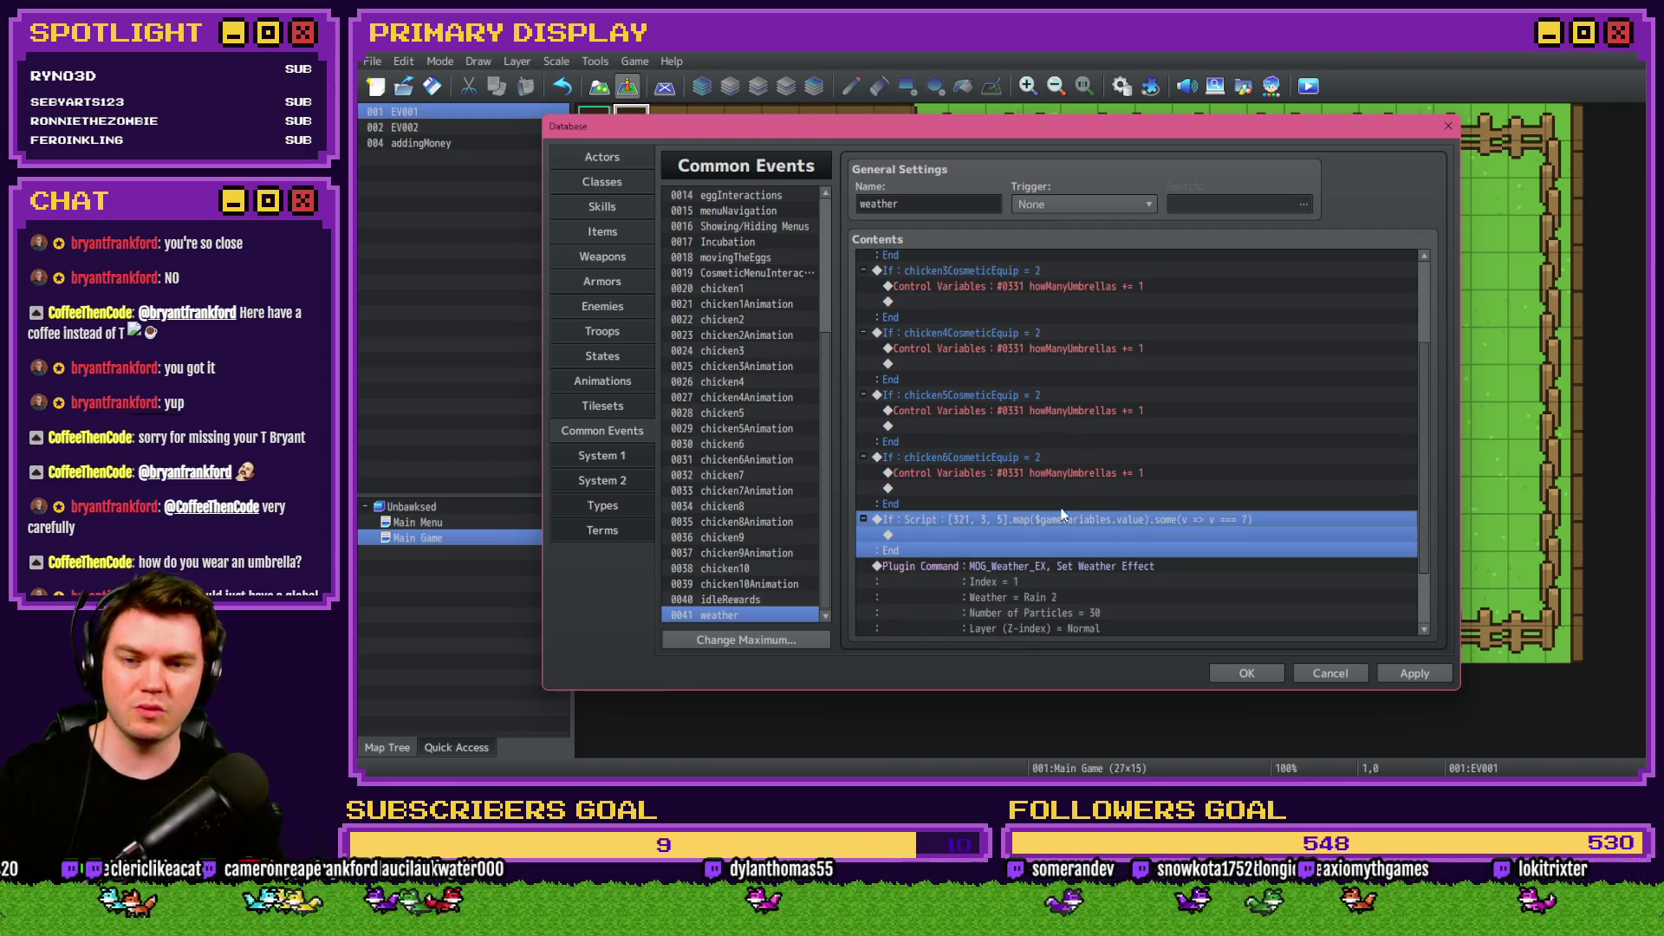
left_click(1017, 428)
left_click(1023, 472)
scroll(1021, 496, "up", 3)
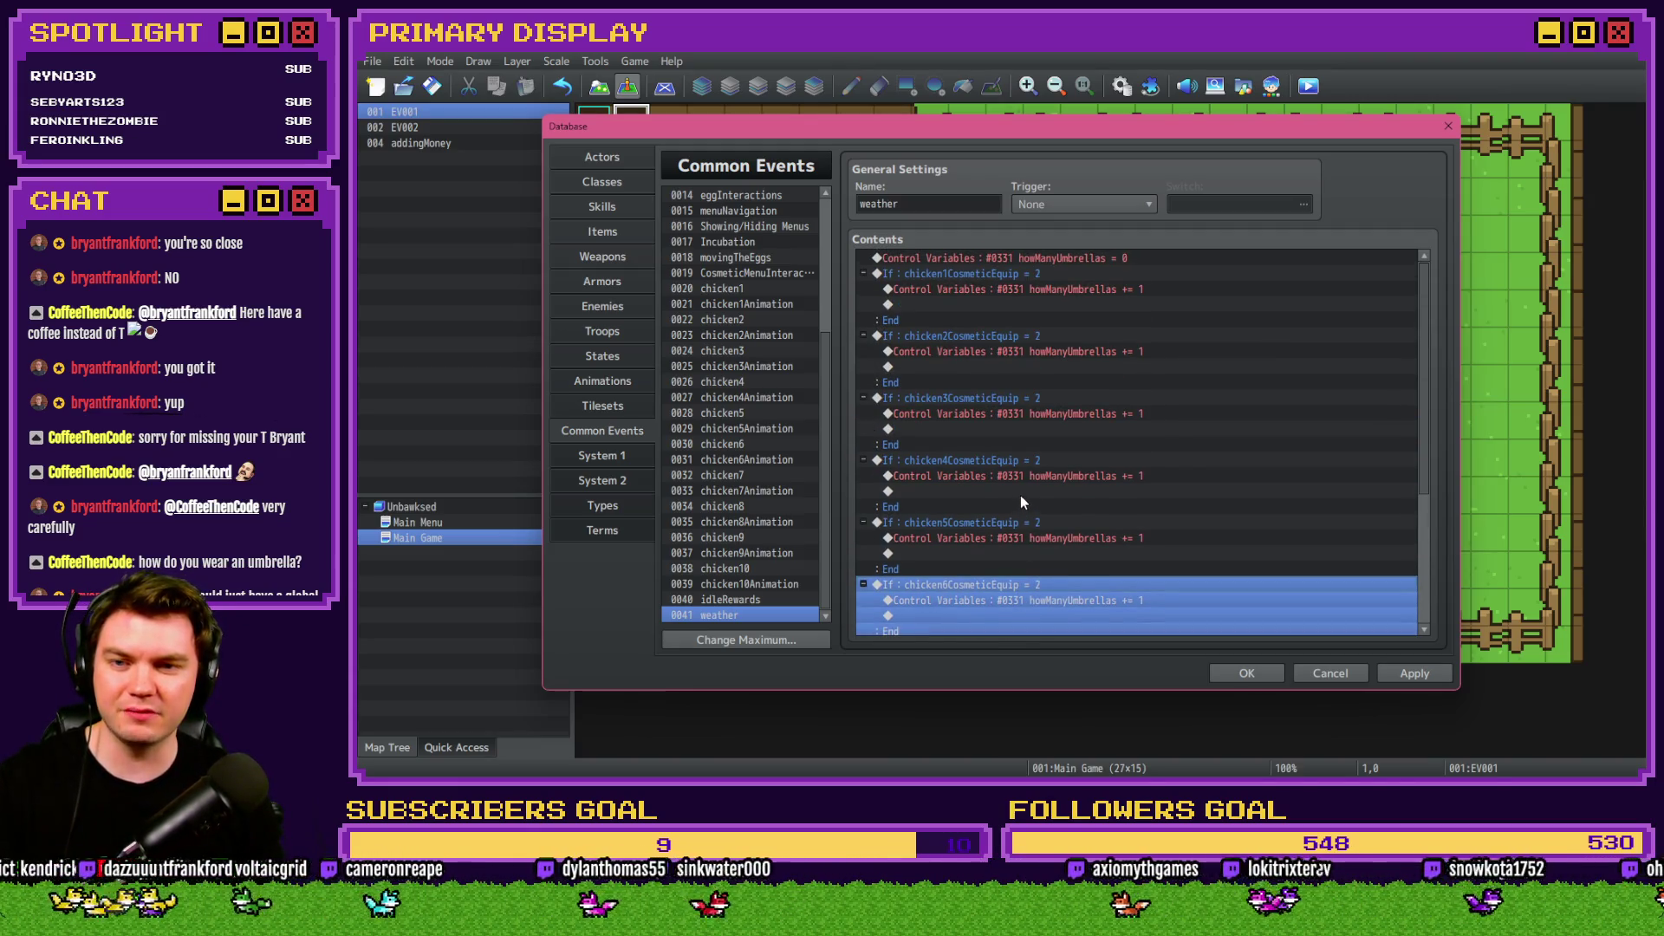
scroll(1021, 496, "down", 3)
left_click(1040, 460)
double_click(1069, 455)
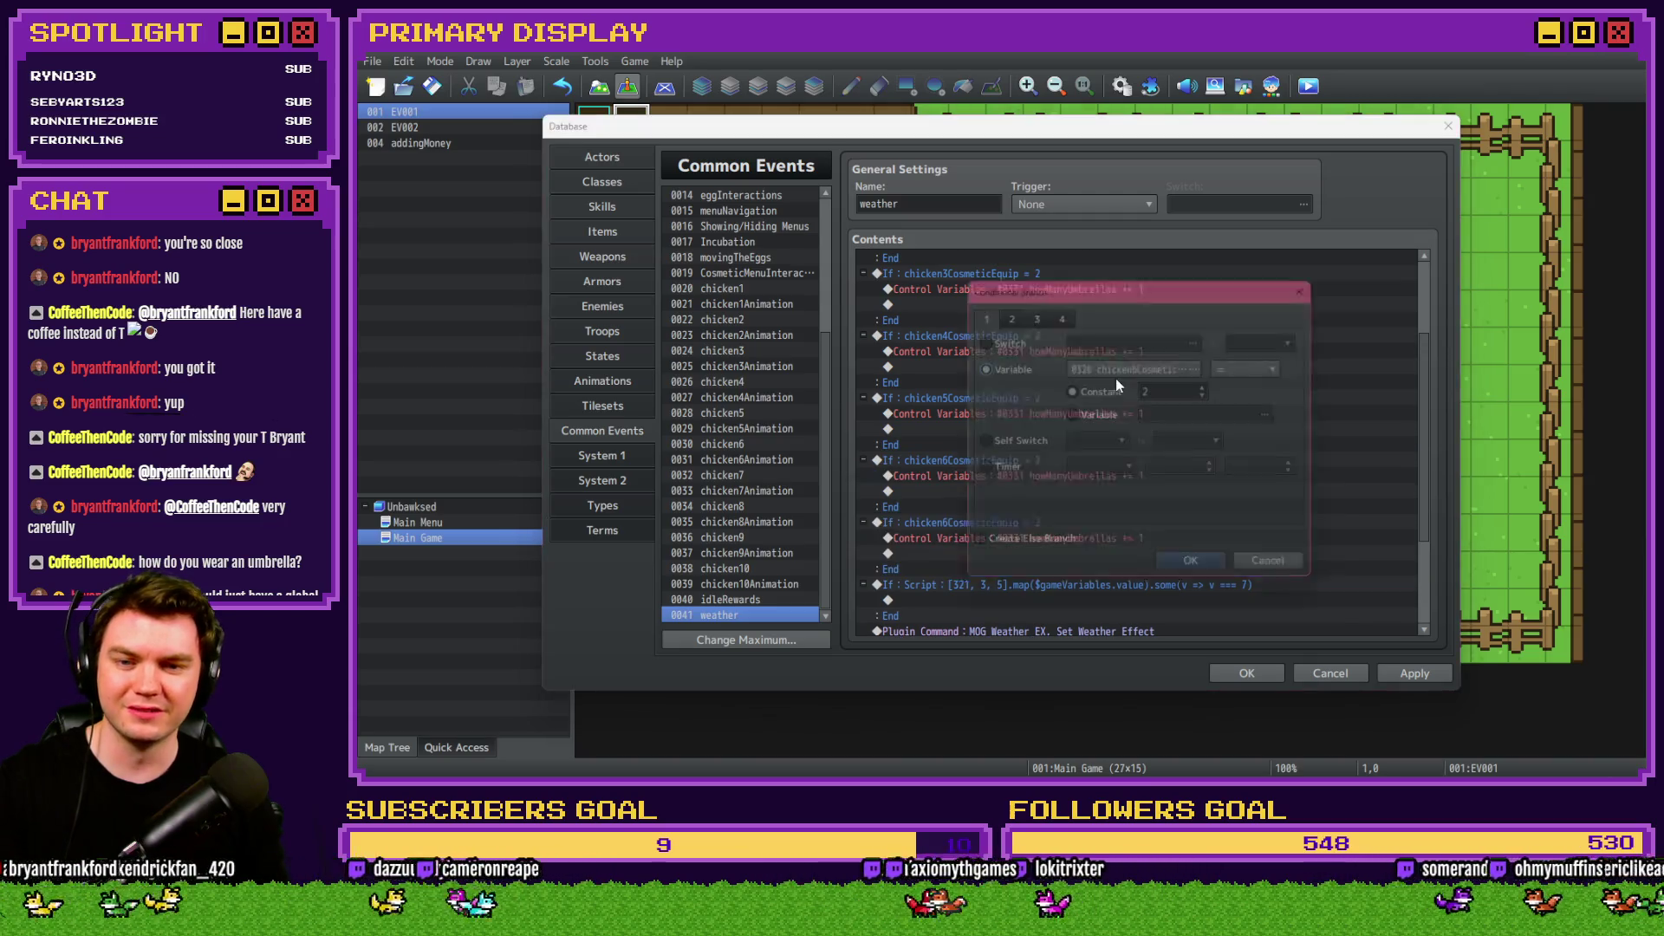
left_click(1135, 368)
double_click(1200, 358)
left_click(1209, 570)
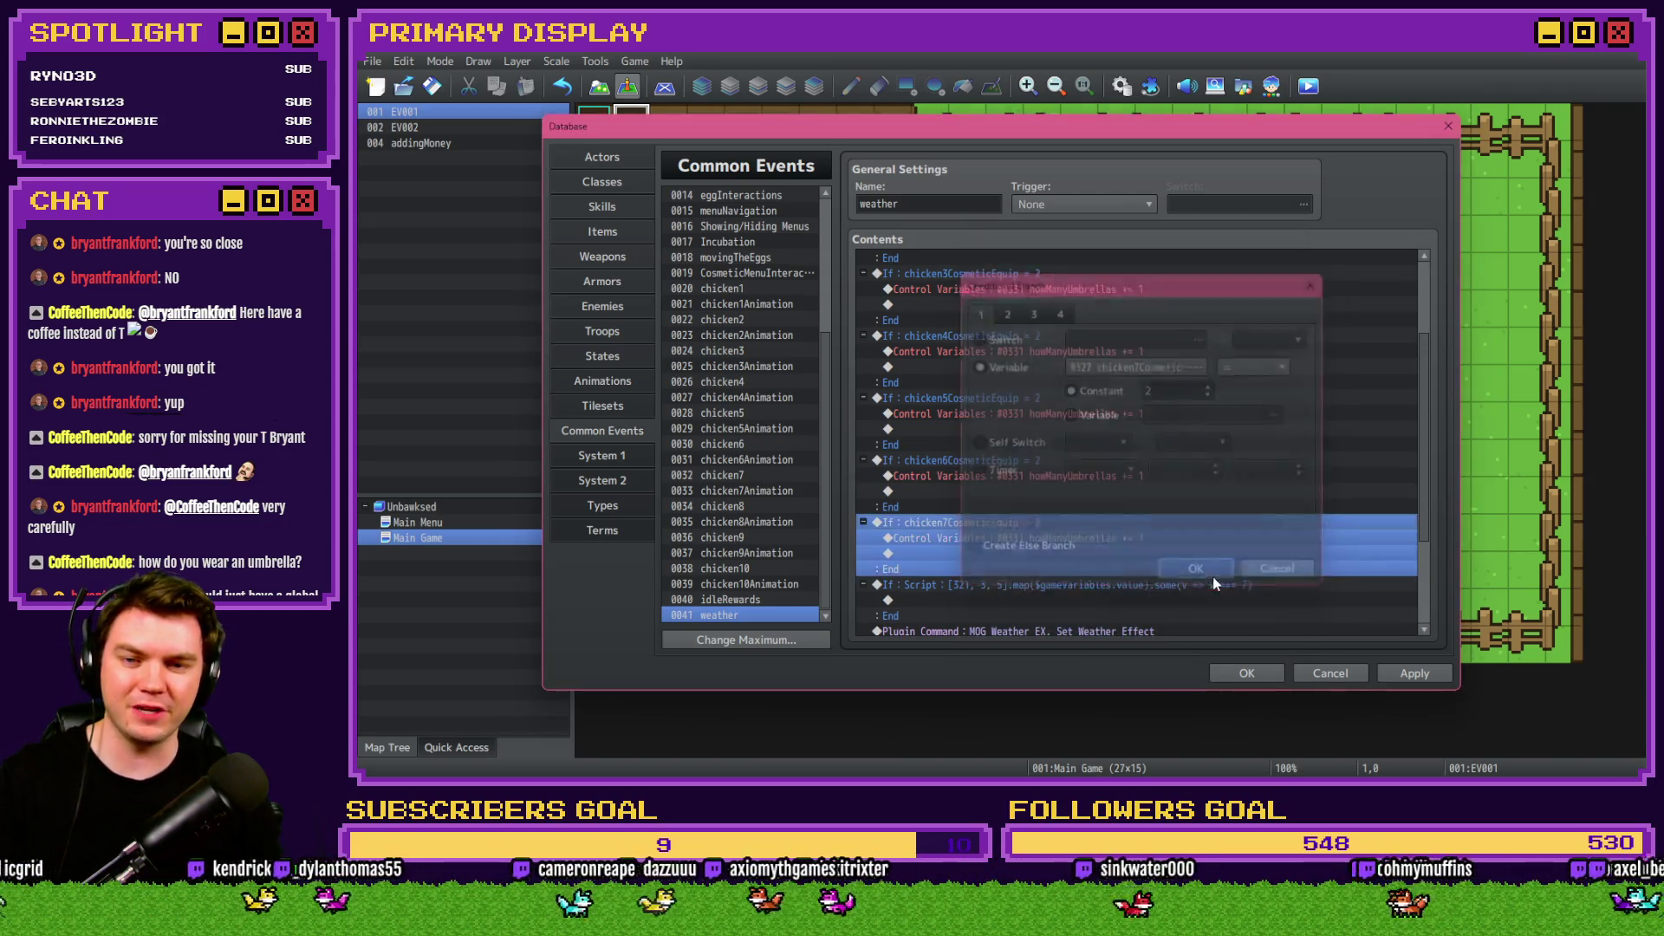
Add duplicate umbrella checks for chicken8CosmeticEquip and chicken9CosmeticEquip.
key("ctrl+c")
key("ctrl+v")
key("Return")
left_click(1111, 368)
double_click(1208, 377)
left_click(1208, 570)
key("ctrl+c")
key("ctrl+v")
key("Return")
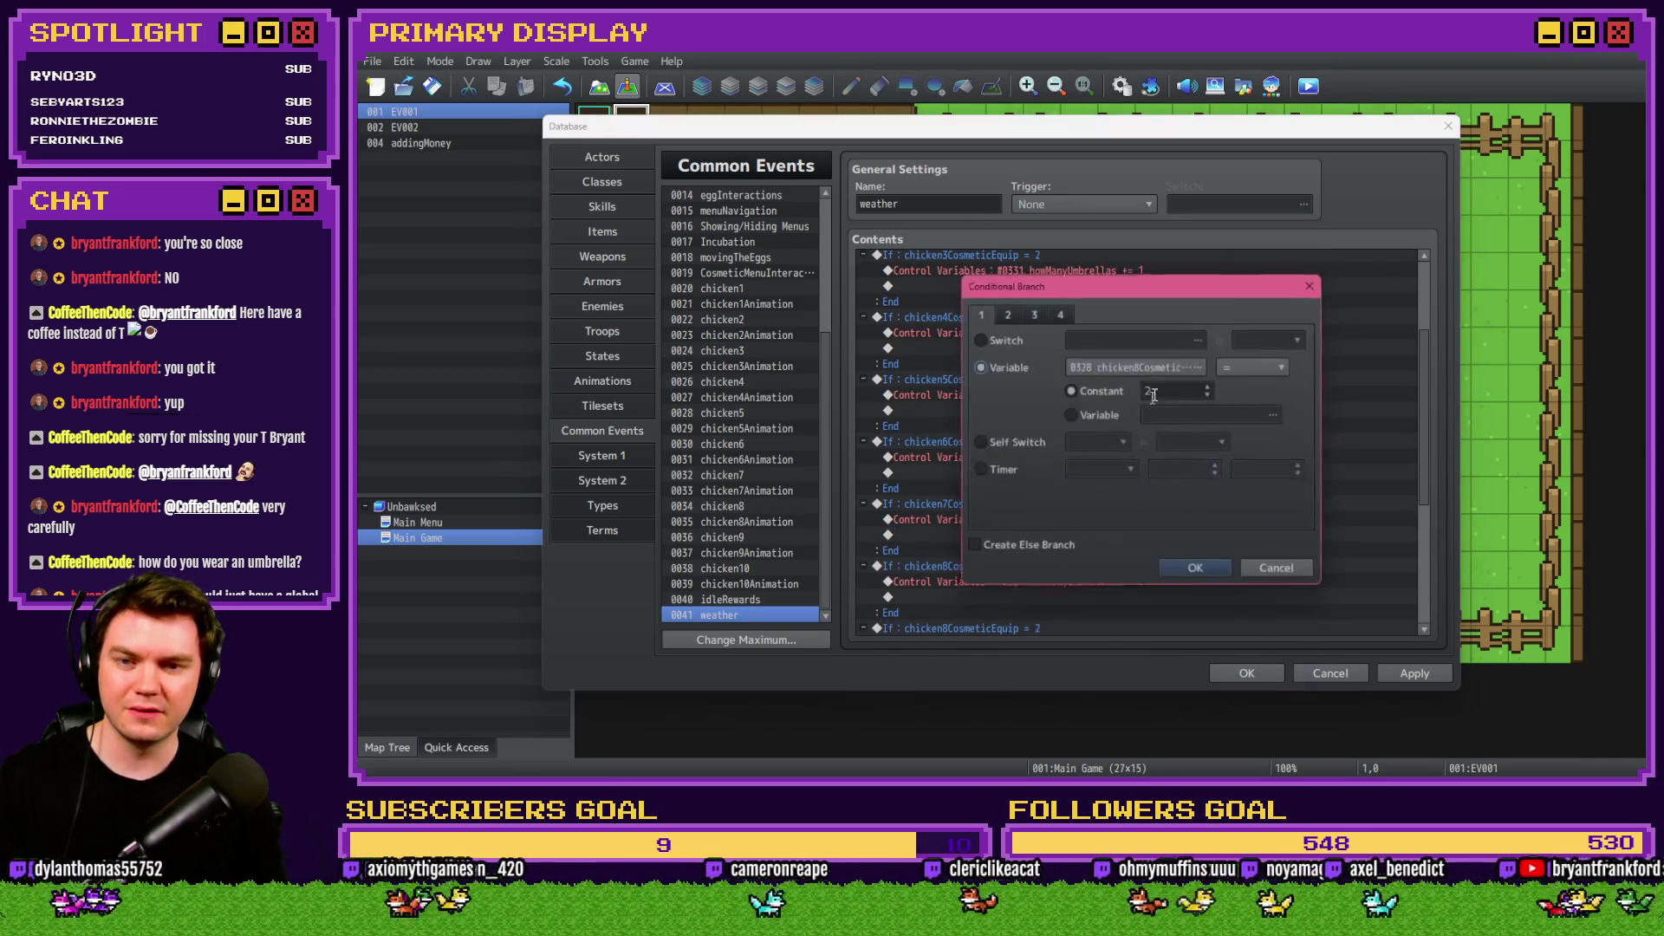
left_click(1135, 368)
double_click(1208, 388)
left_click(1195, 567)
Add a final umbrella check for chicken10CosmeticEquip, then select the old script condition.
key("ctrl+c")
key("ctrl+v")
key("Return")
left_click(1136, 367)
double_click(1208, 398)
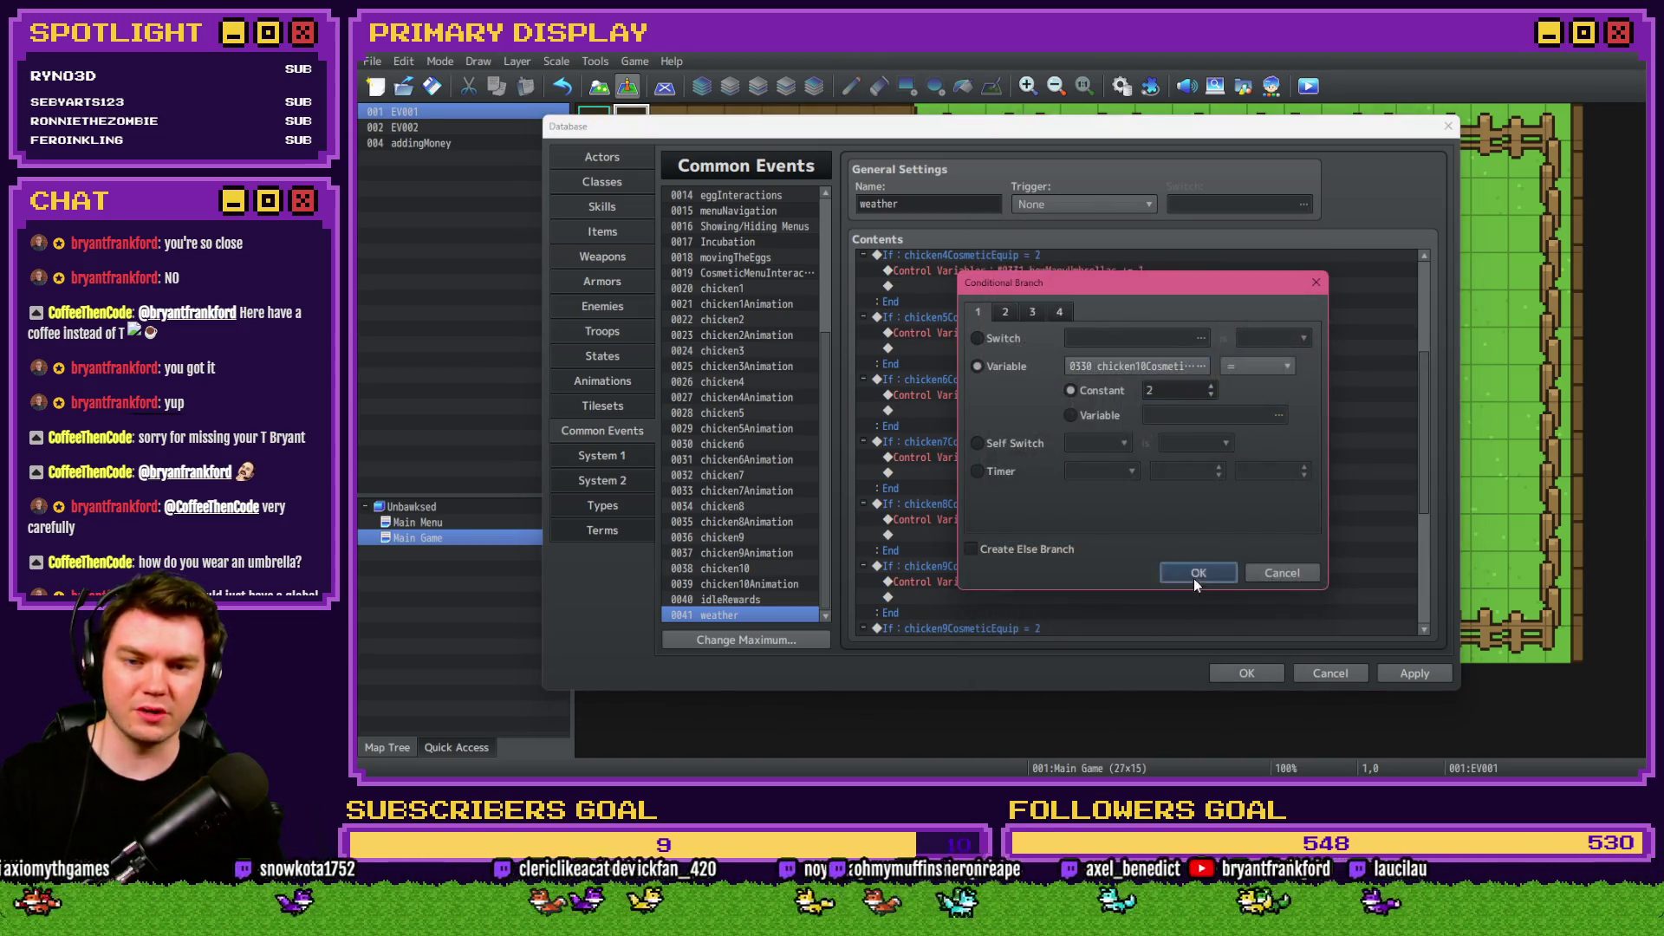
left_click(1193, 576)
mouse_move(1426, 476)
left_mouse_down()
mouse_move(1443, 346)
mouse_move(1448, 511)
mouse_move(1410, 567)
left_mouse_up()
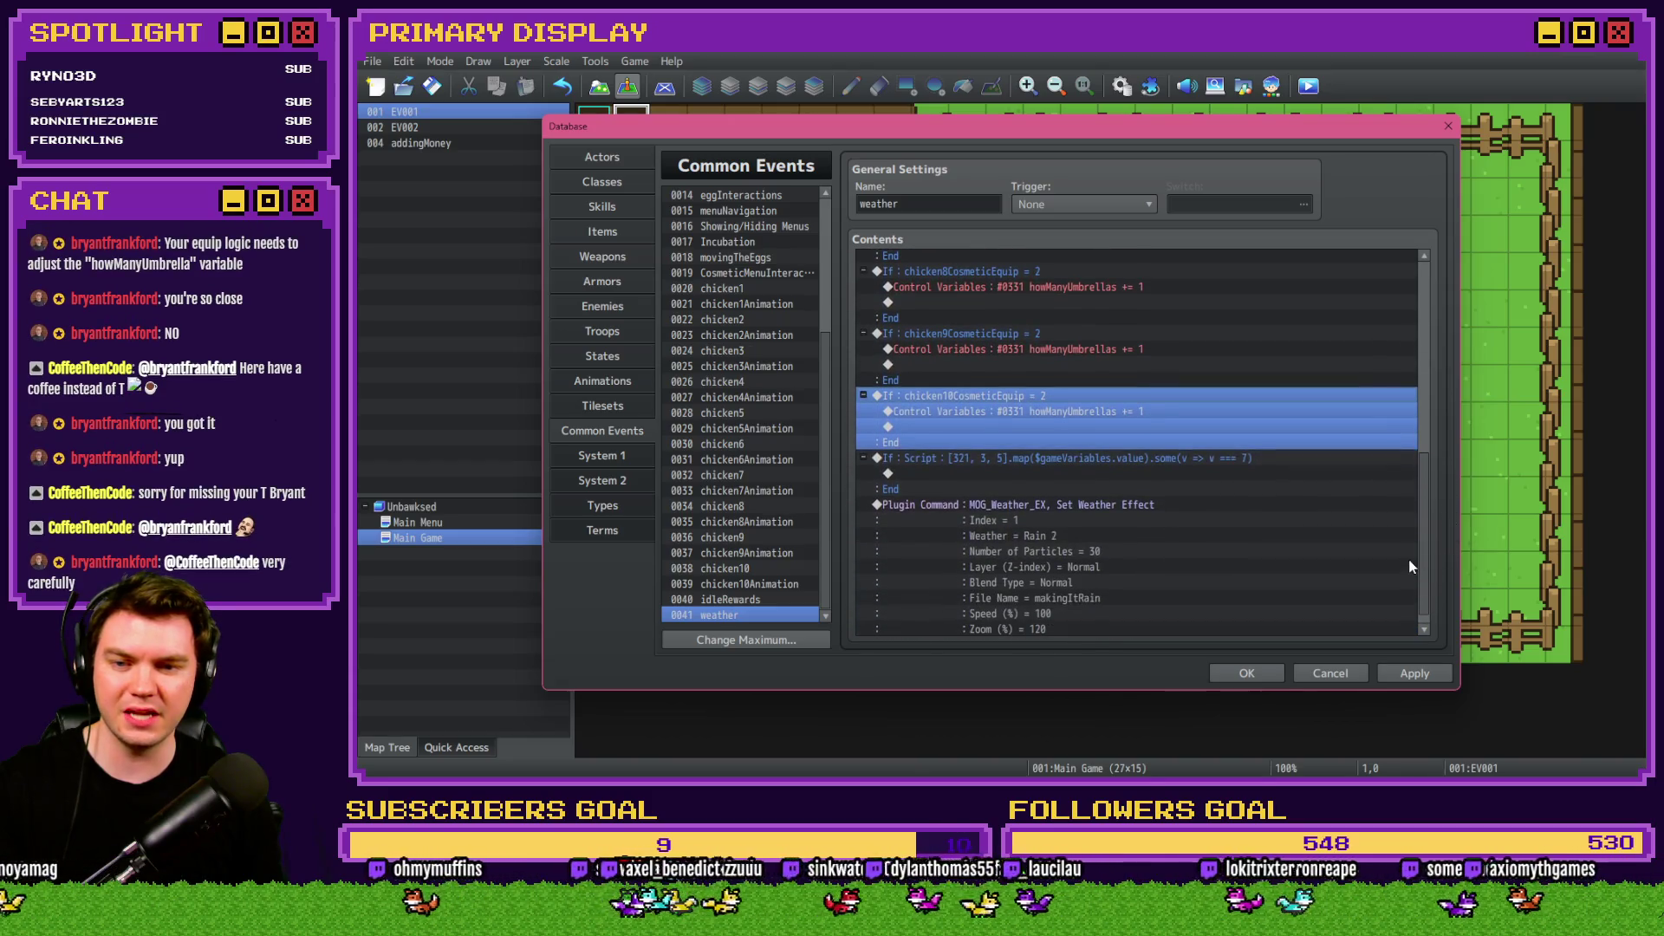
left_click(1073, 458)
Replace the script condition with a howManyUmbrellas = 1 Conditional Branch.
key("Delete")
left_click(1055, 439)
double_click(1055, 457)
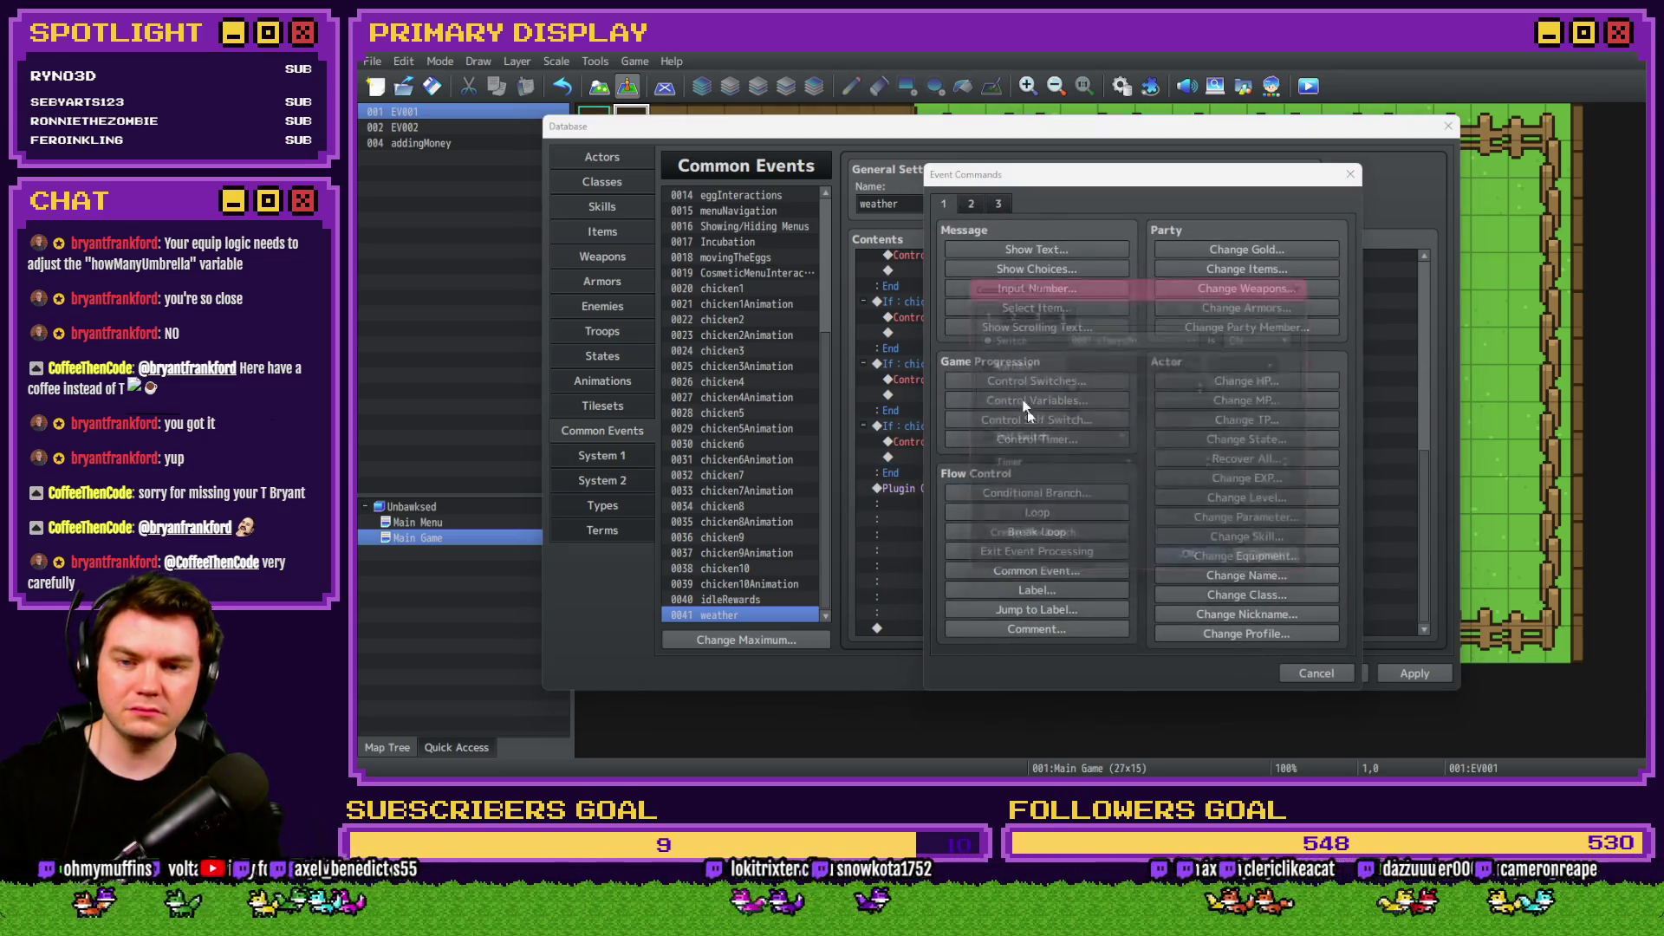
left_click(1126, 361)
double_click(1221, 423)
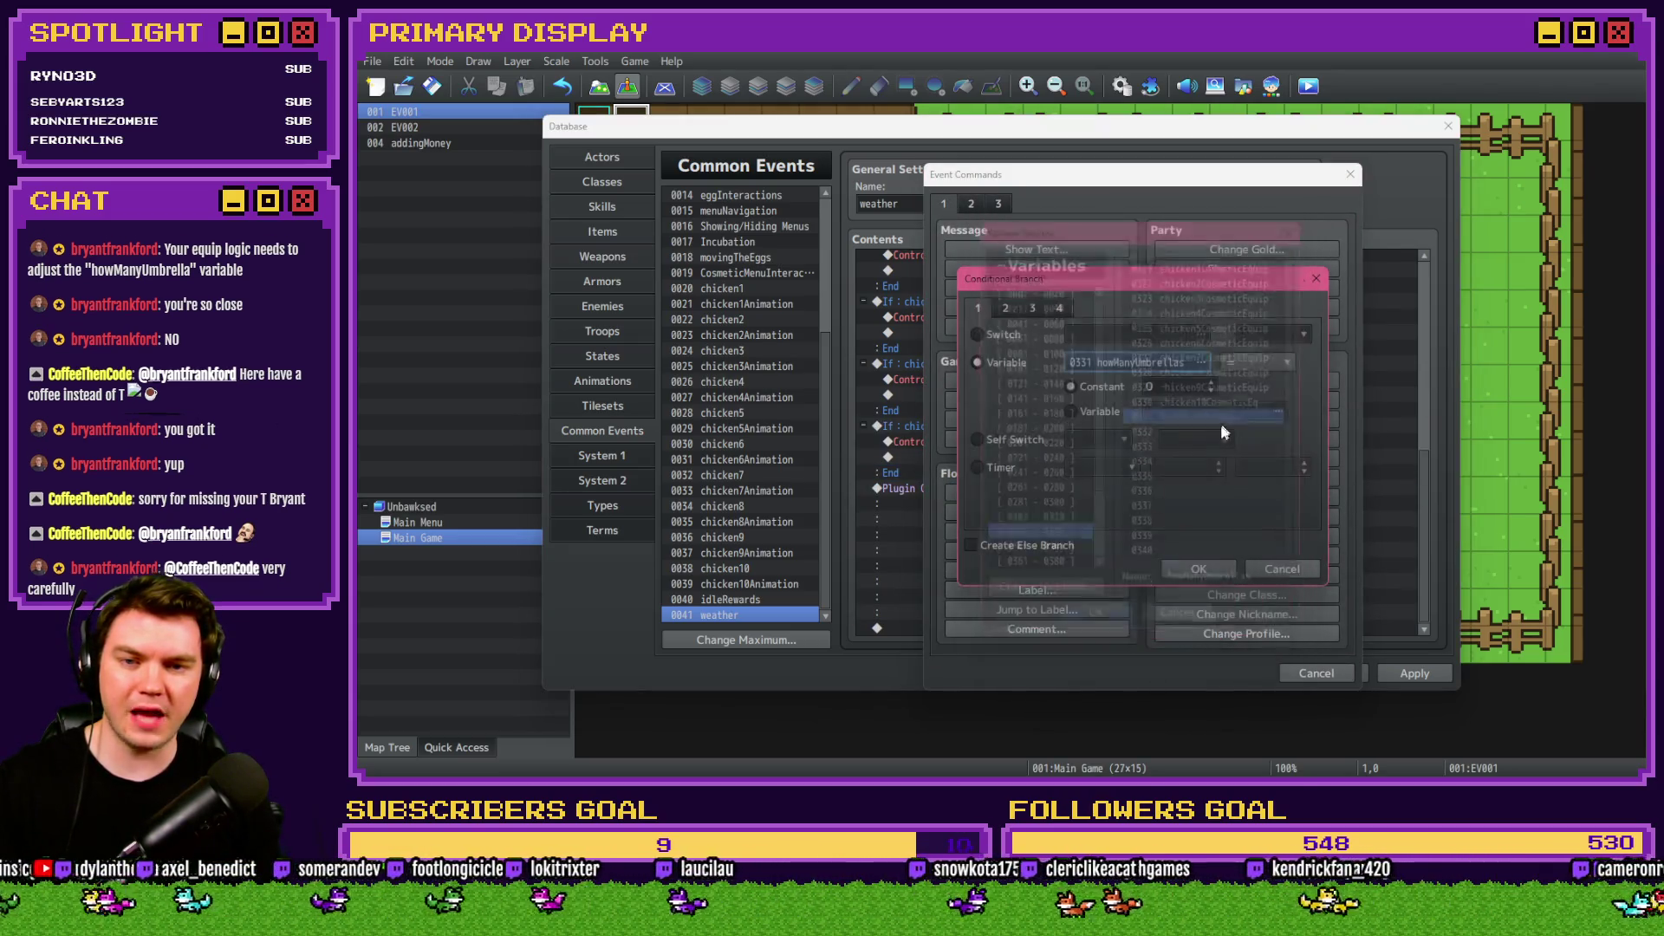
left_click(1182, 575)
Move the MOG_Weather_EX rain command into that branch and duplicate the branch for 2 umbrellas.
scroll(1161, 546, "down", 1)
left_click(1095, 483)
key("Delete")
left_click(1017, 594)
key("ctrl+v")
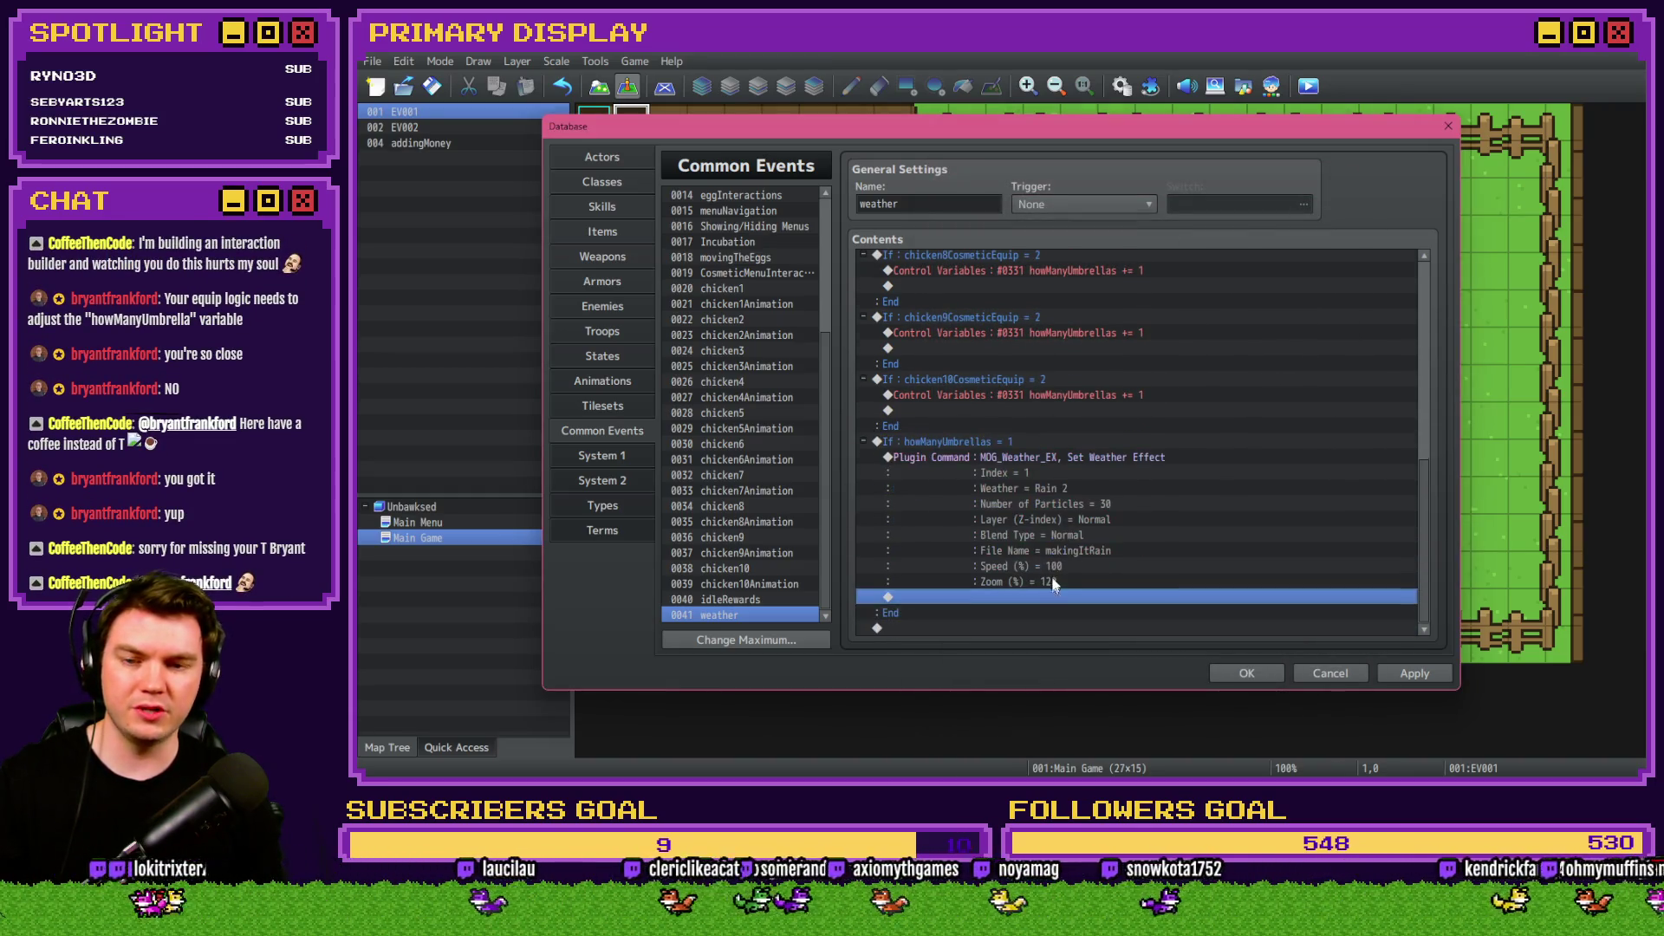
left_click(1017, 438)
key("ctrl+v")
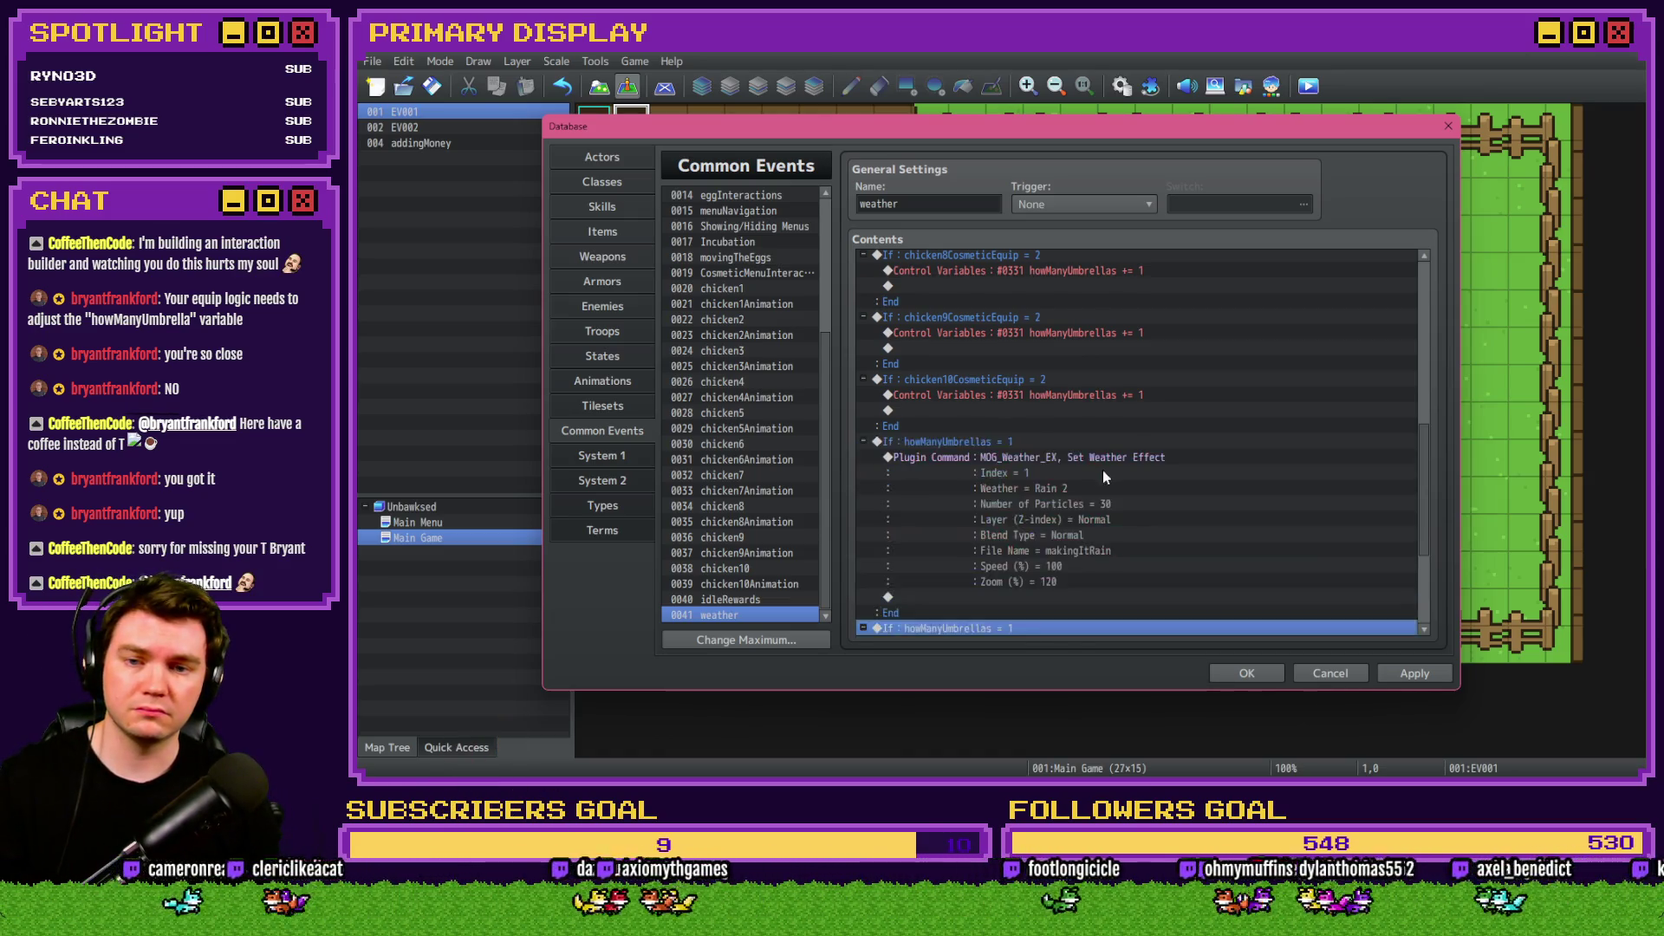
key("Return")
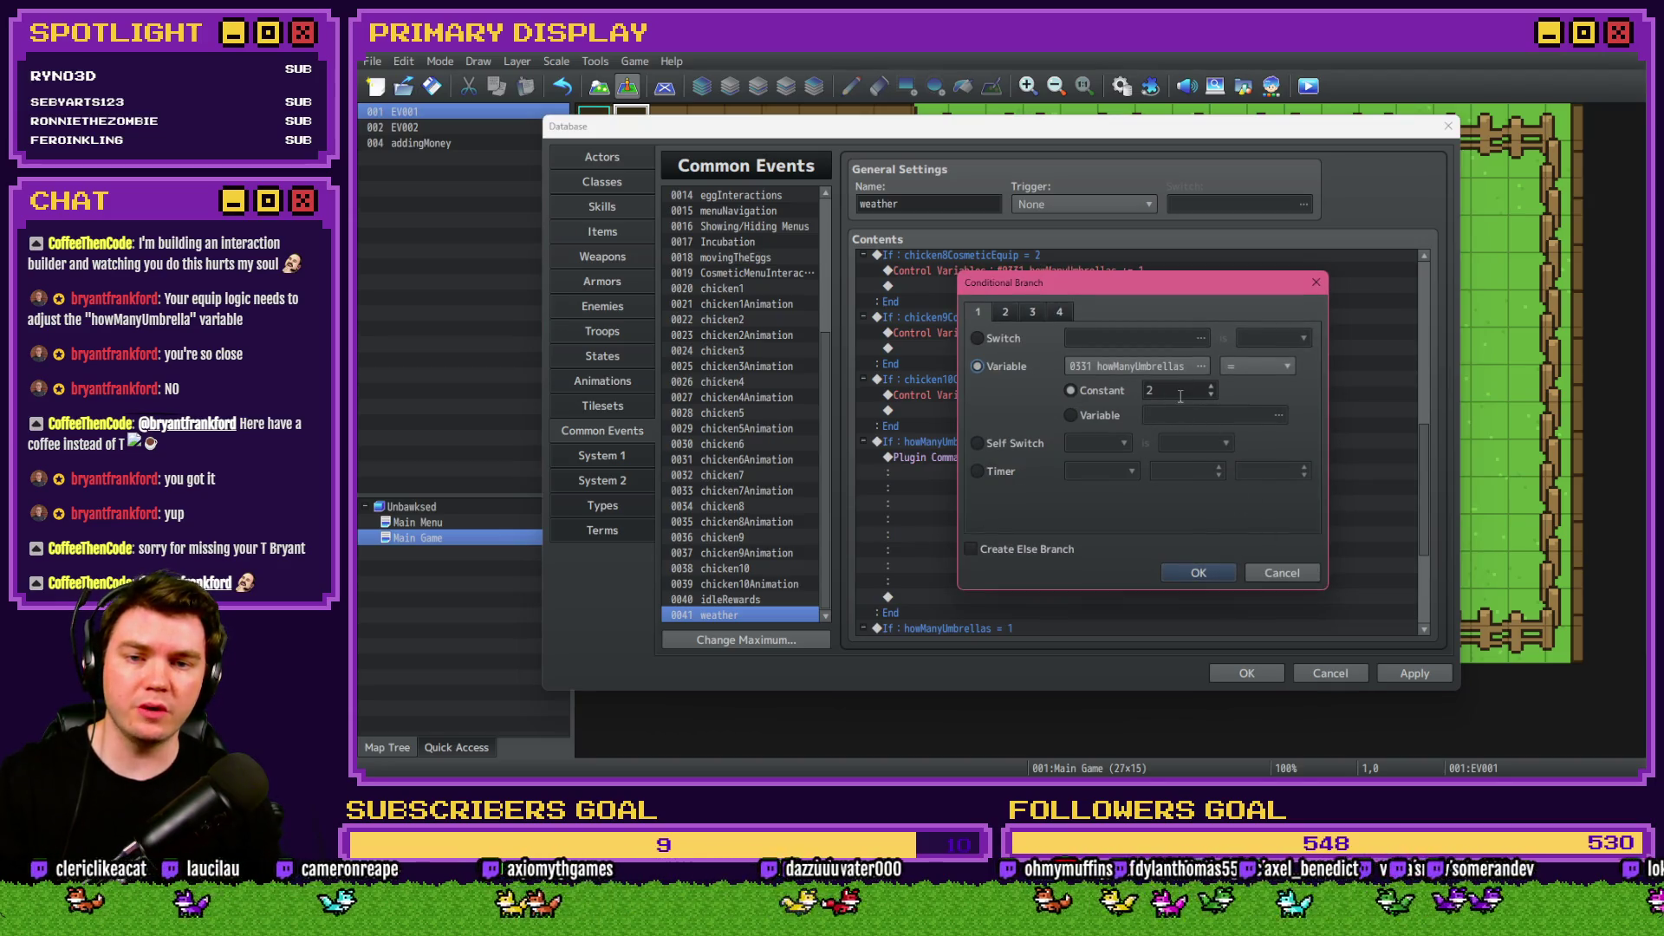
left_click(1196, 573)
Save the project and set the 2-umbrella rain command to 50 particles.
scroll(1103, 510, "down", 1)
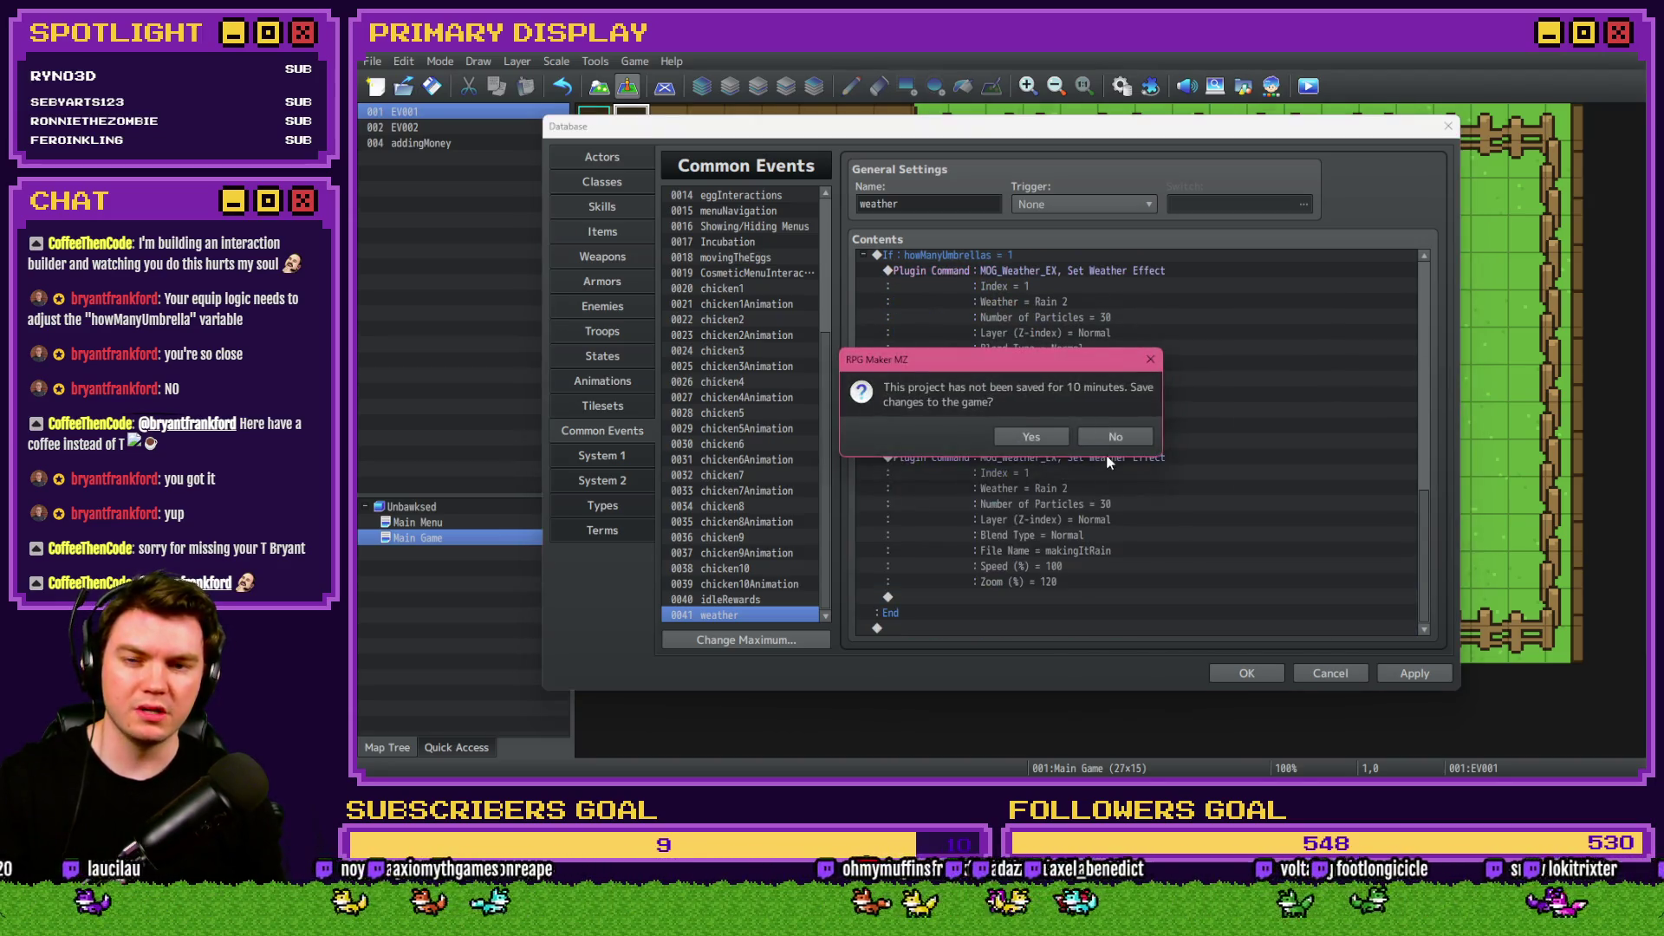
left_click(1031, 437)
double_click(1069, 476)
left_click(1142, 446)
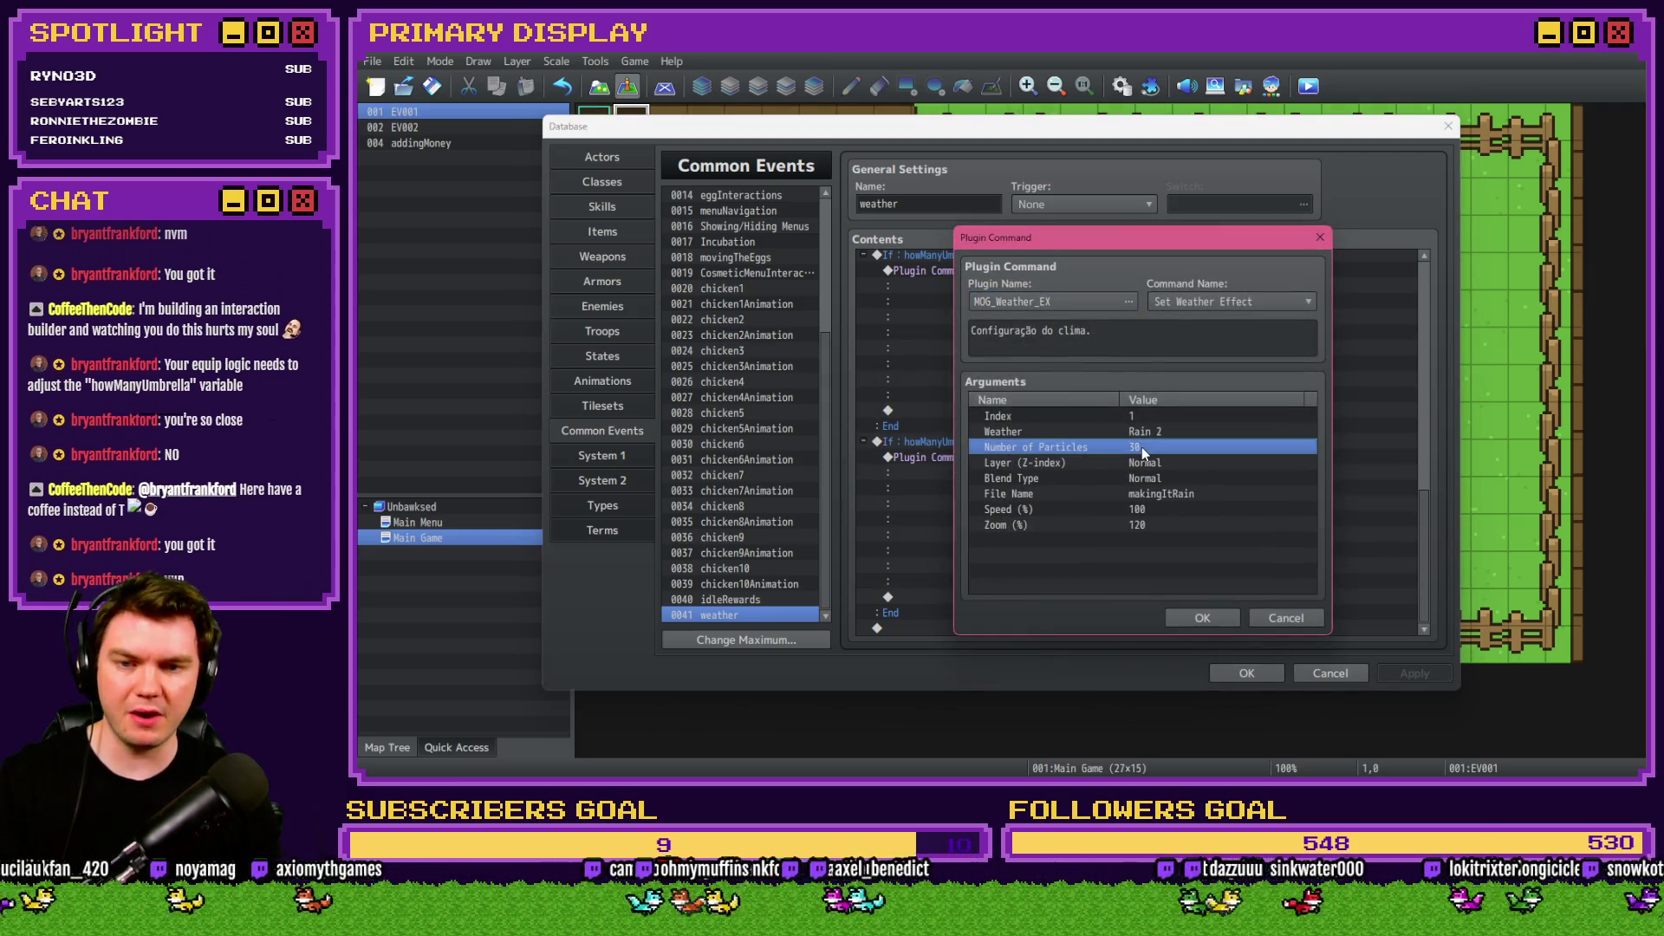
double_click(1143, 447)
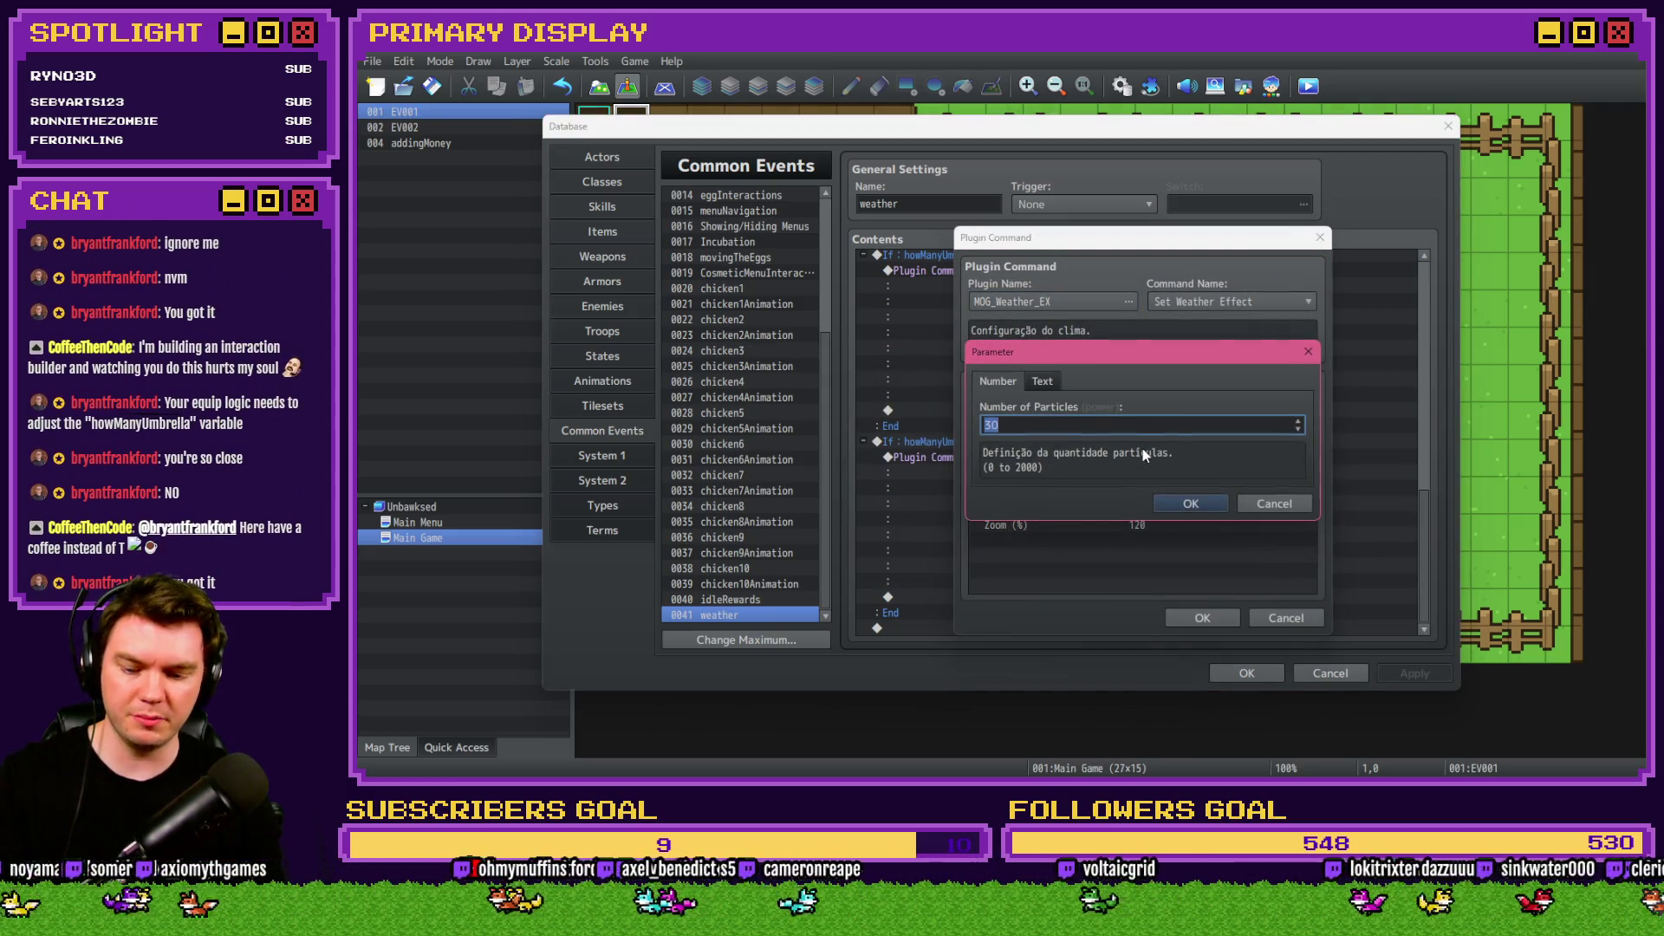
left_click(1190, 504)
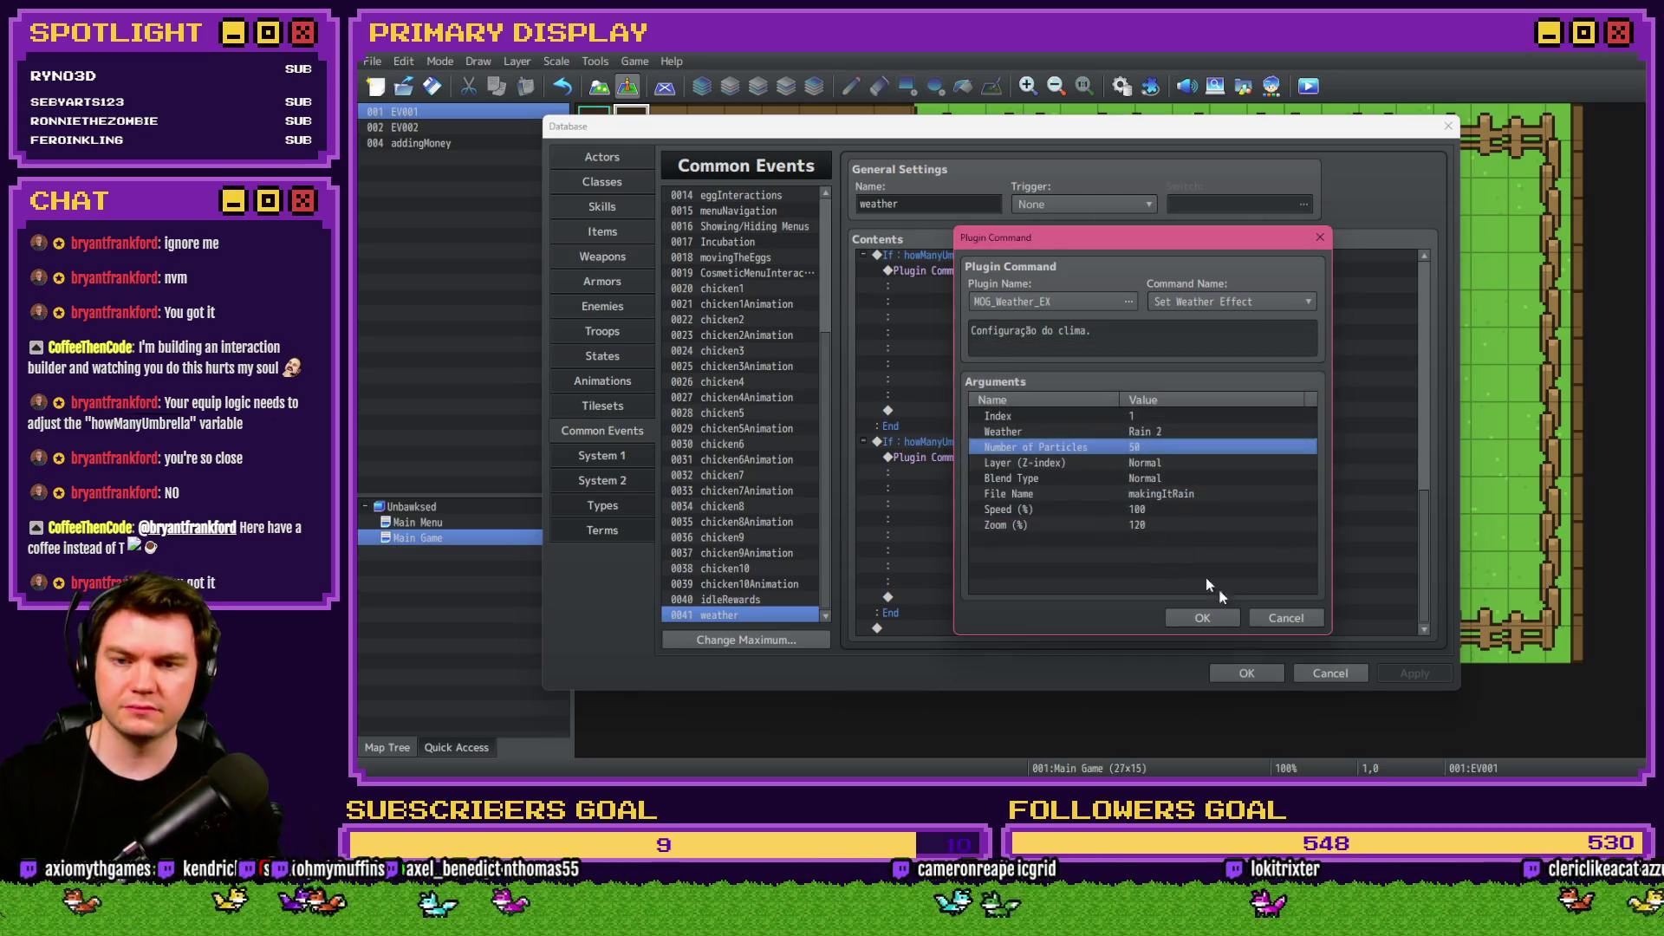
left_click(1202, 617)
Make the next branch check 3 umbrellas with 70 rain particles.
double_click(1022, 584)
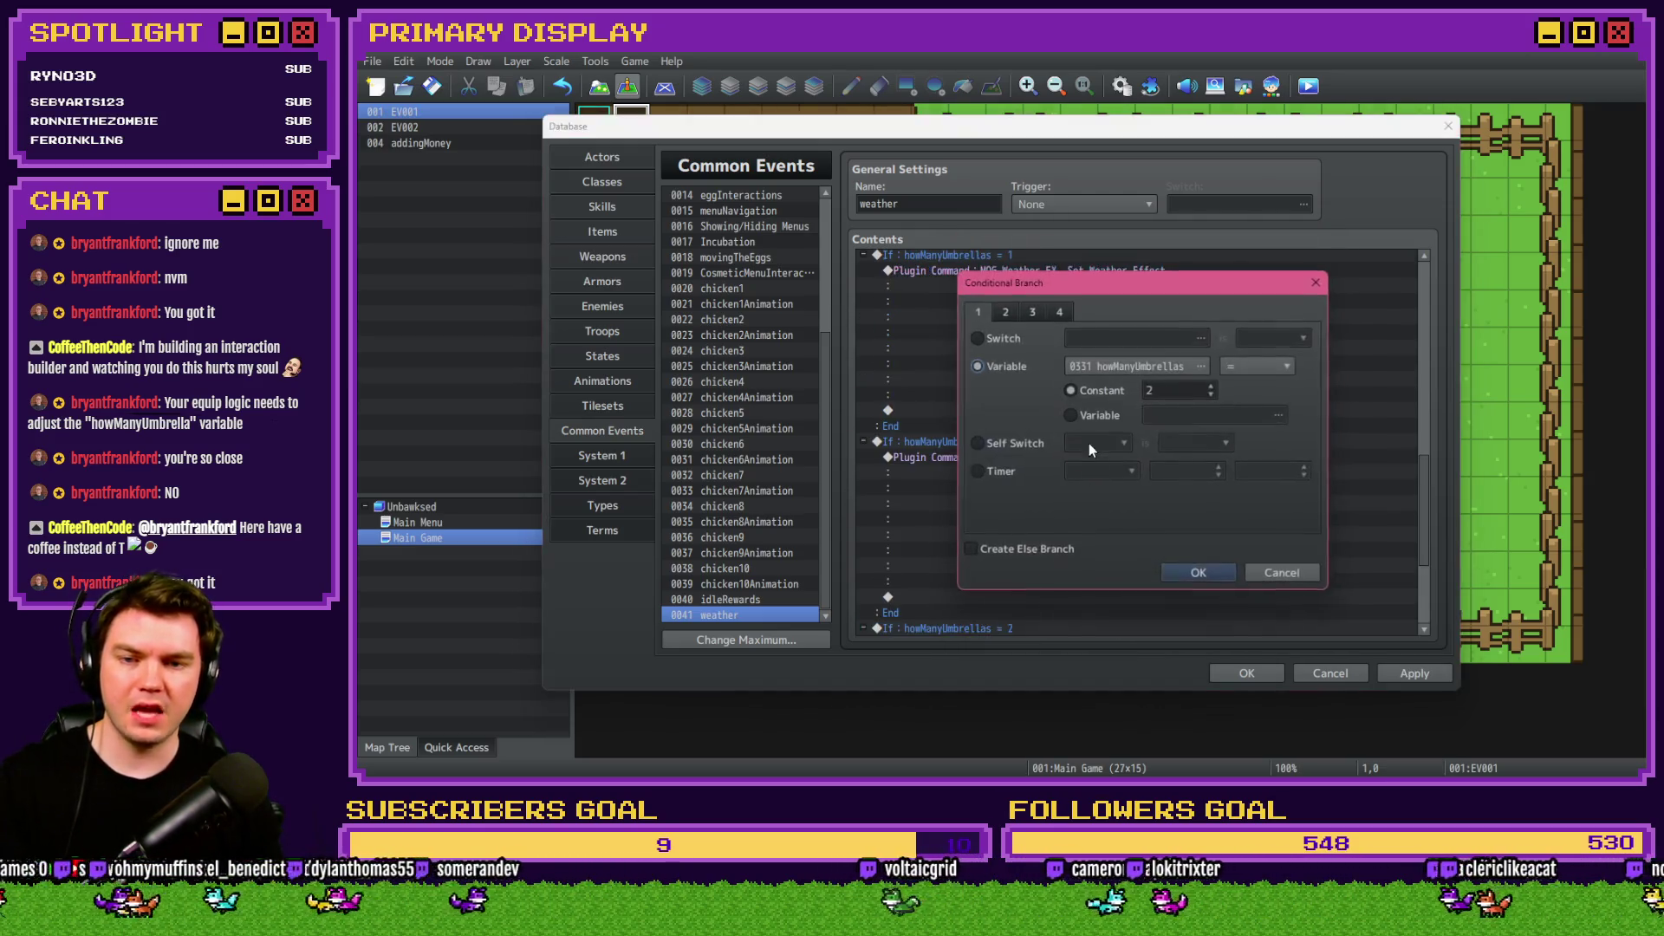
left_click(1191, 569)
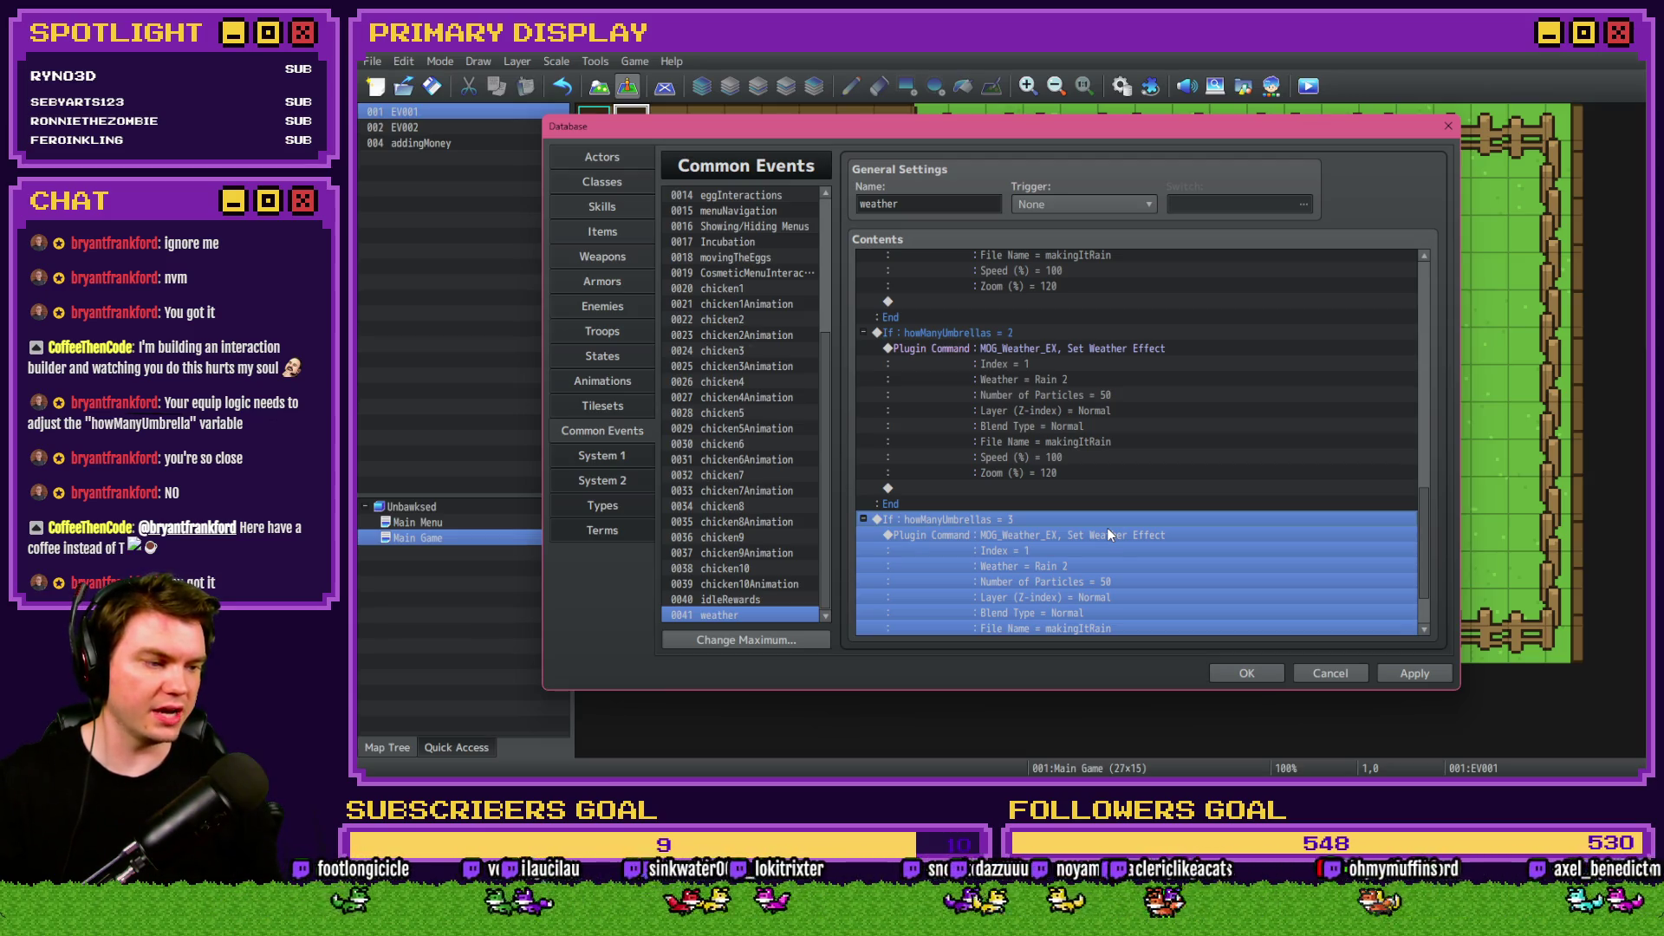
left_click(1090, 534)
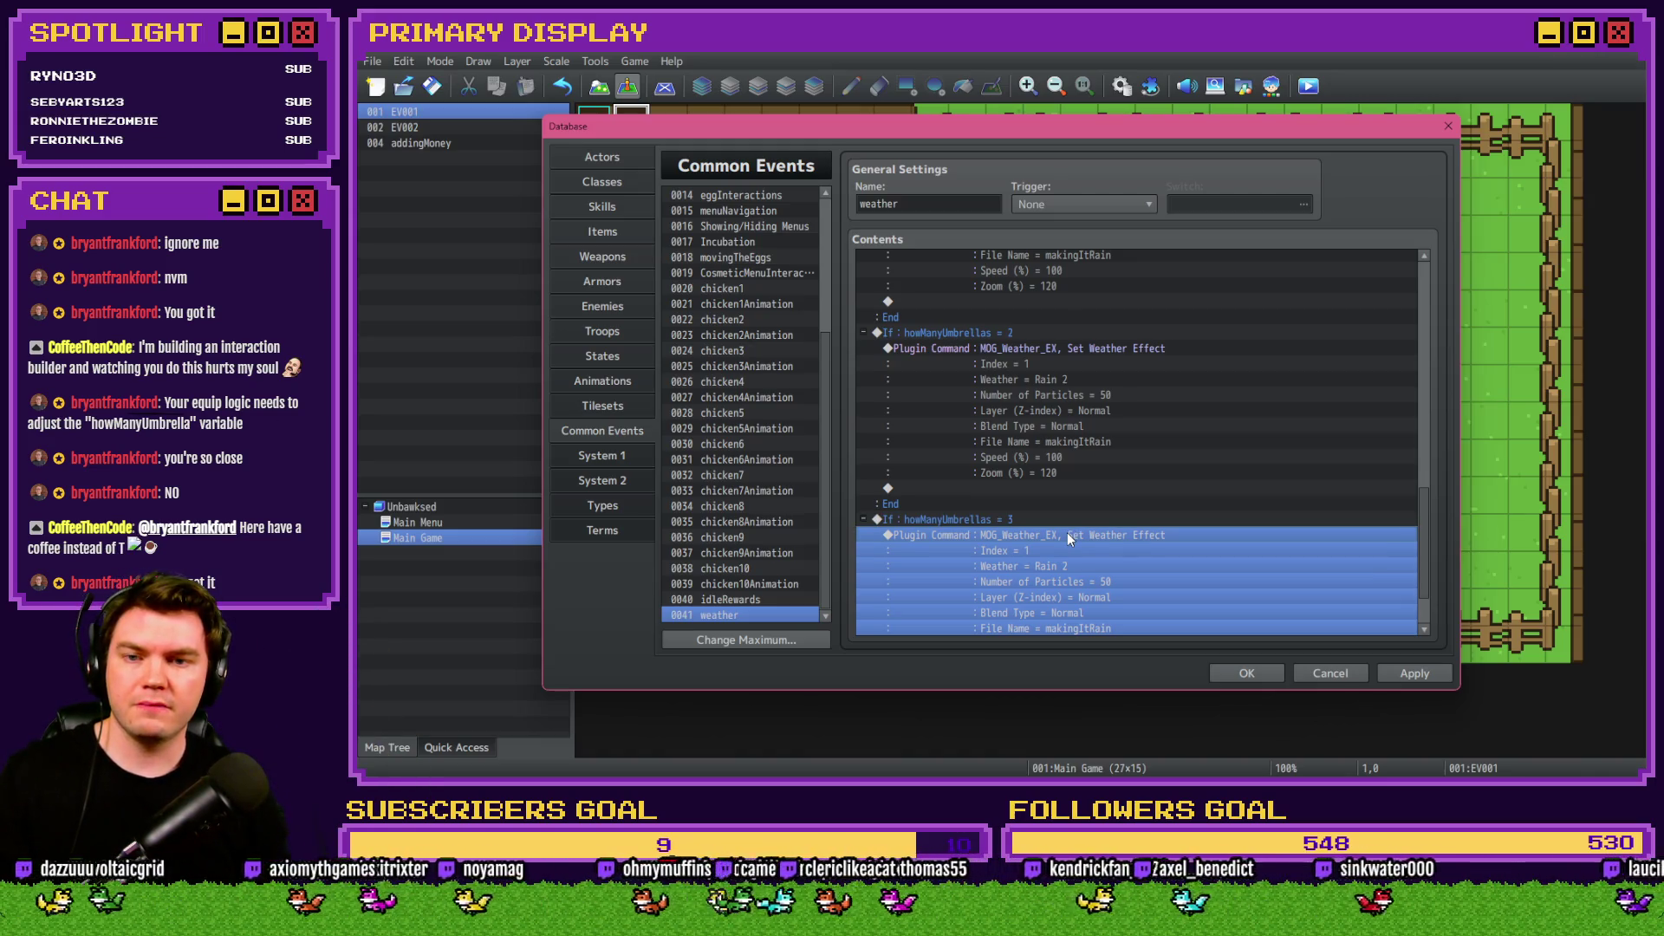
scroll(1067, 533, "down", 2)
double_click(1067, 533)
left_click(1153, 446)
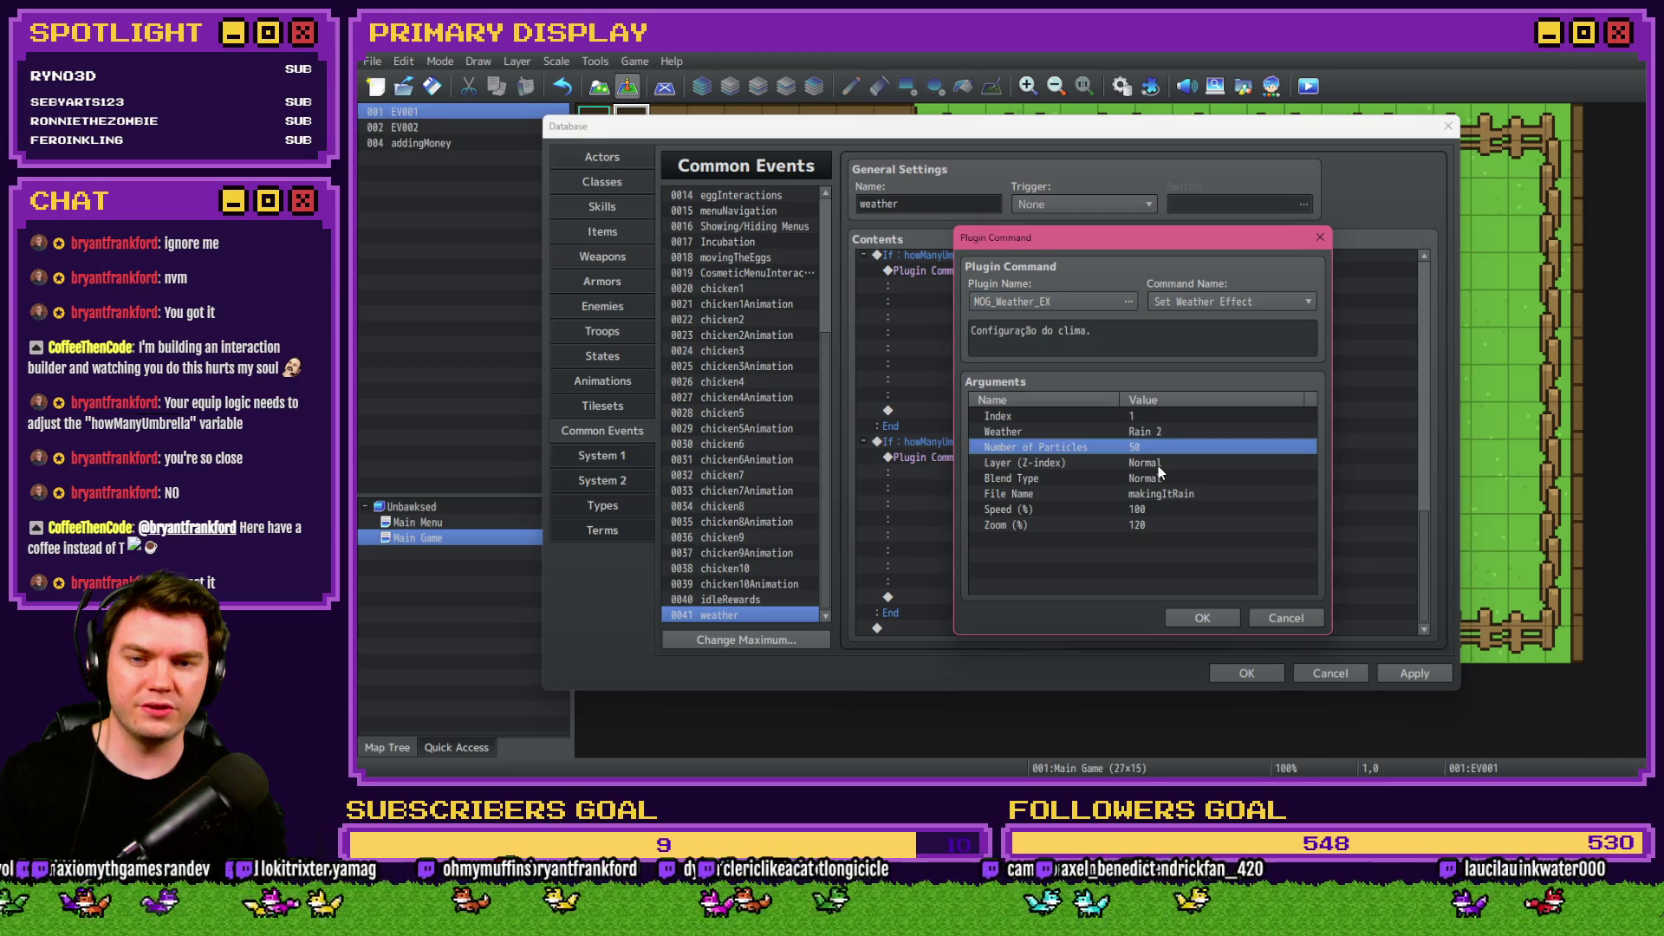
double_click(1153, 455)
type("70")
left_click(1182, 498)
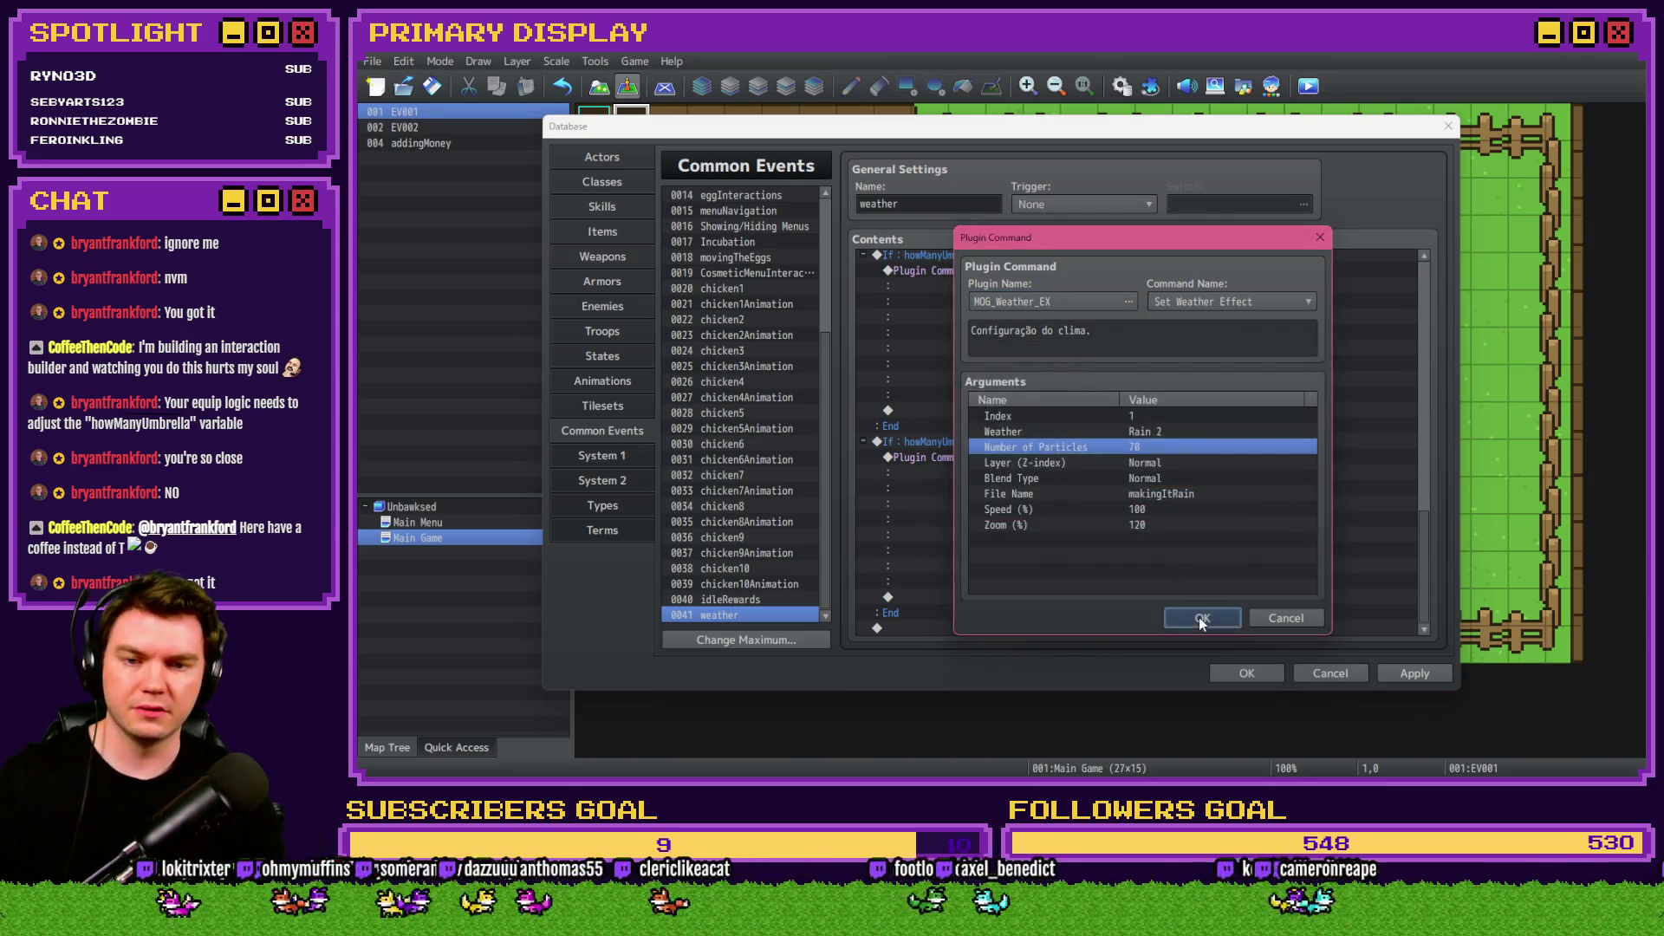
left_click(1202, 617)
Duplicate the 3-umbrella branch, set it to 4 umbrellas with 90 particles.
scroll(1036, 570, "down", 3)
left_click(1037, 461)
key("ctrl+c")
key("ctrl+v")
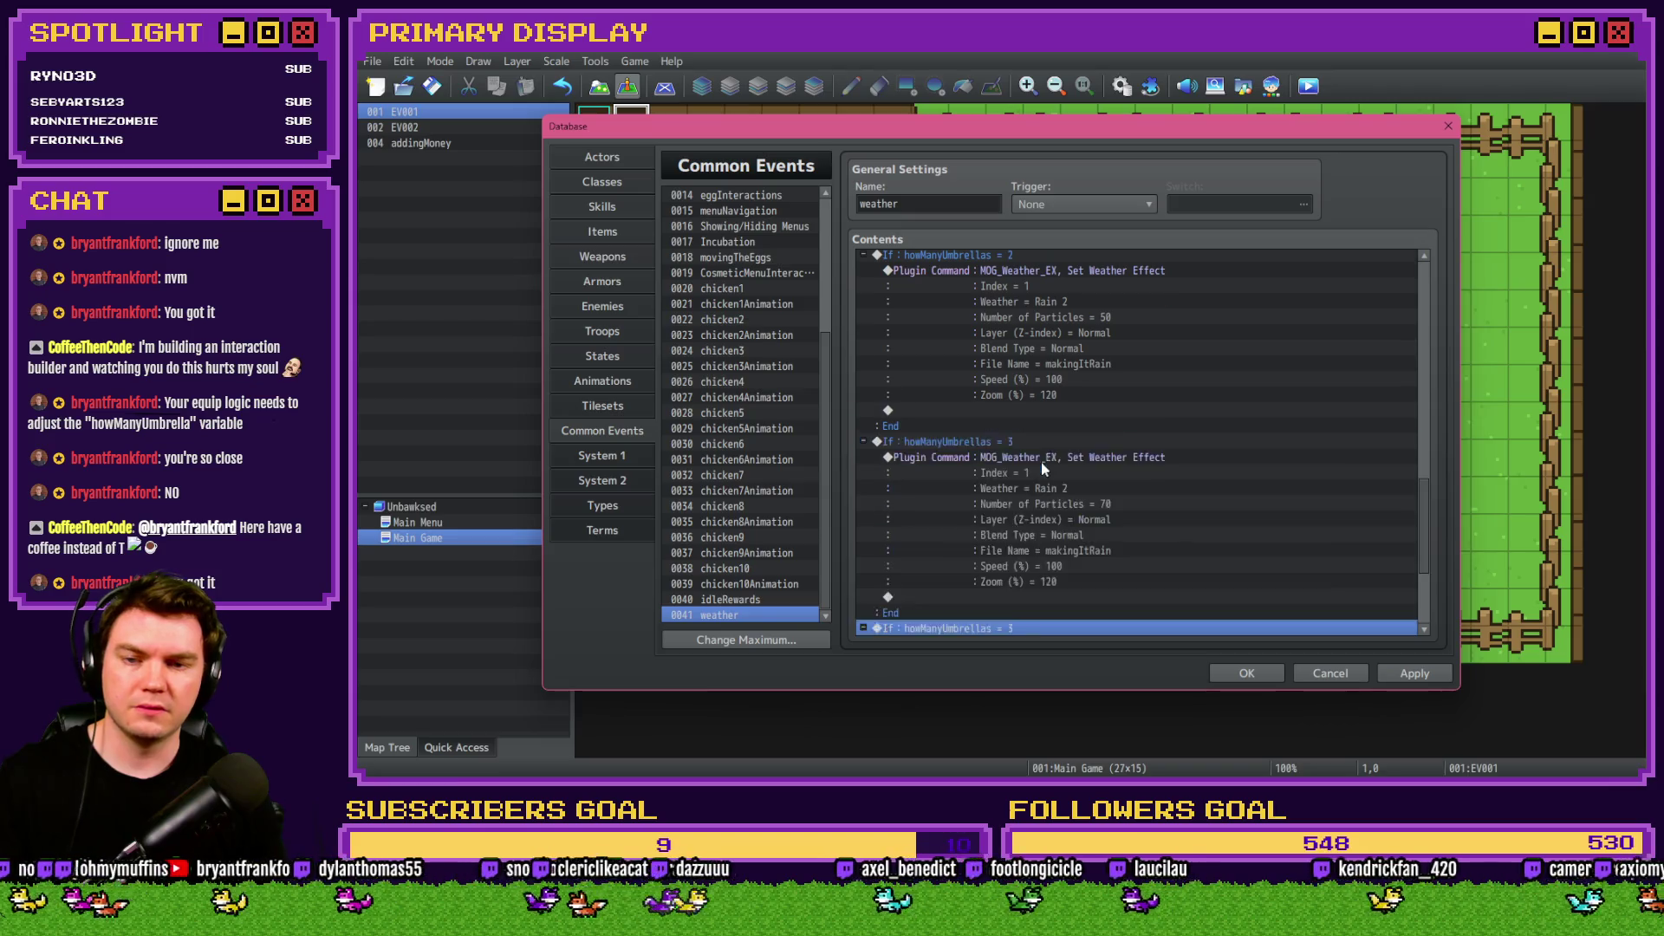
double_click(1042, 461)
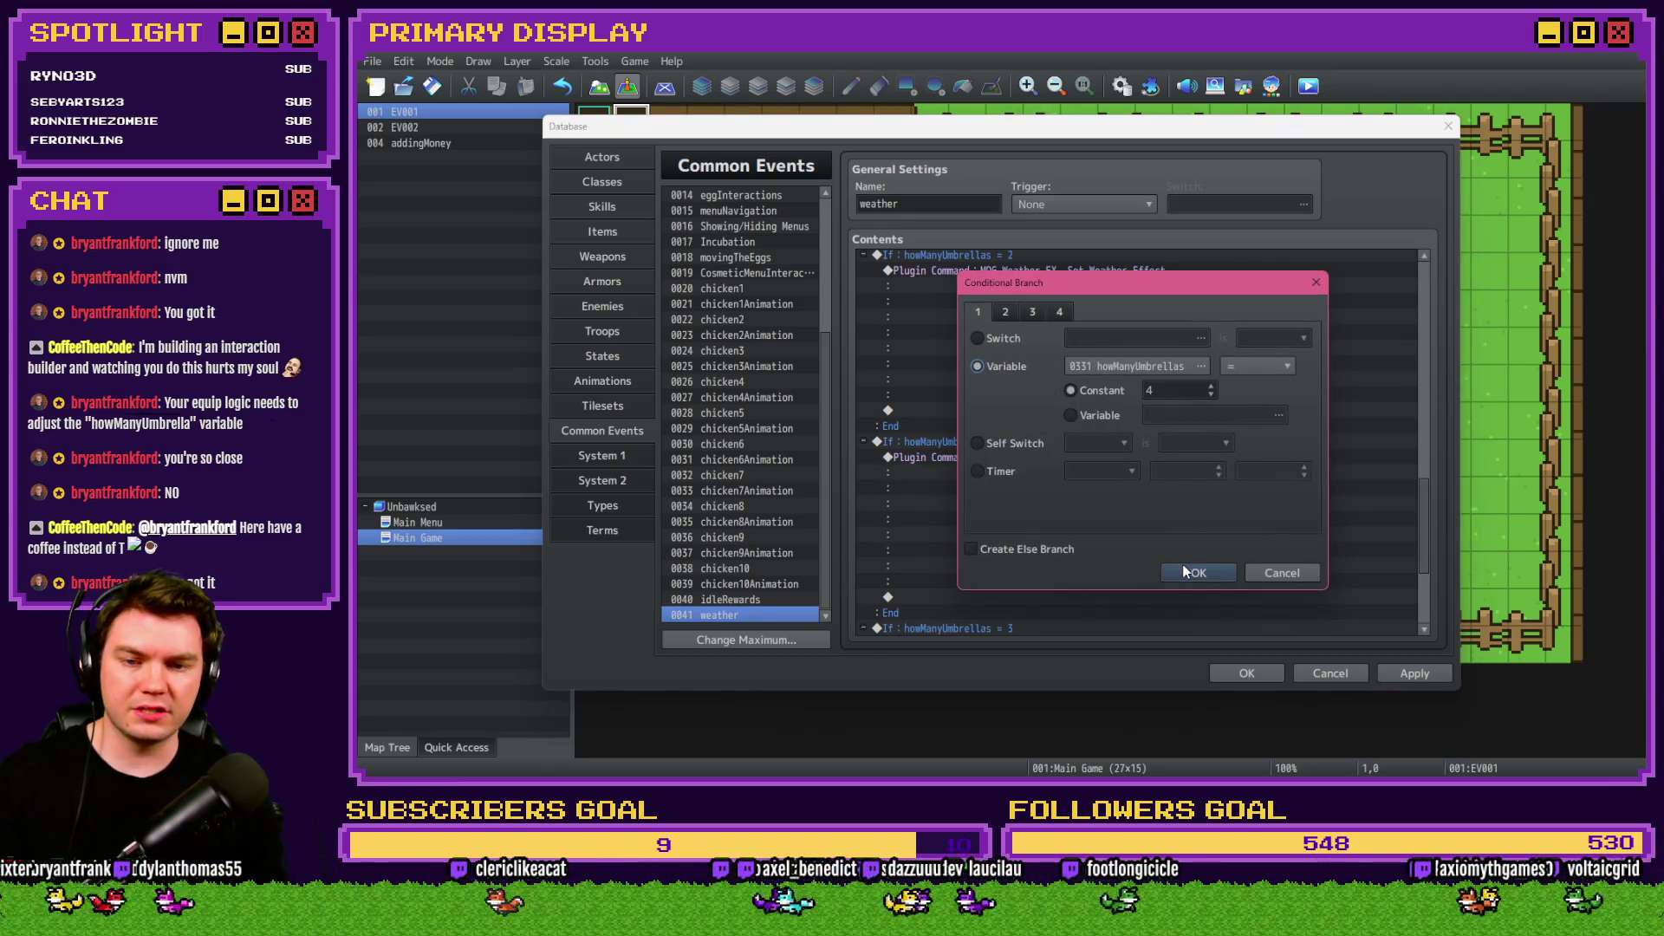
left_click(1187, 572)
scroll(1120, 563, "down", 1)
double_click(1063, 460)
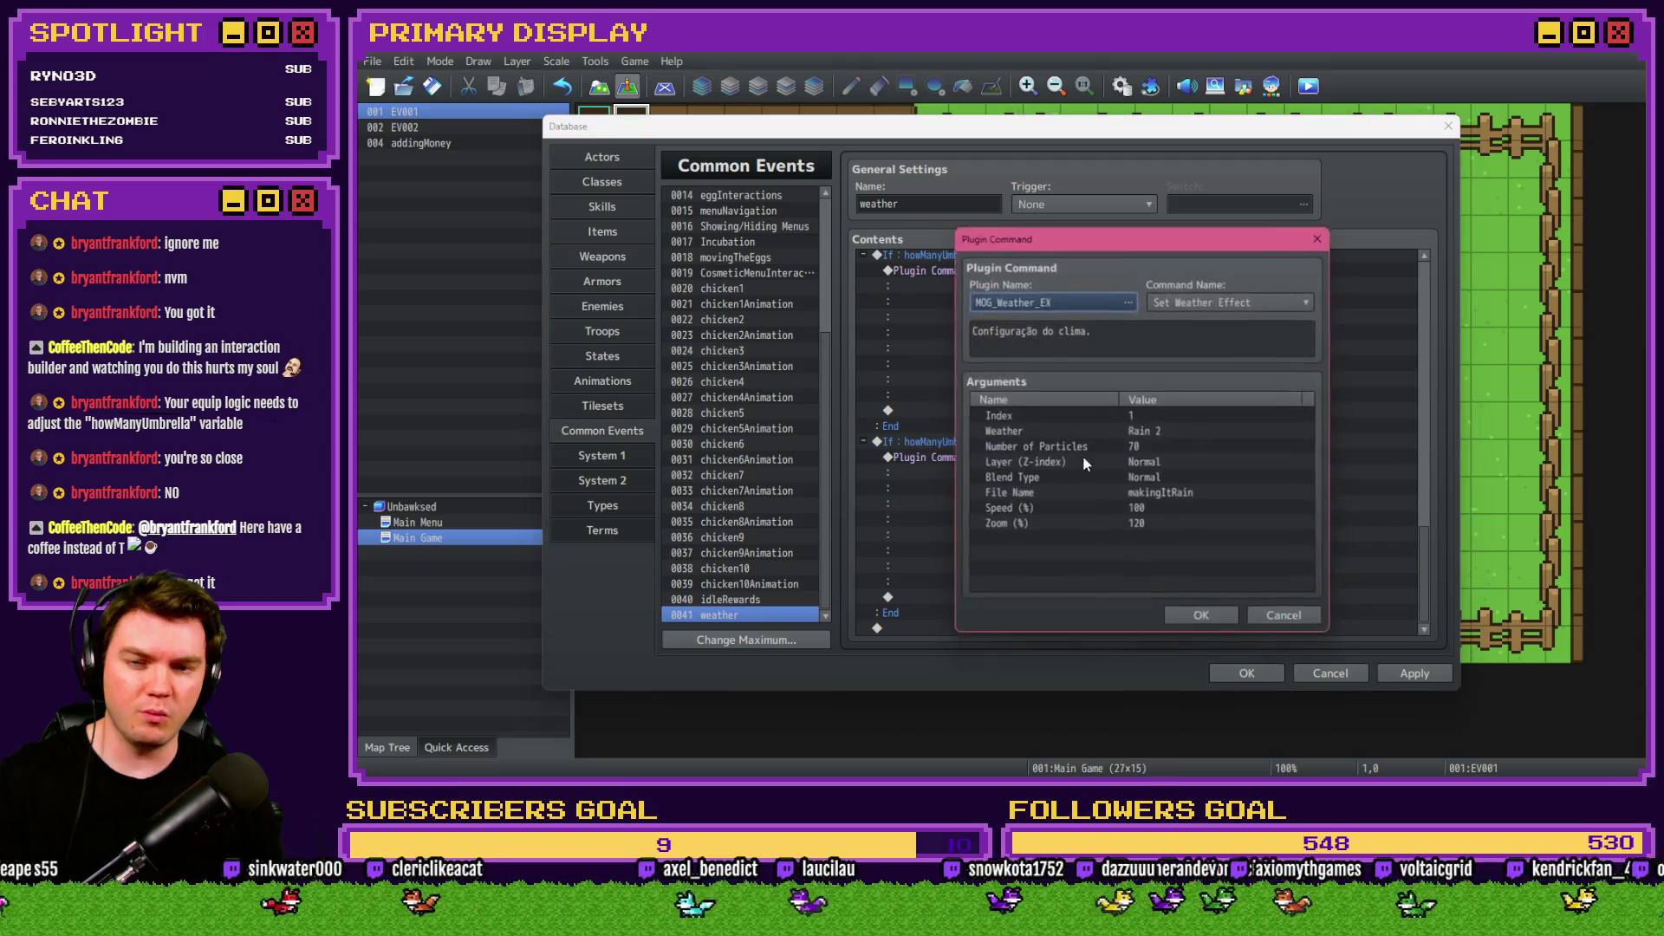
double_click(1153, 446)
type("90")
left_click(1191, 504)
left_click(1202, 617)
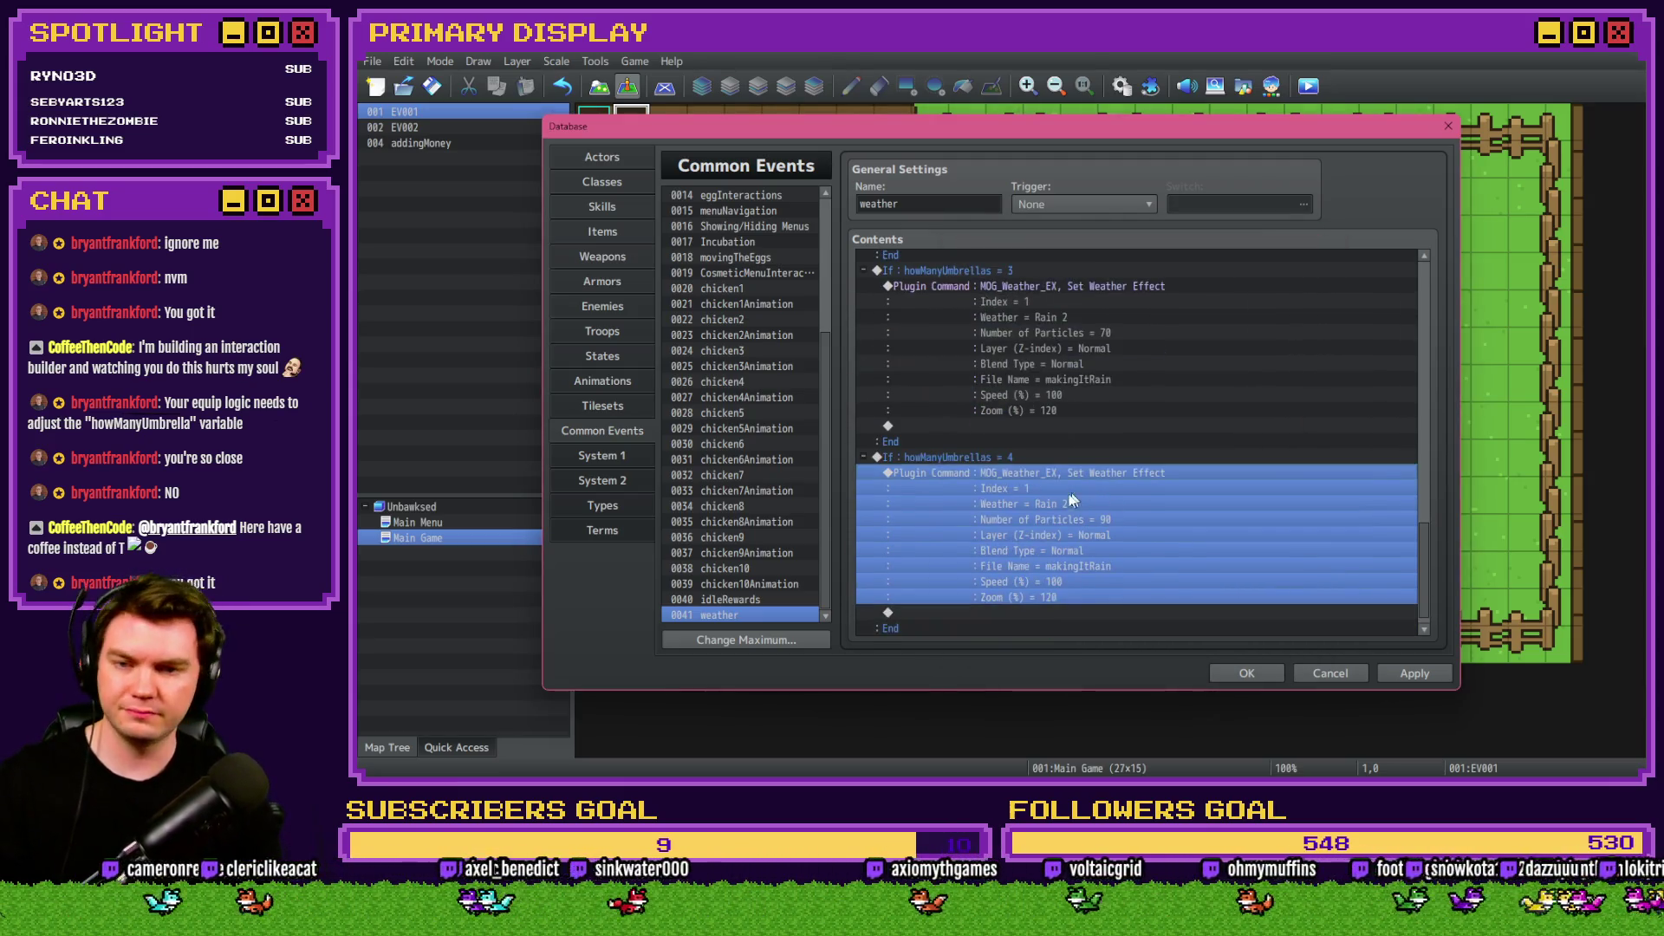
Set the next branch to 5 umbrellas with 110 particles, then confirm another copy's condition.
double_click(1062, 459)
scroll(1062, 459, "down", 1)
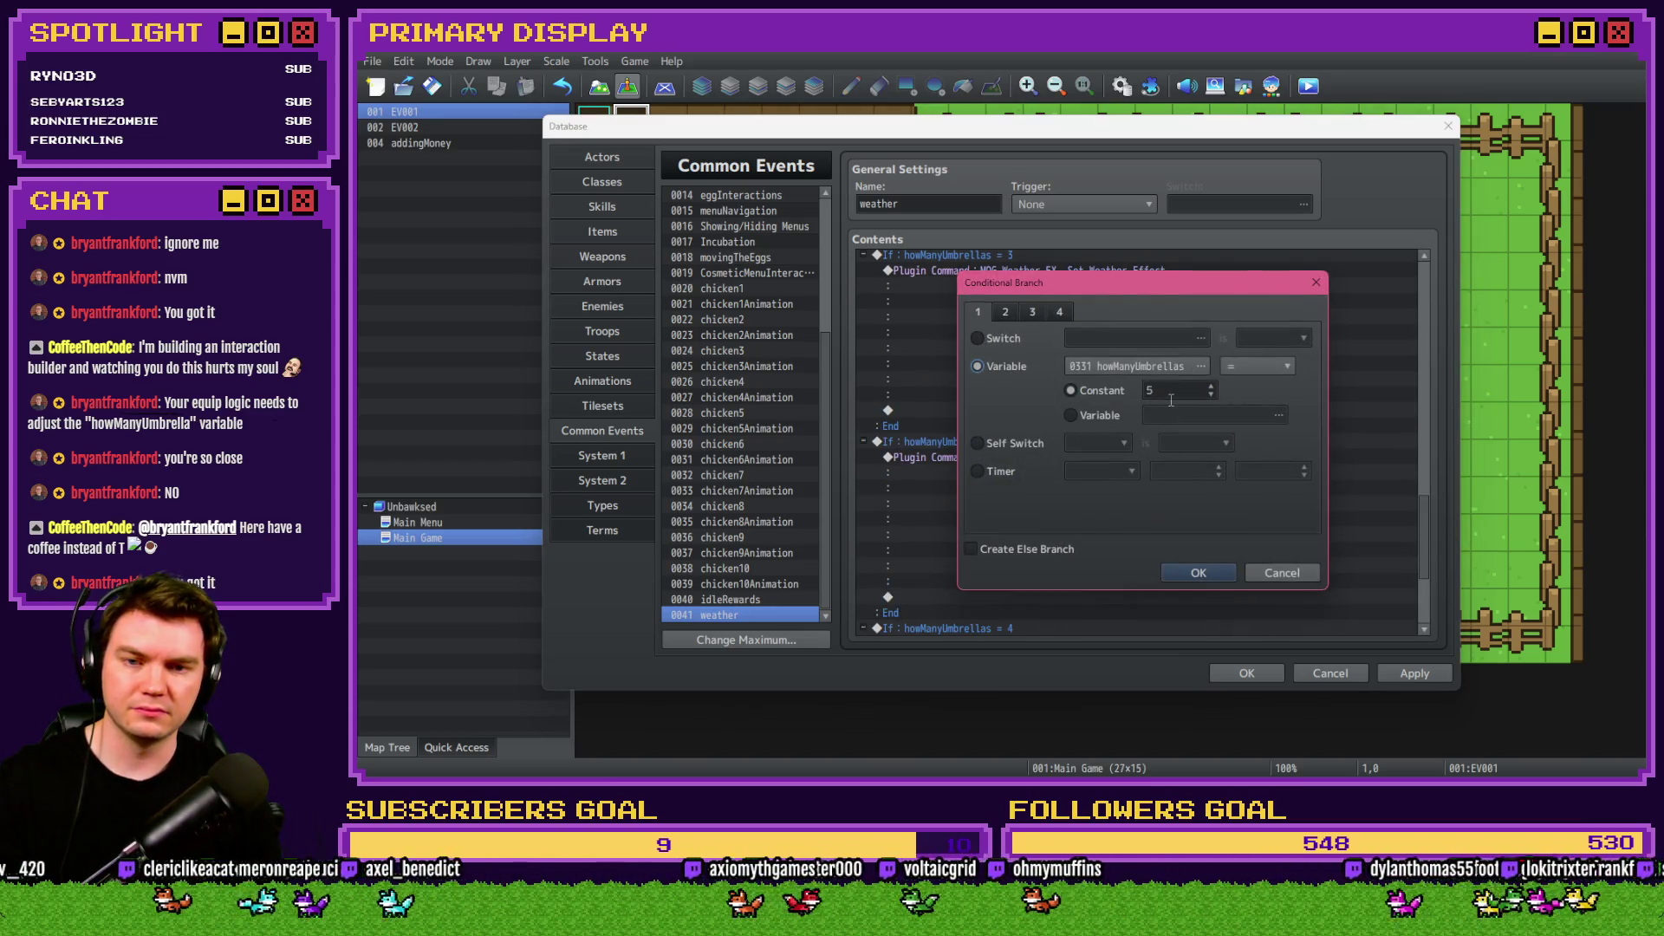
left_click(1197, 574)
double_click(1089, 449)
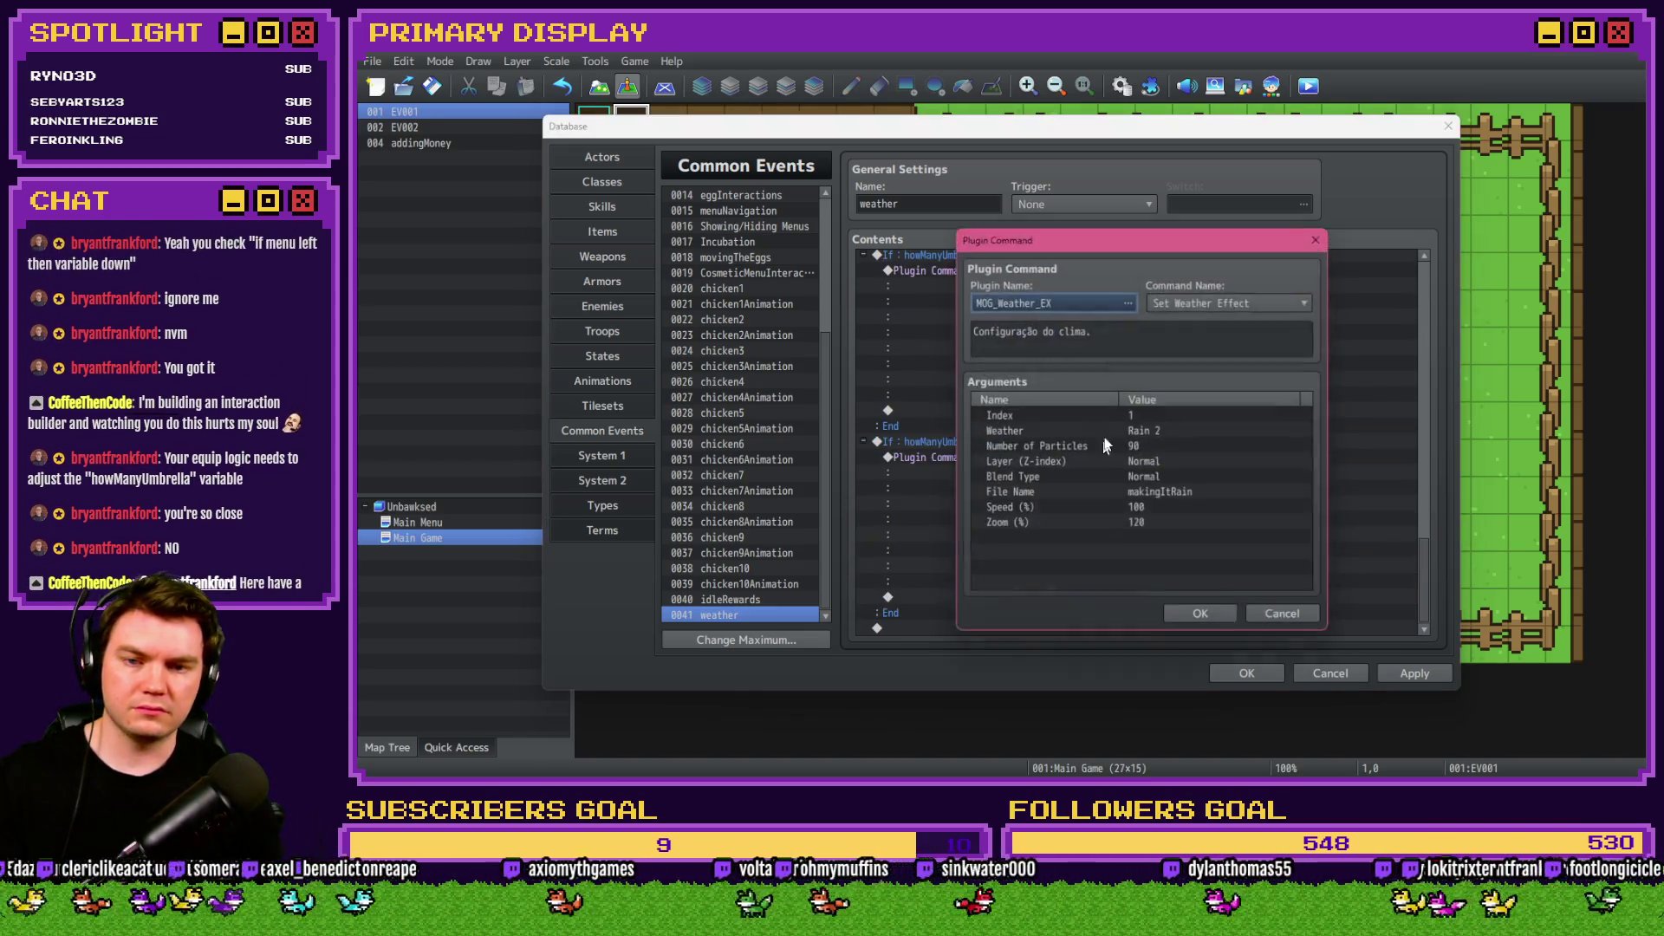
double_click(1137, 449)
type("110")
left_click(1191, 504)
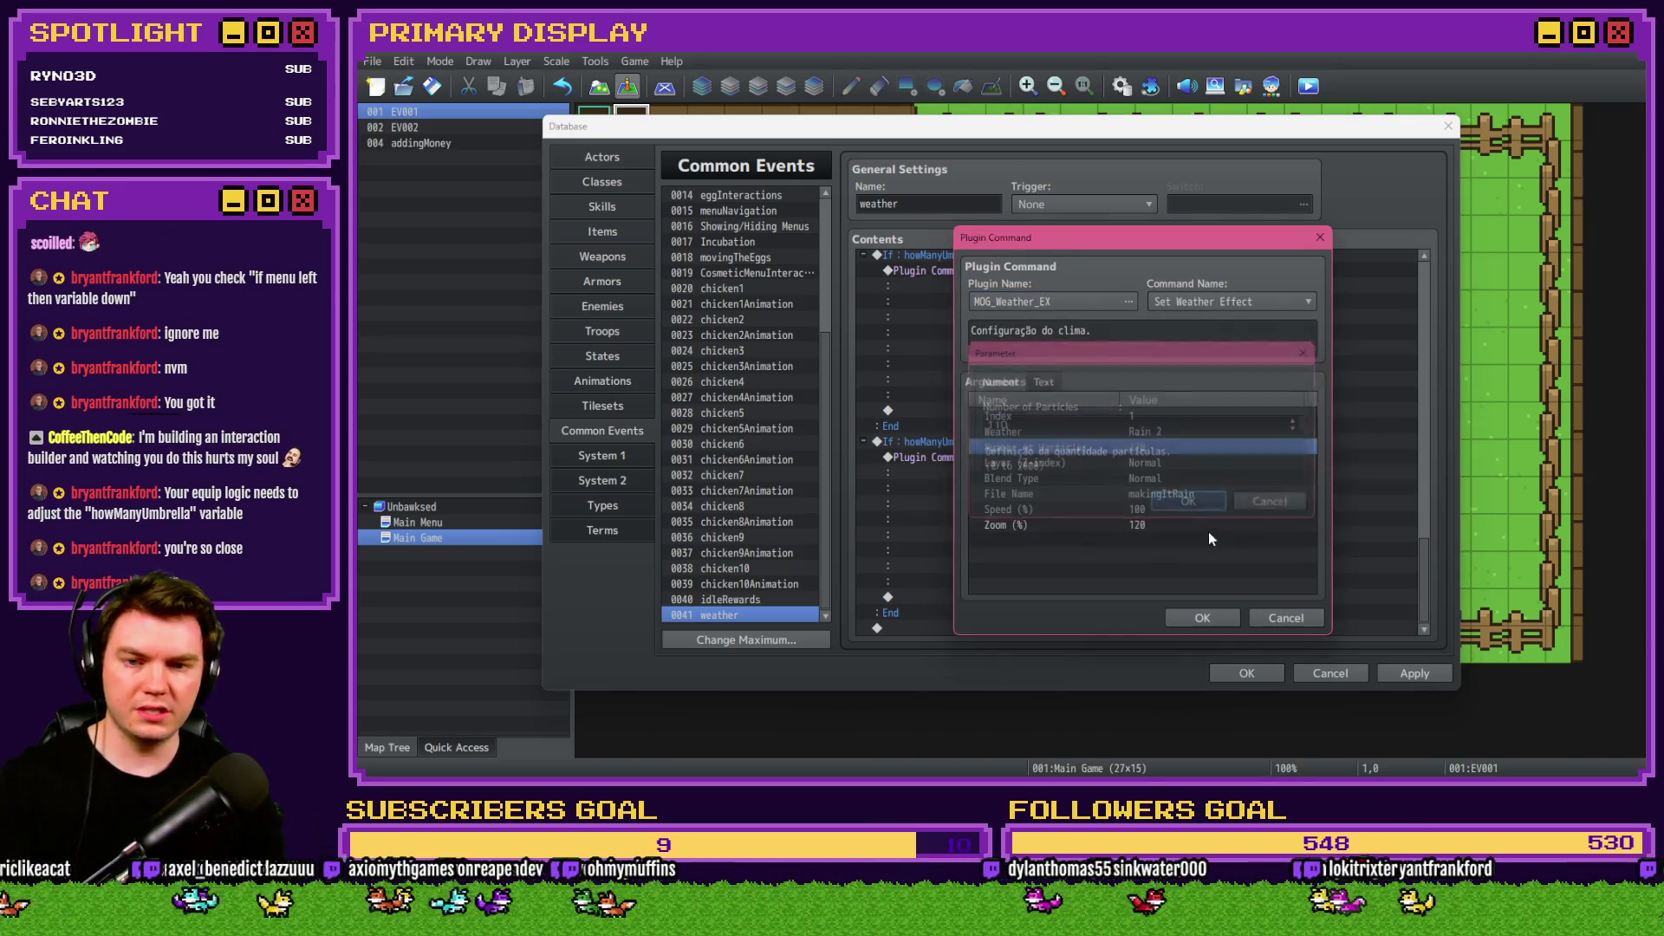
left_click(1202, 617)
double_click(1074, 579)
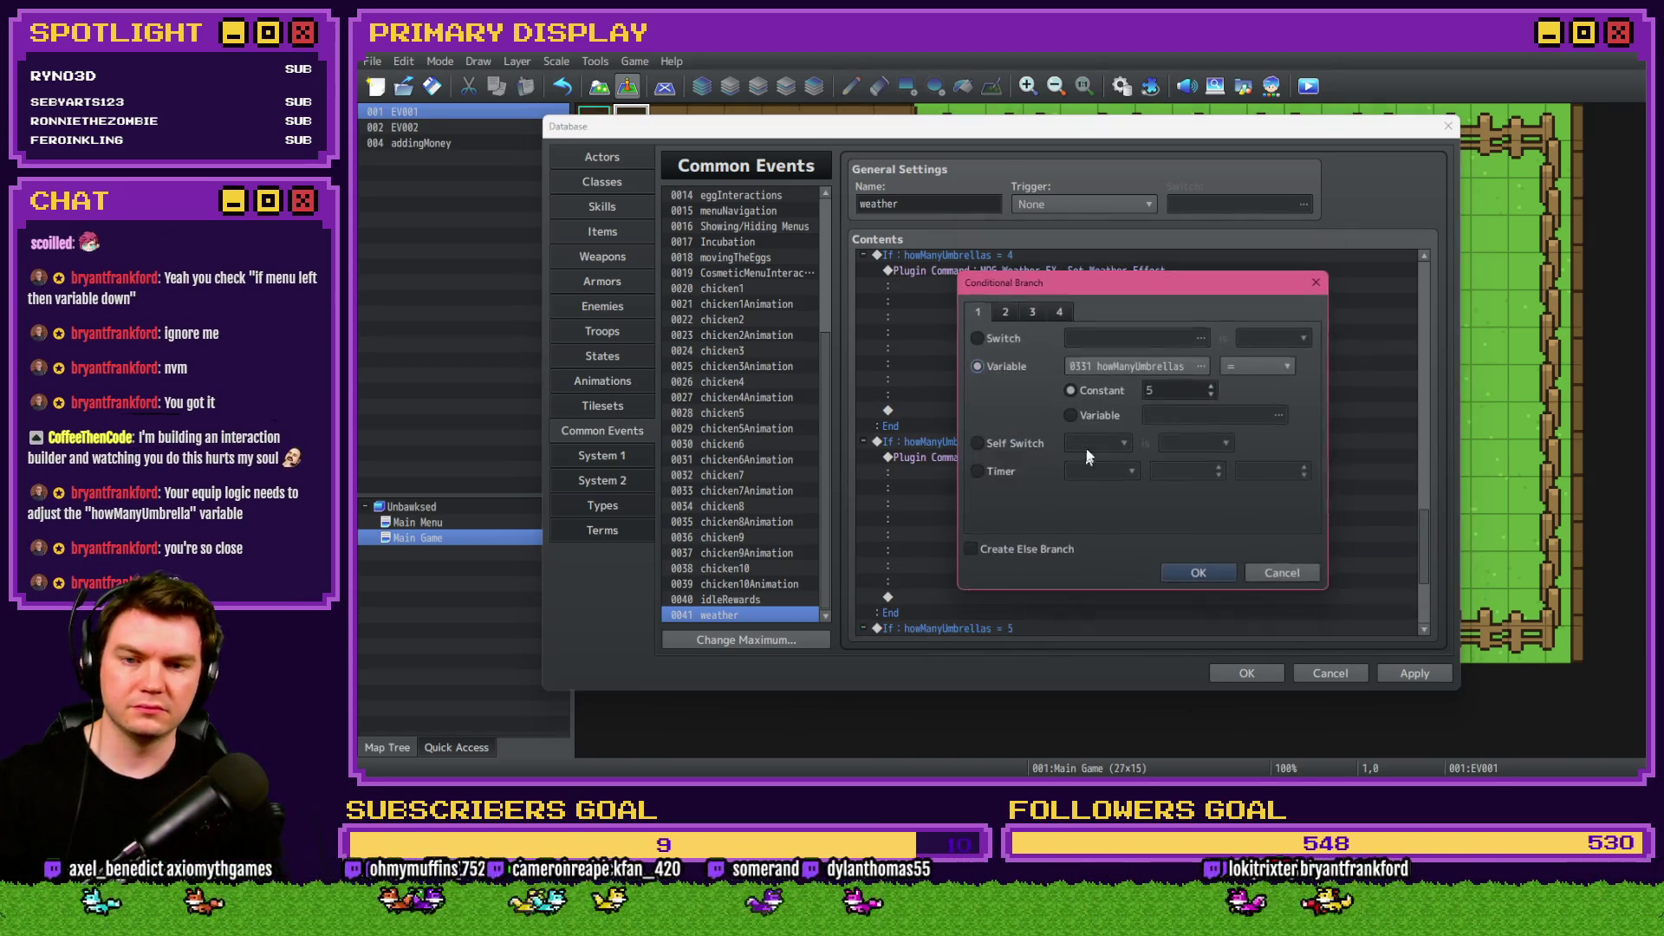
left_click(1196, 574)
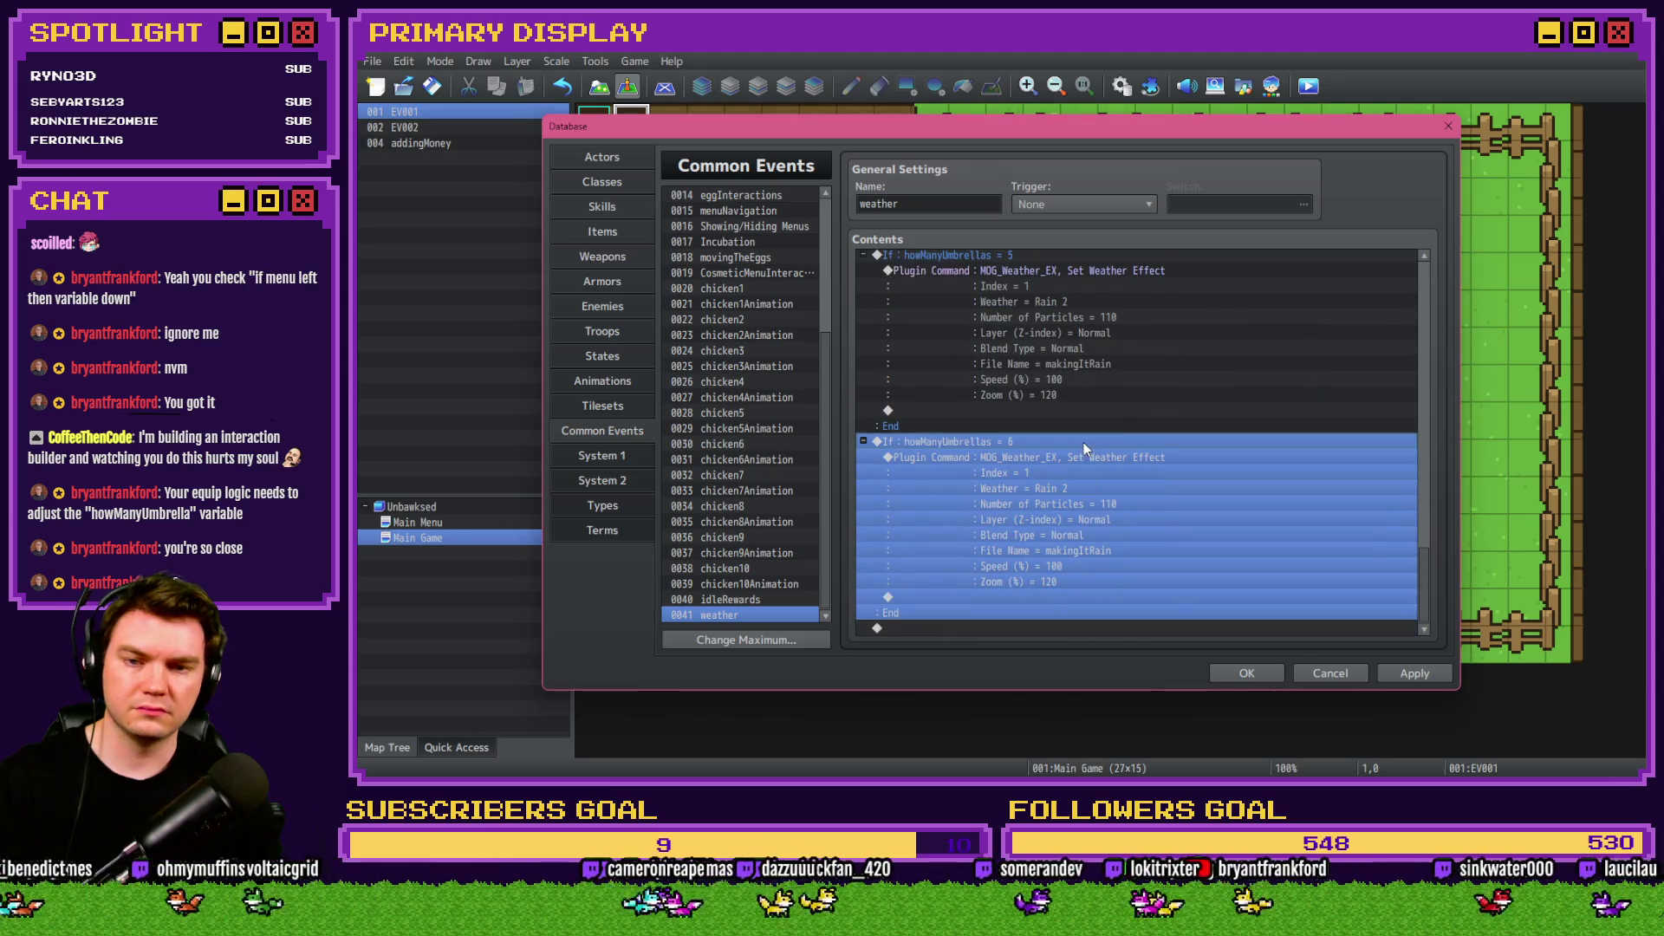
Set the six-umbrella rain command to 130 particles.
double_click(1083, 442)
double_click(1135, 446)
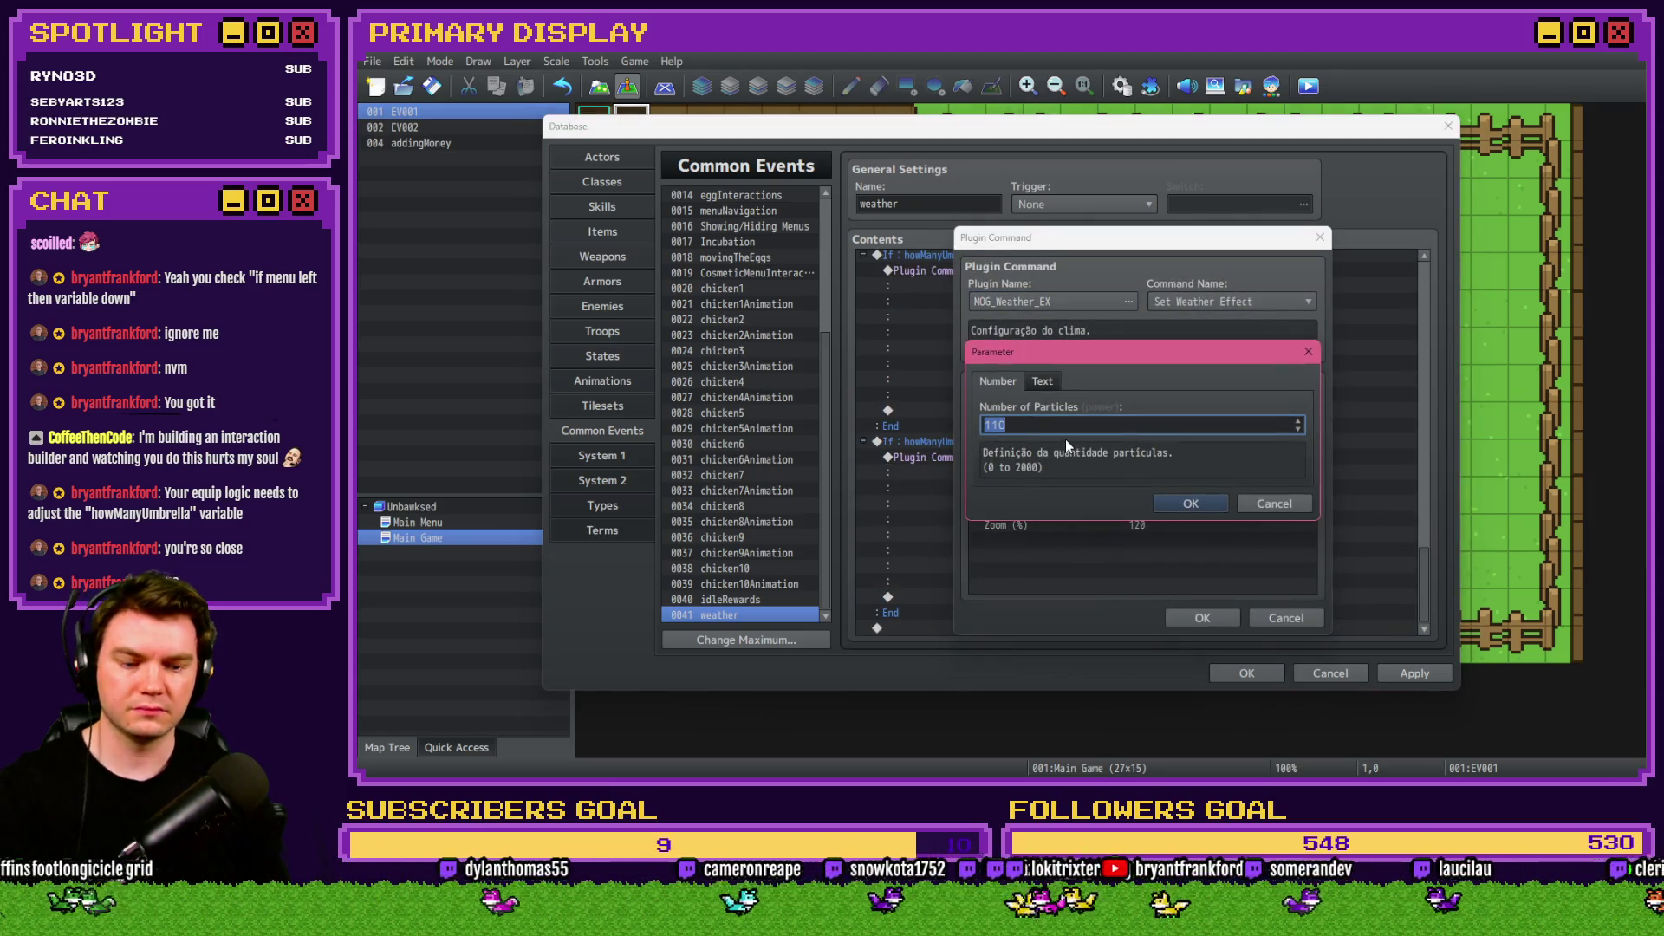
type("130")
key("Return")
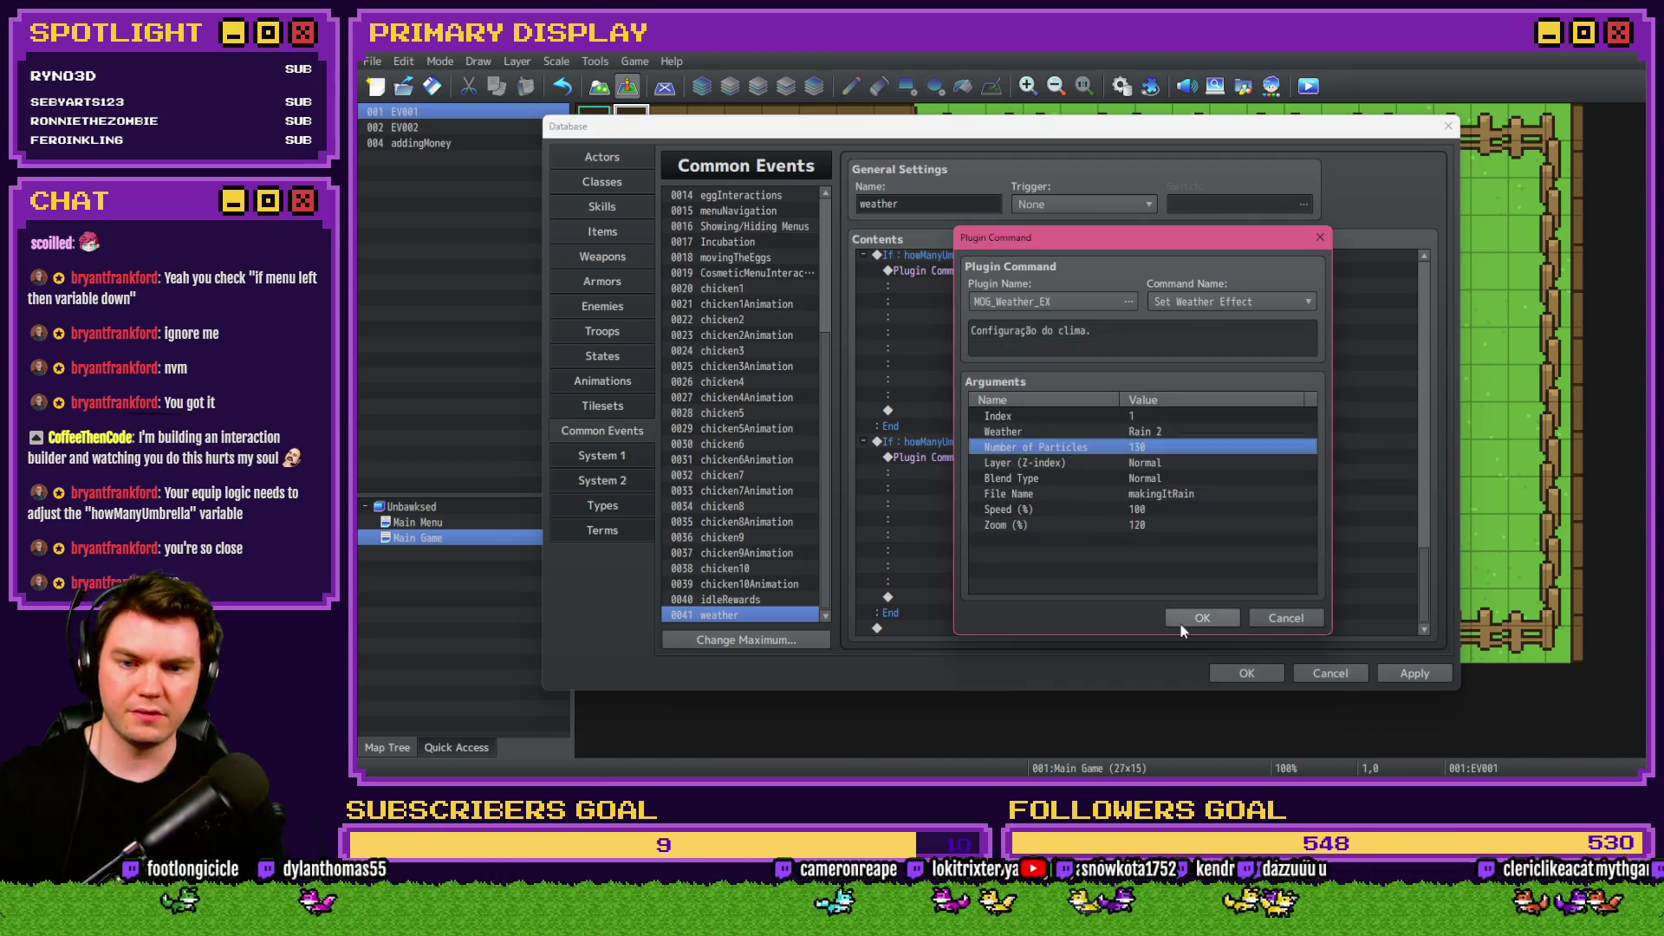
left_click(1185, 620)
Make the copied branch check for 7 umbrellas with 150 rain particles.
double_click(1042, 591)
scroll(1168, 401, "up", 1)
left_click(1198, 571)
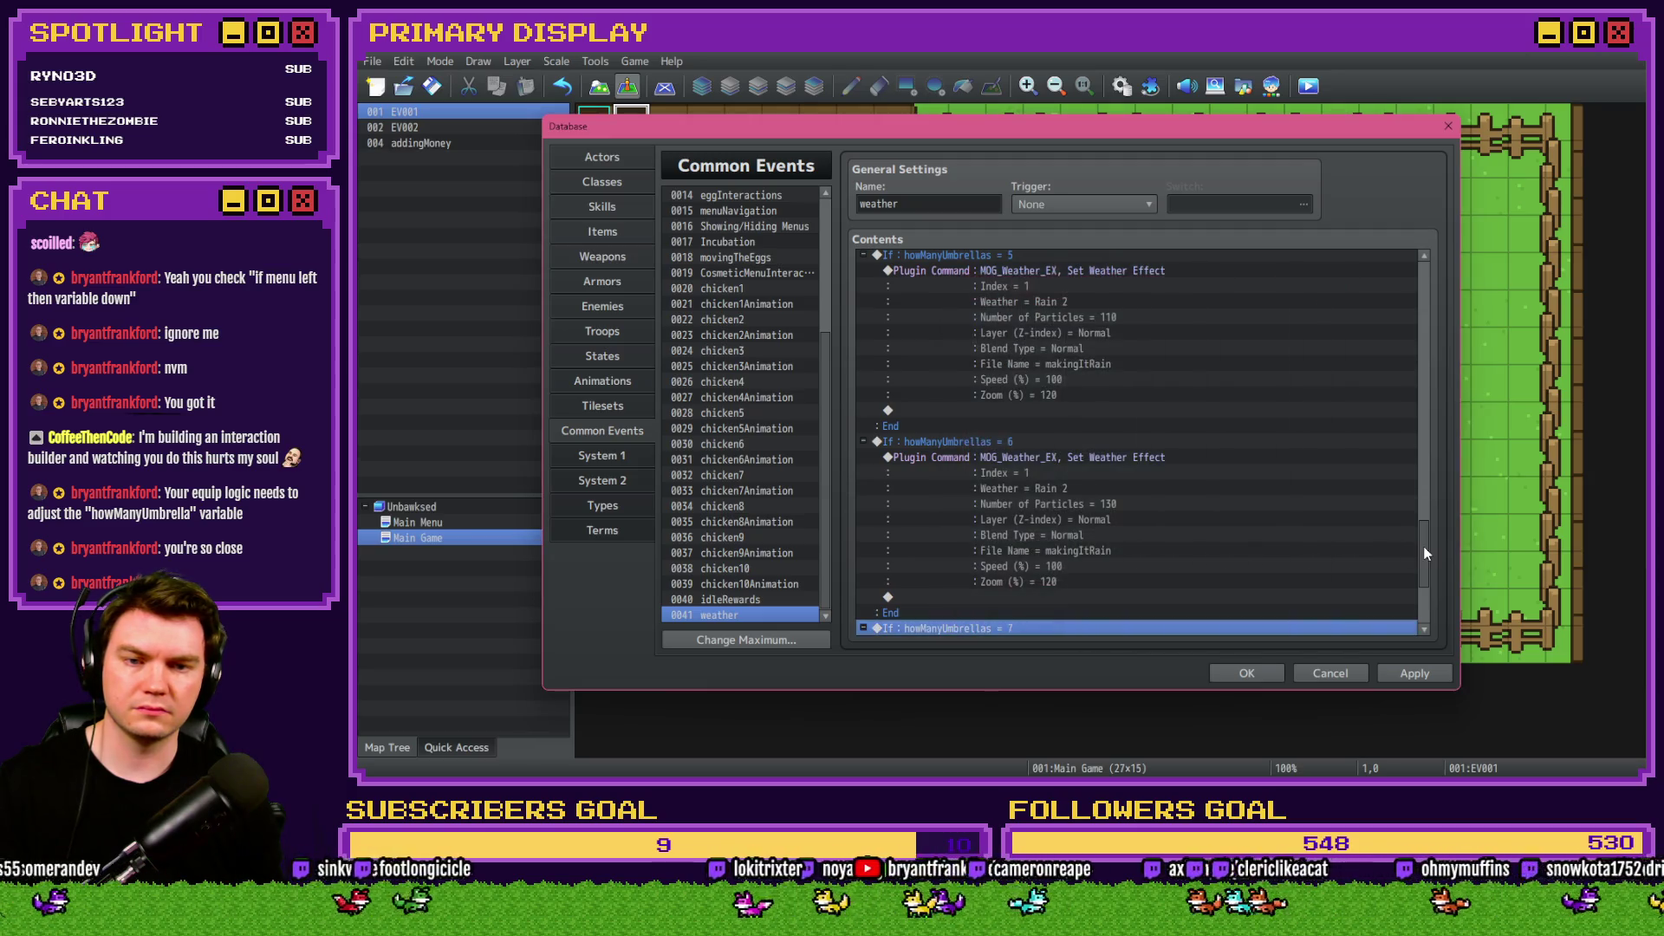
mouse_move(1426, 548)
left_mouse_down()
mouse_move(1445, 376)
mouse_move(1449, 589)
left_mouse_up()
double_click(1053, 471)
key("Escape")
double_click(1074, 452)
double_click(1125, 449)
type("150")
left_click(1189, 504)
left_click(1202, 617)
Make the next branch check for 8 umbrellas with 170 rain particles.
double_click(1023, 580)
type("8")
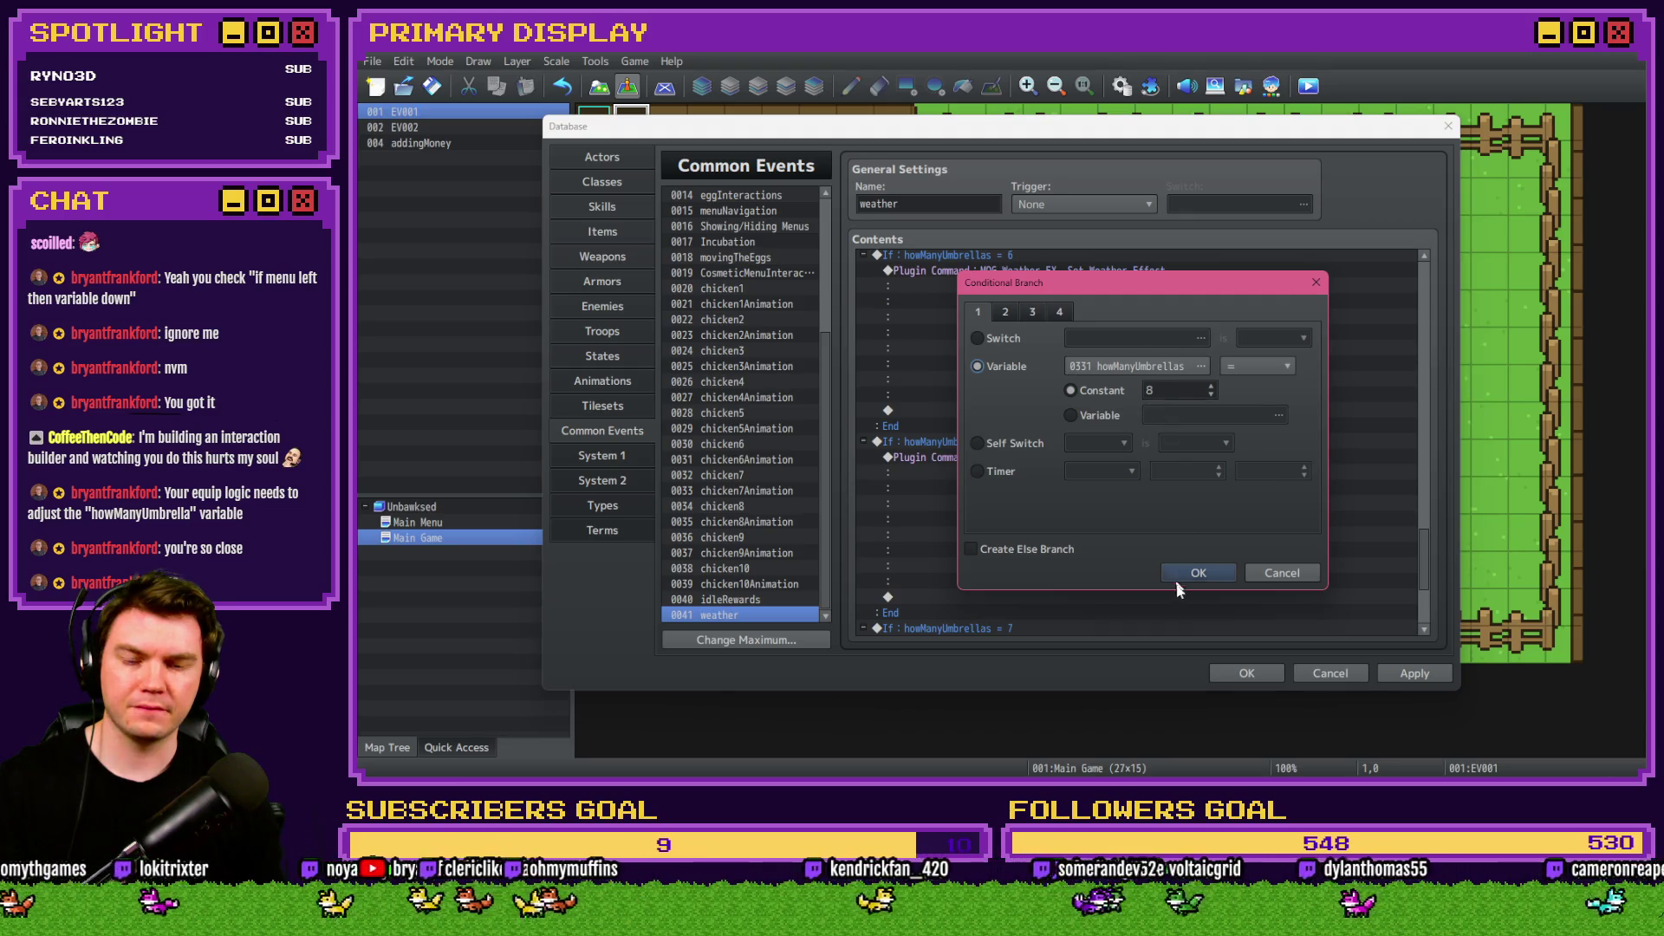
left_click(1183, 577)
left_click(1068, 490)
double_click(1085, 503)
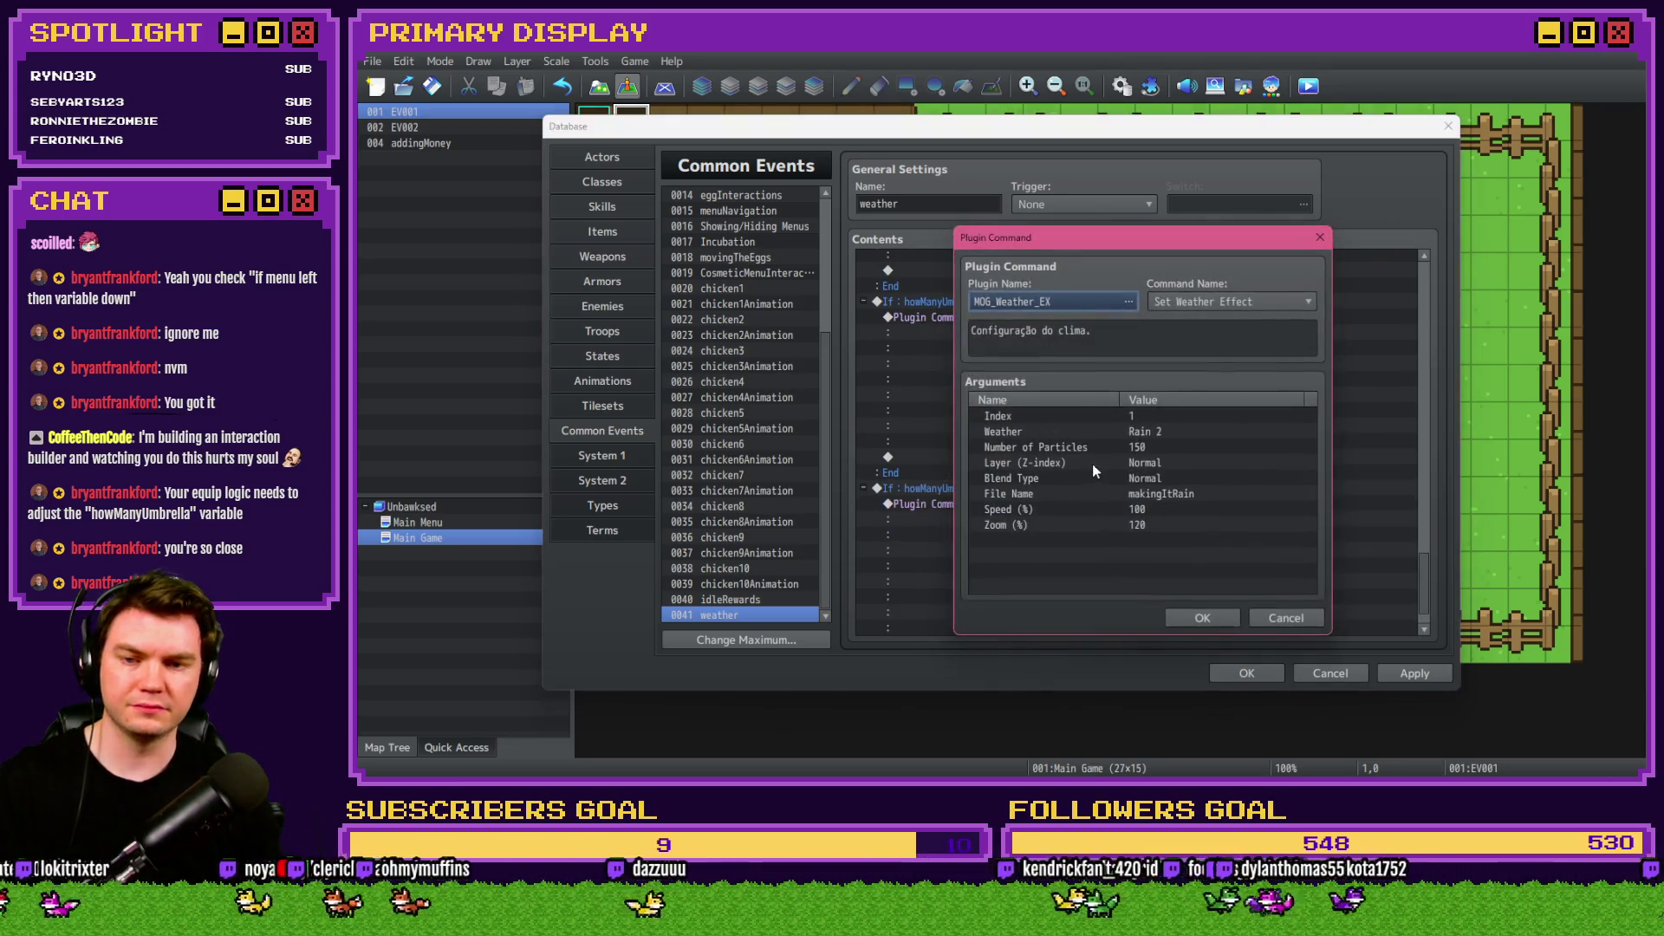
double_click(1153, 445)
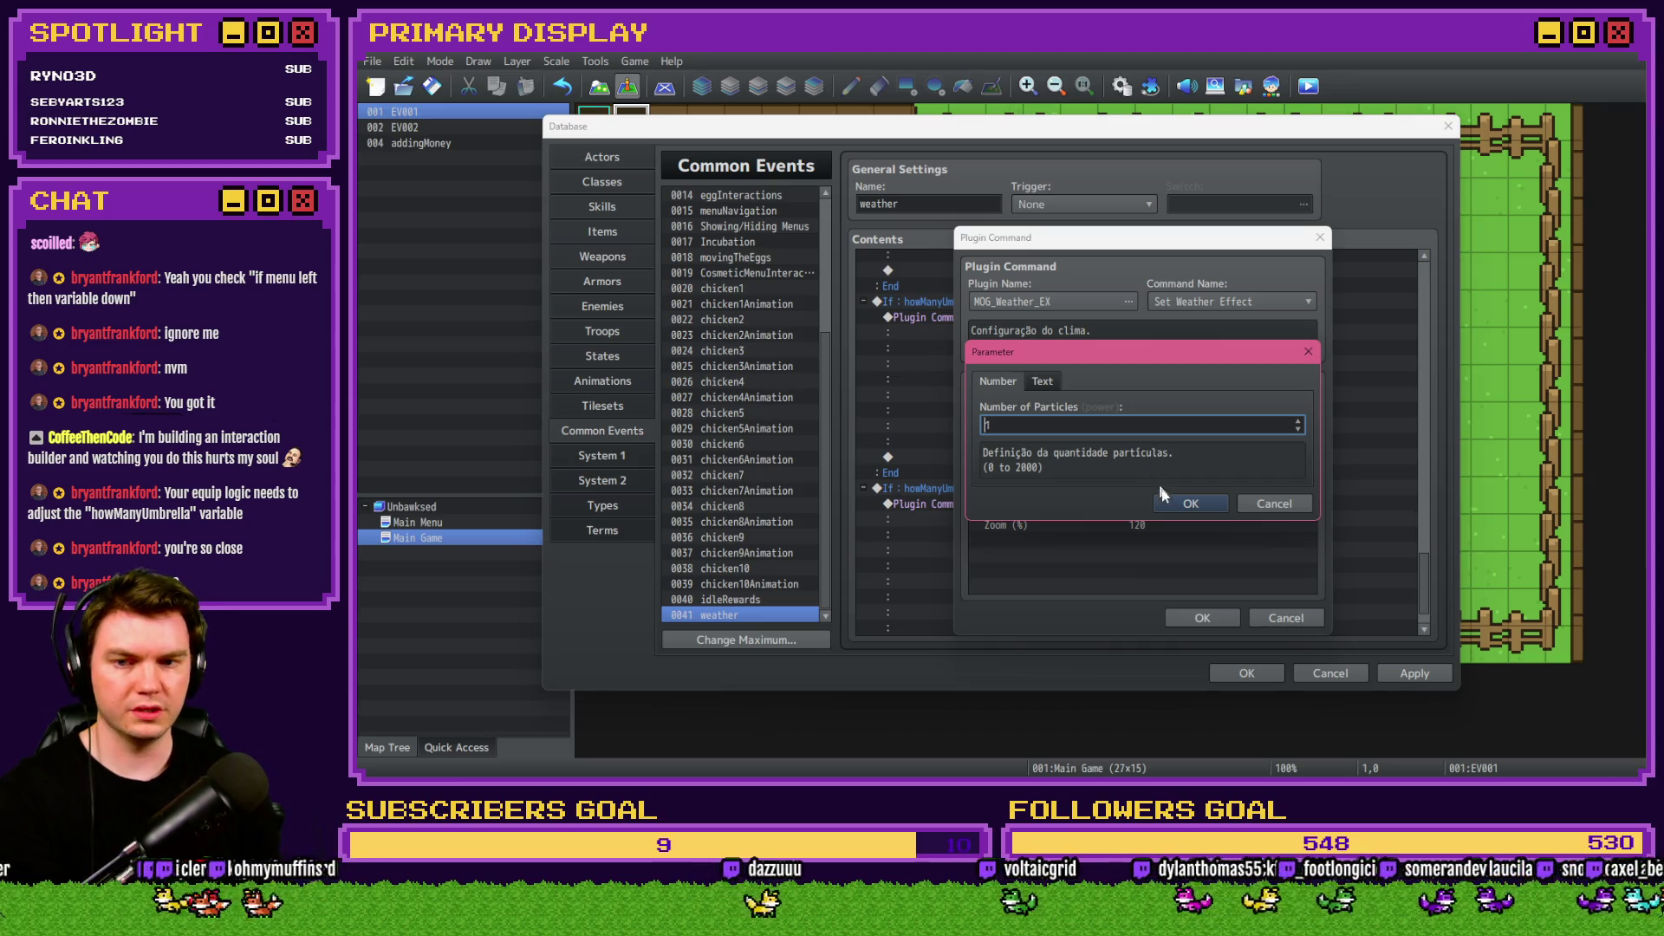
type("70")
left_click(1190, 503)
left_click(1202, 617)
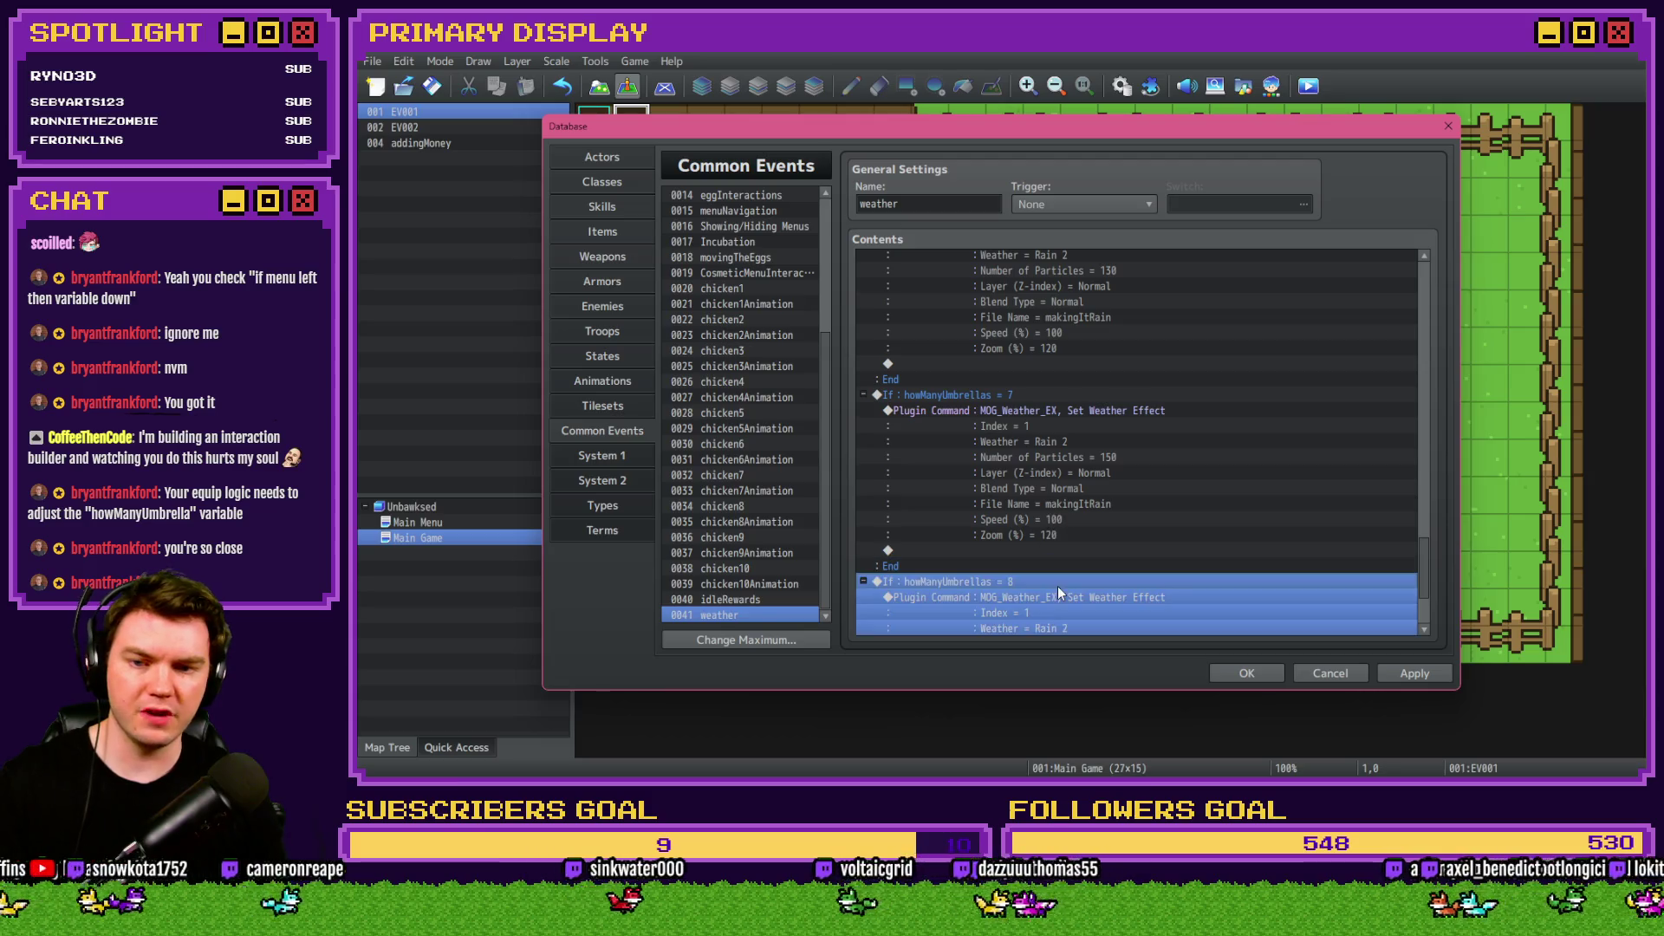
Make the next branch check for 9 umbrellas with 190 rain particles.
scroll(1122, 546, "up", 1)
key("Return")
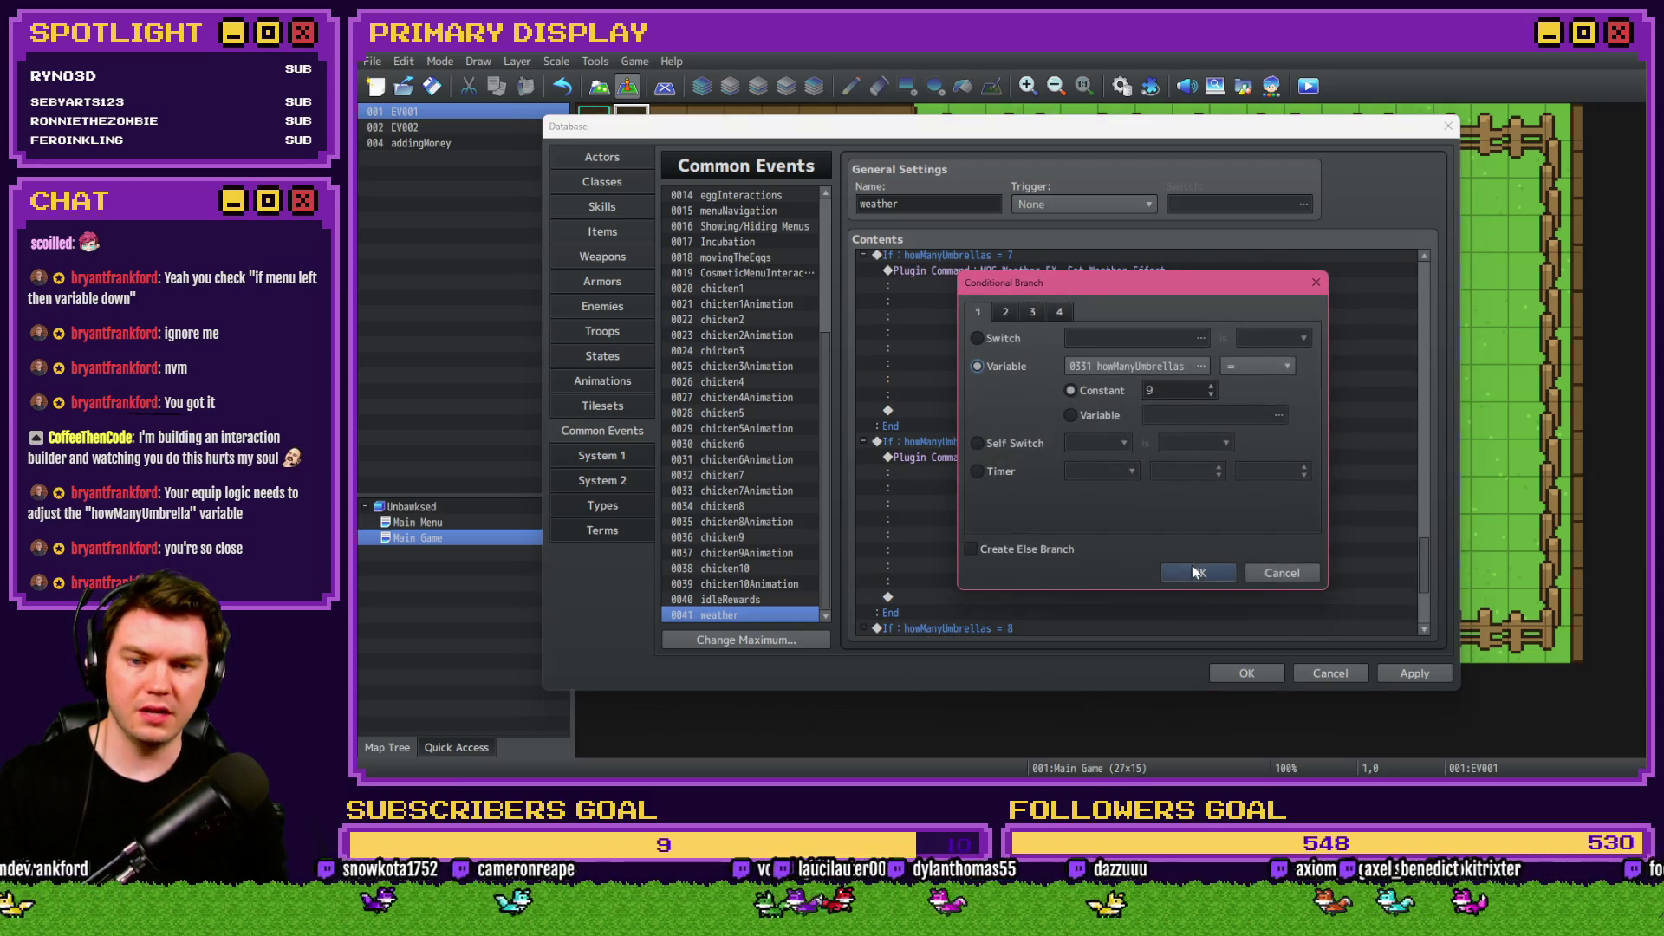
left_click(1193, 572)
scroll(1073, 549, "down", 3)
double_click(1062, 513)
left_click(1146, 446)
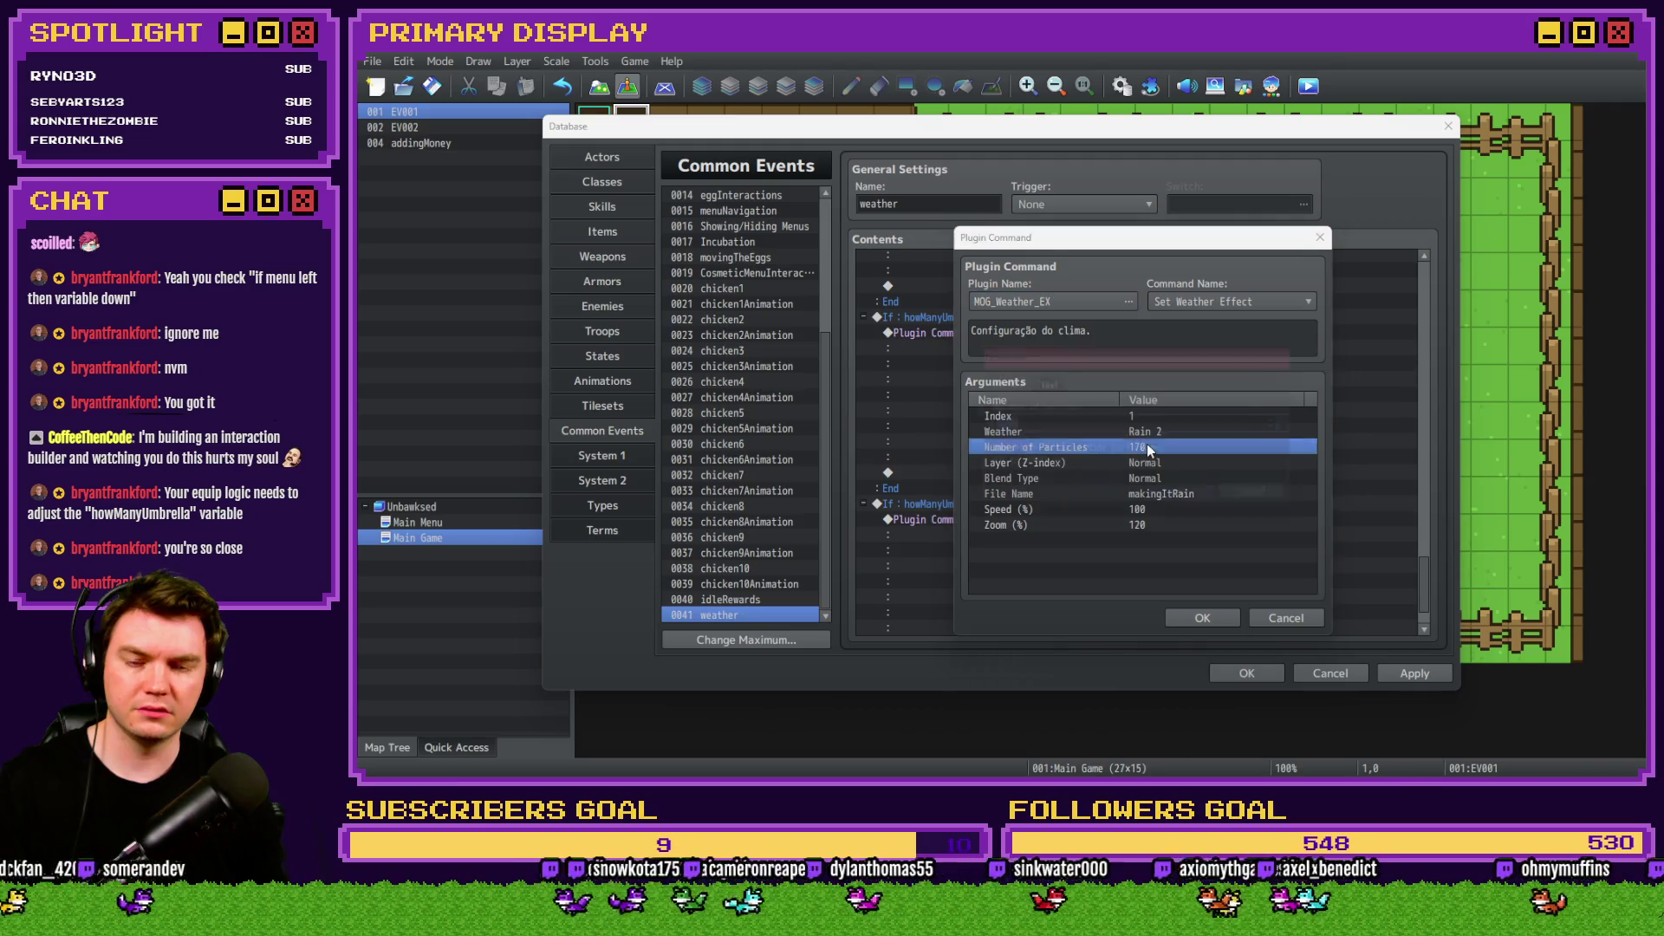
double_click(1146, 446)
type("190")
left_click(1188, 498)
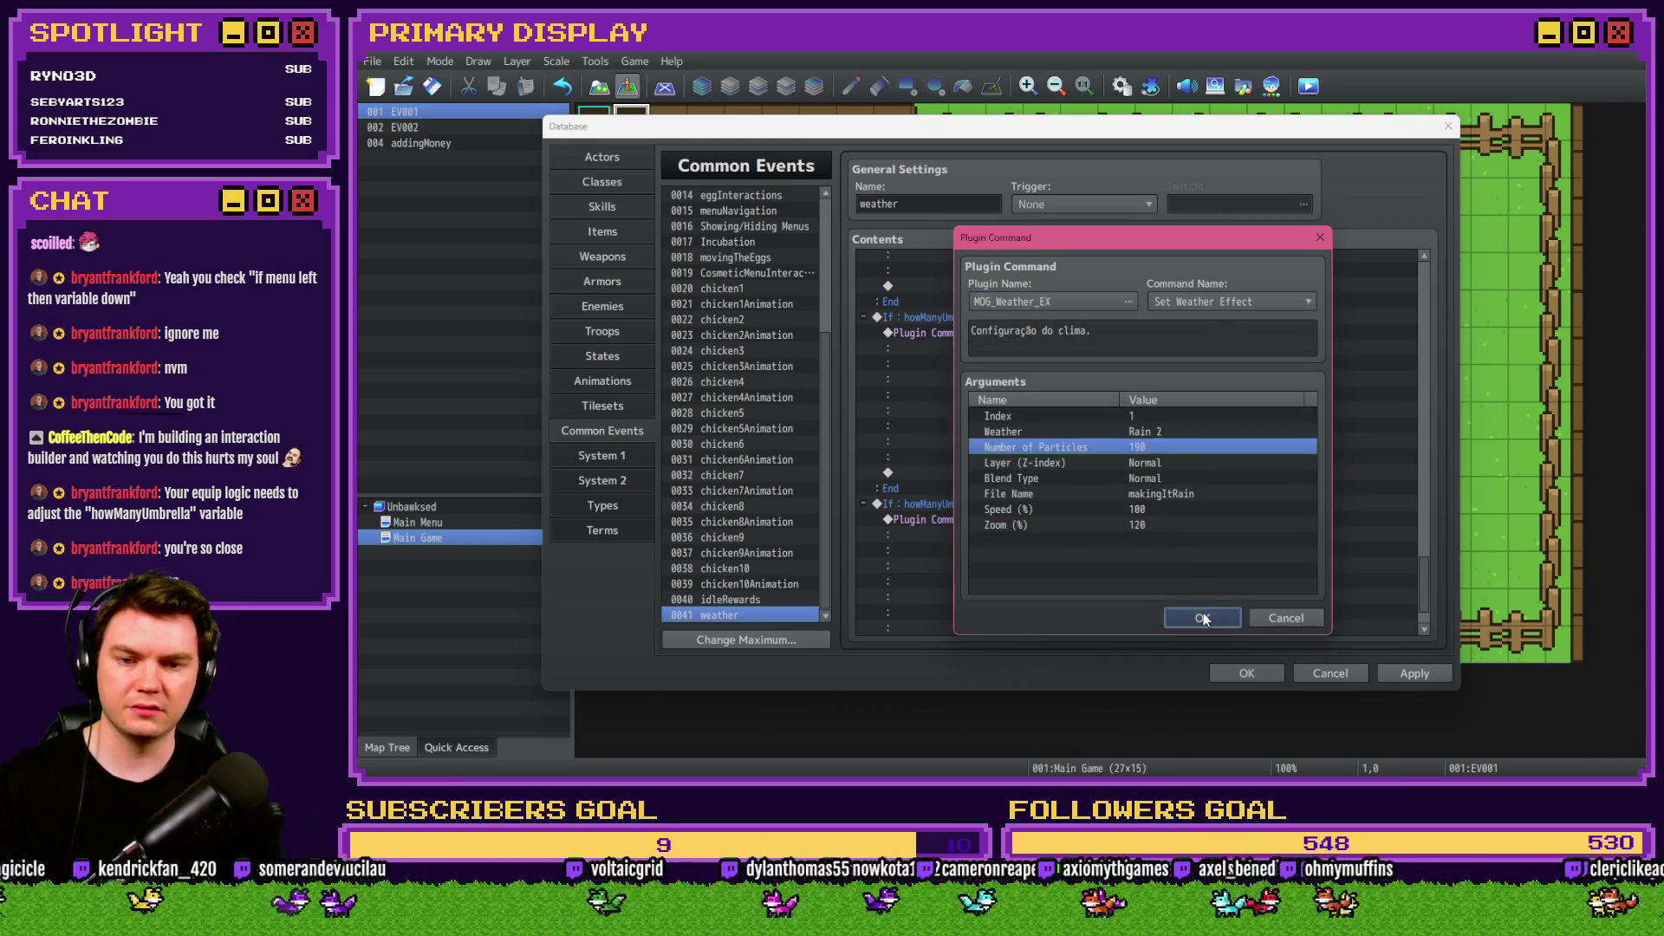
left_click(1202, 617)
Make the last branch check for 10 umbrellas with 250 rain particles.
double_click(1053, 573)
type("10")
left_click(1199, 572)
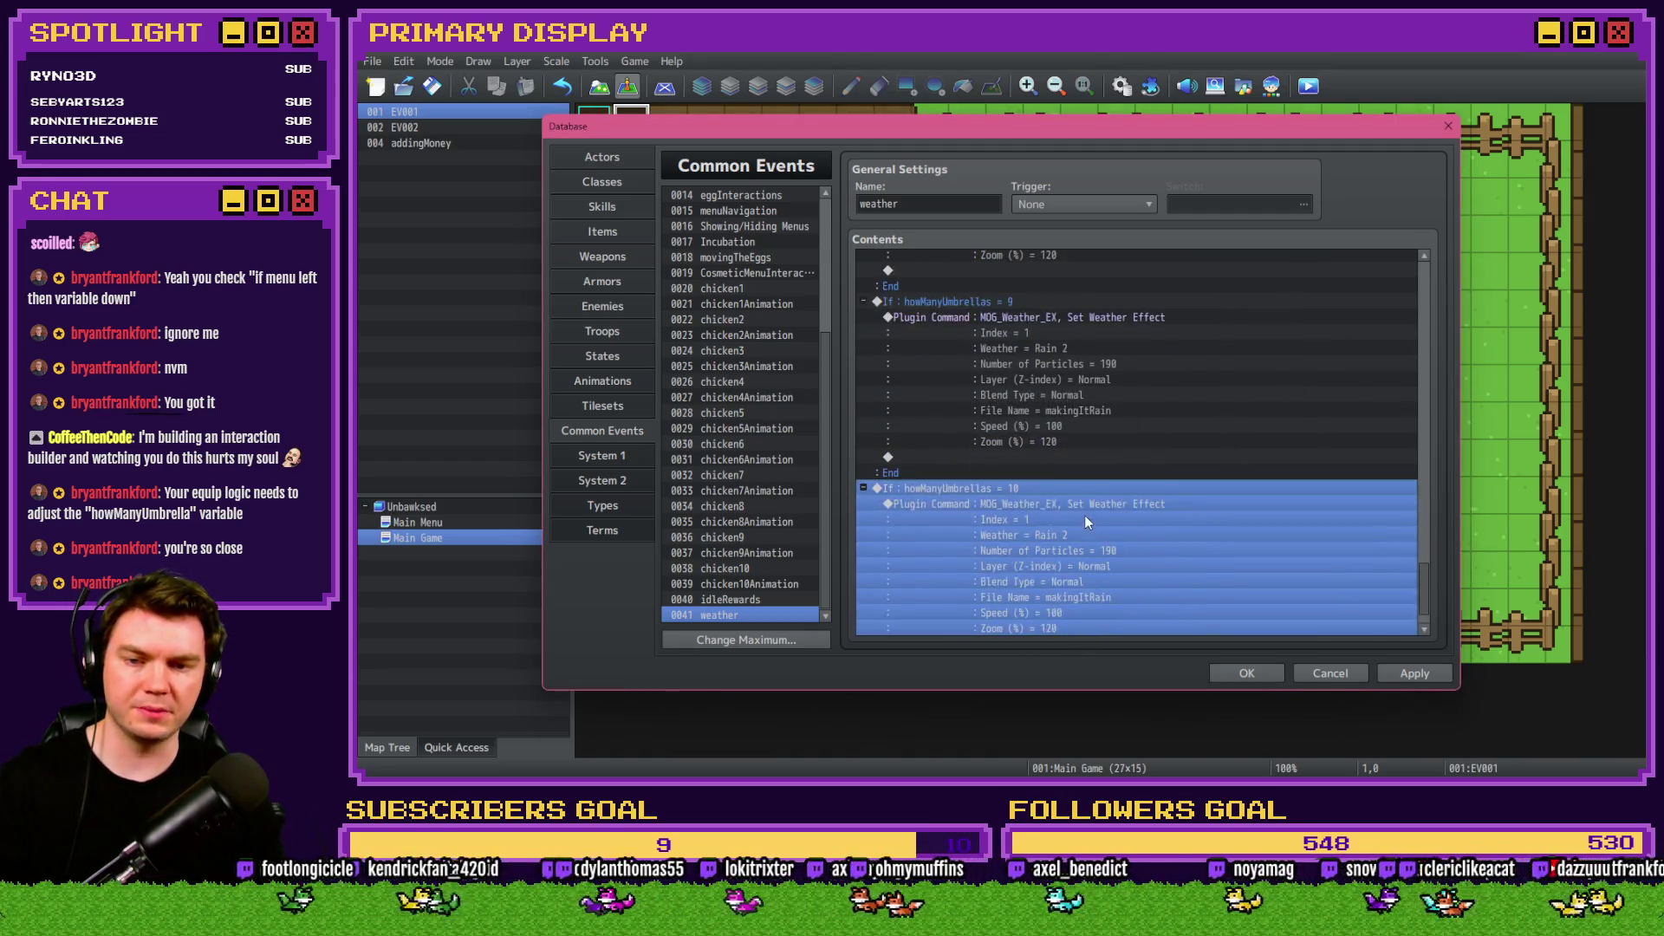
double_click(1086, 520)
double_click(1136, 461)
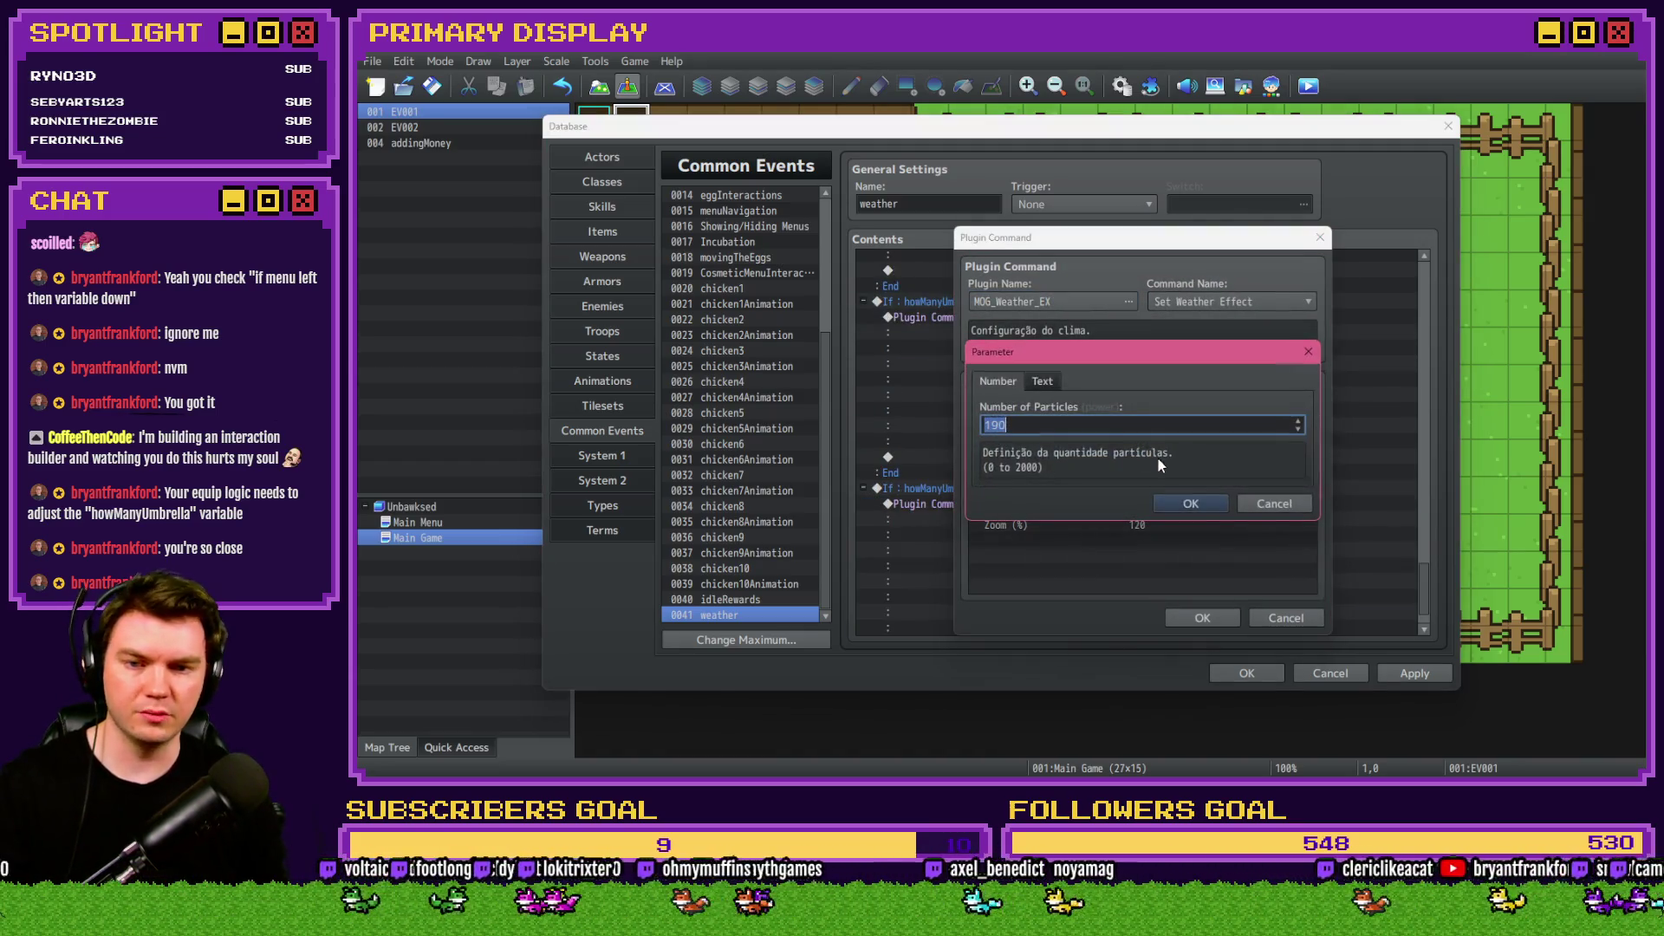
type("250")
left_click(1200, 504)
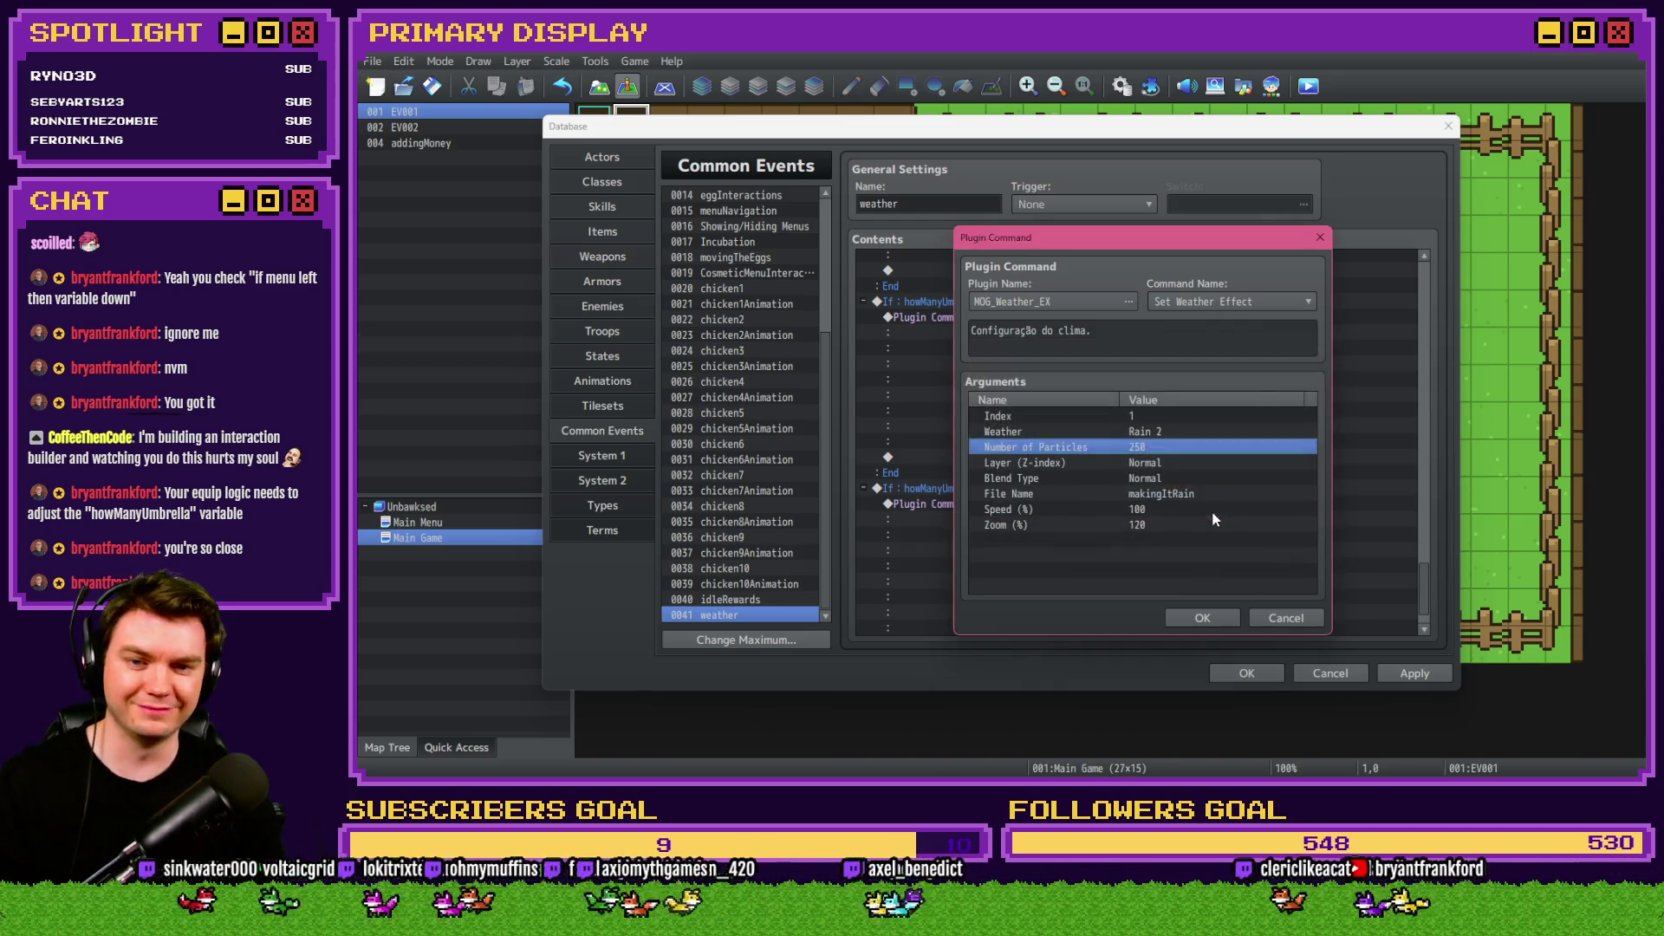
left_click(1201, 615)
Apply the weather common event changes.
left_click(1425, 663)
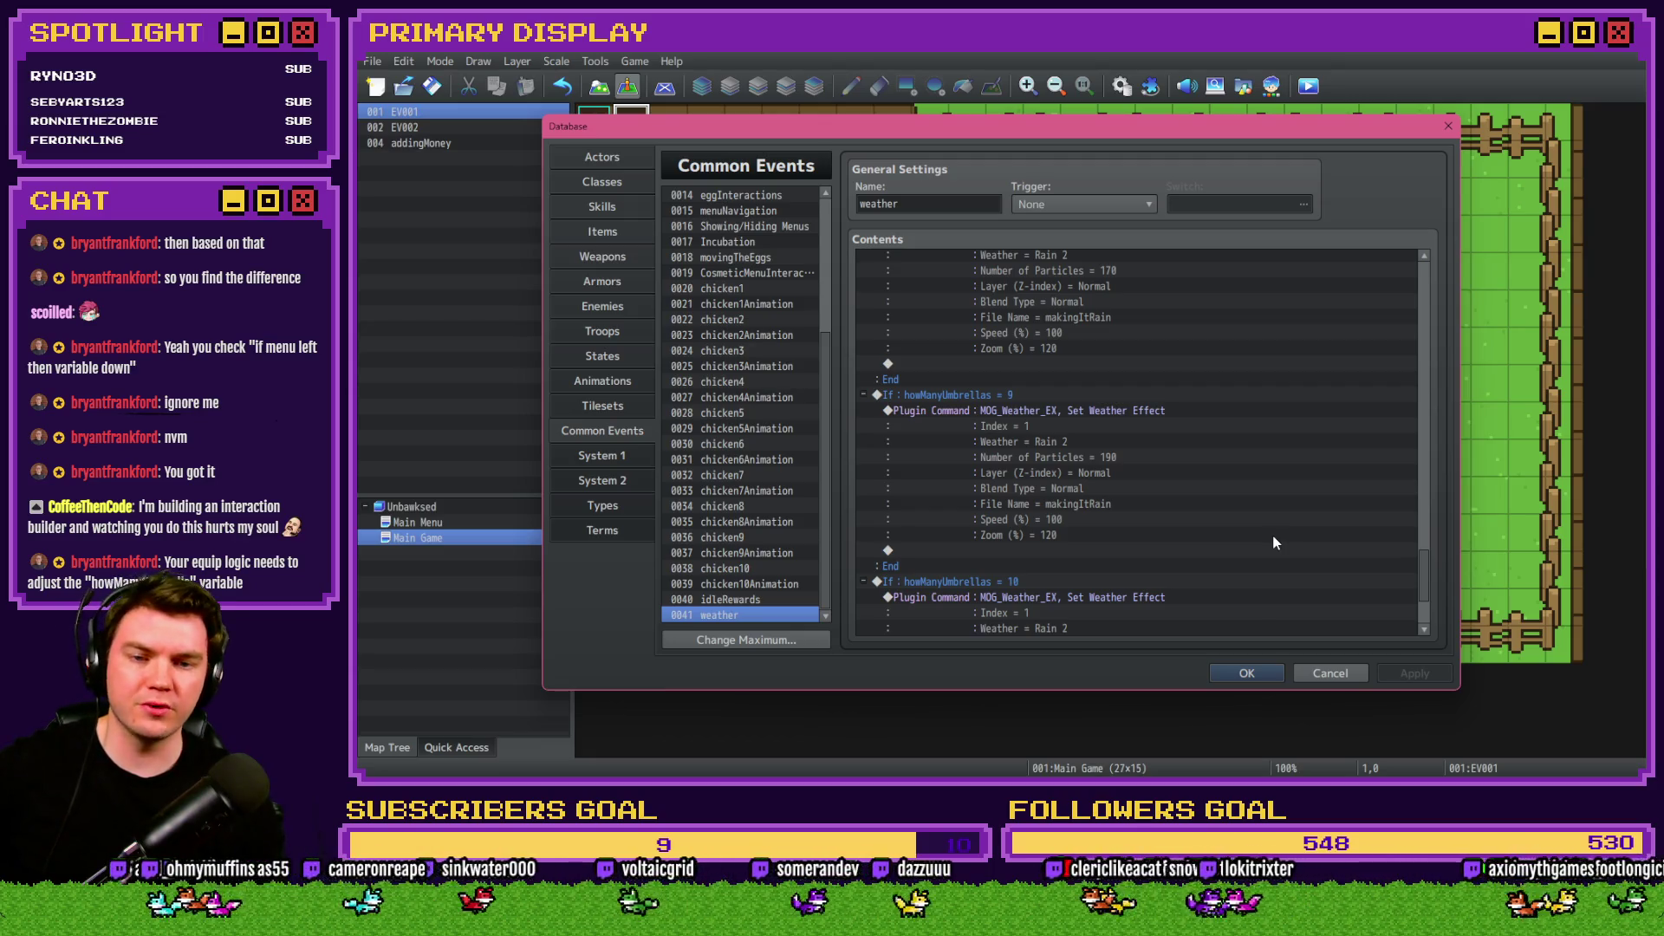
scroll(1272, 548, "down", 3)
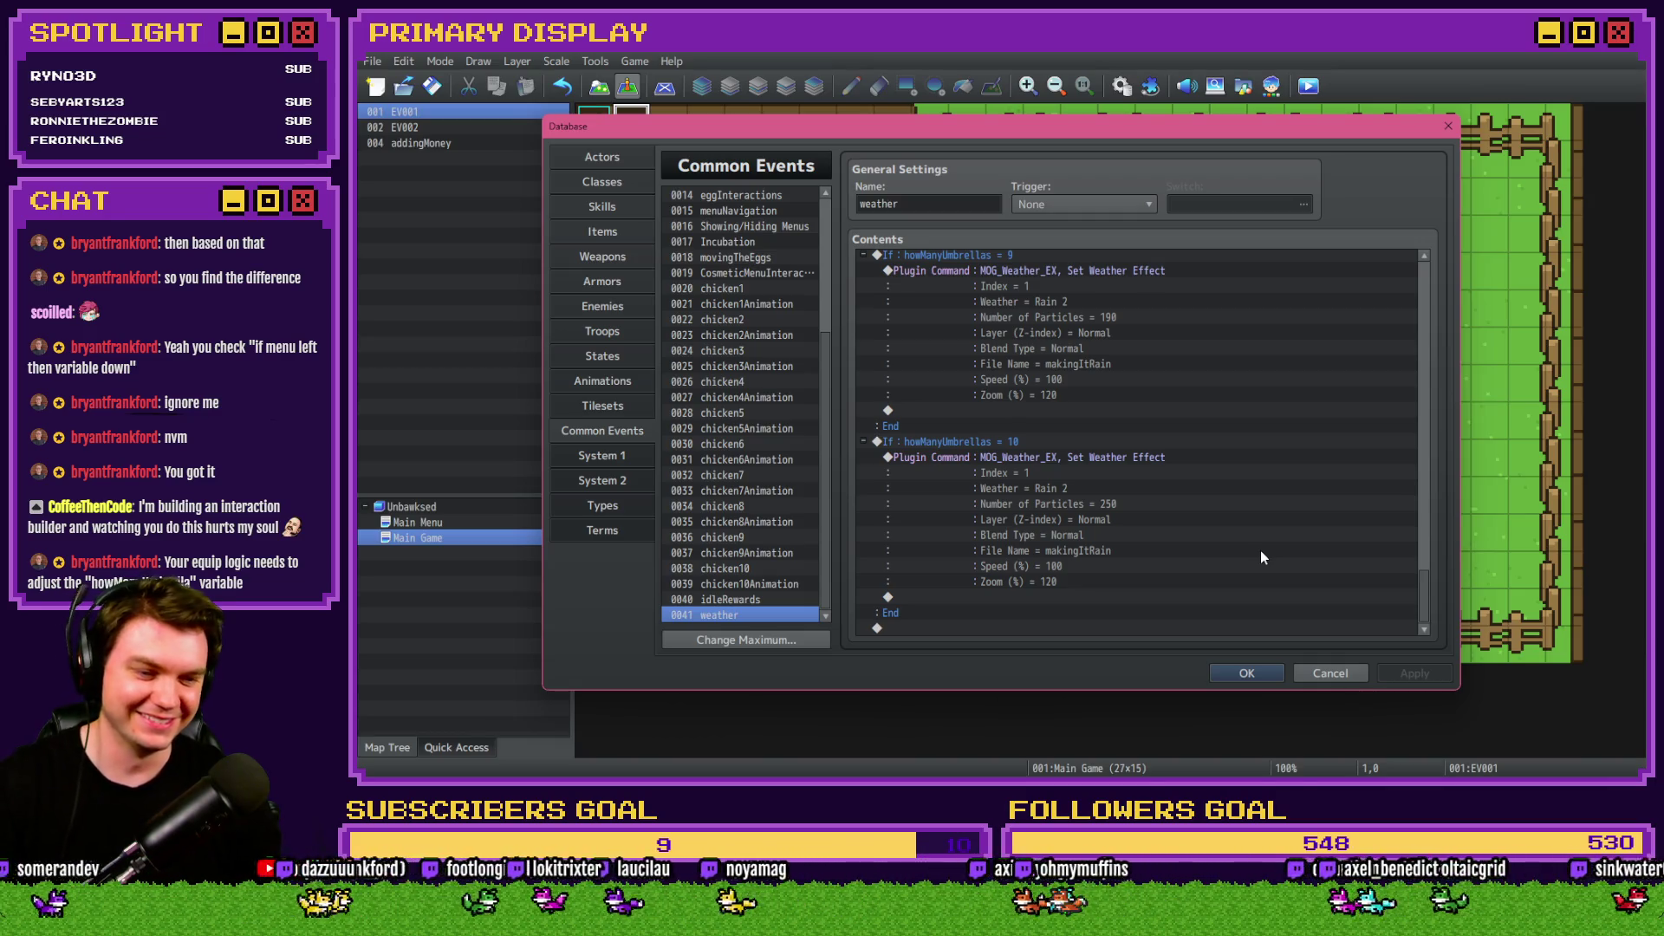
scroll(1260, 550, "up", 20)
scroll(830, 534, "up", 3)
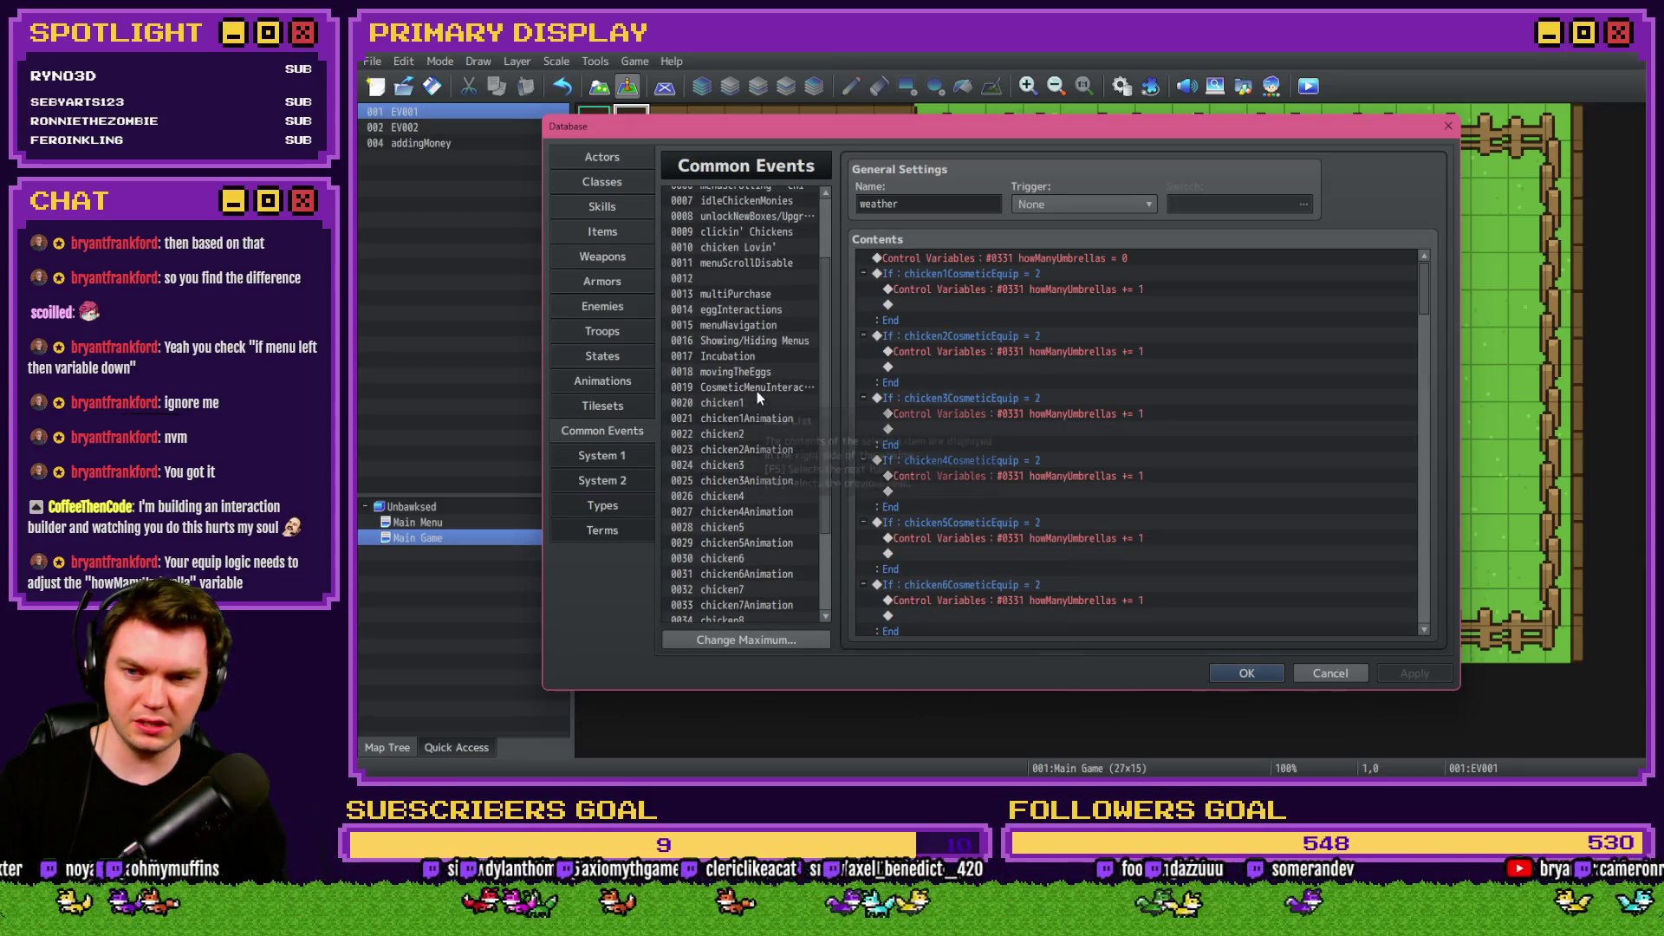
Open common event 0019 CosmeticMenuInteractions and scroll through its contents.
left_click(757, 387)
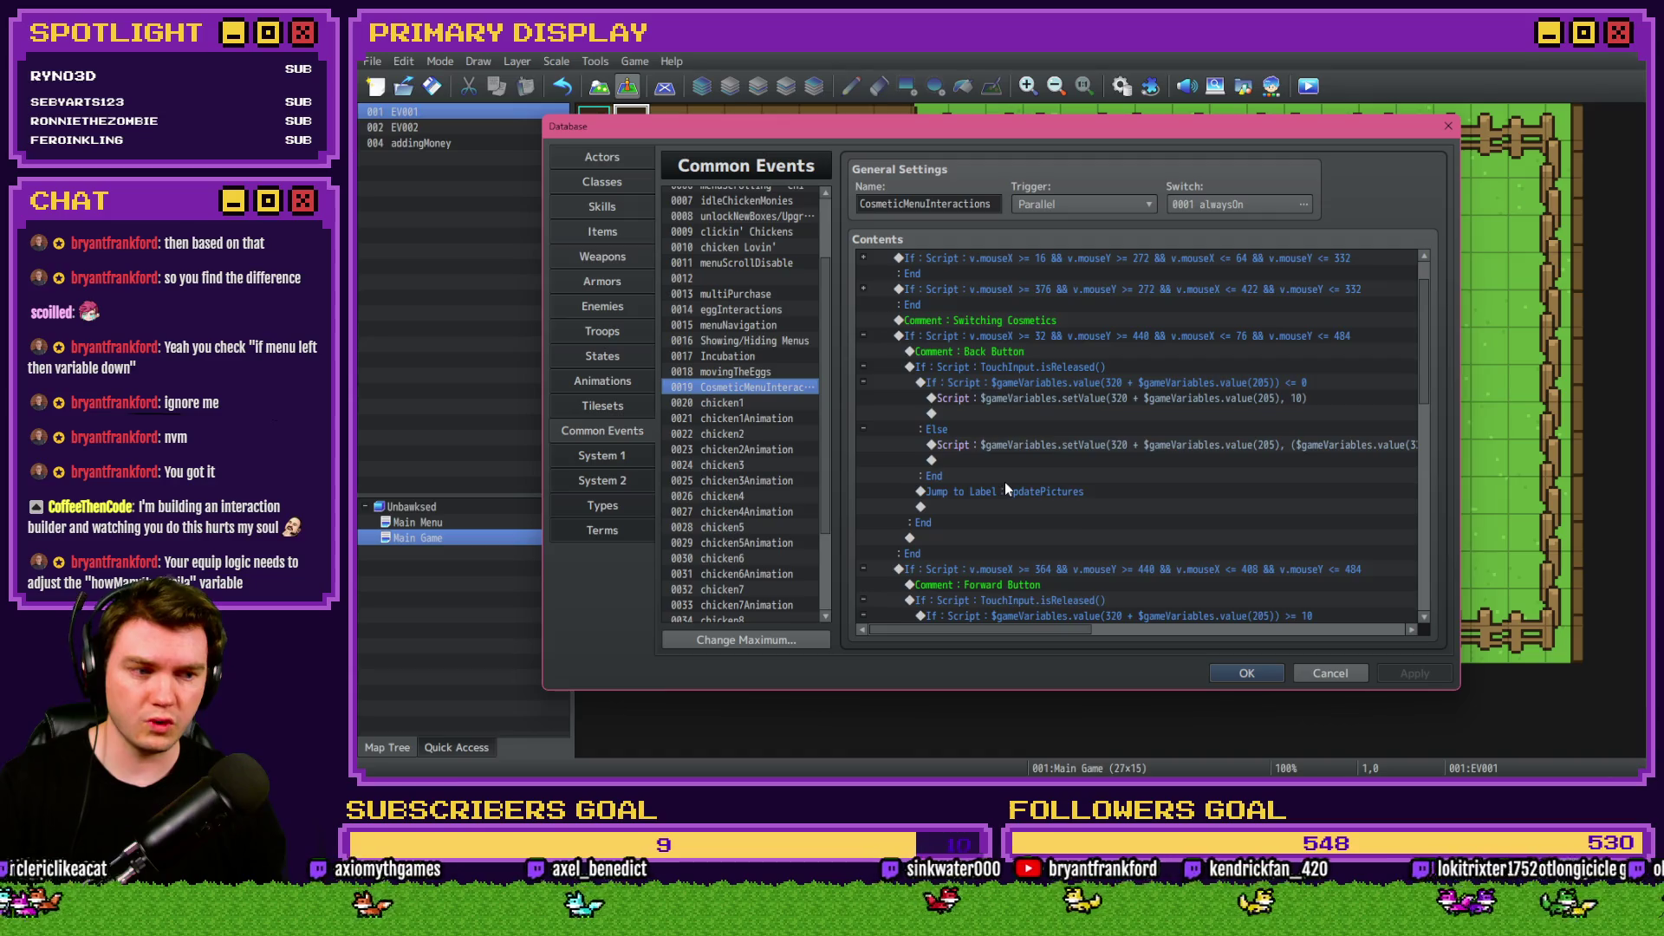
scroll(1005, 481, "down", 5)
scroll(1007, 492, "down", 2)
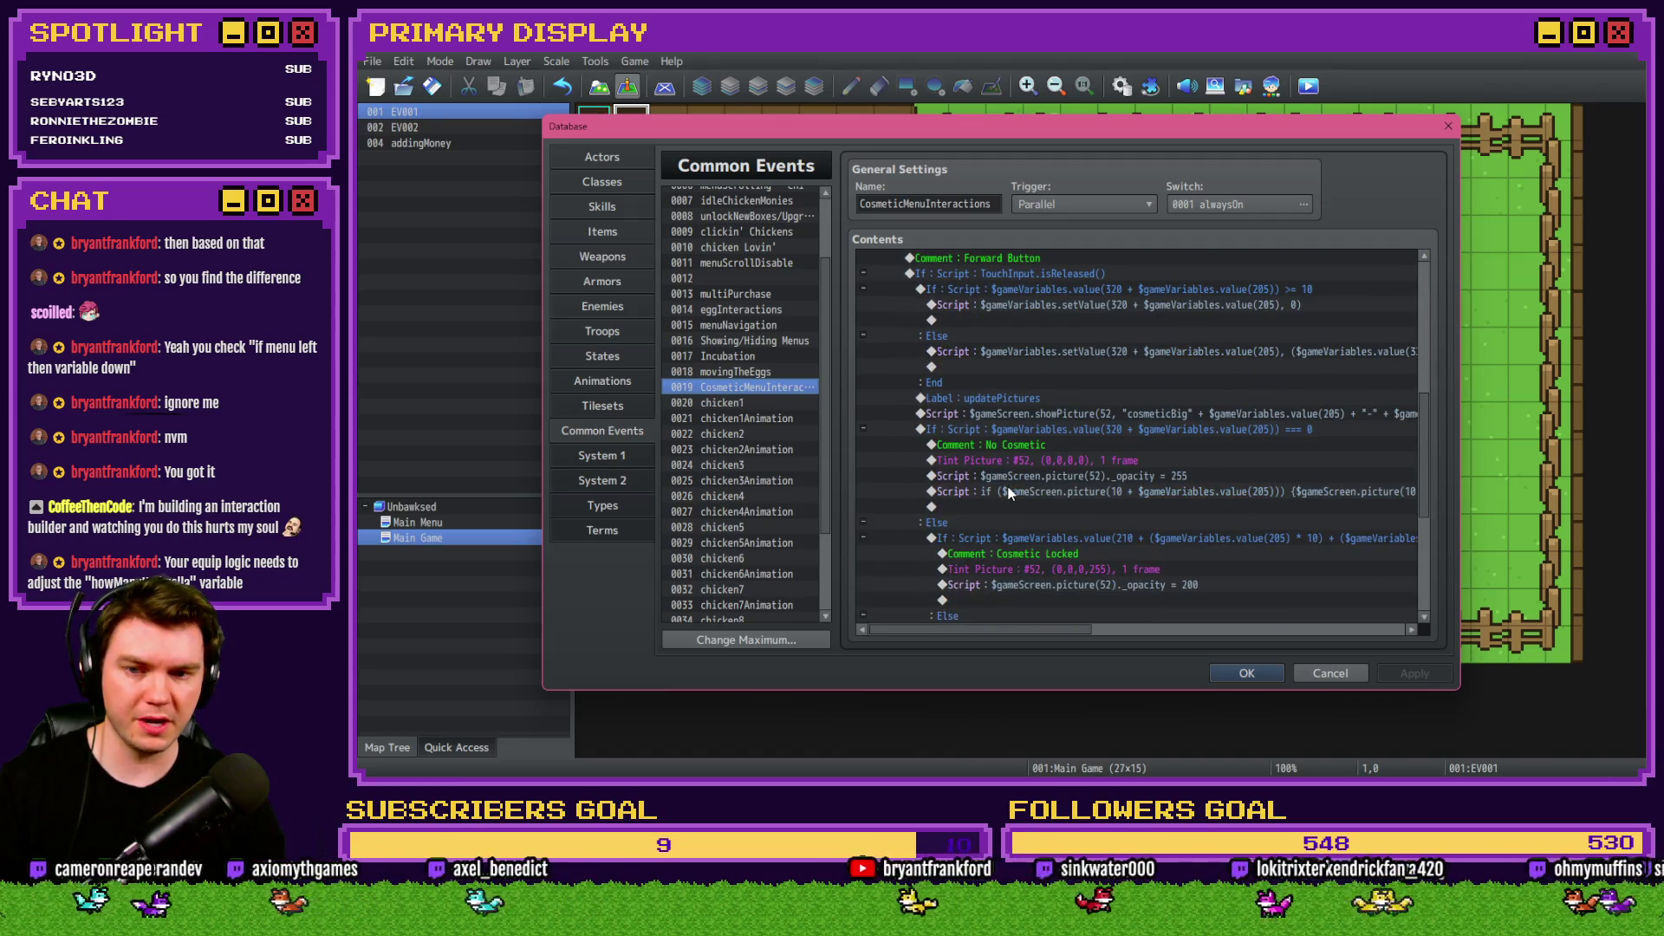
scroll(1008, 492, "down", 2)
scroll(1009, 493, "down", 3)
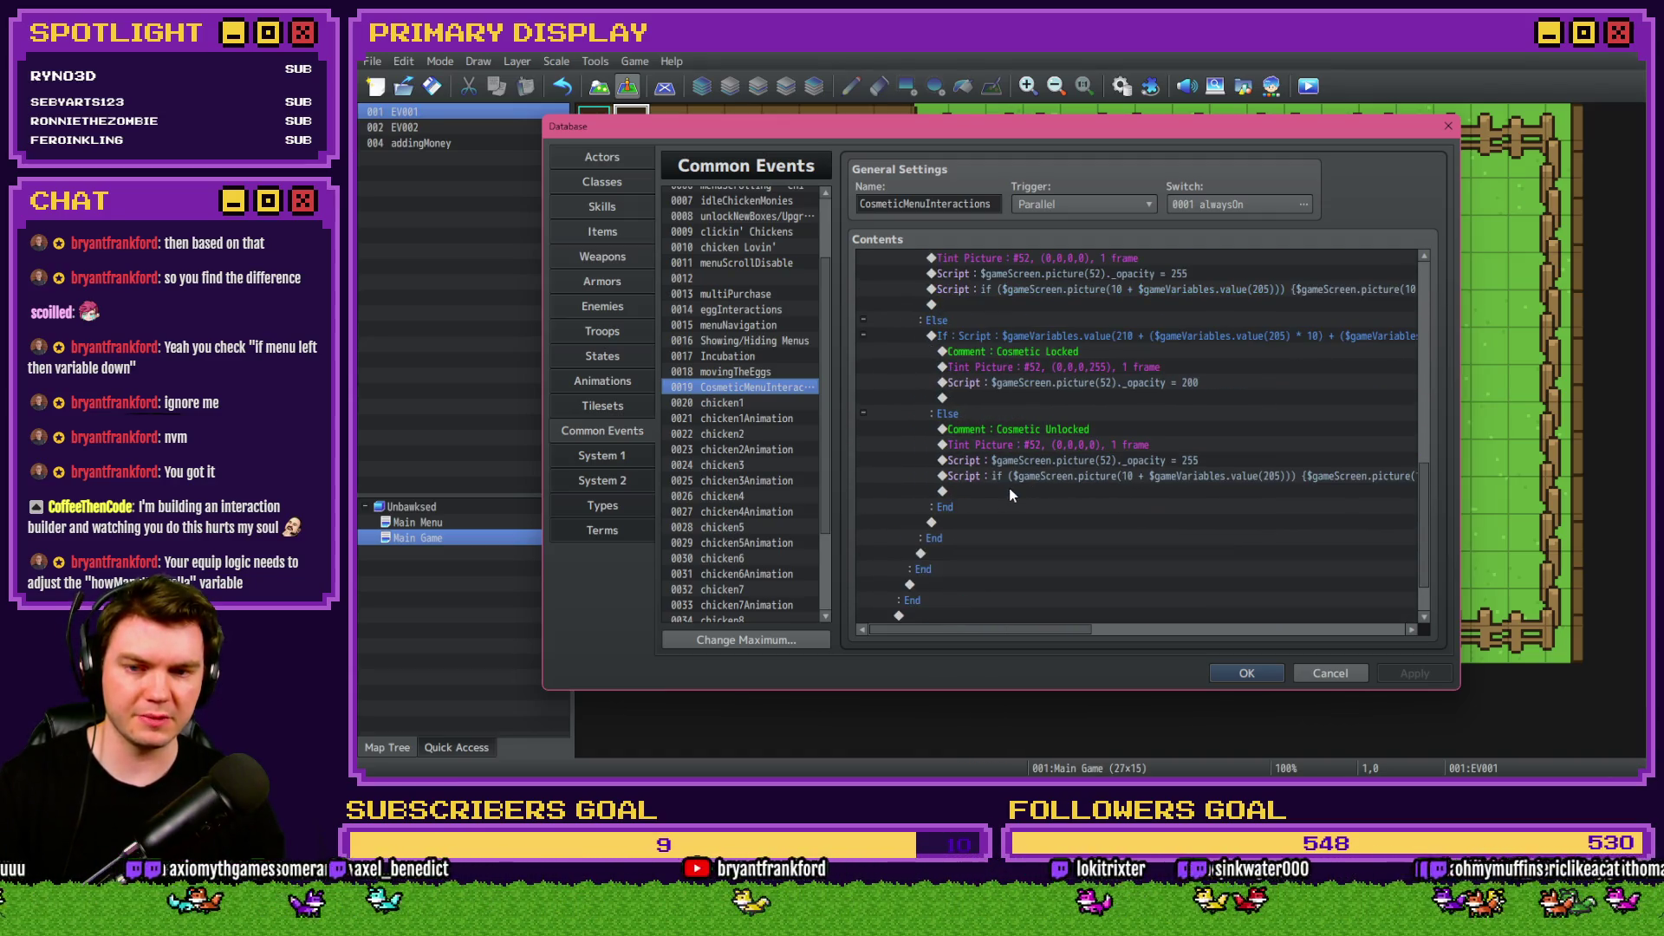
scroll(1010, 490, "up", 1)
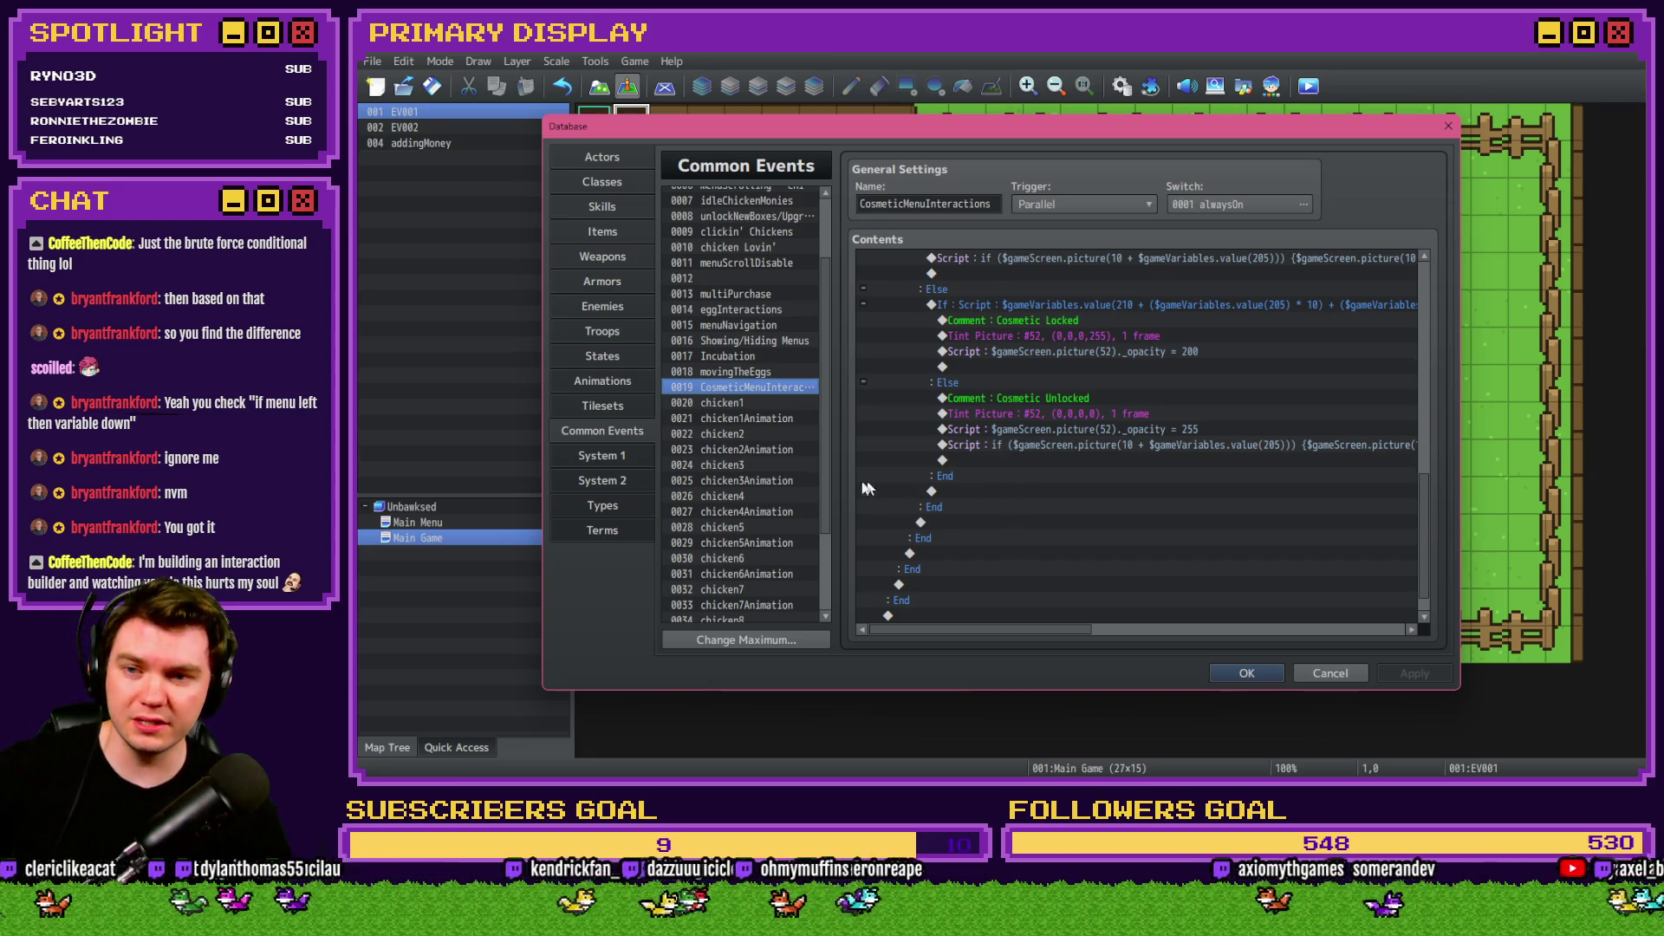
scroll(716, 483, "up", 1)
scroll(716, 484, "up", 2)
scroll(1127, 525, "up", 10)
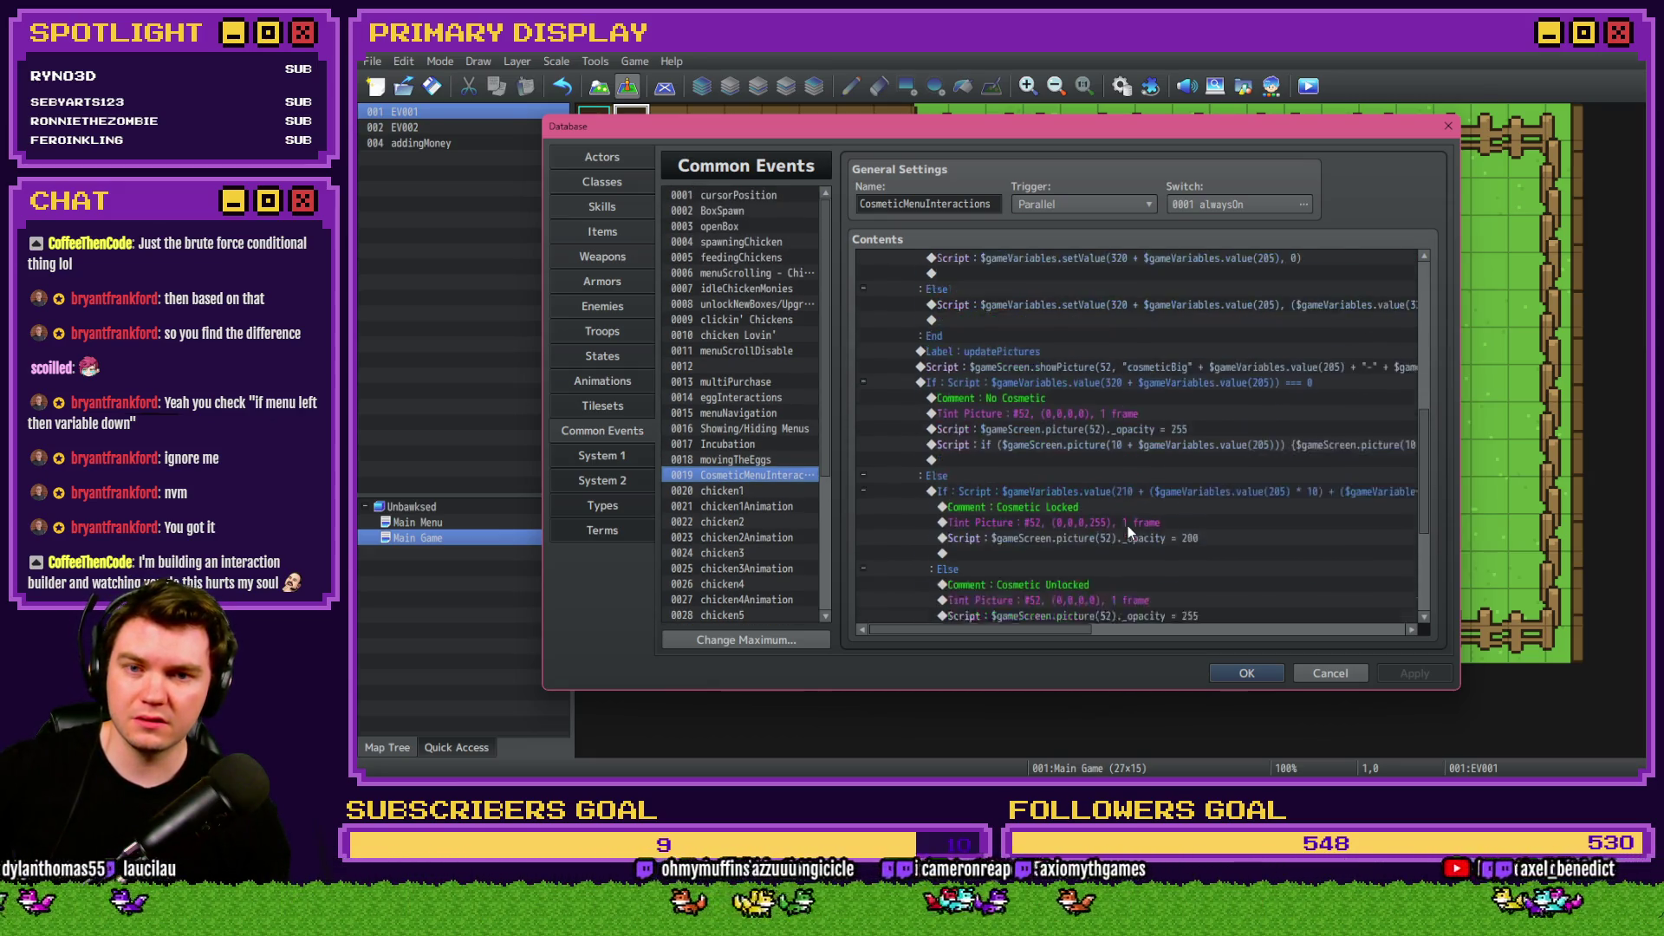
scroll(1162, 530, "up", 1)
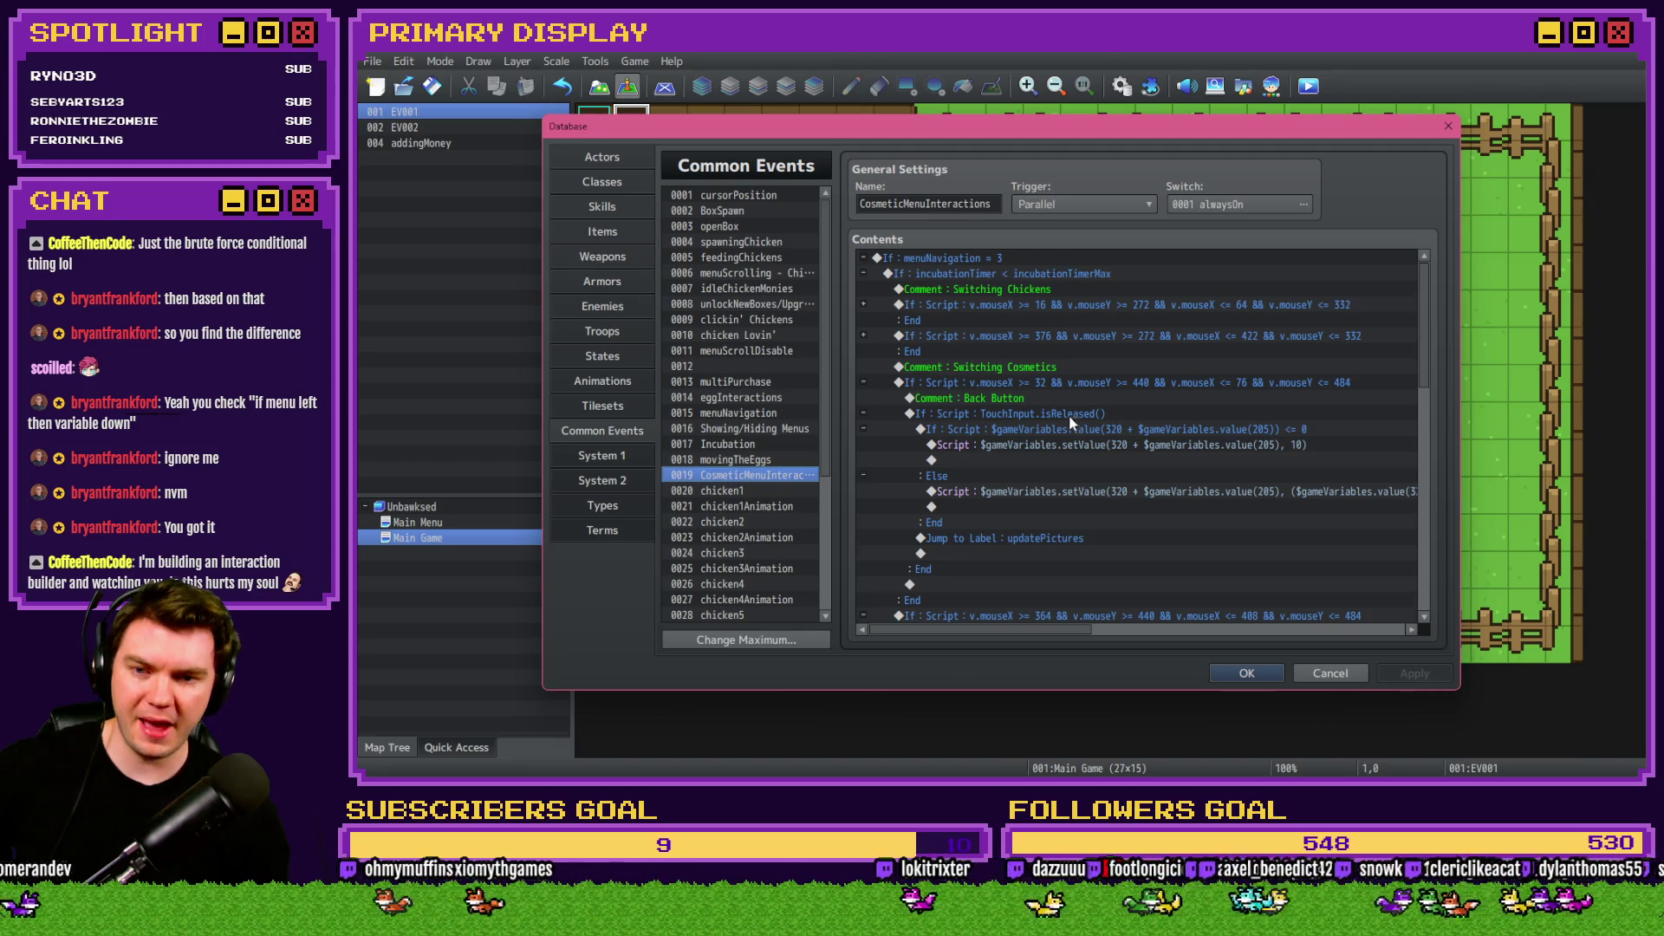
scroll(1069, 418, "down", 4)
scroll(1068, 424, "up", 1)
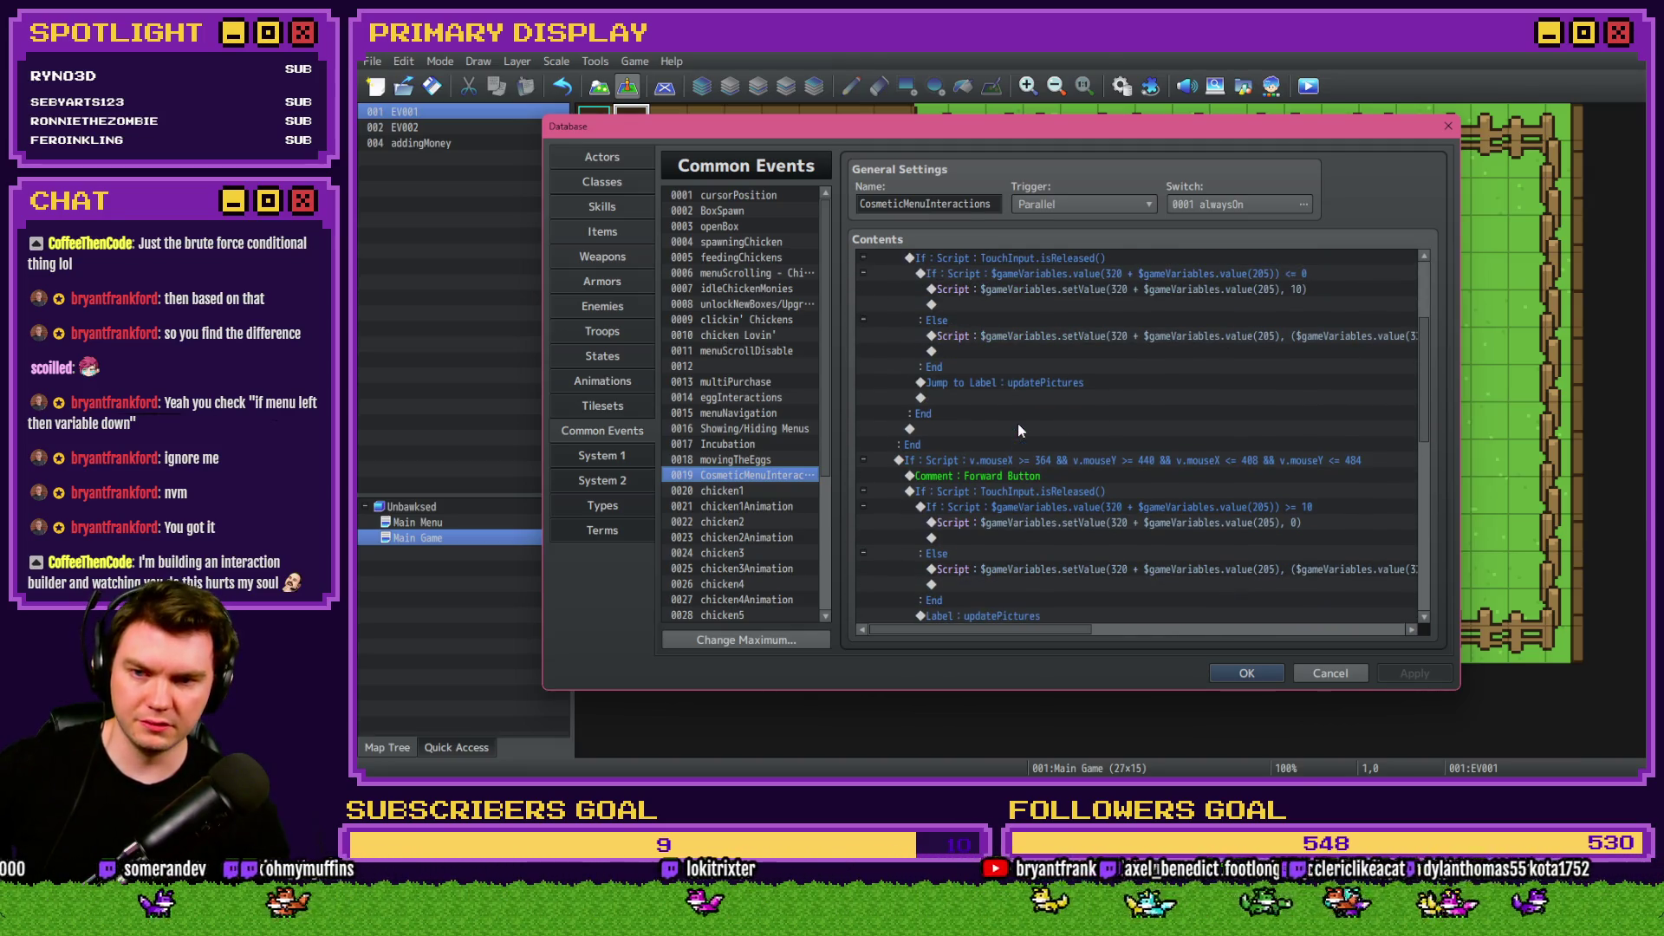
Select the showPicture script line under Label: updatePictures.
left_click(1035, 367)
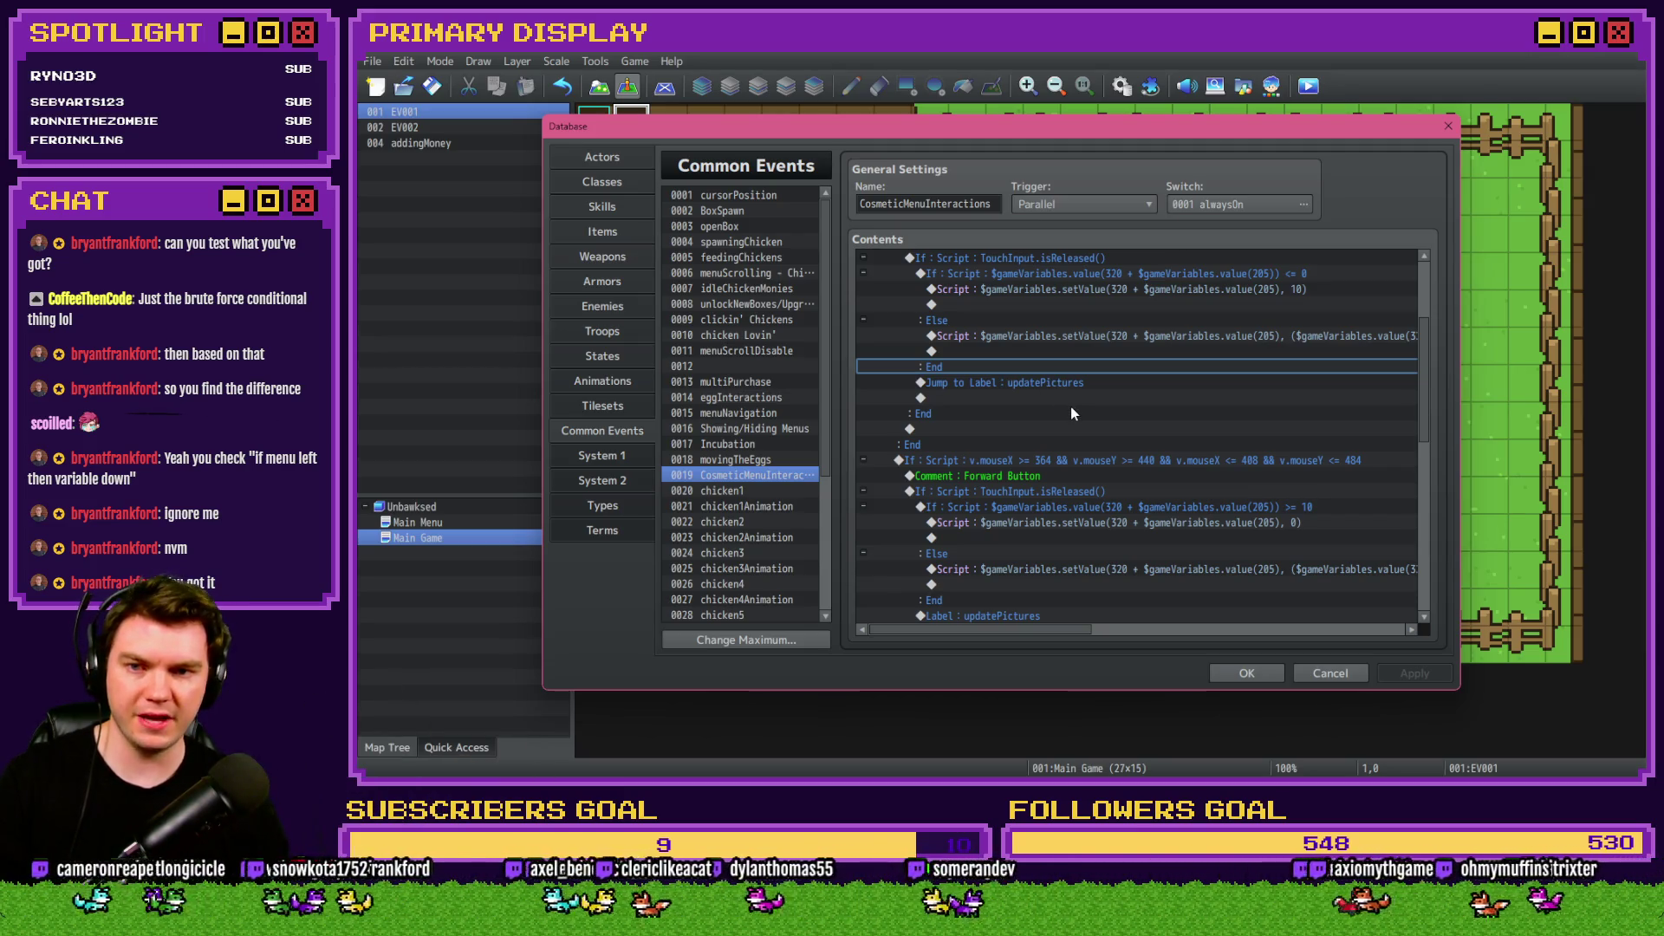
scroll(1072, 413, "down", 4)
scroll(1071, 407, "up", 2)
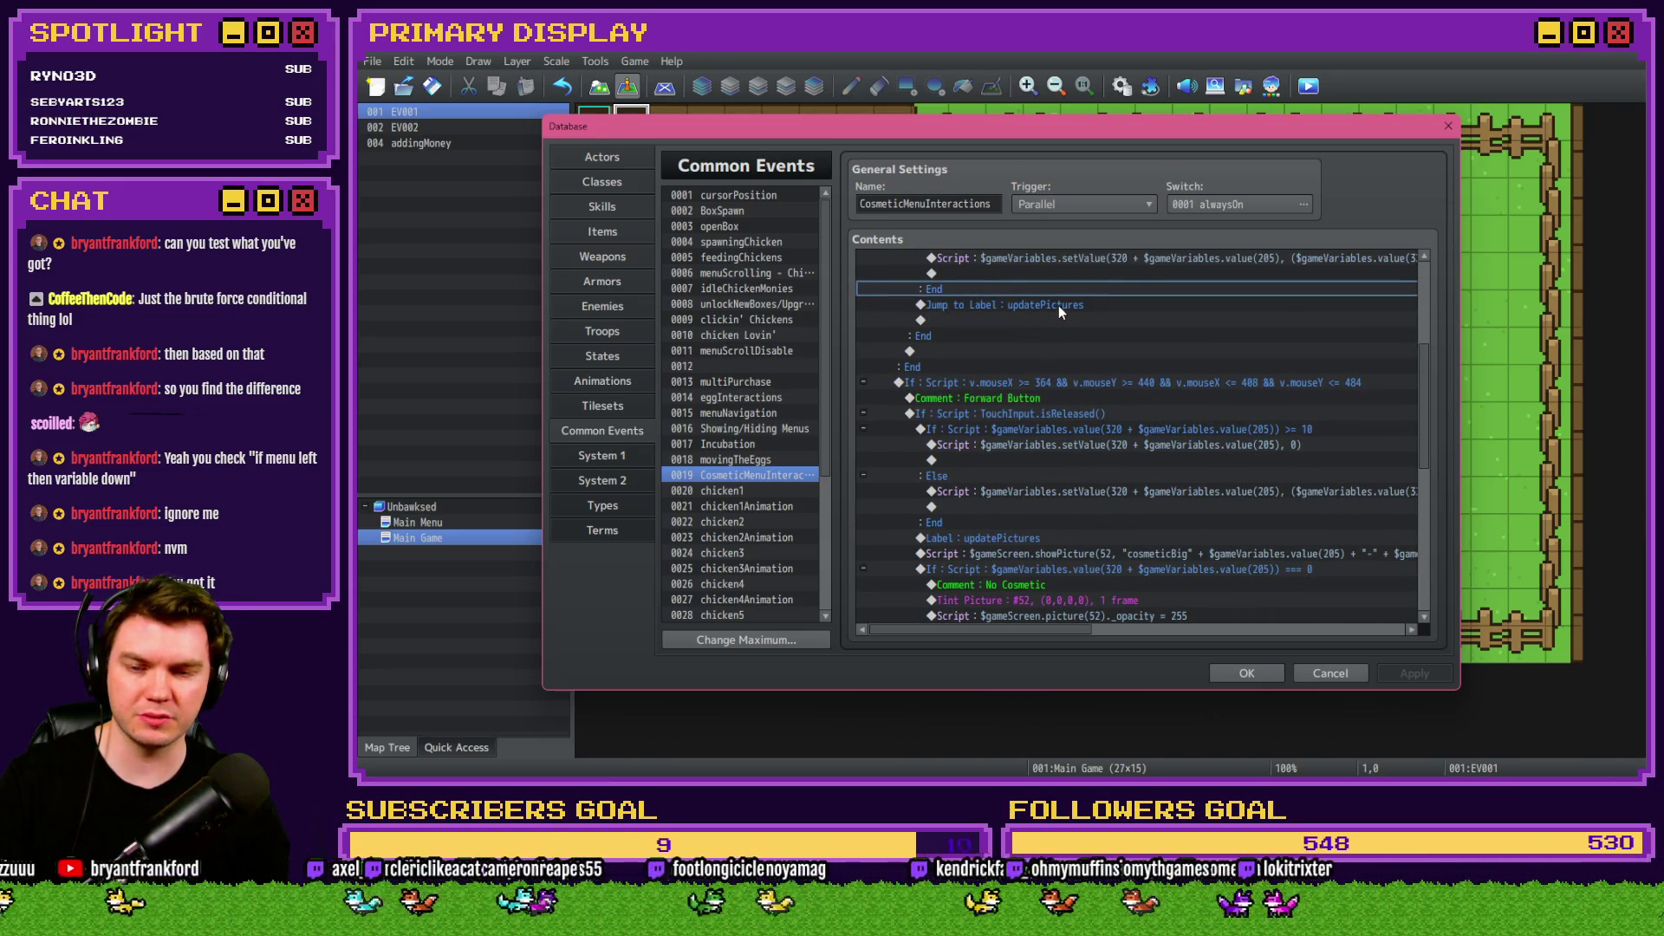
scroll(1044, 372, "down", 2)
left_click(1033, 428)
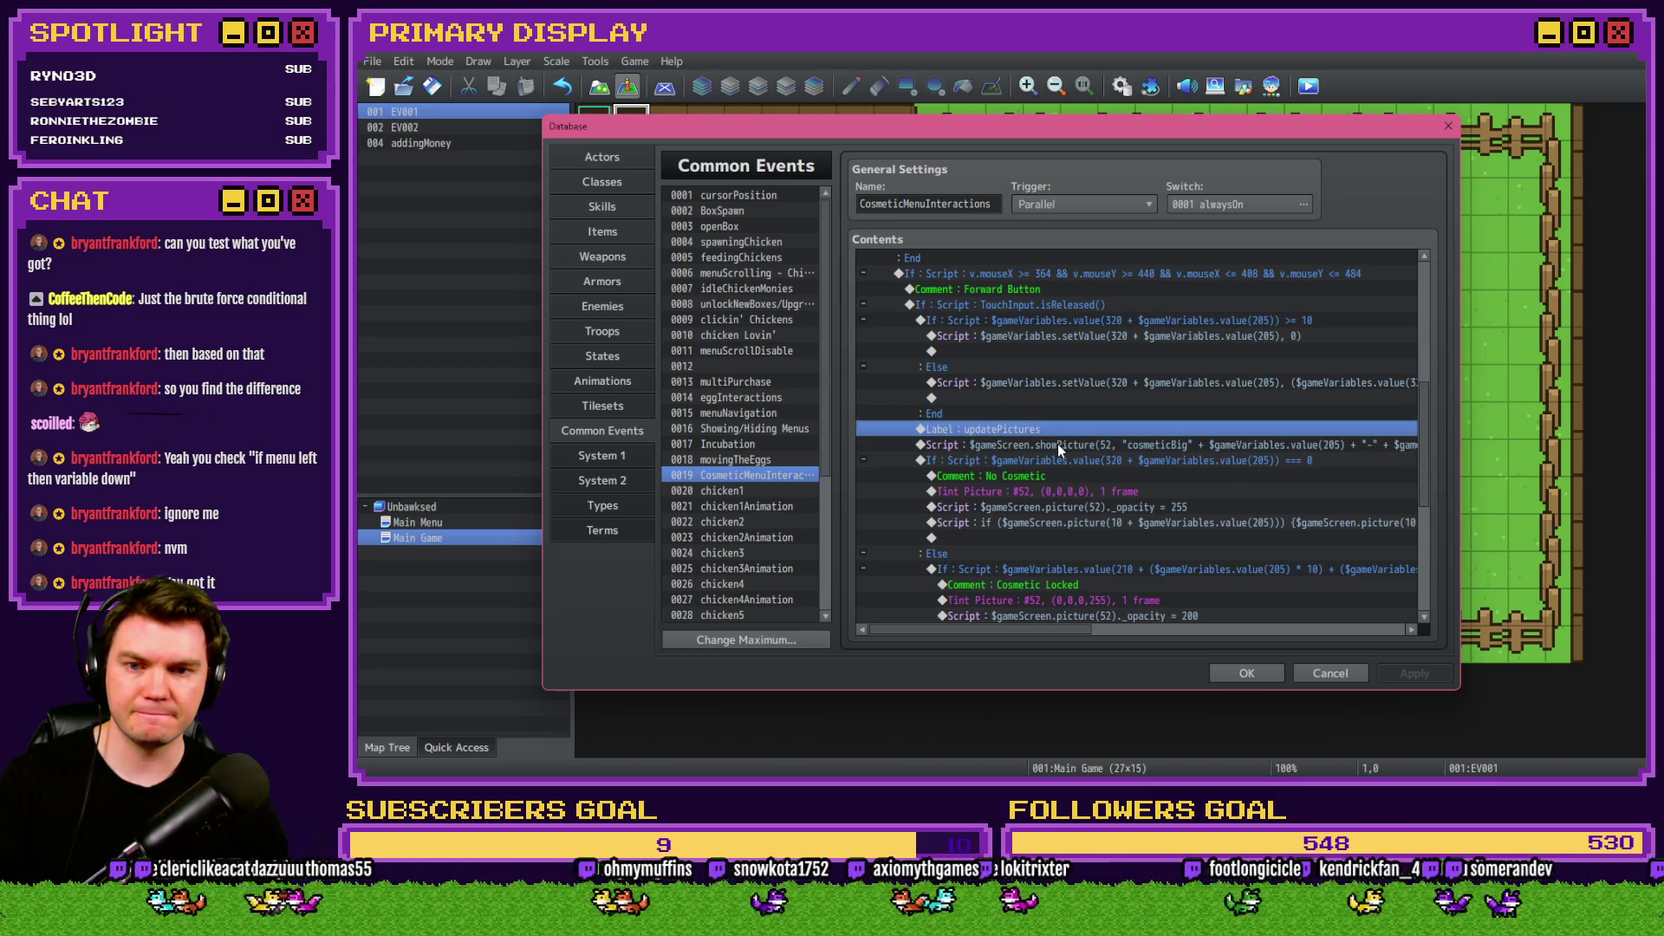
left_click(1058, 444)
Insert a Common Event call to weather below showPicture, then apply and close the Database.
key("Insert")
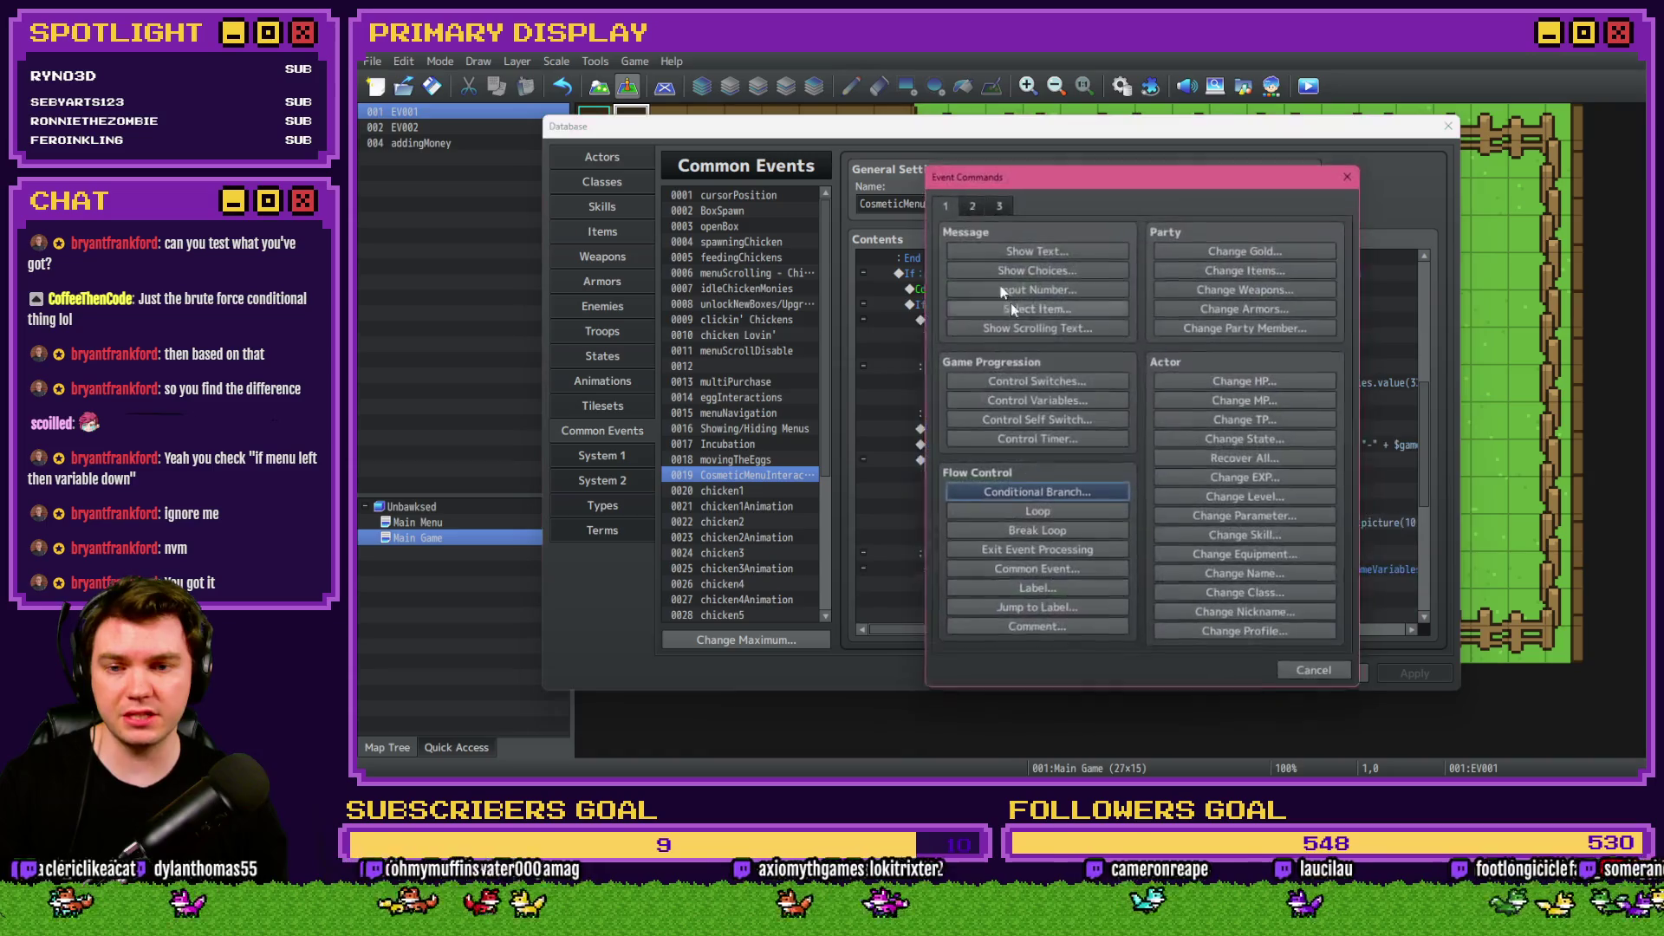
left_click(1078, 570)
left_click(1198, 432)
scroll(1236, 483, "down", 5)
left_click(1136, 520)
left_click(1092, 454)
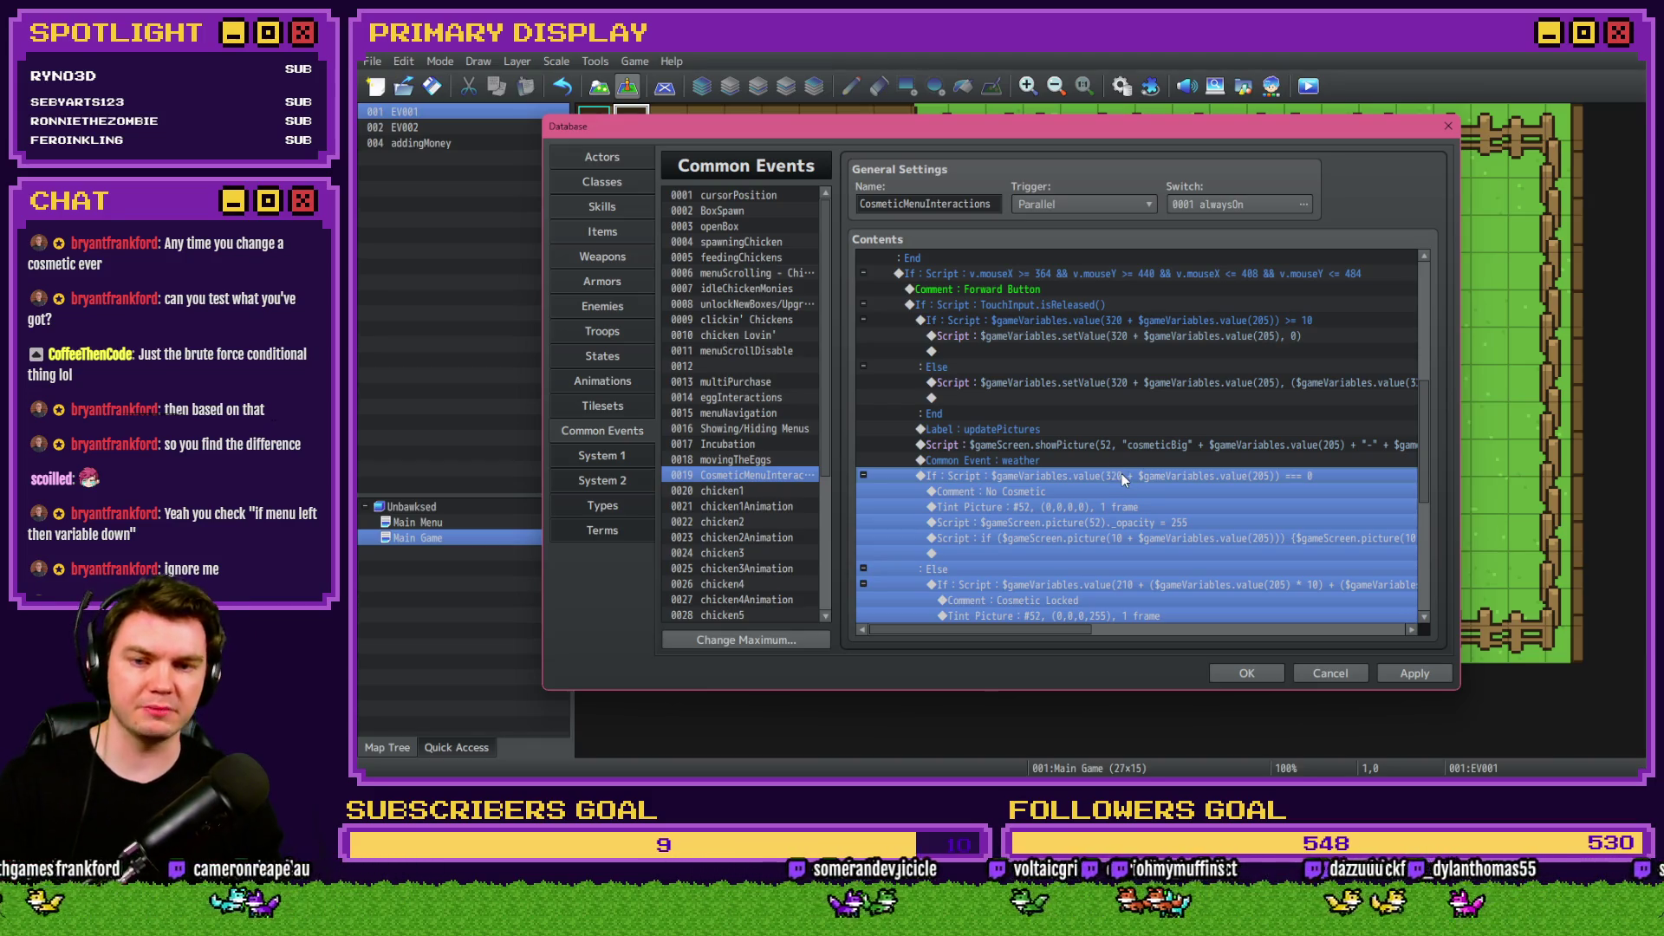
left_click(1421, 674)
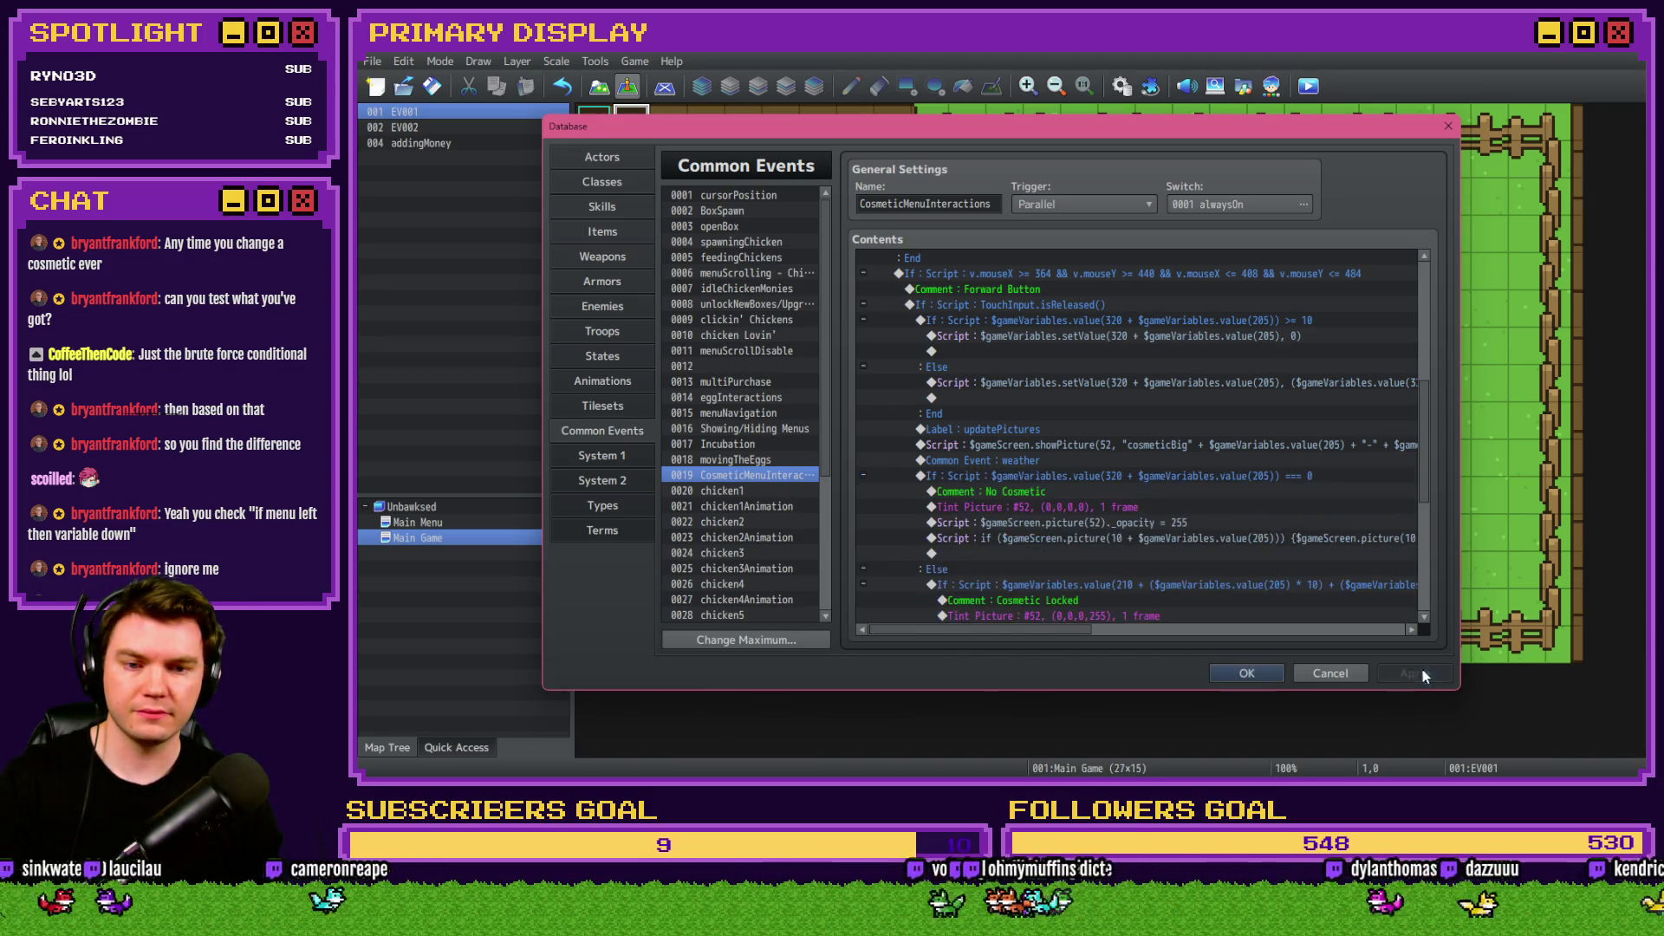
left_click(1245, 680)
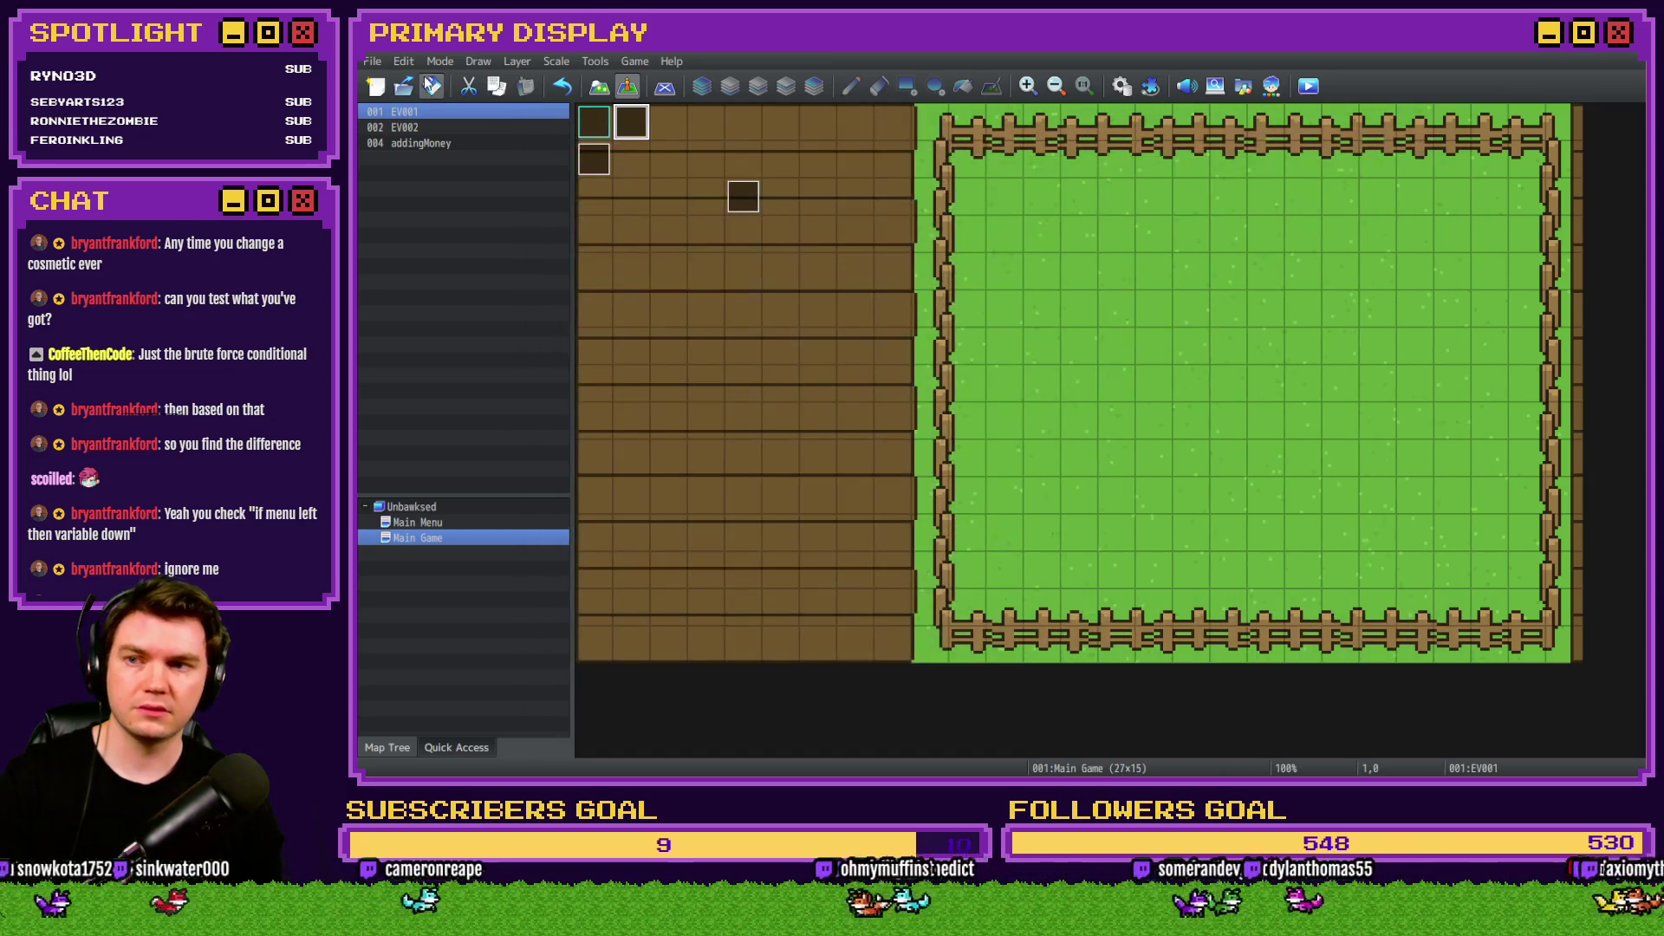
Playtest the game and put the umbrella on the Leghorn in the Outfits page.
left_click(1308, 85)
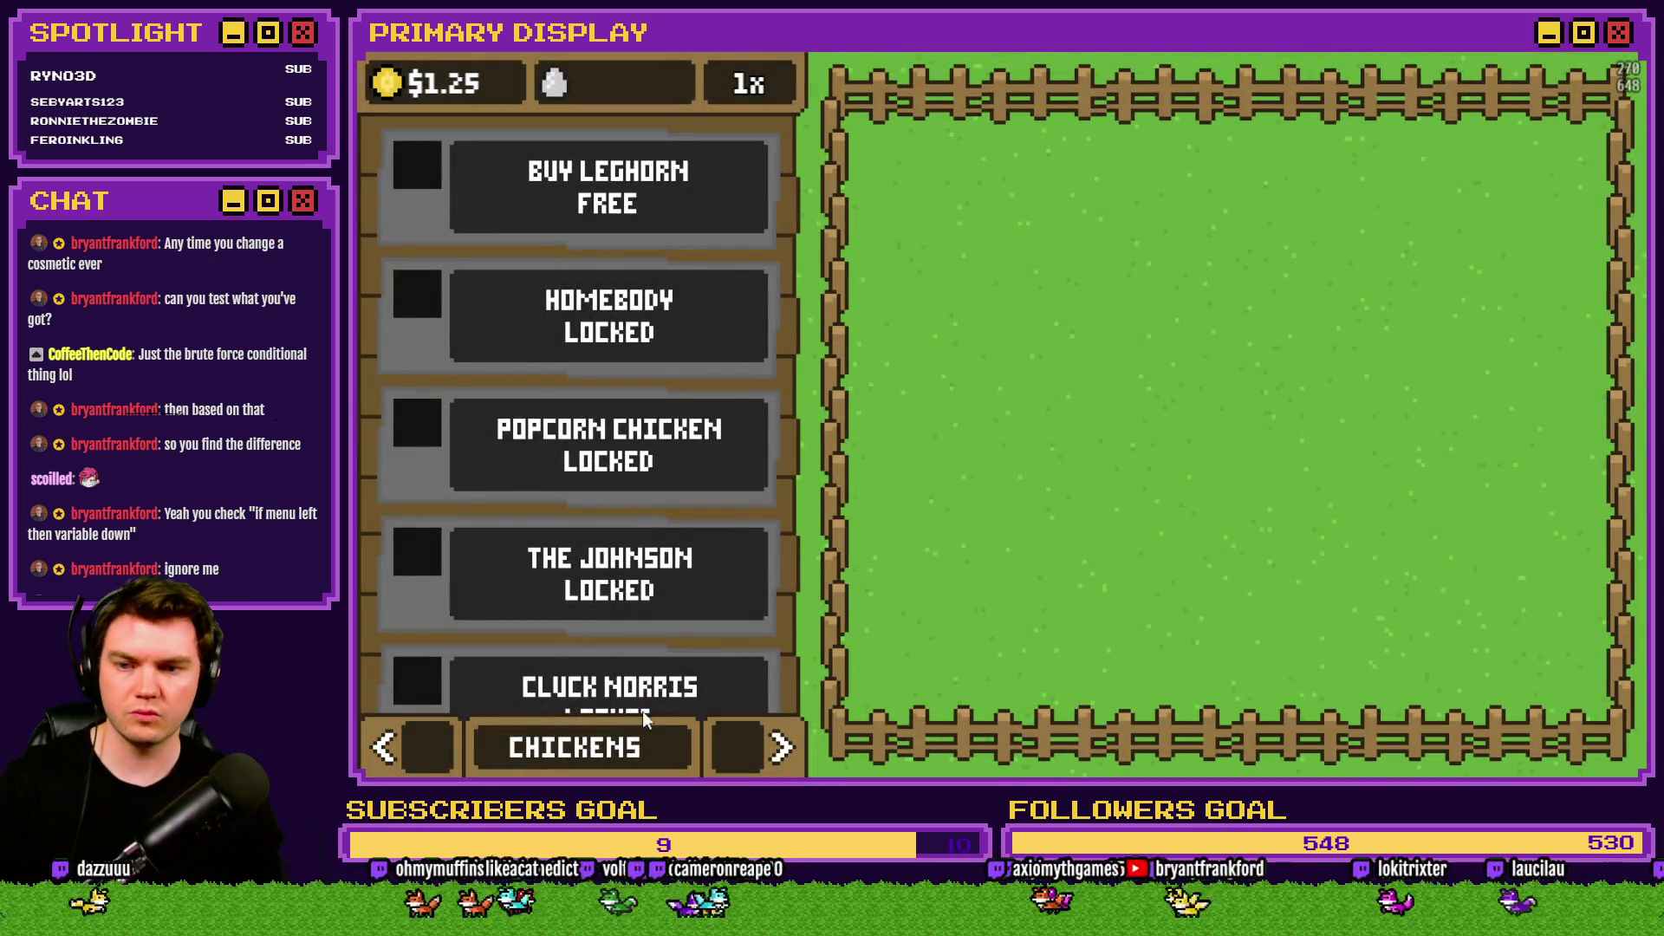
left_click(759, 761)
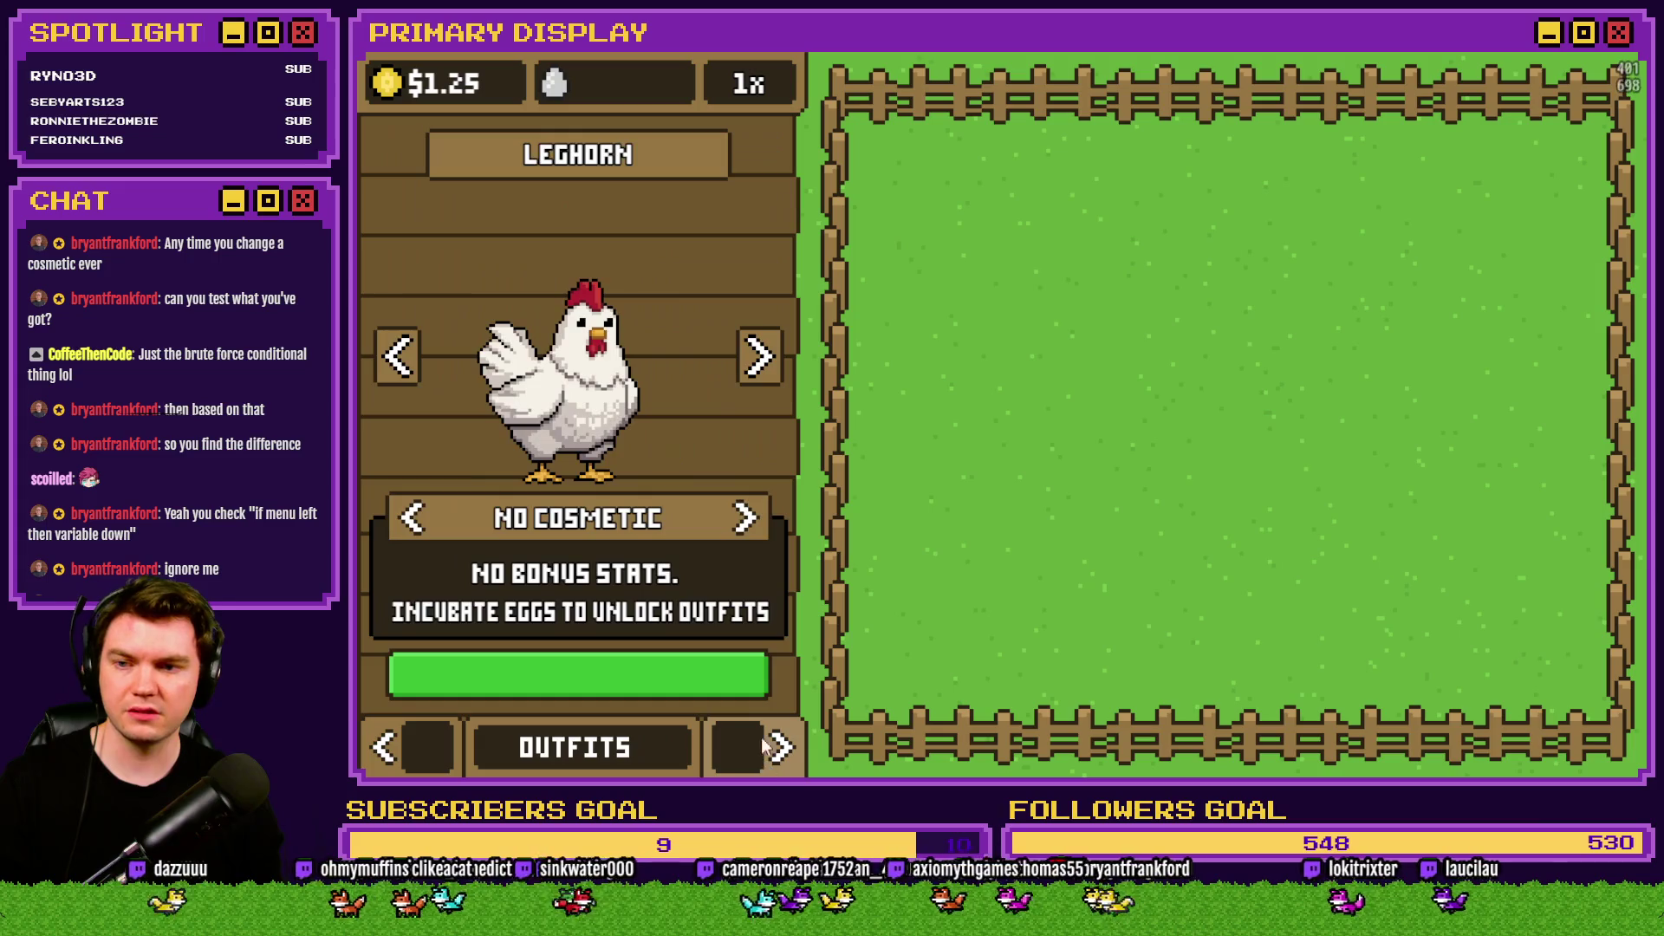
left_click(747, 519)
left_click(746, 519)
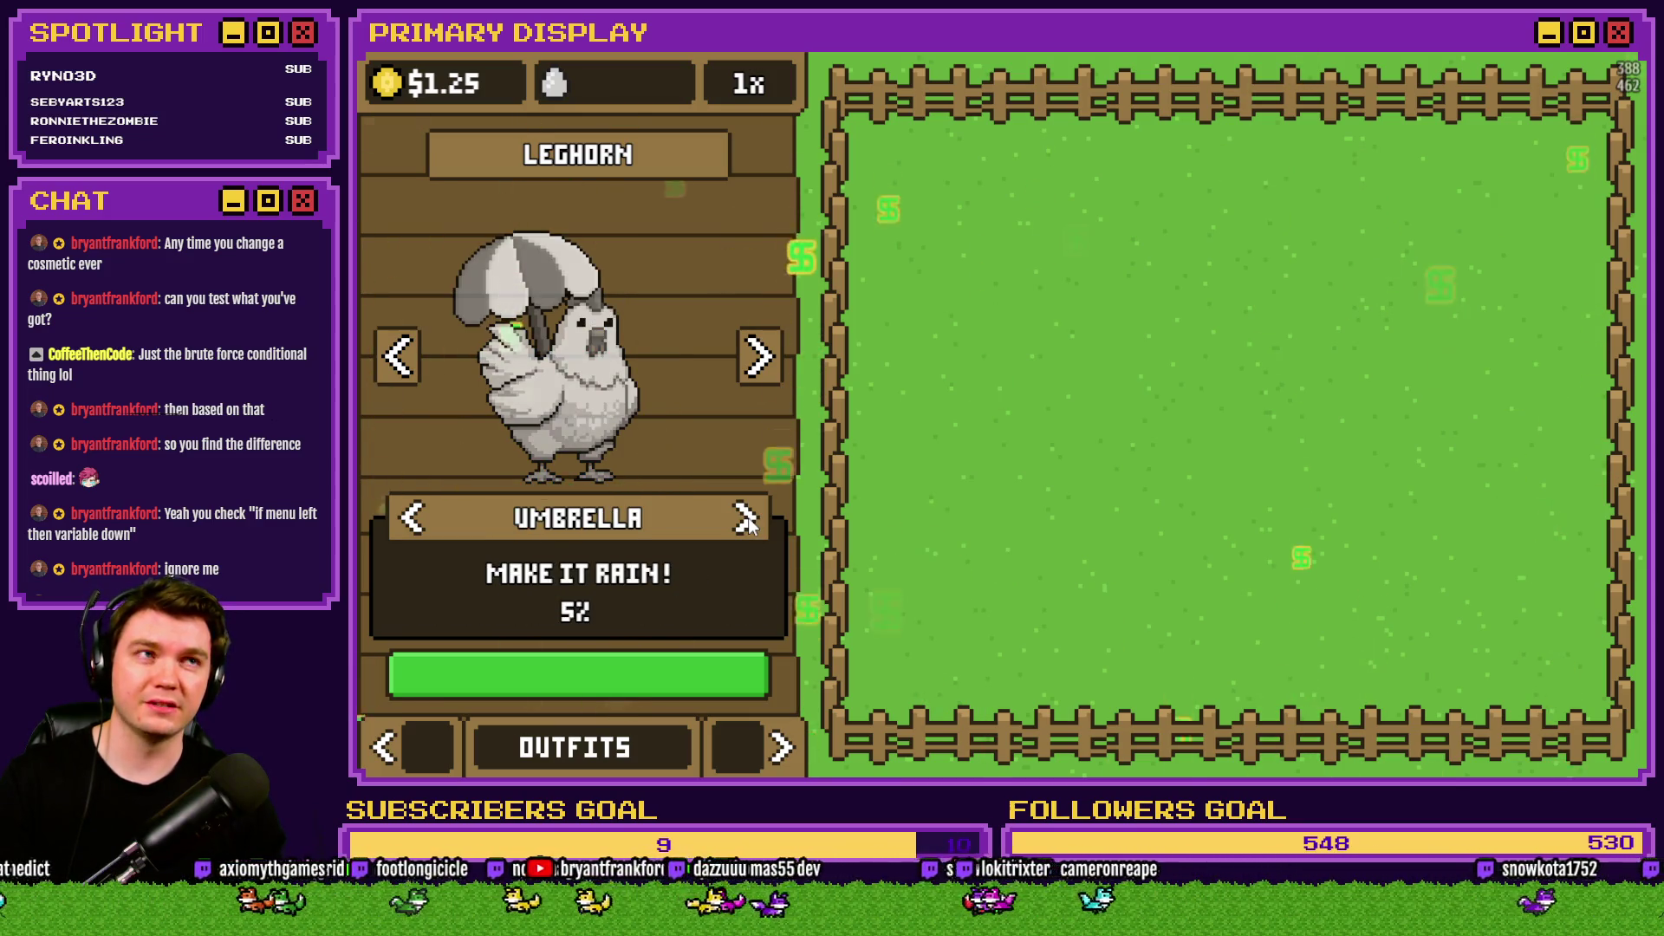
Cycle the Leghorn through crown and chef's hat back to the umbrella, then open the debug viewer.
left_click(413, 518)
left_click(413, 518)
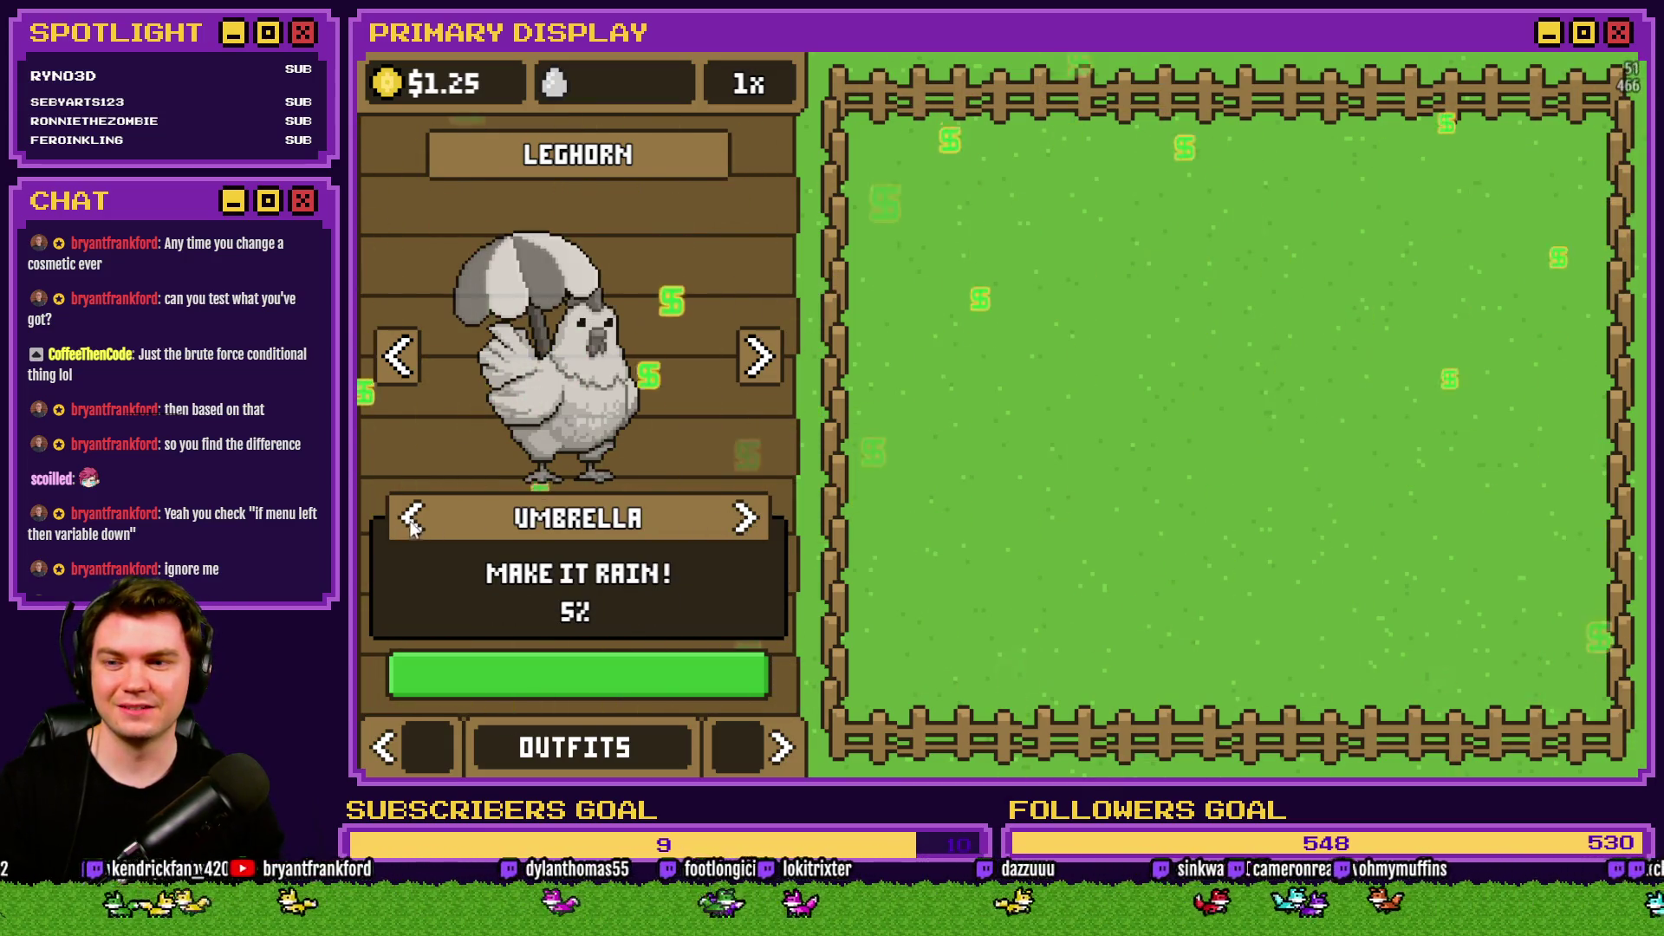
left_click(414, 518)
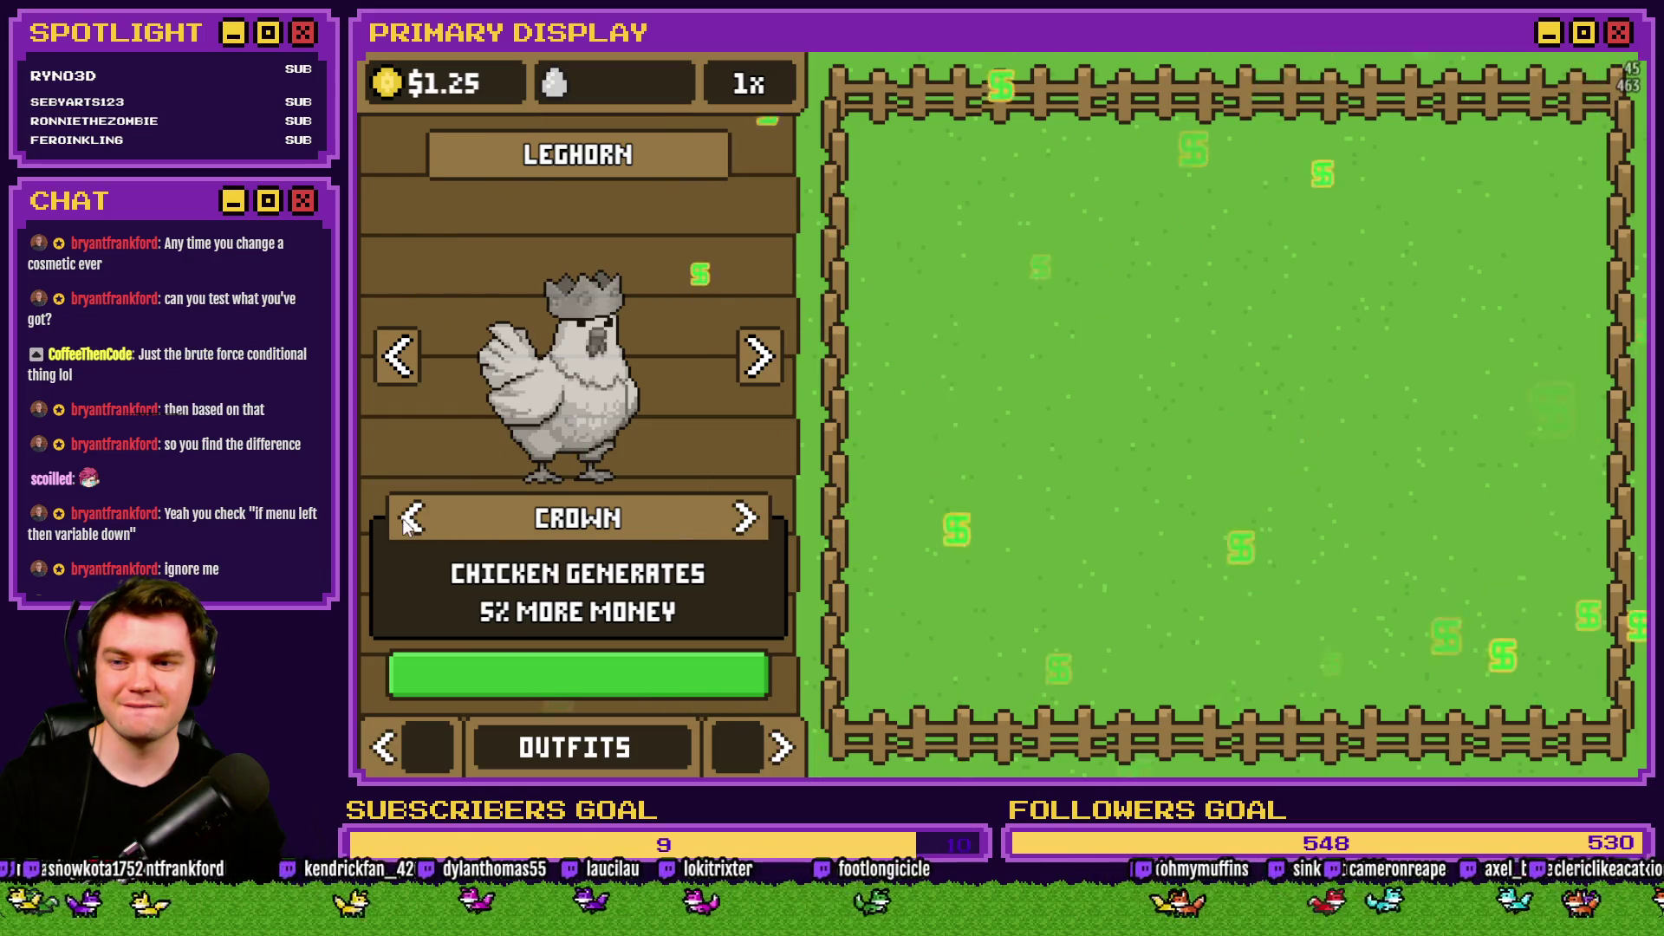
left_click(404, 518)
left_click(741, 520)
left_click(414, 518)
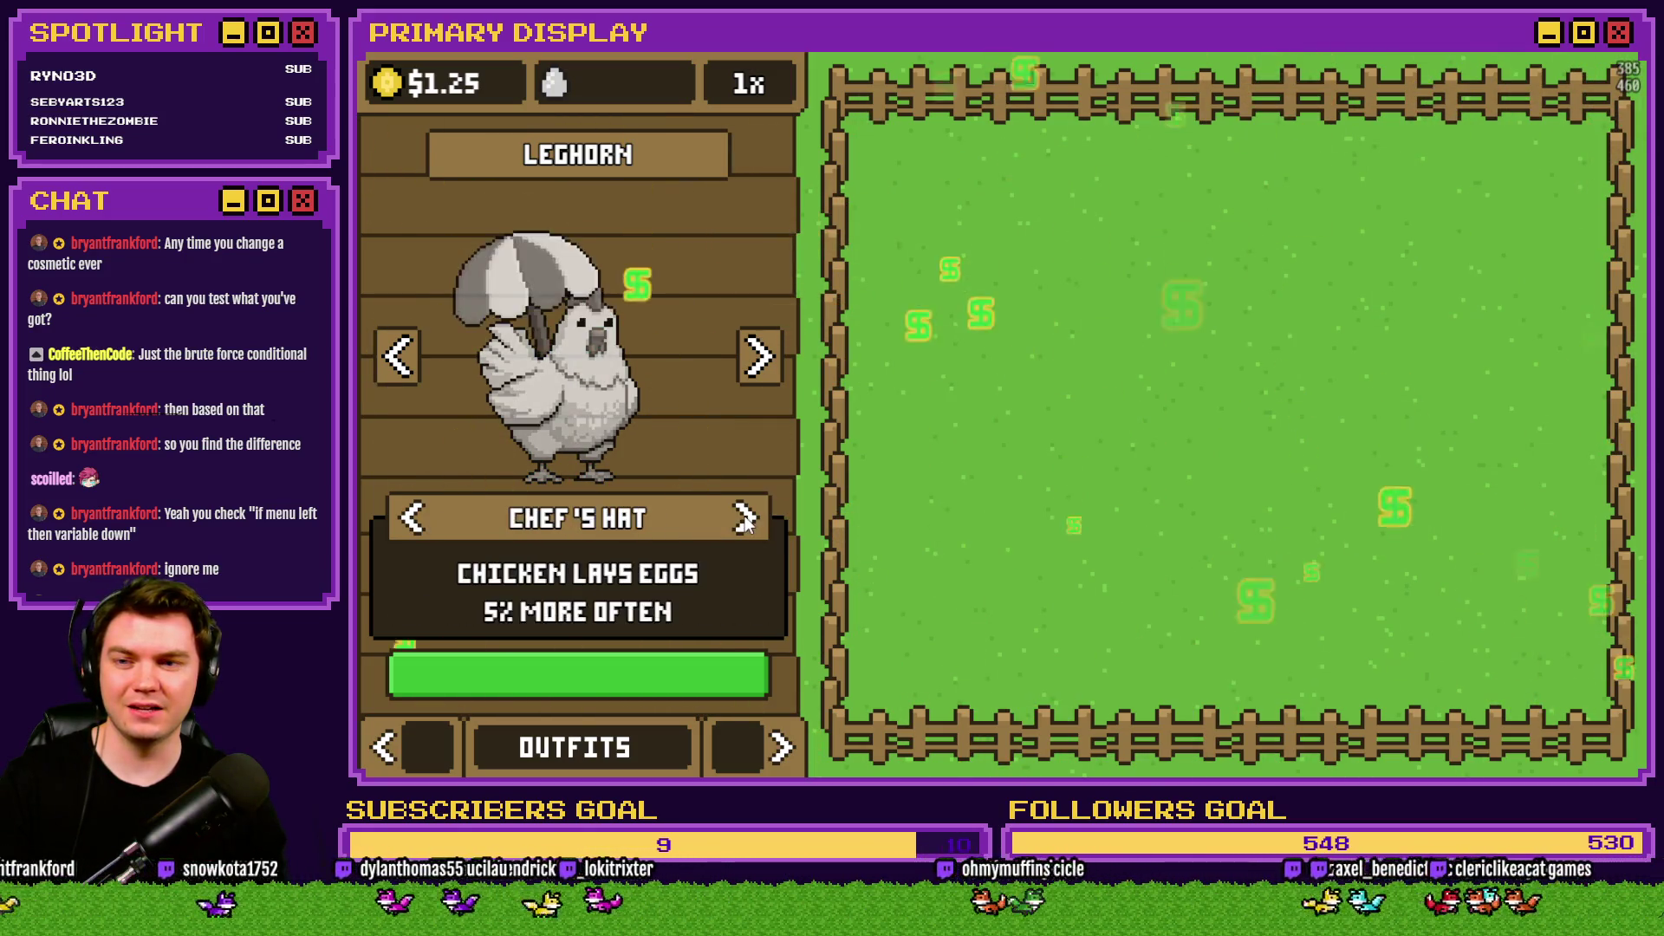
left_click(413, 518)
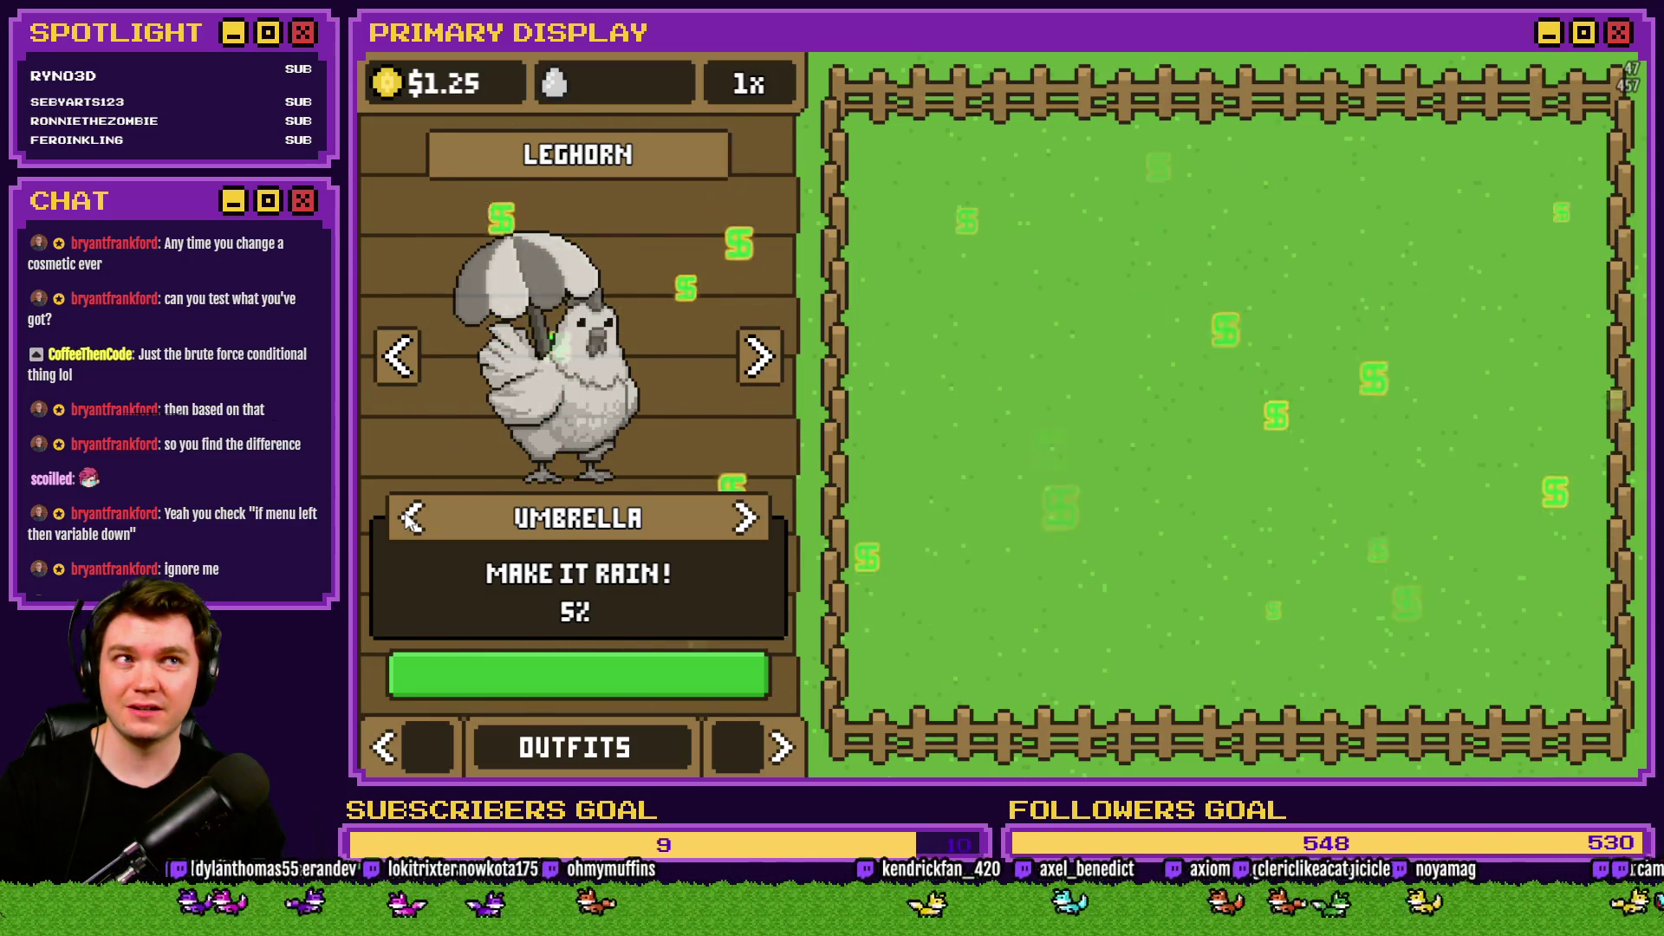
key("F9")
scroll(403, 511, "down", 10)
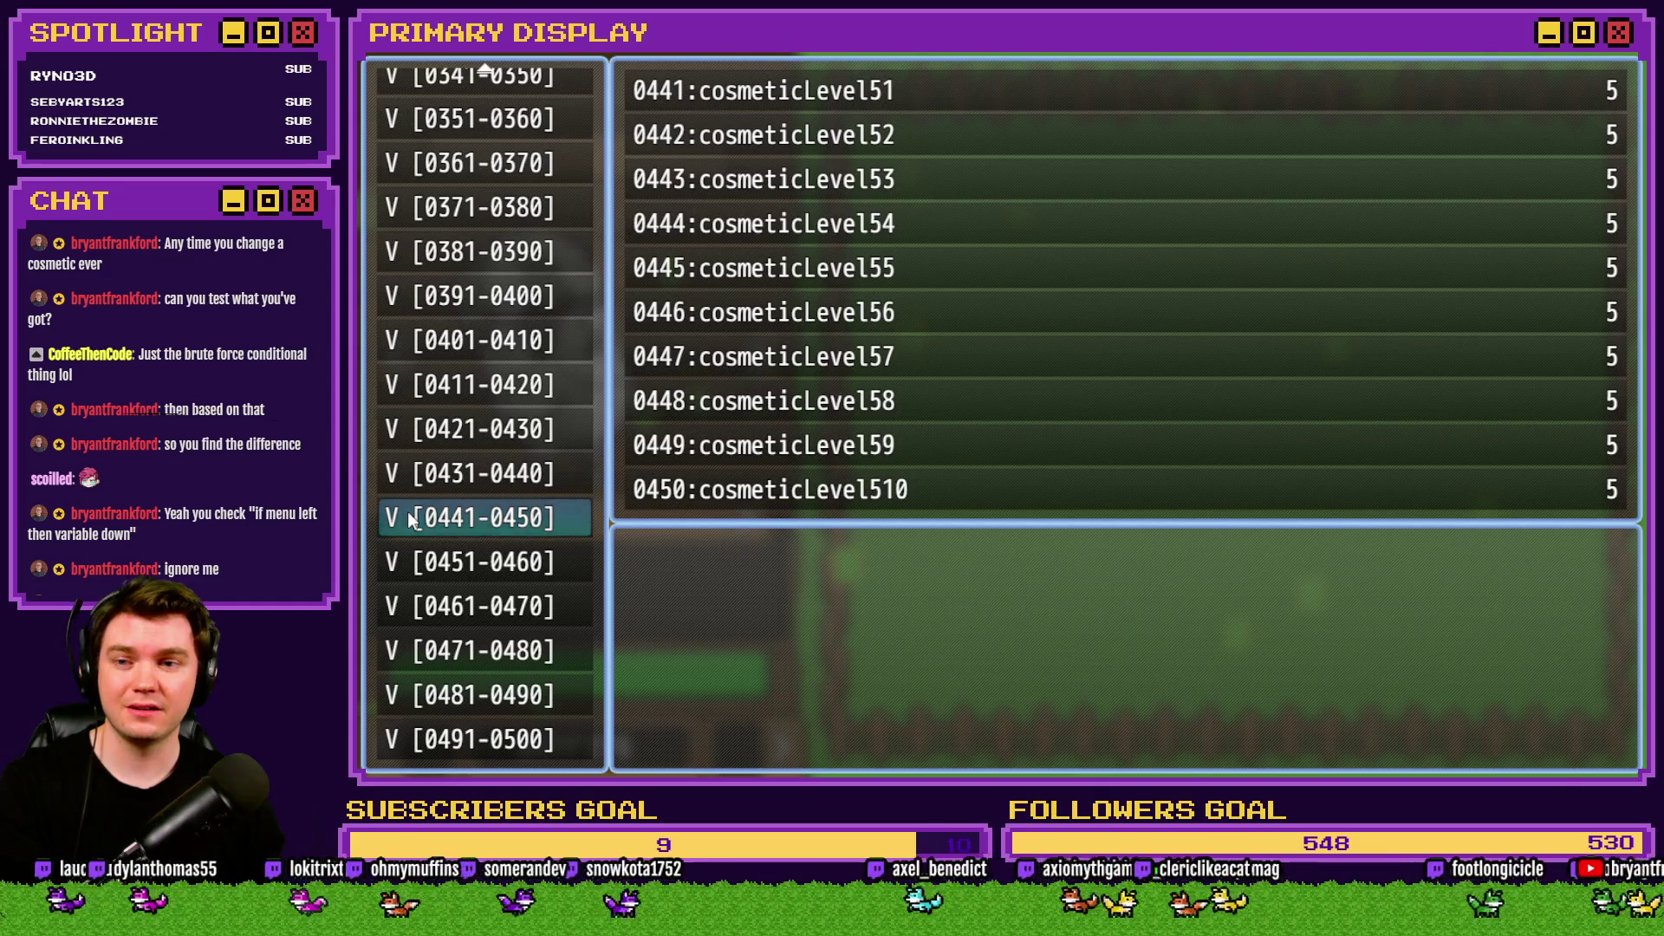
key("Up")
key("Up")
key("Up")
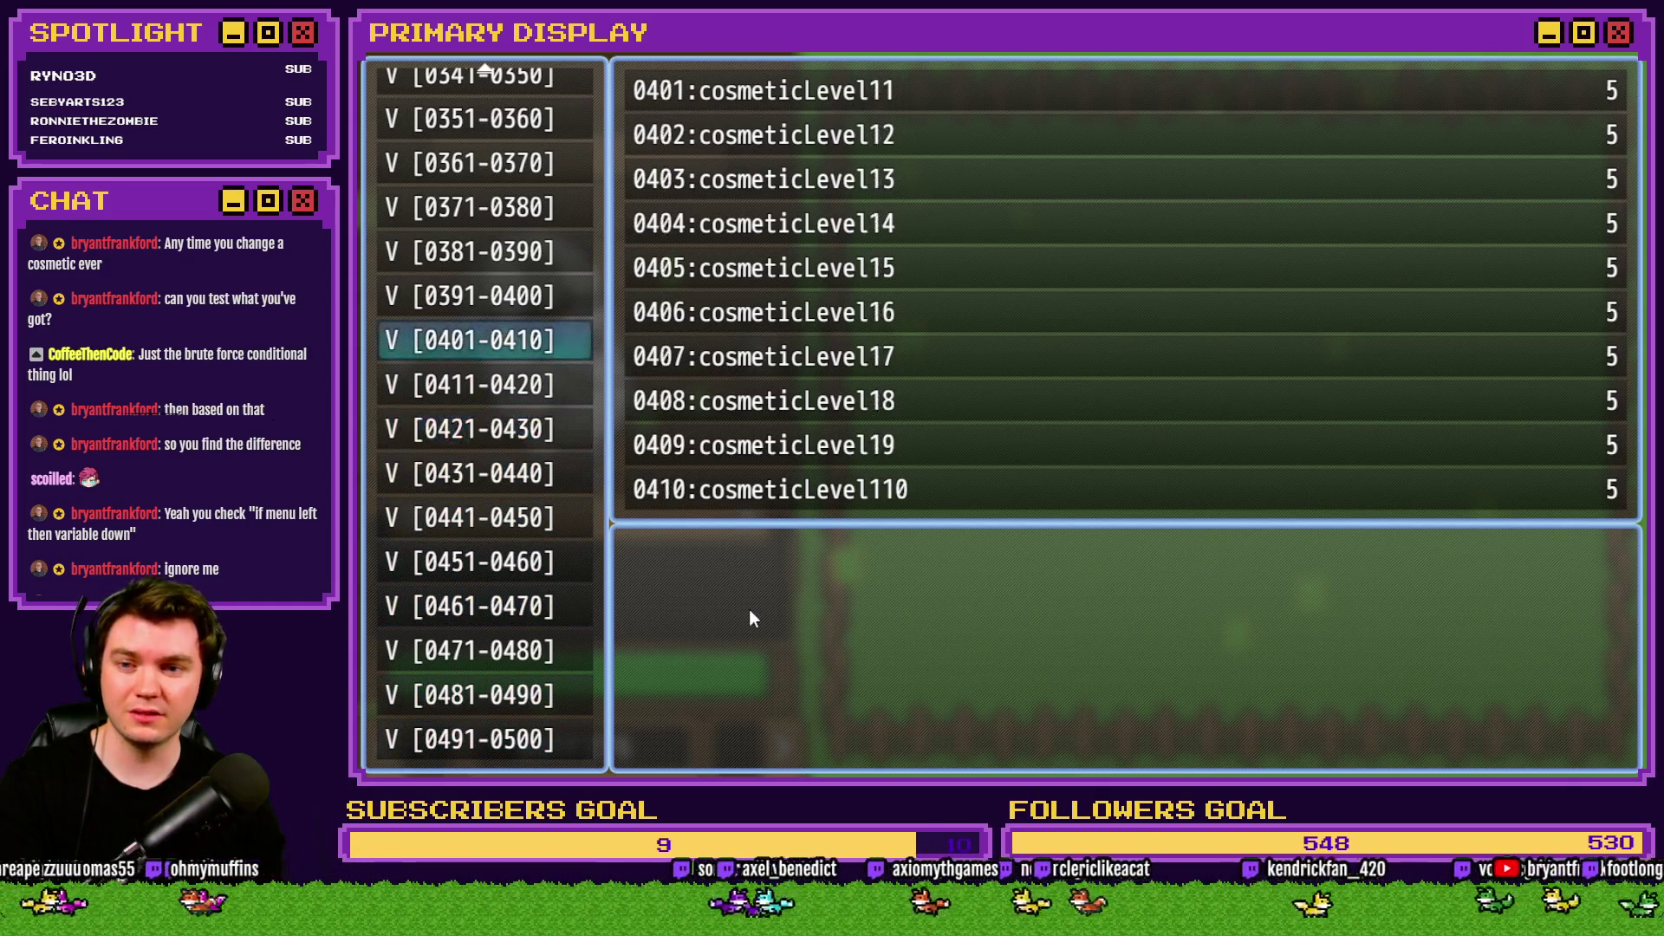
key("Up")
key("Up")
key("Up")
key("Down")
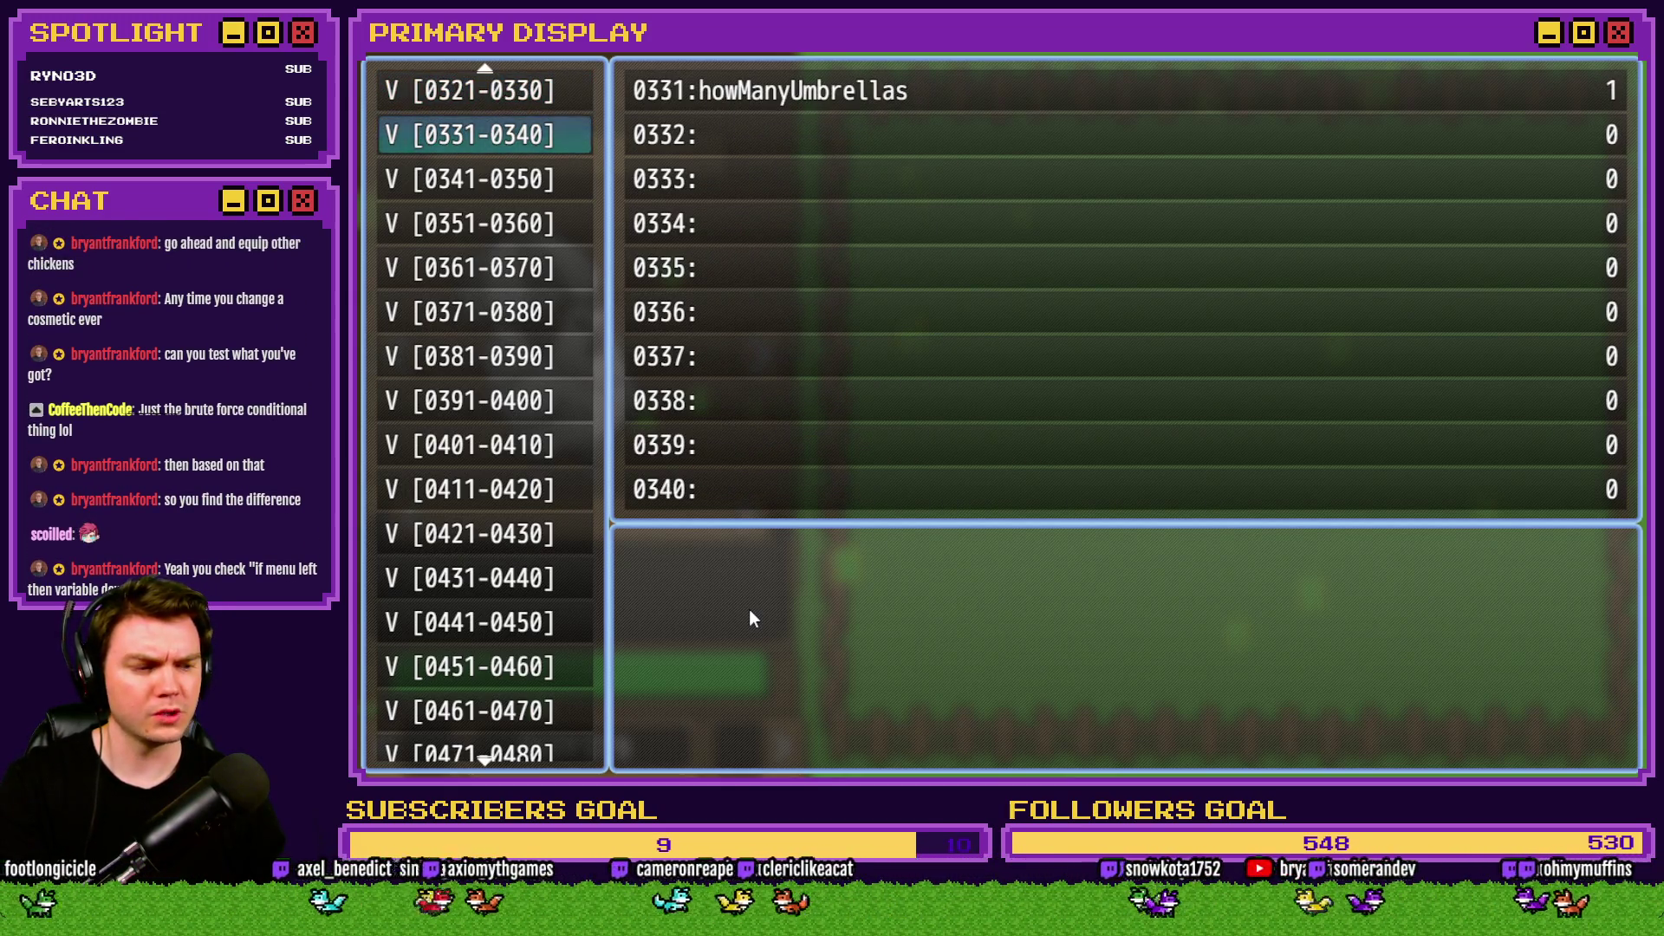
key("Escape")
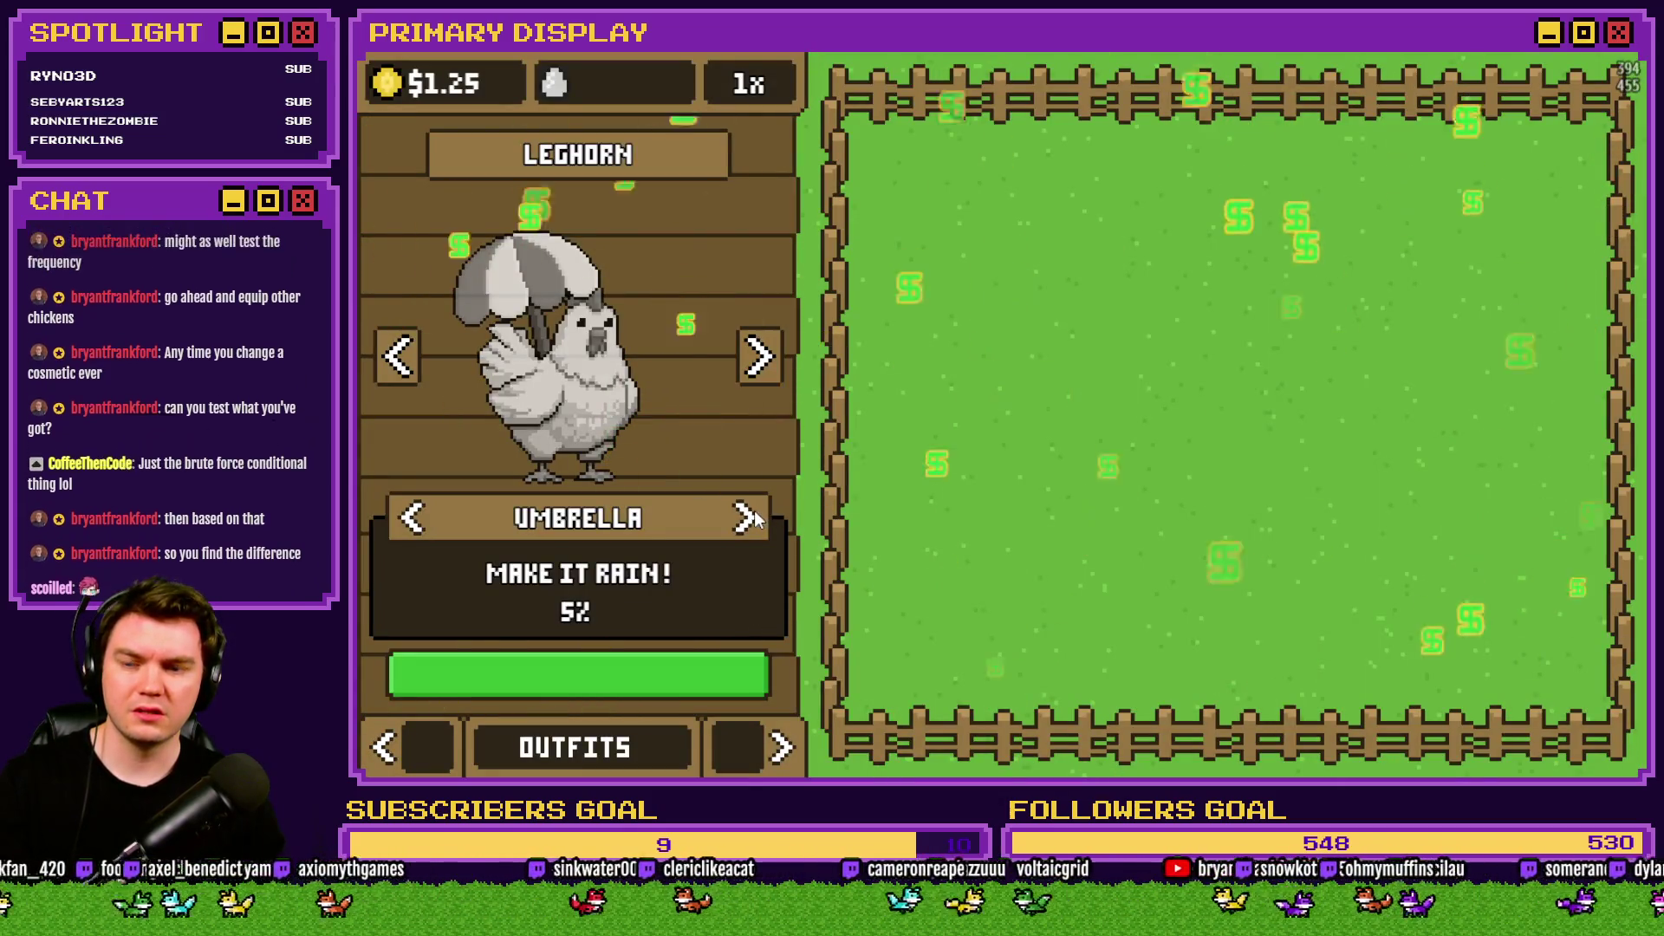
Give Homebody and Popcorn Chicken umbrellas, stepping on through The Johnson and The Colonel.
left_click(760, 364)
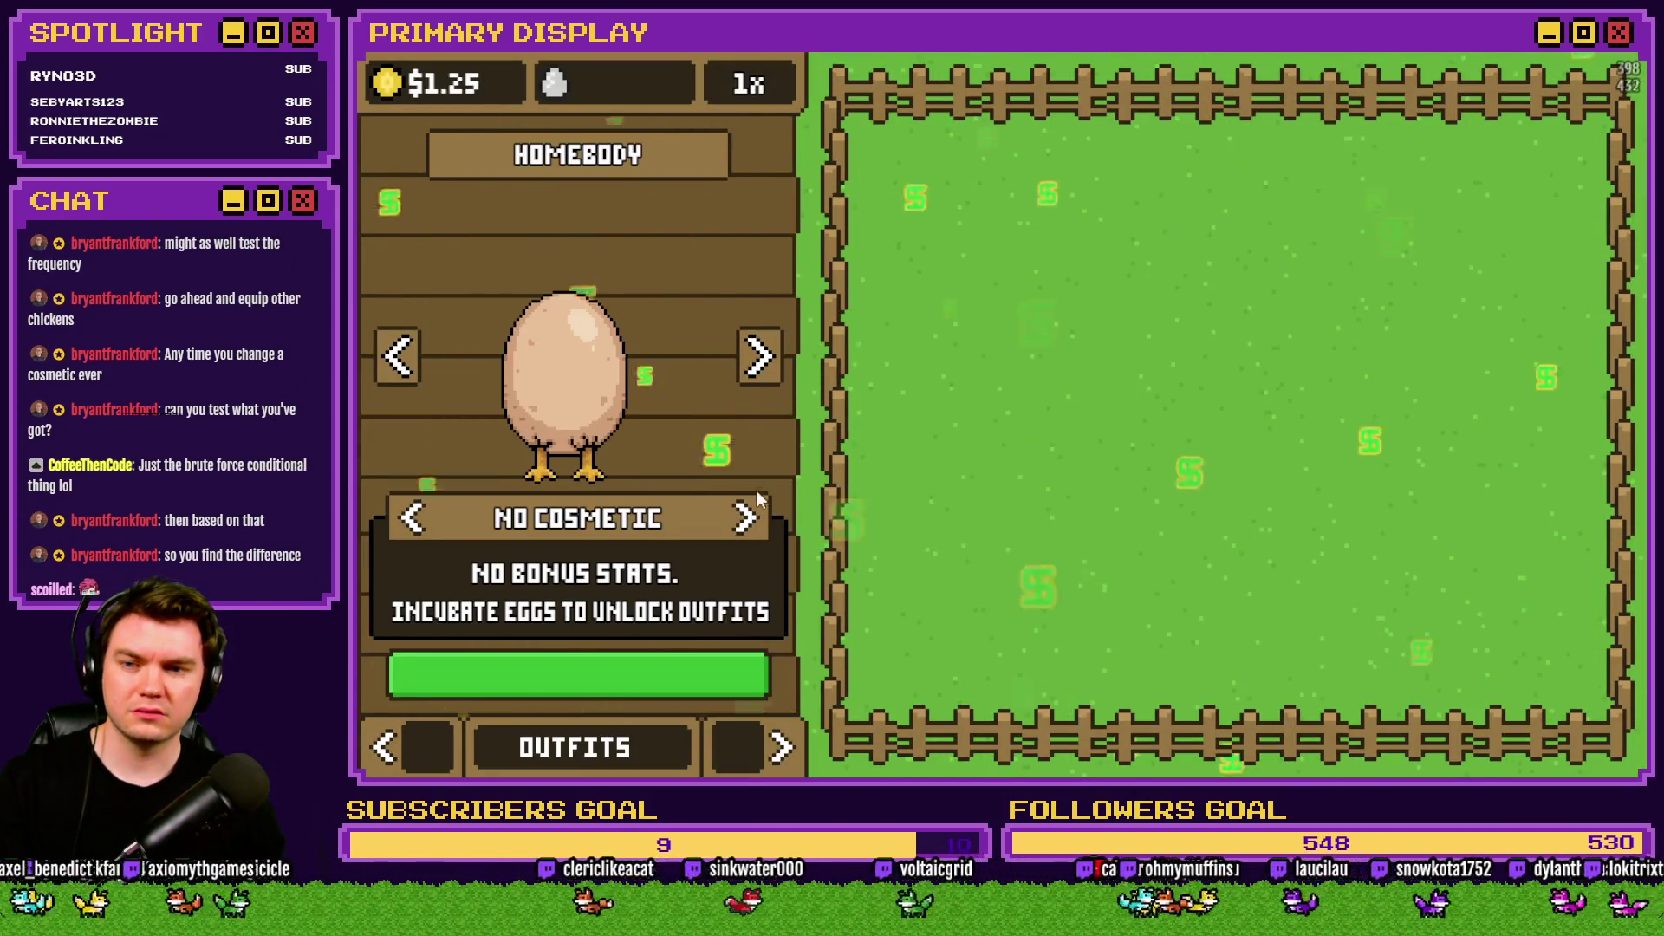
left_click(743, 524)
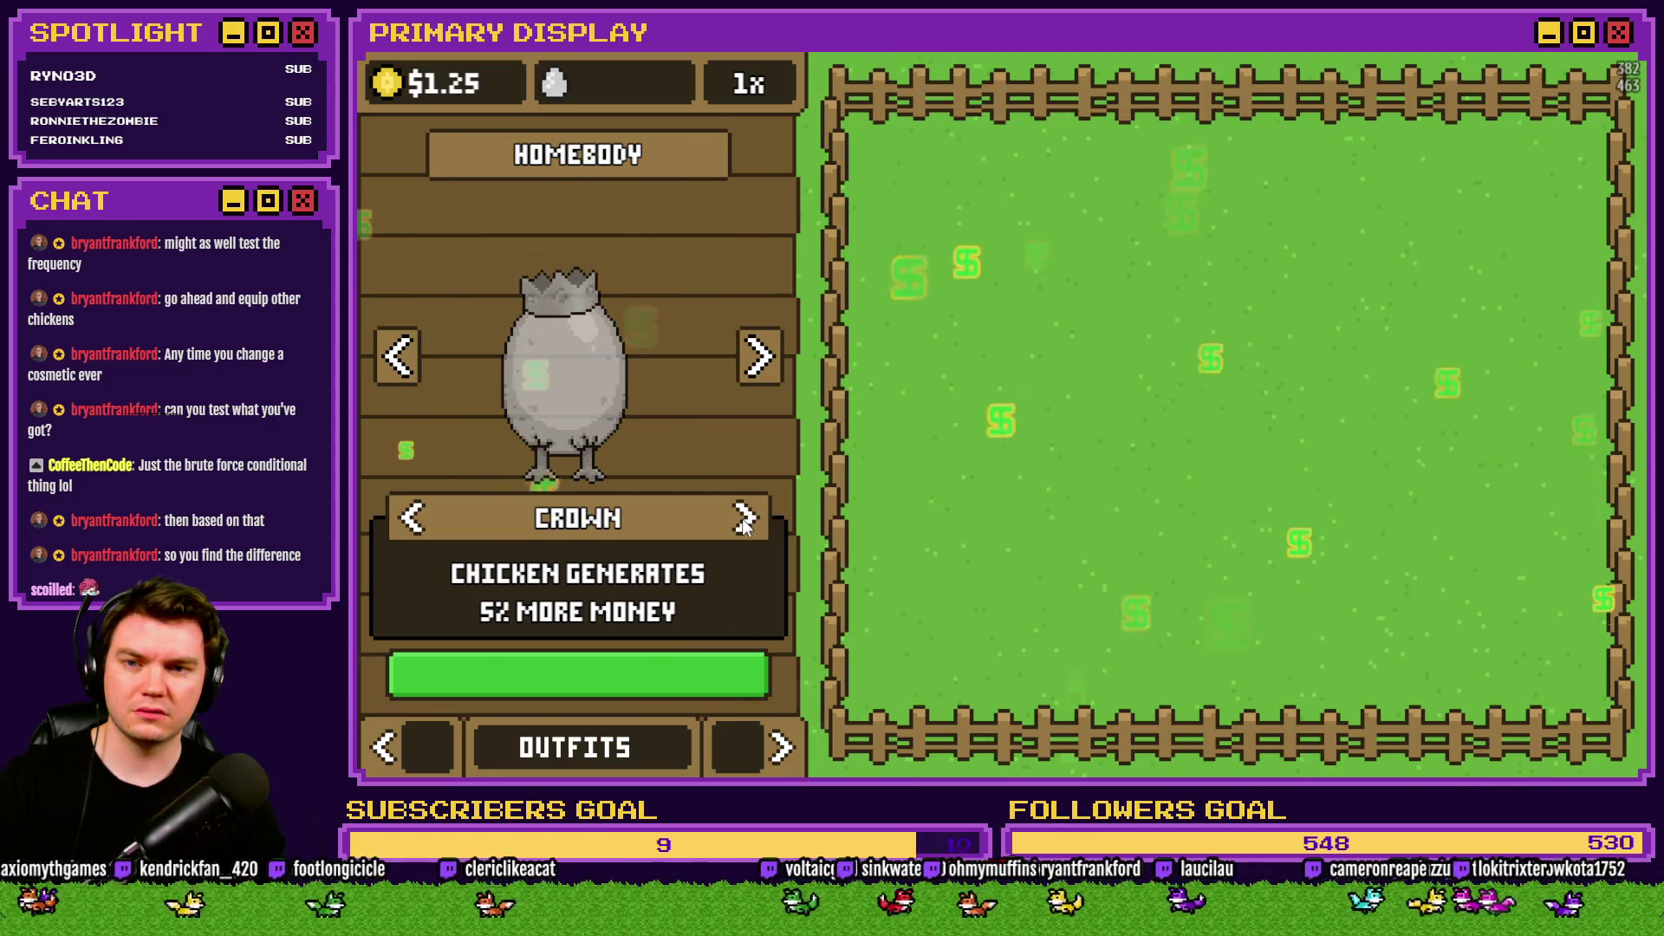
left_click(744, 525)
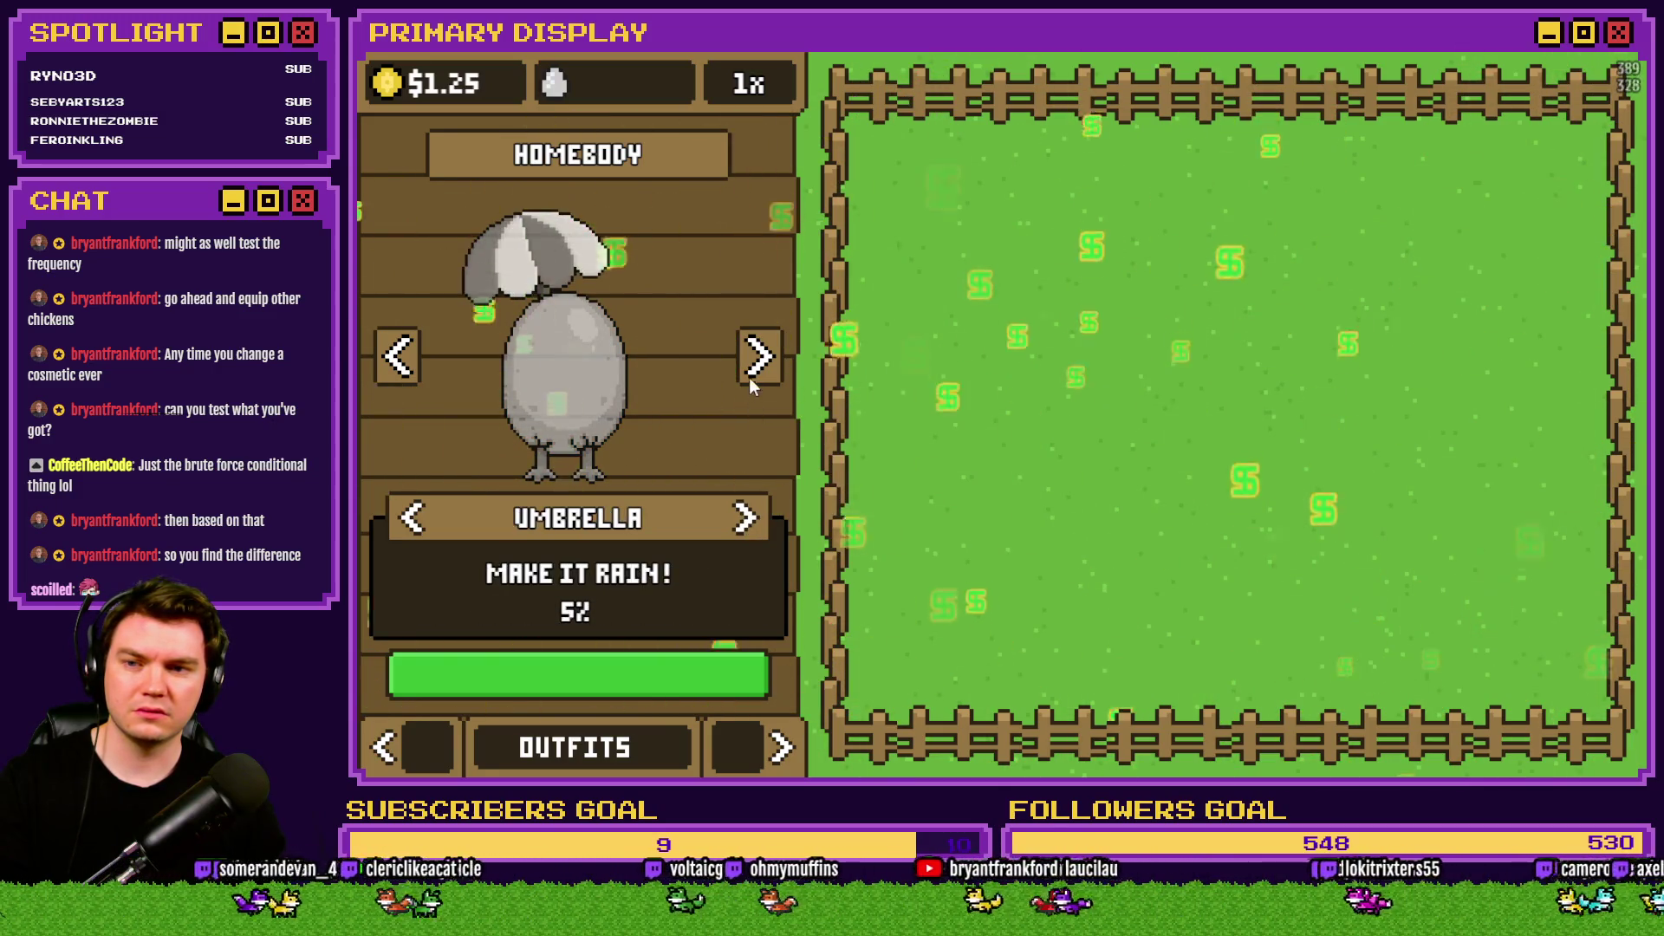
left_click(758, 357)
left_click(745, 519)
left_click(758, 359)
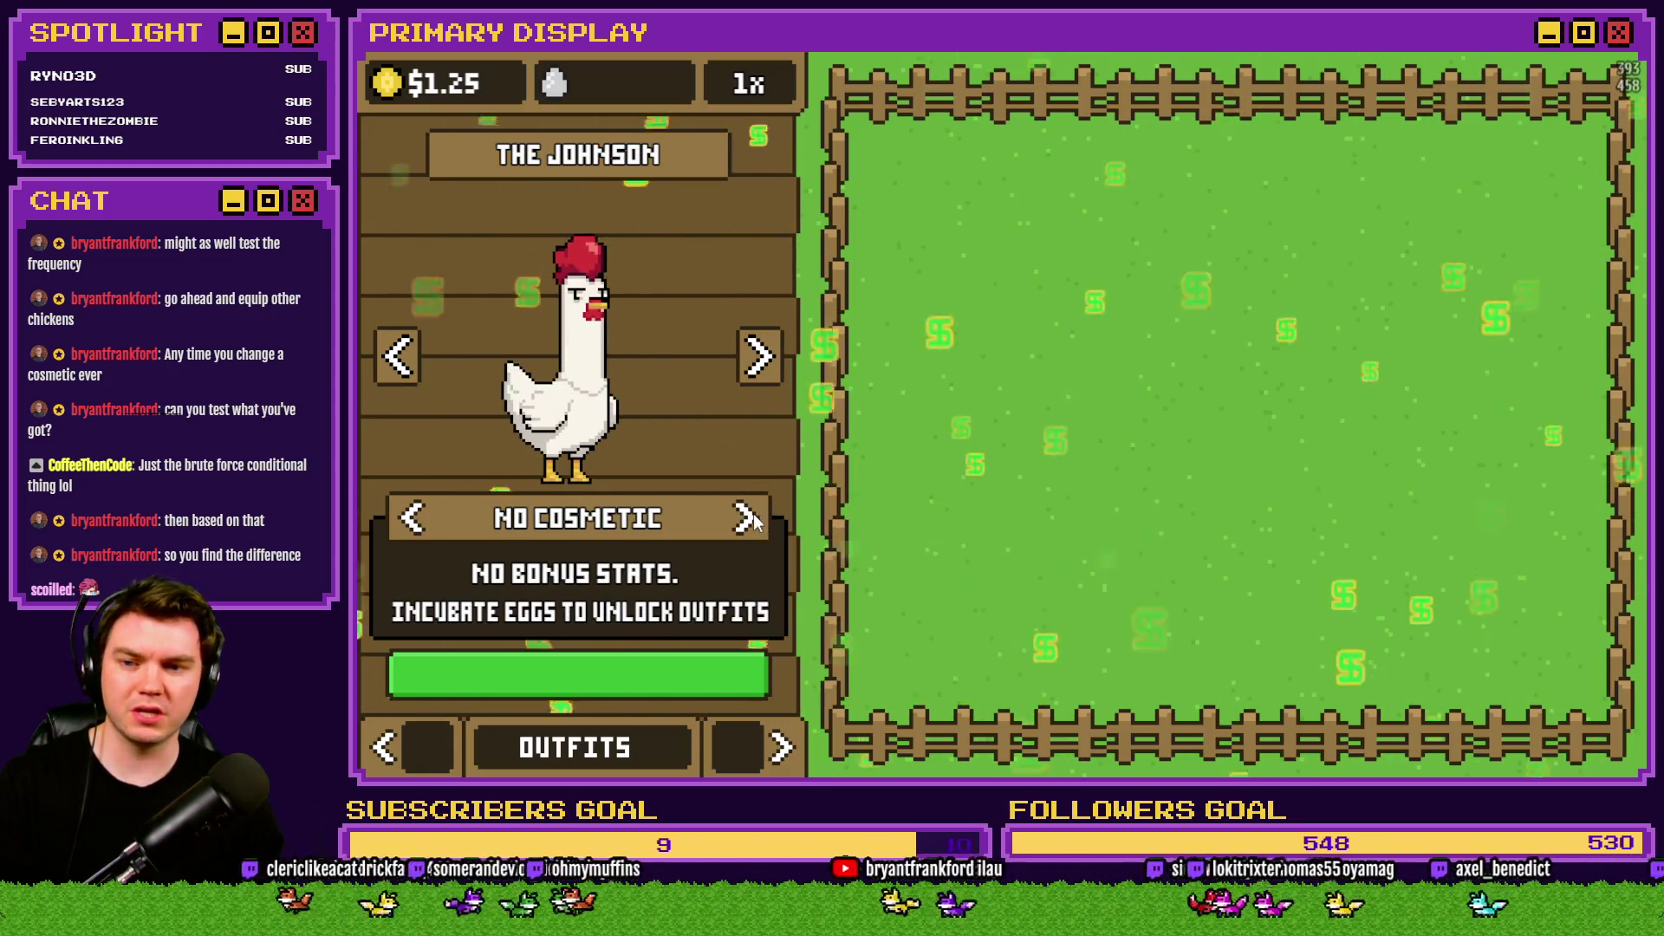
left_click(758, 357)
left_click(745, 519)
left_click(758, 357)
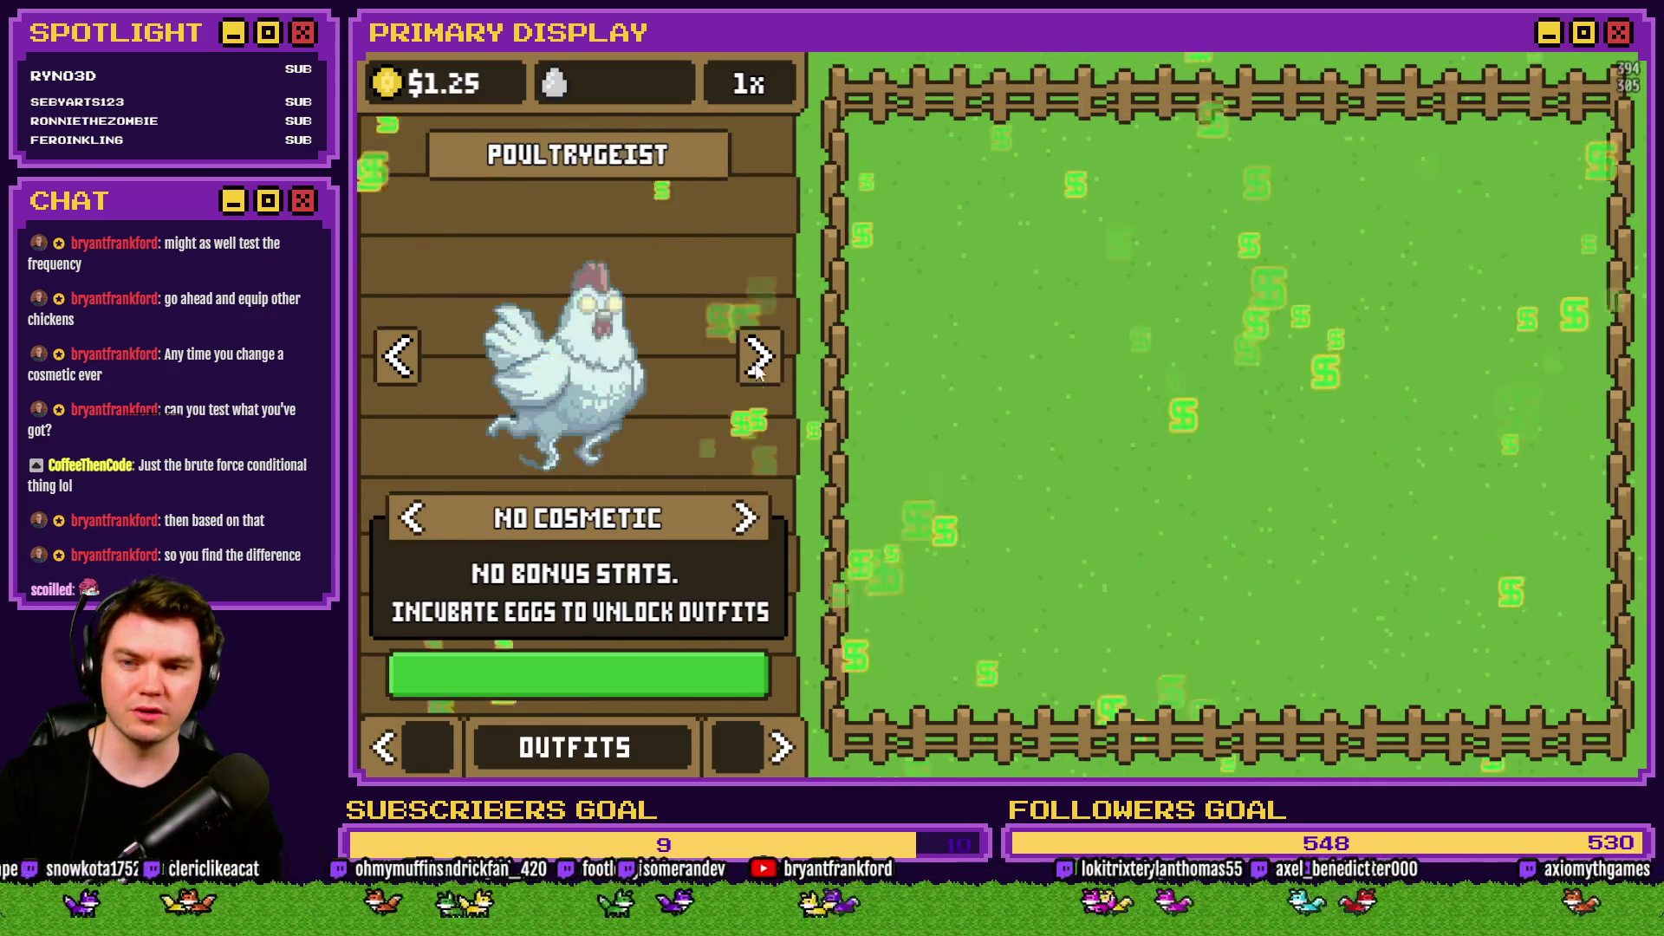
Give umbrellas to Cluck Norris, The Colonel, Rubber Chicken, Coop Dogg and Goldie Oldie.
left_click(399, 359)
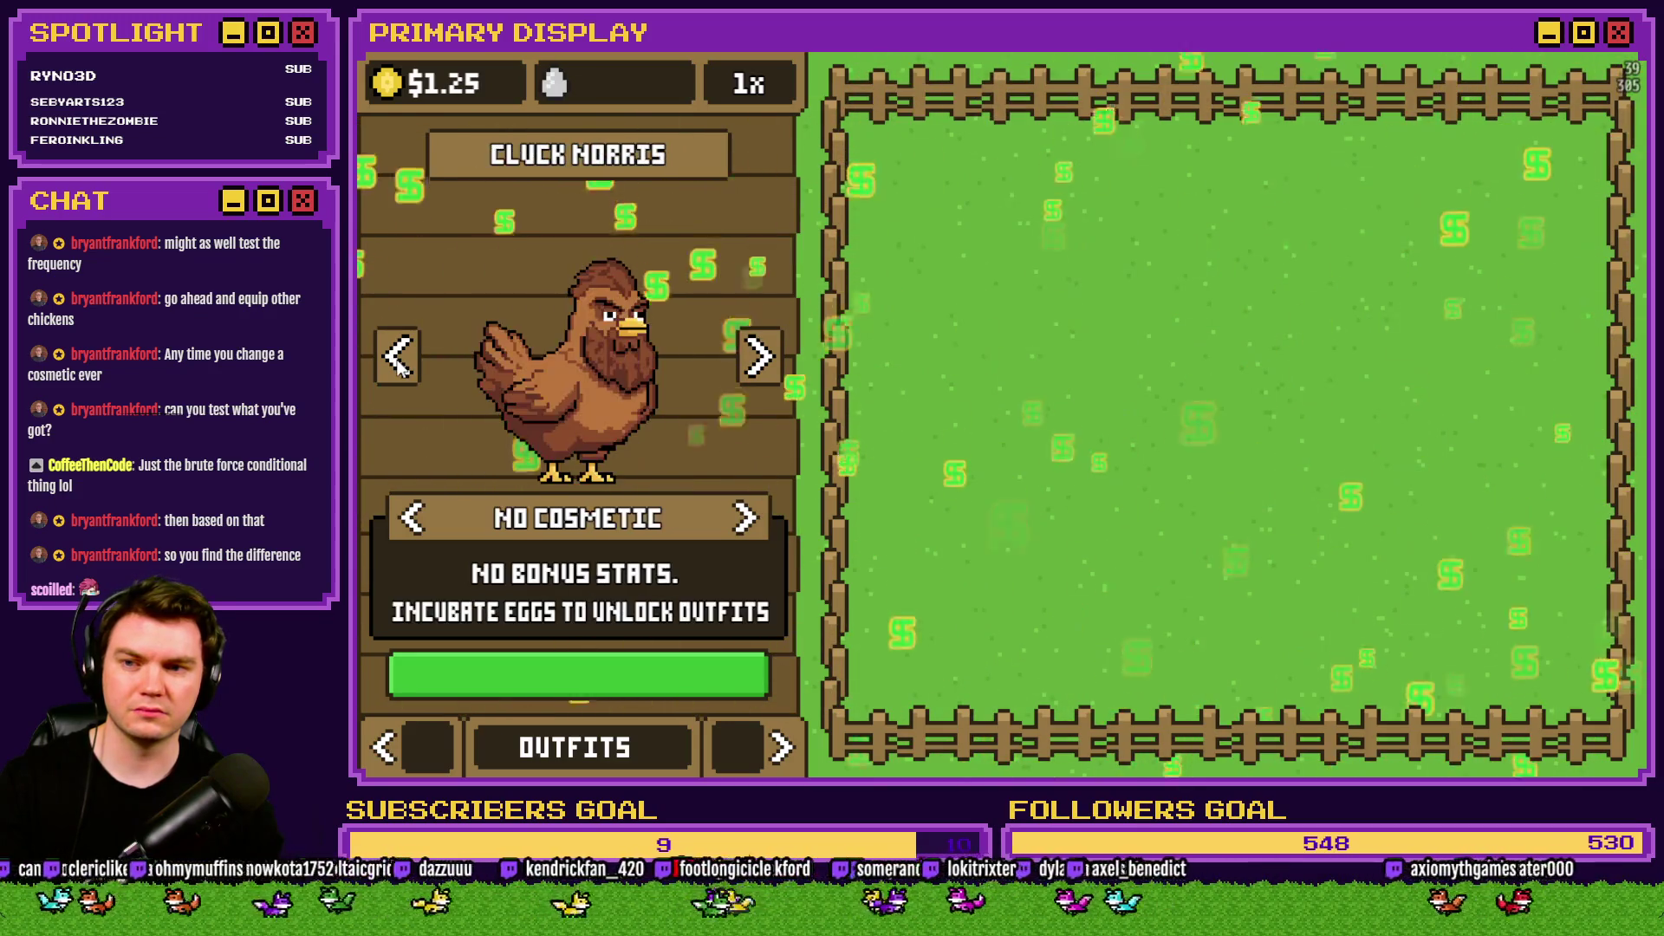
left_click(399, 359)
left_click(760, 356)
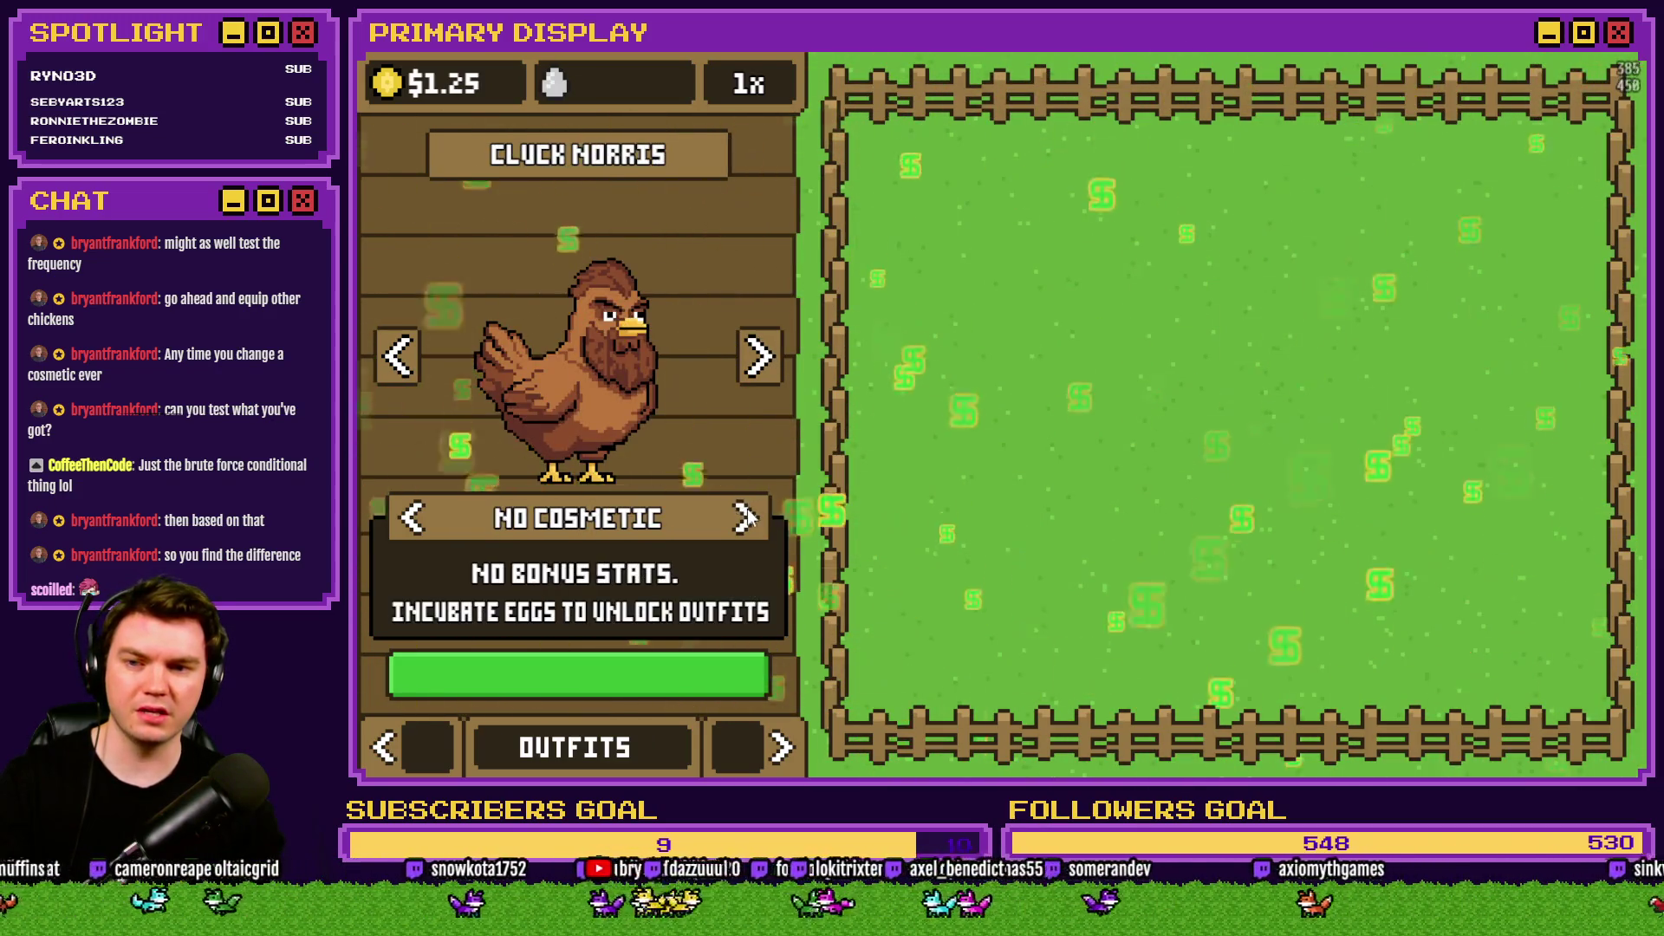
left_click(746, 519)
left_click(747, 523)
left_click(745, 520)
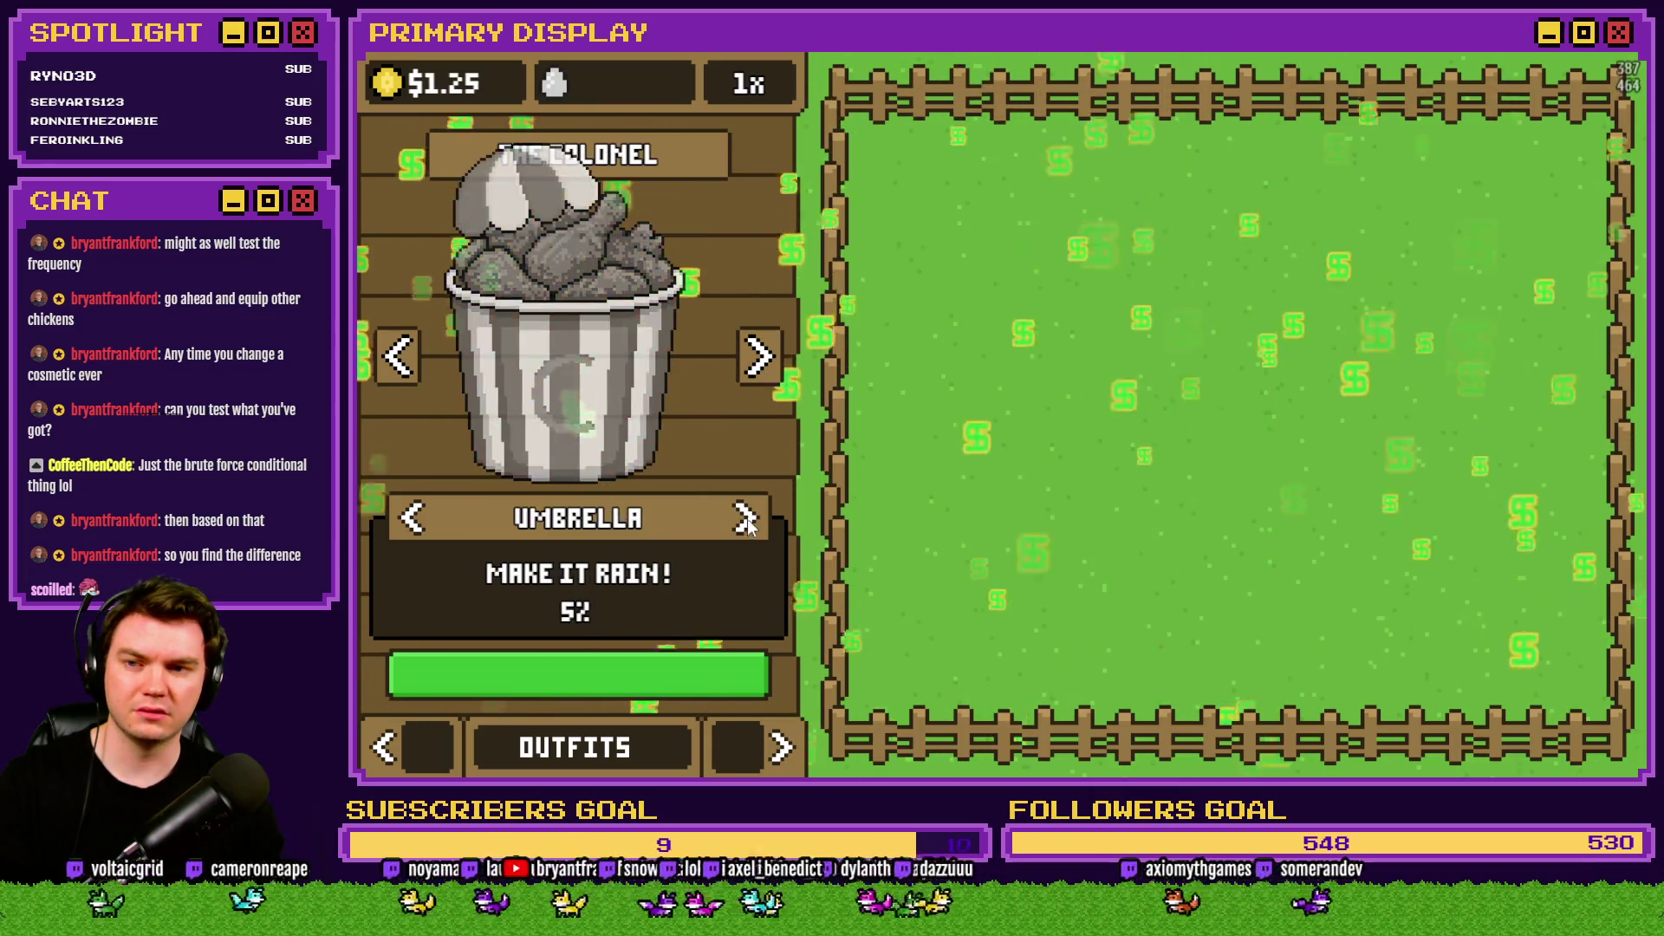
left_click(745, 520)
left_click(745, 520)
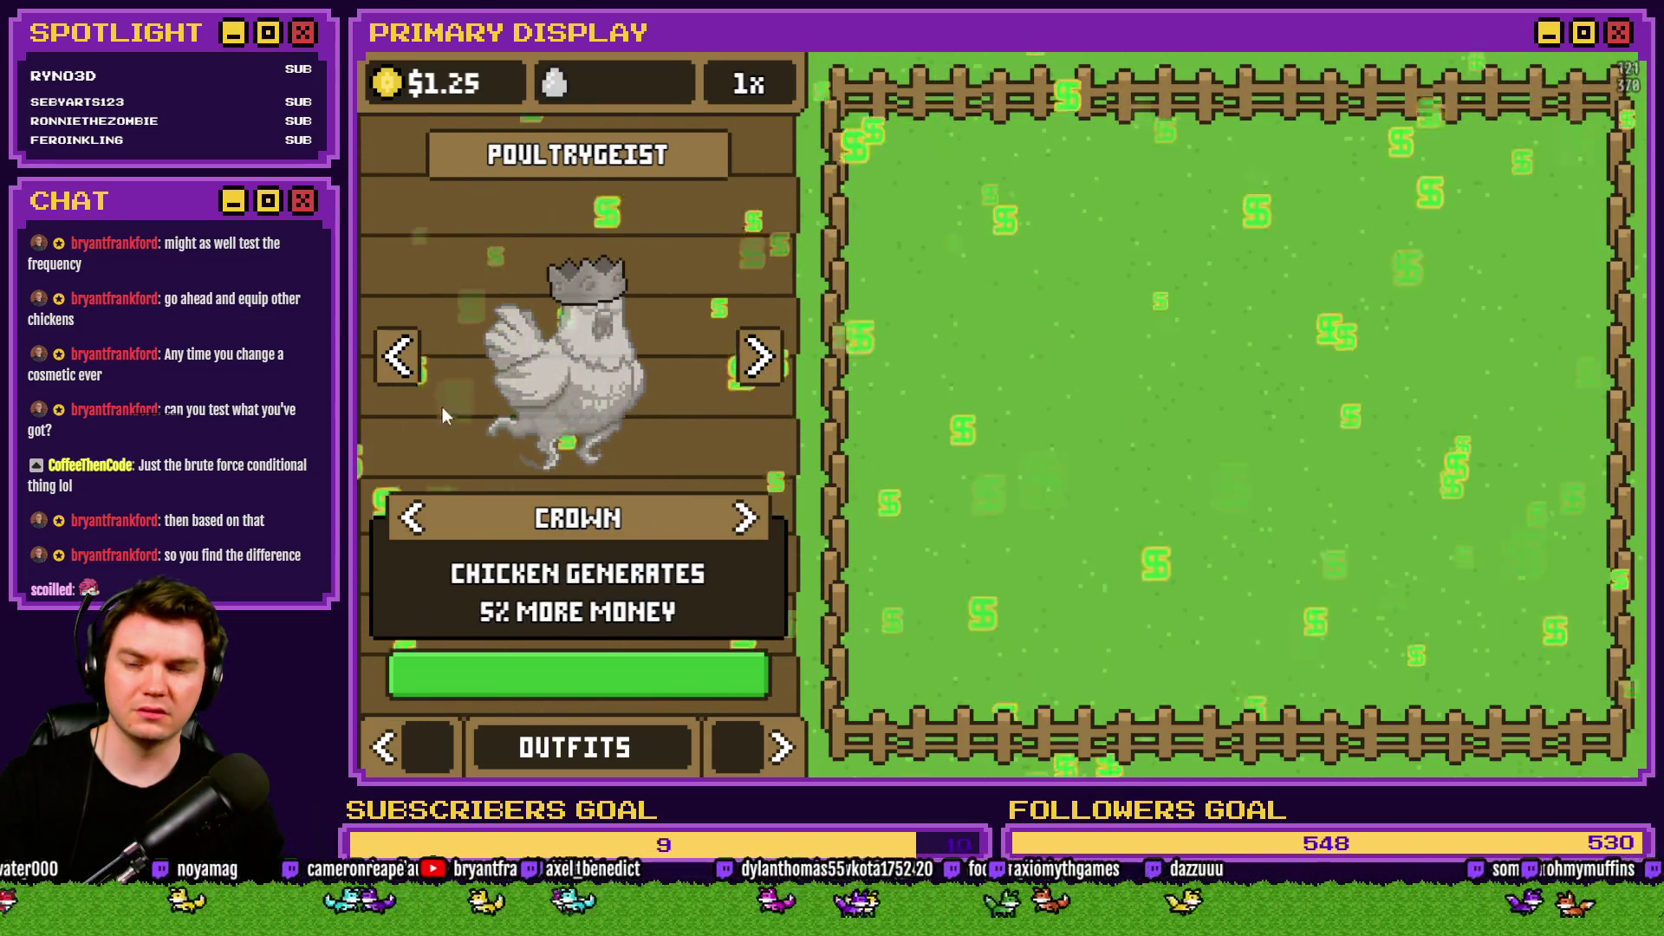
left_click(745, 520)
left_click(746, 520)
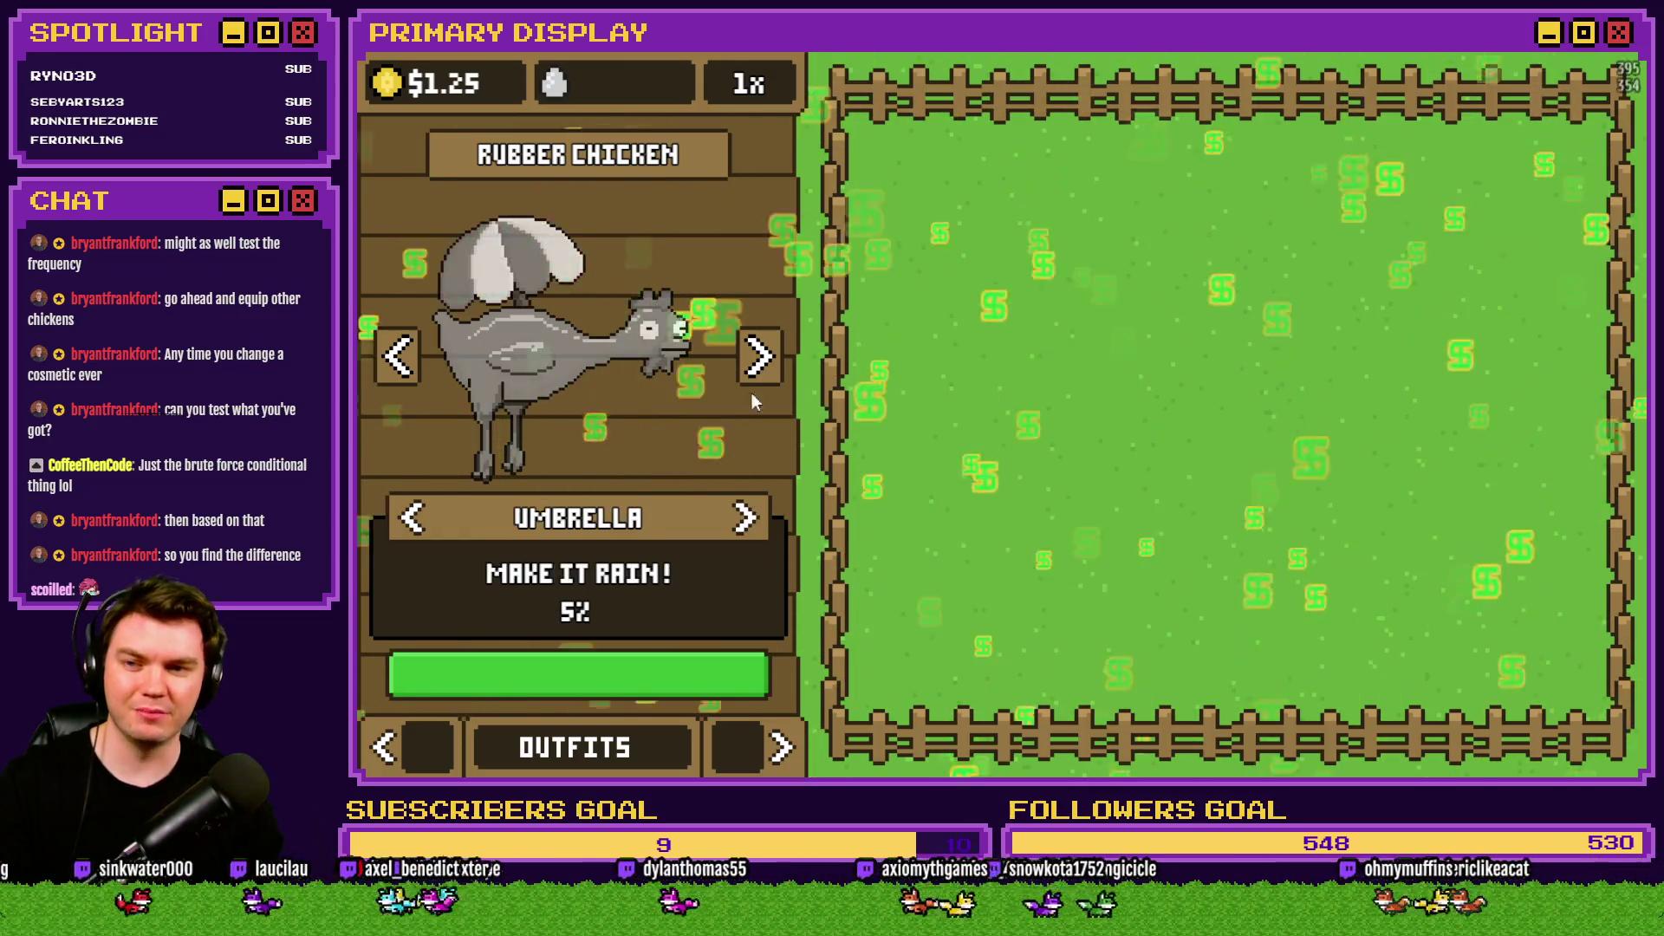
left_click(747, 523)
left_click(759, 351)
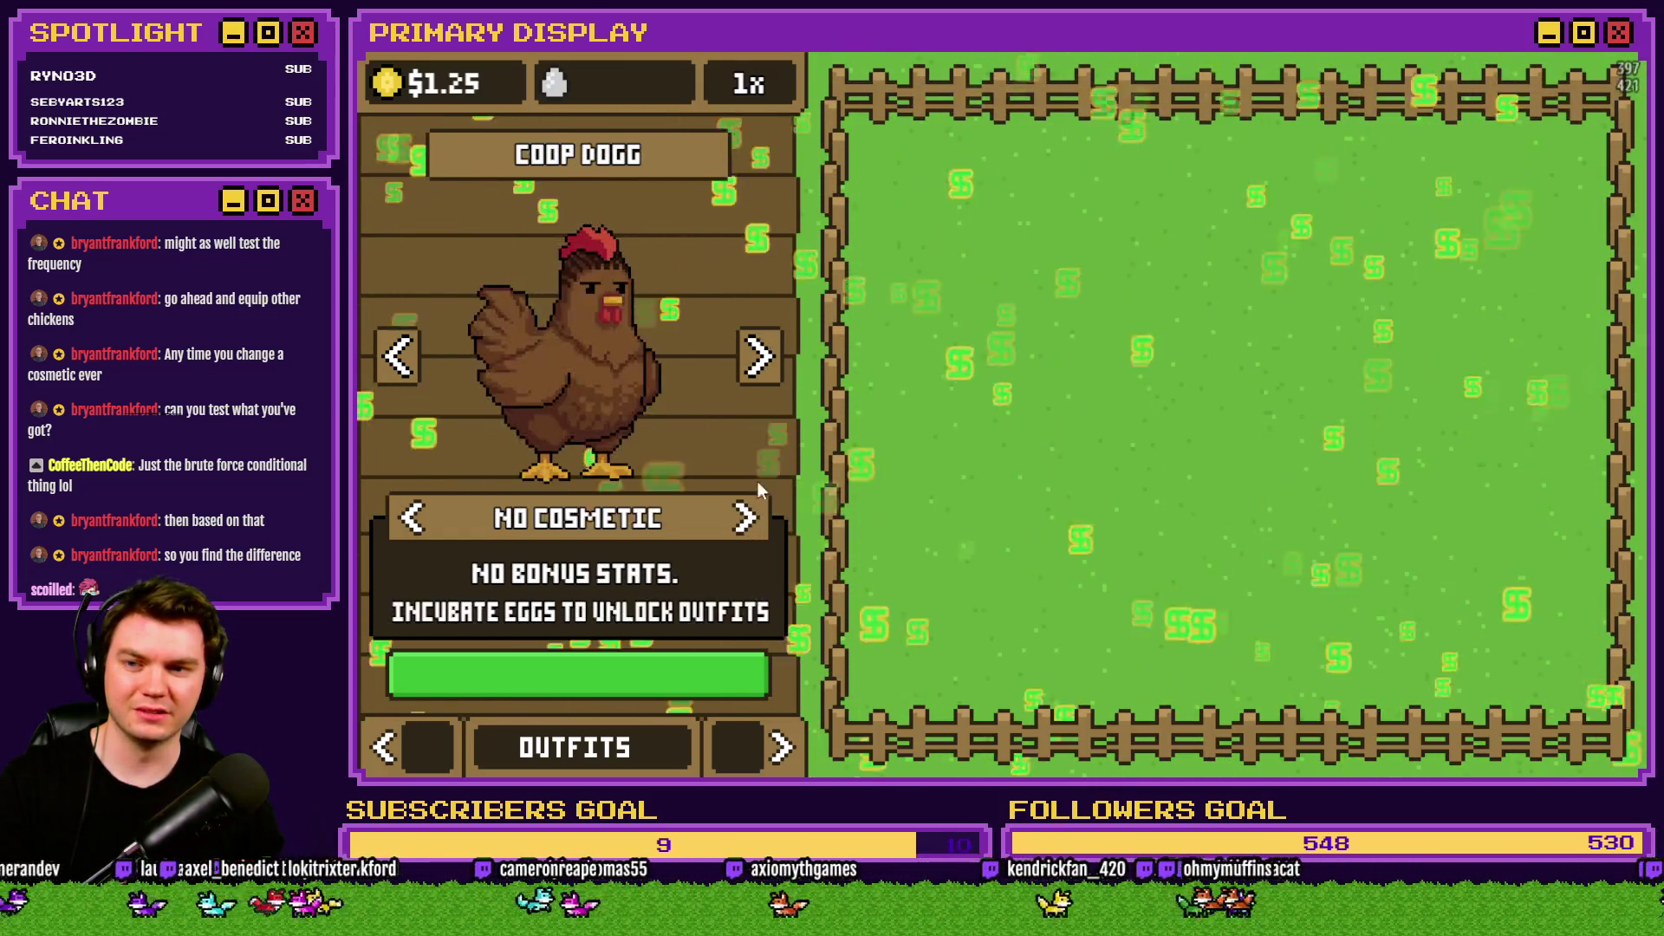
left_click(746, 517)
left_click(745, 518)
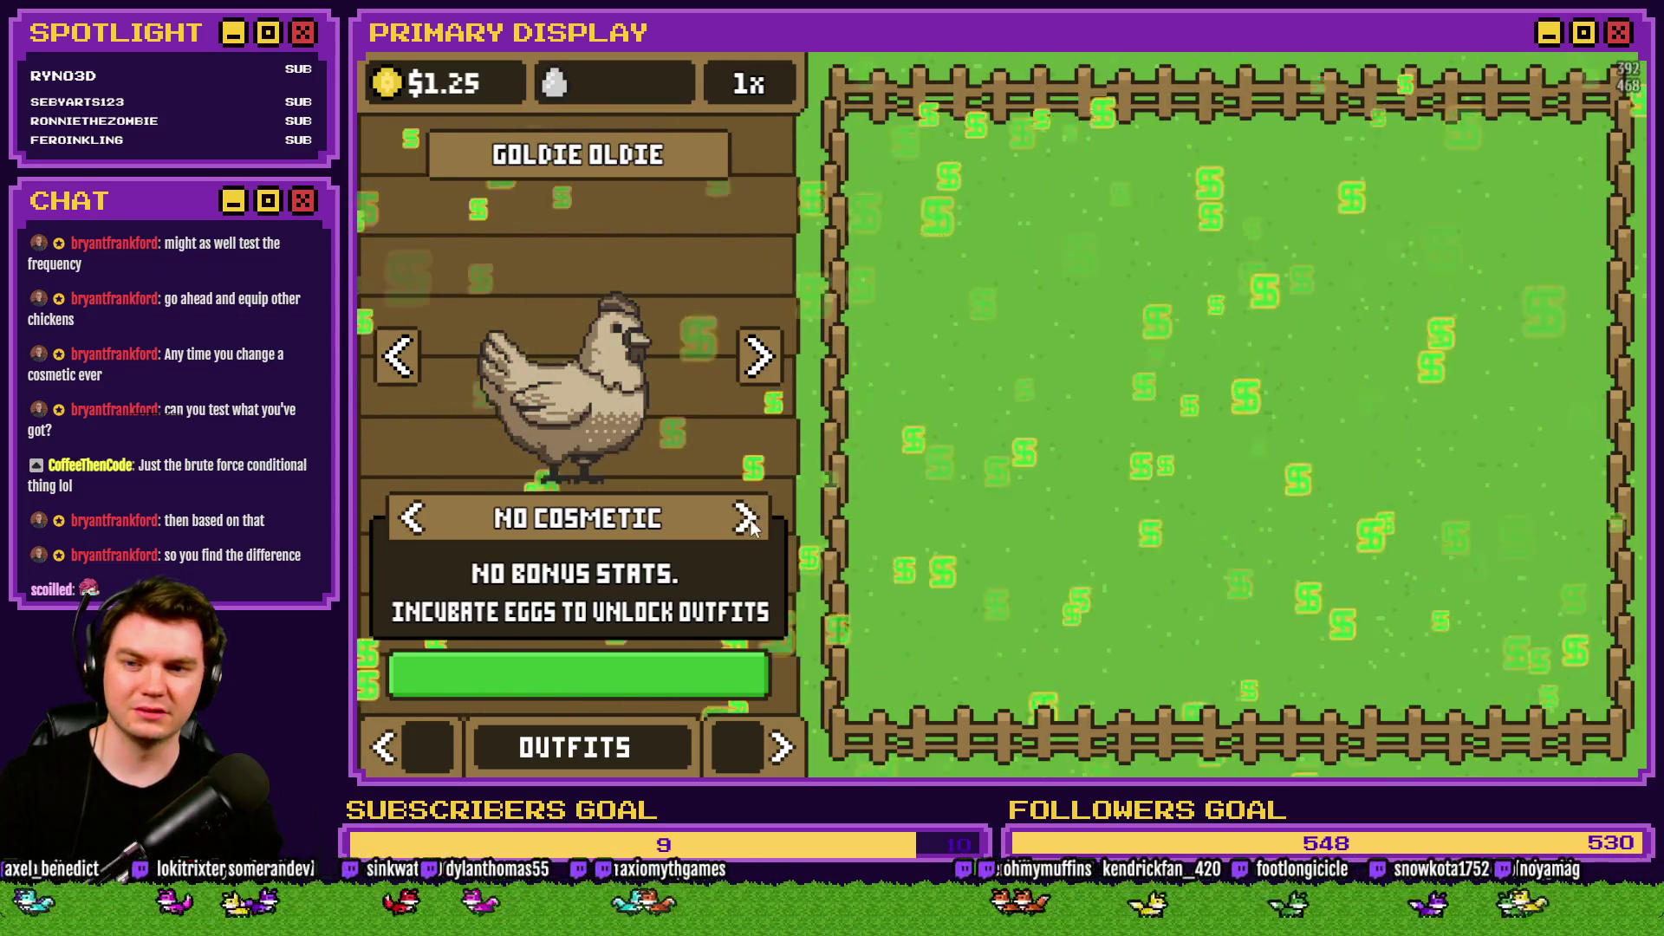
left_click(747, 517)
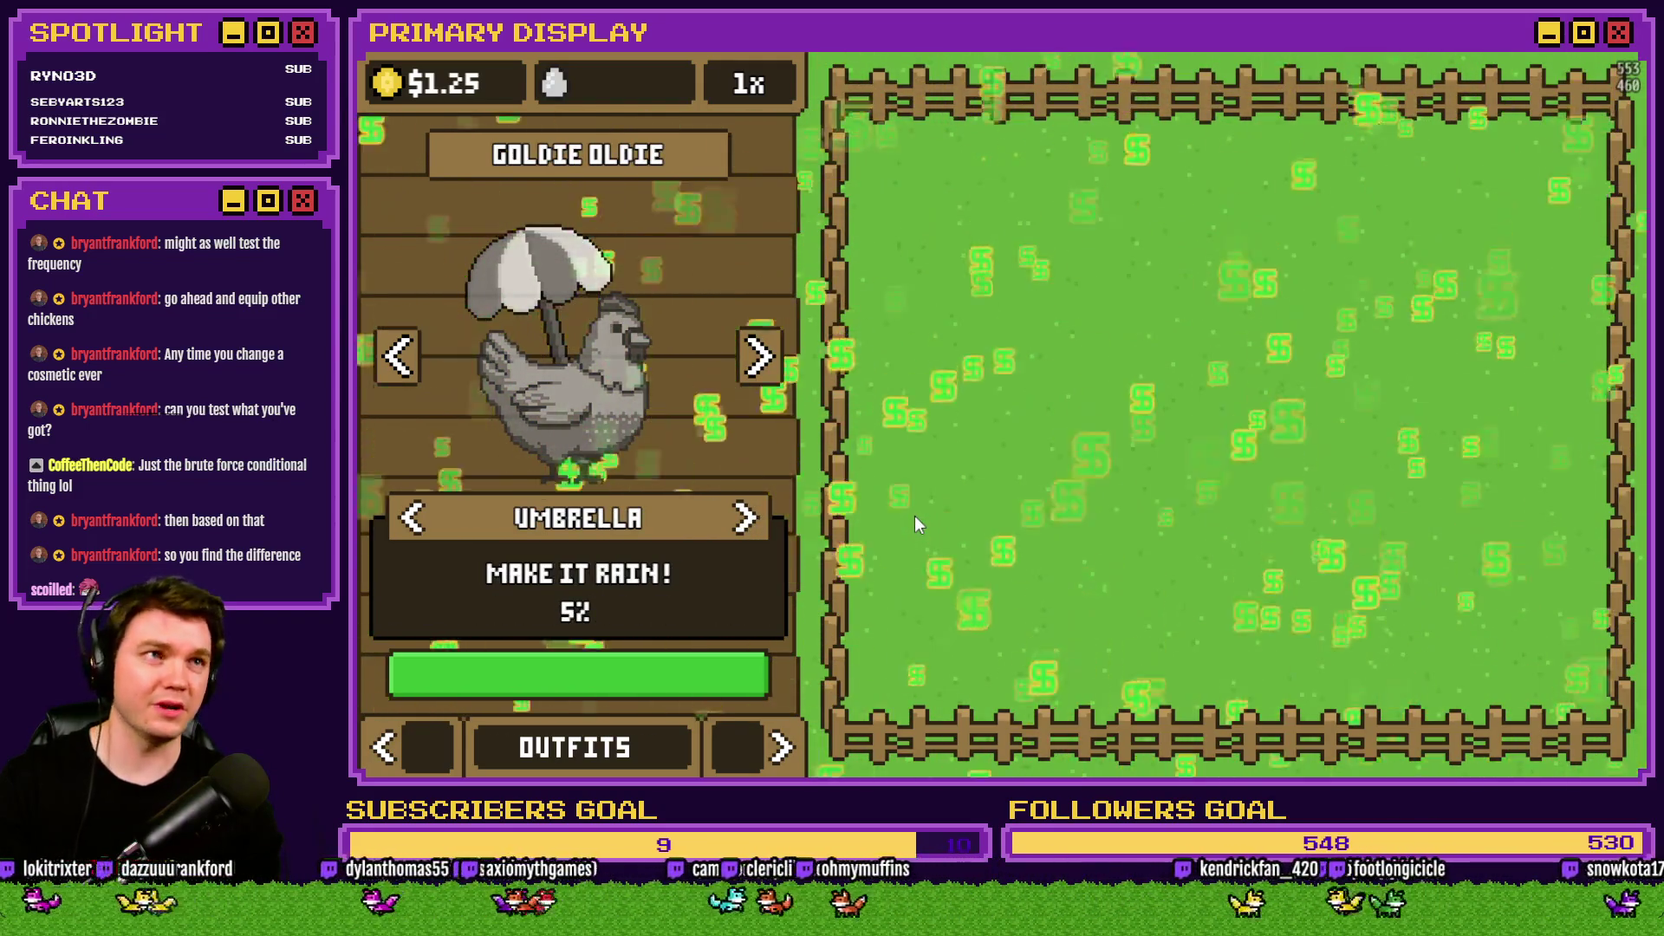
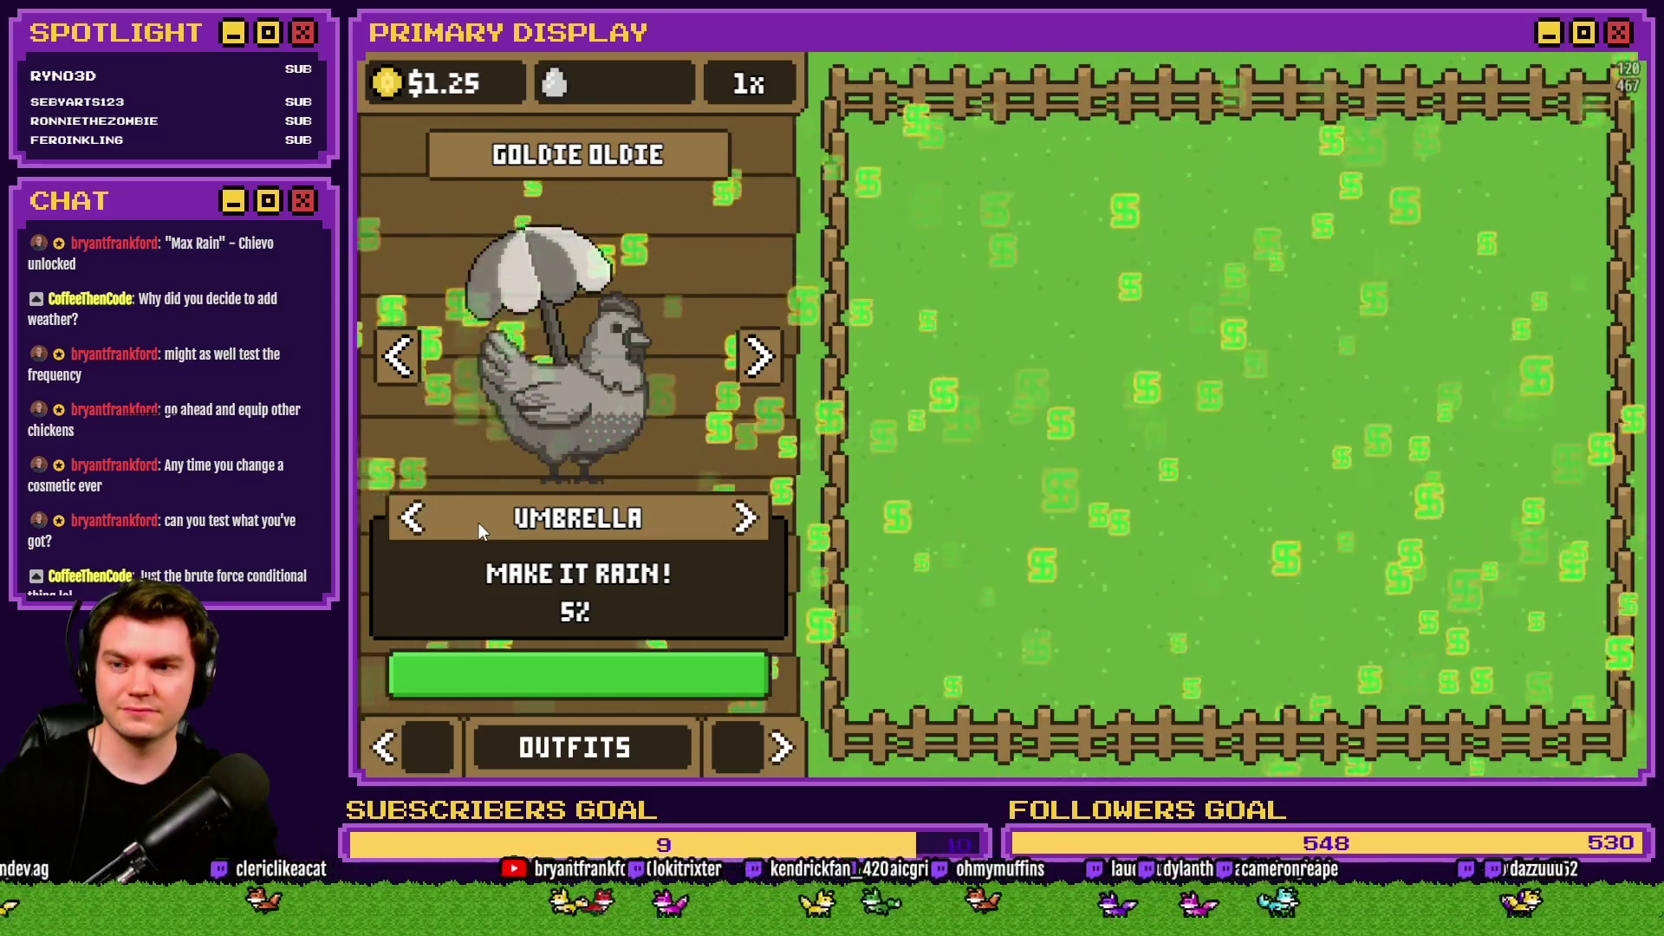
Toggle umbrella and crown on Goldie Oldie and the next chickens to test the money rain.
left_click(746, 518)
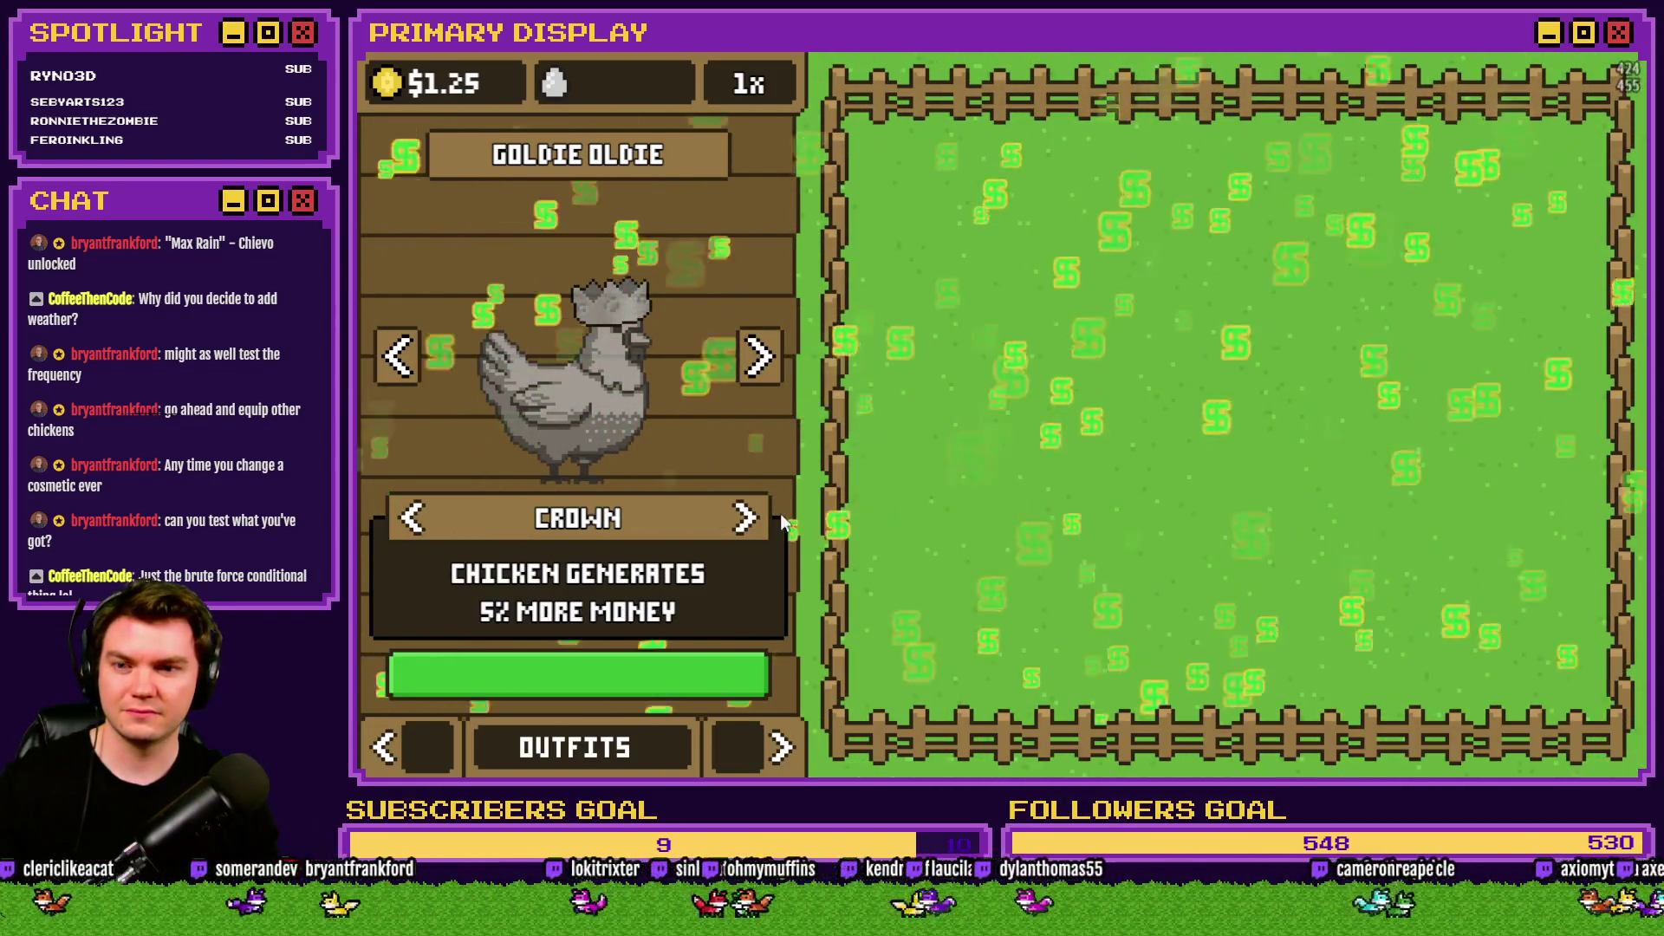
left_click(412, 518)
left_click(414, 520)
left_click(404, 518)
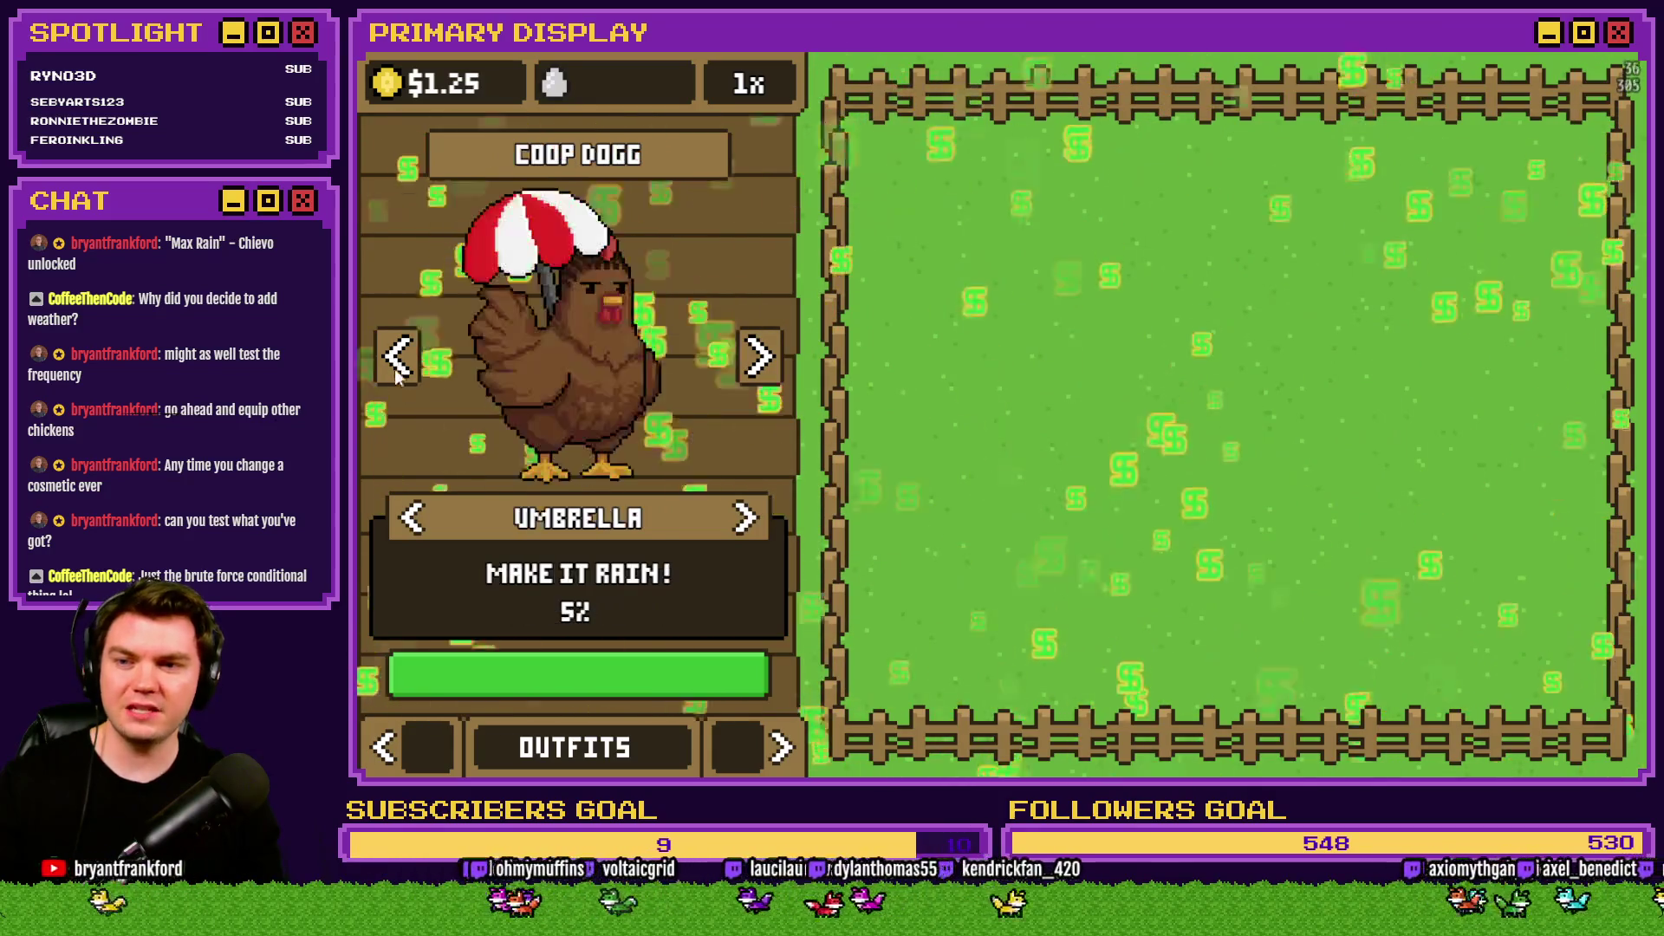
left_click(404, 518)
left_click(404, 516)
left_click(406, 517)
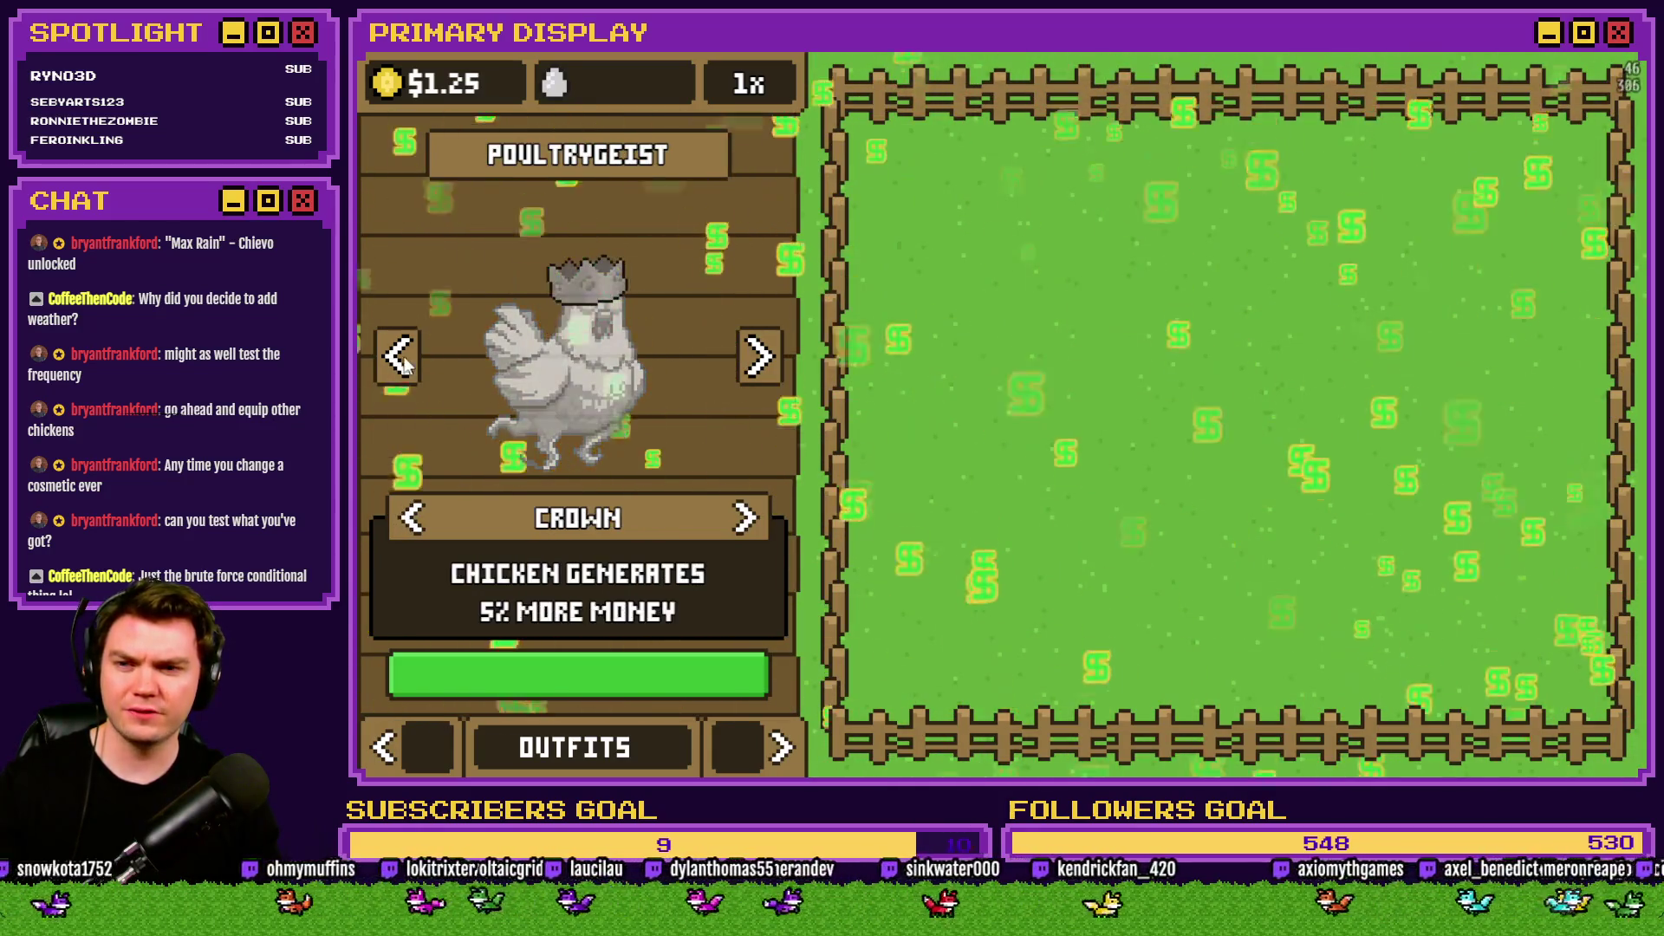
left_click(408, 516)
Toggle the remaining chickens' cosmetics, leave Leghorn in the crown, and close the playtest.
left_click(409, 515)
left_click(411, 513)
left_click(416, 514)
left_click(416, 514)
left_click(414, 513)
left_click(414, 511)
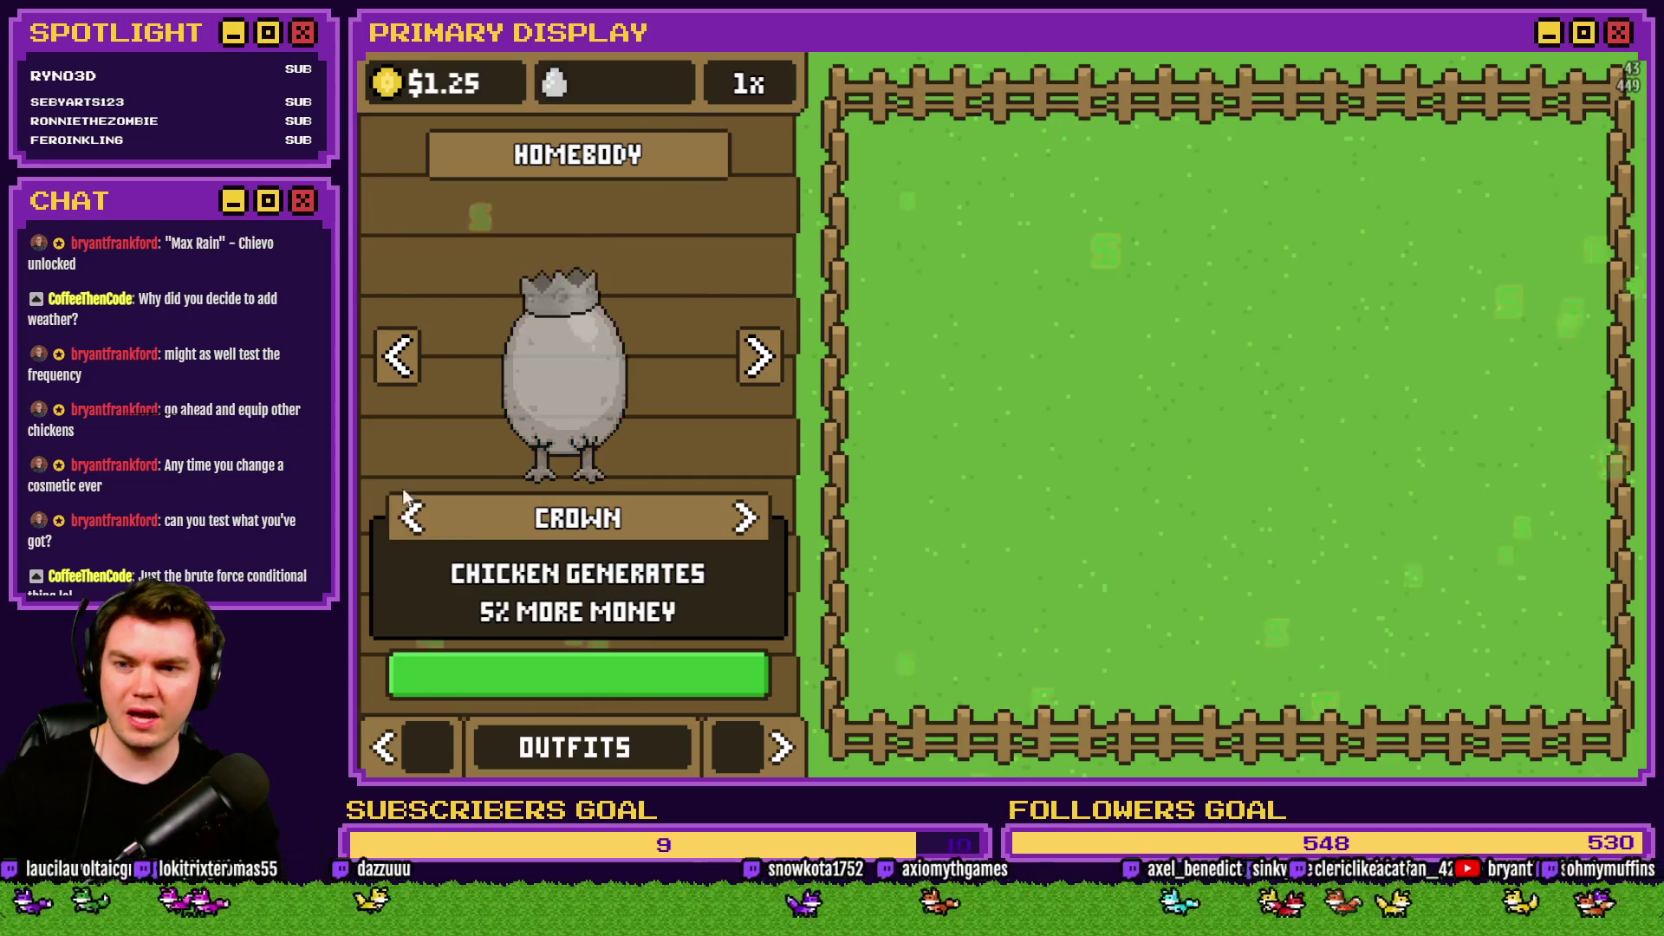
left_click(402, 516)
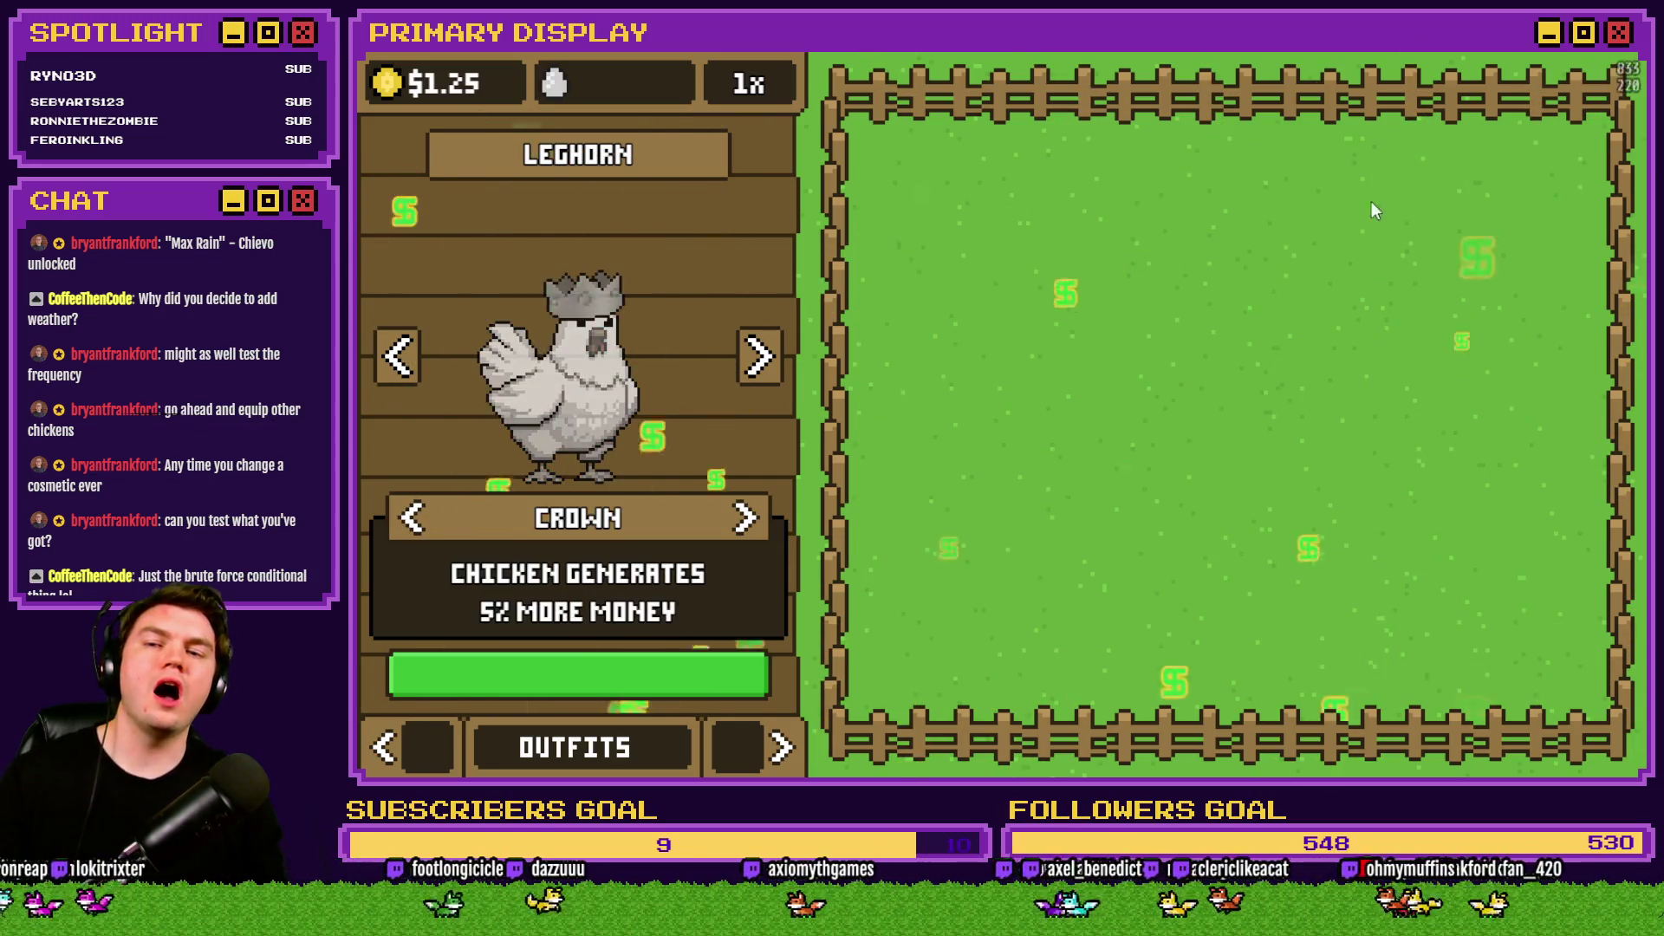
key("alt+F4")
In the weather common event, duplicate the howManyUmbrellas = 1 branch and set its condition to 0.
key("F9")
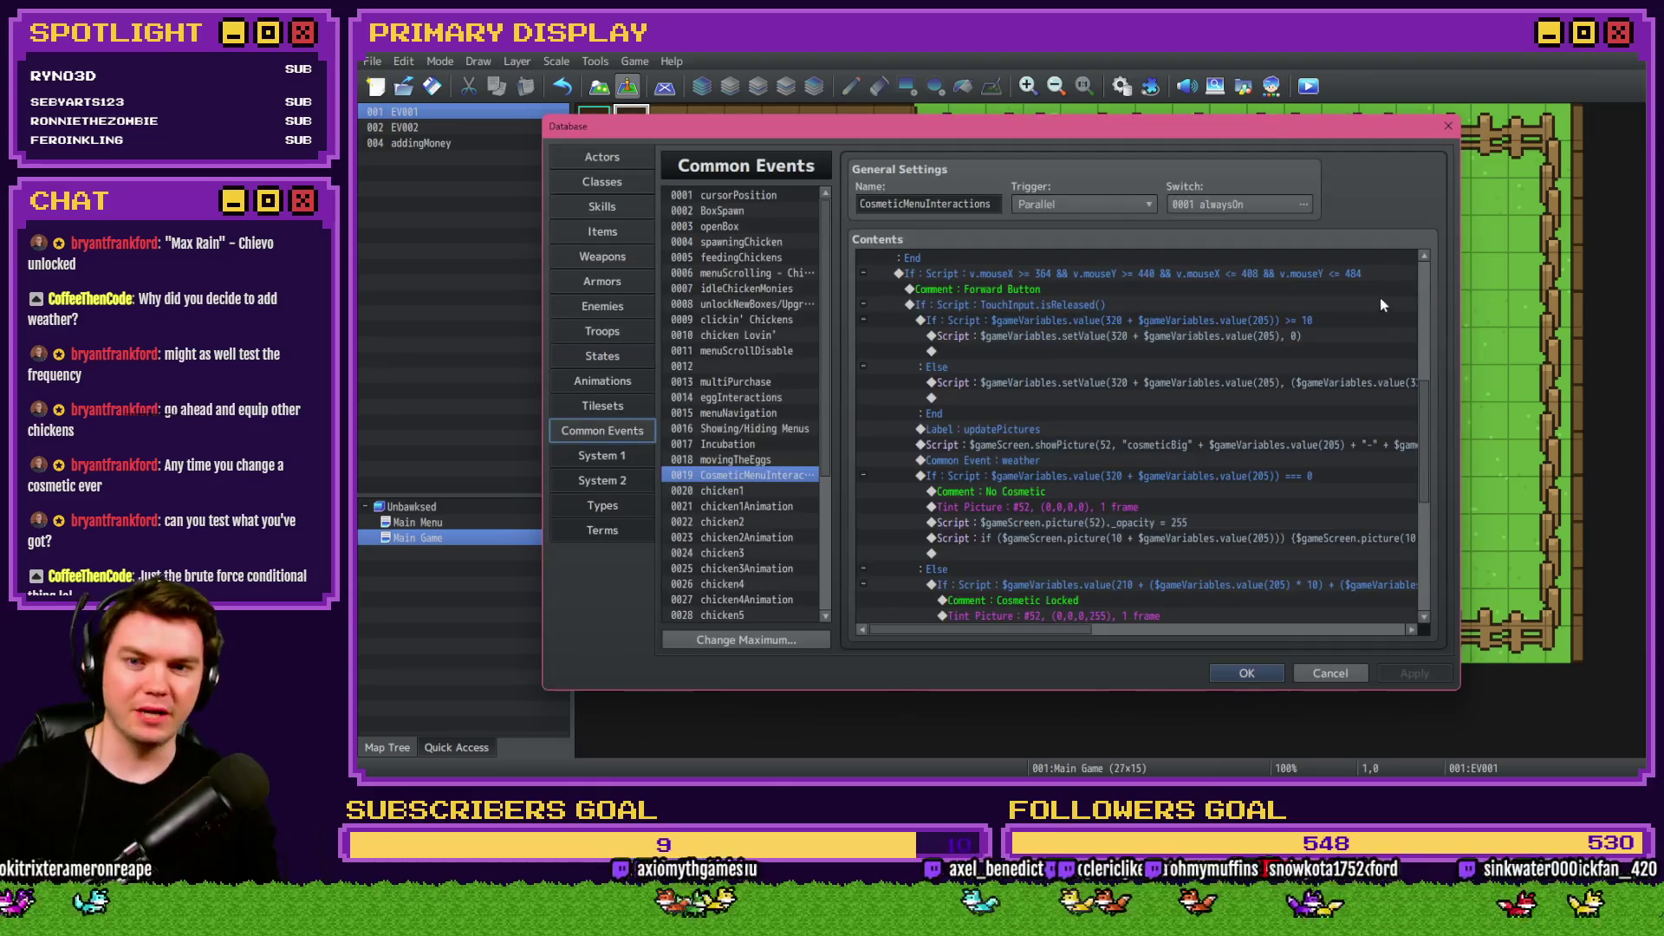
scroll(782, 558, "down", 5)
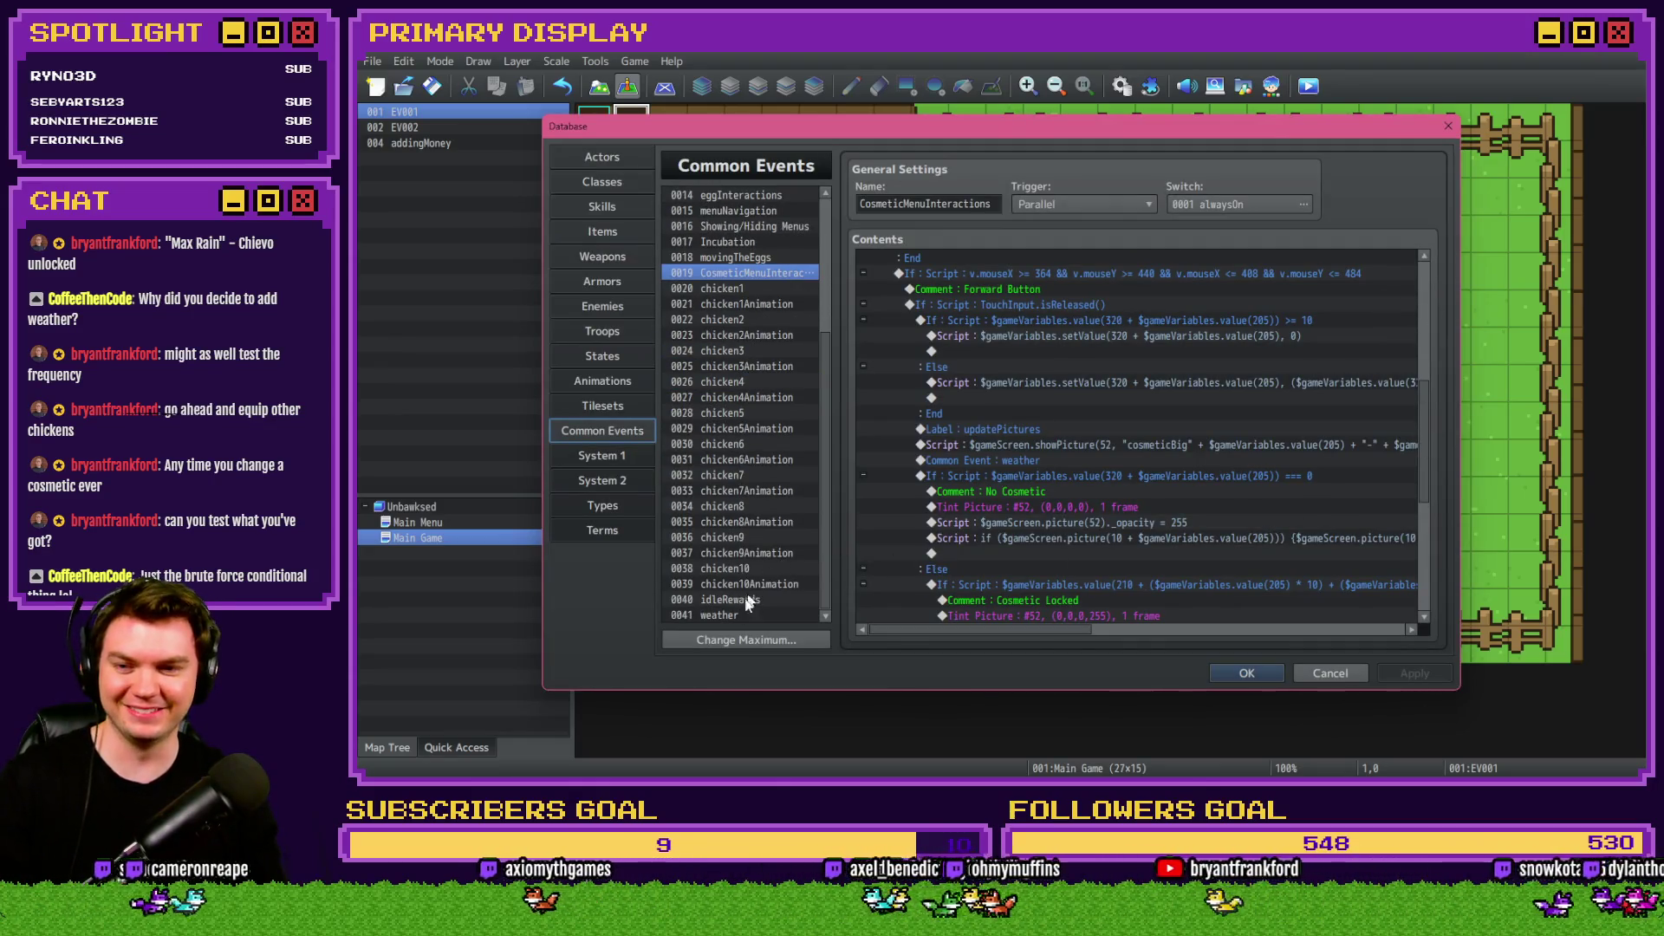
left_click(741, 615)
scroll(970, 508, "down", 10)
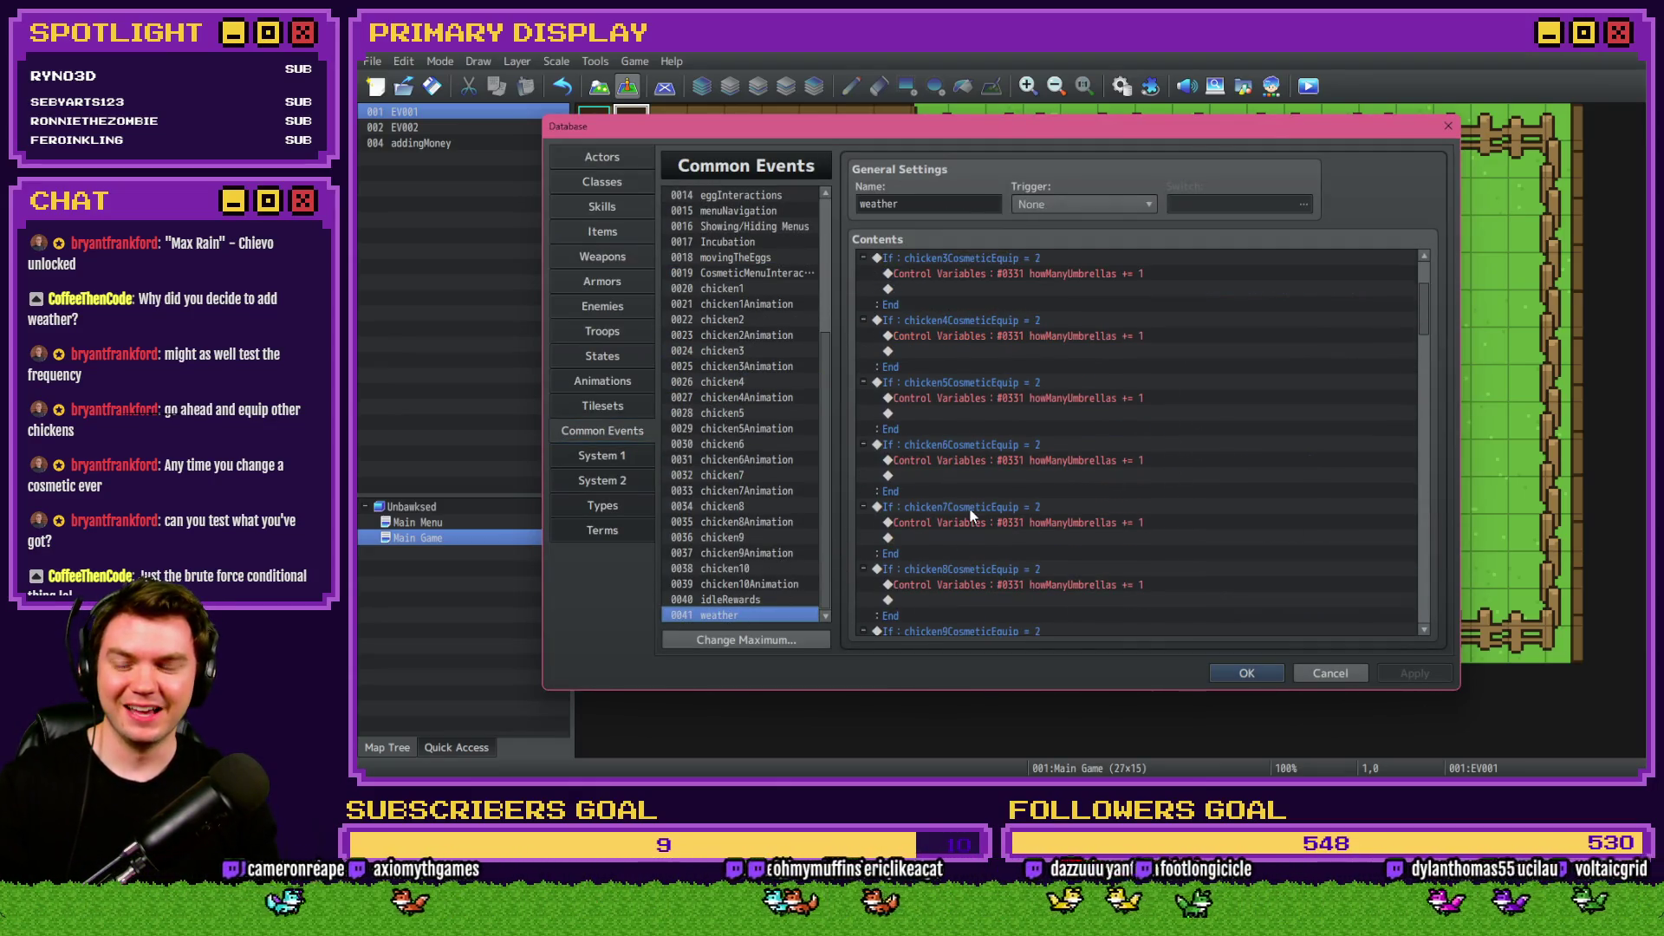
left_click(996, 357)
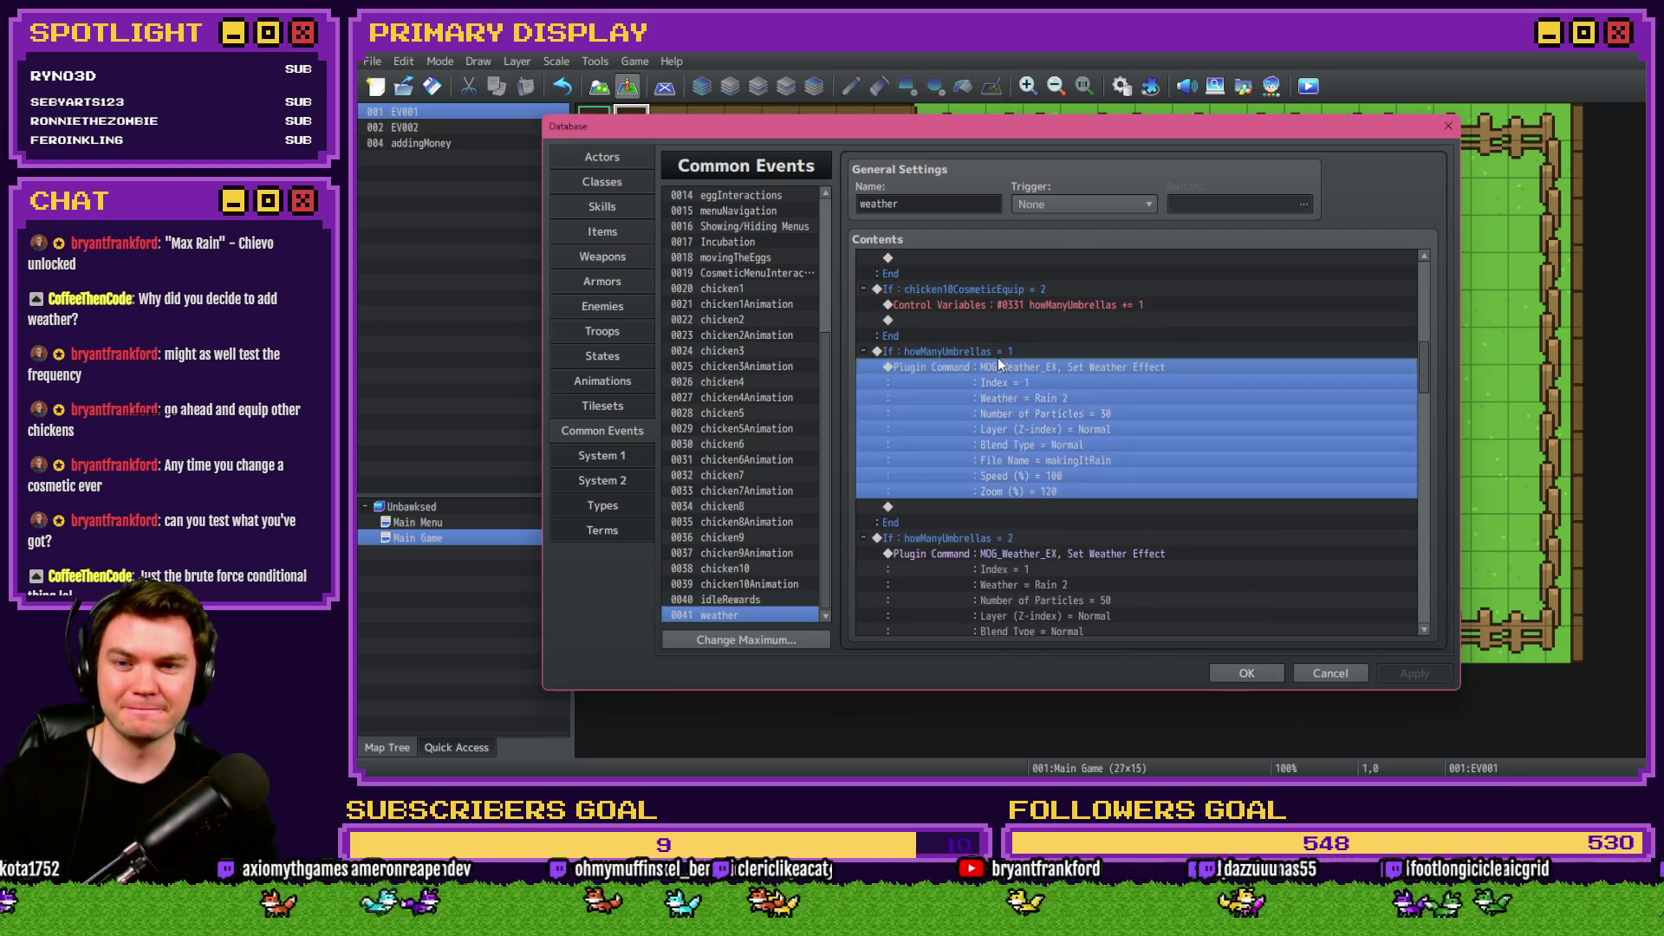
key("Insert")
key("Escape")
key("Return")
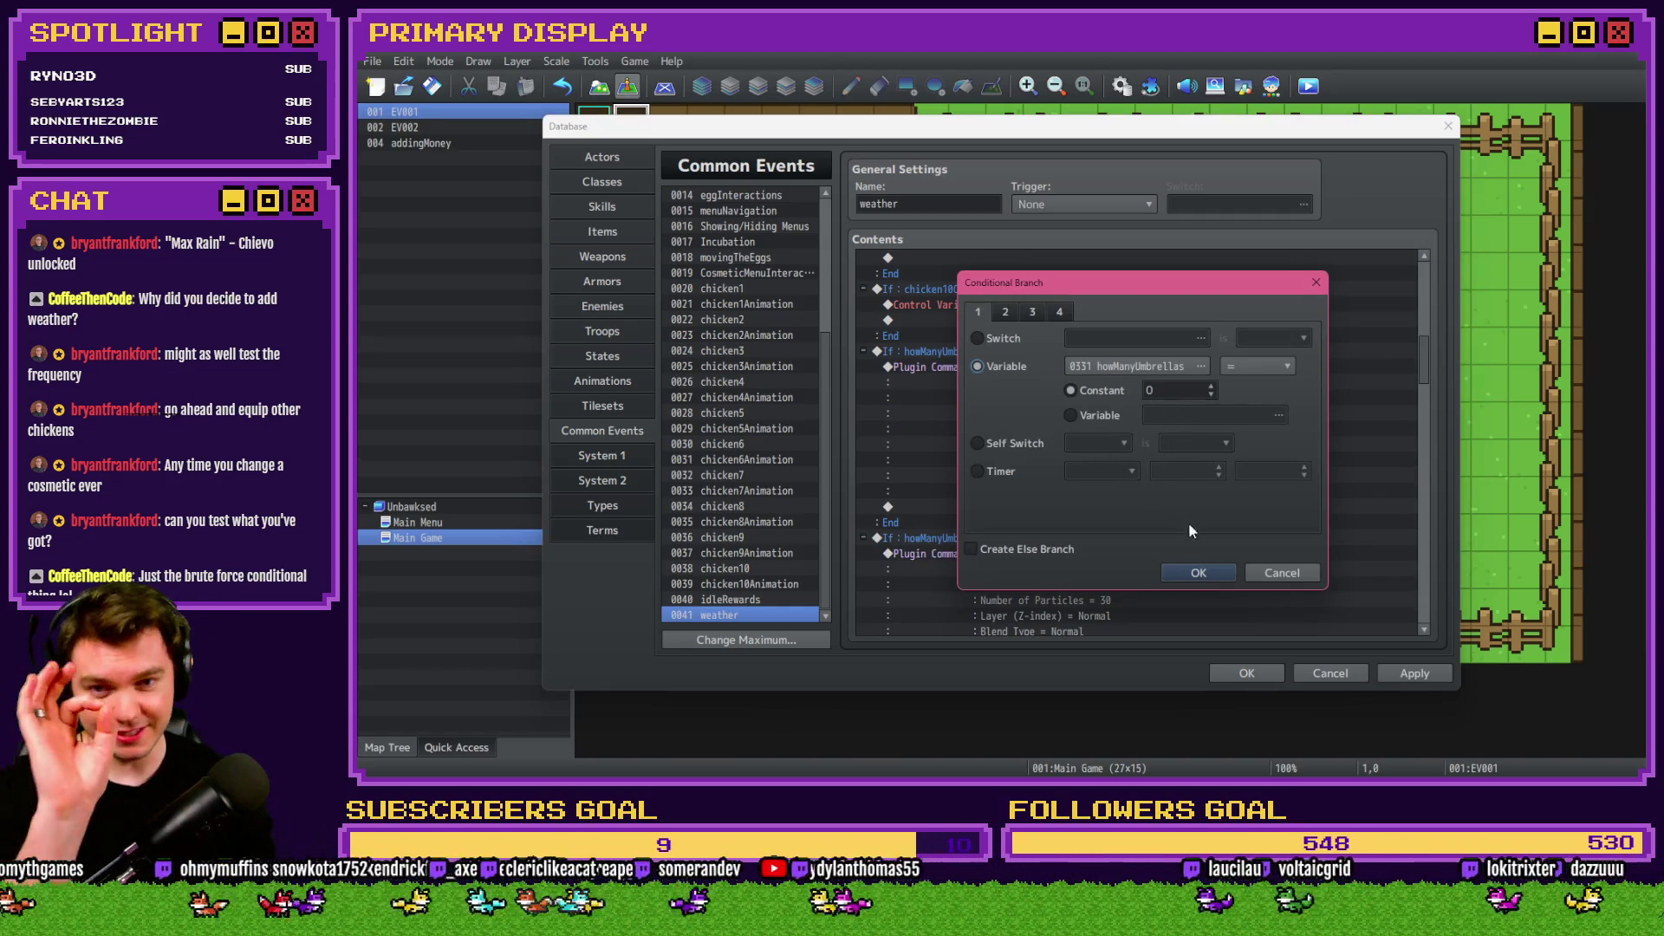
left_click(1198, 572)
Change the duplicate's MOG_Weather_EX plugin command to Remove with Index 1.
double_click(1048, 537)
left_click(1205, 304)
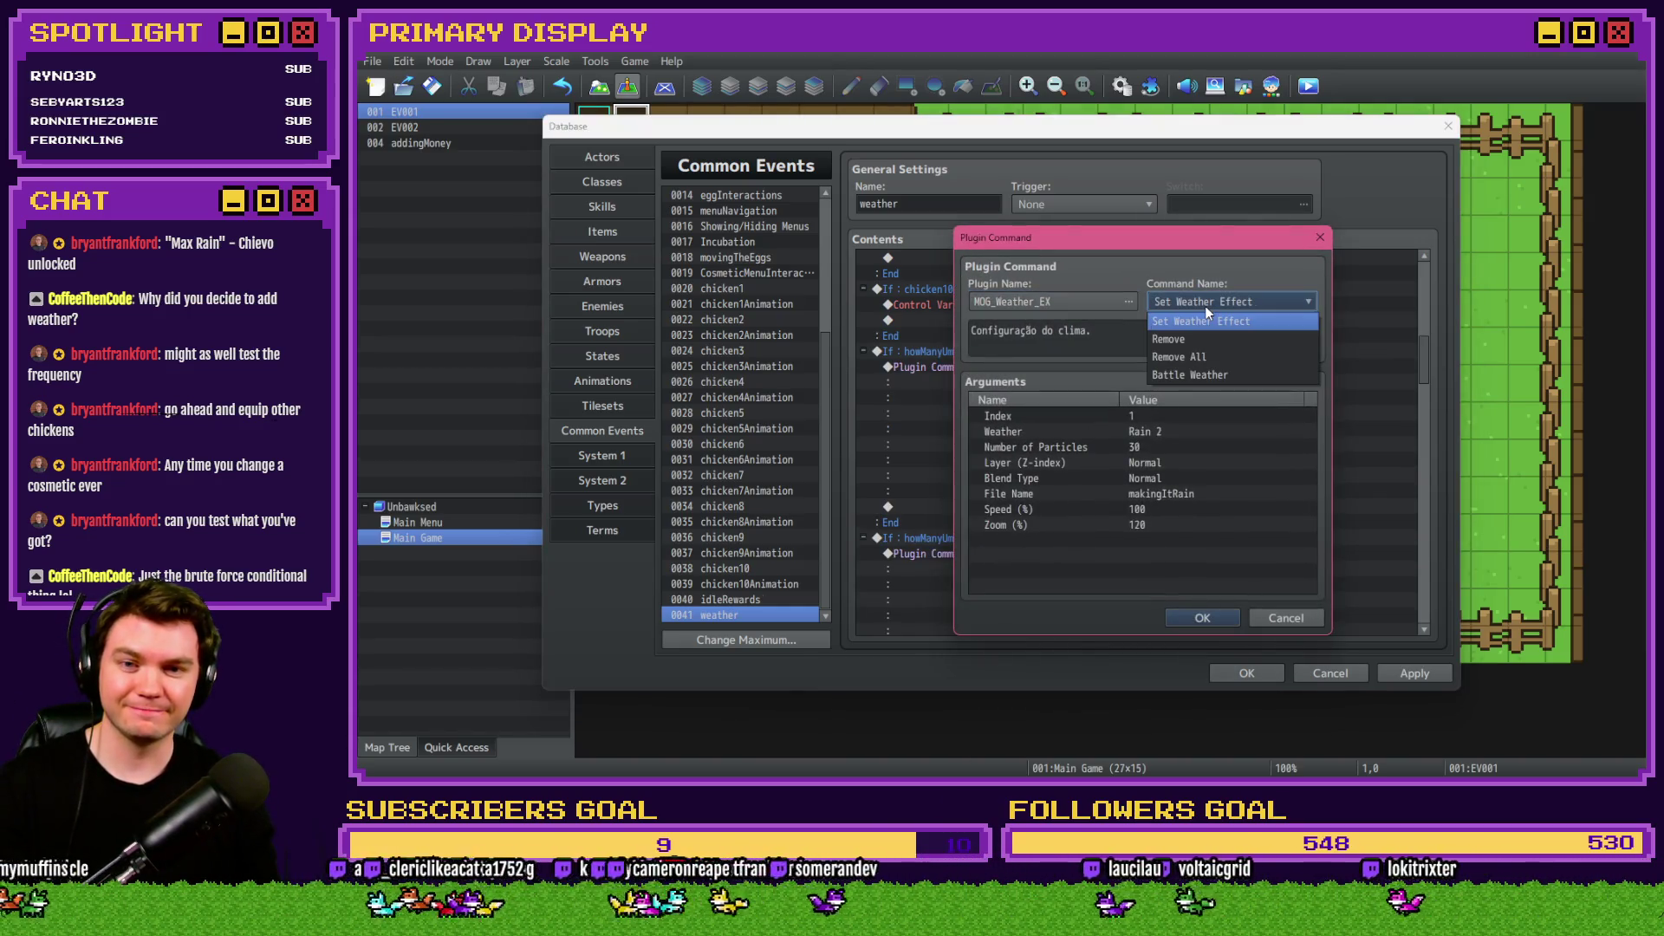
left_click(1219, 342)
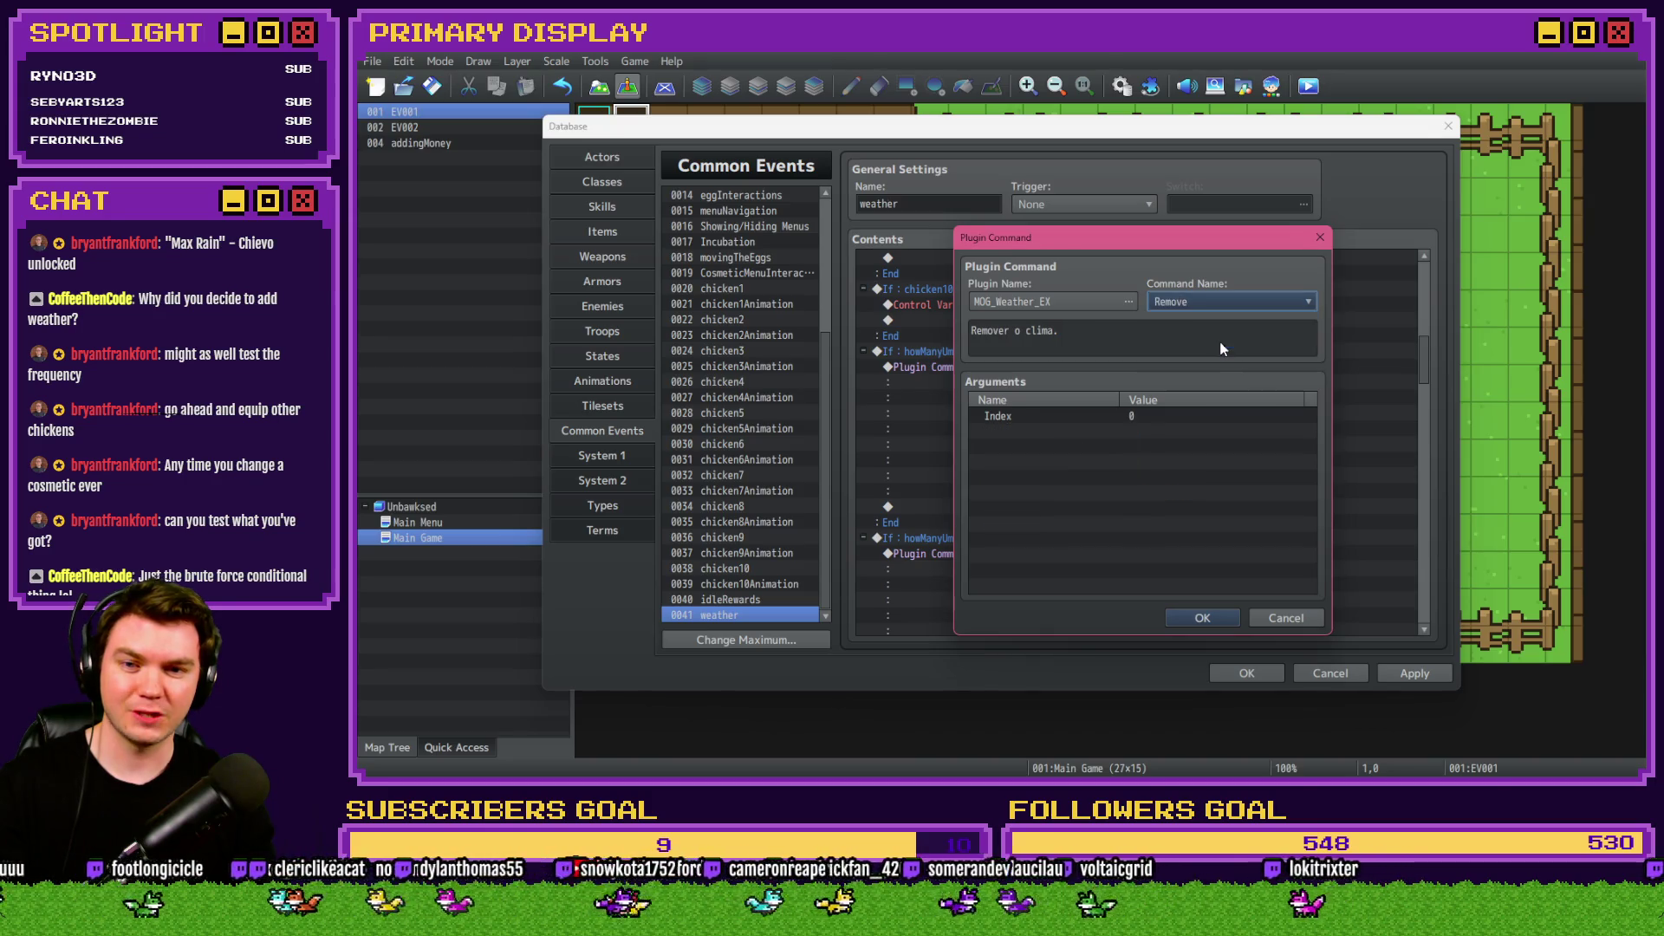
left_click(1140, 420)
left_click(1191, 616)
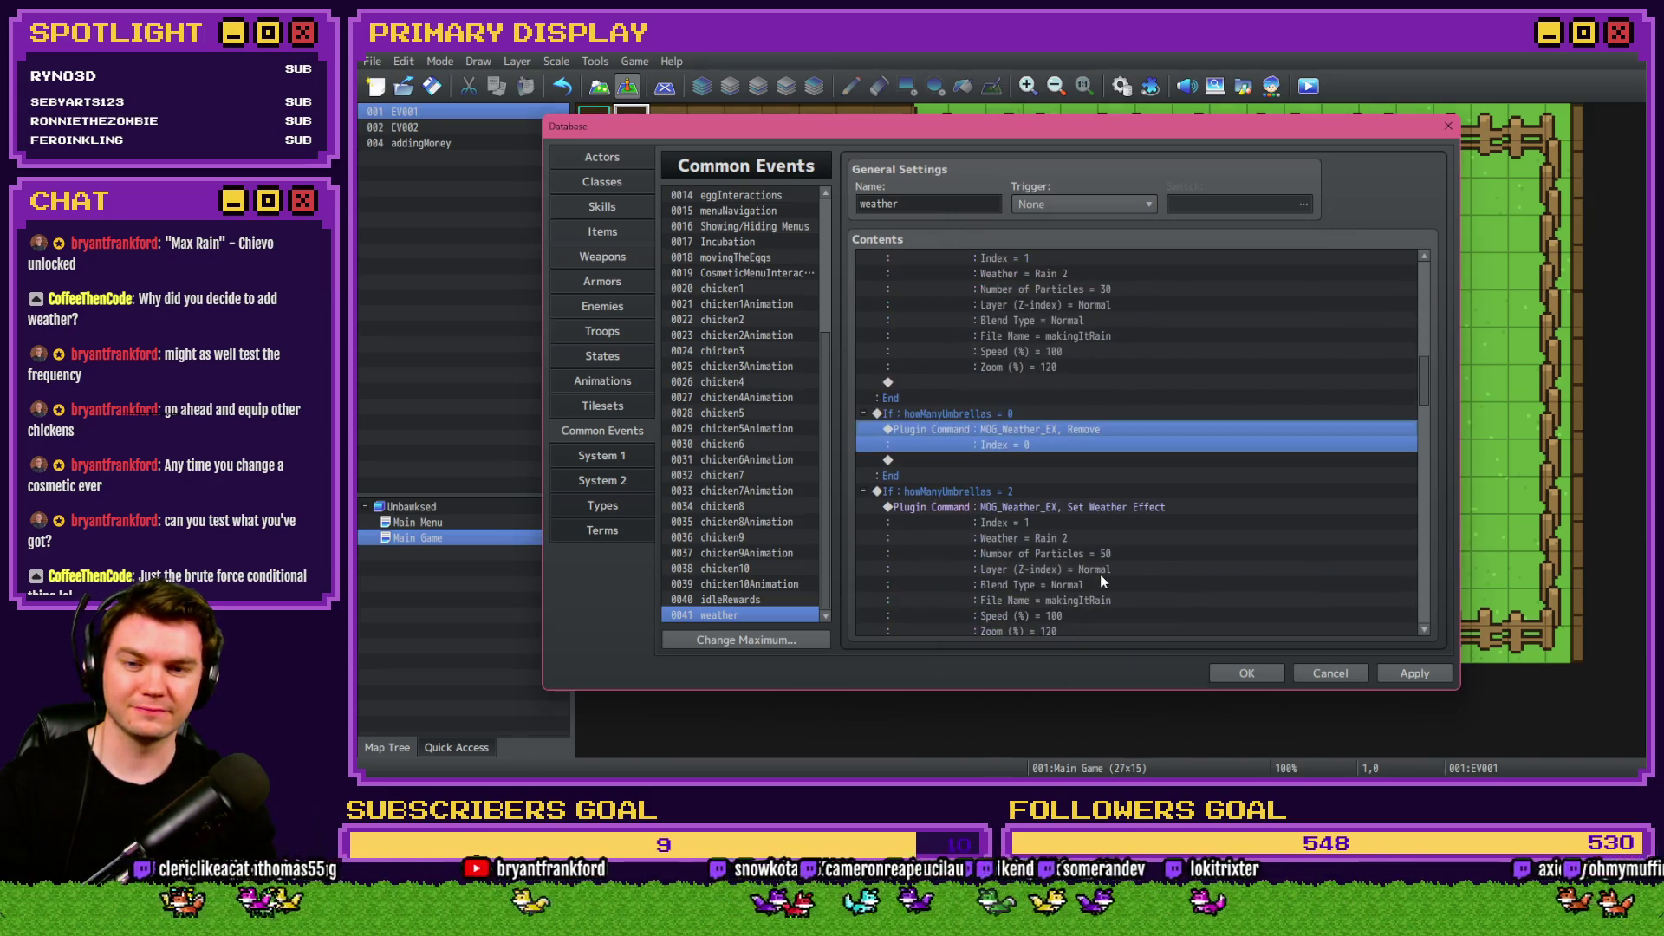
double_click(1081, 438)
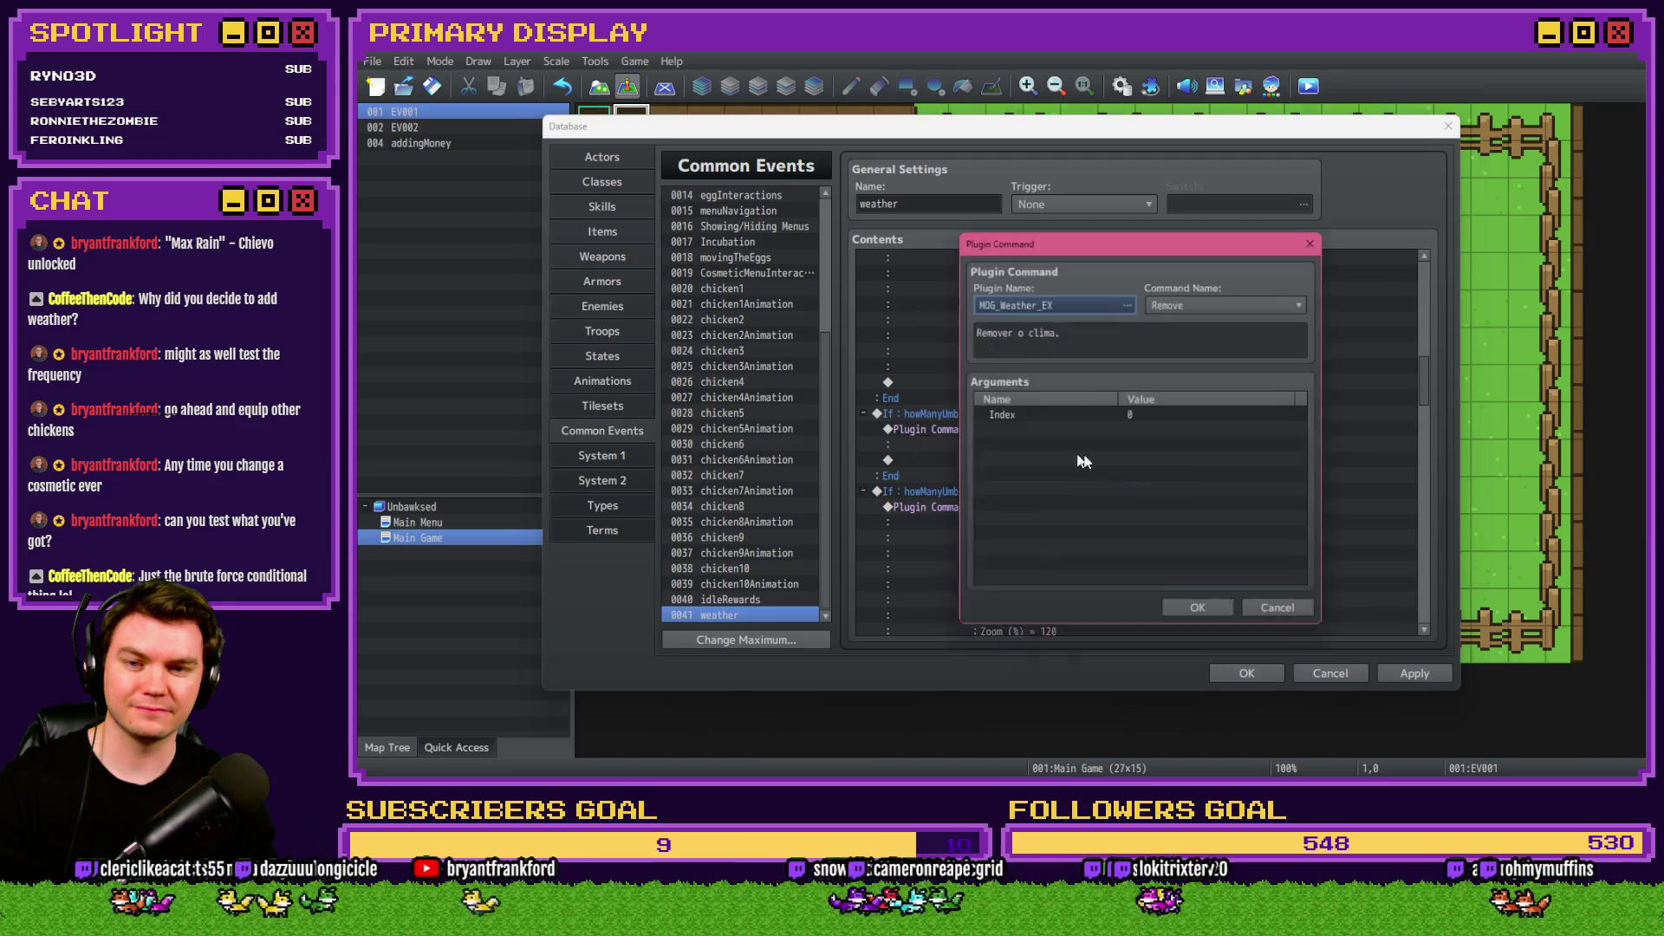
double_click(1158, 417)
type("1")
left_click(1182, 501)
left_click(1202, 617)
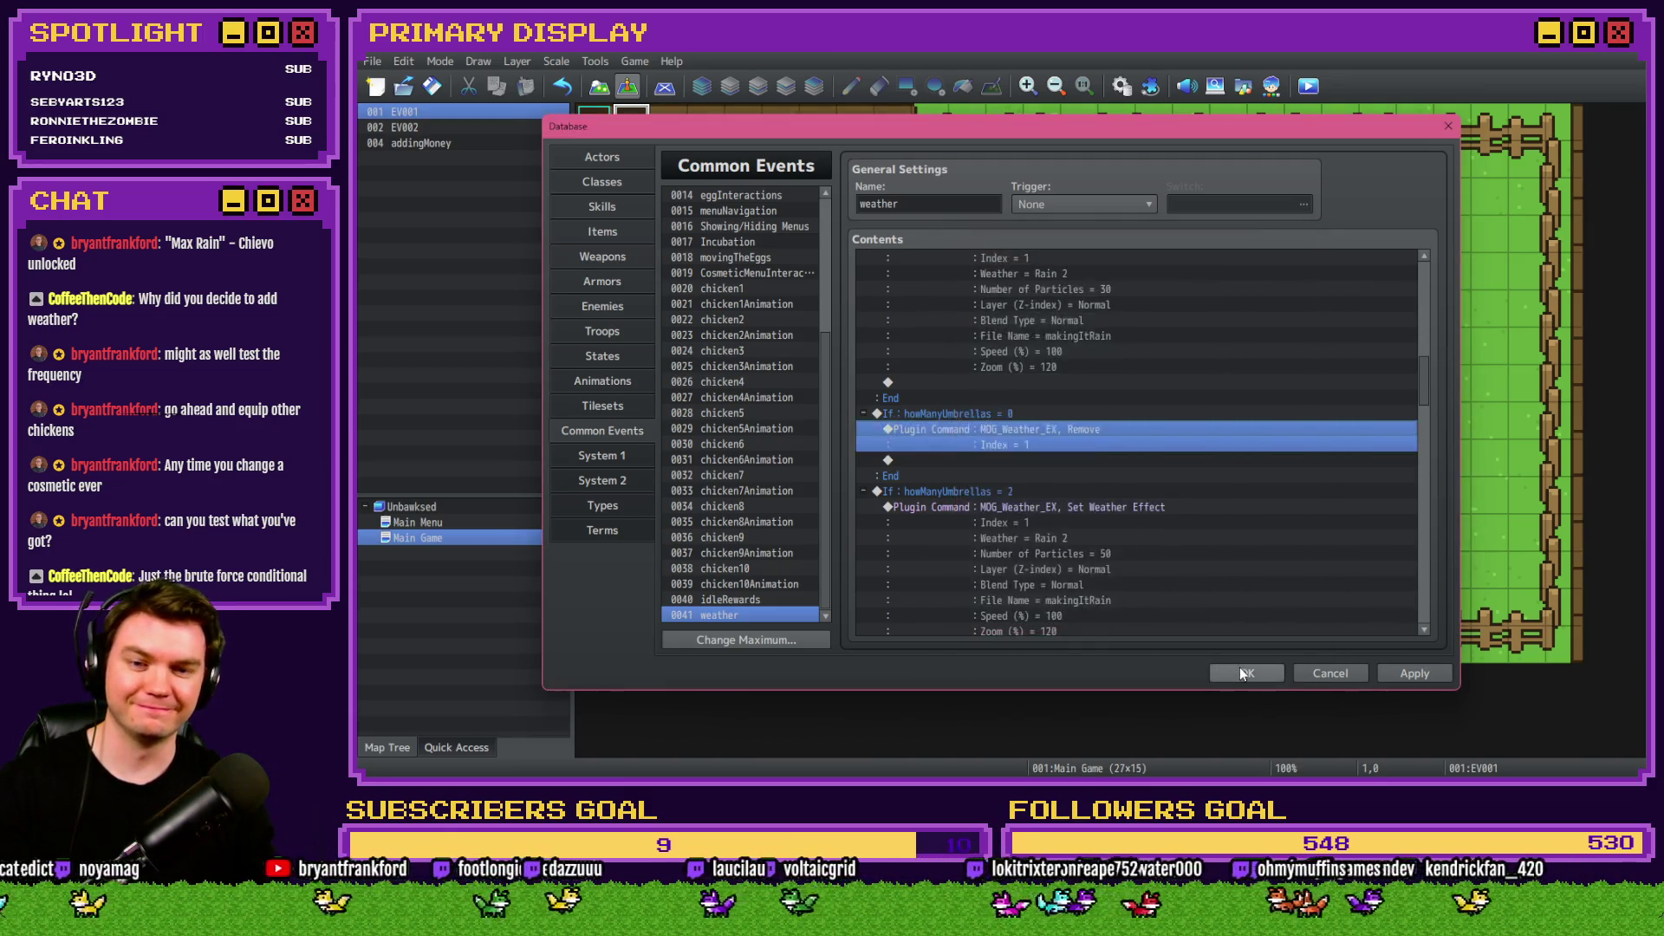
Apply the database changes, save the project and start a playtest.
left_click(1241, 673)
left_click(1308, 86)
left_click(985, 446)
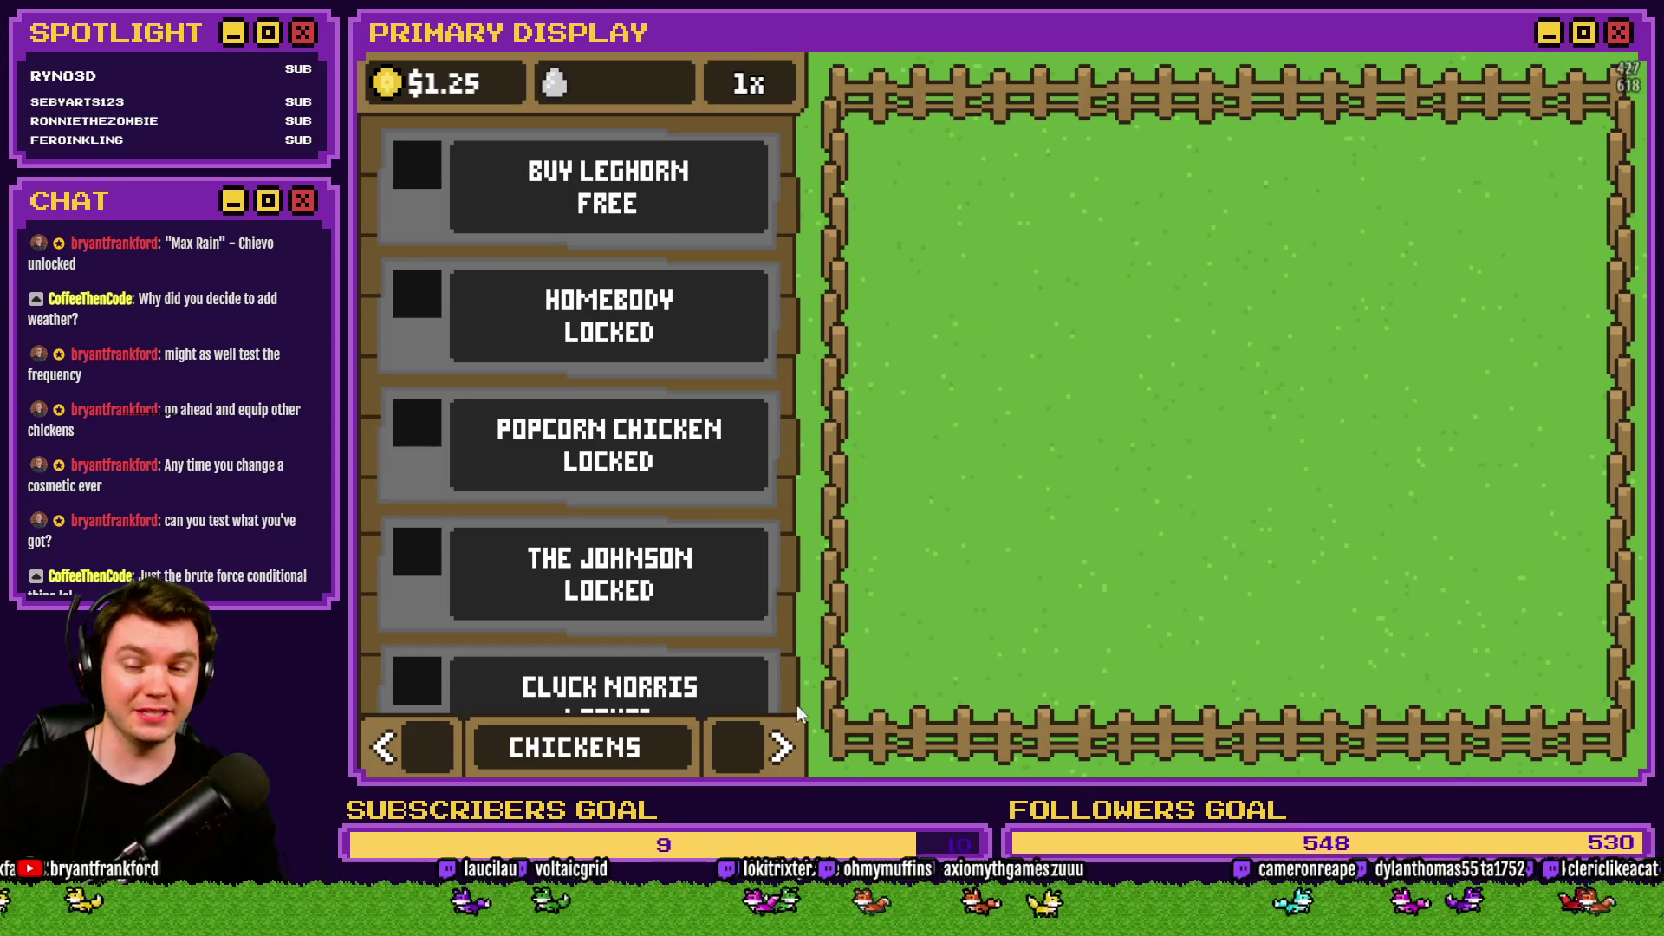
In OUTFITS, alternate Leghorn between Crown and Umbrella, end on the crown, and close the playtest.
left_click(785, 763)
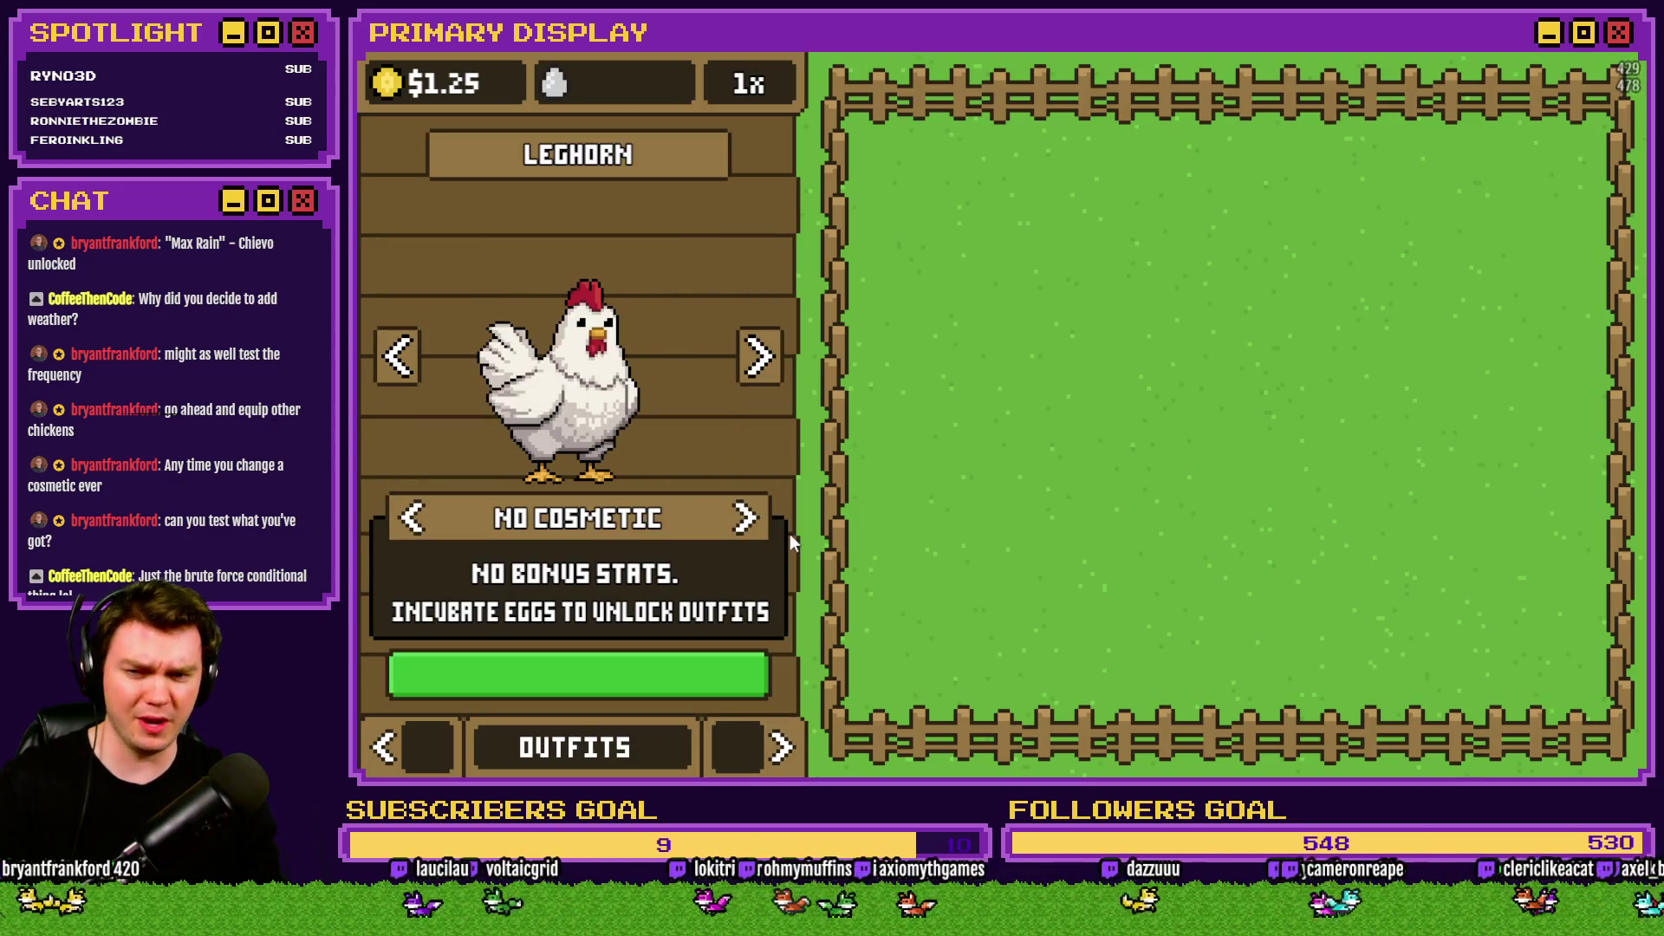
left_click(749, 519)
left_click(750, 518)
left_click(419, 516)
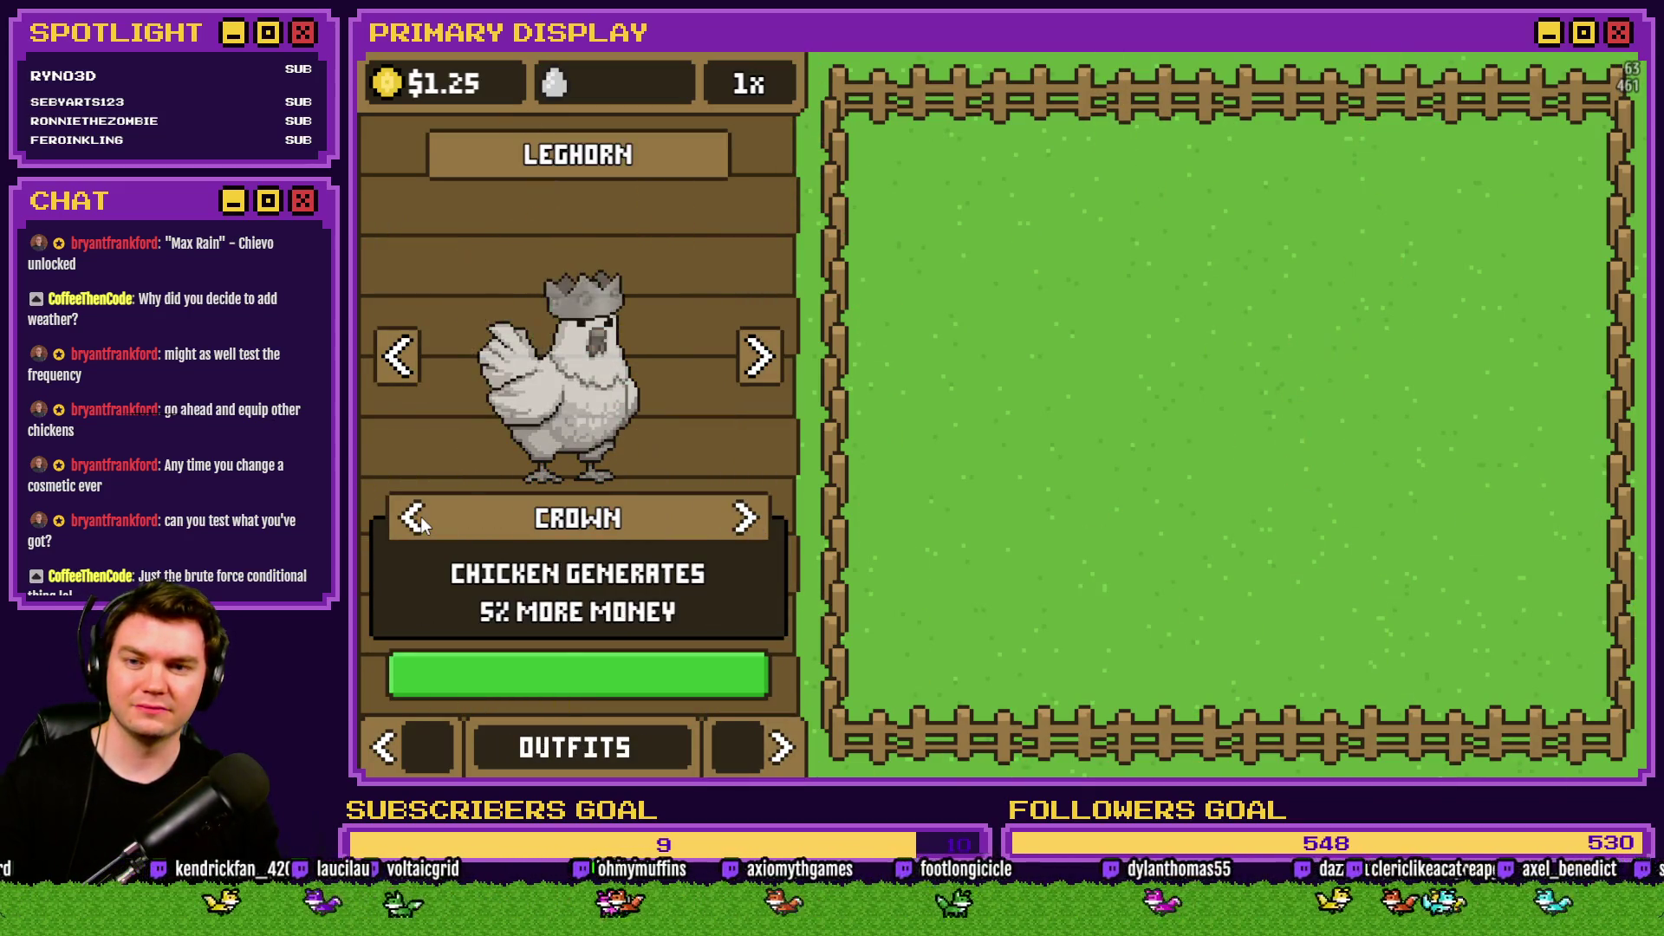
left_click(414, 518)
left_click(404, 525)
left_click(741, 520)
left_click(429, 523)
key("alt+F4")
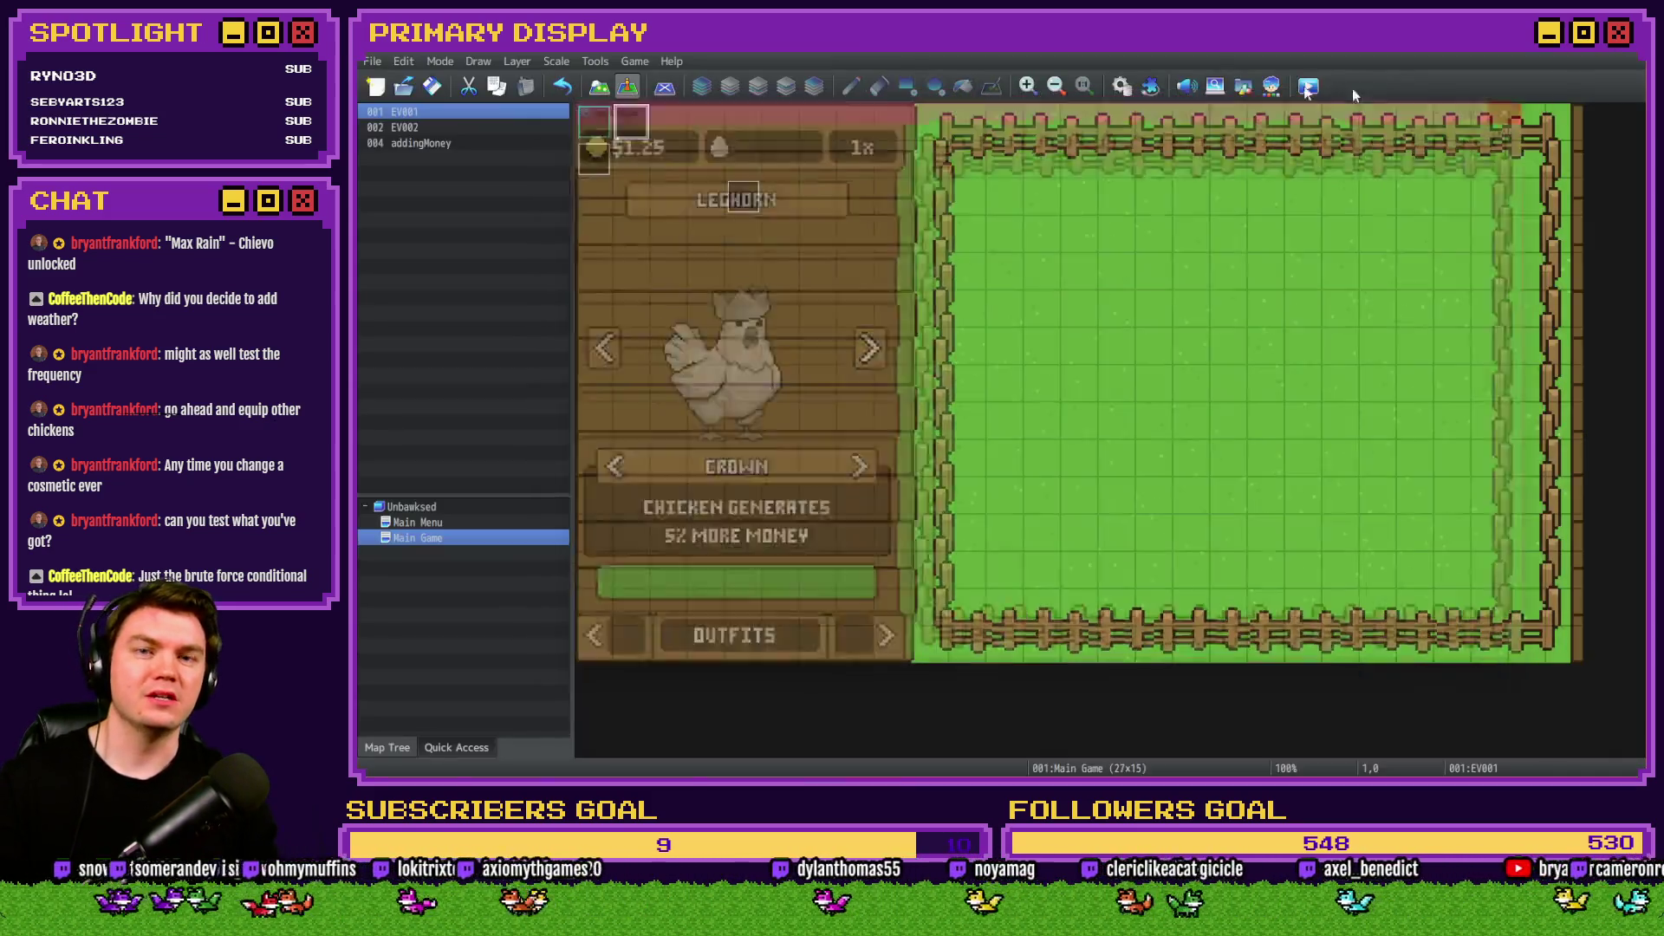
Inspect the weather event's chicken1 umbrella-count increment, then view movingTheEggs and CosmeticMenuInteractions.
left_click(1121, 86)
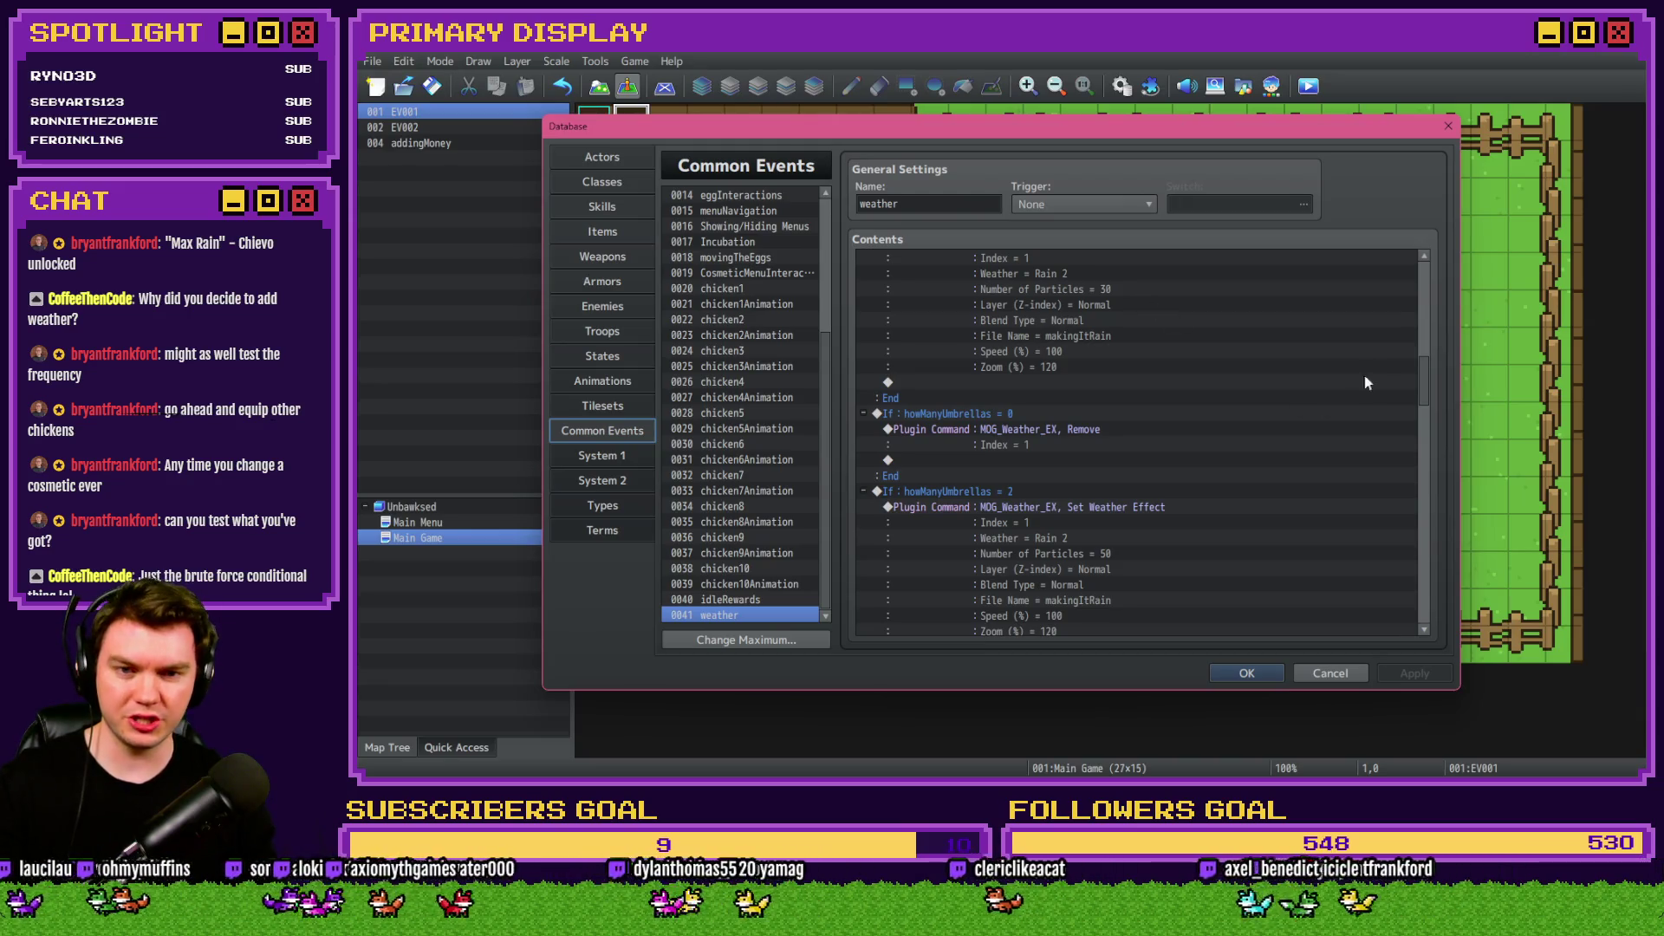
left_click_drag(1426, 384, 1432, 271)
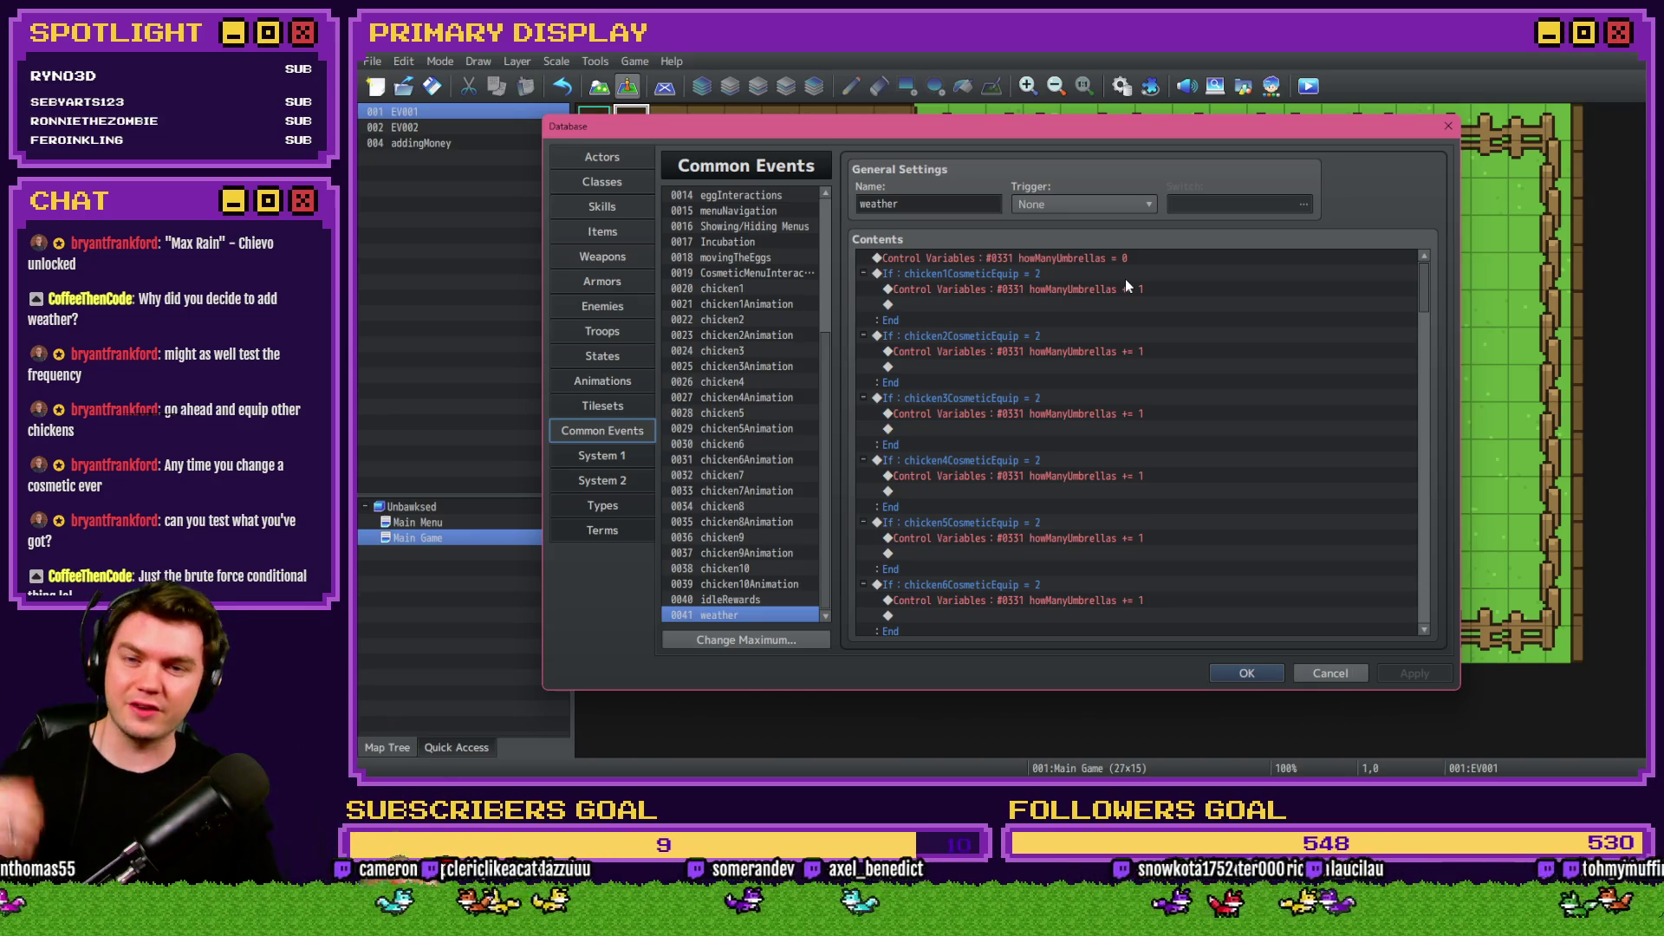
left_click(1120, 289)
left_click(1104, 276)
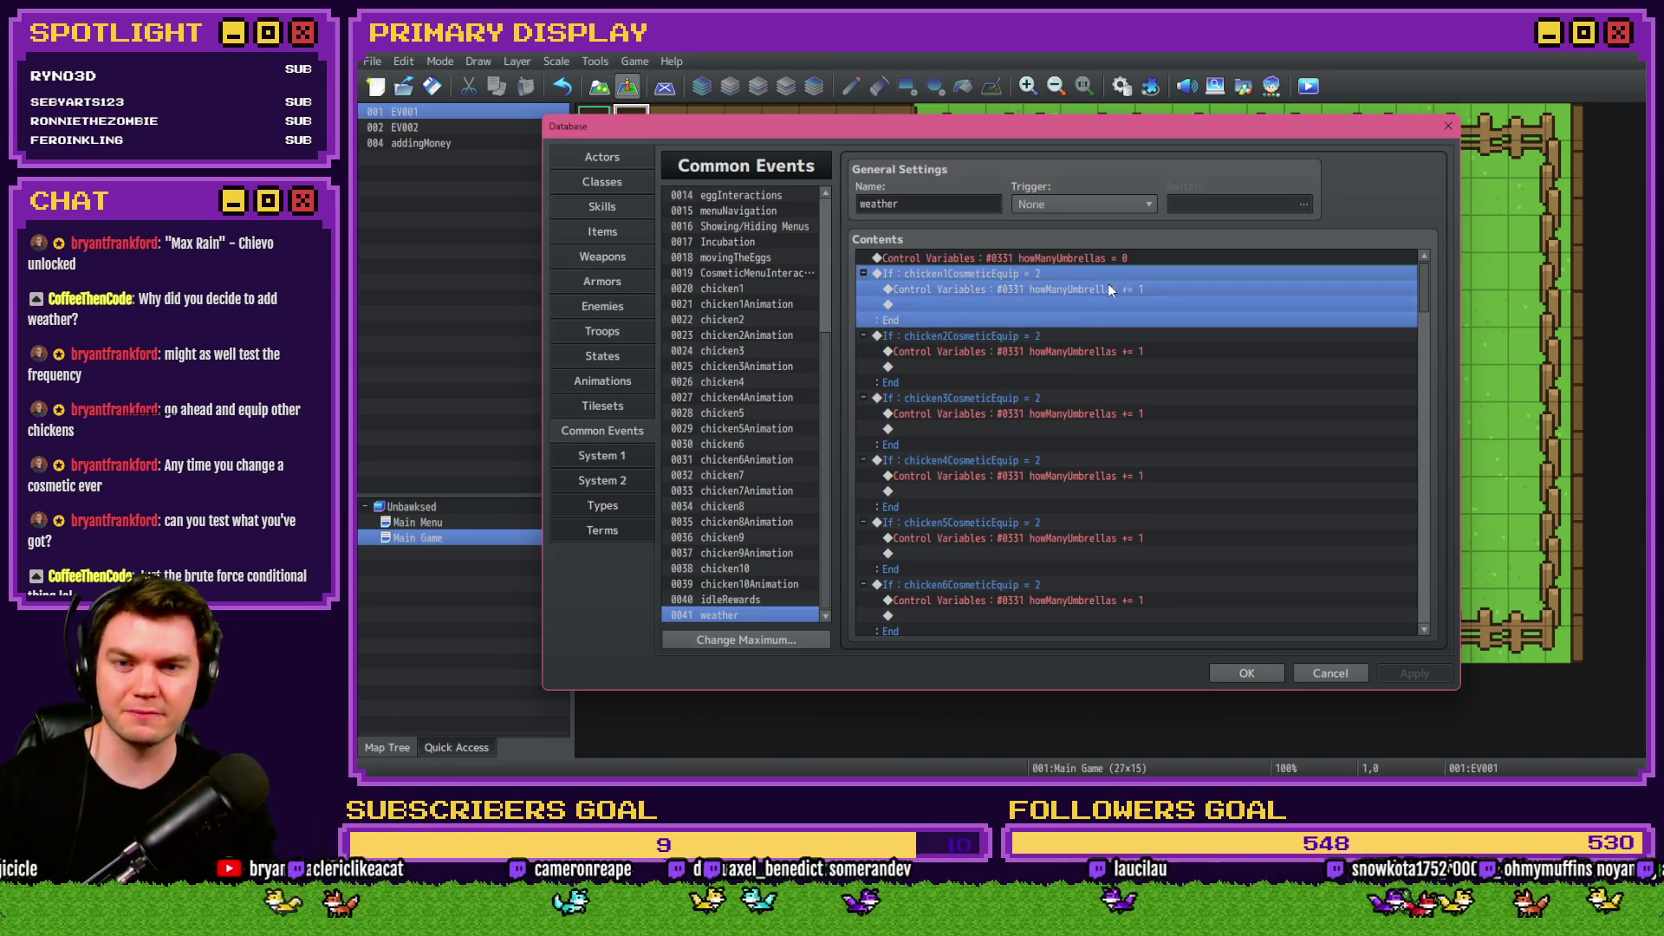
left_click(1038, 292)
left_click(768, 259)
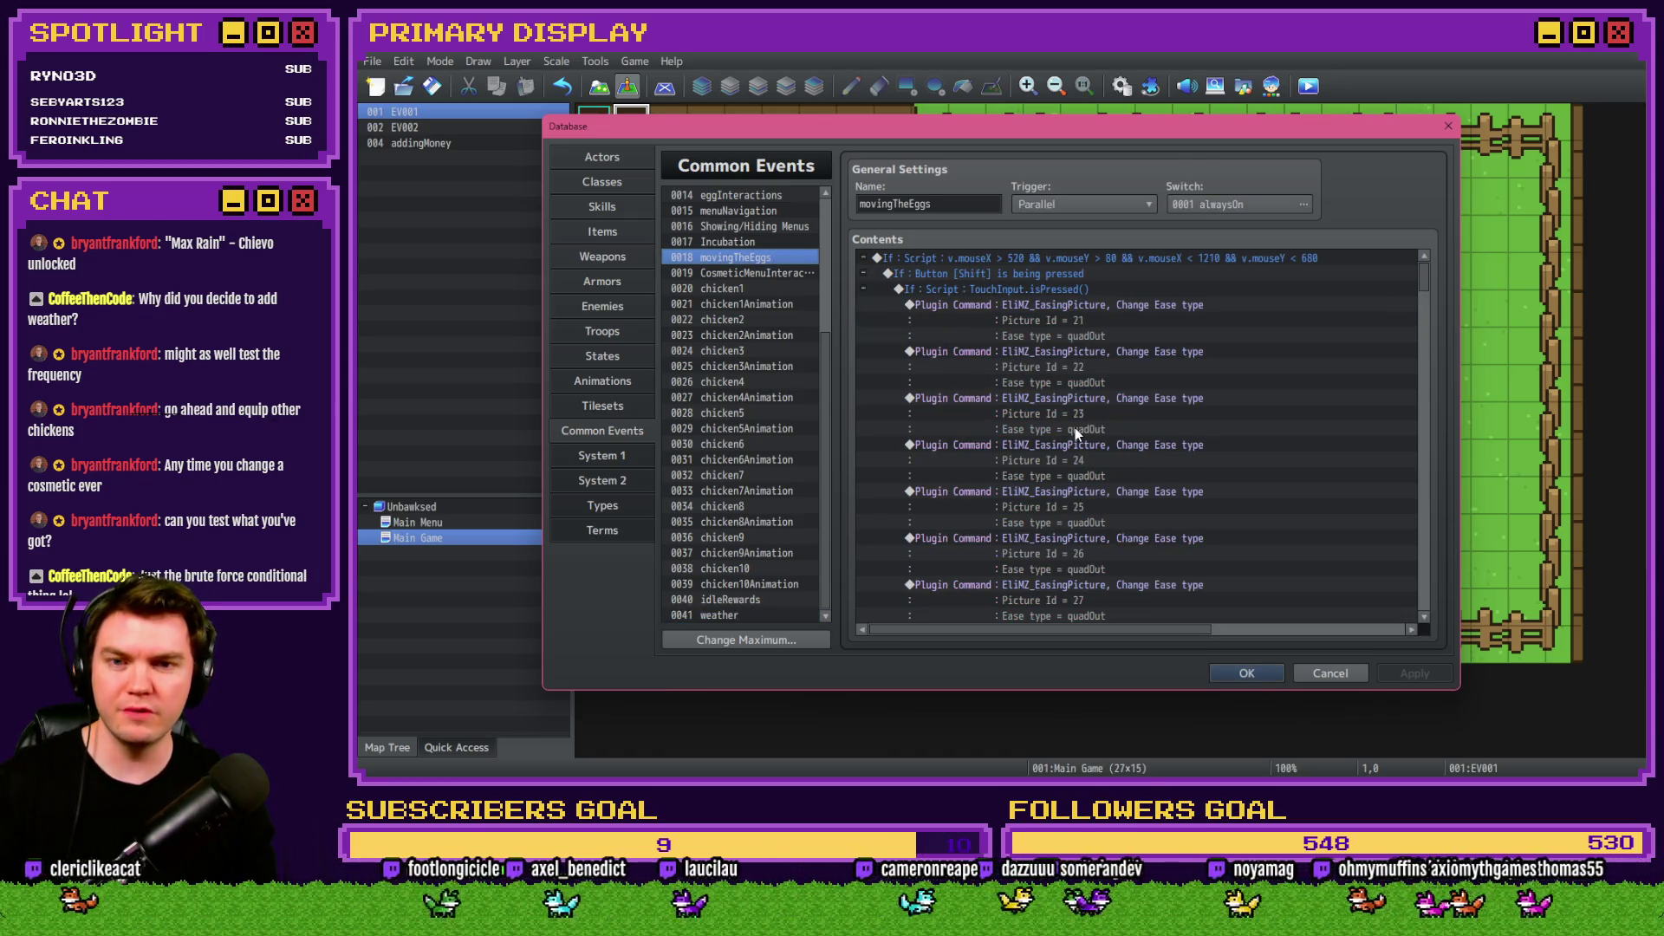
scroll(740, 289, "up", 1)
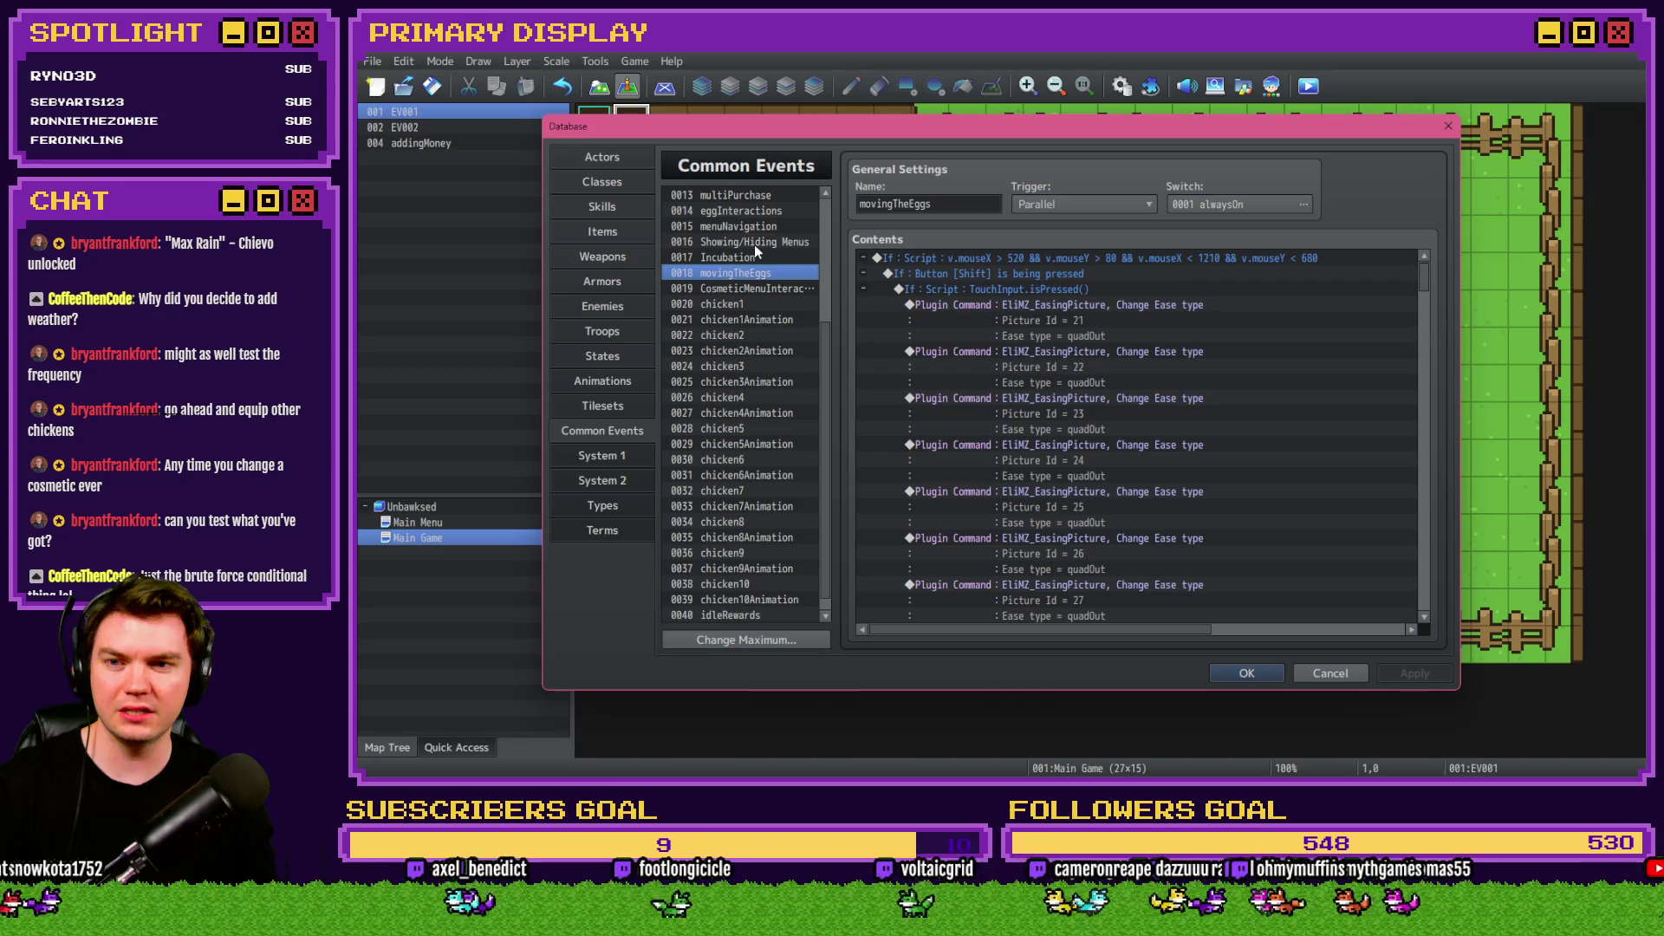
left_click(752, 290)
Scroll CosmeticMenuInteractions to the top and examine the touch-release, cosmetic-value and back-button blocks.
scroll(1040, 455, "up", 7)
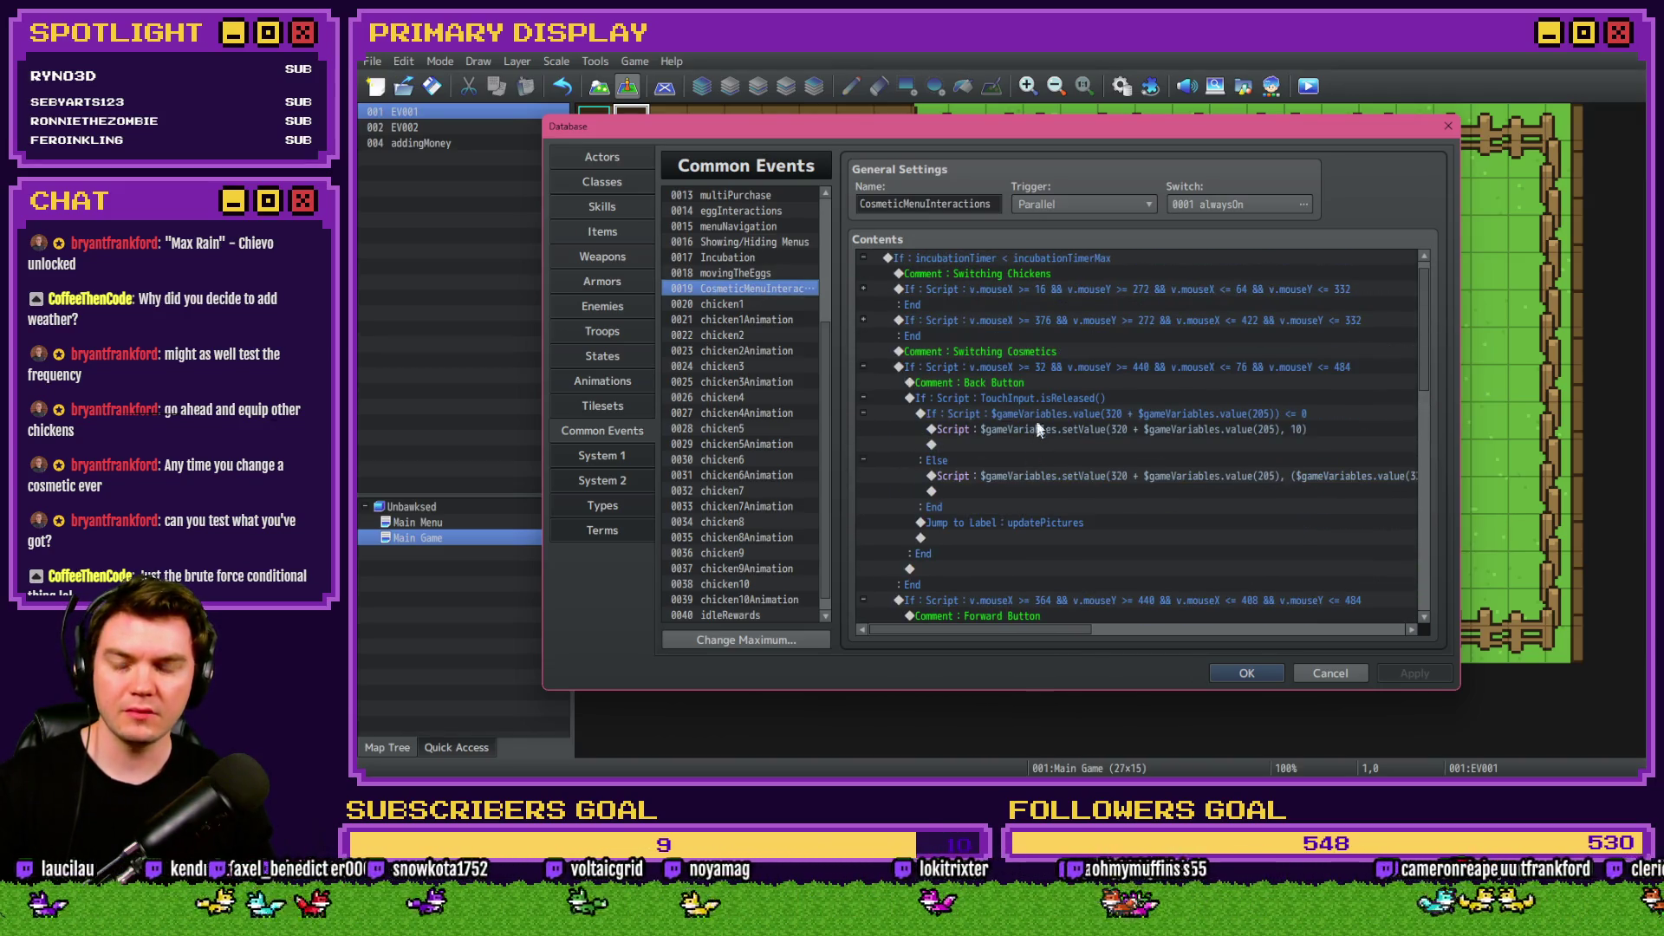
left_click(1053, 399)
left_click(1050, 418)
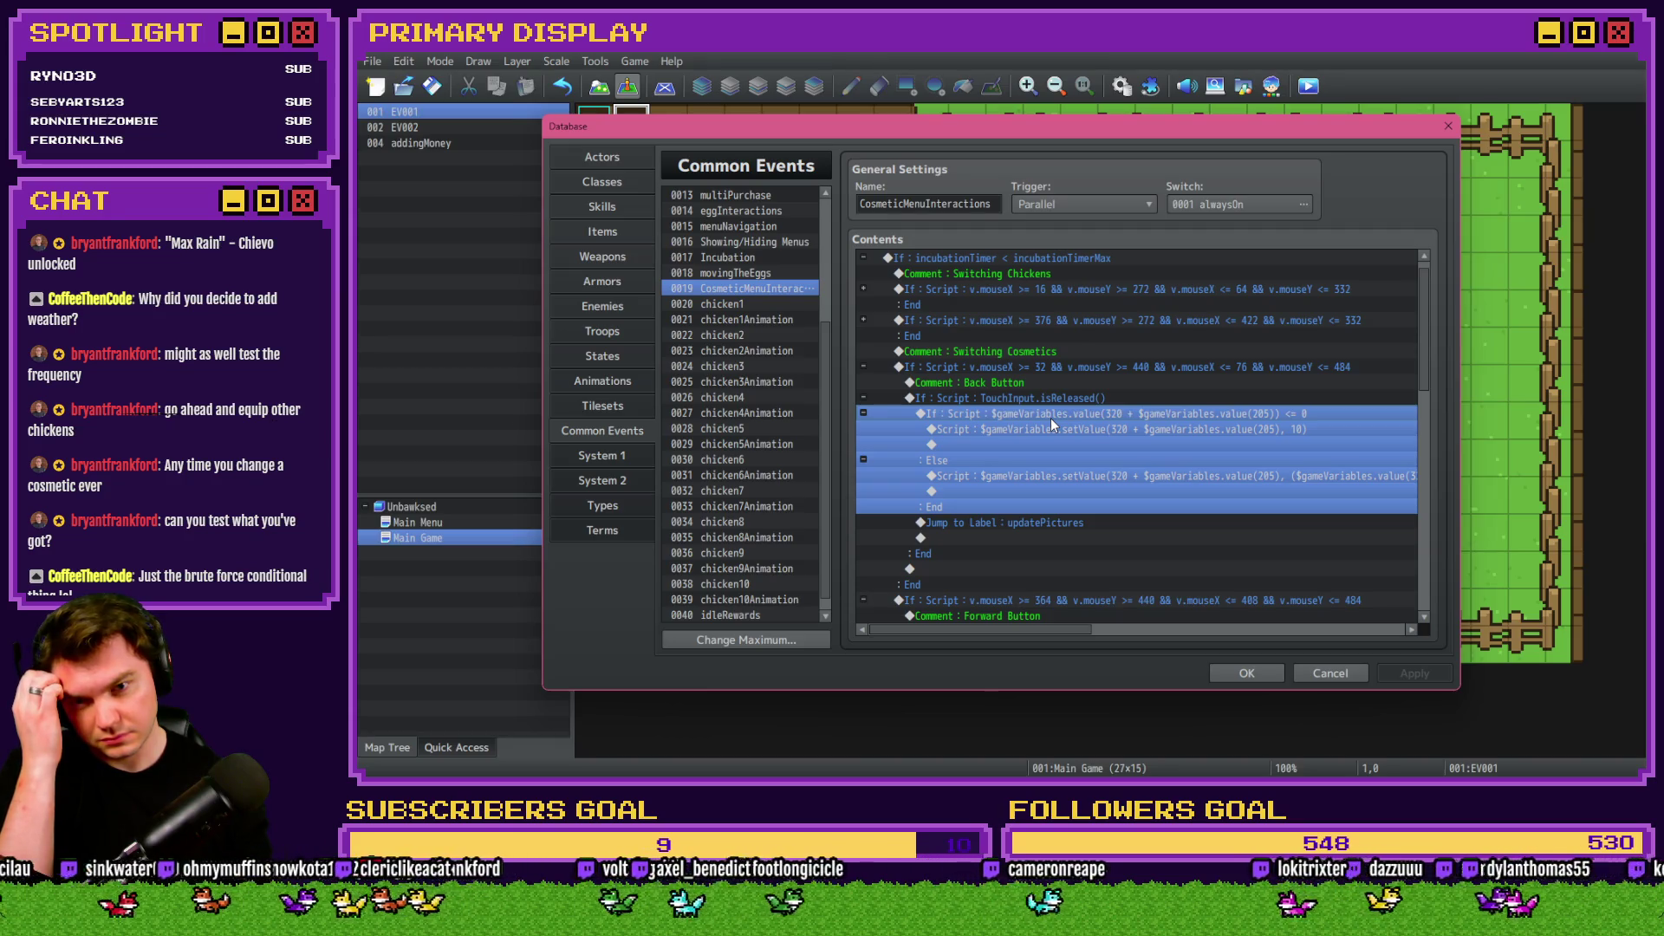
left_click(1052, 397)
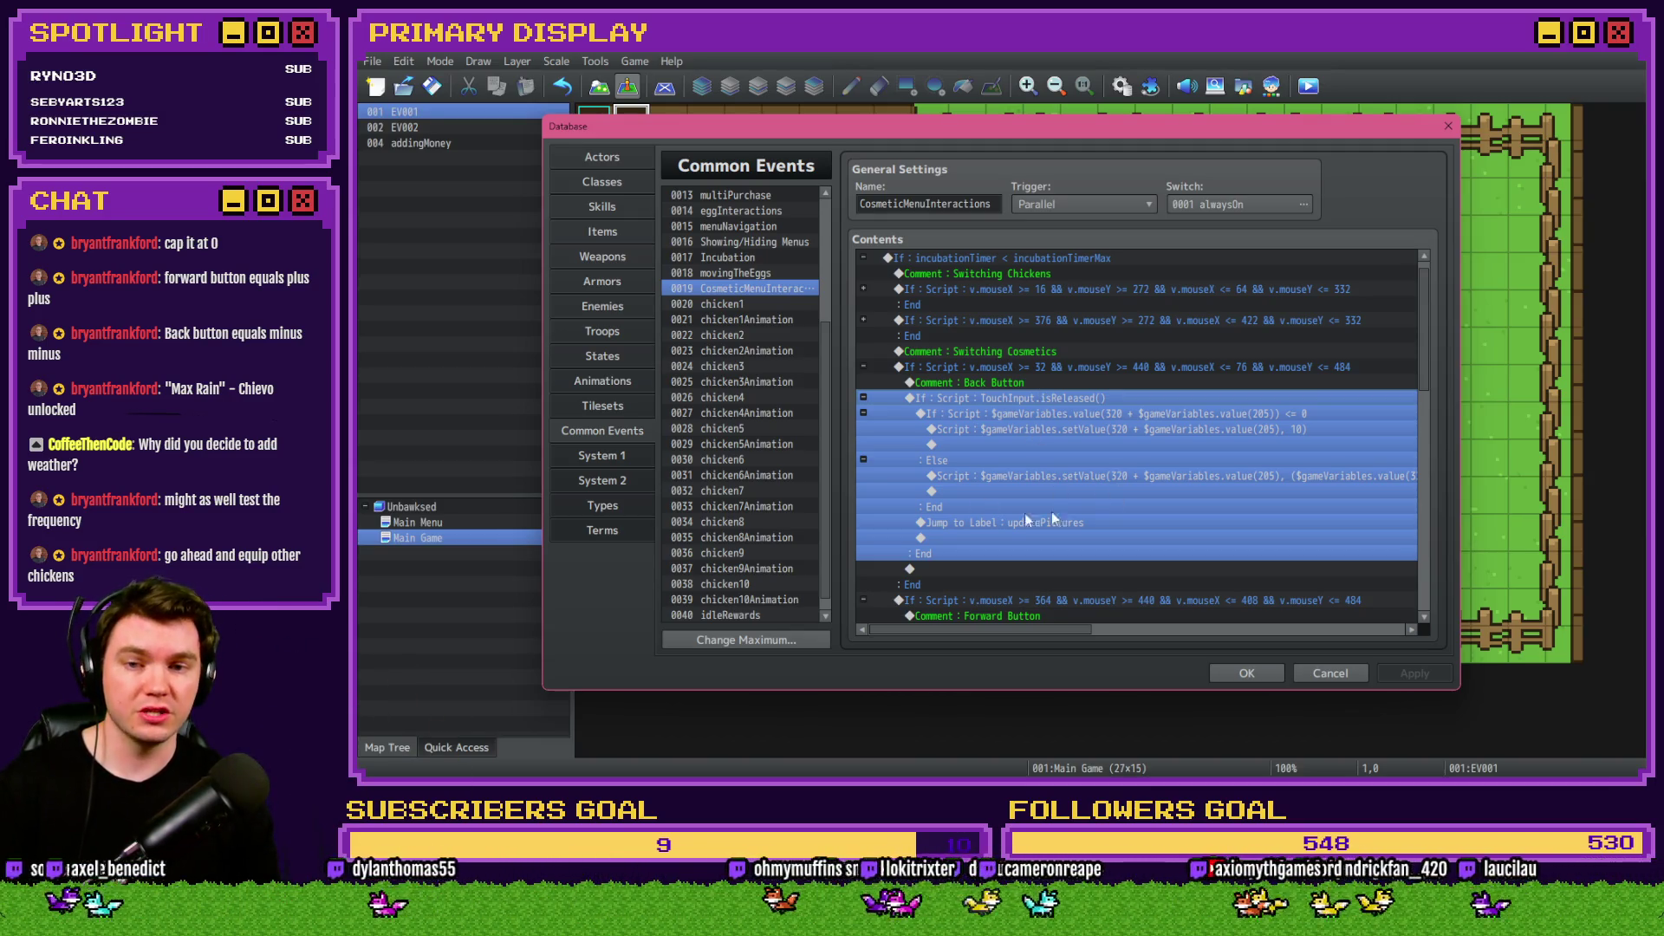
left_click(1023, 368)
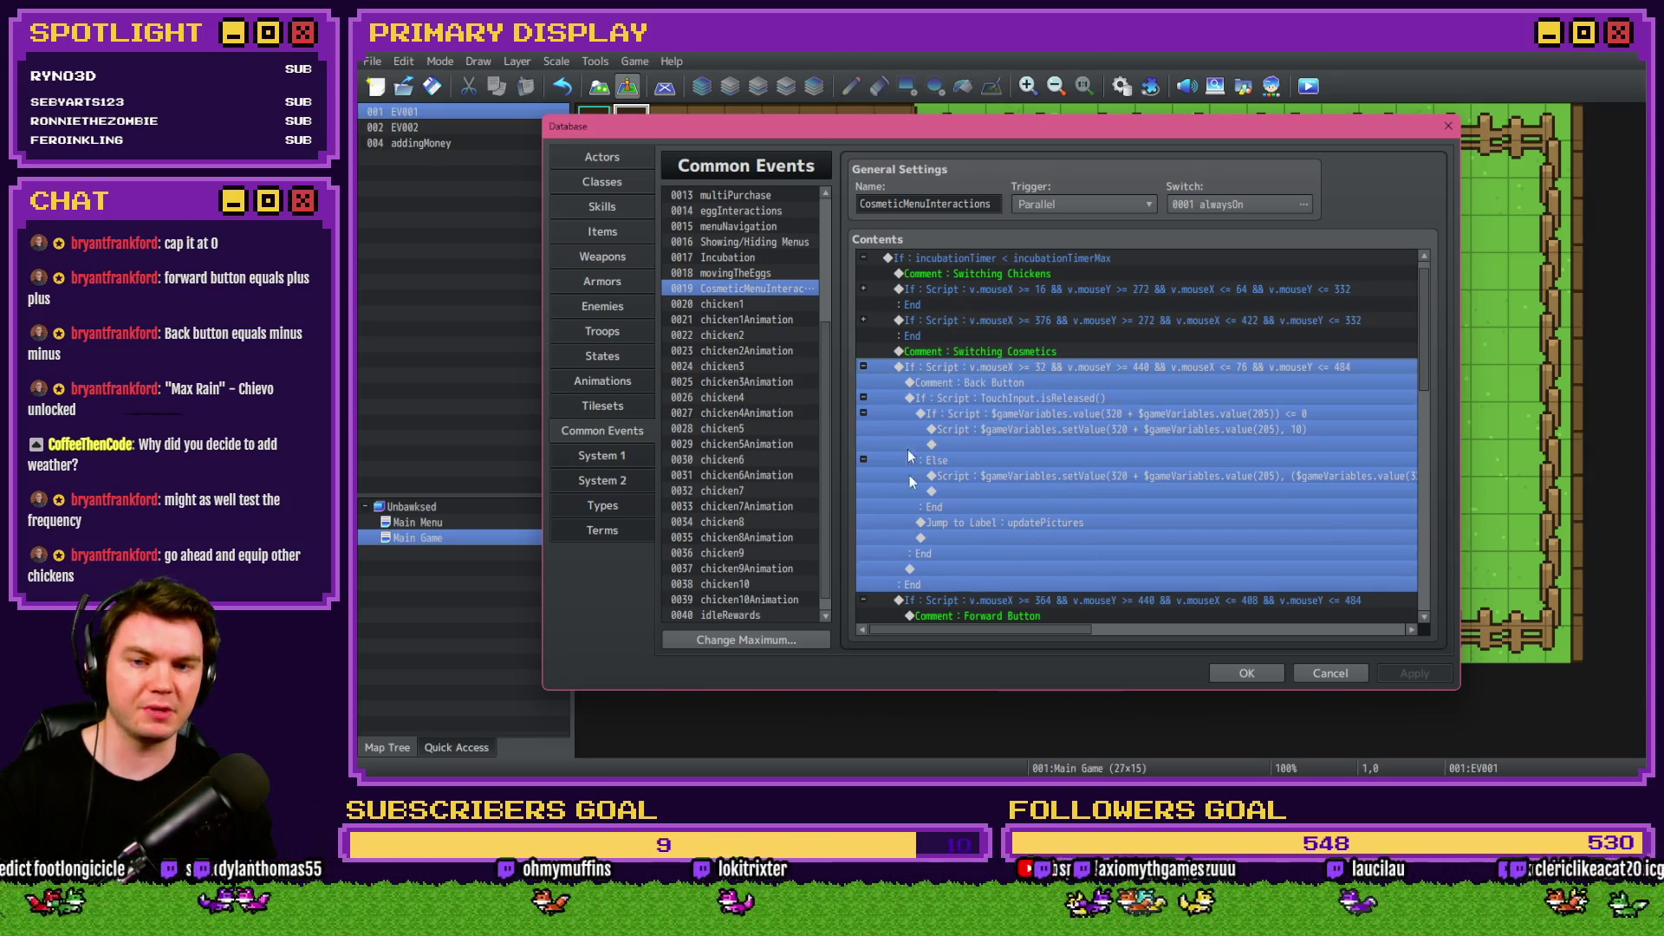
Close the database, save the project and launch a playtest.
left_click(1245, 674)
left_click(1307, 85)
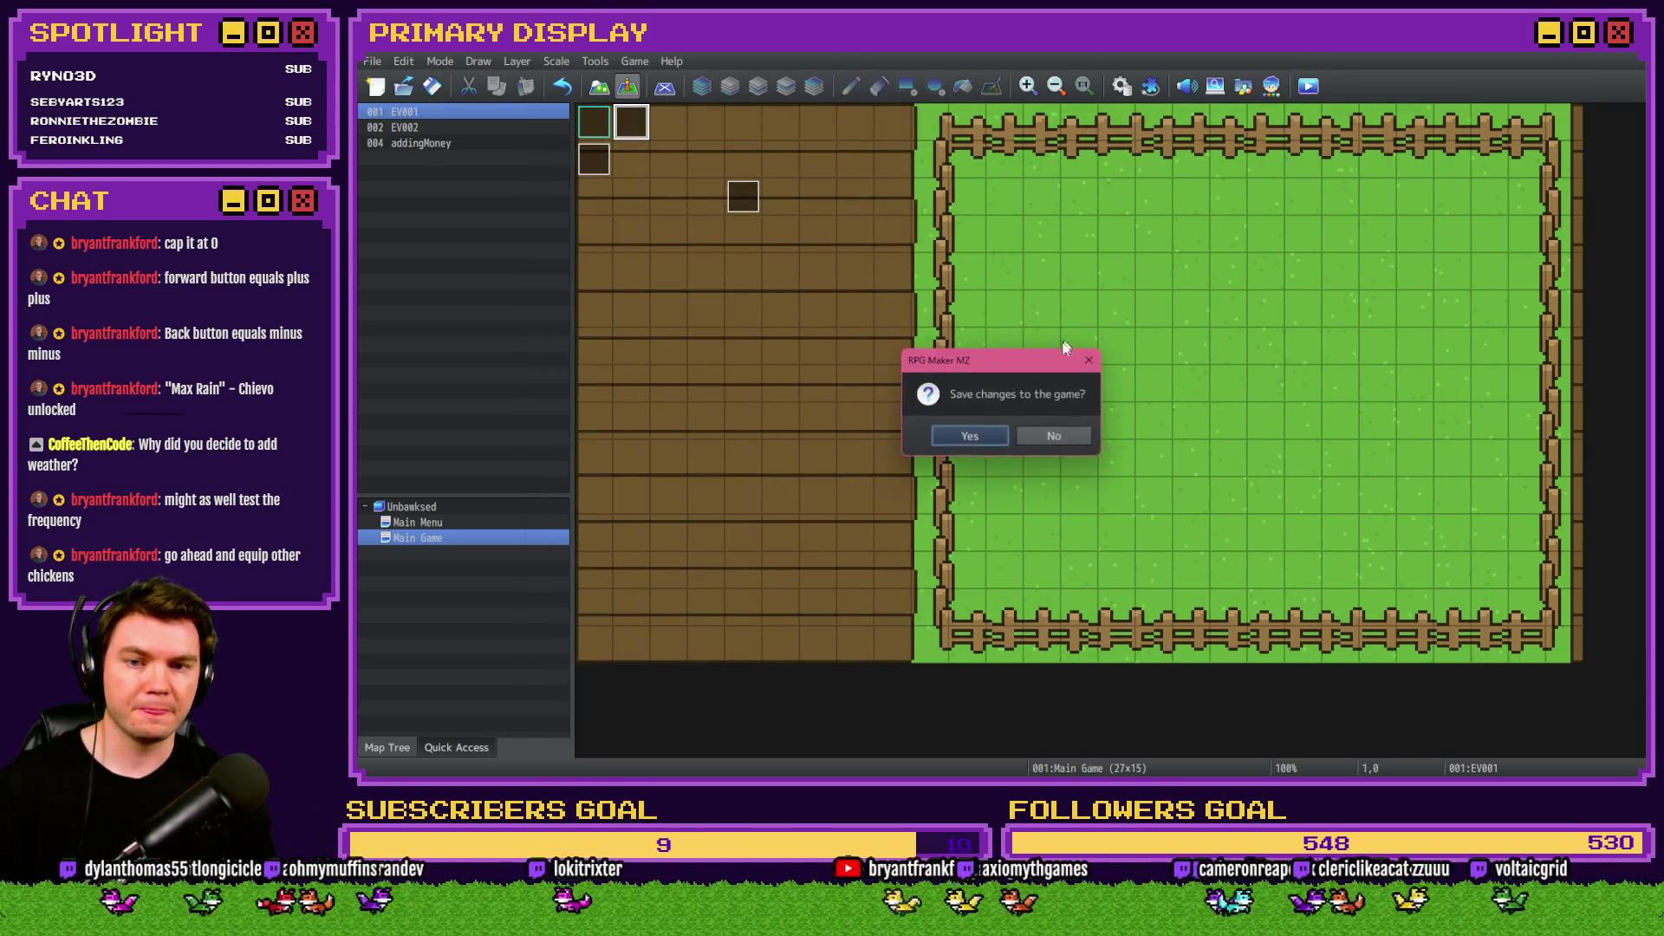
left_click(969, 433)
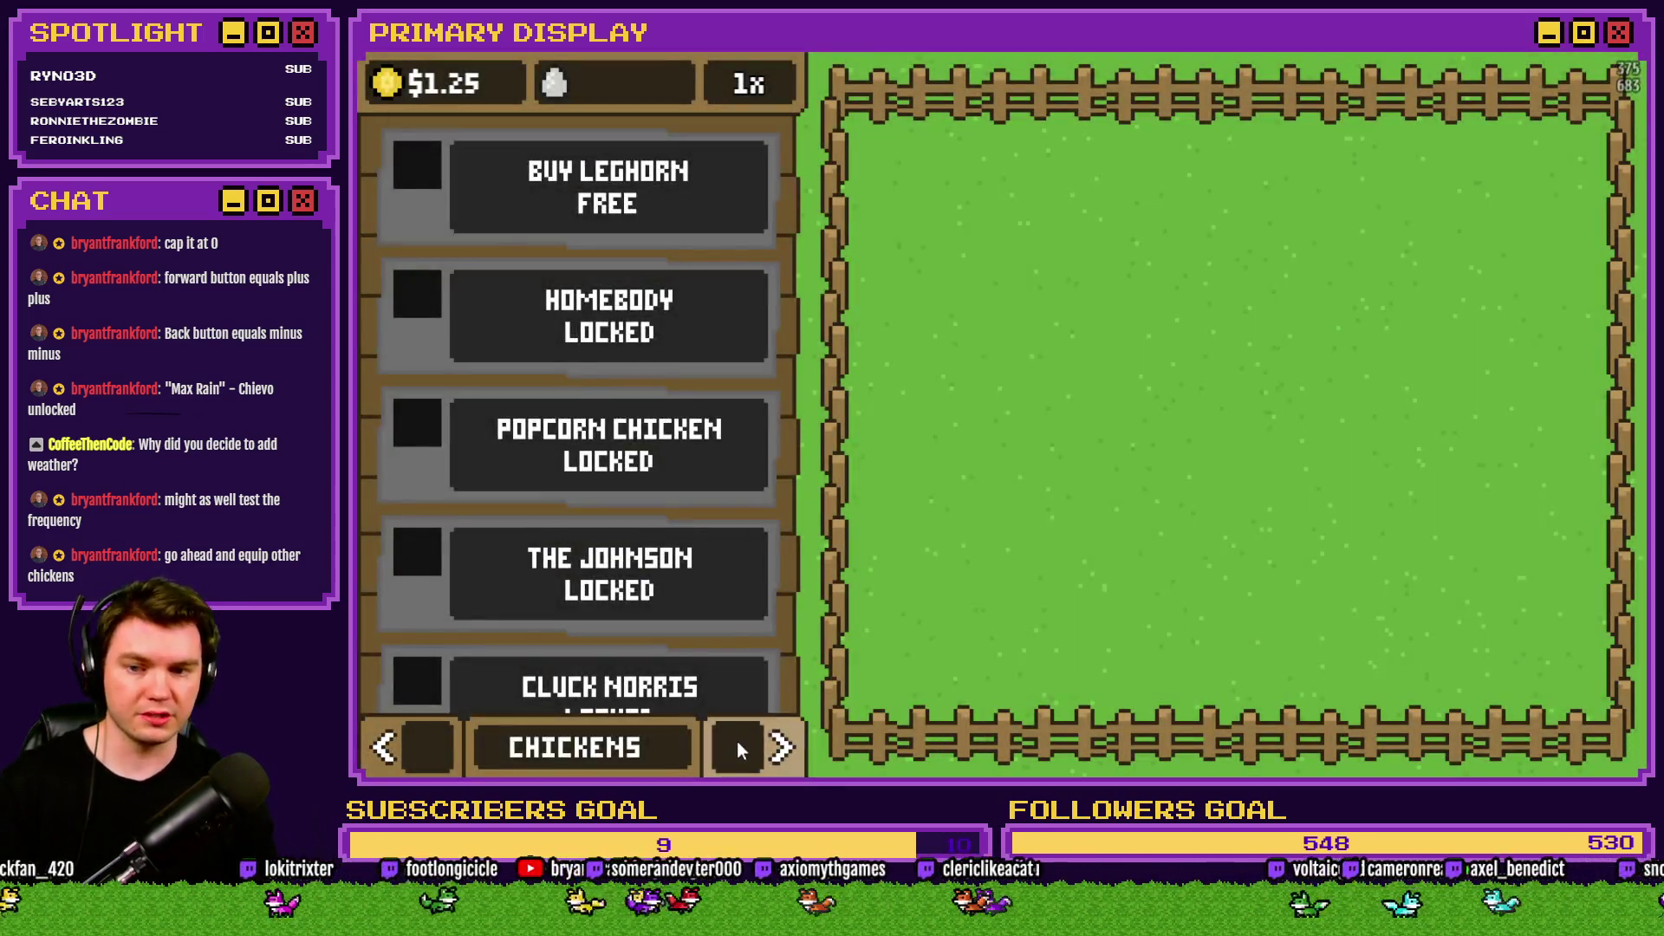
In OUTFITS, cycle The Johnson's cosmetics past gold chain and boots to Umbrella, then Crown.
left_click(741, 747)
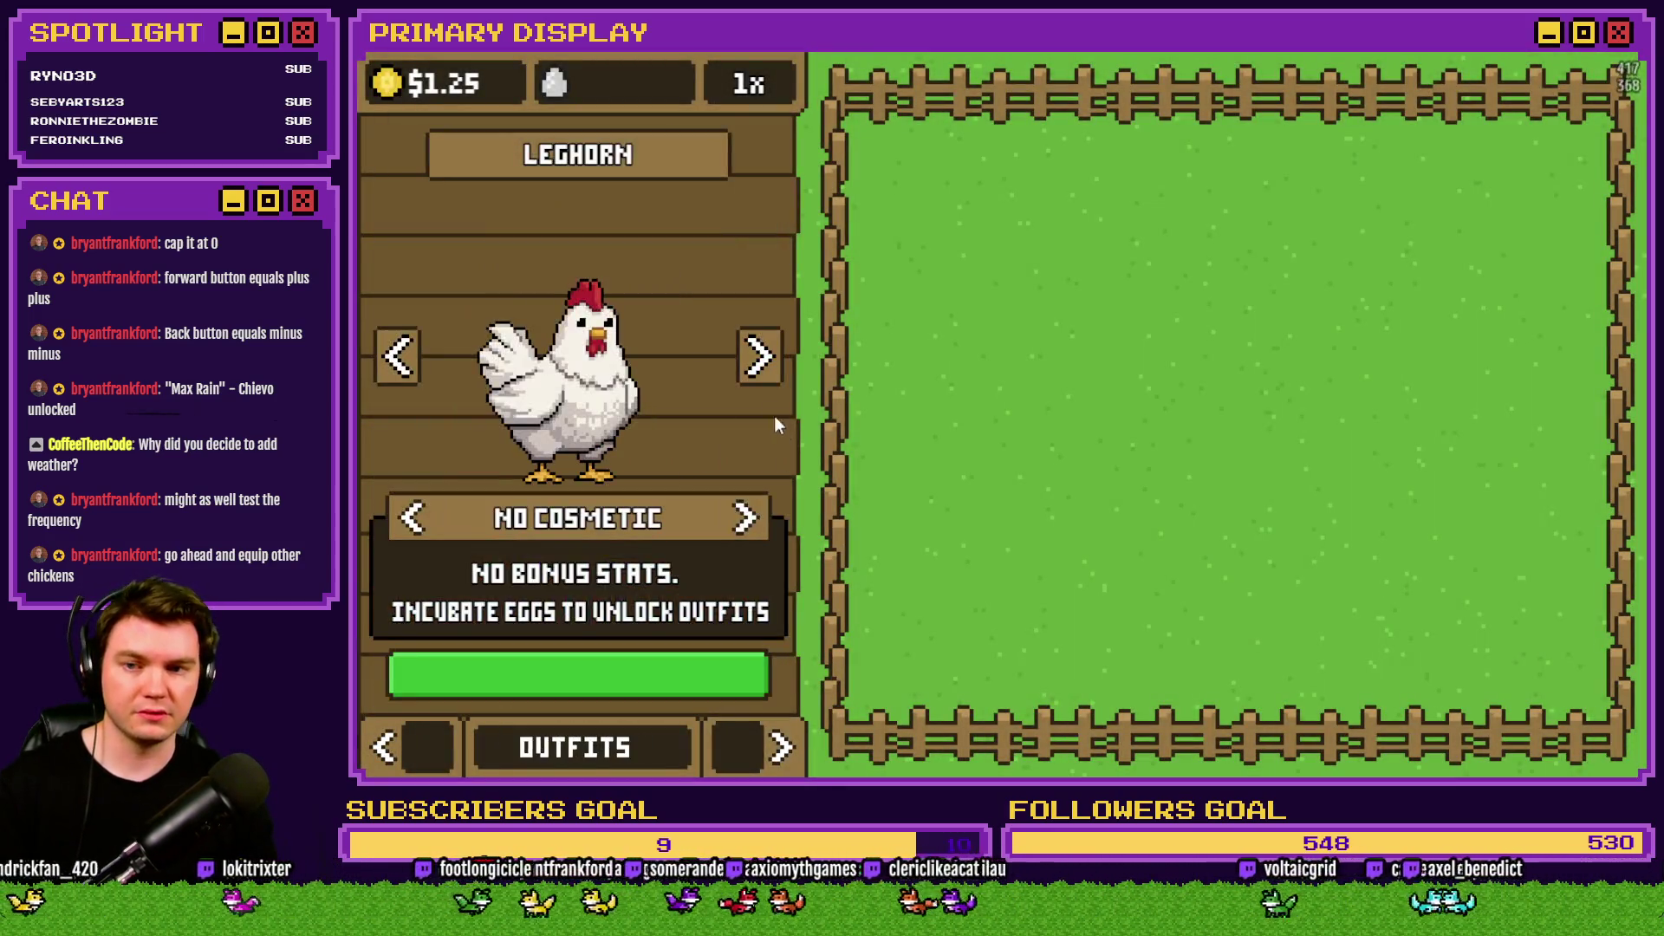
left_click(762, 360)
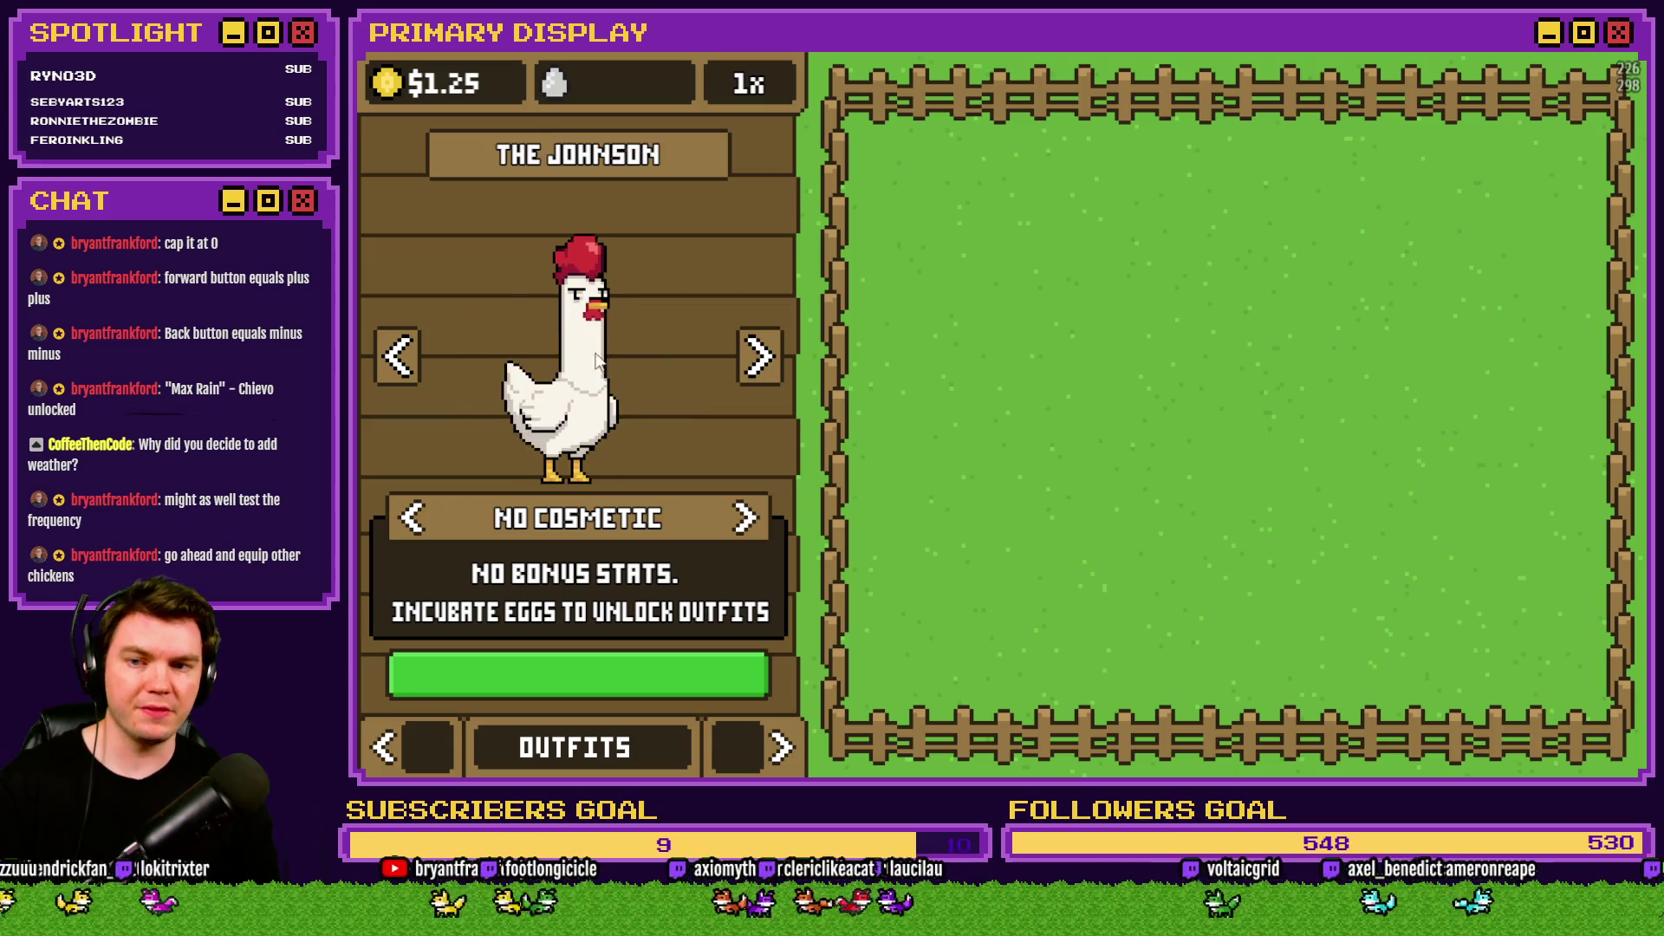
left_click(413, 519)
left_click(412, 518)
left_click(413, 518)
left_click(412, 518)
left_click(412, 518)
left_click(413, 518)
left_click(412, 518)
left_click(412, 518)
left_click(412, 518)
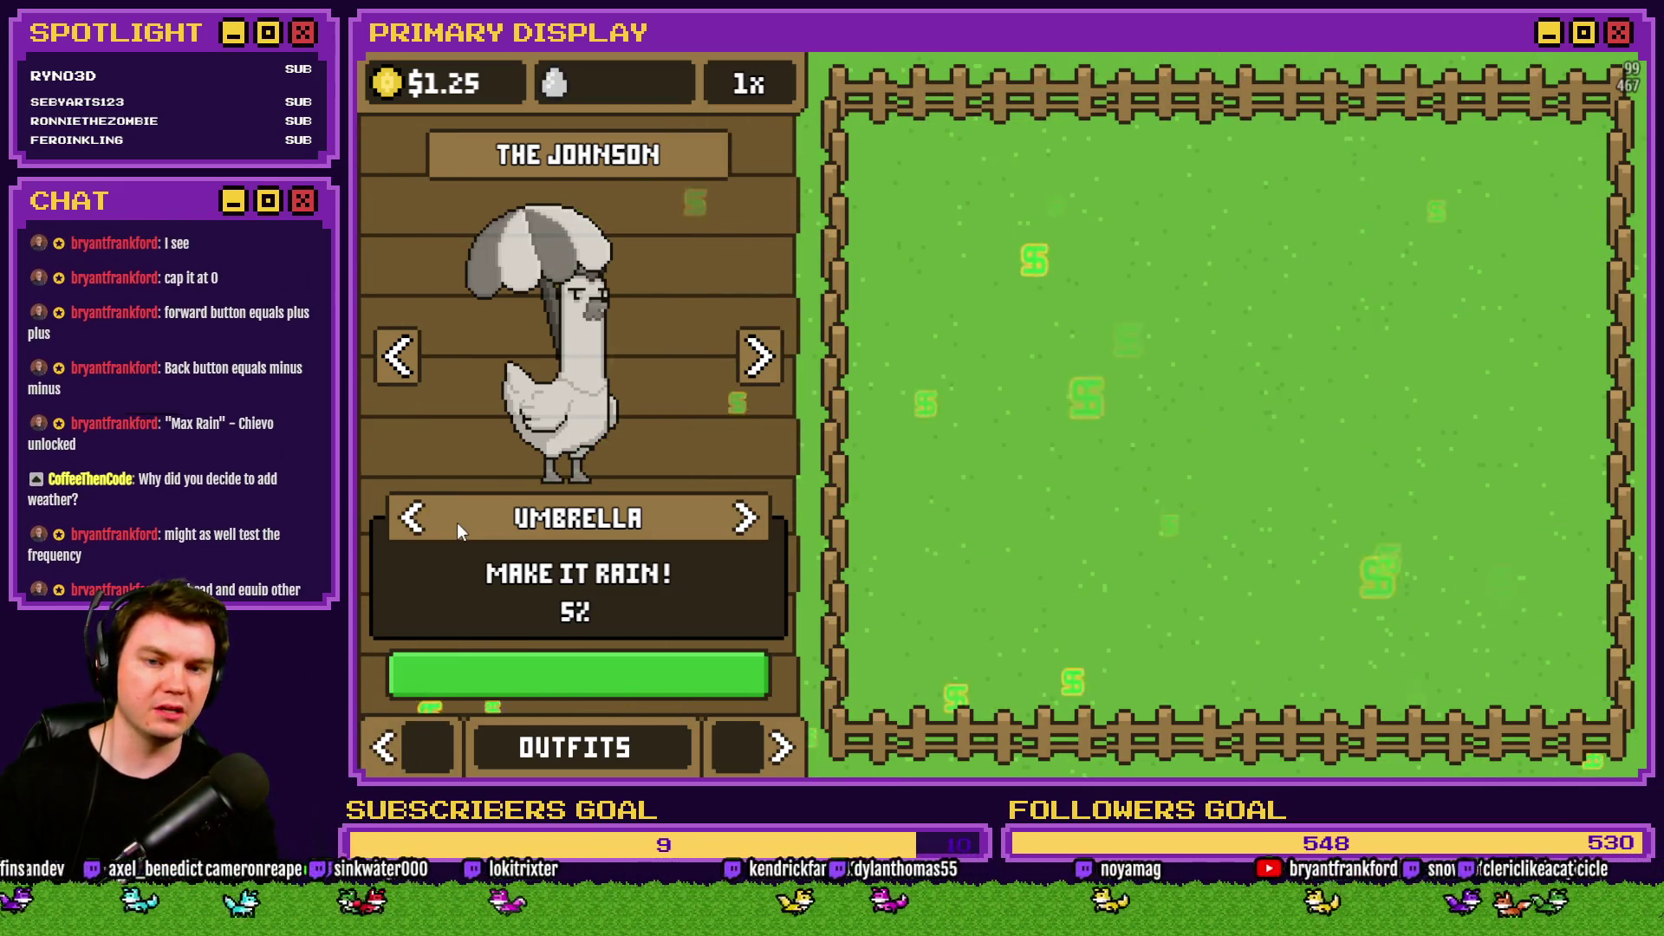
left_click(412, 519)
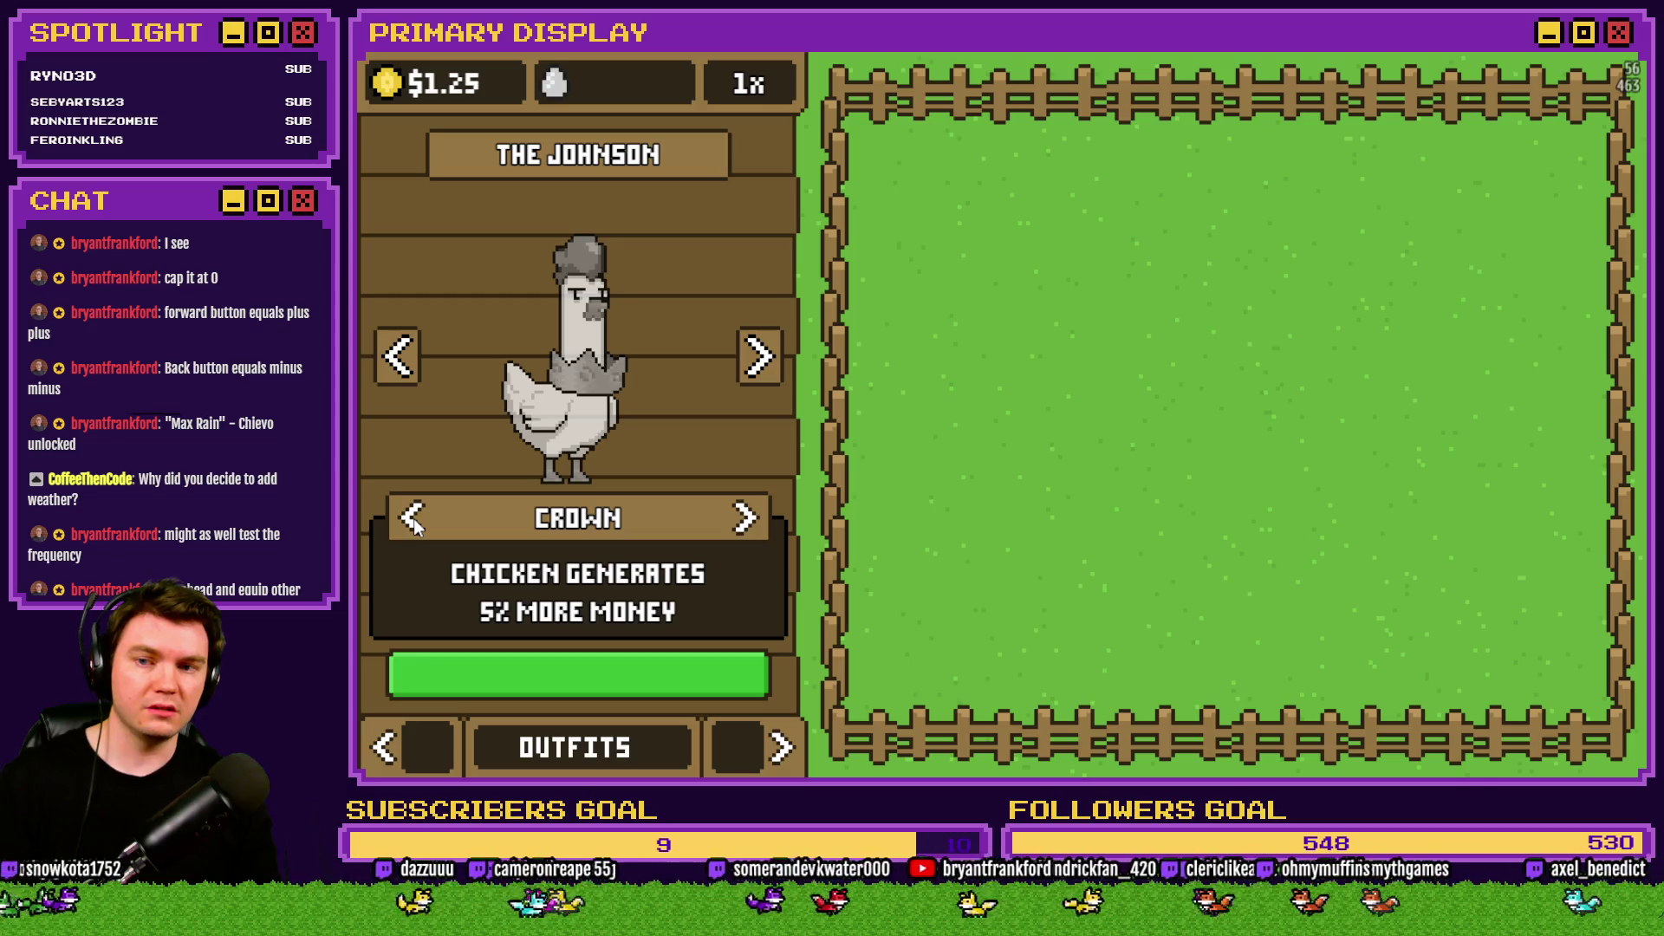
Cycle The Johnson on to the bow tie and back to the umbrella to restart money rain.
left_click(413, 518)
left_click(413, 518)
left_click(413, 518)
left_click(413, 519)
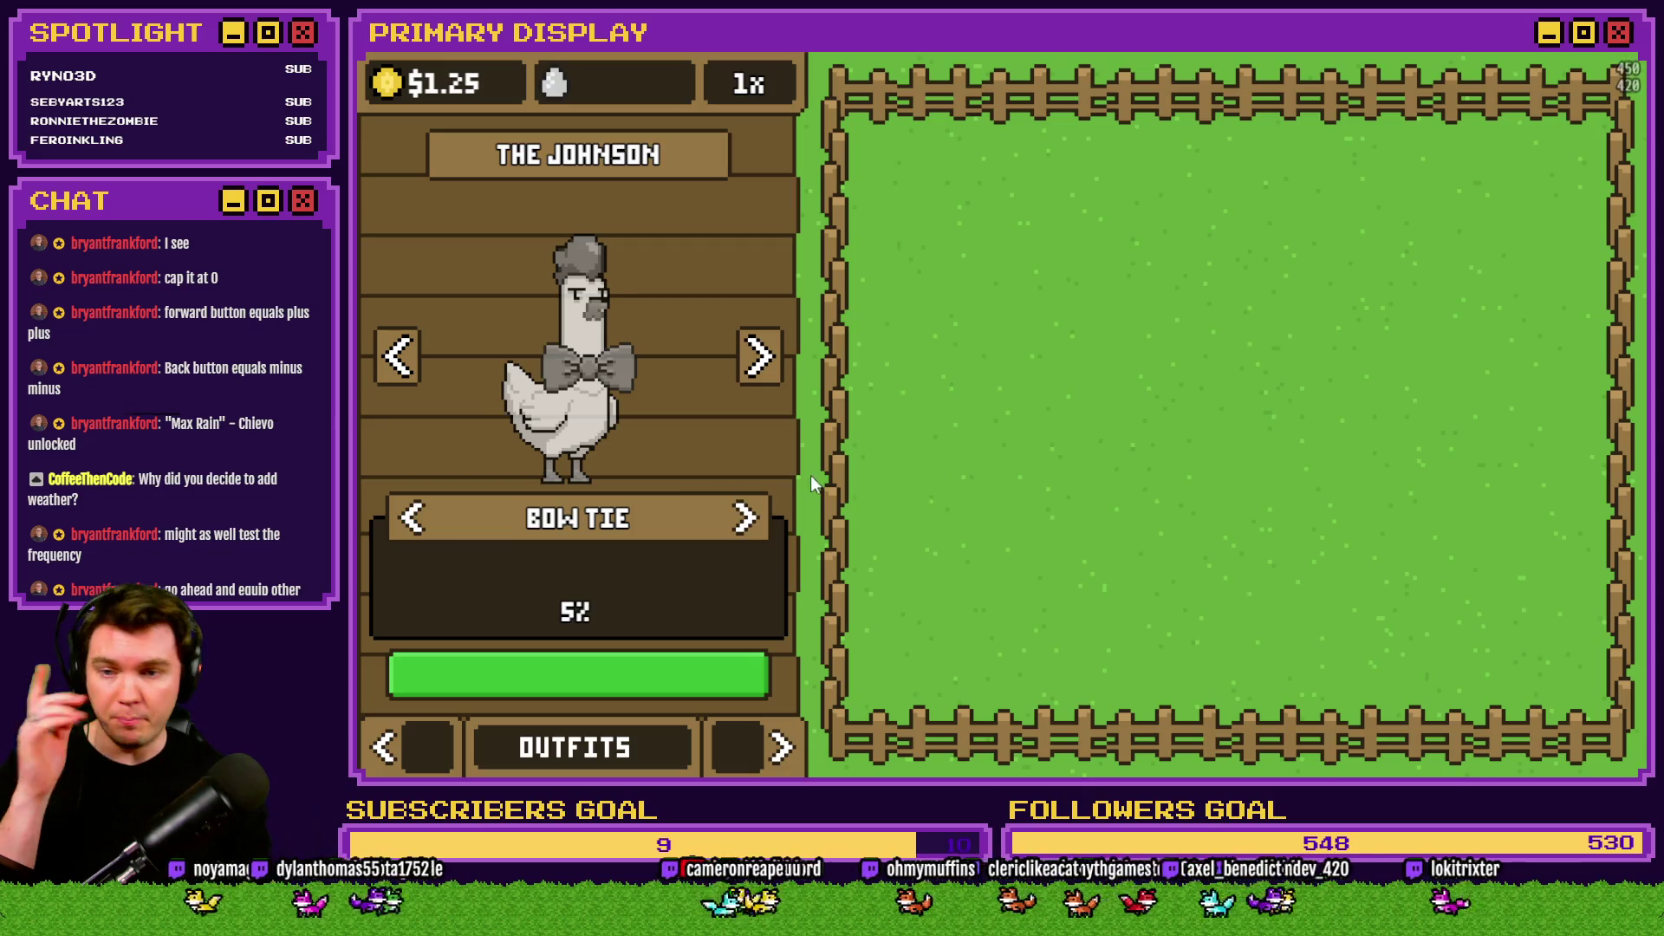
left_click(745, 518)
left_click(745, 518)
left_click(744, 518)
left_click(744, 519)
left_click(744, 519)
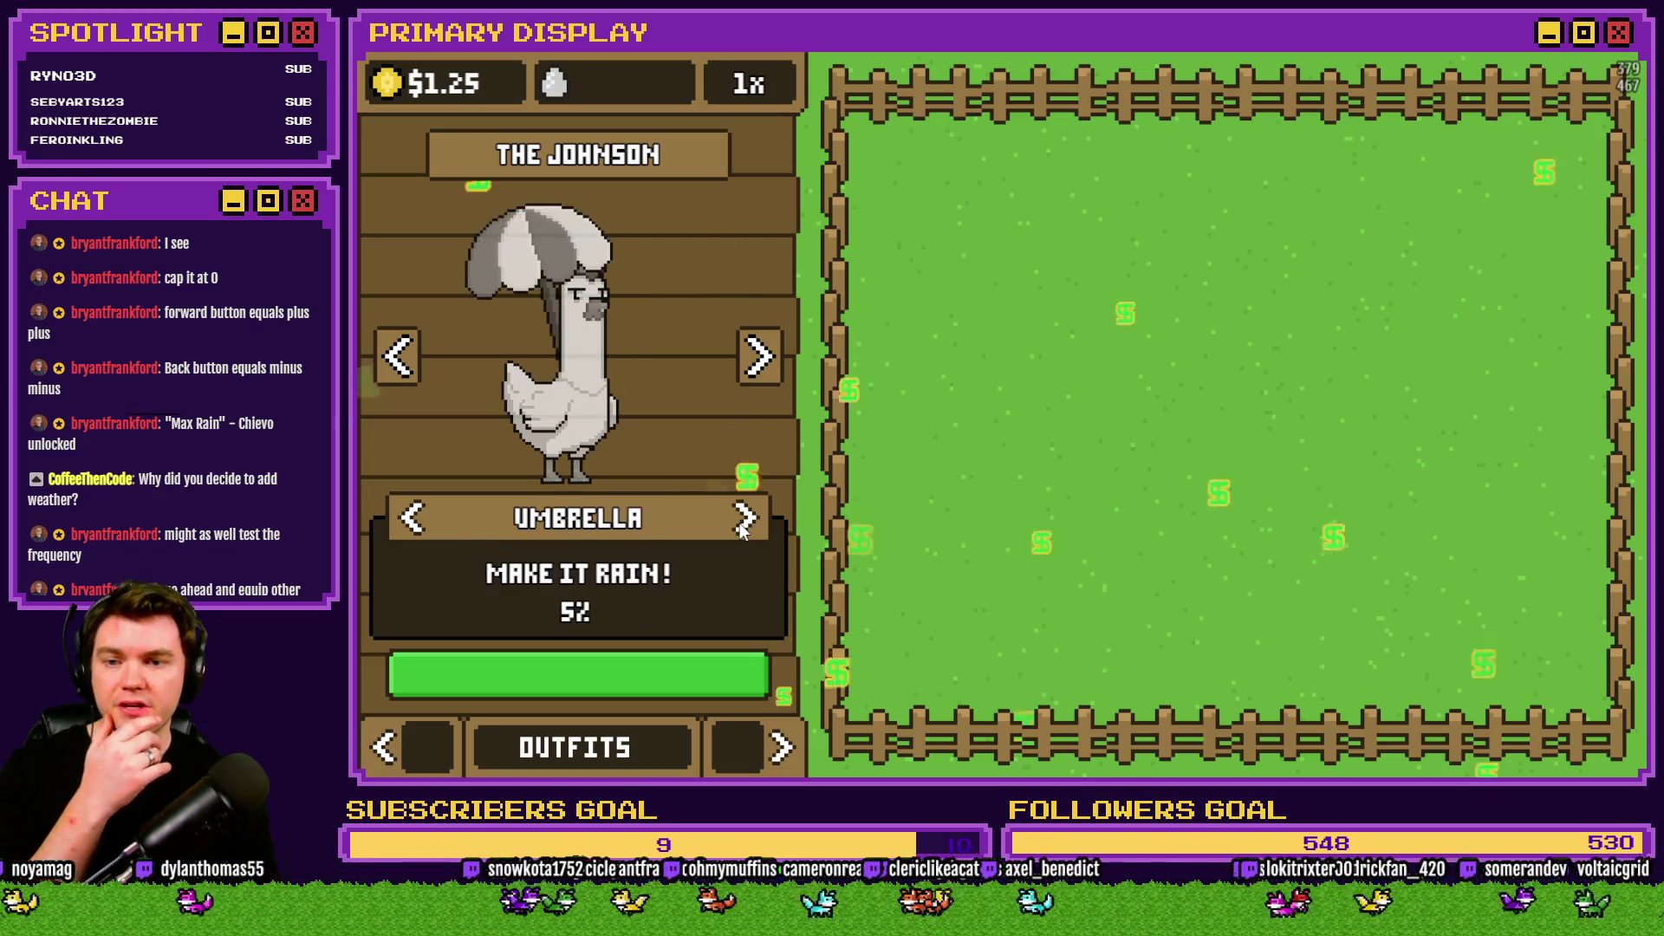
Put the bandana on Cluck Norris, stop the playtest and open the common events.
left_click(757, 363)
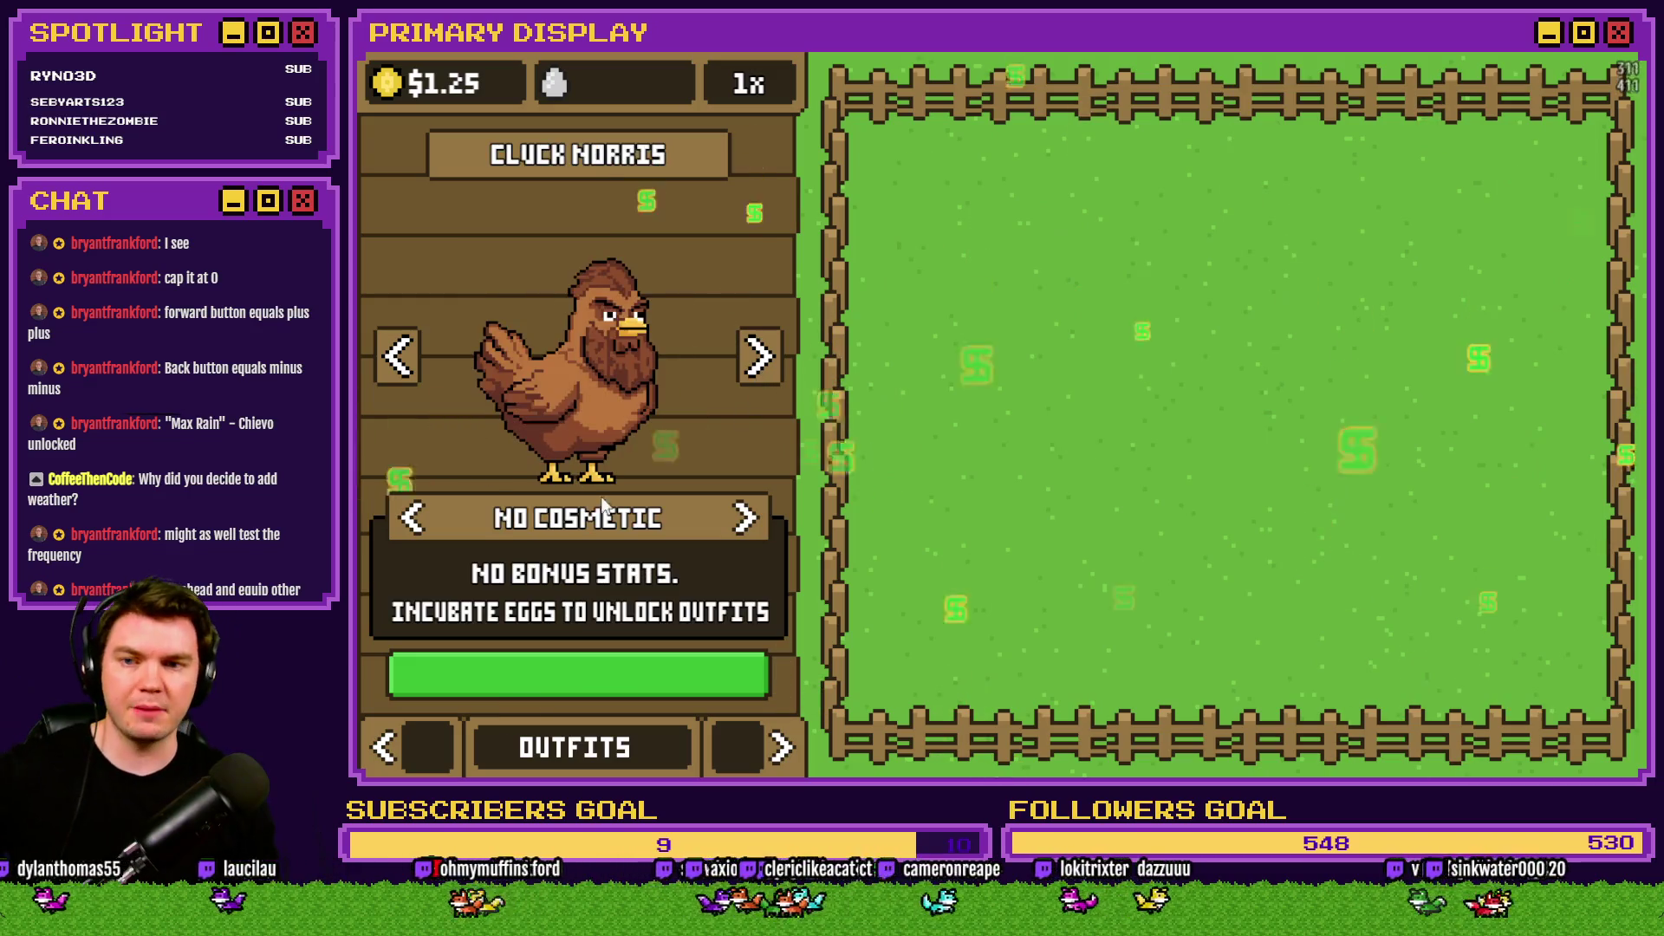
left_click(411, 520)
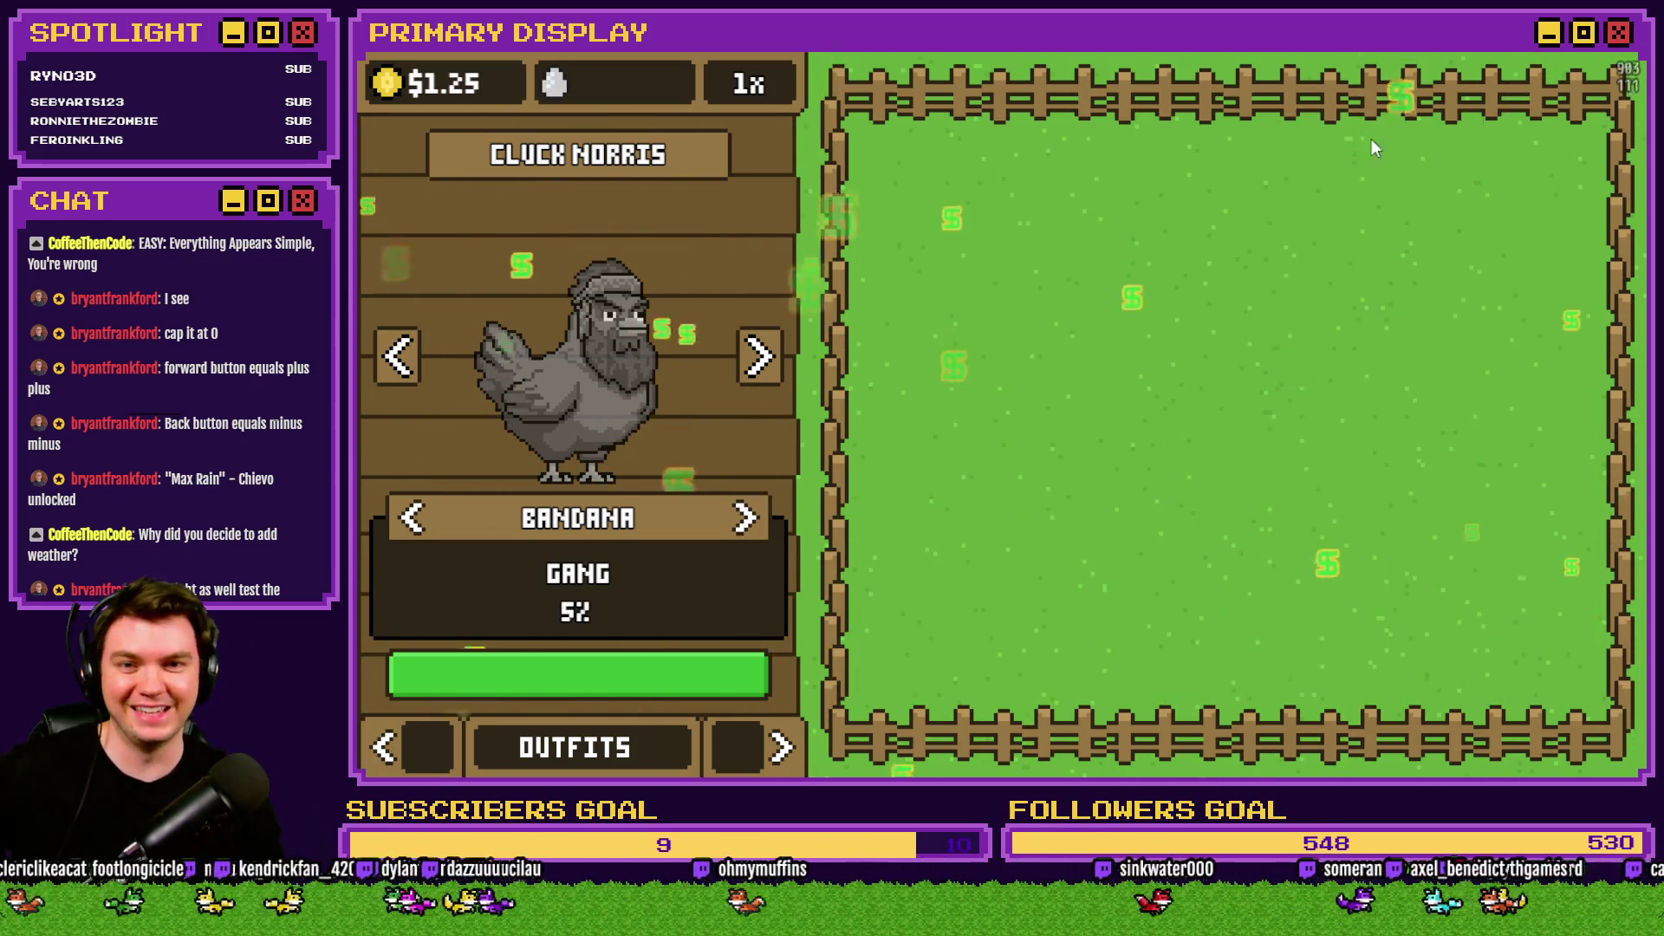
left_click(1617, 48)
left_click(1123, 88)
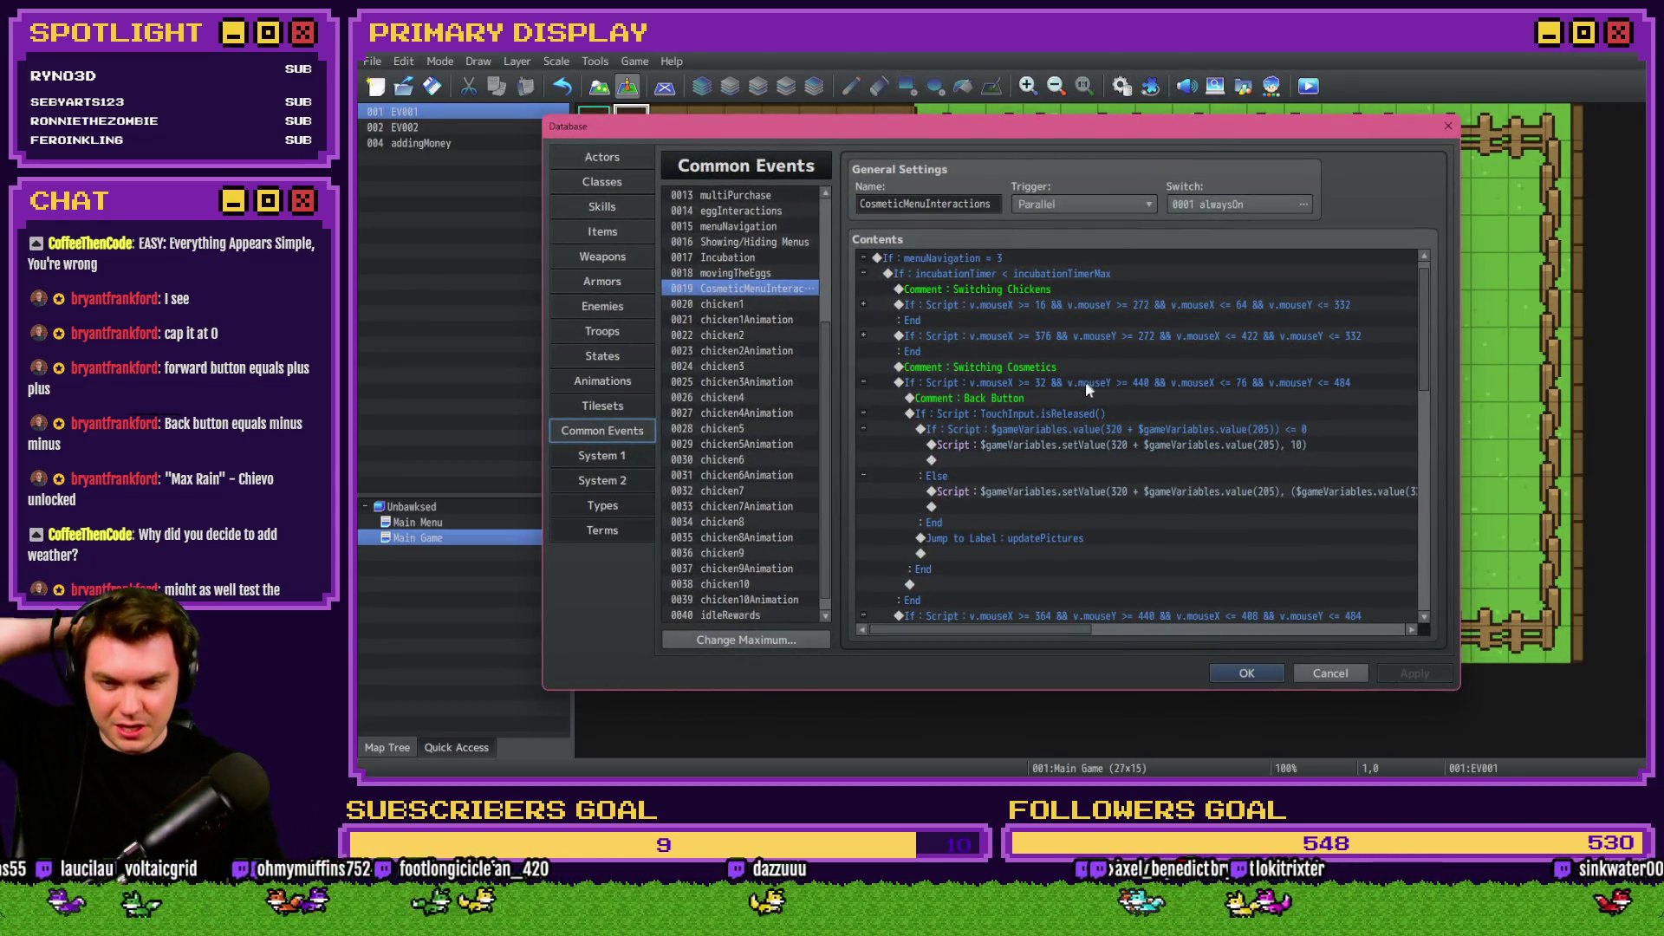
Inspect the Back Button block's existing script condition, abandoning a first branch attempt.
left_click(1079, 429)
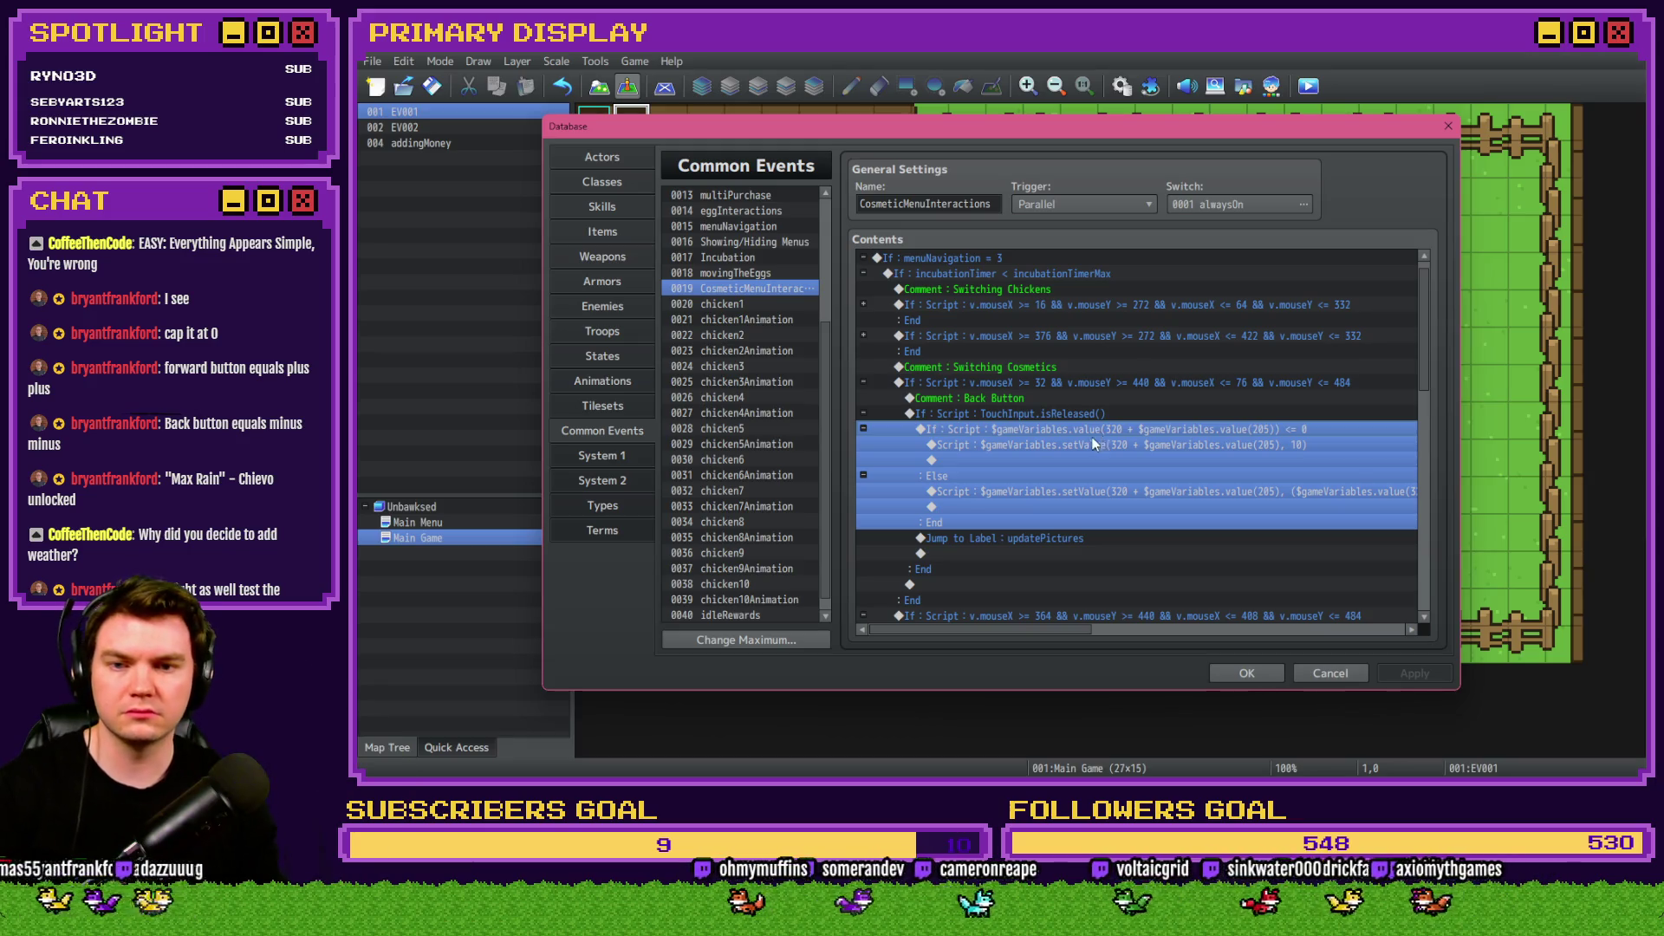
key("Insert")
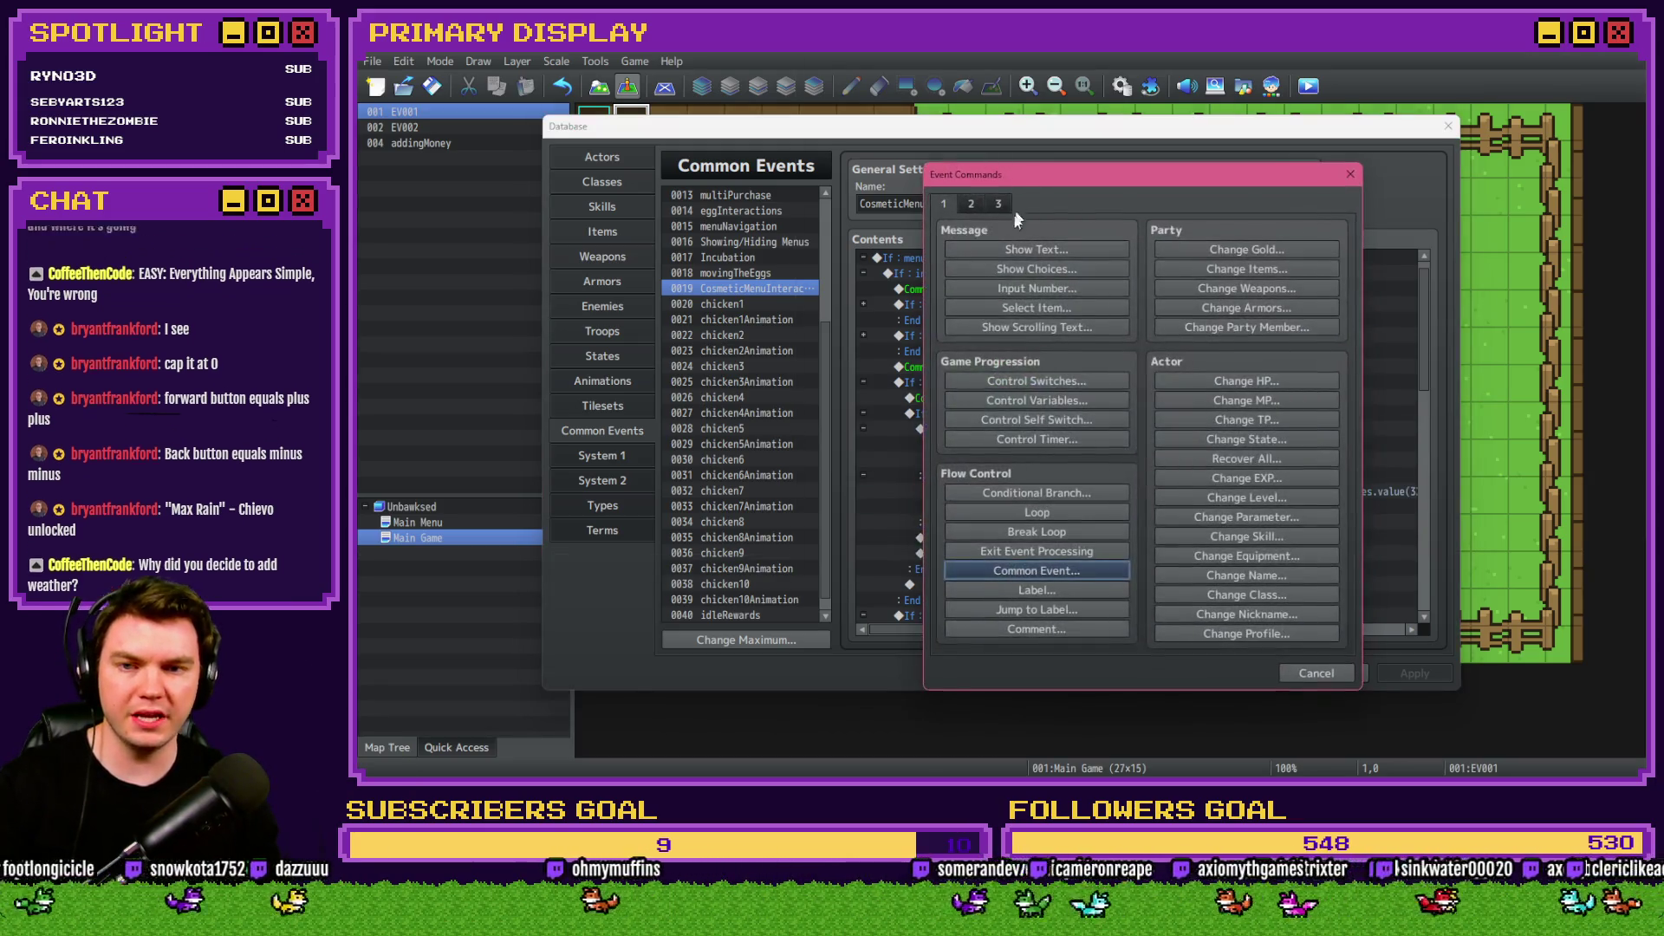
left_click(1051, 487)
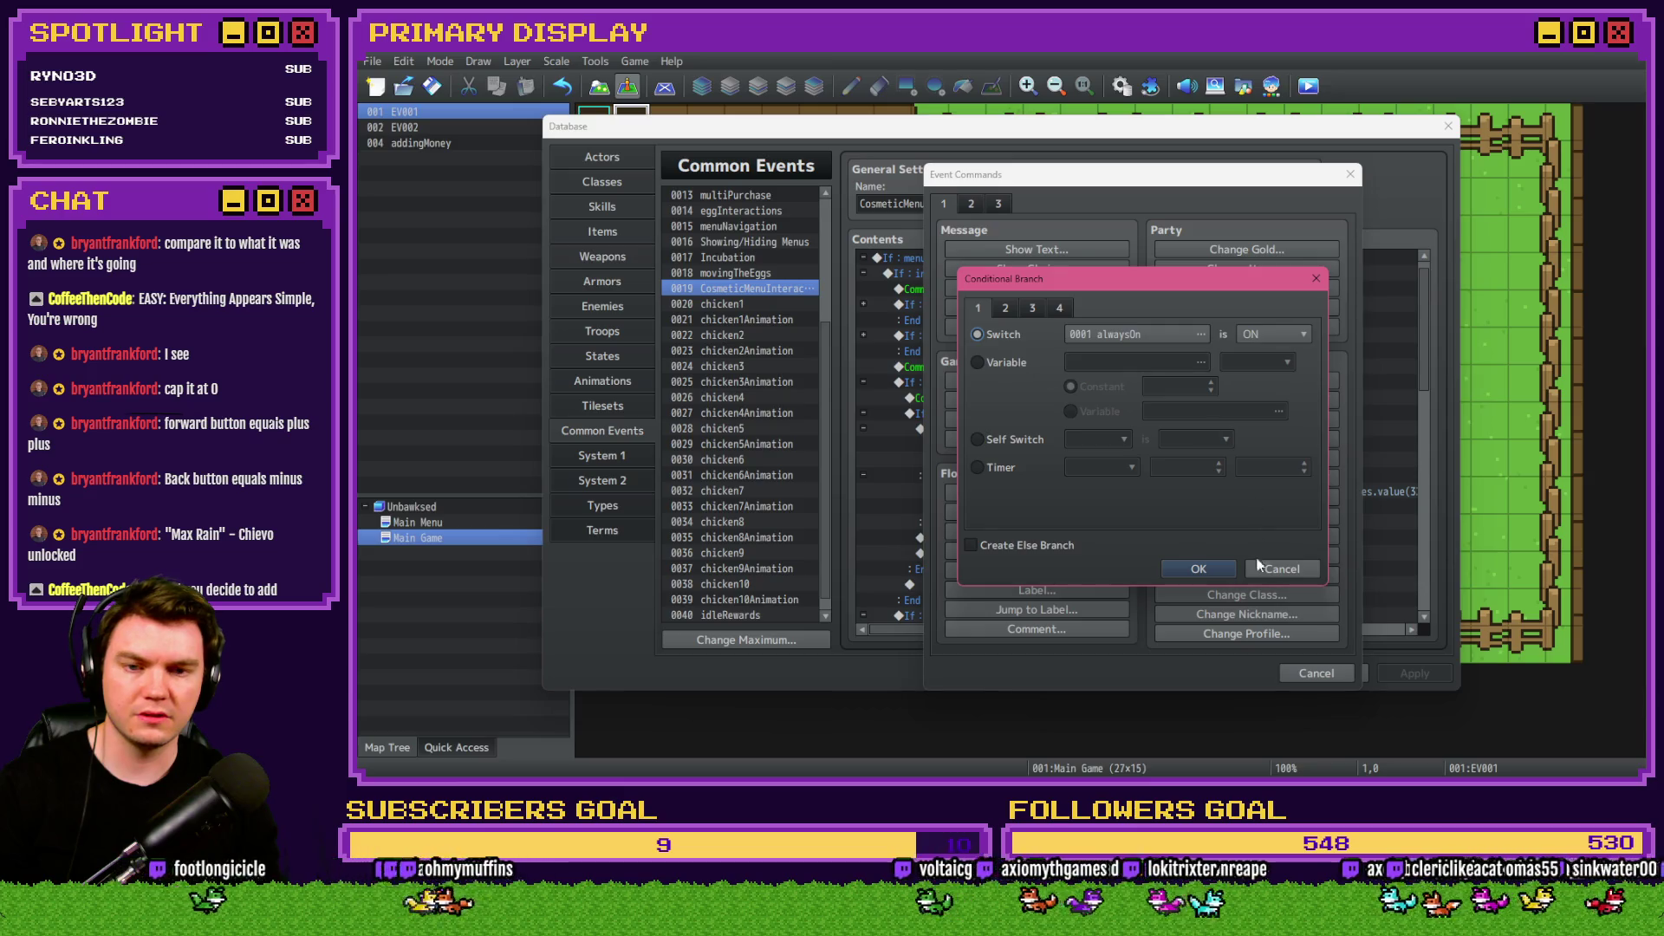
left_click(1282, 568)
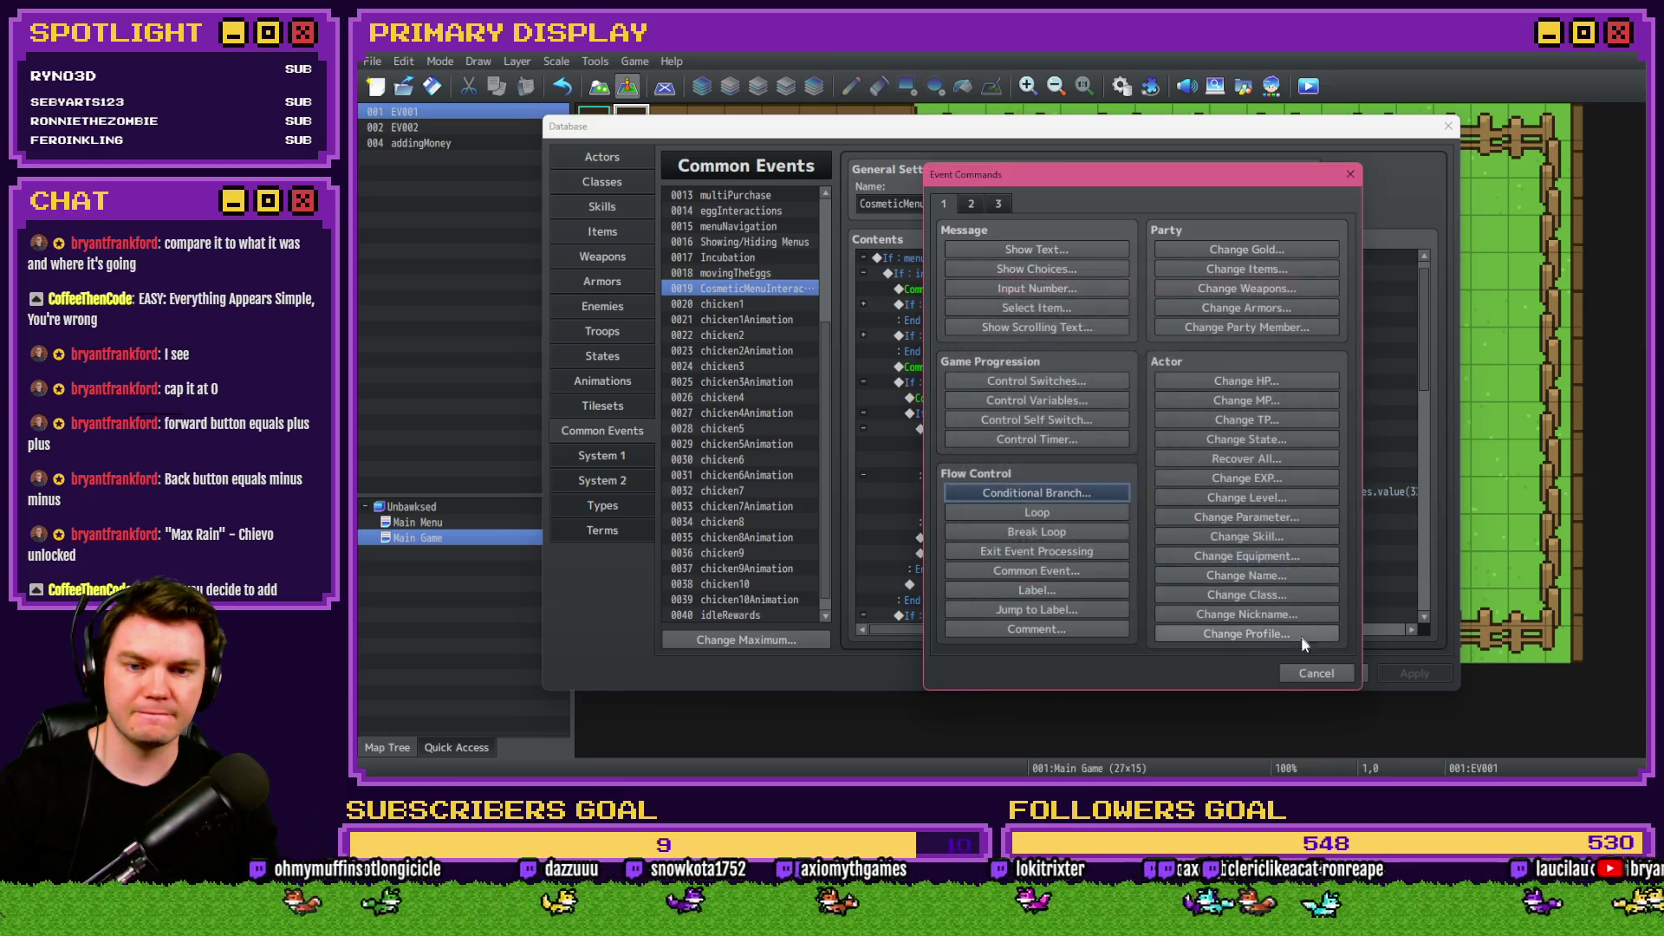
left_click(1316, 673)
double_click(1123, 430)
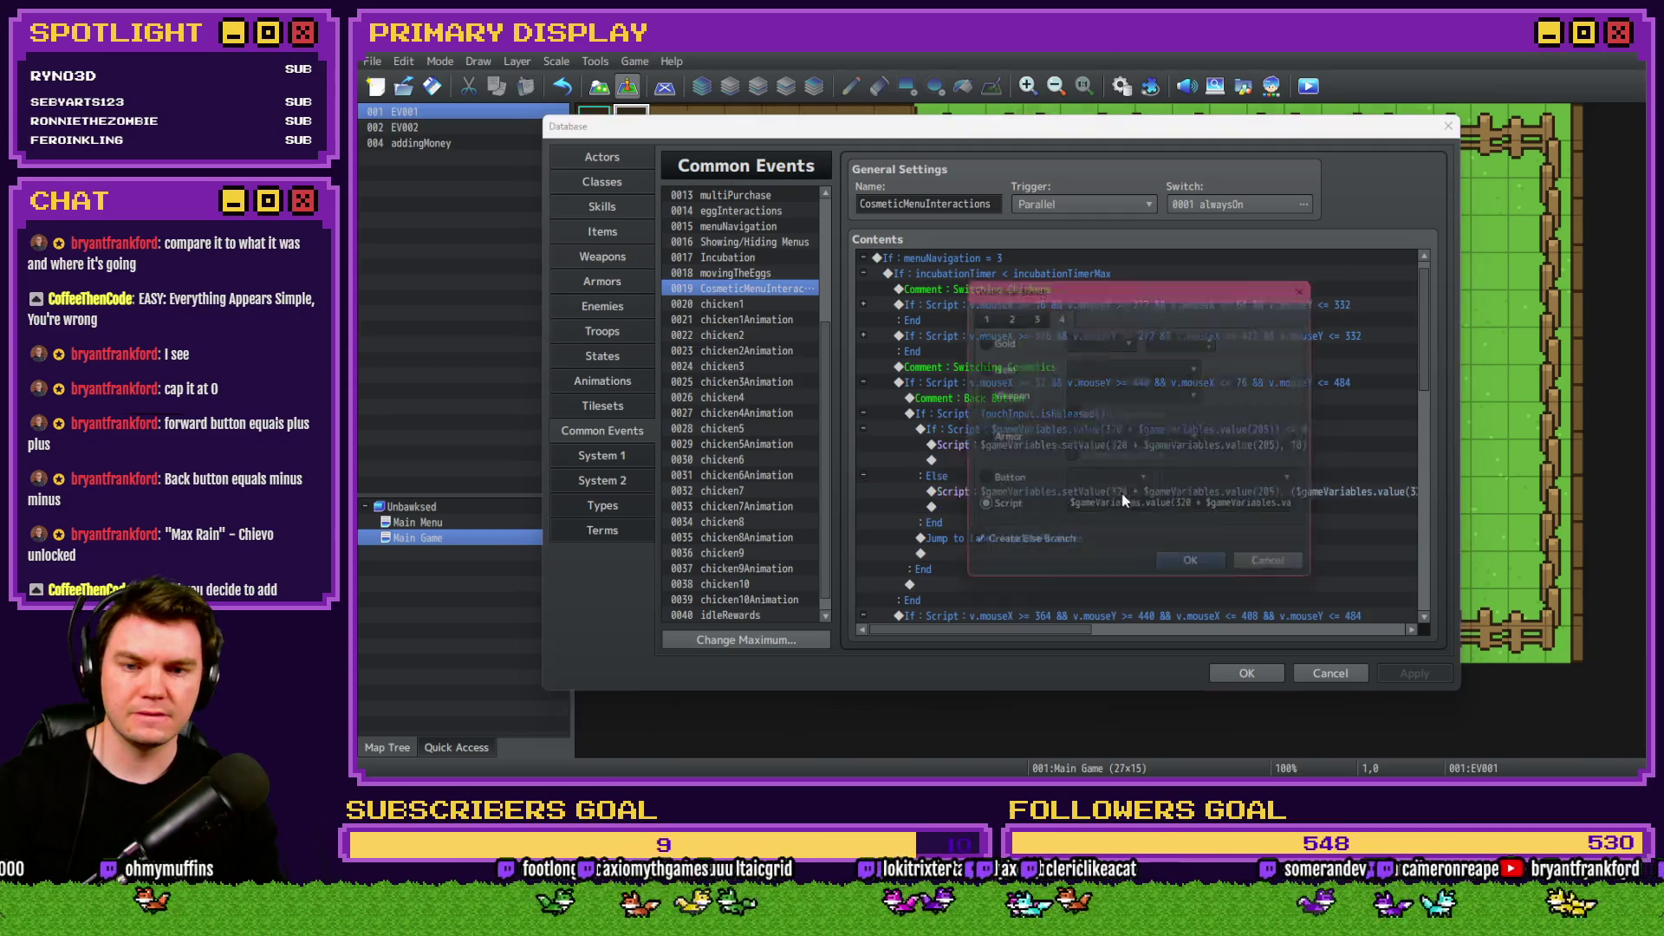
left_click(1282, 572)
left_click(1079, 420)
left_click(1085, 431)
Insert a script Conditional Branch using the pasted cosmetic-value check compared with === 2.
double_click(953, 553)
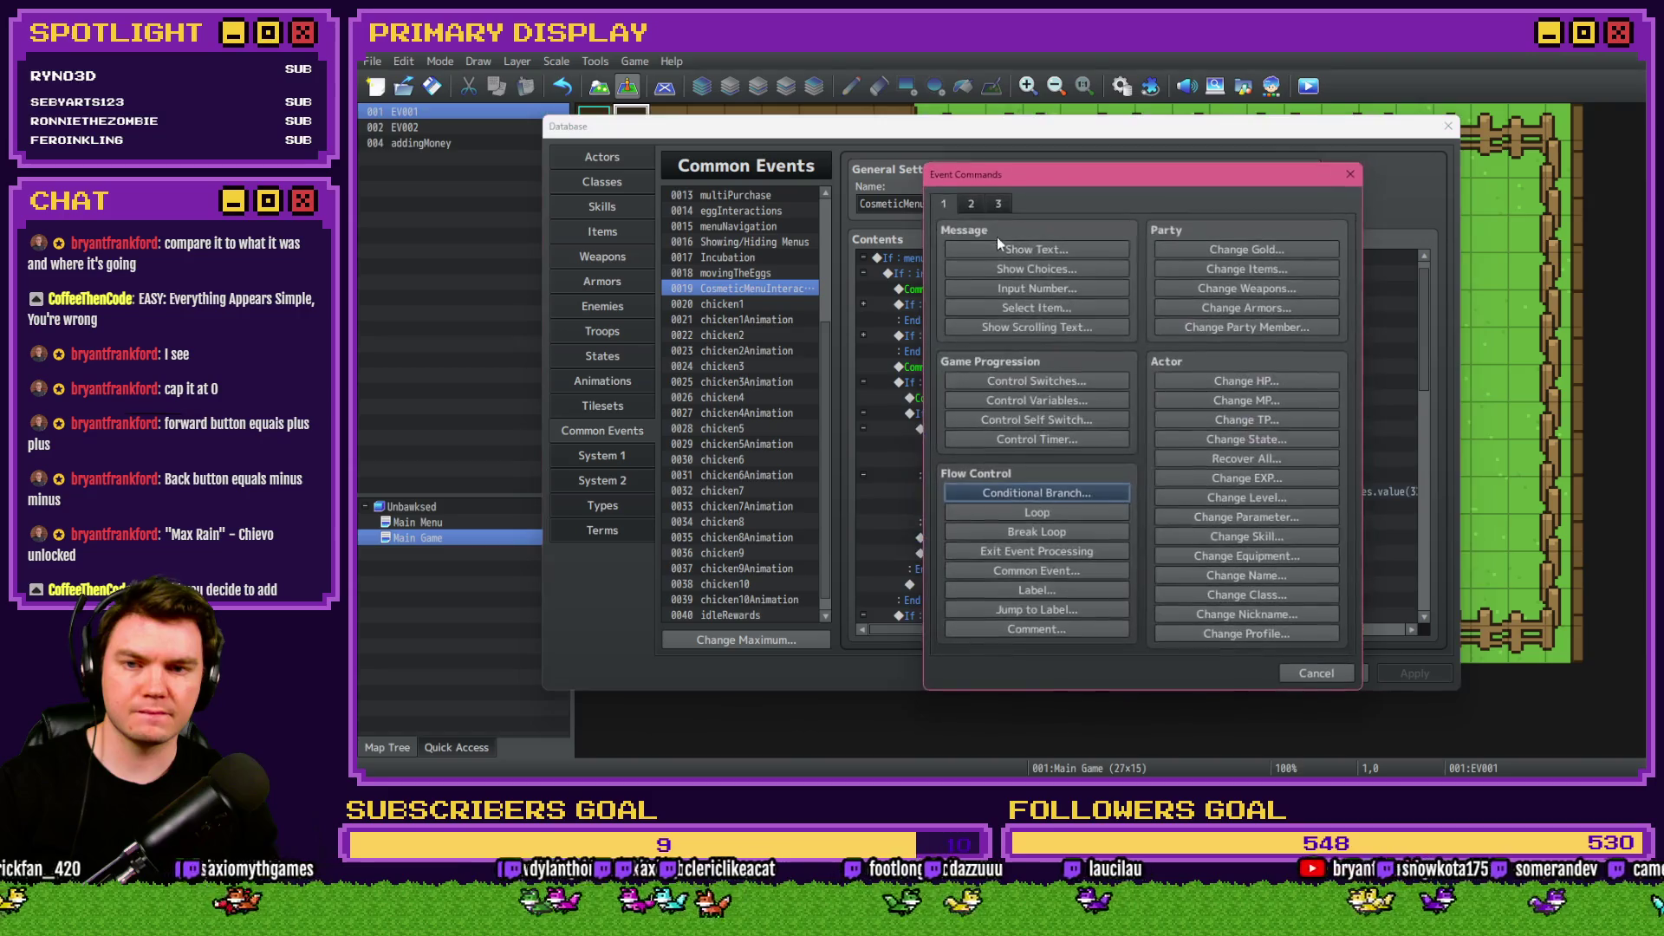
left_click(1037, 629)
left_click(1245, 487)
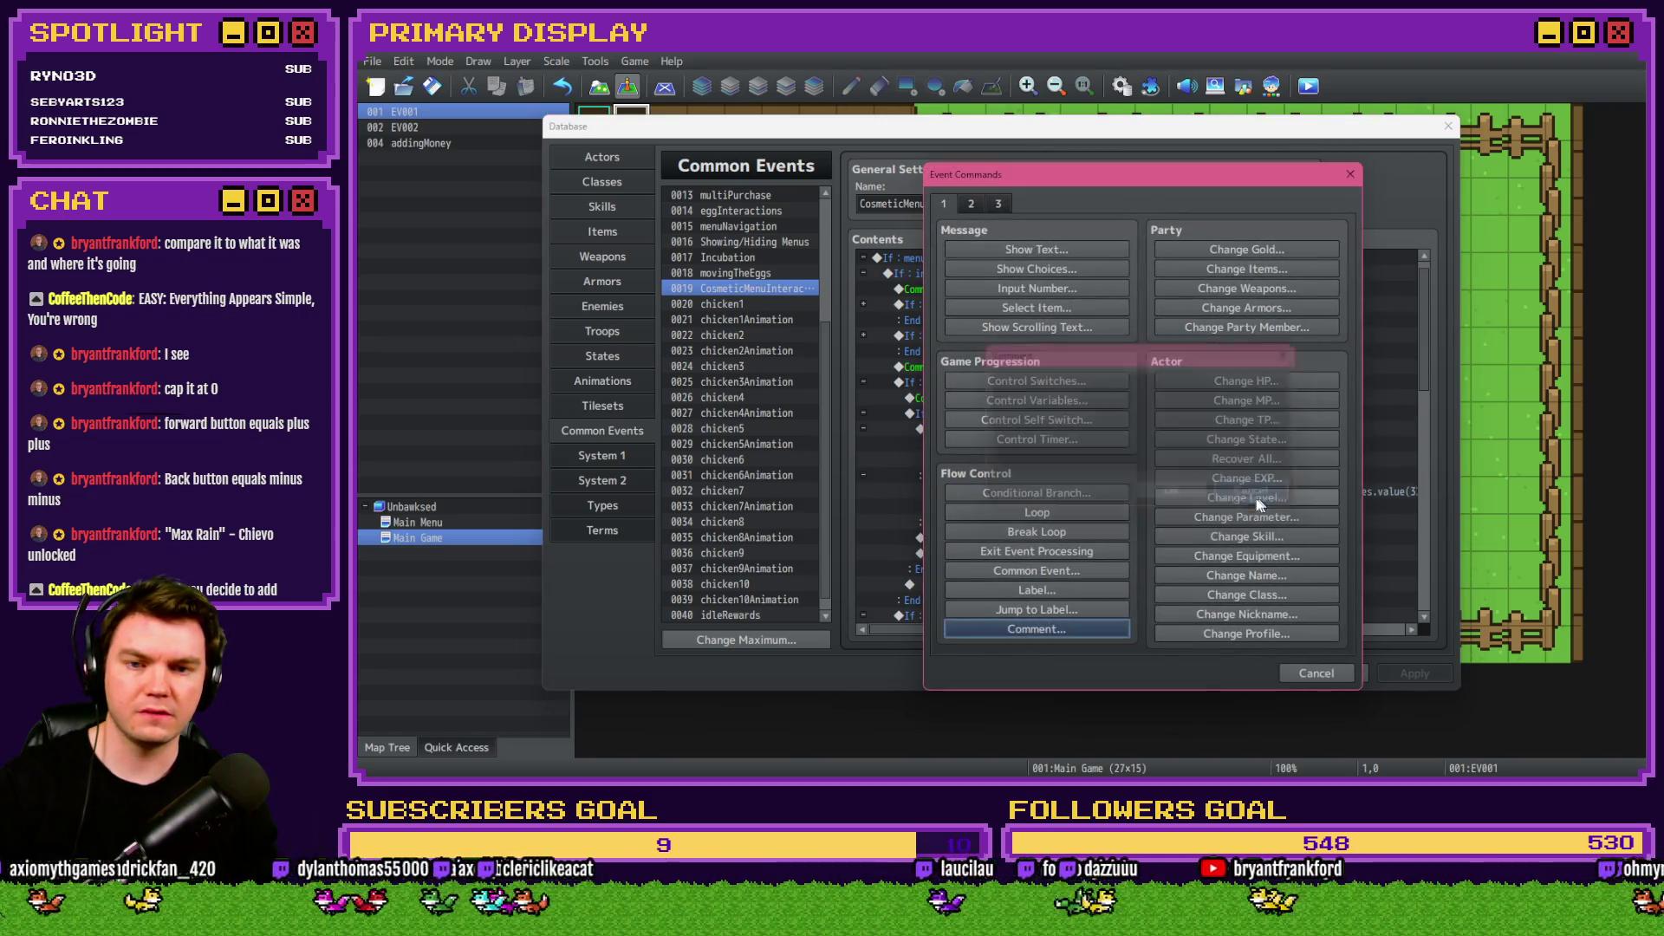
left_click(1036, 493)
left_click(1058, 308)
left_click(997, 507)
key("ctrl+v")
left_click(1144, 506)
mouse_move(1263, 508)
left_mouse_down()
mouse_move(1313, 511)
mouse_move(1290, 507)
left_mouse_up()
type("=== 2")
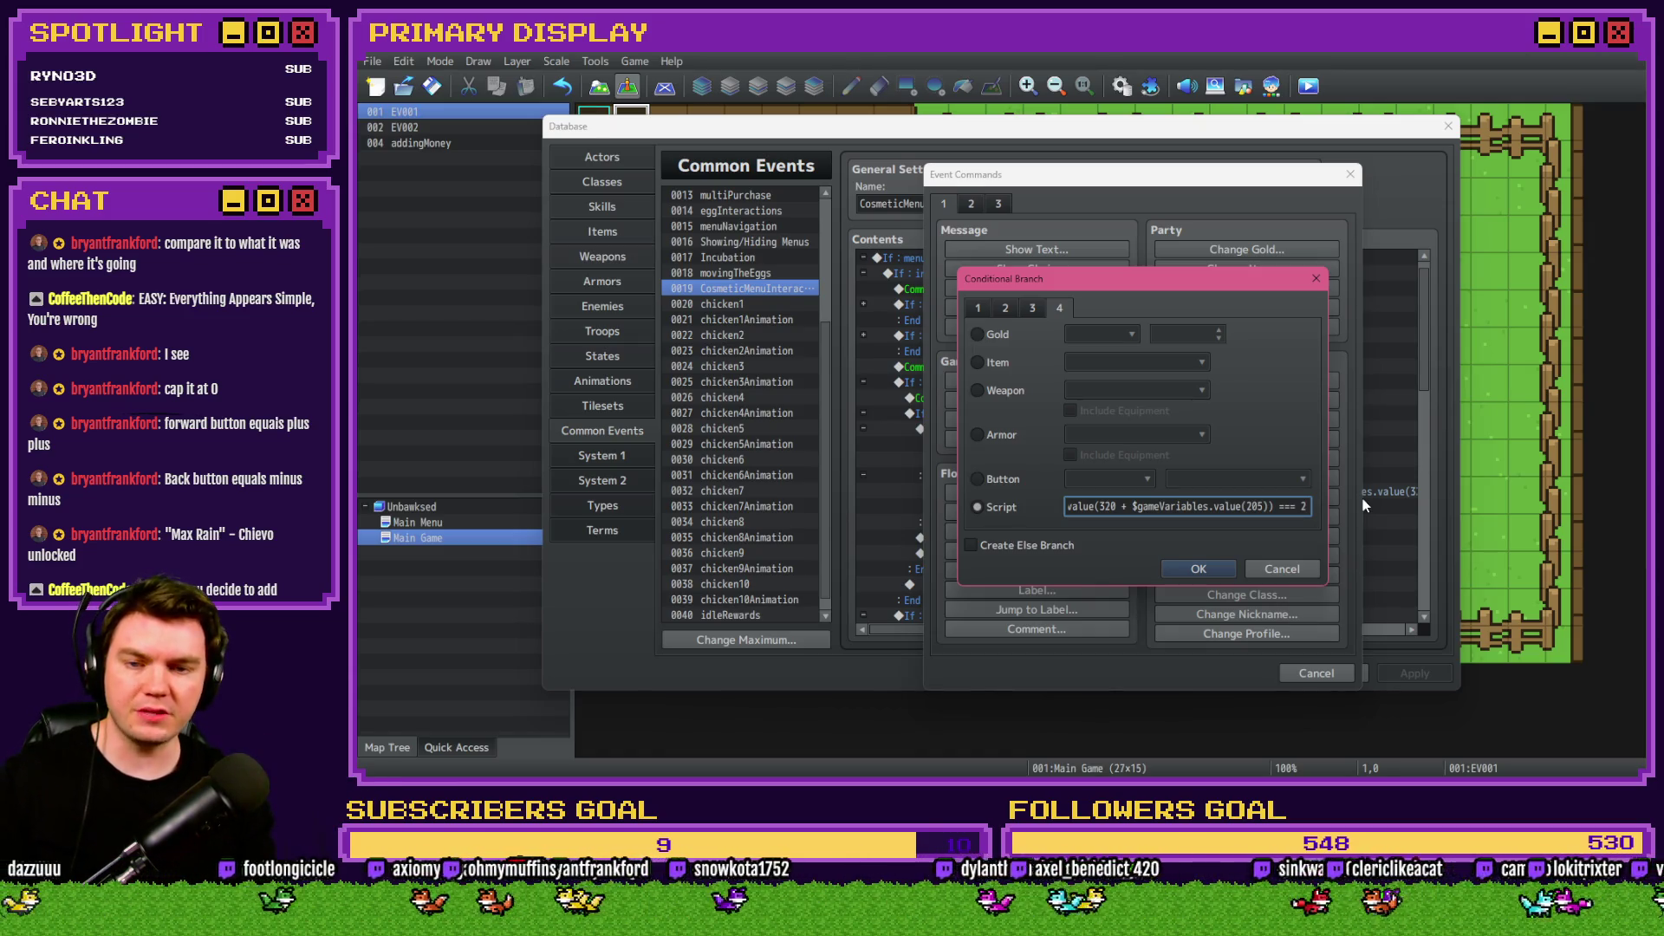
key("Return")
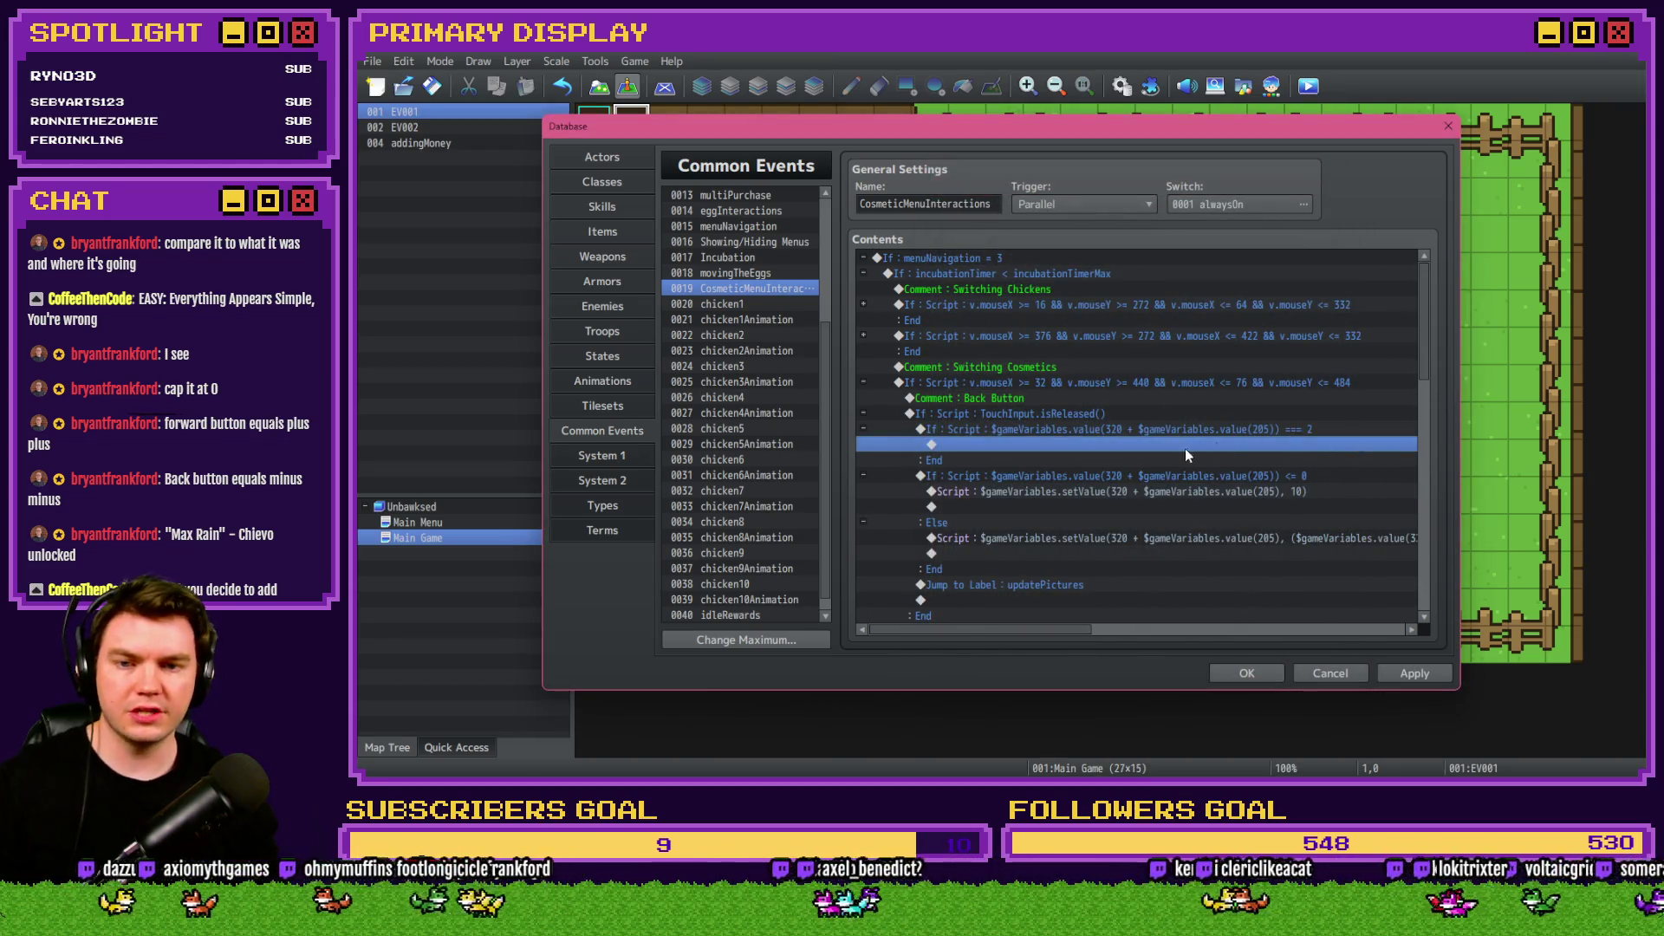
Change the new branch's comparison to === 3.
left_click(1165, 429)
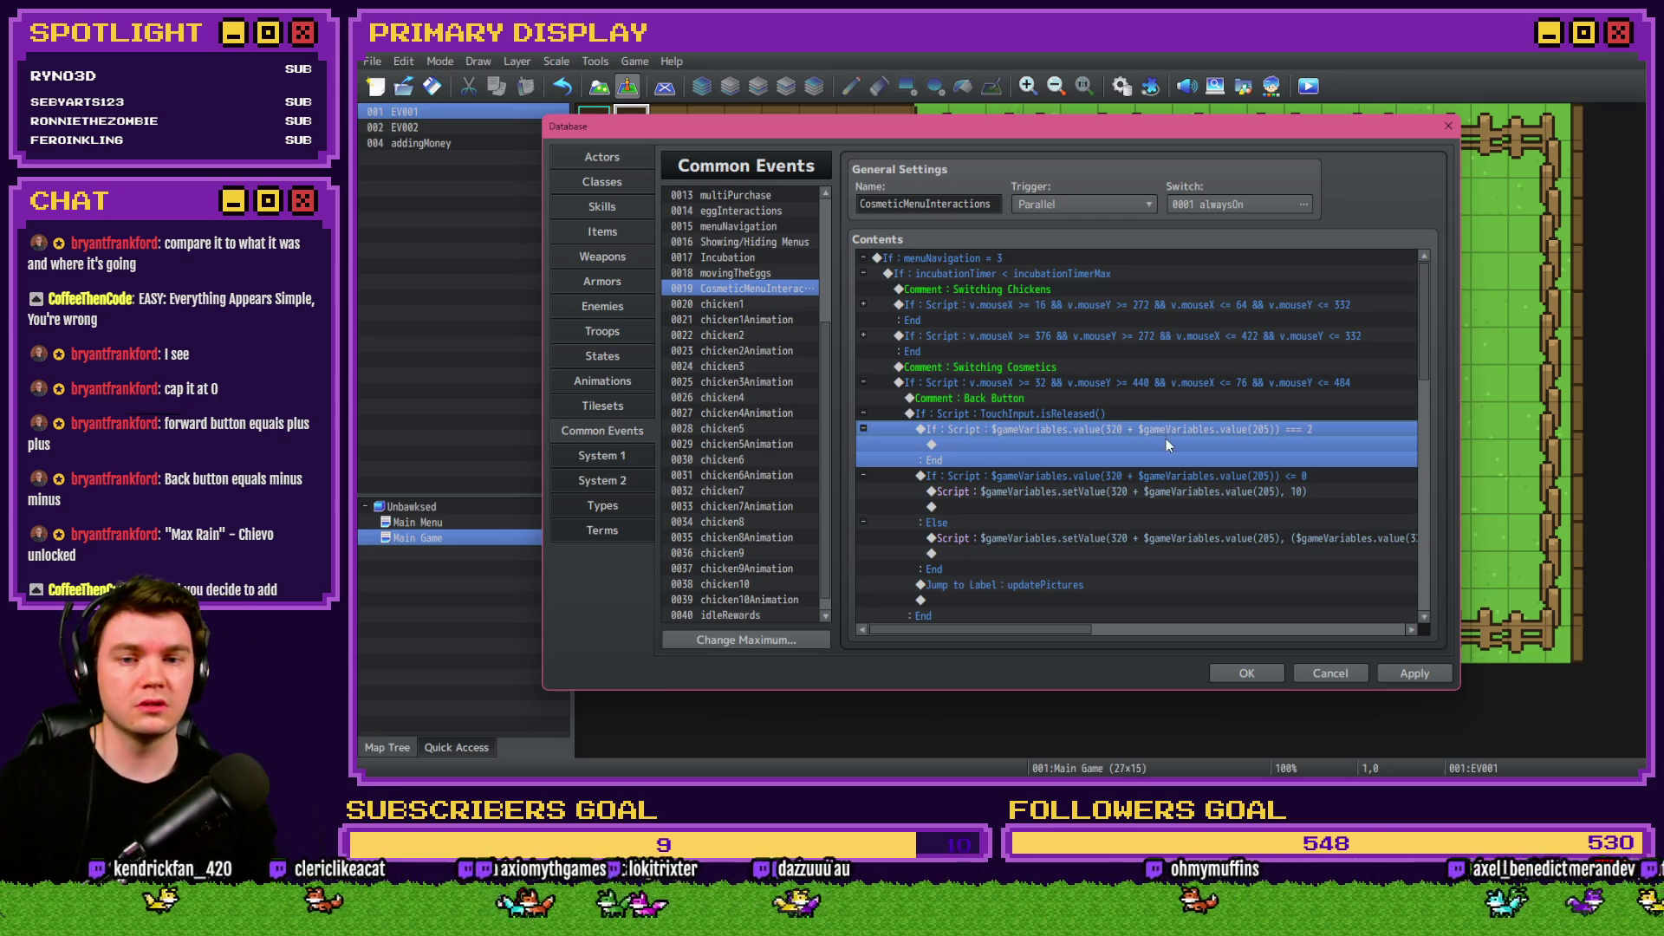
double_click(1163, 426)
left_click_drag(1259, 513, 1329, 507)
left_click(1300, 515)
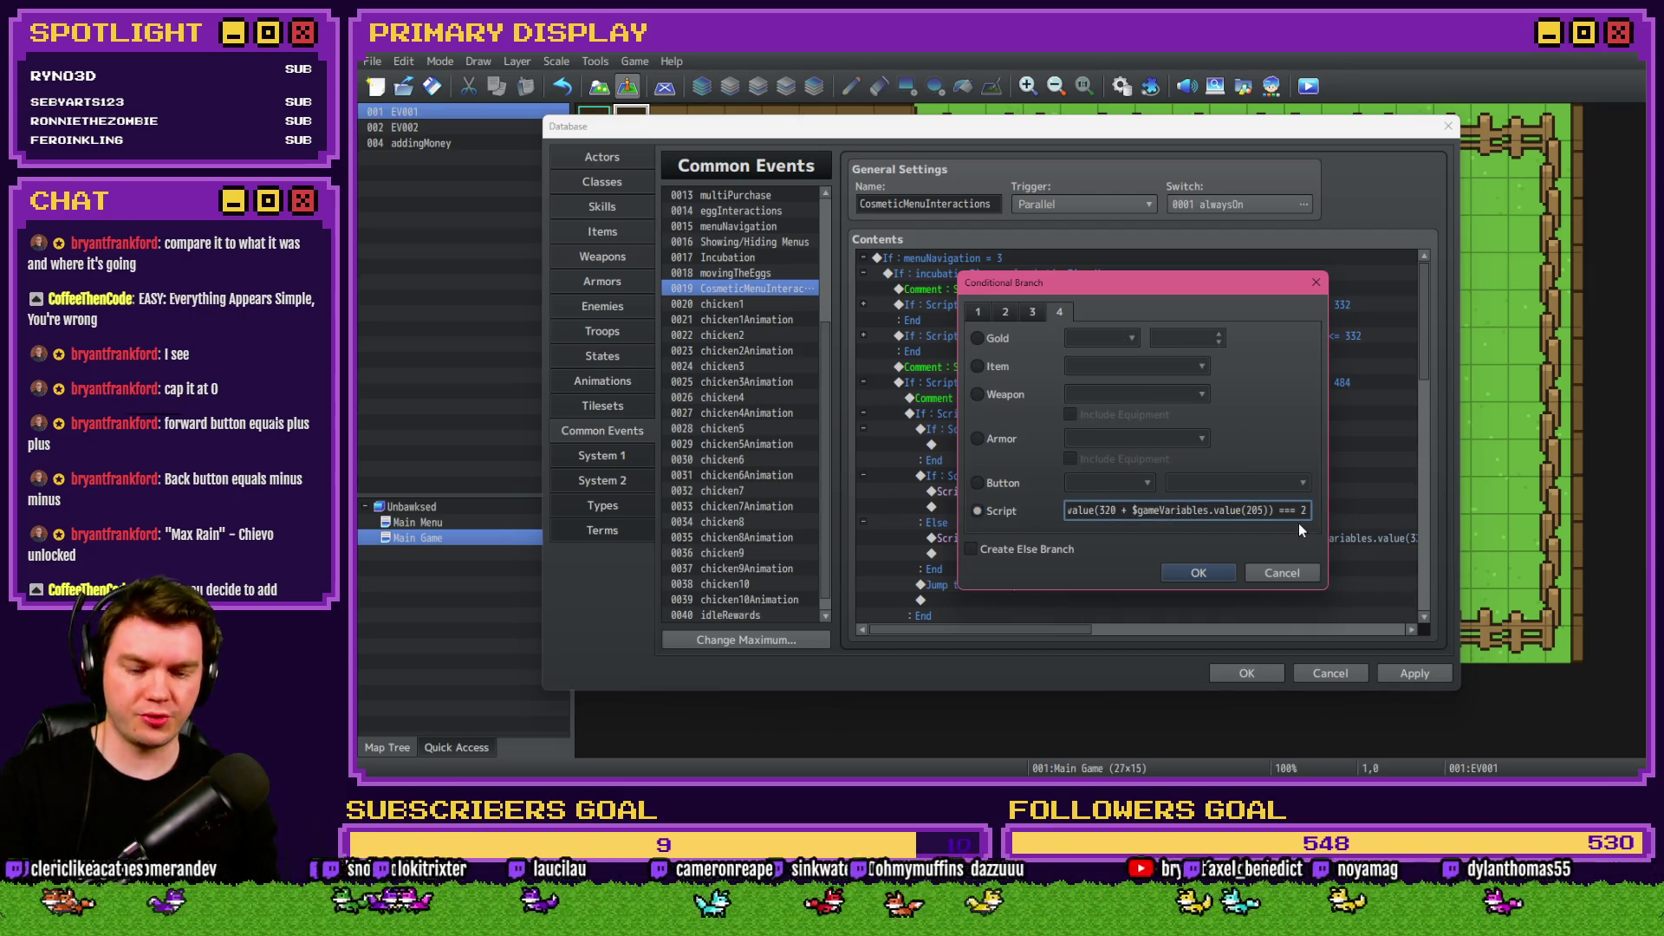
left_click(1213, 574)
Inside the === 3 branch, add Control Variables #0331 howManyUmbrellas += 1.
left_click(1026, 413)
left_click(1024, 440)
double_click(1023, 442)
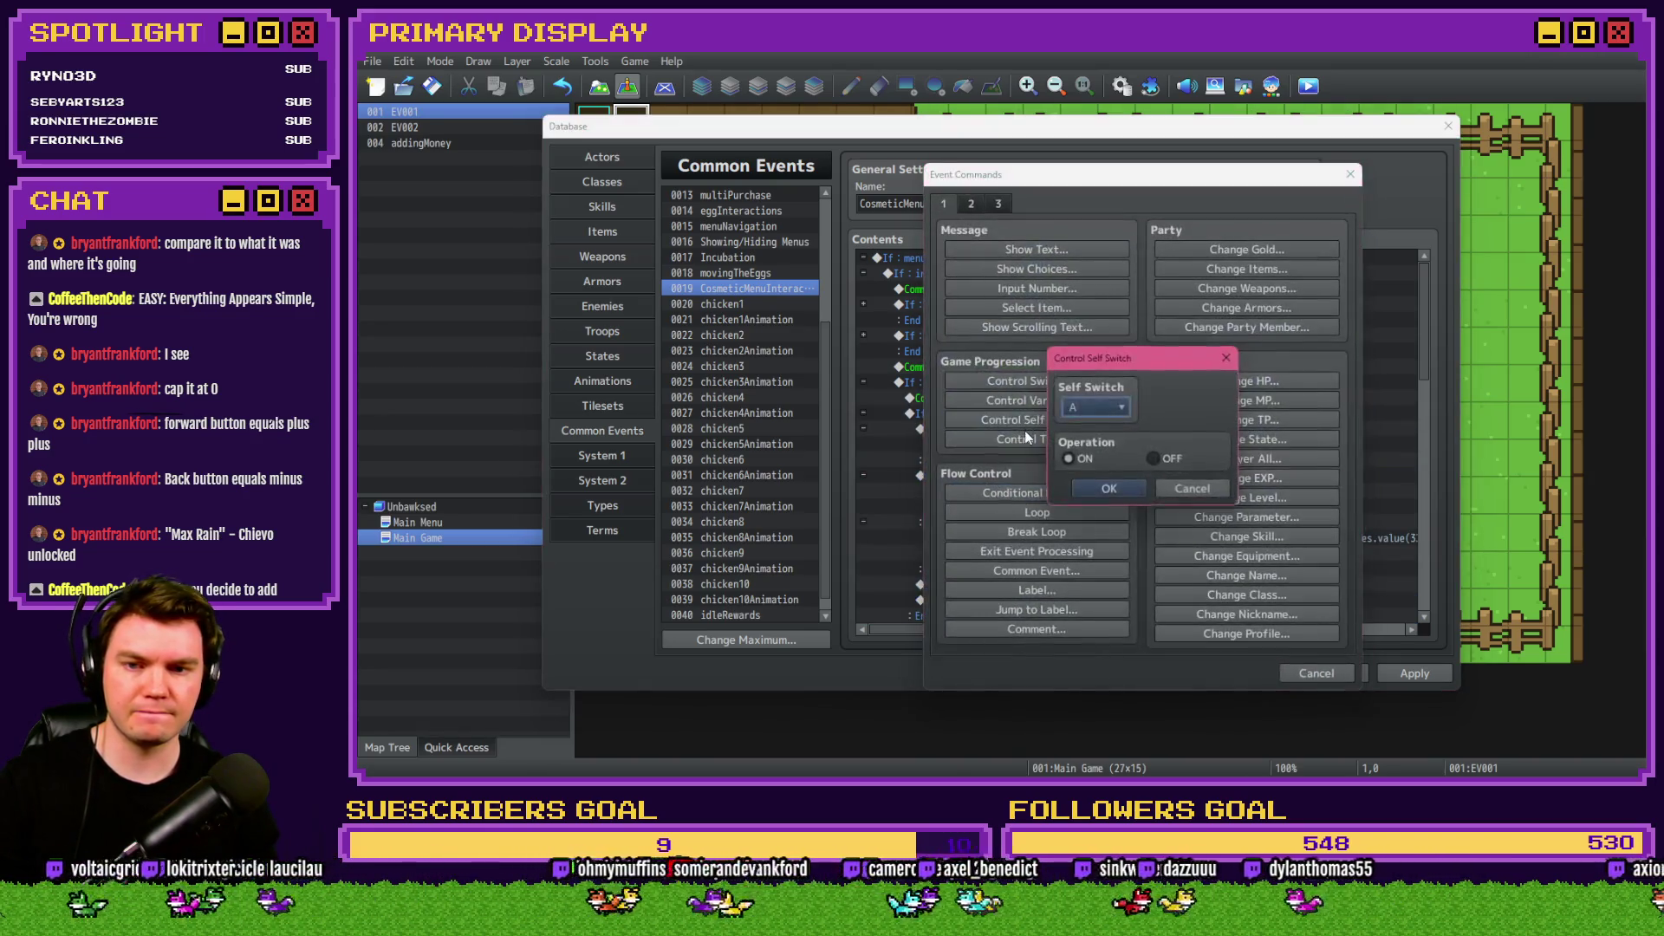
key("Escape")
left_click(1024, 430)
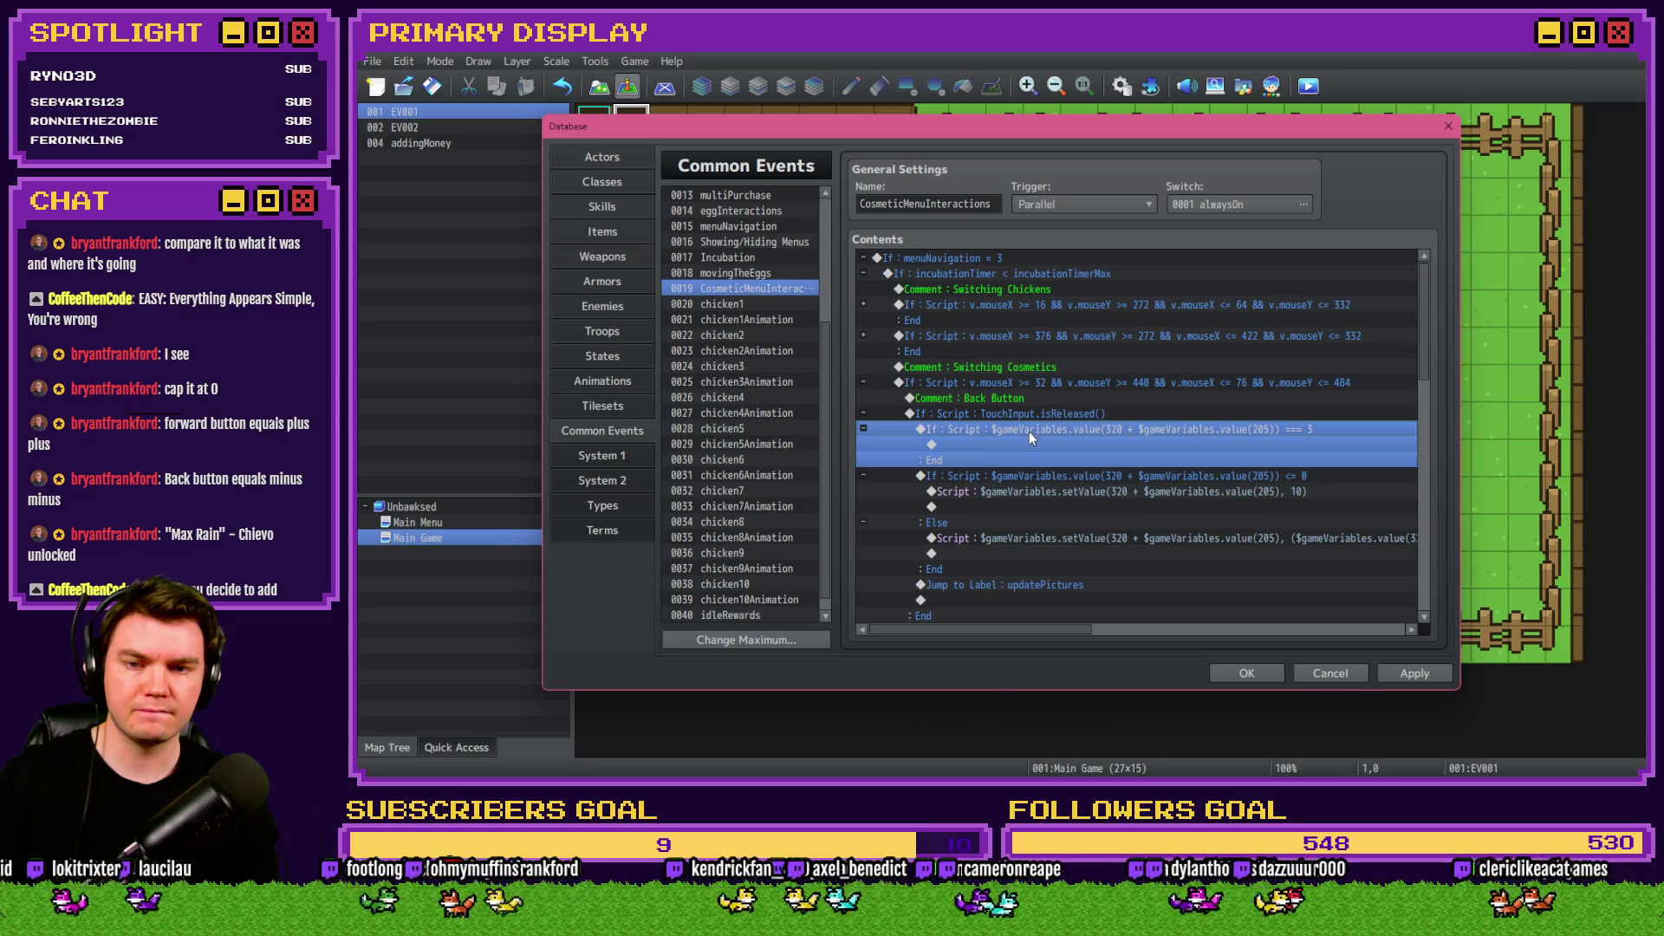
double_click(1023, 444)
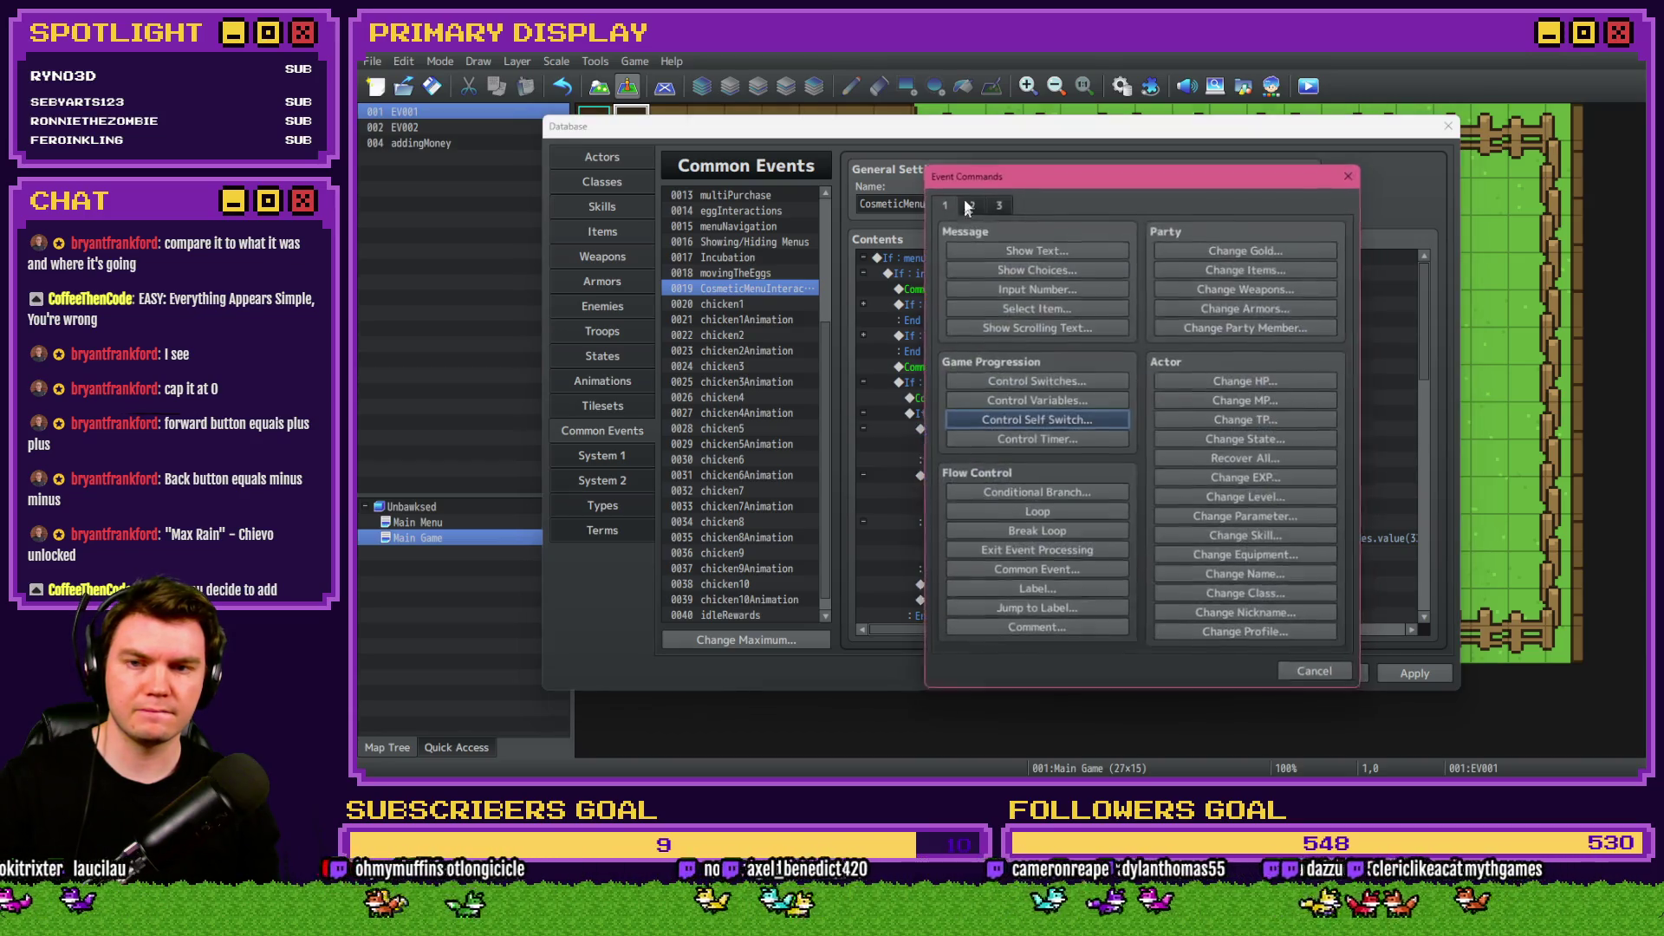
left_click(1038, 402)
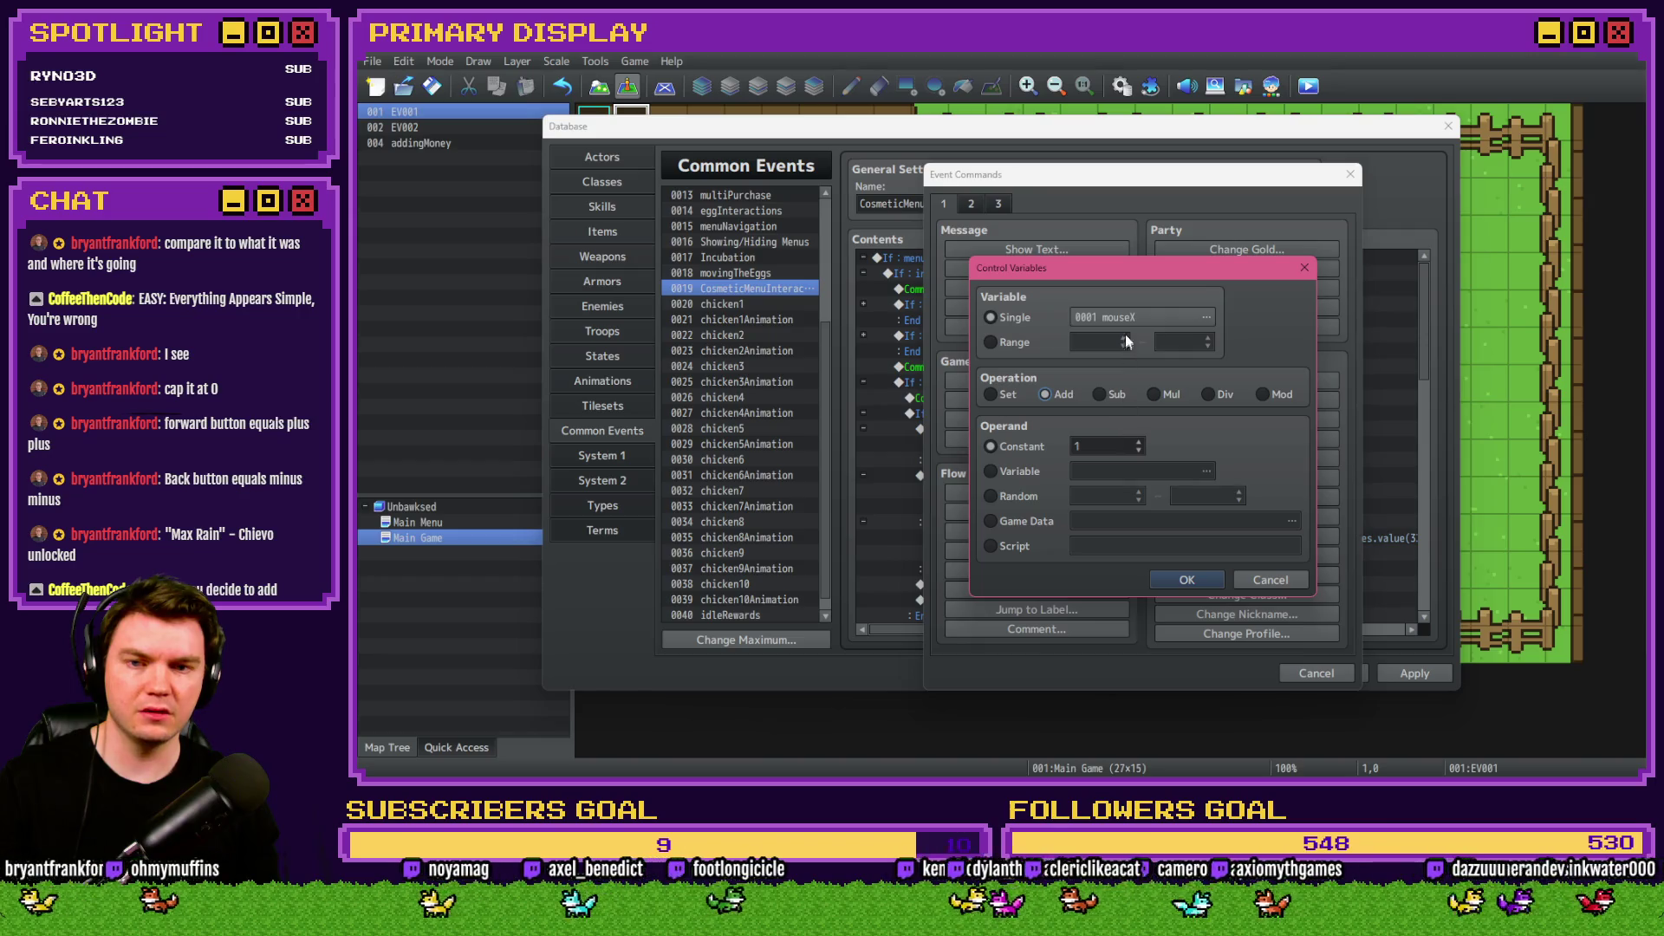
left_click(1206, 316)
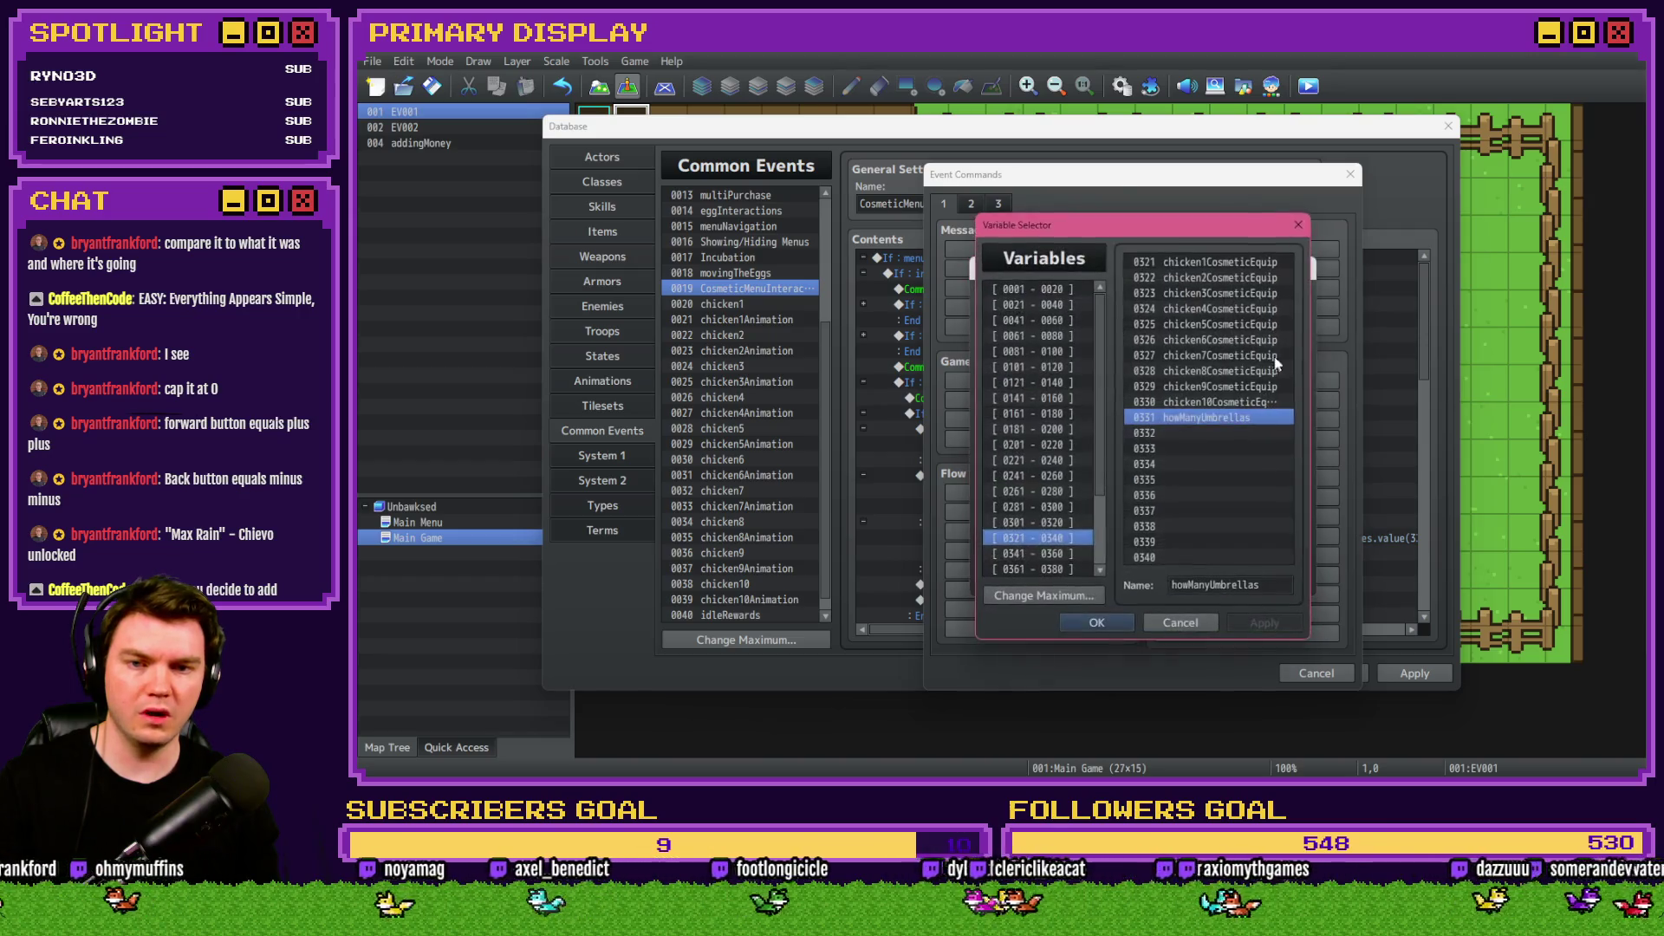
double_click(1239, 416)
left_click(1193, 576)
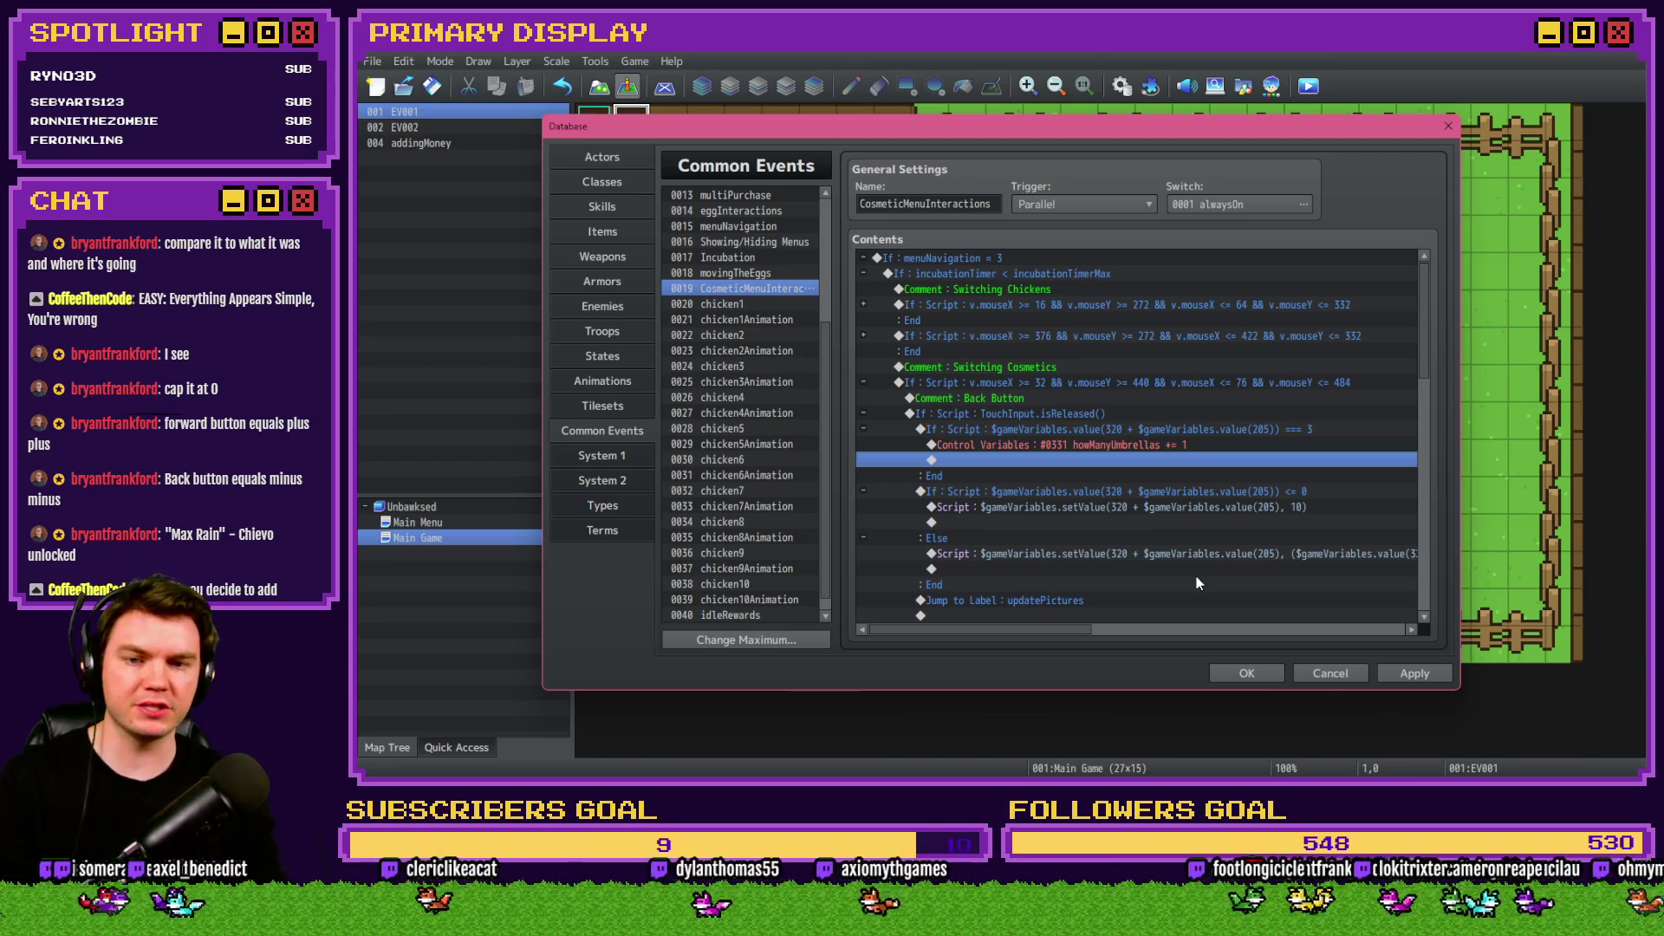
Duplicate that branch as === 2 with howManyUmbrellas -= 1.
left_click(1158, 428)
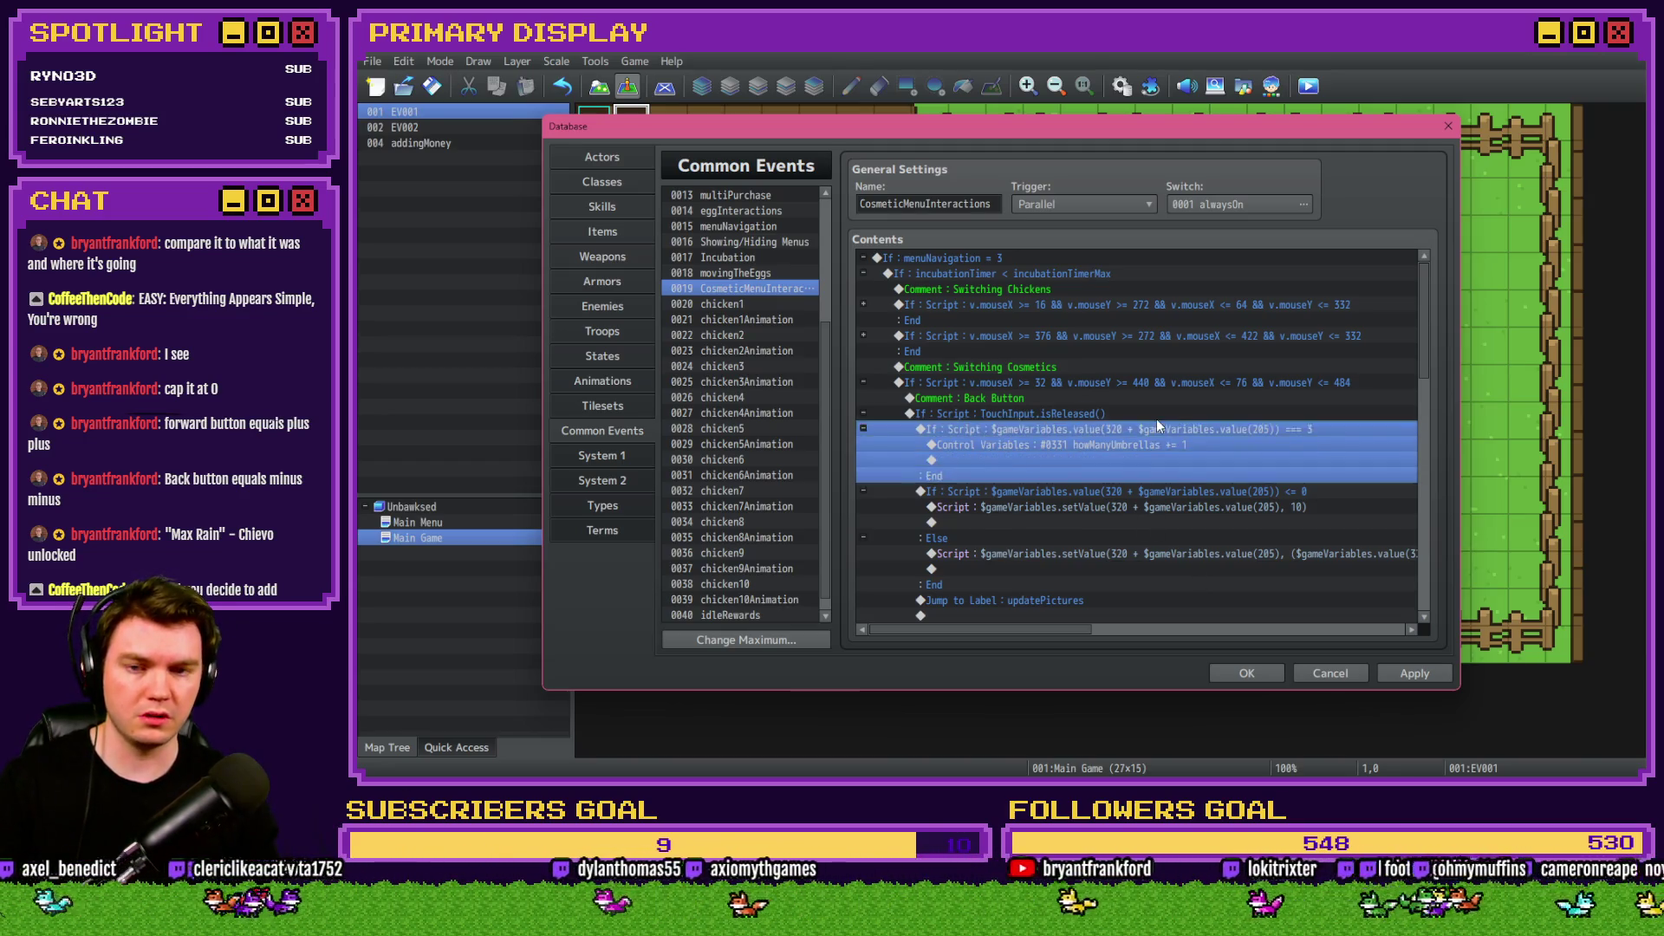
key("ctrl+v")
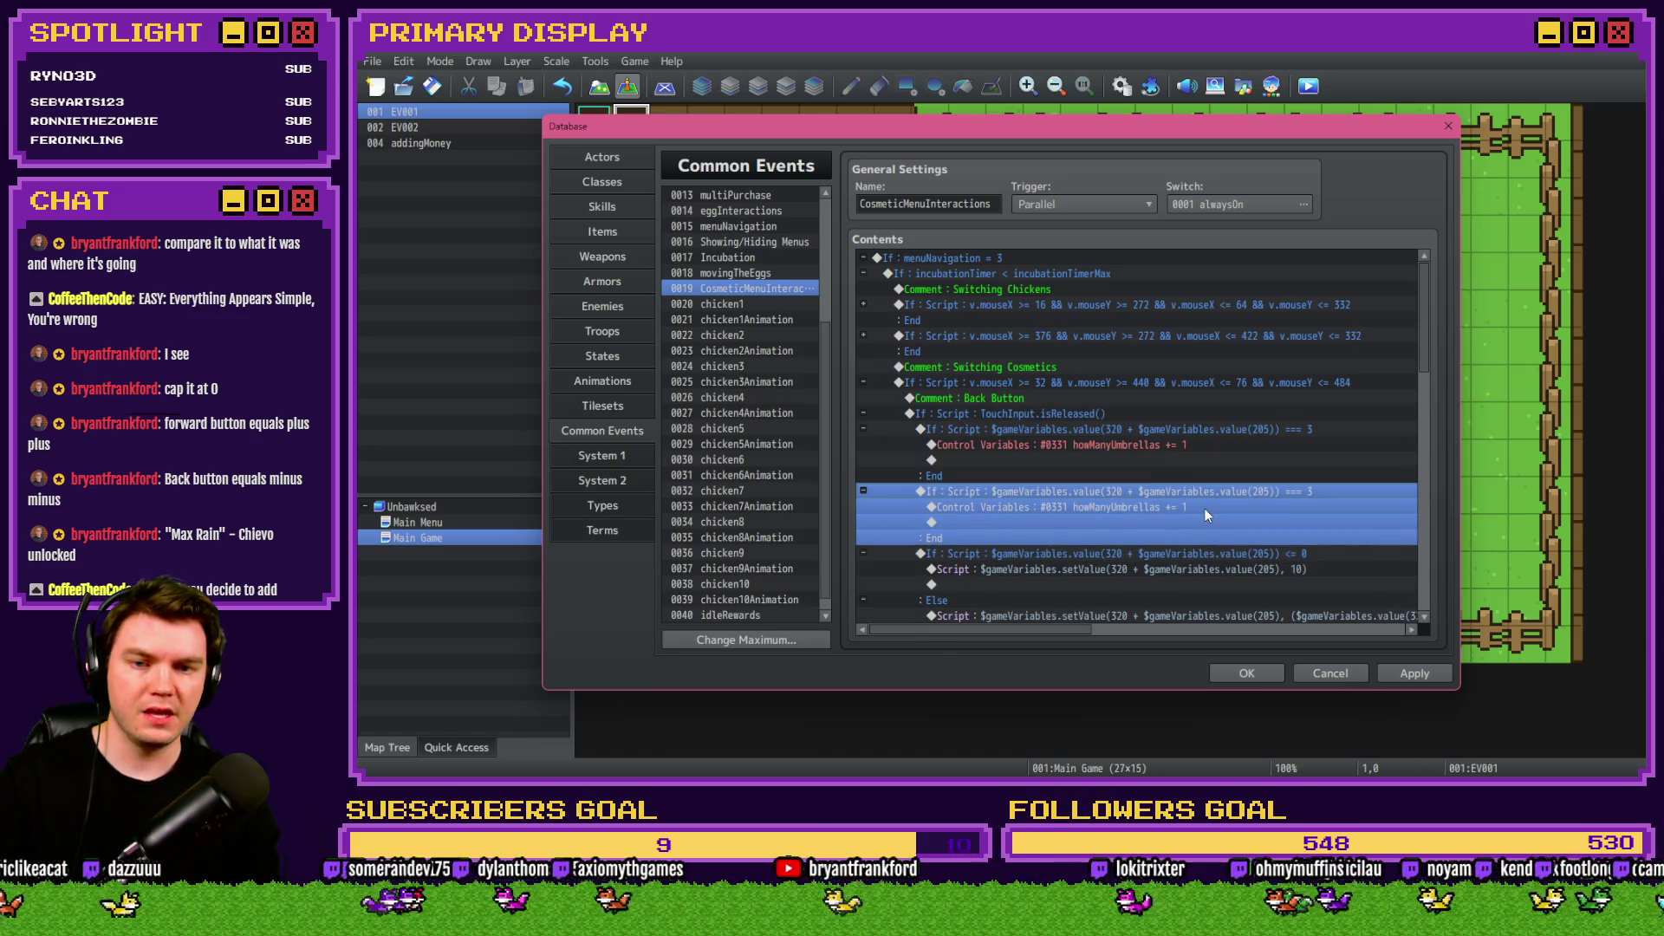
double_click(1196, 434)
left_click_drag(1280, 511, 1339, 518)
type("2")
left_click(1198, 572)
left_click(1178, 446)
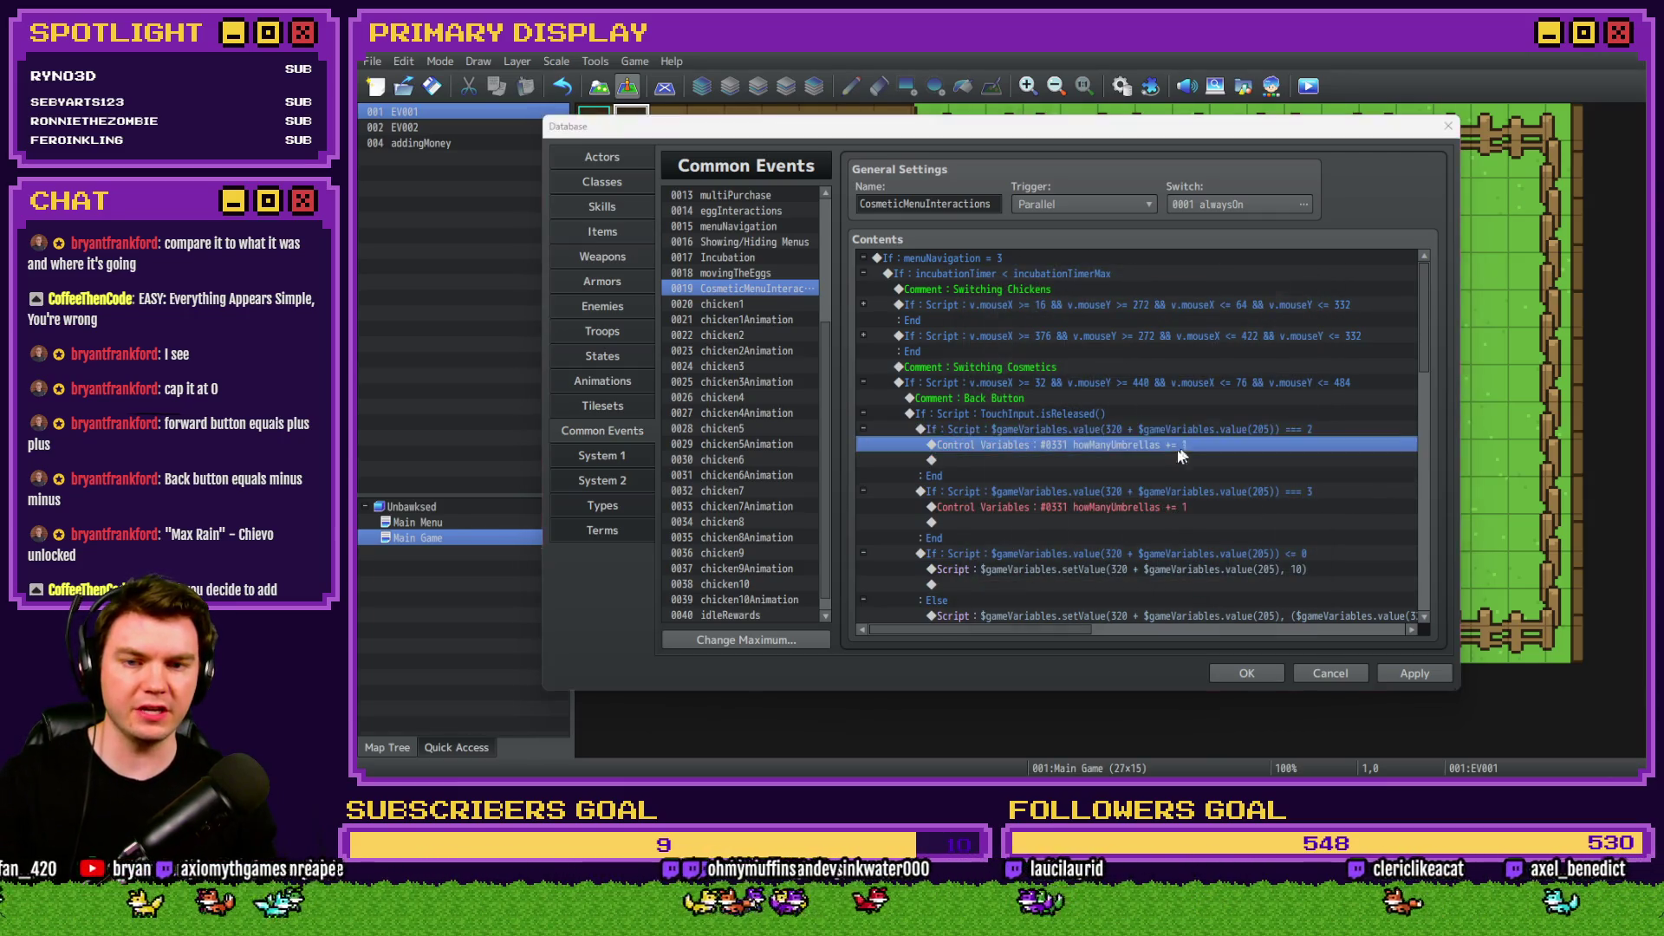
double_click(1179, 447)
left_click(1164, 584)
left_click_drag(1101, 430, 1104, 491)
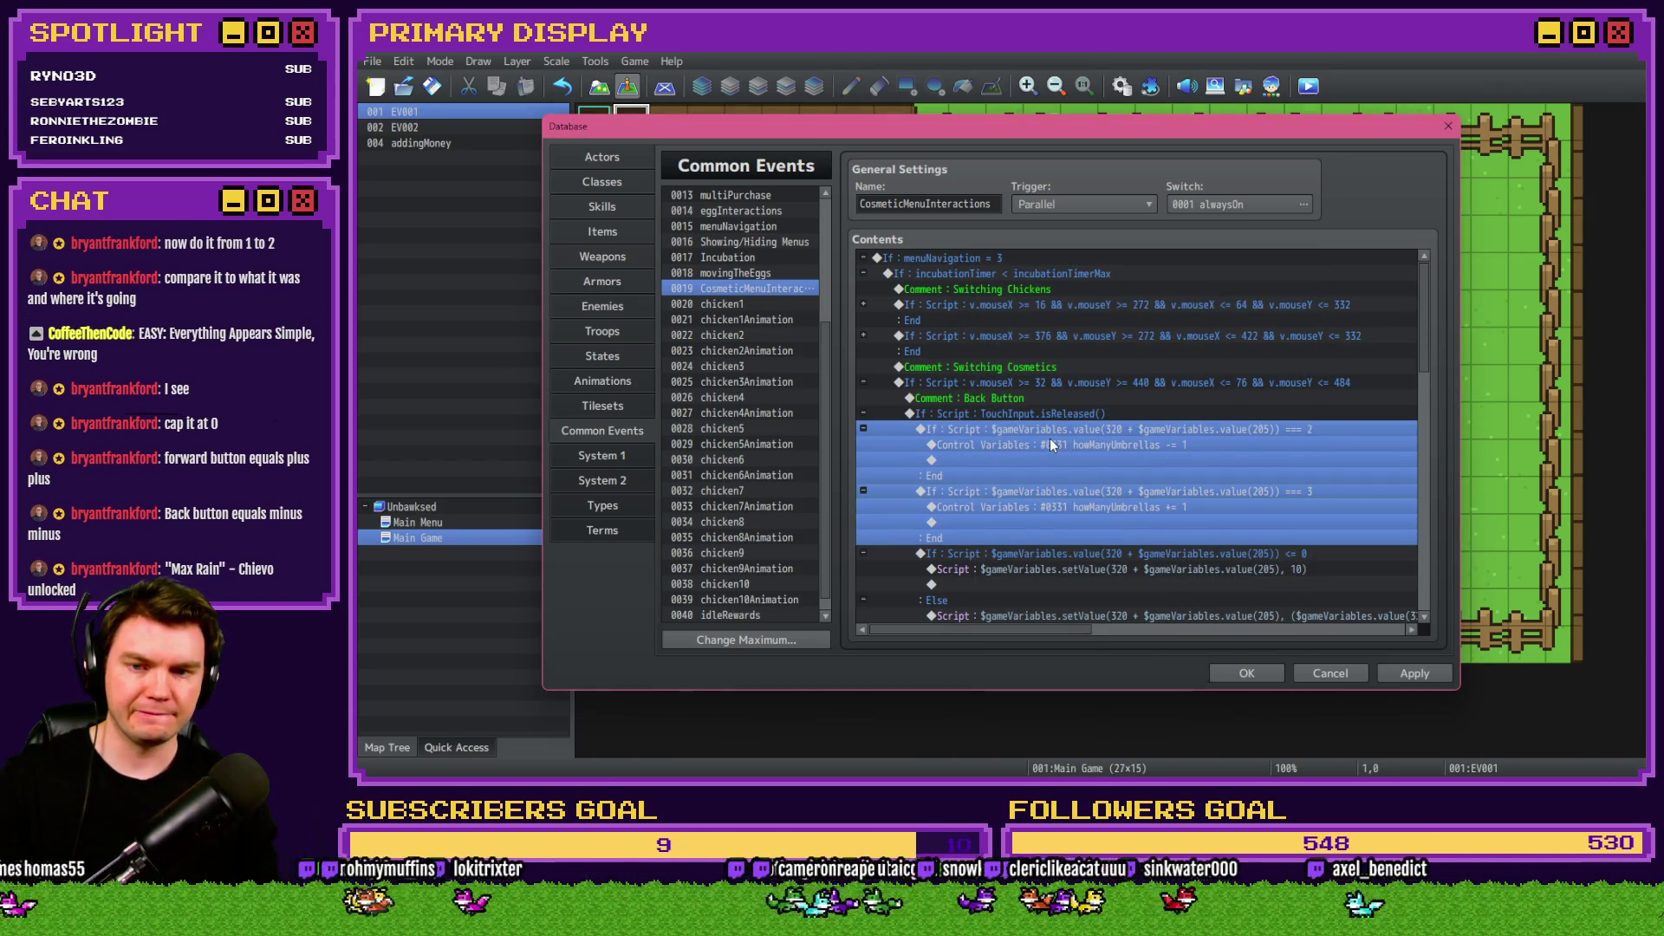
Paste two copies of the umbrella branch into the forward button block.
scroll(1048, 439, "down", 7)
left_click(1052, 475)
key("ctrl+v")
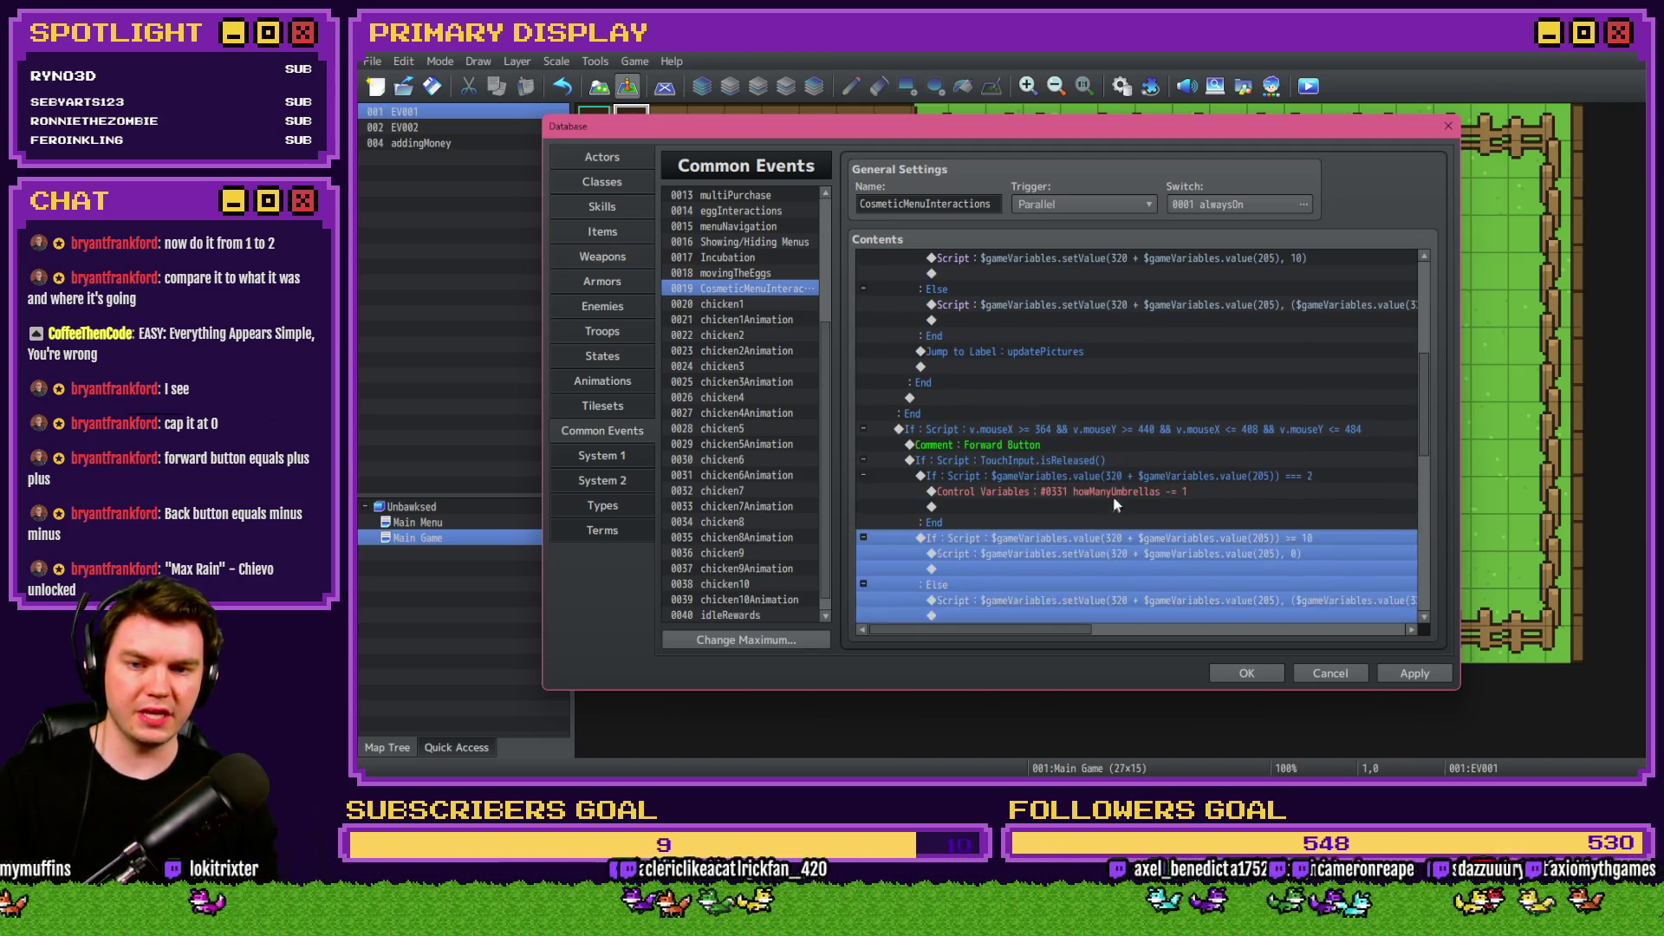
left_click(1126, 479)
key("ctrl+v")
Edit the pasted branch's compared value, first to === 3 and then to === 1.
double_click(1151, 480)
left_click(1205, 510)
key("End")
key("BackSpace")
type("3")
left_click(1214, 572)
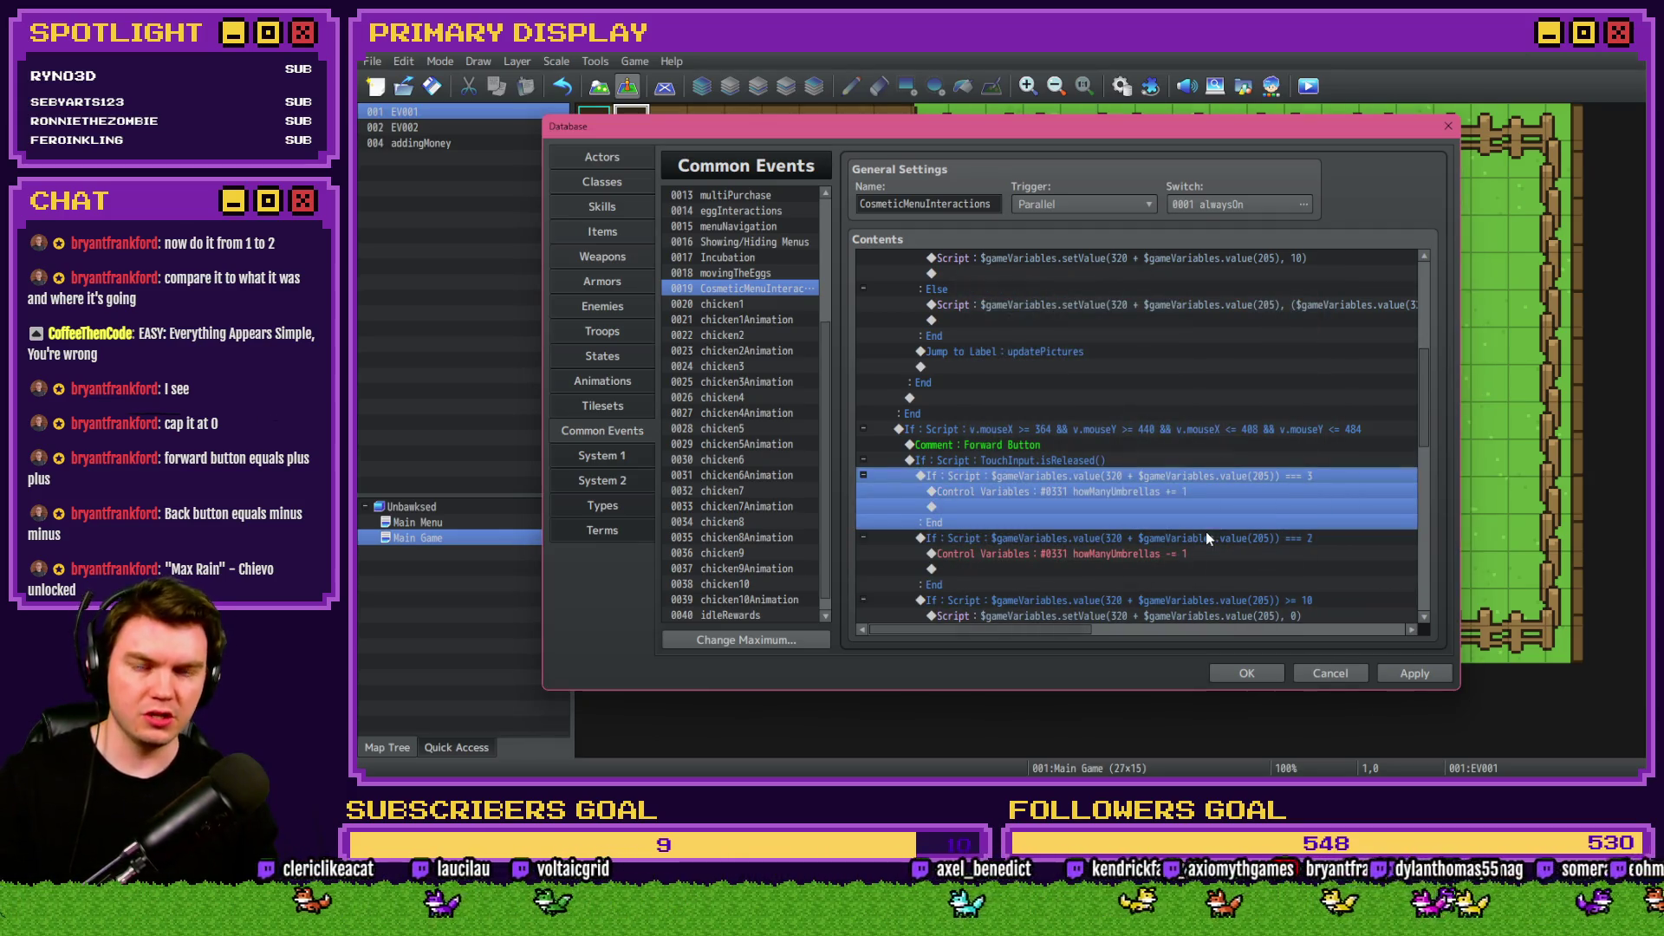
double_click(1196, 478)
left_click_drag(1257, 511, 1382, 518)
left_click(1306, 515)
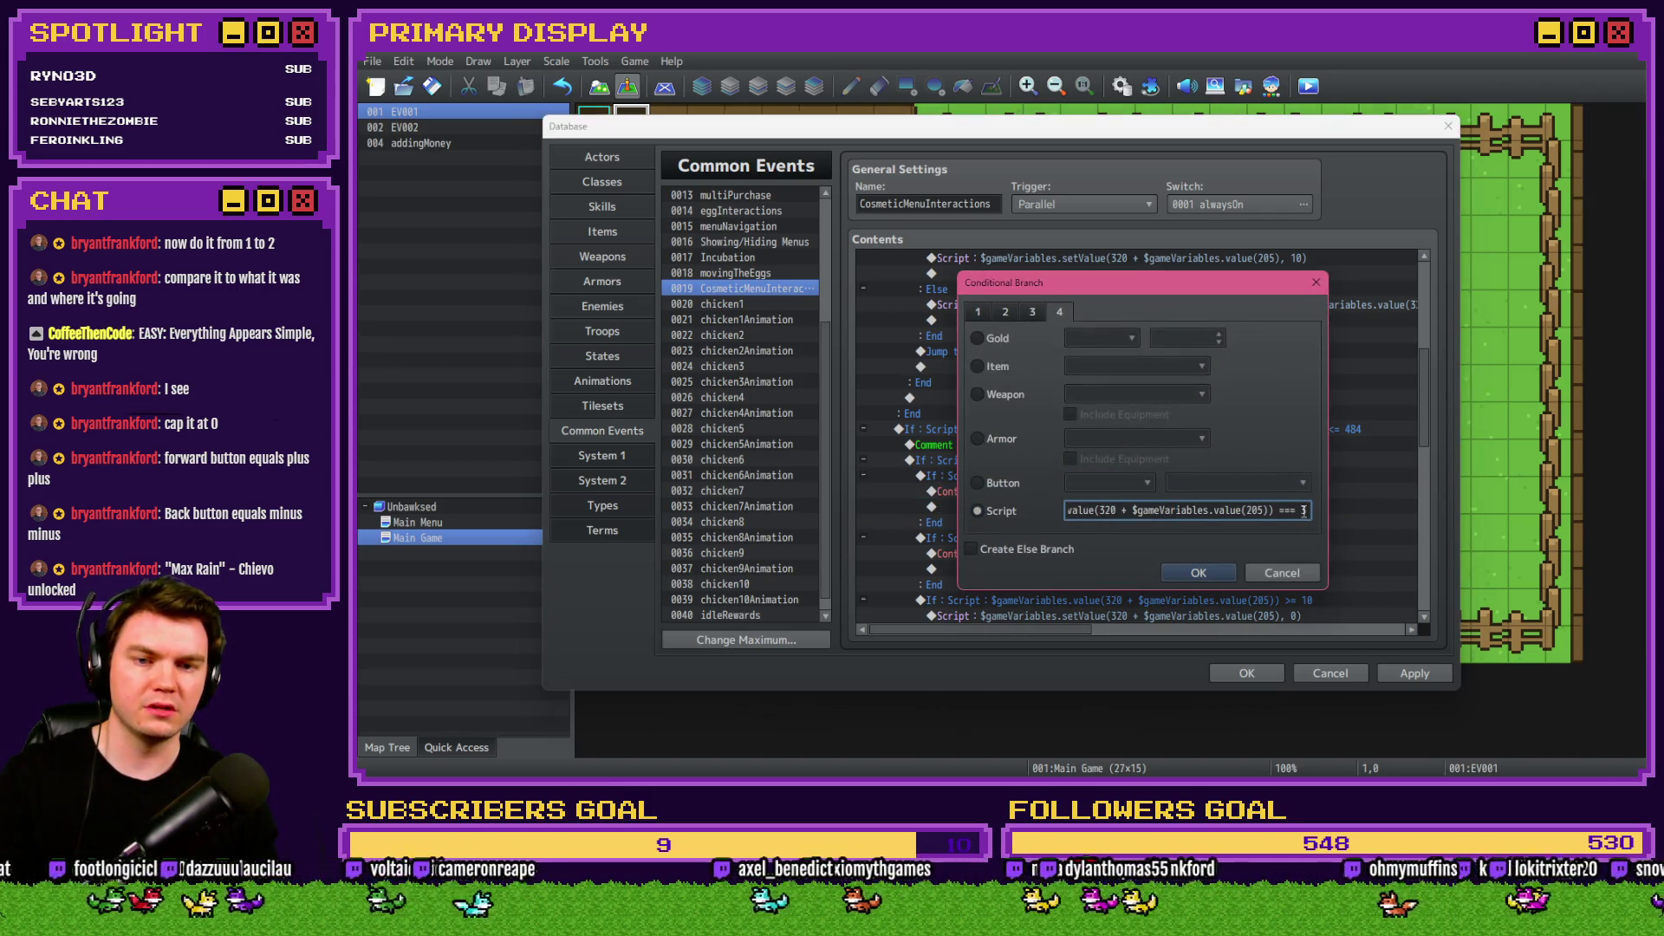
type("1")
left_click(1188, 570)
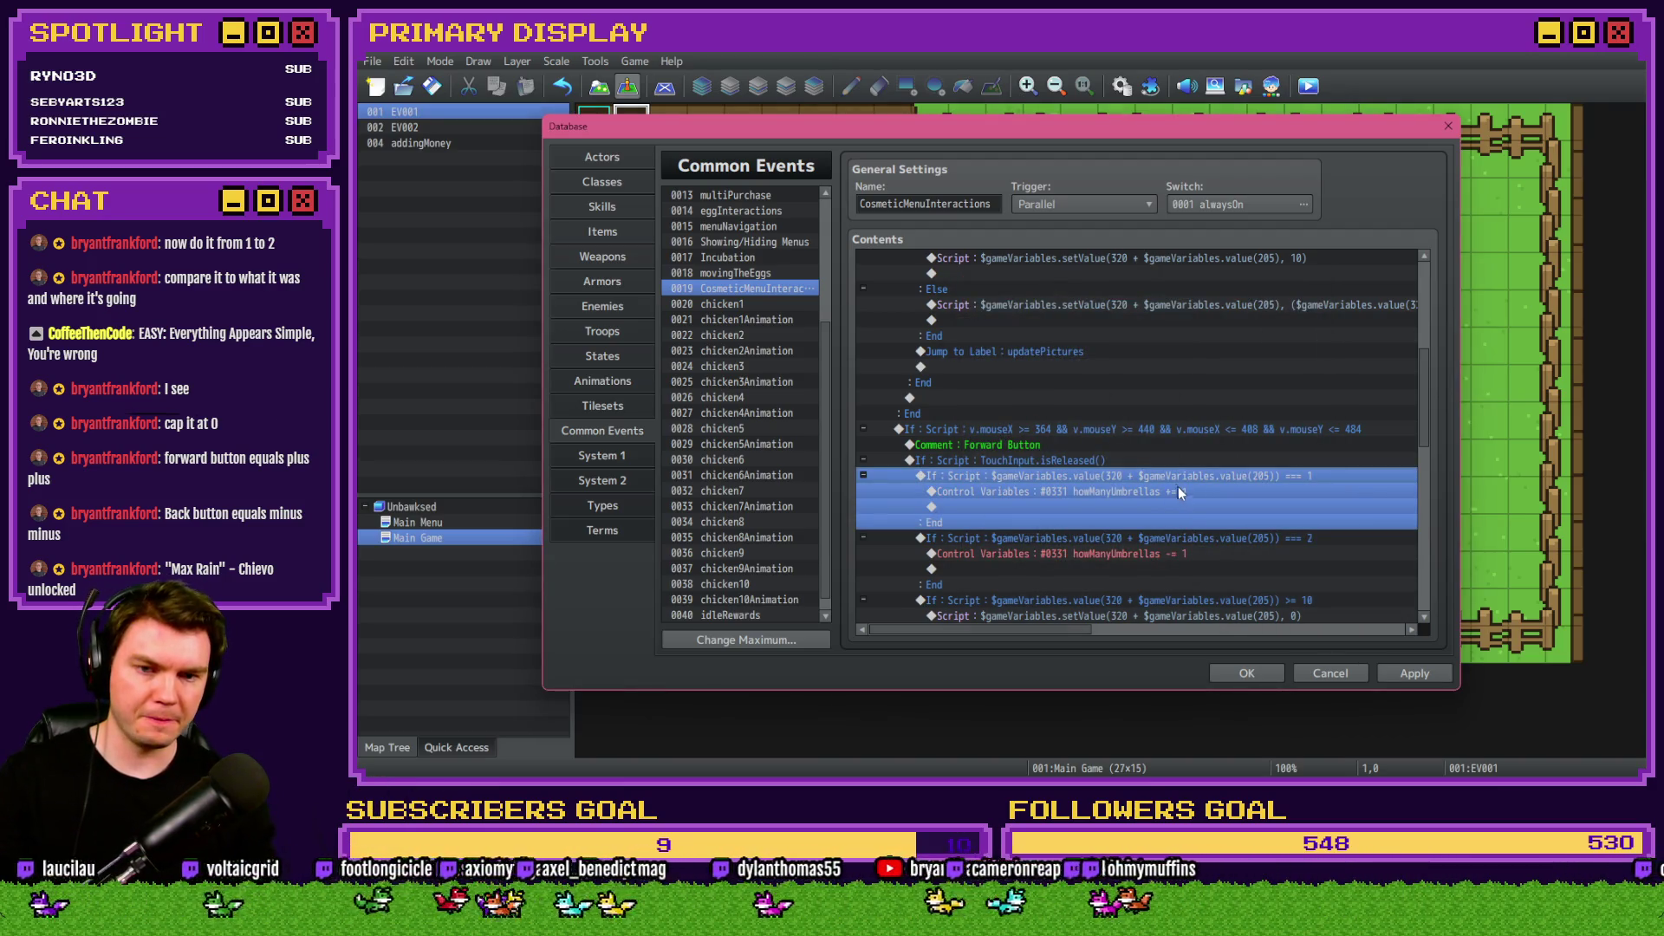
Move the === 1 umbrella check below the === 2 check and apply the change.
left_click(1187, 533)
key("ctrl+x")
left_click(1187, 478)
key("ctrl+v")
left_click(1194, 476)
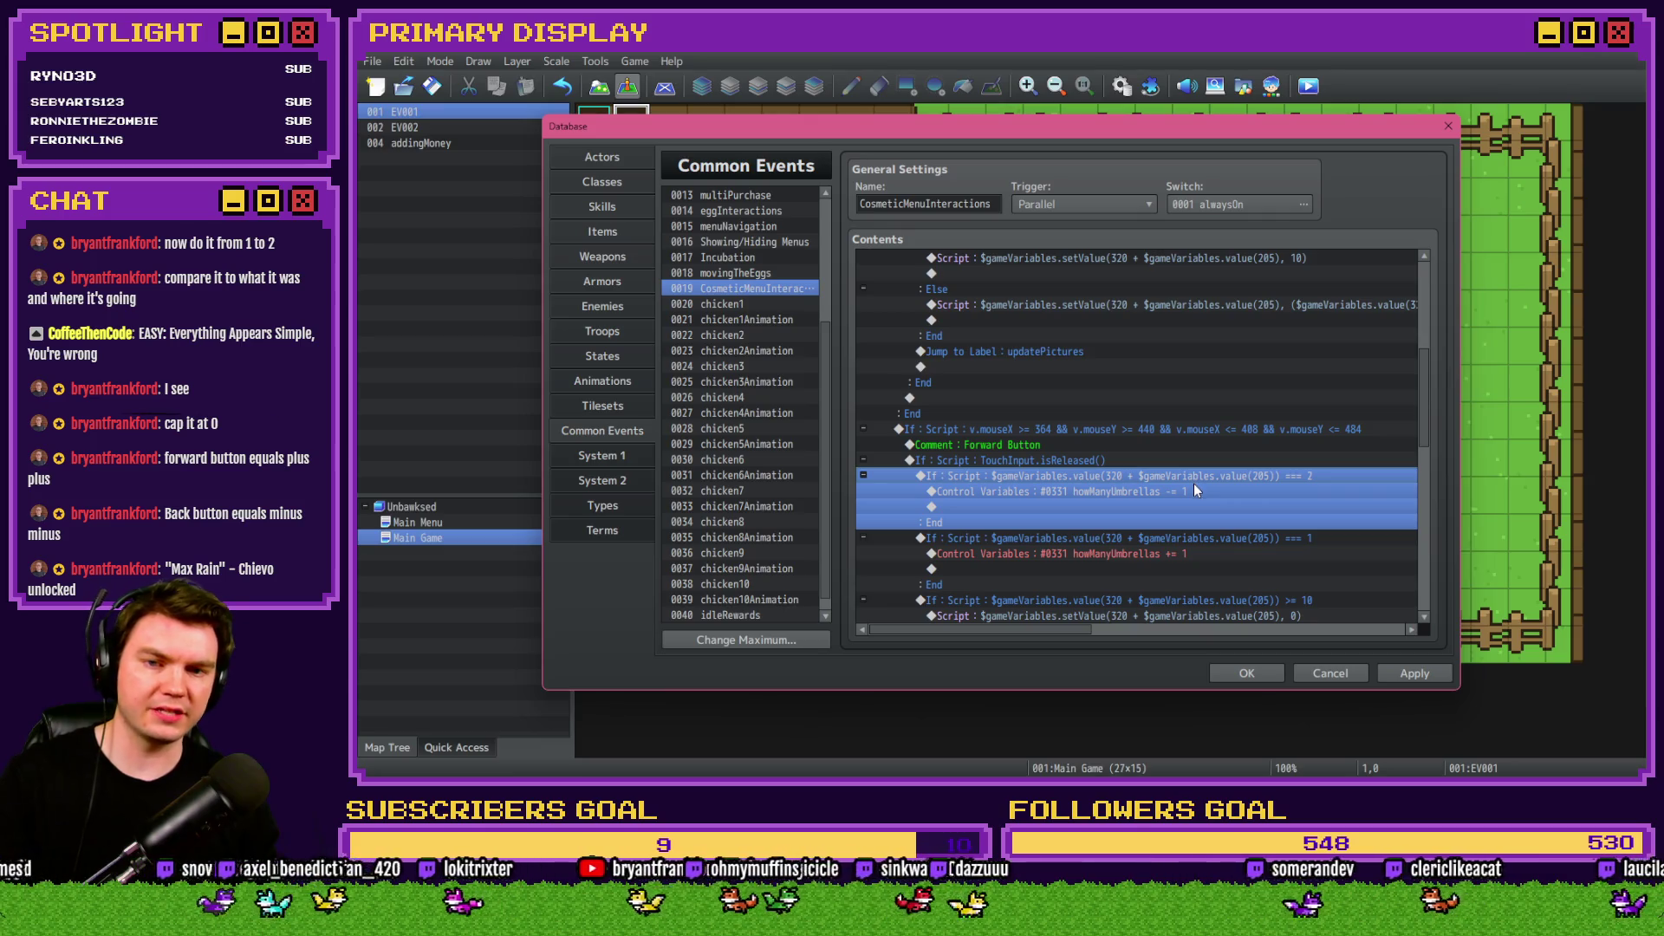
left_click(1194, 539)
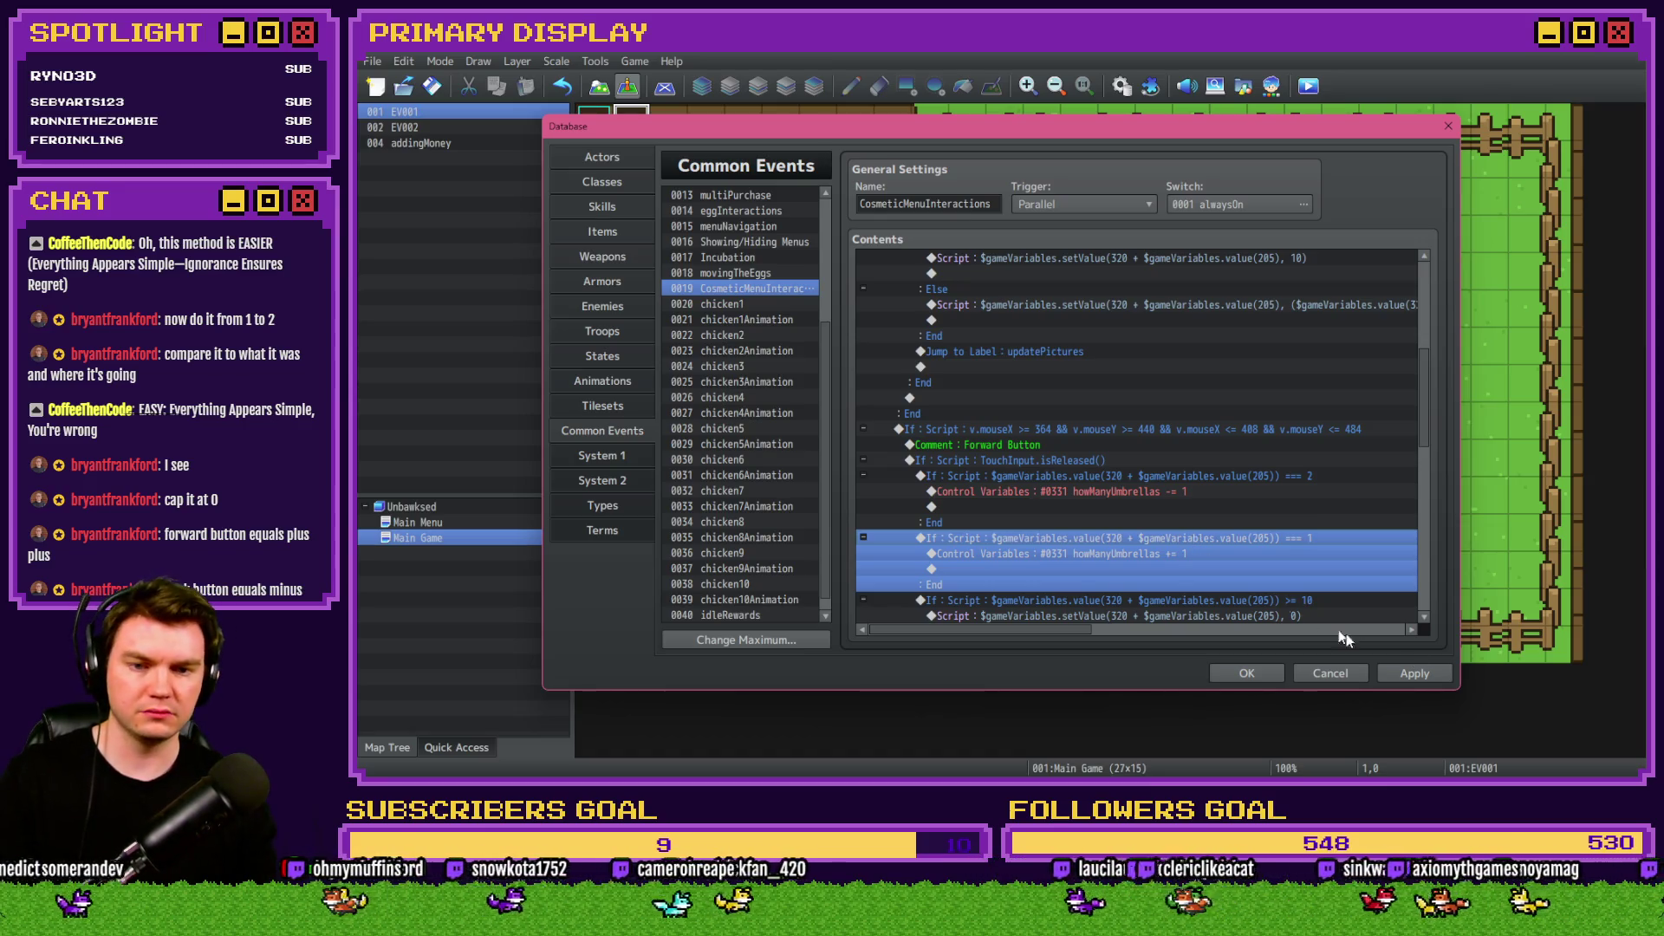
left_click(1425, 673)
Review the weather event's howManyUmbrellas 0 and 1 blocks, then close the database and playtest.
scroll(749, 604, "down", 1)
left_click(728, 614)
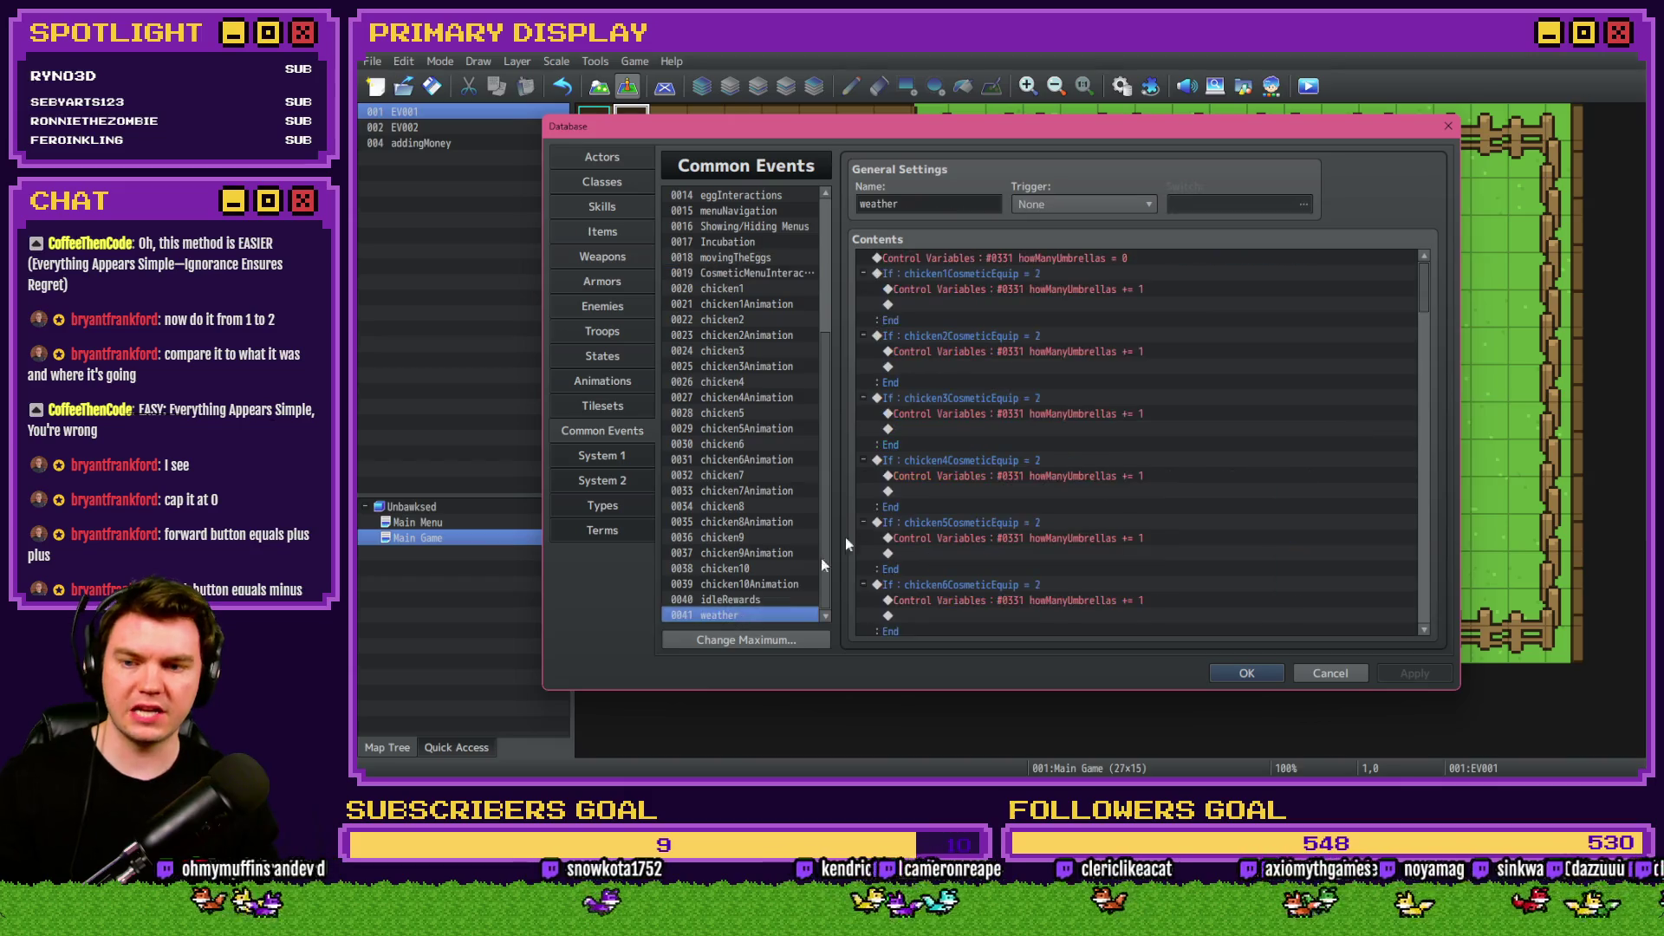
left_click(1046, 258)
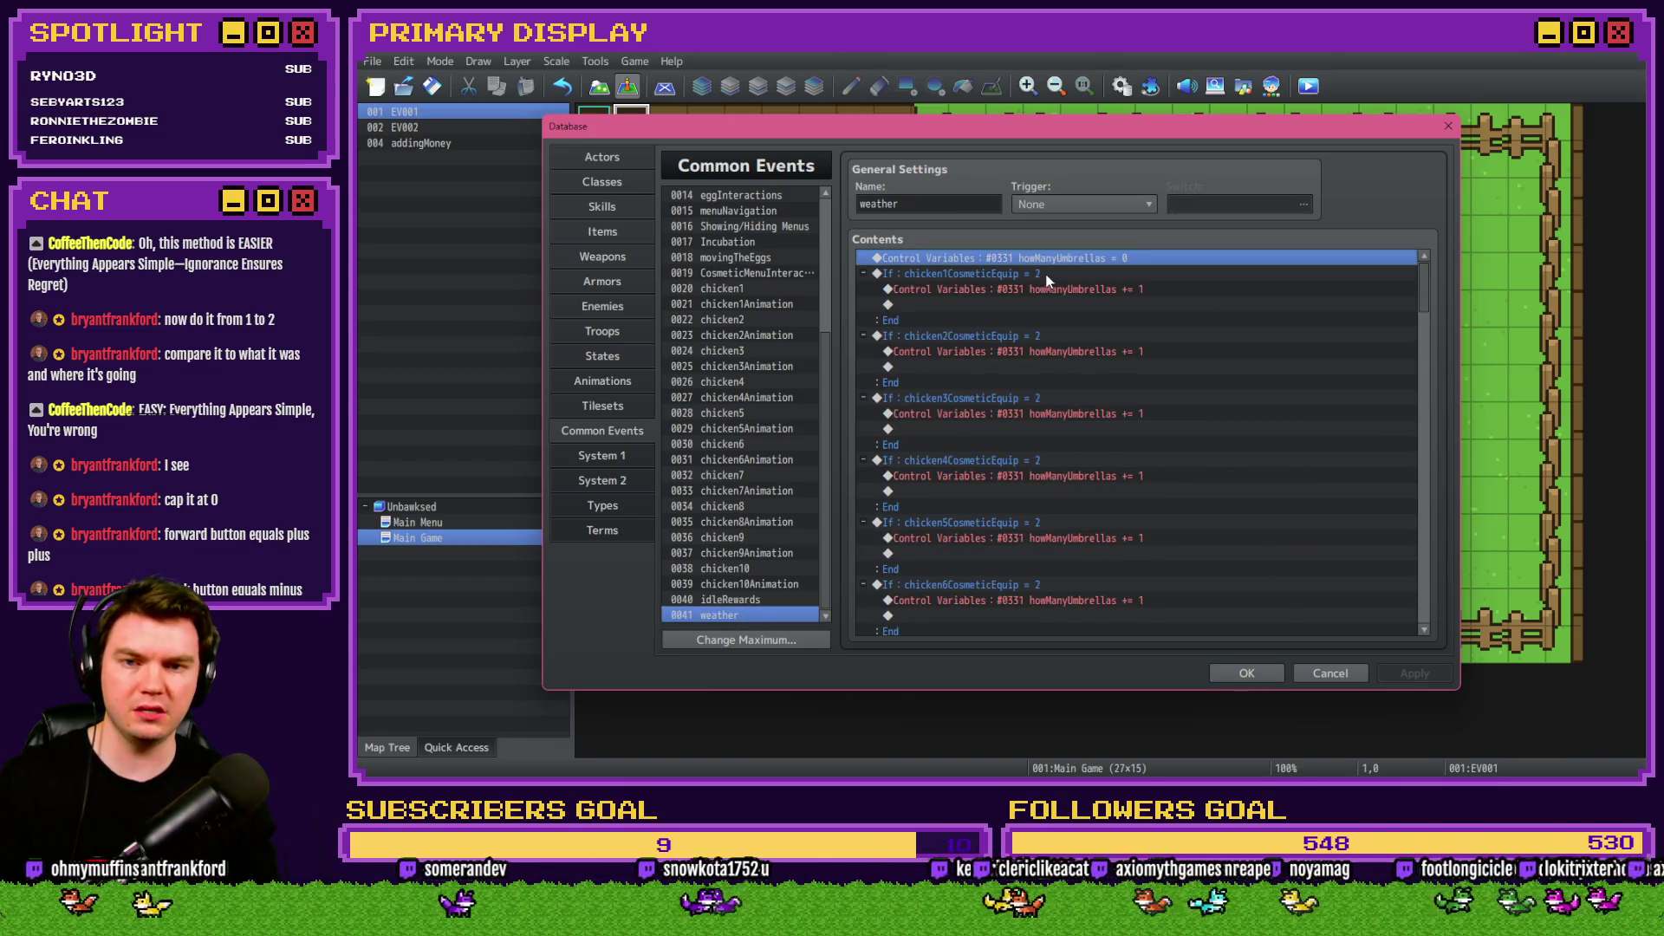
scroll(1074, 469, "down", 9)
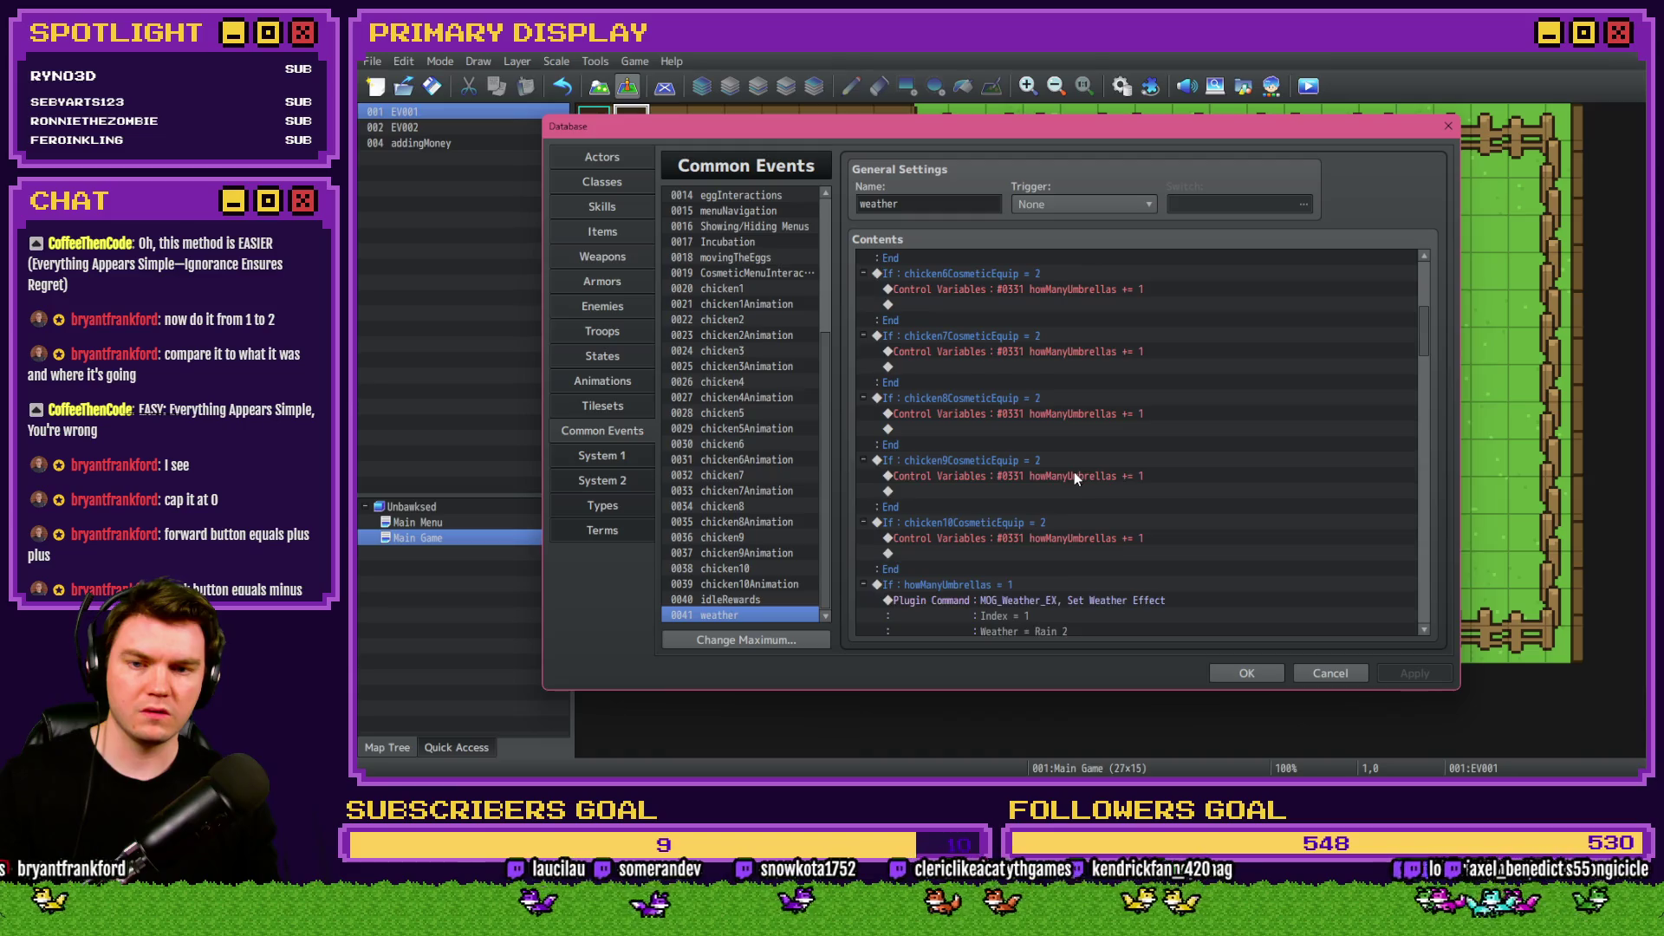
scroll(1049, 447, "down", 5)
left_click(1052, 435)
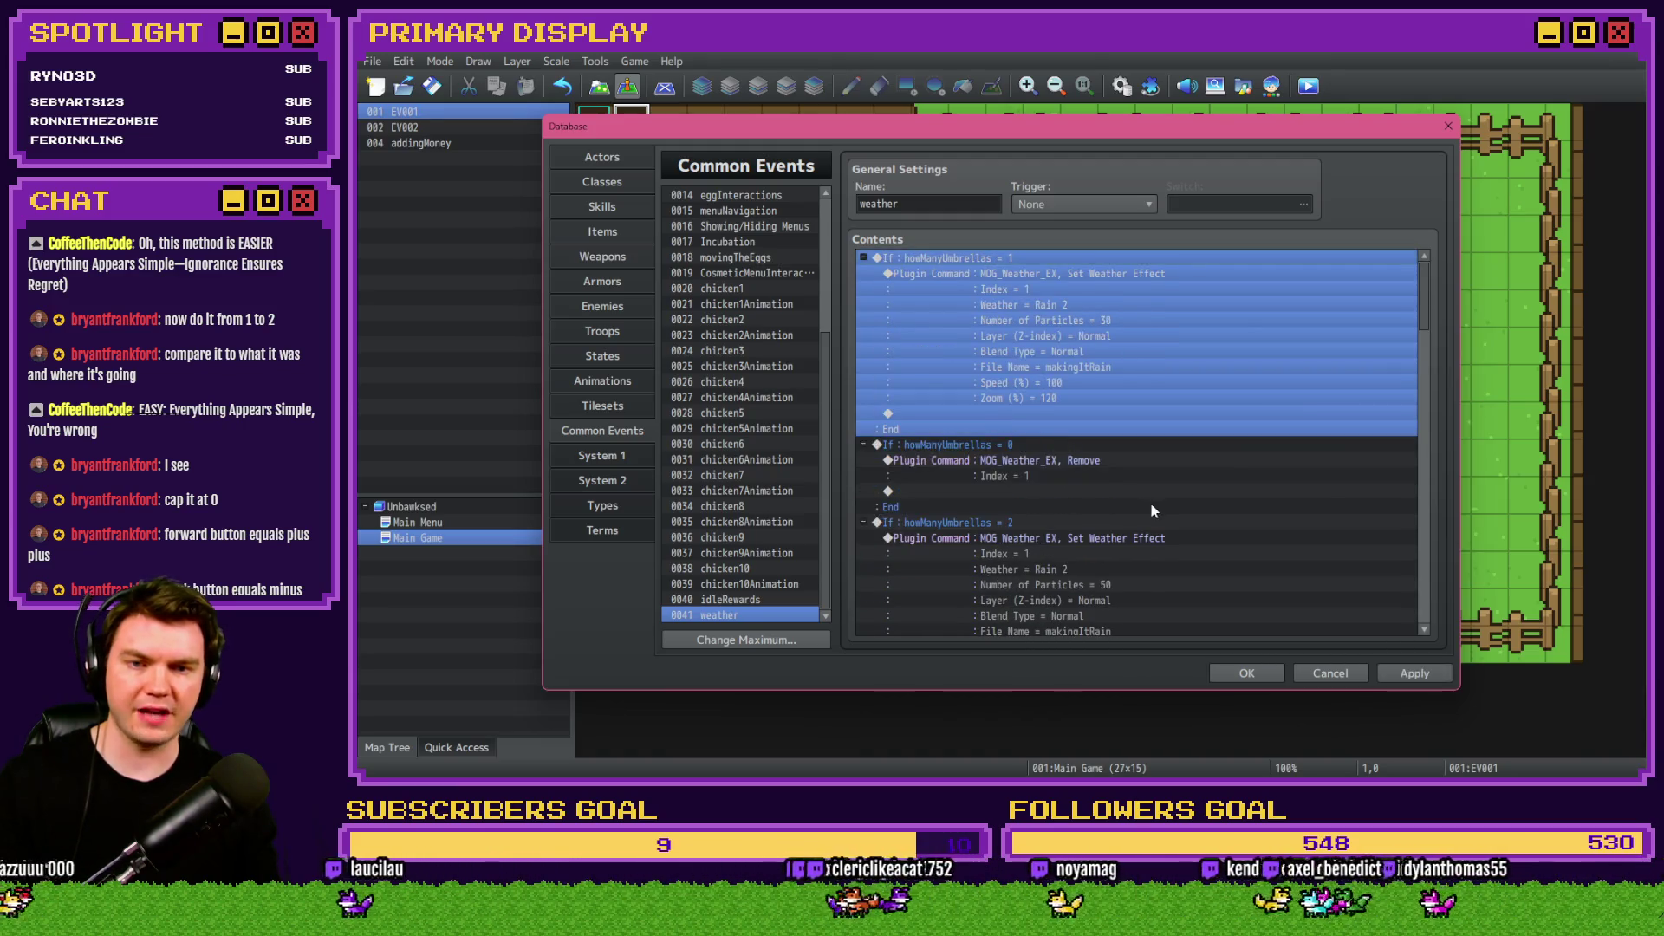
key("Escape")
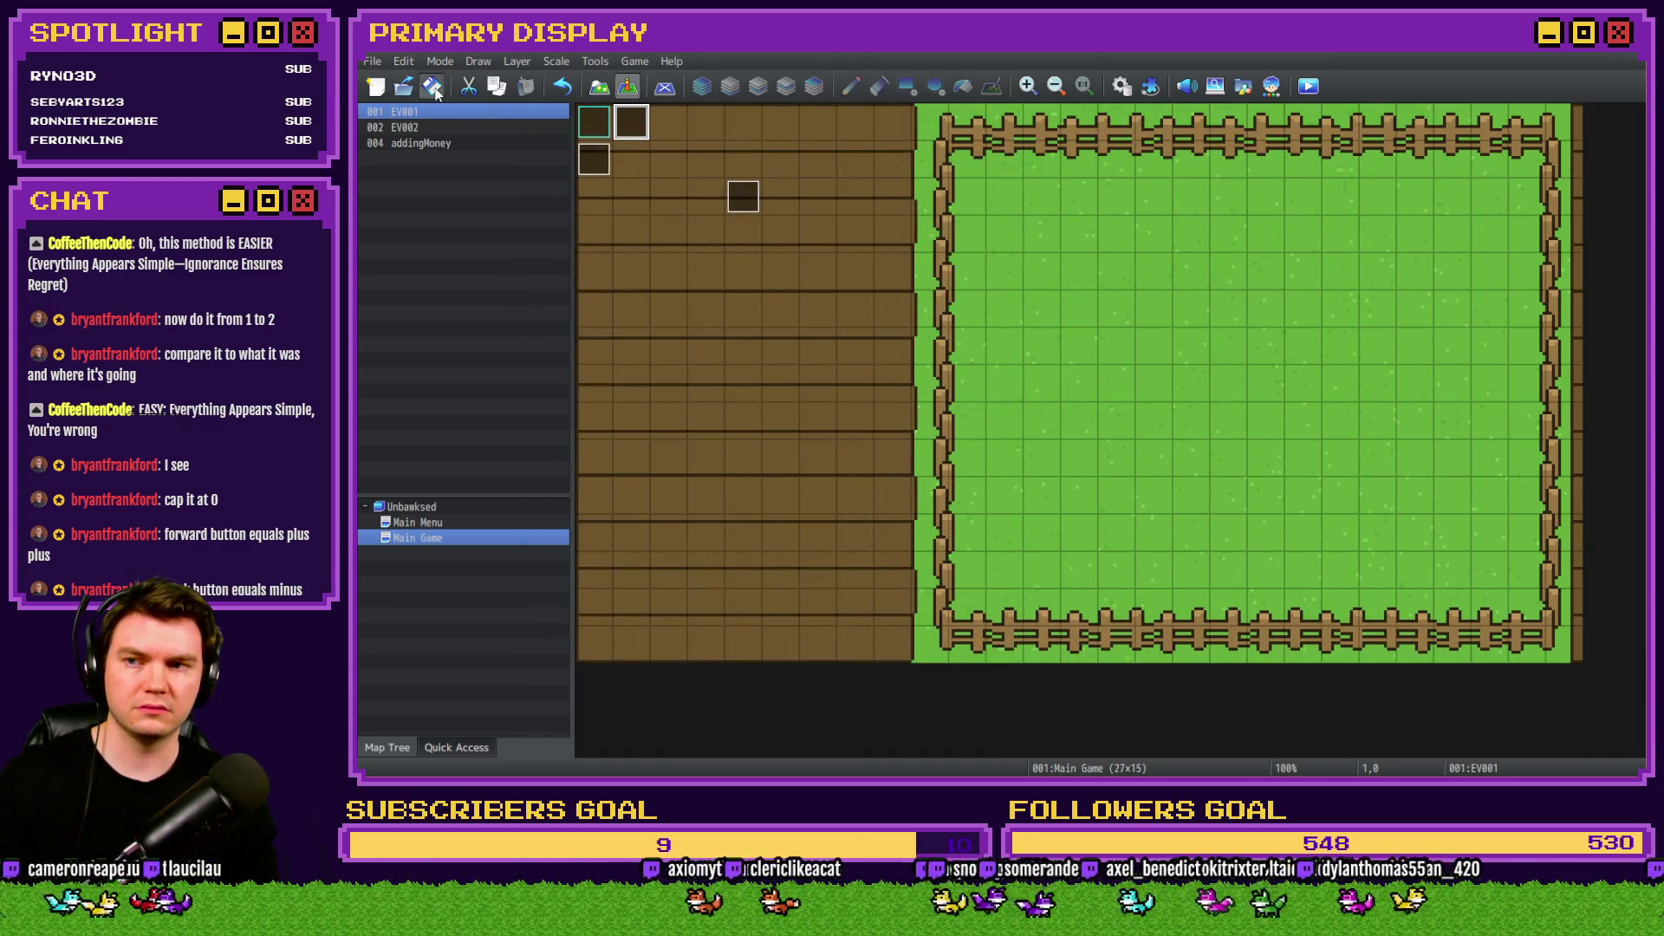
left_click(1308, 86)
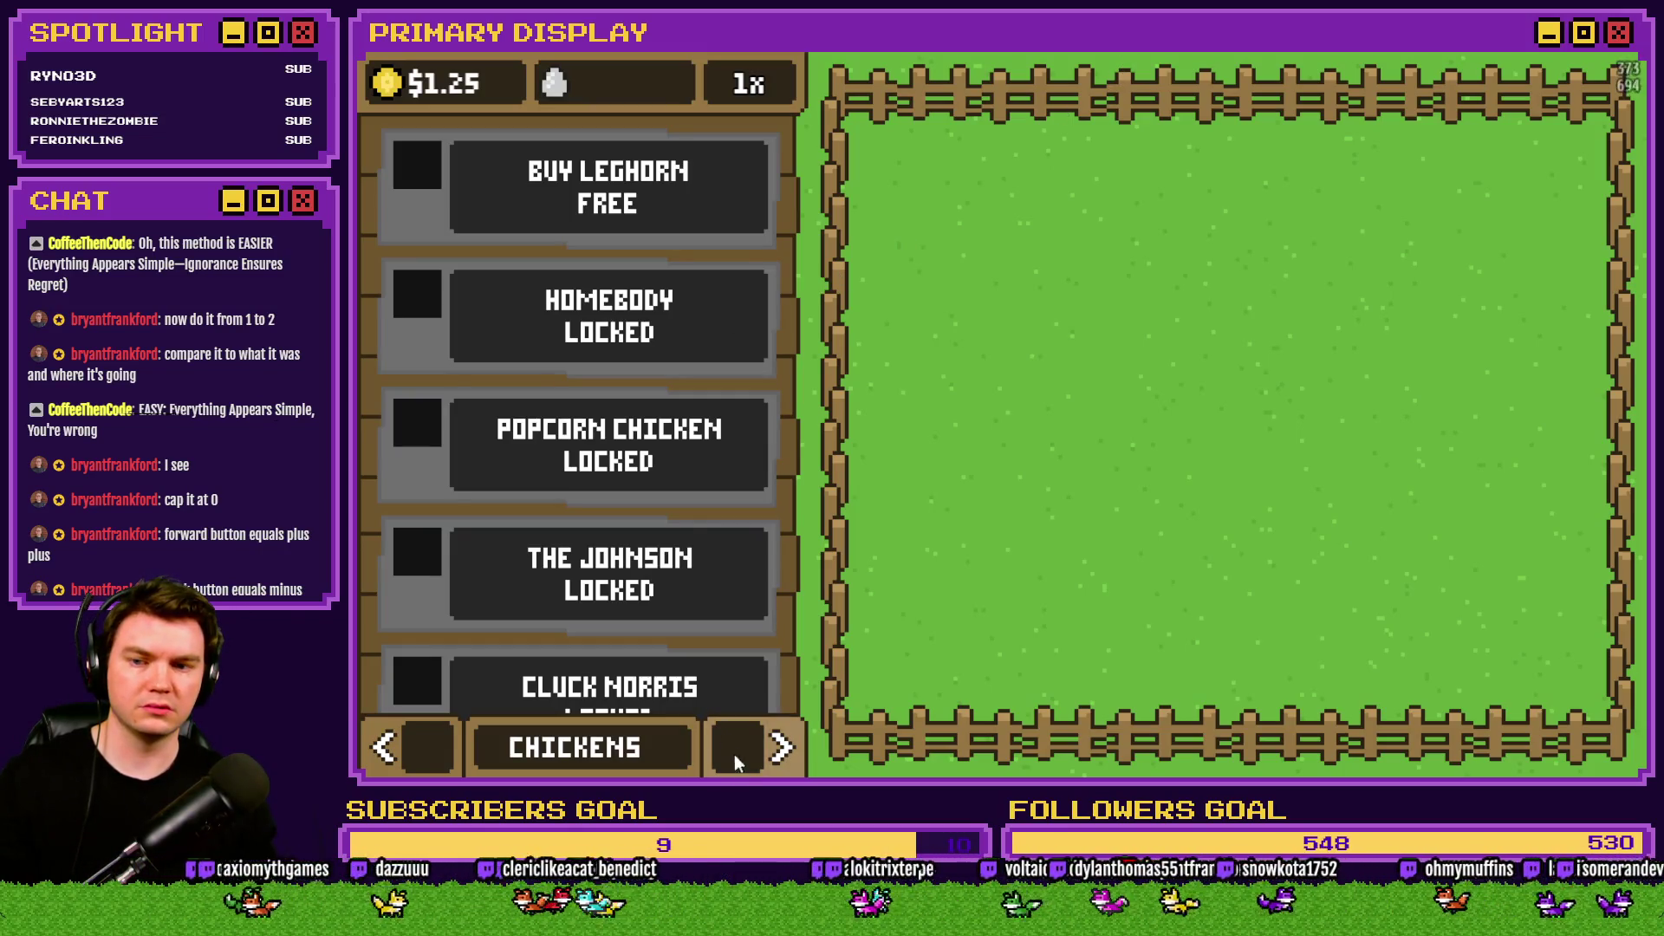
On the OUTFITS page, cycle Leghorn's cosmetics and equip the umbrella to trigger money rain.
left_click(756, 756)
left_click(755, 760)
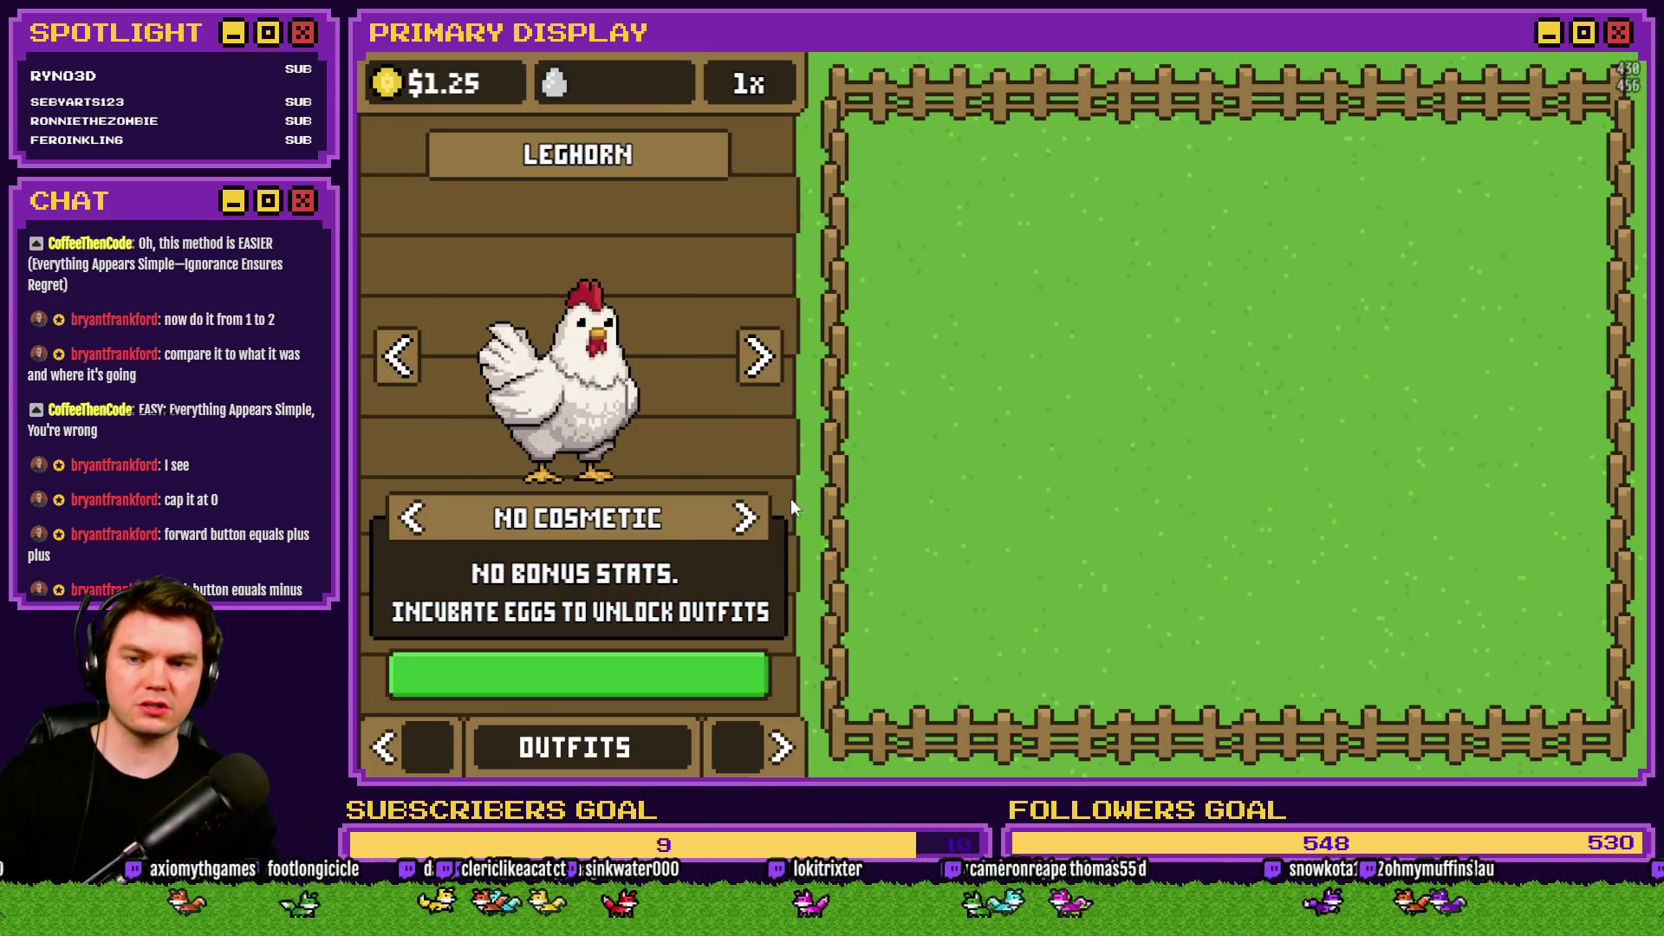
left_click(749, 518)
left_click(747, 518)
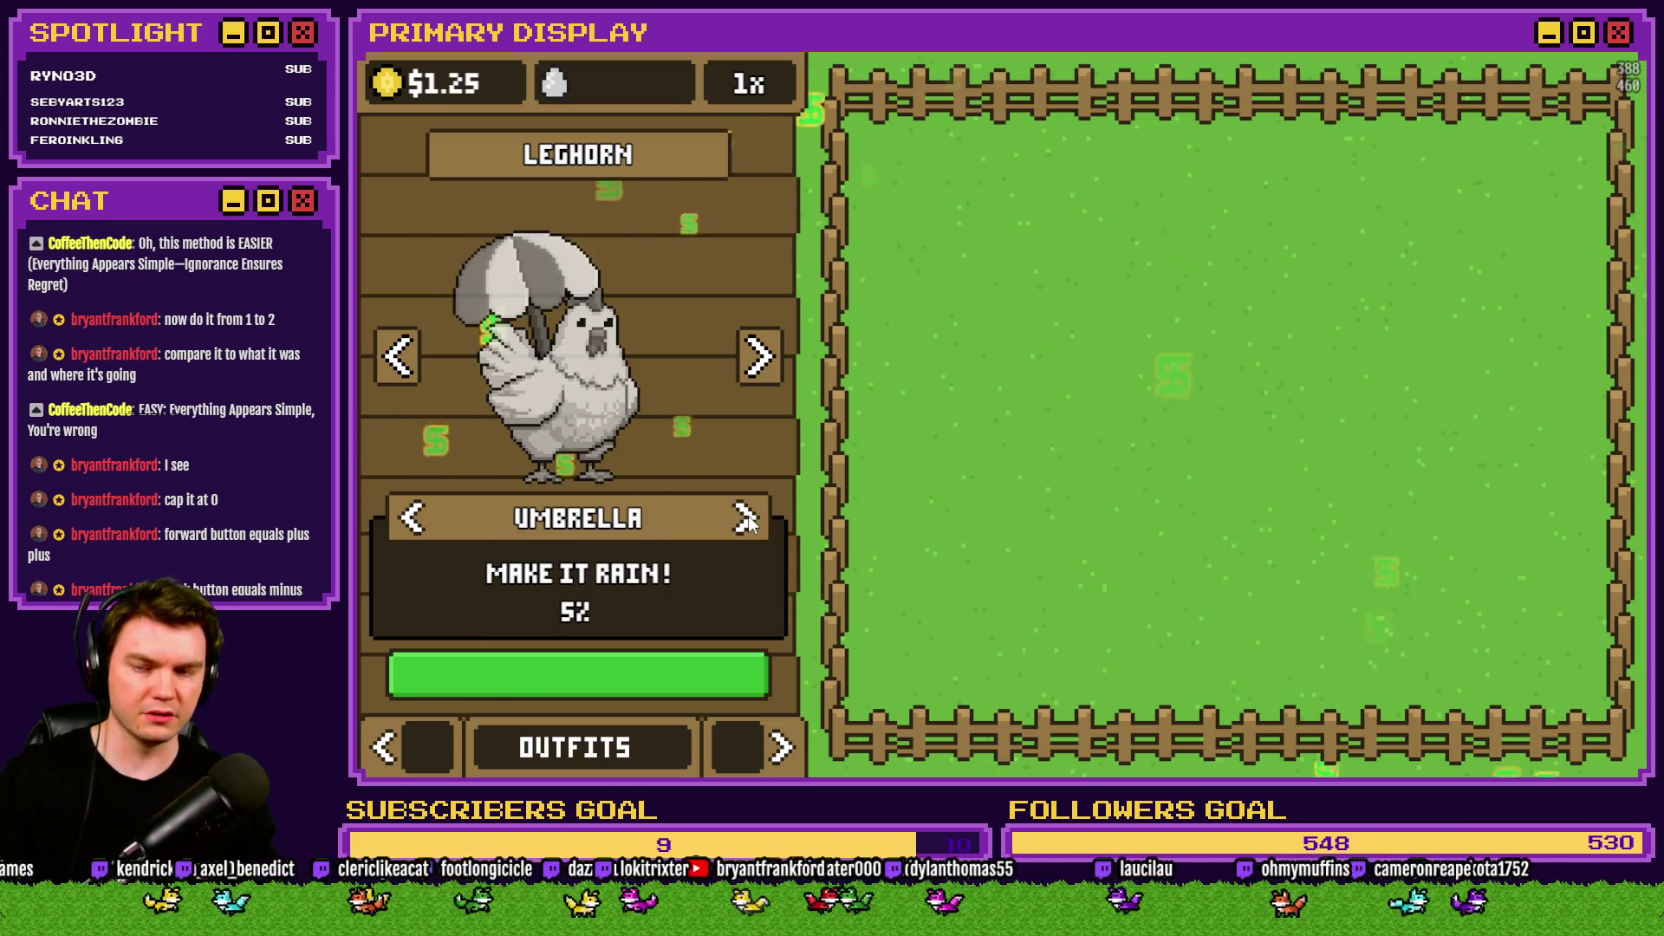
left_click(747, 518)
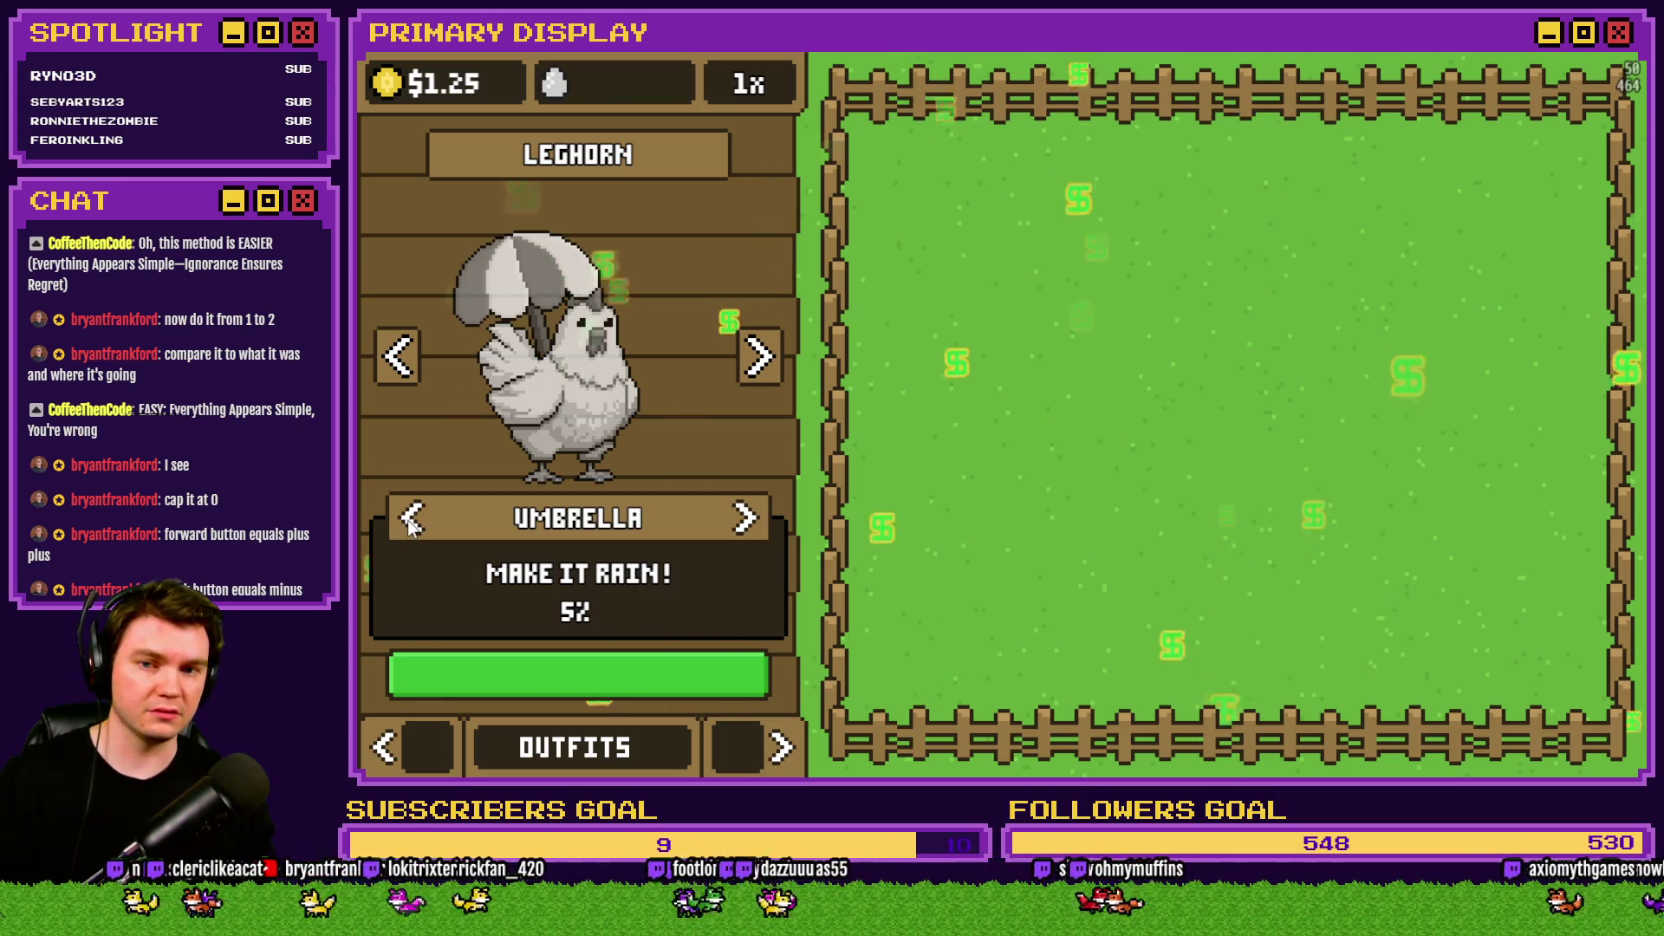
left_click(410, 525)
left_click(747, 520)
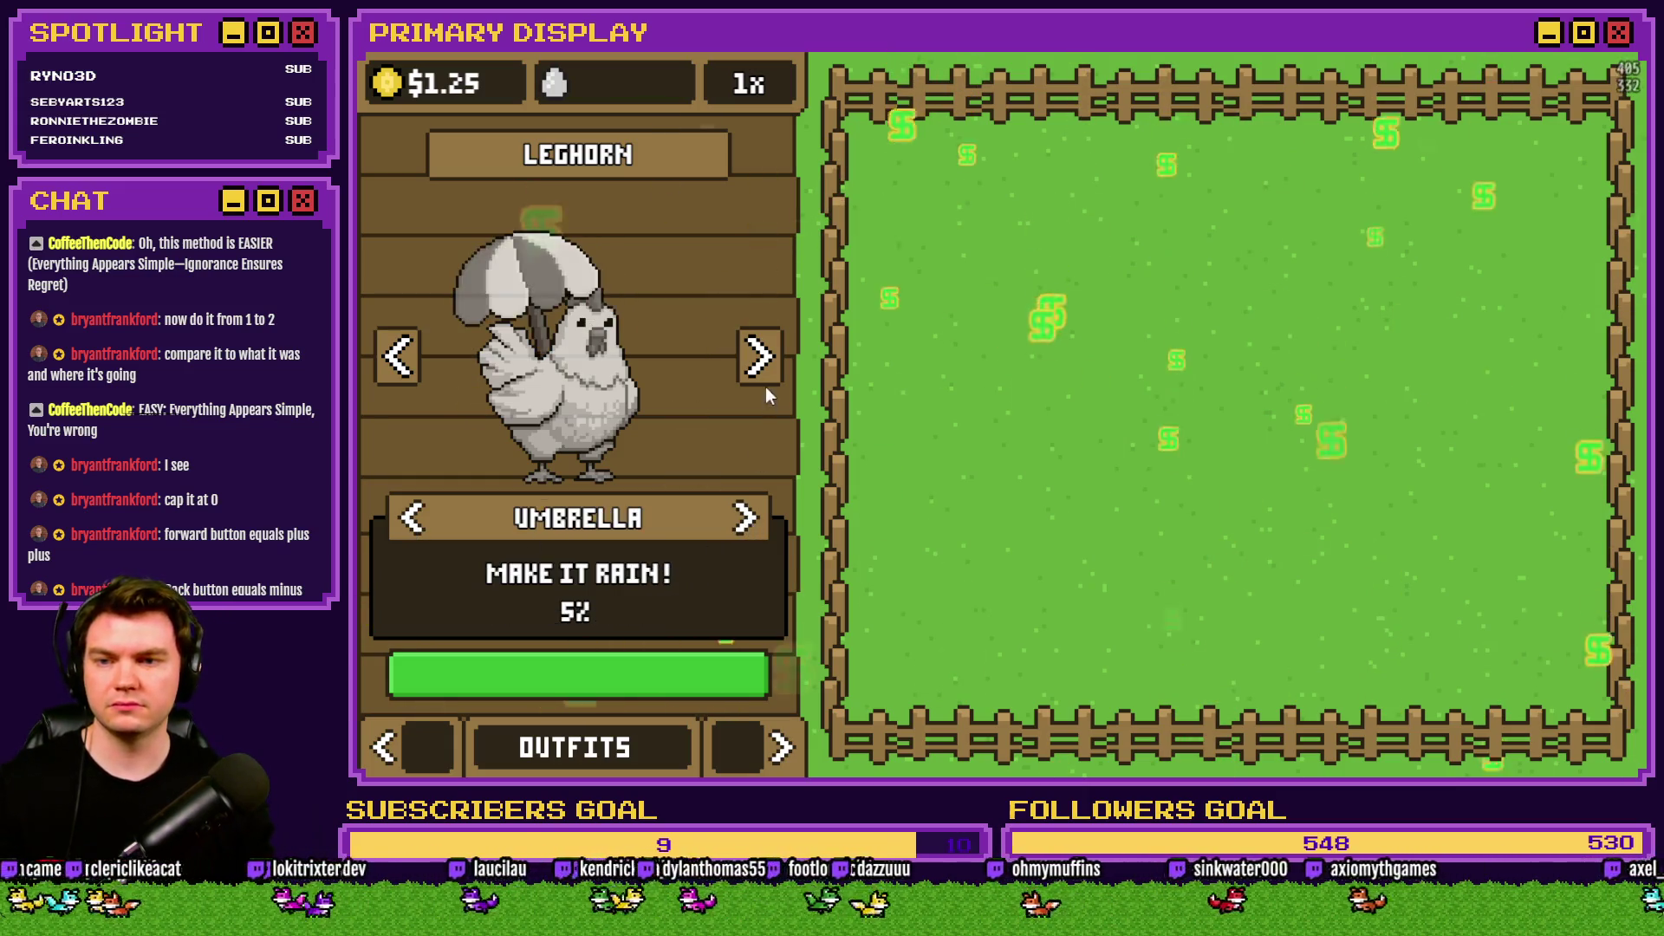
Give Homebody and Popcorn Chicken the crown, then the umbrella.
left_click(759, 356)
left_click(745, 519)
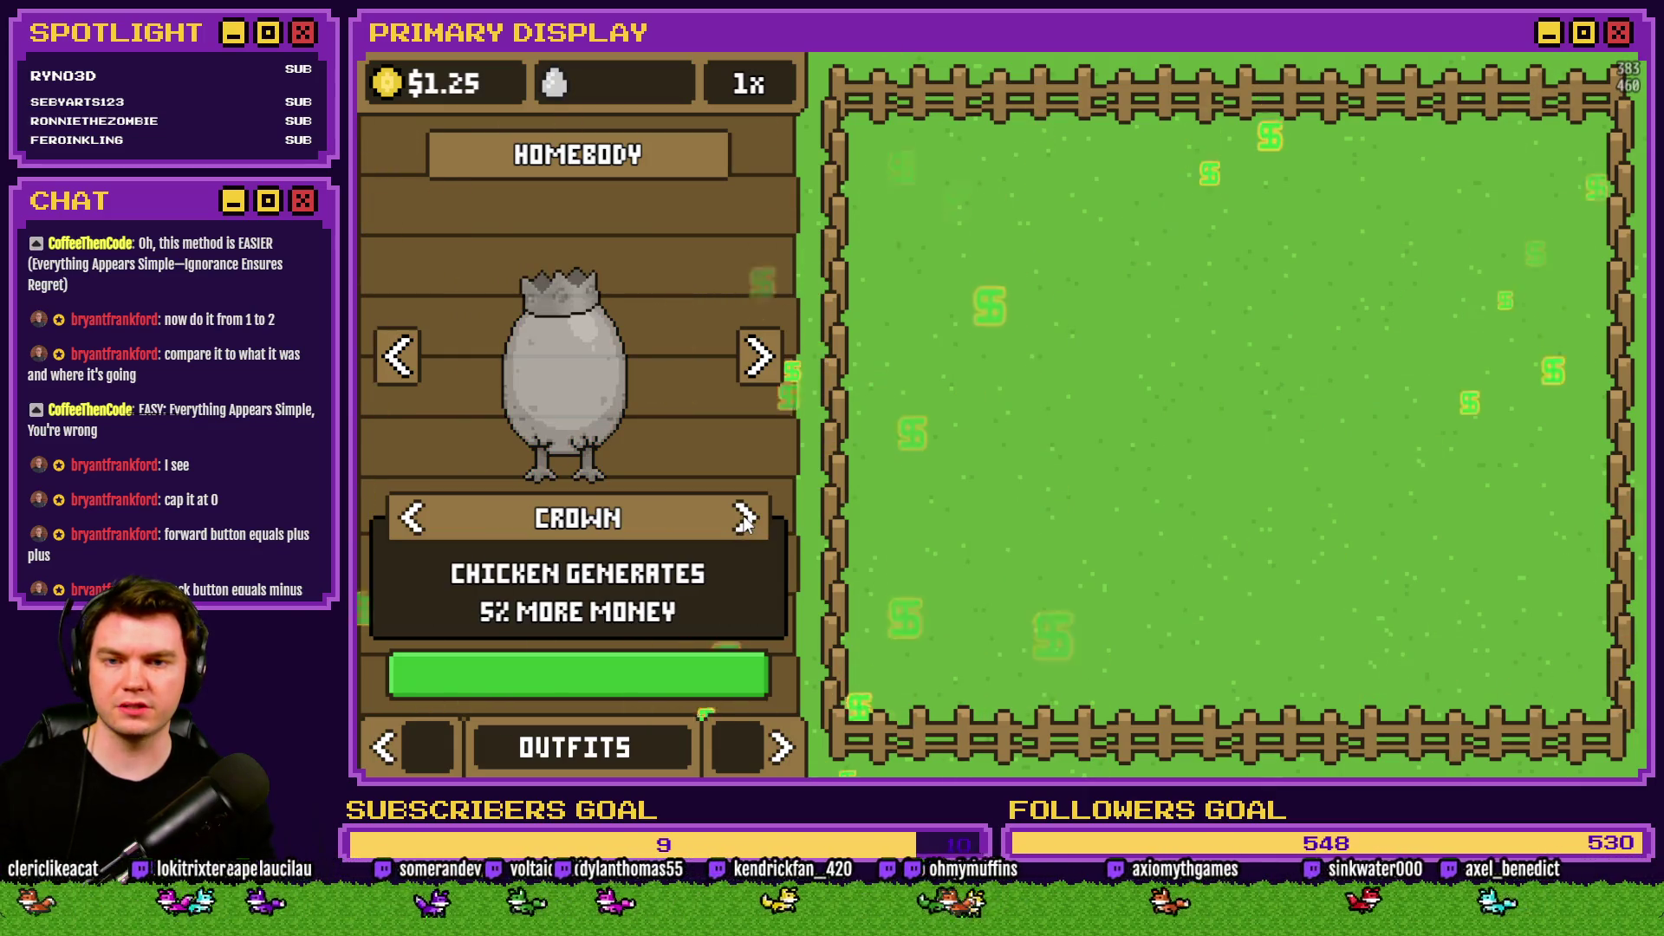
left_click(746, 519)
left_click(759, 356)
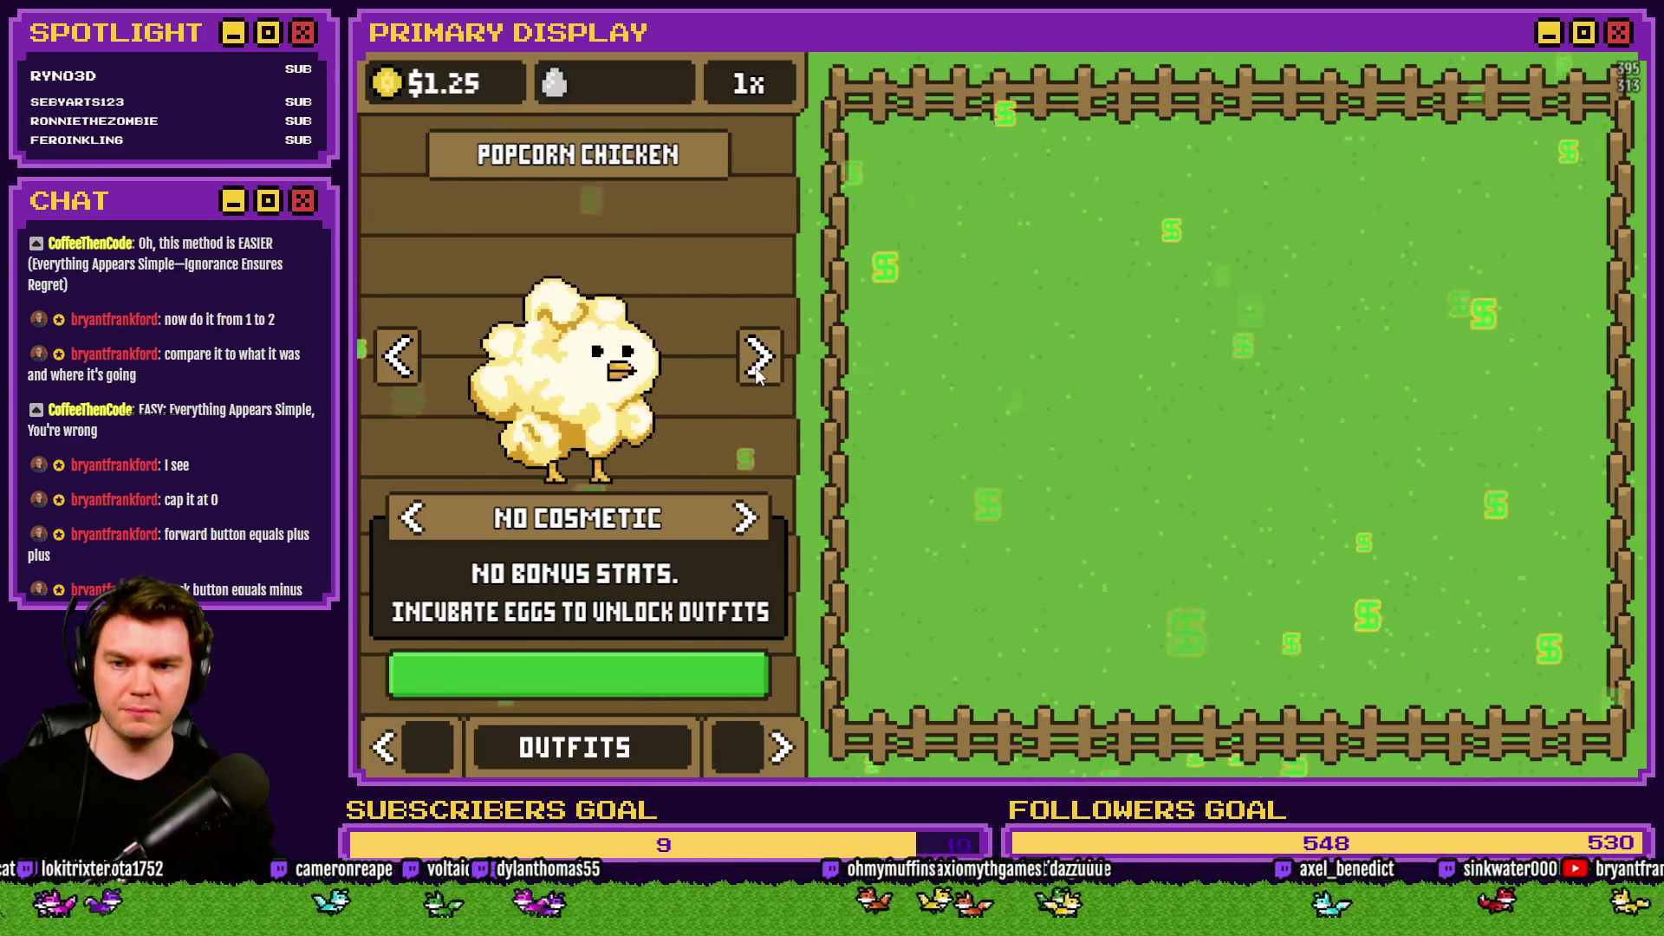
left_click(747, 518)
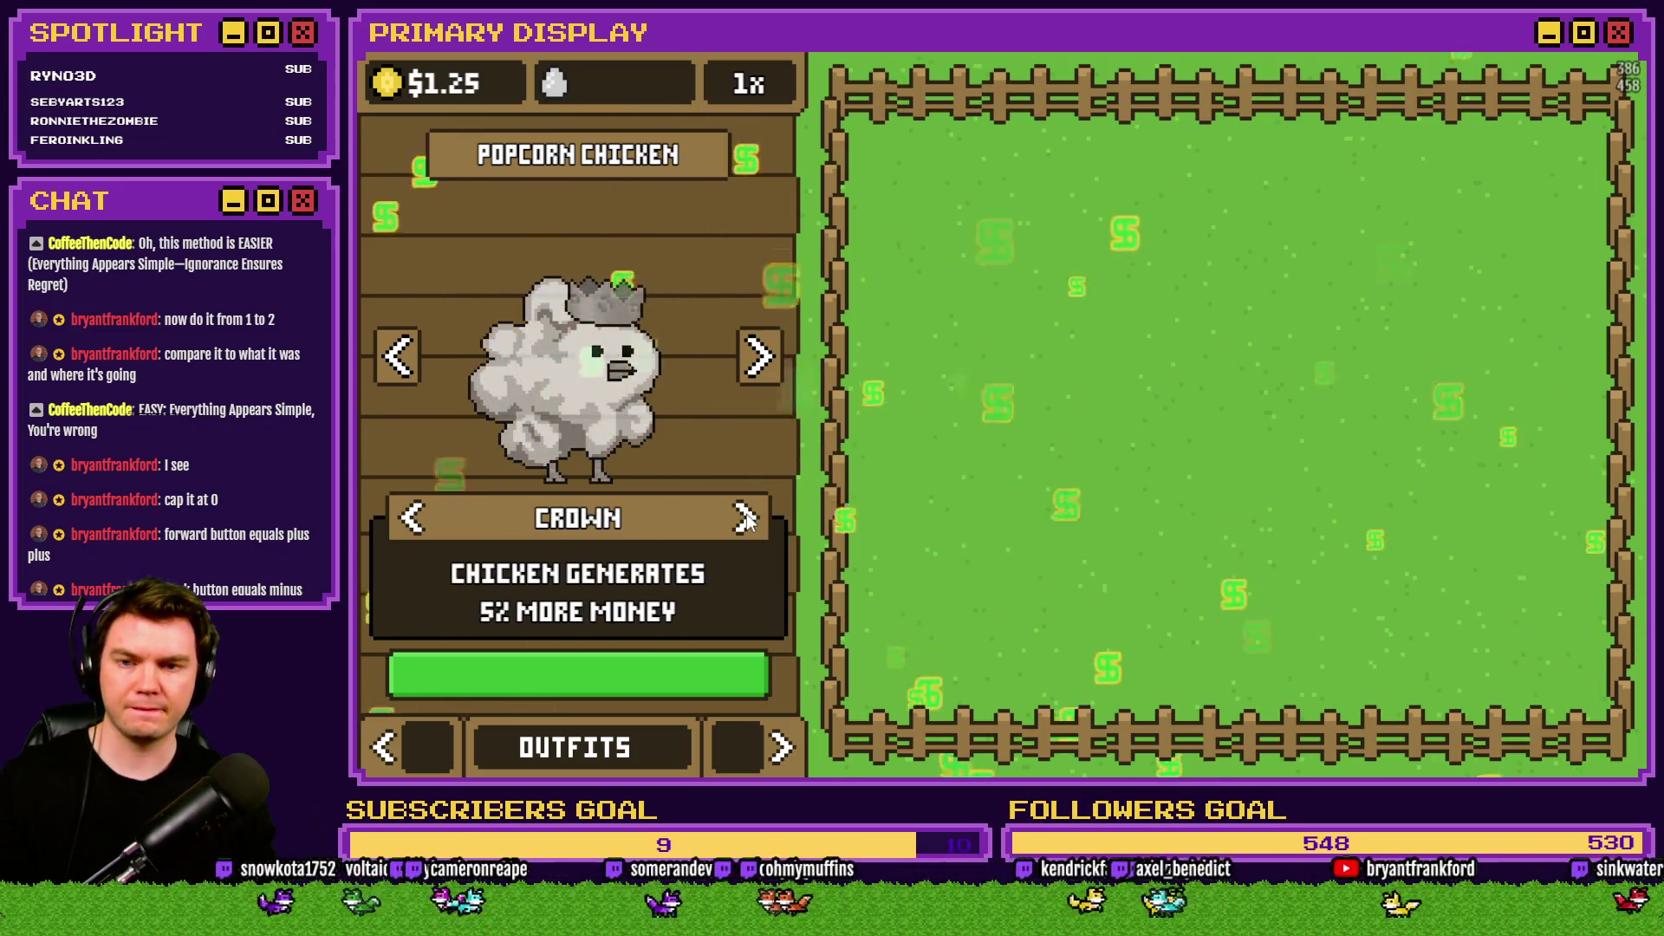
left_click(747, 518)
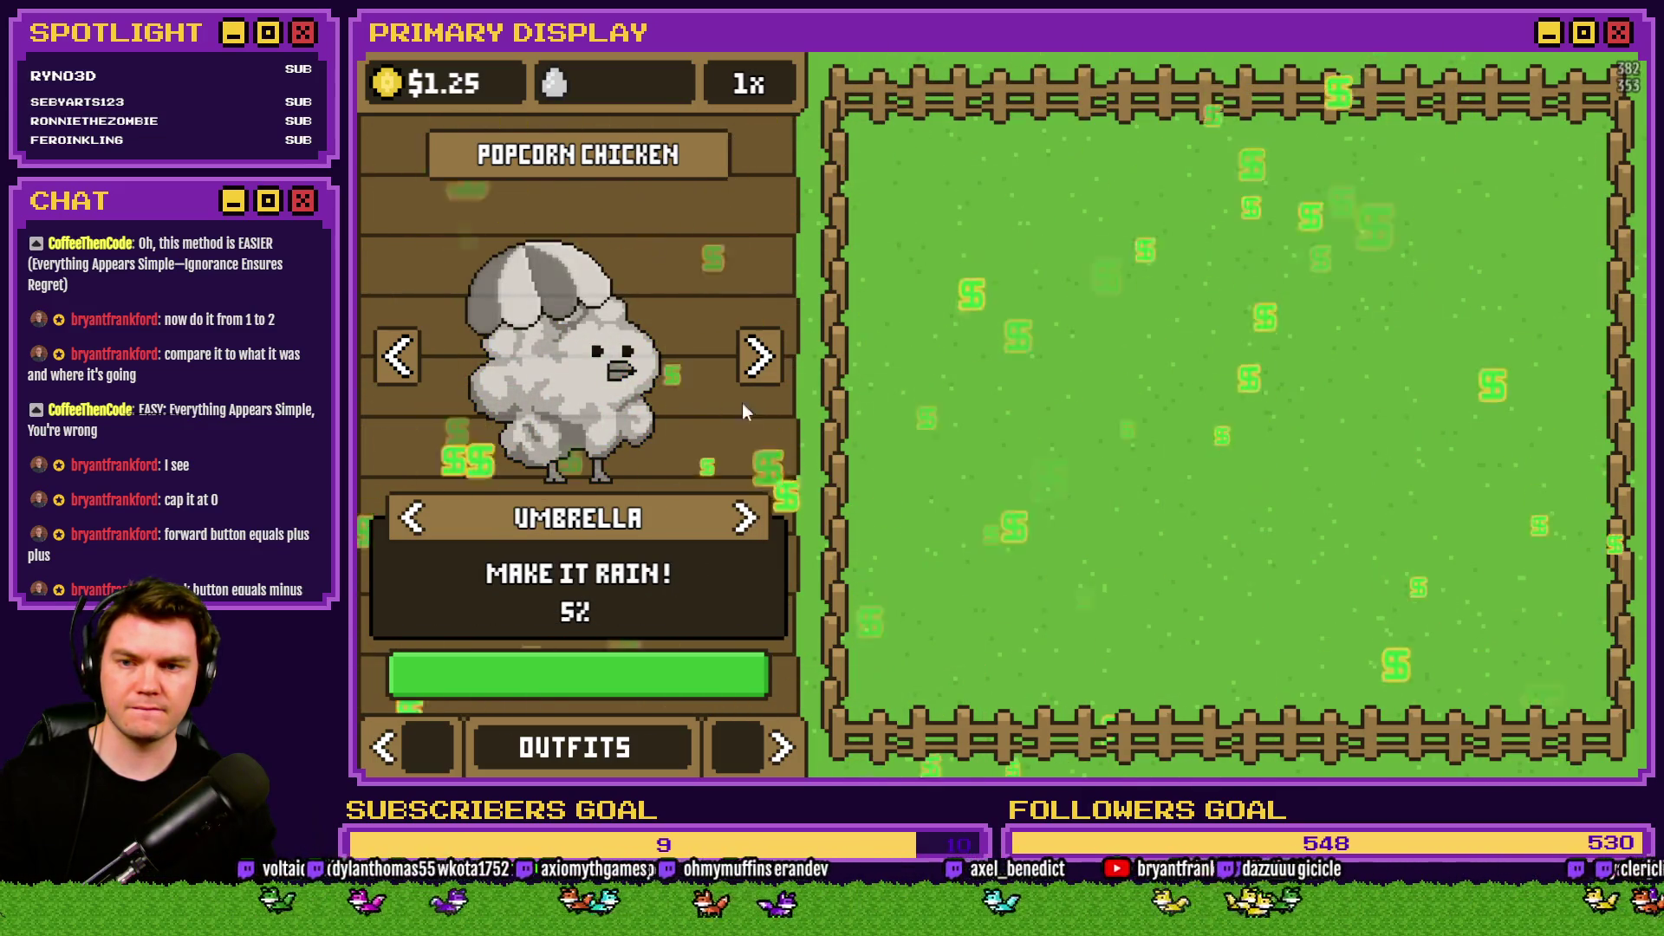
Cycle The Johnson's outfits forward until the crown is on.
left_click(759, 356)
left_click(747, 519)
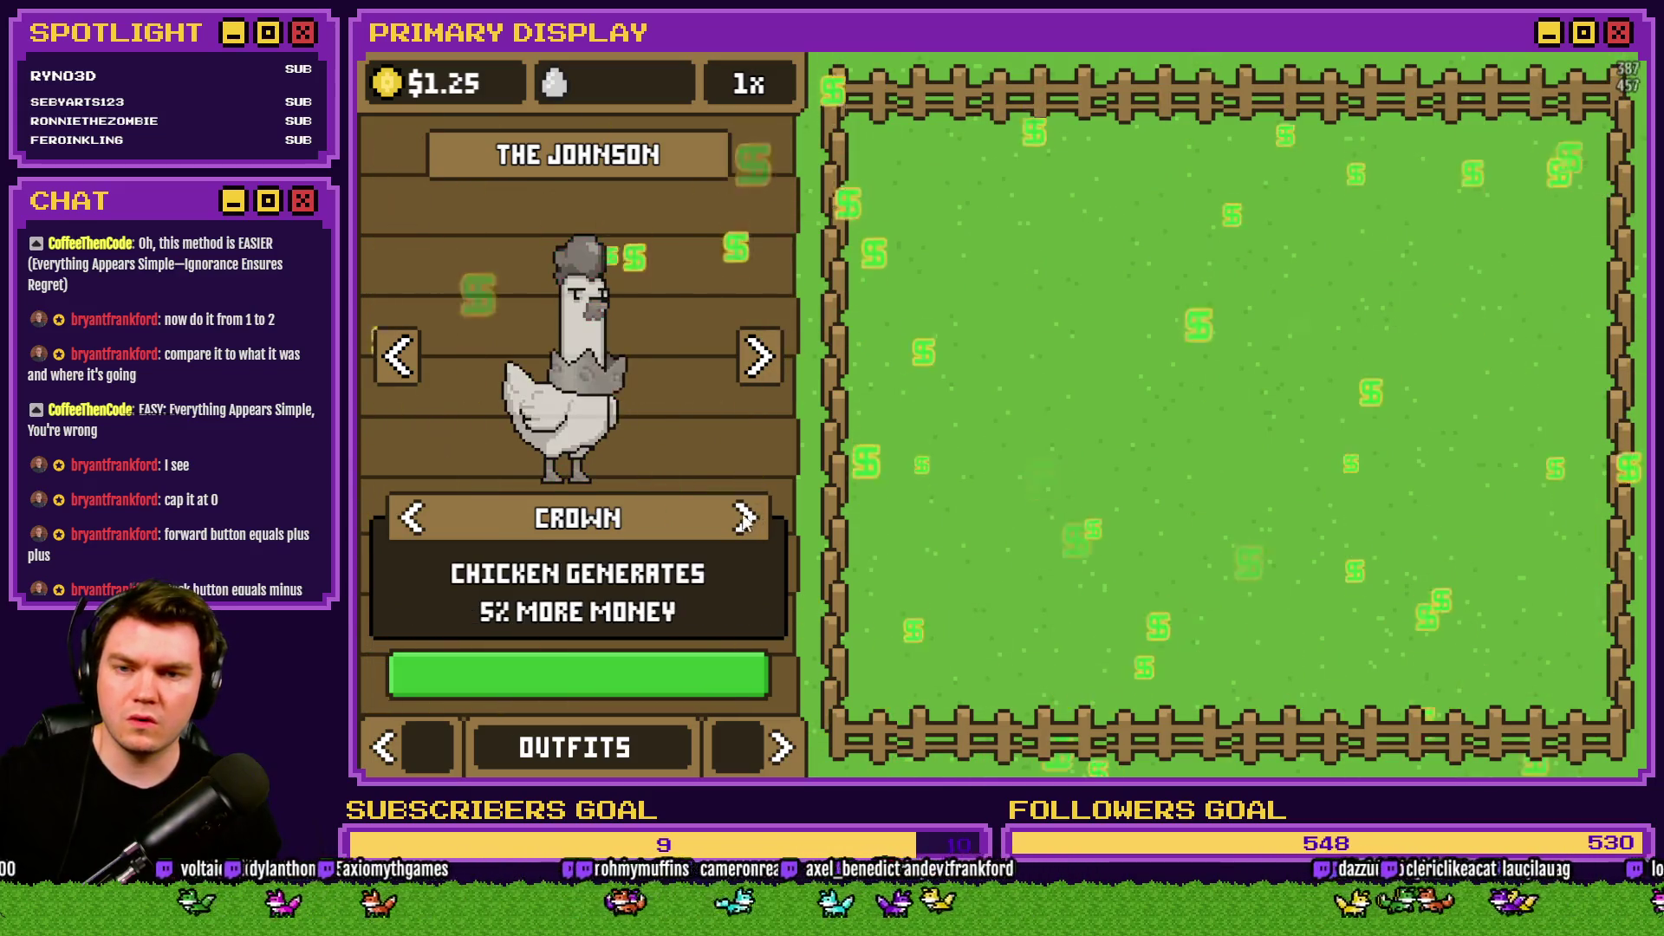
left_click(416, 520)
left_click(744, 520)
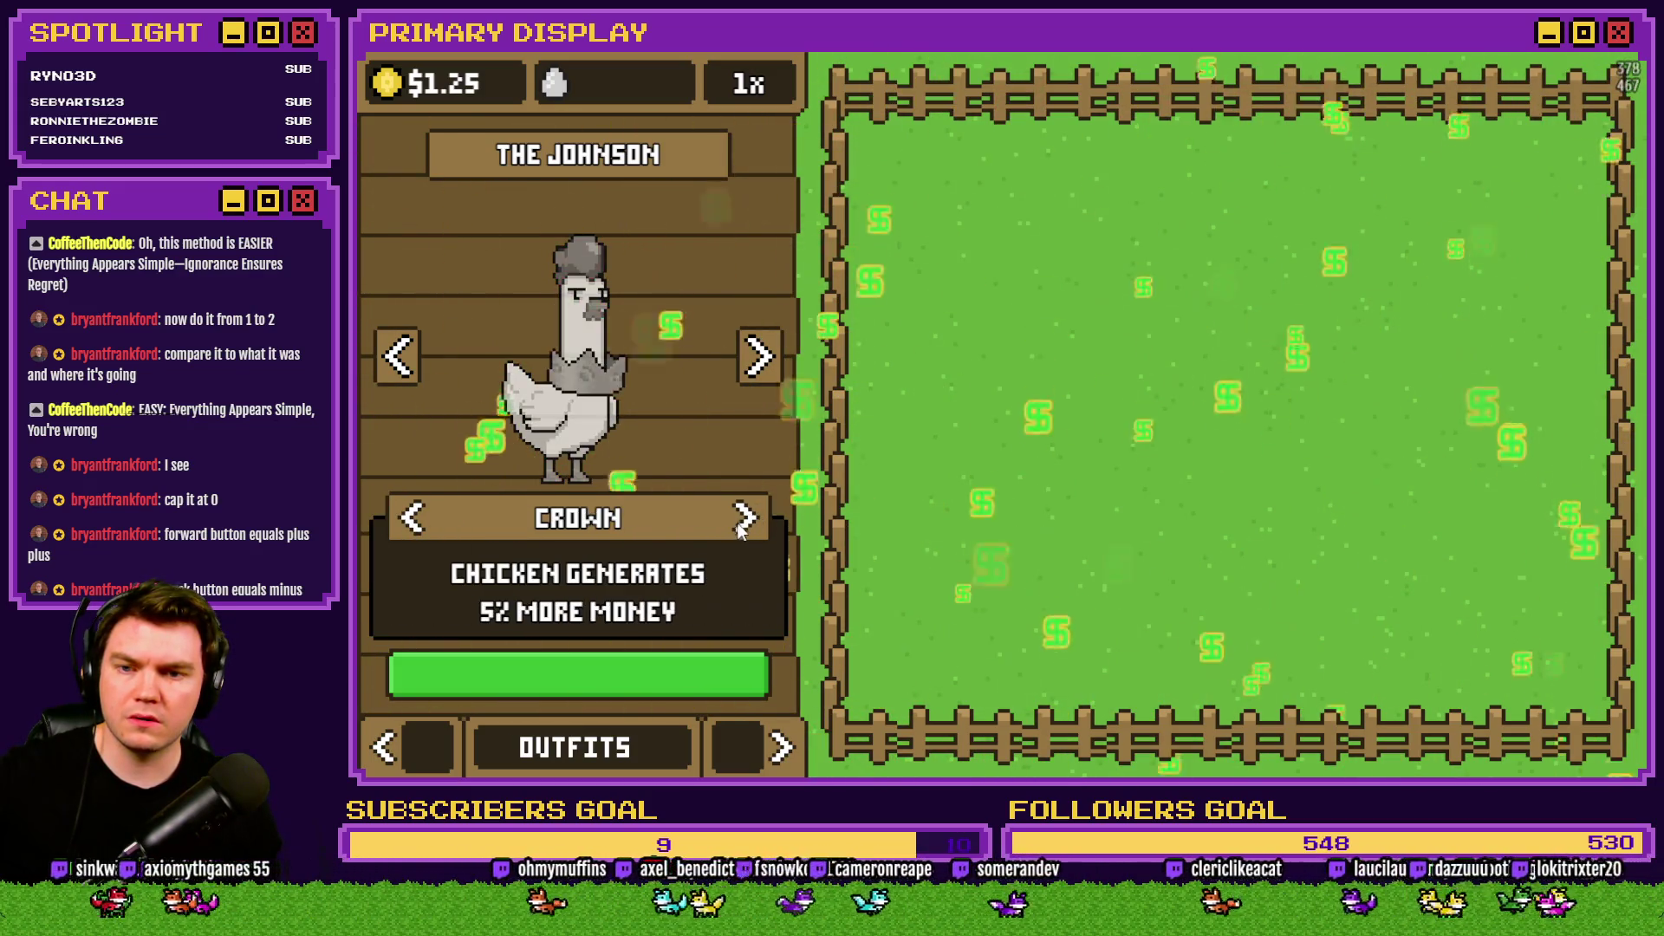
left_click(745, 520)
left_click(746, 518)
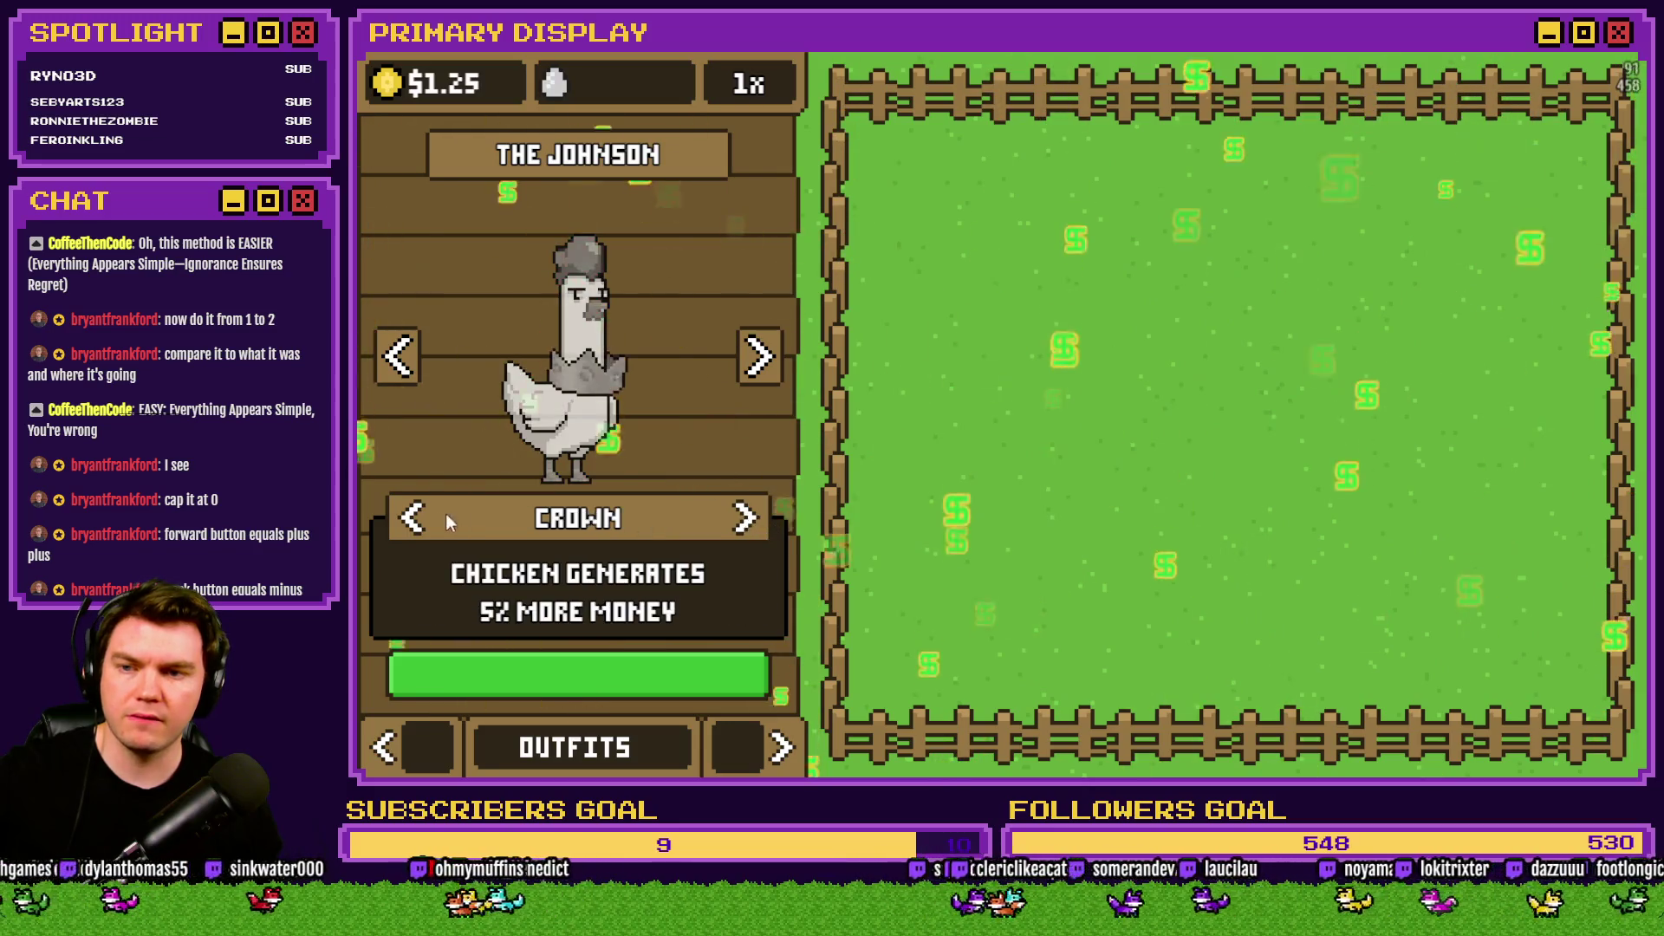
left_click(749, 523)
left_click(747, 519)
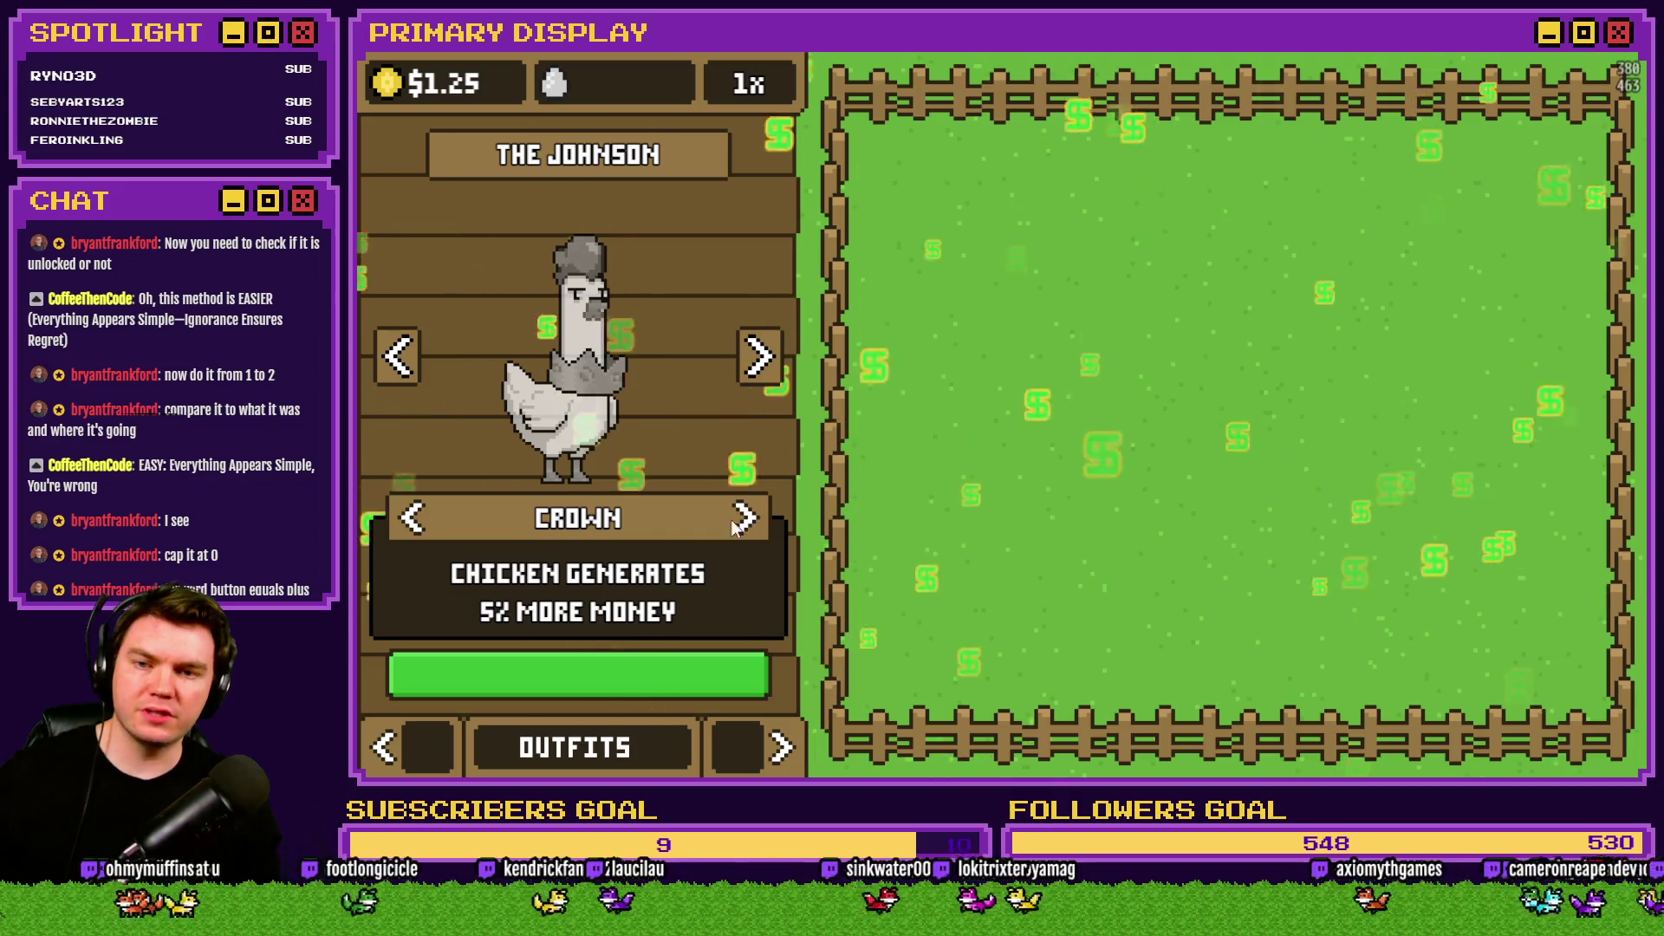
Cycle The Johnson's outfits backwards, stepping through the bow tie.
left_click(409, 520)
left_click(410, 521)
left_click(411, 520)
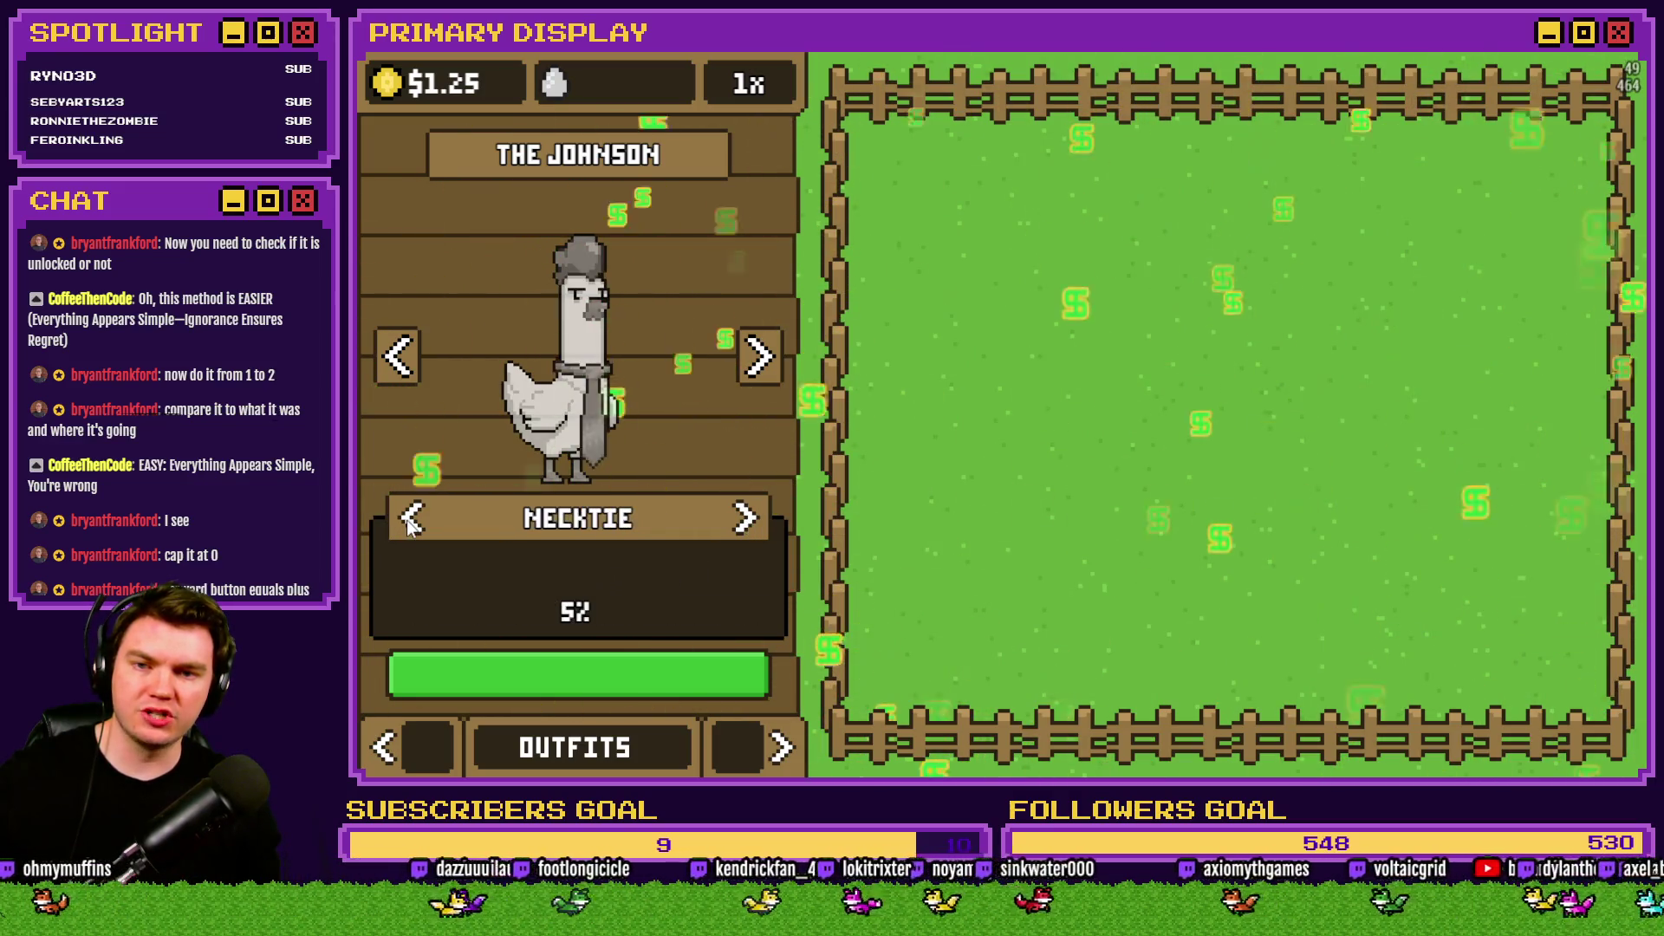
left_click(411, 520)
left_click(411, 520)
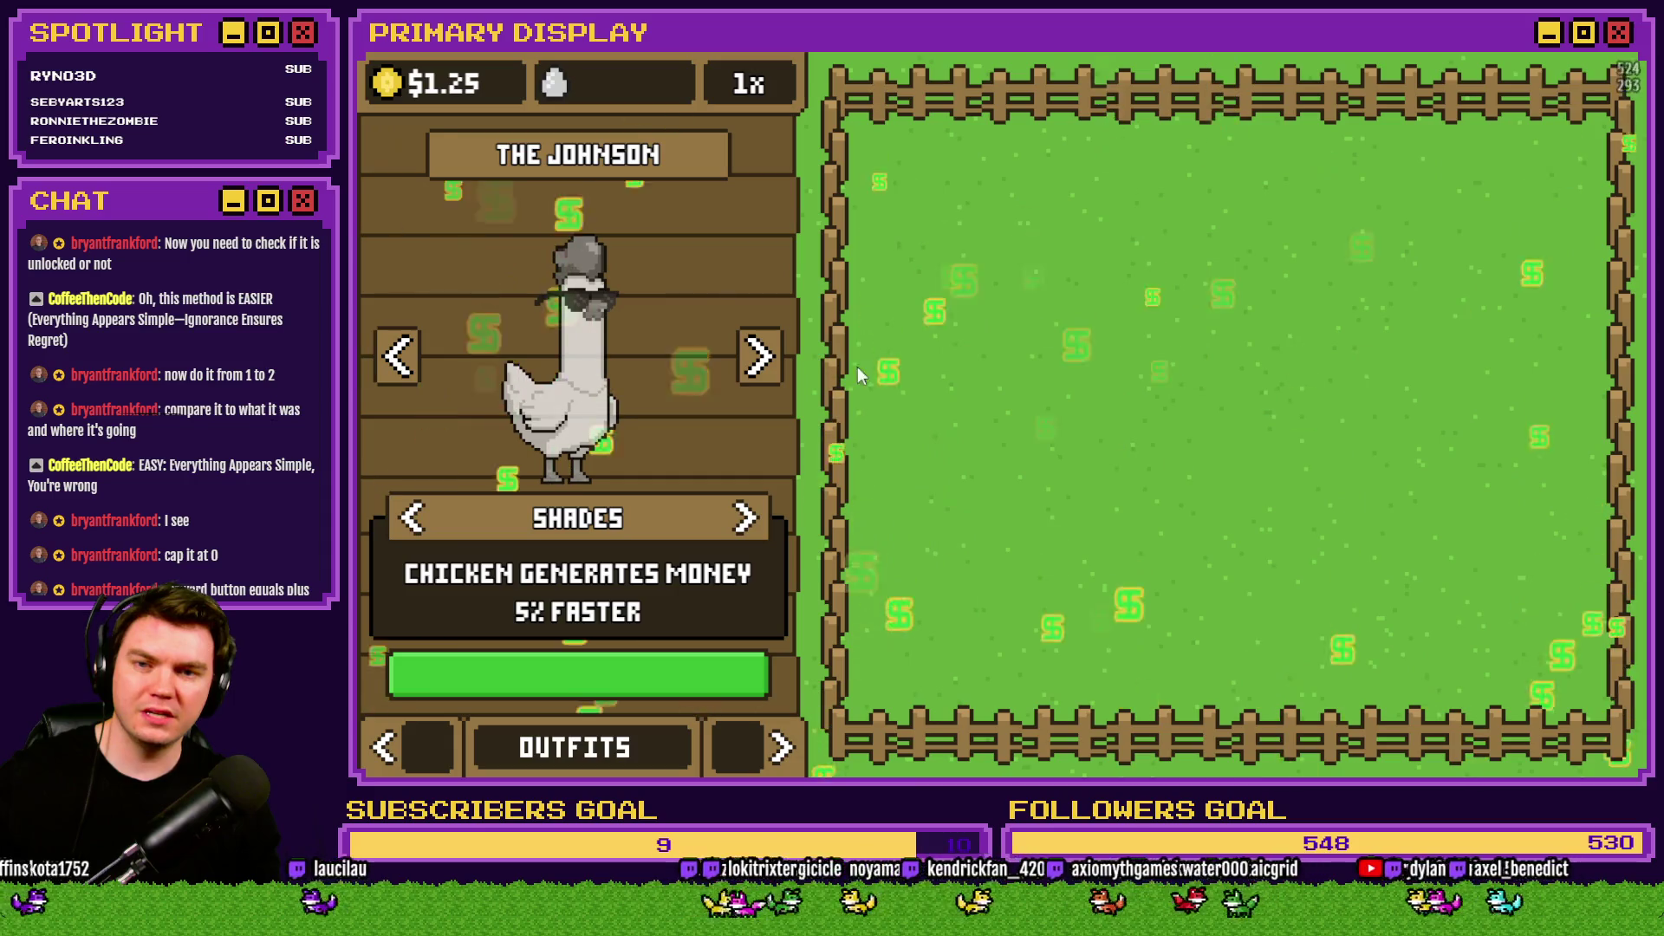
left_click(756, 522)
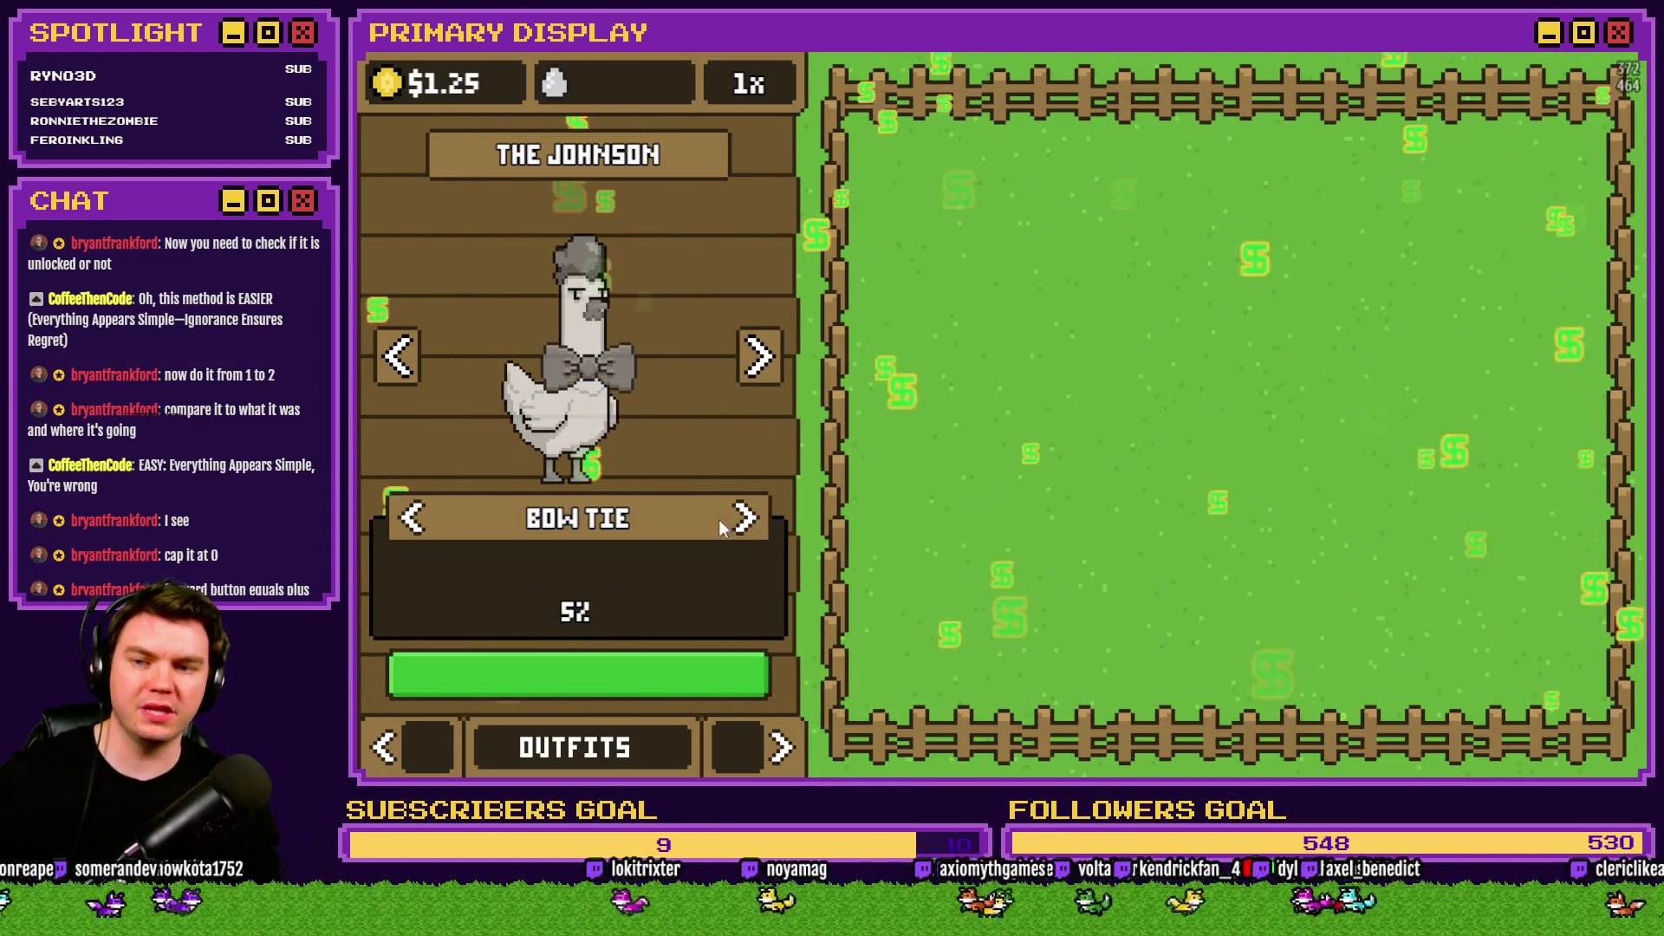
left_click(411, 519)
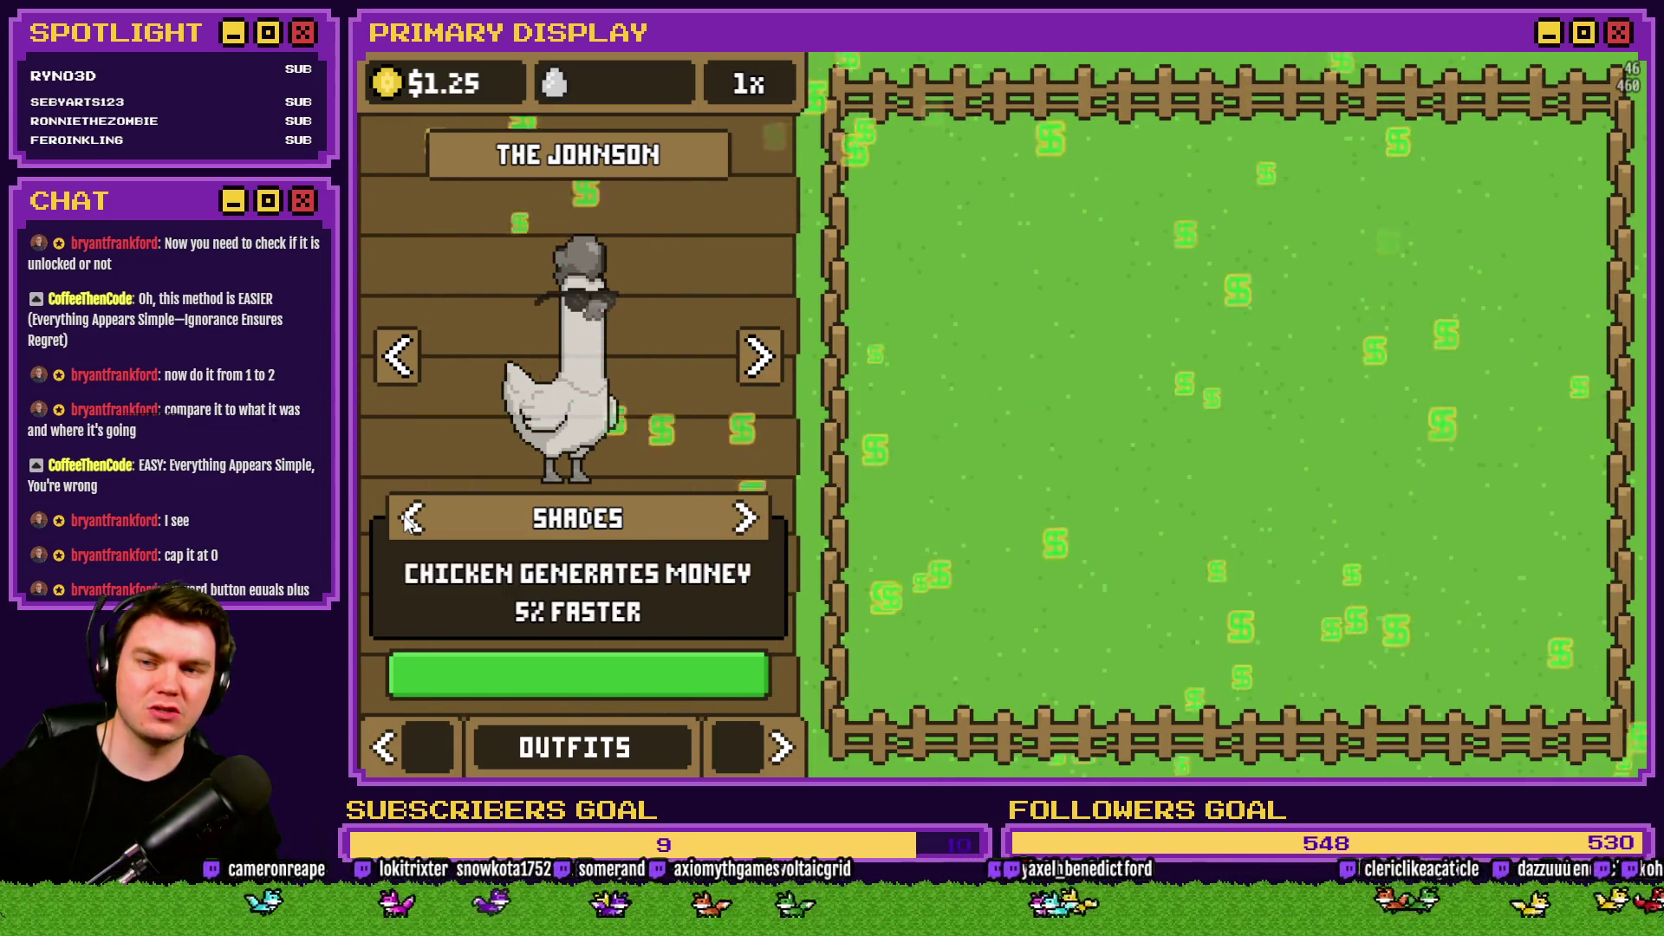
left_click(411, 518)
left_click(411, 518)
left_click(411, 519)
Cycle The Johnson back past the umbrella, toggle the crown, then end the playtest and reopen the database.
left_click(411, 518)
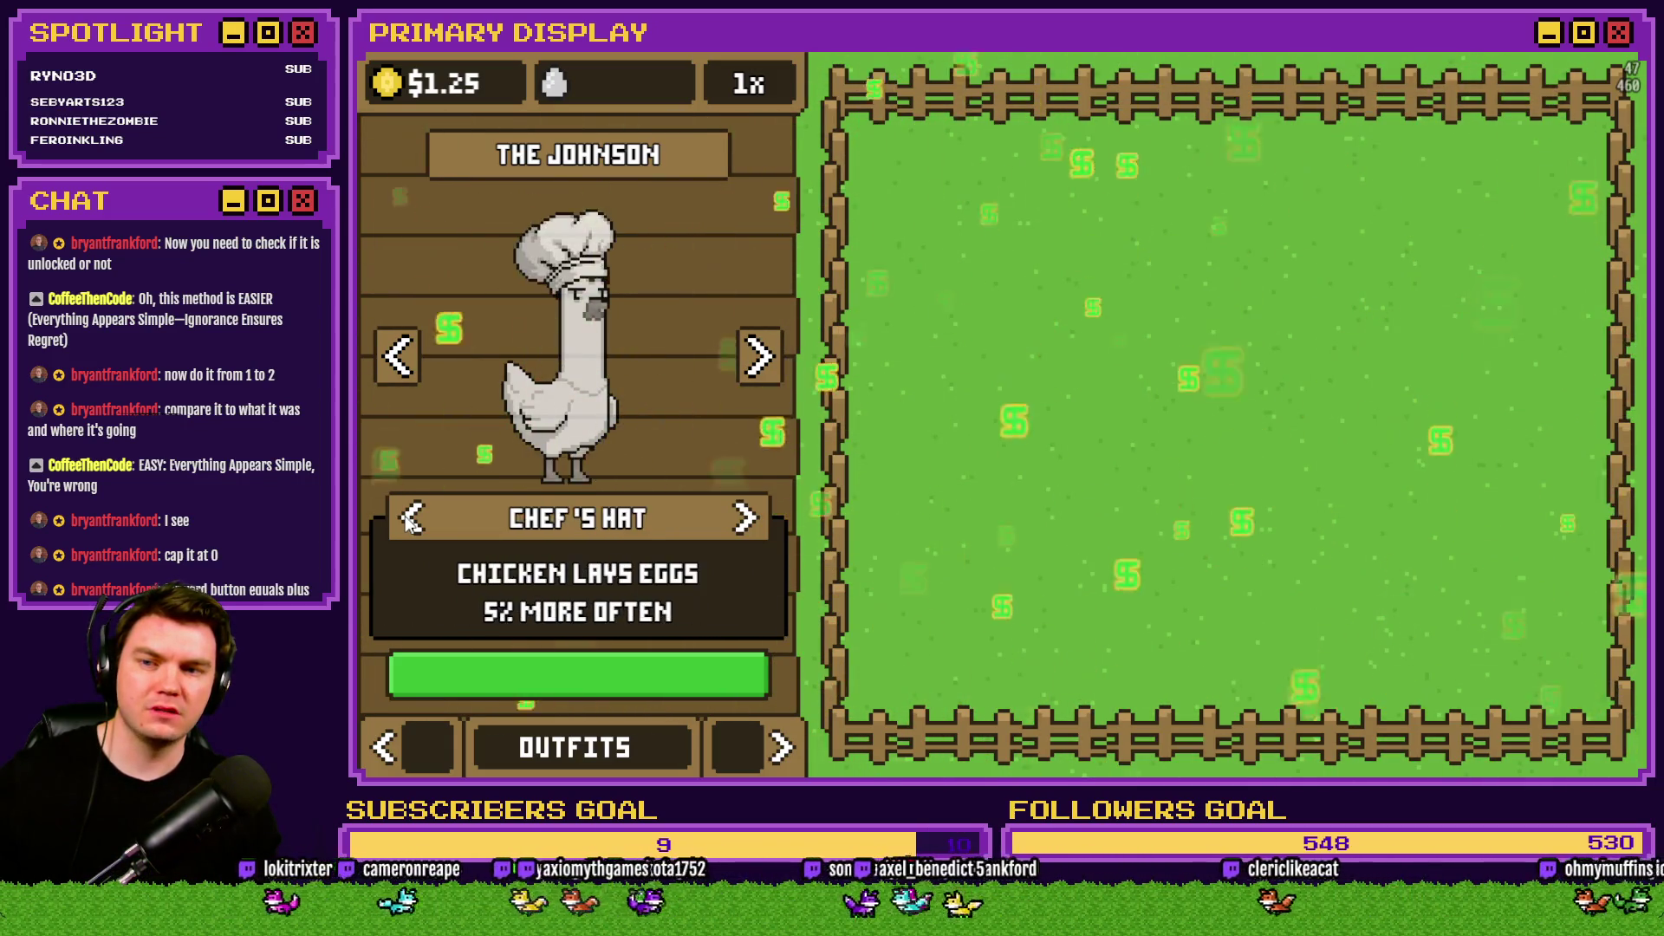
left_click(410, 518)
left_click(412, 519)
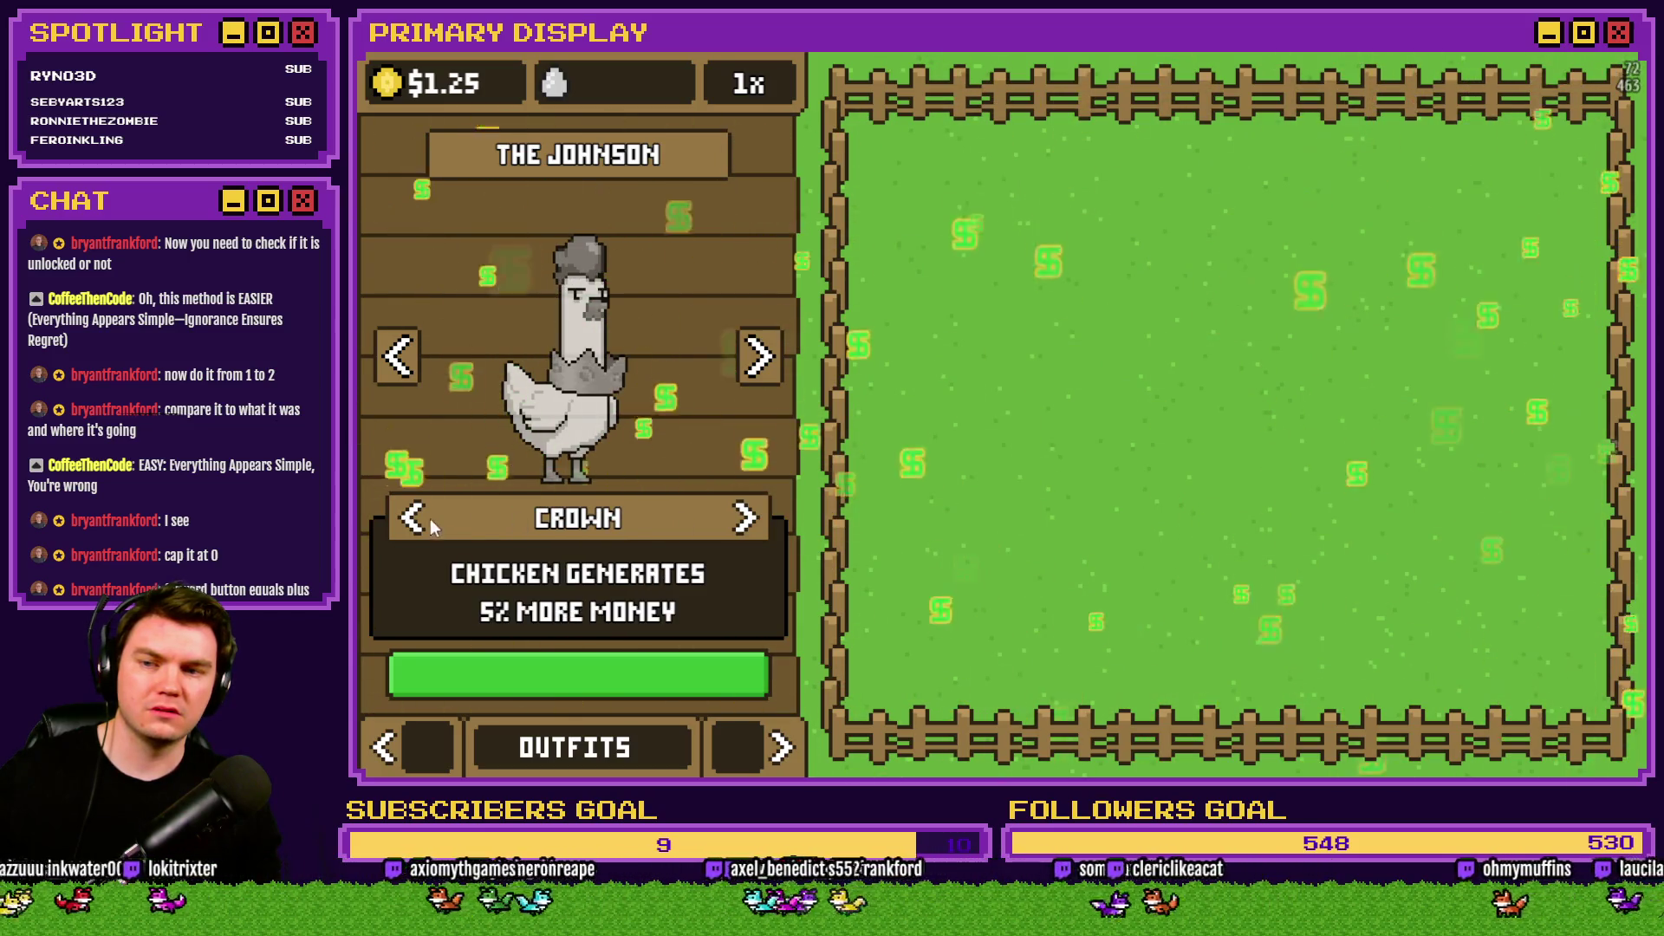
left_click(414, 518)
left_click(741, 528)
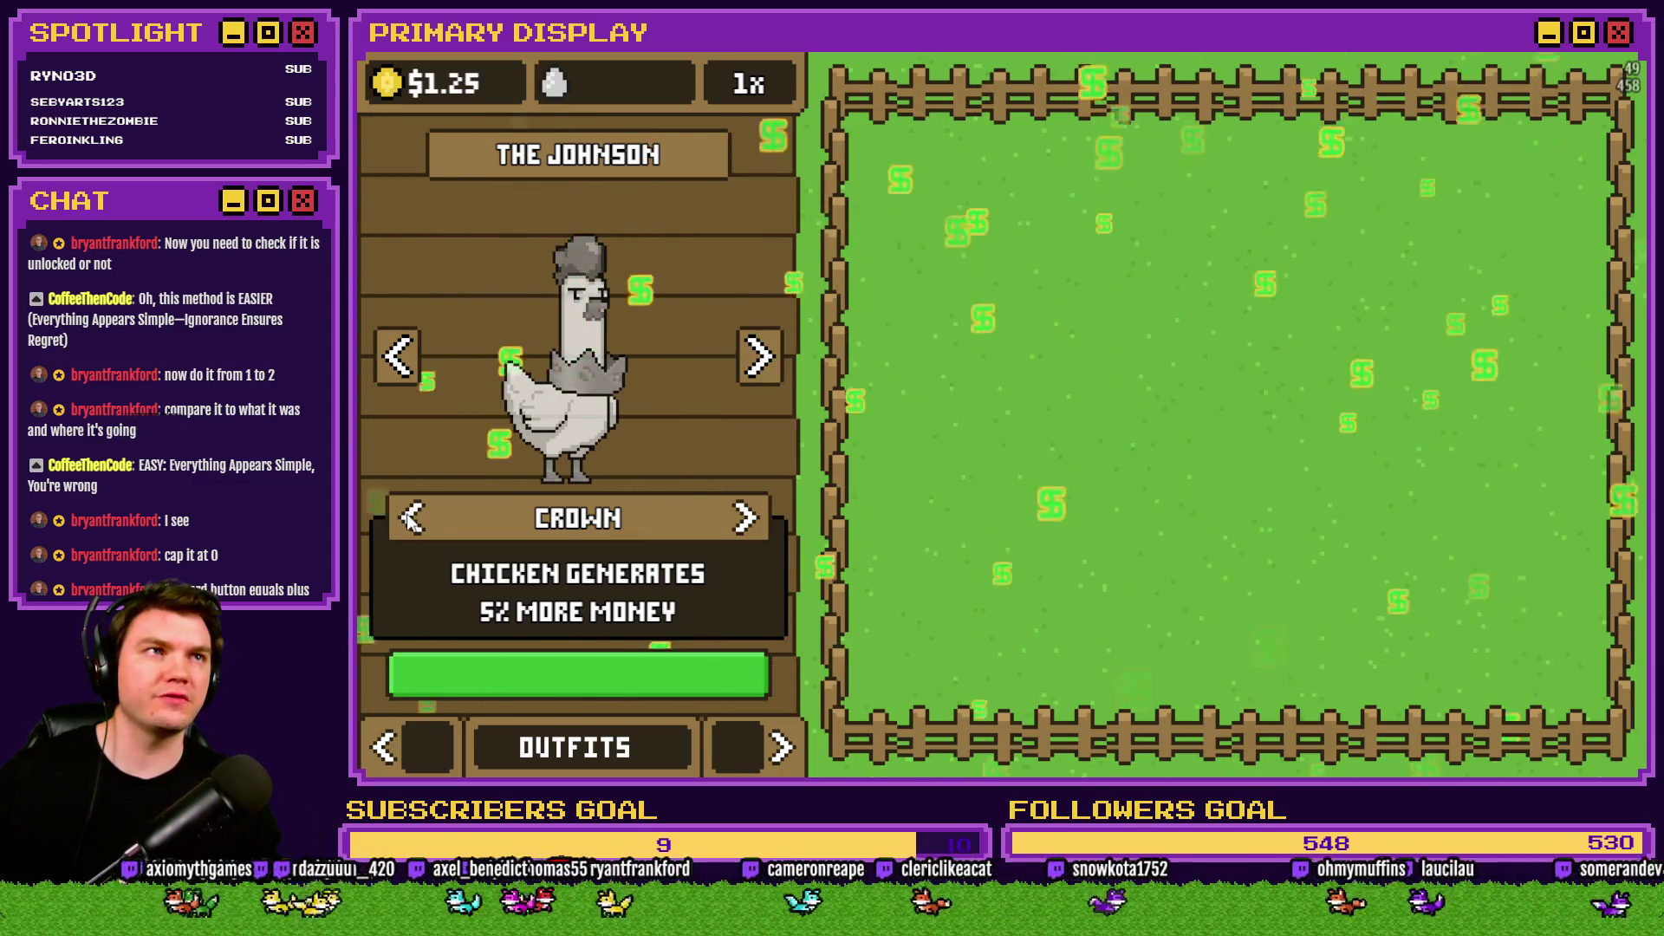
left_click(409, 517)
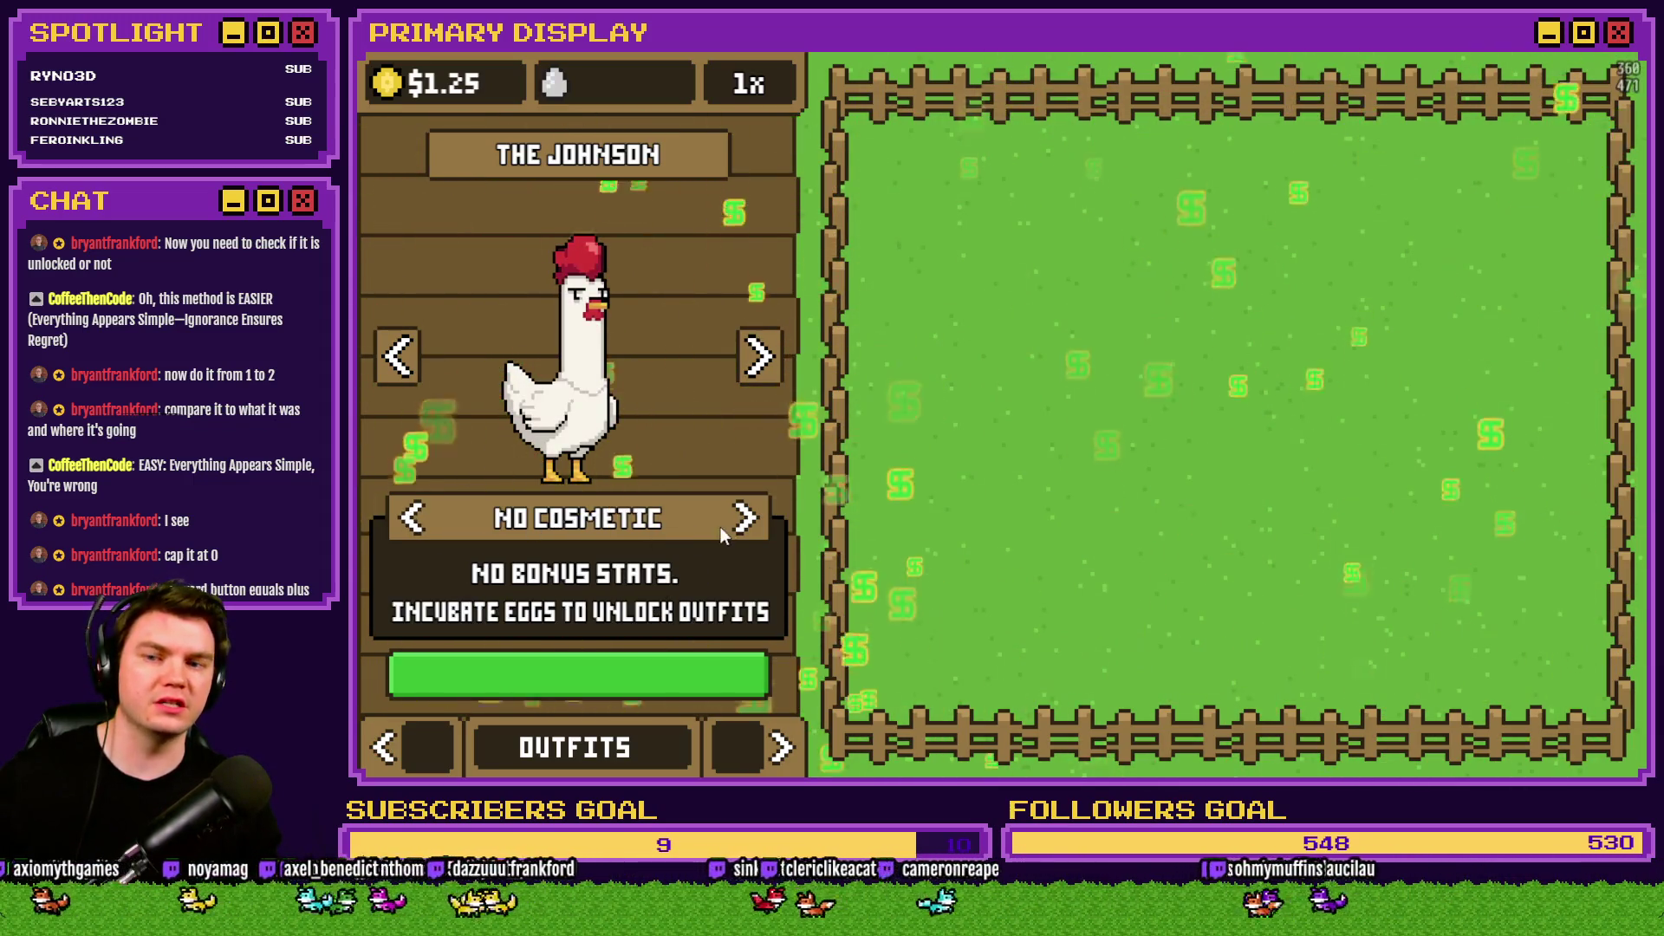
left_click(743, 518)
key("alt+F4")
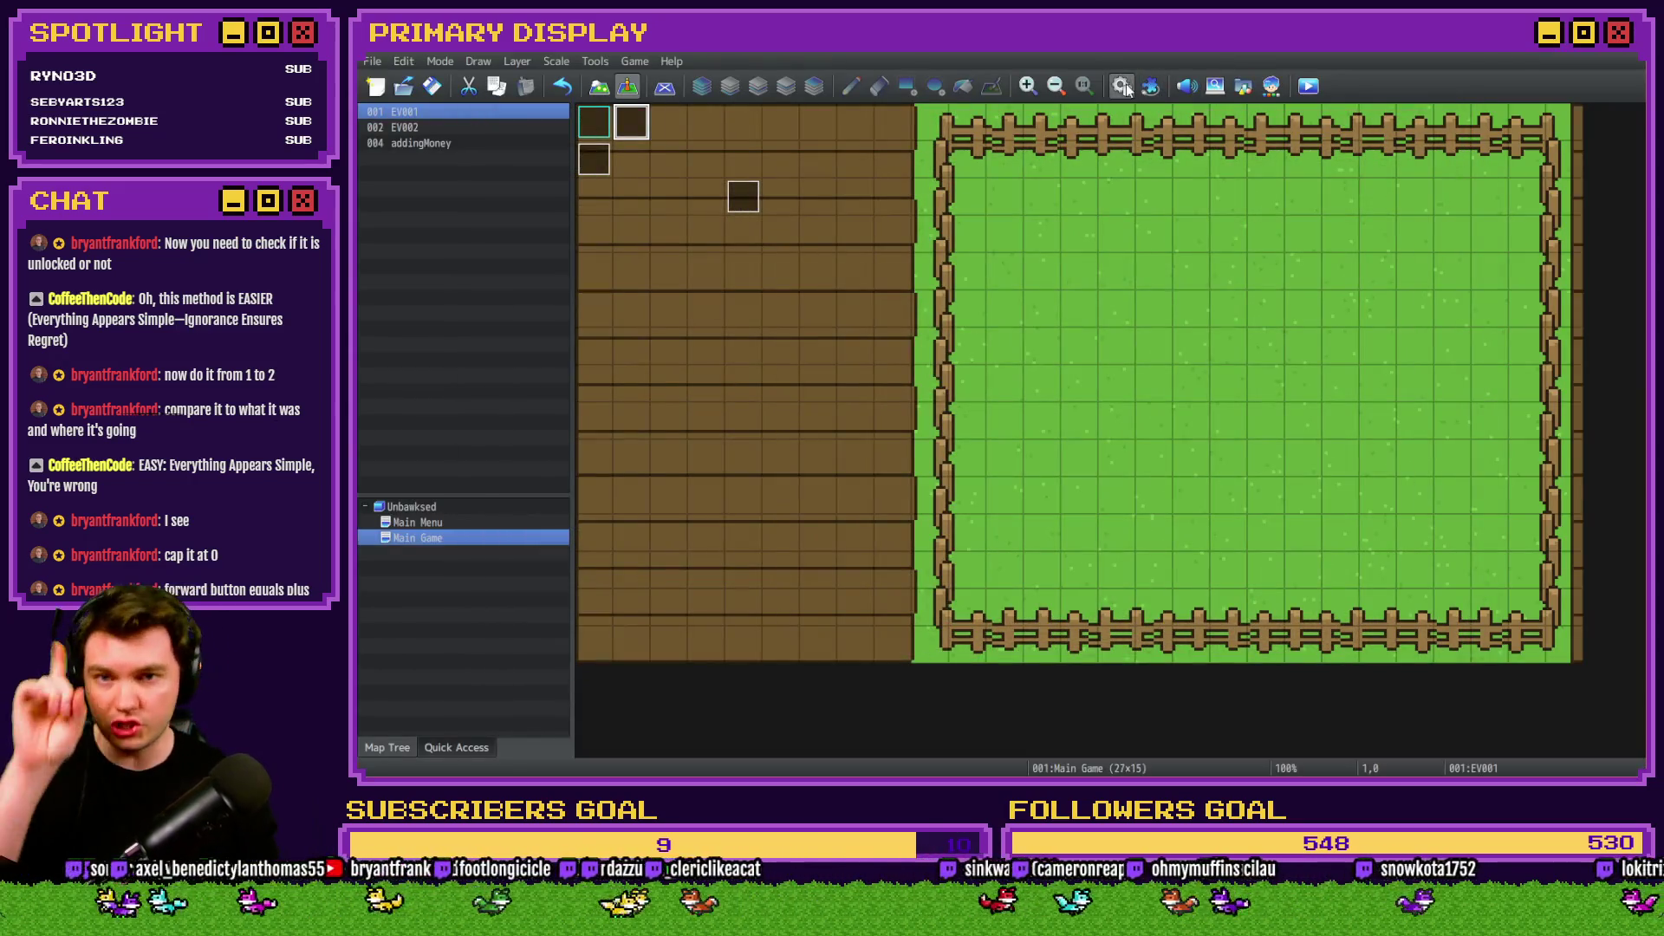
left_click(1122, 86)
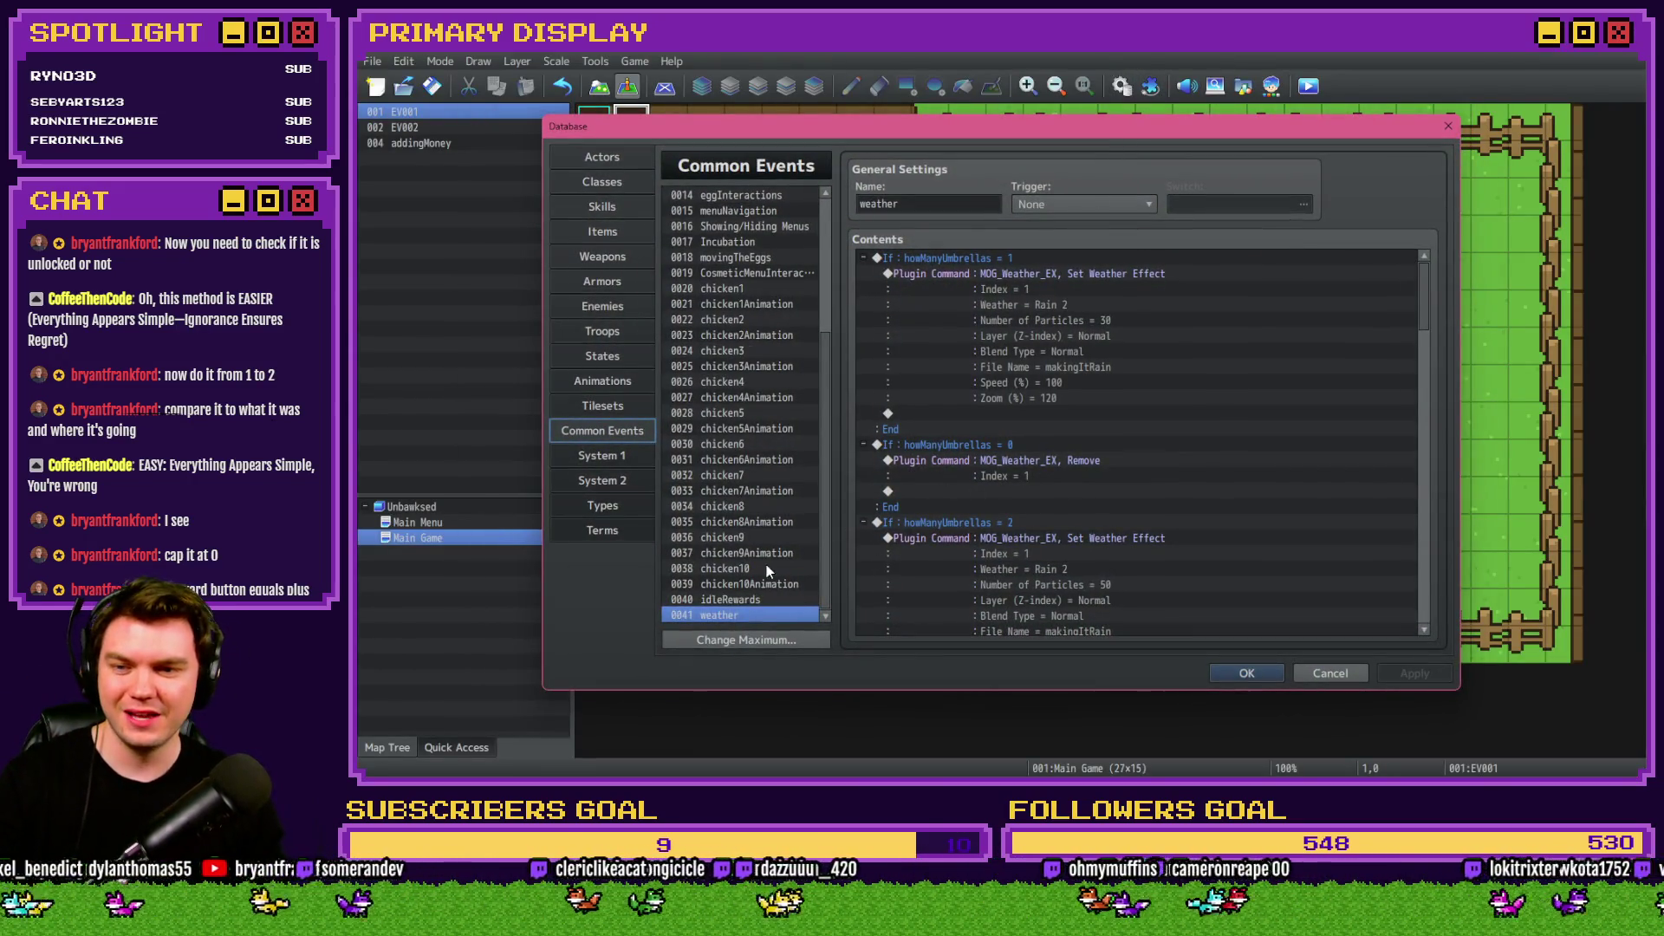
In CosmeticMenuInteractions, remove the weather common event call below updatePictures.
scroll(777, 420, "up", 3)
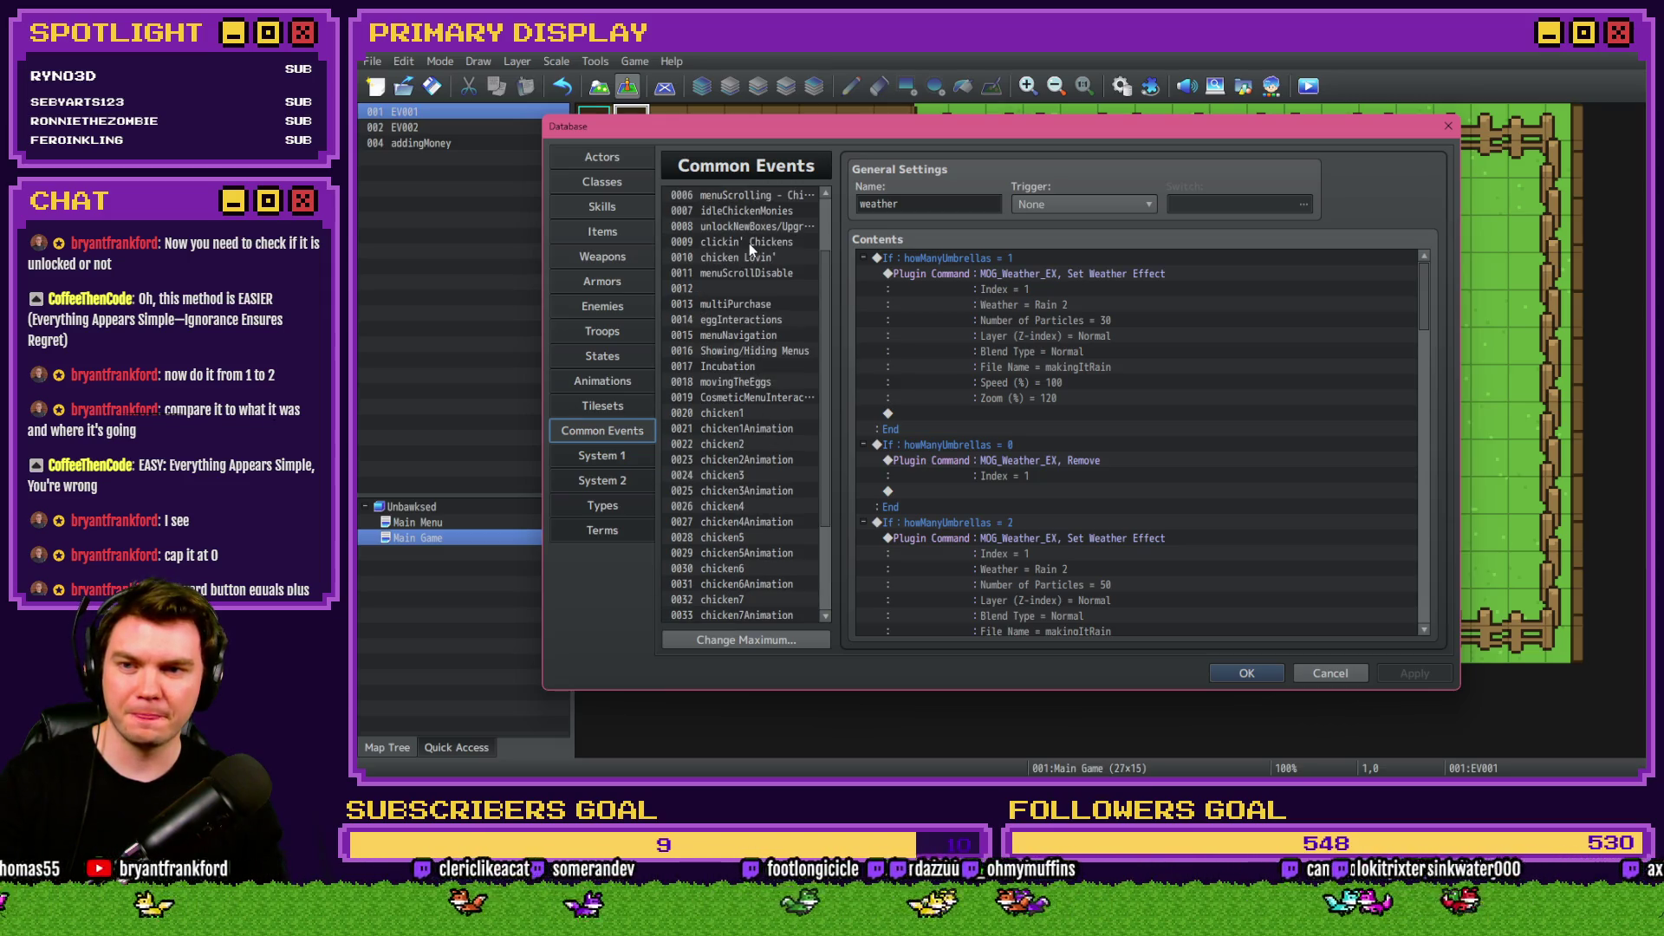
left_click(751, 351)
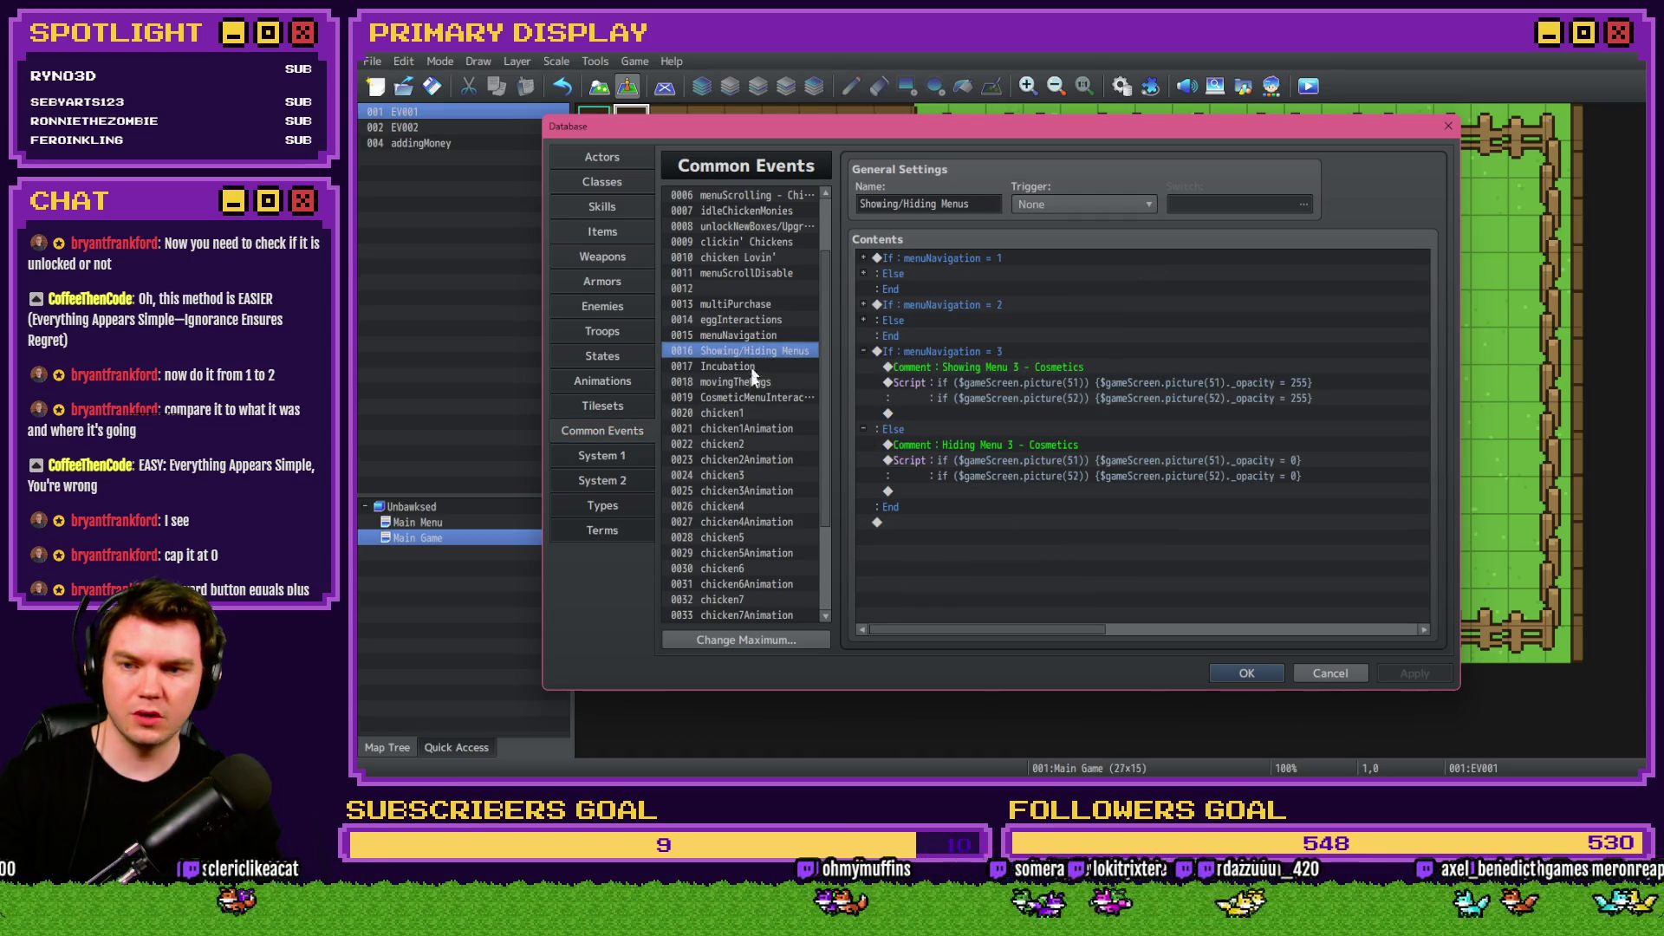
left_click(750, 399)
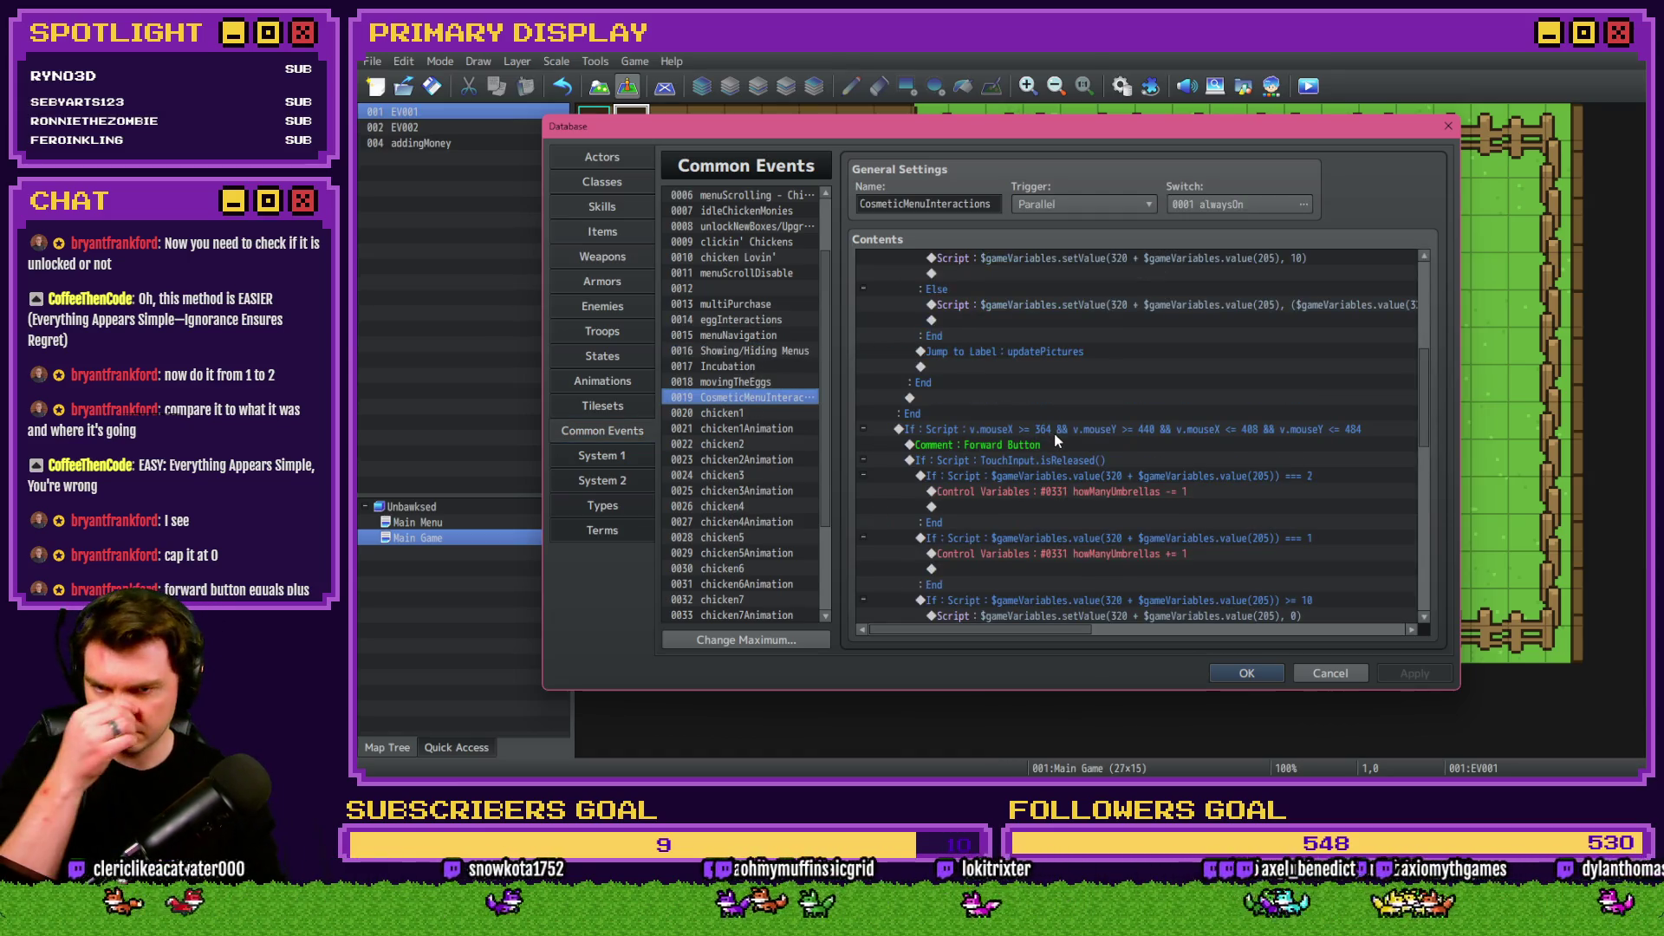
scroll(1057, 446, "down", 8)
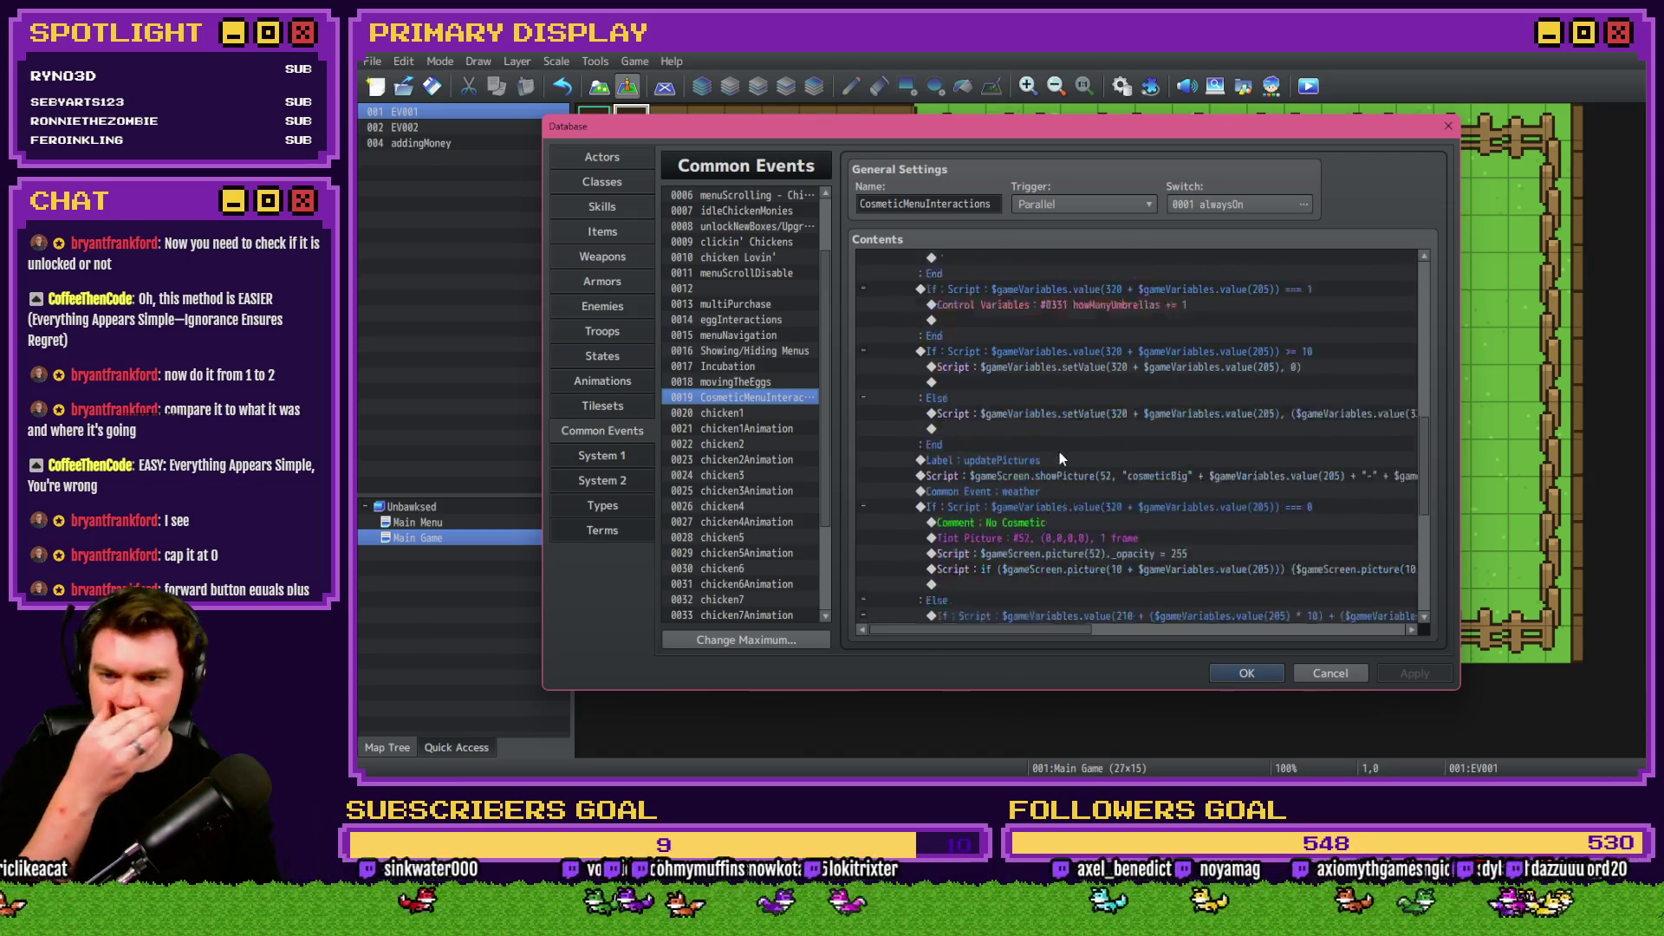
scroll(1073, 482, "up", 2)
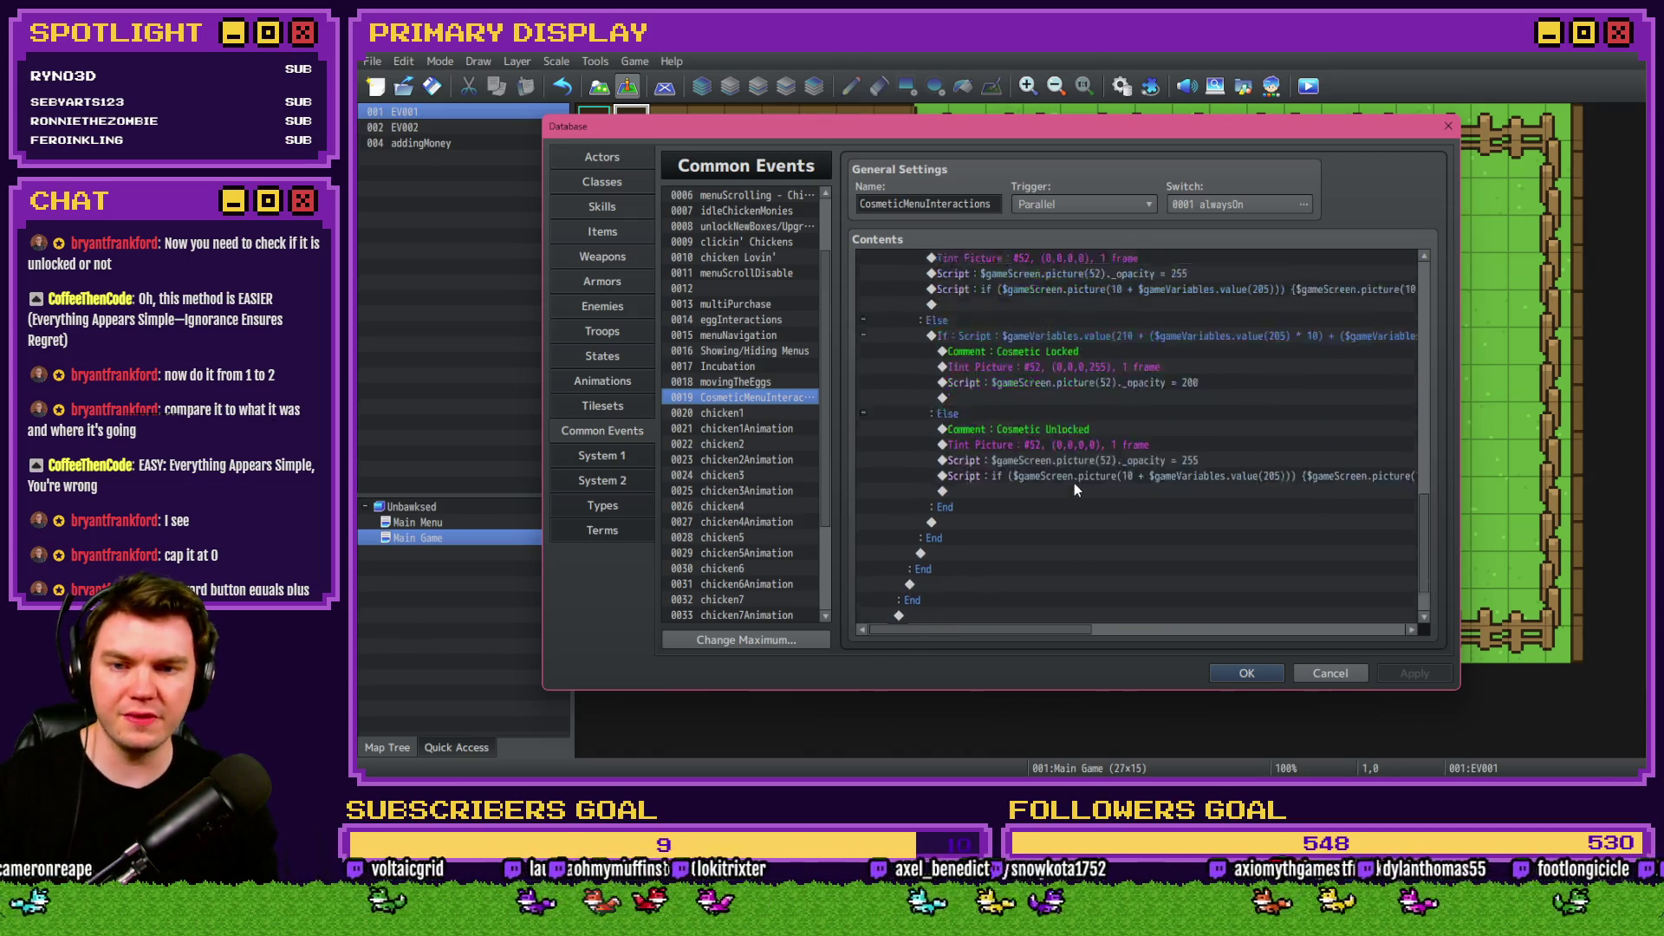
left_click(1031, 384)
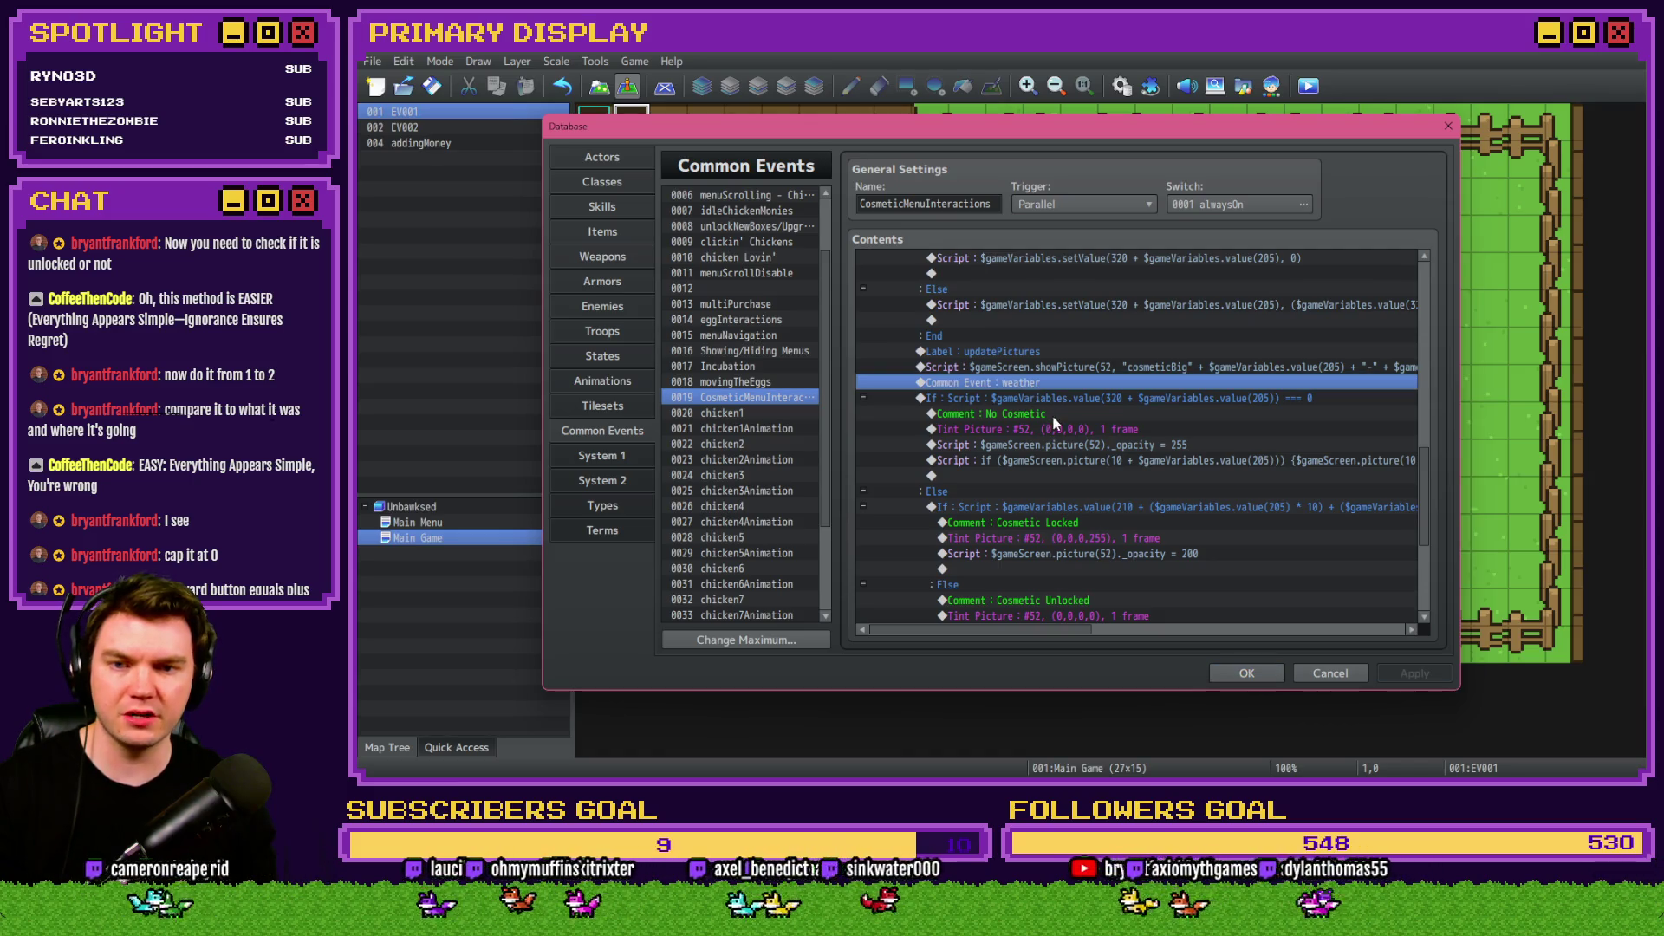
key("Delete")
Insert the weather call after both the howManyUmbrellas decrement and increment lines.
scroll(1035, 491, "down", 10)
scroll(1041, 490, "up", 3)
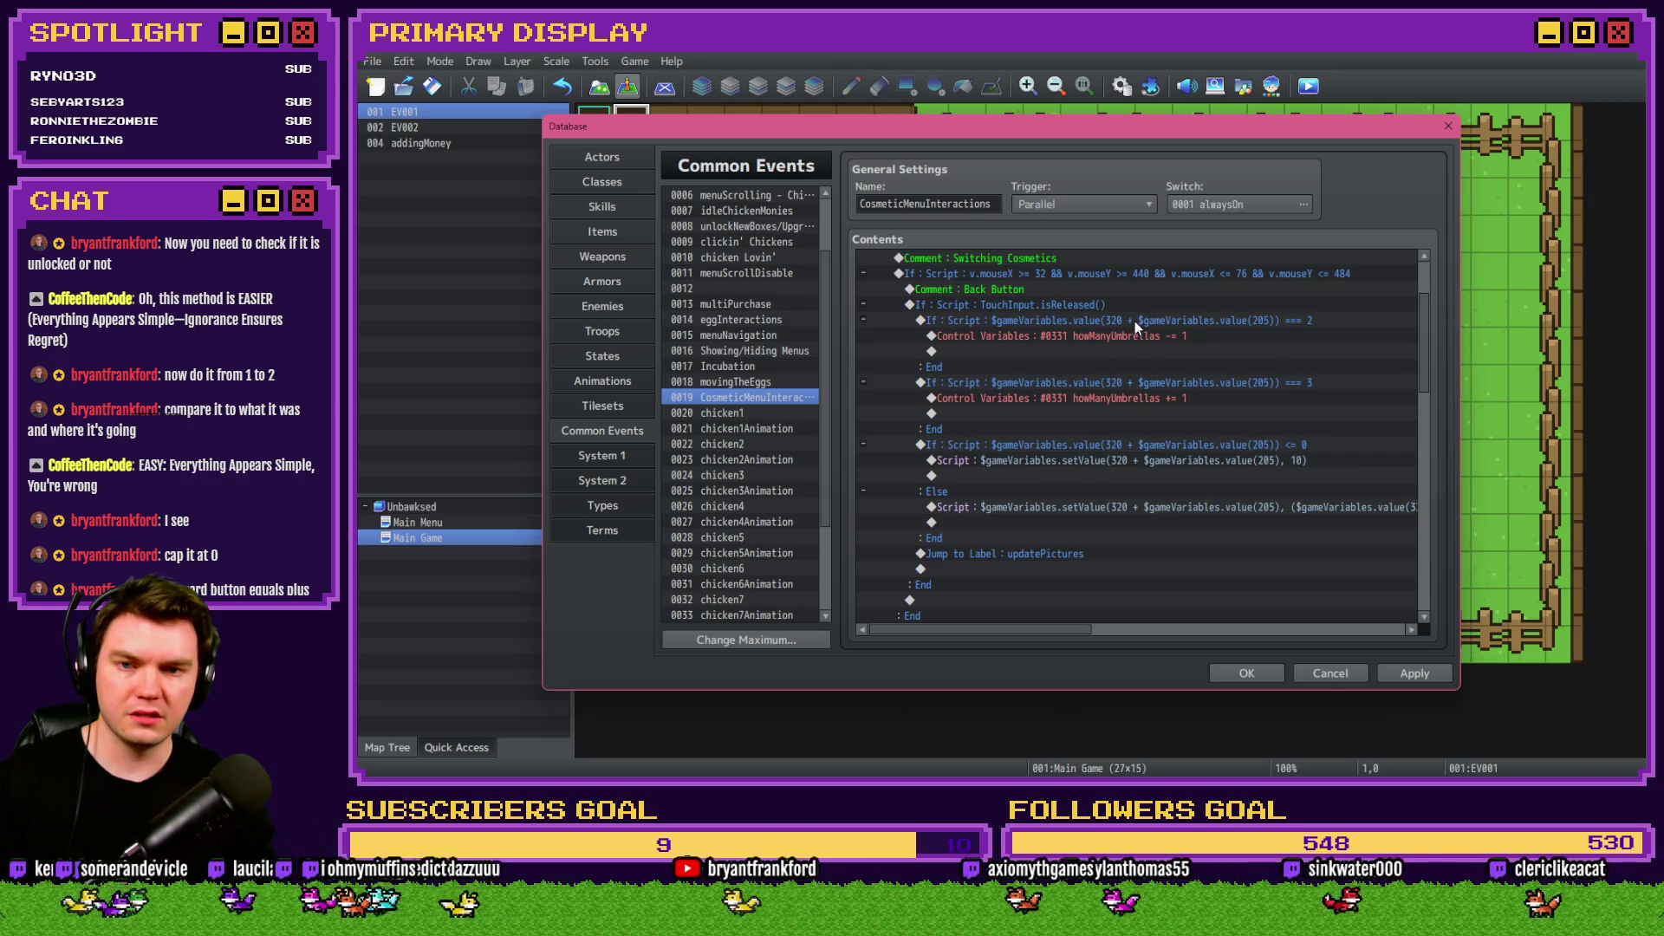
left_click(1135, 321)
left_click(1132, 336)
left_click(1125, 348)
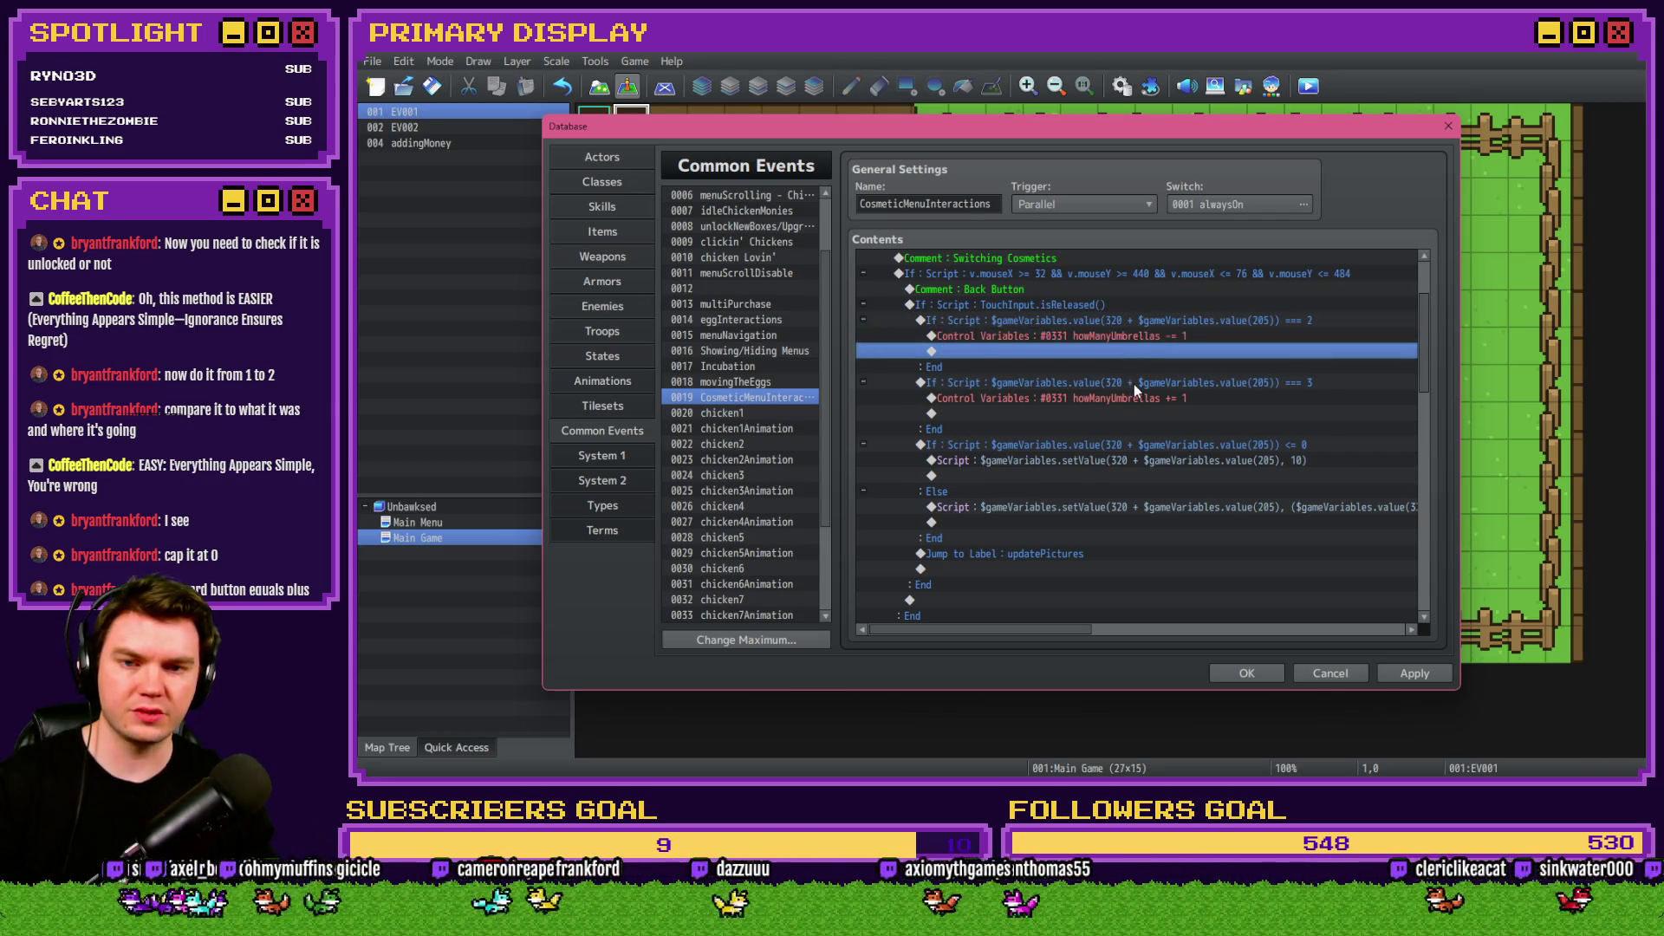
left_click(1104, 429)
left_click(1092, 444)
scroll(1075, 473, "down", 5)
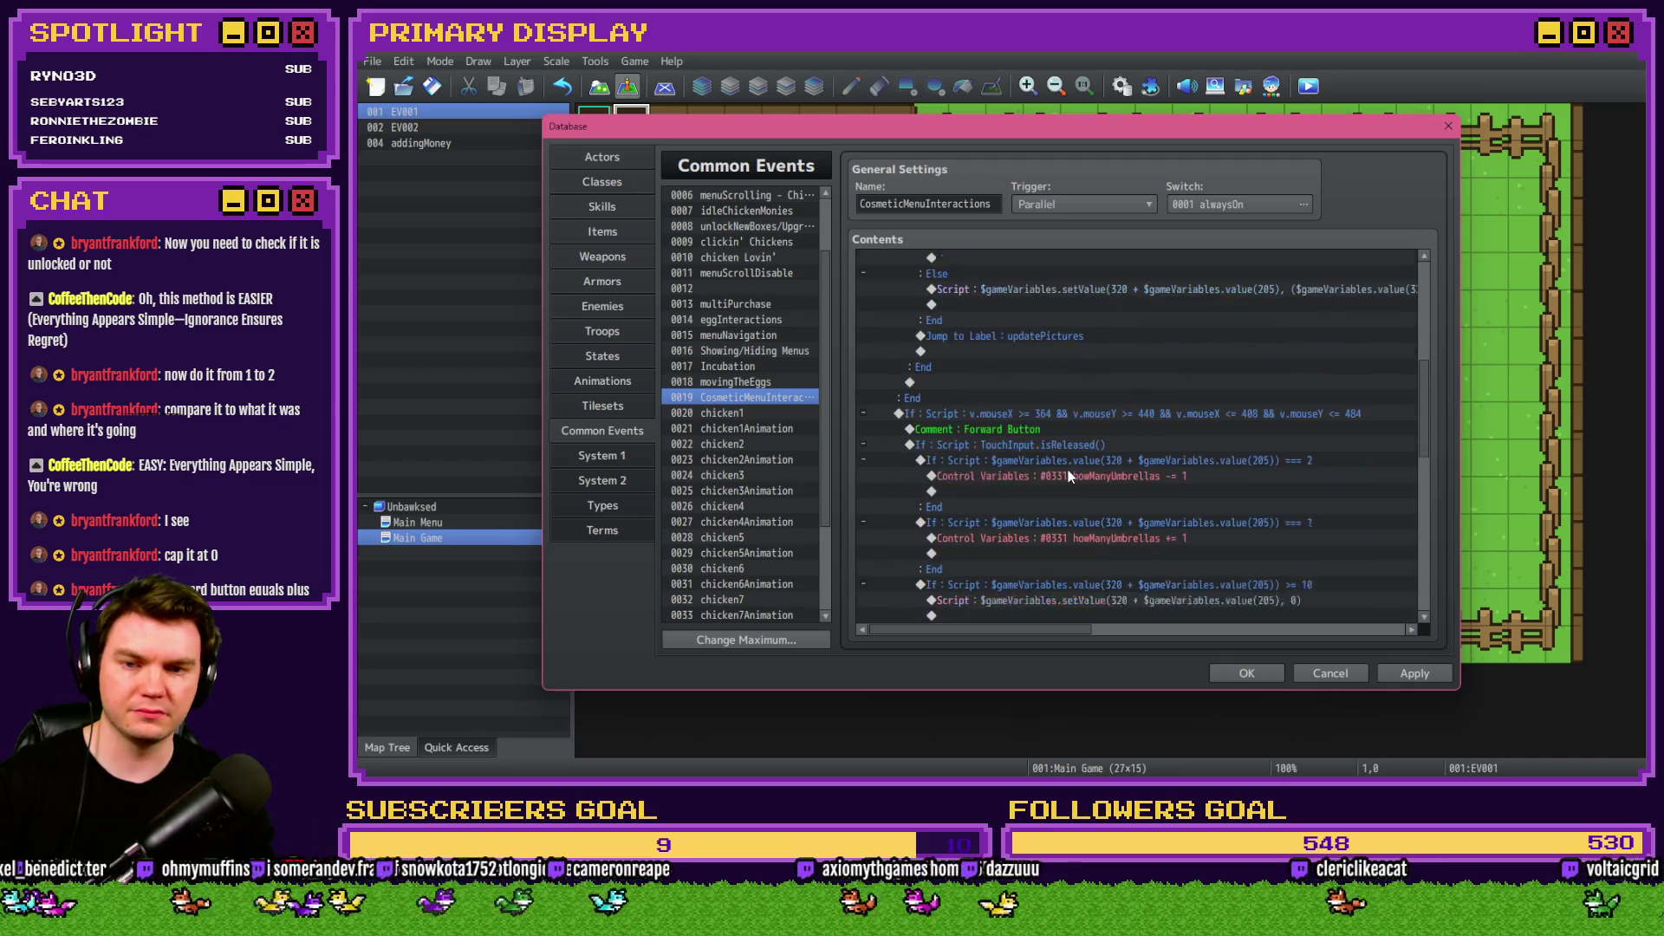
left_click(1080, 475)
key("ctrl+v")
left_click(1080, 552)
key("ctrl+v")
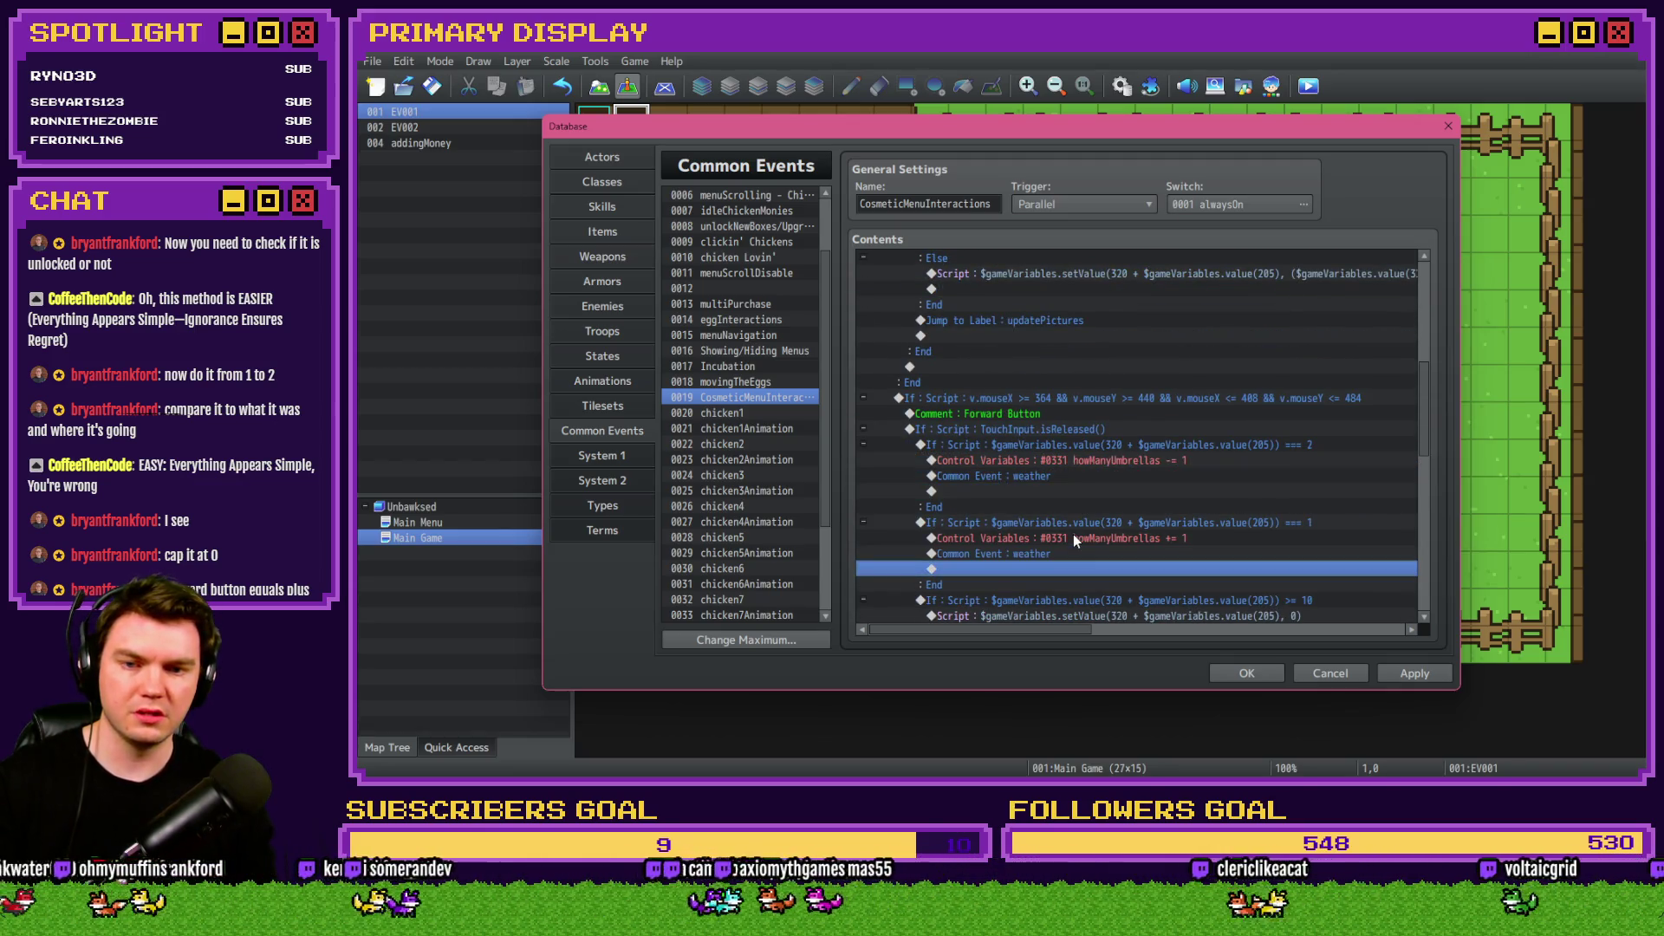
Accept the event changes, save the project, and start a new playtest.
scroll(1107, 555, "down", 10)
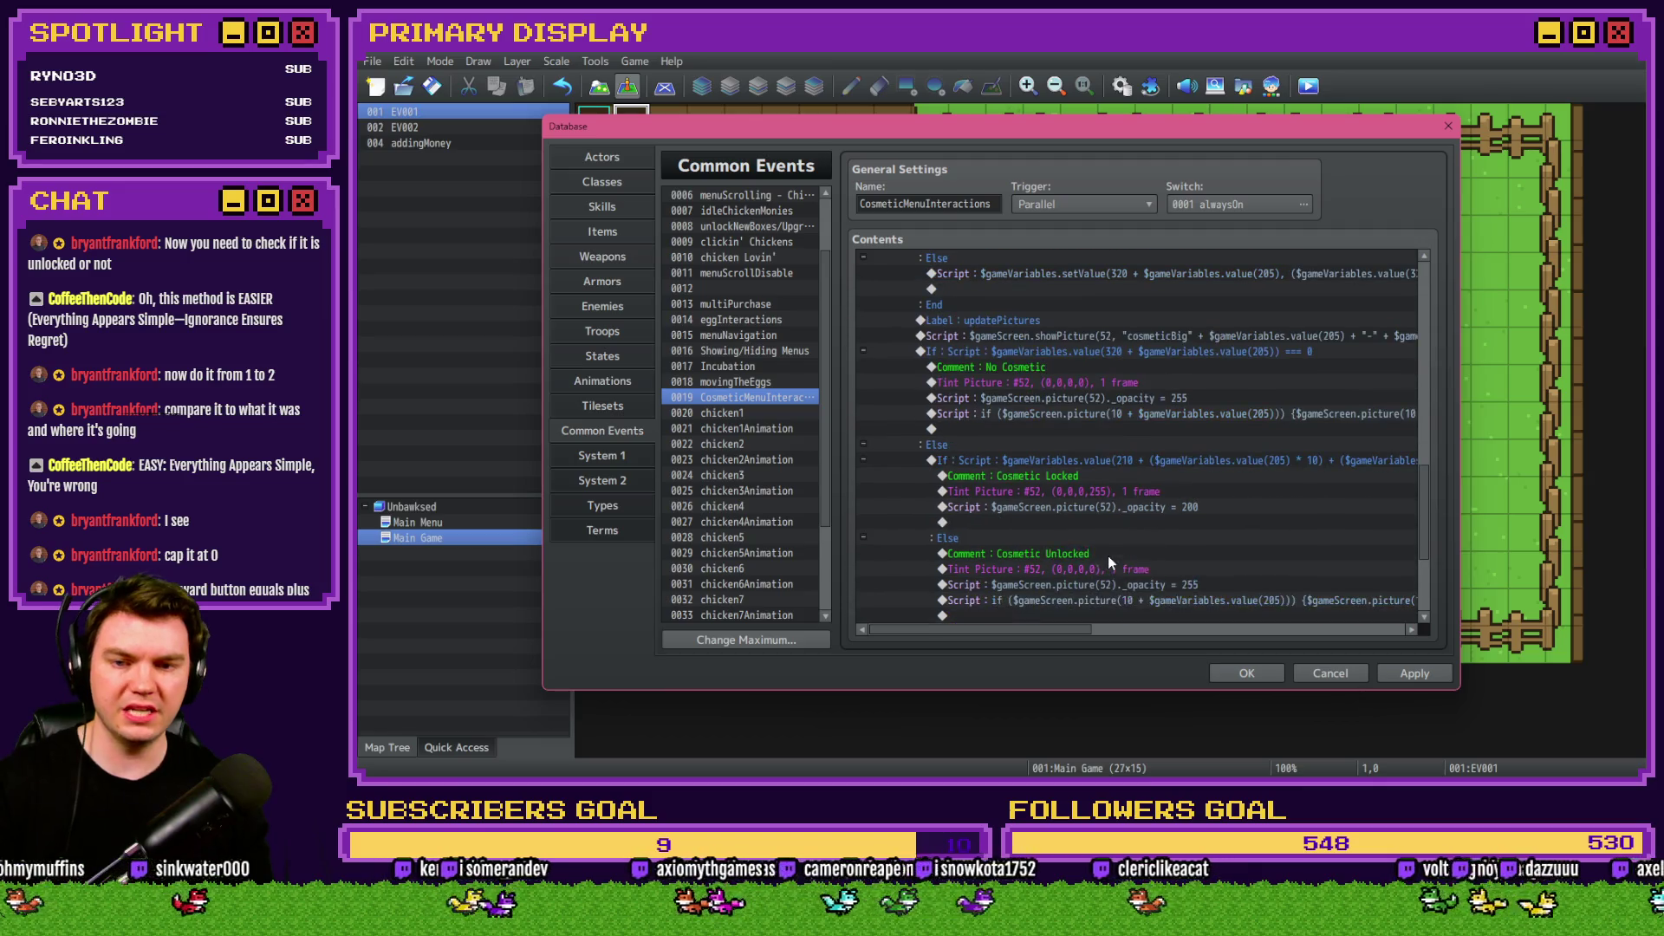
left_click(1246, 672)
left_click(1308, 86)
key("Return")
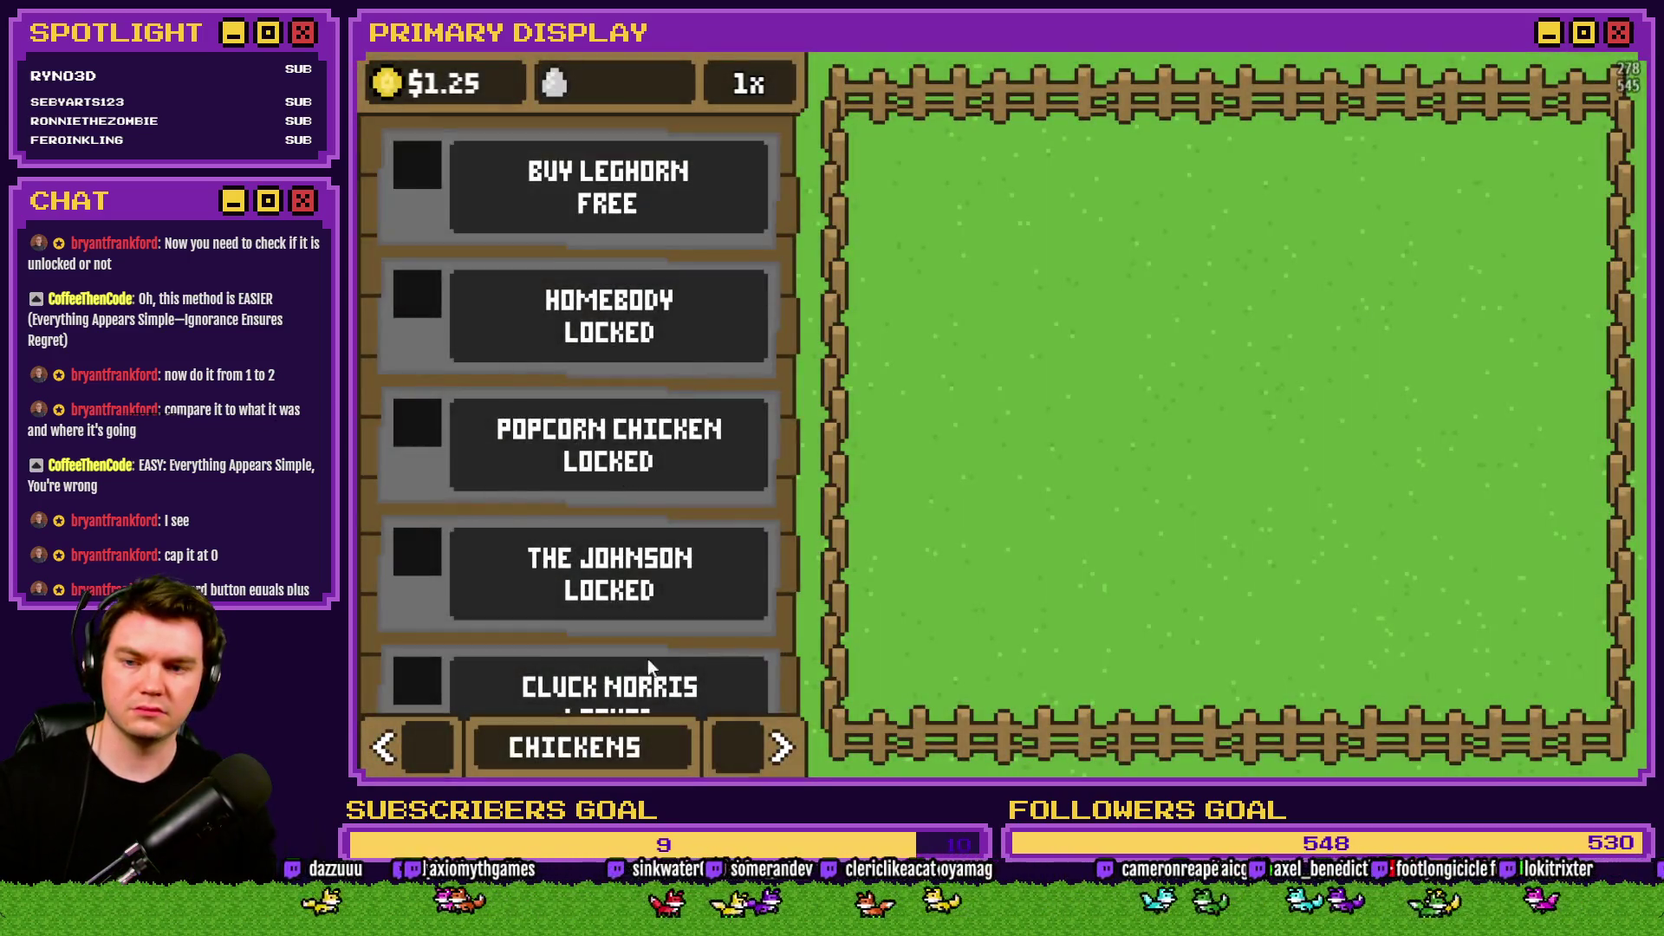
On the outfits menu, cycle the chicken's cosmetic forward through the umbrella to the crown.
left_click(746, 738)
left_click(748, 747)
left_click(745, 518)
left_click(745, 519)
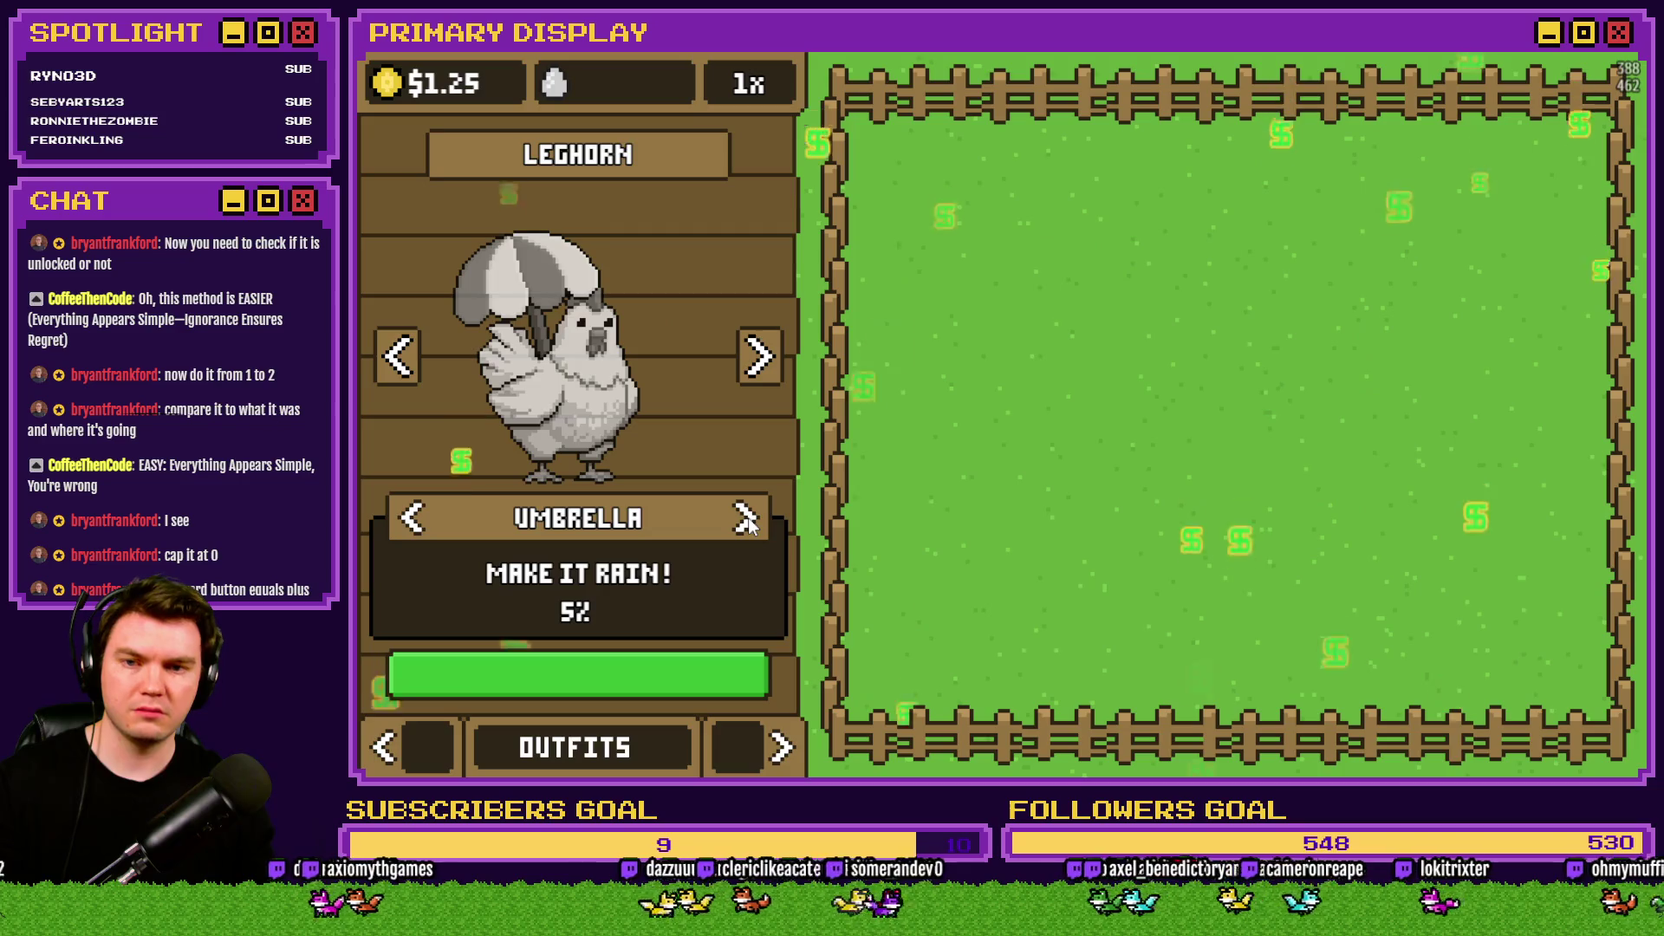
left_click(745, 518)
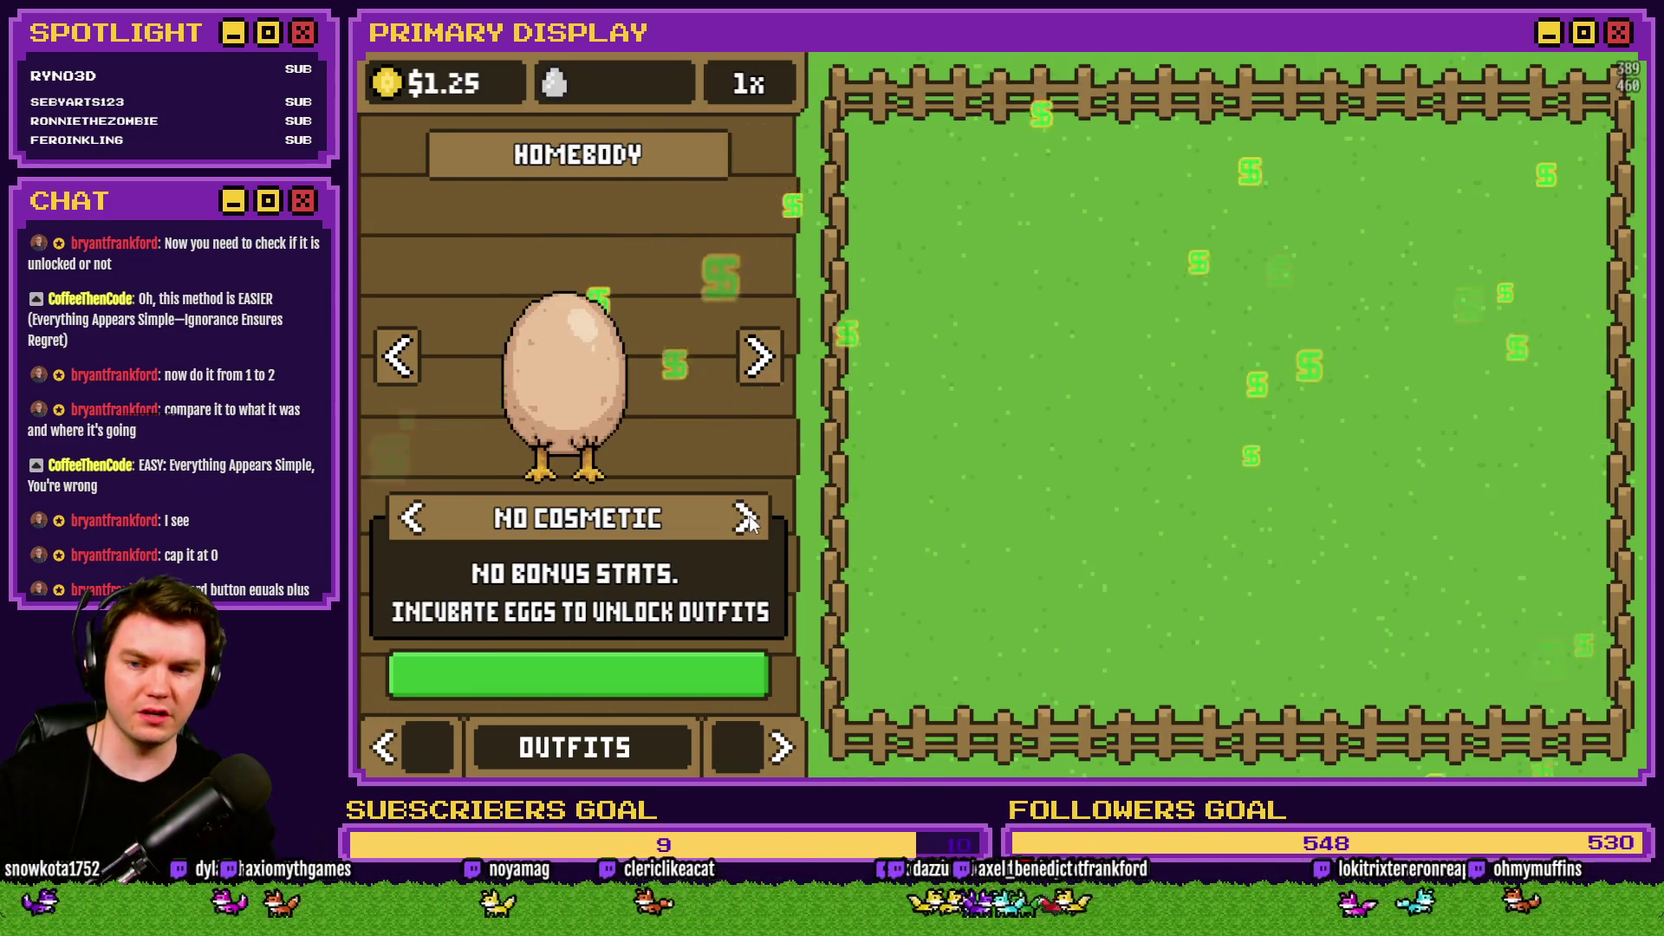
left_click(747, 520)
Cycle backwards to the umbrella, toggle between Chef's Hat and umbrella, then close the test.
left_click(416, 522)
left_click(414, 524)
left_click(412, 522)
left_click(413, 523)
left_click(413, 524)
left_click(414, 526)
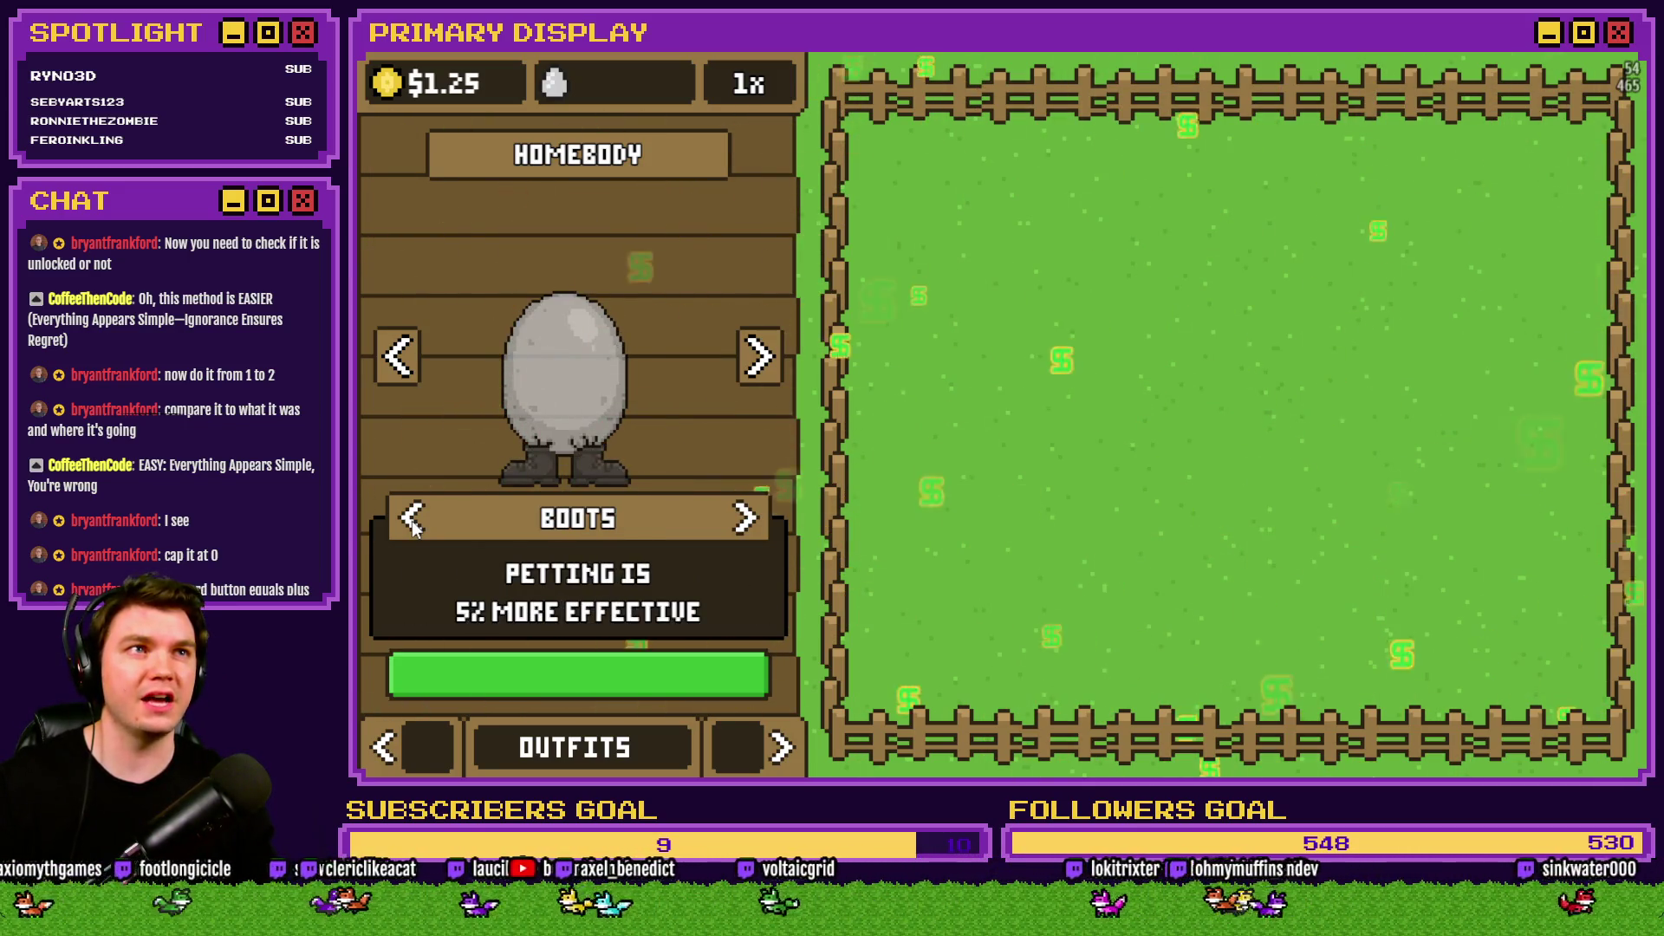
left_click(413, 525)
left_click(413, 525)
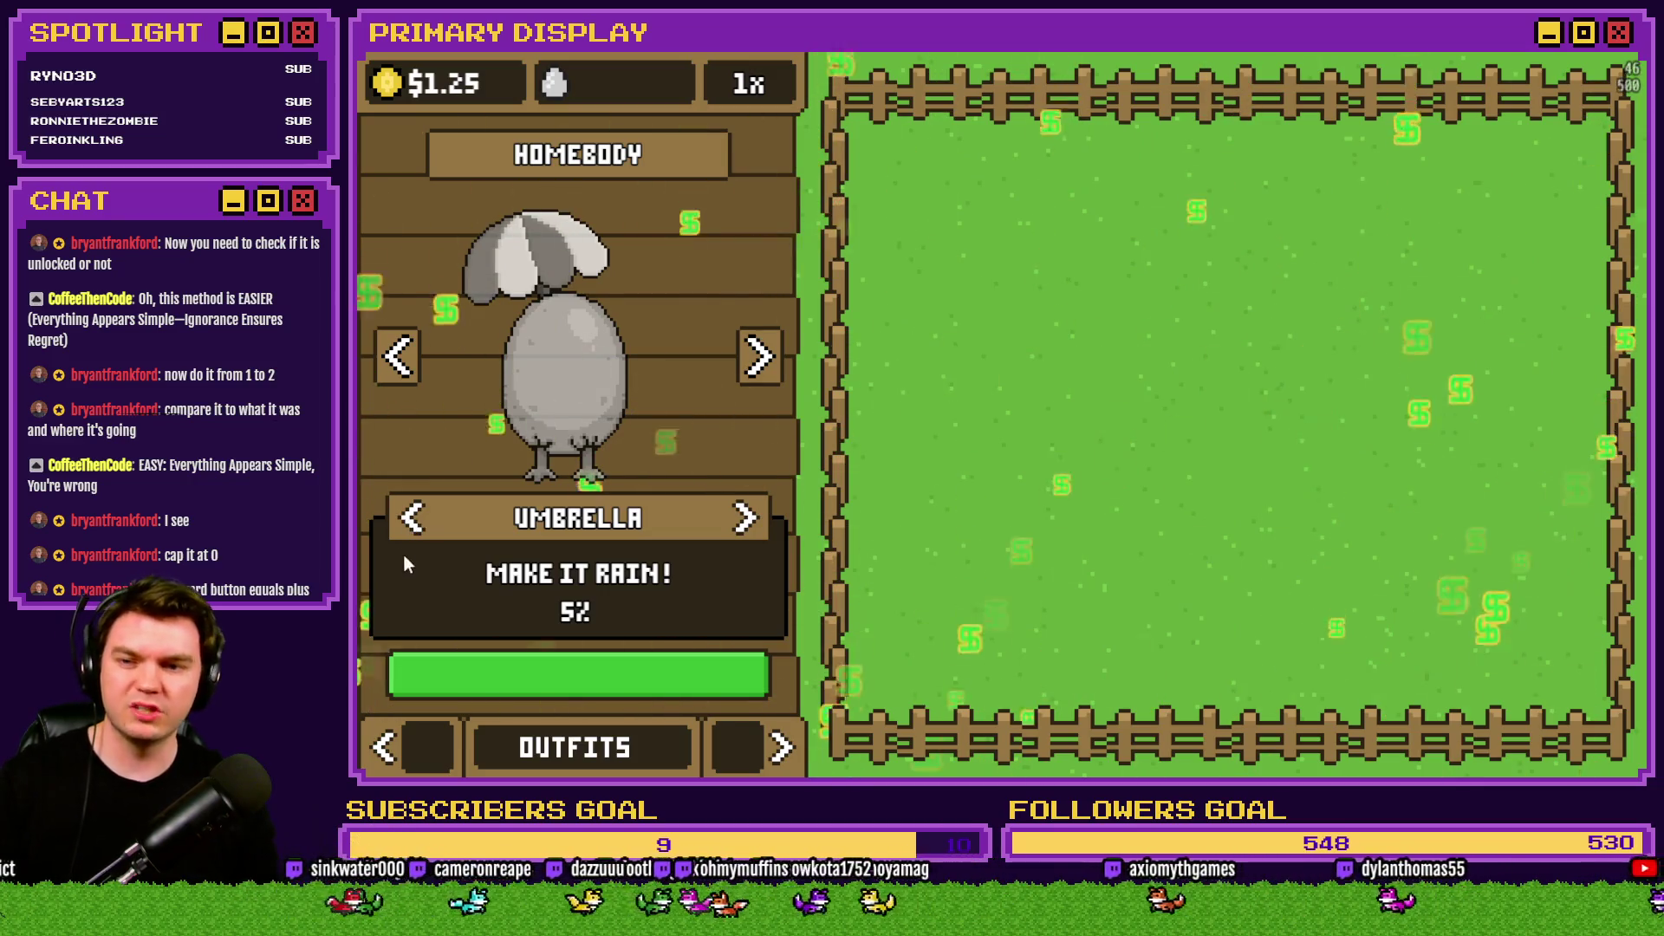
left_click(414, 518)
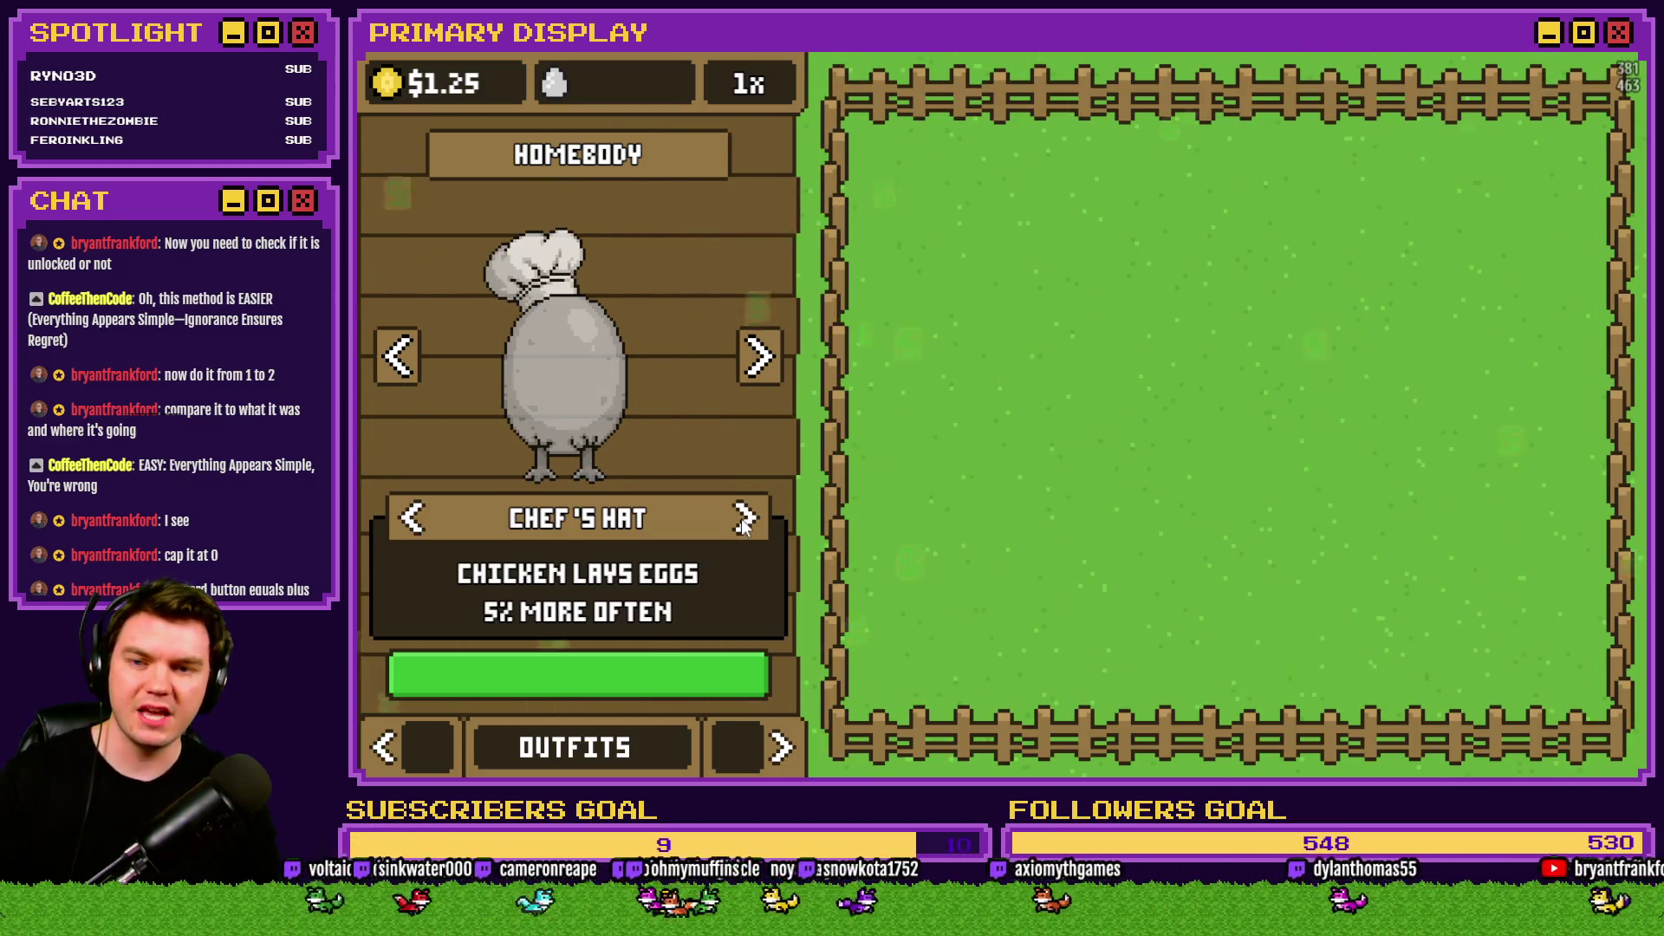
left_click(416, 518)
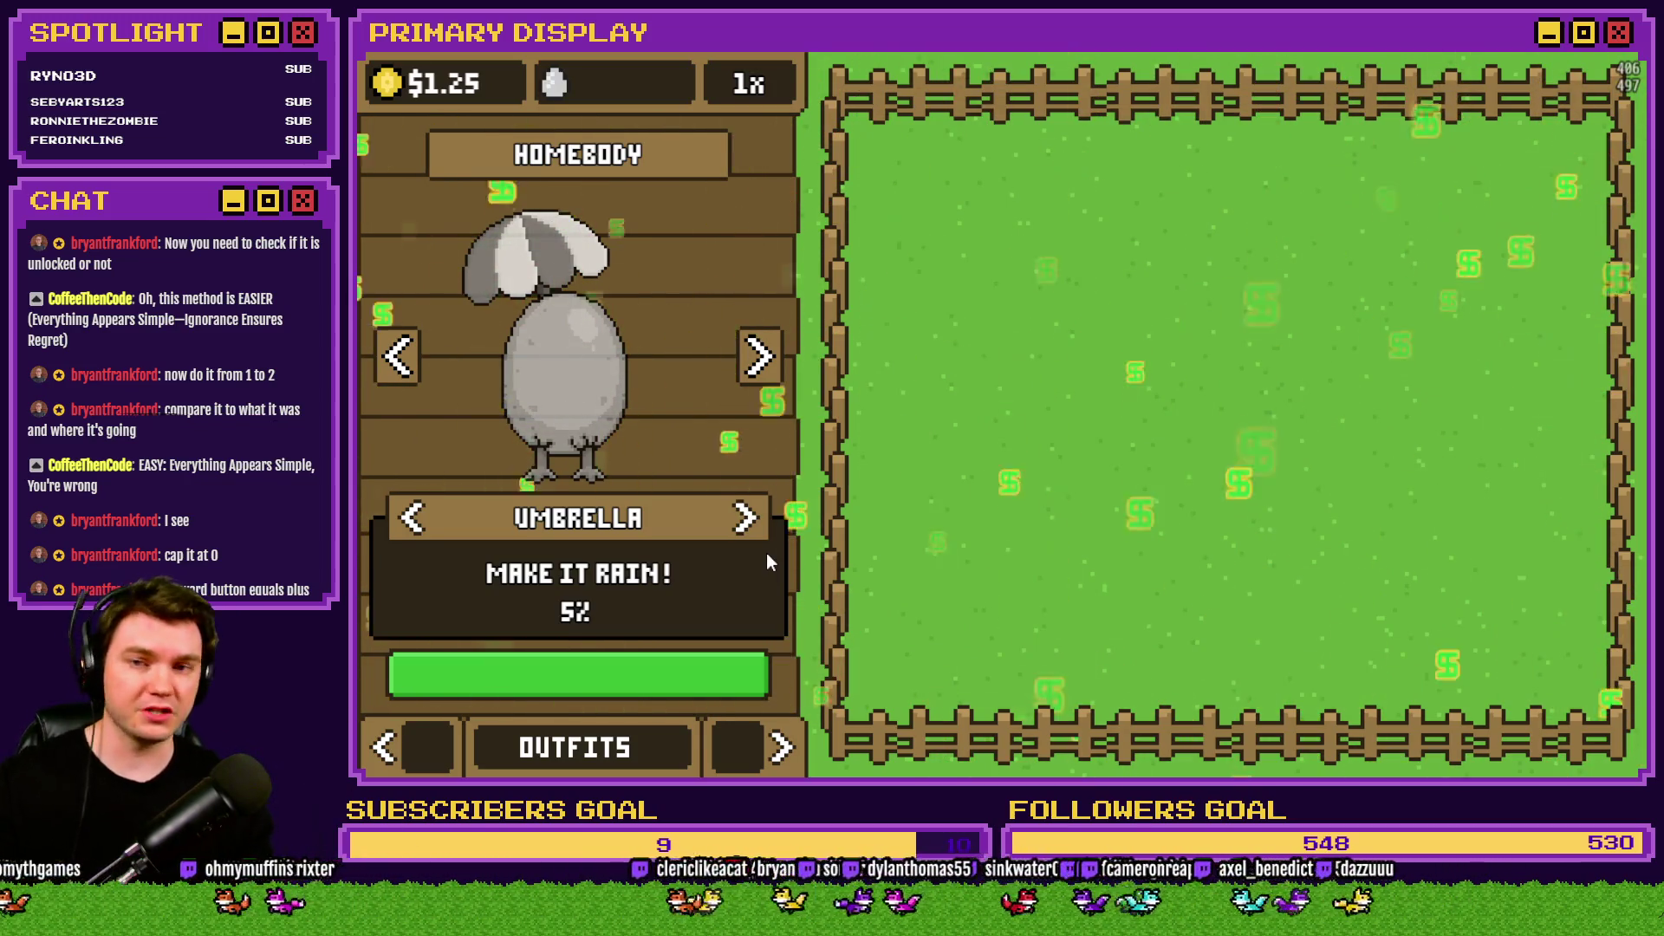
key("alt+F4")
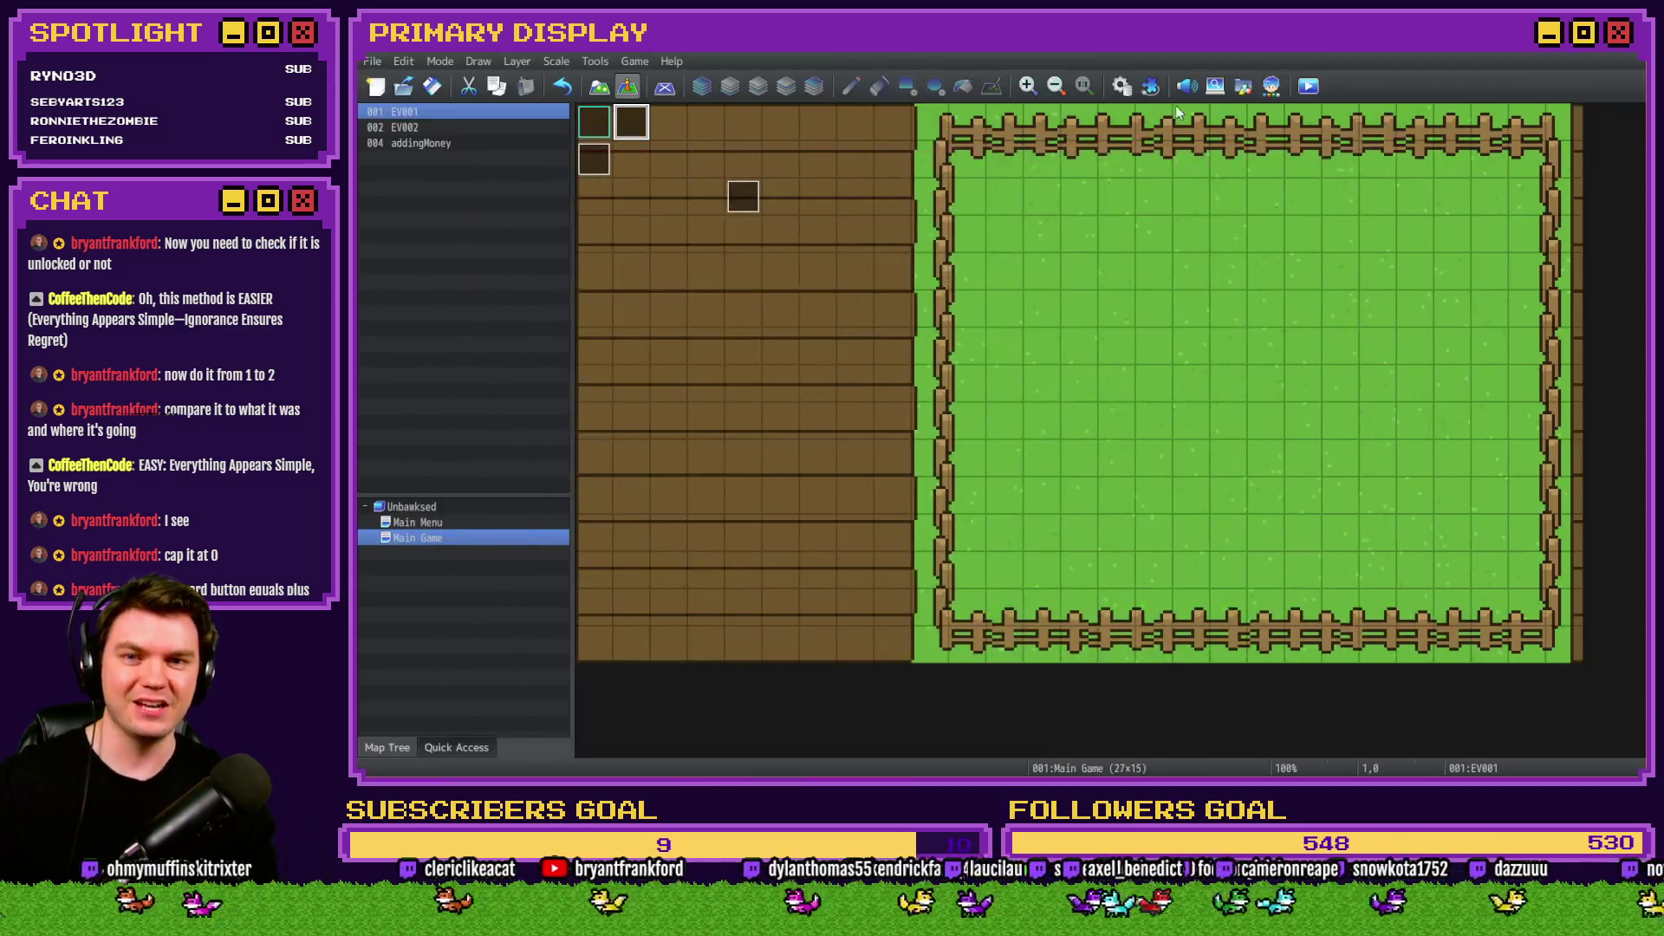
Inspect the locked-cosmetic check condition in the common events database without changing it.
left_click(1126, 89)
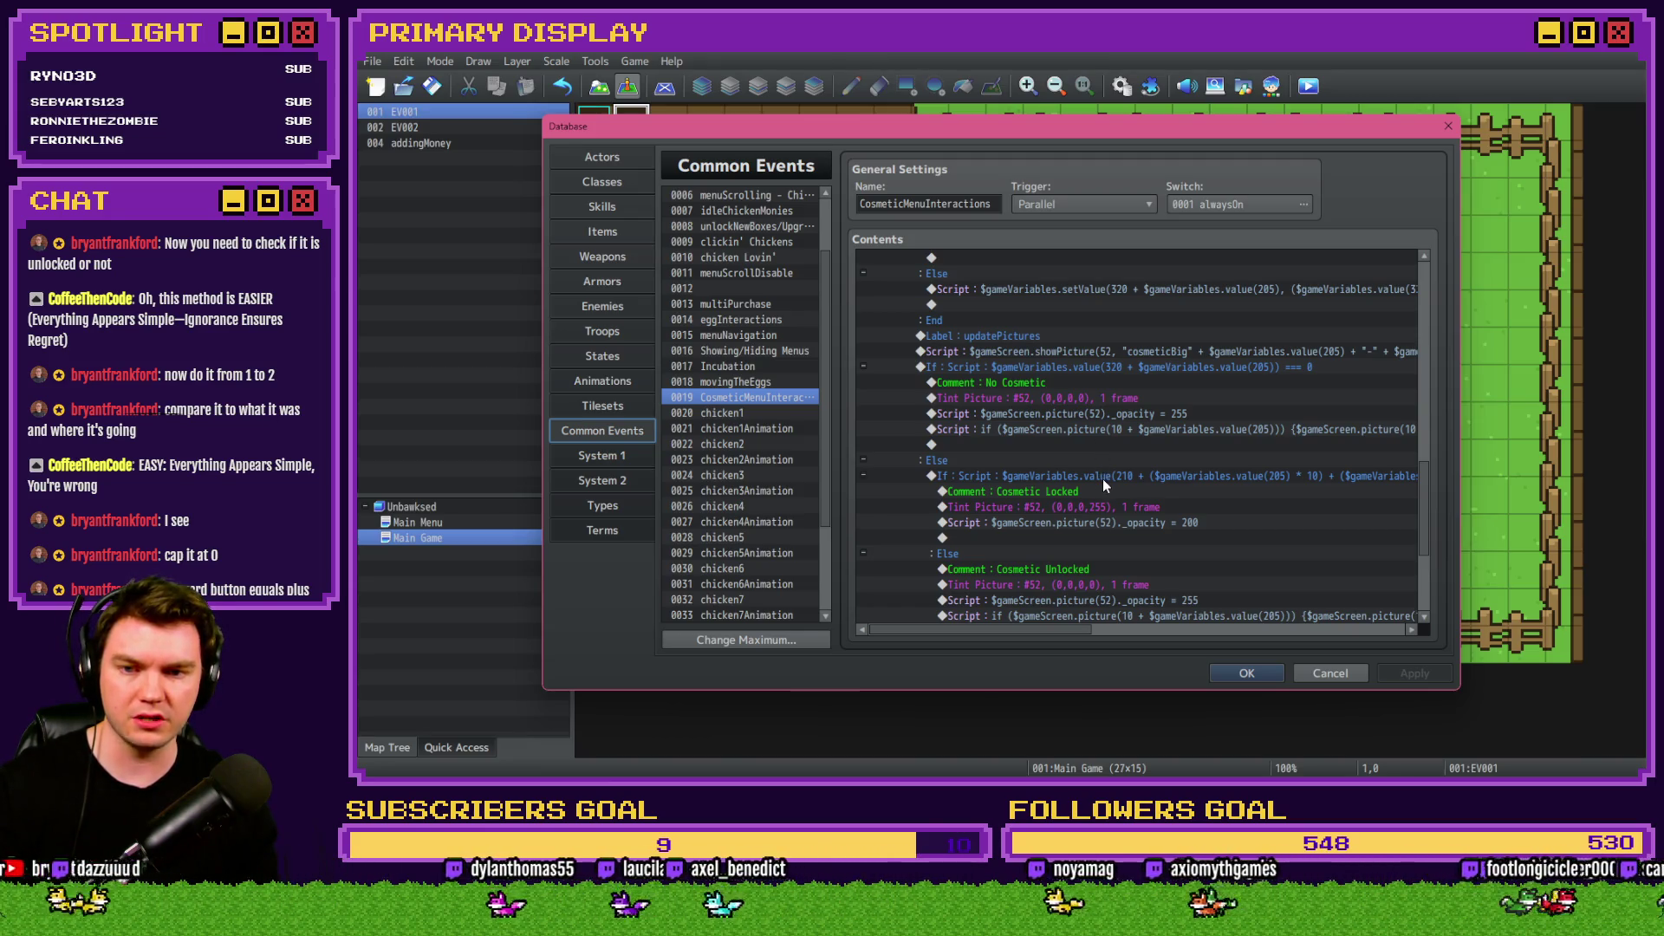
scroll(1108, 511, "down", 1)
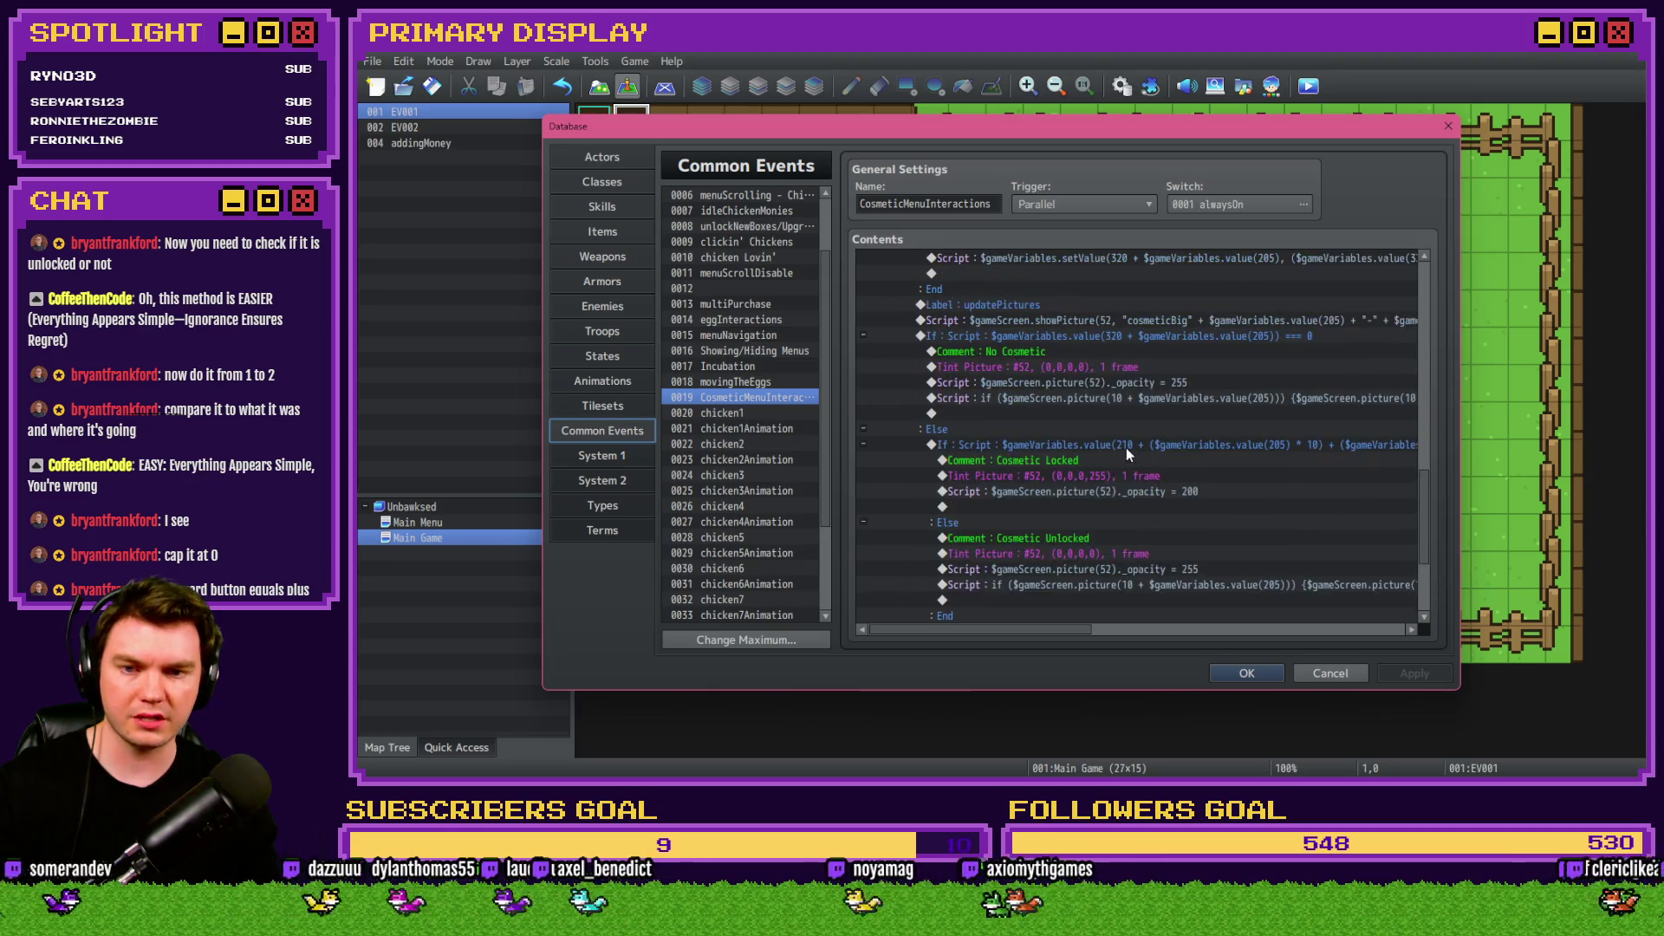
double_click(1126, 447)
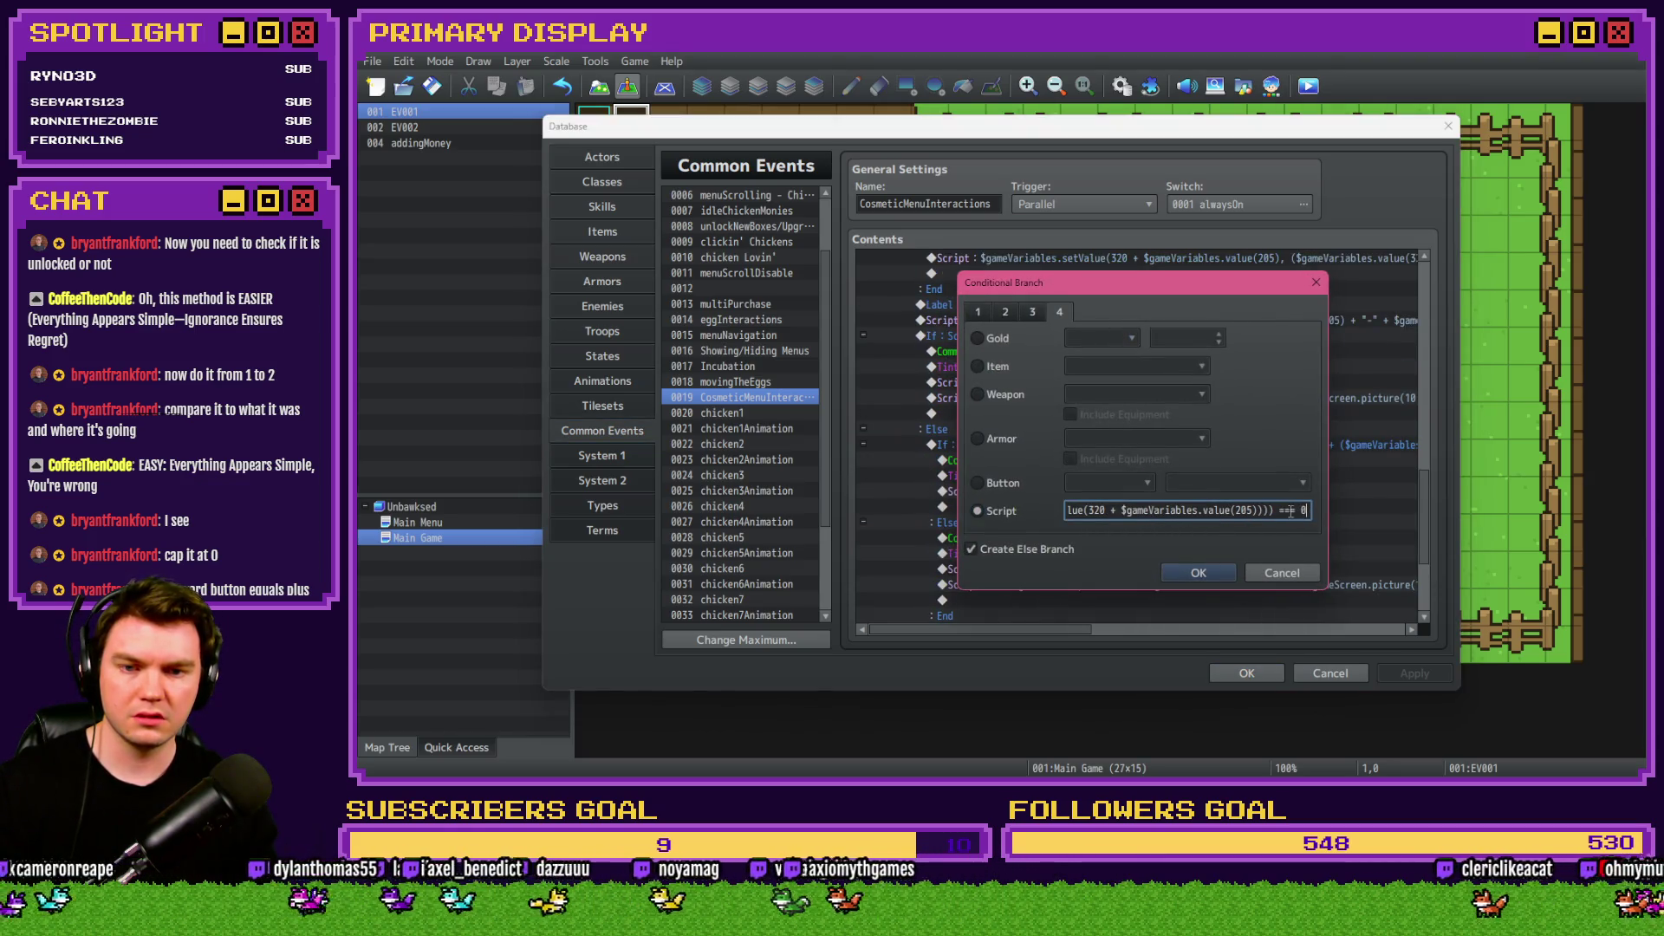
left_click(1282, 572)
Insert a new Conditional Branch at the Forward Button's === 2 branch and go to its script page.
scroll(997, 537, "up", 2)
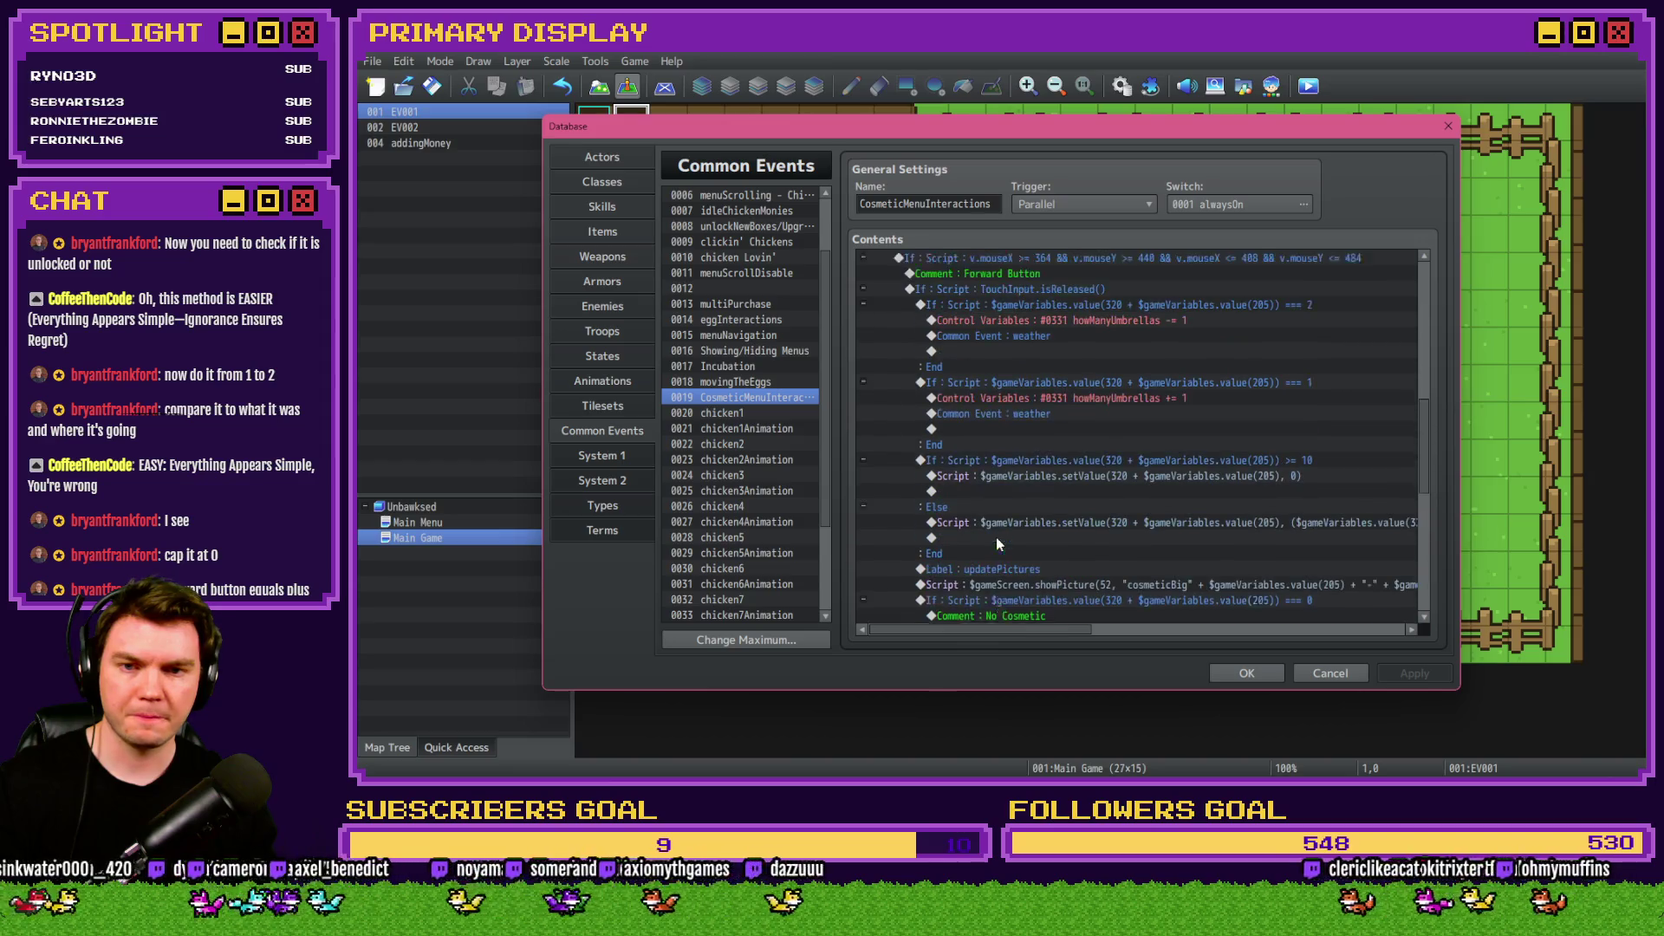
scroll(1000, 544, "up", 1)
left_click(1079, 353)
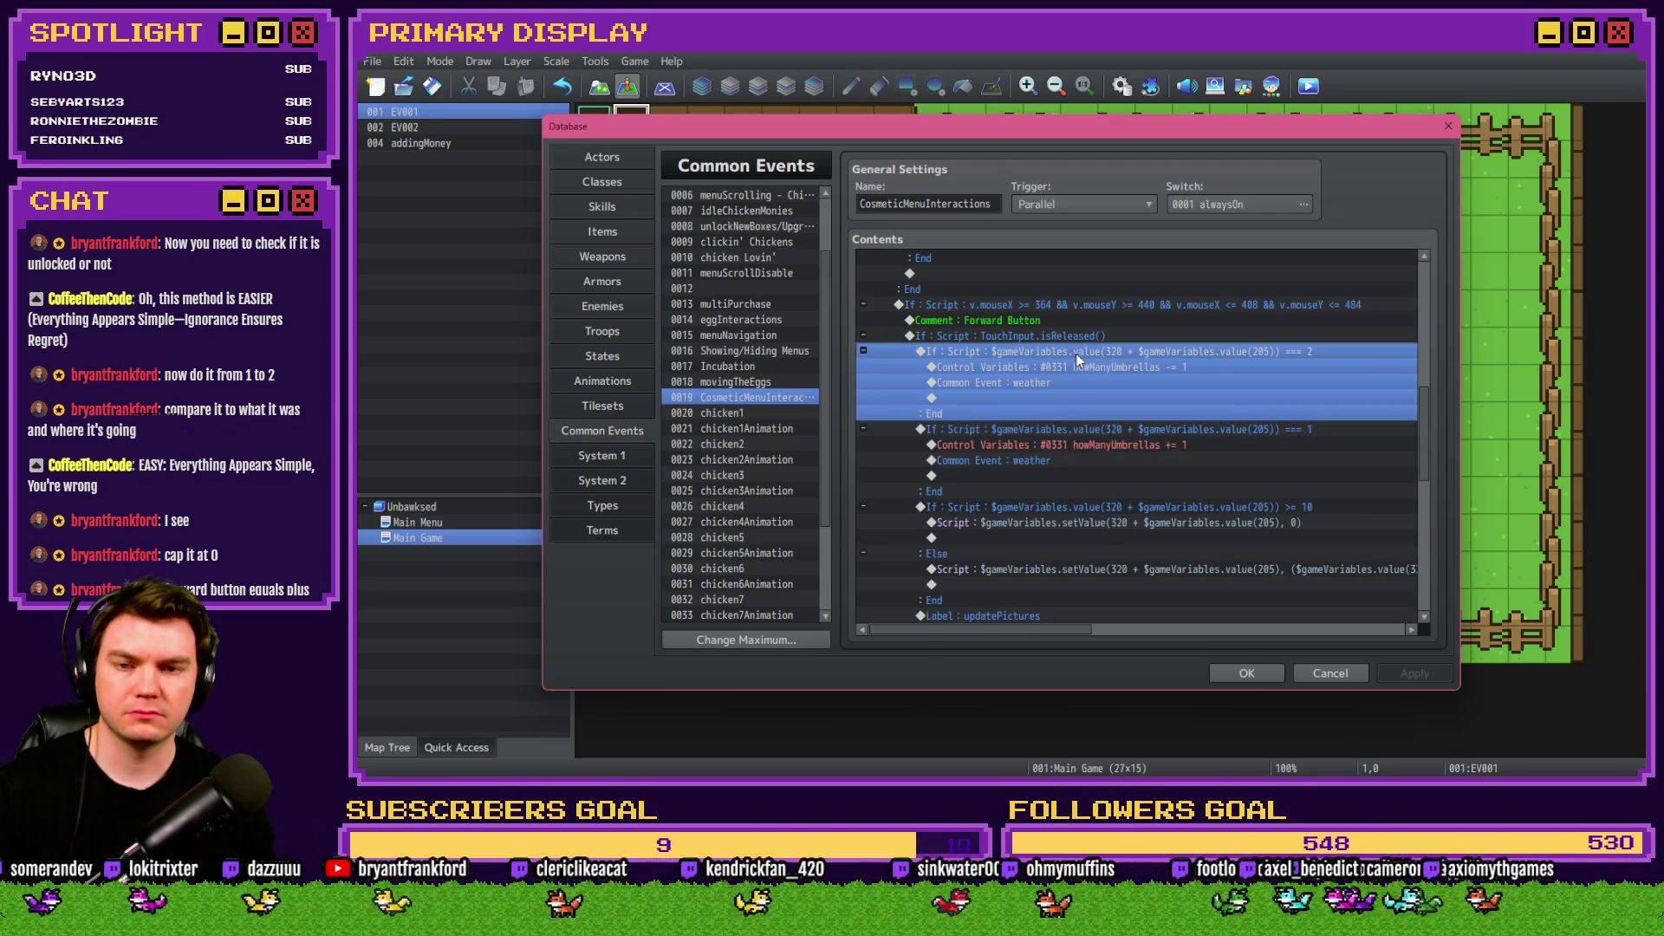
key("Insert")
left_click(1026, 492)
left_click(1061, 309)
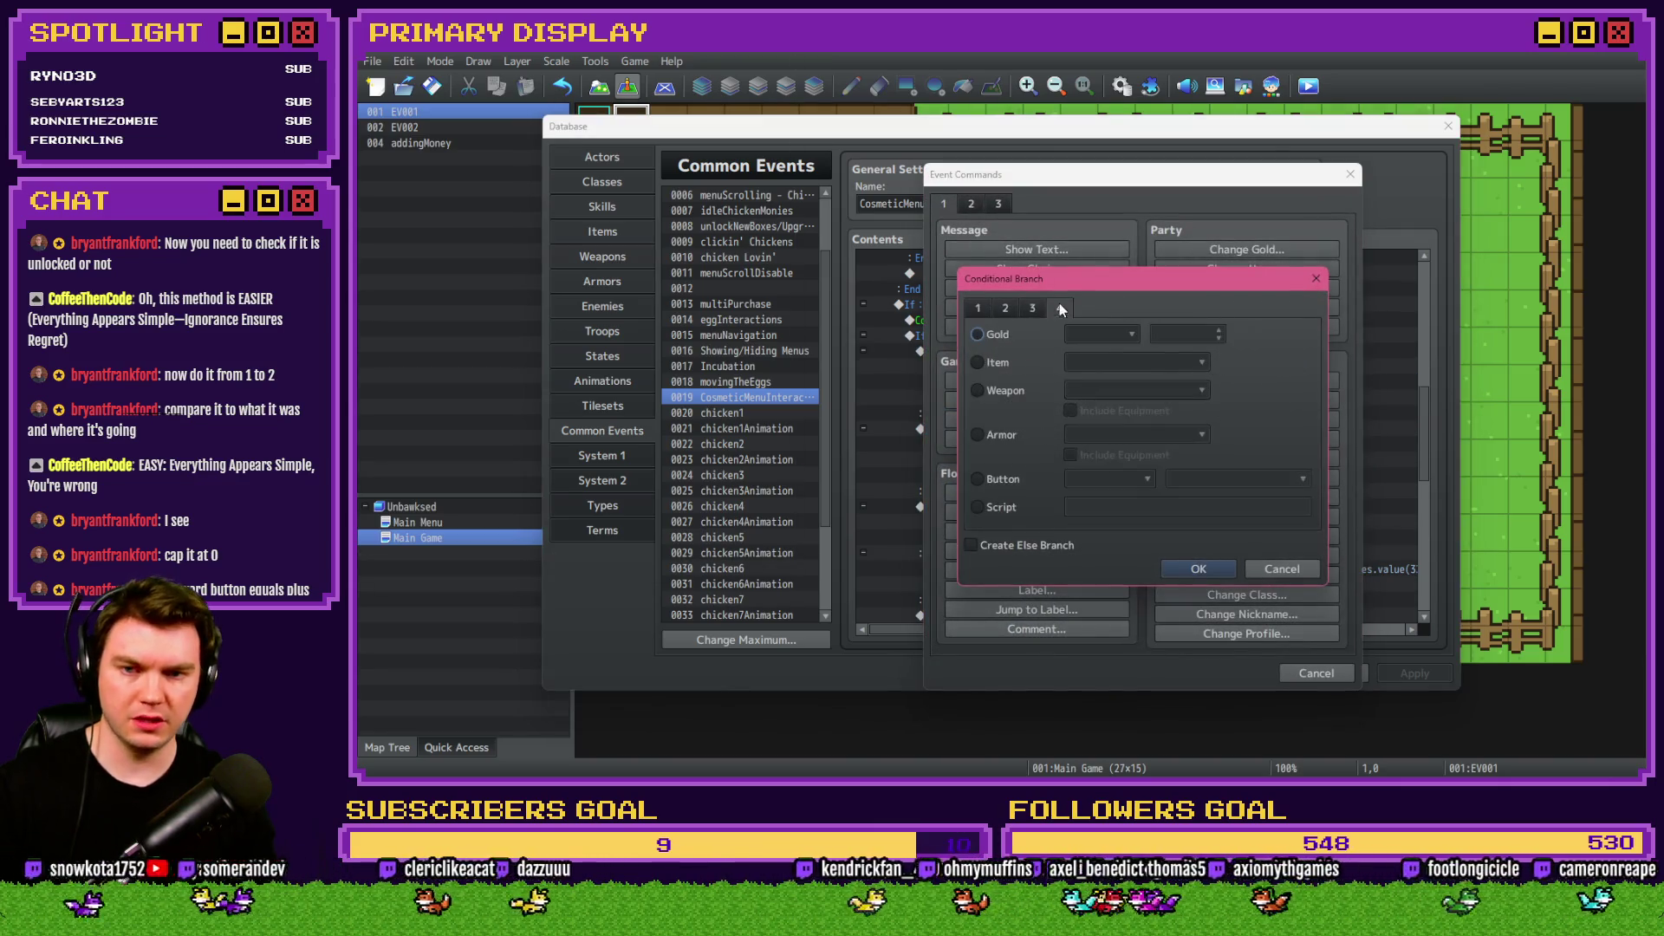
Set the branch to a Script condition checking the current cosmetic's unlock value is > 0.
left_click(1001, 508)
key("ctrl+v")
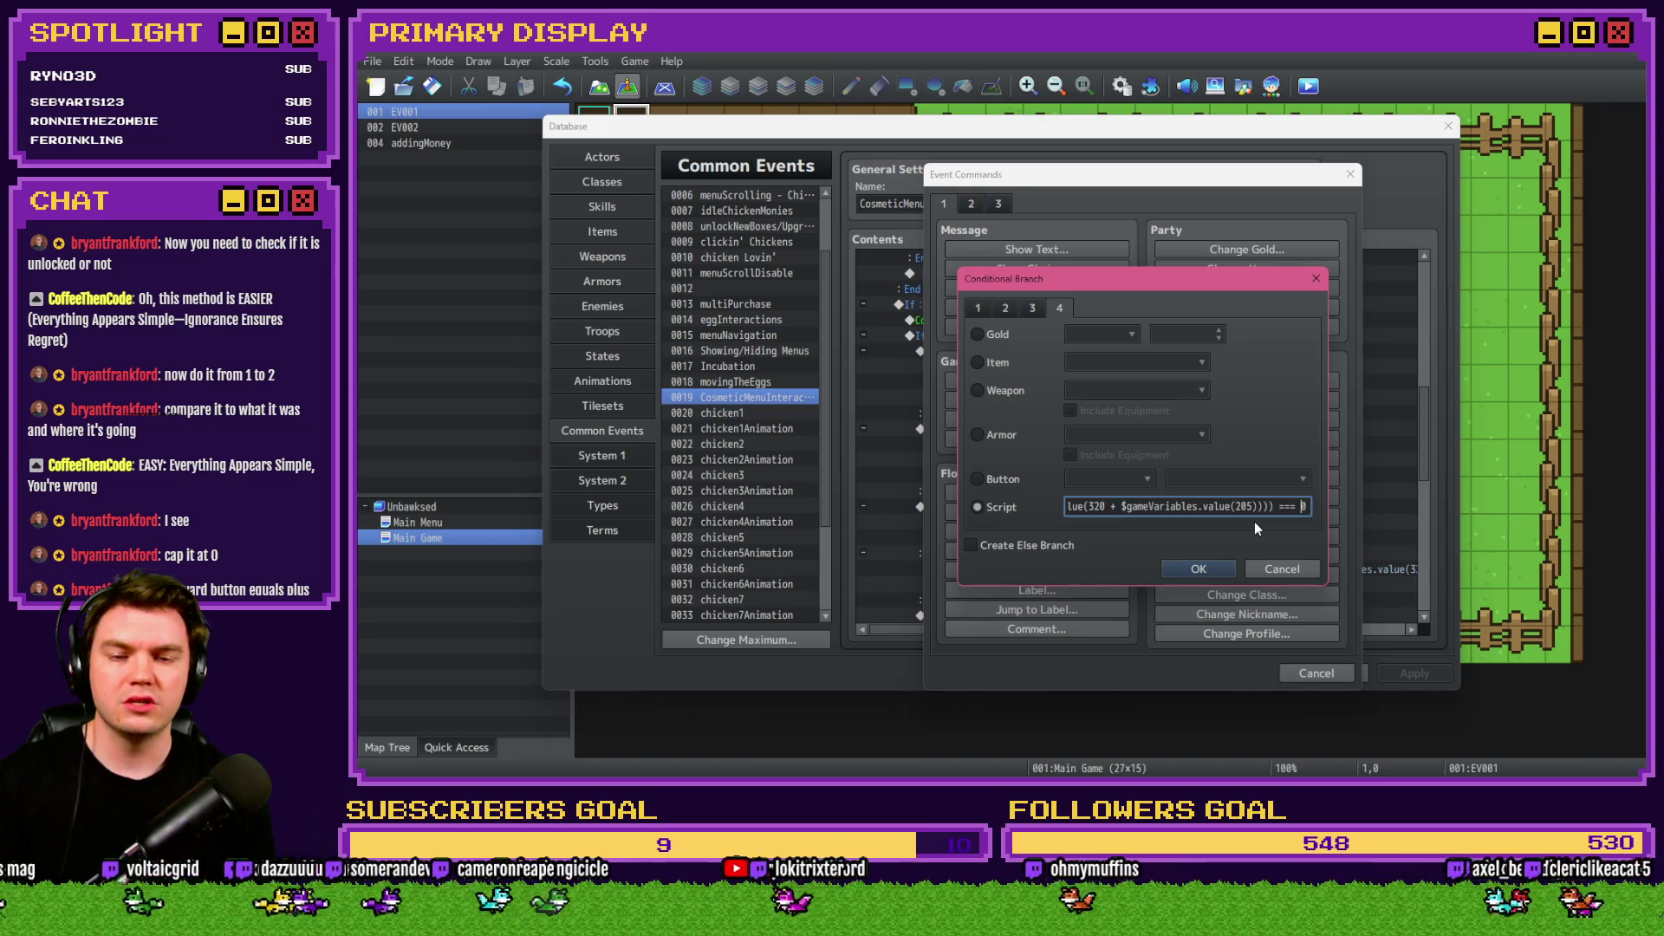
key("BackSpace")
key("BackSpace")
key("BackSpace")
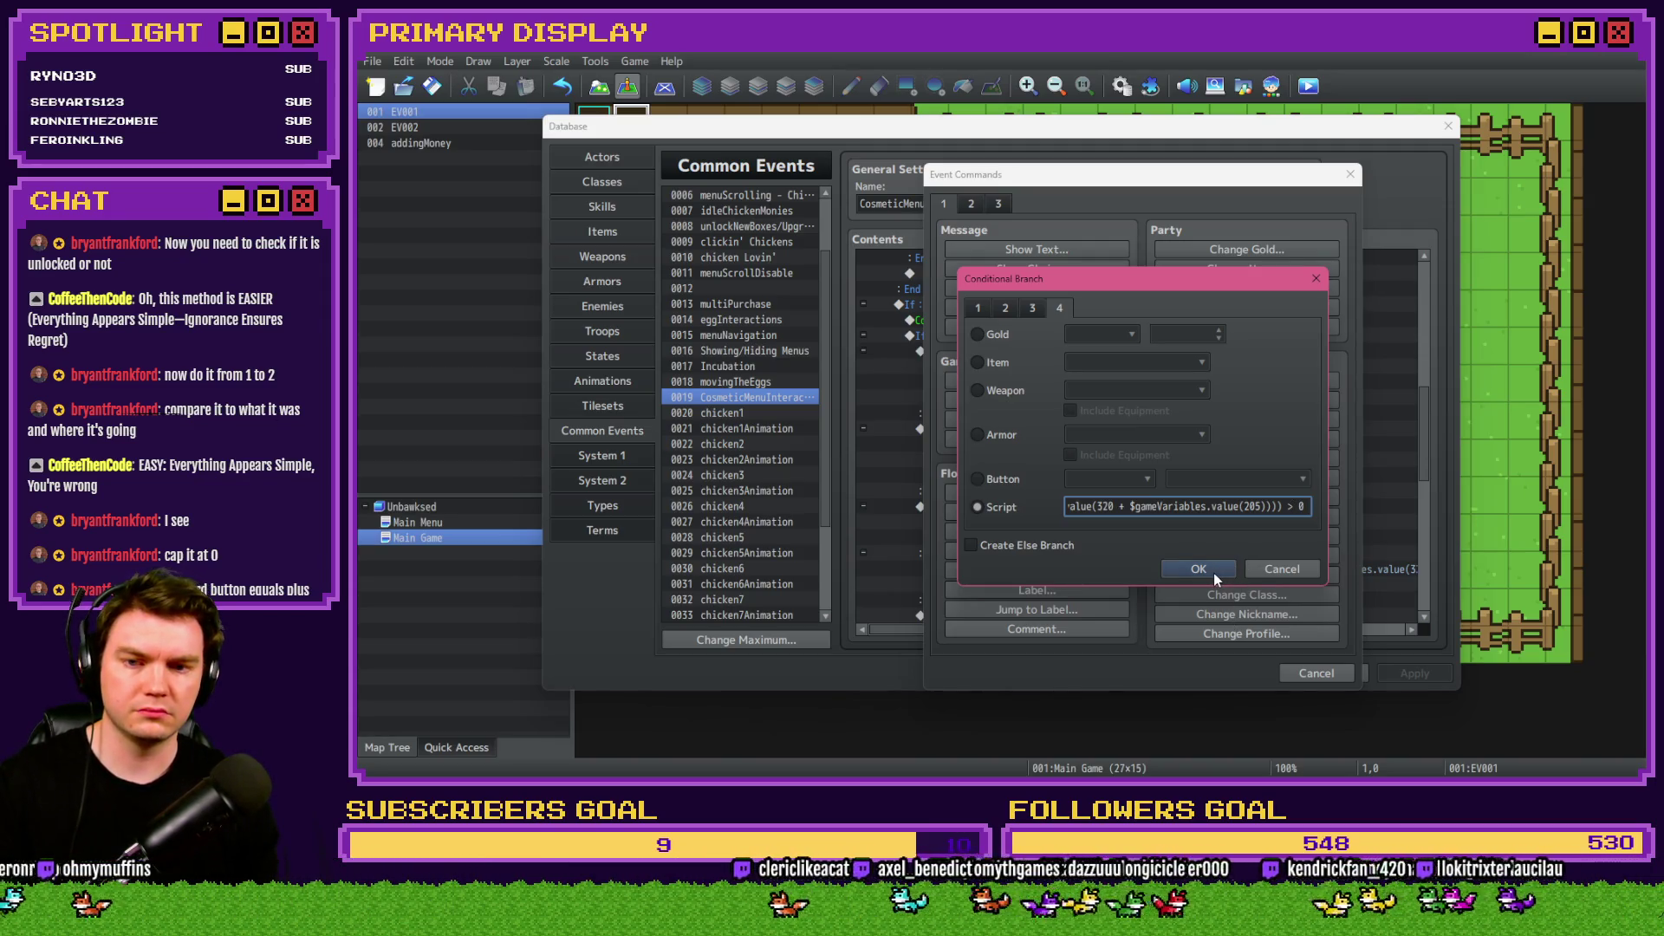
left_click(1213, 572)
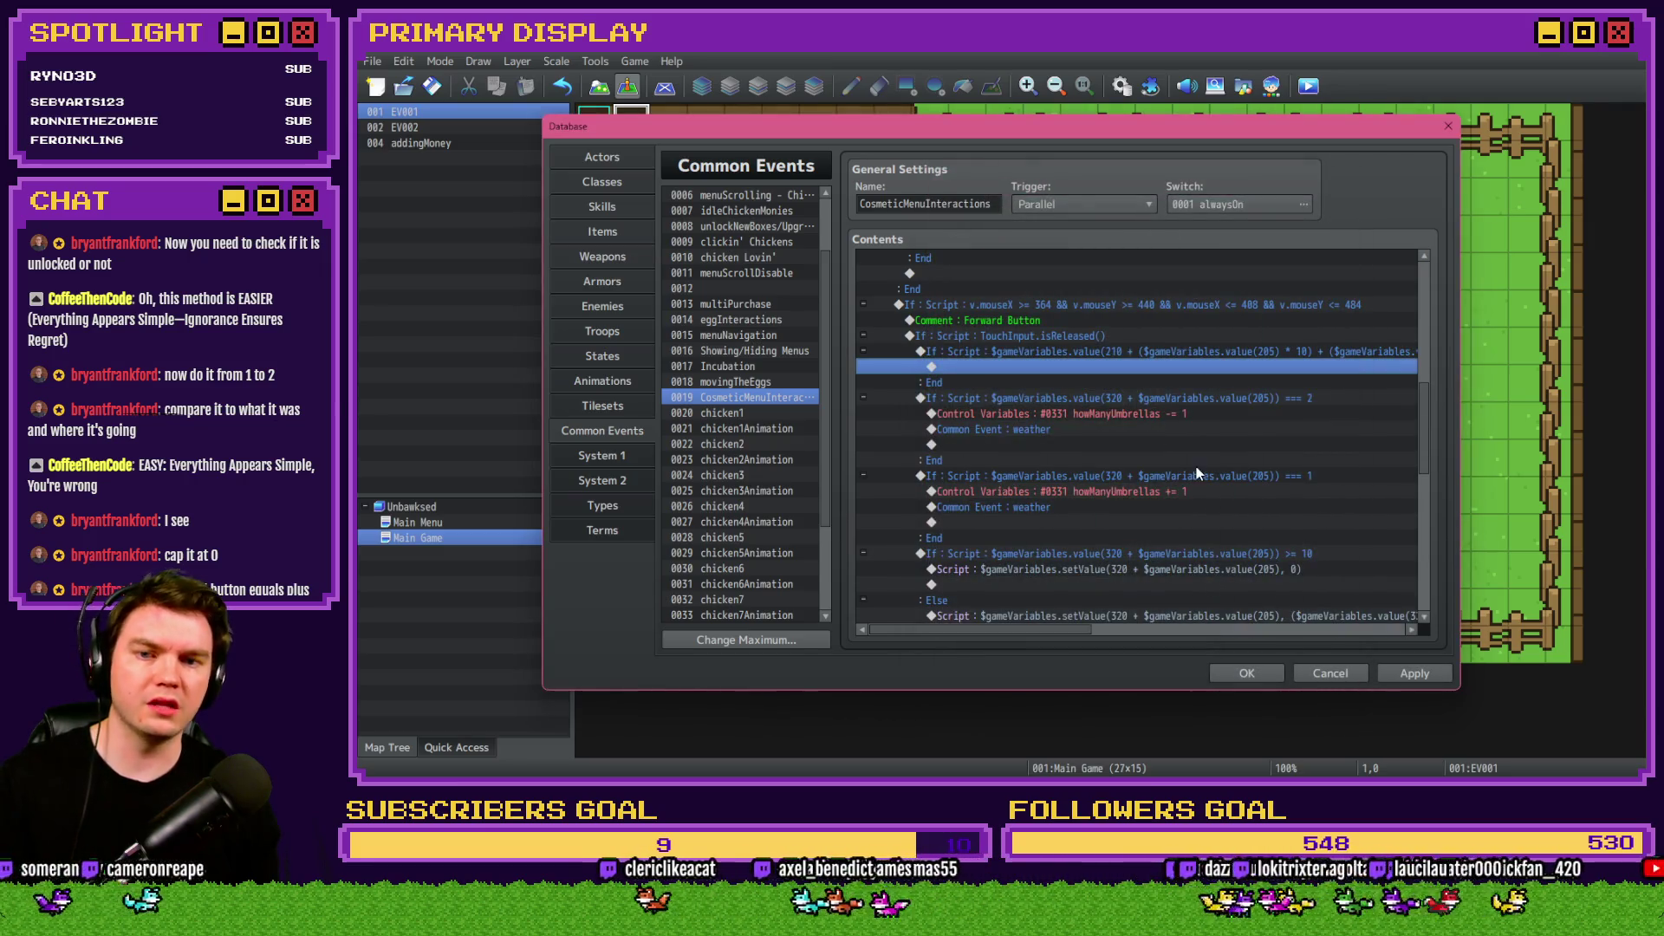
Cut the === 2 and === 1 umbrella-count If blocks and paste them inside the If (210…) check.
left_click(1129, 403)
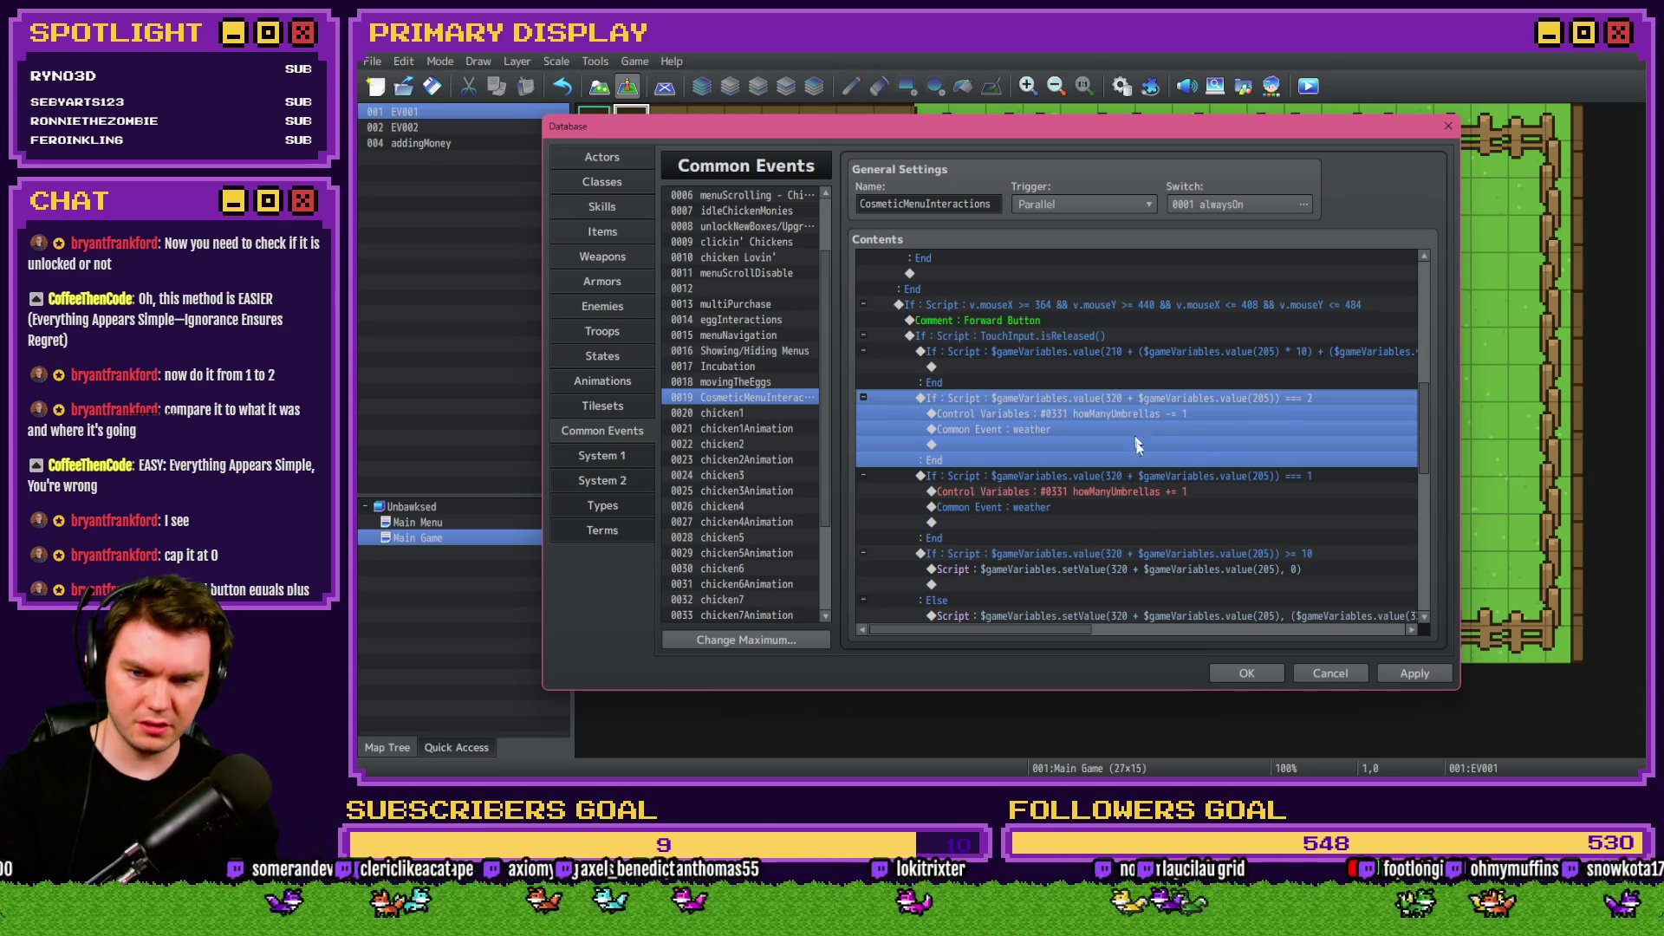
scroll(1167, 526, "down", 2)
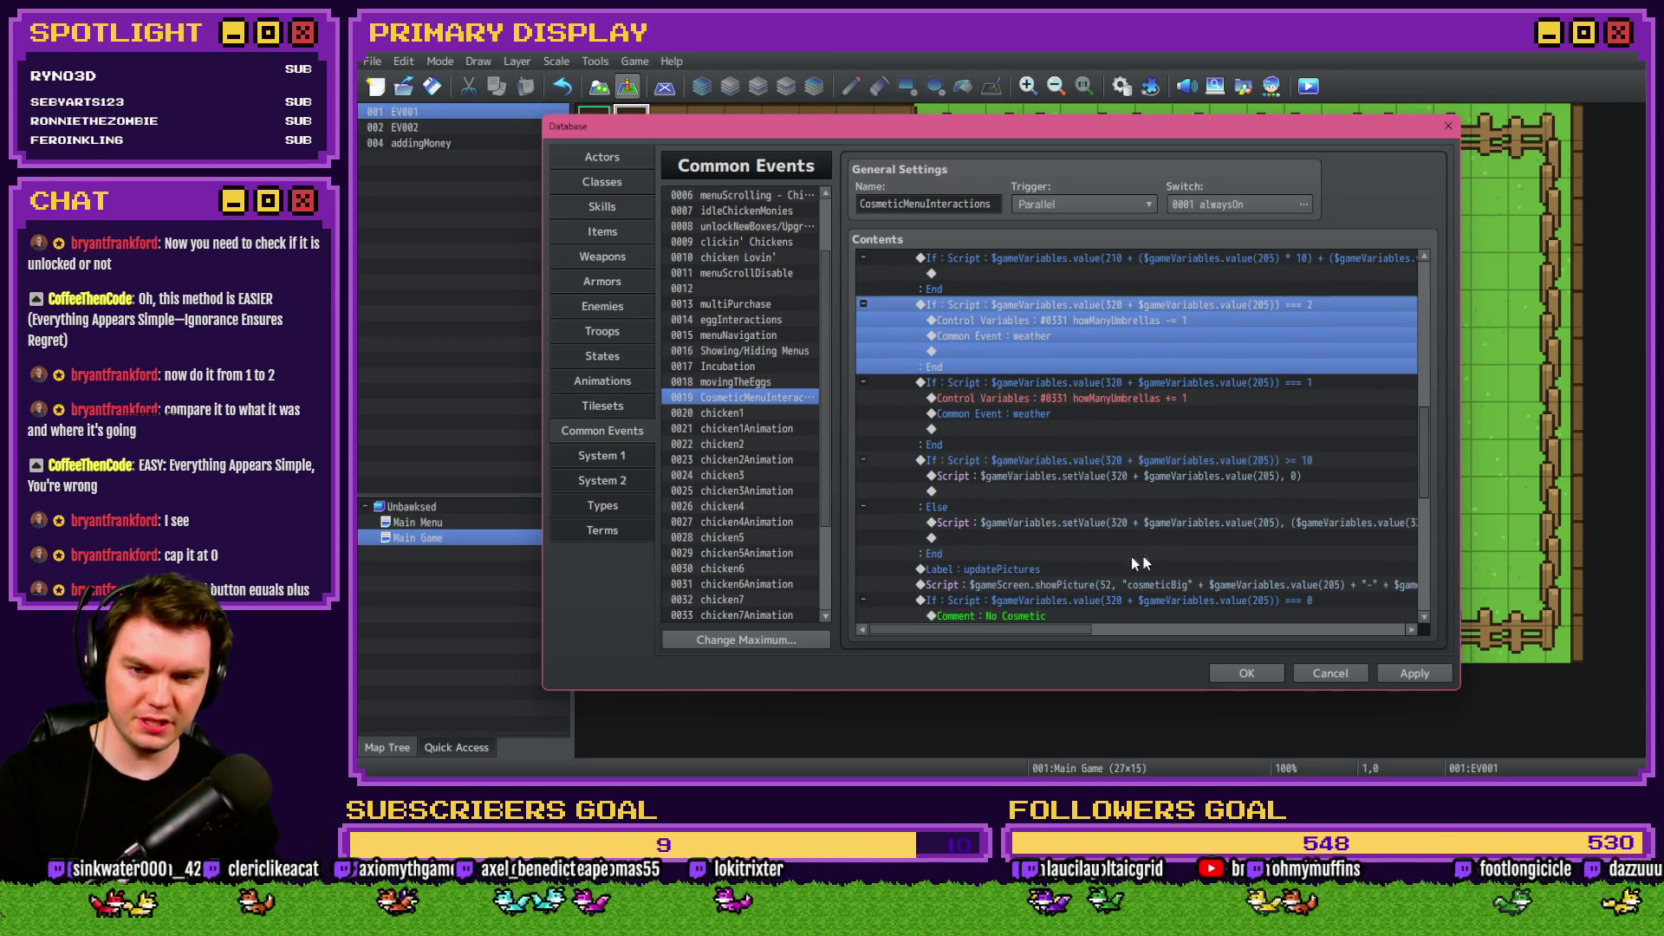
scroll(1133, 490, "up", 2)
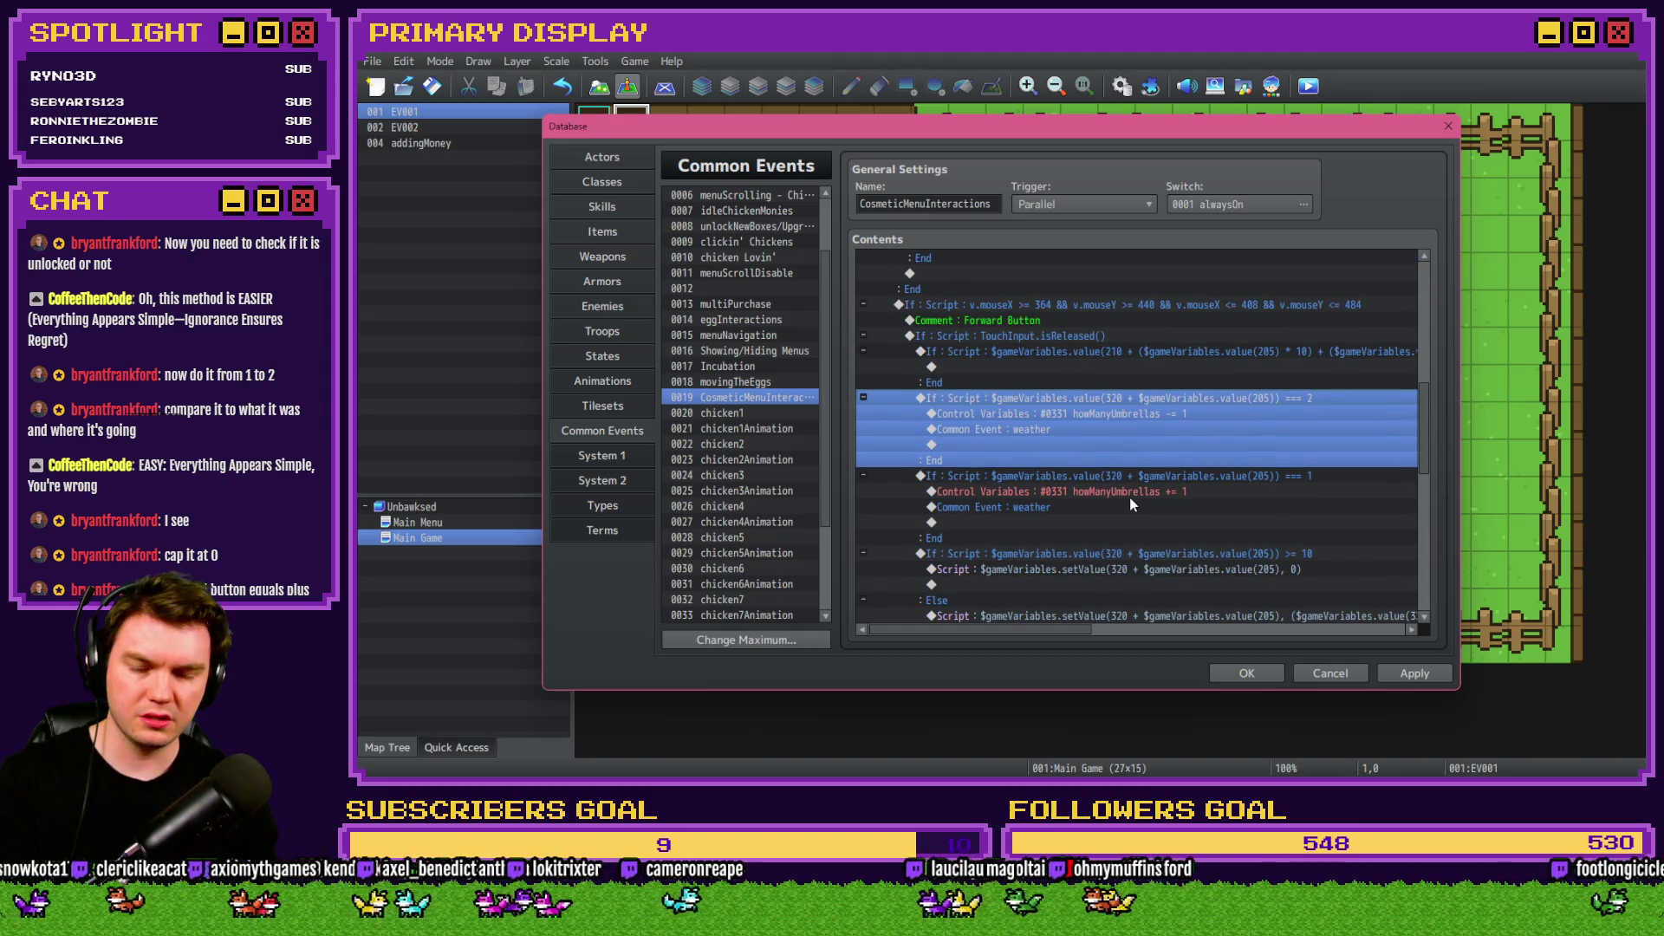
scroll(1105, 592, "down", 2)
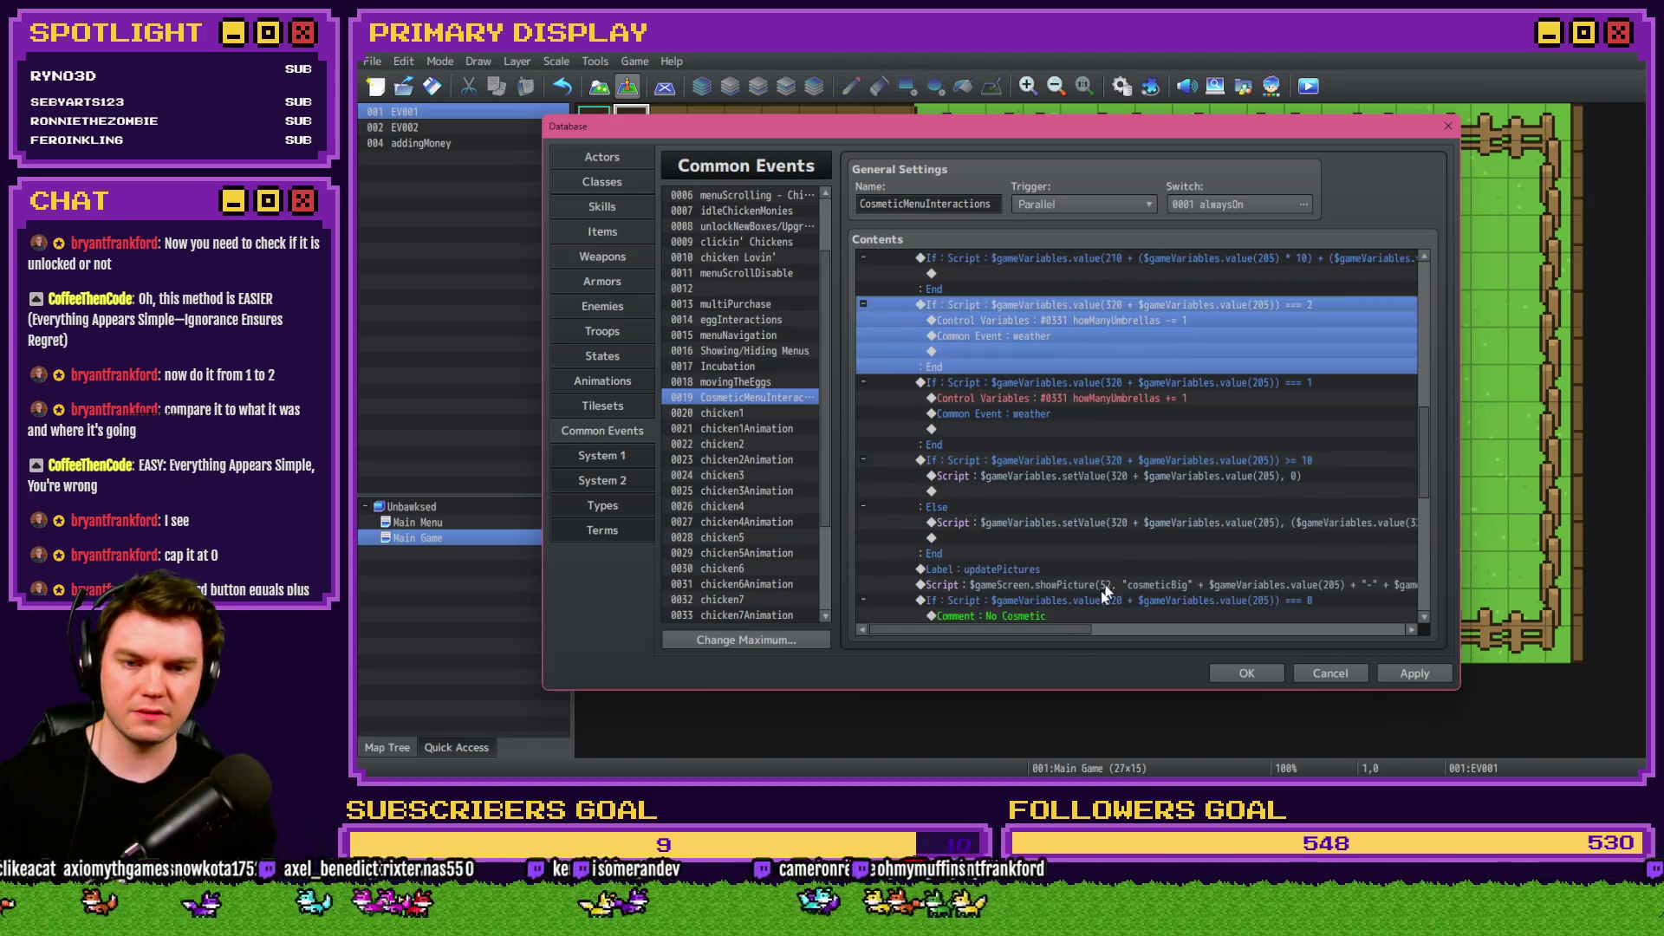
left_click_drag(1064, 636, 1106, 630)
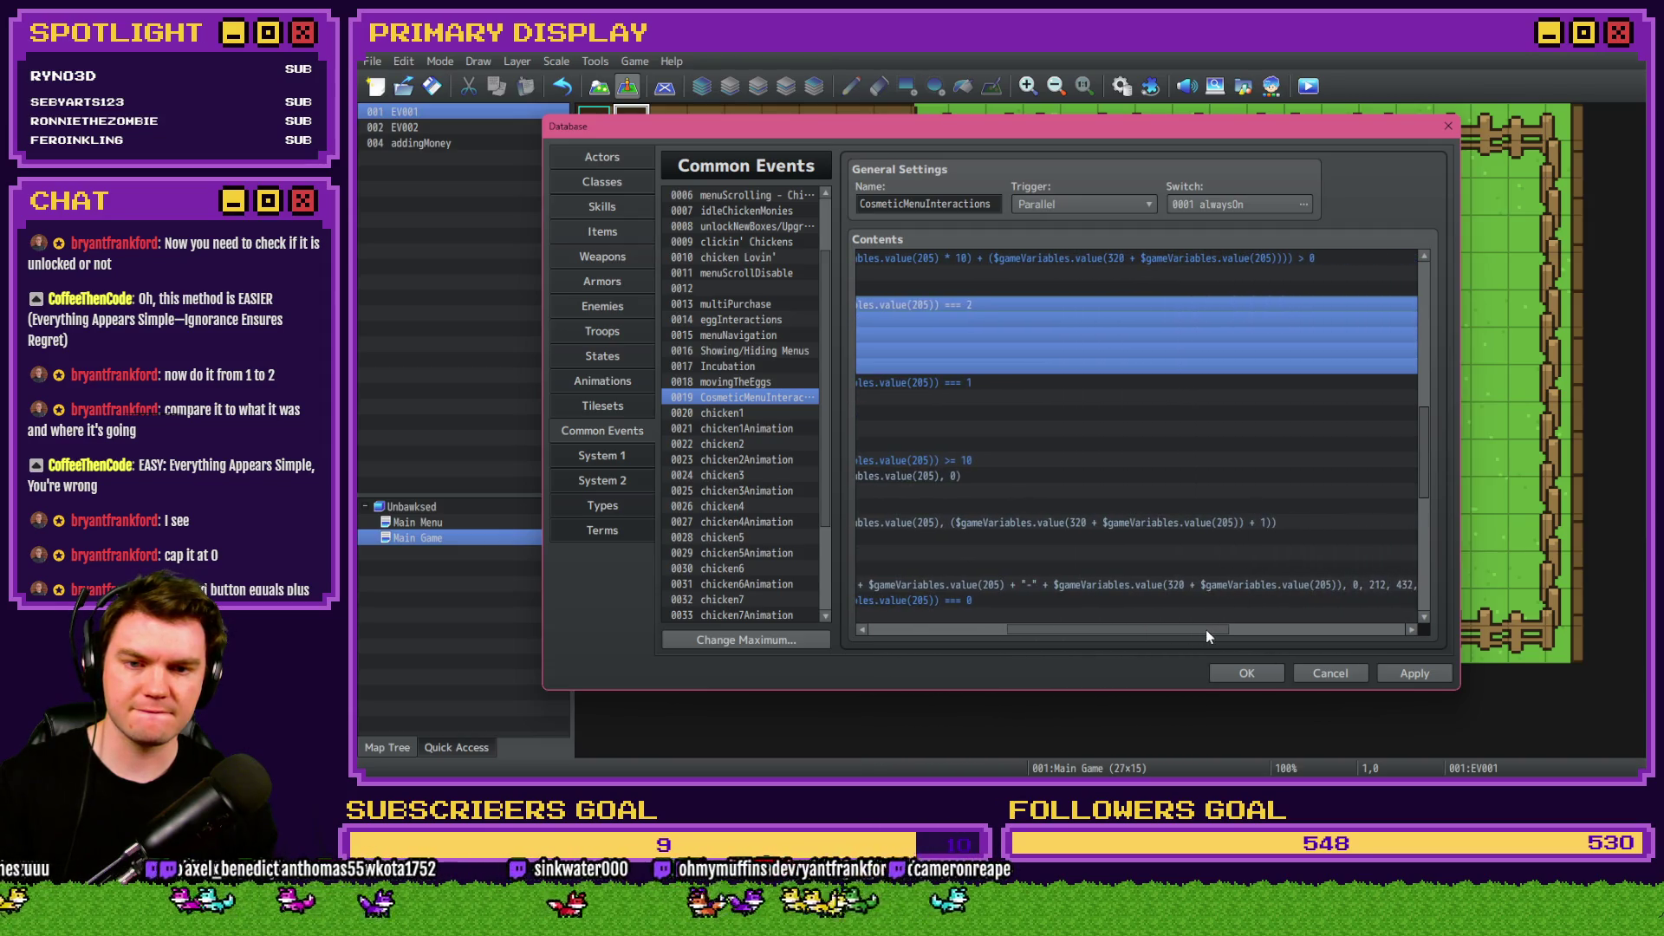
left_click_drag(1204, 629, 1062, 631)
scroll(1104, 594, "up", 2)
scroll(1102, 598, "down", 1)
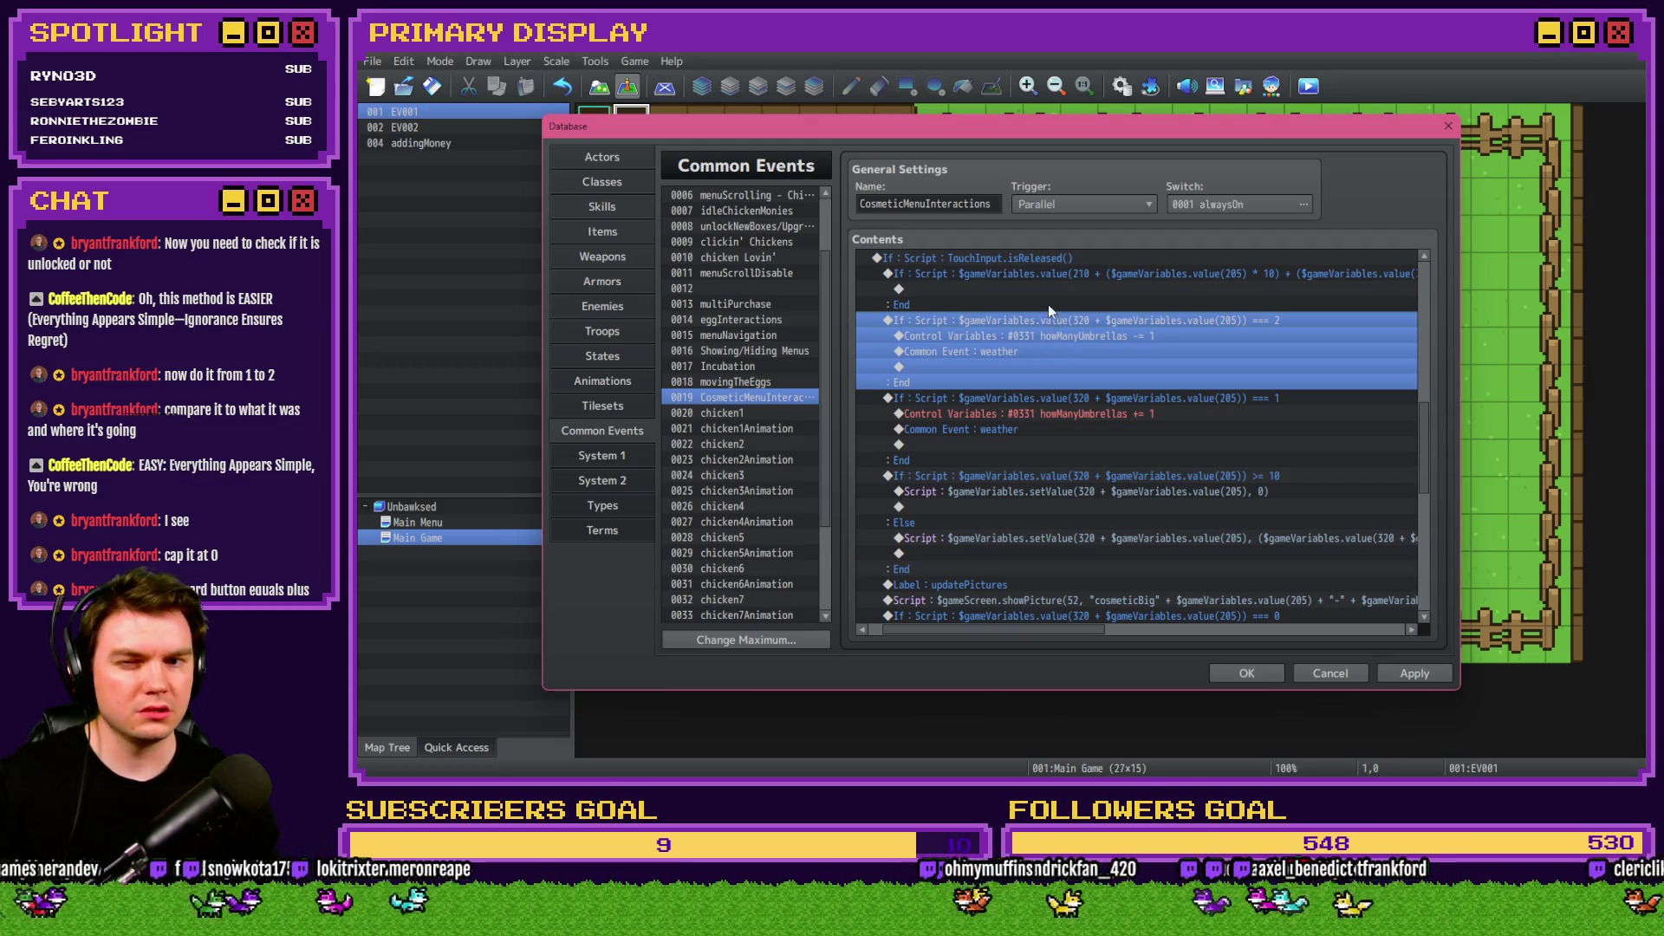
left_click(1040, 396, "shift")
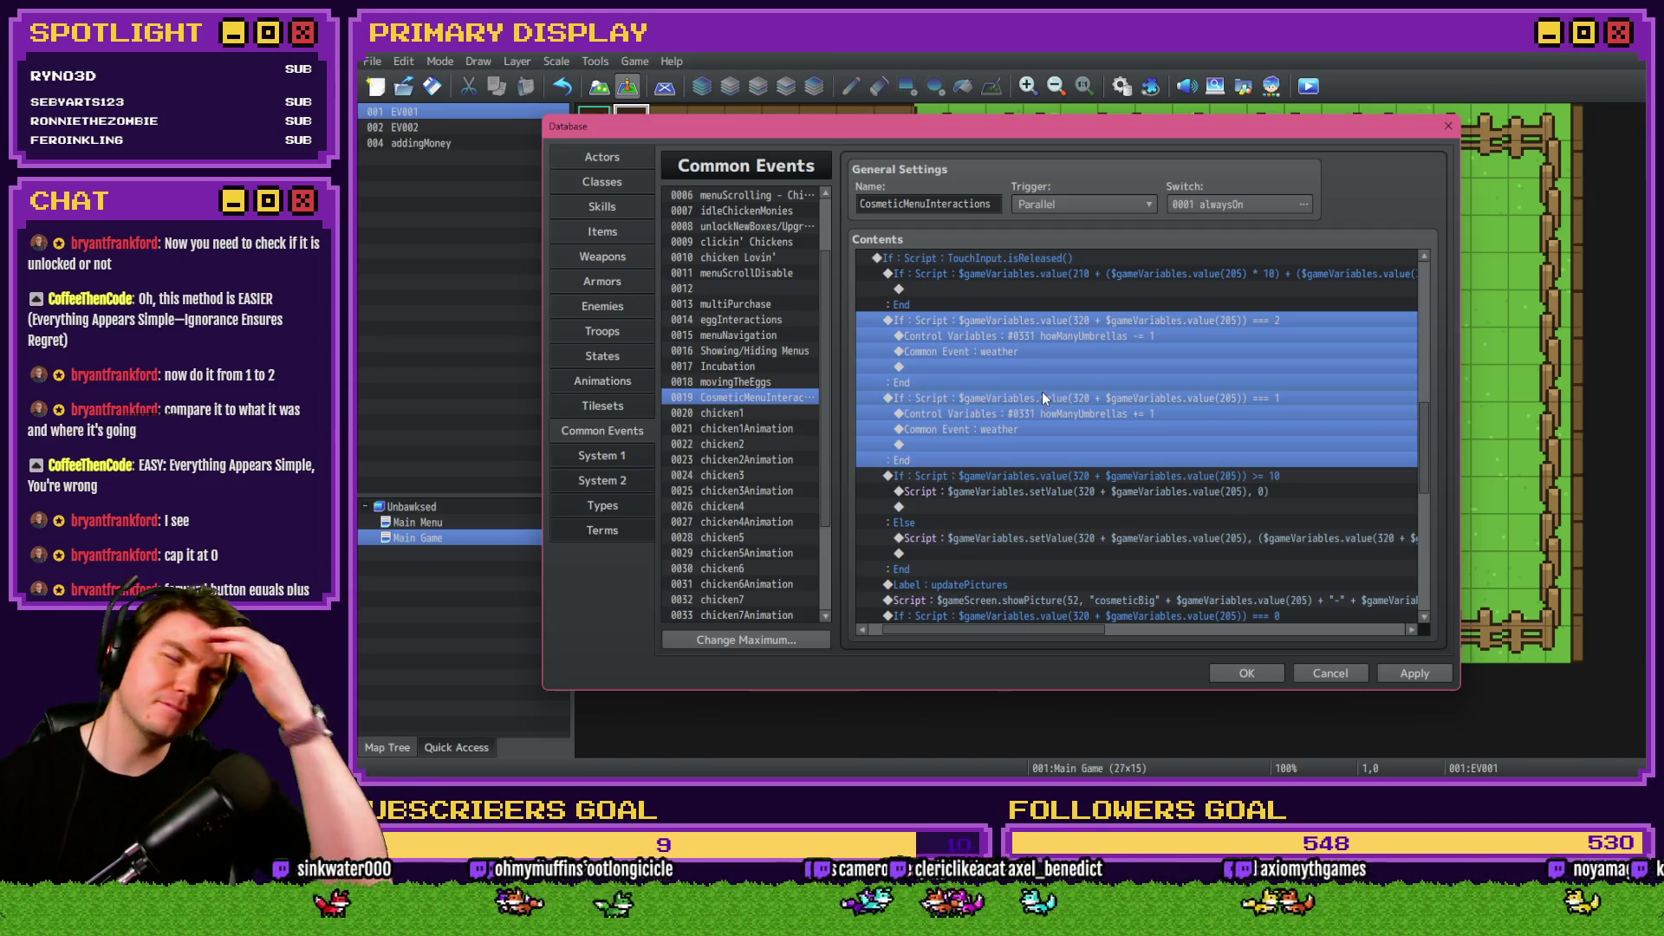
key("ctrl+x")
left_click(1033, 291)
key("ctrl+v")
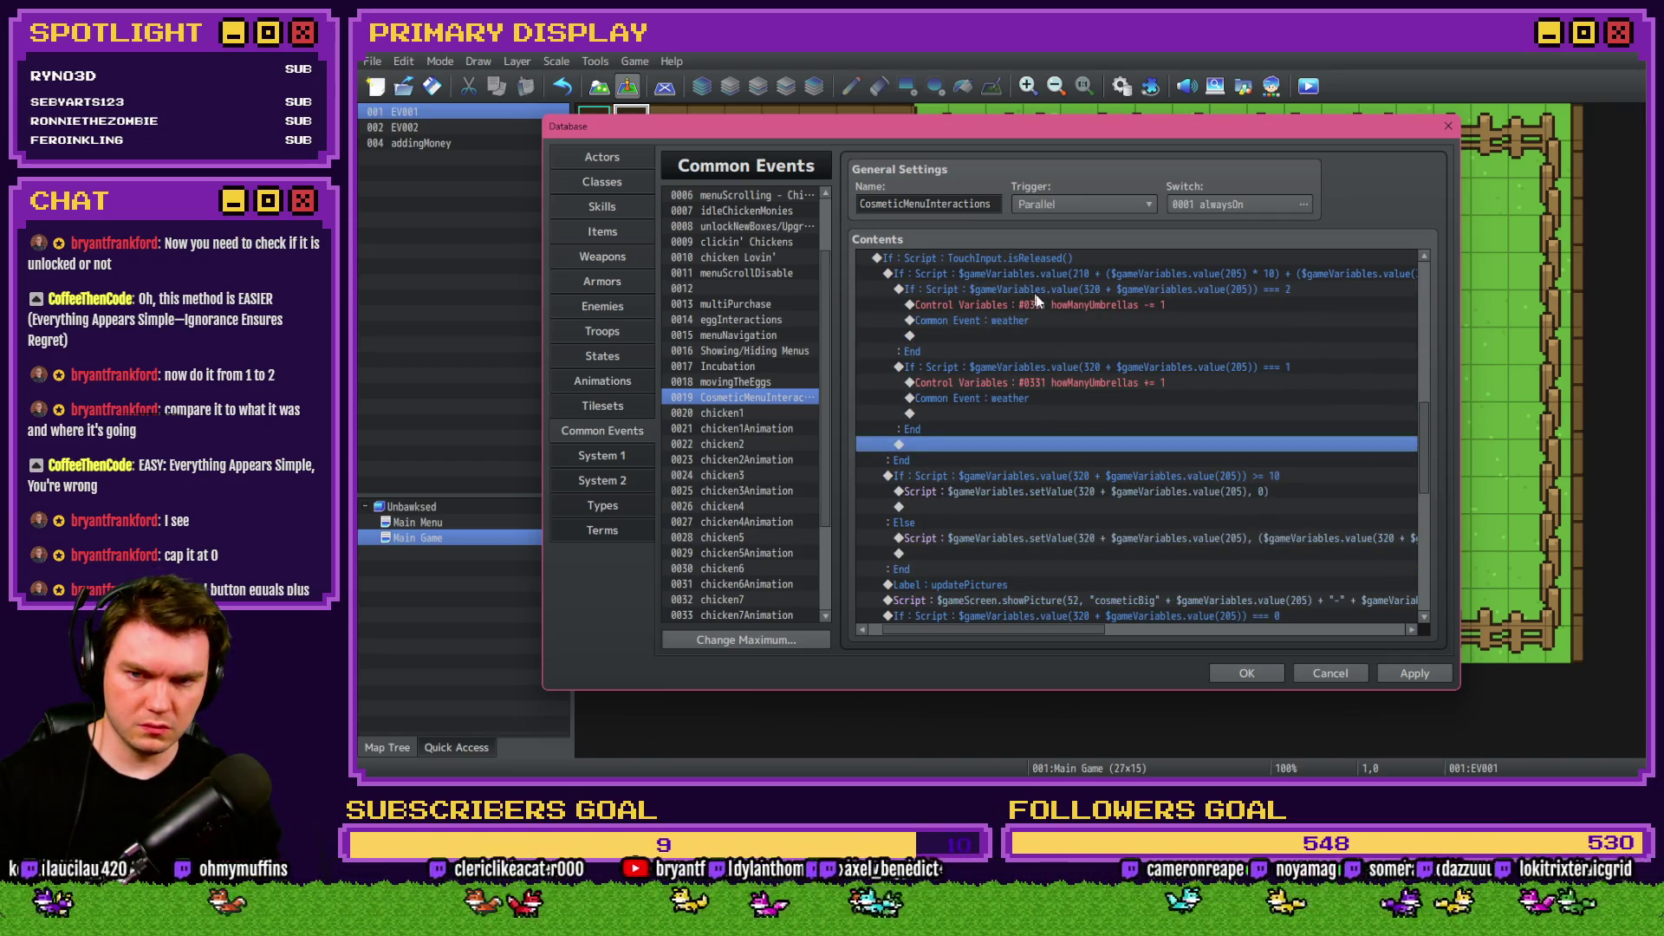
Review the nested blocks under the cap-at-10 check, close the Database and start a playtest.
scroll(1093, 414, "up", 2)
scroll(1097, 500, "up", 5)
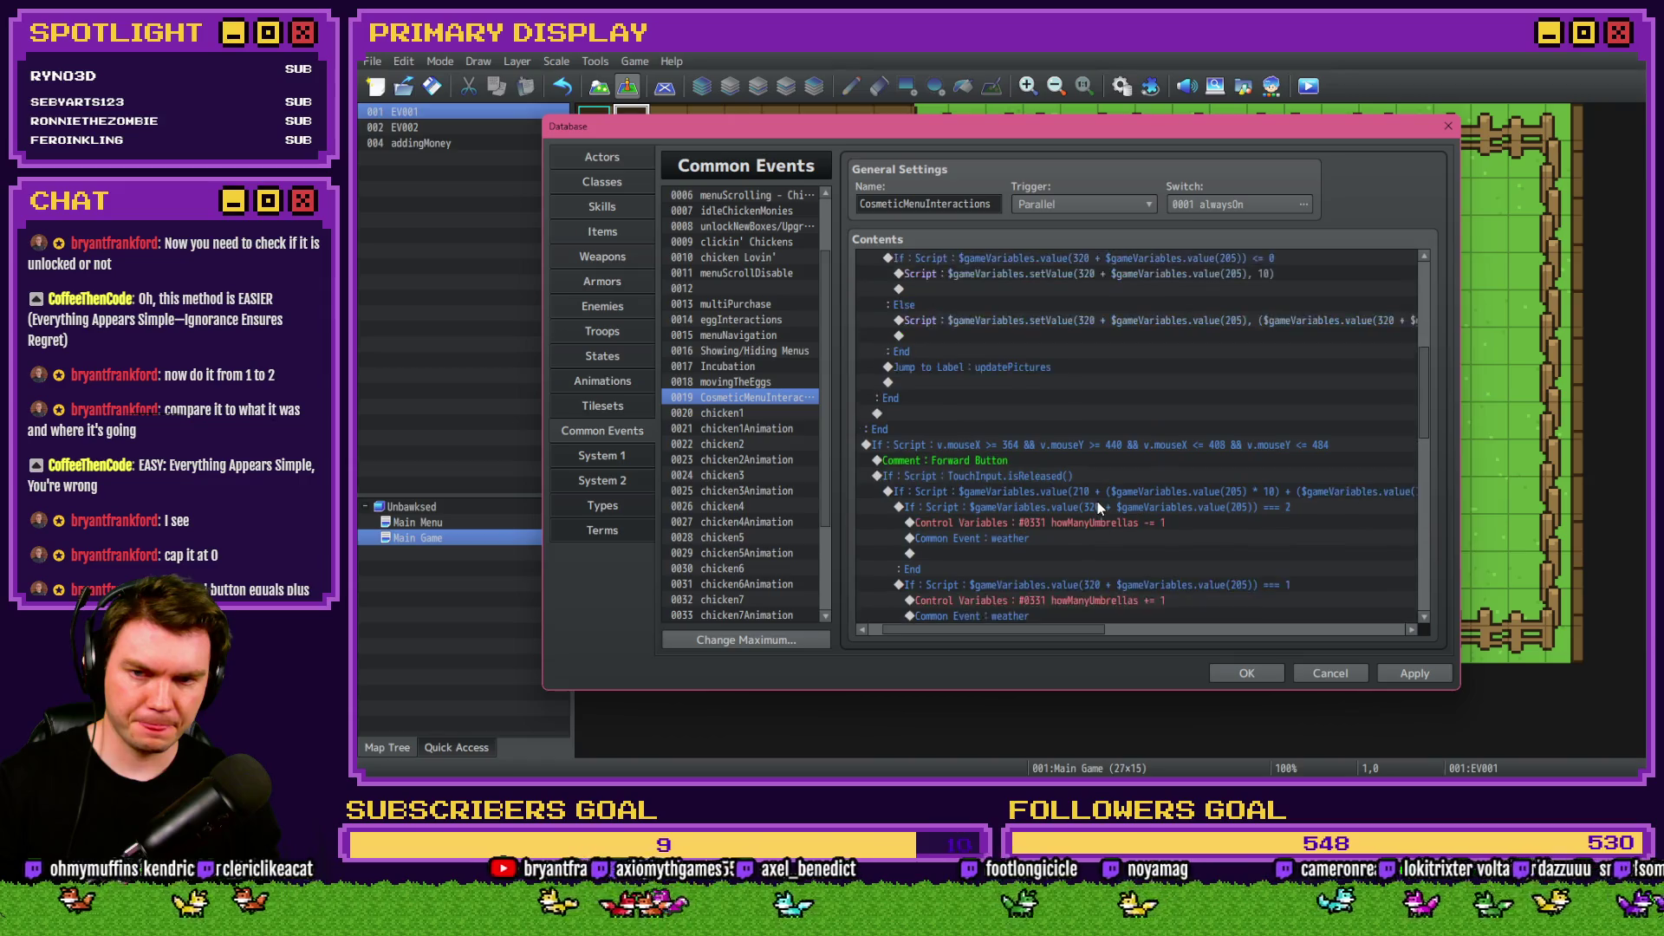
scroll(1097, 511, "down", 5)
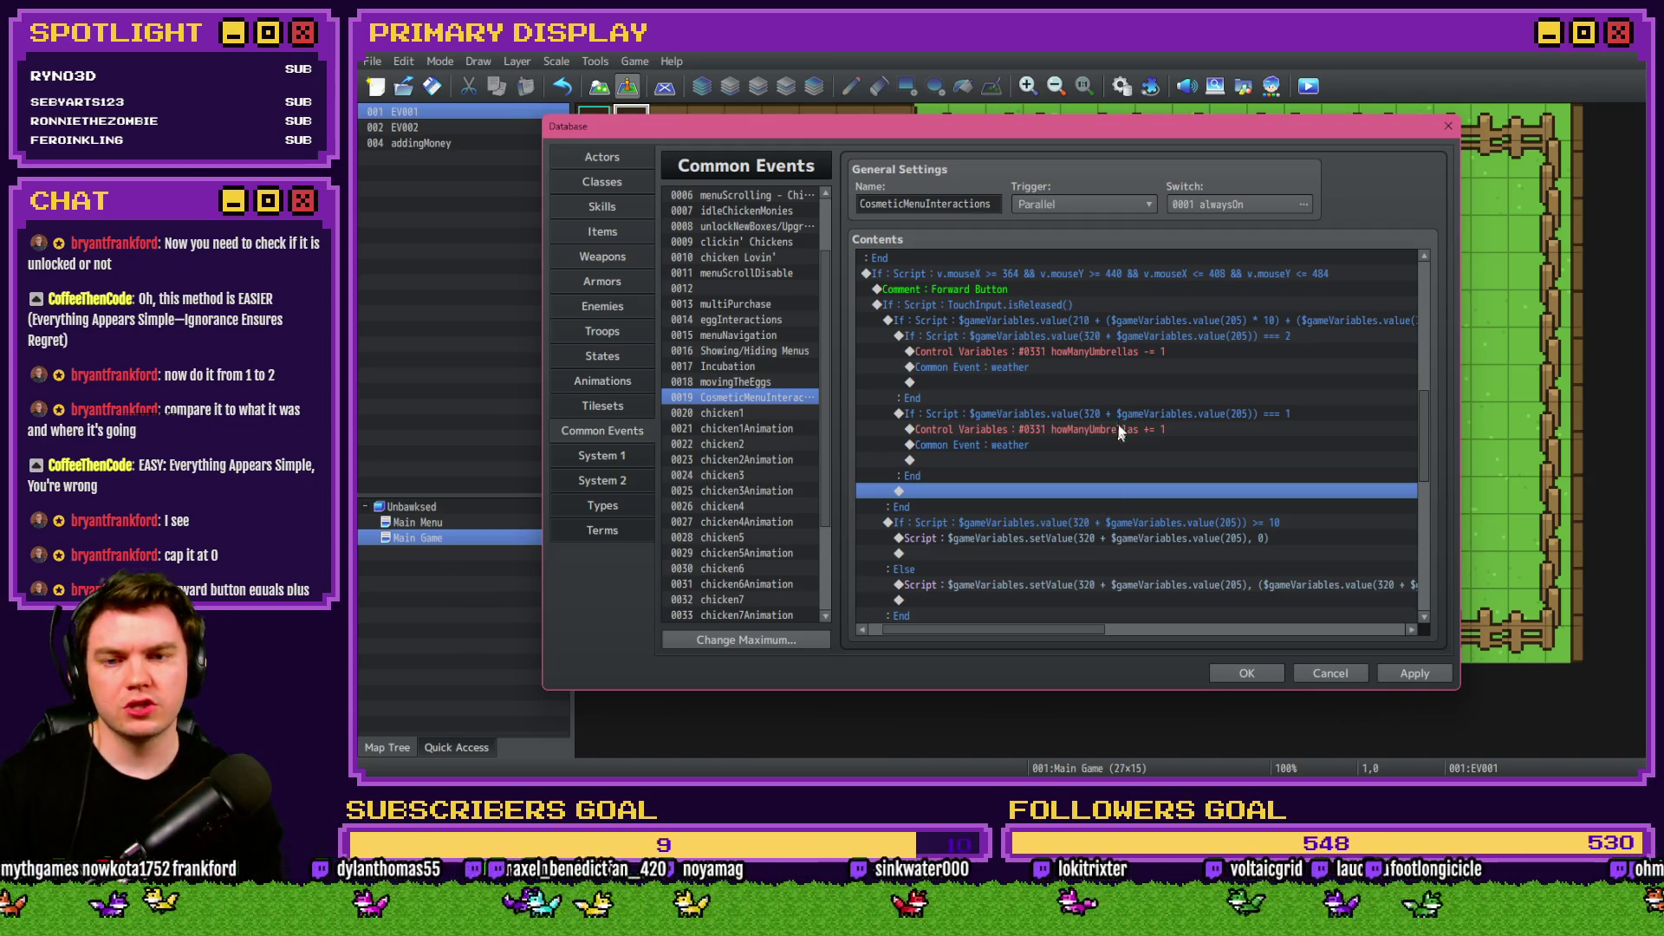
left_click(1132, 321)
scroll(1125, 475, "down", 3)
left_click(1138, 416)
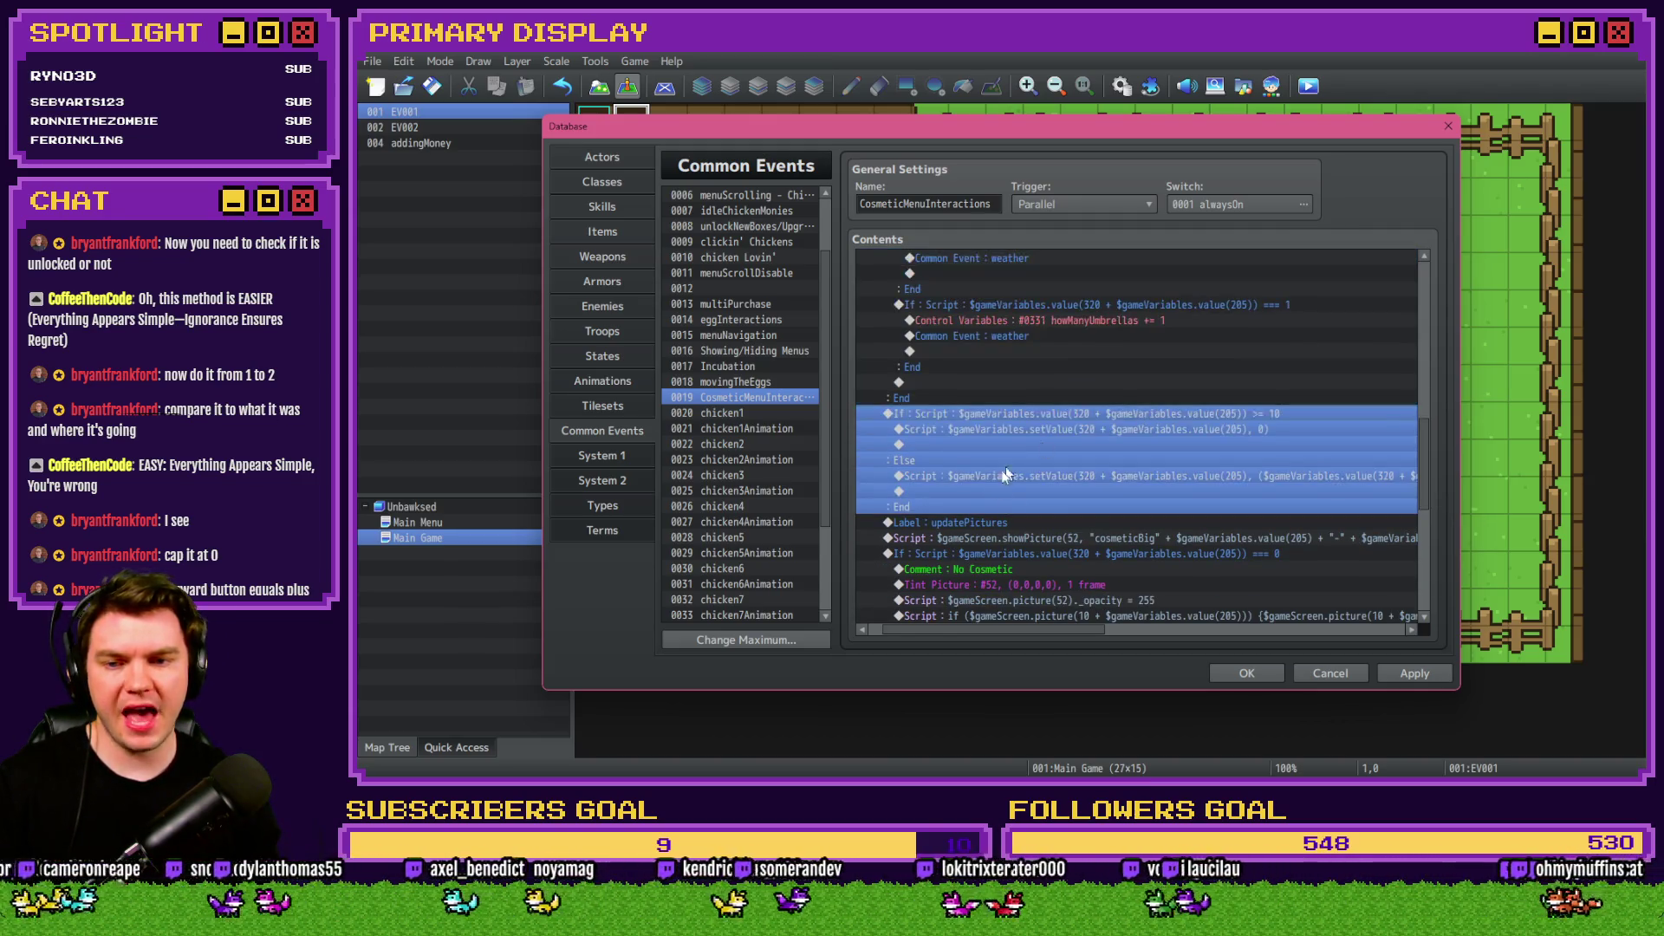
scroll(1017, 490, "down", 2)
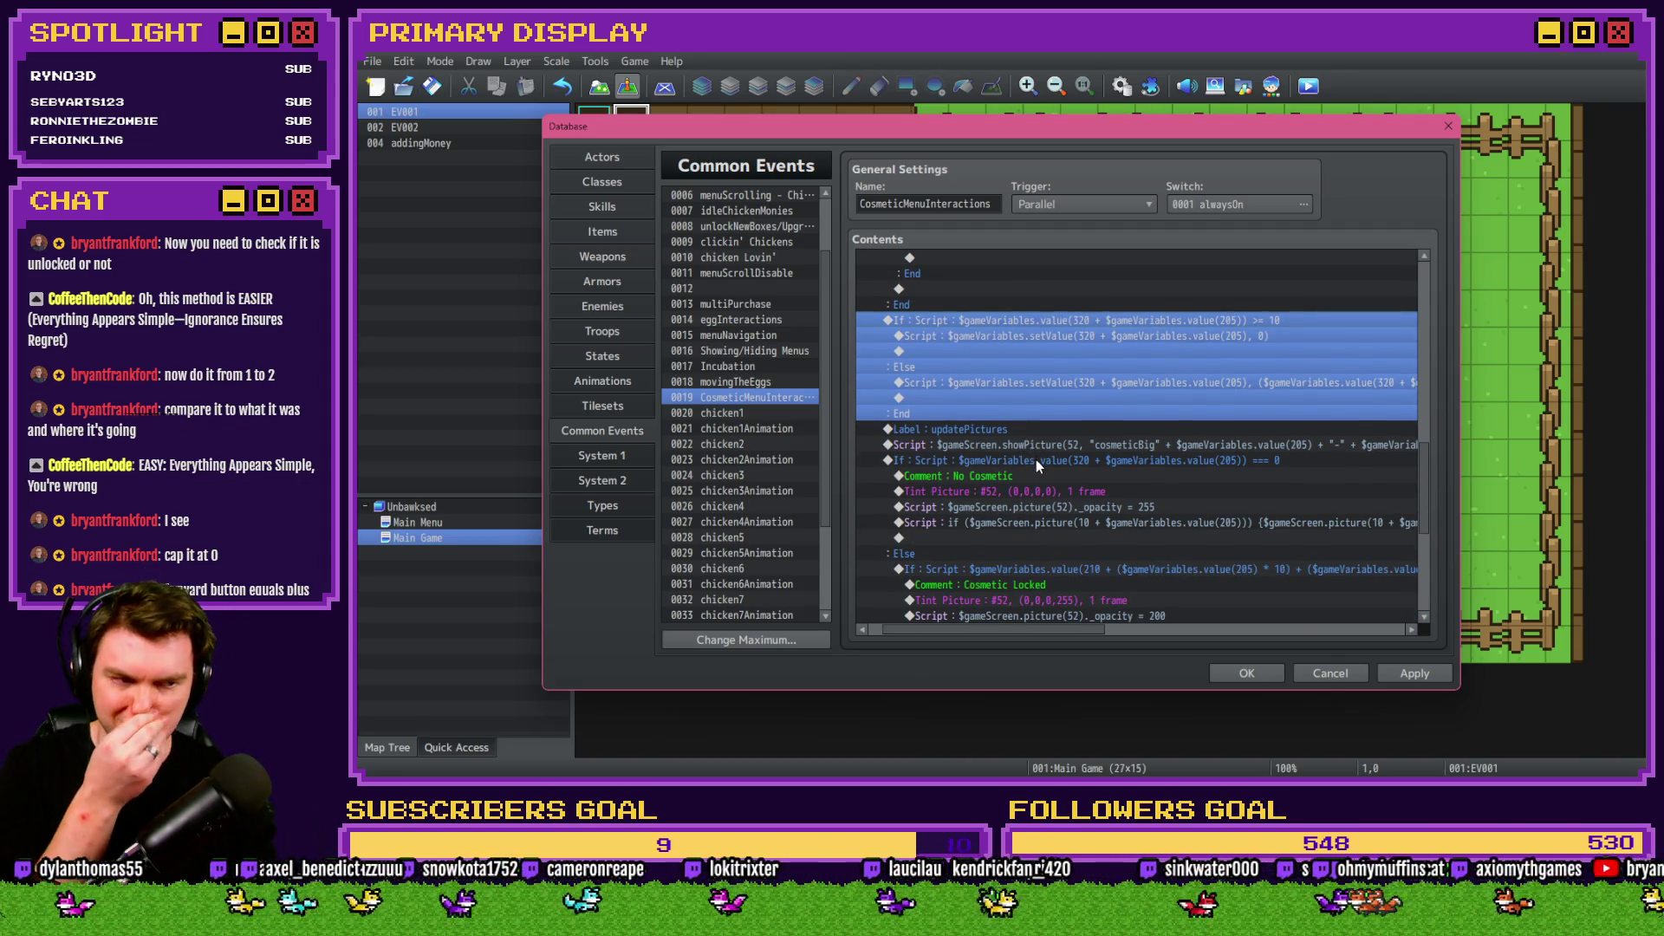
scroll(1036, 463, "up", 5)
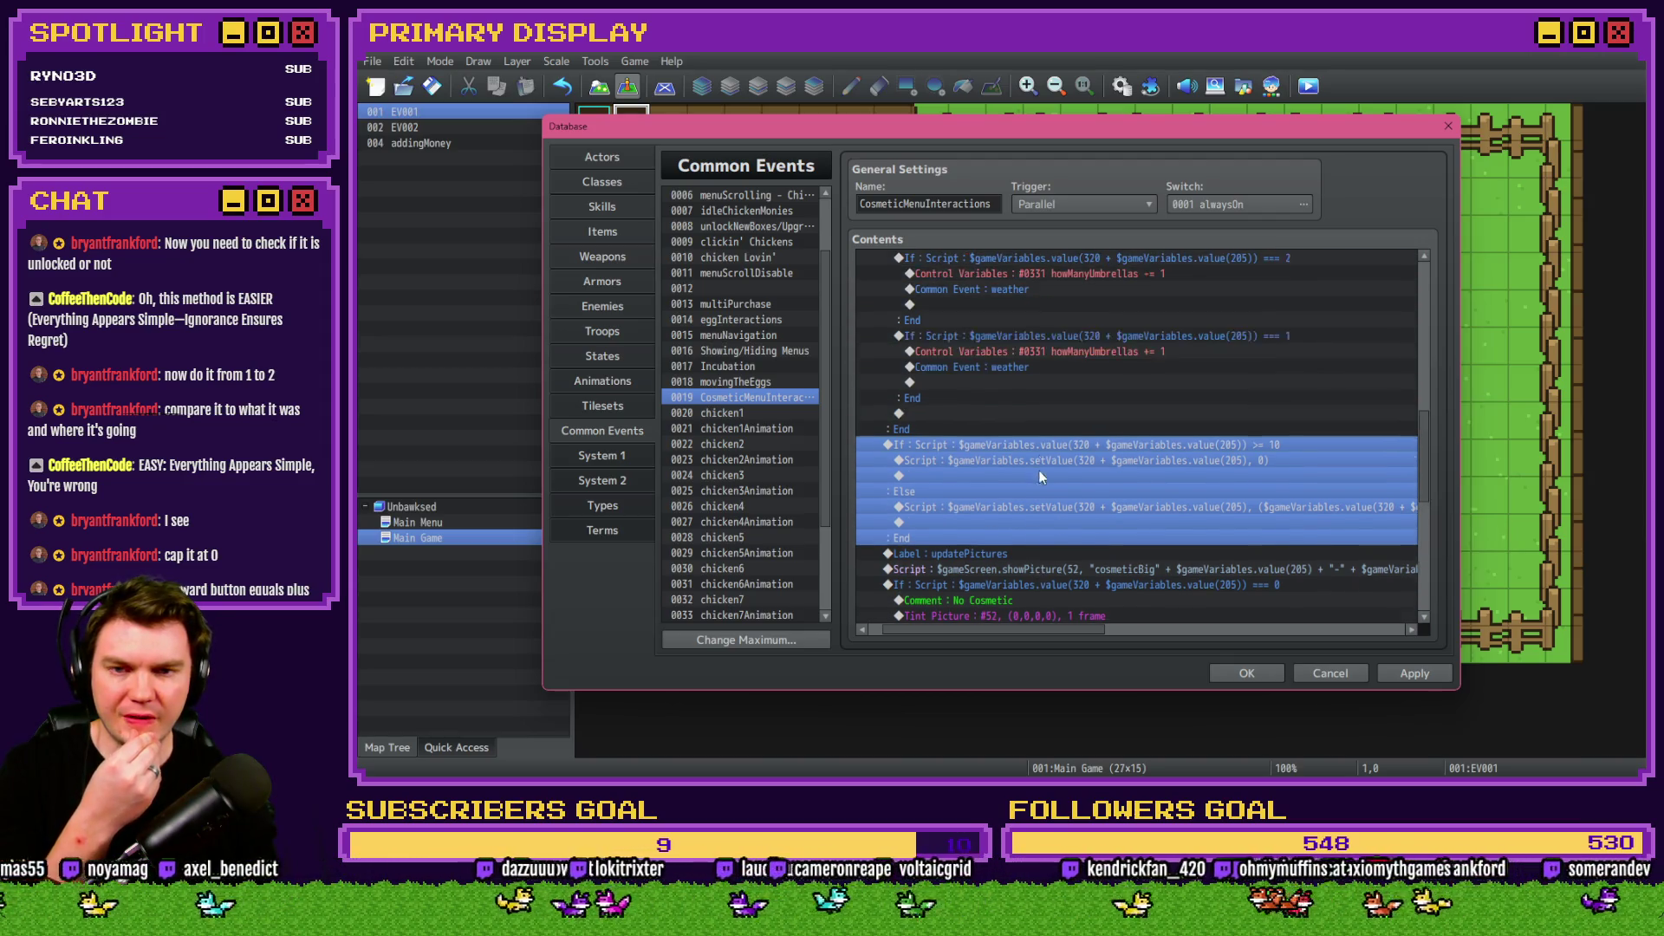
left_click(1350, 674)
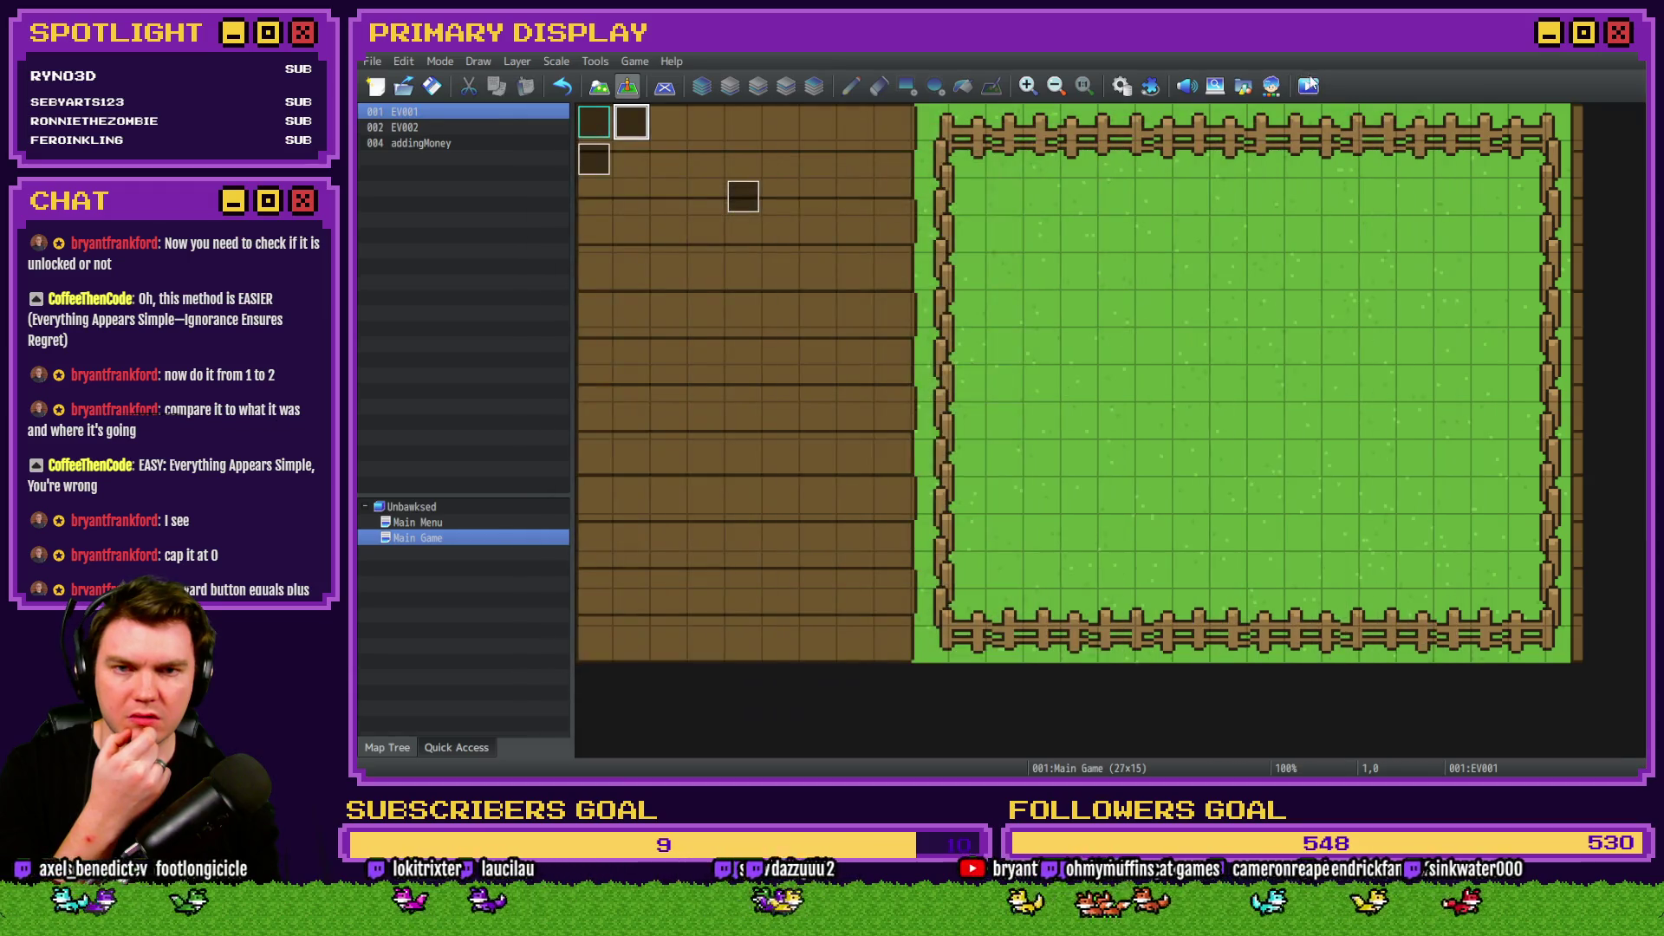
left_click(1311, 84)
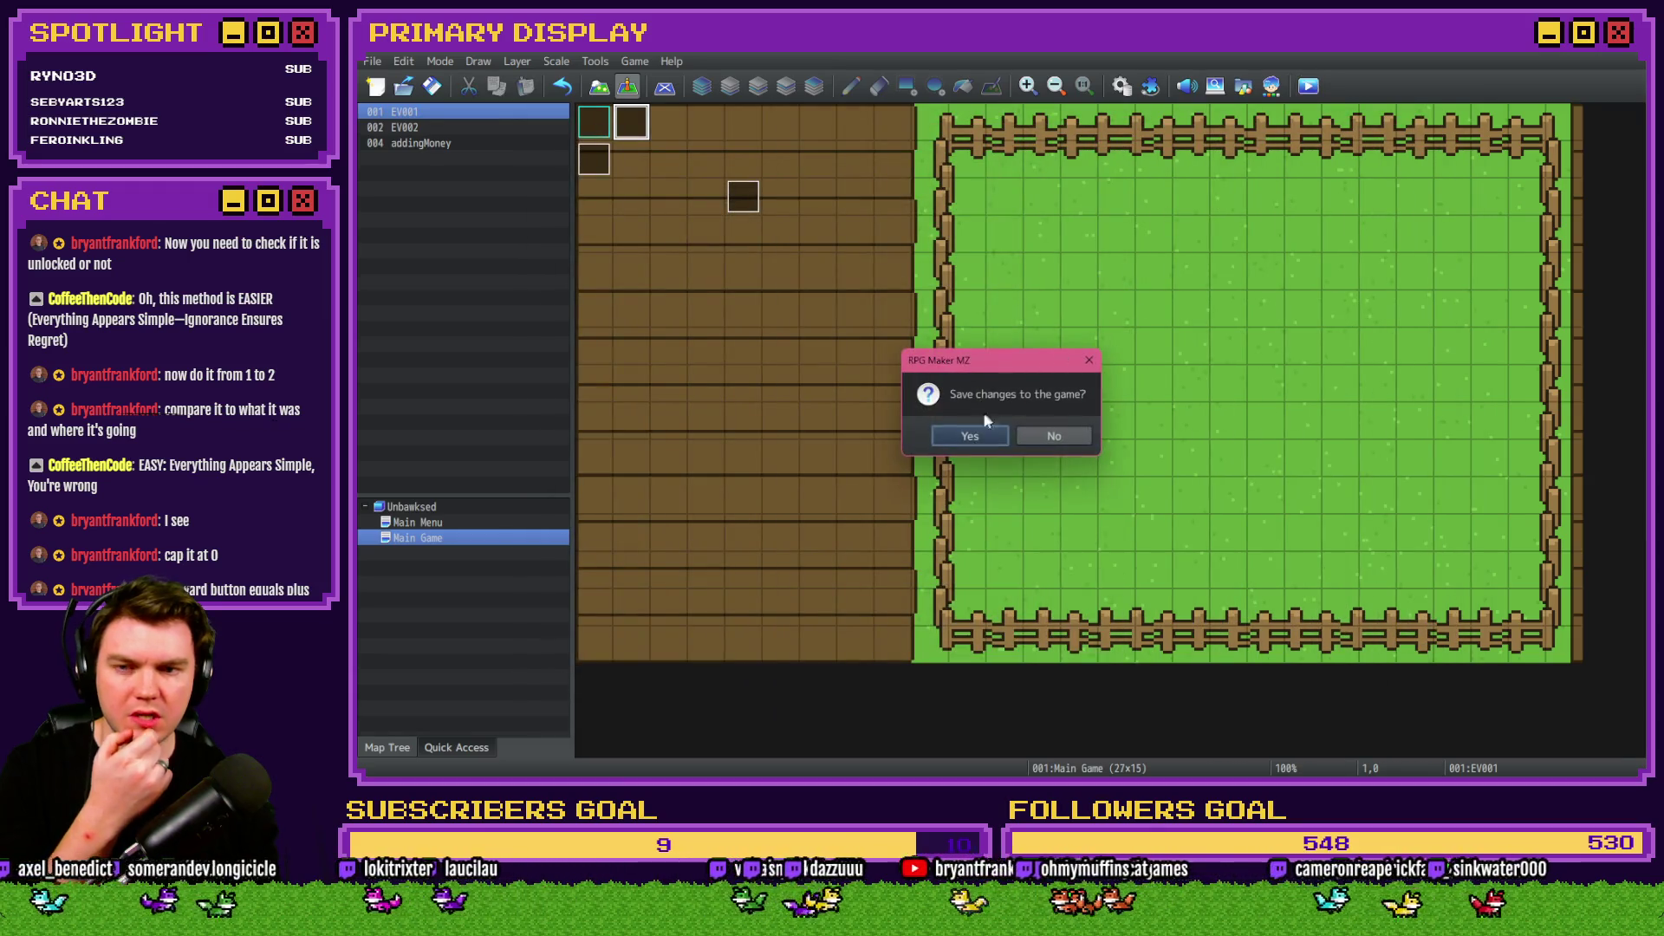
Save changes, then cycle the Leghorn's outfits back and forth, including the Umbrella.
left_click(976, 436)
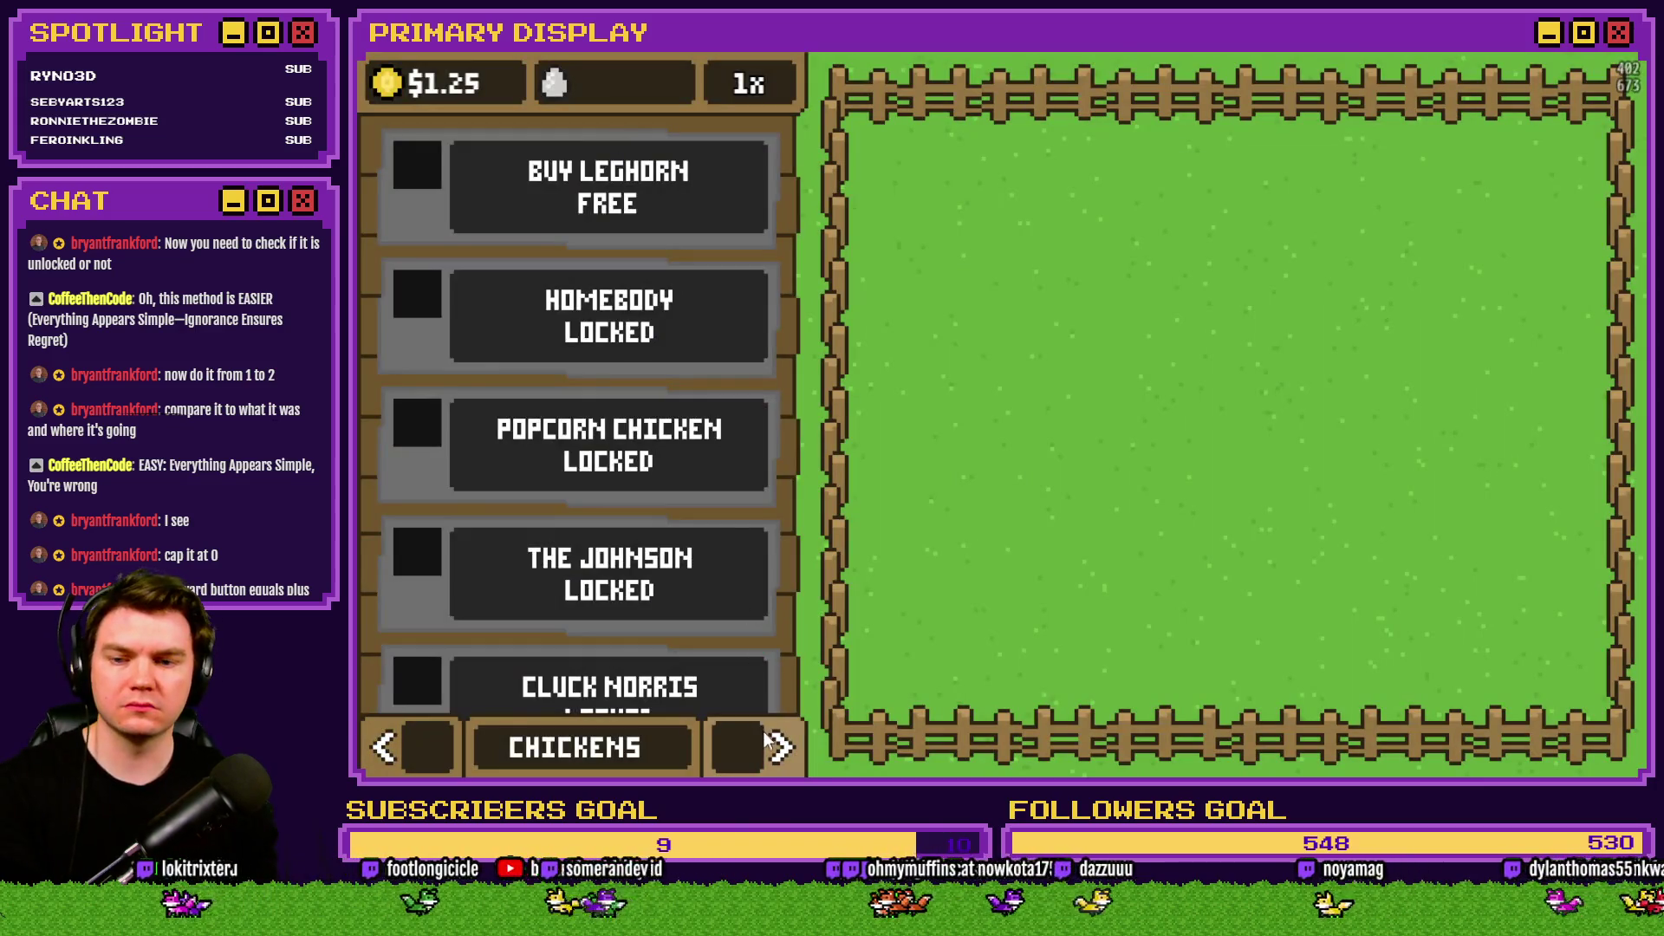
left_click(768, 738)
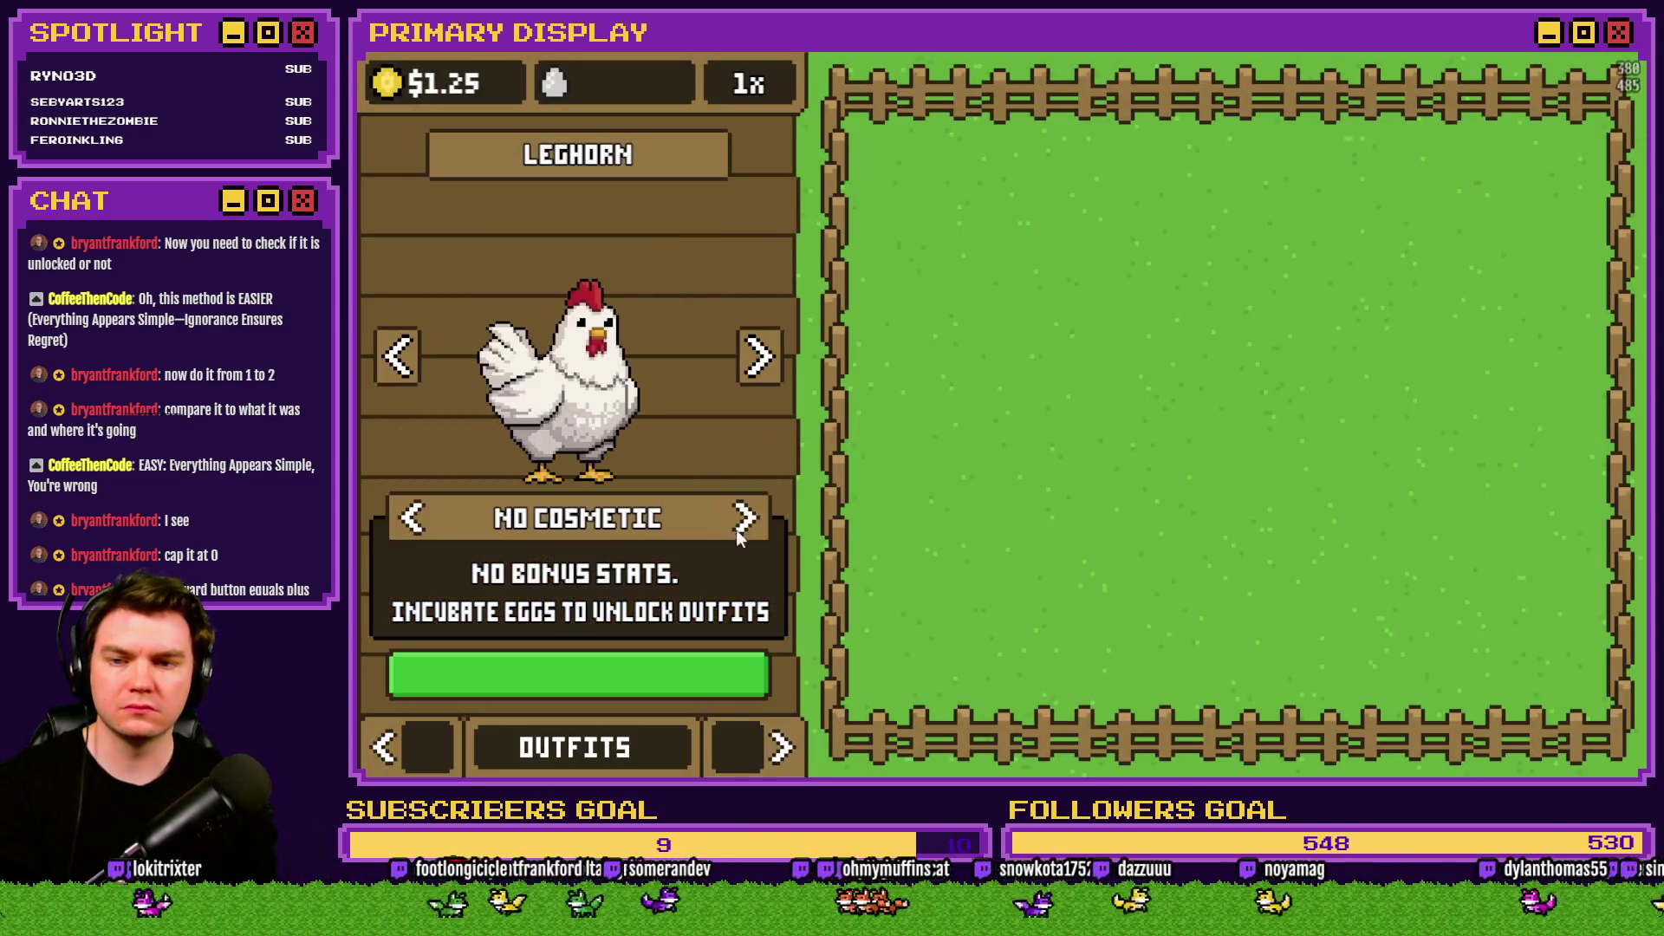
left_click(747, 524)
left_click(747, 525)
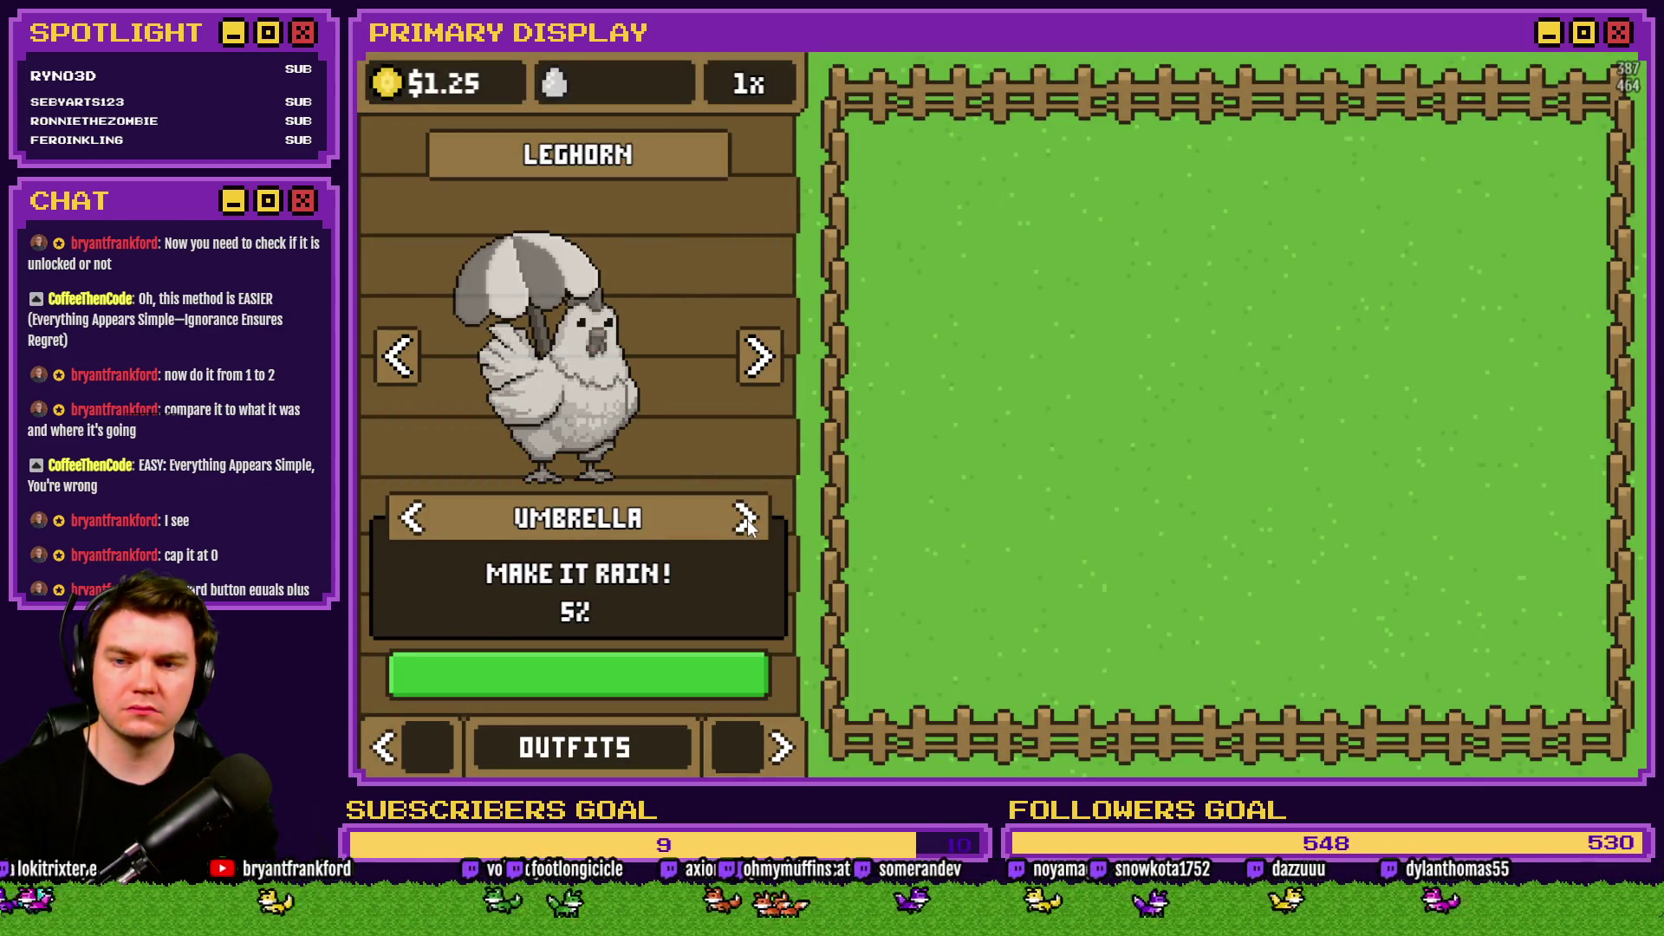
left_click(419, 523)
left_click(751, 528)
left_click(412, 518)
left_click(412, 518)
left_click(412, 518)
left_click(413, 519)
left_click(747, 525)
left_click(412, 518)
left_click(413, 519)
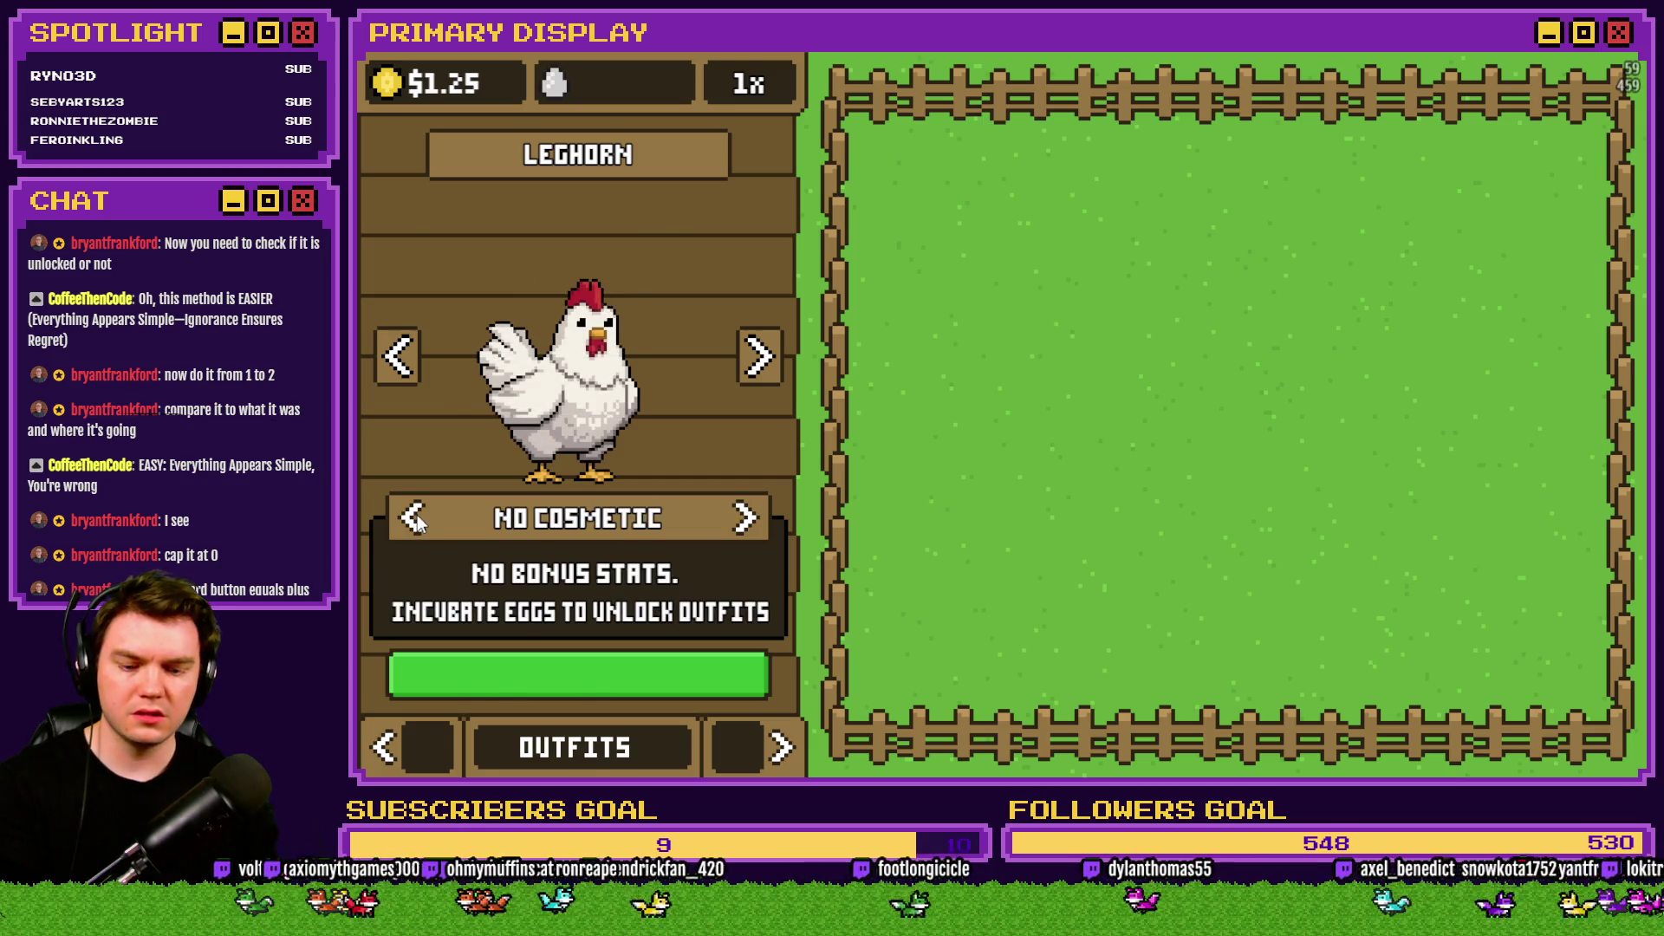
In the debug panel, raise variable 0222 cosmetic1-2 from 0 to 1 and close it.
key("F1")
scroll(493, 607, "down", 9)
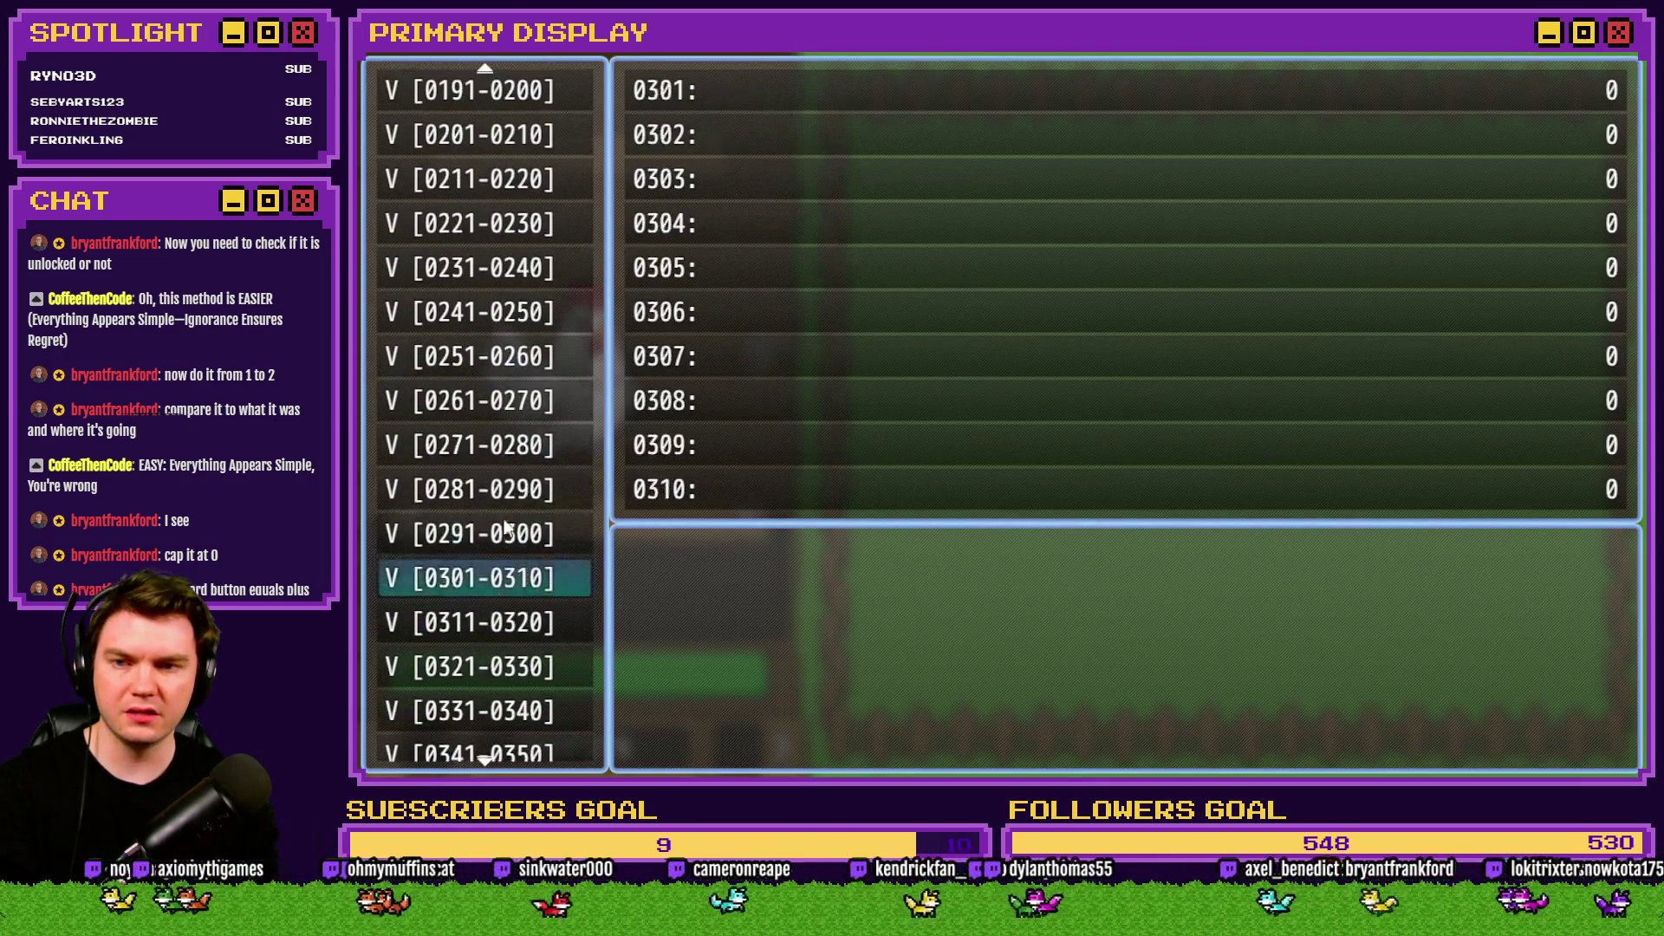
left_click(506, 481)
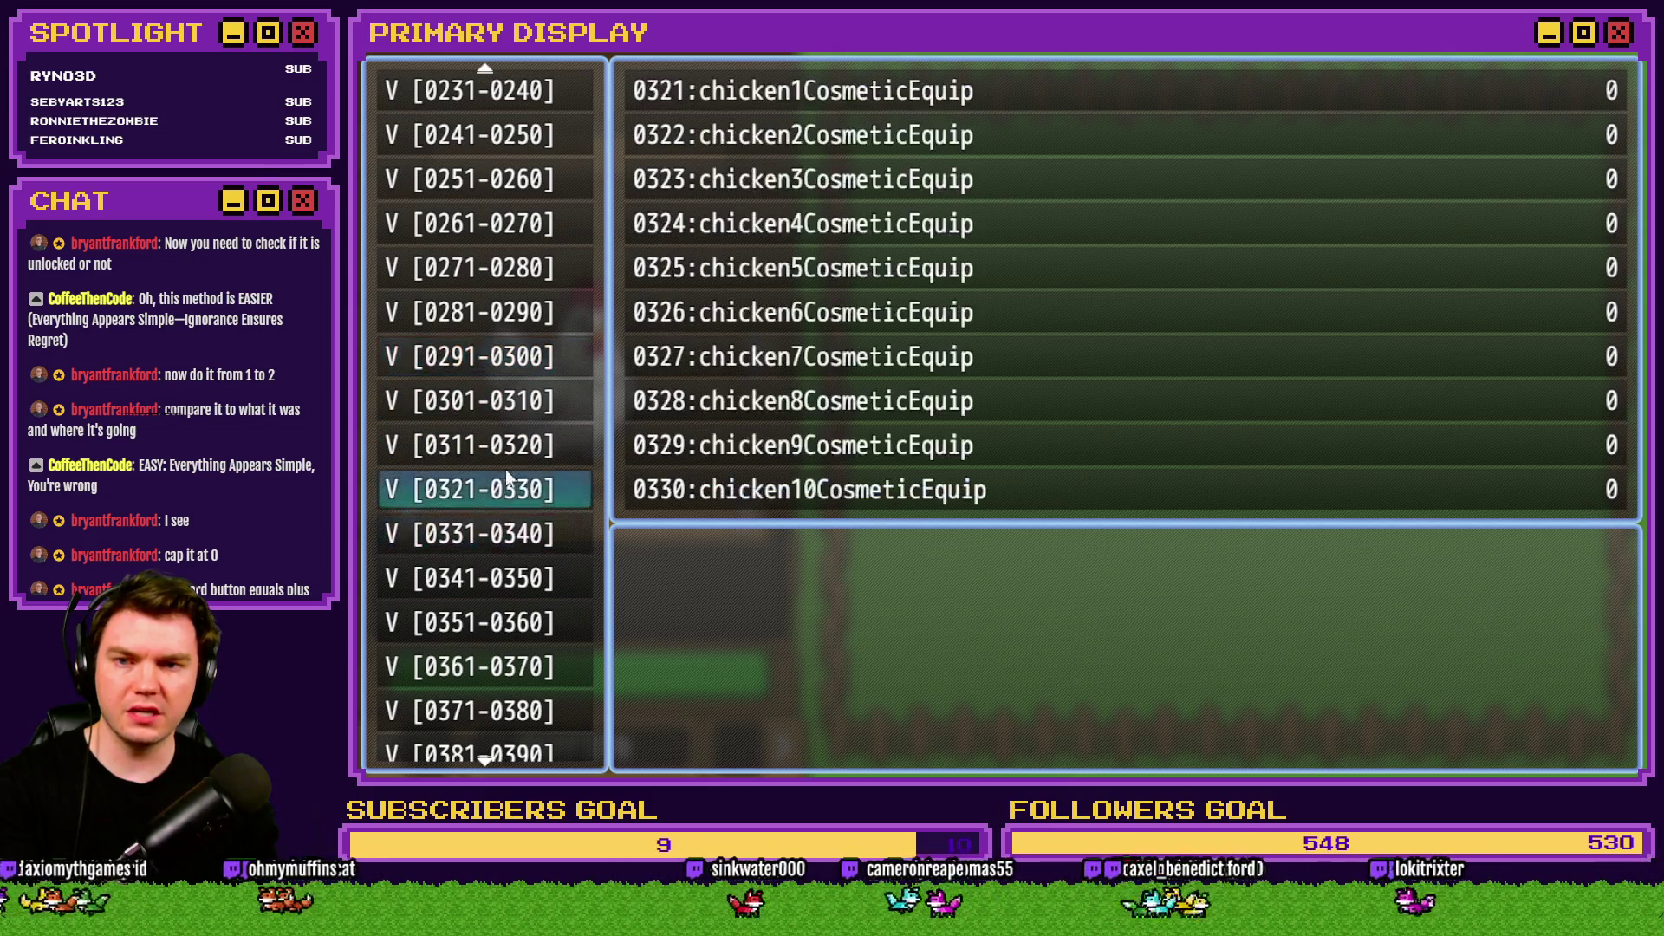
key("Down")
key("Down")
key("Down")
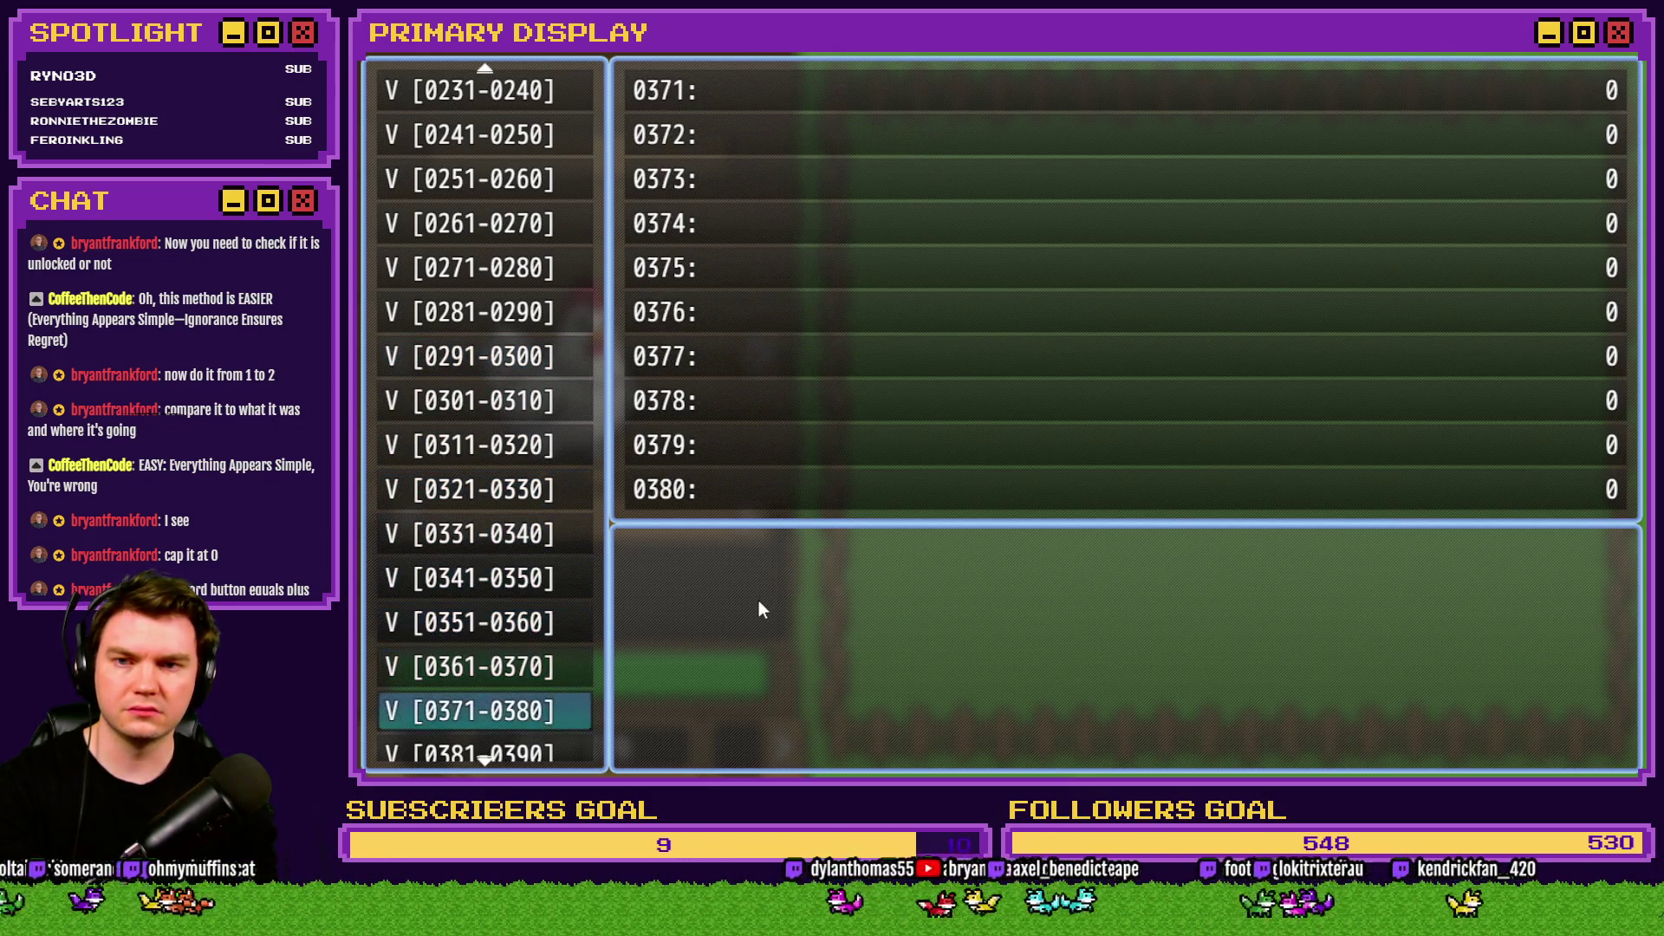
key("Up")
key("Up")
key("Up")
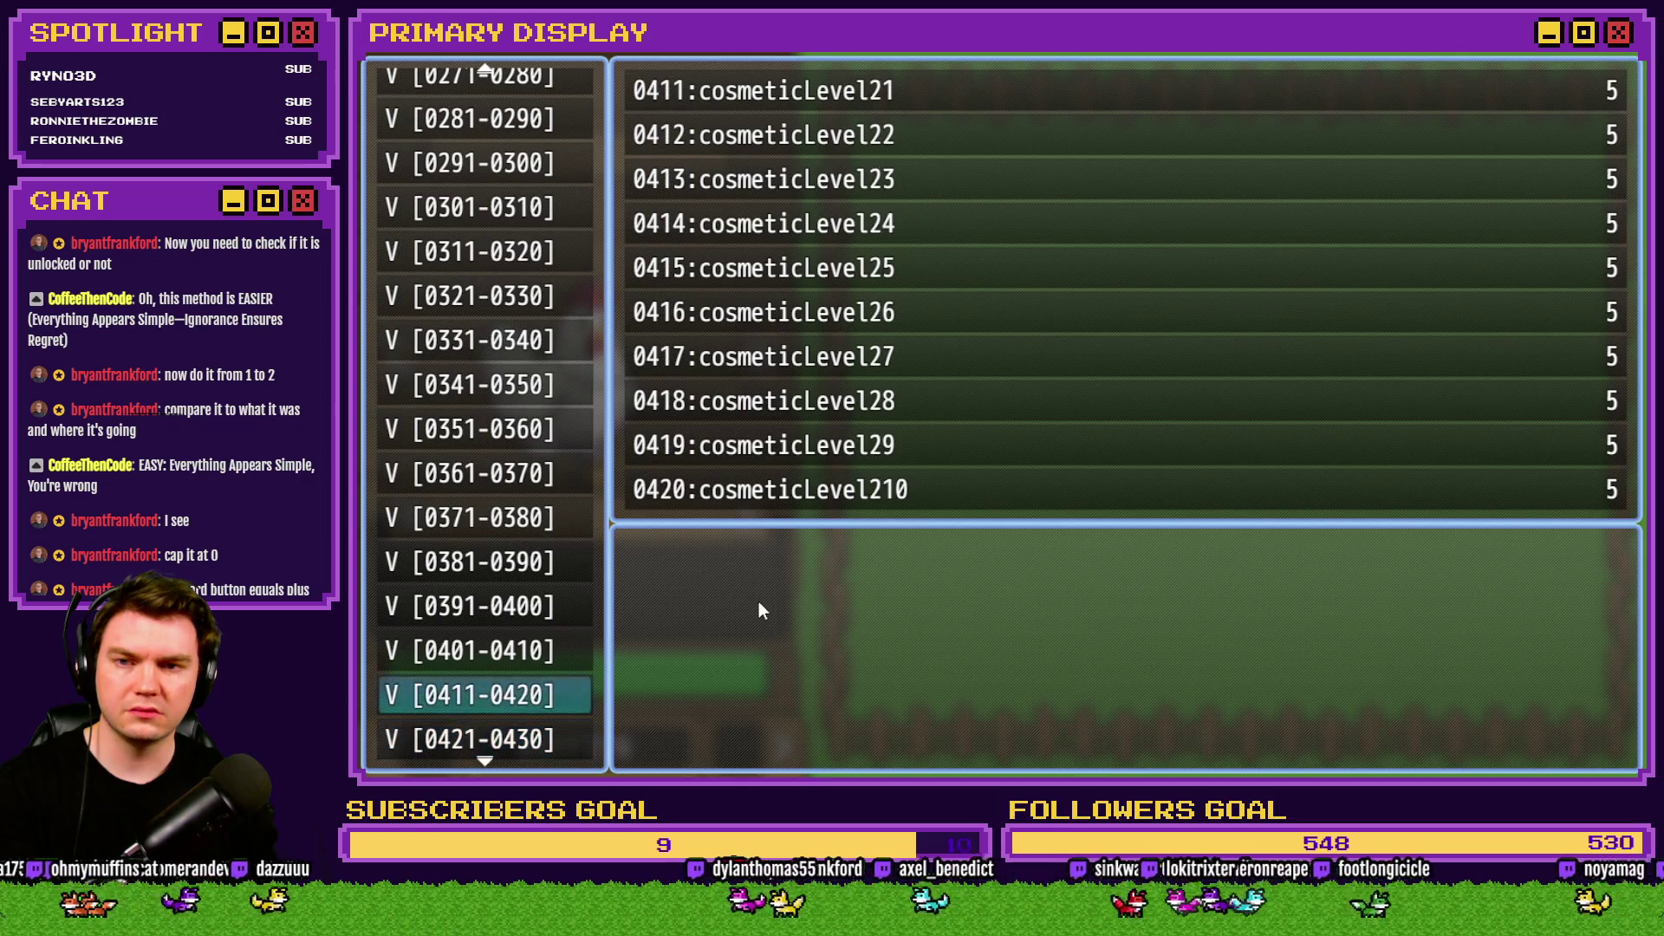
key("Up")
key("Up")
key("Up")
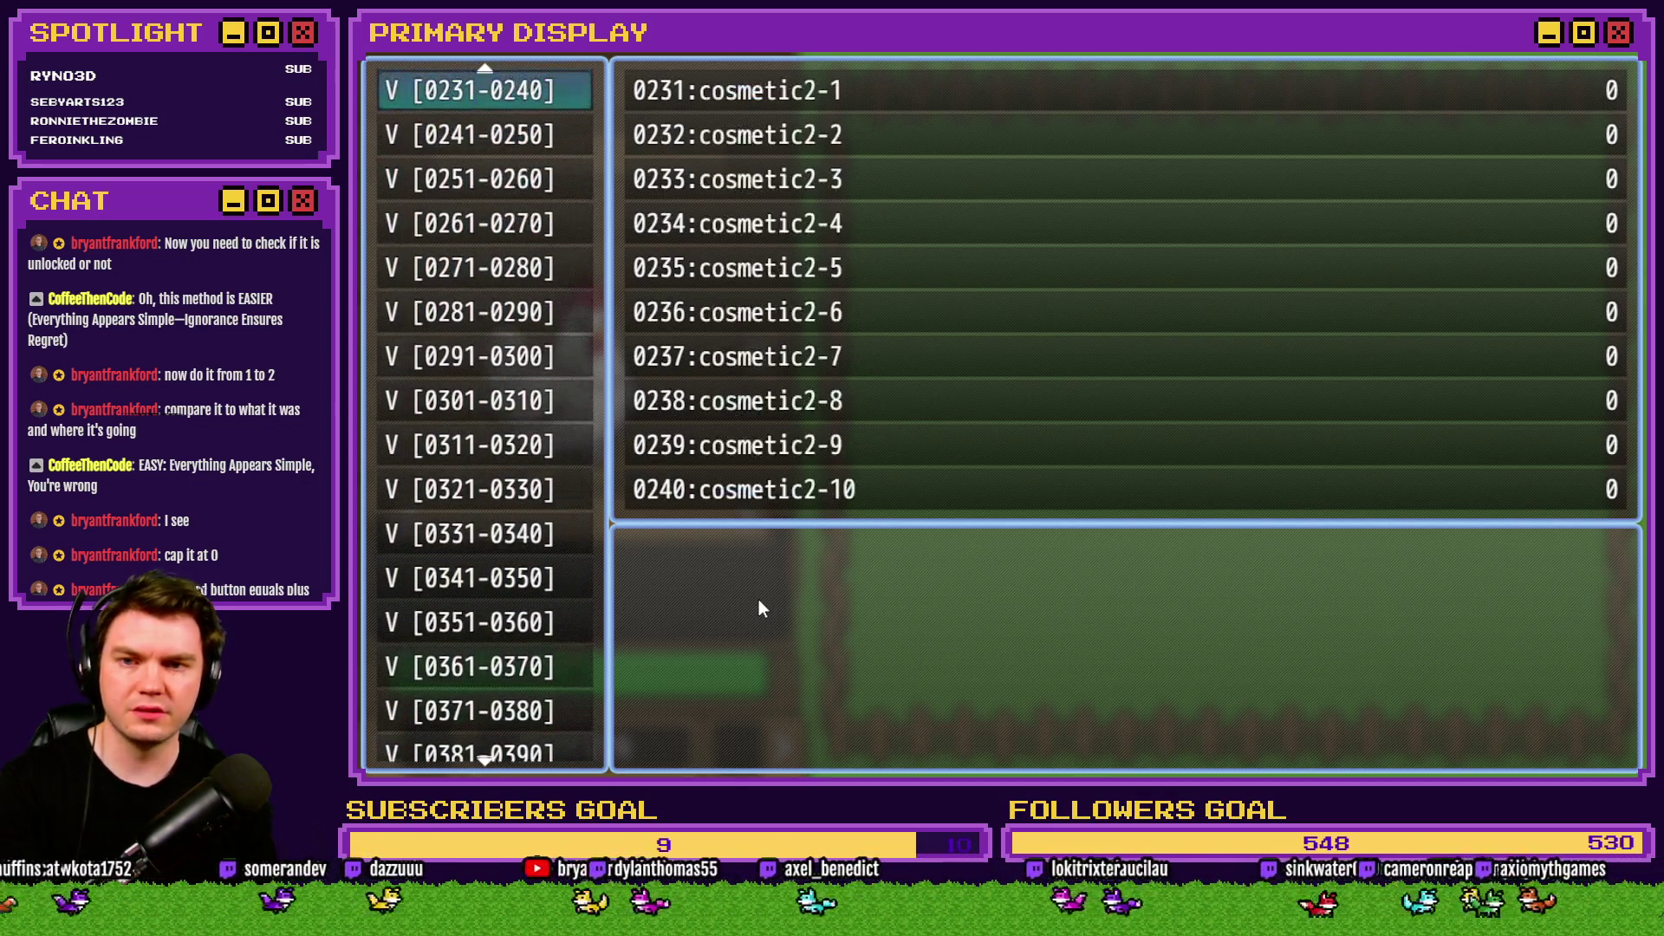
key("Up")
key("Return")
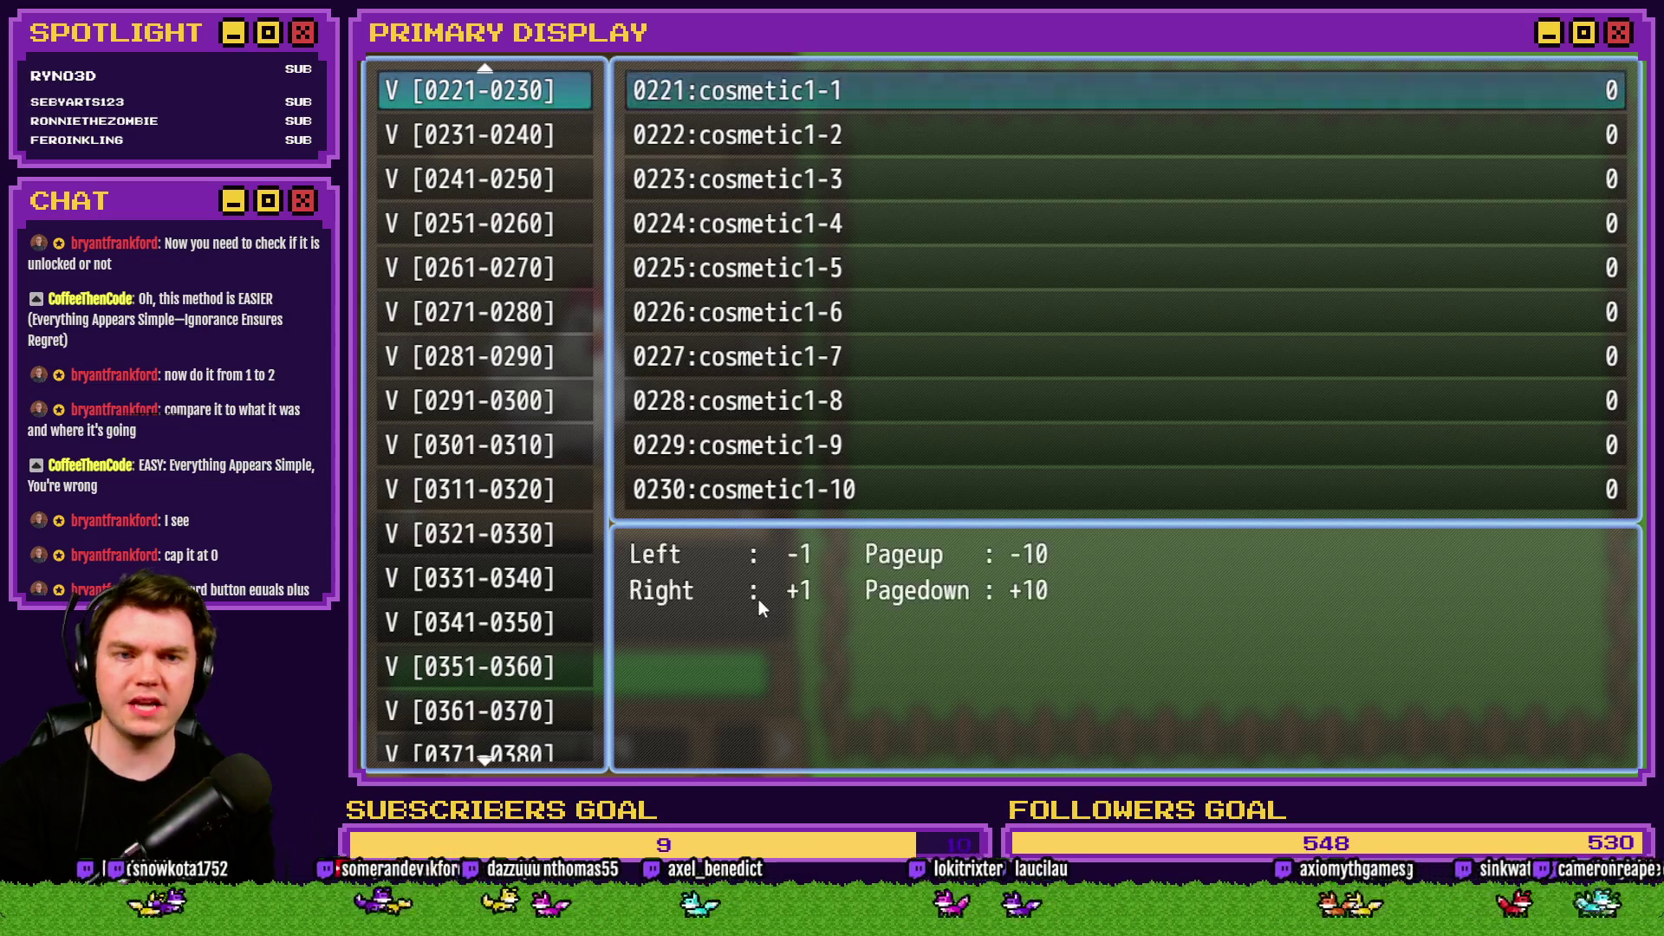
key("Down")
key("Right")
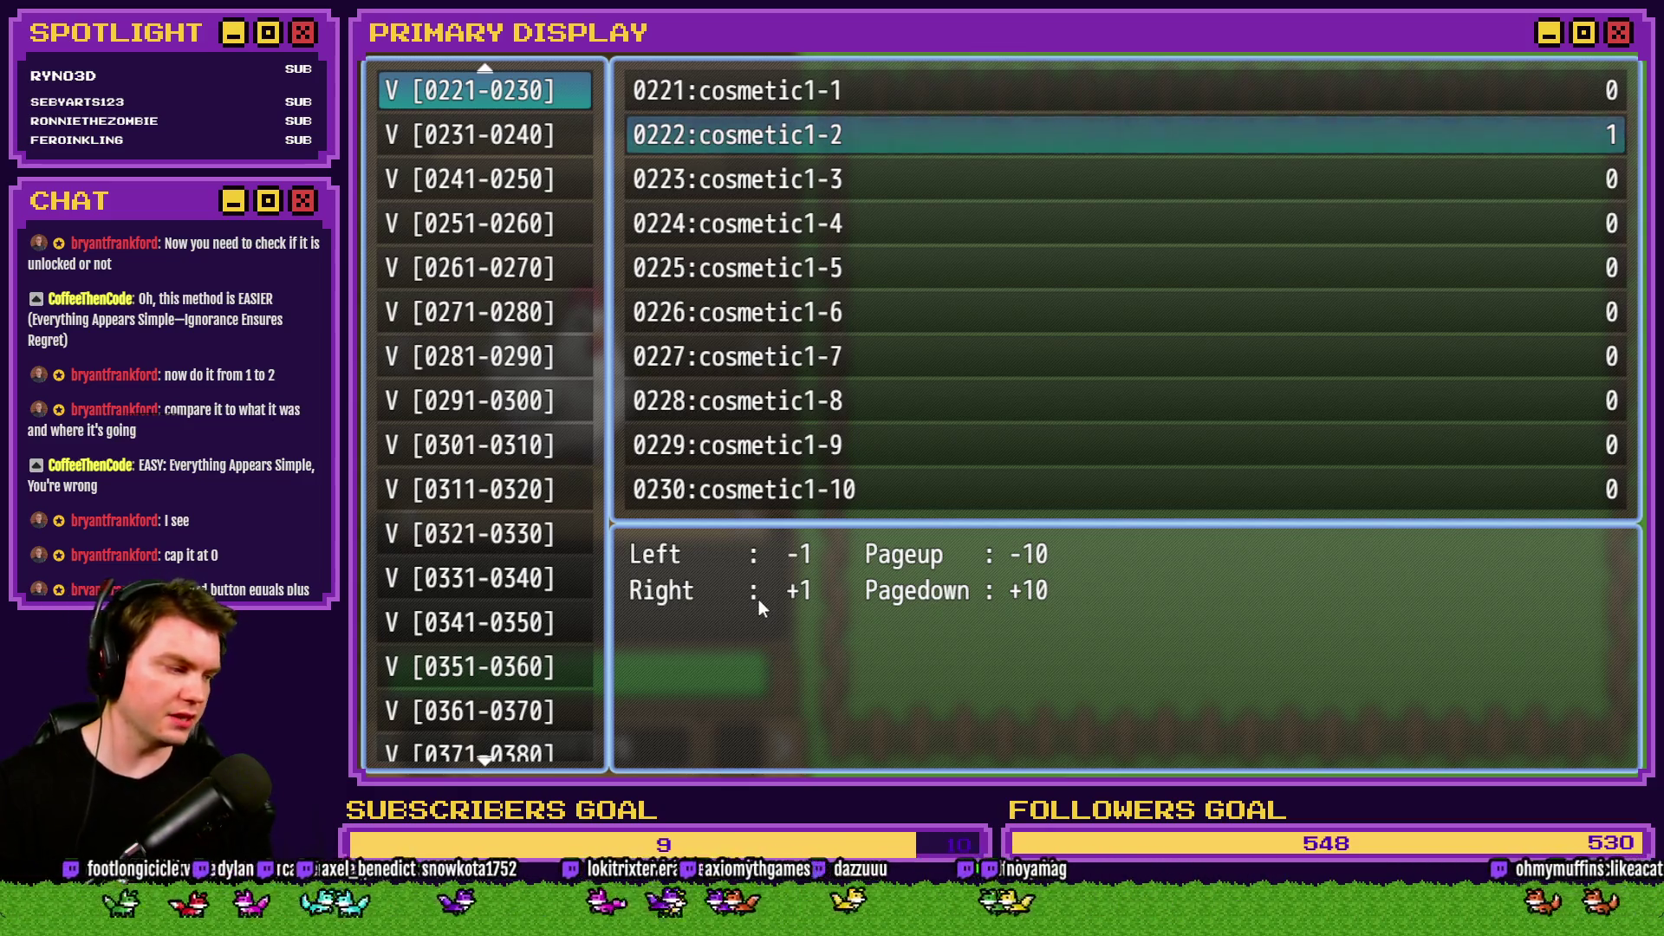
key("Escape")
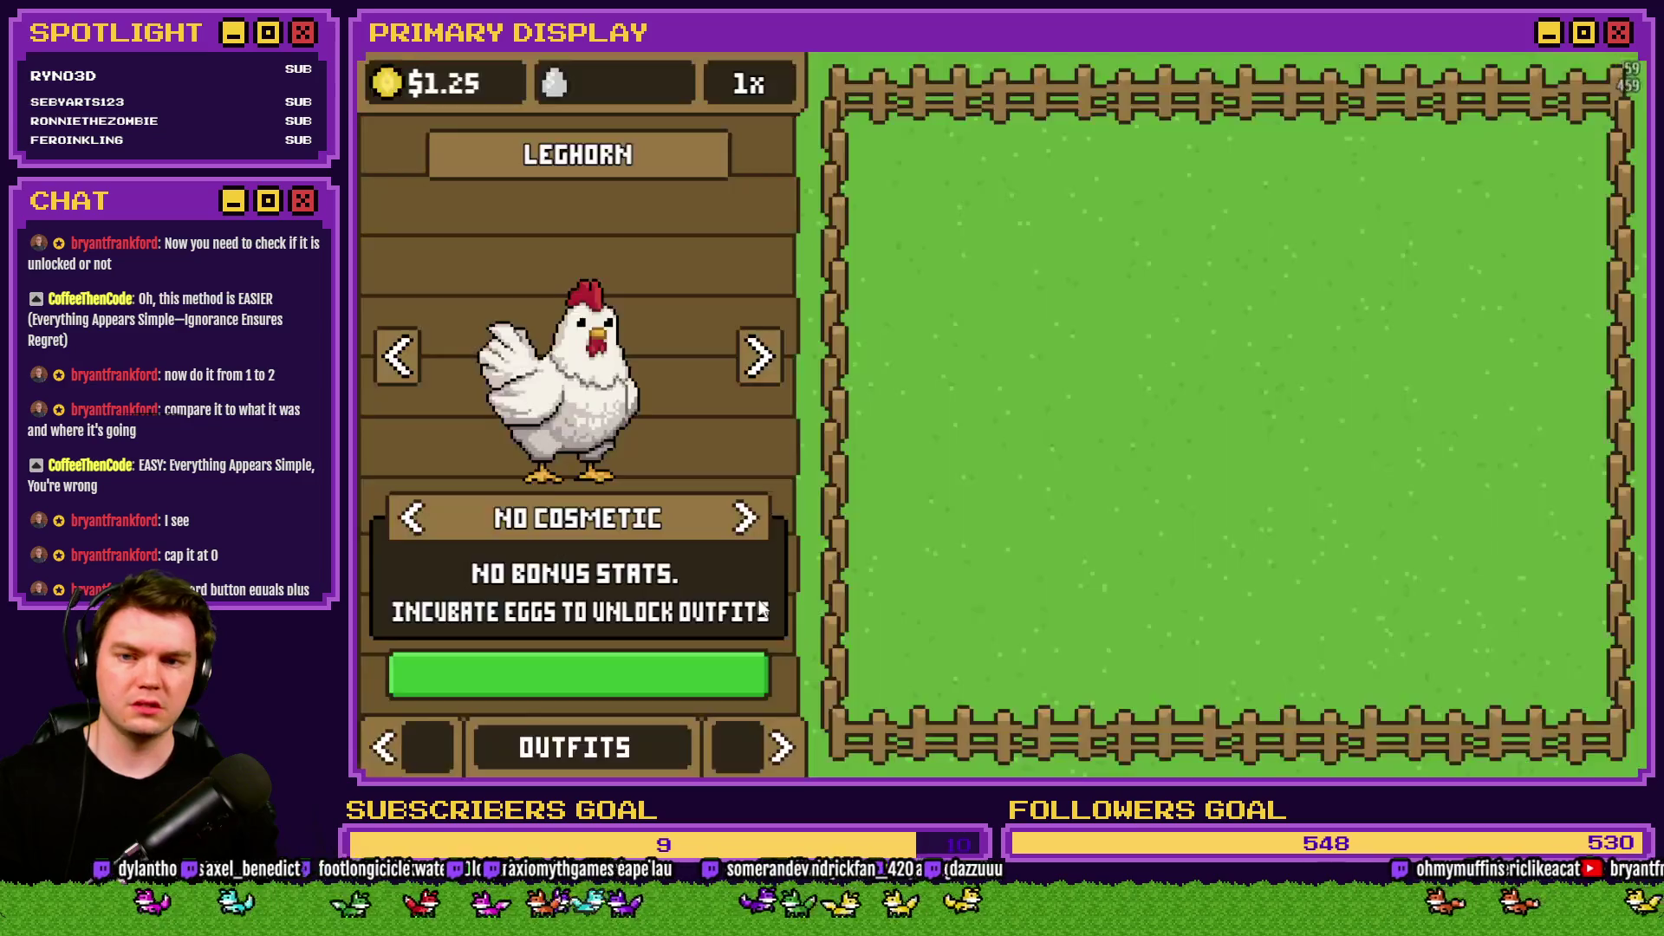
Cycle the Leghorn through Crown to Umbrella, close the playtest, and reopen common event 0019 CosmeticMenuInteractions.
left_click(747, 518)
left_click(747, 517)
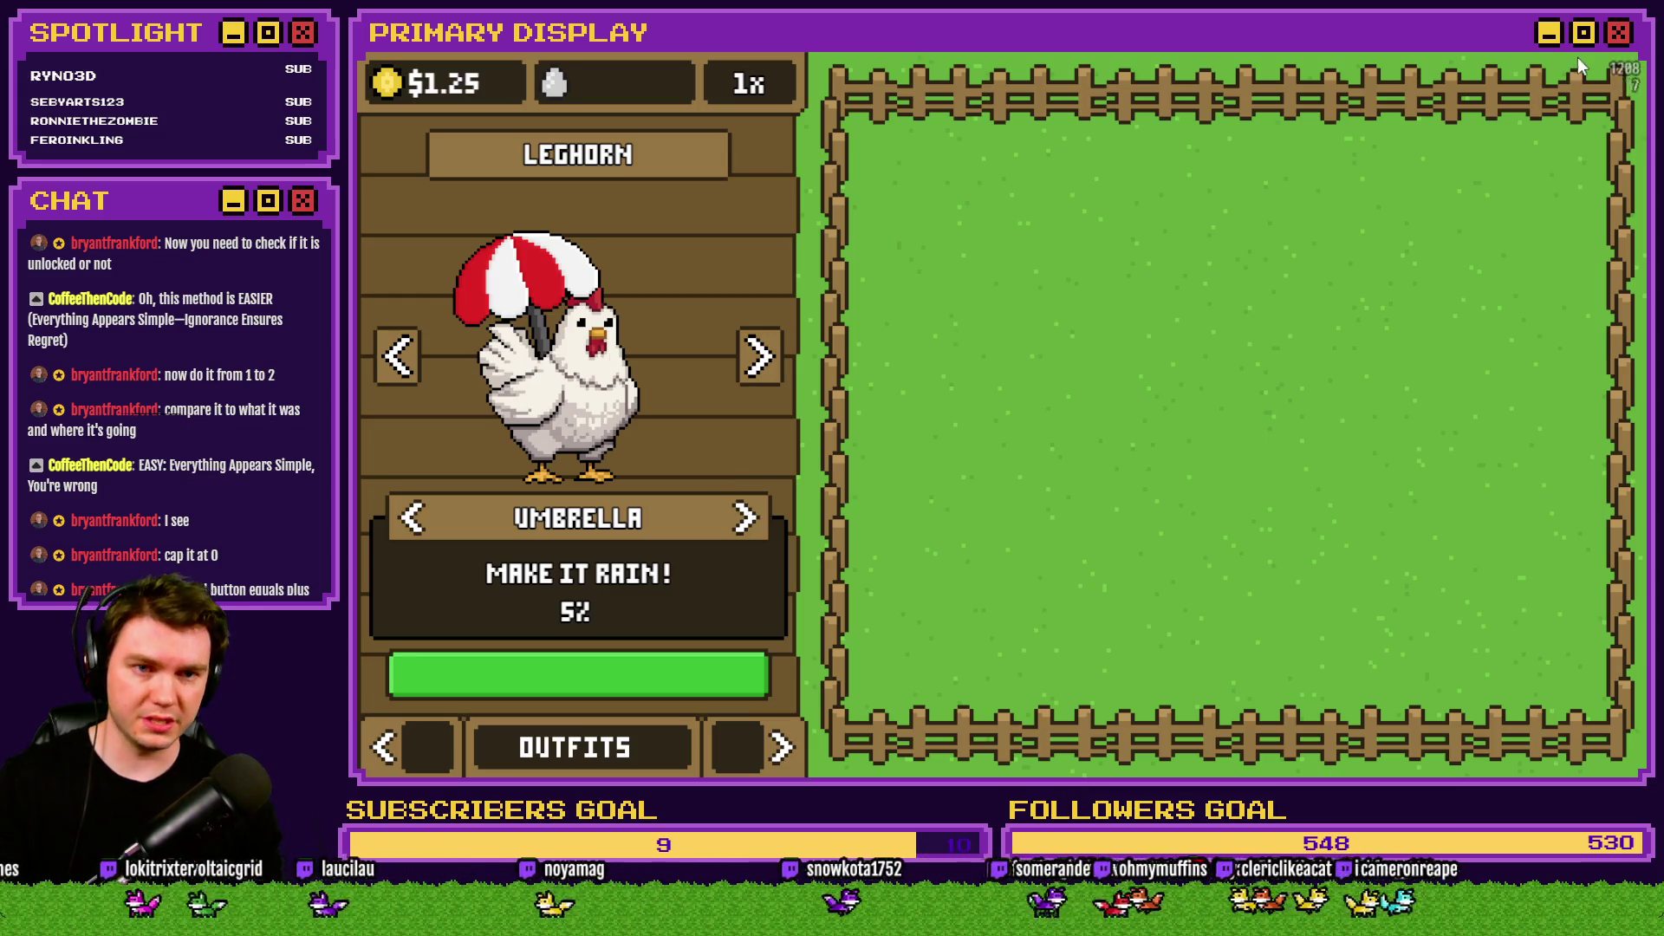
left_click(1627, 54)
left_click(1121, 85)
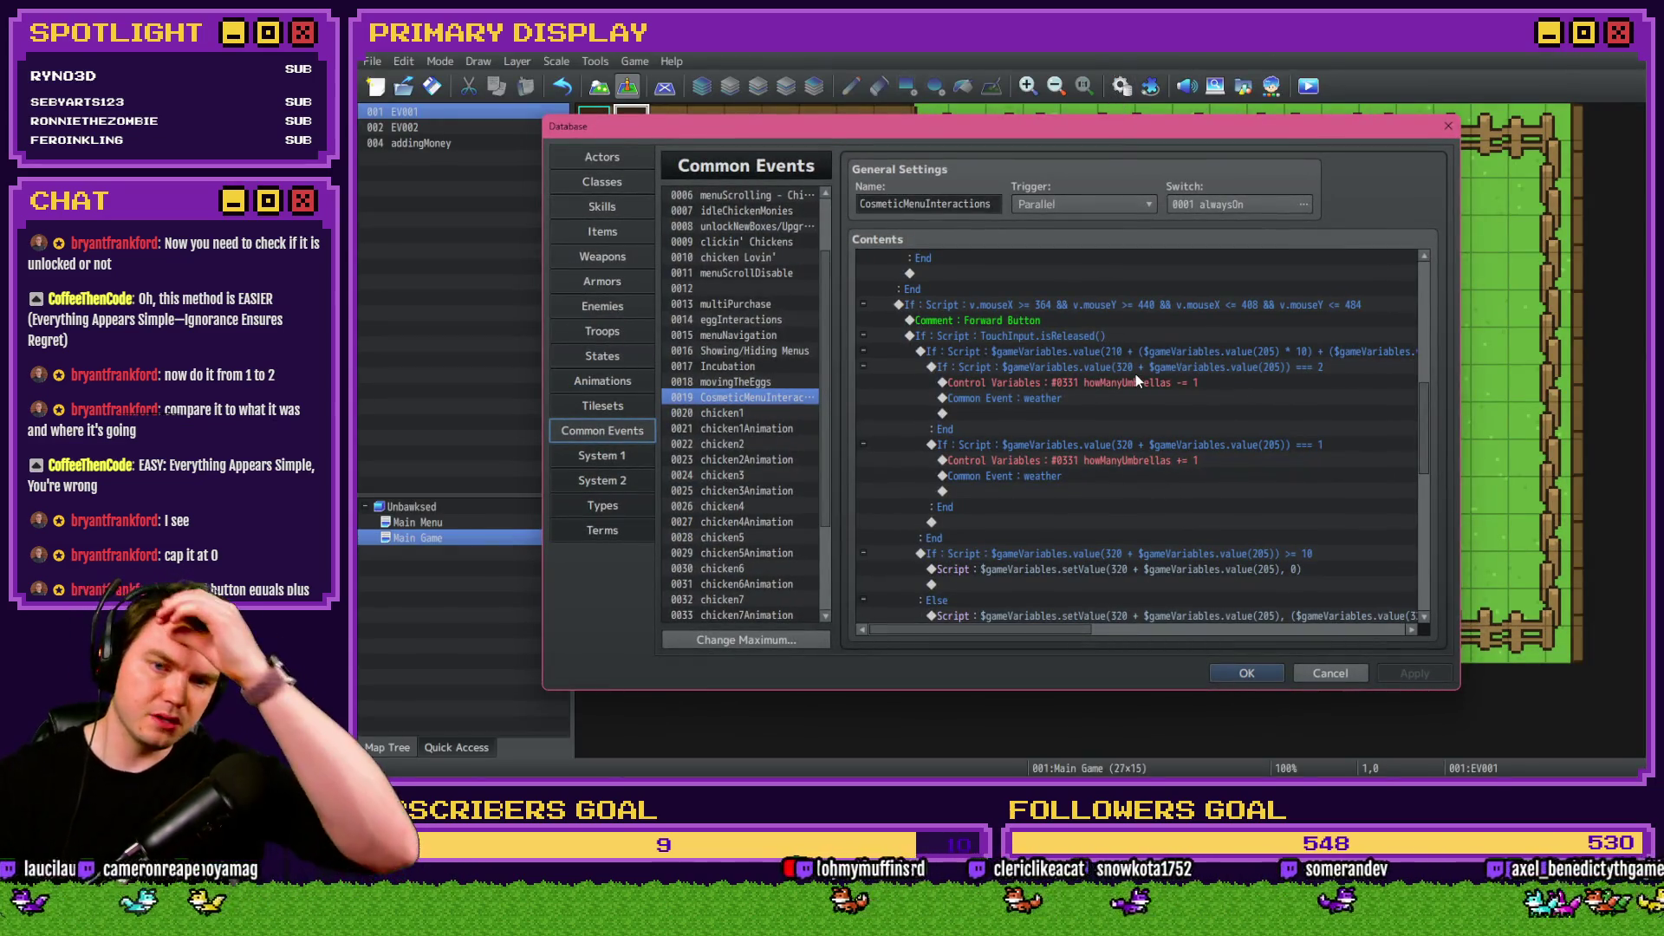
mouse_move(1071, 630)
left_mouse_down()
mouse_move(1178, 630)
mouse_move(1073, 635)
left_mouse_up()
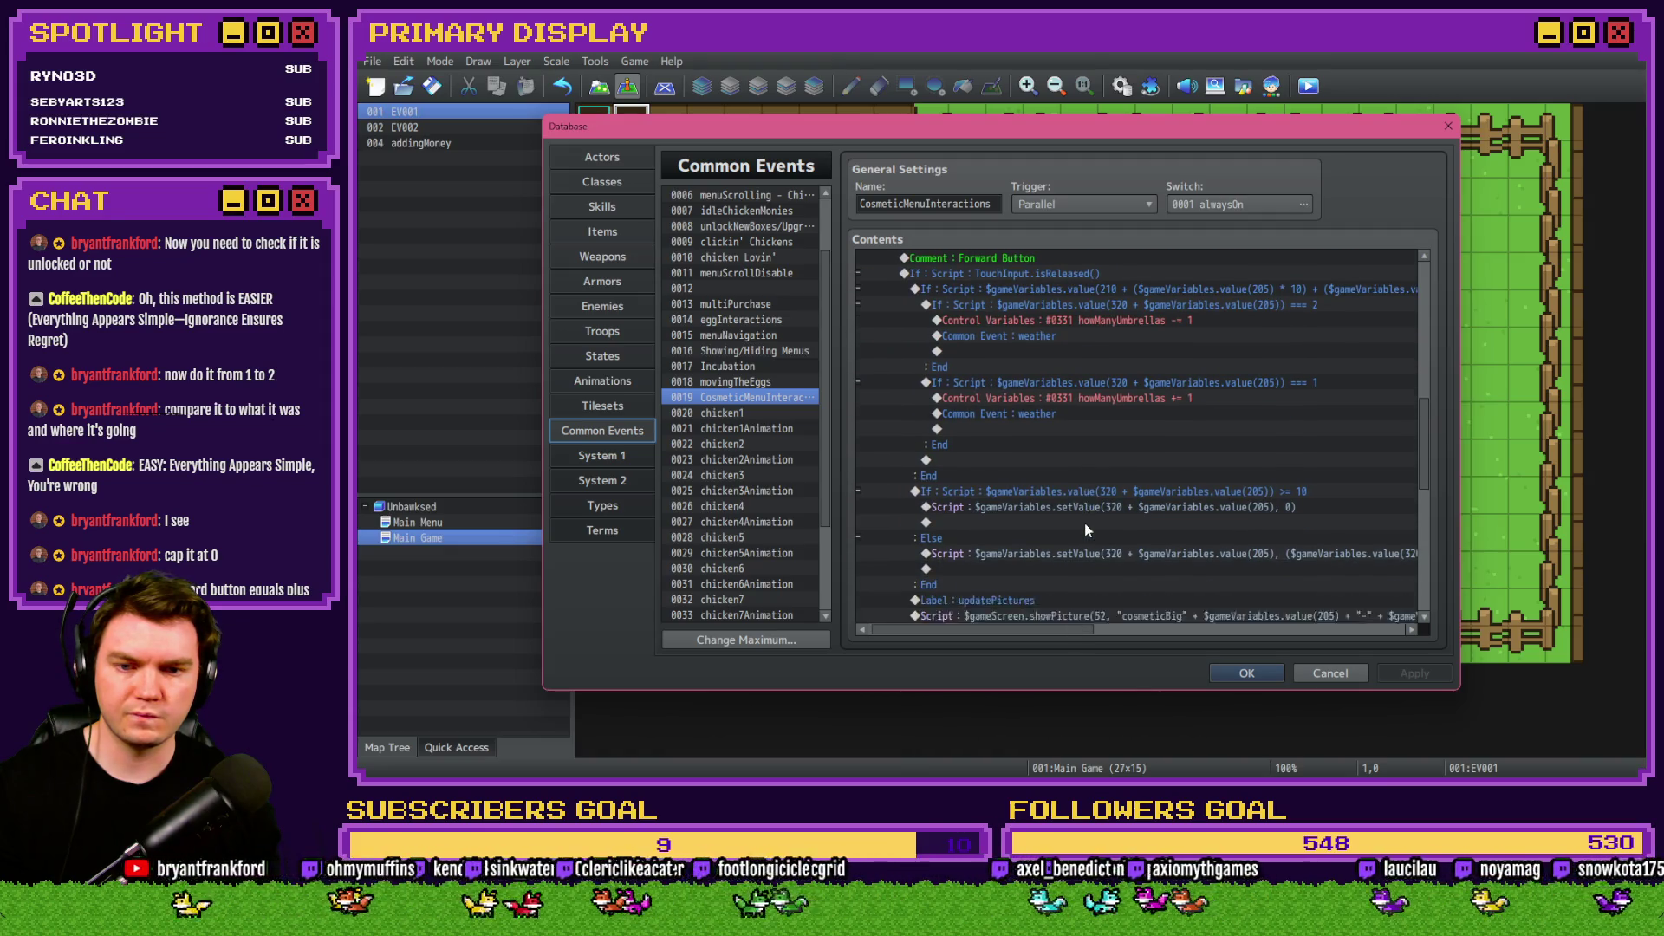
scroll(1085, 525, "down", 1)
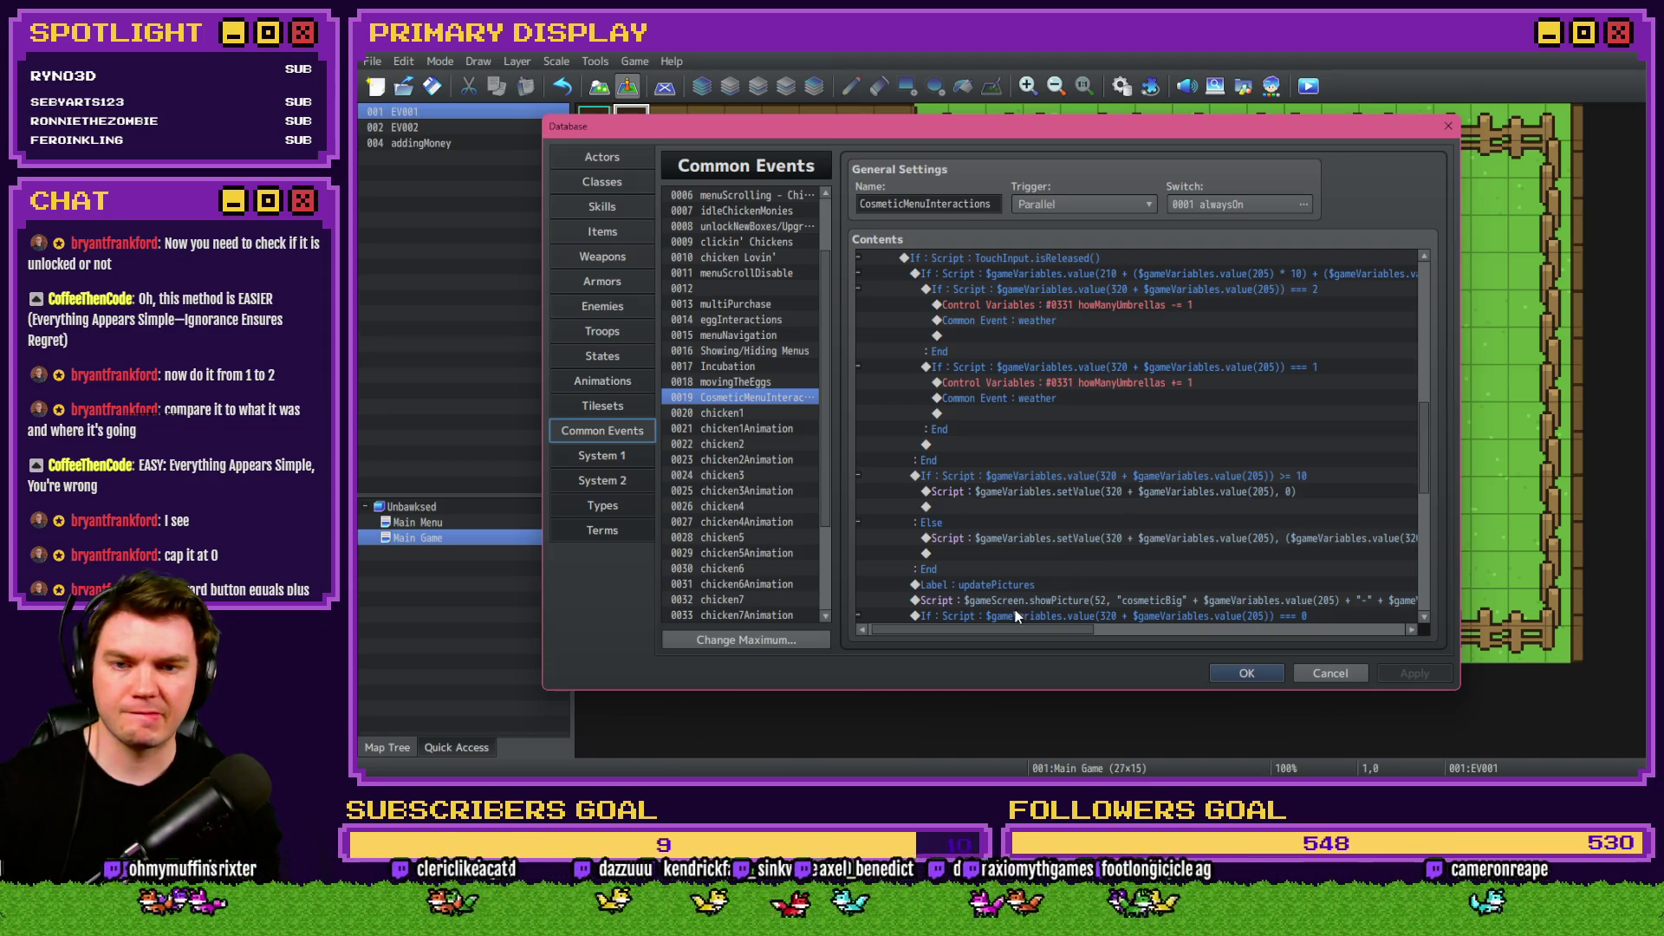
left_click_drag(1008, 630, 1022, 633)
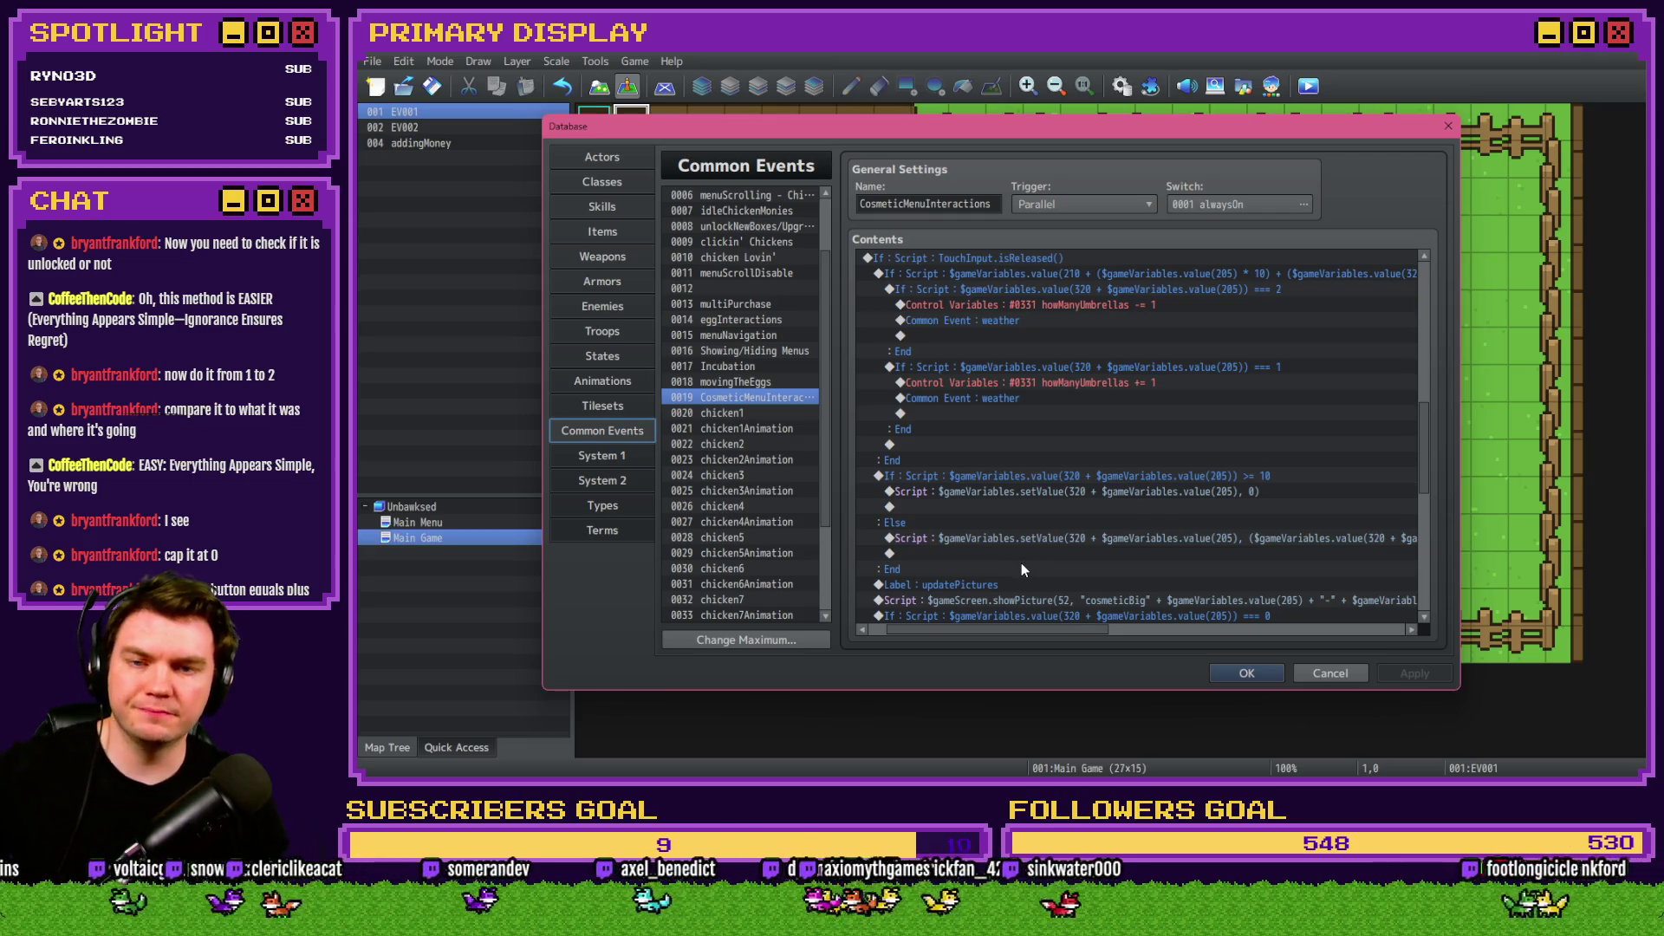
scroll(1020, 563, "up", 1)
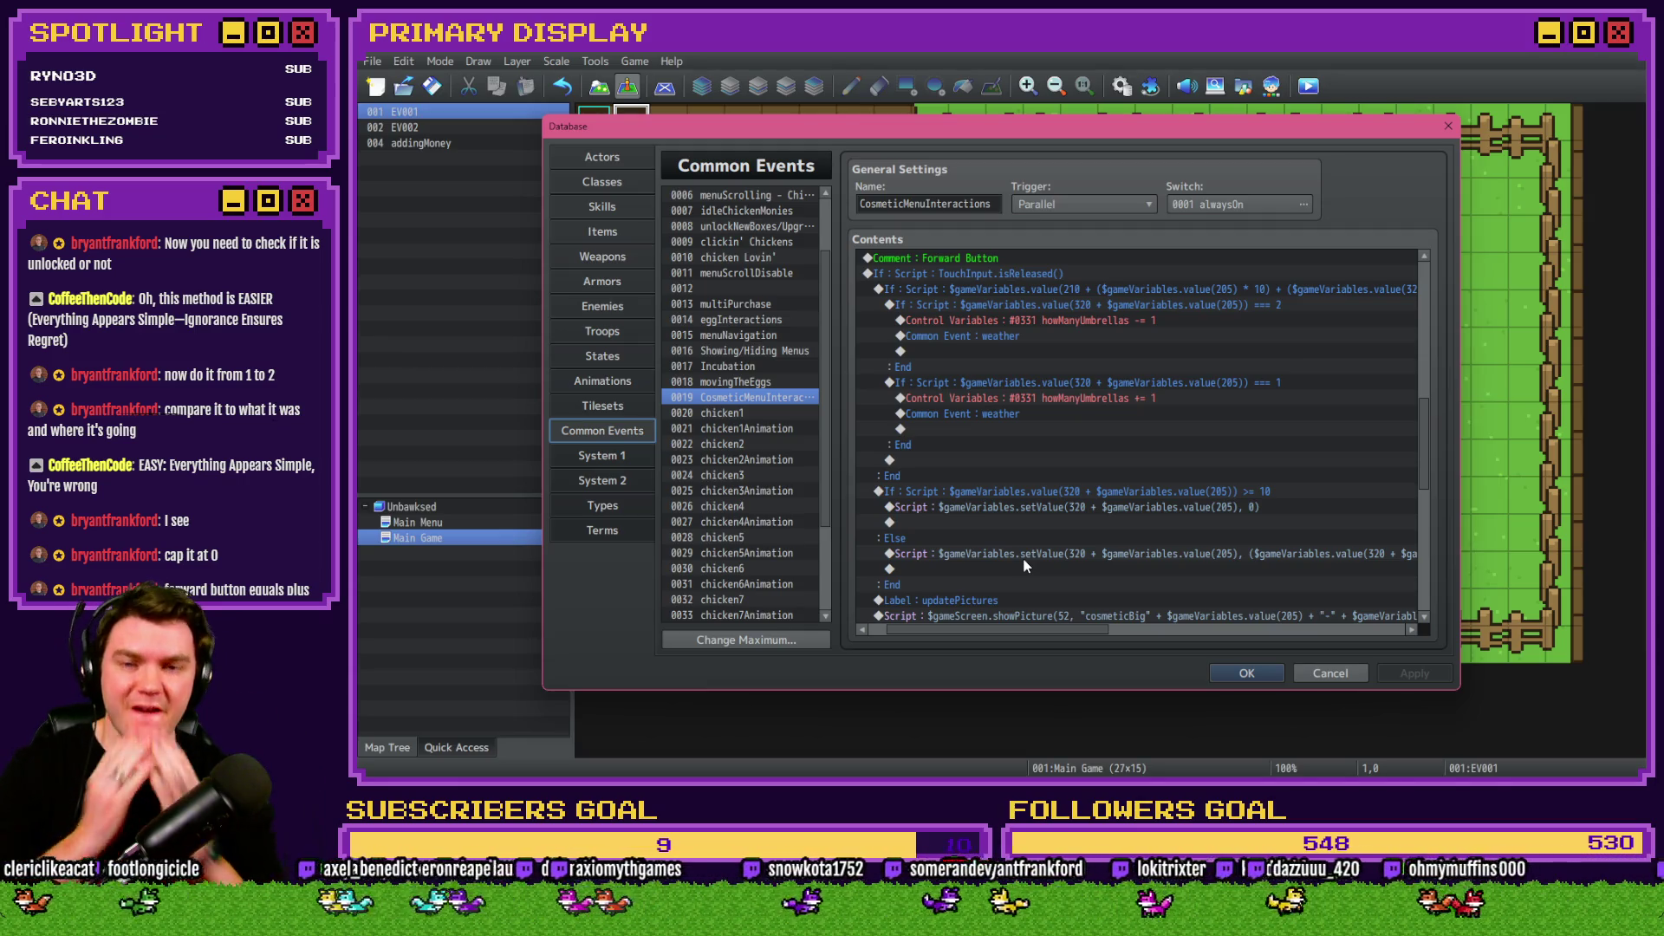
scroll(1028, 607, "up", 3)
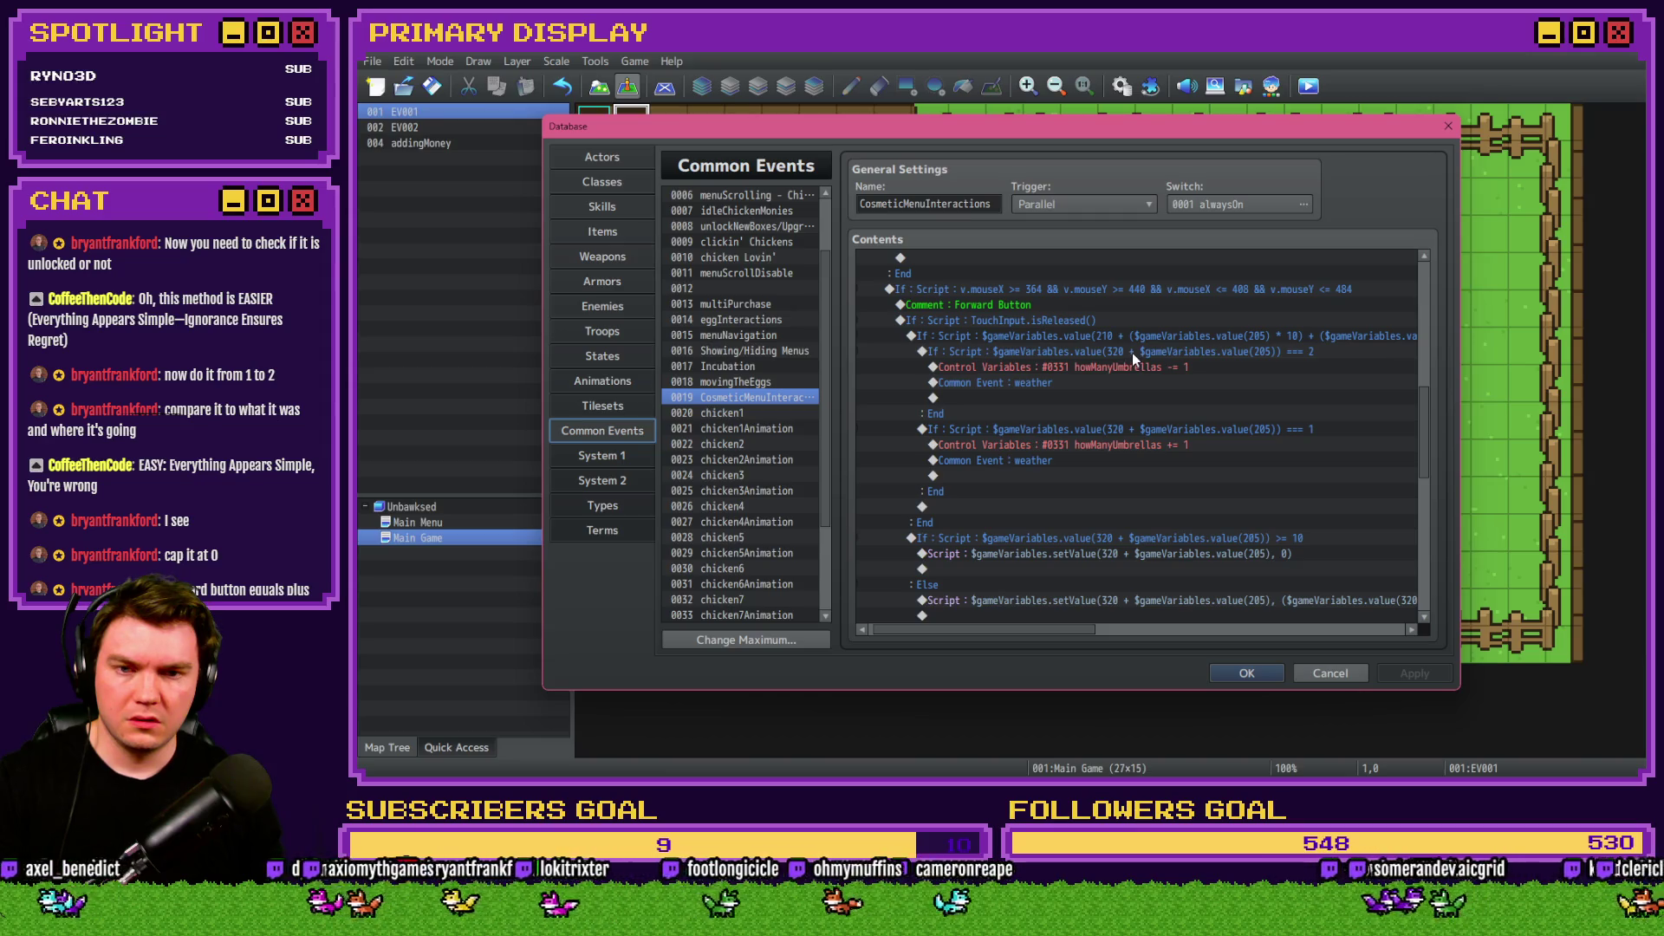
left_click(1134, 350)
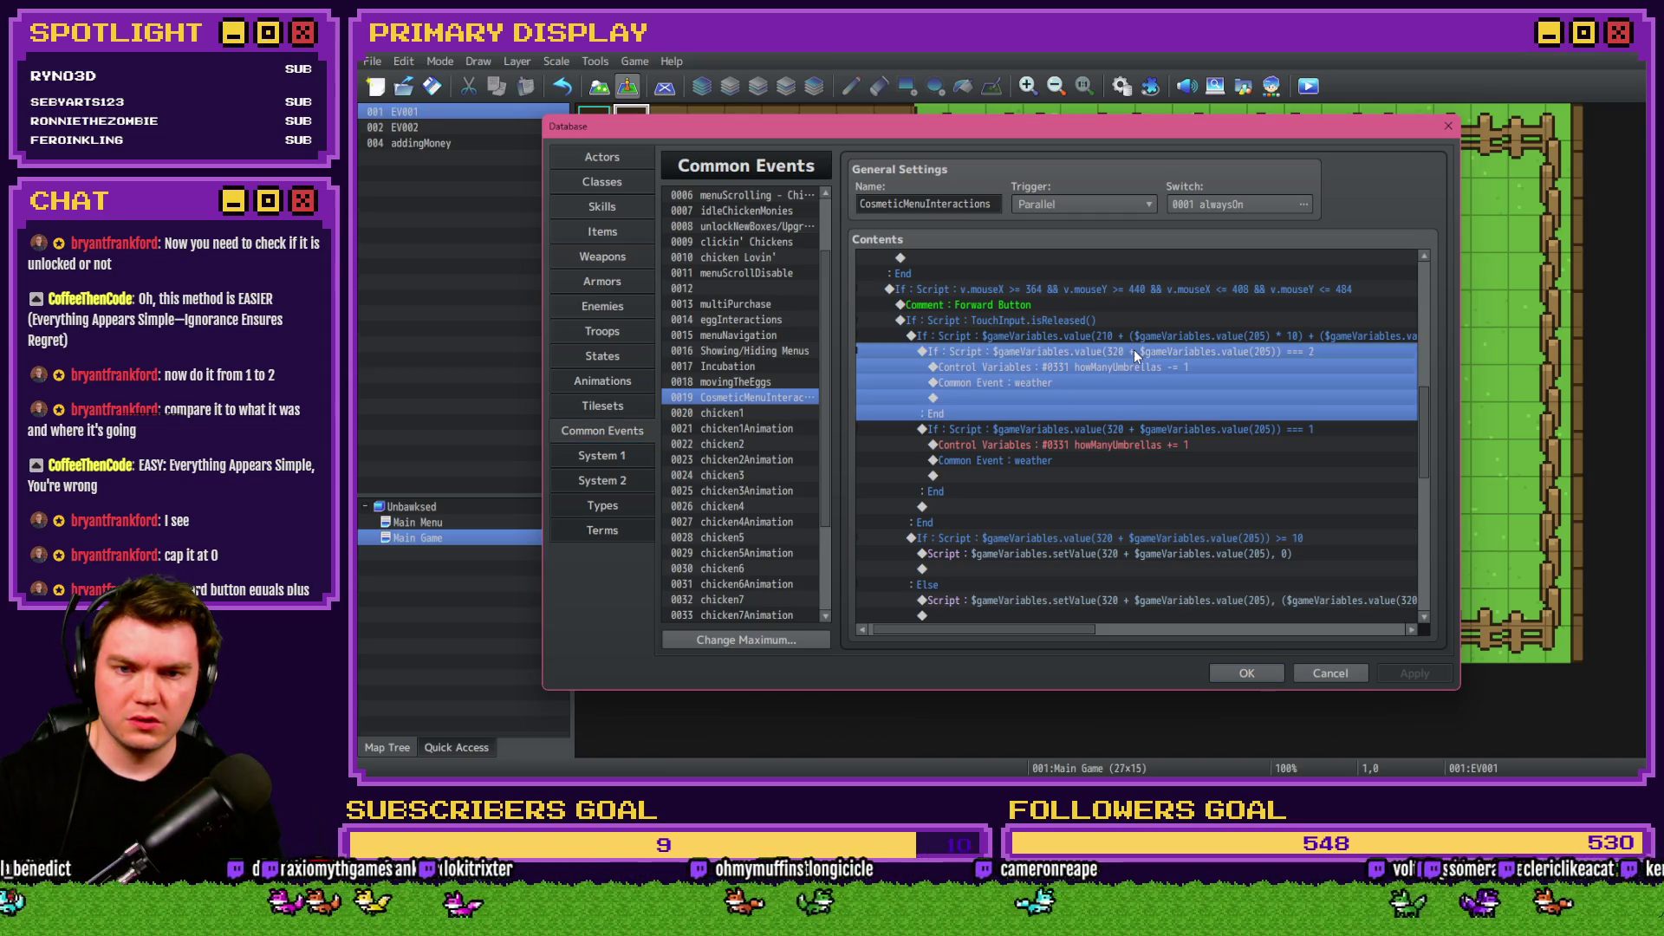
Inspect the umbrella decrement, increment and cosmetic-unlocked blocks in the Forward Button handler.
left_click(1153, 431)
left_click(1184, 352)
left_click(1188, 421)
left_click(1198, 352)
left_click(1199, 340)
left_click_drag(1083, 631, 1121, 629)
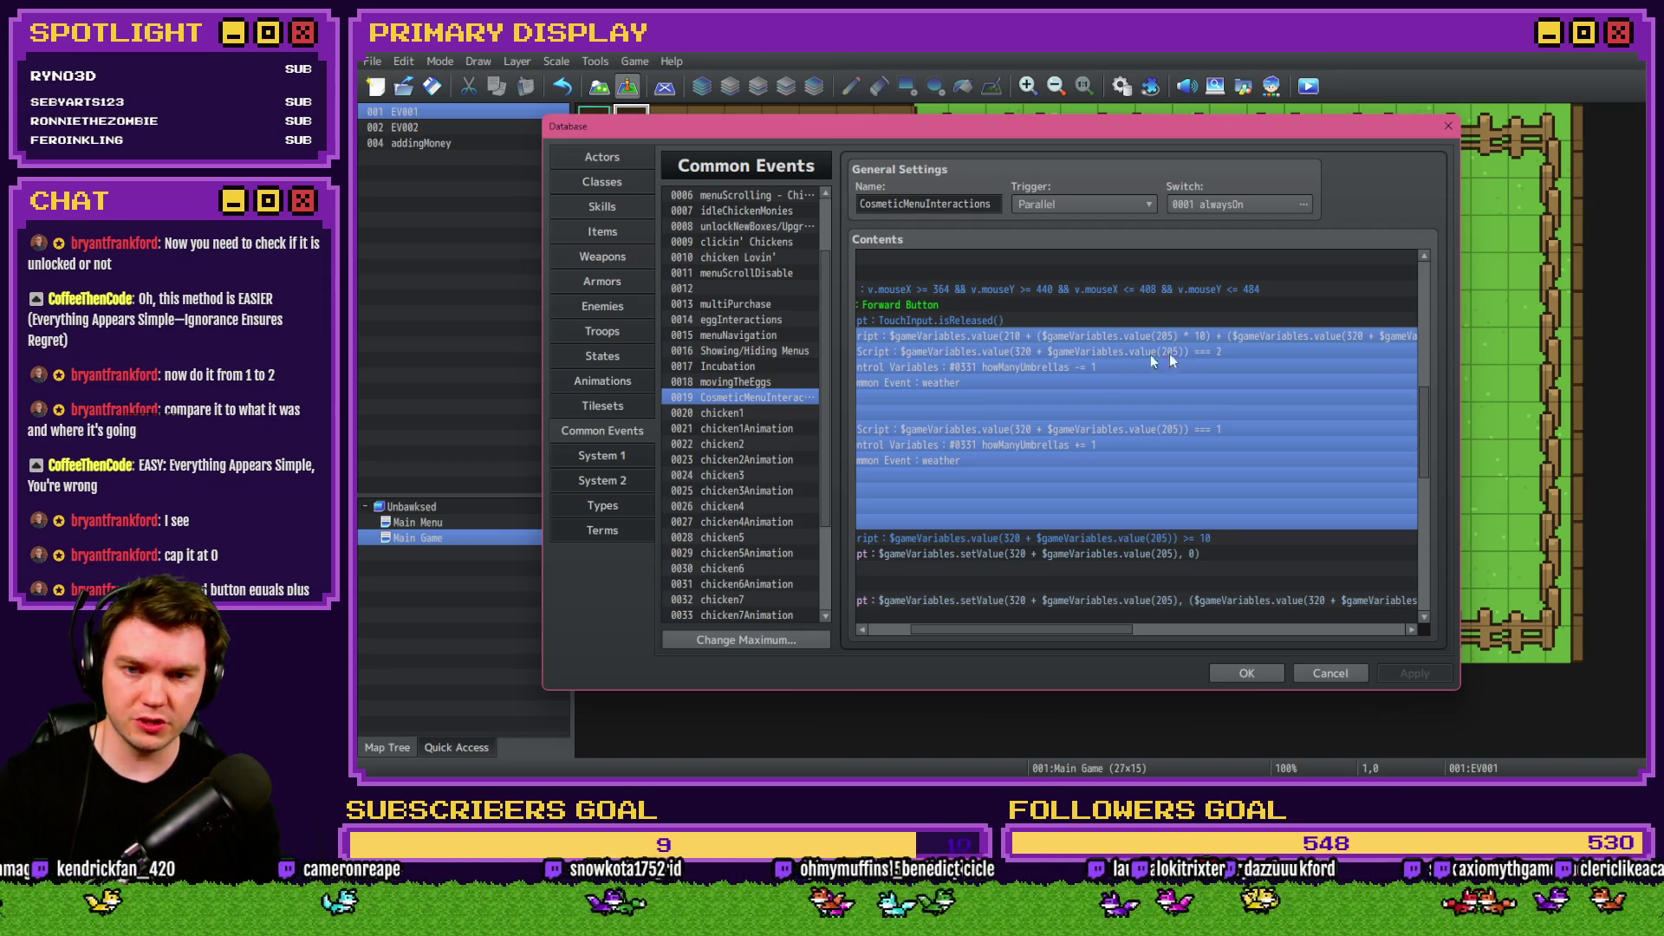
mouse_move(1105, 624)
left_mouse_down()
mouse_move(1152, 634)
mouse_move(1094, 632)
mouse_move(1185, 641)
left_mouse_up()
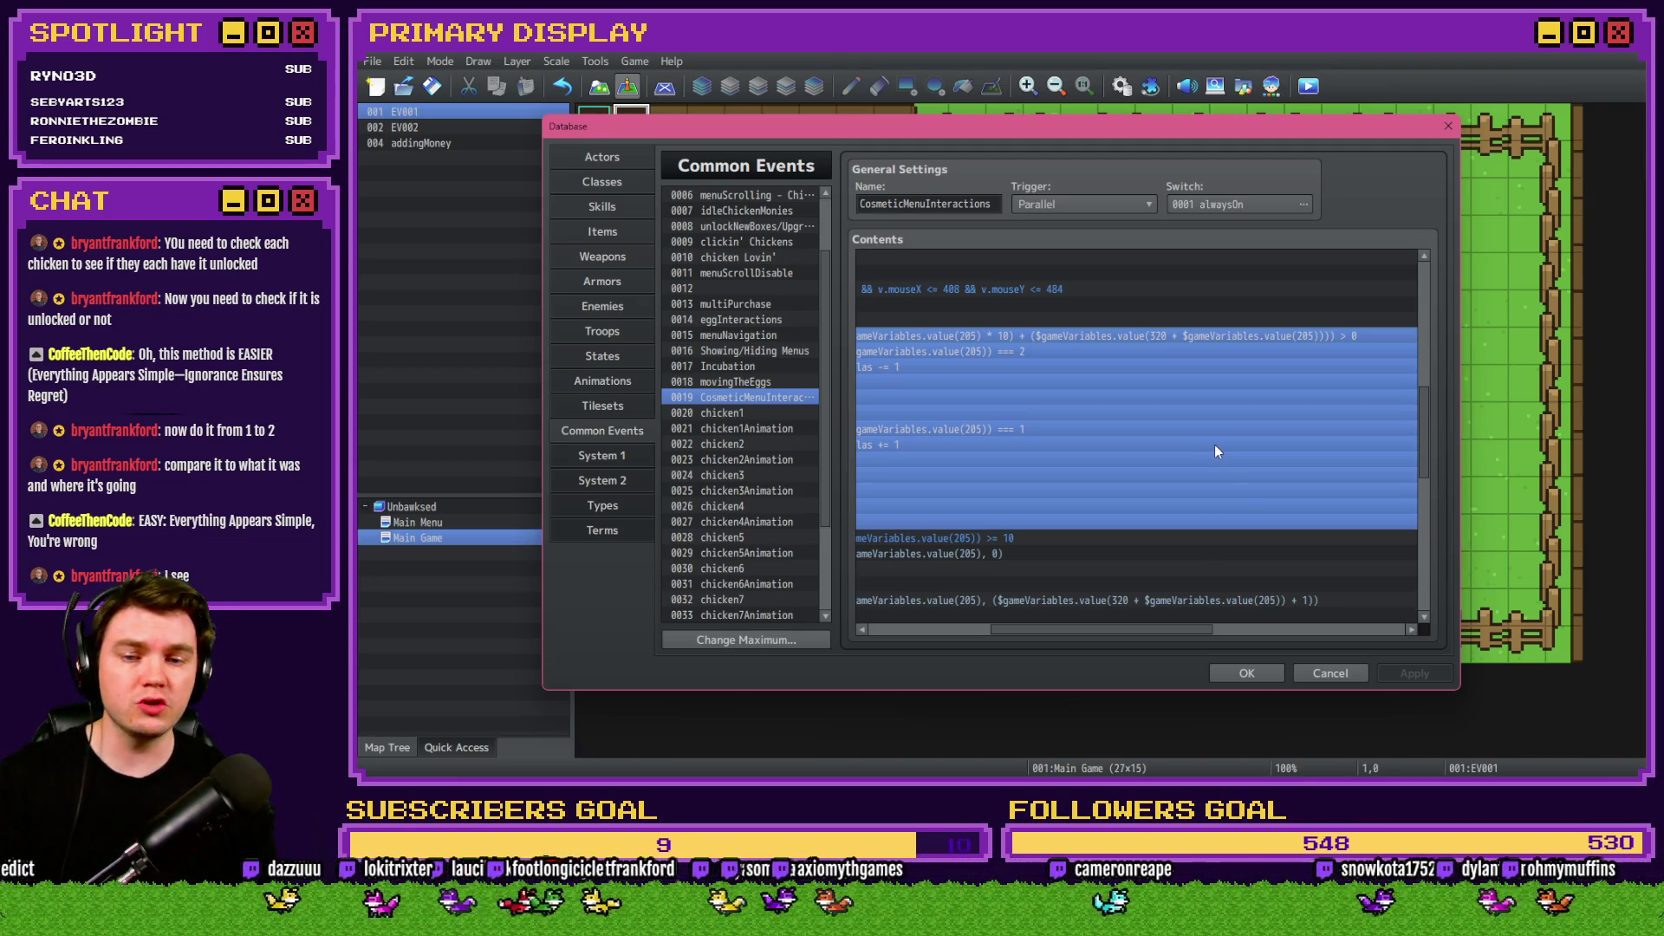
mouse_move(1193, 624)
left_mouse_down()
mouse_move(1069, 631)
mouse_move(1095, 627)
left_mouse_up()
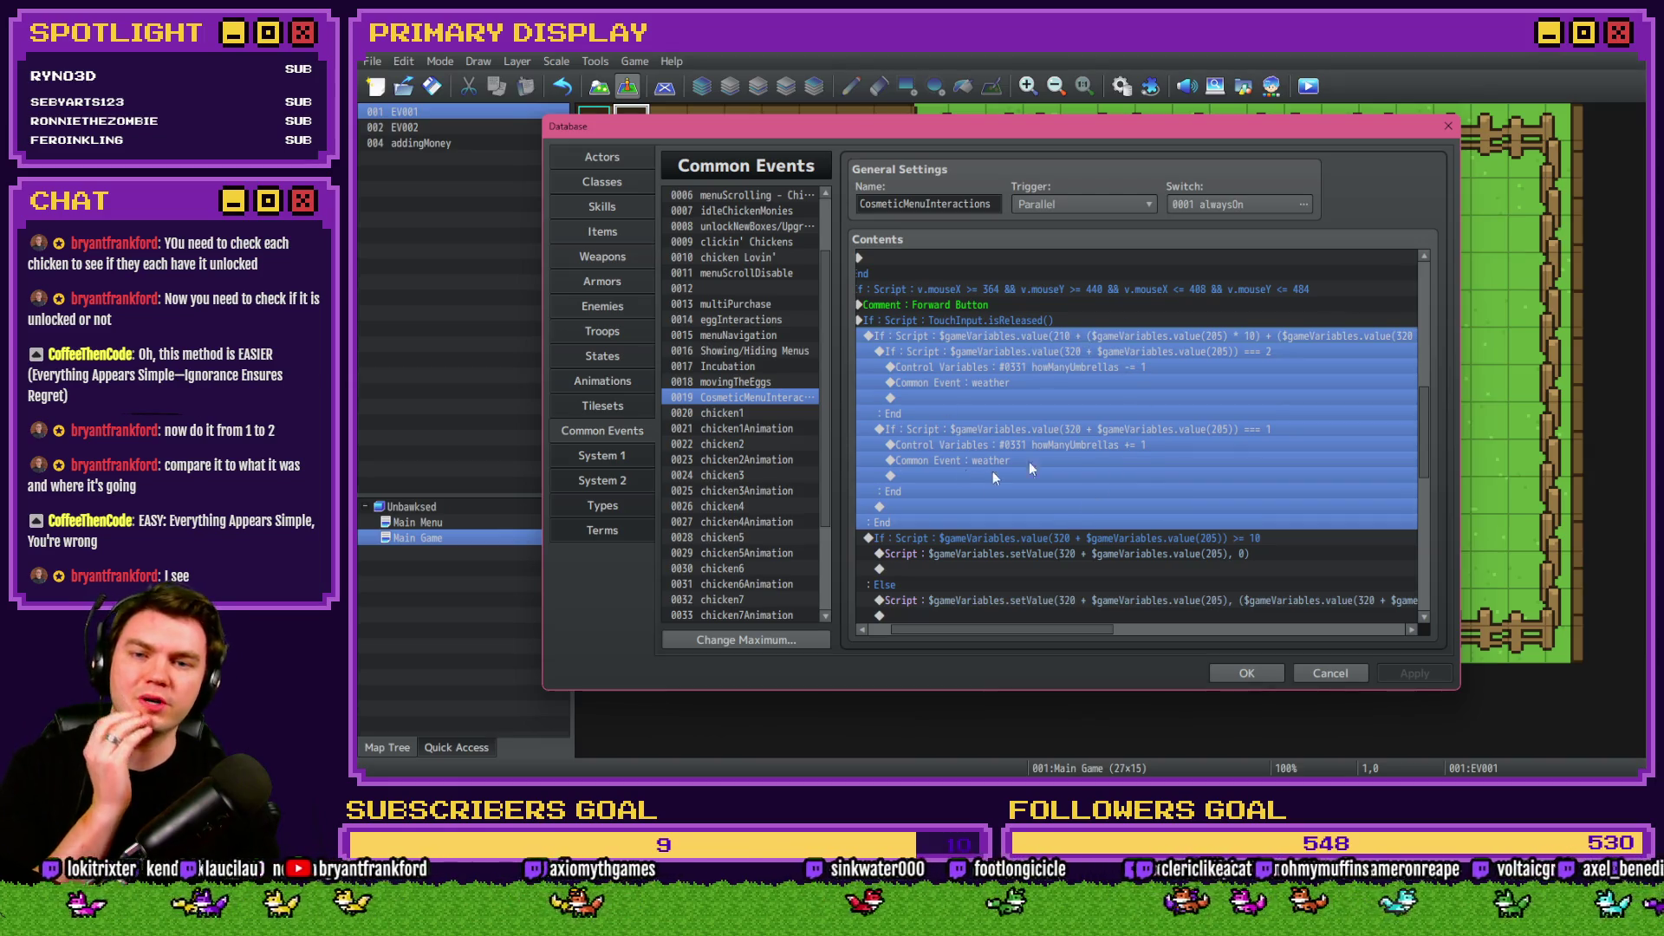
scroll(953, 450, "down", 5)
Compare the wrap-around reset check's position with the umbrella-count block and its branches.
left_click(933, 409)
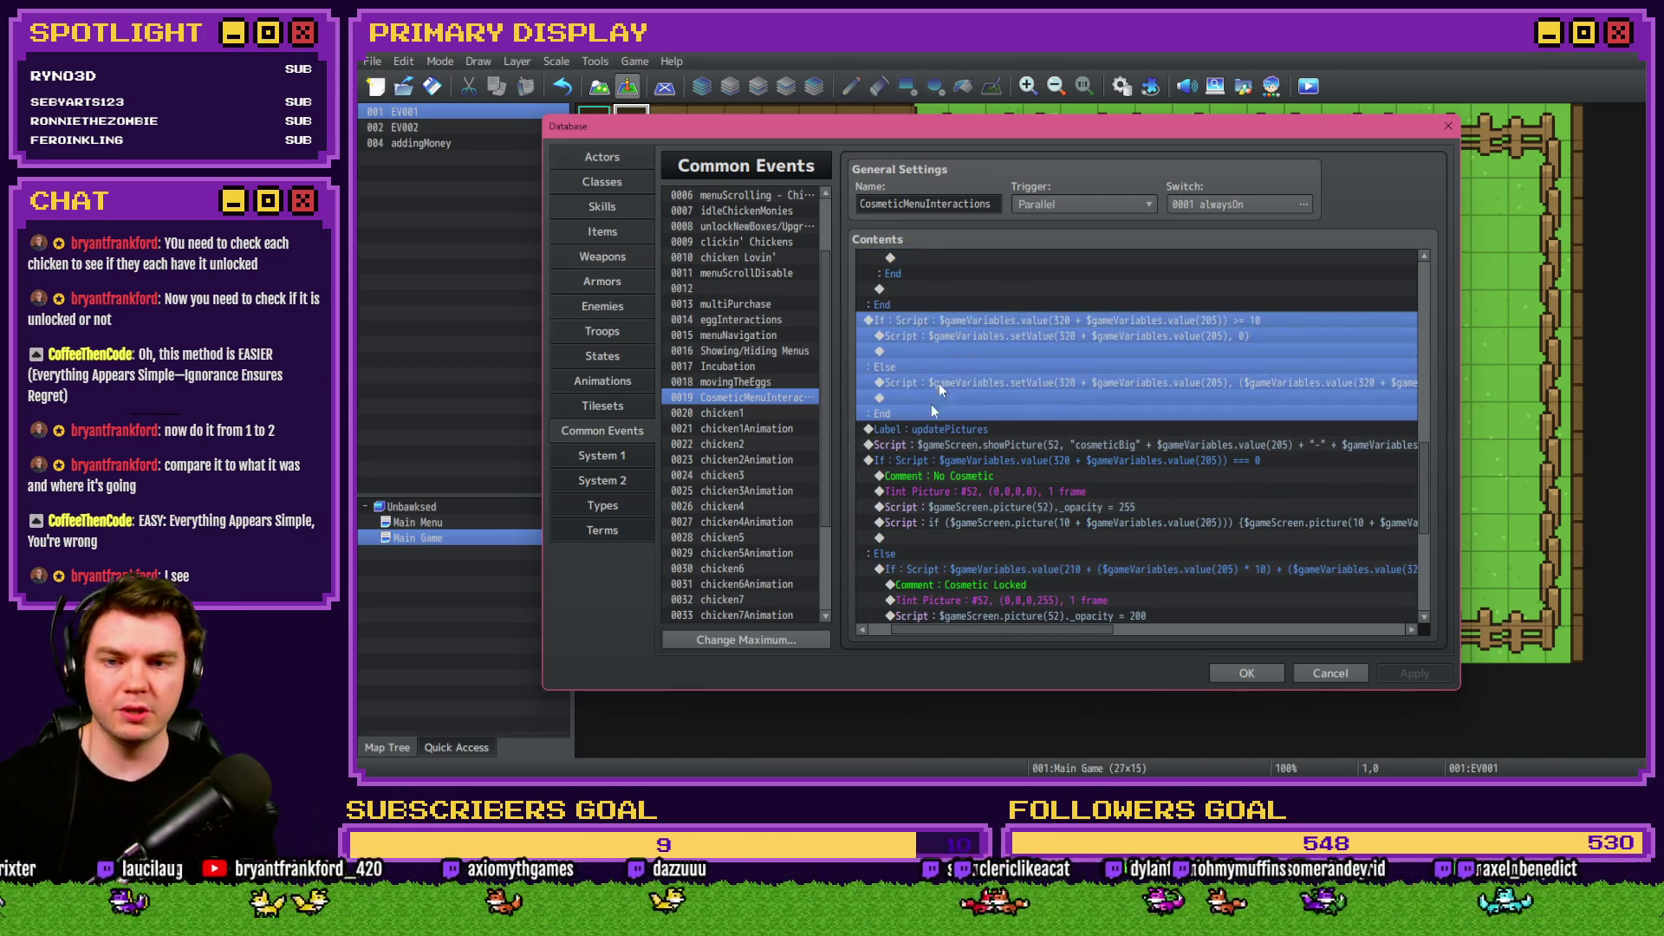
scroll(980, 431, "up", 5)
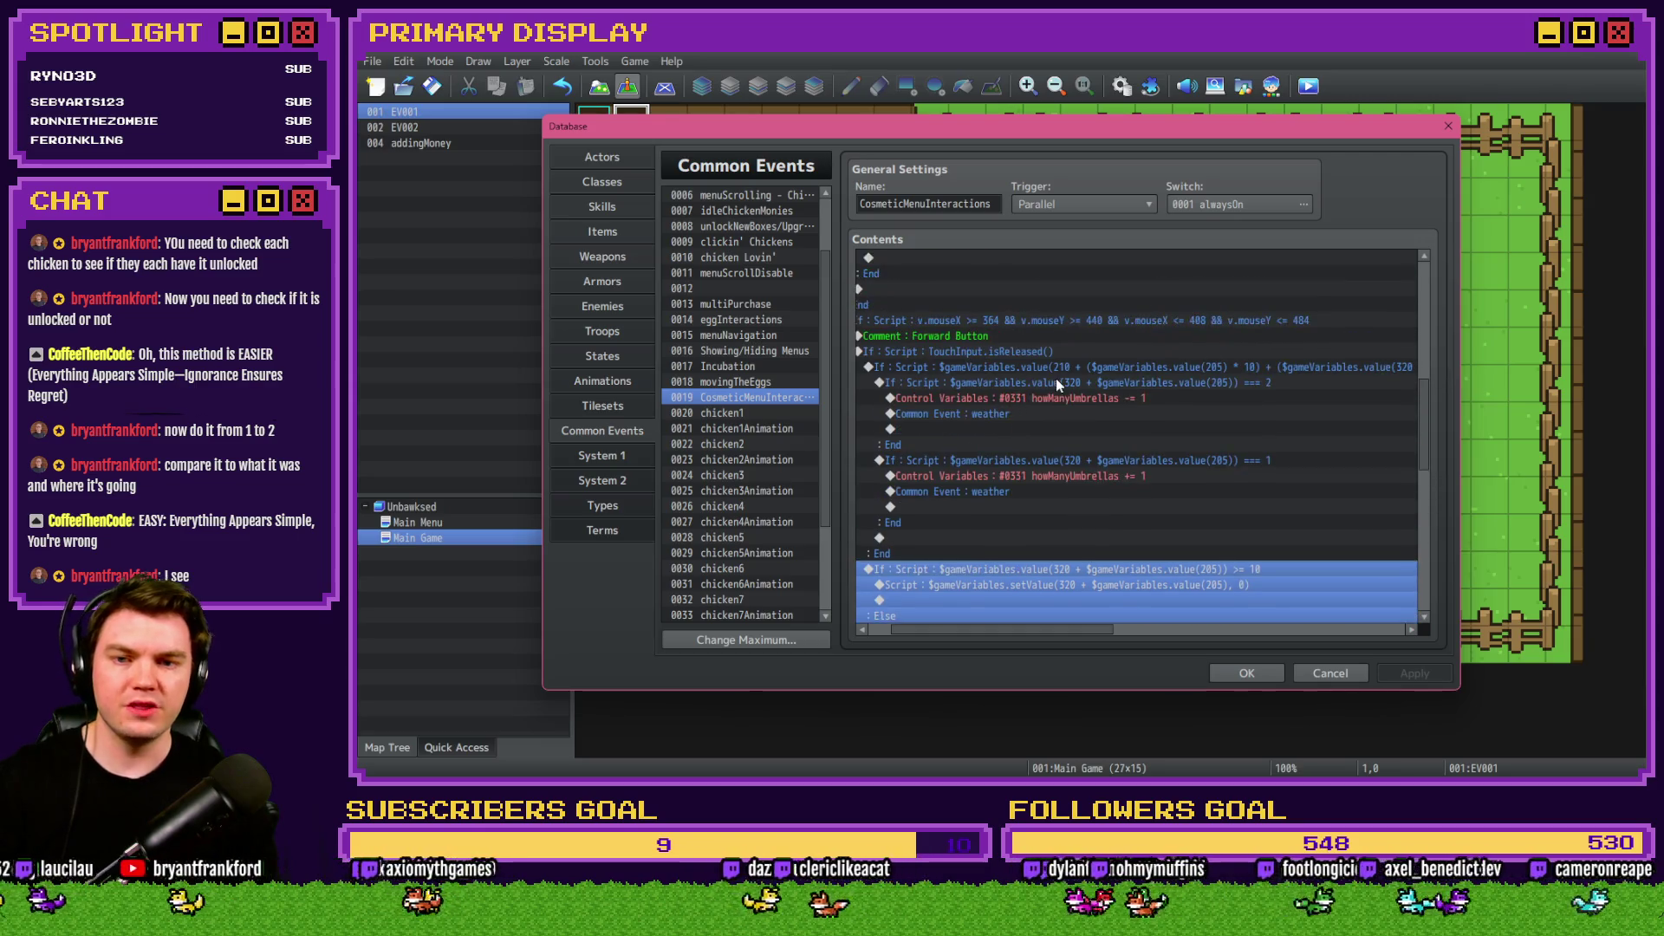
left_click(1003, 377)
left_click(1003, 368)
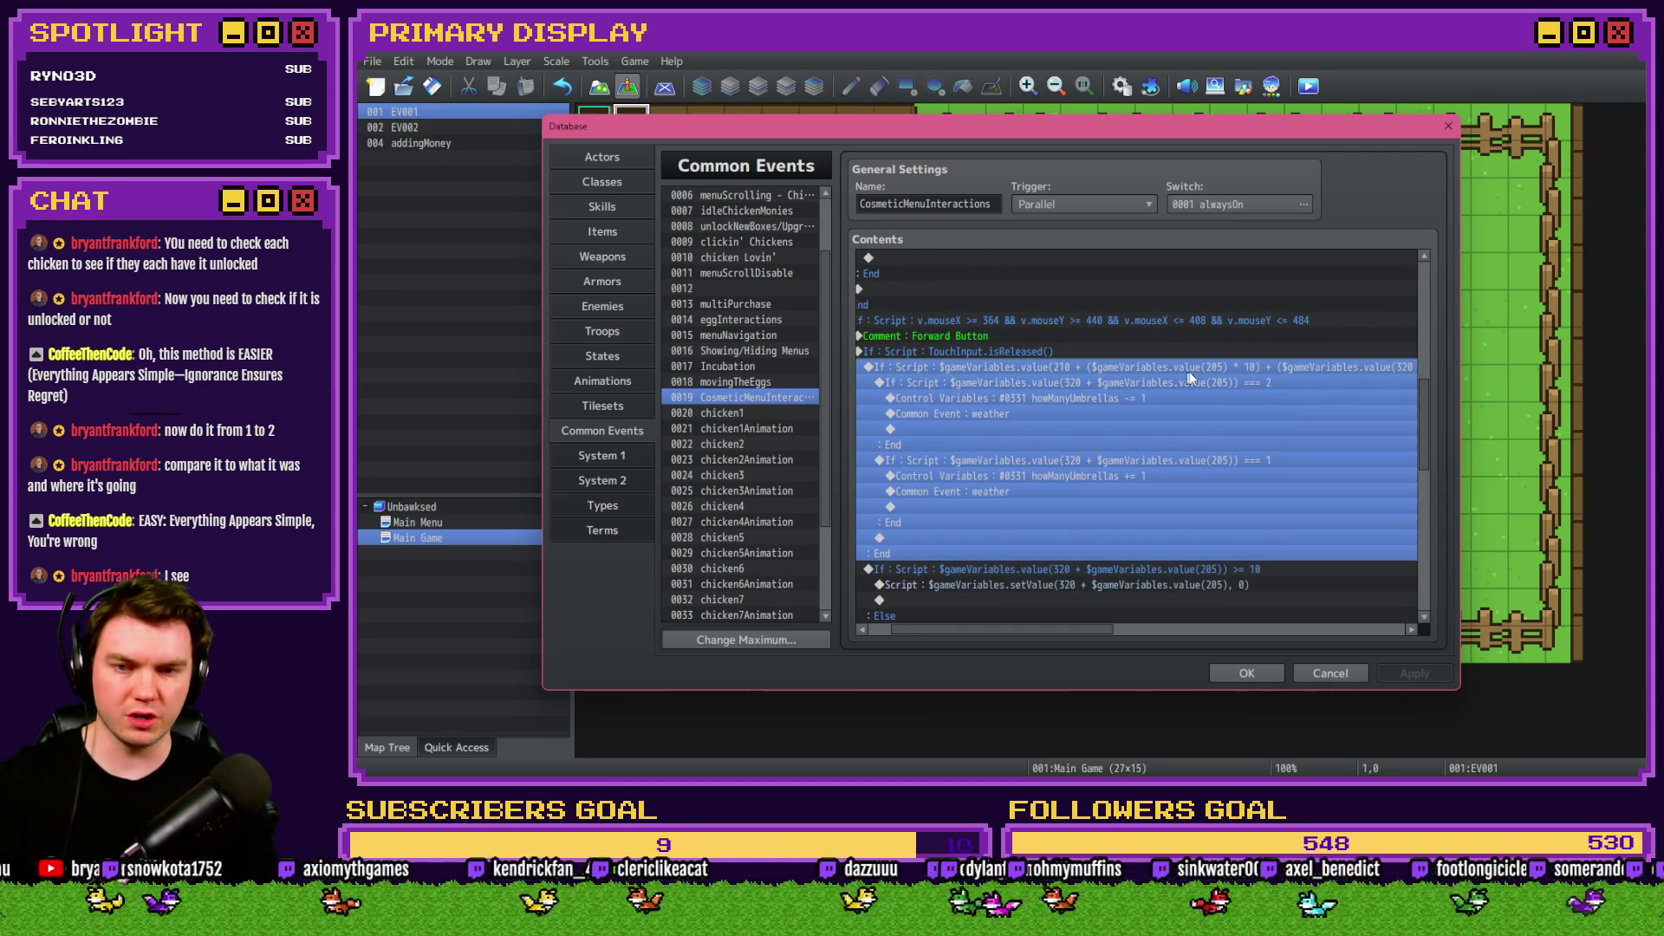
left_click(1167, 383)
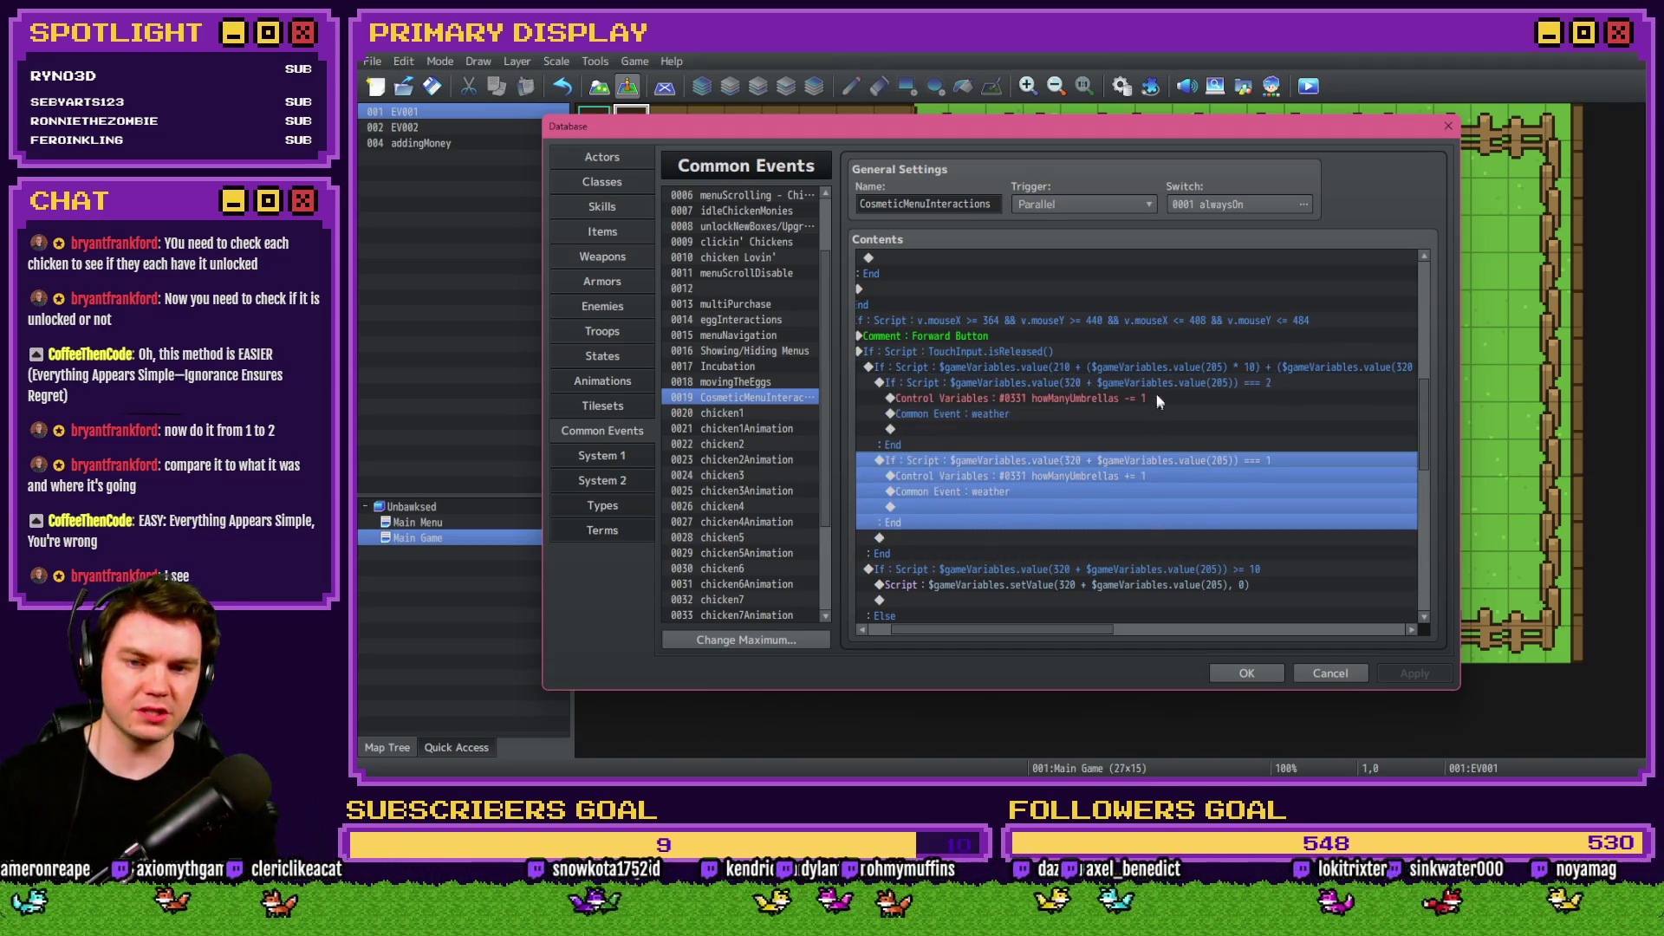
left_click(1154, 461)
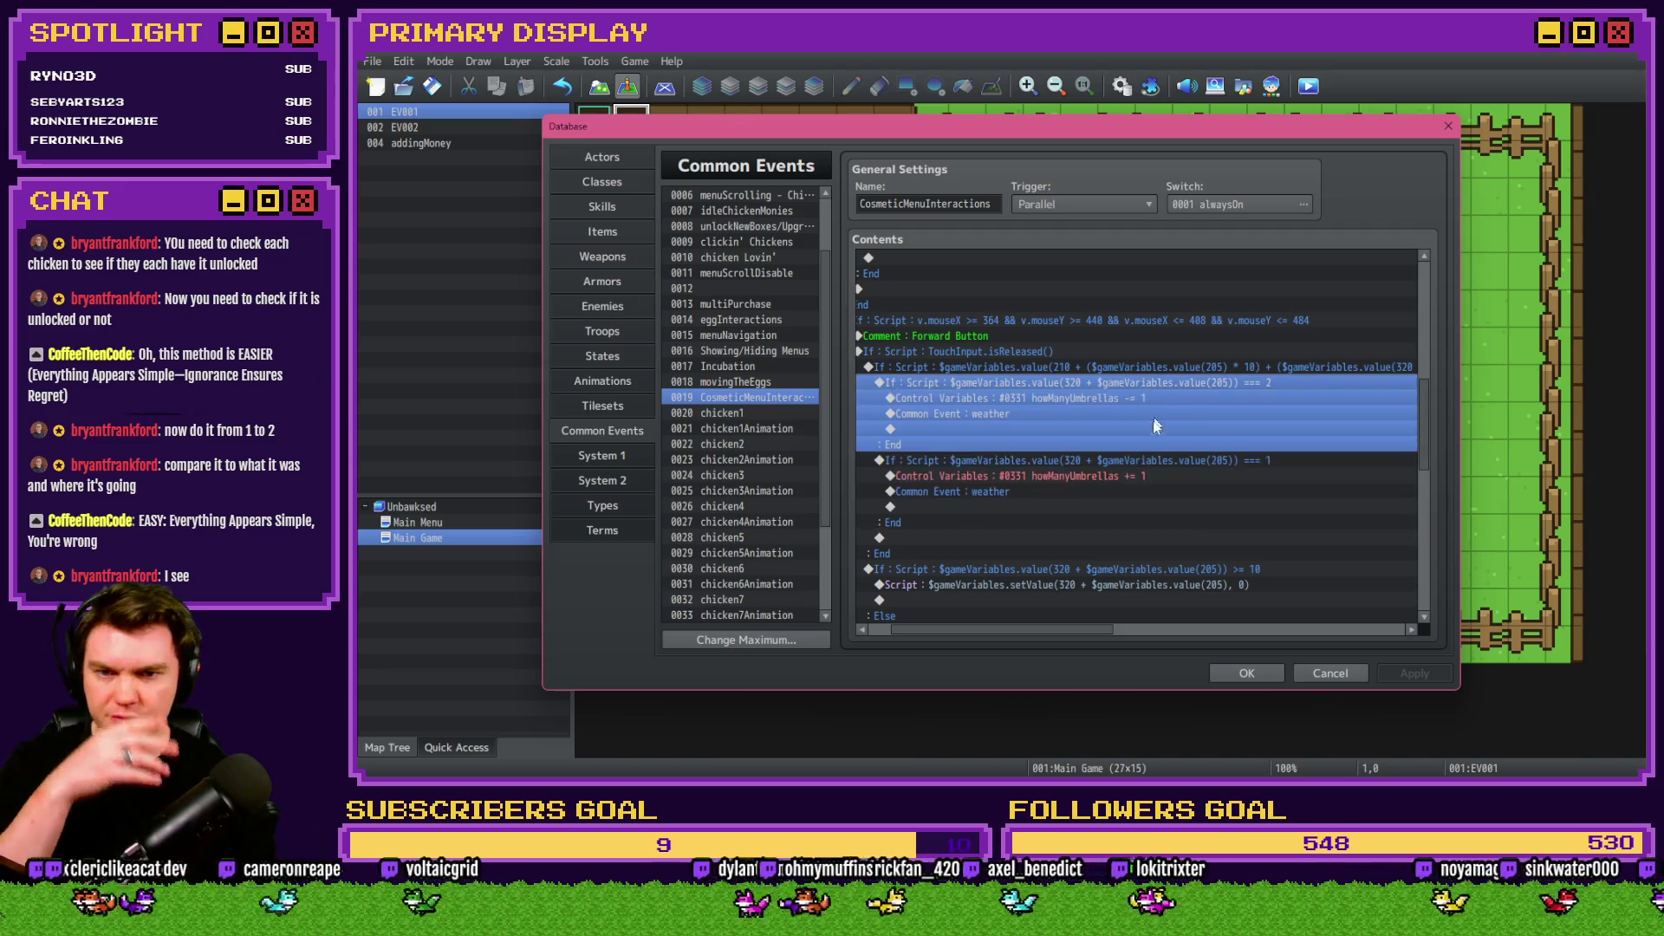
scroll(1151, 456, "down", 3)
left_click(1095, 511)
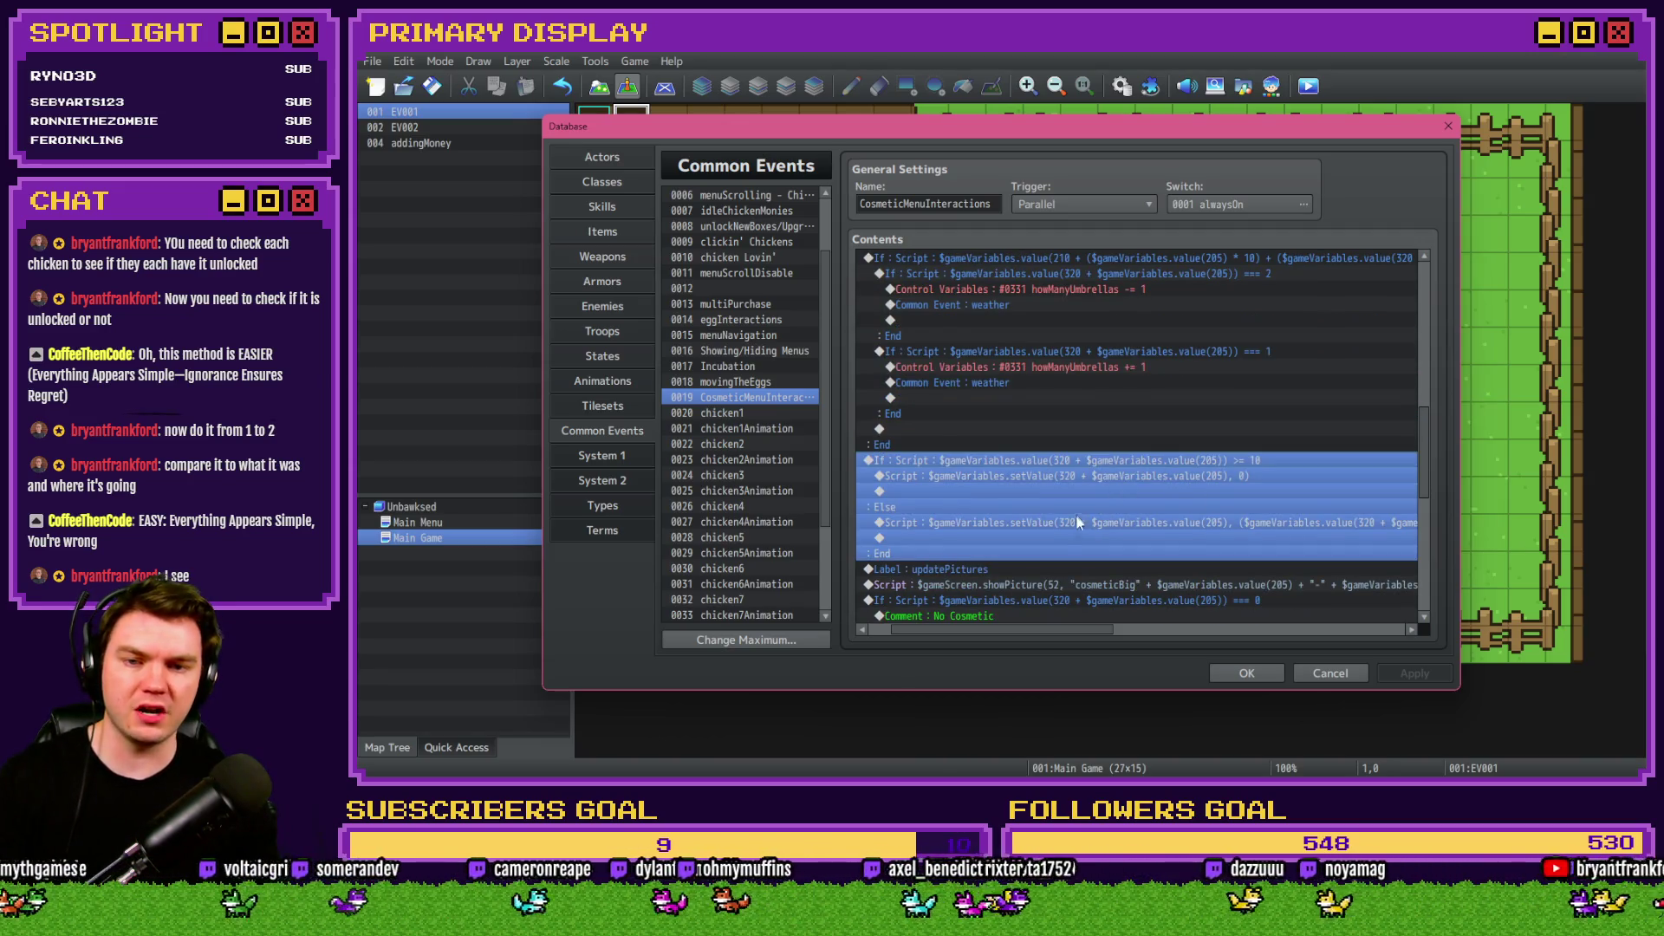
scroll(1074, 513, "up", 2)
left_click(1121, 350)
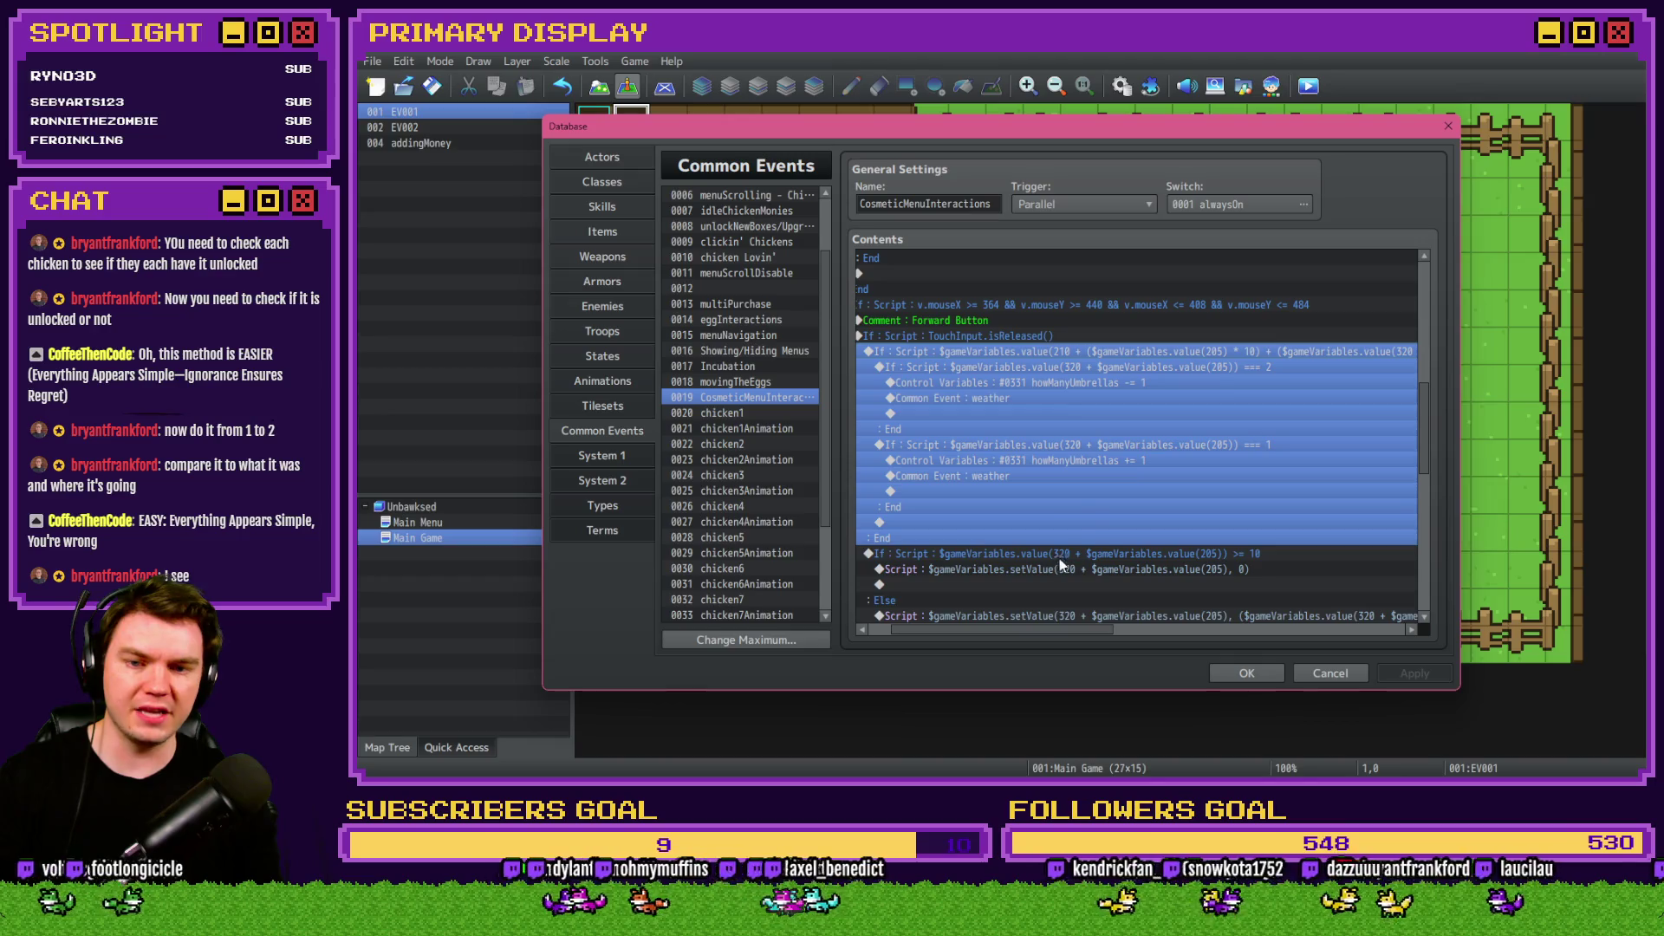
scroll(1059, 558, "down", 2)
left_click(1075, 553)
scroll(1058, 531, "up", 2)
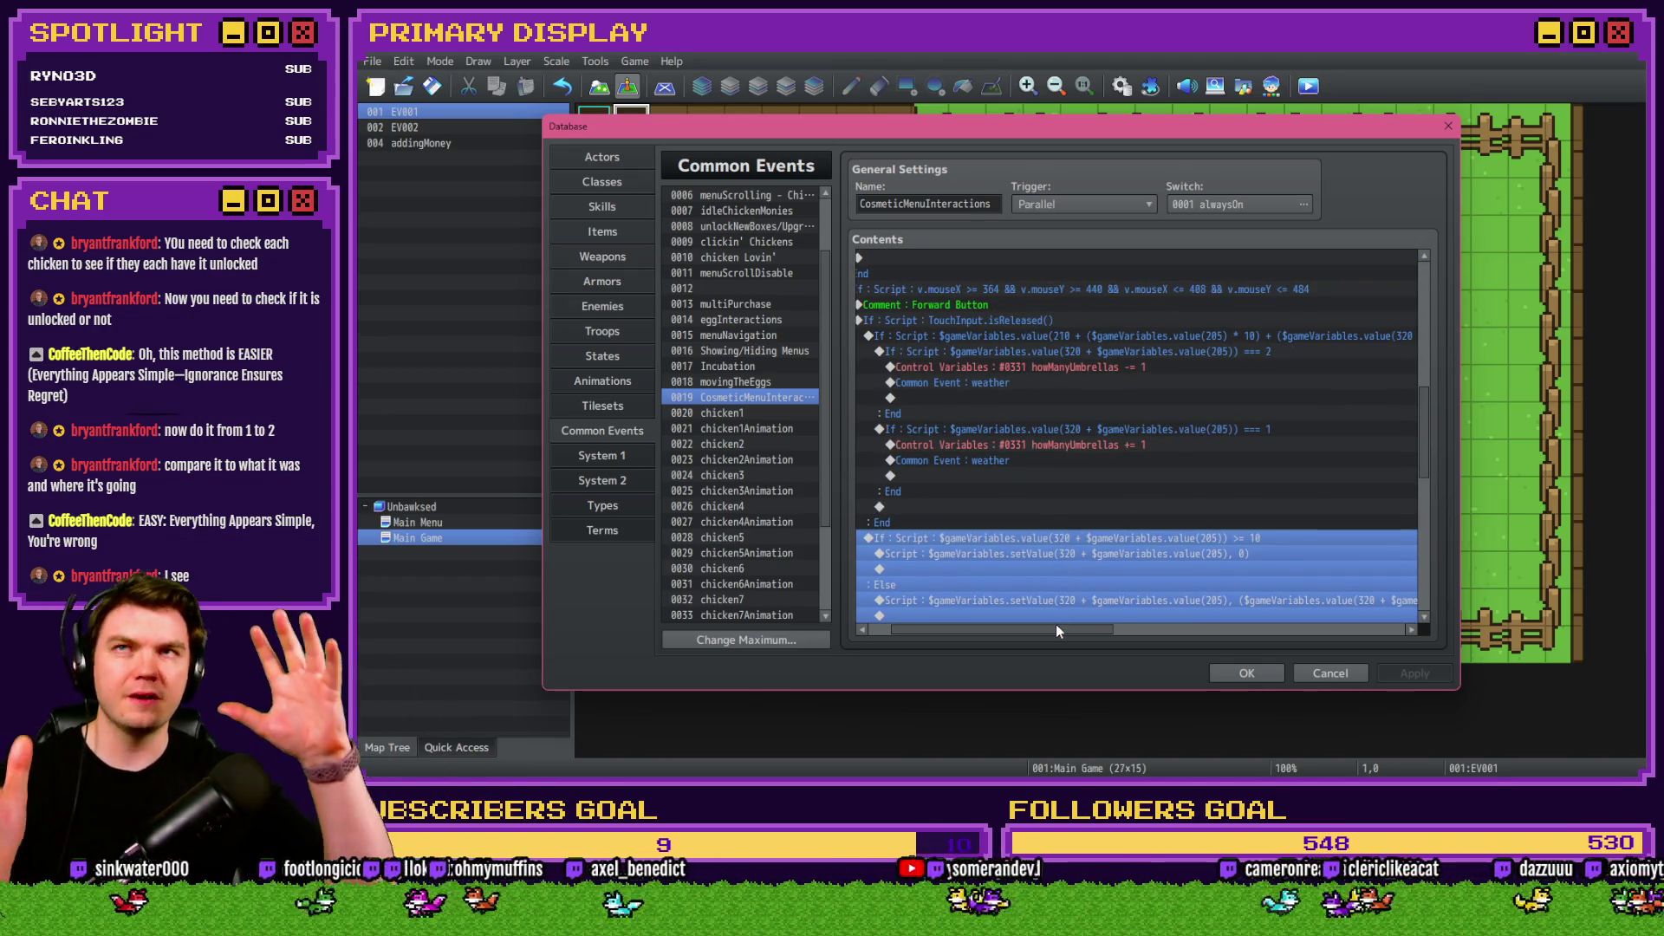
scroll(1056, 622, "right", 3)
scroll(1098, 626, "left", 3)
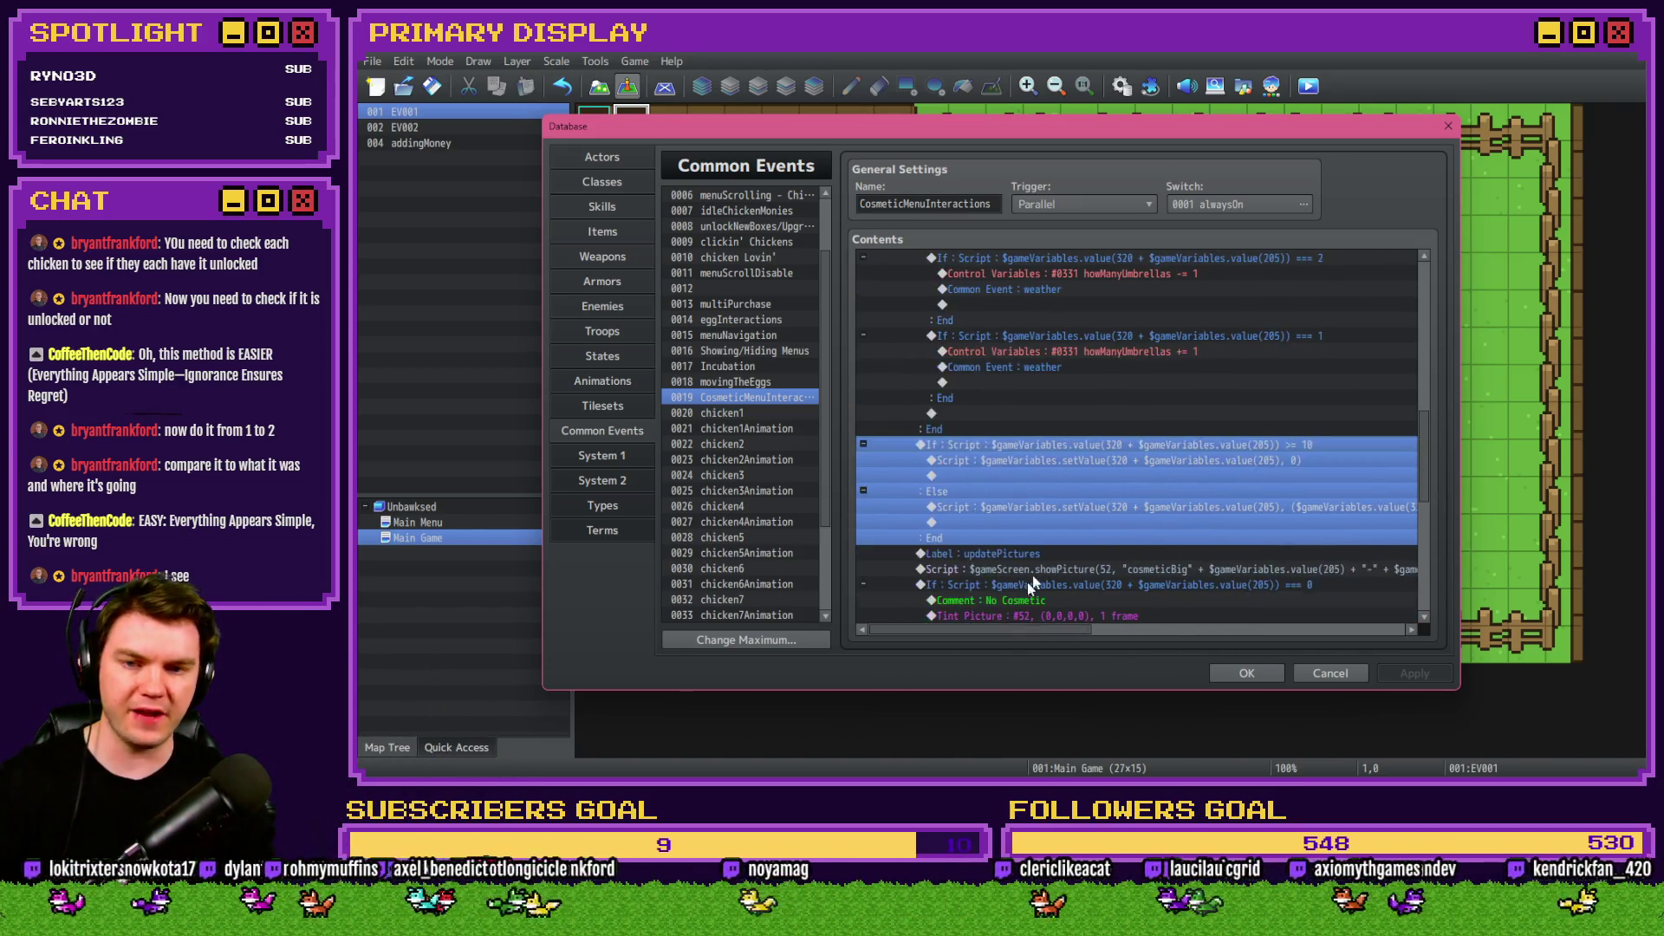
scroll(1053, 529, "up", 1)
Move the umbrella-count block to directly below the If >= 10 / Else wrap-around check.
left_click(1122, 309)
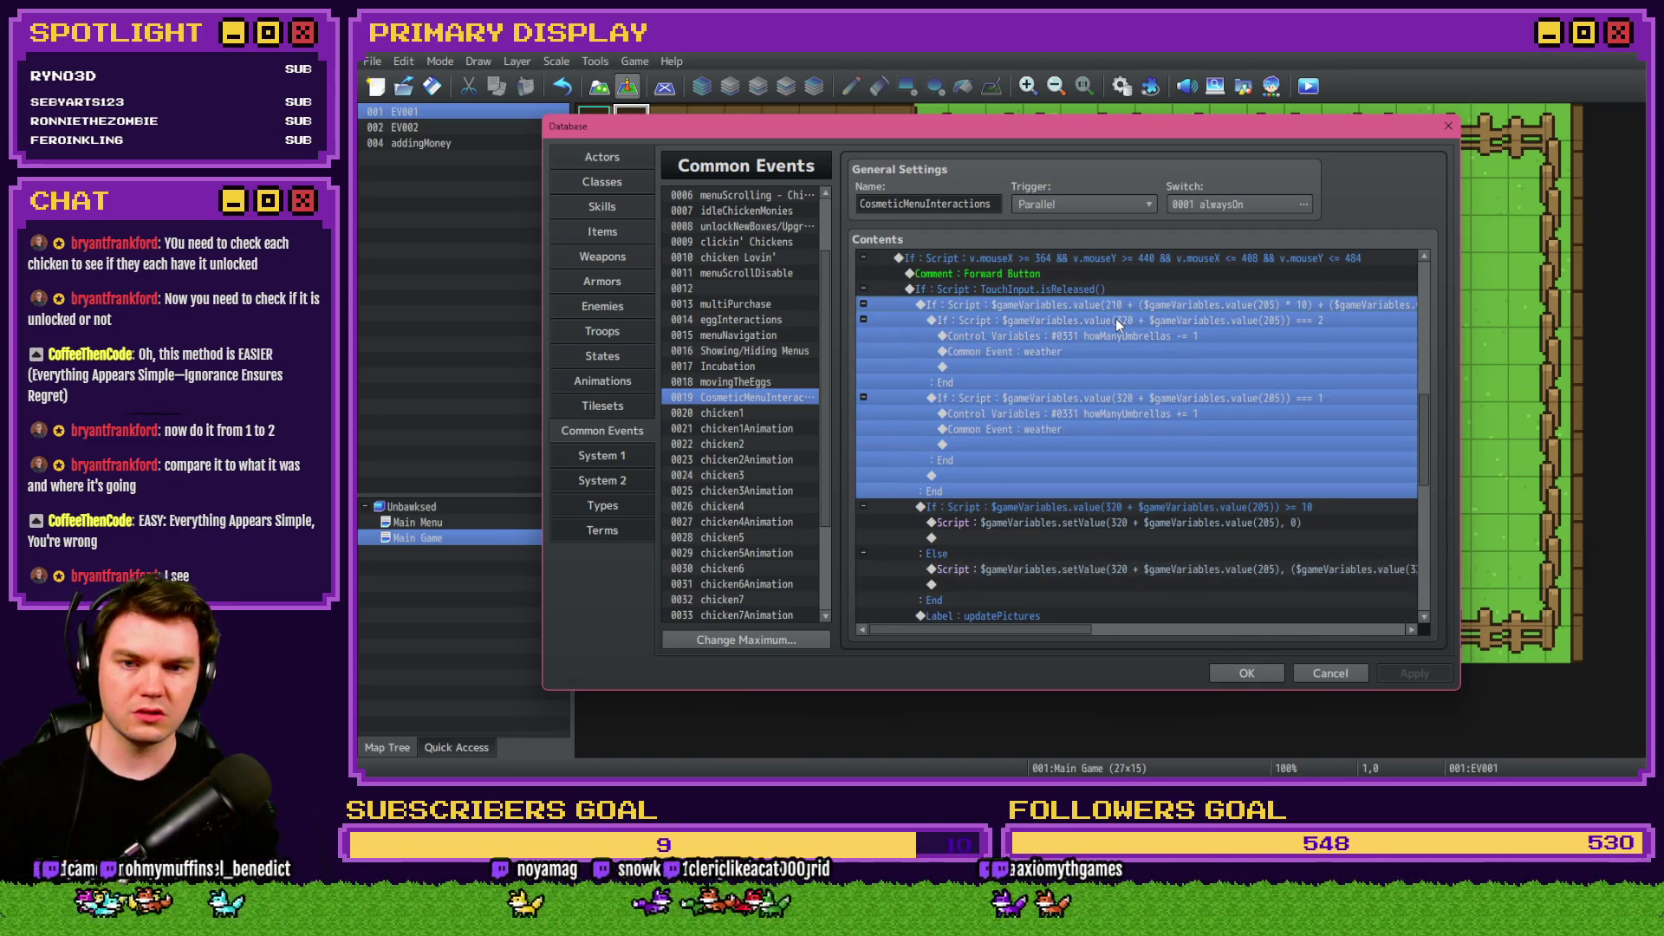
key("ctrl+x")
scroll(1114, 308, "down", 2)
left_click(1075, 382)
key("ctrl+v")
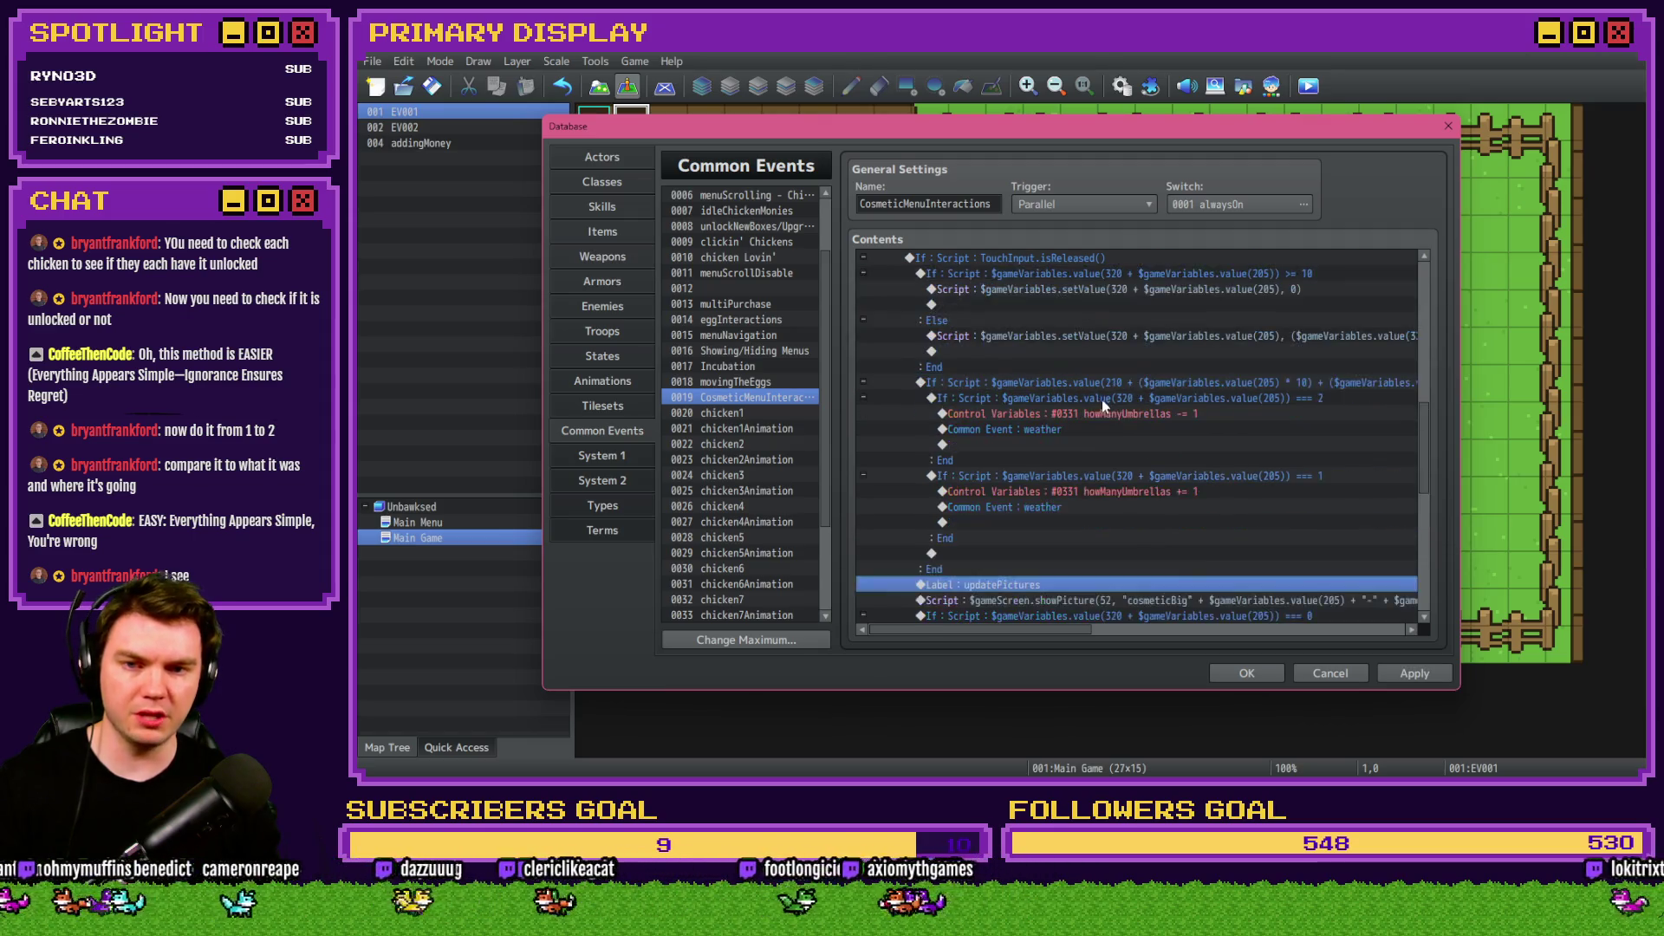
scroll(1105, 407, "up", 2)
left_click(1131, 307)
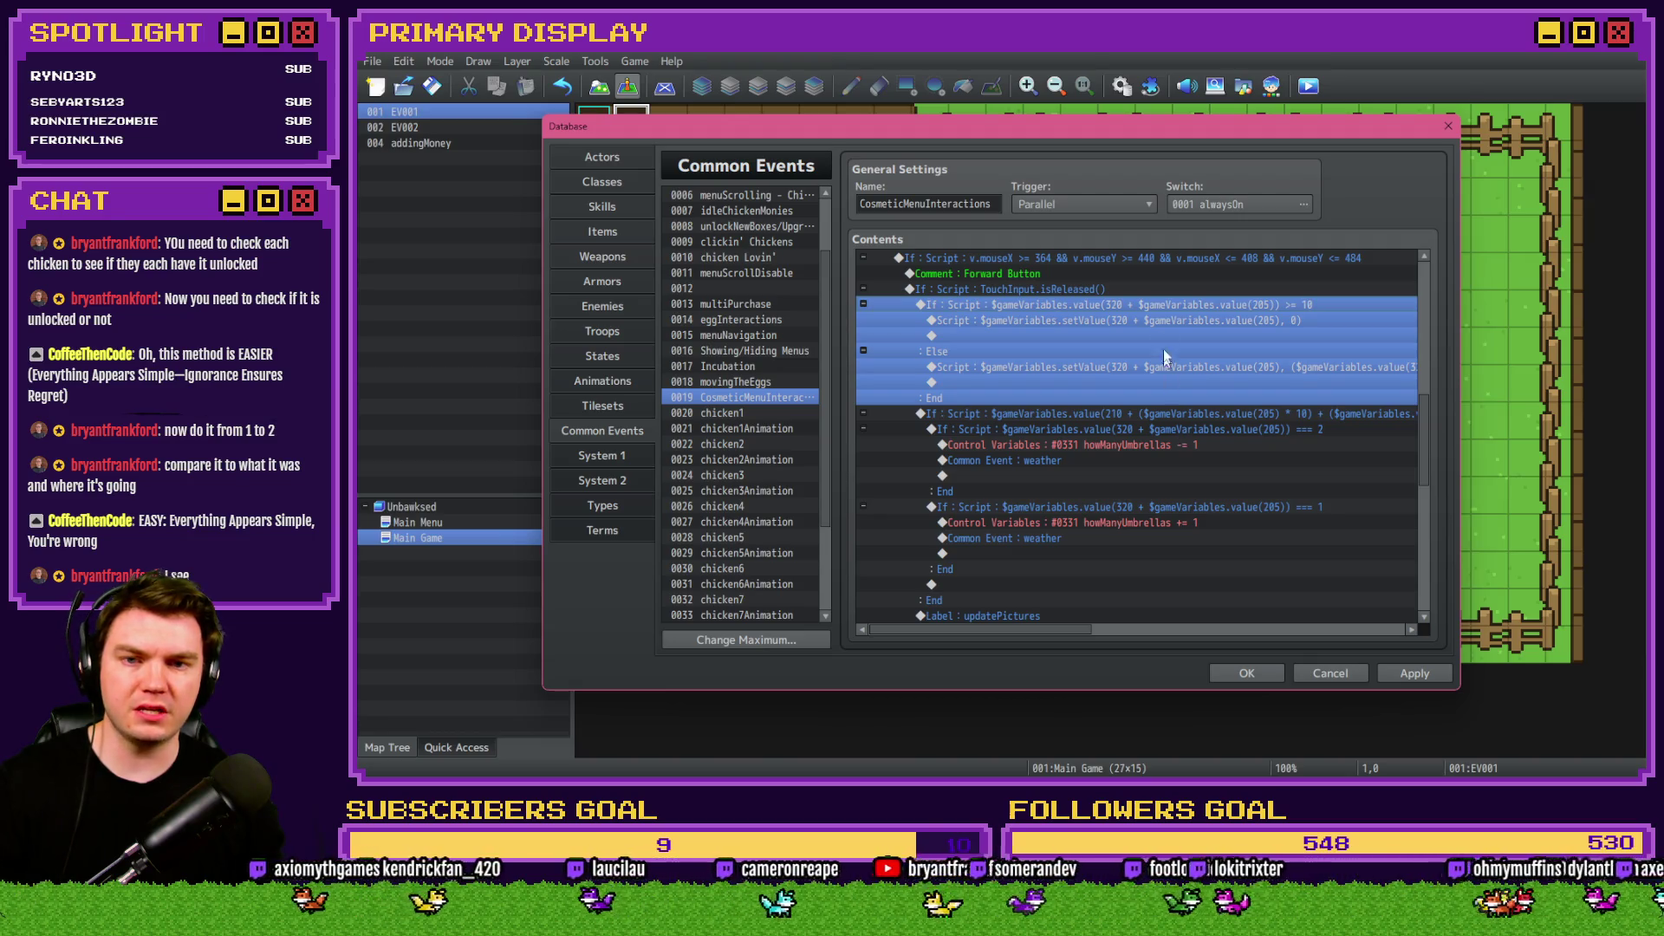
double_click(1158, 413)
Insert a white Flash Screen (255,255,255,170) lasting 60 frames with Wait.
left_click(971, 203)
left_click(1266, 361)
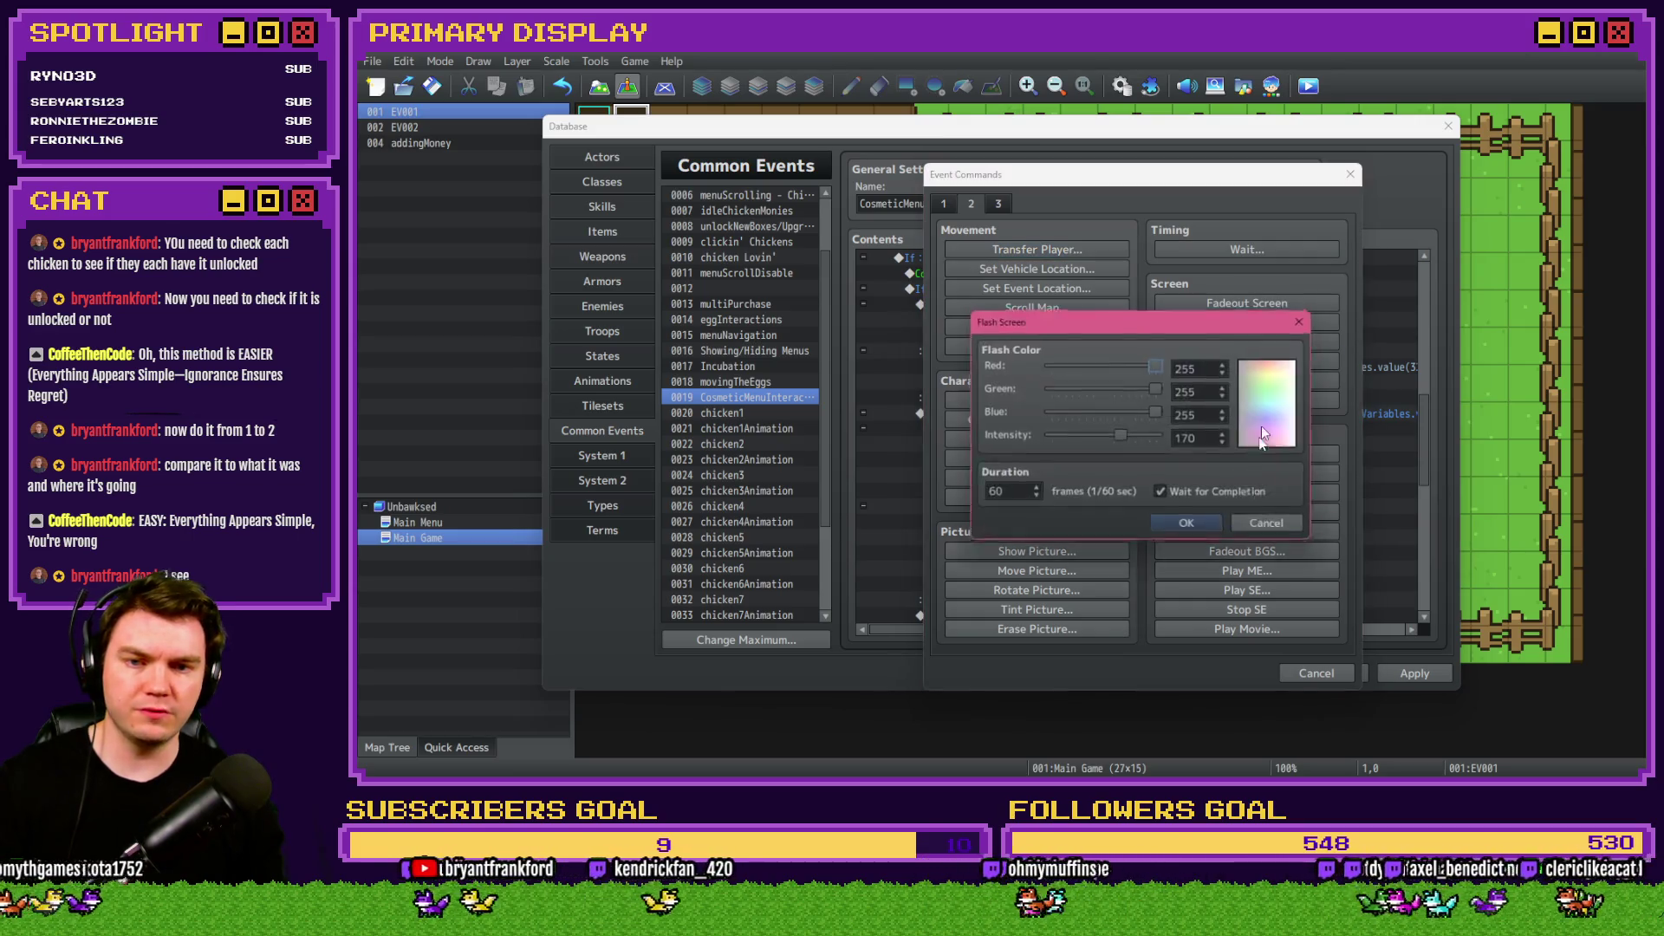
left_click(1205, 527)
Check the new Flash Screen command in the list and close the Database with OK.
left_click(1138, 414)
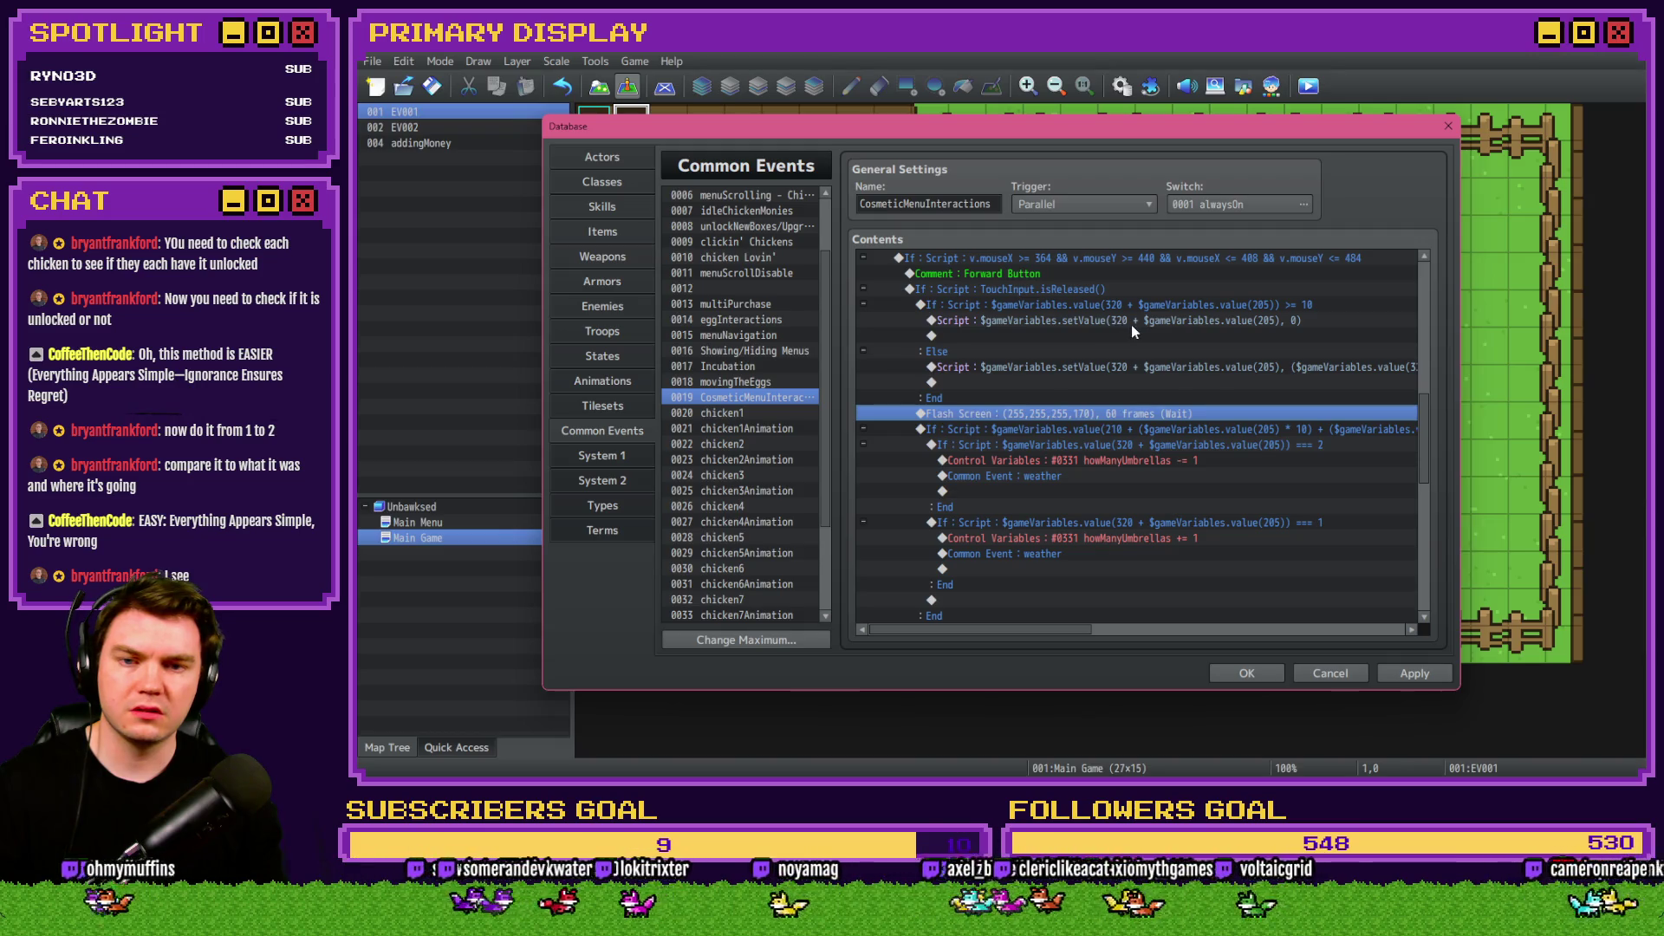
mouse_move(1070, 629)
left_mouse_down()
mouse_move(1153, 635)
mouse_move(1059, 633)
left_mouse_up()
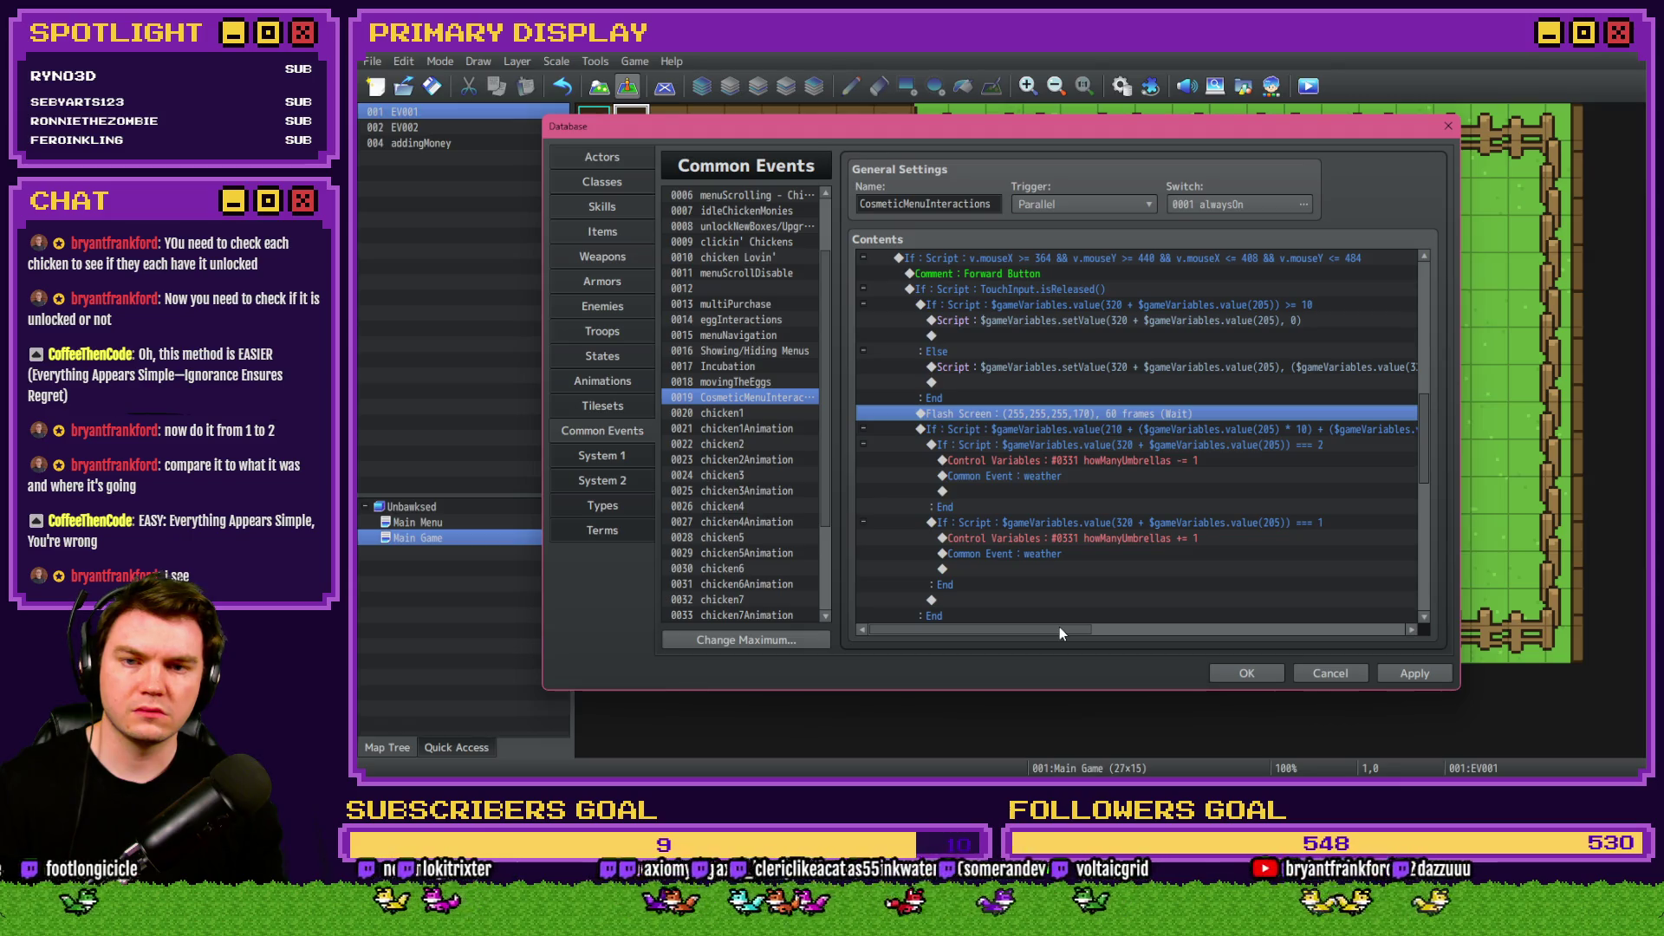
scroll(1068, 544, "up", 2)
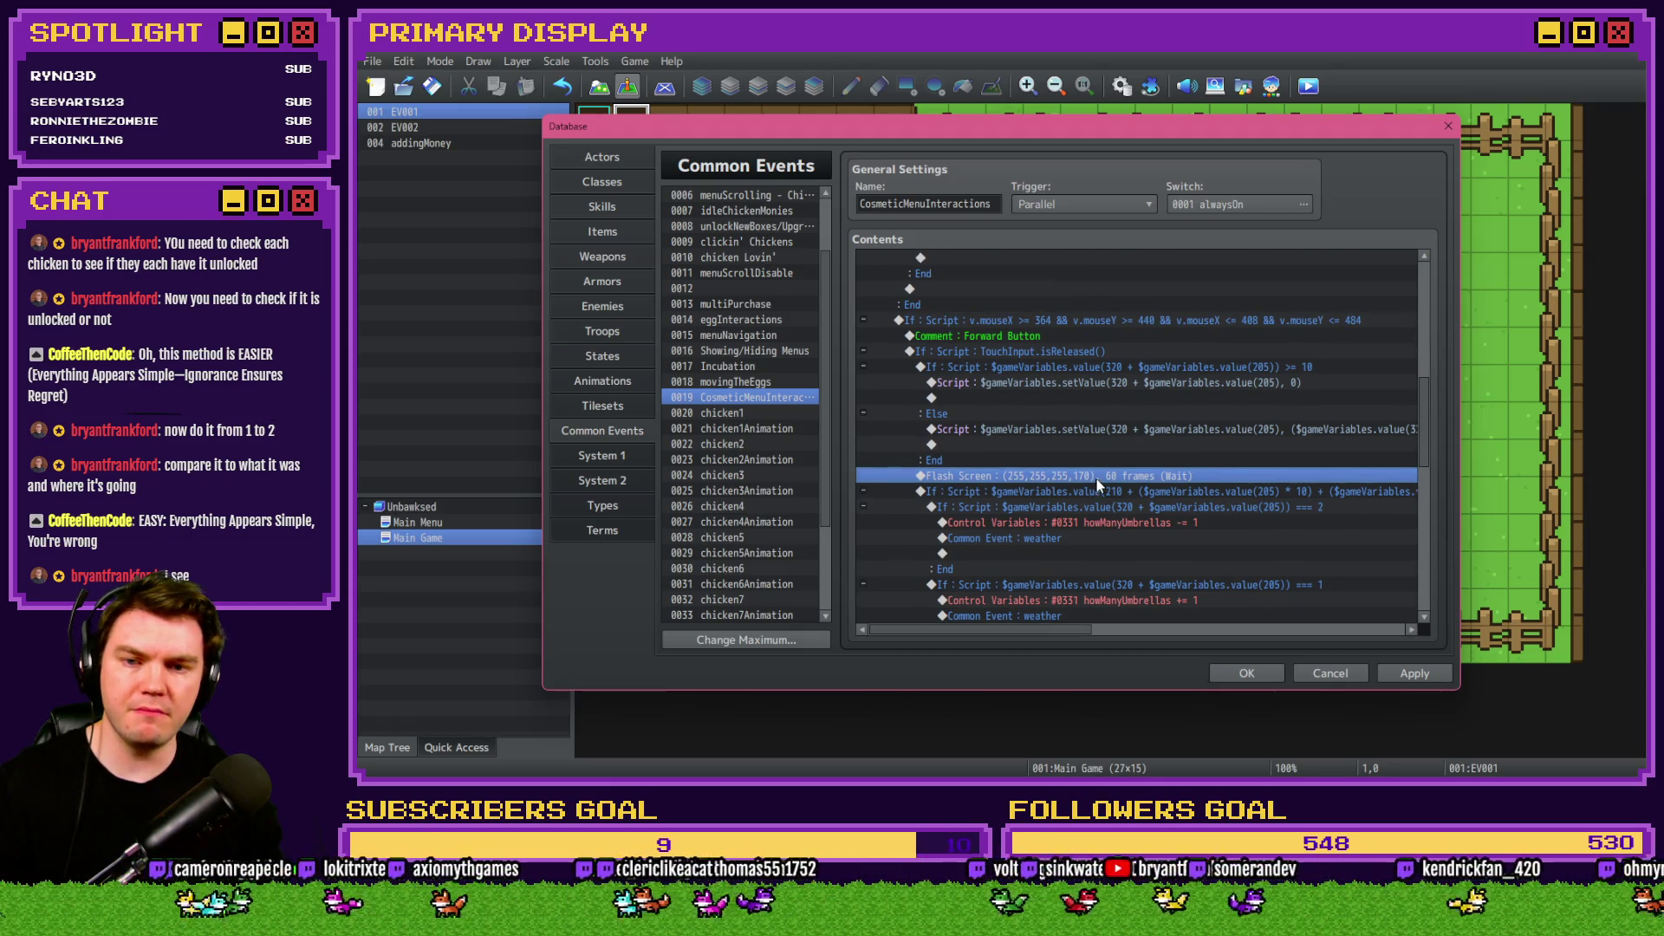
left_click(1246, 674)
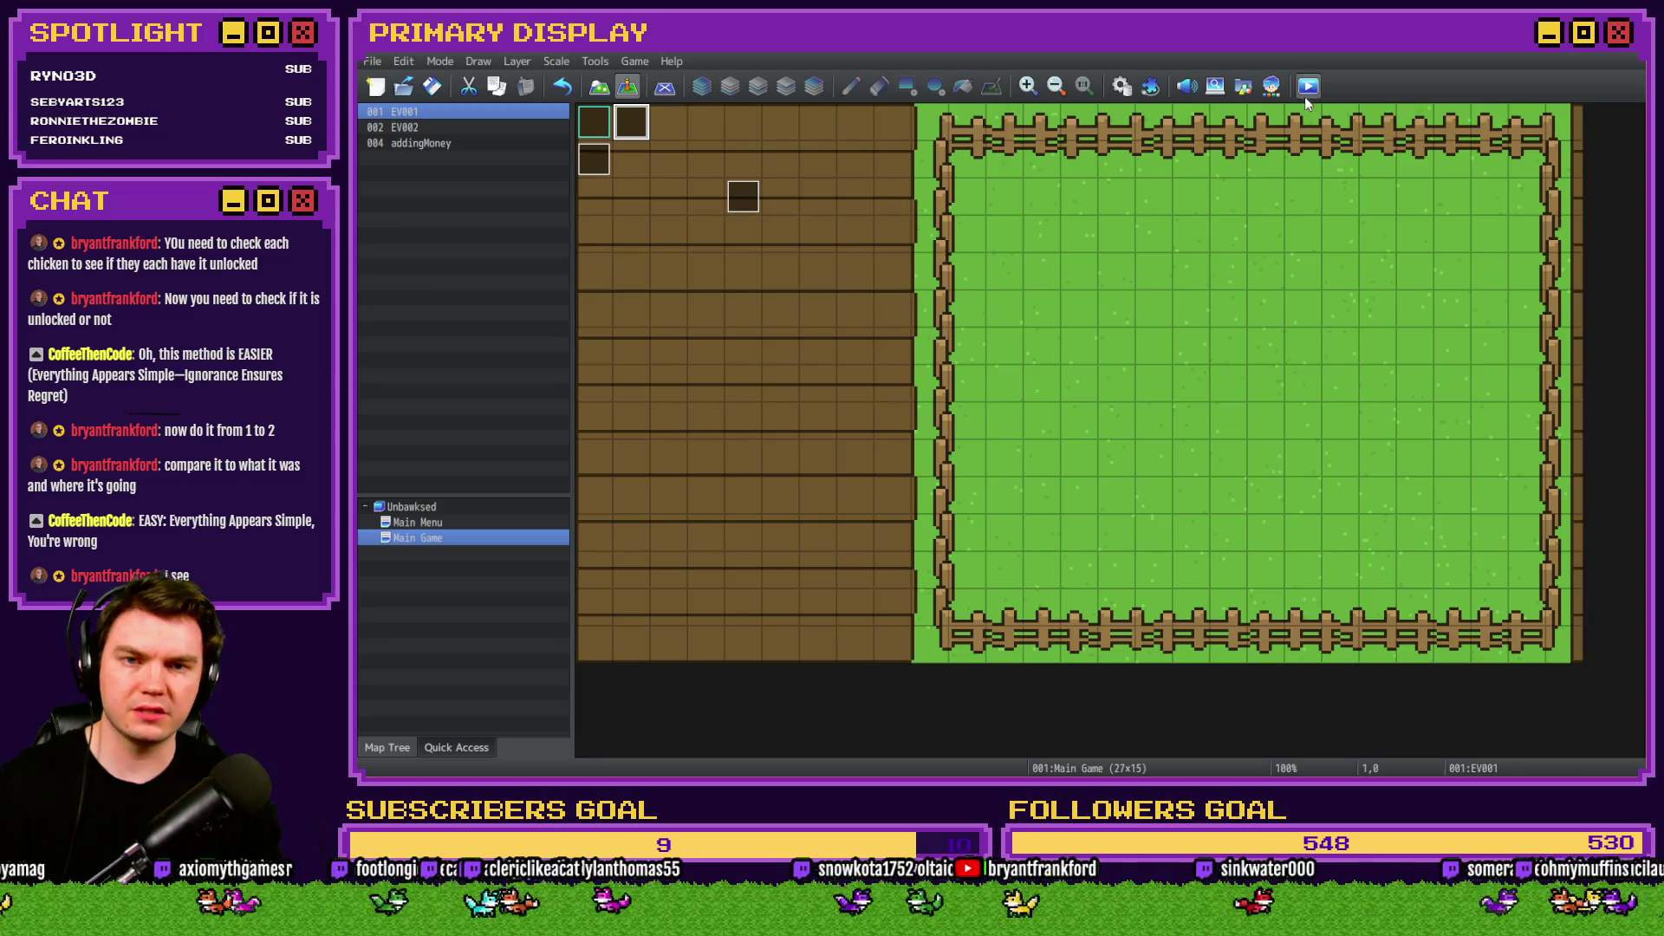
Save and start a playtest, then switch the side menu to the chicken outfits.
left_click(1307, 90)
left_click(979, 435)
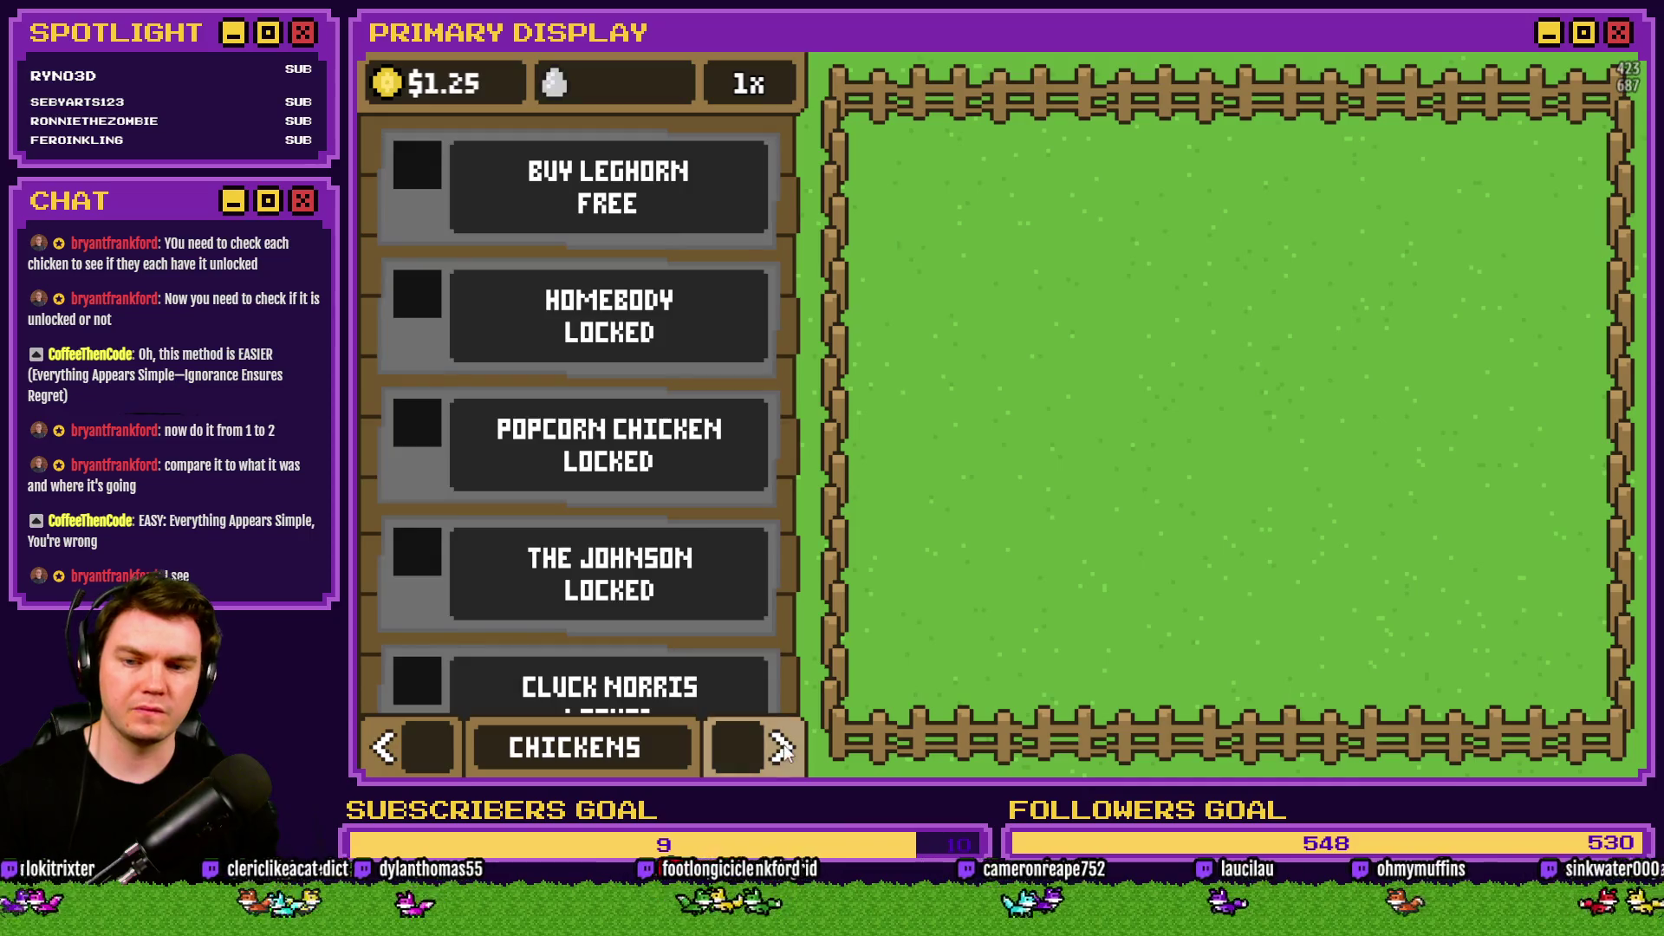
left_click(783, 747)
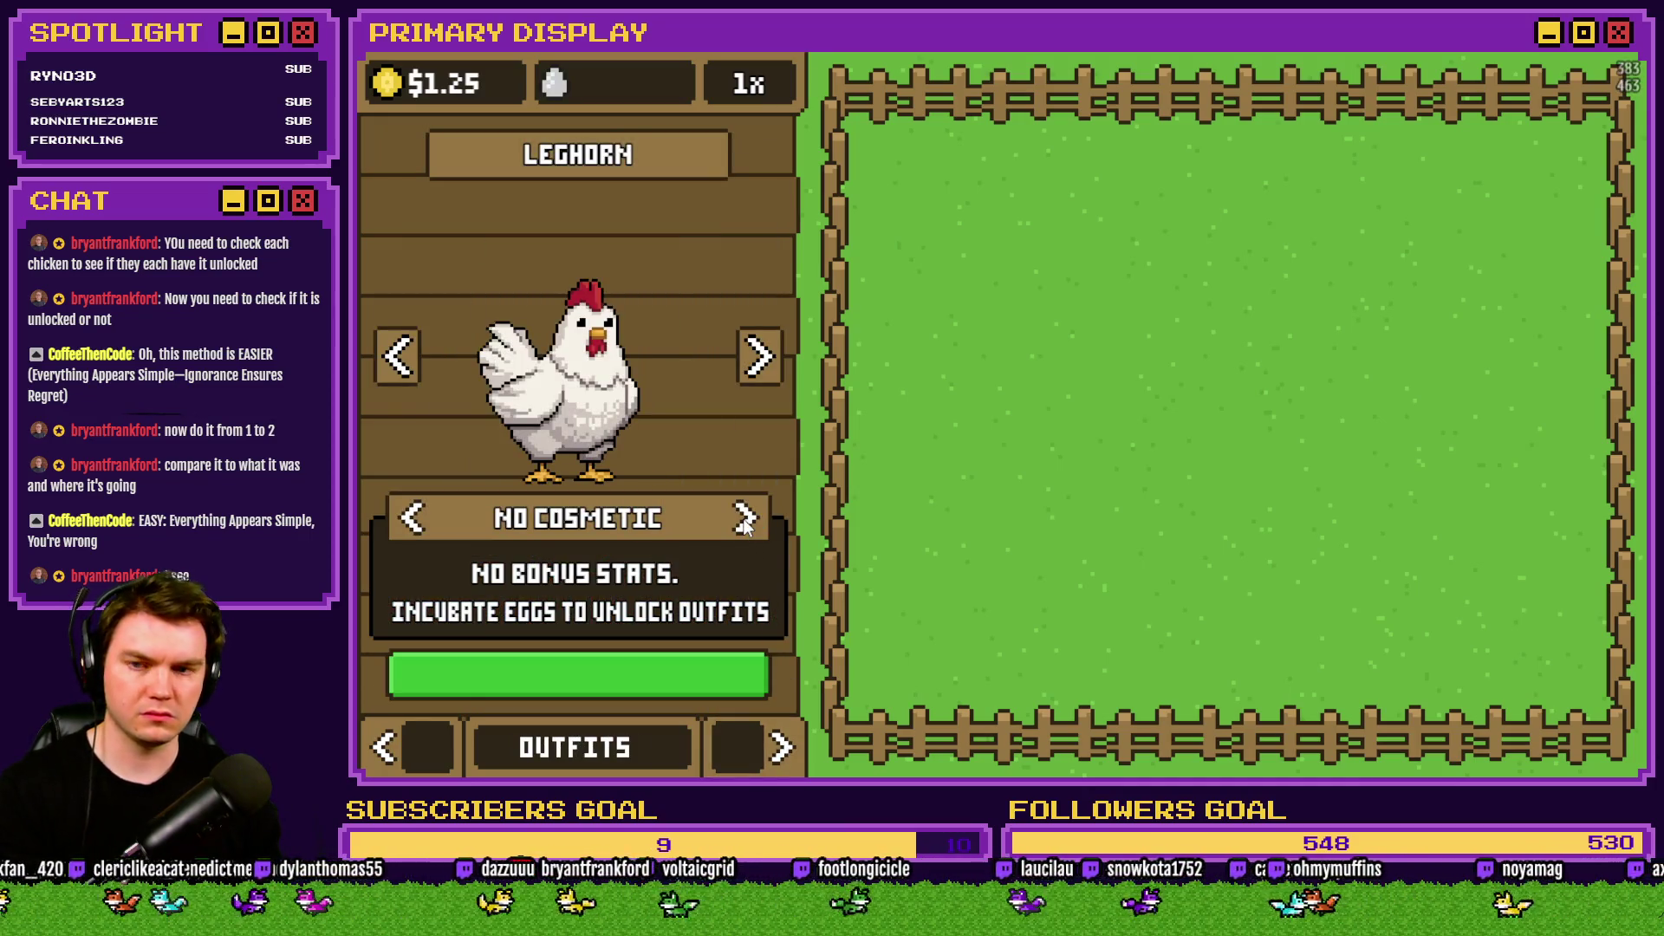
Bring up the F9 debug list showing variables 0001–0010 with playerMonies at 125.
key("F9")
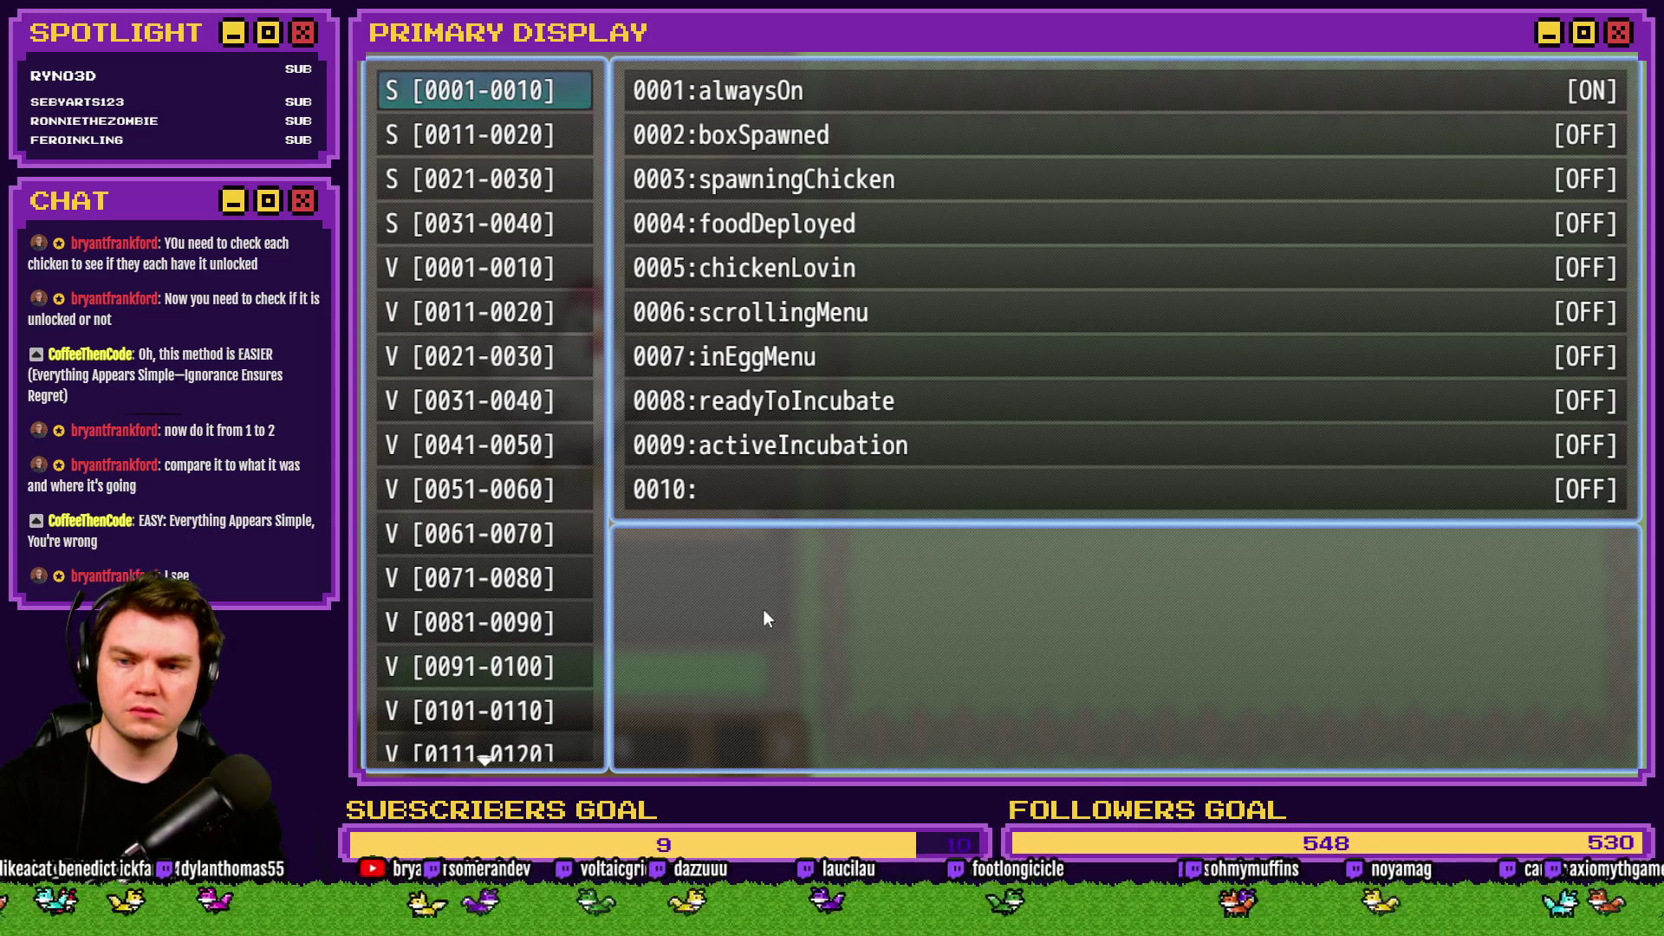
key("Down")
key("Up")
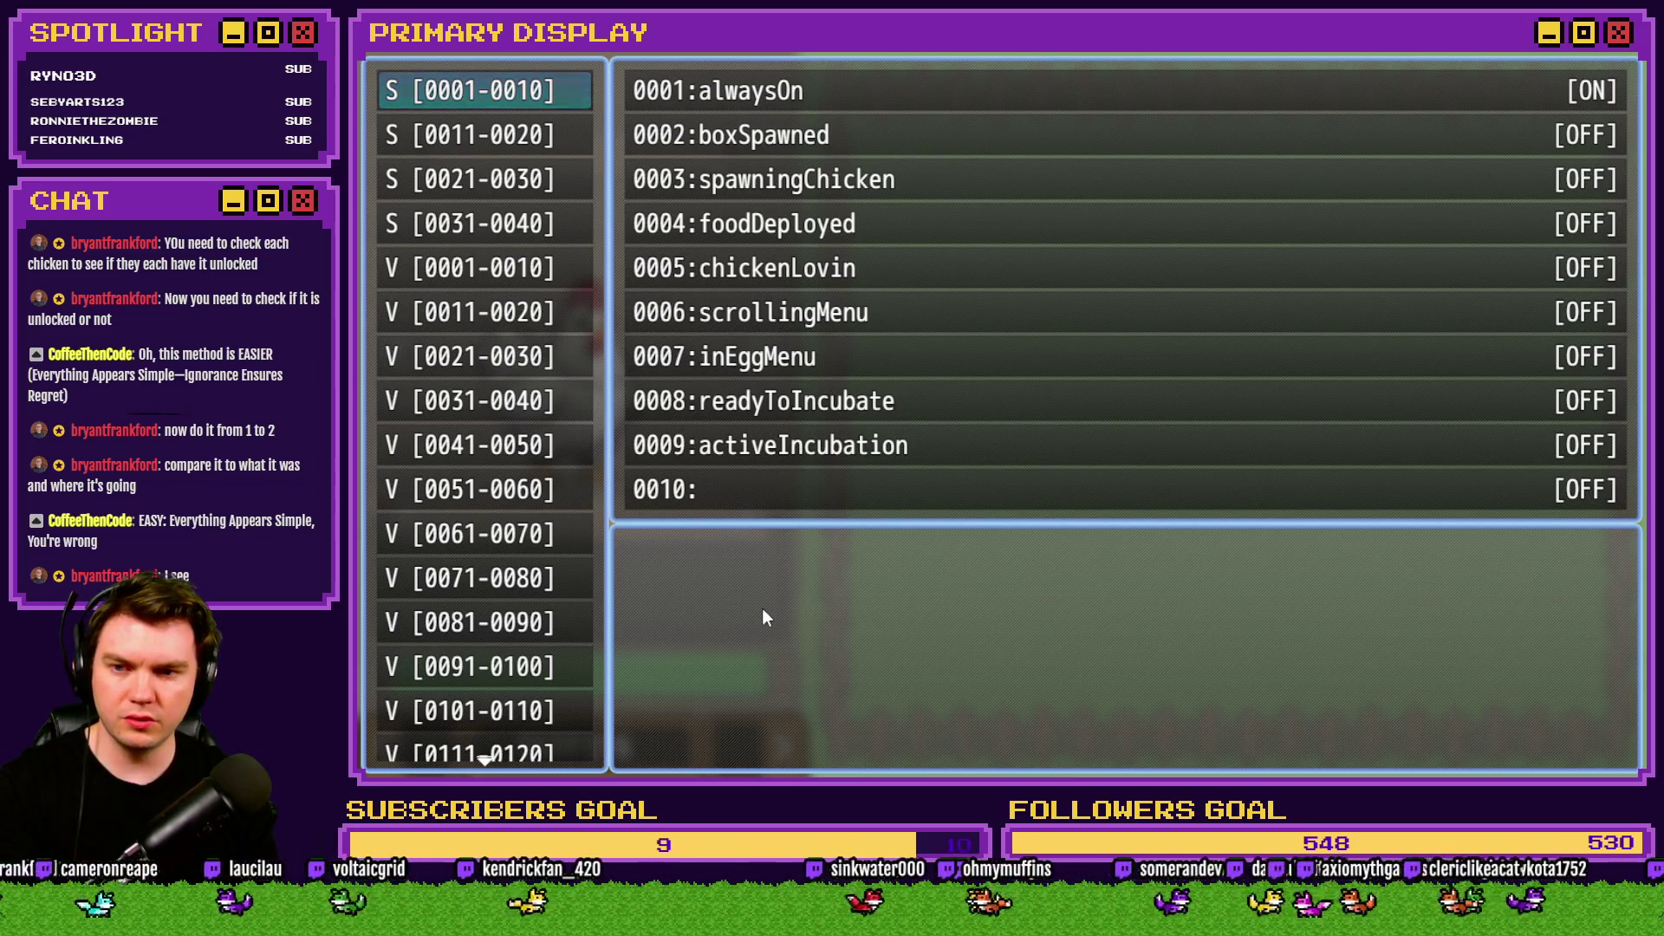
key("Down")
key("Down")
key("Down")
key("Up")
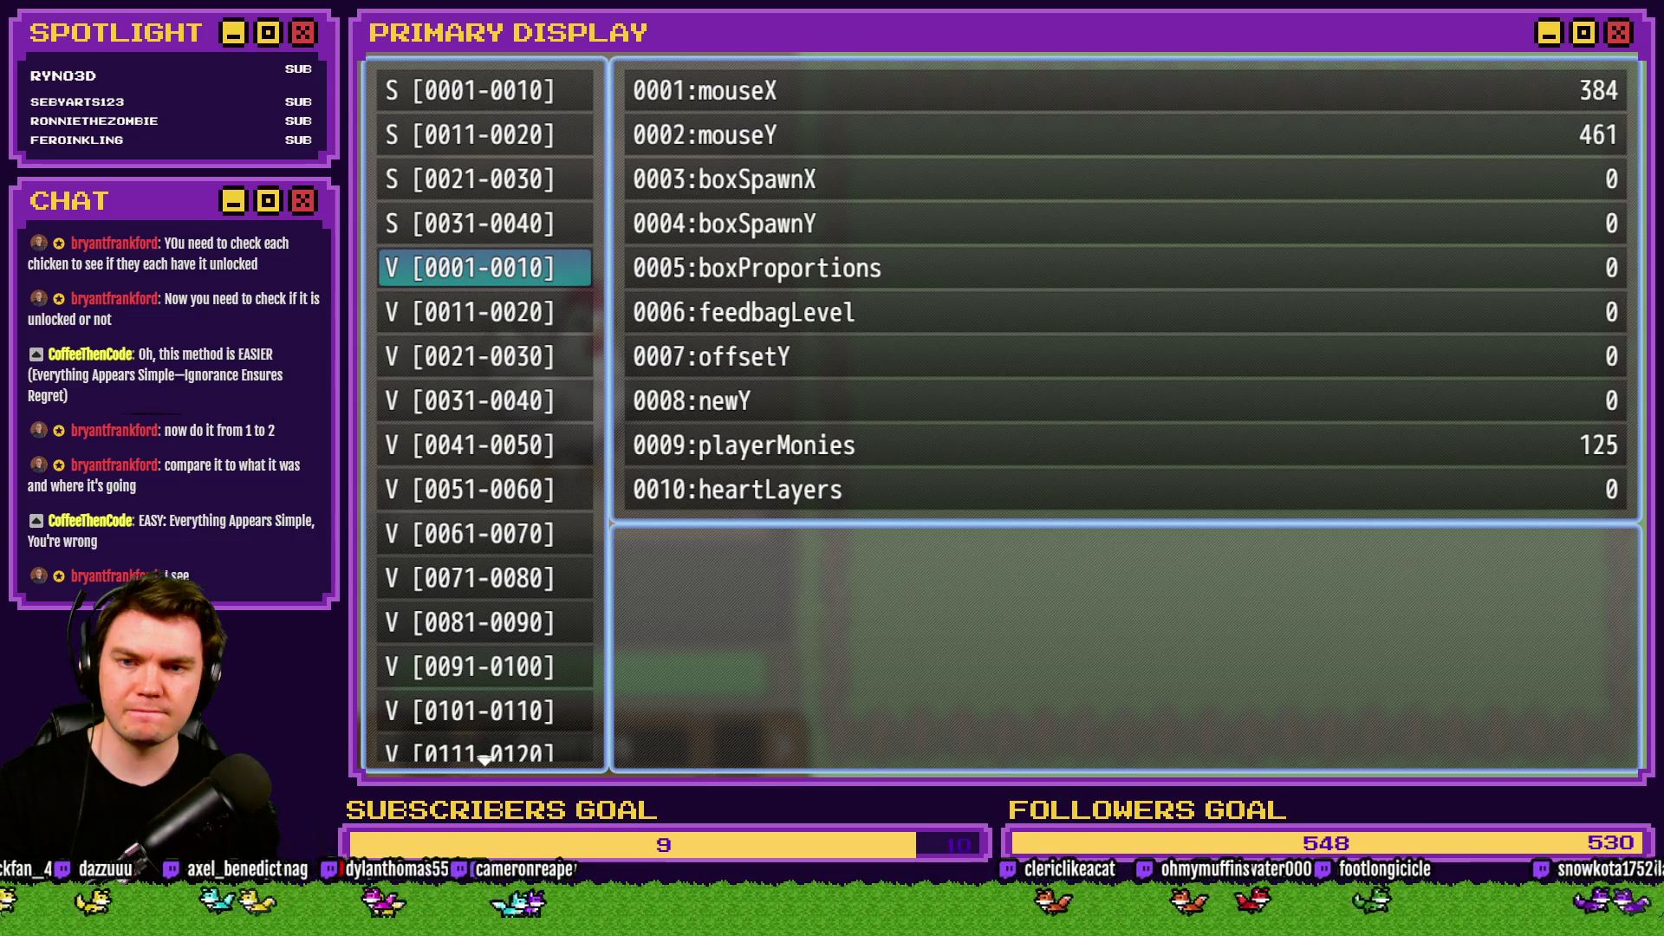
Check debug variables 0201–0210 for the cosmetic value, then close the debug panel.
scroll(433, 586, "down", 12)
scroll(431, 594, "down", 5)
left_click(507, 401)
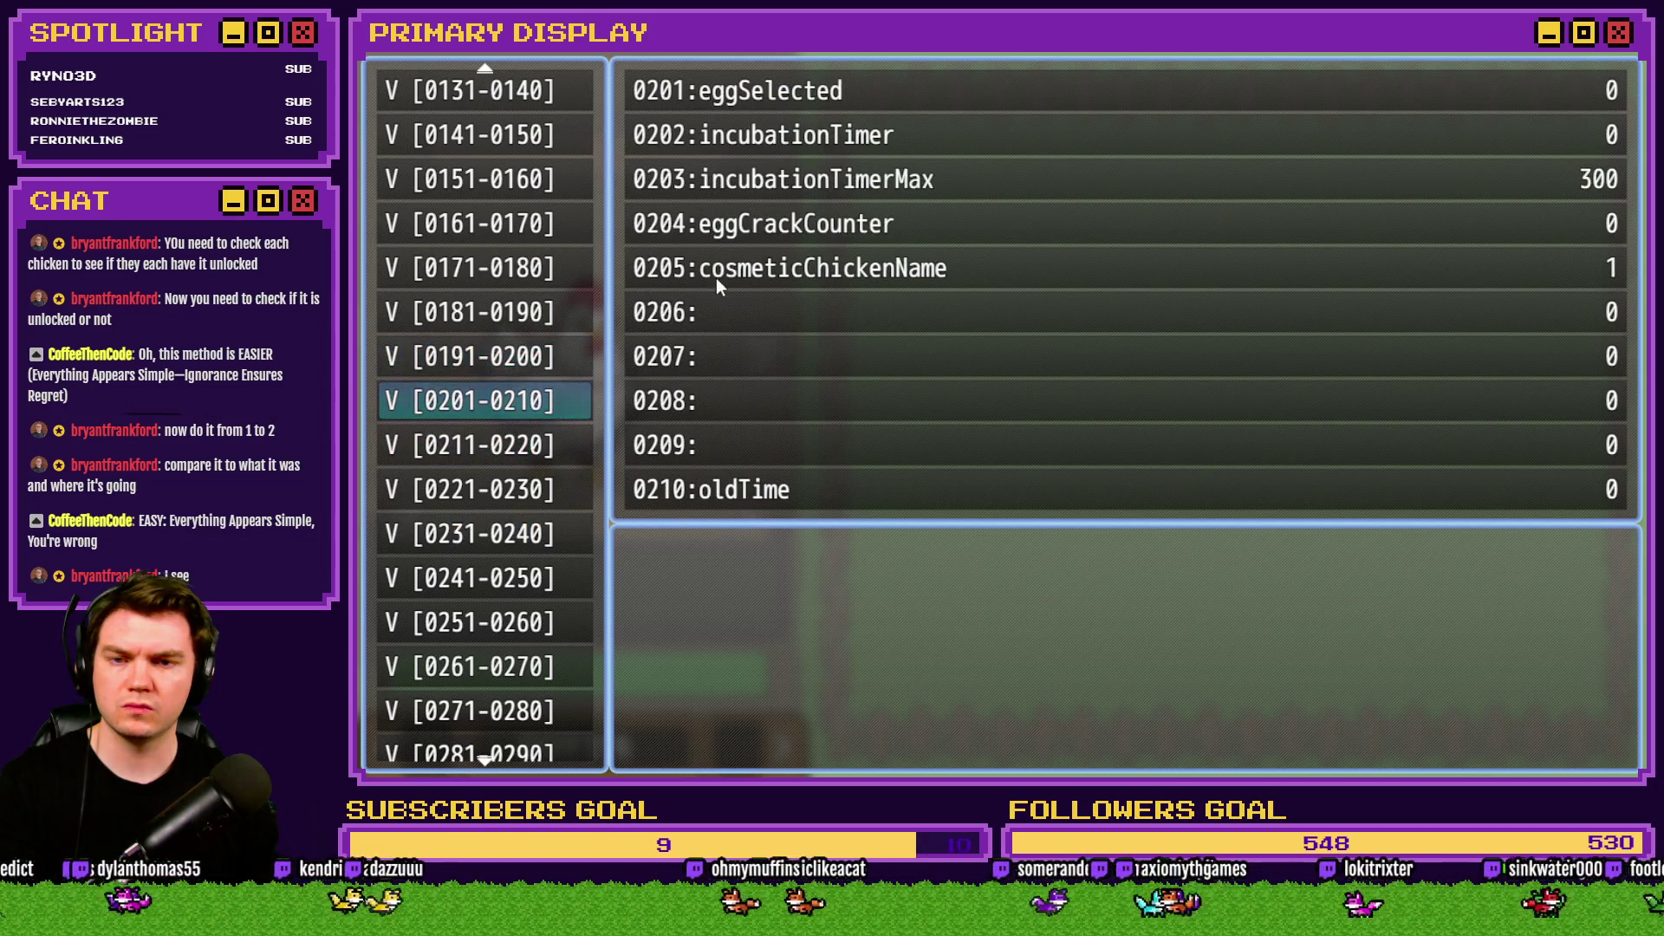
key("Escape")
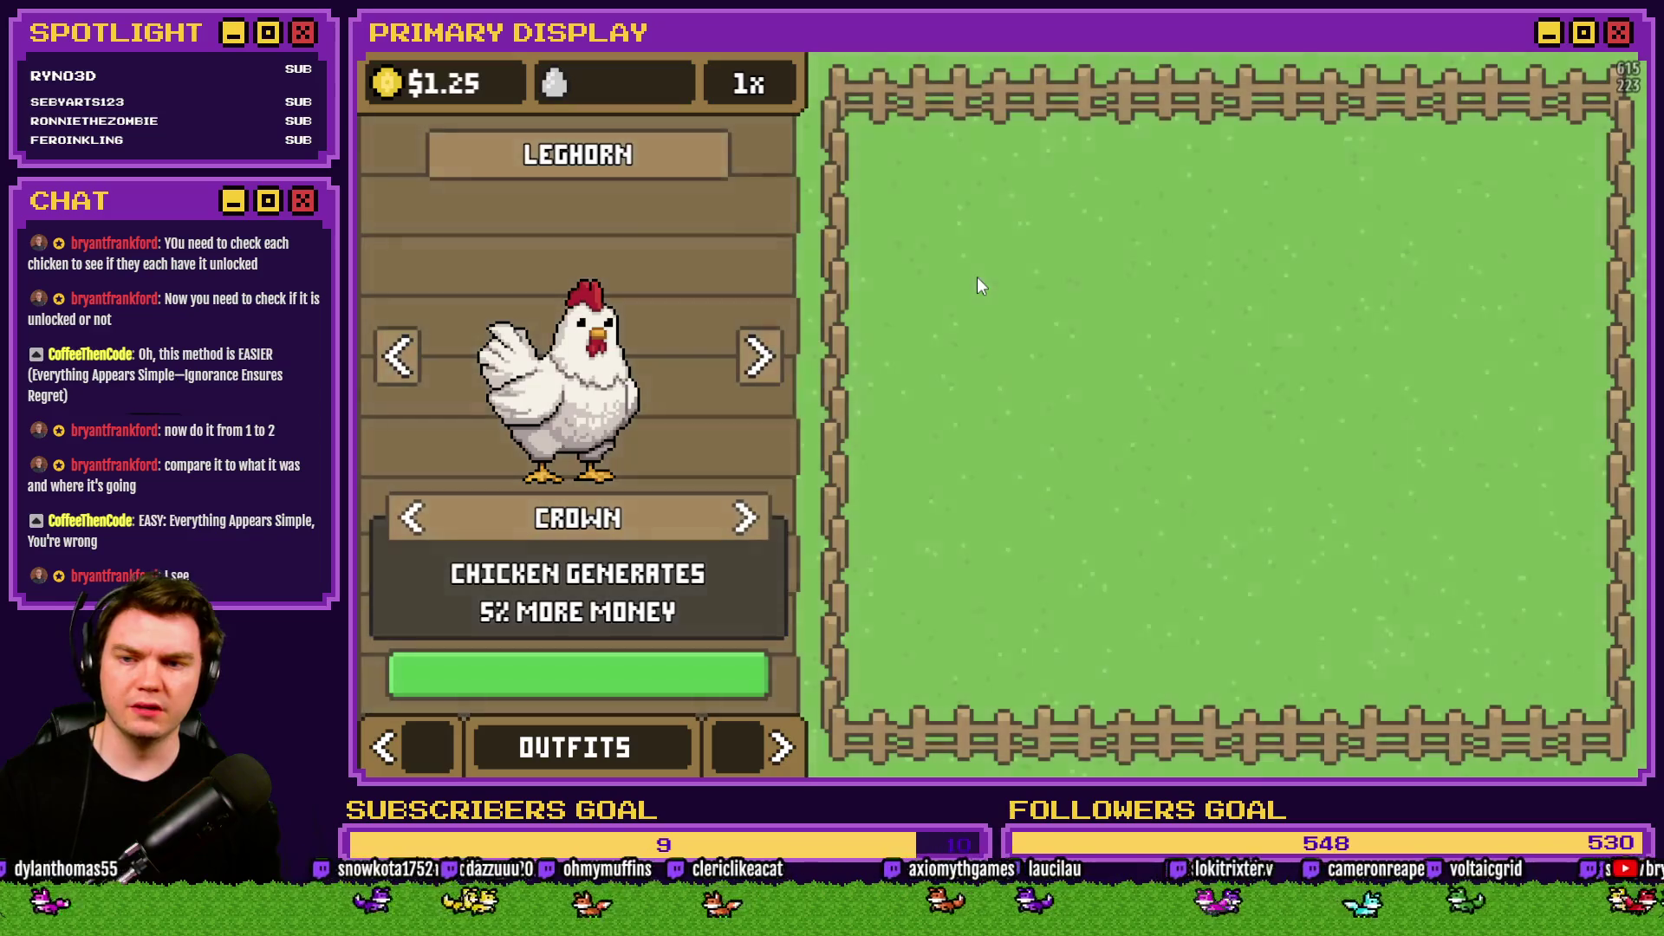
key("F9")
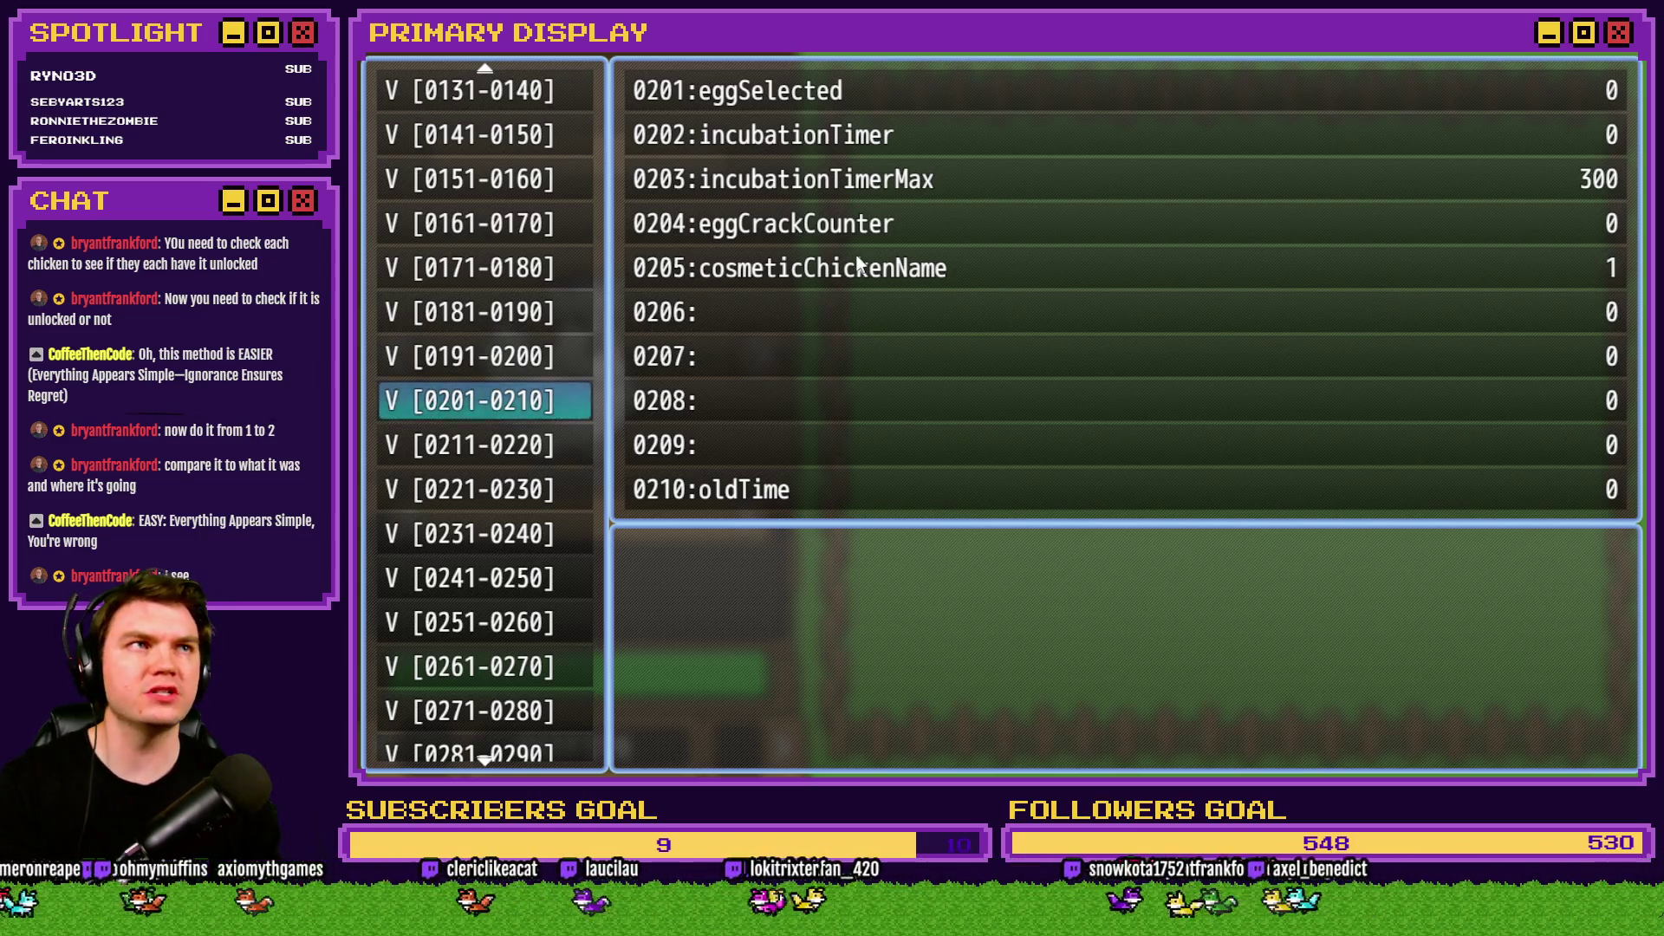
key("Escape")
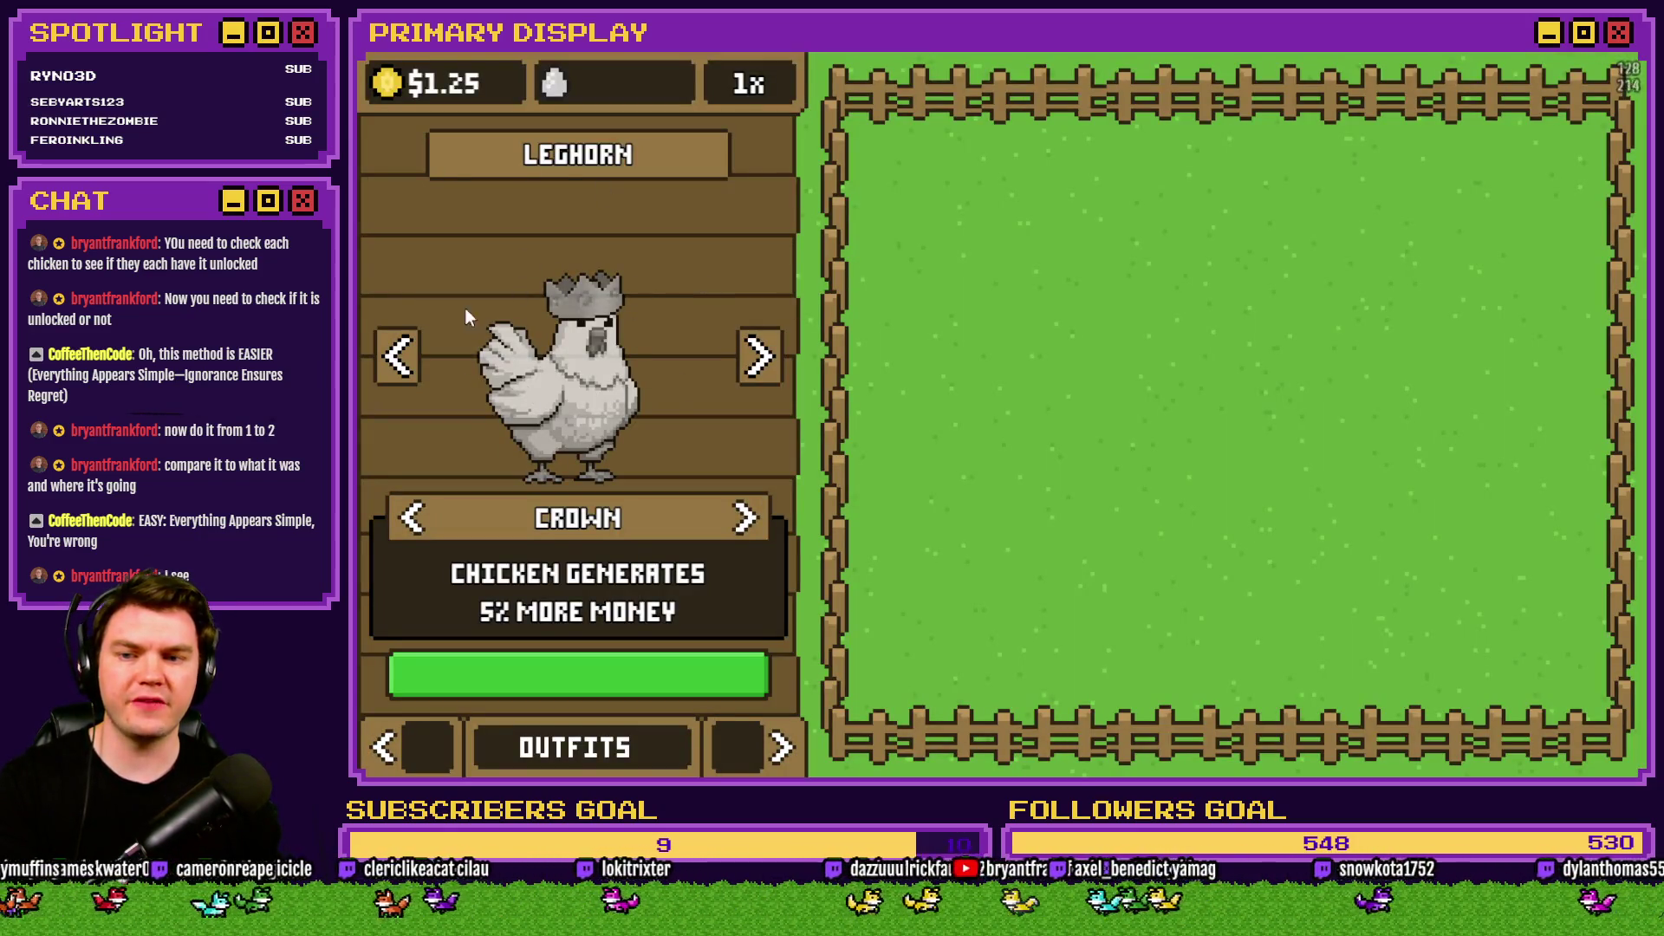
Take the Crown off the Leghorn and back on, then view debug variables 0191–0200.
left_click(414, 520)
left_click(745, 518)
key("F1")
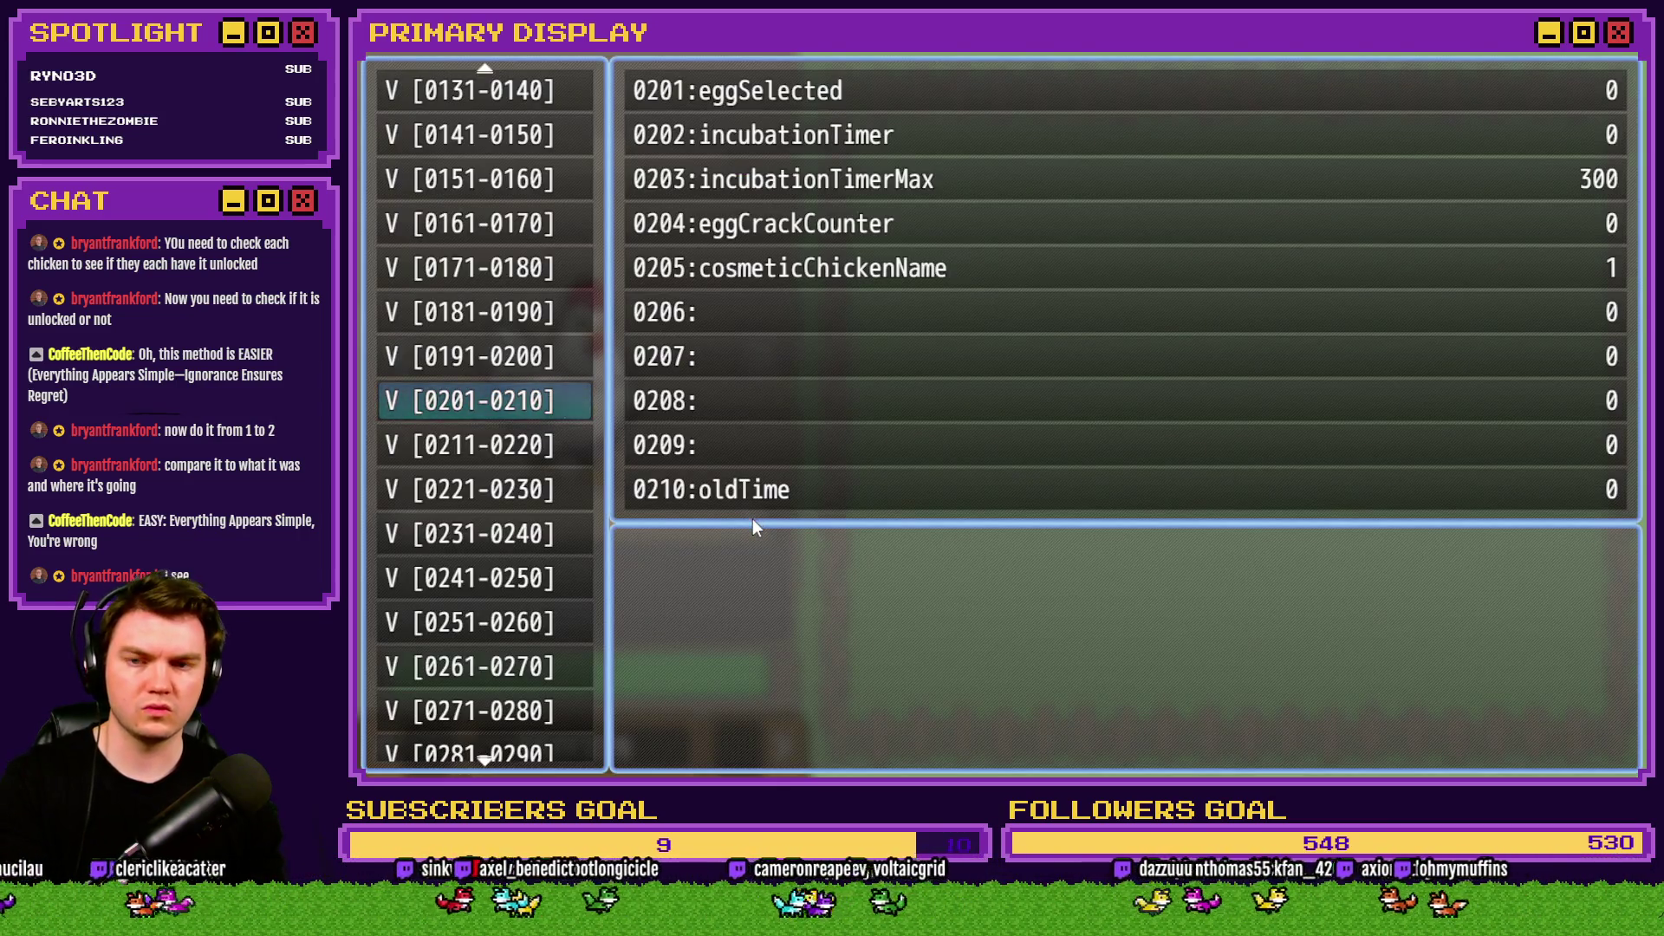
key("Up")
key("Up")
key("Up")
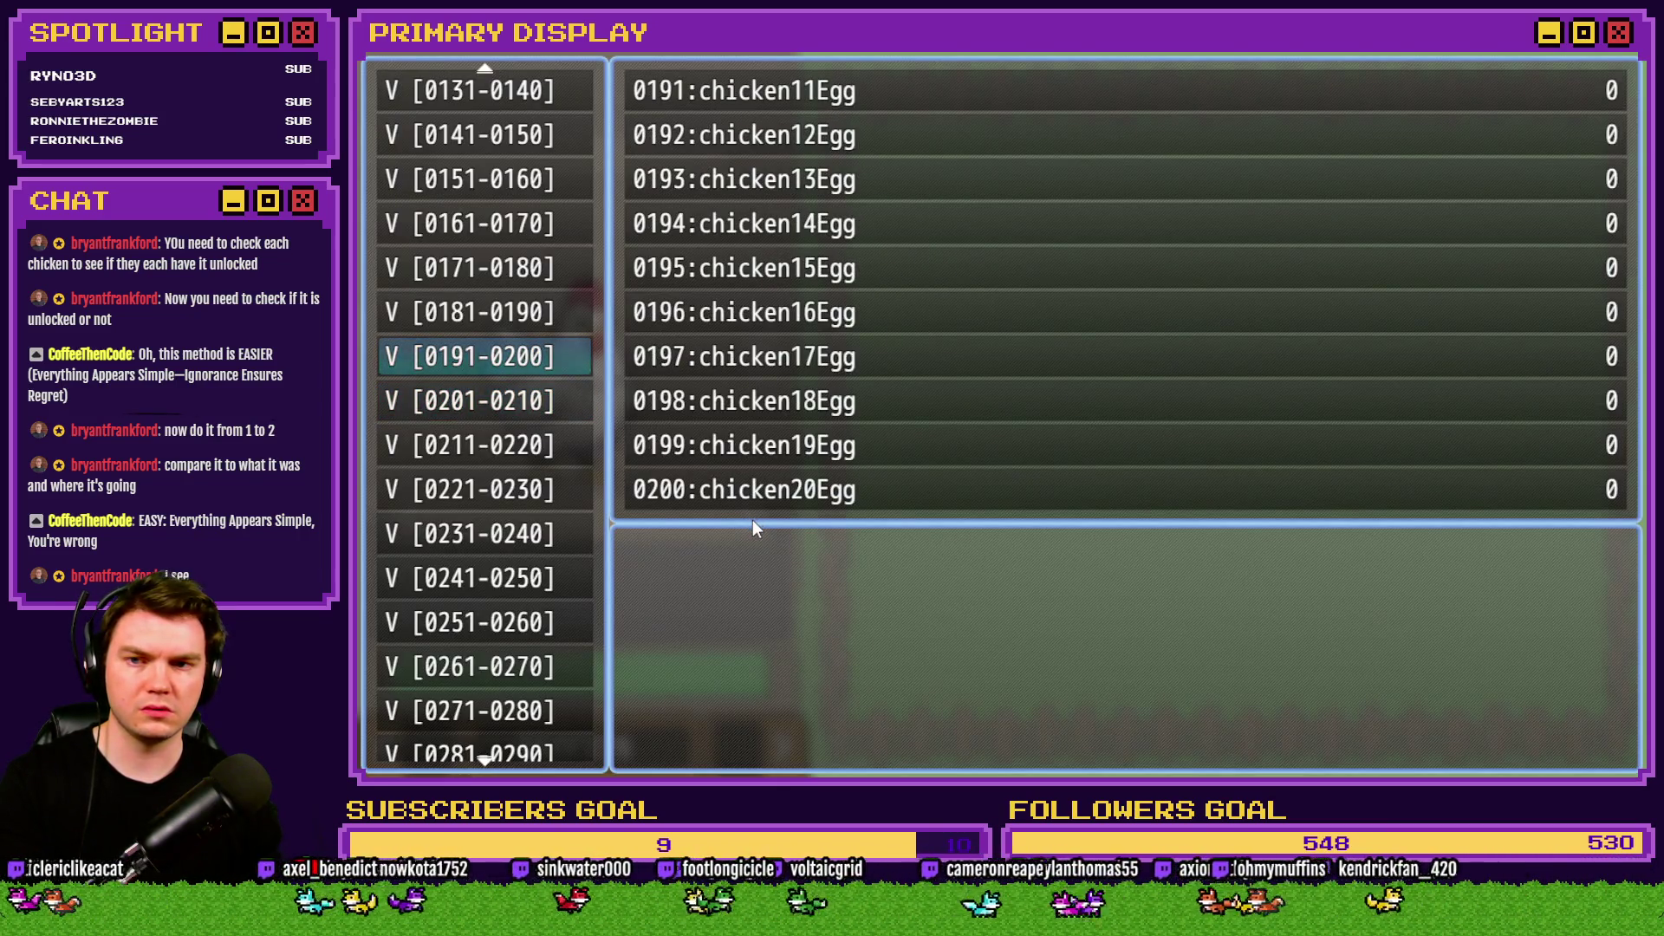